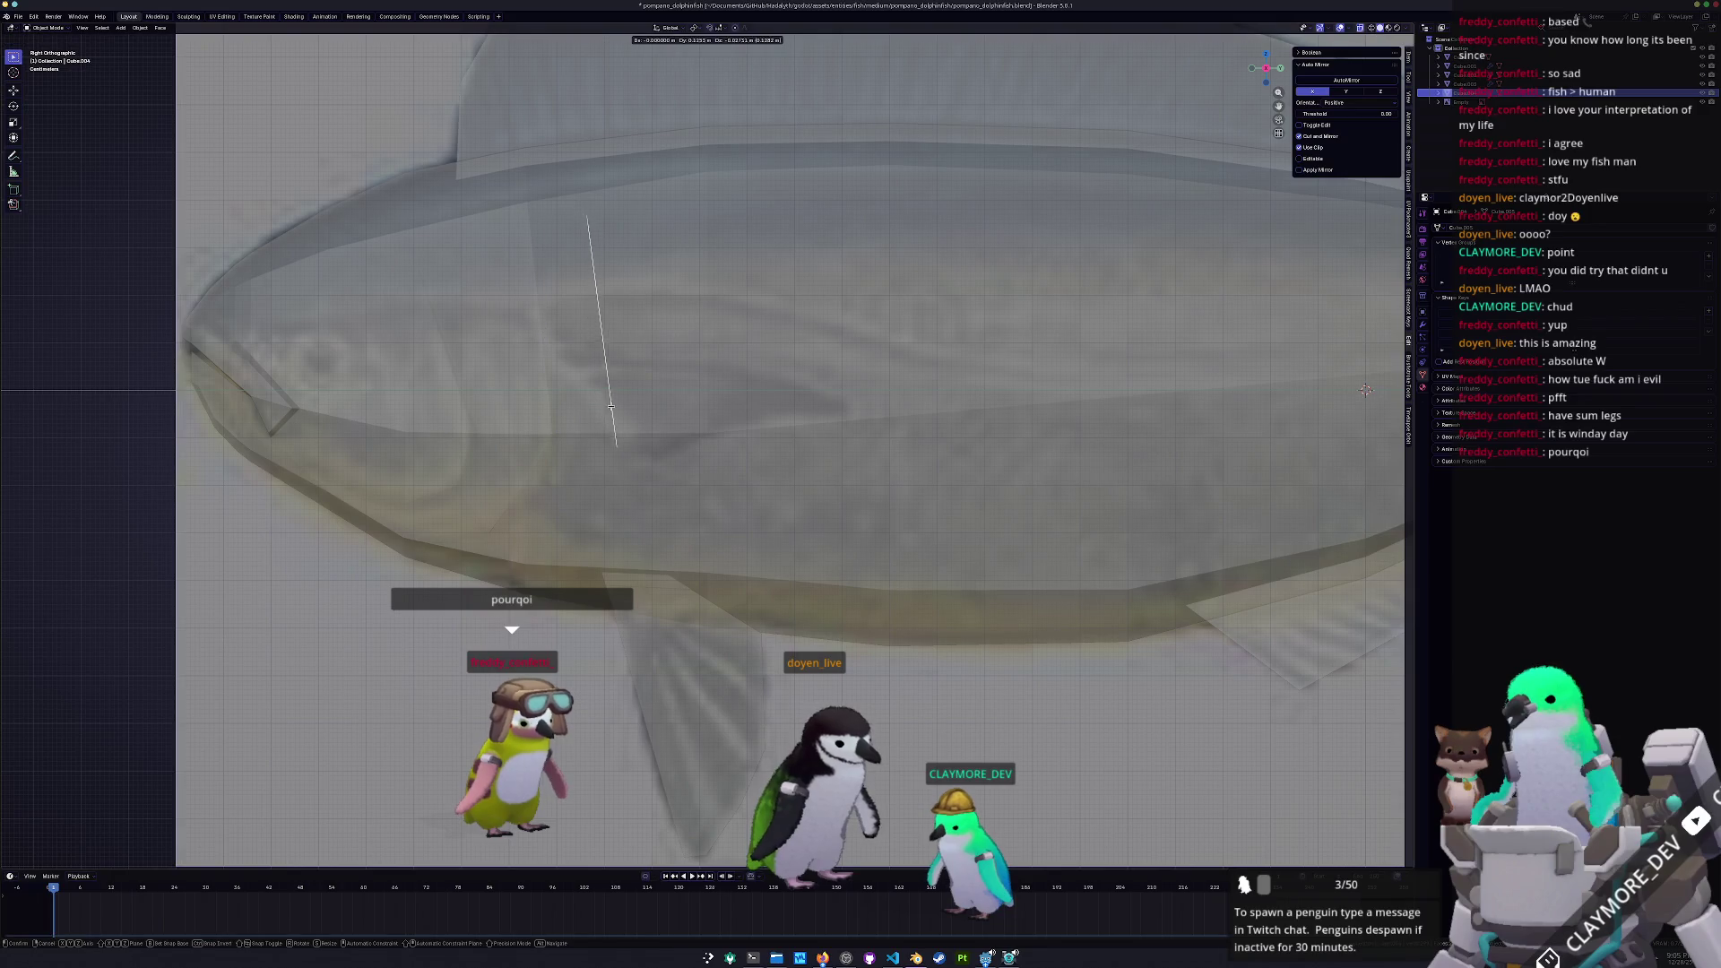
Move the line's lower vertex down-right and rotate both slanted edges upright
left_click(633, 295)
key("Tab")
key("g")
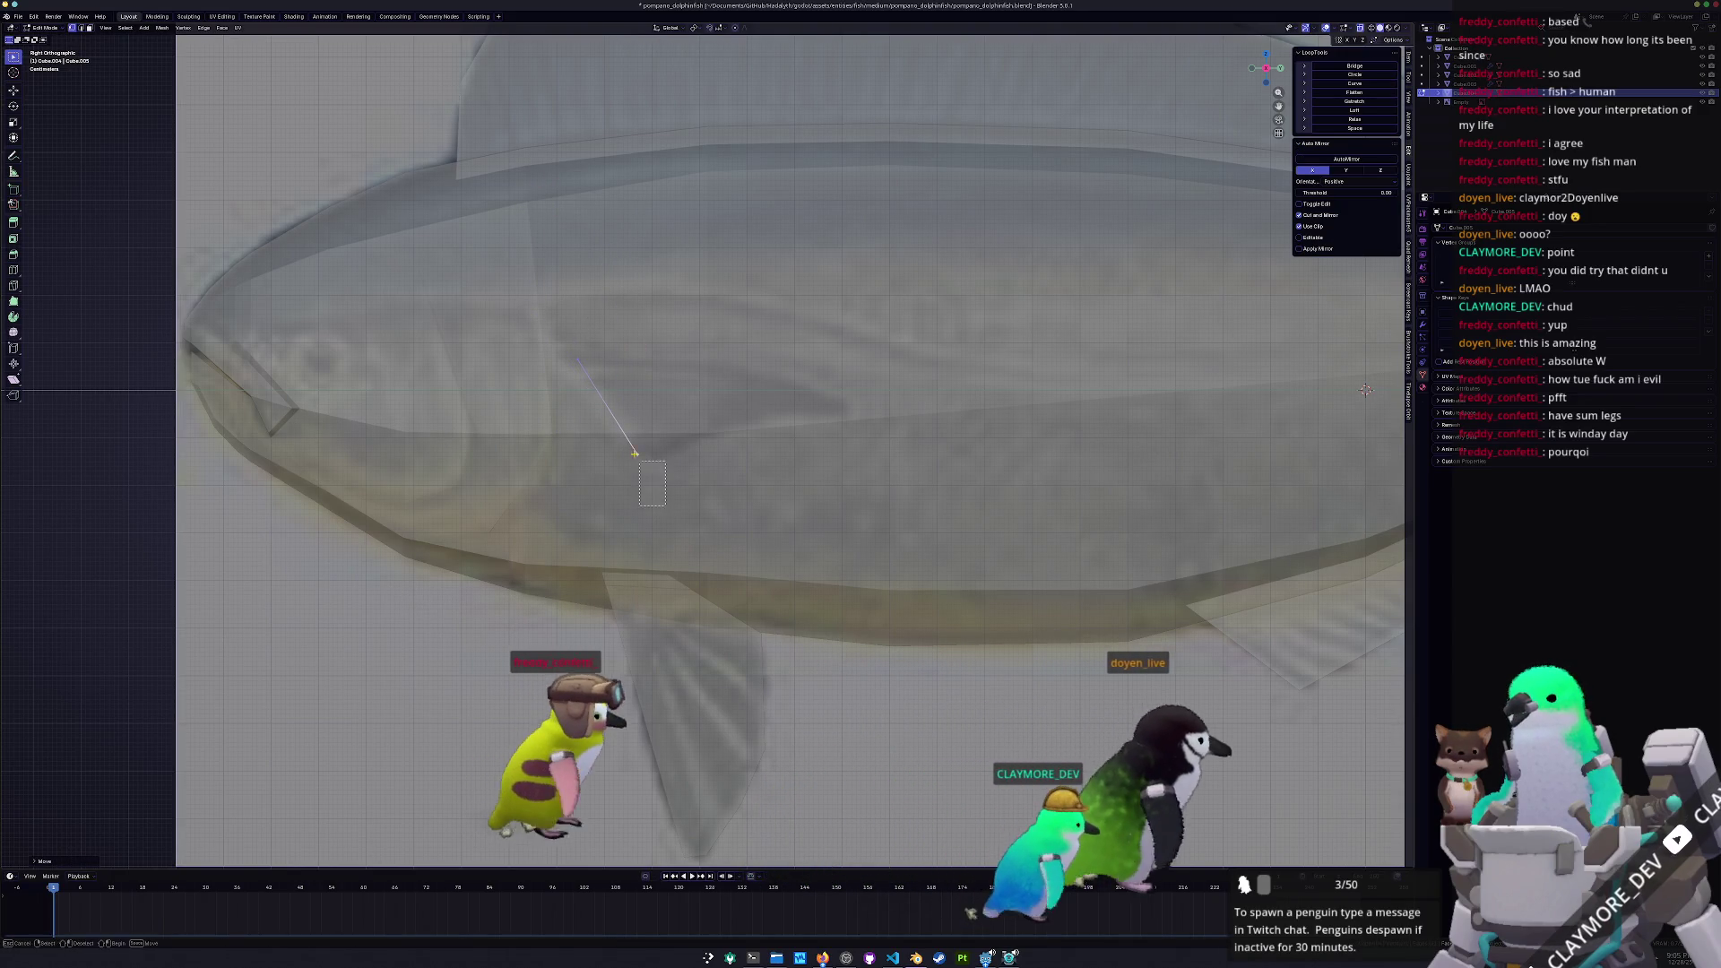
left_click(543, 328)
key("KP_1")
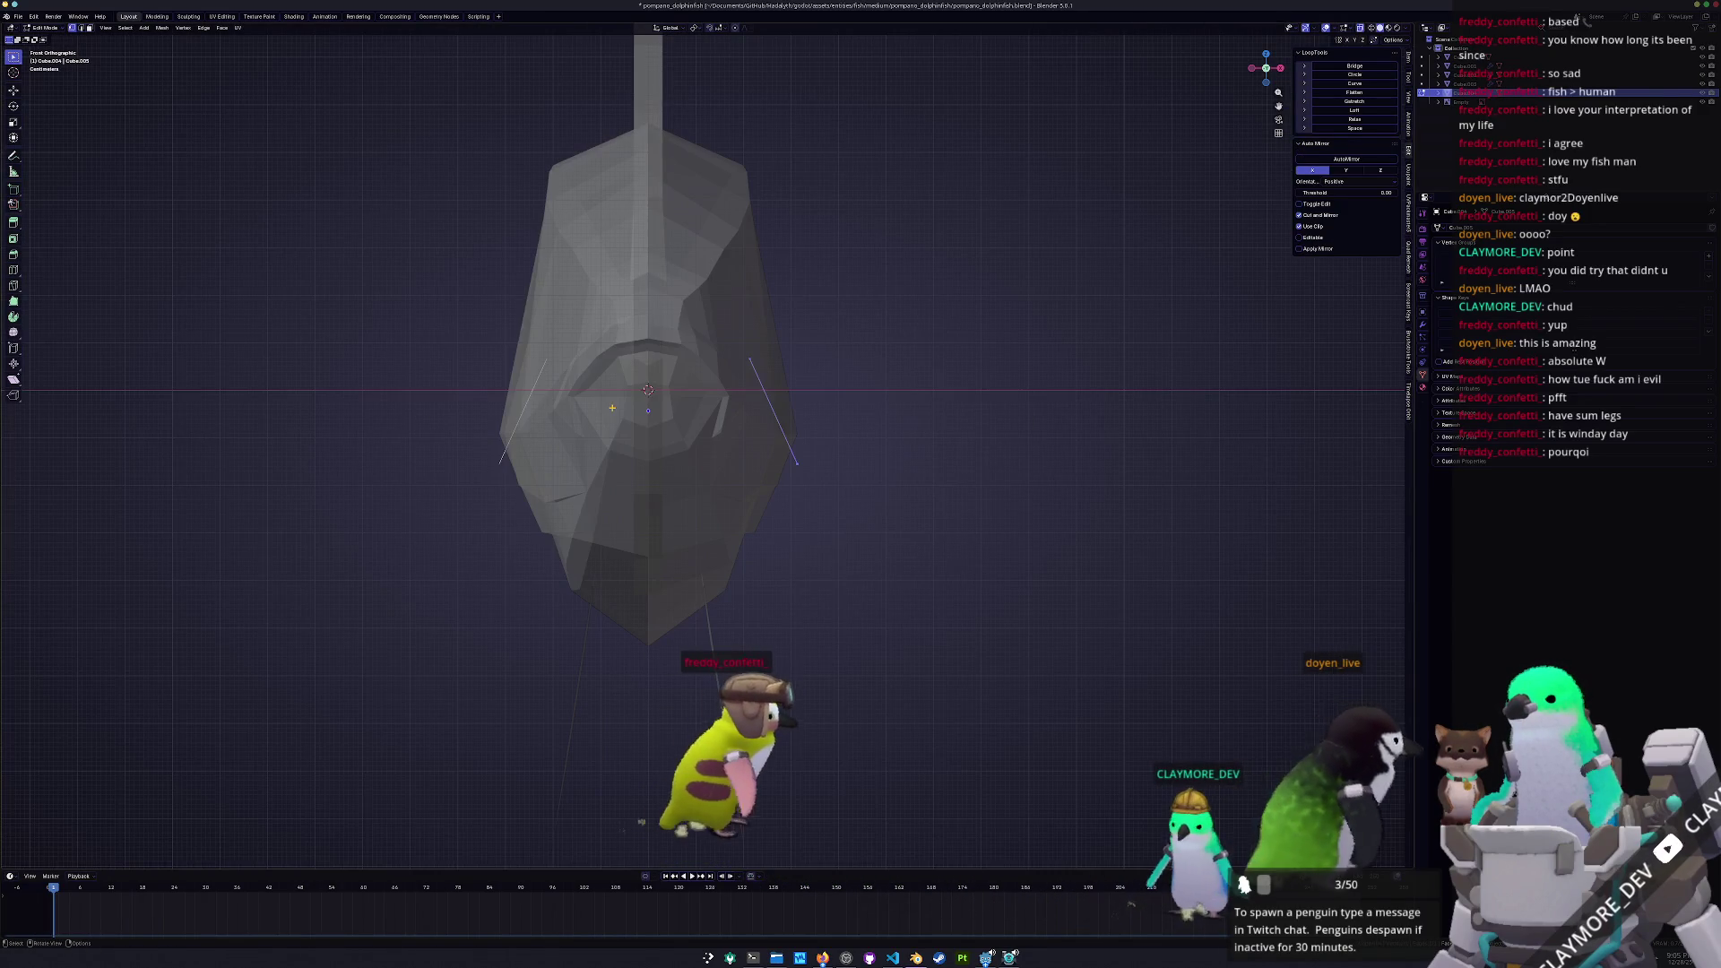
key("r")
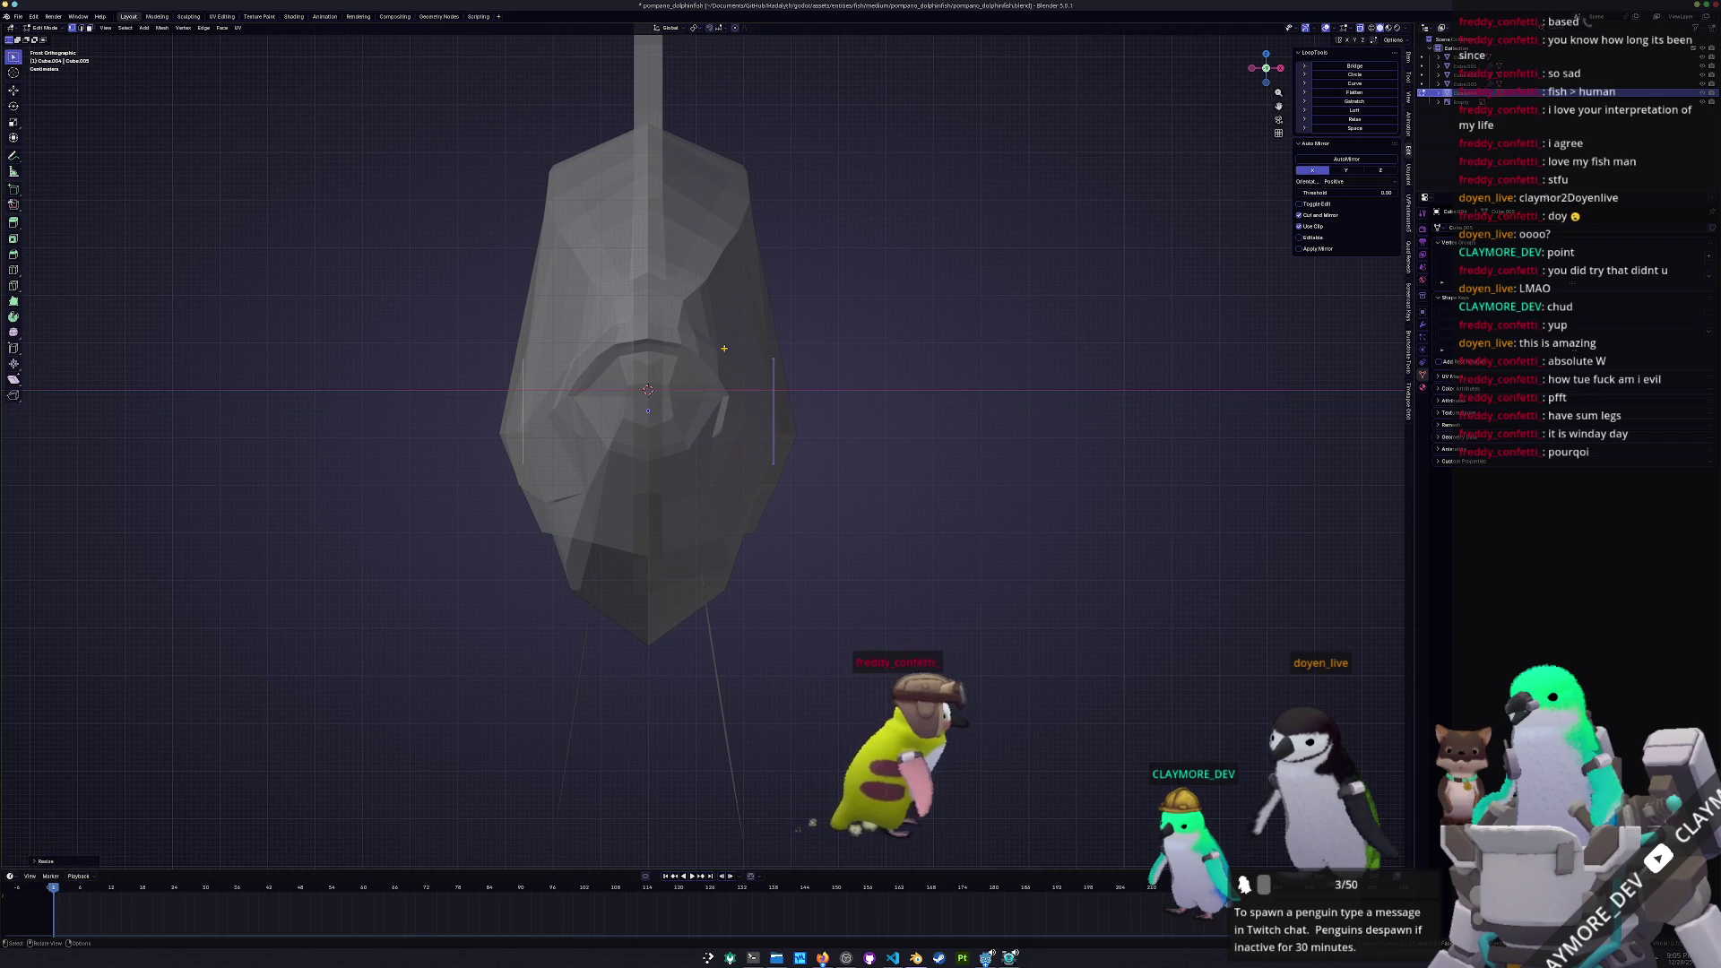
left_click(916, 331)
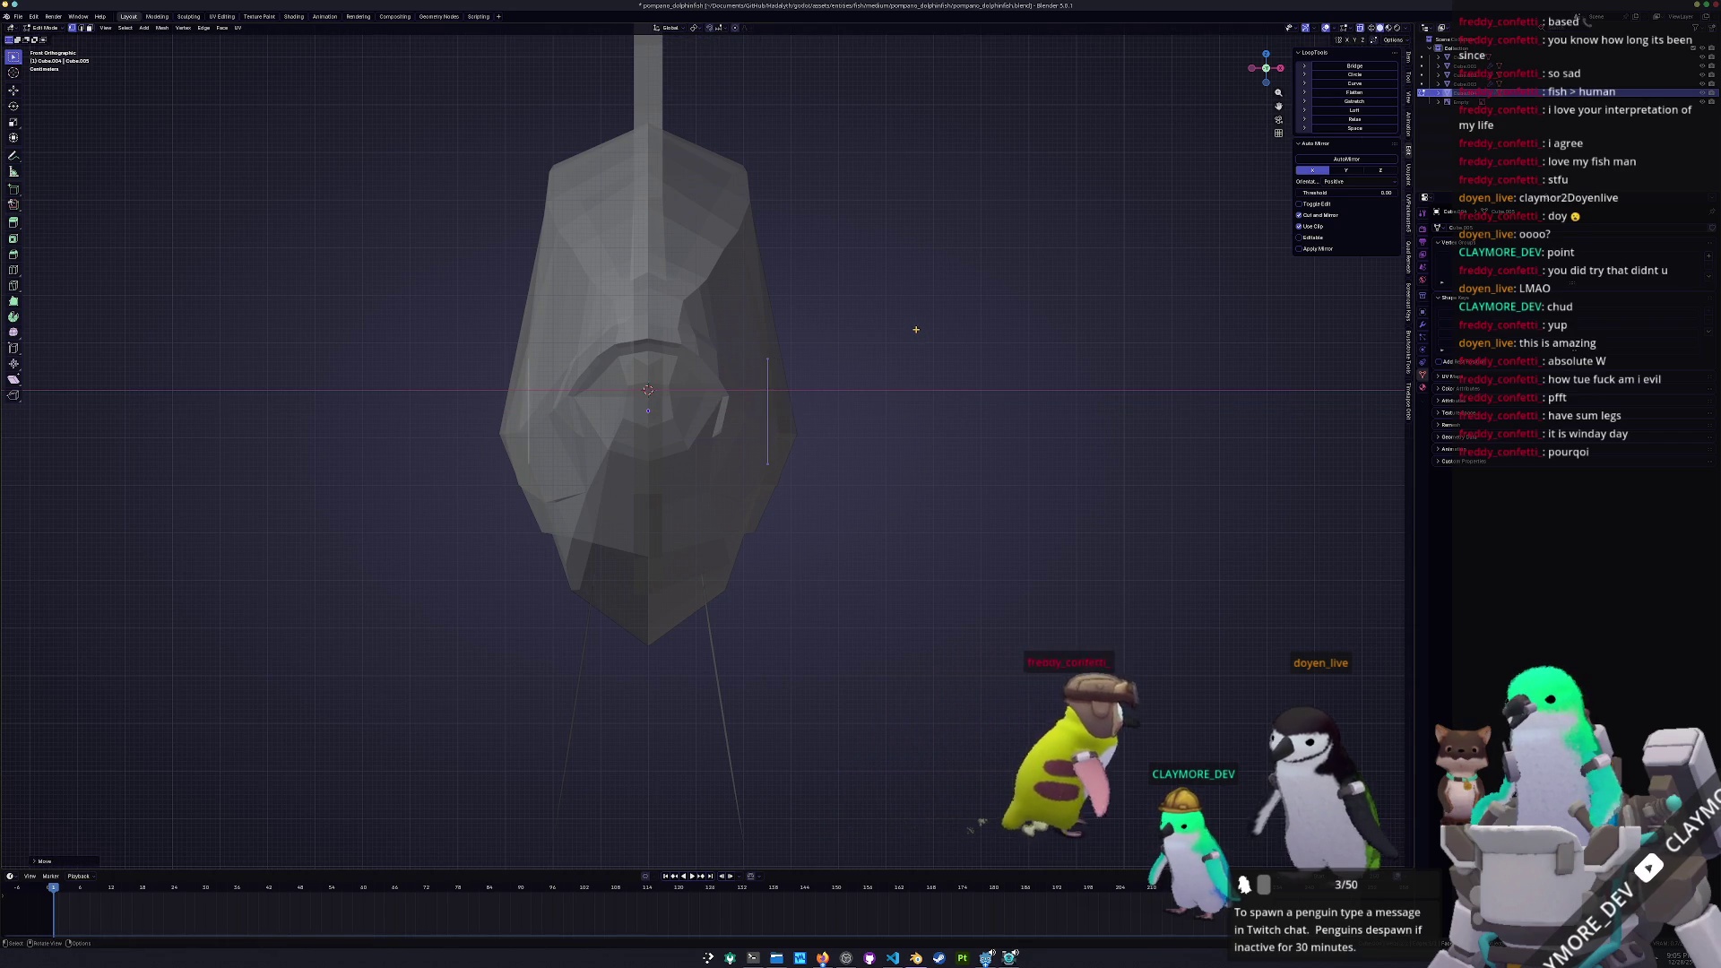
key("KP_3")
Extrude the edge into a quad and slide its top-right vertex down the edge
key("e")
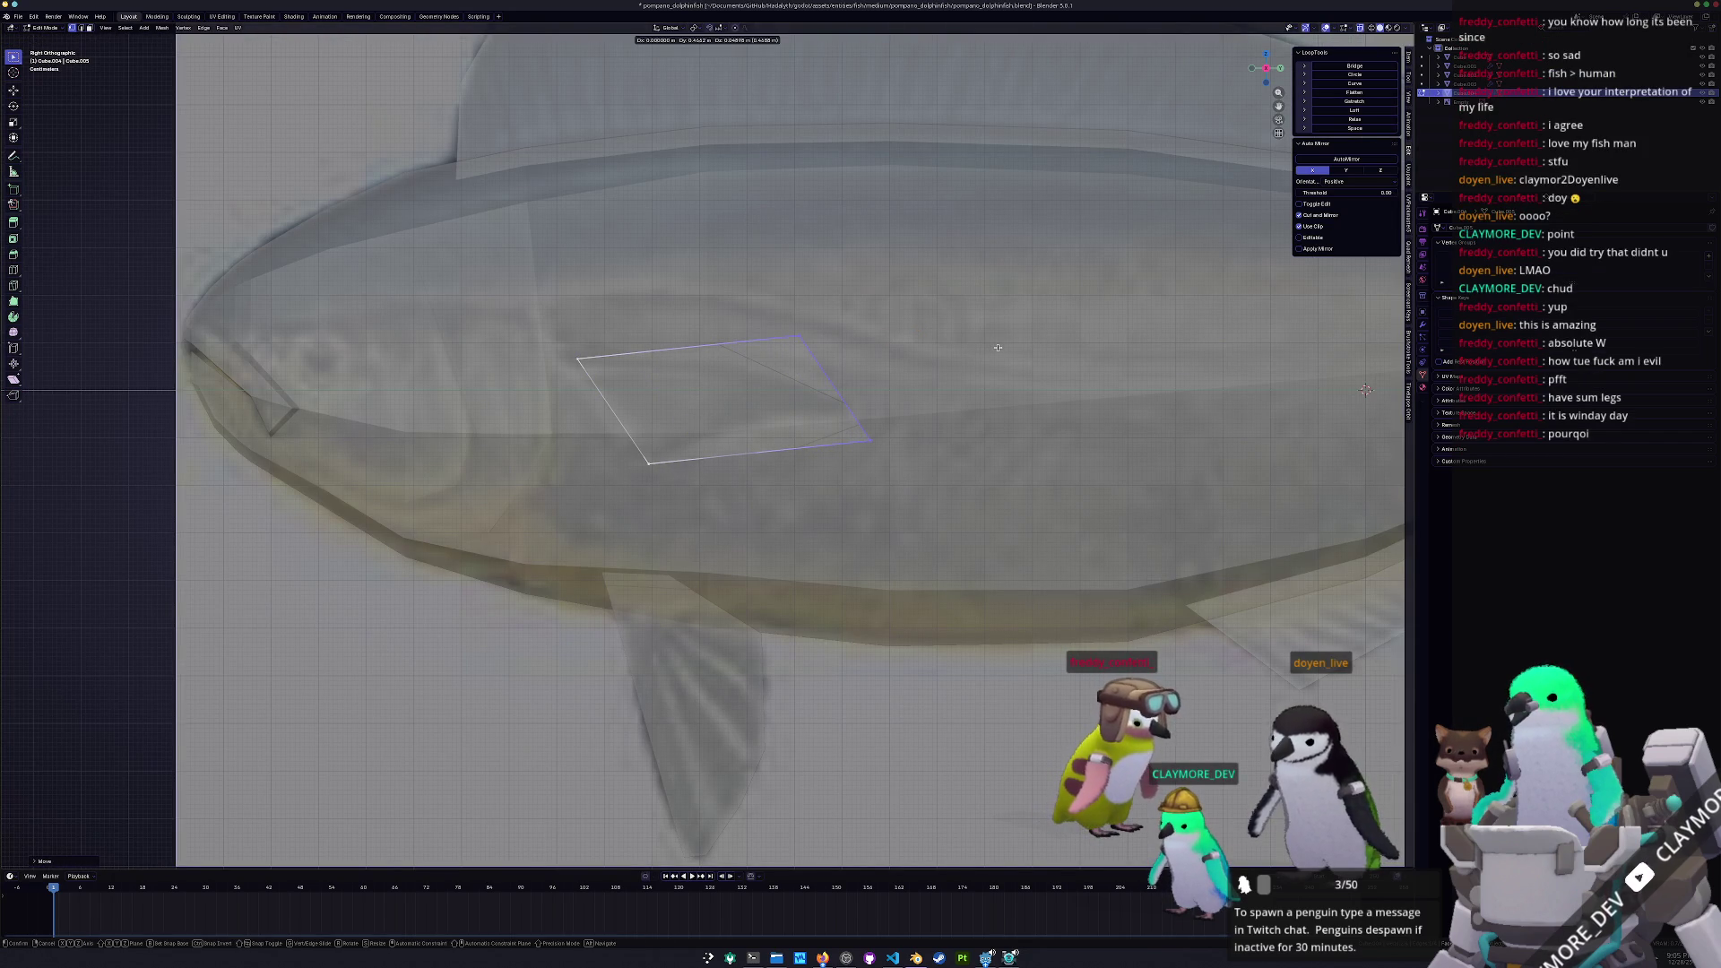
left_click(998, 347)
key("g")
left_click(797, 382)
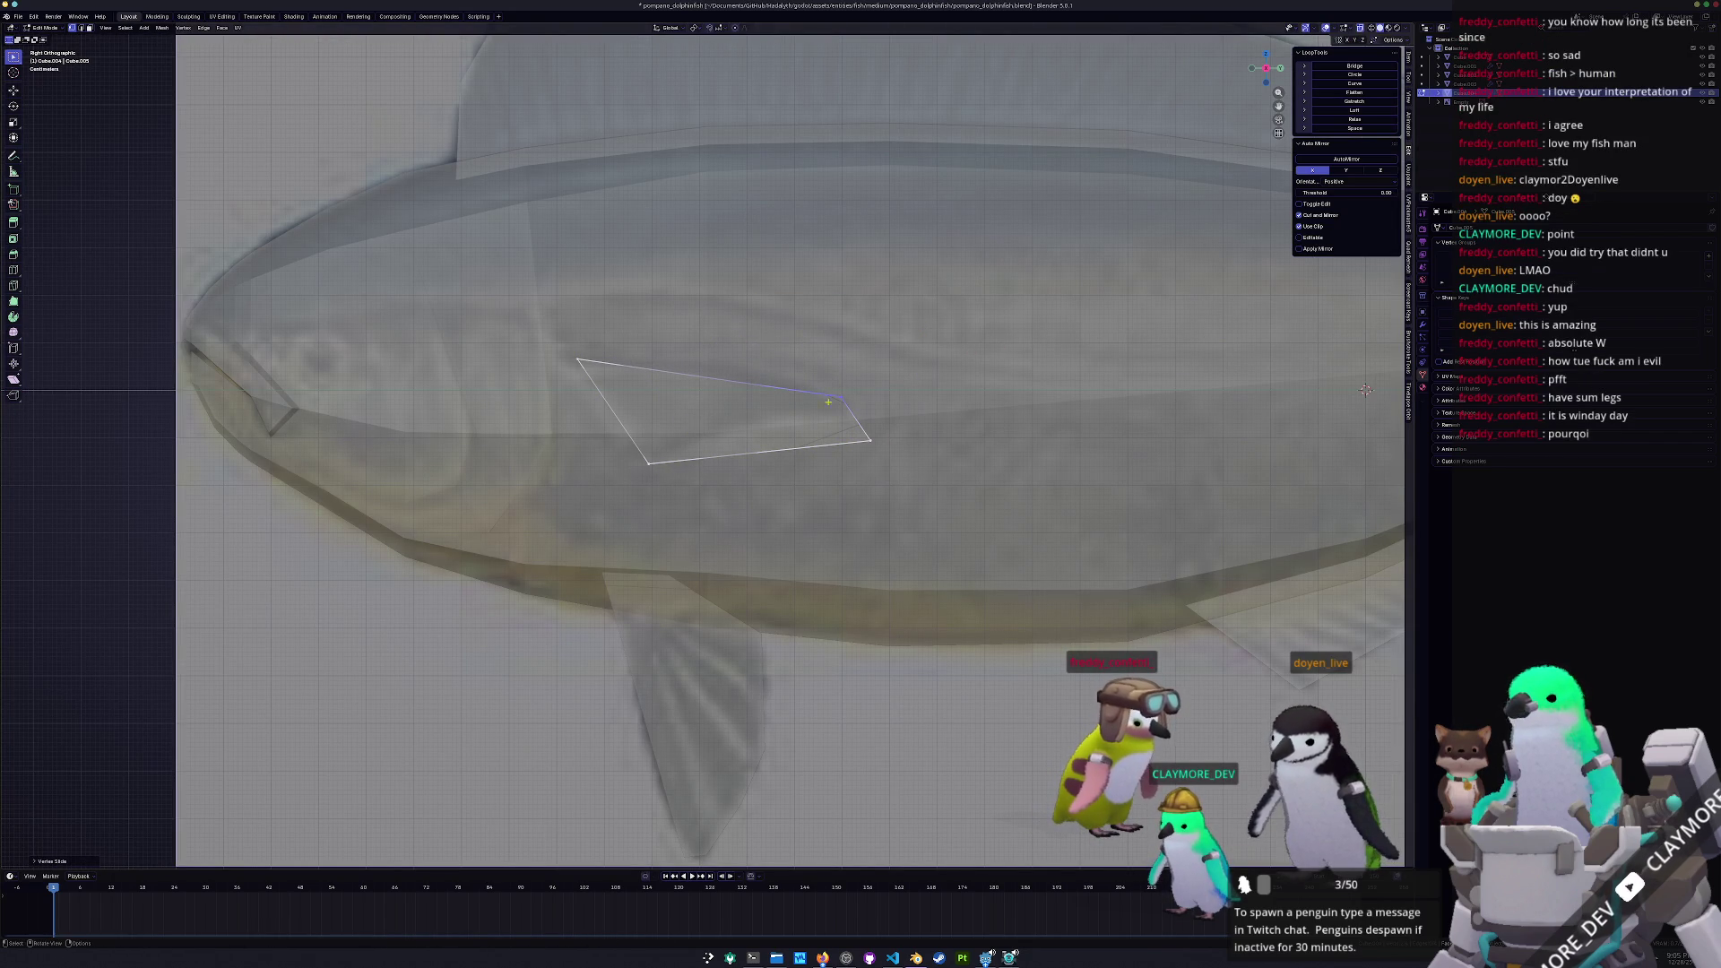
left_click(829, 386)
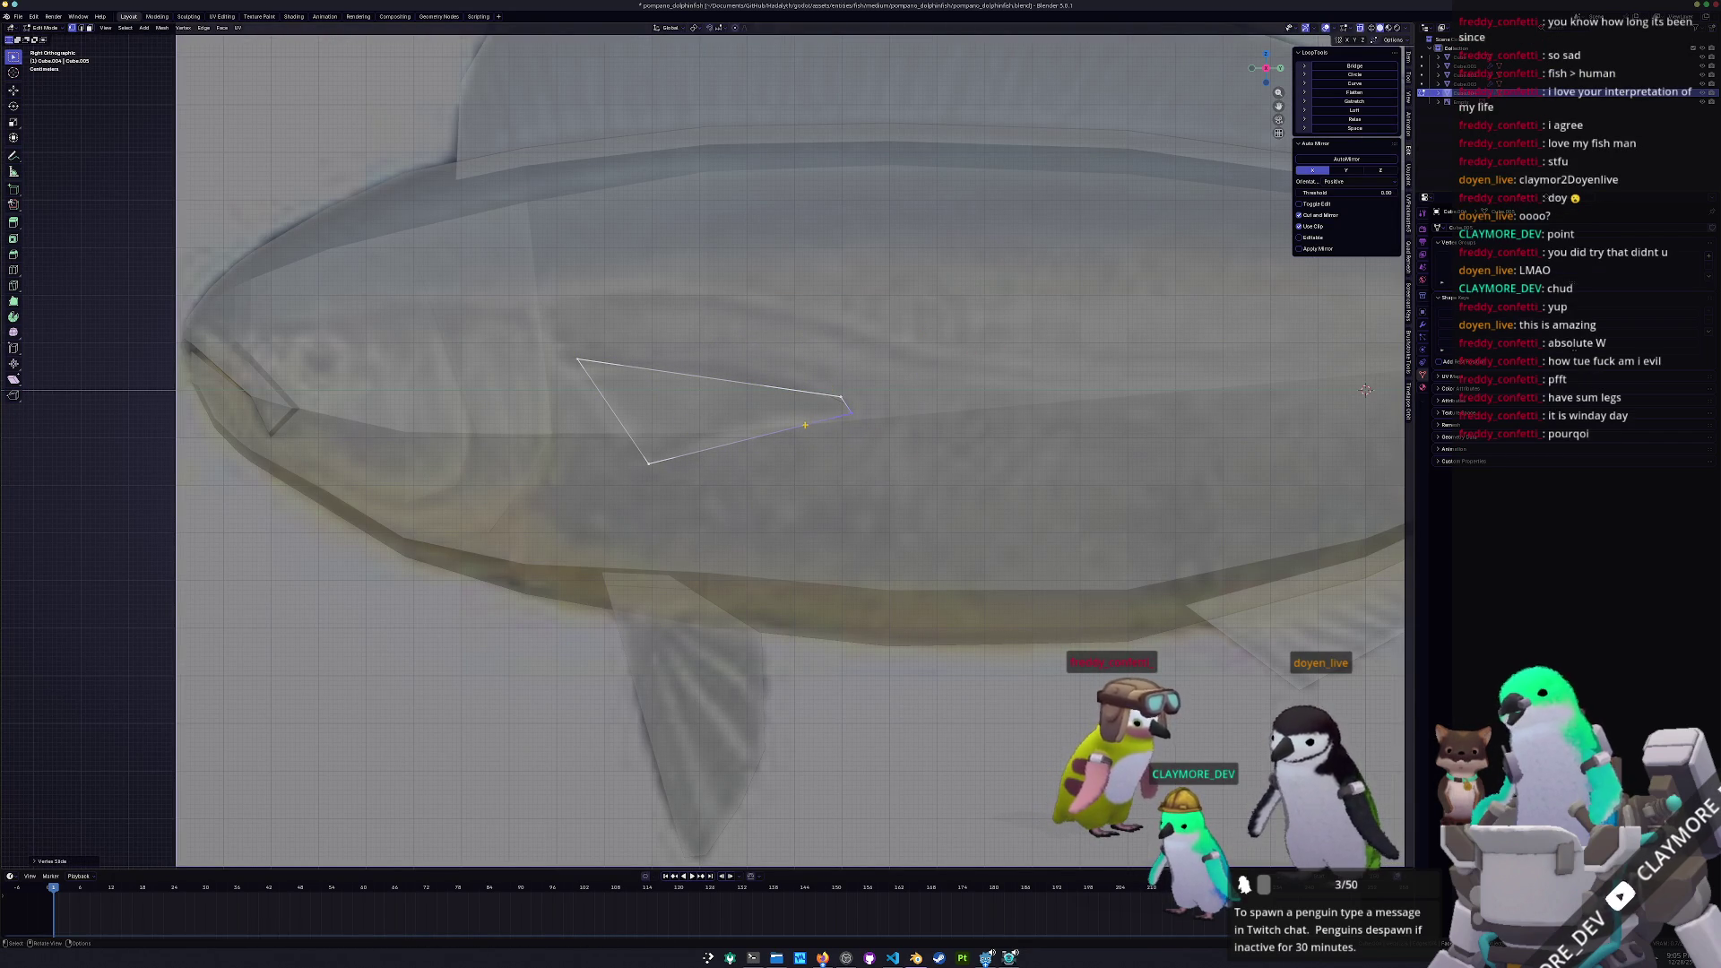
Offset the top vertex along X, select the thin edge's end, and enable see-through
key("KP_7")
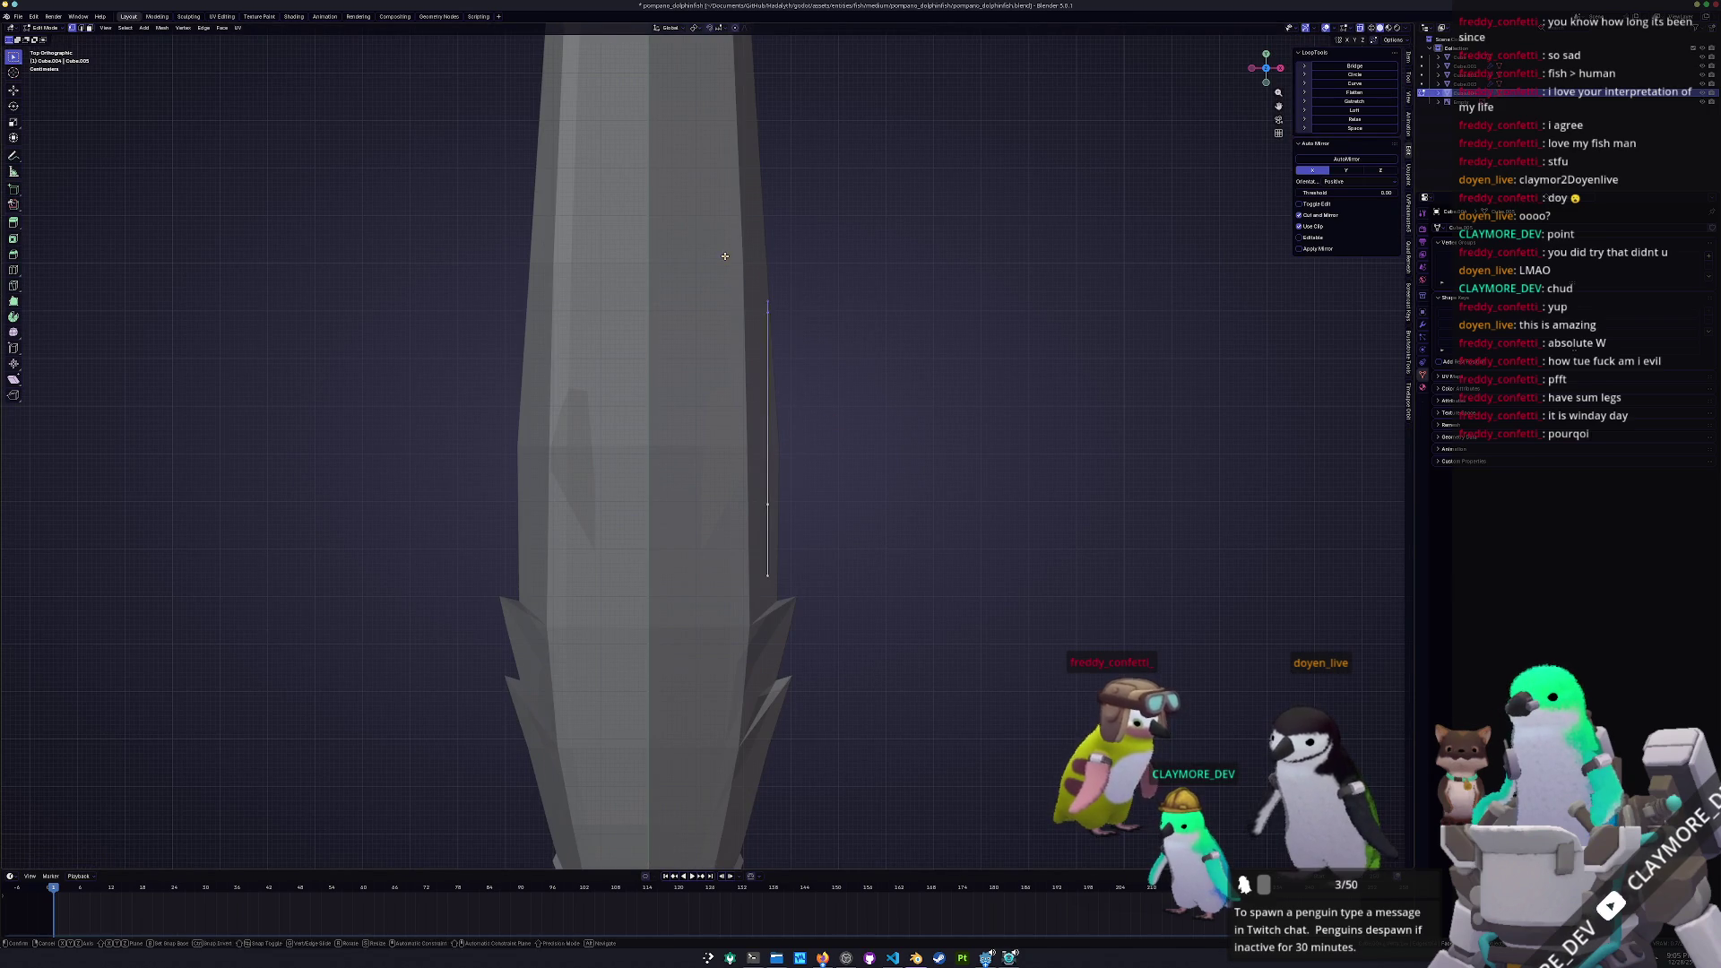
key("g")
key("x")
left_click(759, 261)
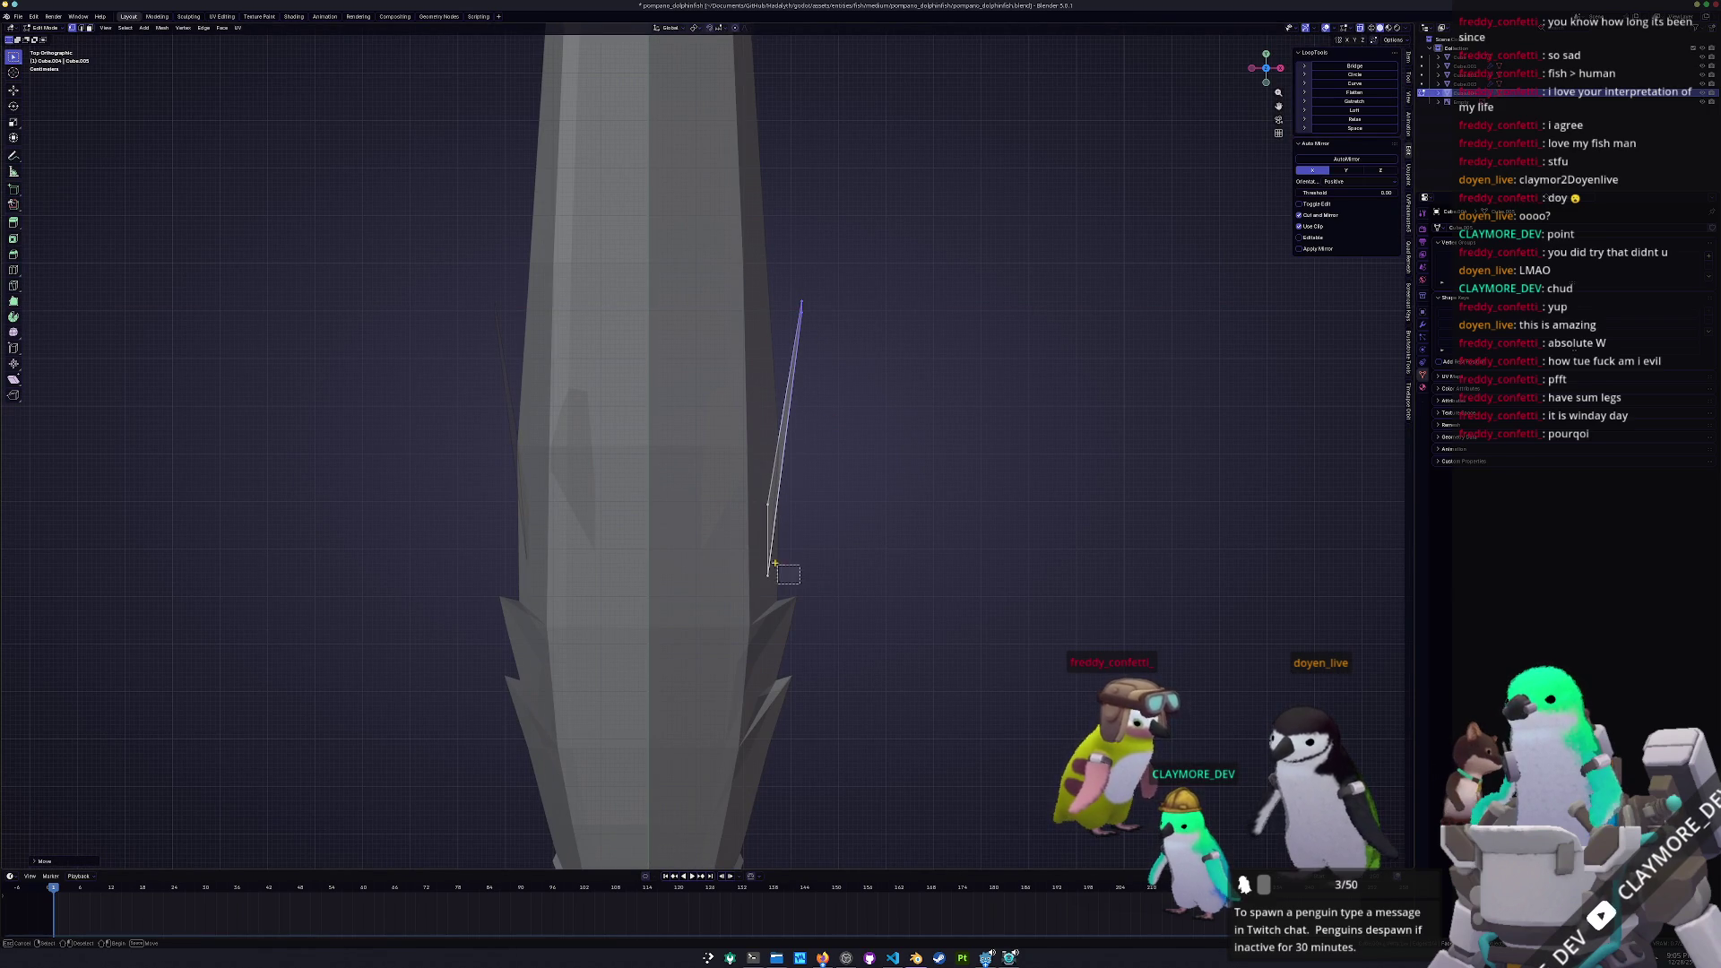
left_click_drag(891, 380, 760, 253)
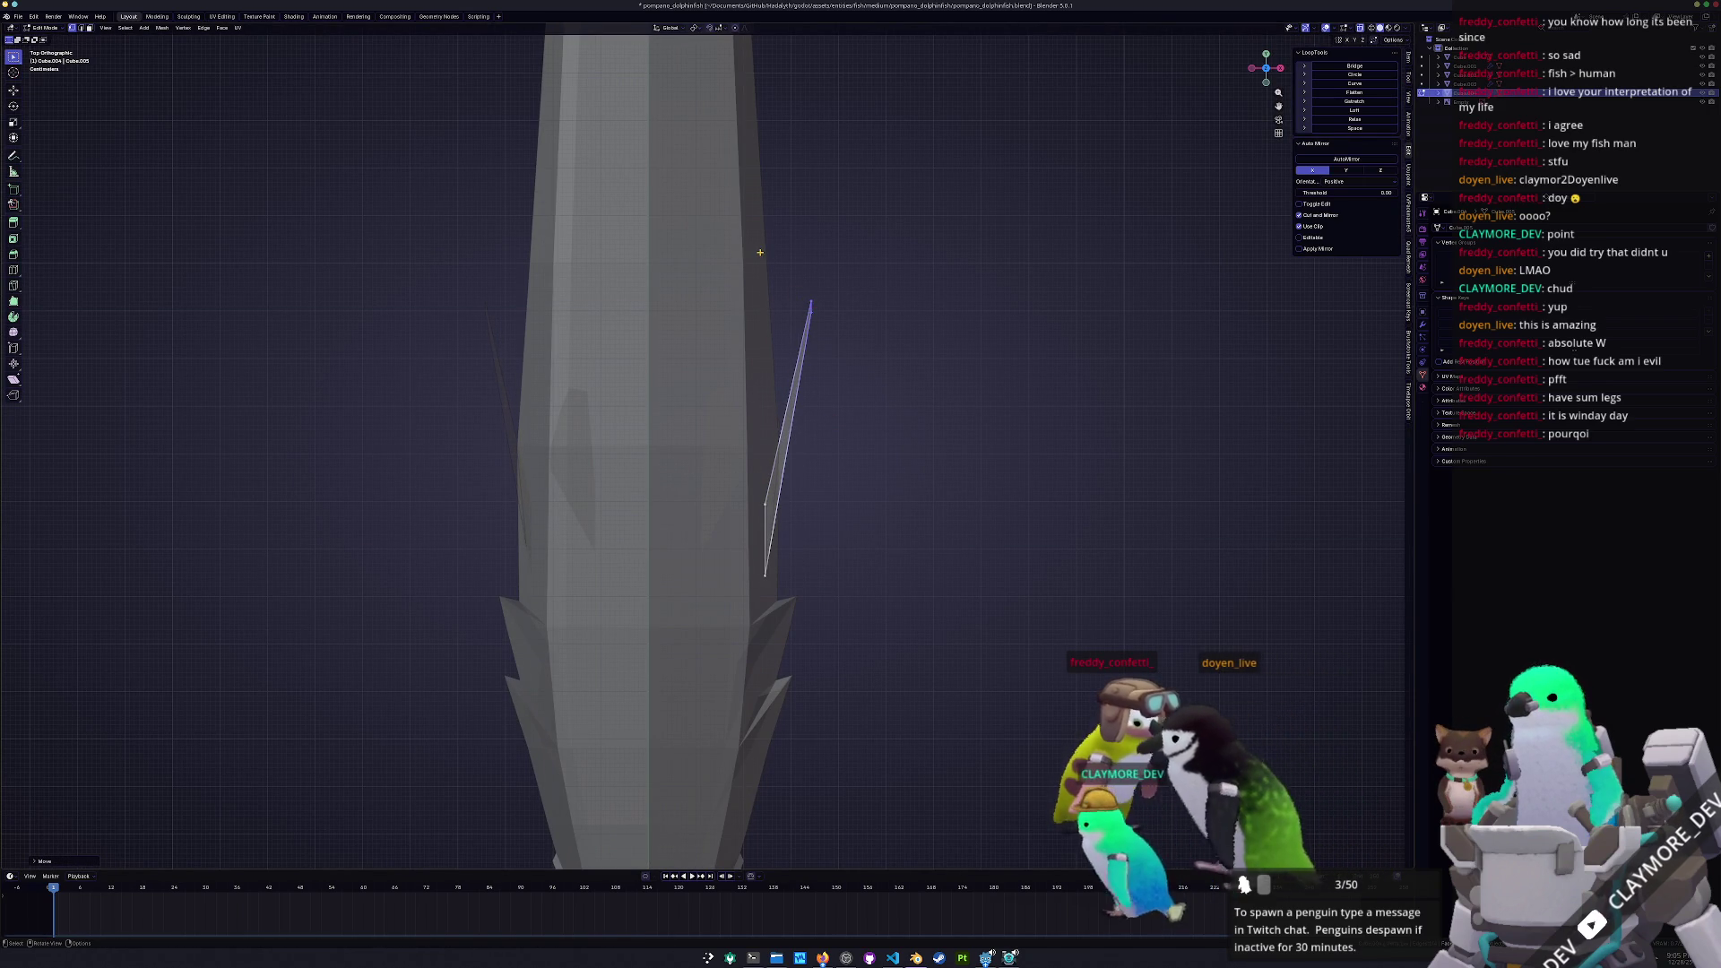
key("KP_3")
key("alt+z")
key("alt+z")
scroll(727, 359, "up", 1)
Add a loop cut midway across the quad, splitting the fin into two faces
key("ctrl+r")
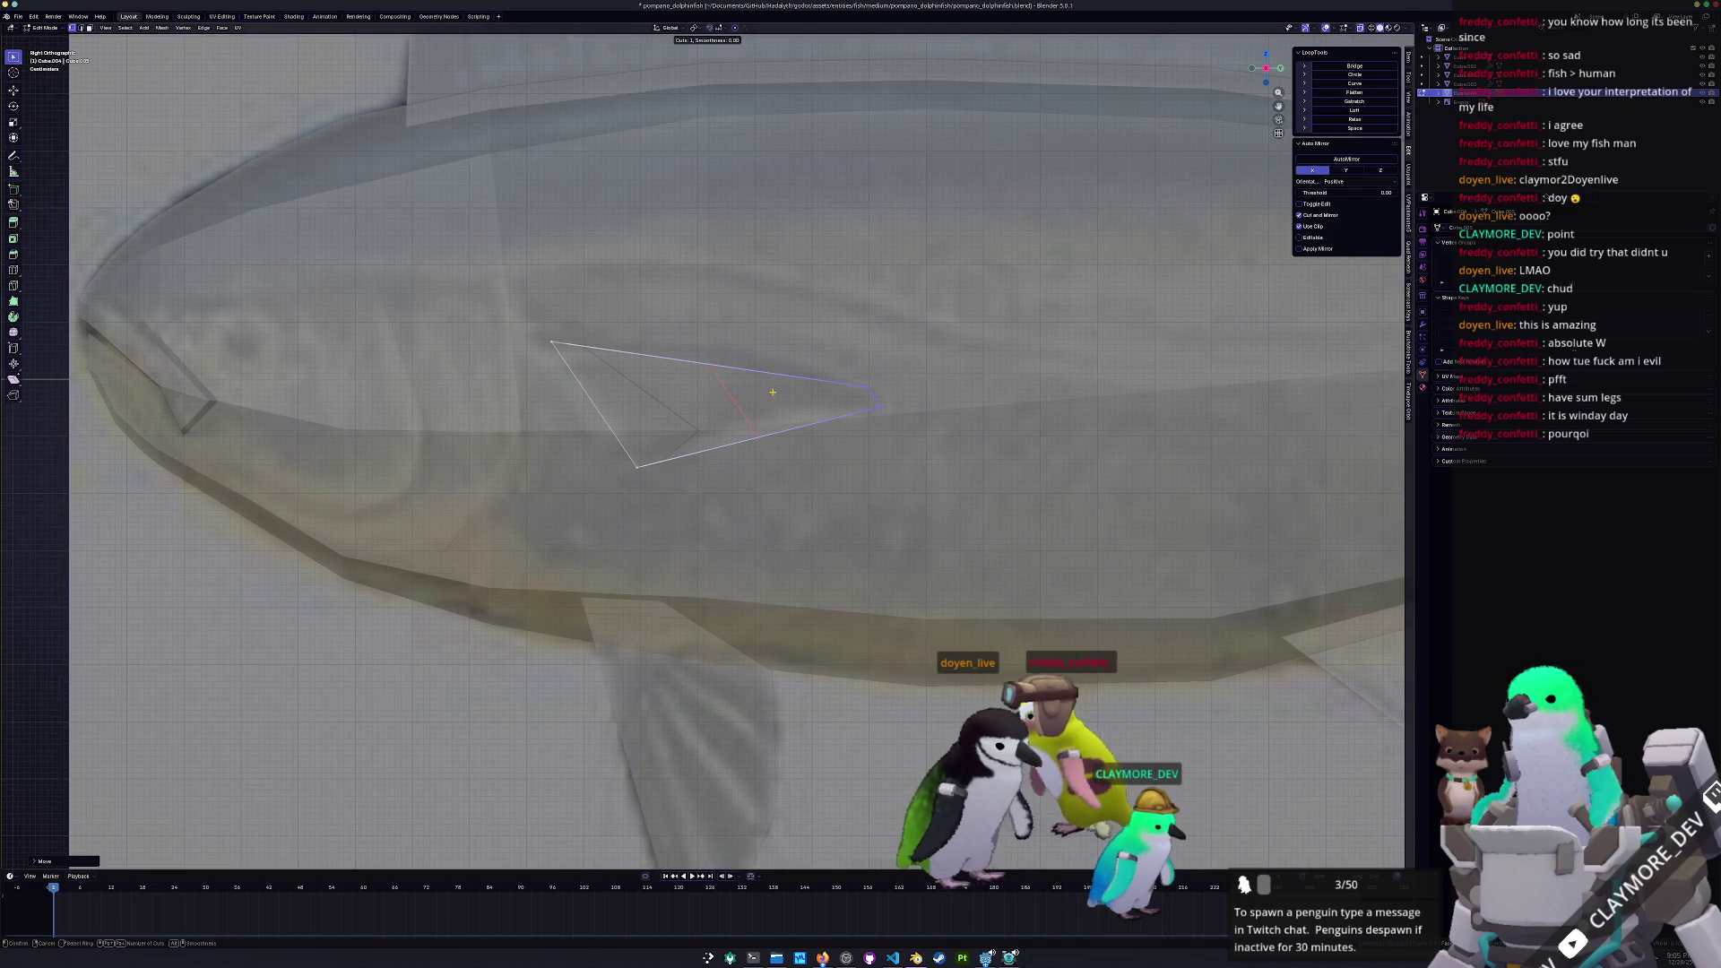
left_click(771, 436)
key("Tab")
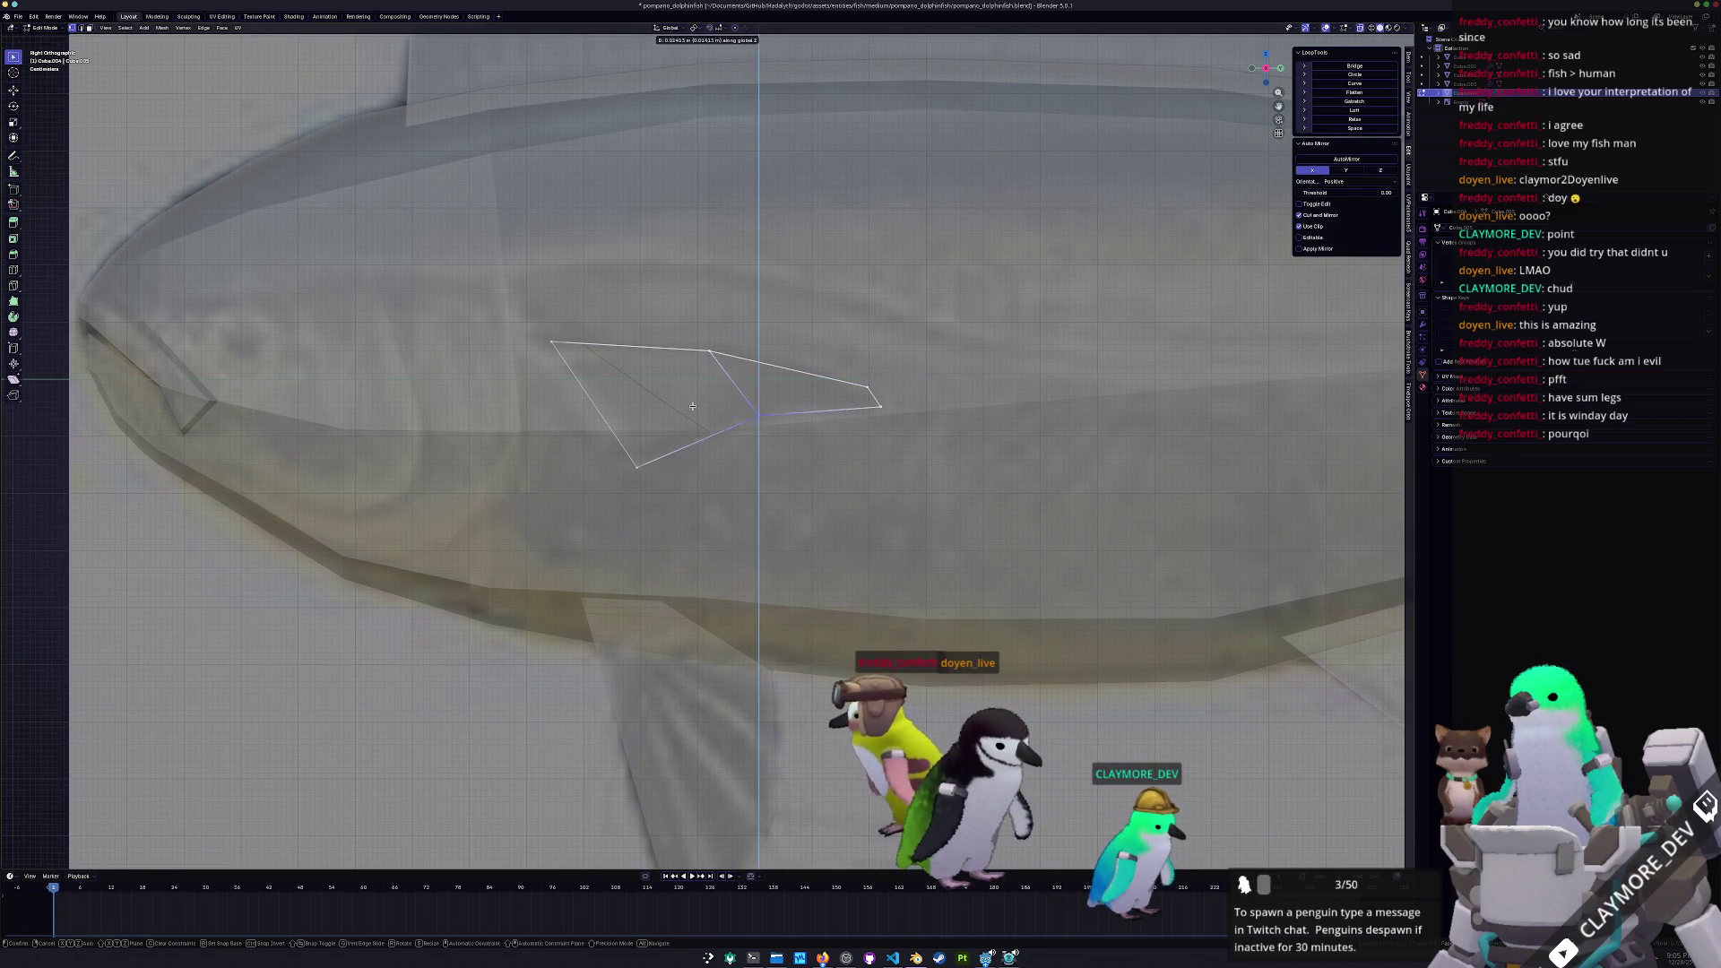
mouse_move(812, 482)
middle_mouse_down()
mouse_move(704, 458)
mouse_move(780, 457)
middle_mouse_up()
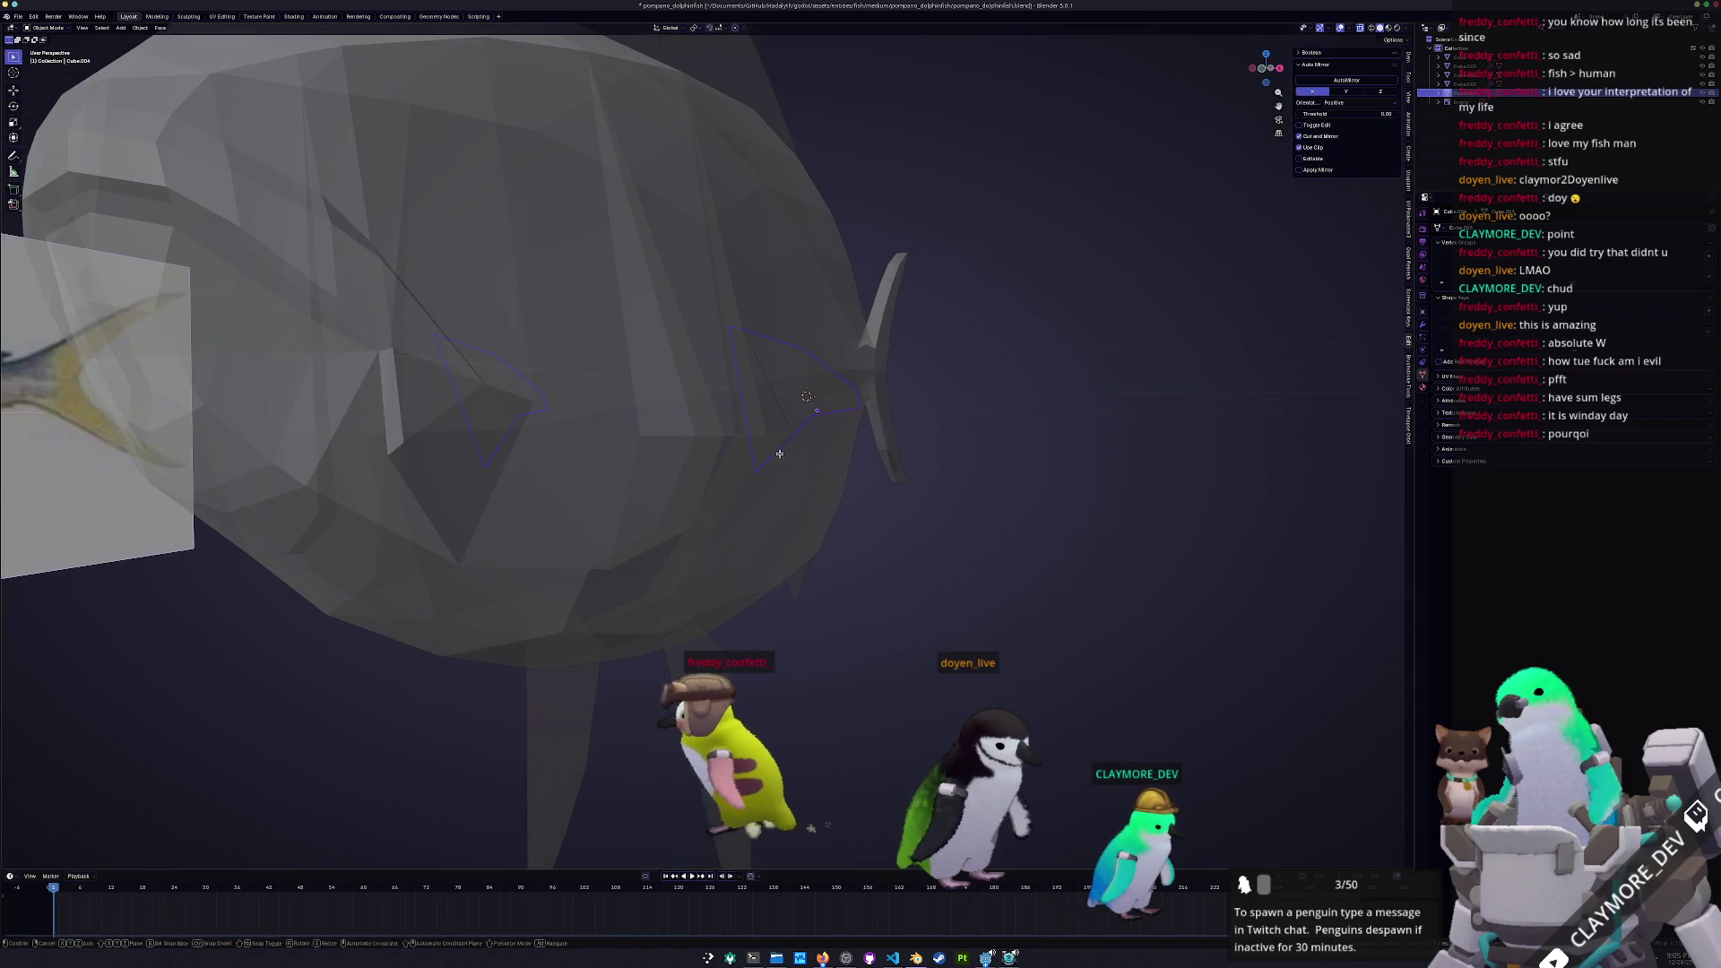
Rotate the fin face to follow the fish body, checking top and side views
key("Tab")
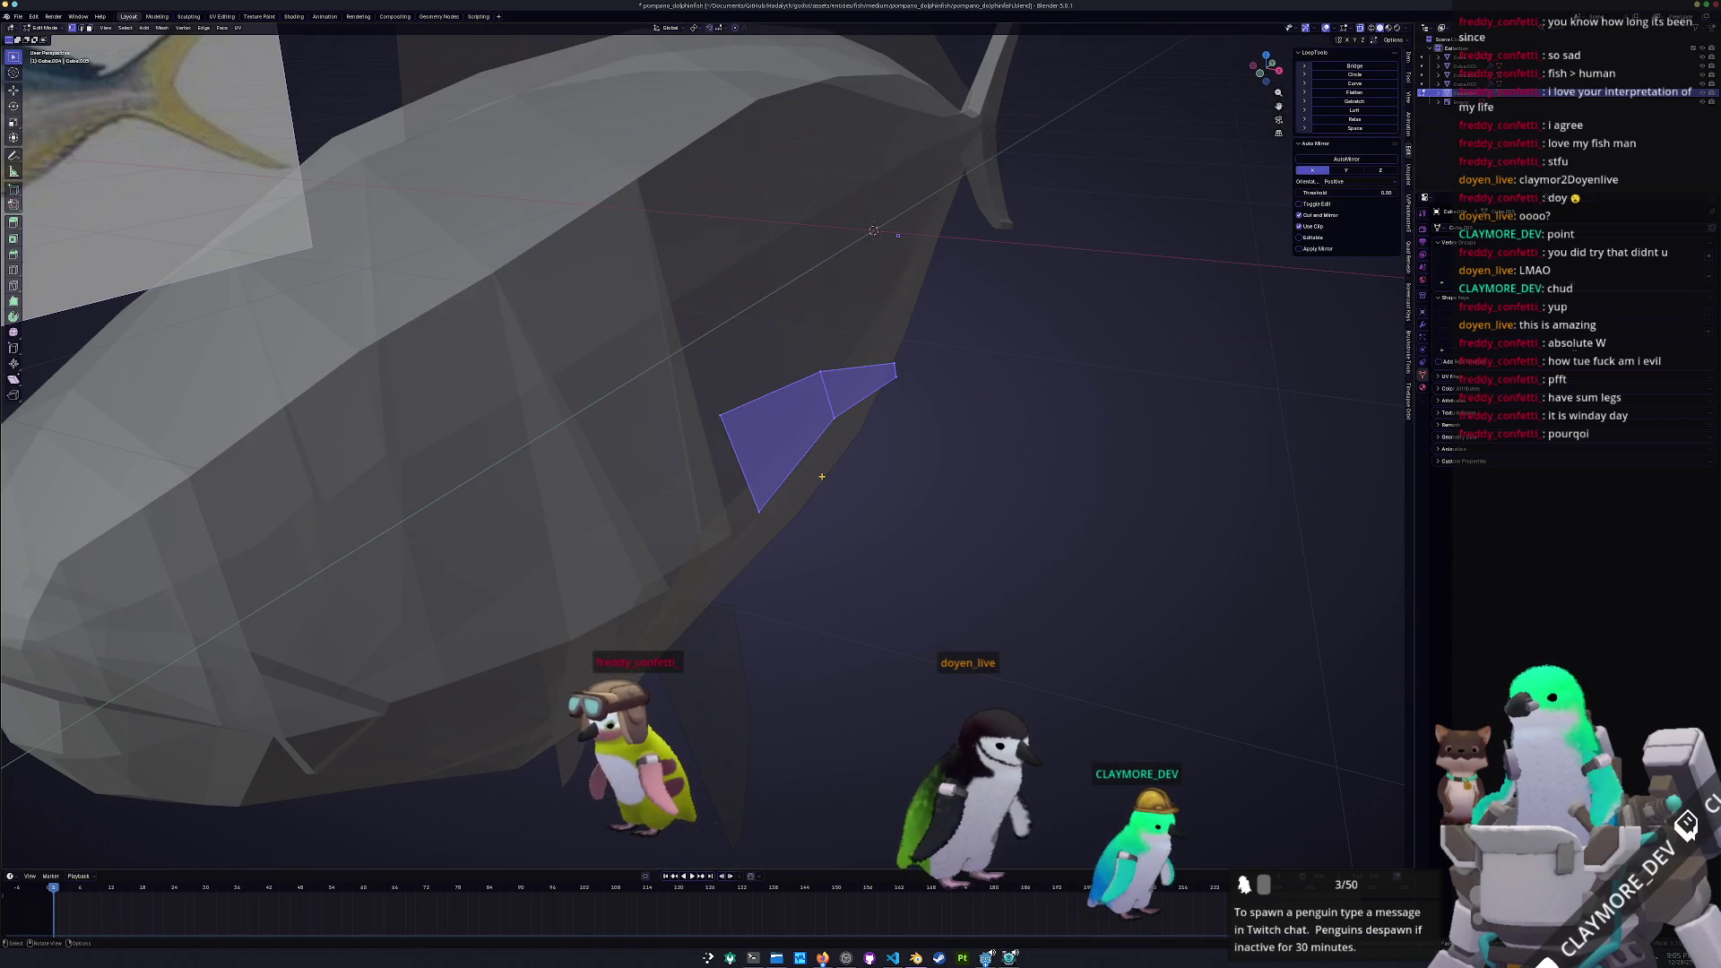
key("KP_7")
key("r")
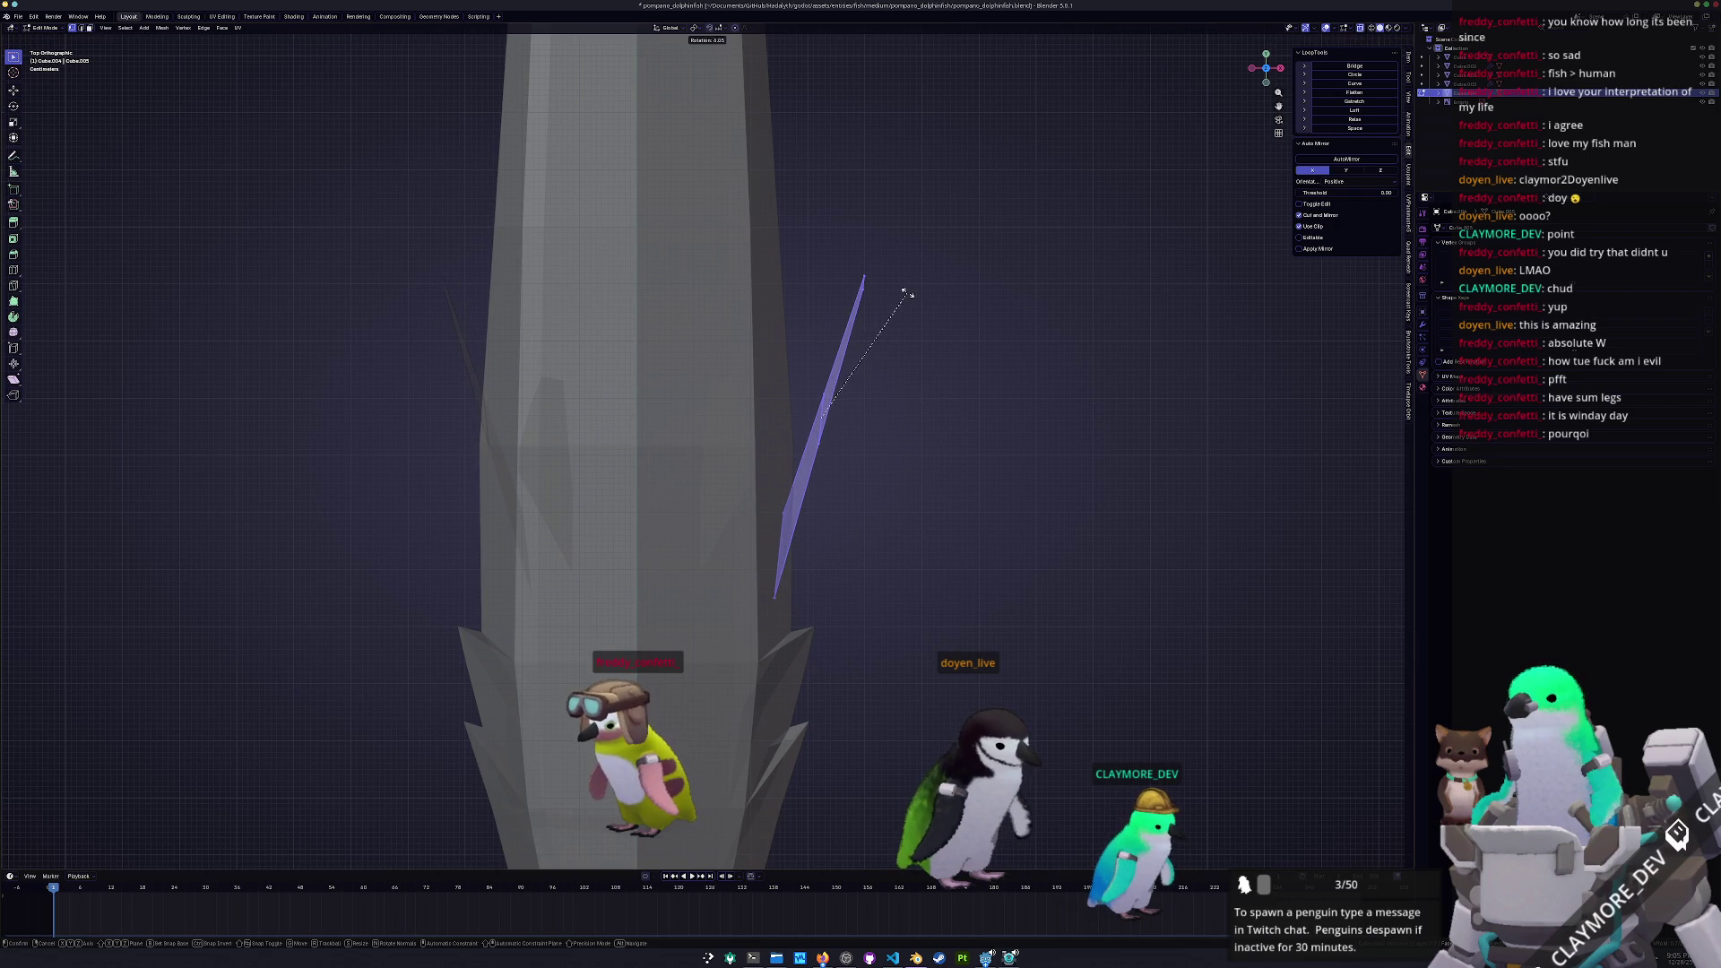
key("KP_3")
key("KP_7")
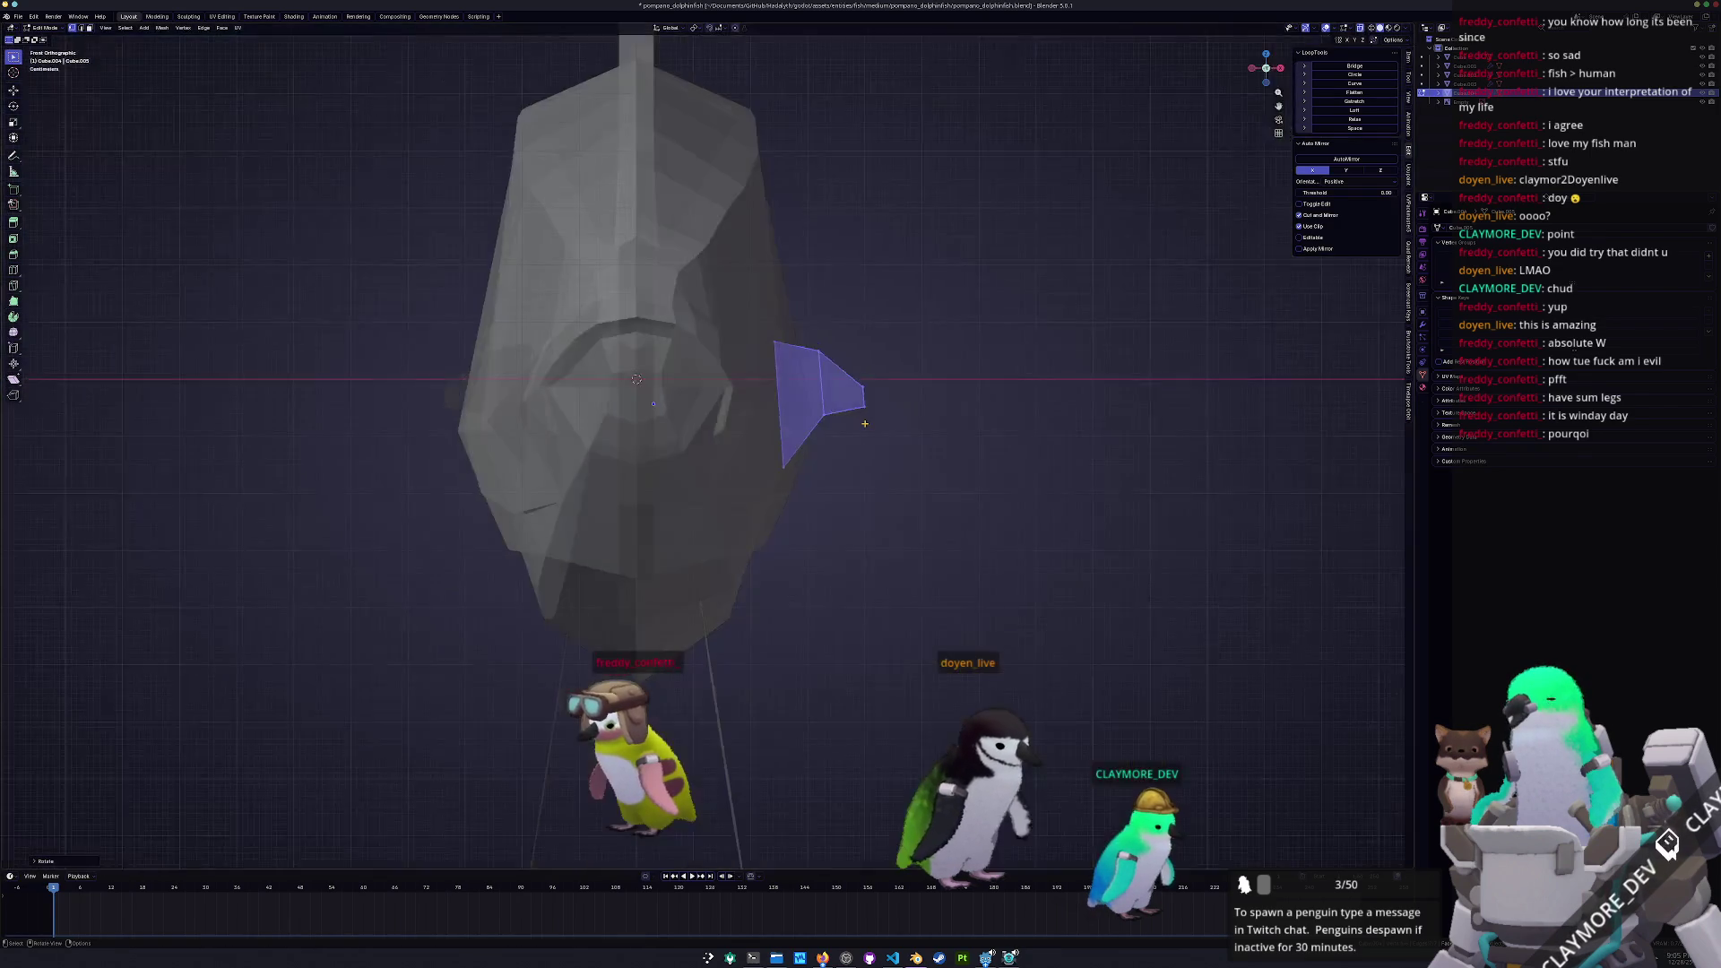
key("KP_3")
key("Tab")
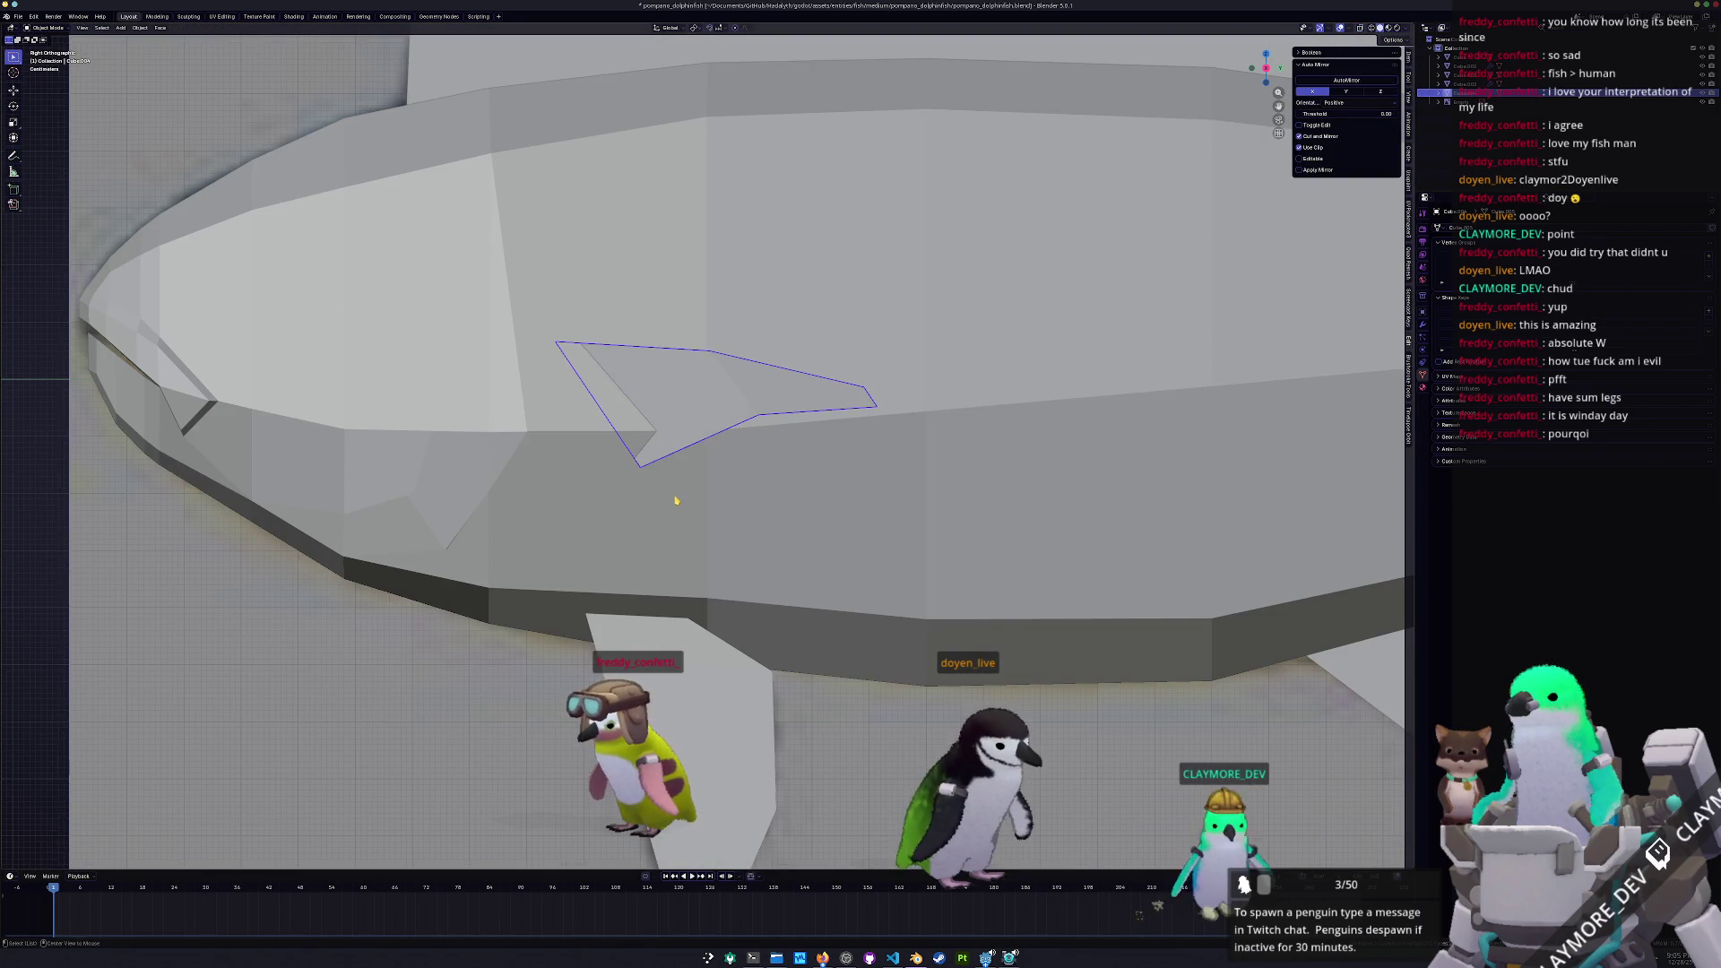
key("Tab")
Vertex-slide the fin's bottom vertex further along its edge and select both fin faces
key("shift+v")
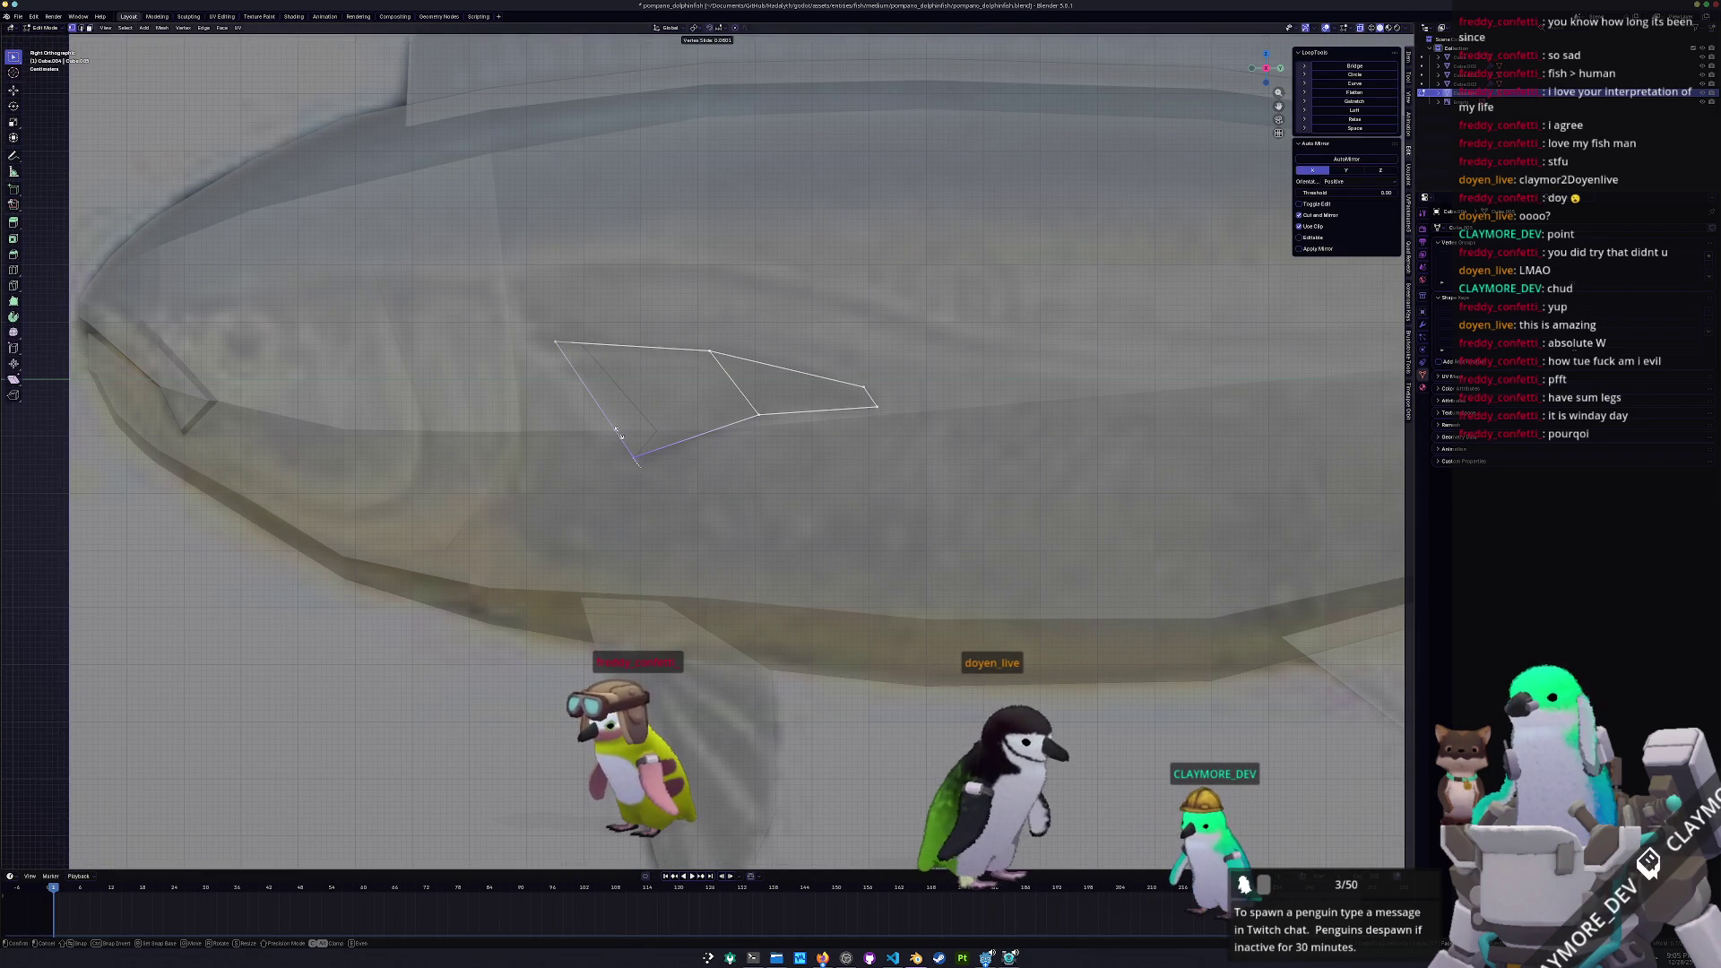
key("alt")
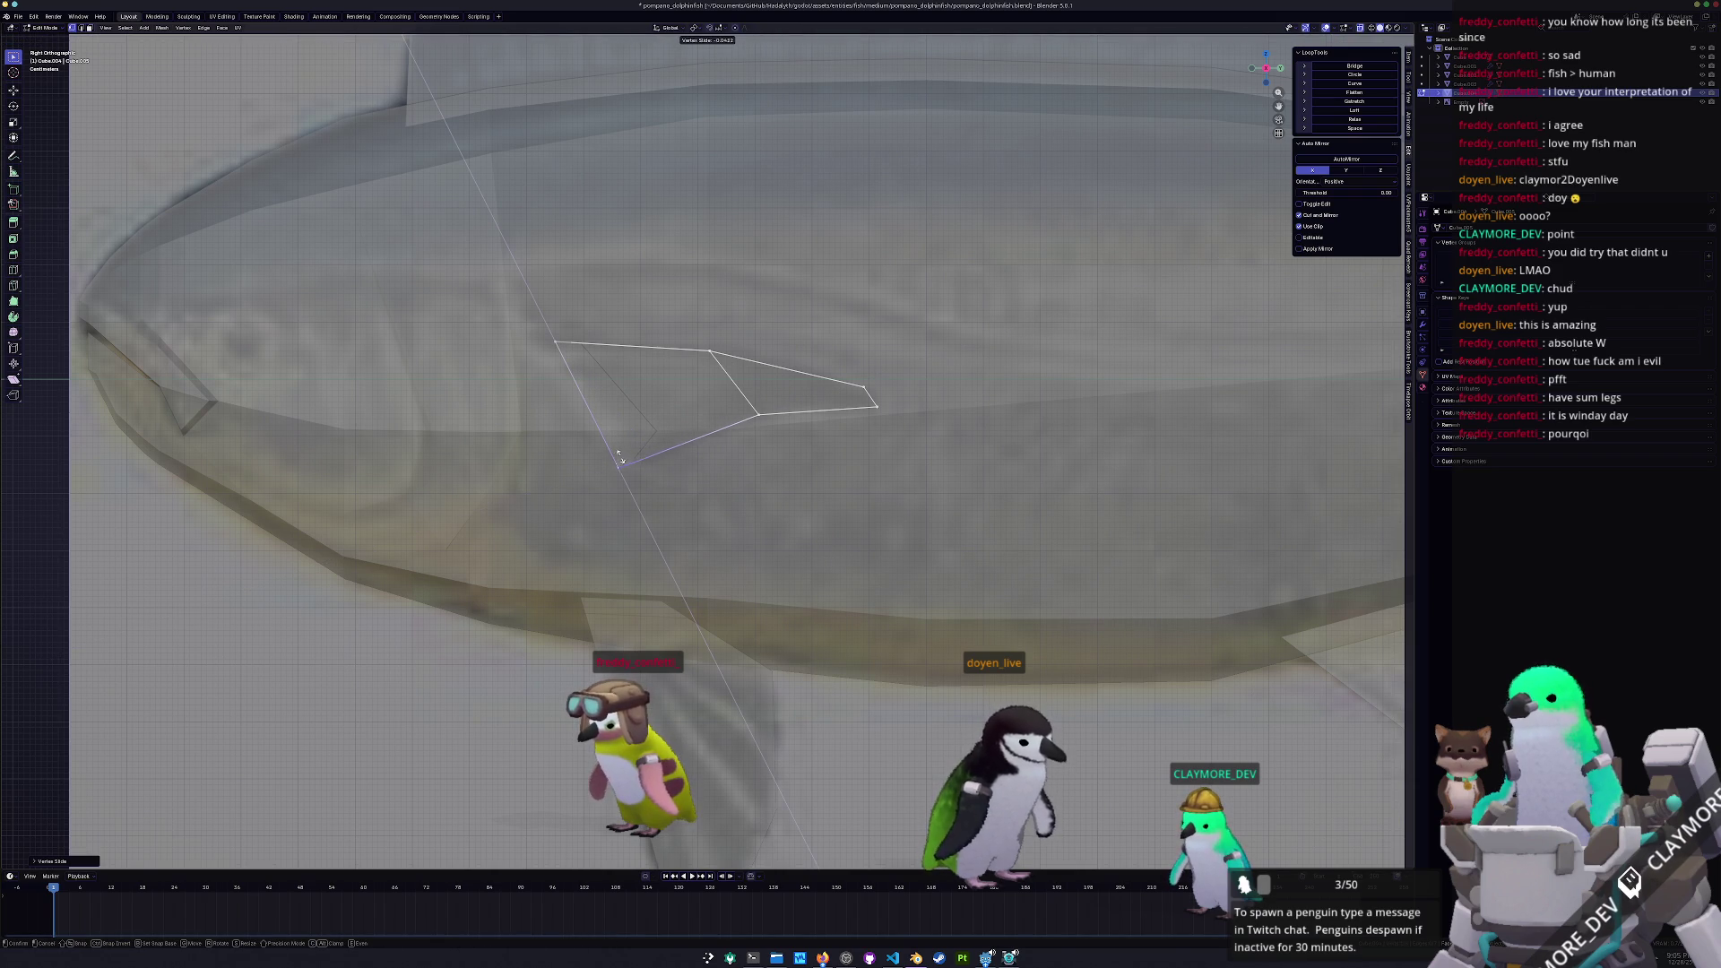
left_click(621, 459)
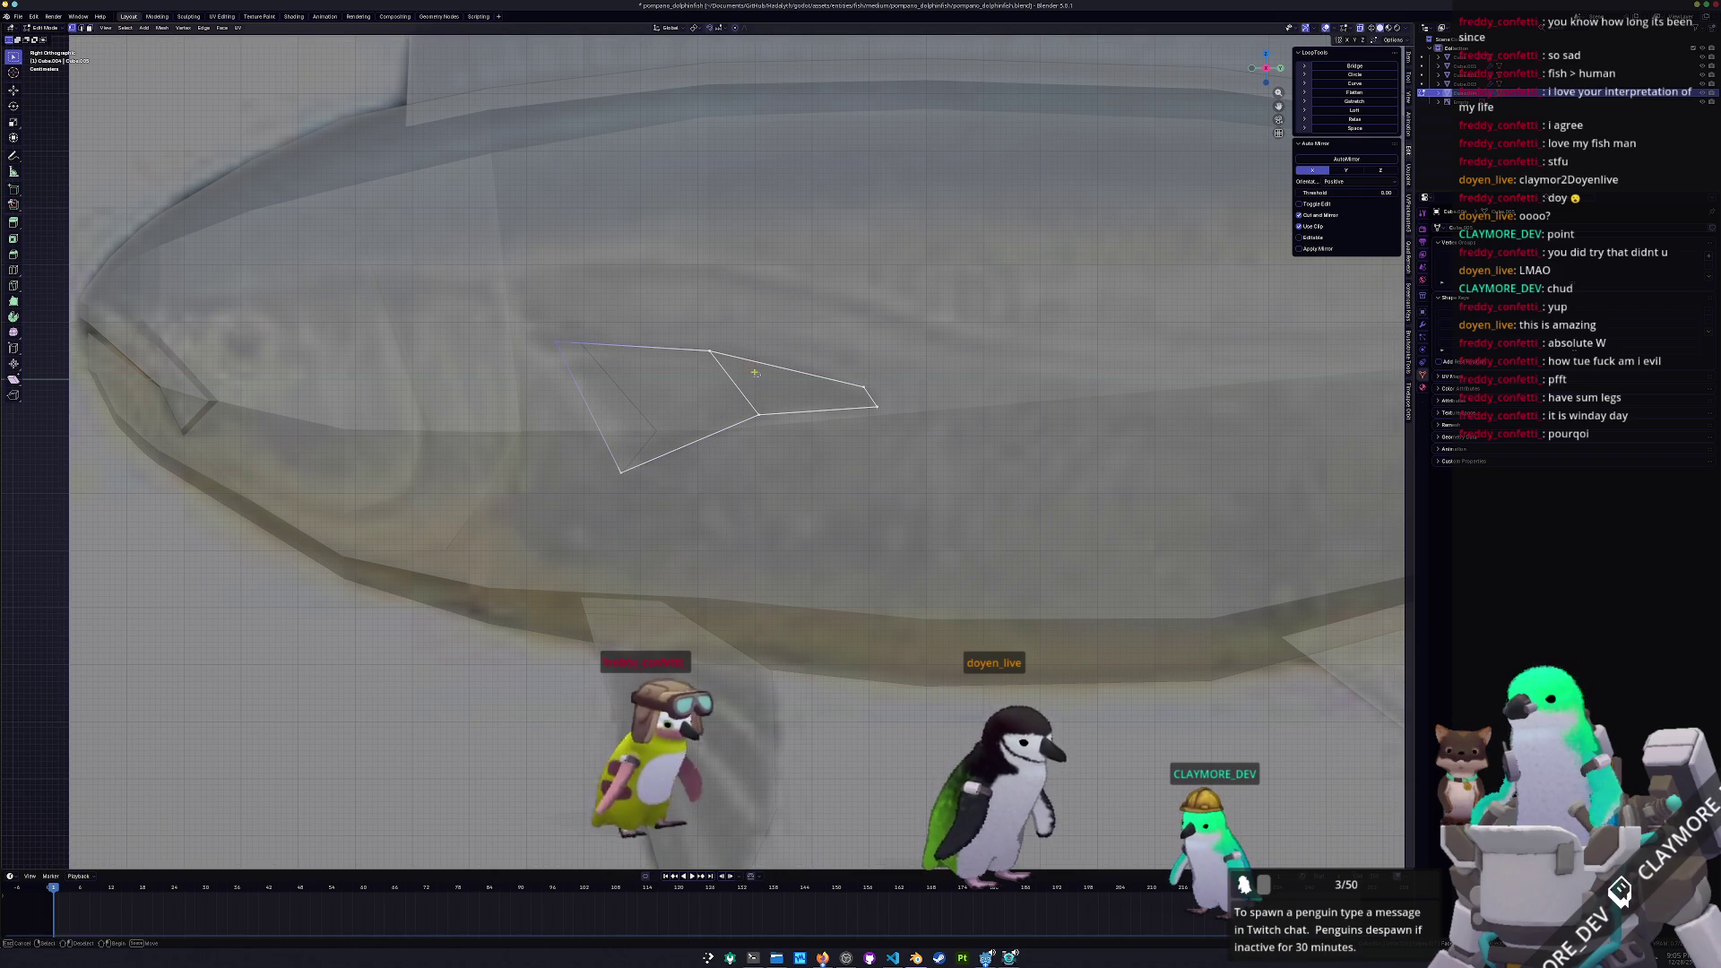
left_click(645, 394)
left_click(797, 385, "shift")
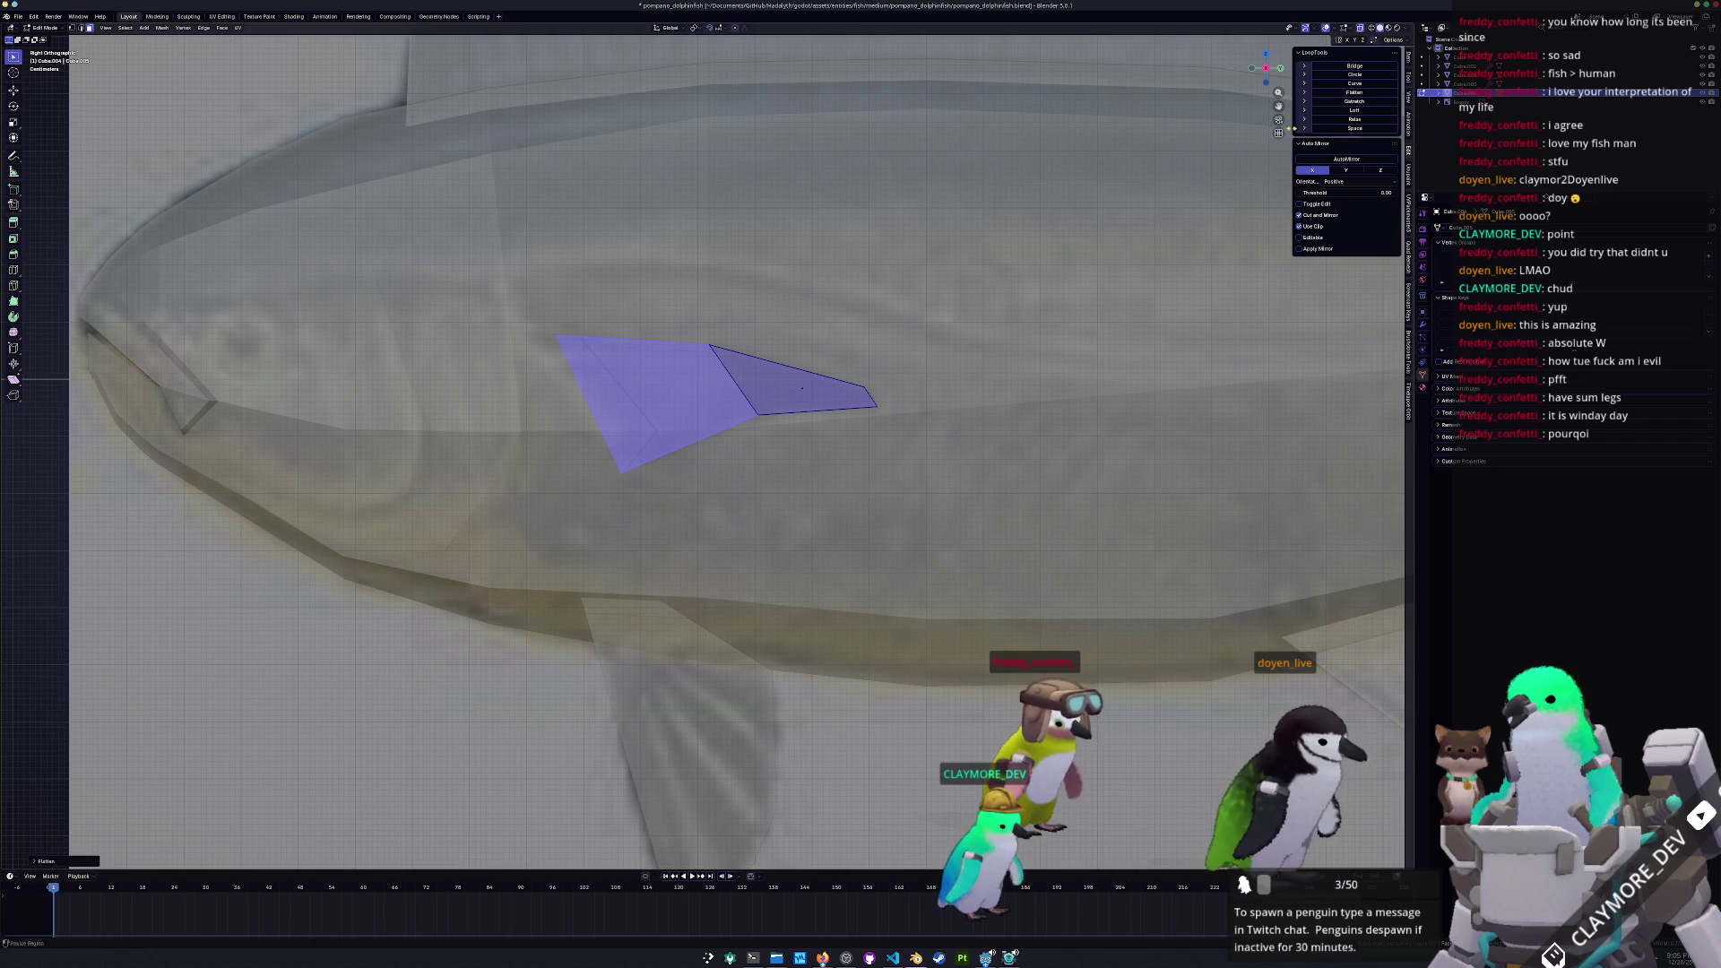
Flatten both fin faces into one plane with LoopTools Flatten
left_click(802, 392, "shift")
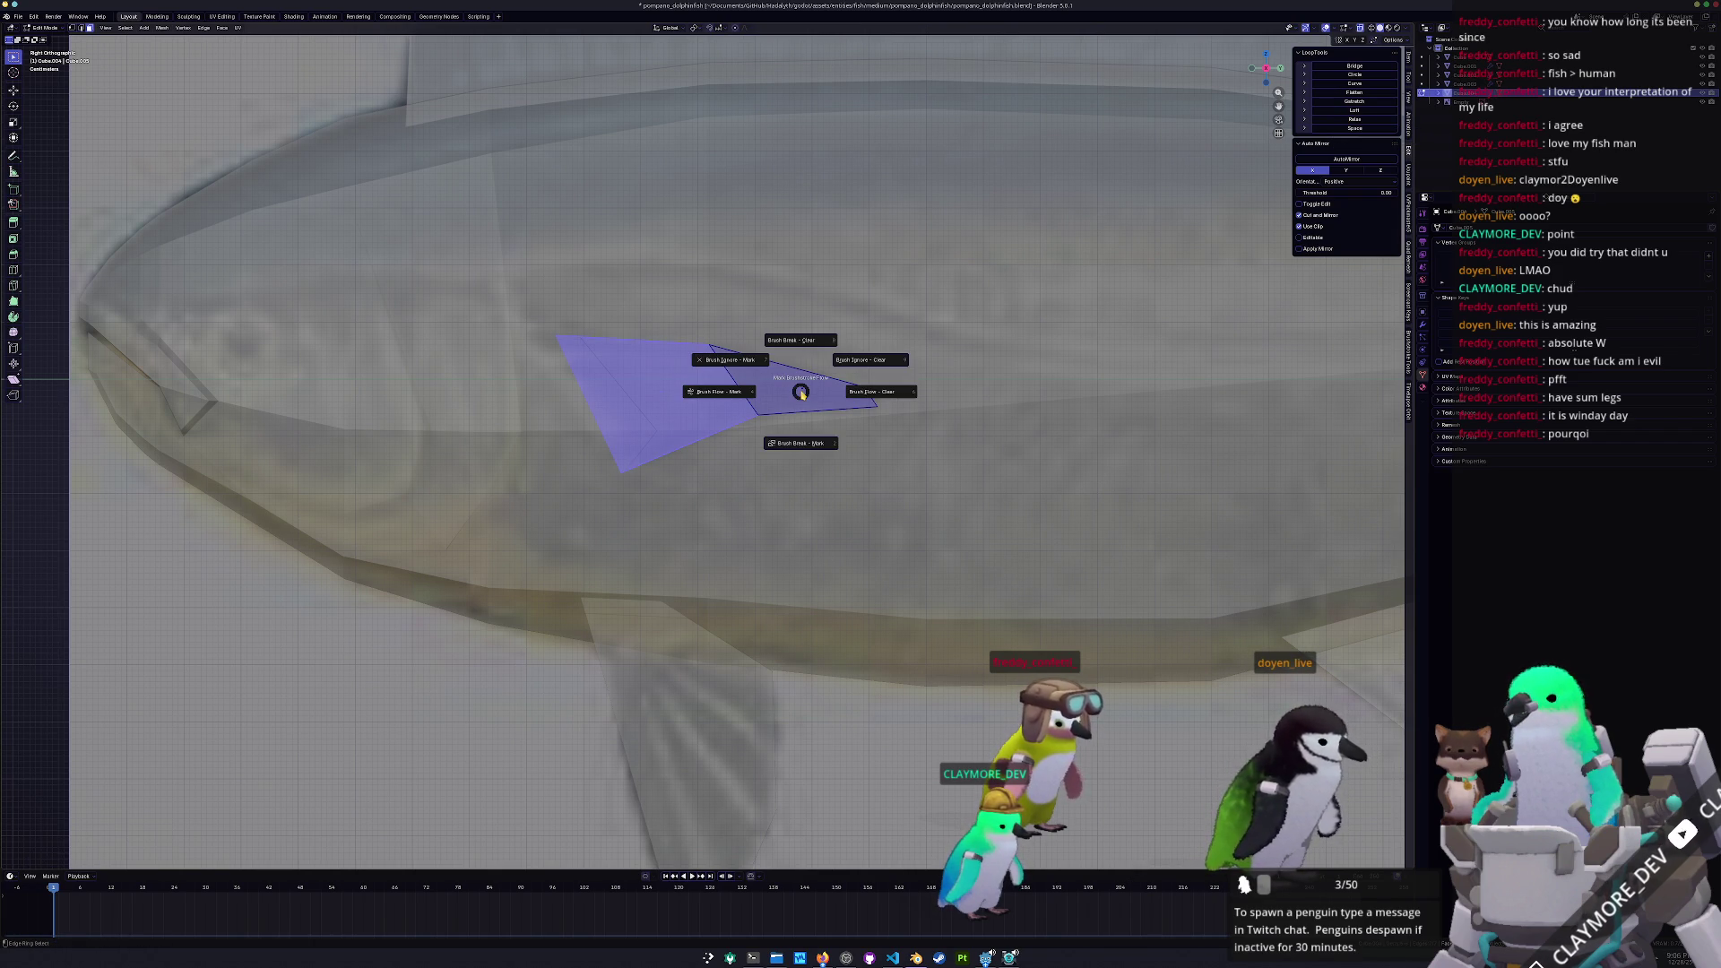
left_click(842, 363)
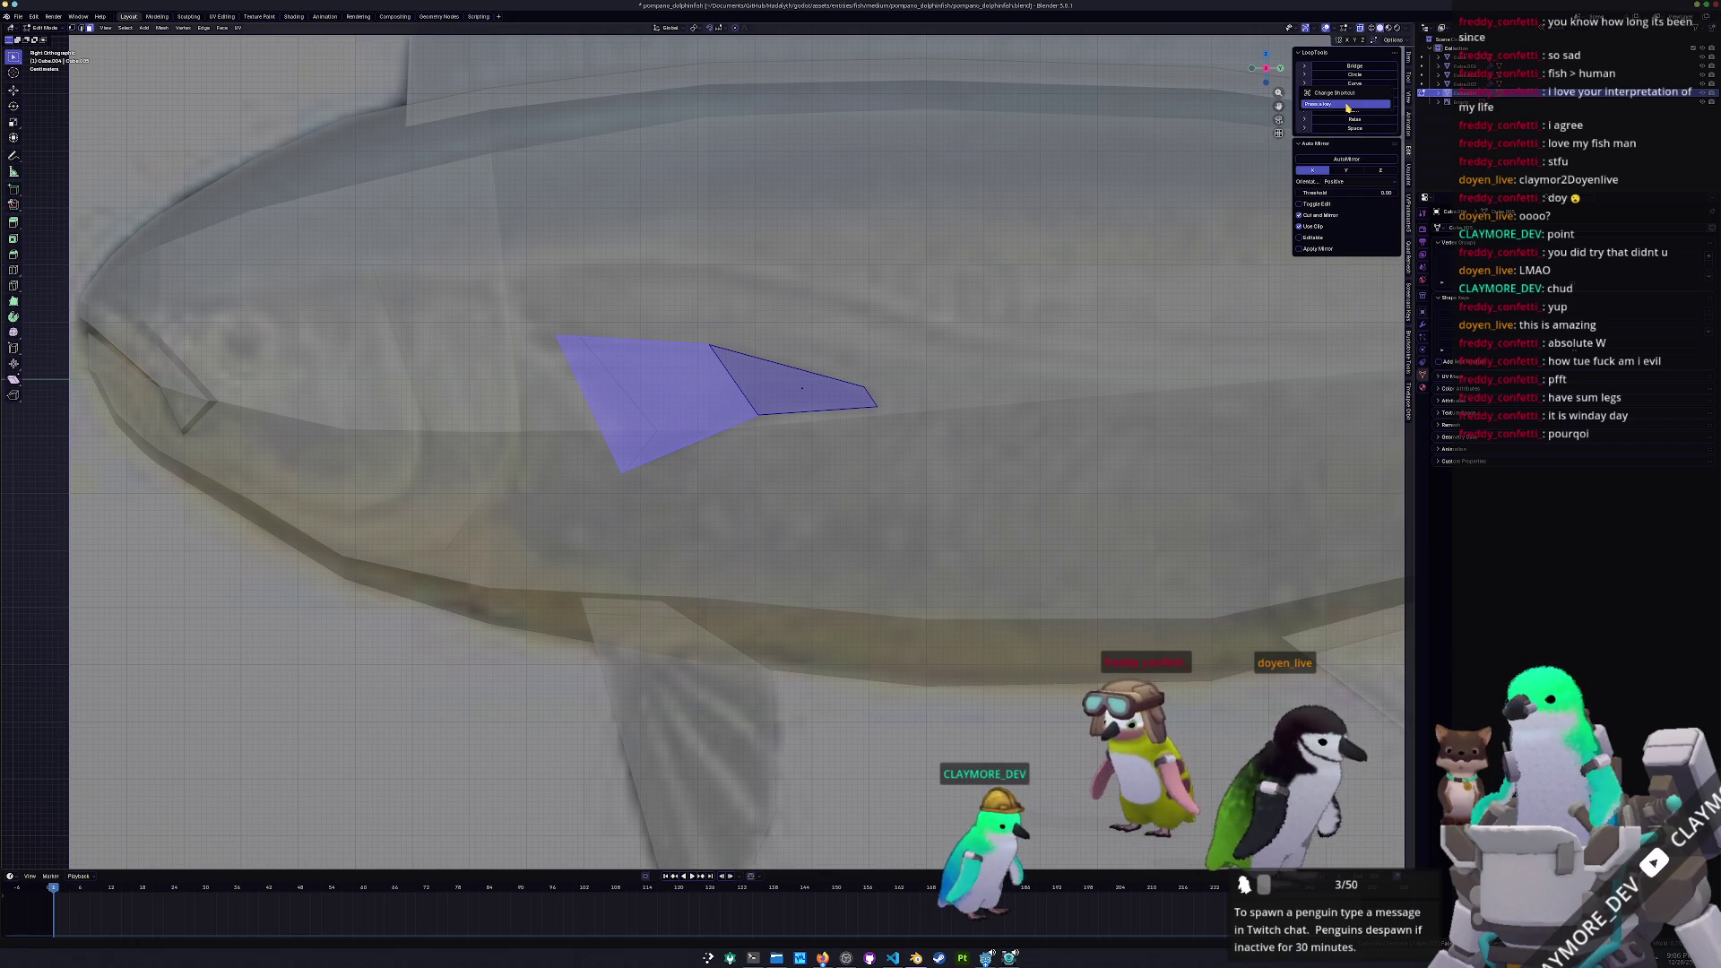
key("Escape")
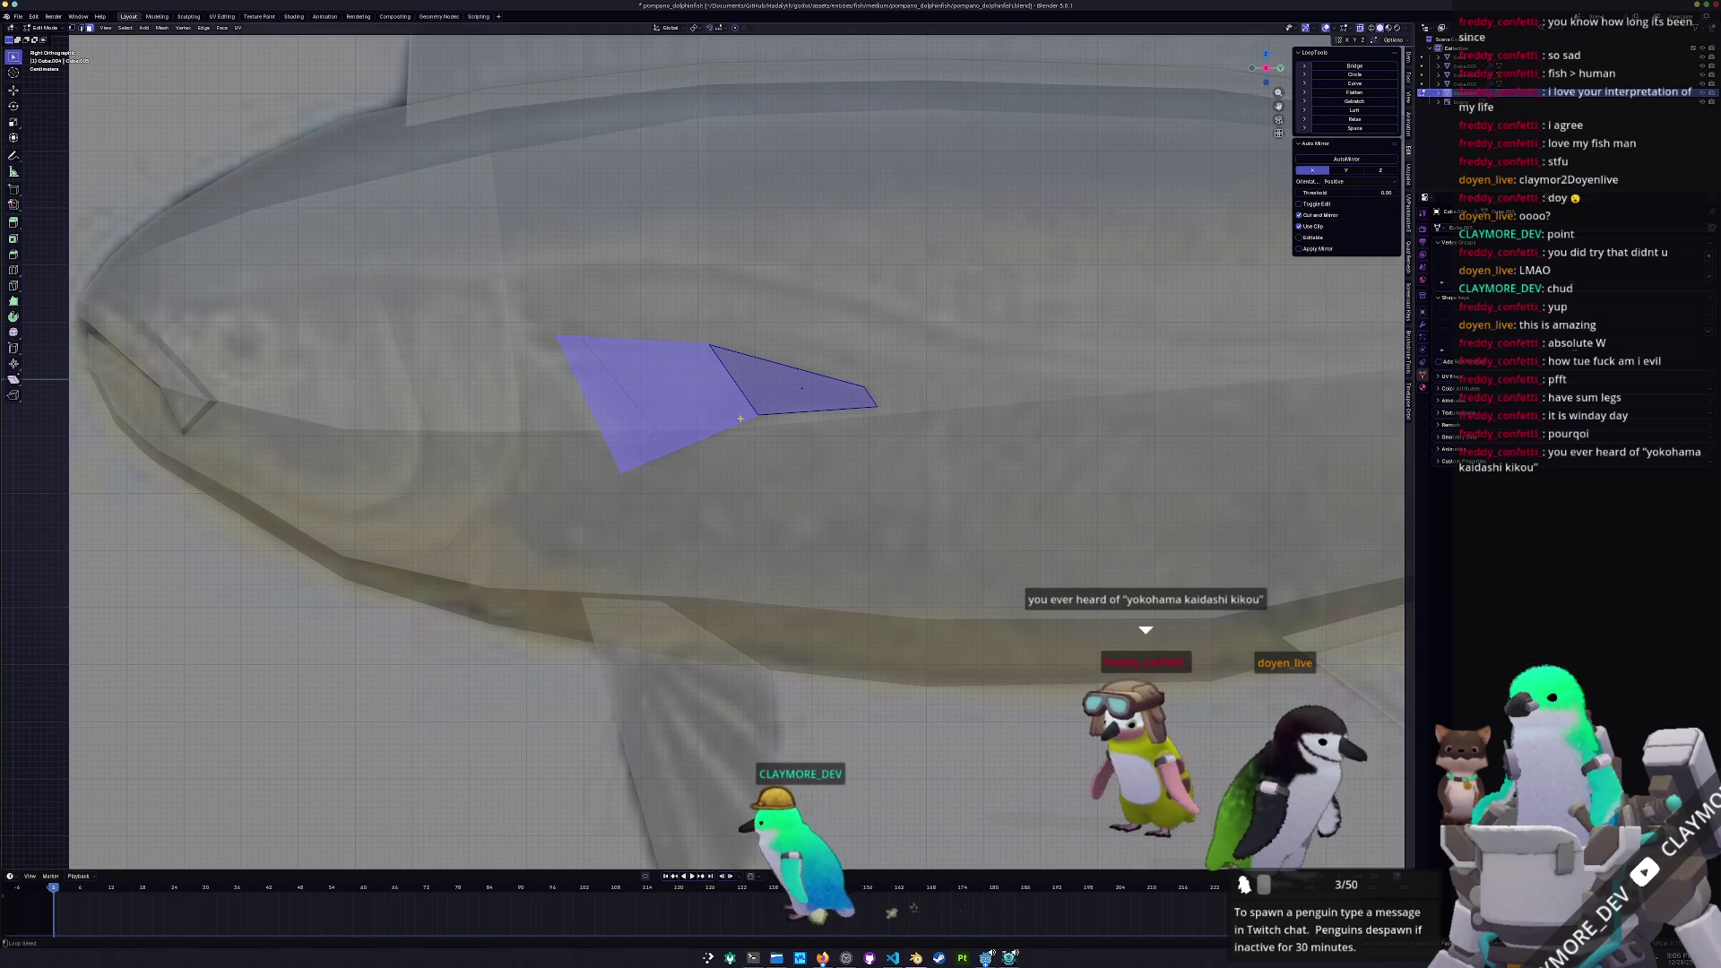
left_click(1354, 92)
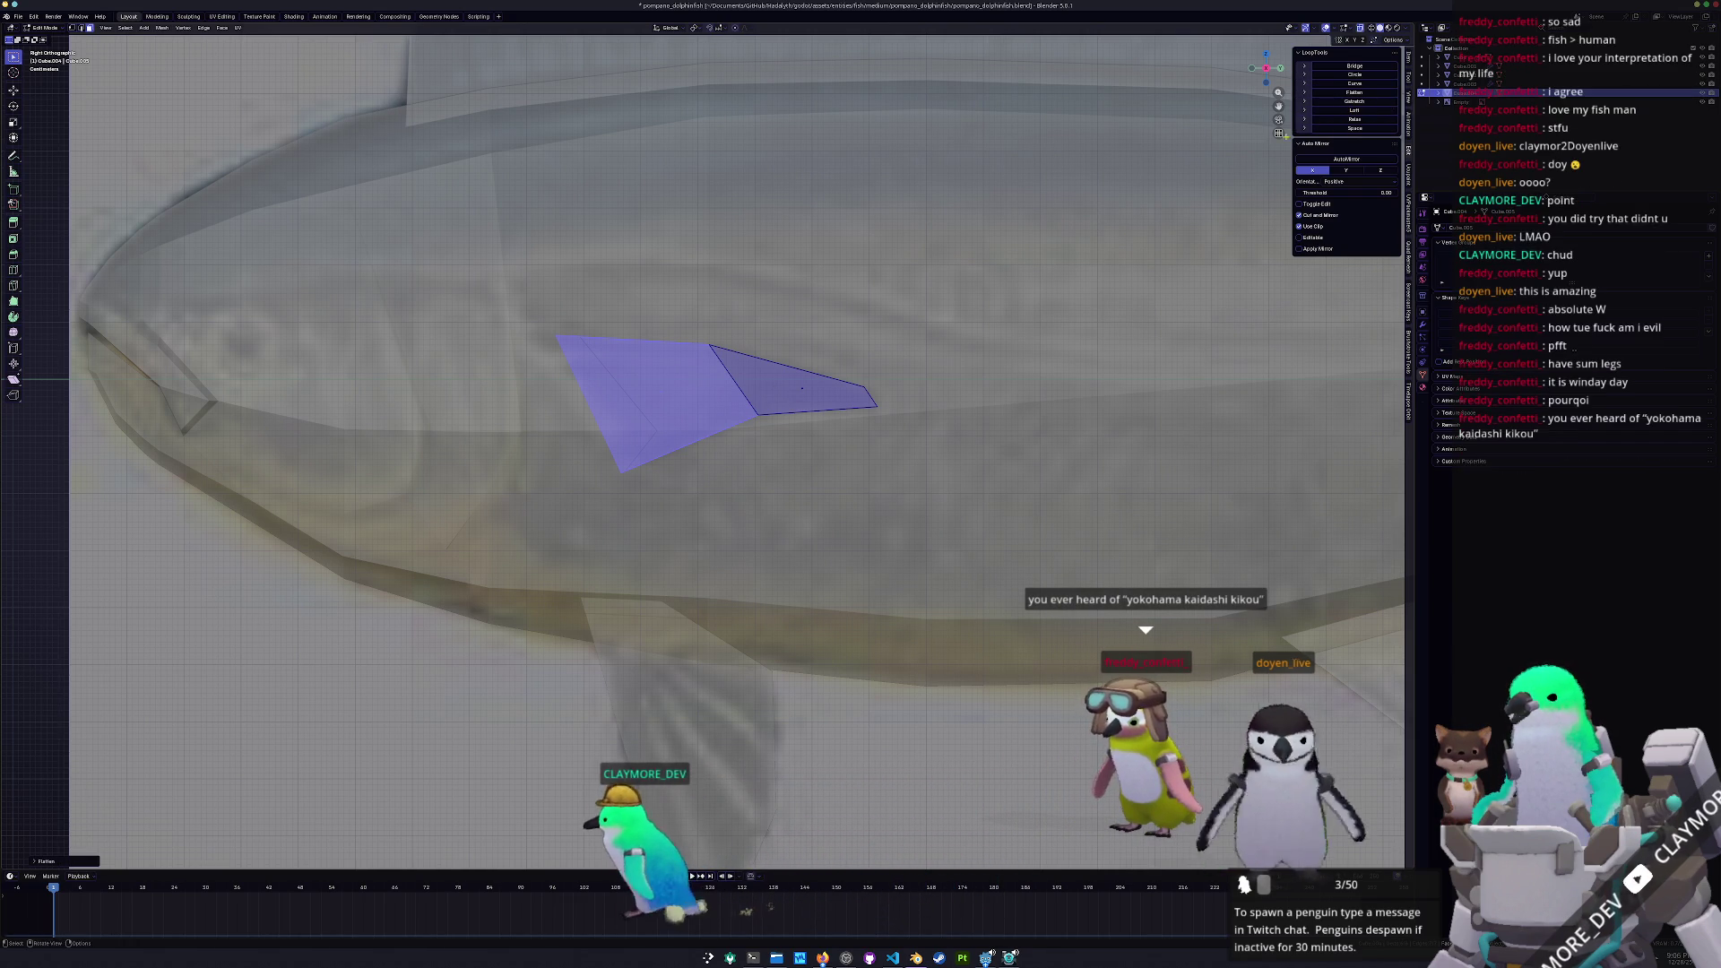
right_click(1362, 120)
left_click(1361, 122)
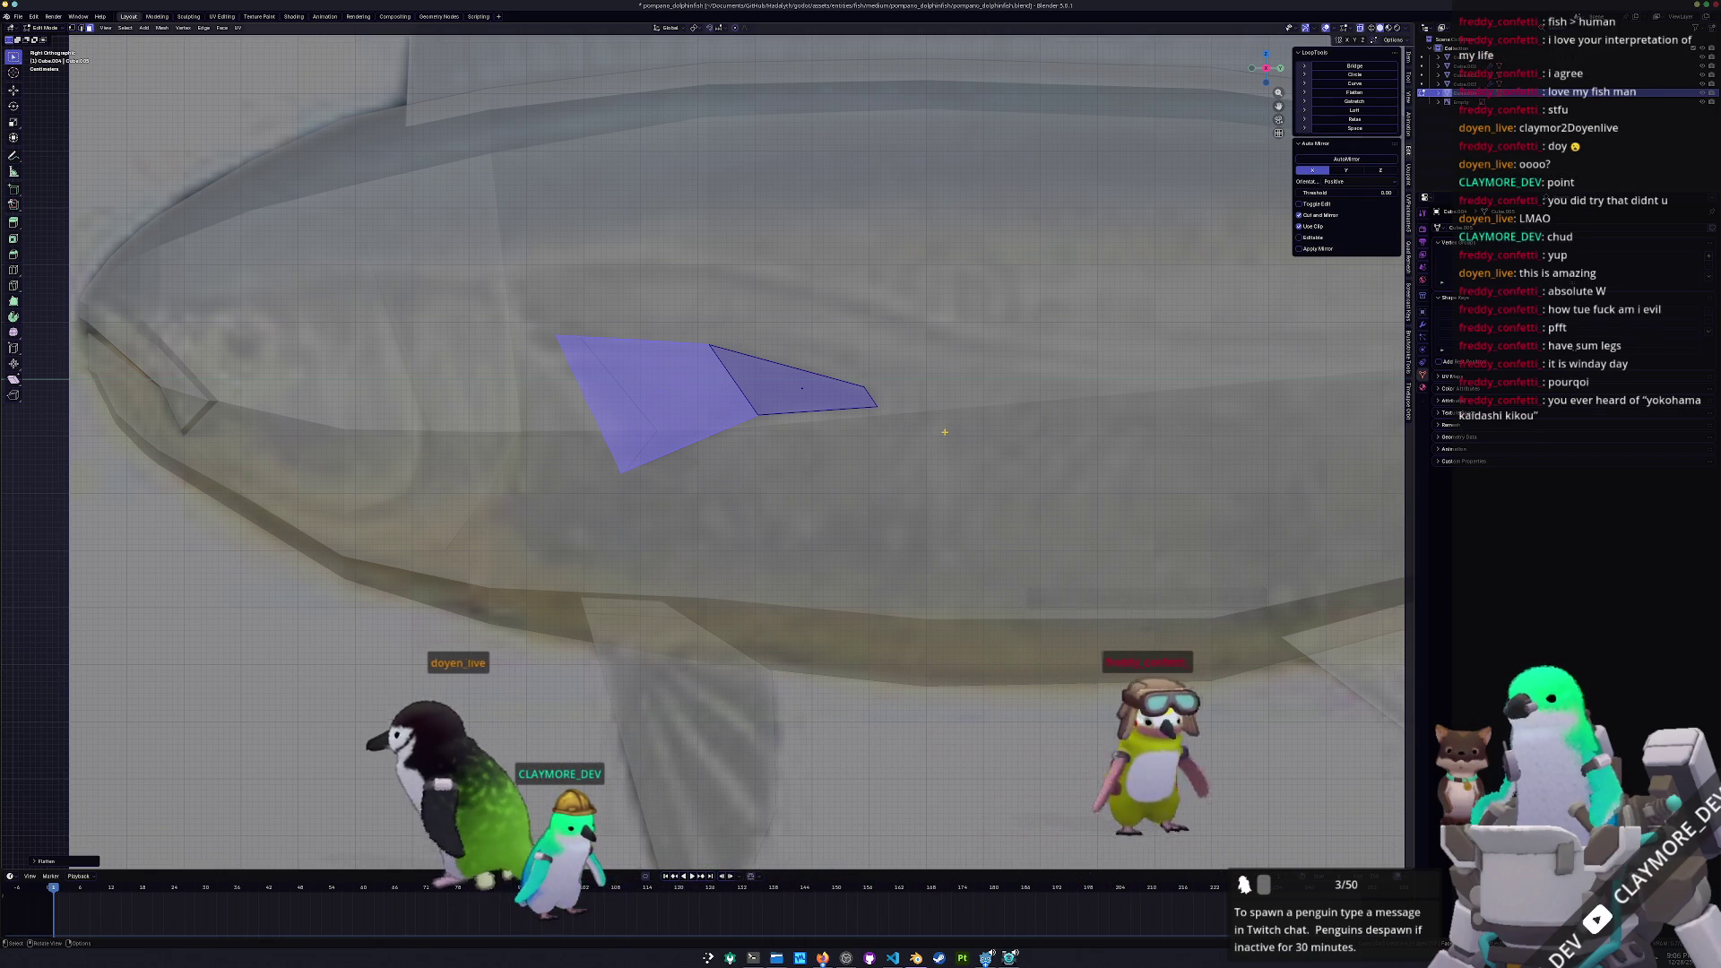
Slide the fin's middle edge to refine its shape and return to Object Mode
key("Tab")
key("Tab")
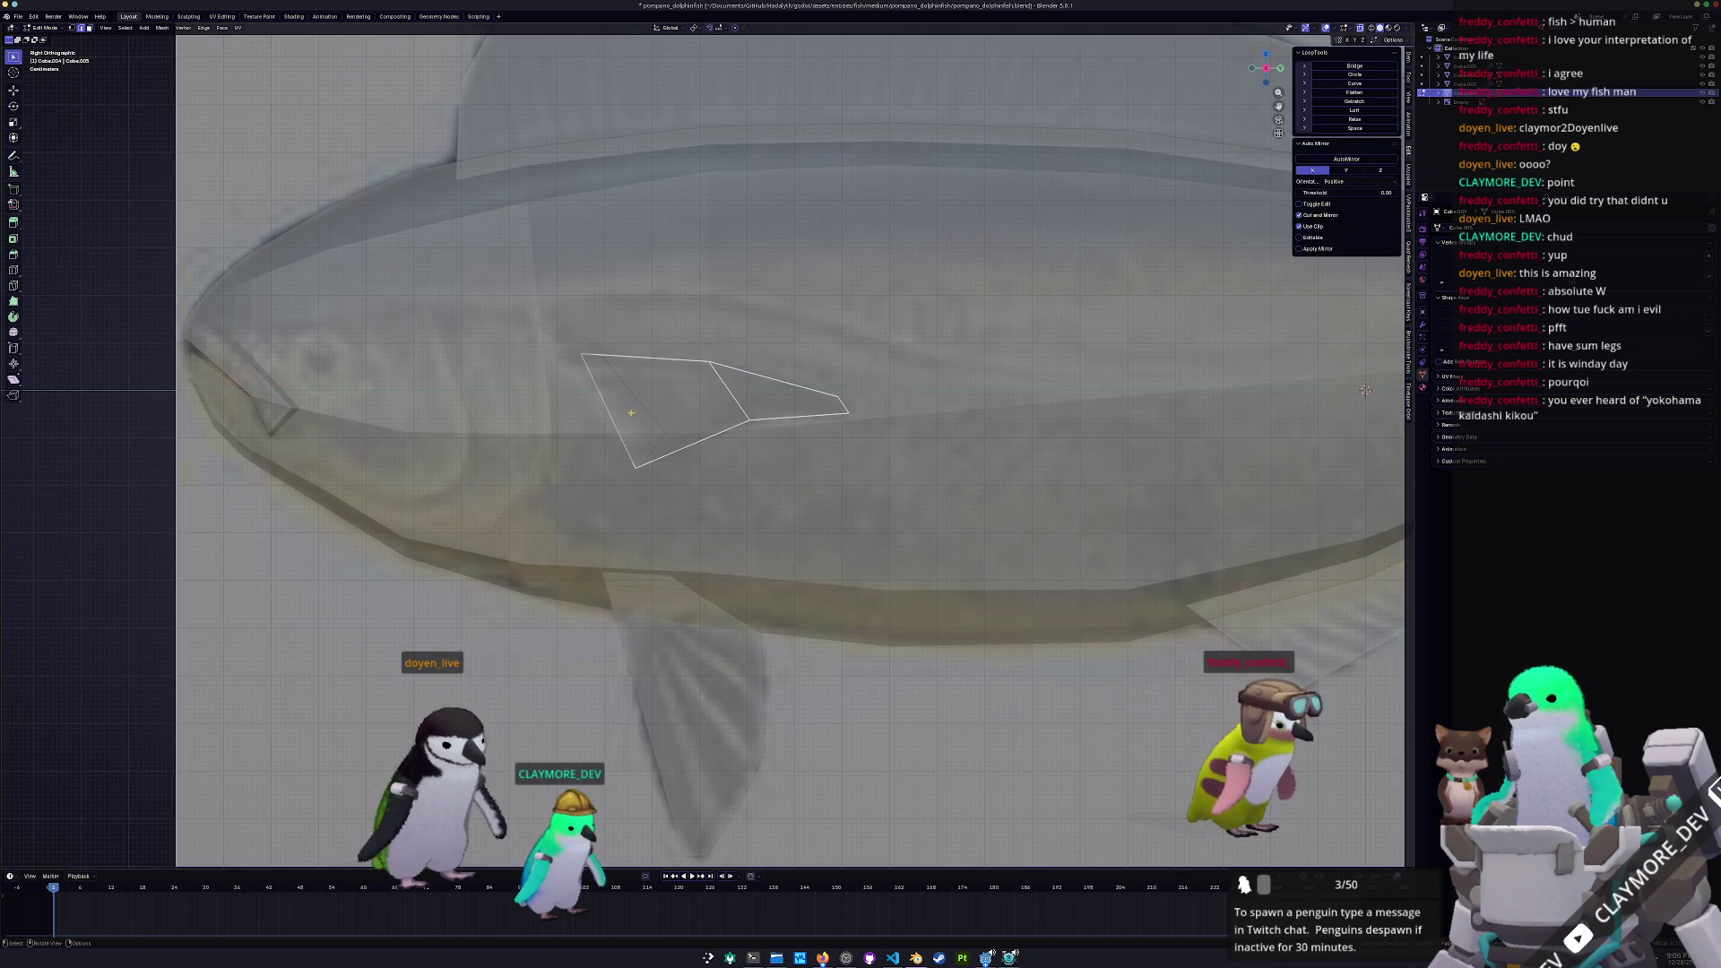
scroll(491, 391, "up", 2)
key("g")
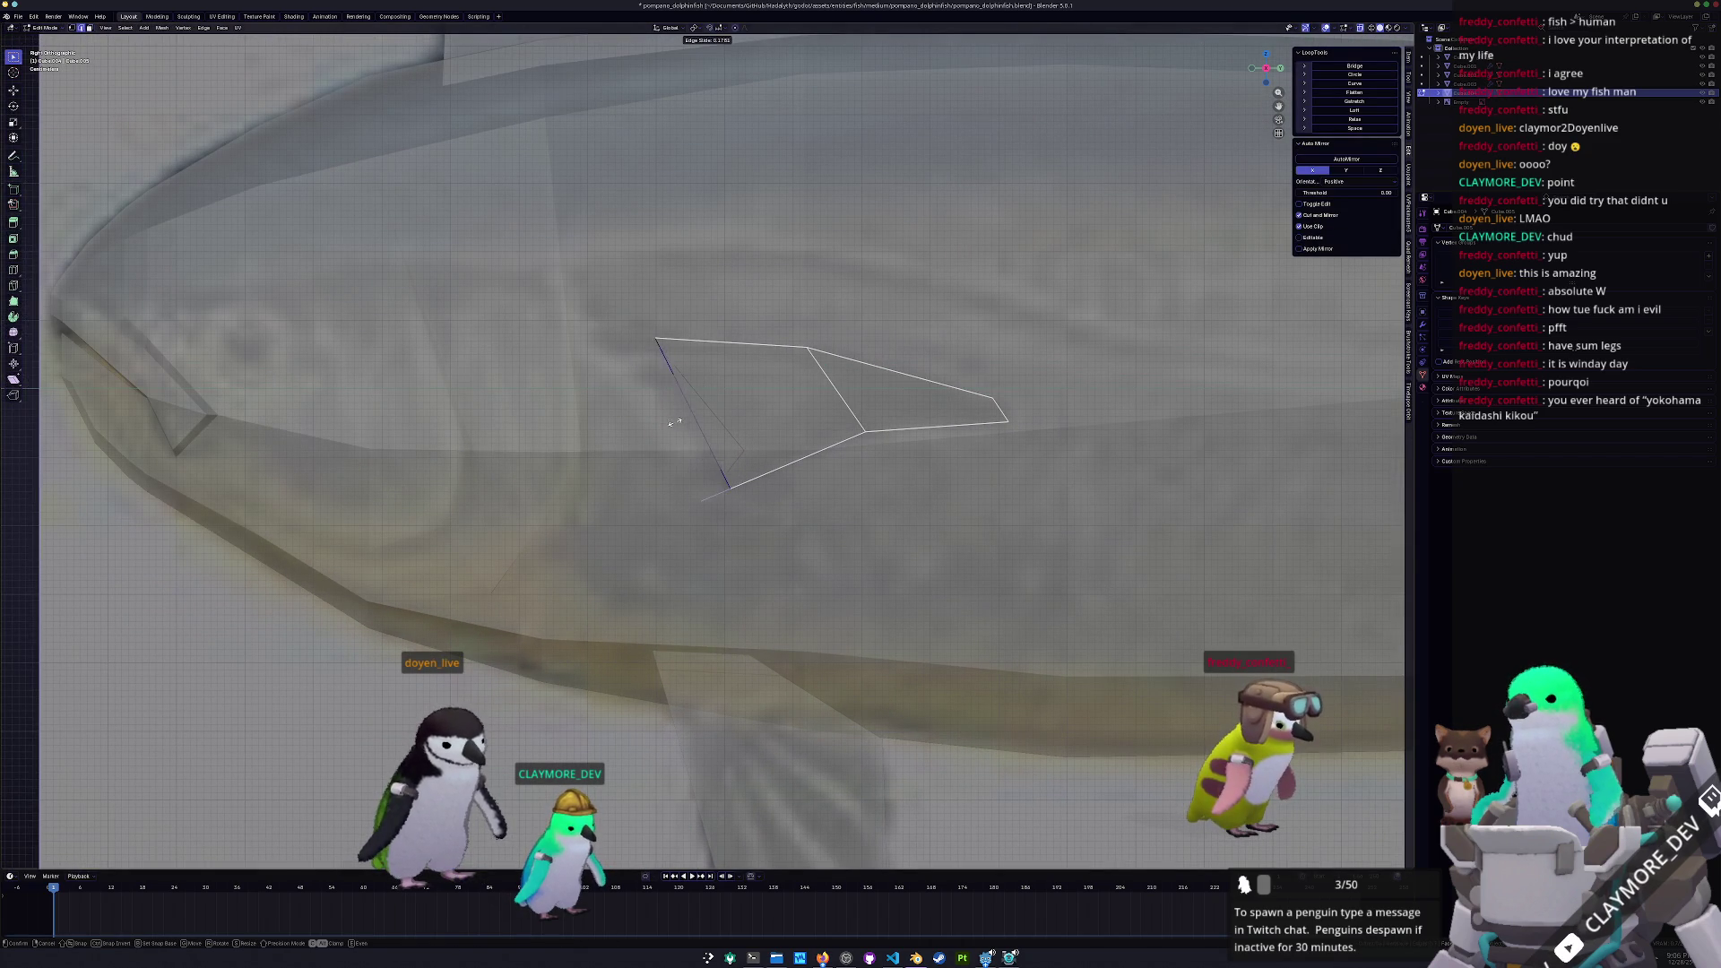
left_click(657, 435)
key("Tab")
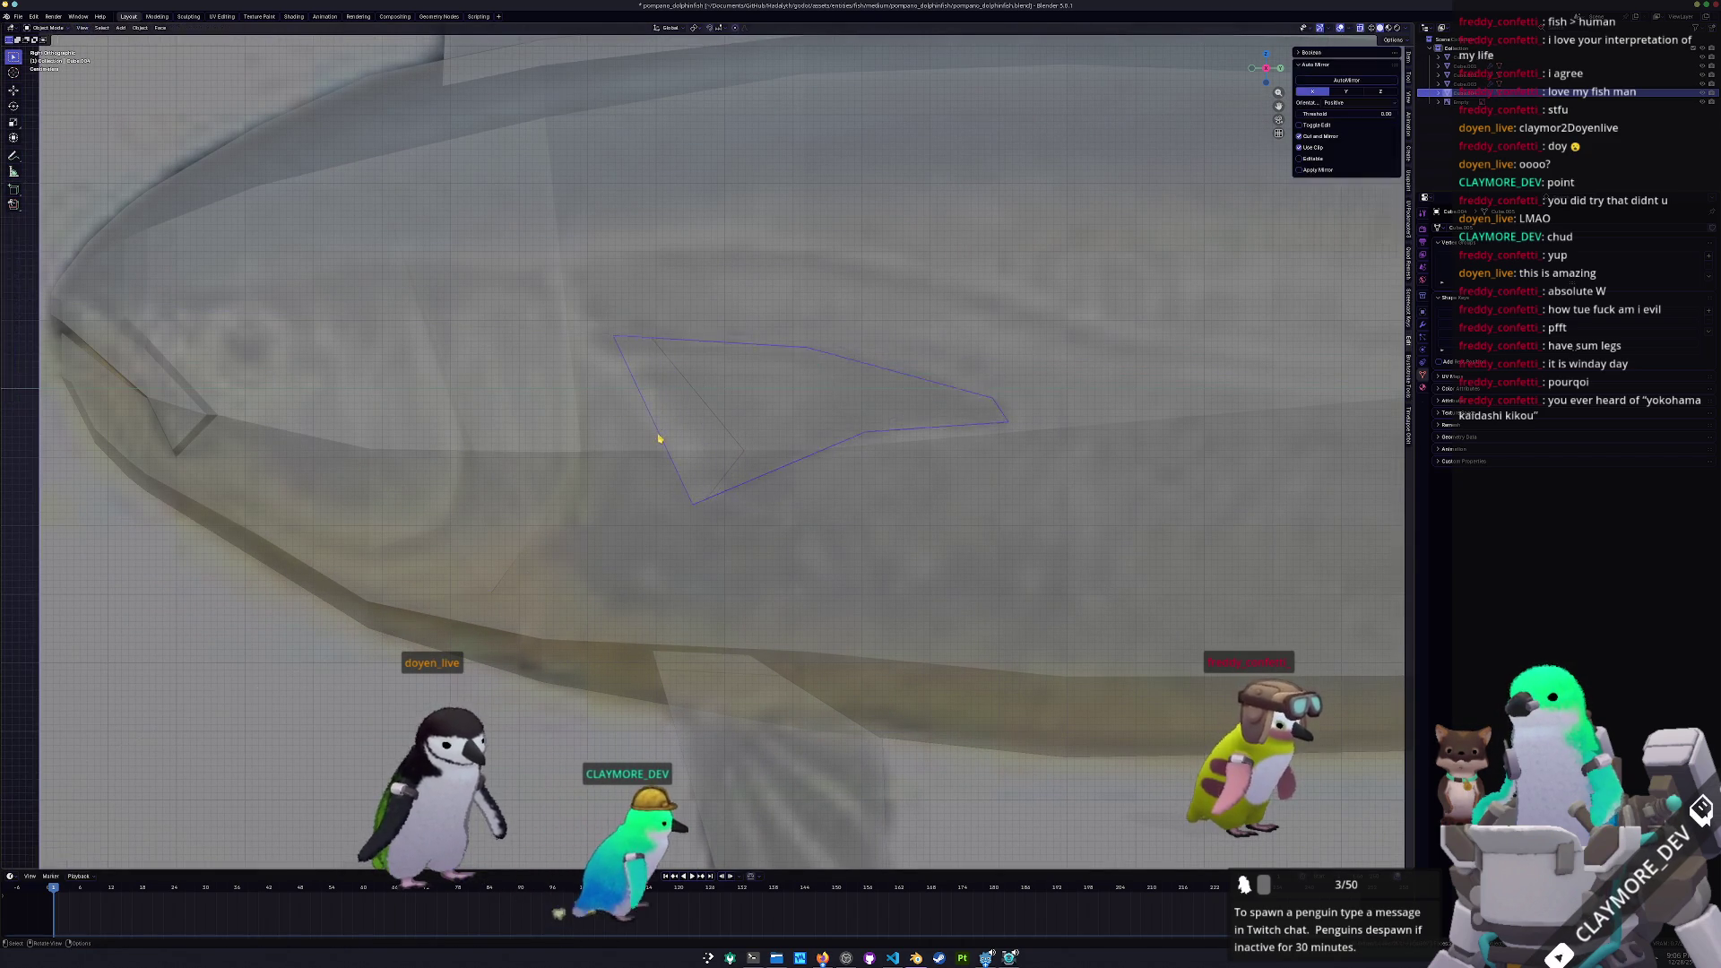
scroll(659, 435, "down", 4)
middle_click_drag(661, 435, 724, 487)
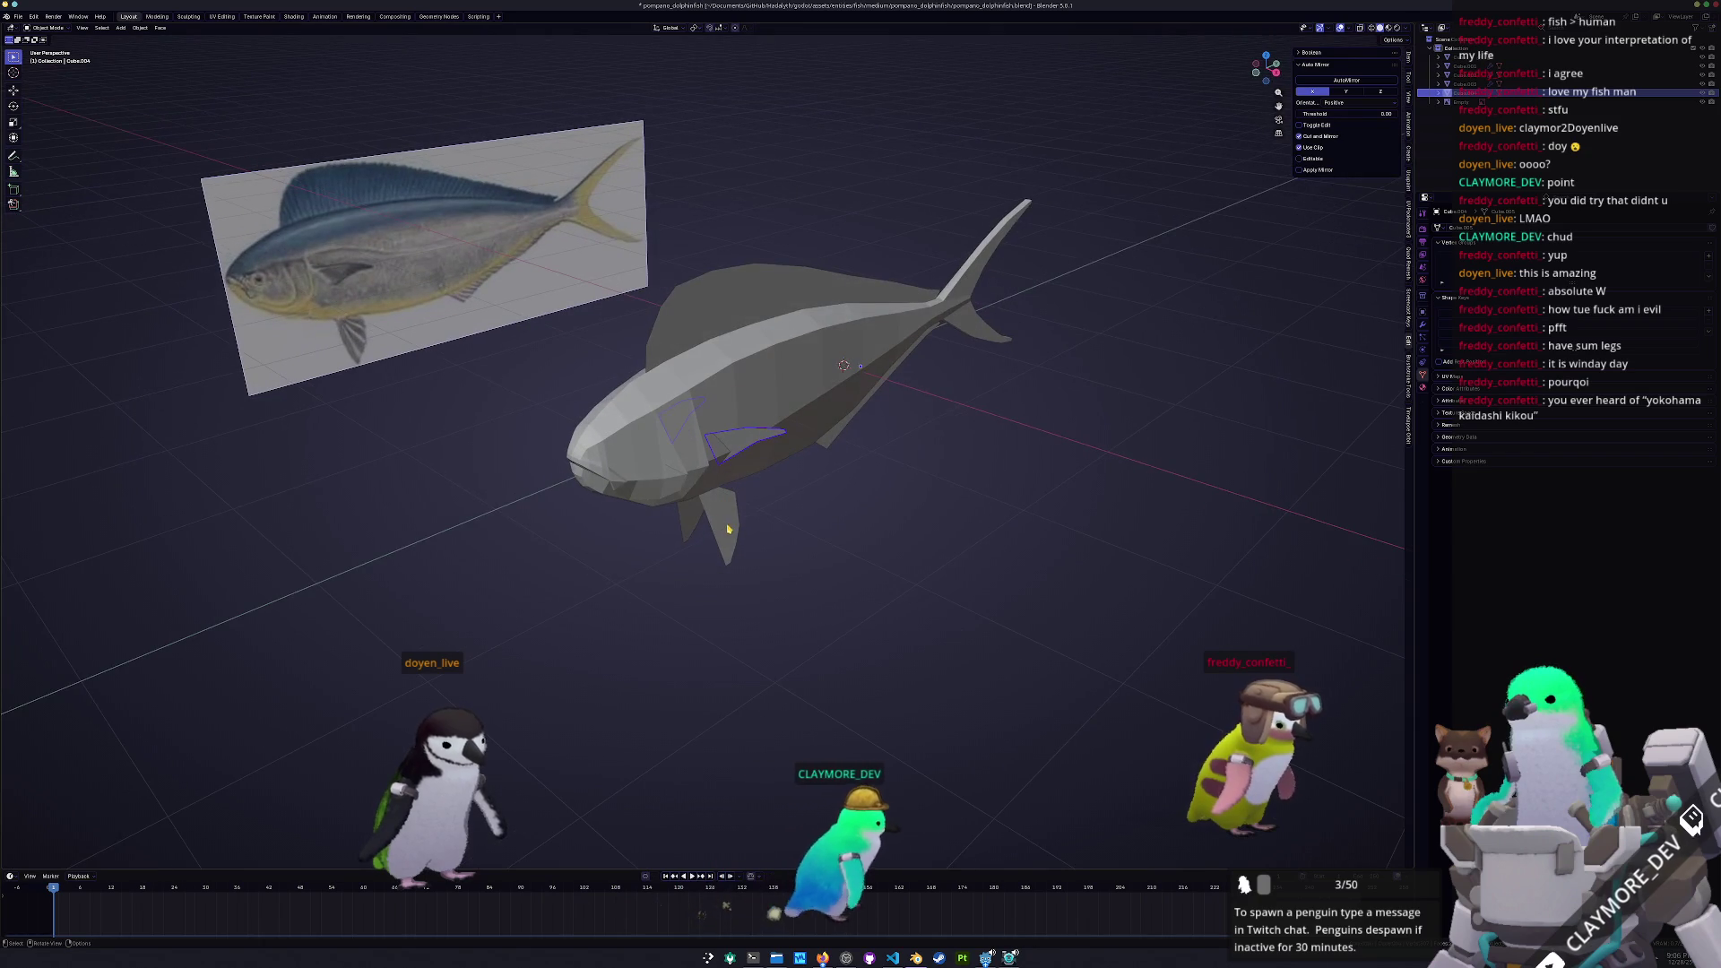
Select the fish body, frame it in right side view, and enter Edit Mode
left_click(834, 462)
key("KP_3")
key("KP_Decimal")
key("Tab")
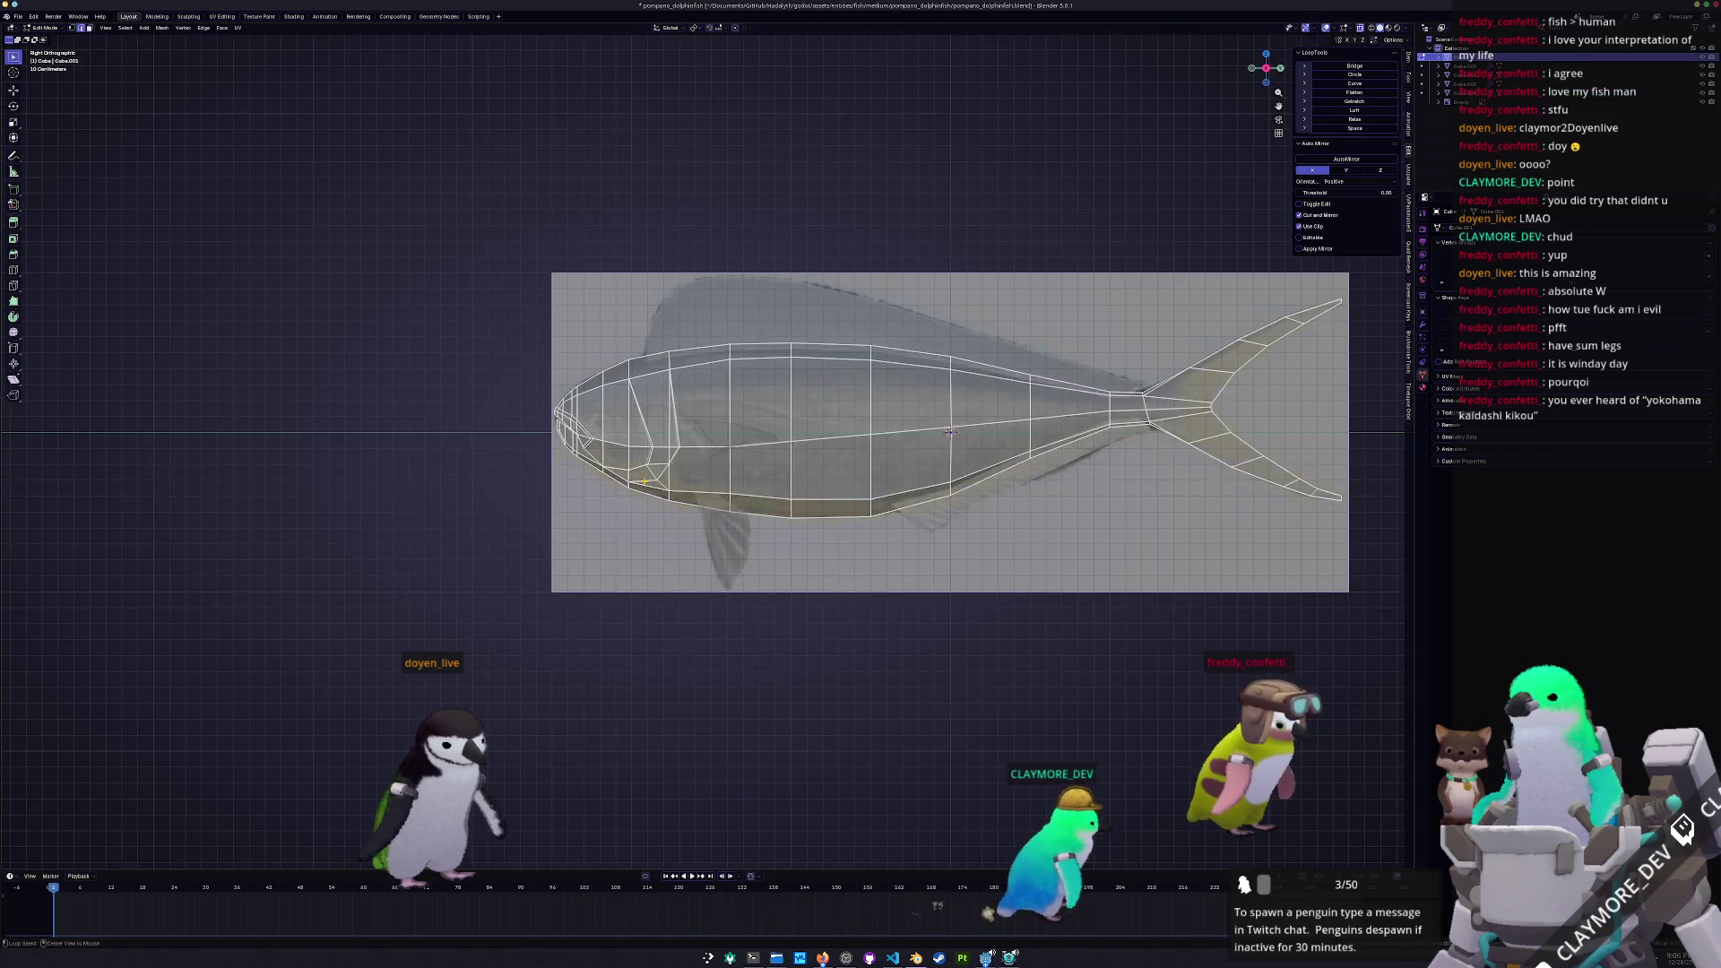
scroll(645, 403, "up", 5)
Inset two adjacent head faces by 0.092 m
left_click(644, 327)
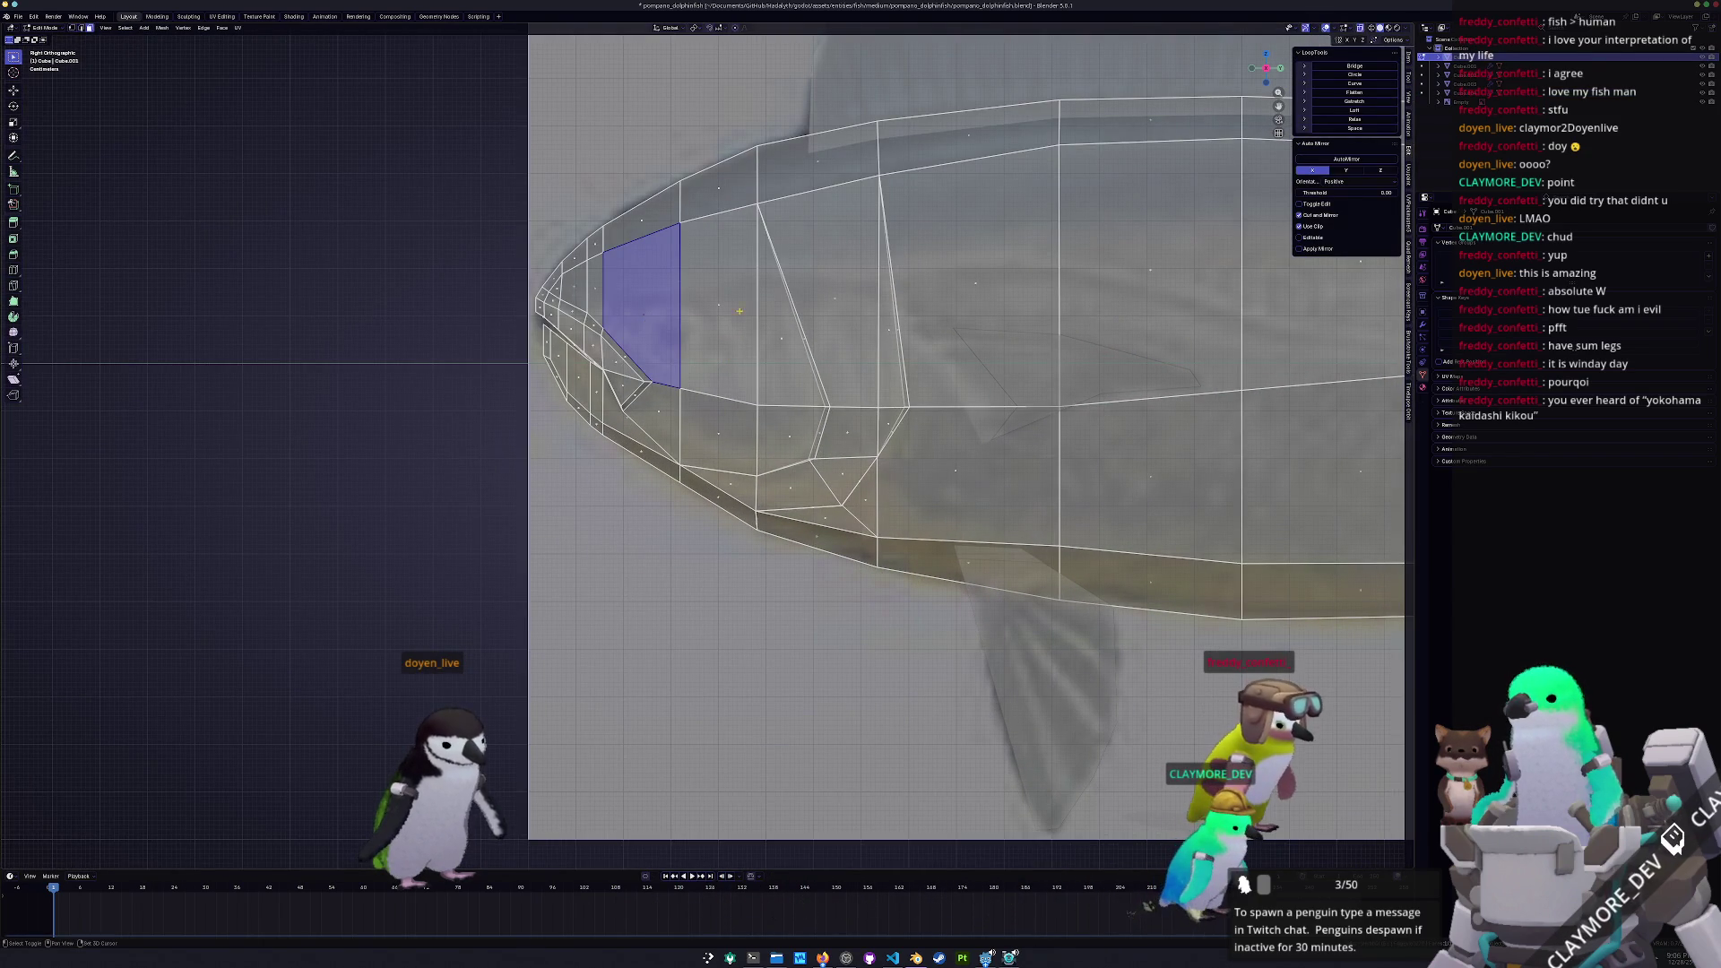
left_click(712, 309, "shift")
middle_click_drag(629, 346, 658, 401, "shift")
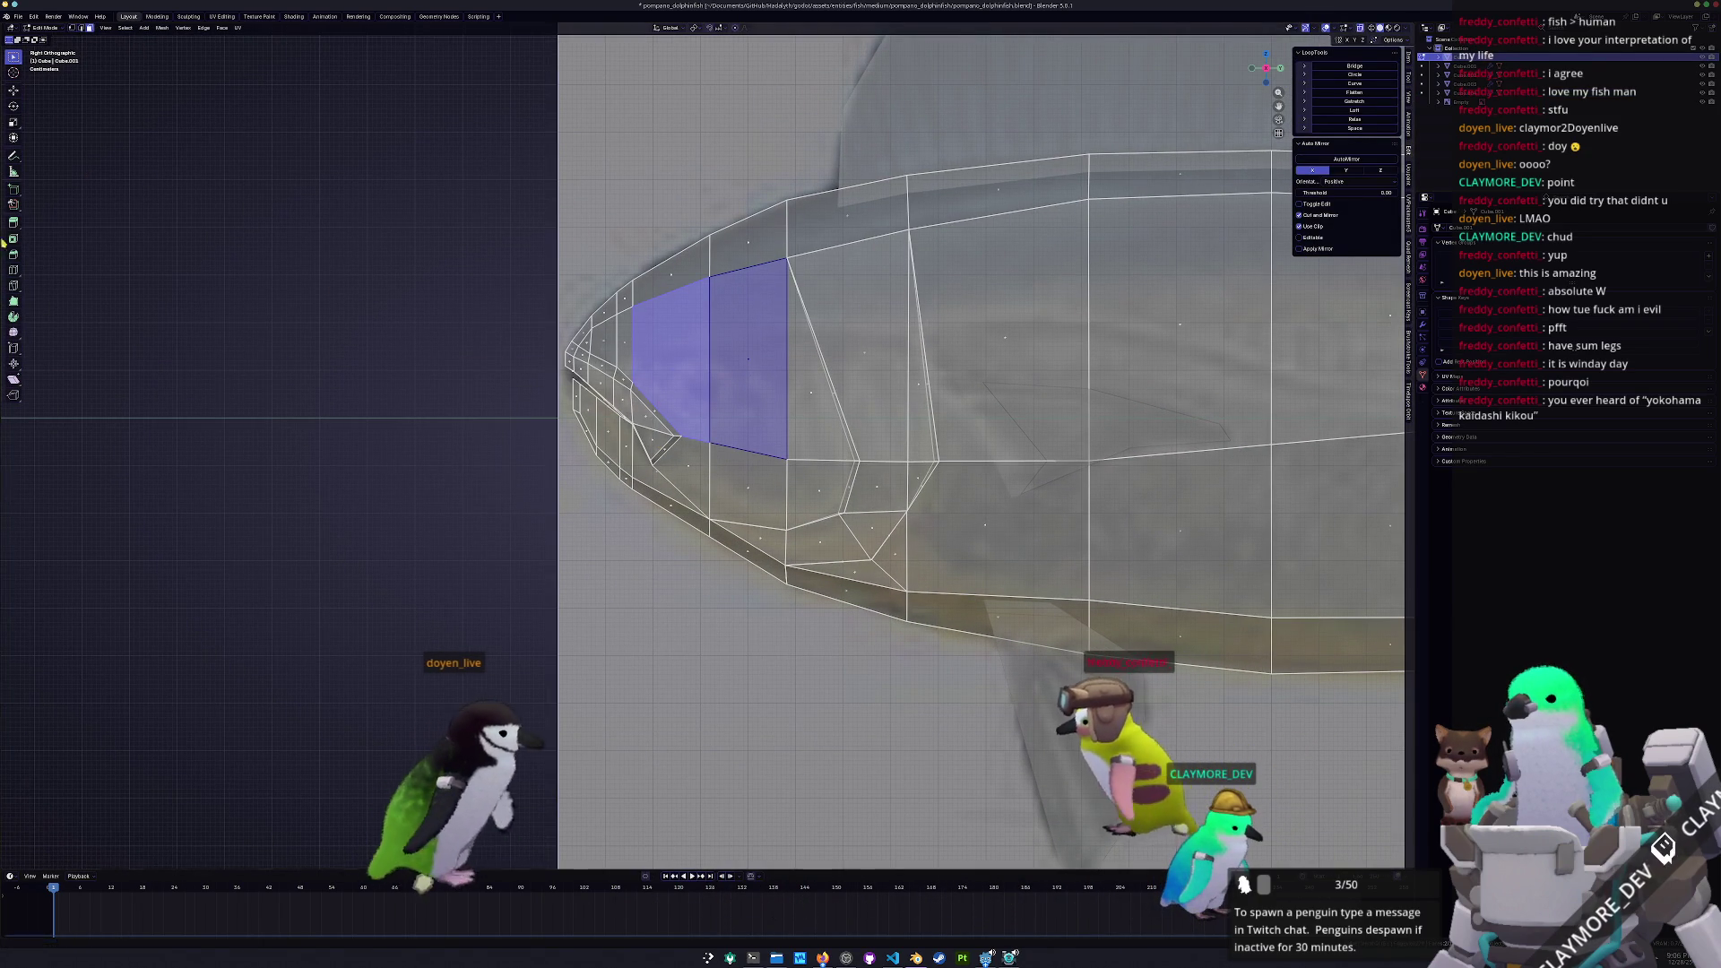
left_click(707, 365)
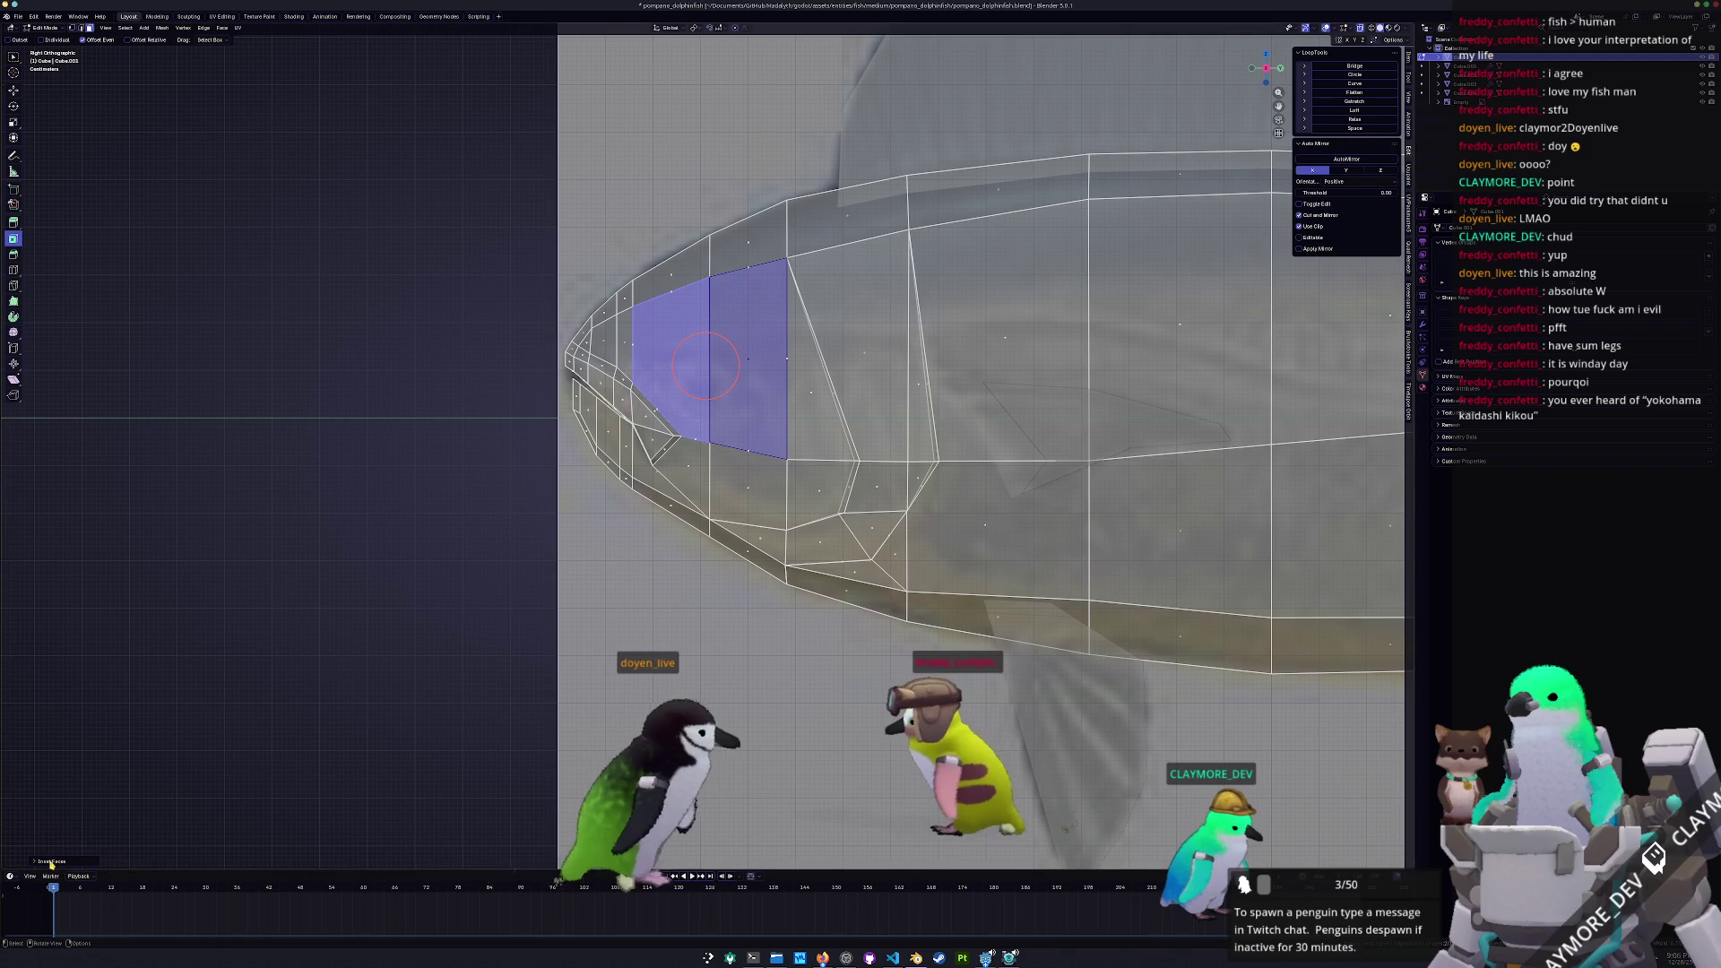
left_click_drag(117, 808, 144, 809)
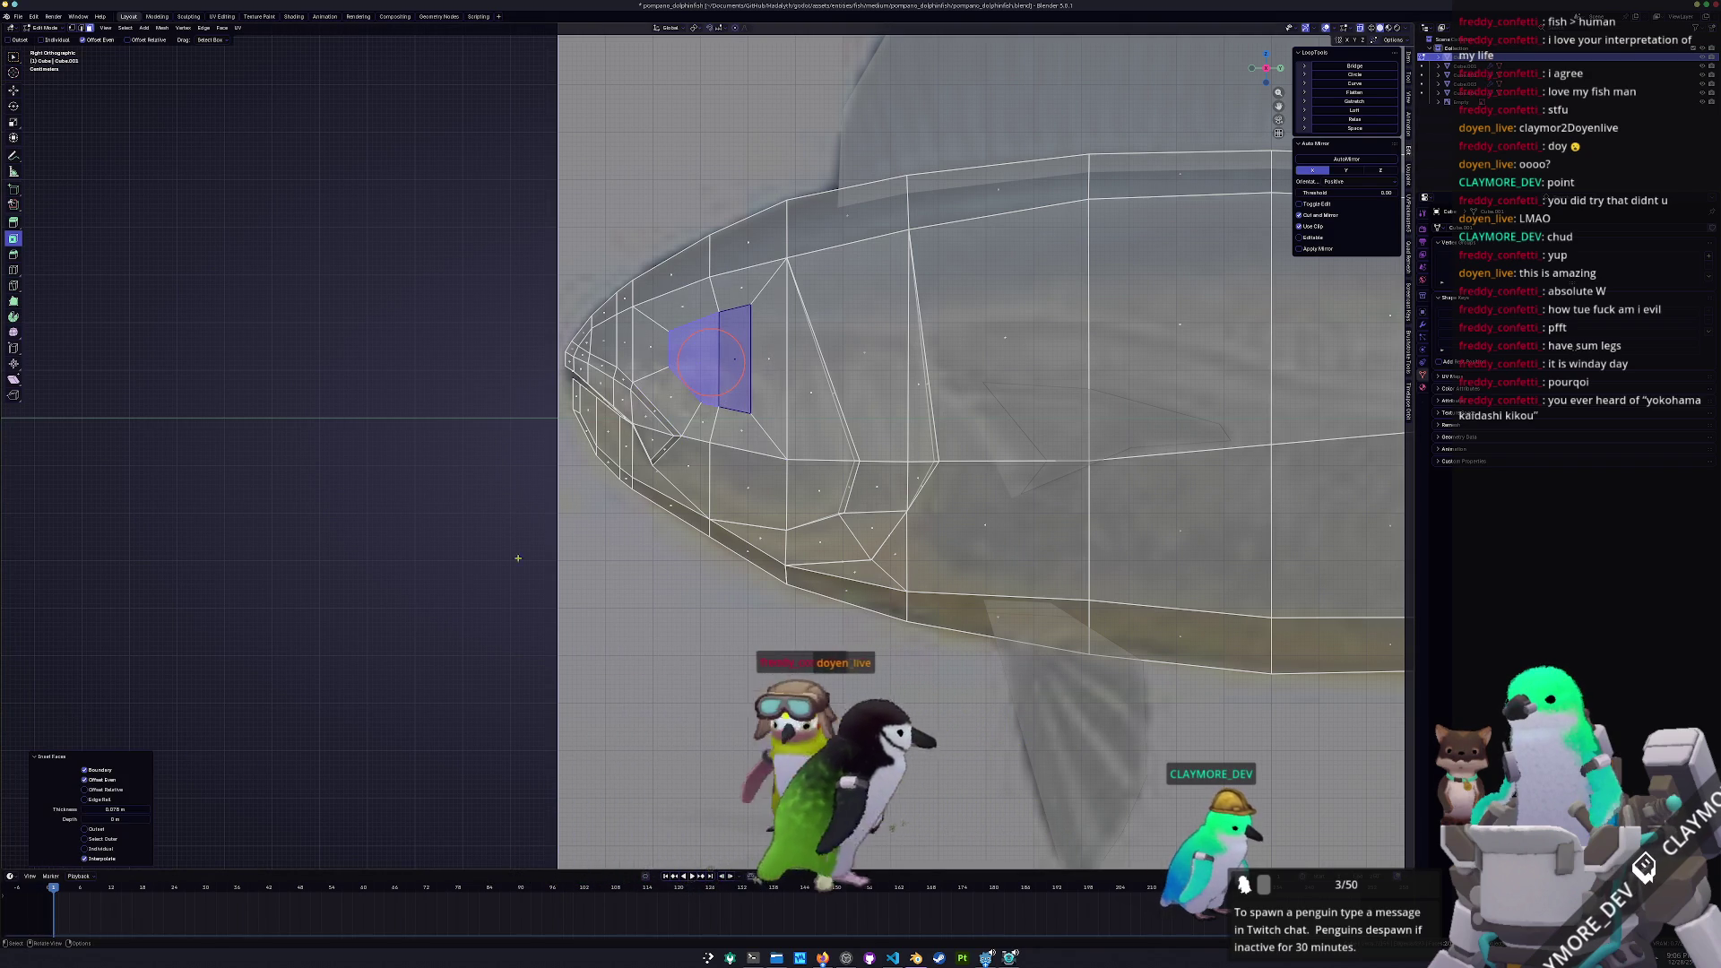
scroll(712, 452, "up", 4)
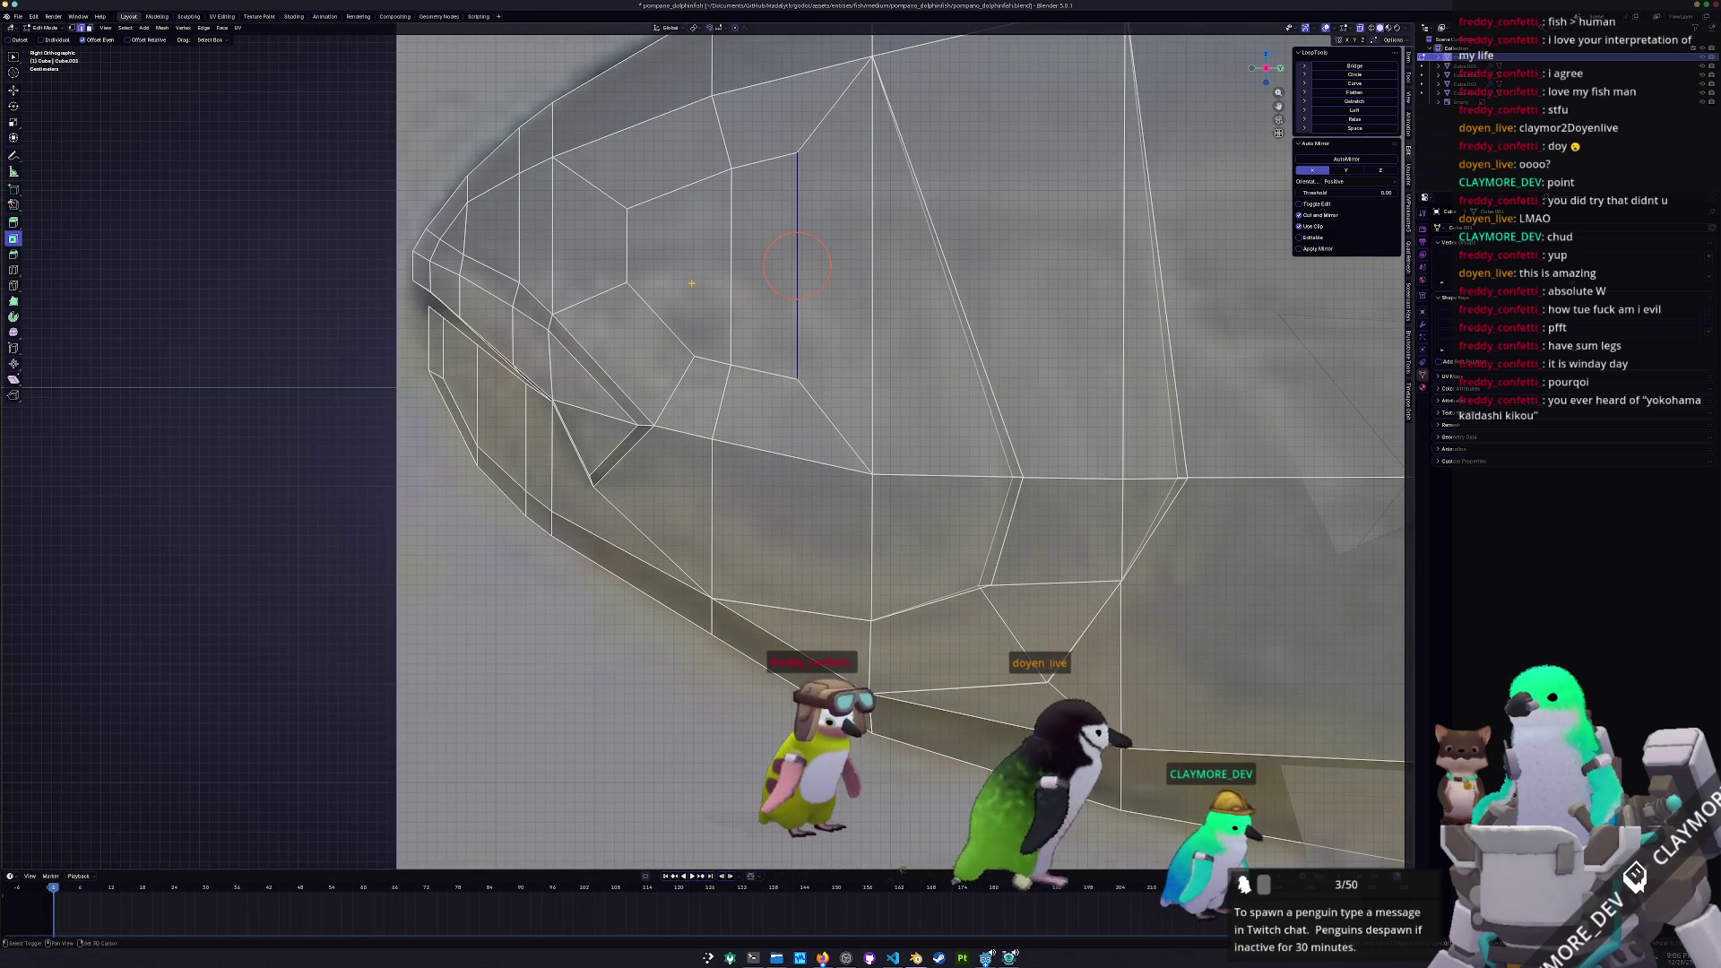
Round the selected faces into an octagon with LoopTools Circle, shrink it, and nudge it into place
key("c")
mouse_move(699, 276)
left_mouse_down()
mouse_move(683, 277)
mouse_move(715, 272)
left_mouse_up()
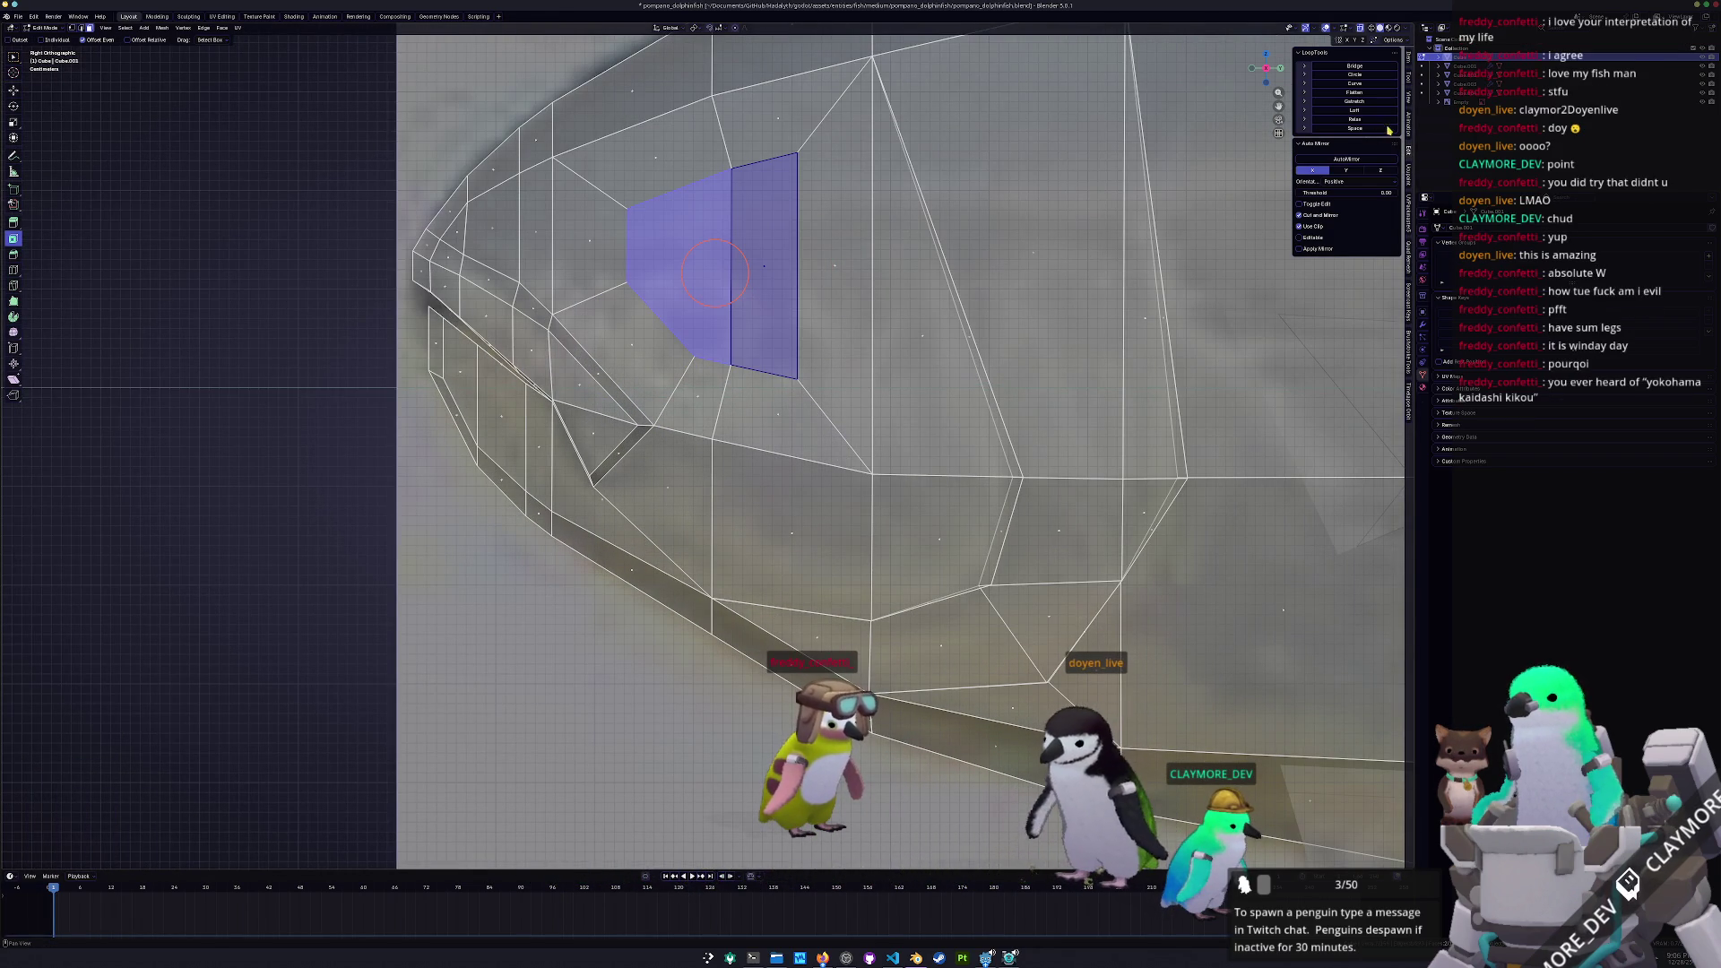
left_click(1355, 74)
key("s")
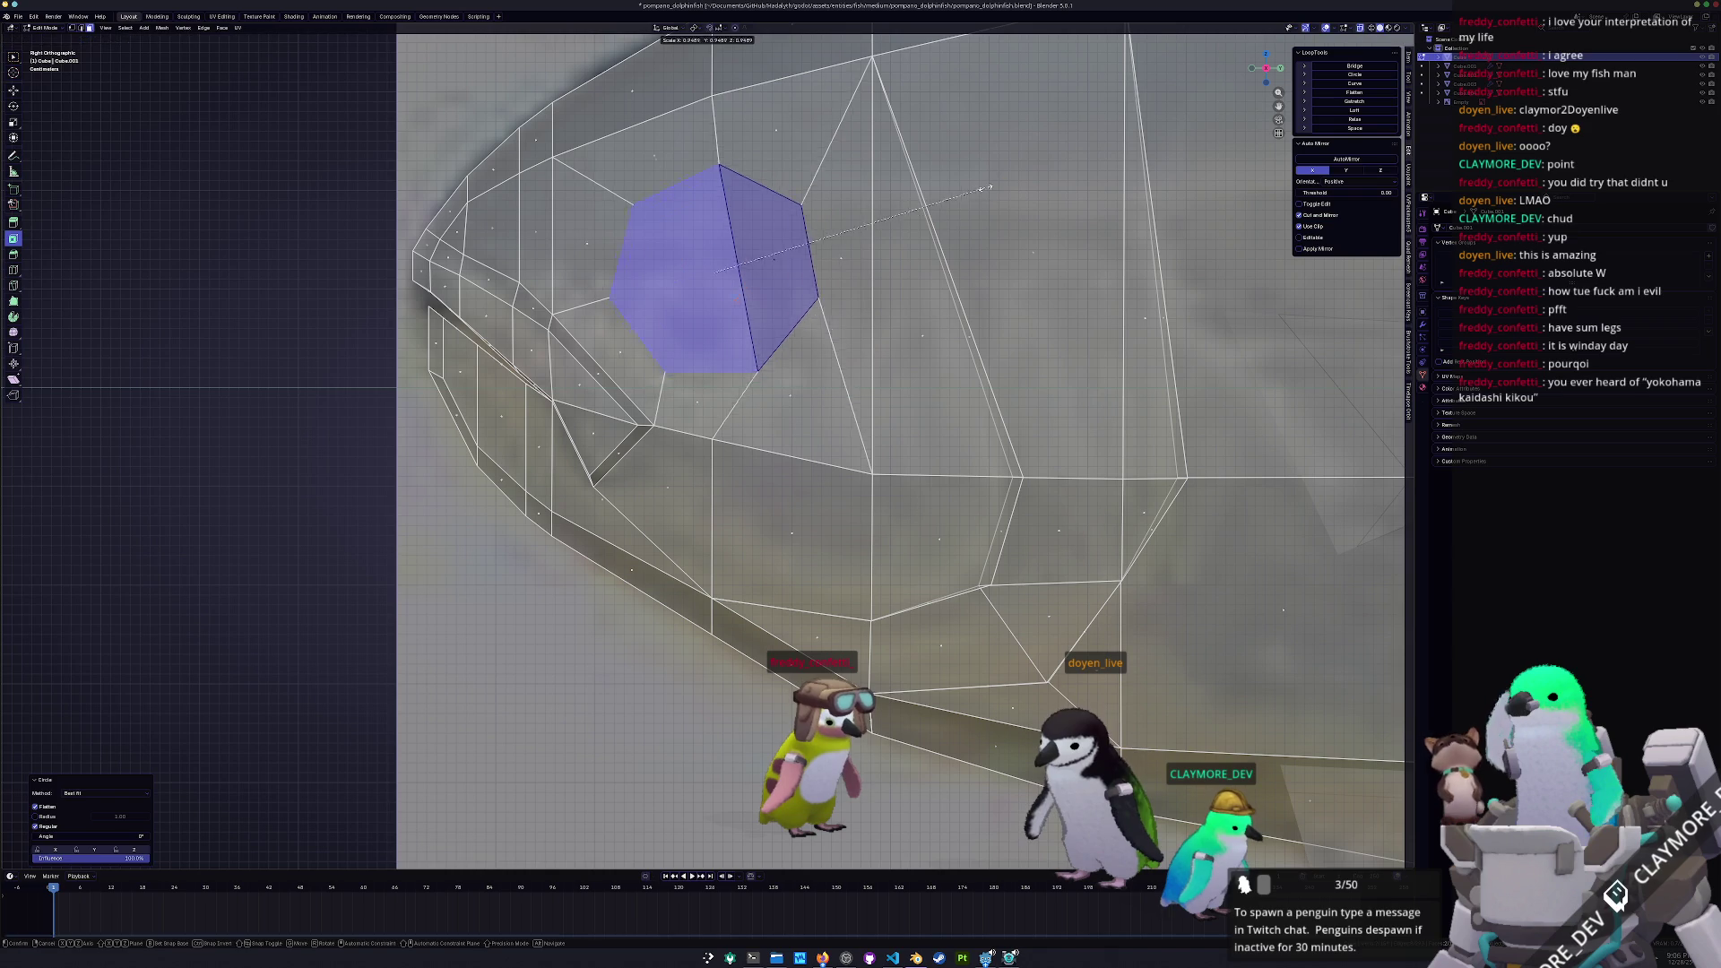
left_click(874, 273)
key("r")
right_click(887, 280)
key("g")
left_click(852, 287)
Check the head's face column in solid shading, then select only the octagonal eye face
middle_click_drag(852, 287, 811, 373)
key("alt+z")
left_click(810, 373)
left_click(744, 411, "shift")
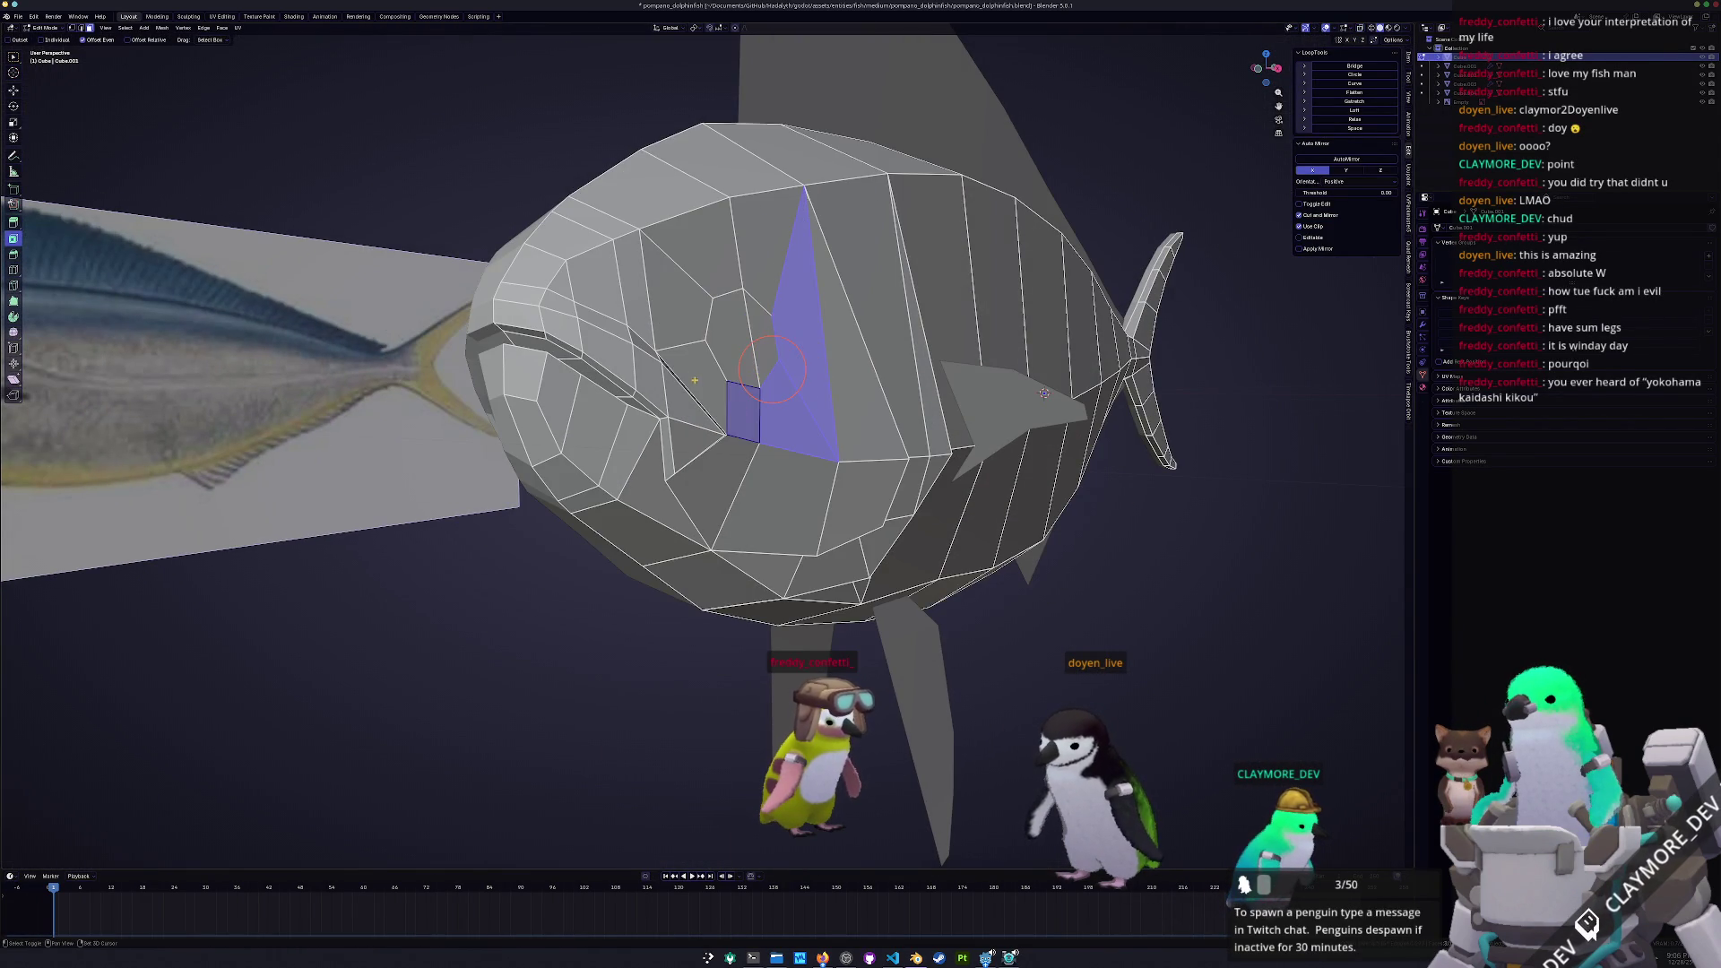
left_click(692, 333, "shift")
left_click(686, 260, "shift")
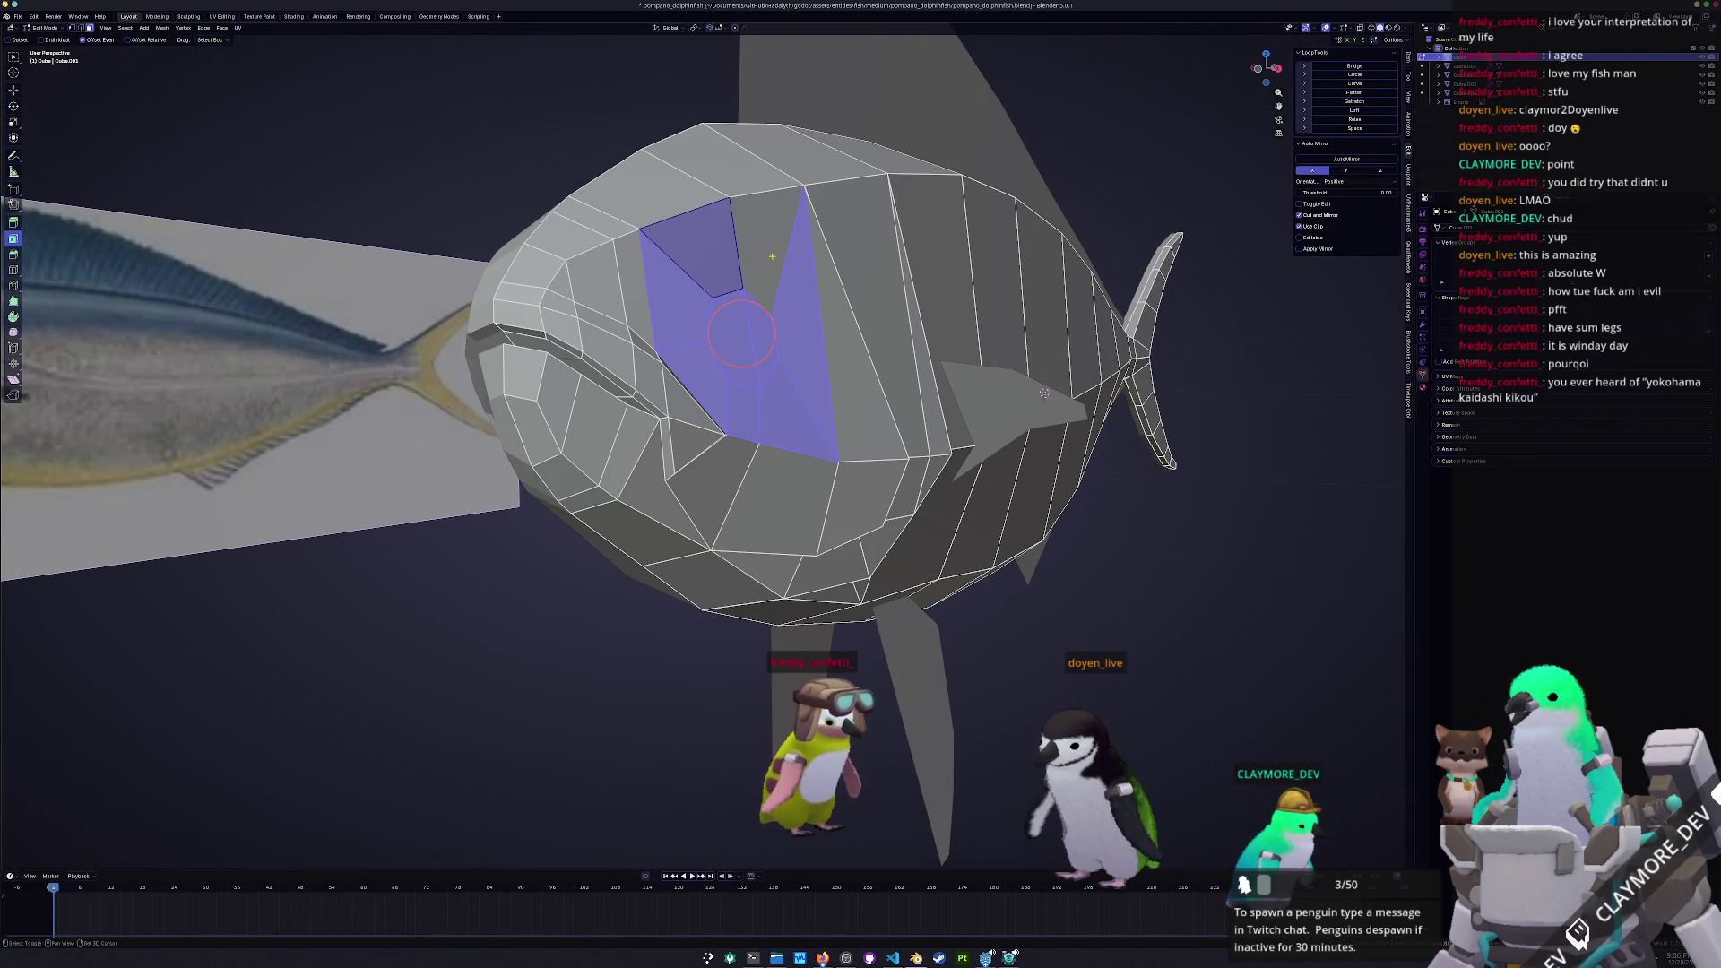
left_click(772, 256, "shift")
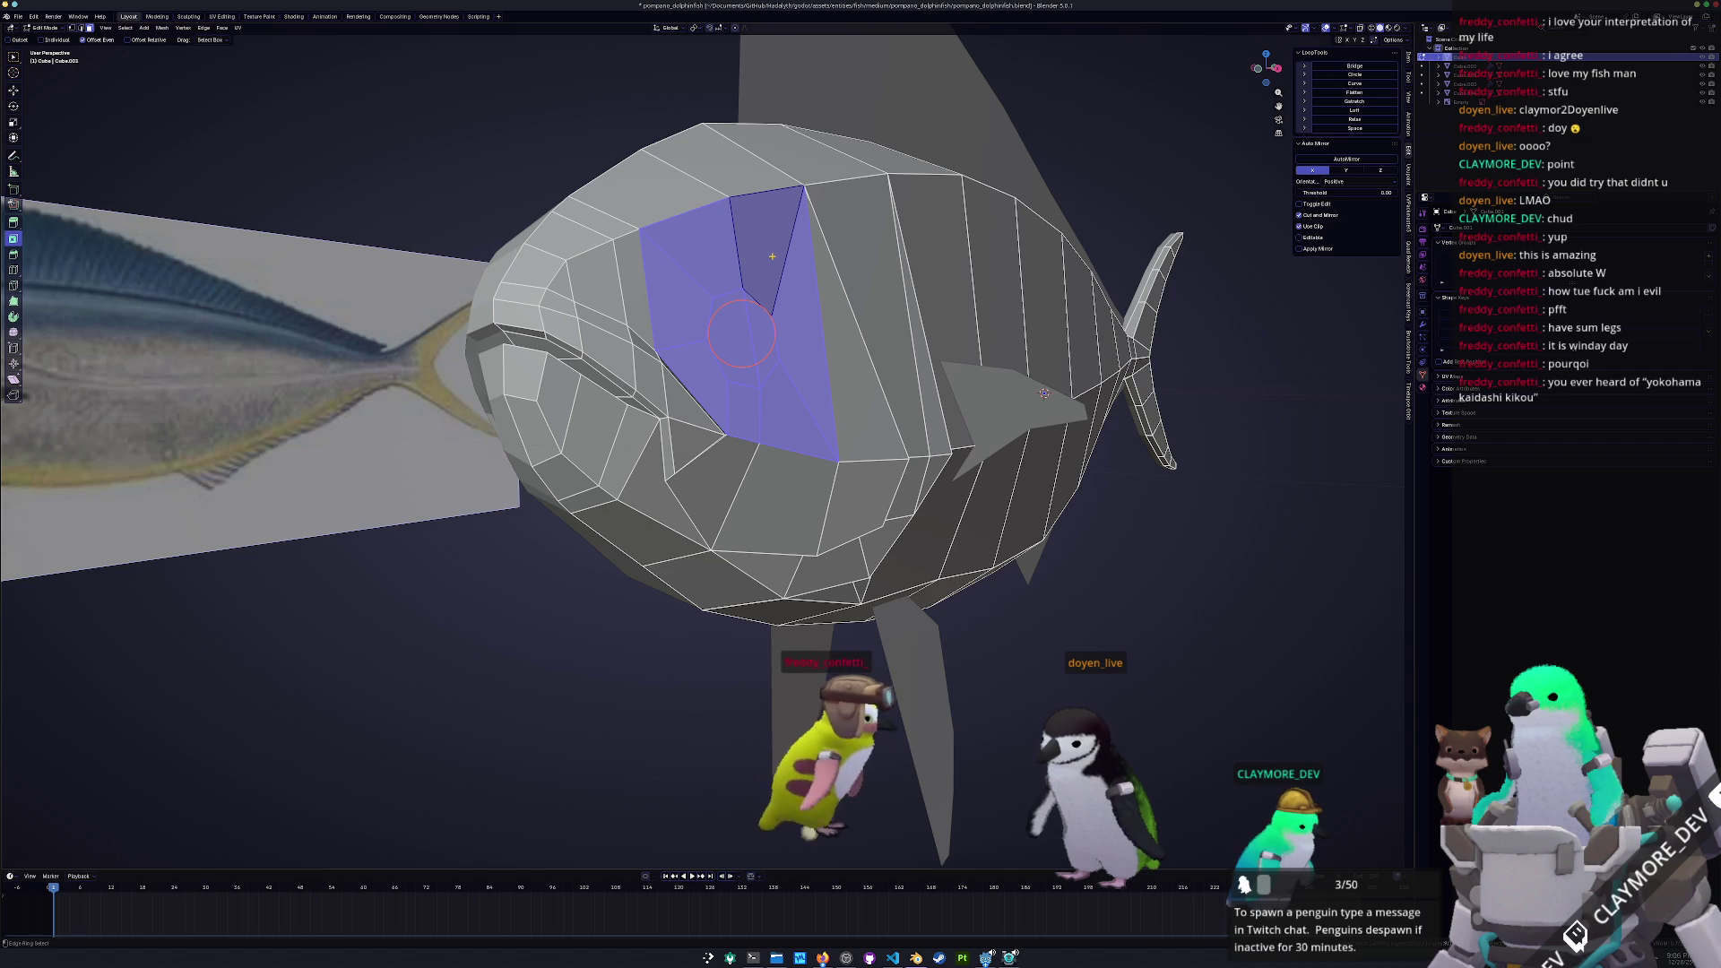
mouse_move(778, 254)
middle_mouse_down()
mouse_move(754, 337)
mouse_move(771, 314)
middle_mouse_up()
left_click(754, 337)
key("KP_3")
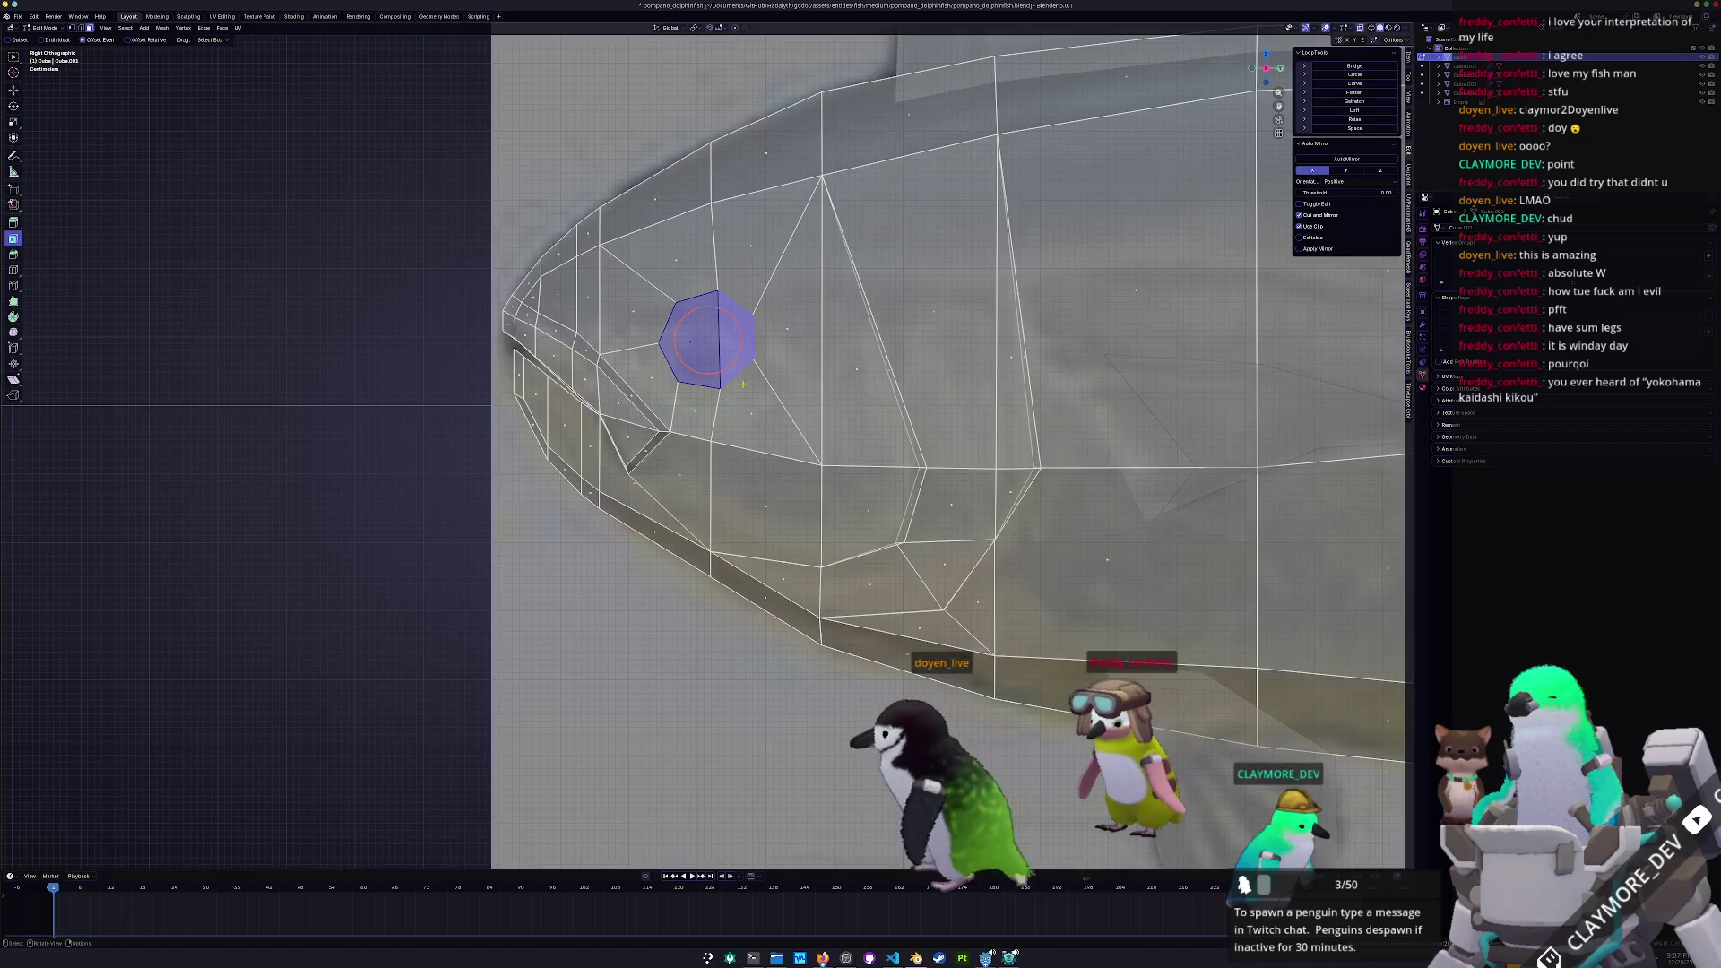
Move the eye face slightly down and rescale it
scroll(789, 302, "up", 3)
key("g")
left_click(783, 327)
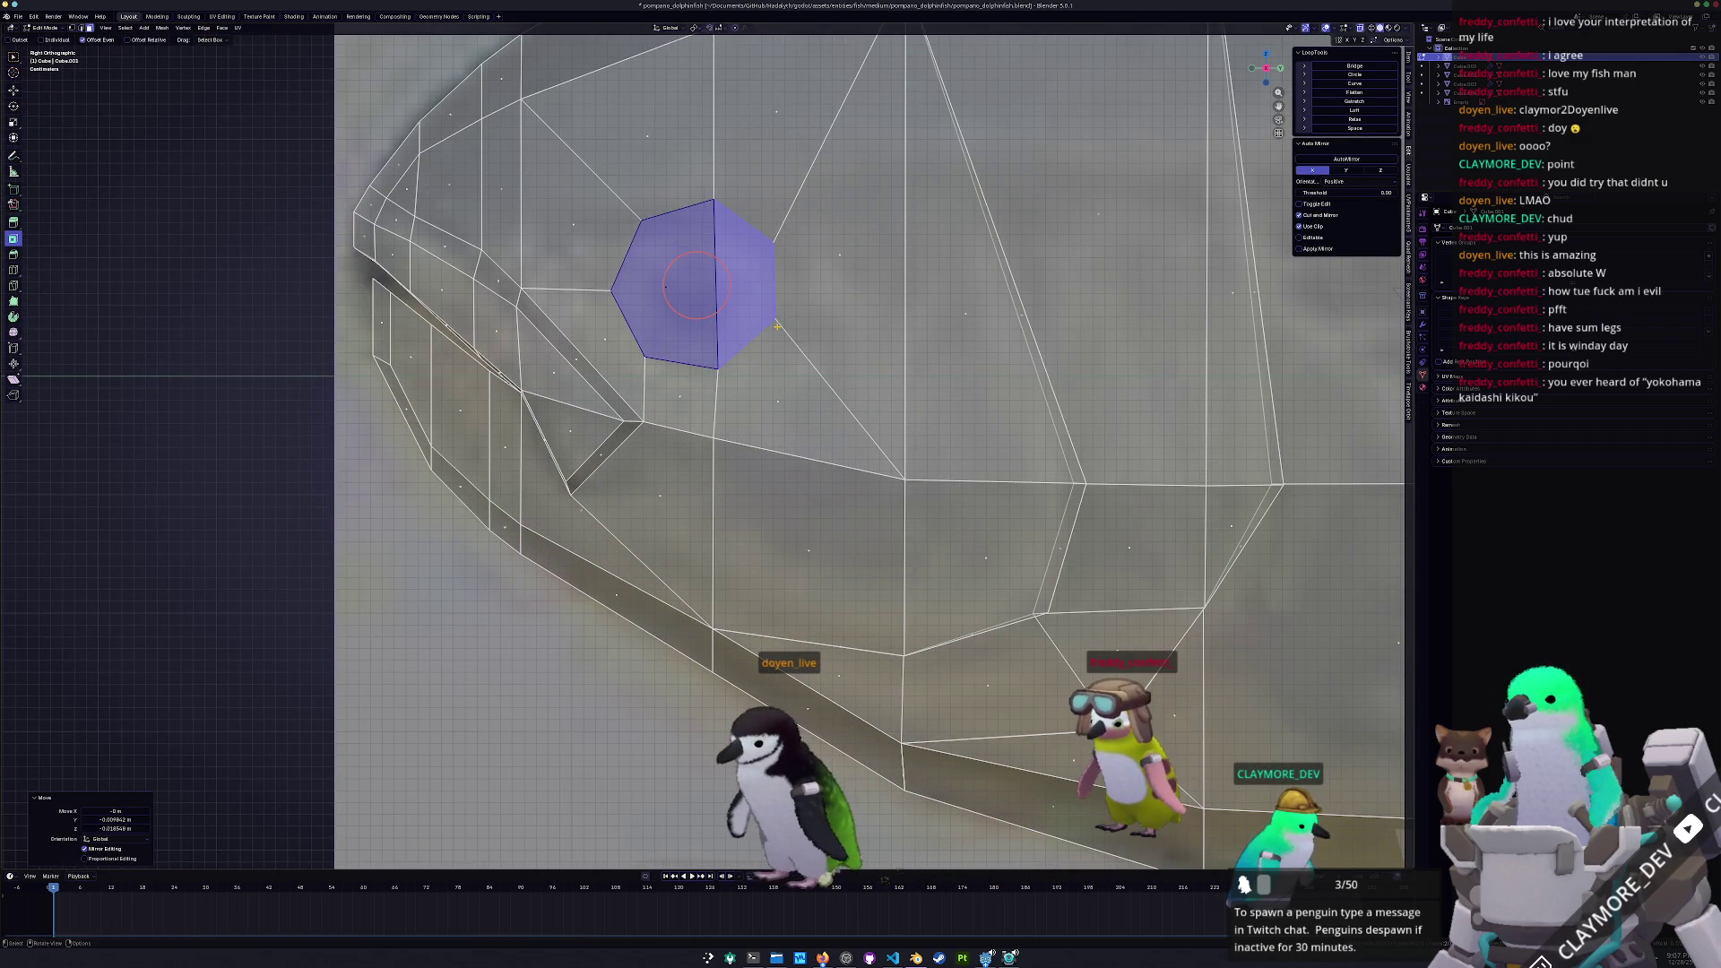
key("s")
left_click(817, 303)
middle_click_drag(817, 303, 730, 289)
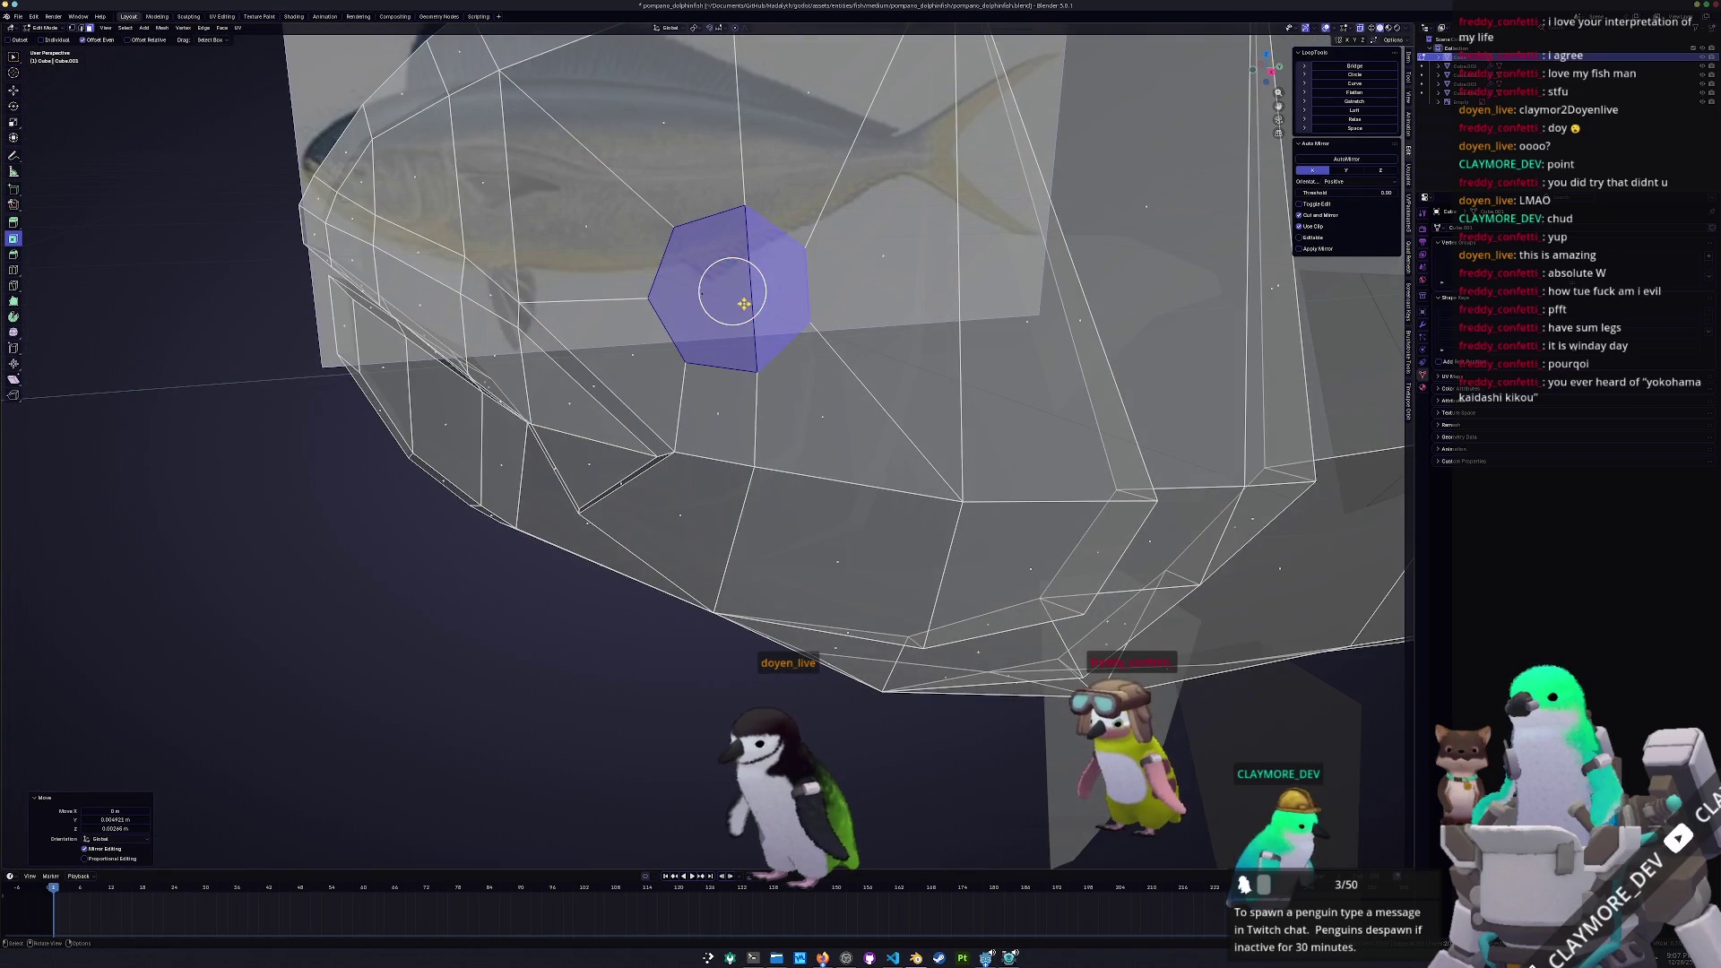
Inset the eye face to form a rim, then push it along X and scale it
key("i")
left_click(732, 291)
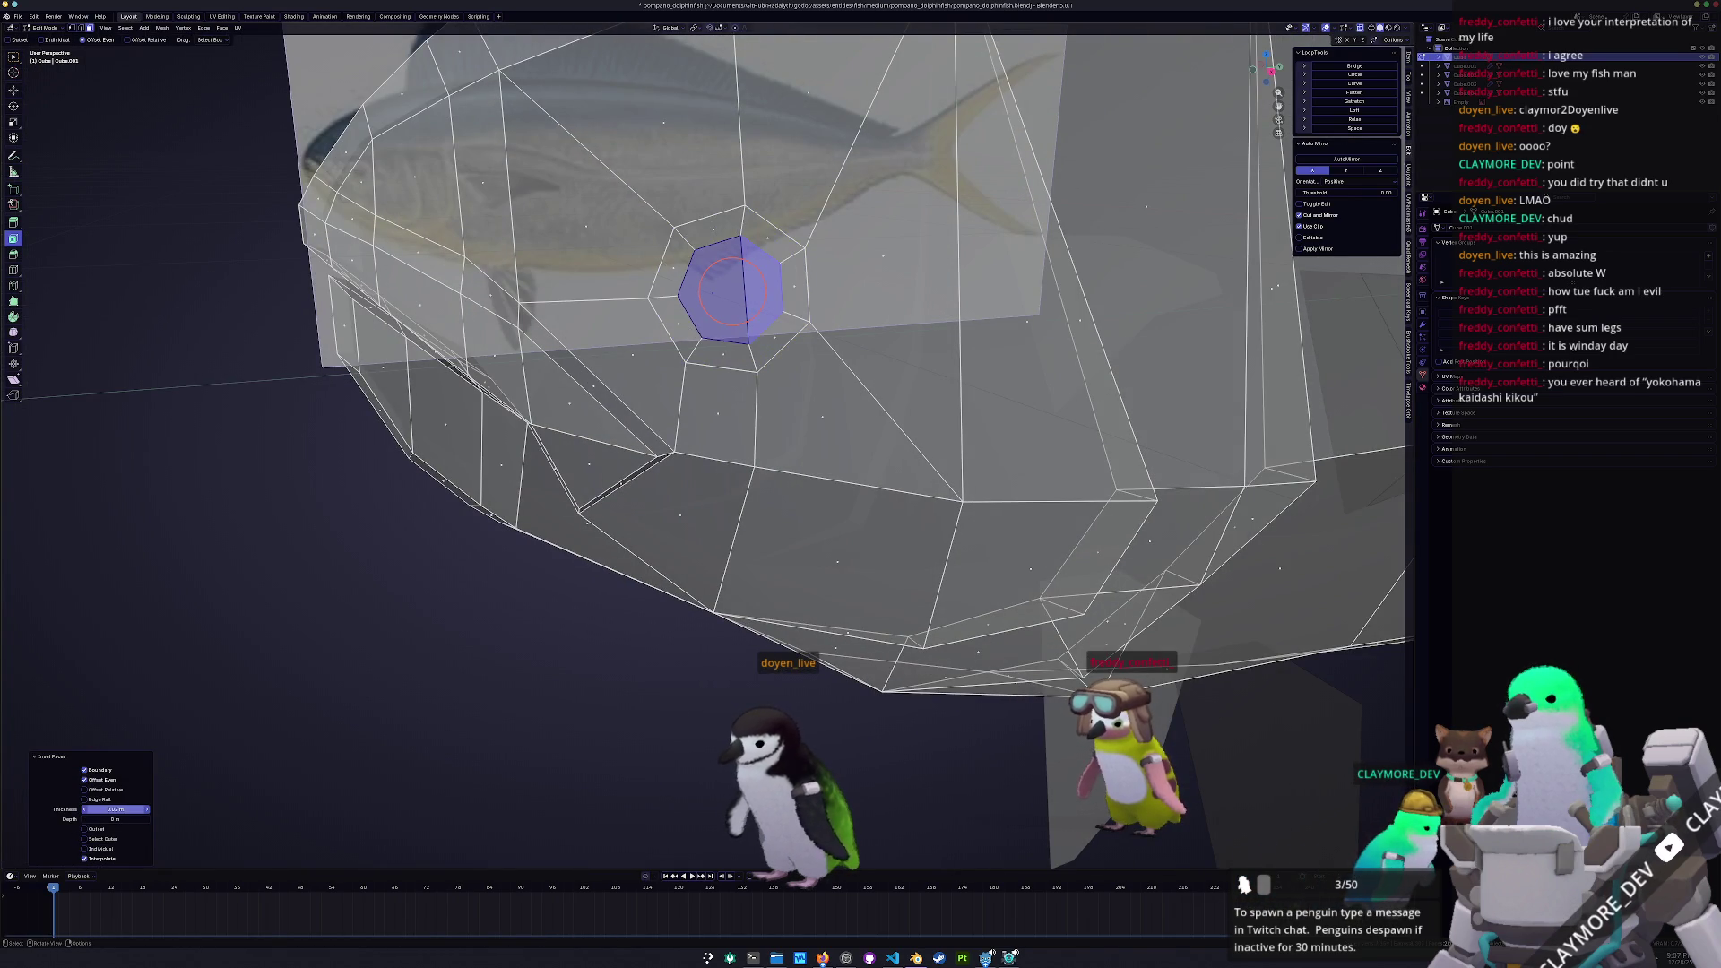
middle_click_drag(731, 291, 468, 699)
key("g")
key("x")
left_click(469, 699)
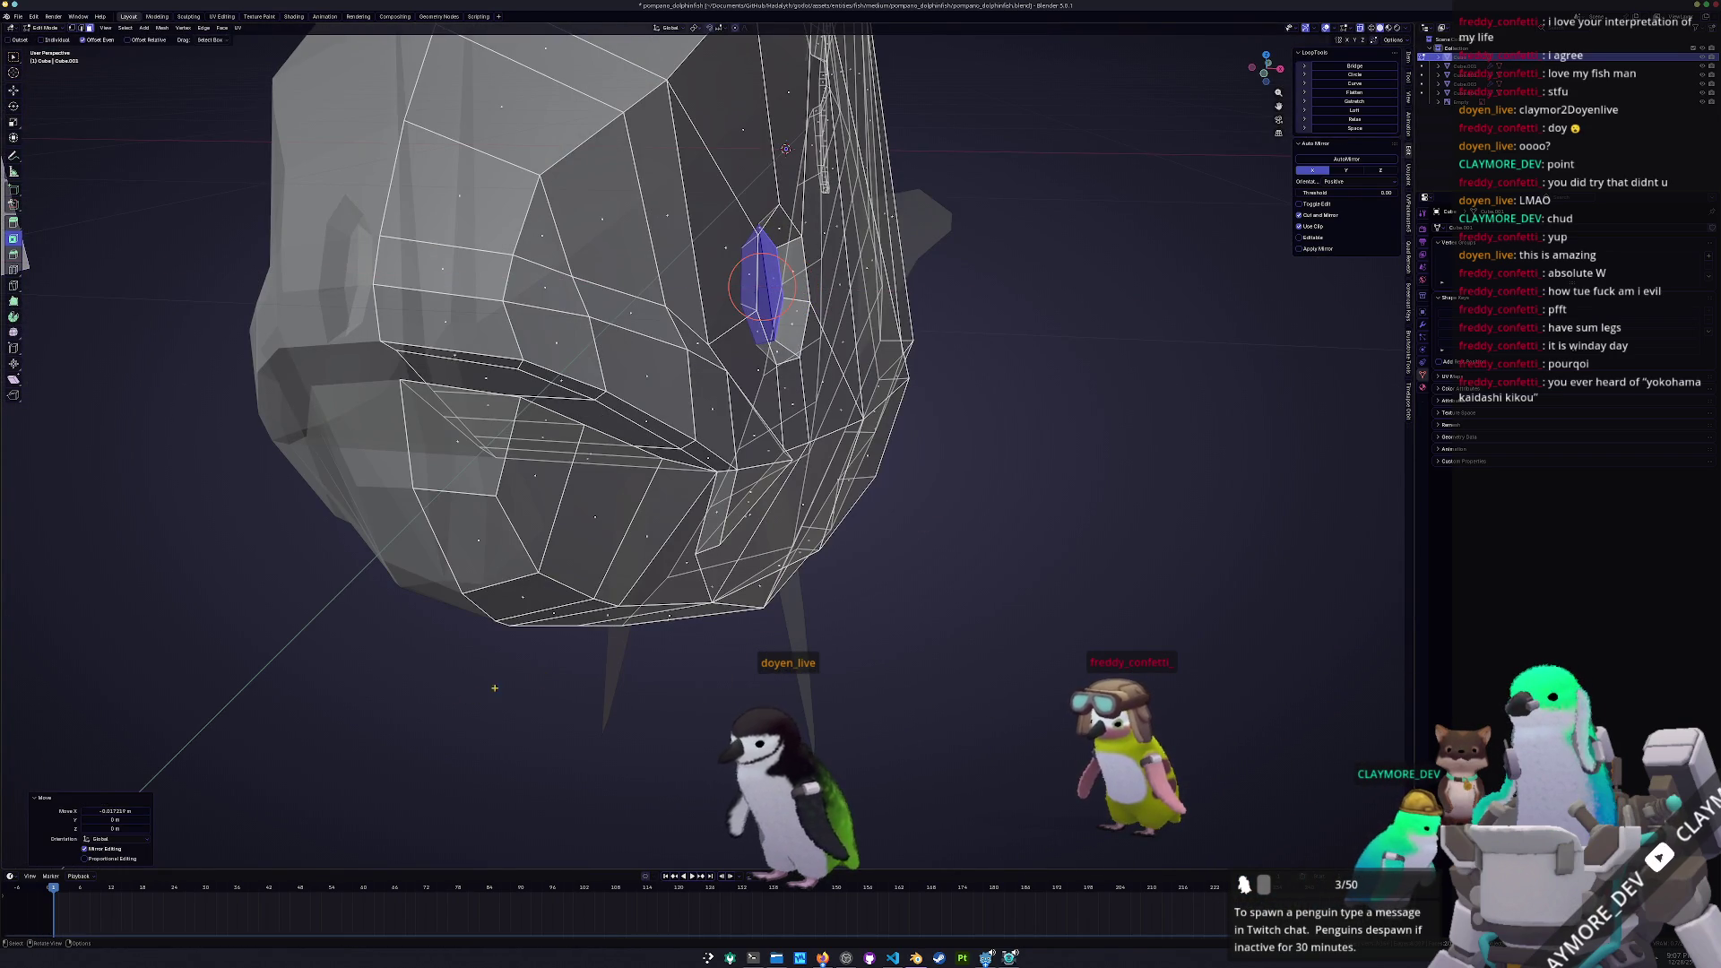
key("s")
left_click(894, 410)
middle_click_drag(894, 409, 642, 566)
Extrude the eye face inward into a recessed socket and return to Object Mode
key("Tab")
scroll(642, 566, "down", 4)
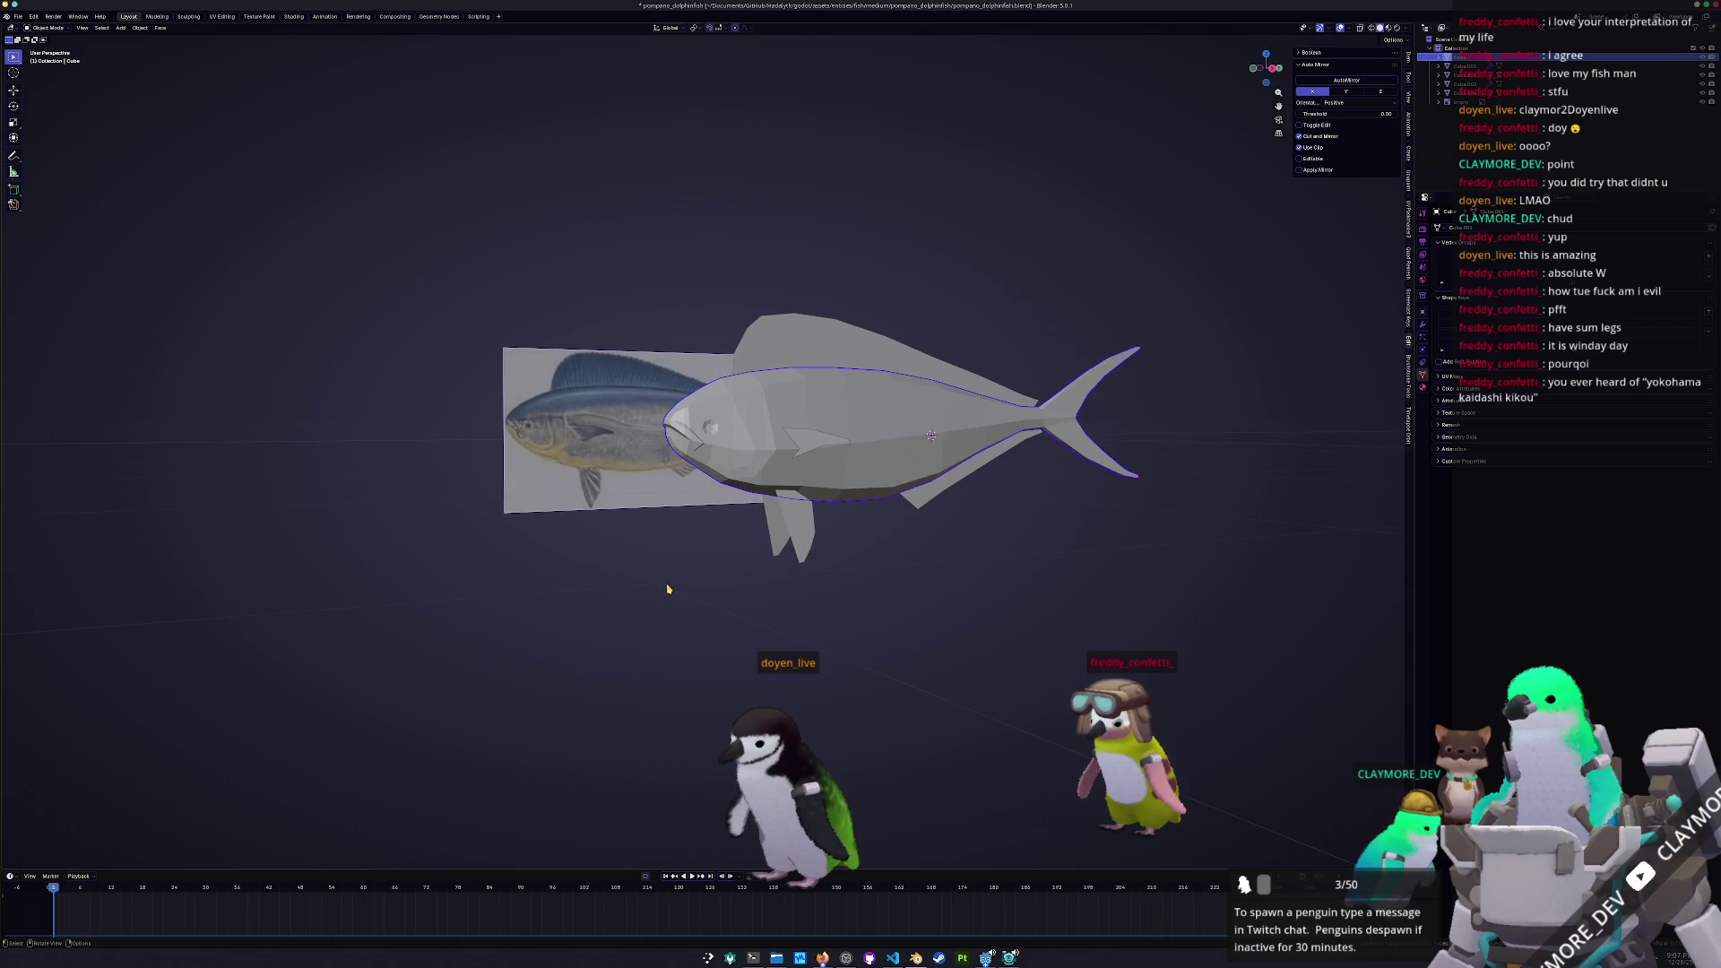
scroll(668, 592, "up", 10)
key("Tab")
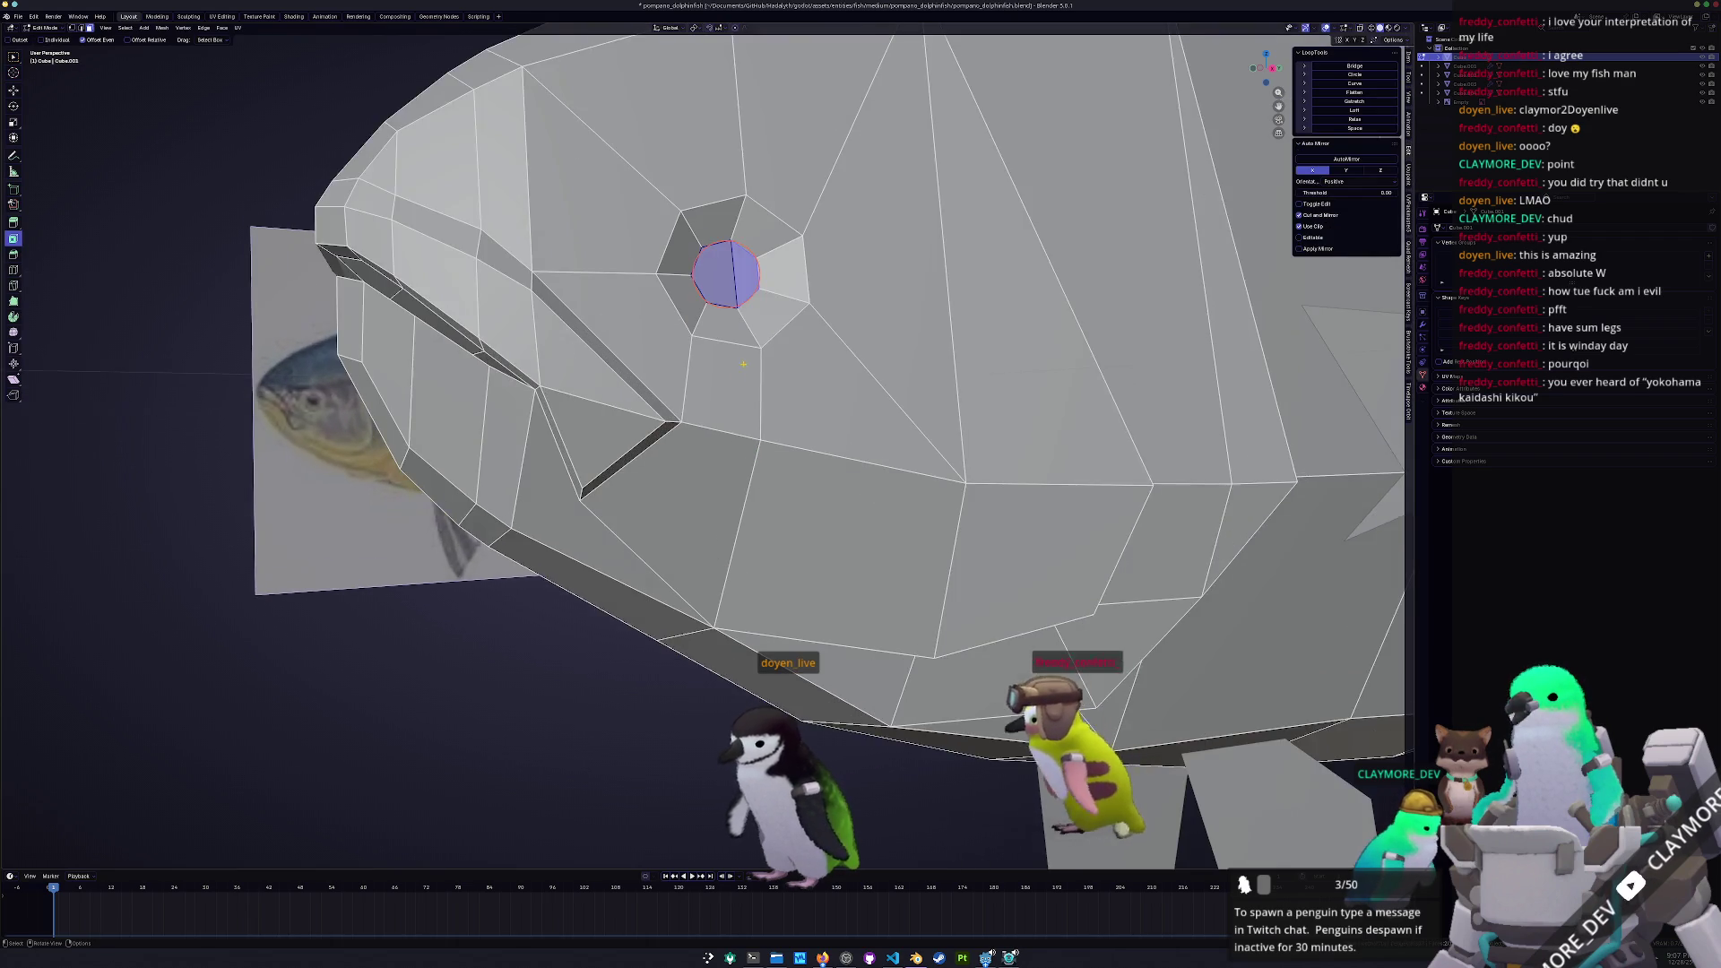
middle_click_drag(743, 363, 753, 323)
key("e")
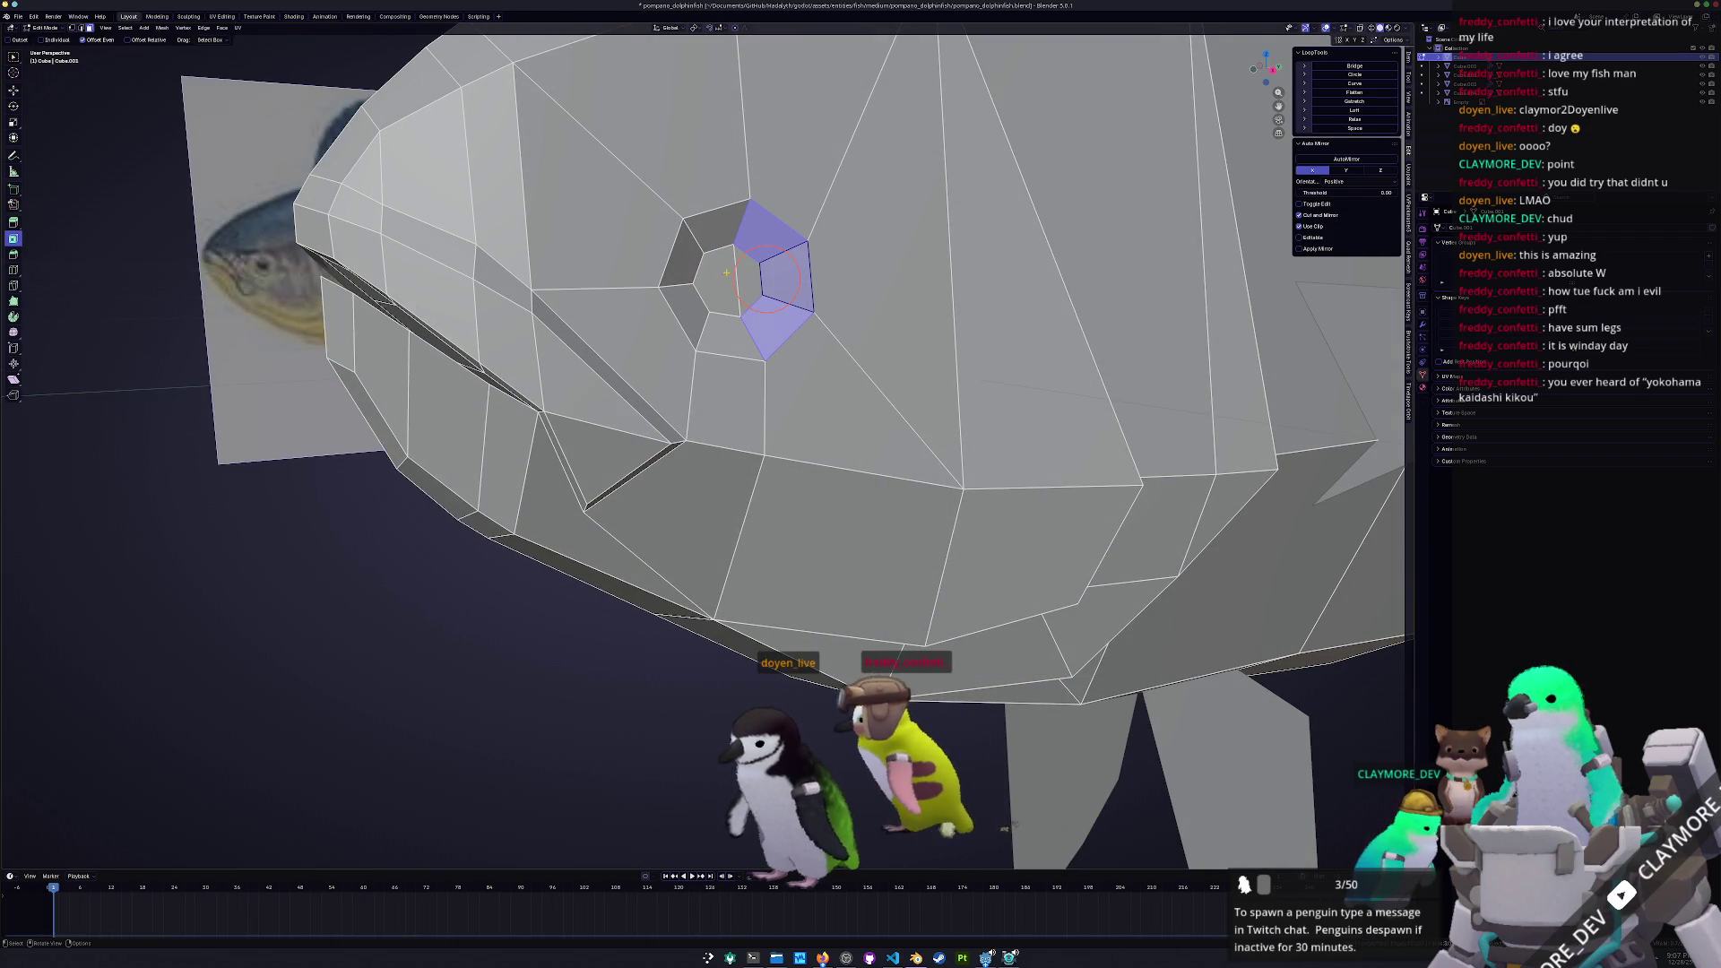
key("s")
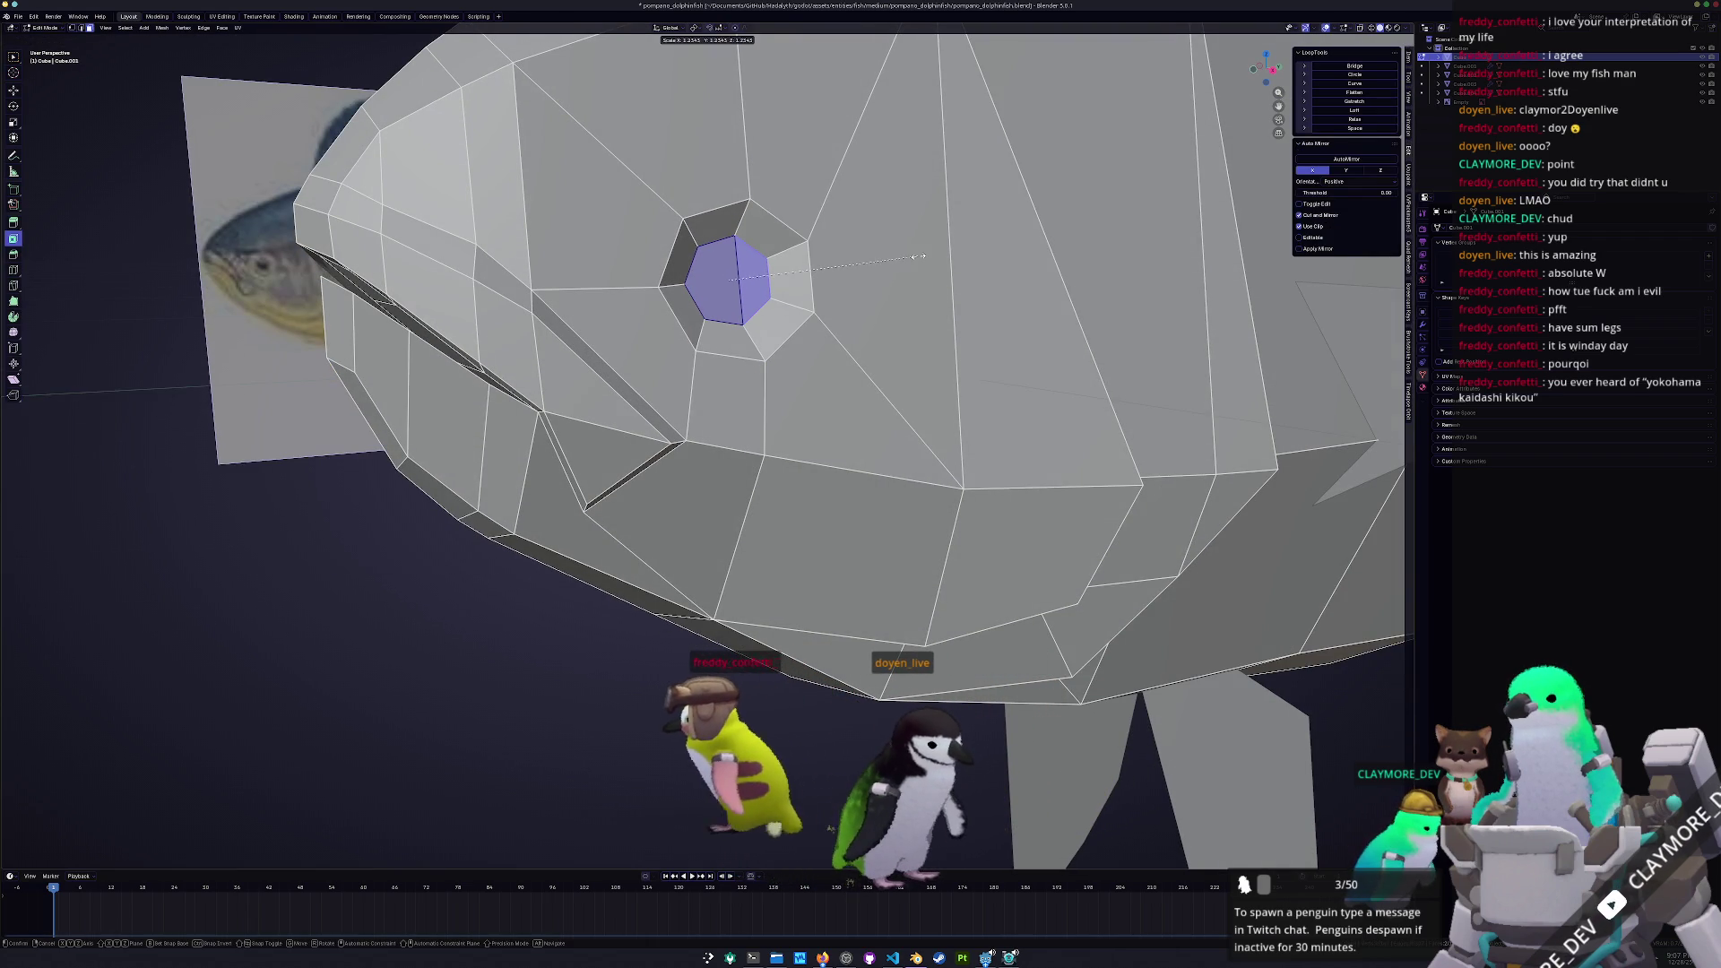
key("Escape")
key("s")
key("Escape")
key("Tab")
Duplicate the fish body and give the copy one subdivision level with Ctrl+1
scroll(791, 487, "down", 4)
scroll(792, 488, "down", 3)
mouse_move(791, 488)
middle_mouse_down()
mouse_move(860, 466)
mouse_move(923, 476)
middle_mouse_up()
left_click(807, 453)
left_click(904, 452)
key("shift+d")
right_click(918, 478)
key("ctrl+1")
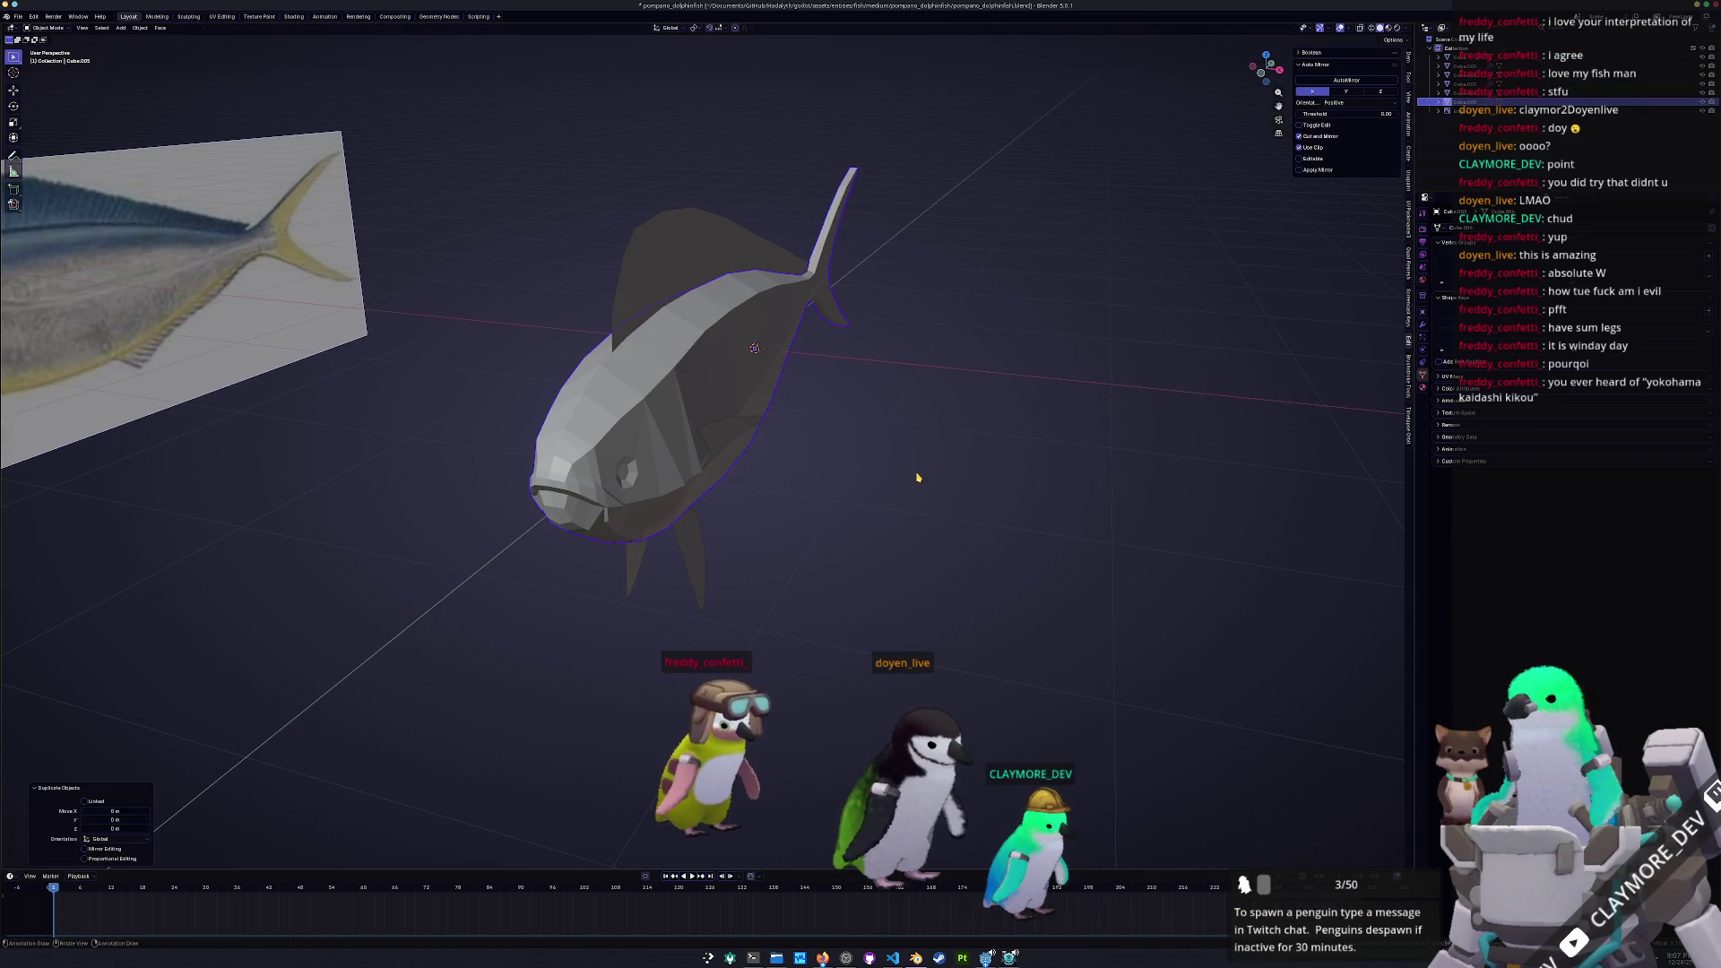
Convert the subdivided test copy to a plain mesh, shade it smooth and move it along X
right_click(918, 478)
mouse_move(894, 508)
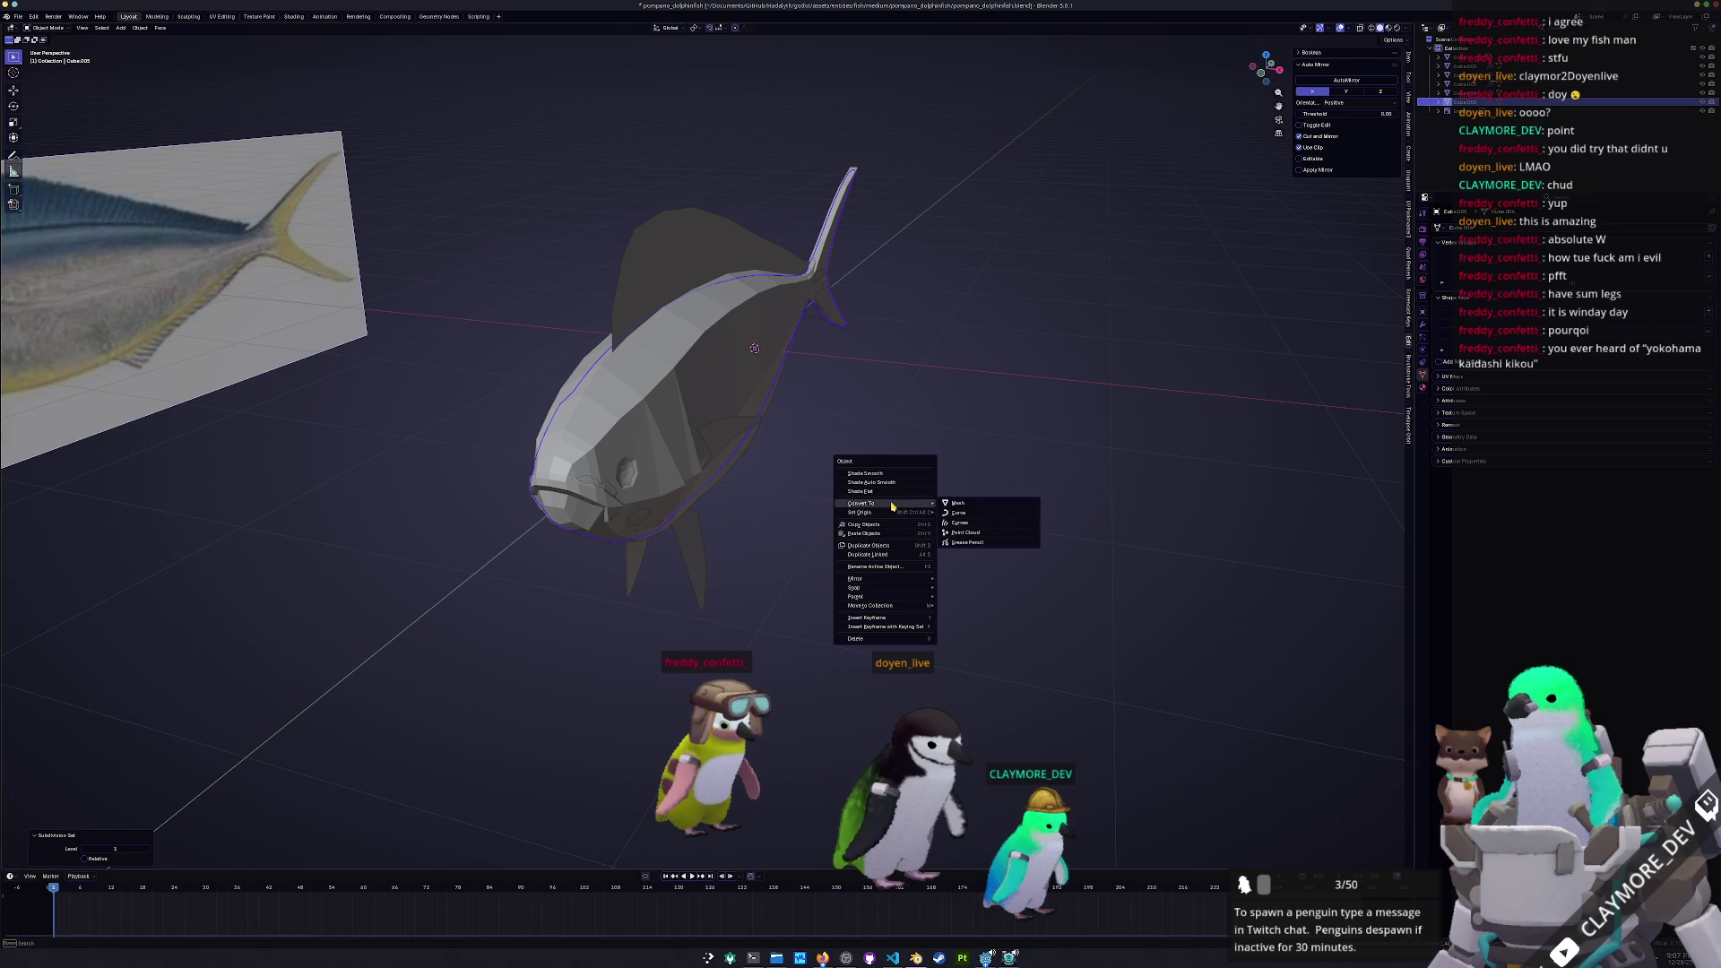
left_click(965, 506)
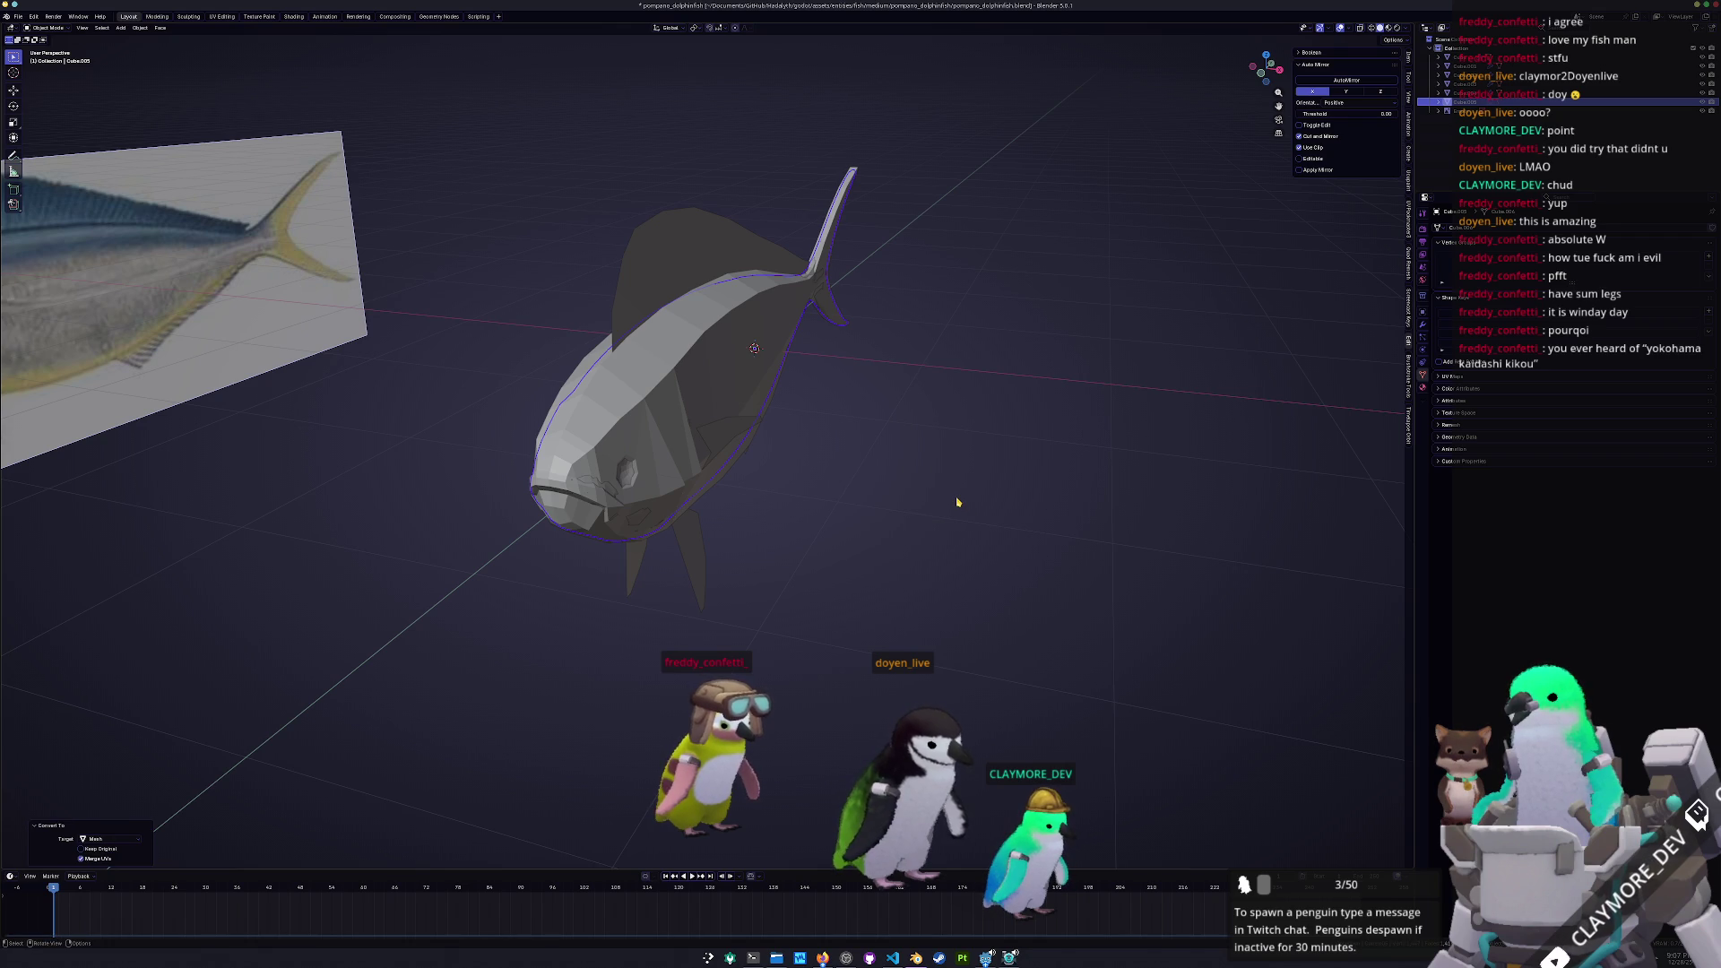
right_click(957, 502)
left_click(893, 476)
key("g")
key("x")
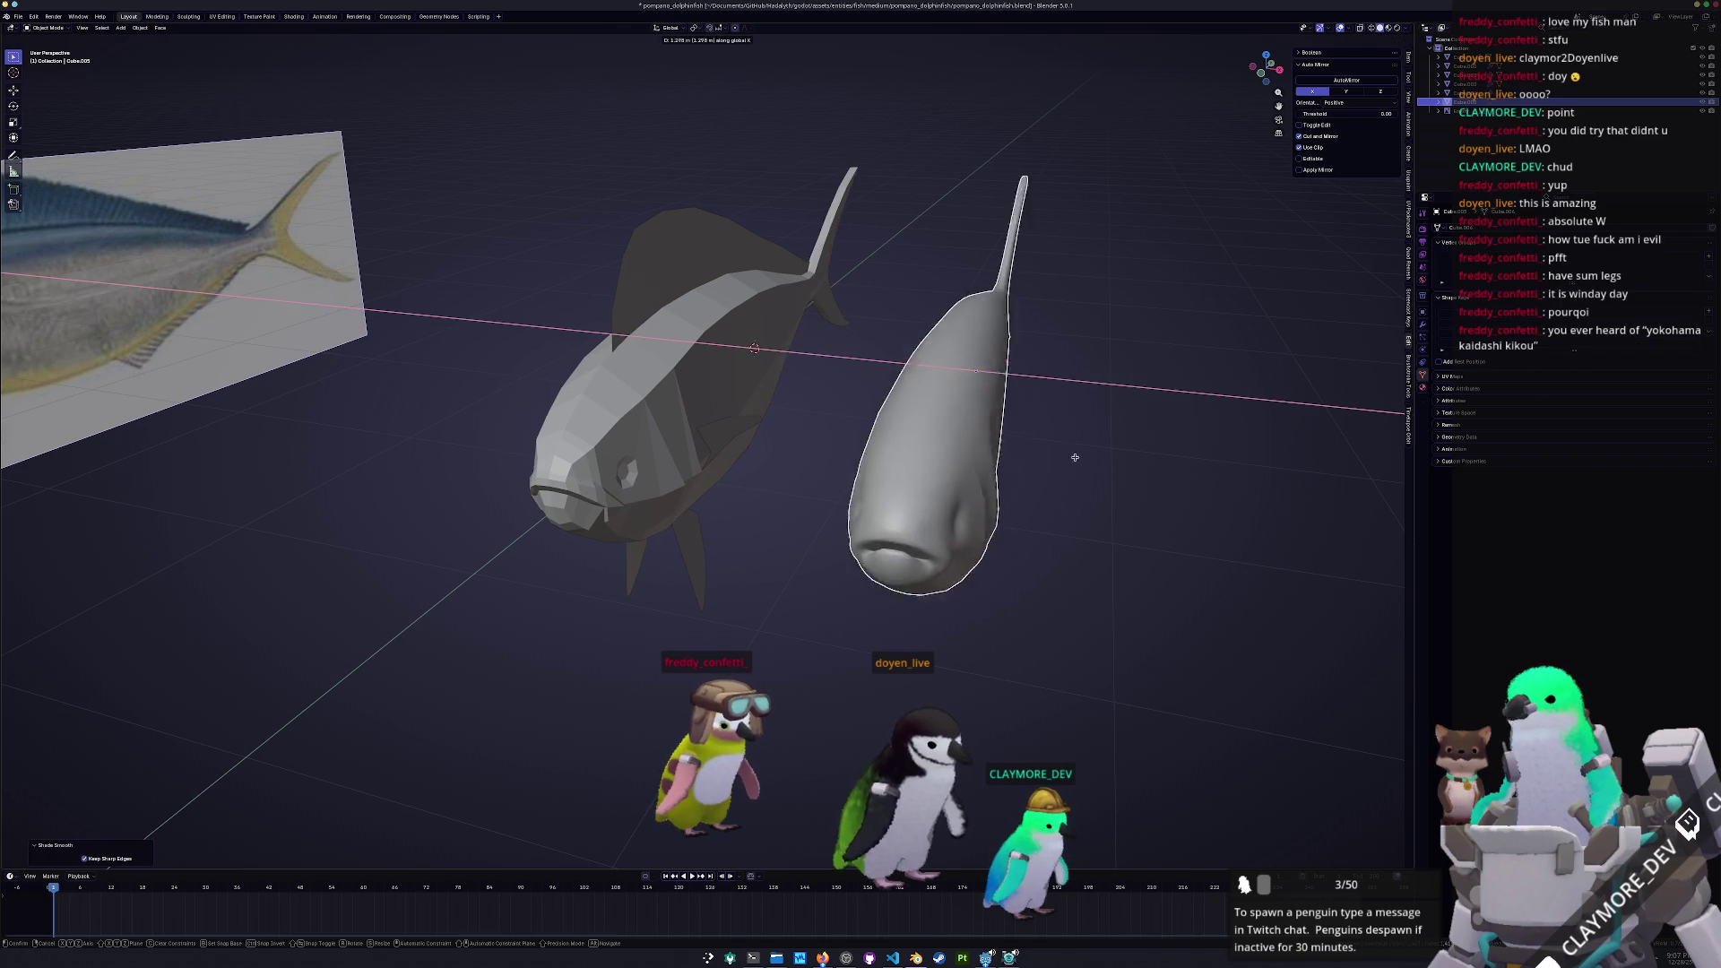
left_click(1022, 463)
Inspect the test copy's mesh wireframe, then delete the smooth test copy
middle_click_drag(1023, 463, 1033, 450)
key("KP_Decimal")
key("Tab")
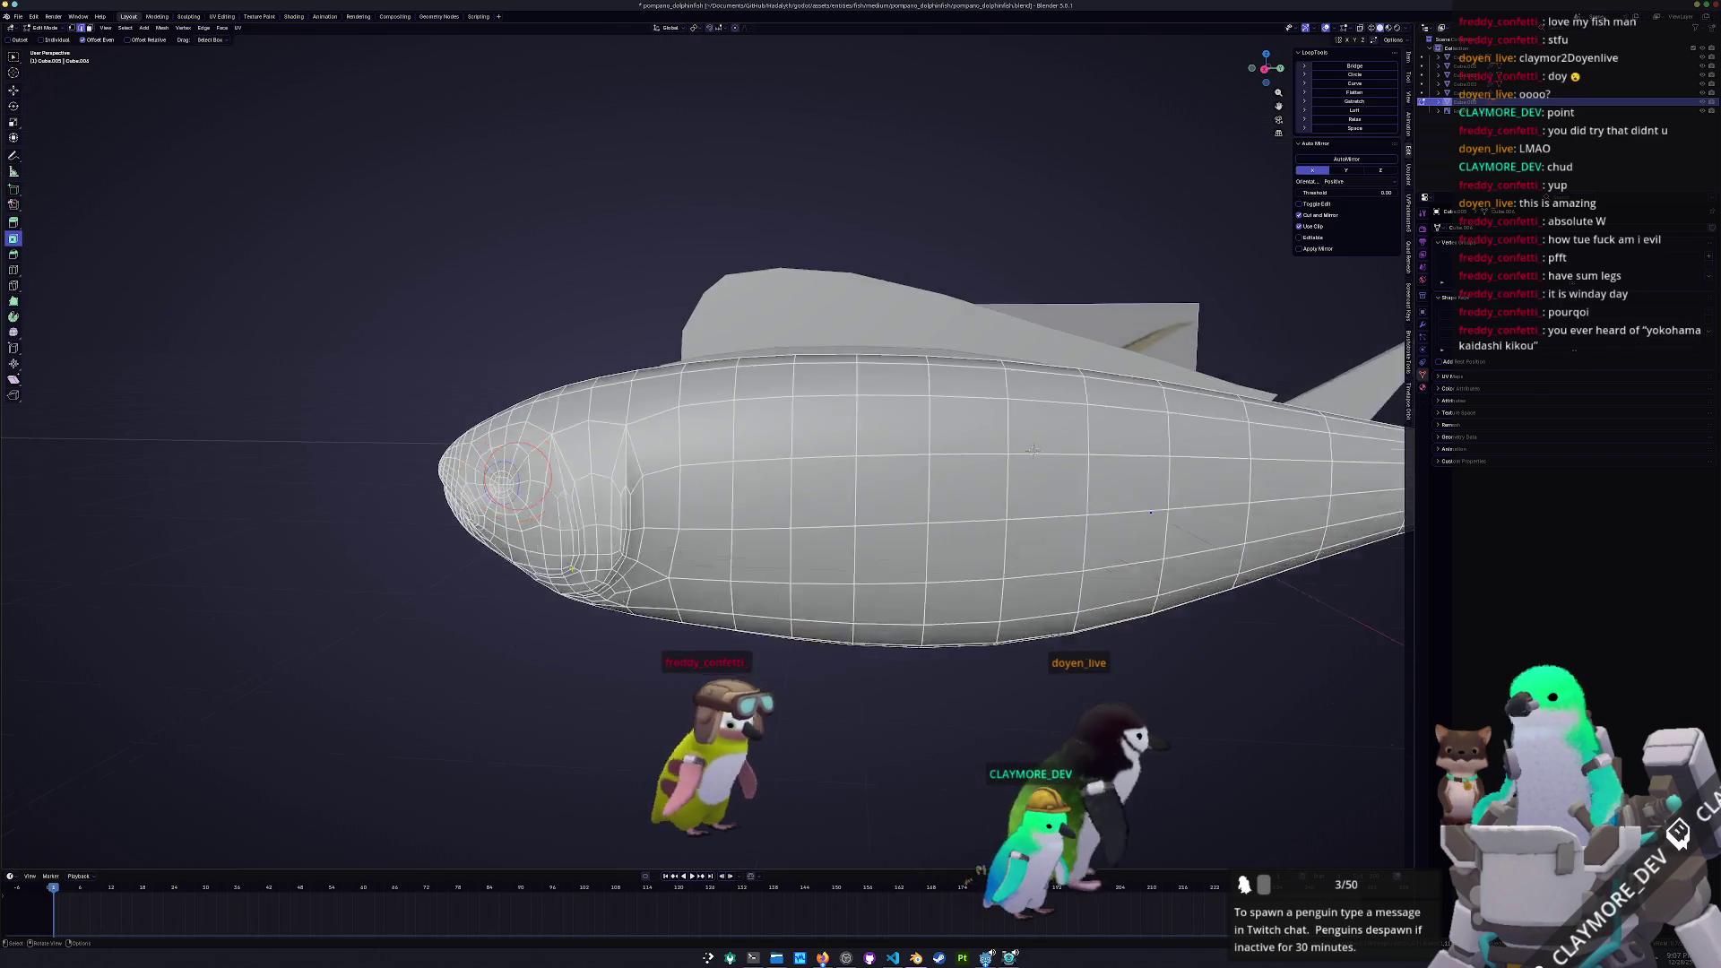
scroll(1032, 451, "down", 3)
key("Tab")
middle_click_drag(676, 541, 1007, 565)
key("KP_Decimal")
key("Tab")
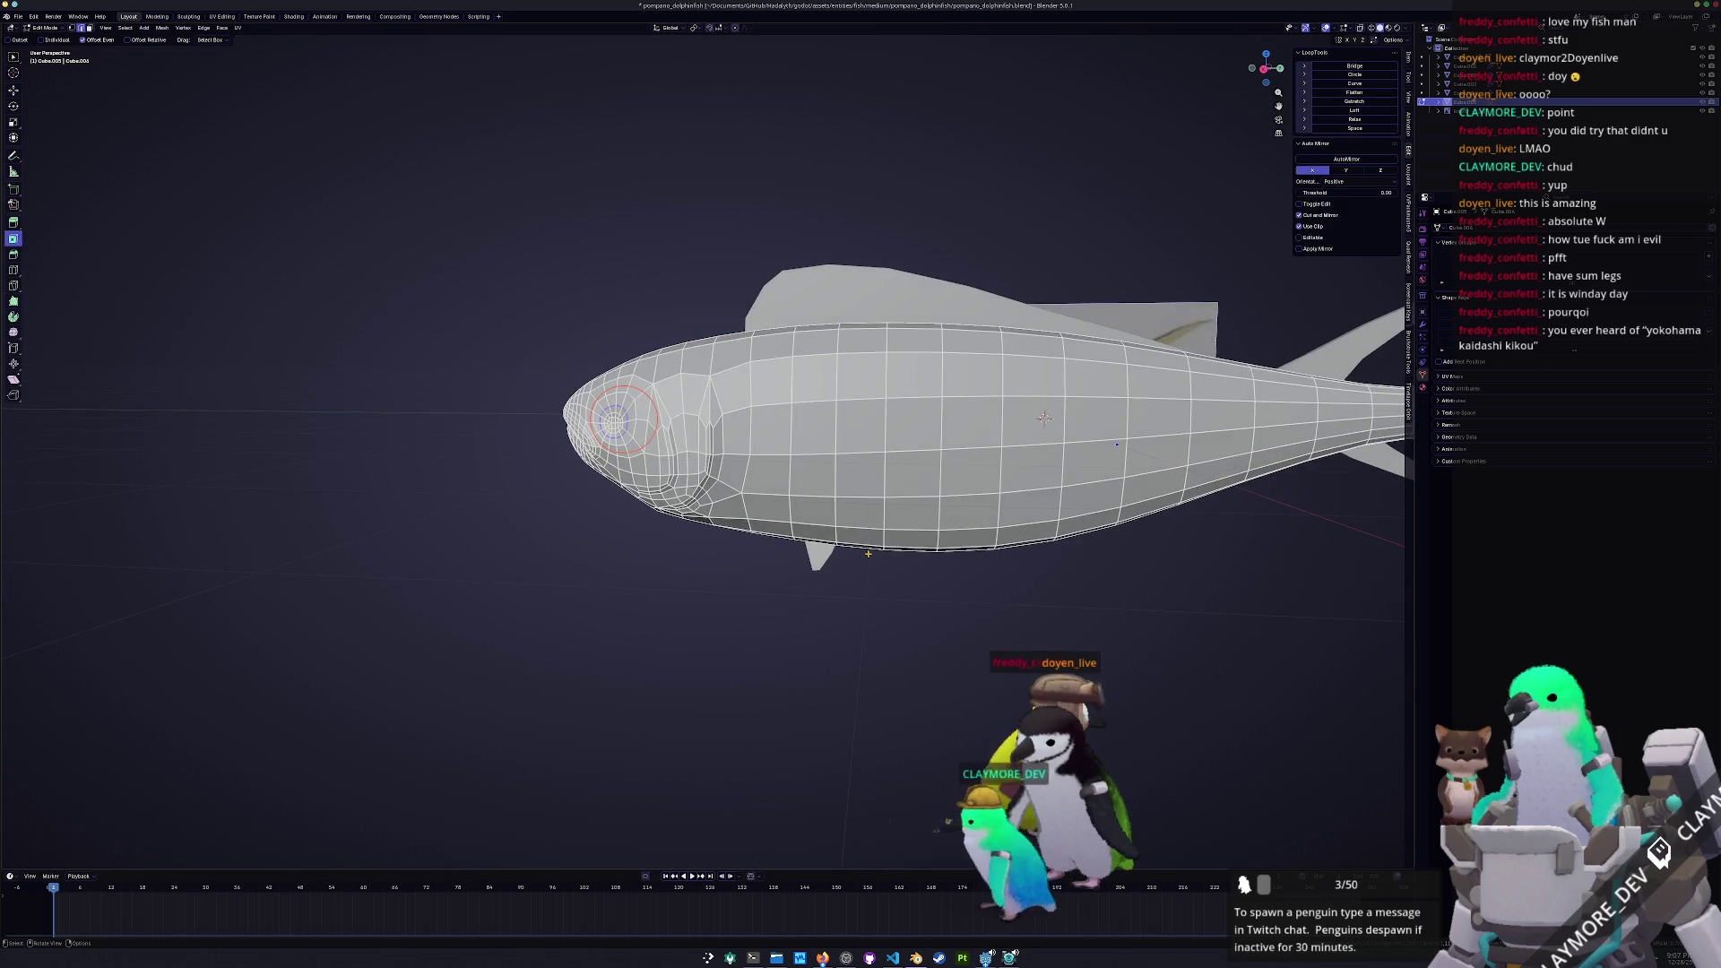
key("Tab")
scroll(971, 557, "down", 5)
key("Delete")
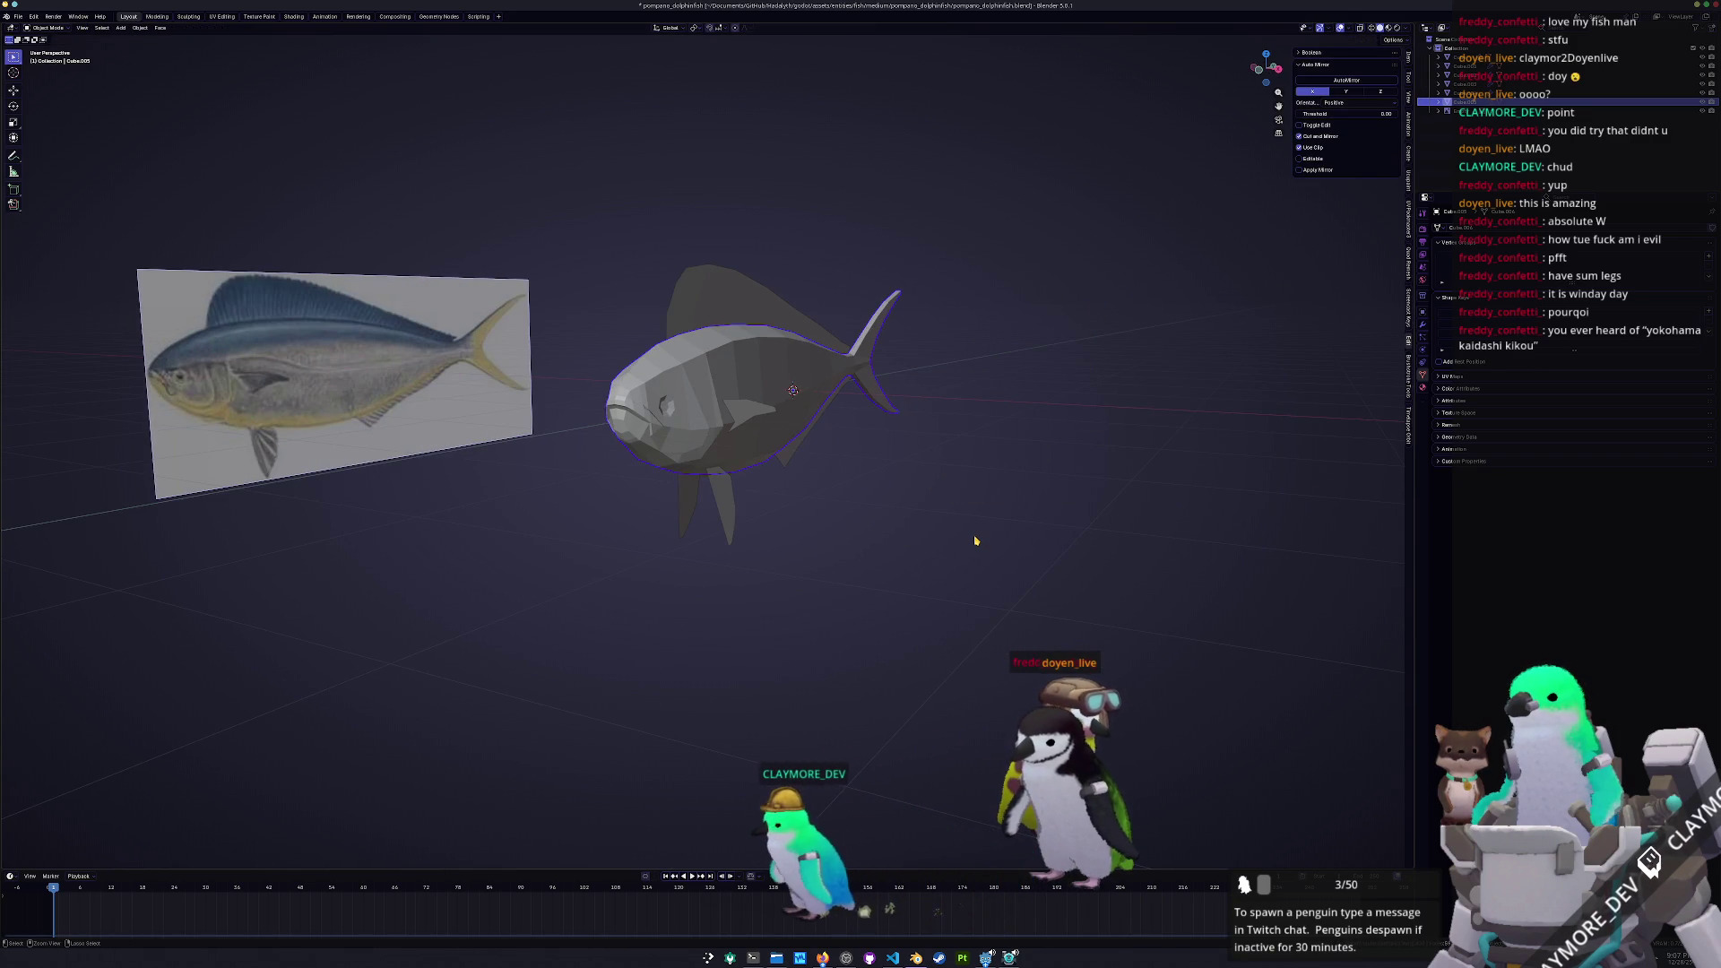
Duplicate the fish again and place the copy 2 m along X
middle_click_drag(976, 540, 1075, 552)
key("shift+d")
key("x")
left_click(1200, 566)
Shade the new copy smooth, add a level-1 subdivision with Ctrl+1, and enter Edit Mode
middle_click_drag(1201, 567, 974, 495)
right_click(975, 495)
left_click(969, 497)
key("ctrl+1")
scroll(905, 530, "up", 5)
mouse_move(906, 531)
middle_mouse_down()
mouse_move(830, 524)
mouse_move(880, 529)
mouse_move(822, 464)
mouse_move(838, 457)
middle_mouse_up()
scroll(877, 527, "up", 2)
key("Tab")
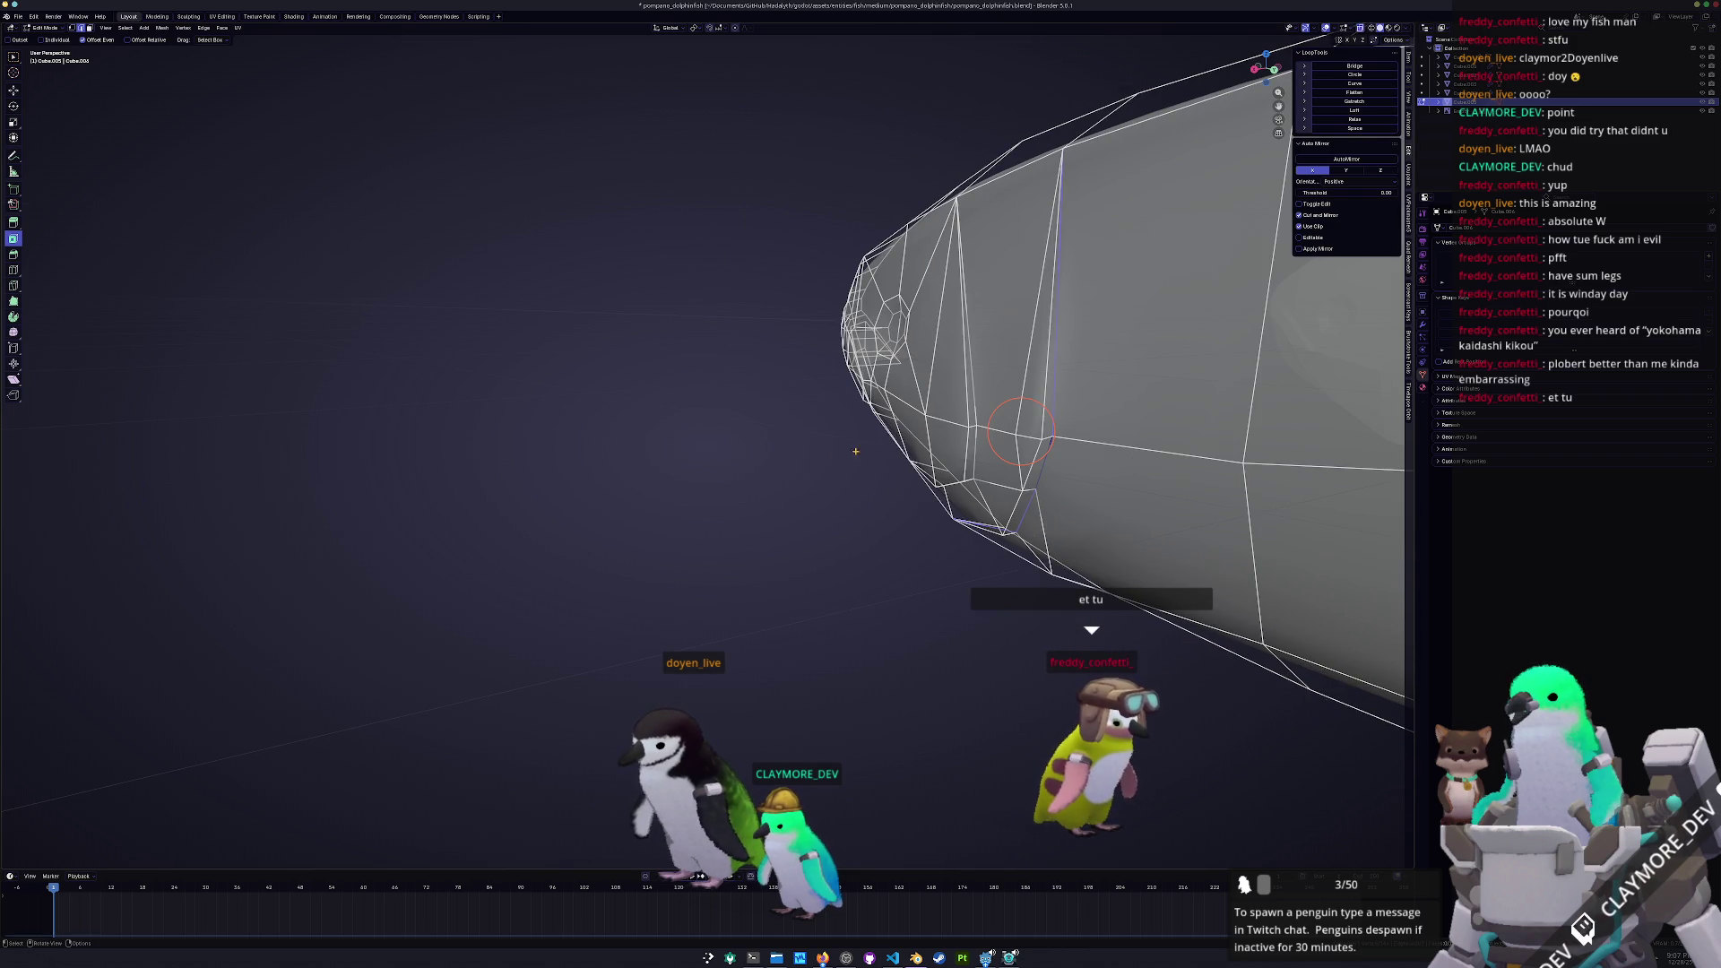
Mark the first two selections of head edge loops sharp
middle_click_drag(1024, 439, 932, 456, "shift")
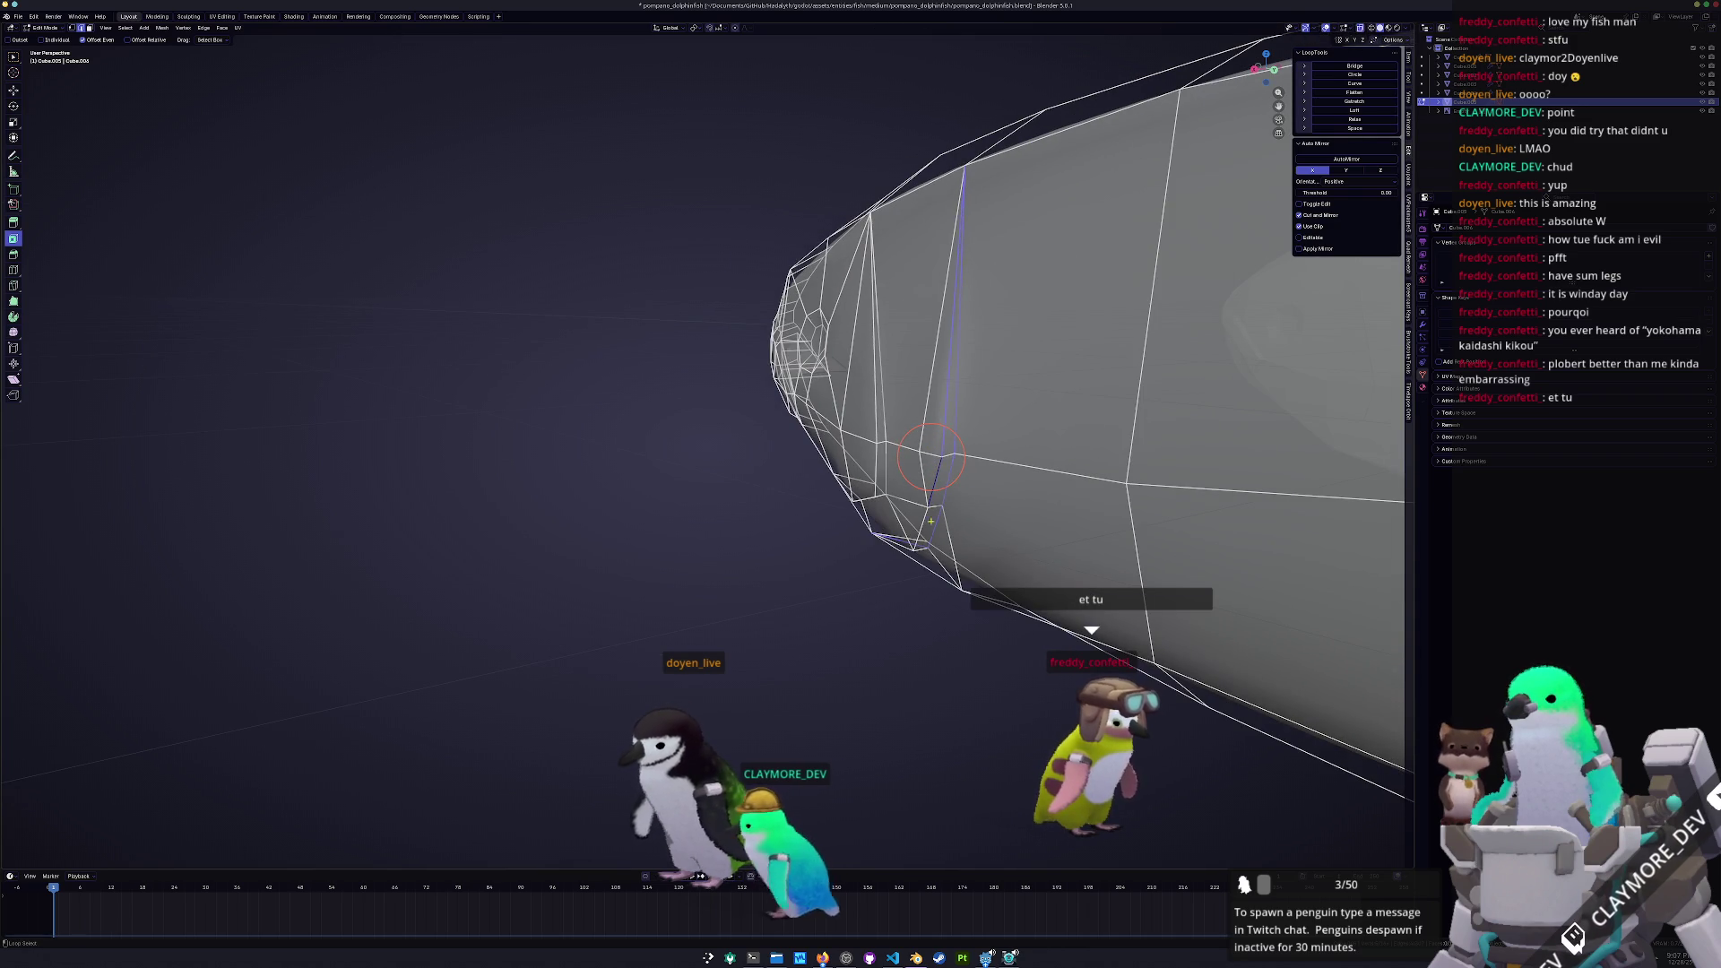
mouse_move(924, 519)
middle_mouse_down("shift")
mouse_move(924, 305)
mouse_move(924, 484)
middle_mouse_up("shift")
right_click(707, 720)
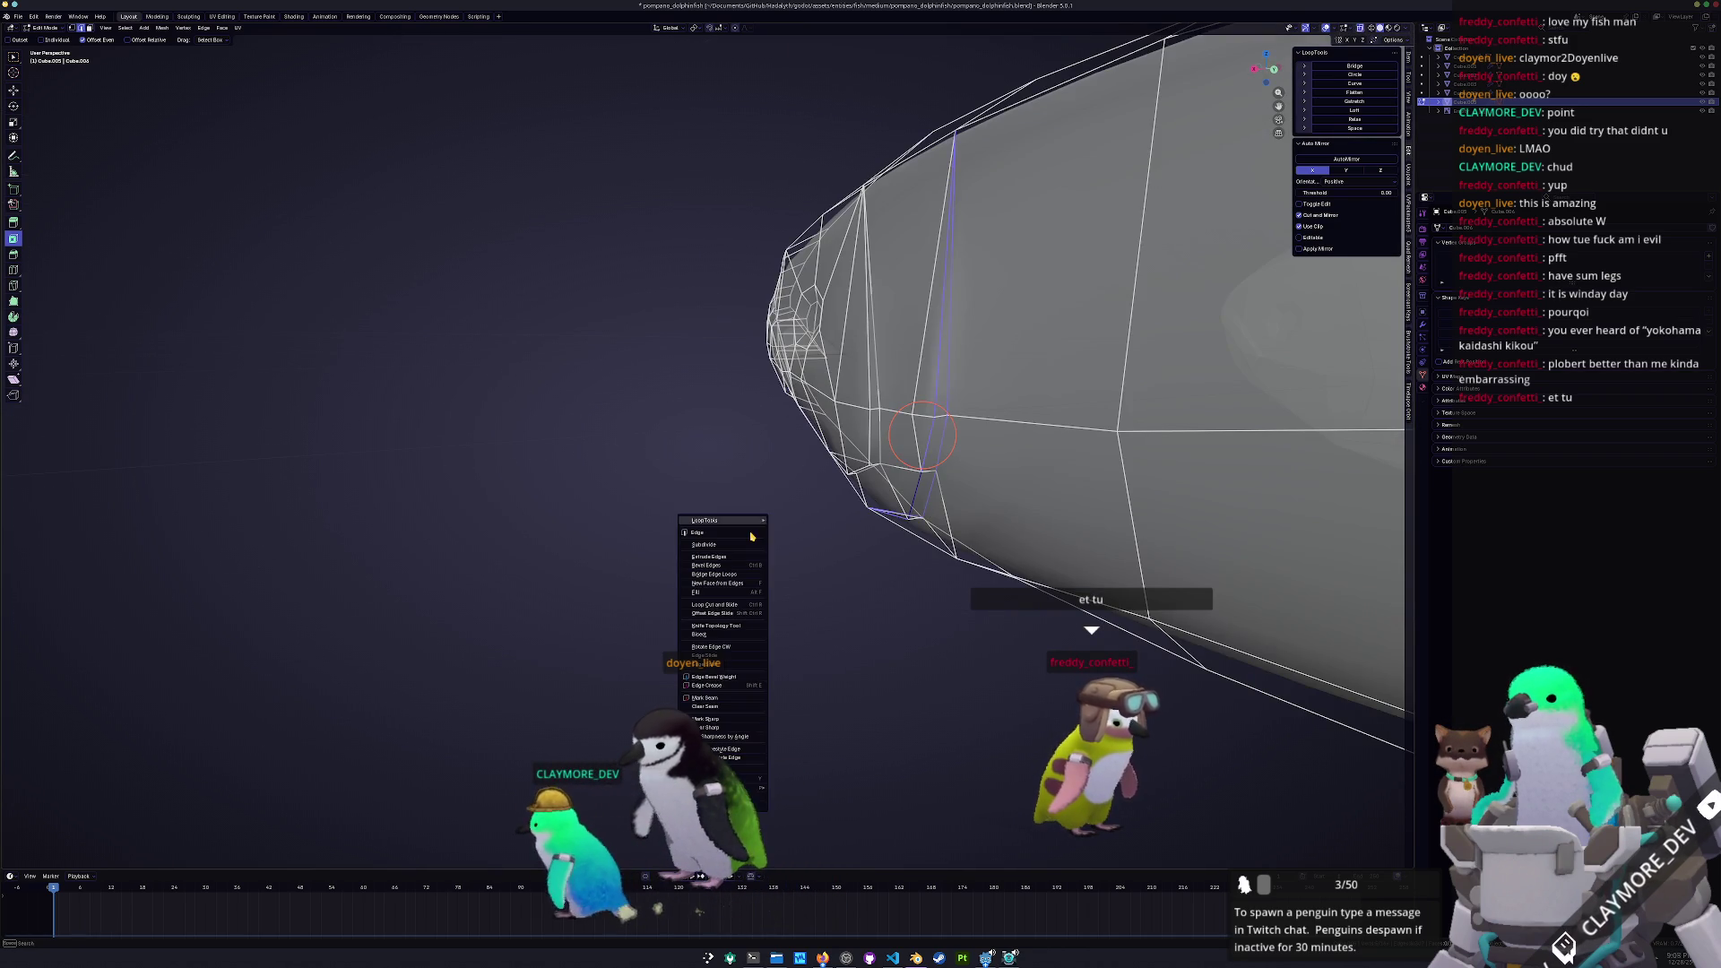
left_click(707, 720)
mouse_move(769, 628)
middle_mouse_down()
mouse_move(853, 502)
mouse_move(788, 469)
mouse_move(808, 310)
middle_mouse_up()
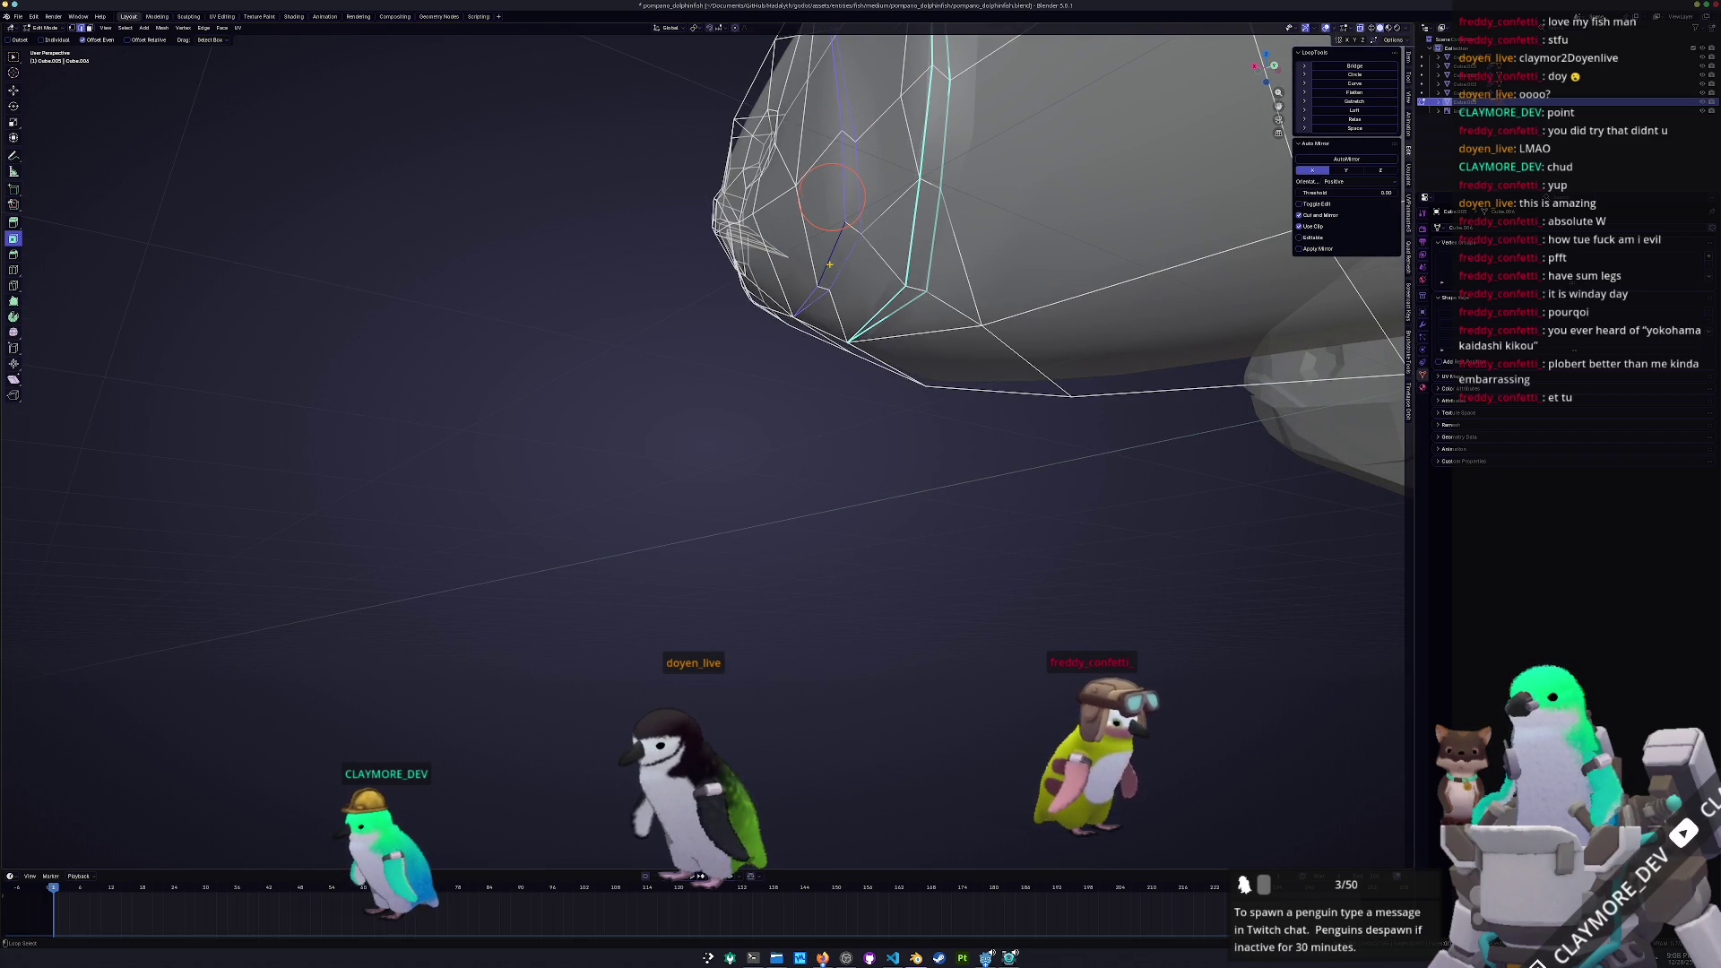
right_click(653, 385)
left_click(653, 385)
Check the whole fish, then mark another head edge loop sharp via Ctrl+E
mouse_move(663, 377)
middle_mouse_down()
mouse_move(832, 461)
mouse_move(905, 538)
mouse_move(896, 574)
mouse_move(860, 578)
mouse_move(808, 553)
mouse_move(1196, 567)
middle_mouse_up()
scroll(933, 568, "down", 5)
key("Tab")
scroll(825, 584, "up", 4)
key("Tab")
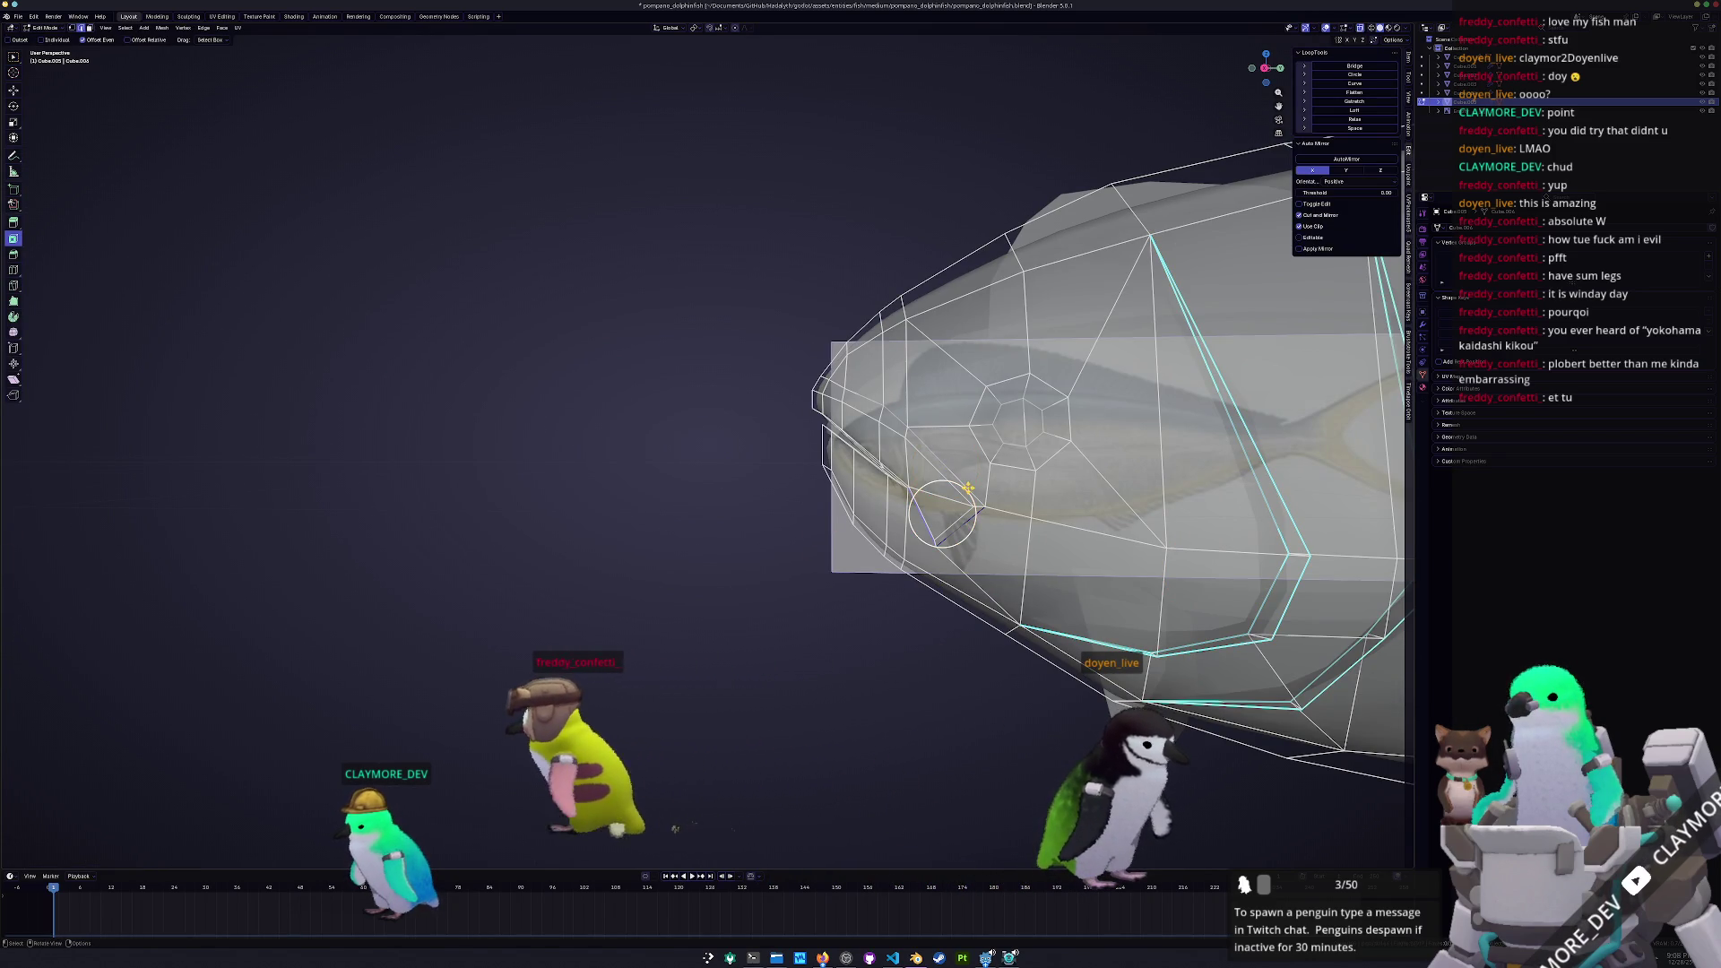
key("ctrl+e")
left_click(758, 552)
Switch between Object and Edit Mode to check the head shading from lower and frontal angles
key("Tab")
mouse_move(779, 549)
middle_mouse_down()
mouse_move(870, 498)
mouse_move(945, 402)
middle_mouse_up()
key("Tab")
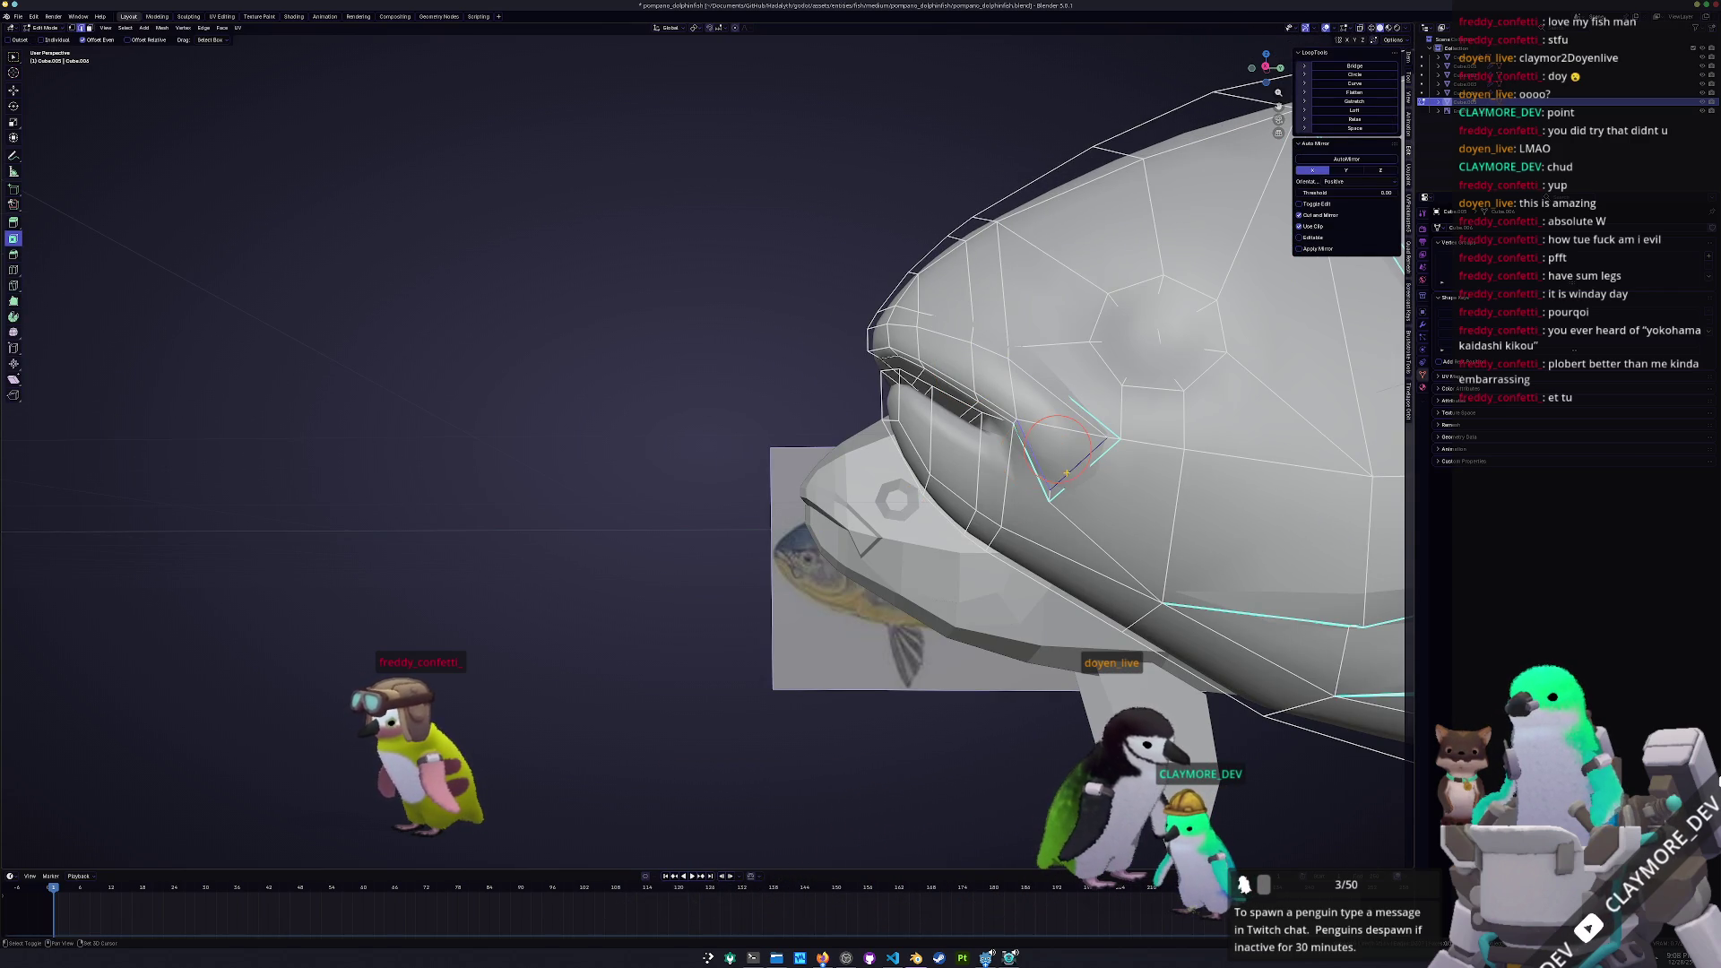
right_click(1056, 476)
key("Escape")
middle_click_drag(1056, 476, 779, 498)
key("Tab")
key("Tab")
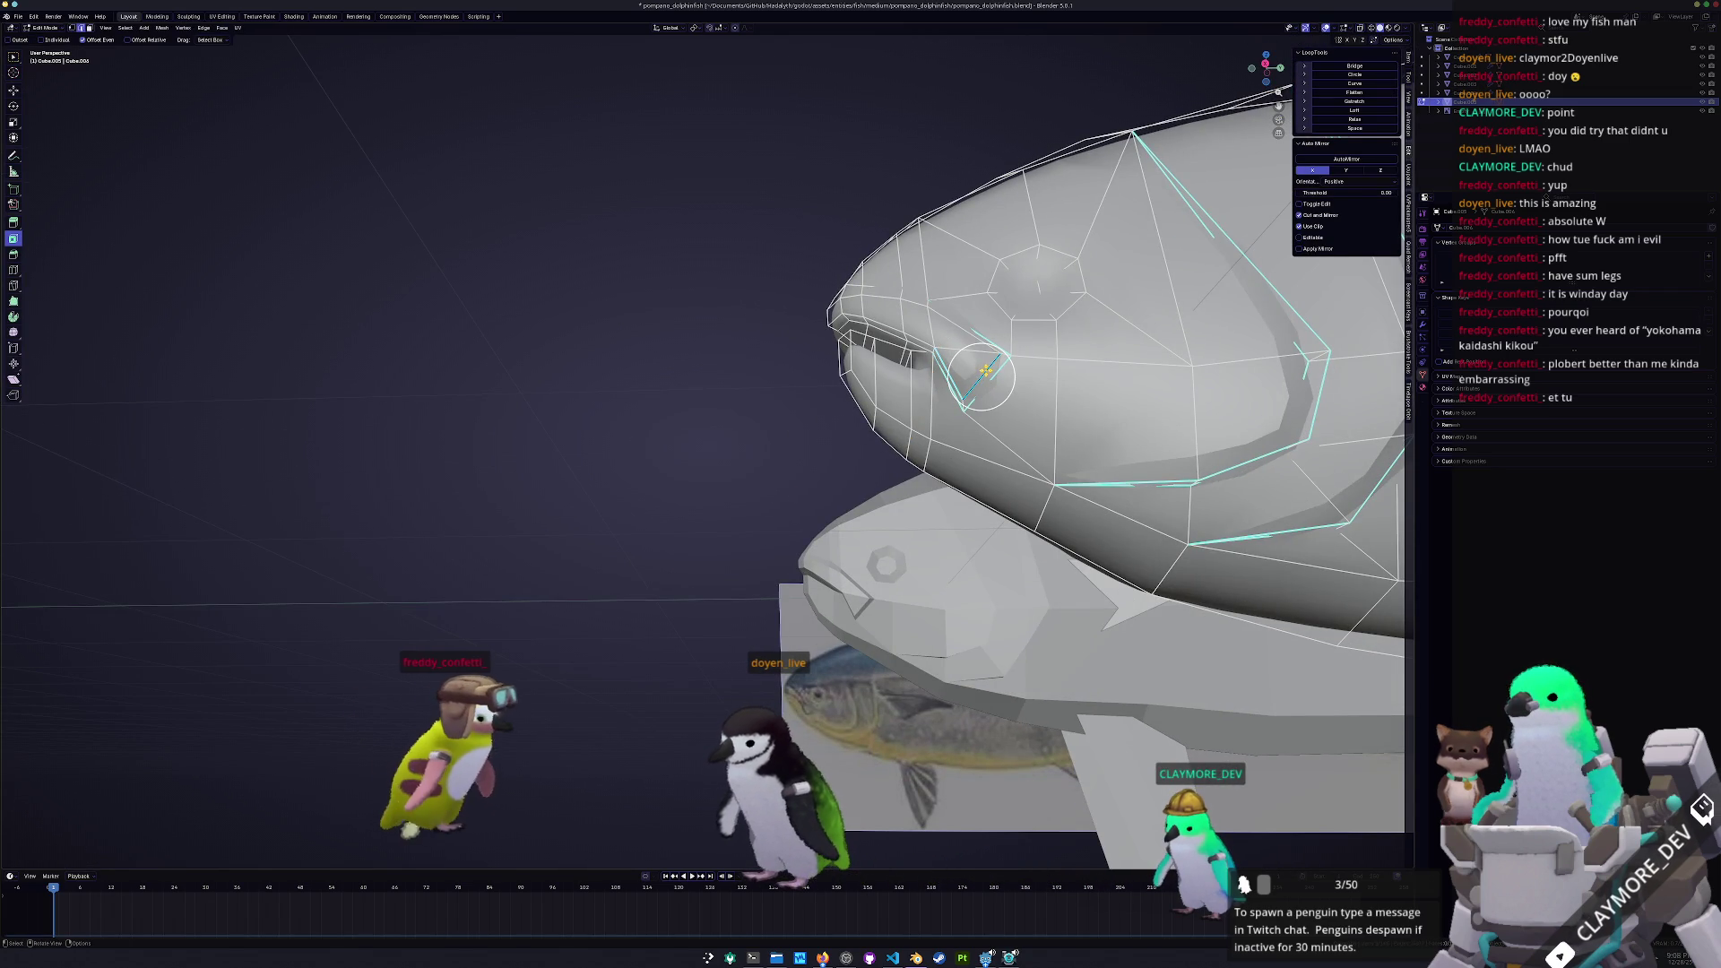
mouse_move(982, 376)
middle_mouse_down()
mouse_move(1172, 381)
mouse_move(952, 457)
mouse_move(1097, 330)
mouse_move(906, 395)
mouse_move(795, 476)
middle_mouse_up()
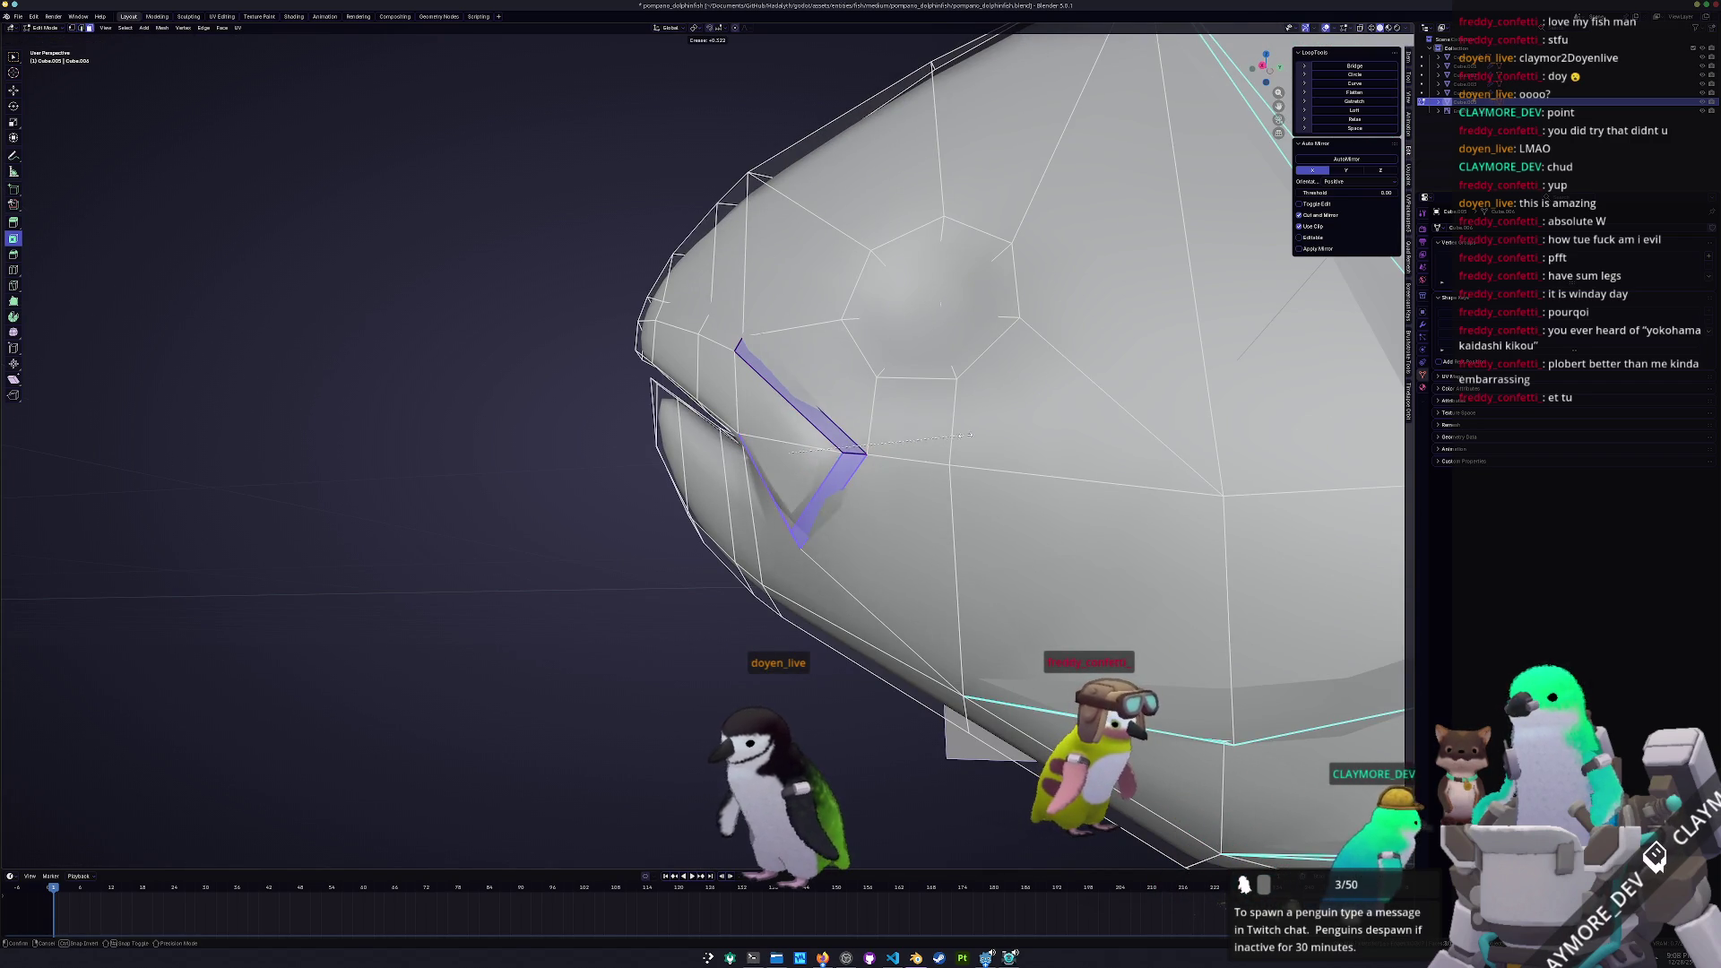
key("Tab")
scroll(989, 425, "down", 4)
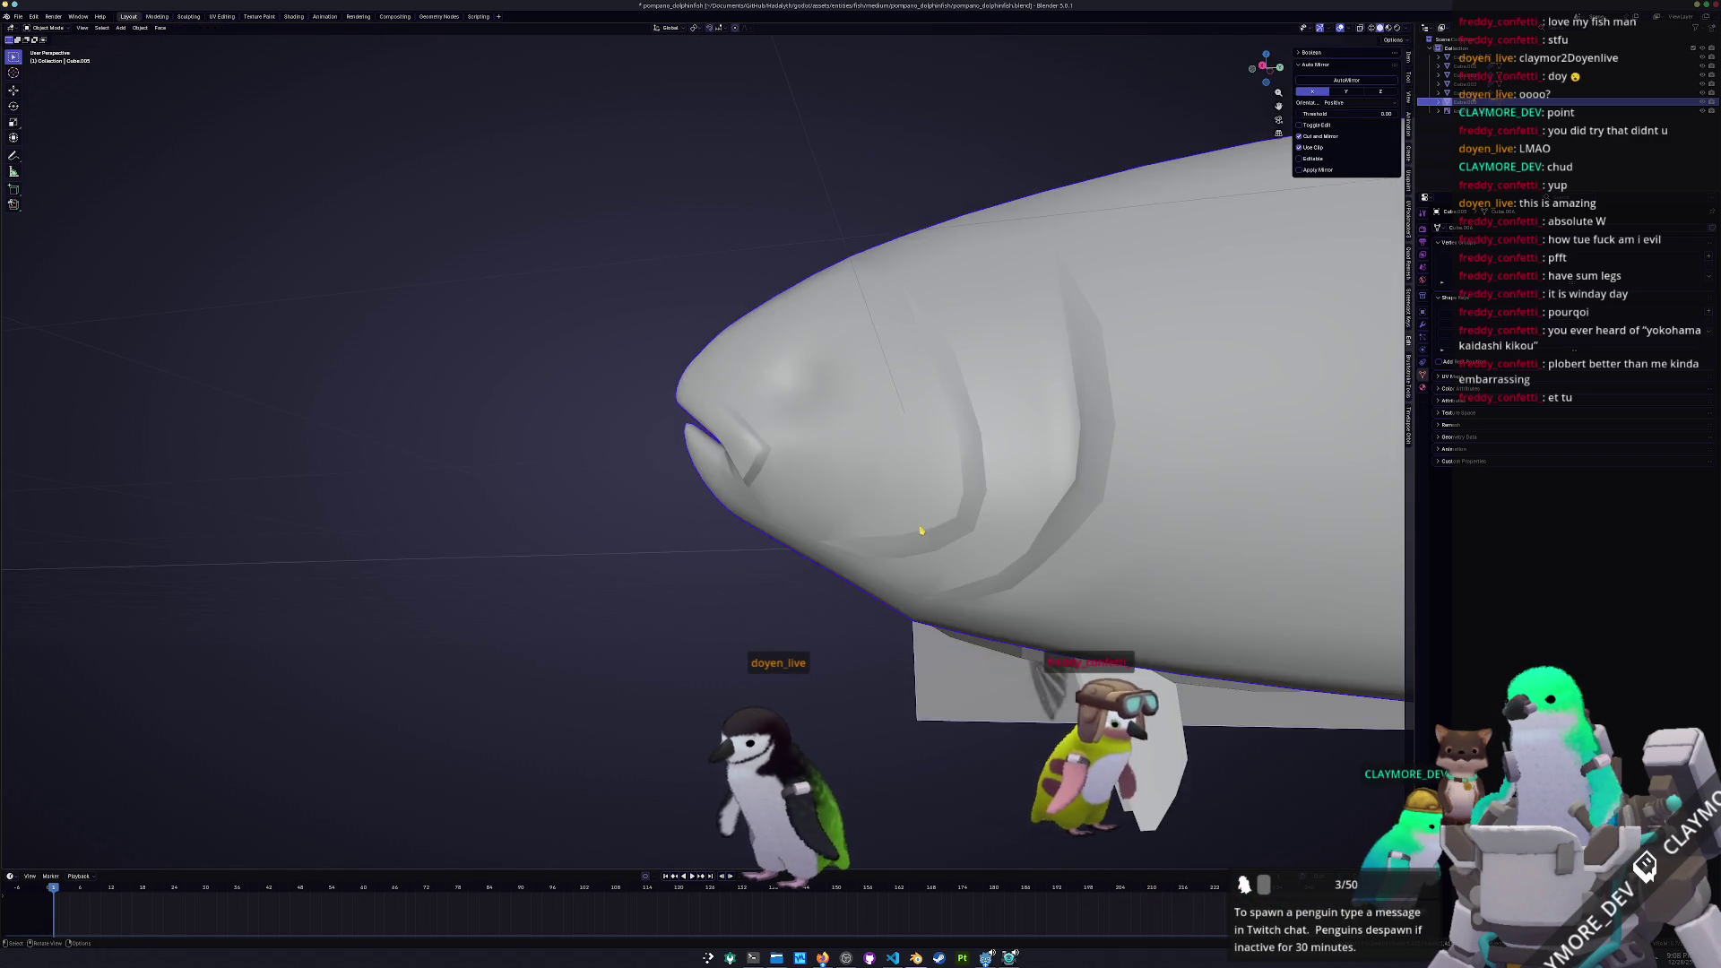
Extend the selection along the gill line and confirm the crease on those edges
scroll(883, 518, "up", 5)
key("Tab")
mouse_move(587, 438)
middle_mouse_down()
mouse_move(741, 492)
mouse_move(750, 461)
mouse_move(638, 511)
mouse_move(667, 343)
mouse_move(738, 391)
middle_mouse_up()
left_click(670, 343, "ctrl")
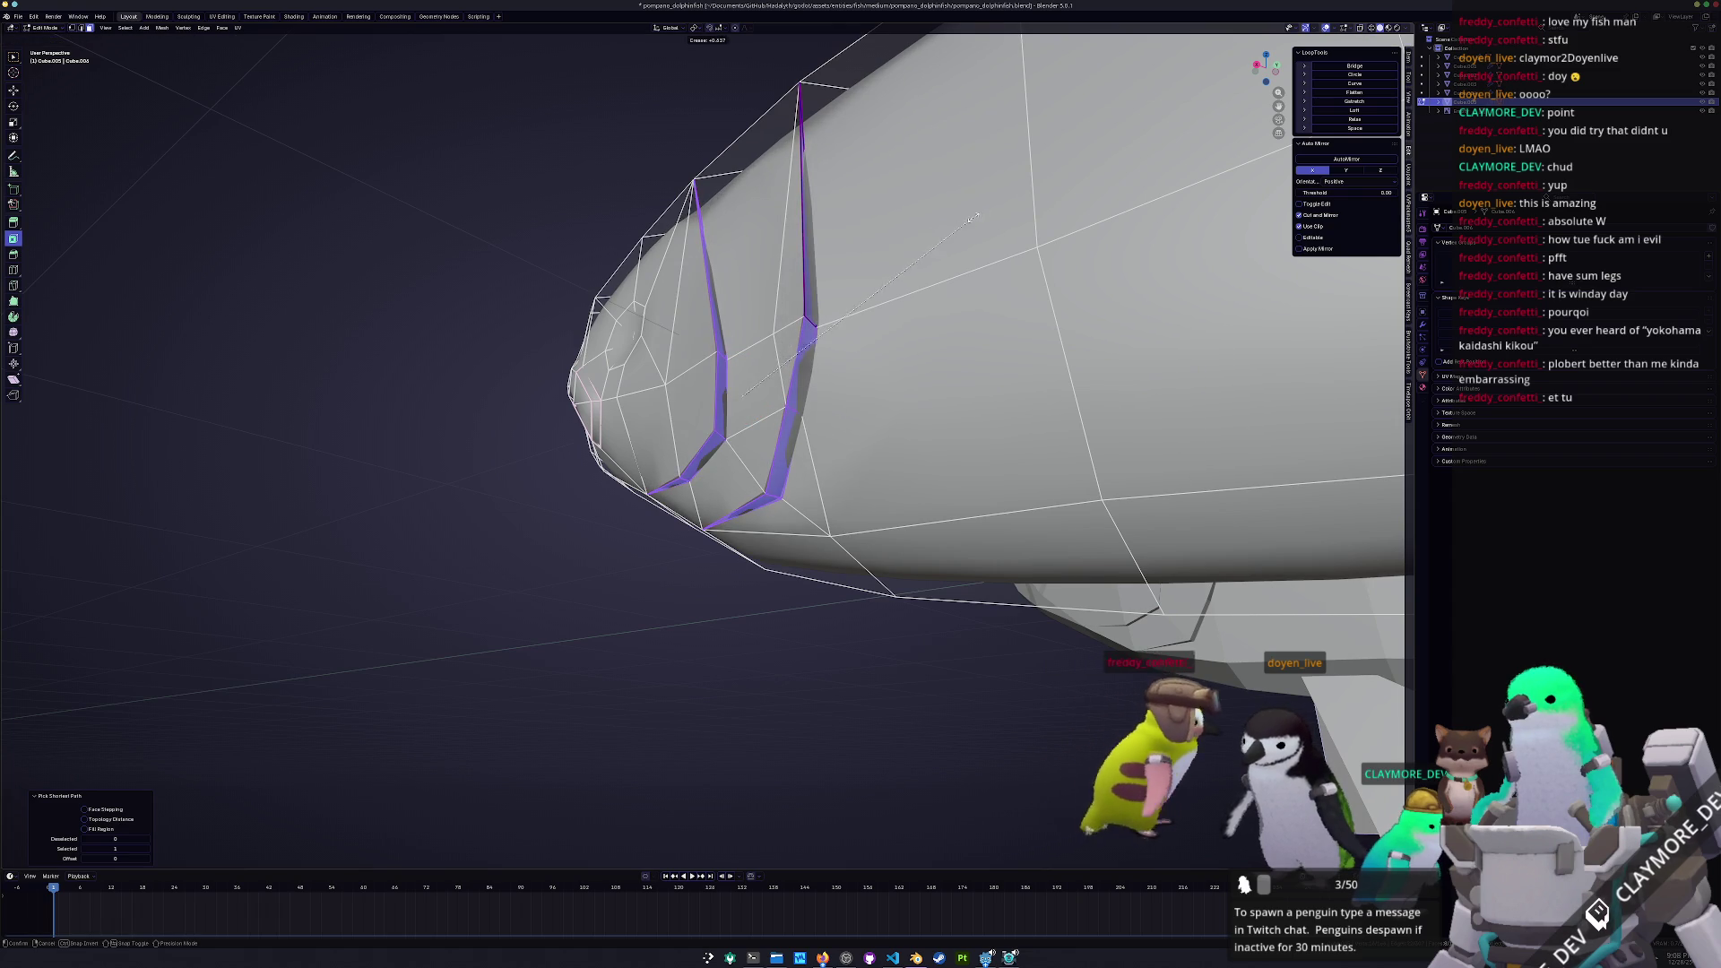
left_click(1016, 191)
key("Tab")
Switch in and out of Edit Mode while viewing both fish from new angles
scroll(631, 464, "down", 5)
middle_click_drag(630, 464, 760, 456)
key("Tab")
scroll(1166, 526, "up", 3)
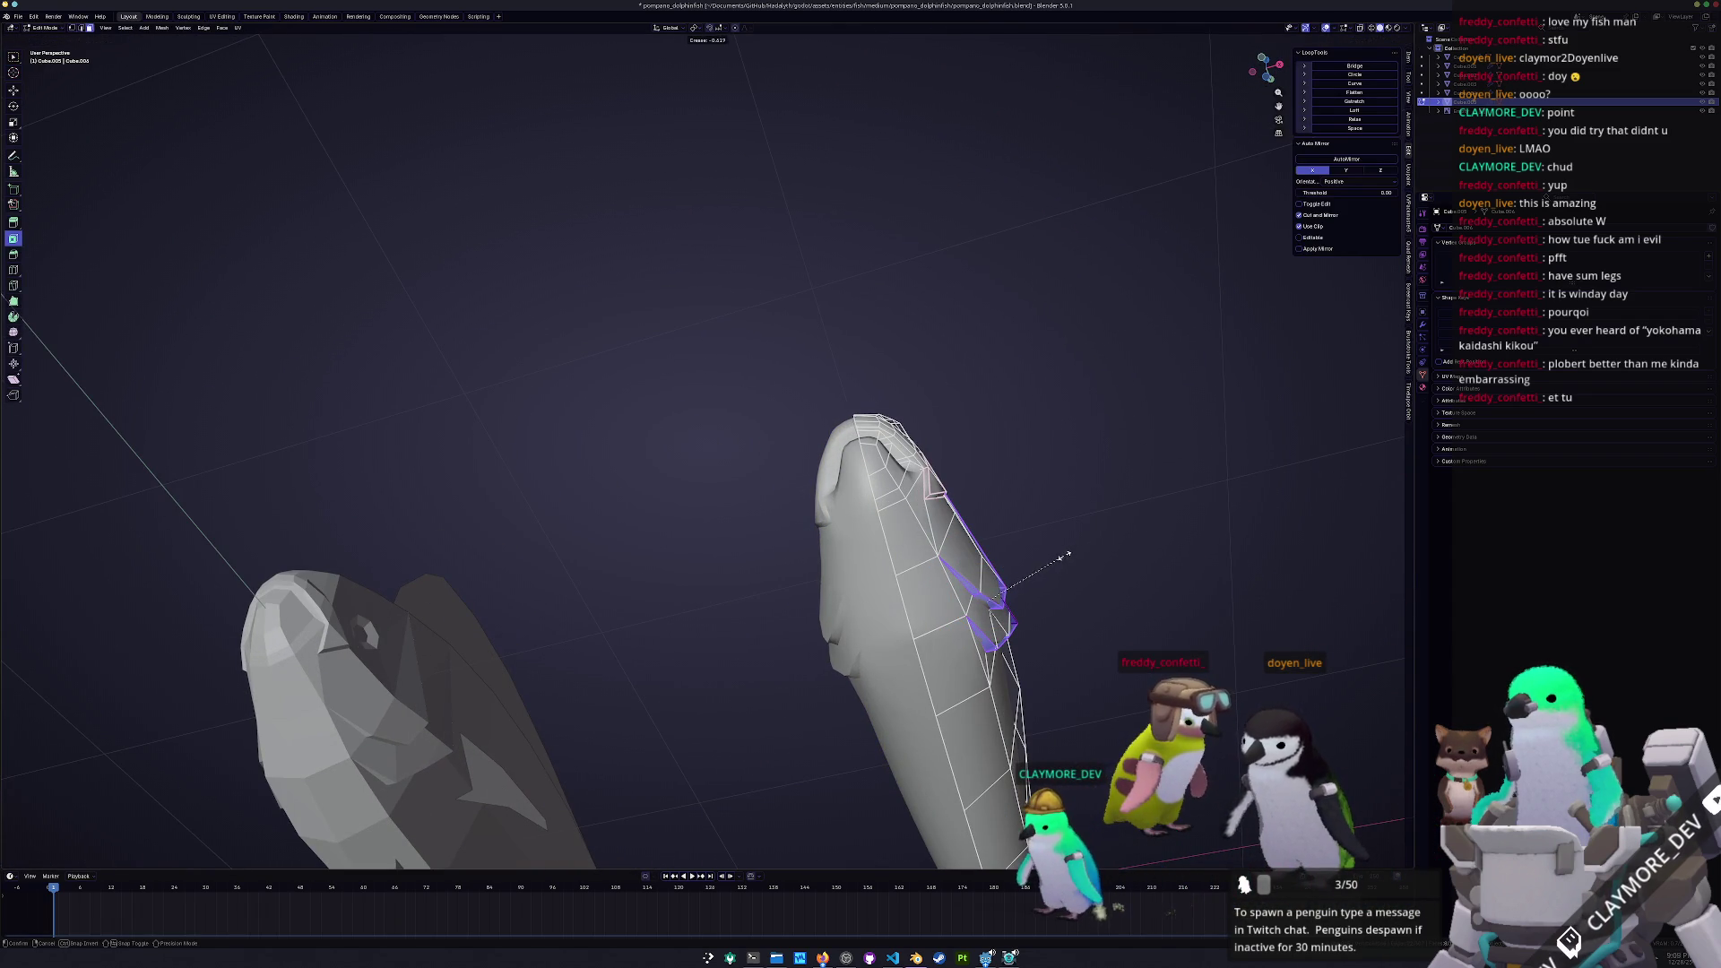
mouse_move(1063, 556)
middle_mouse_down()
mouse_move(738, 685)
mouse_move(807, 627)
mouse_move(916, 628)
mouse_move(844, 555)
middle_mouse_up()
key("Tab")
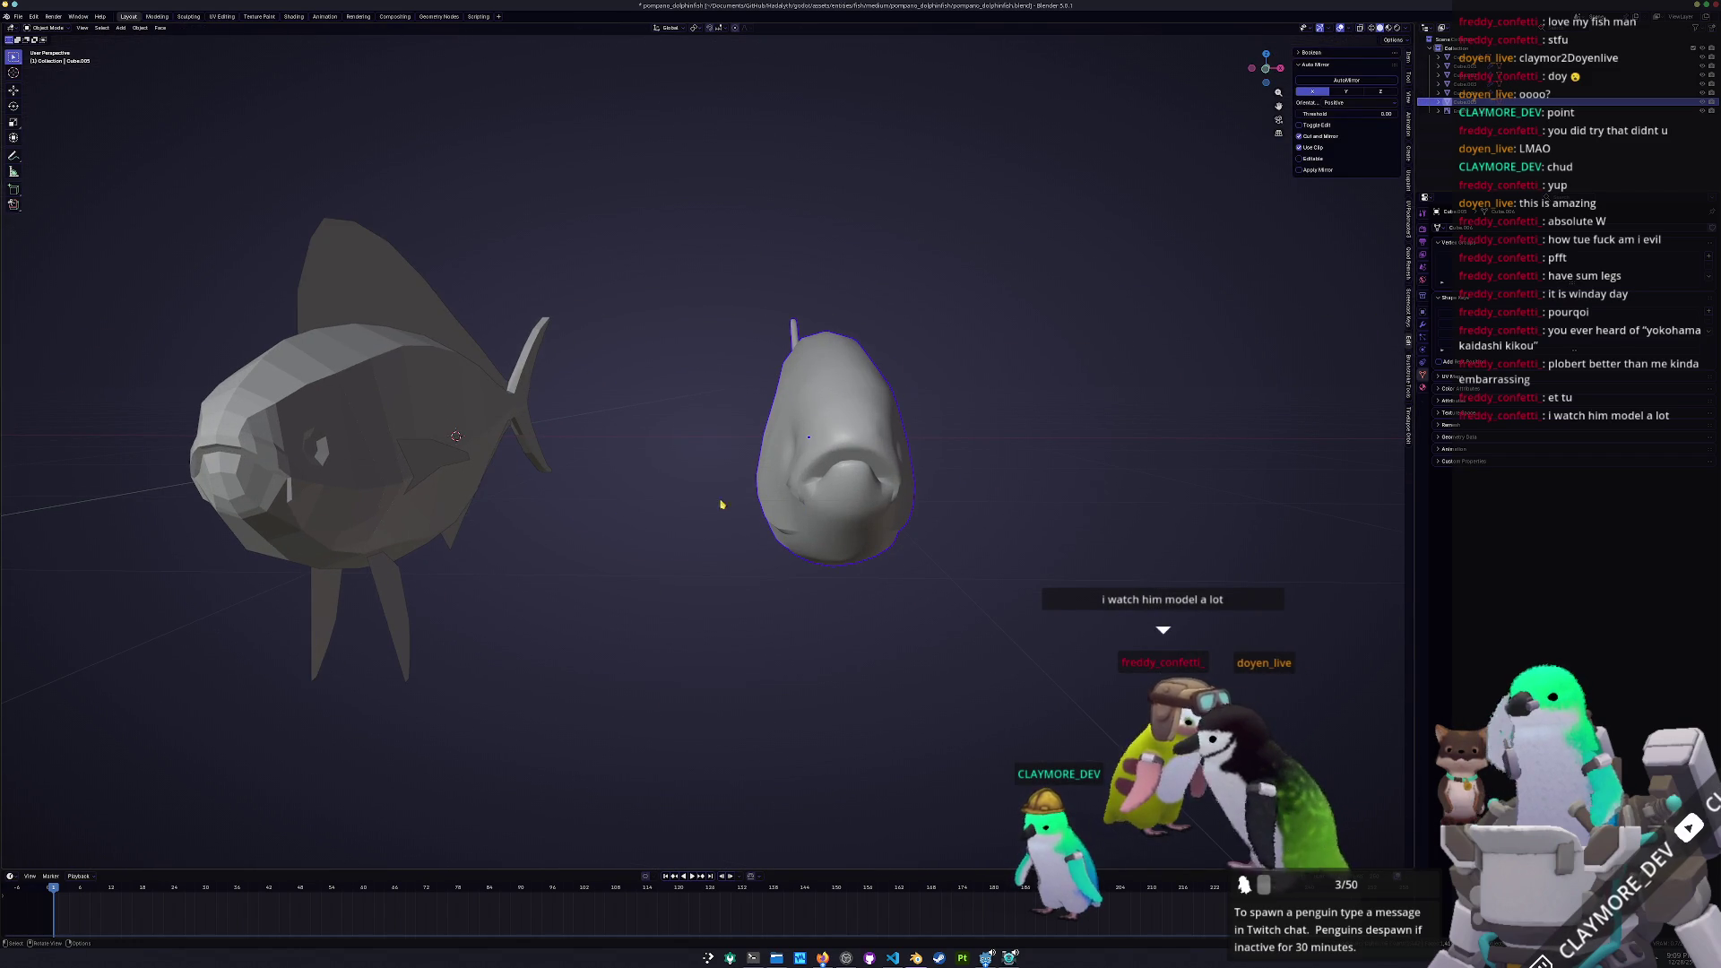
Add the left fish to the selection, edit both meshes together, and switch to front view
left_click(389, 528, "shift")
key("Tab")
middle_click_drag(708, 565, 727, 573)
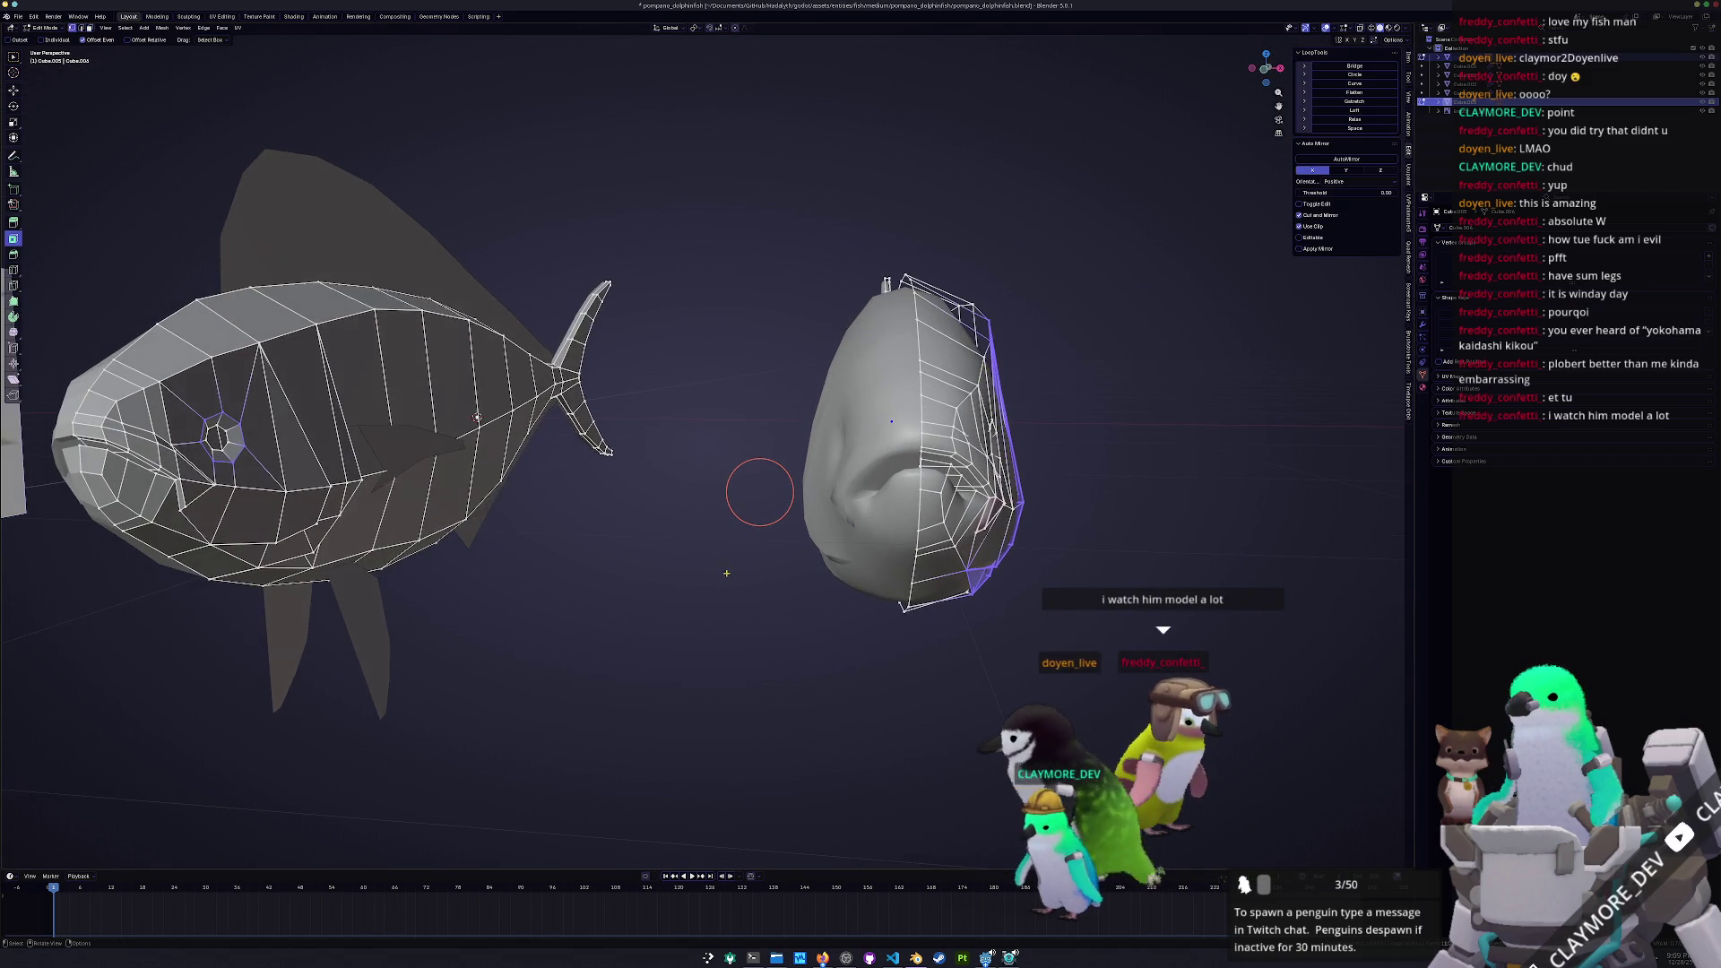
key("KP_1")
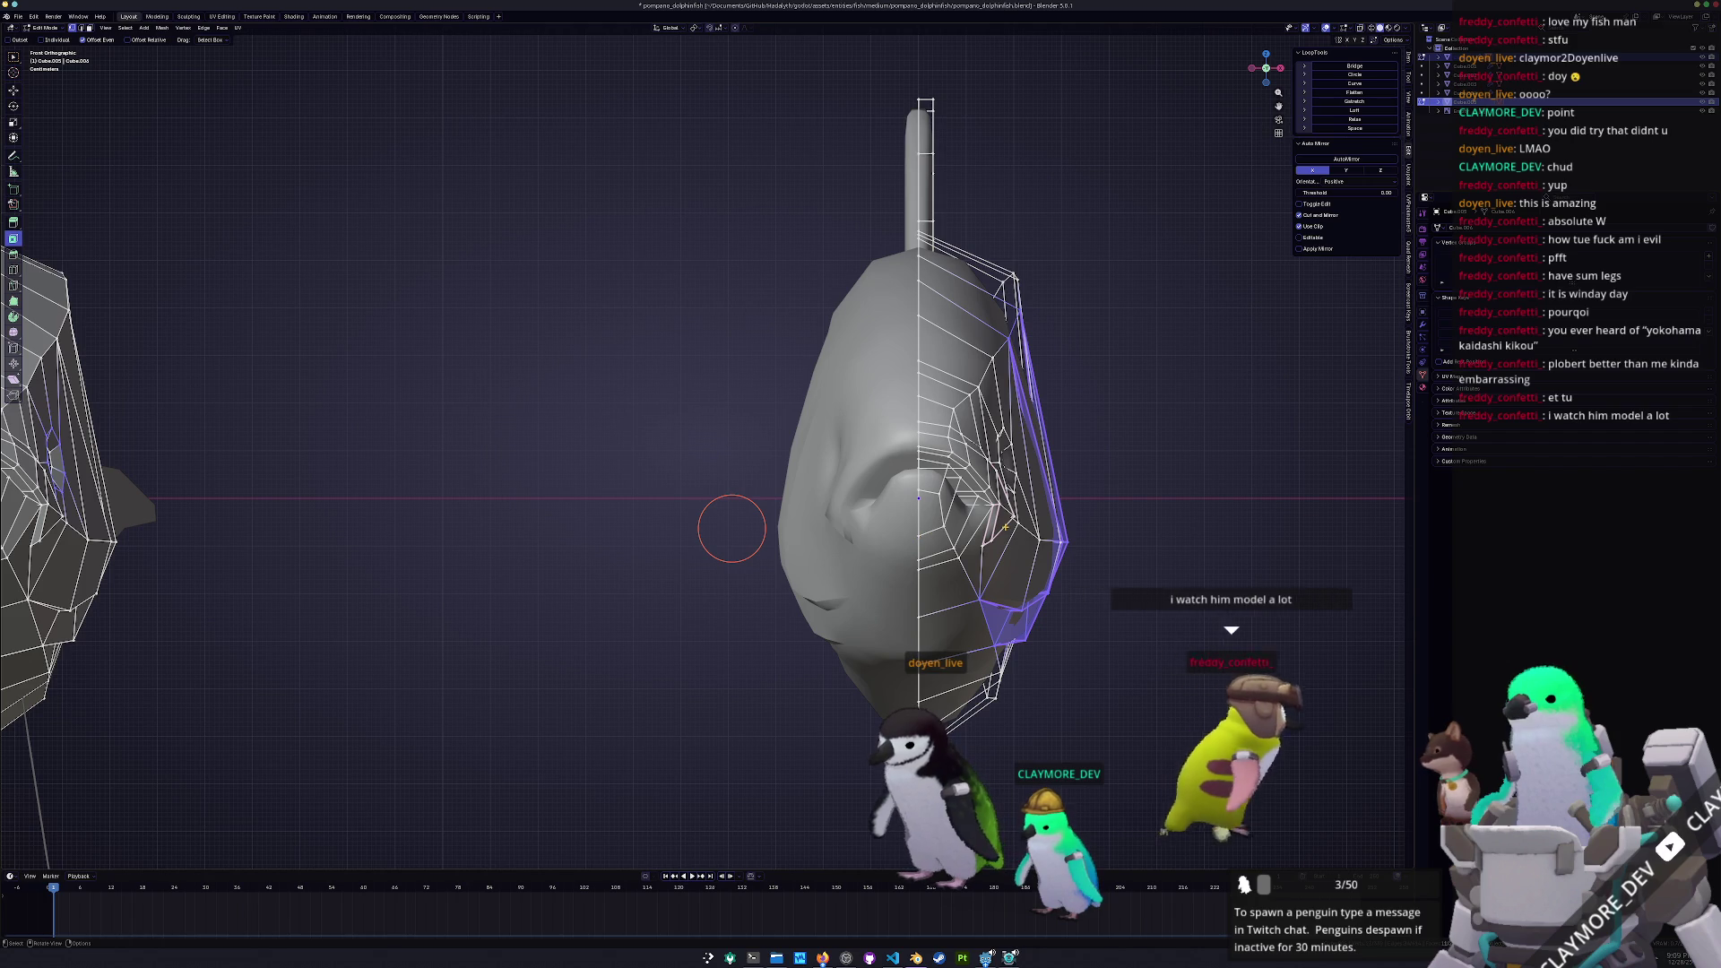
middle_click_drag(732, 528, 1020, 507)
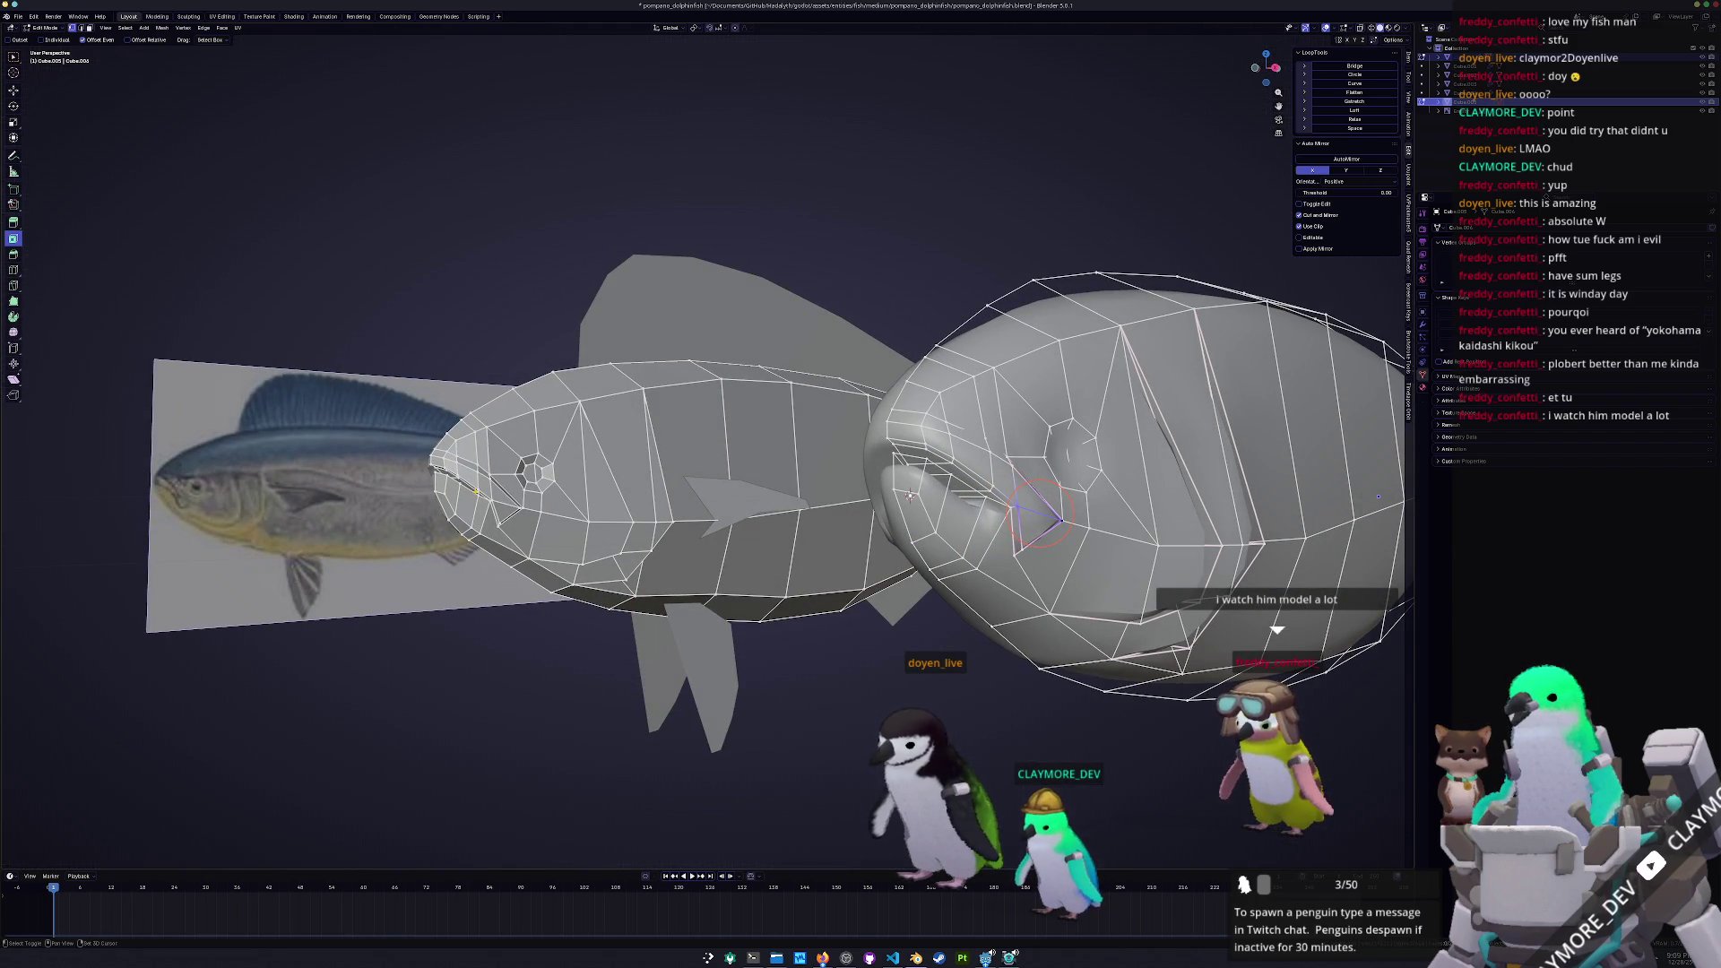
middle_click_drag(562, 535, 621, 543)
key("KP_1")
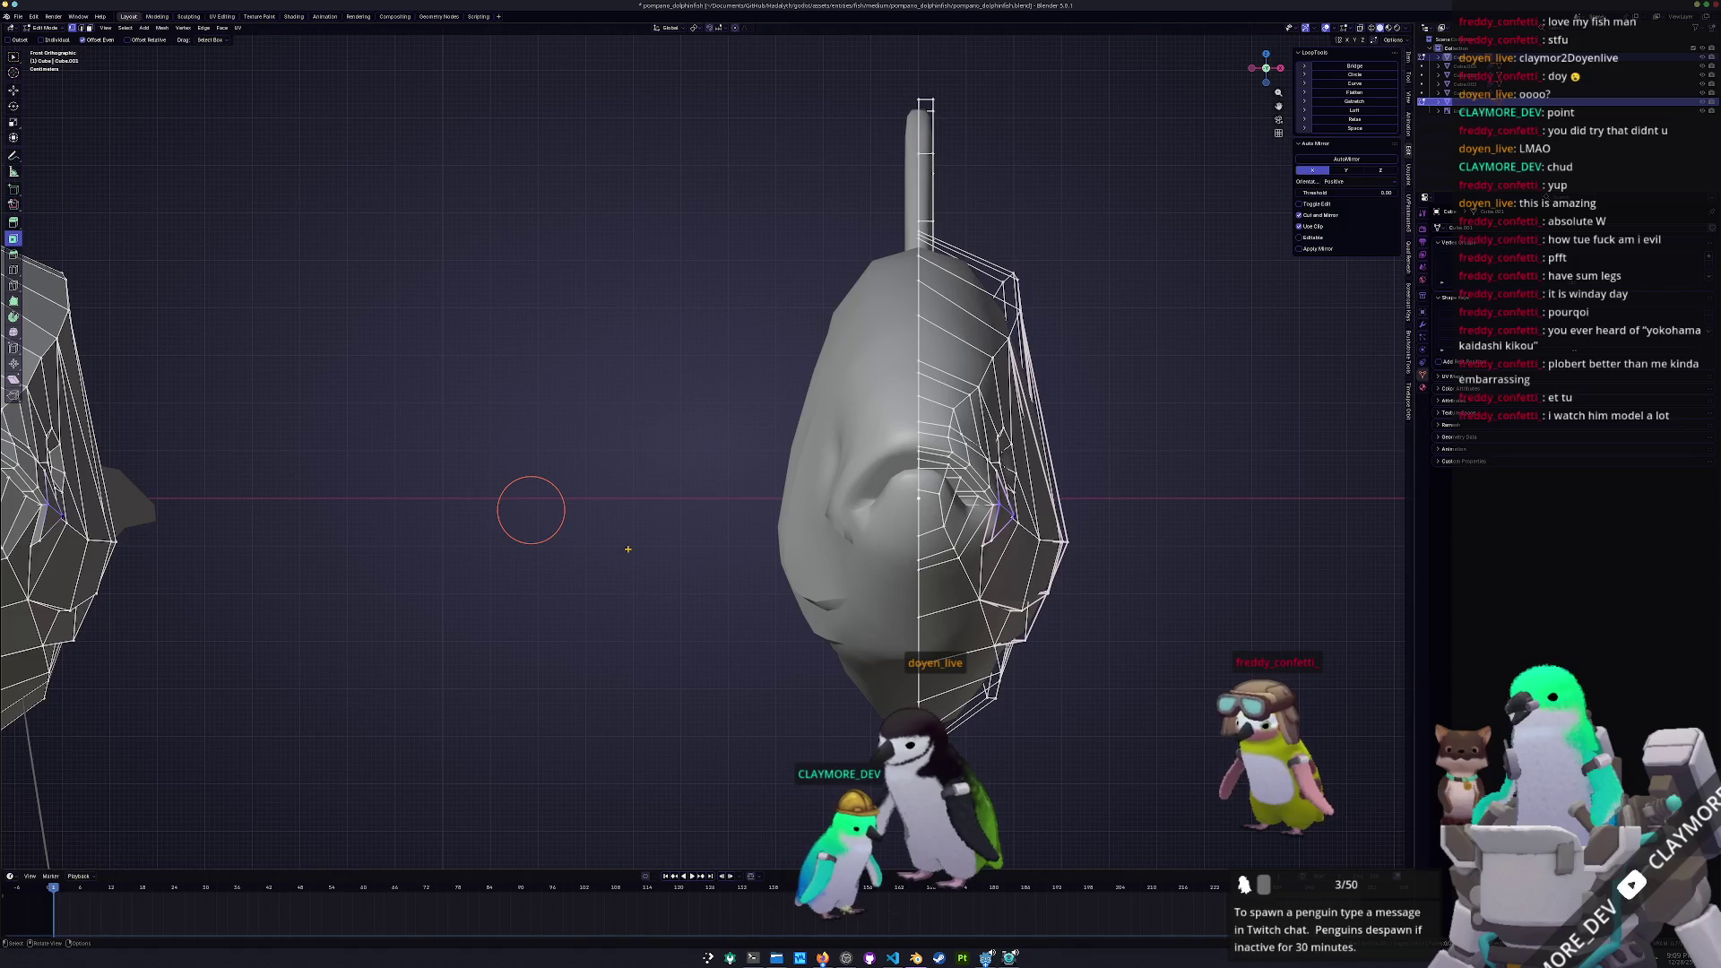
Size the proportional falloff and confirm the sideways move of the head vertices
scroll(731, 502, "down", 4)
scroll(1066, 567, "down", 8)
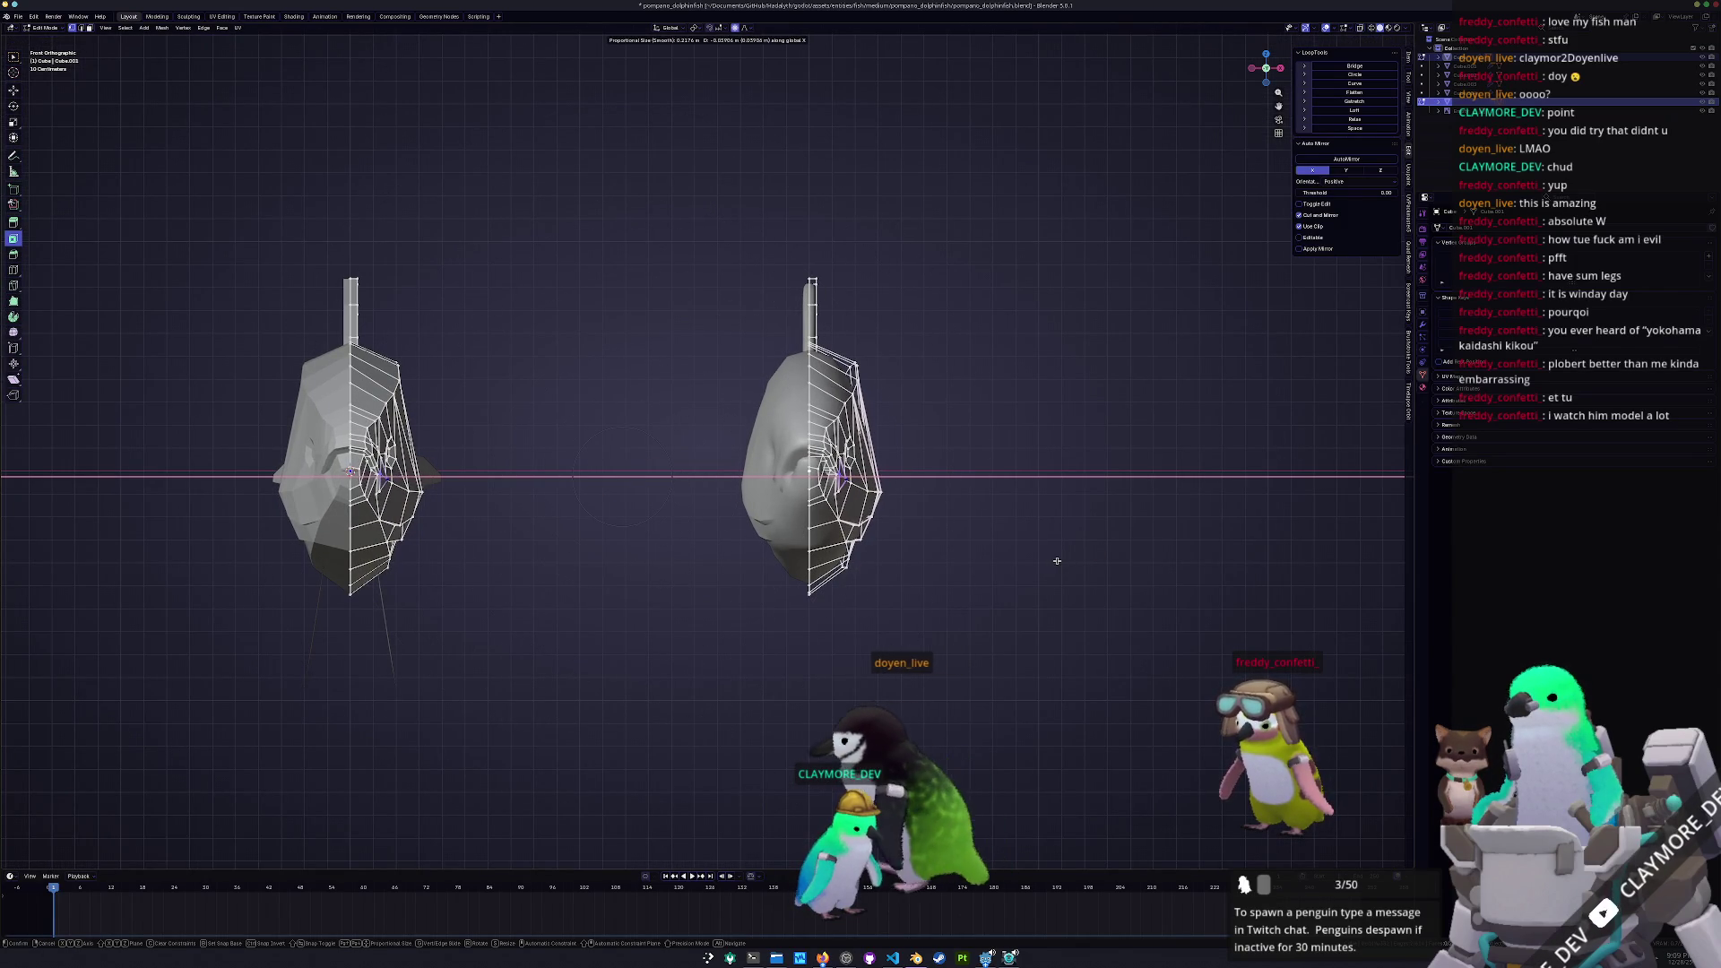
left_click(1058, 562)
key("Tab")
mouse_move(995, 583)
middle_mouse_down()
mouse_move(926, 588)
mouse_move(934, 619)
mouse_move(947, 541)
middle_mouse_up()
key("Tab")
scroll(947, 541, "up", 1)
scroll(947, 541, "up", 2)
Move the selected head vertices along X with proportional falloff and confirm
key("g")
key("x")
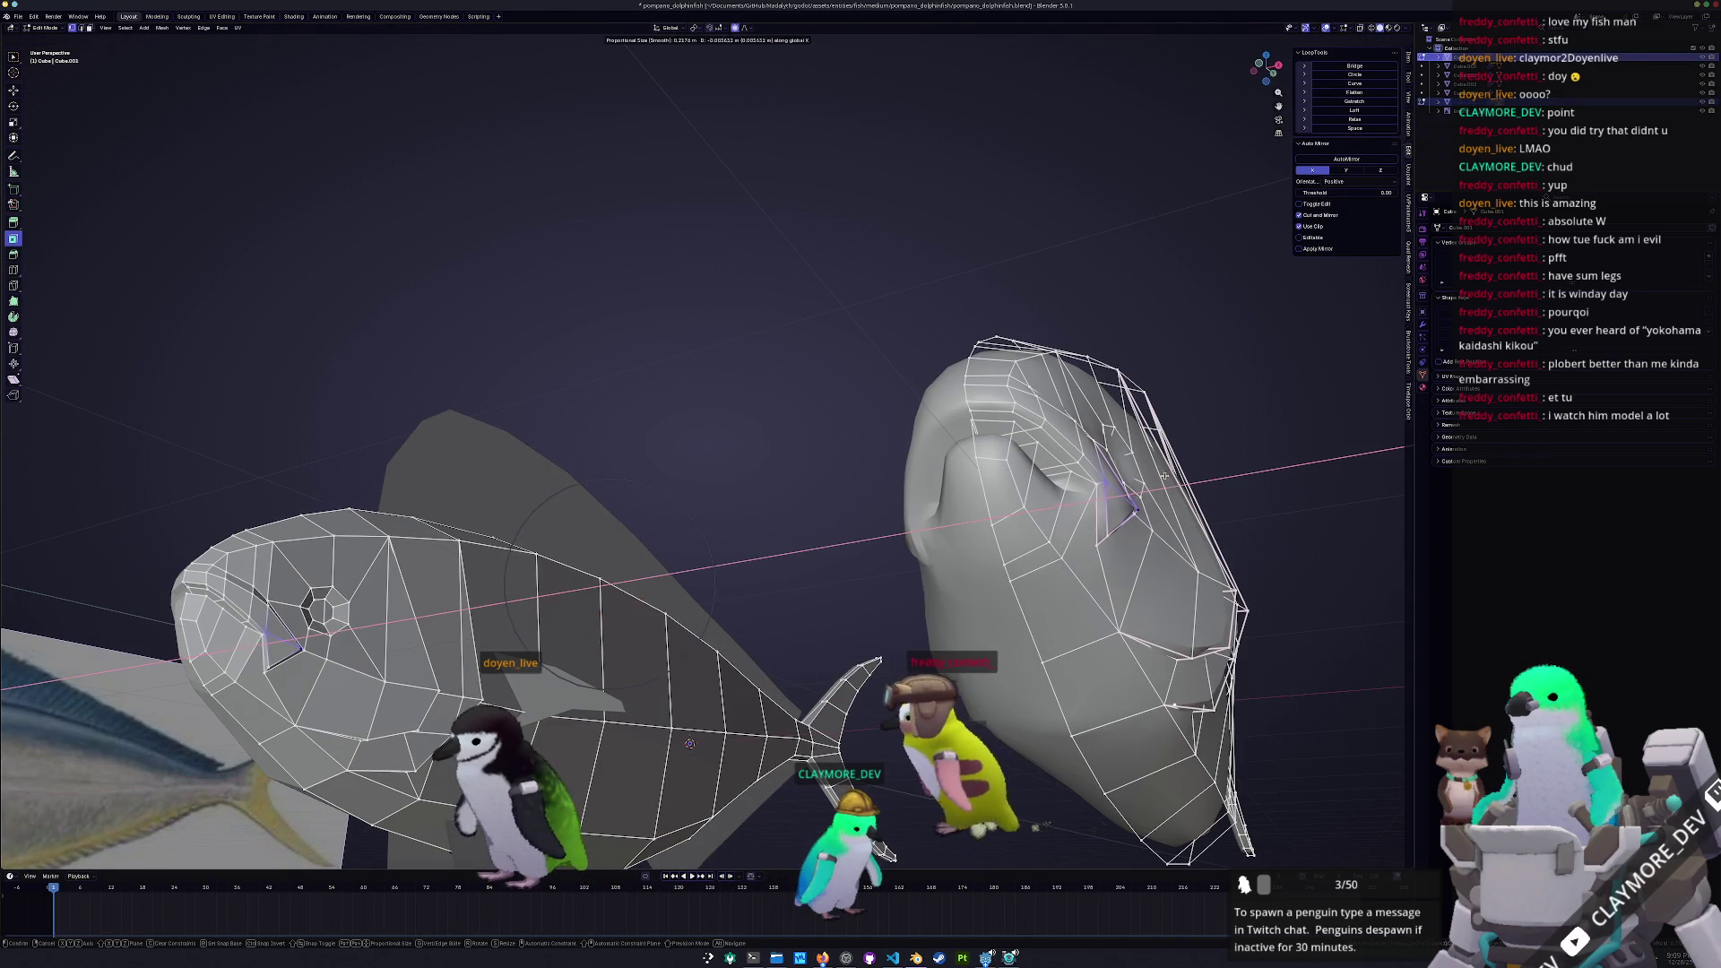
scroll(1160, 478, "up", 10)
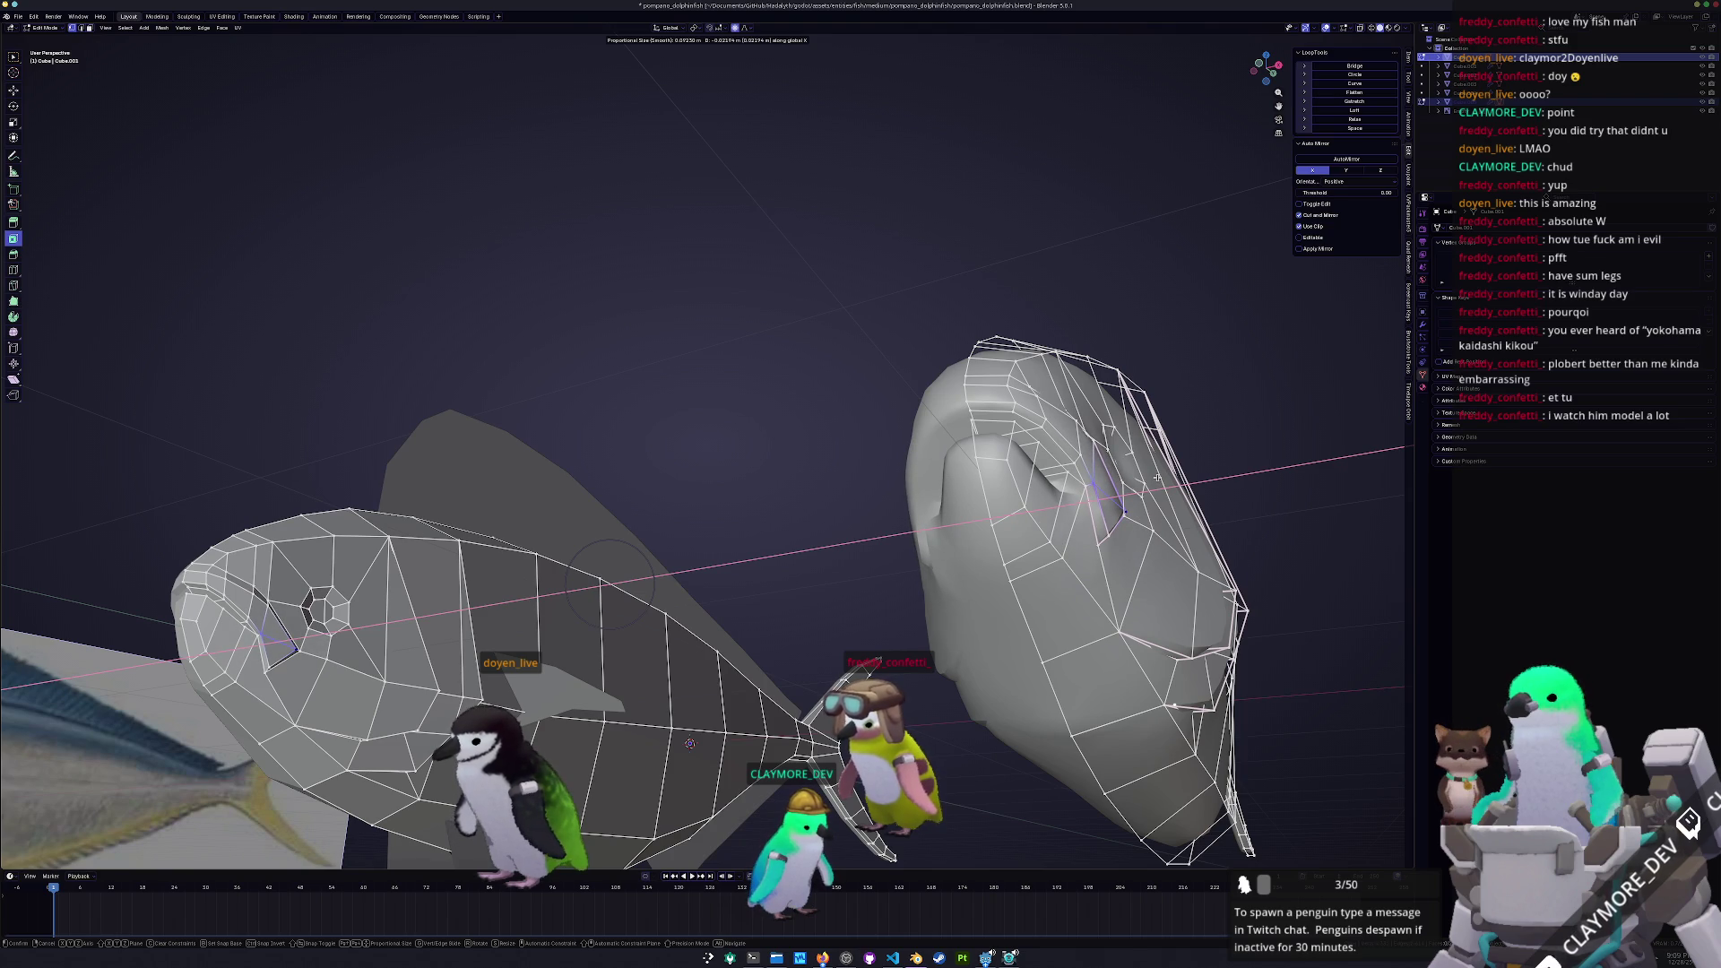
left_click(1158, 478)
key("Tab")
scroll(1076, 538, "down", 5)
mouse_move(1076, 538)
middle_mouse_down()
mouse_move(1027, 600)
mouse_move(982, 560)
mouse_move(1112, 523)
middle_mouse_up()
scroll(968, 549, "up", 4)
Crease the selected gill edges on both fish and mark them sharp
key("Tab")
mouse_move(694, 433)
middle_mouse_down()
mouse_move(1062, 450)
mouse_move(967, 645)
middle_mouse_up()
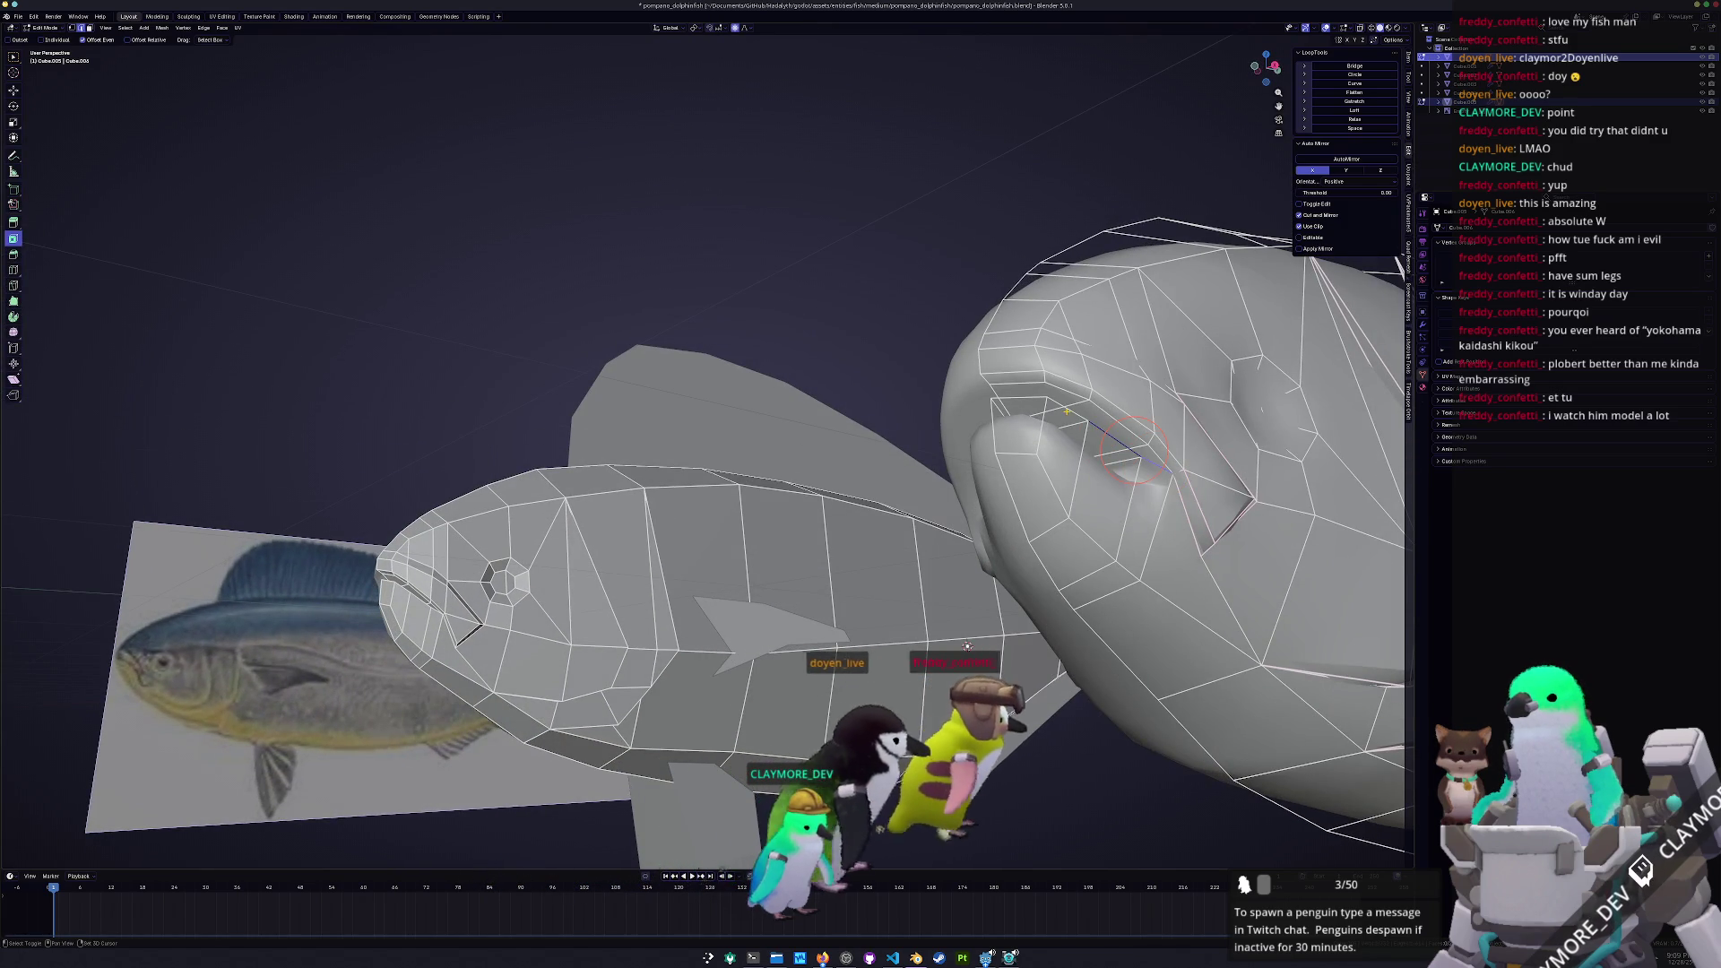
key("shift+e")
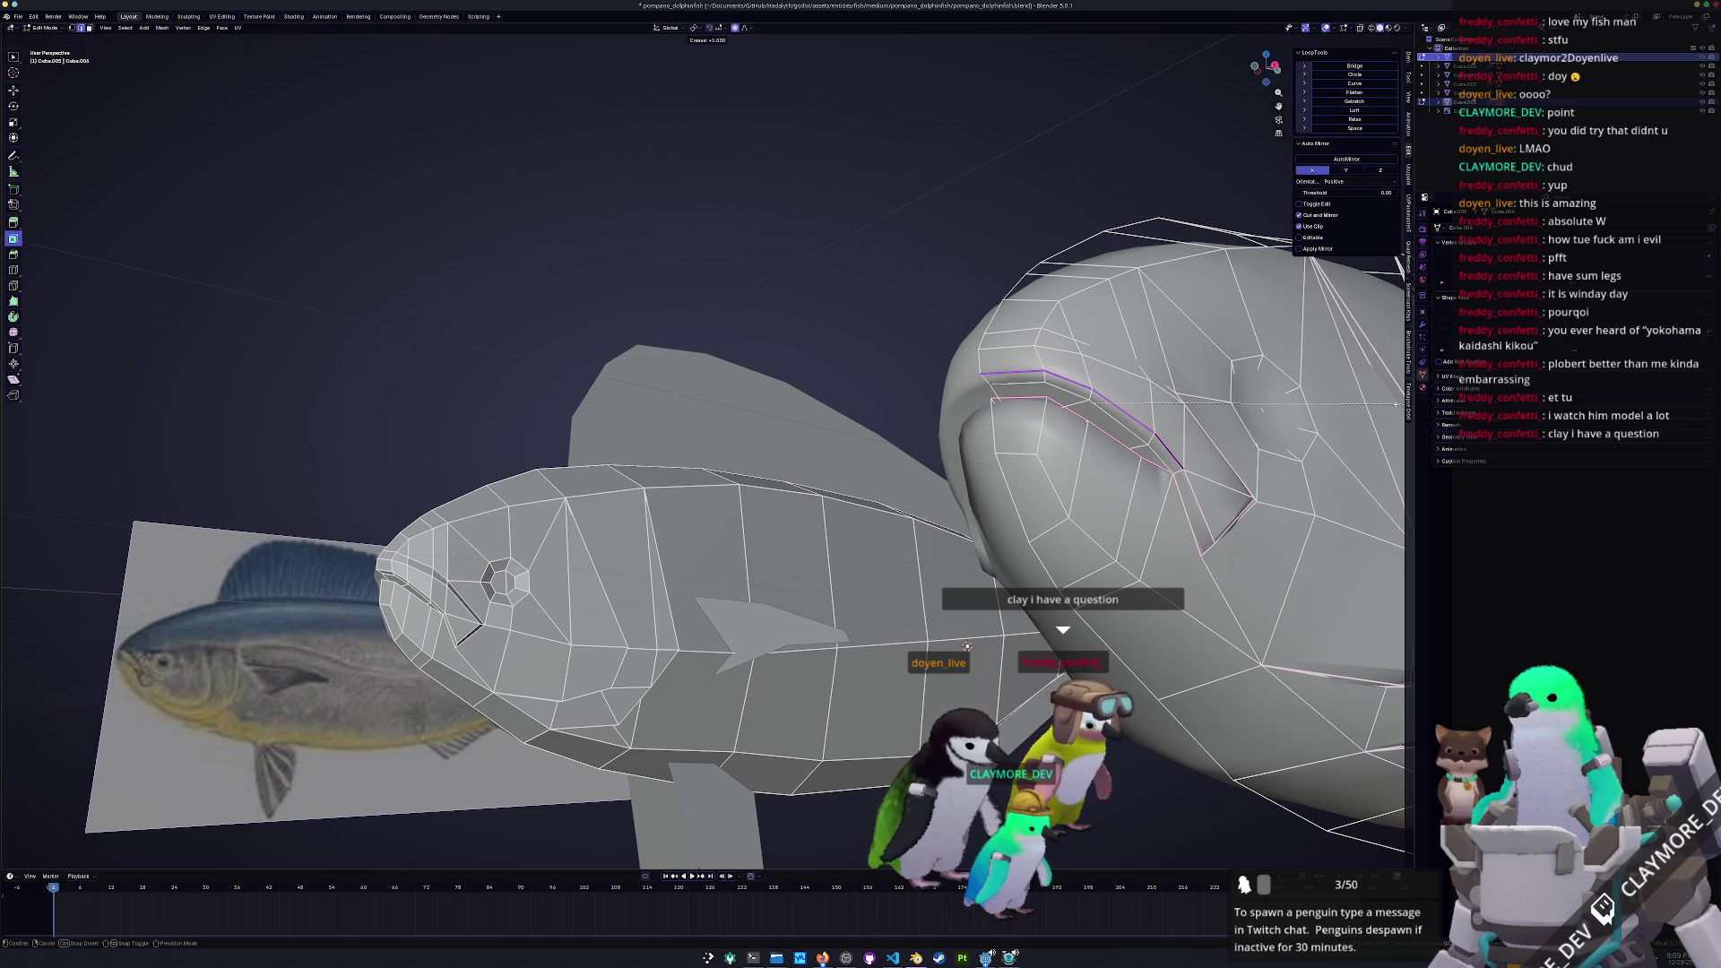
key("ctrl+e")
left_click(885, 324)
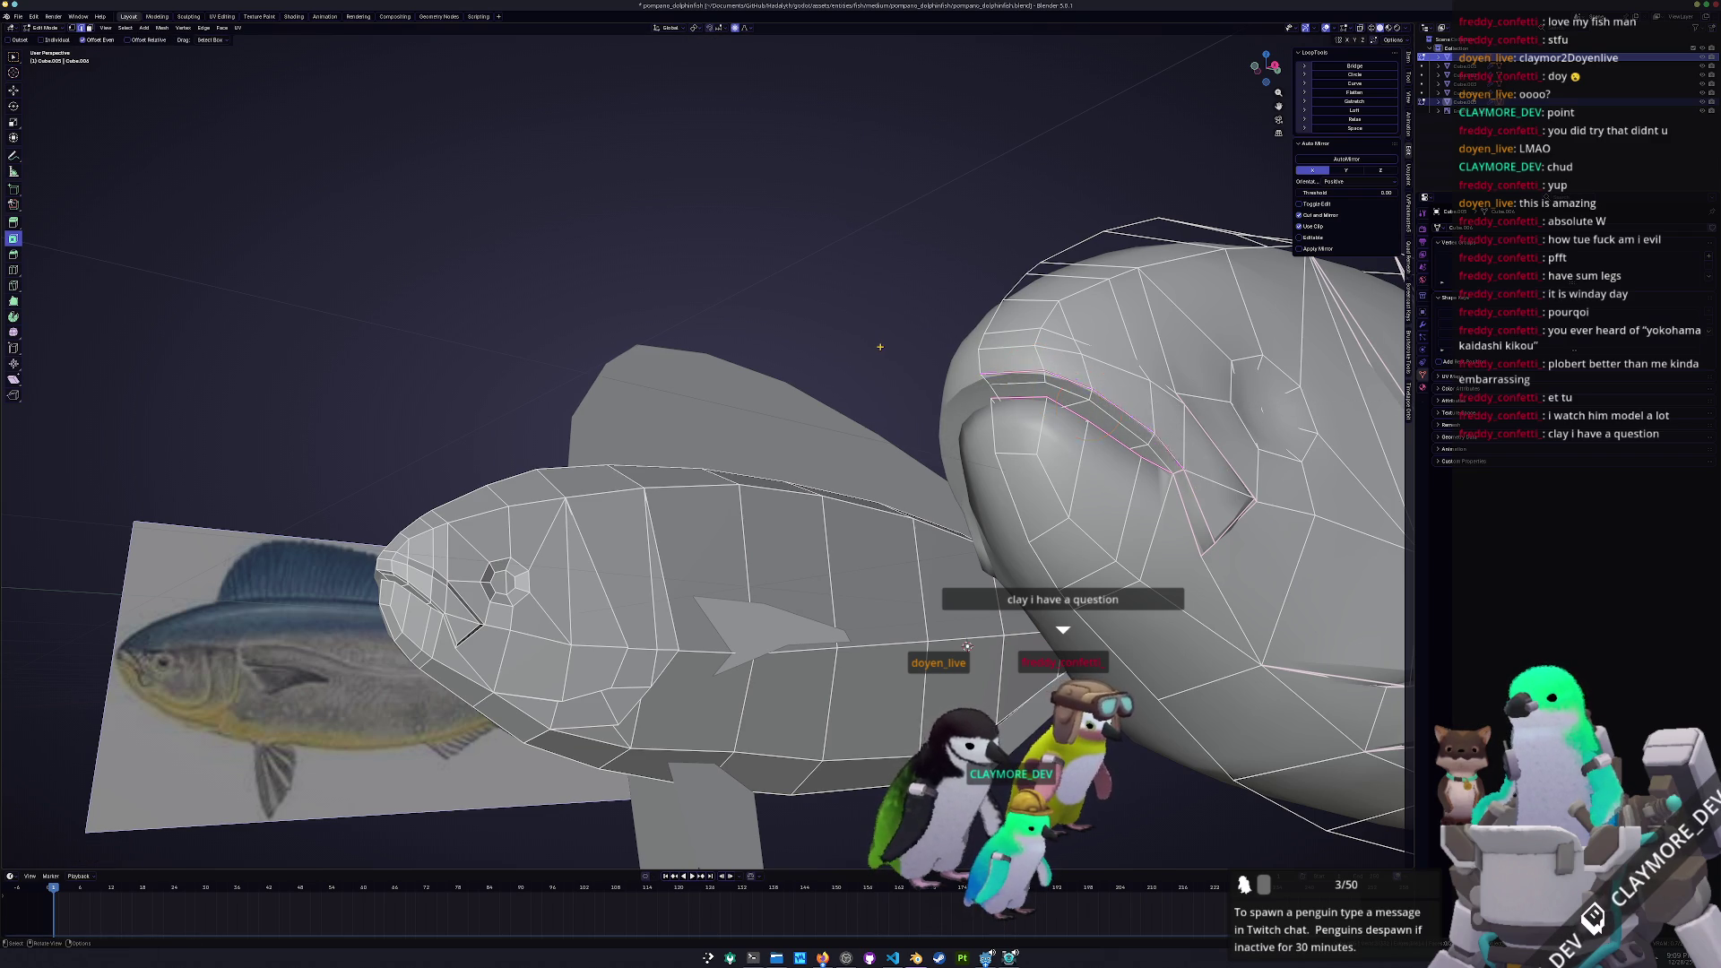
key("Tab")
middle_click_drag(874, 367, 866, 411)
Make the large fish active and mark its gill edges sharp
left_click(995, 614)
key("Tab")
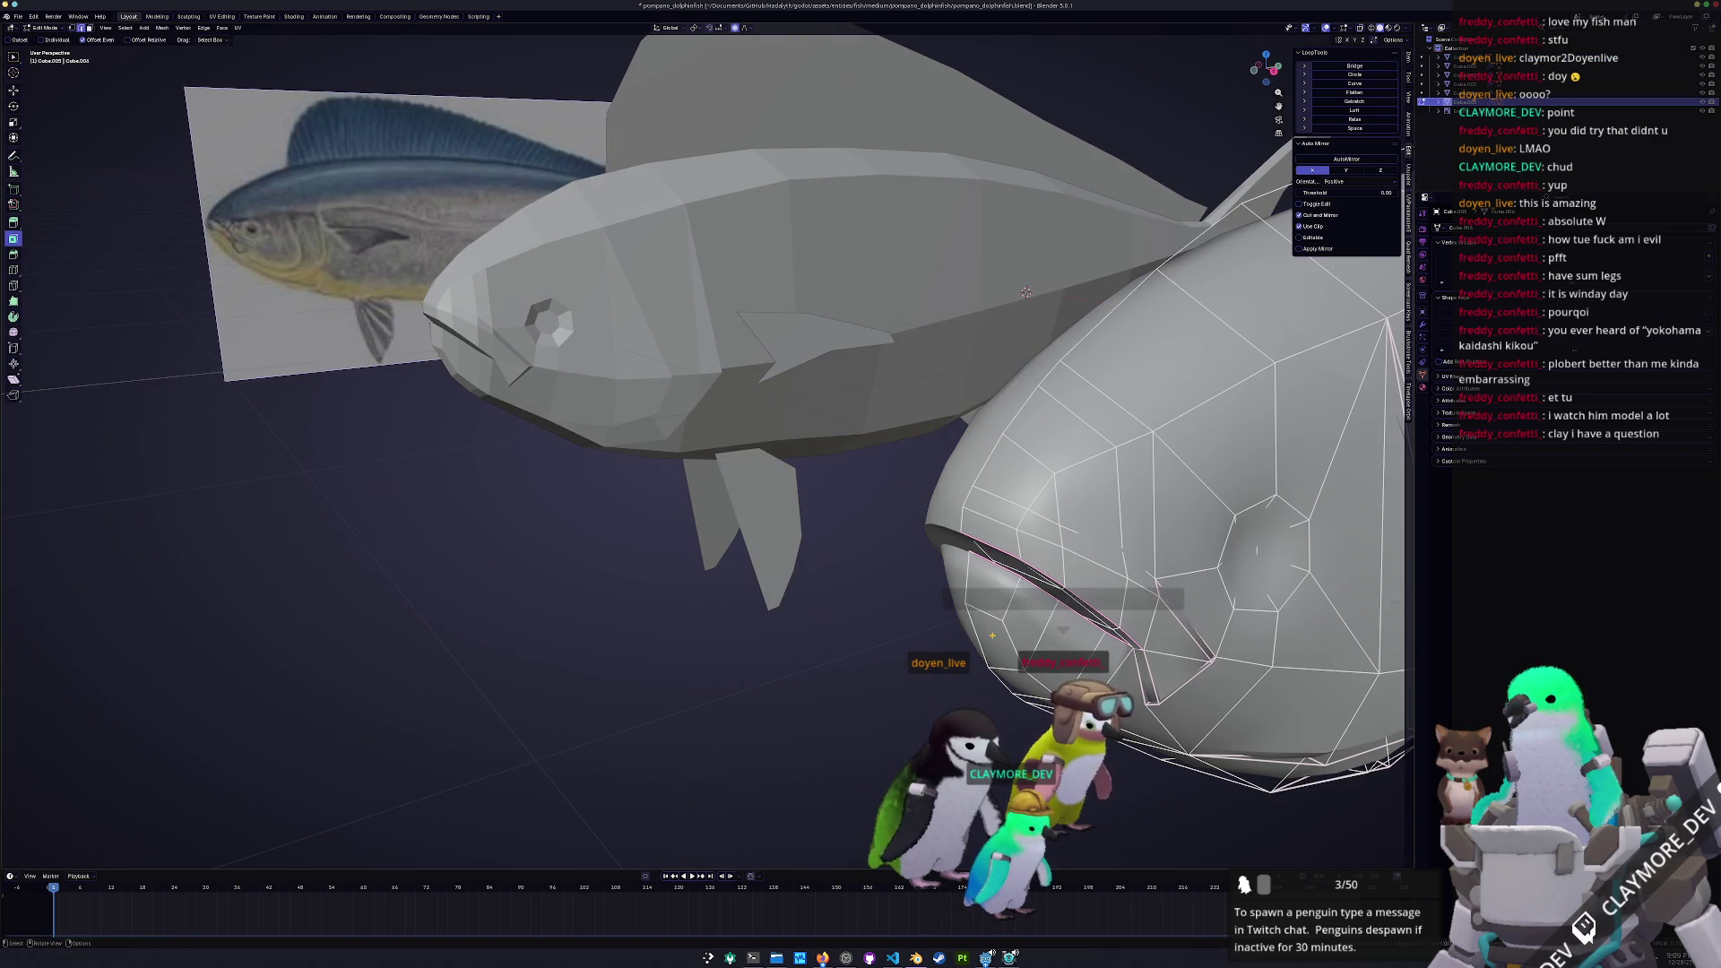
middle_click_drag(999, 565, 853, 535)
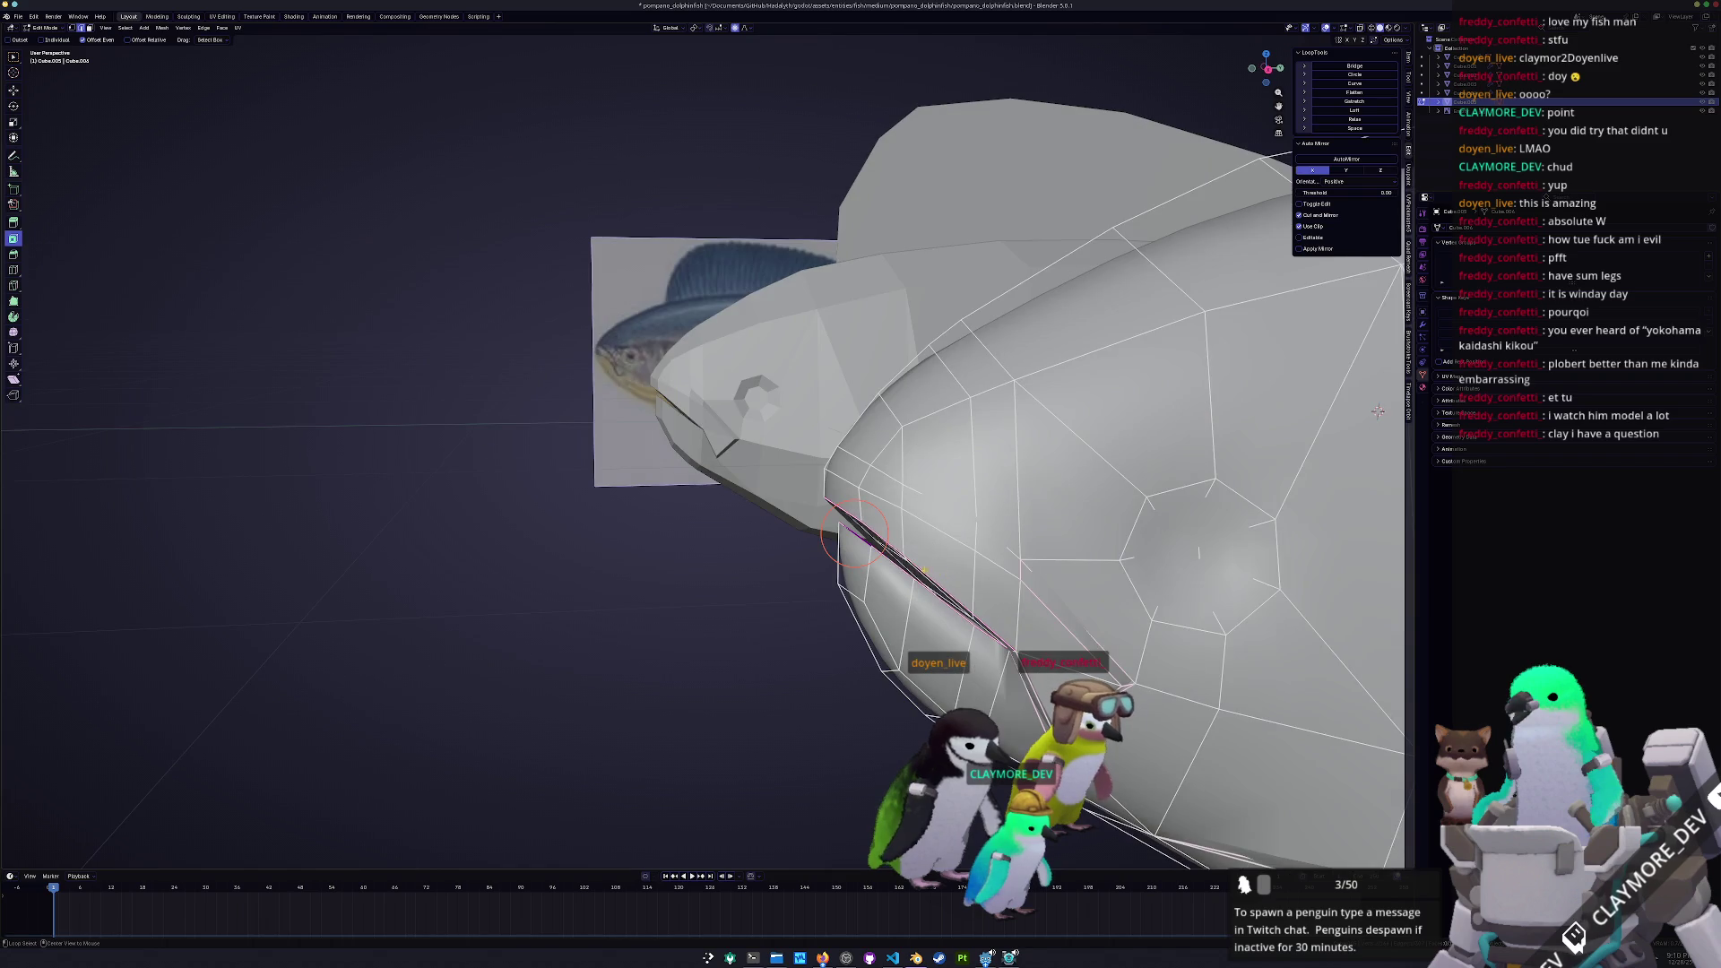
right_click(896, 571)
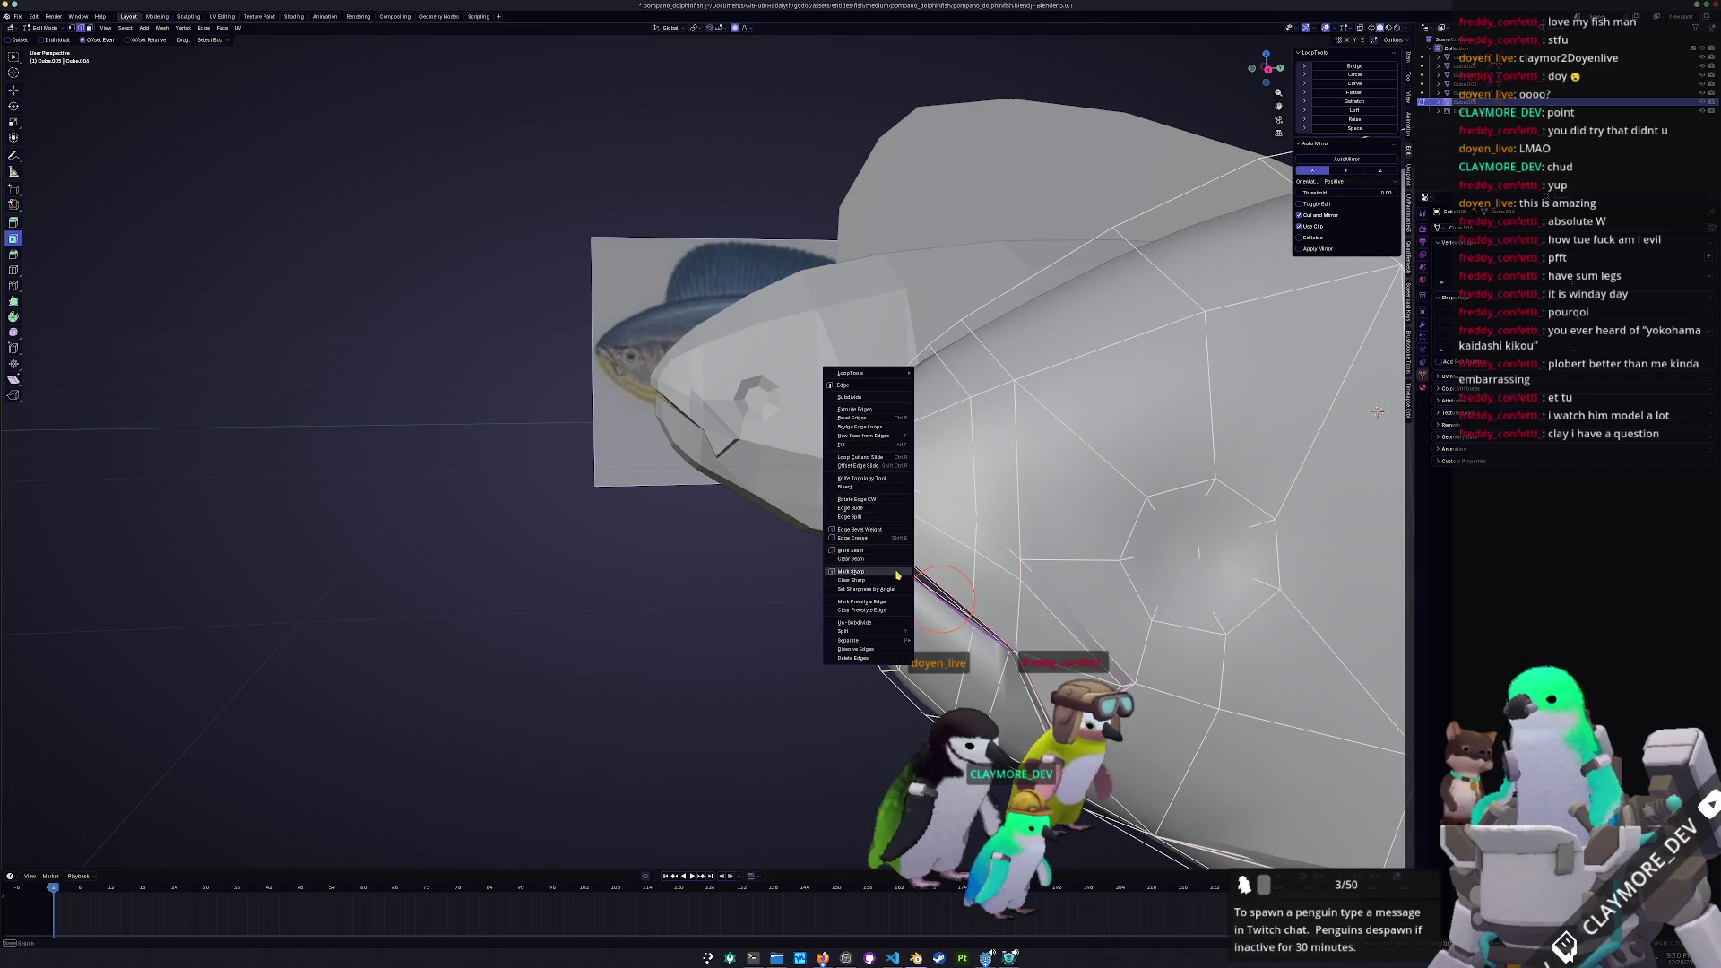
left_click(897, 573)
middle_click_drag(714, 630, 919, 509)
key("Tab")
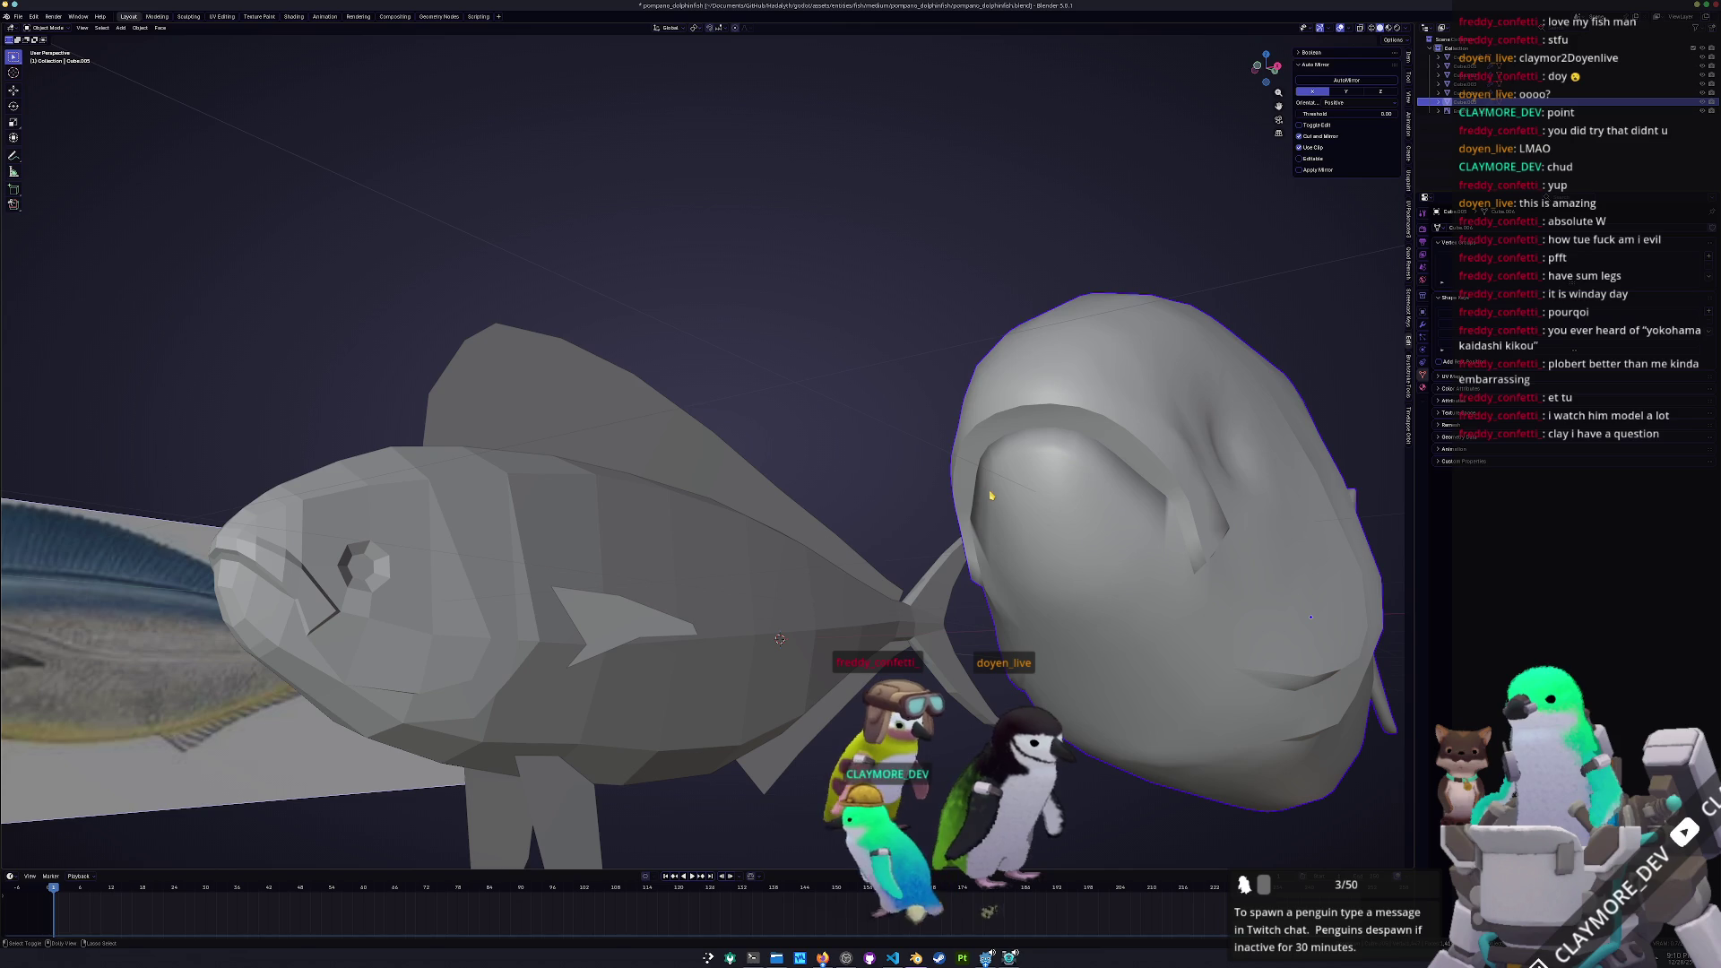
key("Tab")
middle_click_drag(1013, 484, 1022, 428)
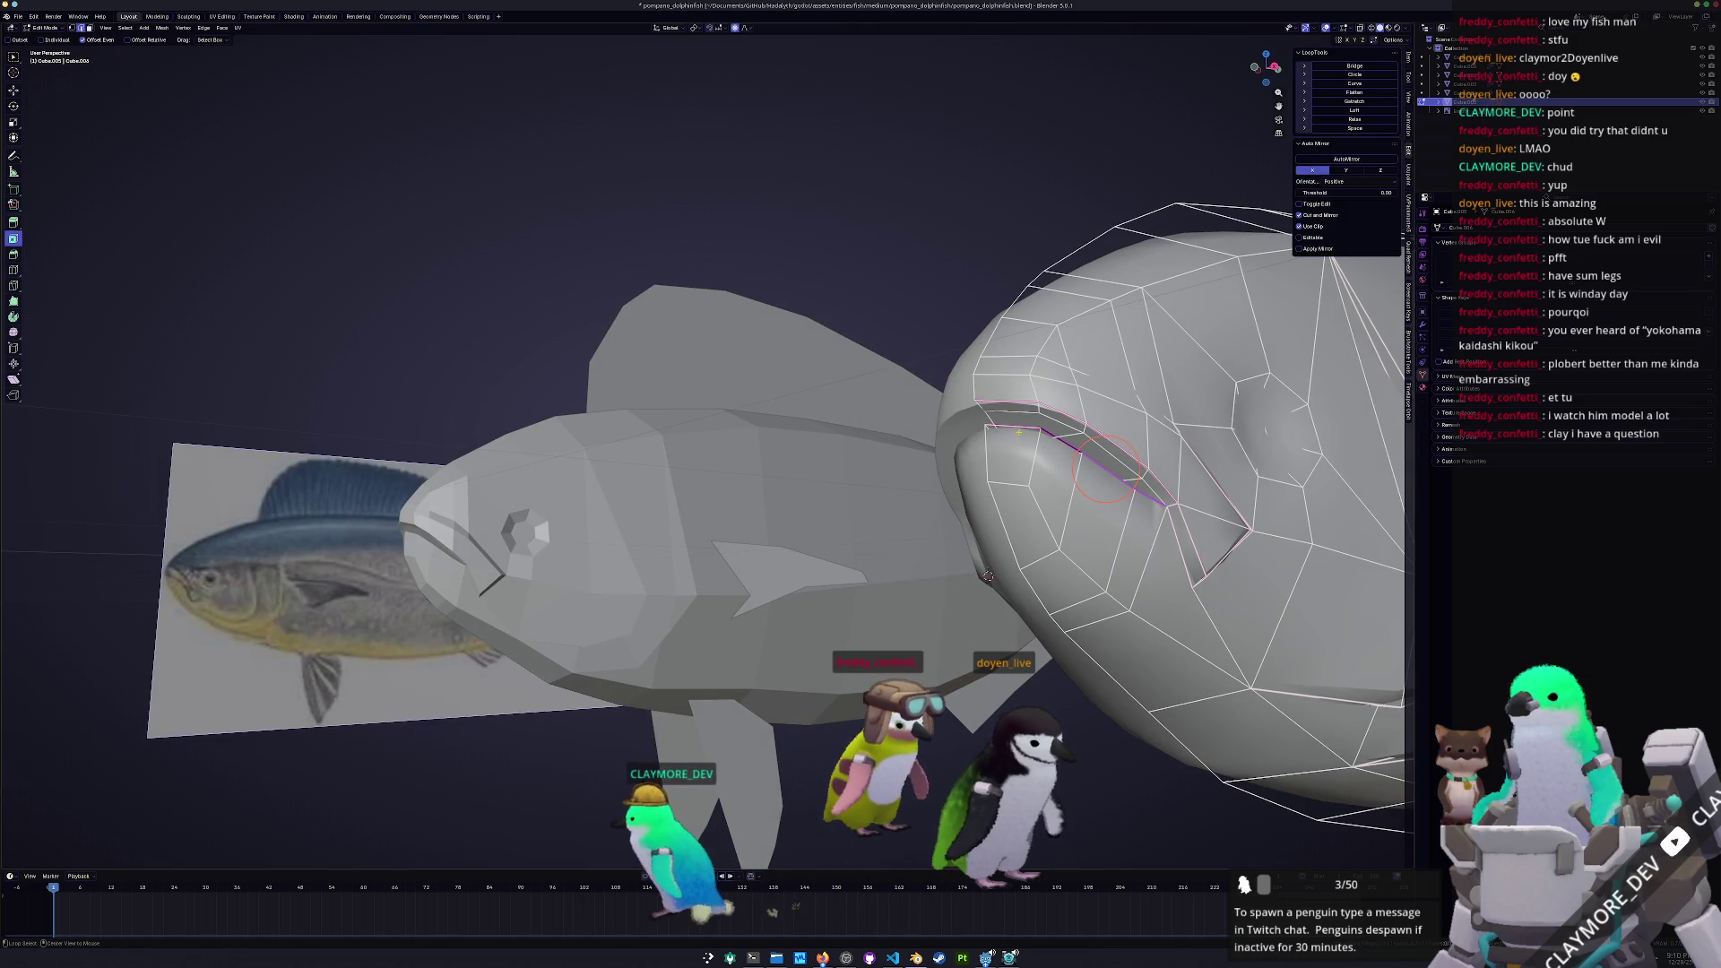
right_click(1040, 462)
left_click(1042, 466)
key("Tab")
middle_click_drag(1041, 466, 944, 661)
mouse_move(791, 668)
middle_mouse_down()
mouse_move(783, 583)
mouse_move(726, 599)
mouse_move(910, 595)
mouse_move(550, 511)
mouse_move(767, 563)
middle_mouse_up()
scroll(726, 599, "down", 10)
scroll(910, 595, "up", 4)
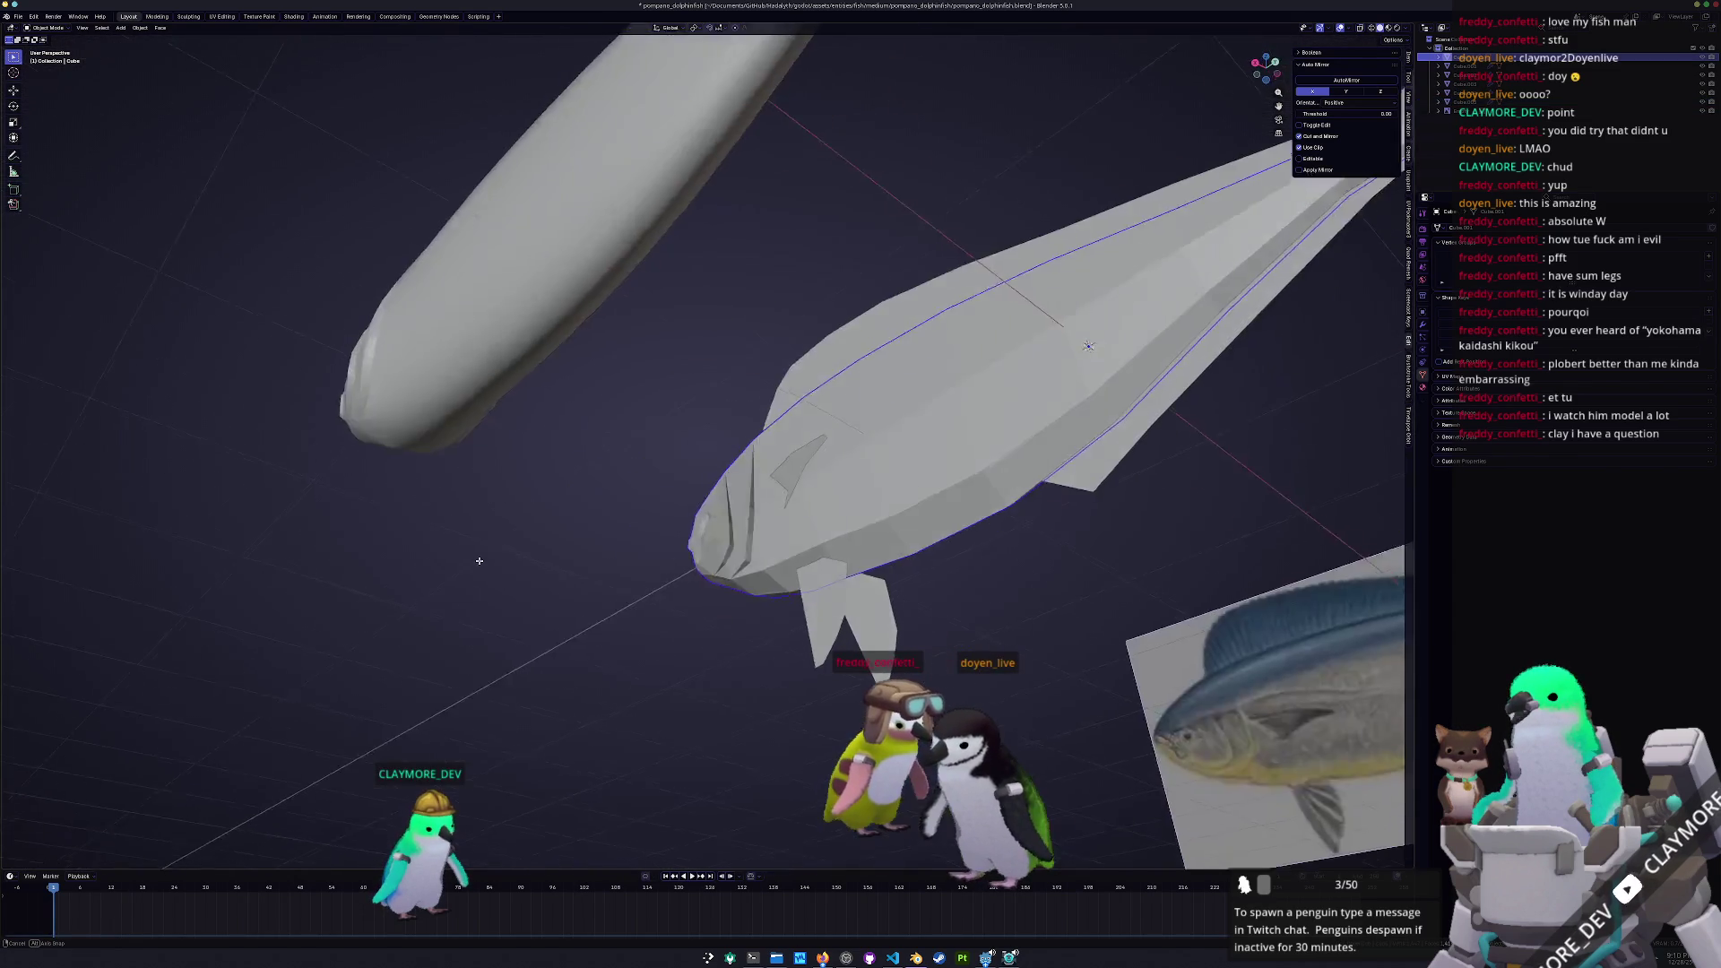
key("Tab")
scroll(768, 563, "up", 3)
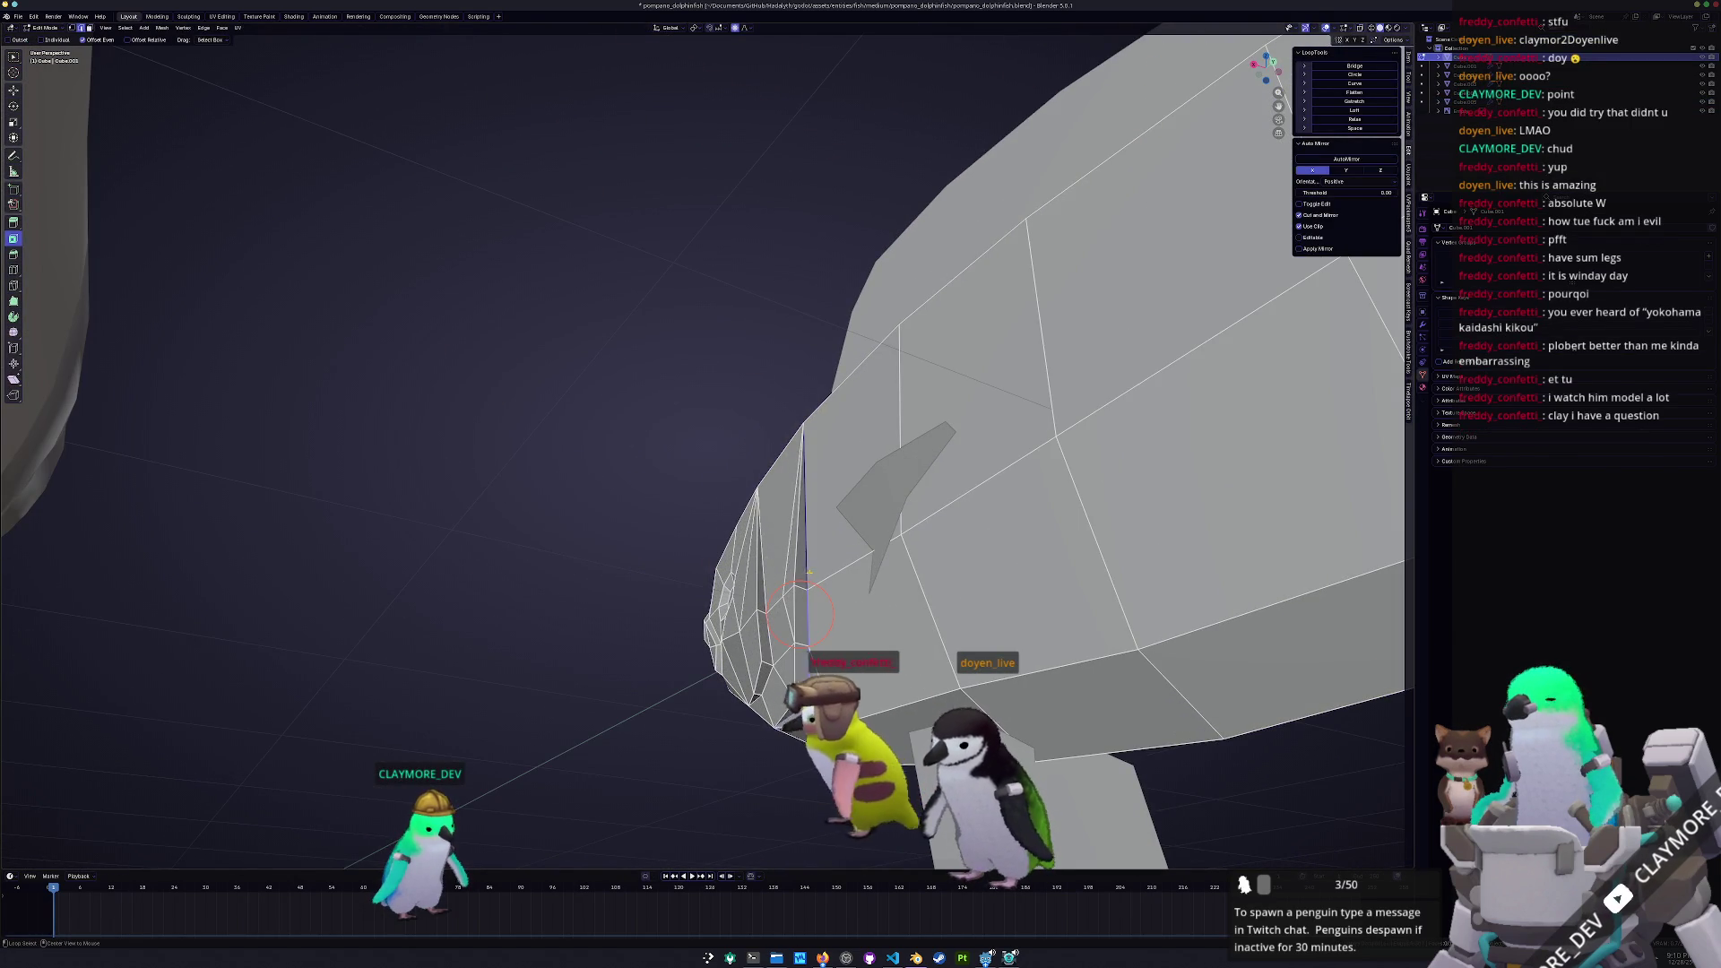
middle_click_drag(800, 614, 814, 538)
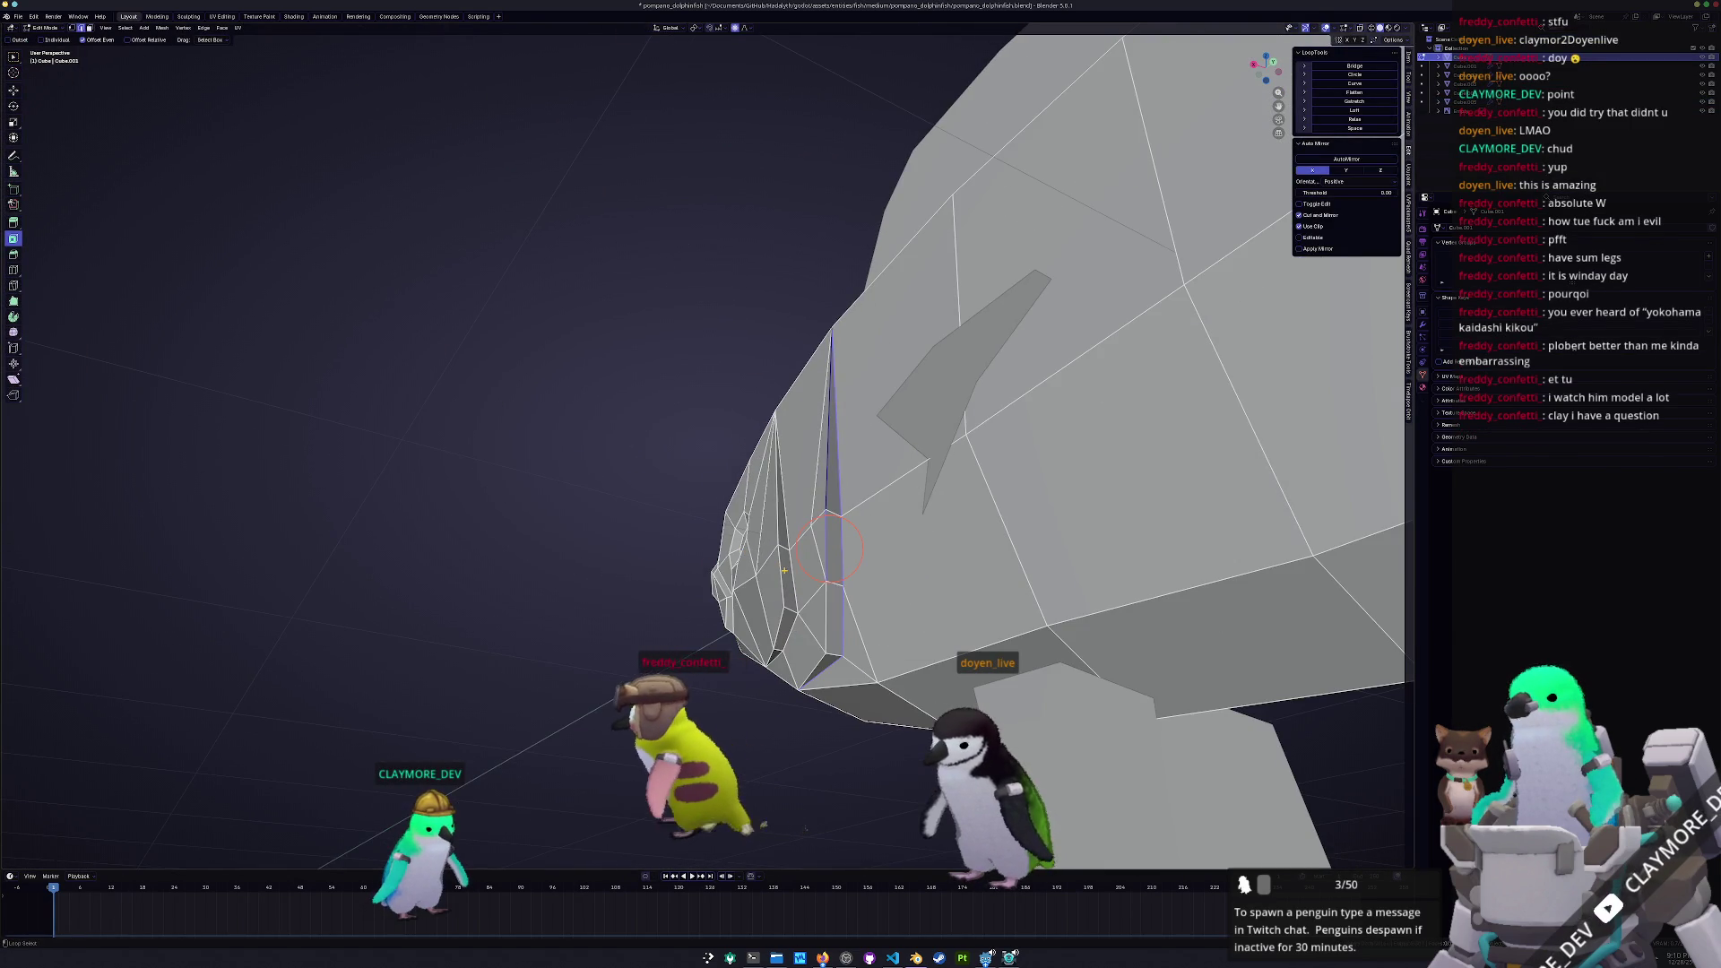
left_click(783, 578, "alt+shift")
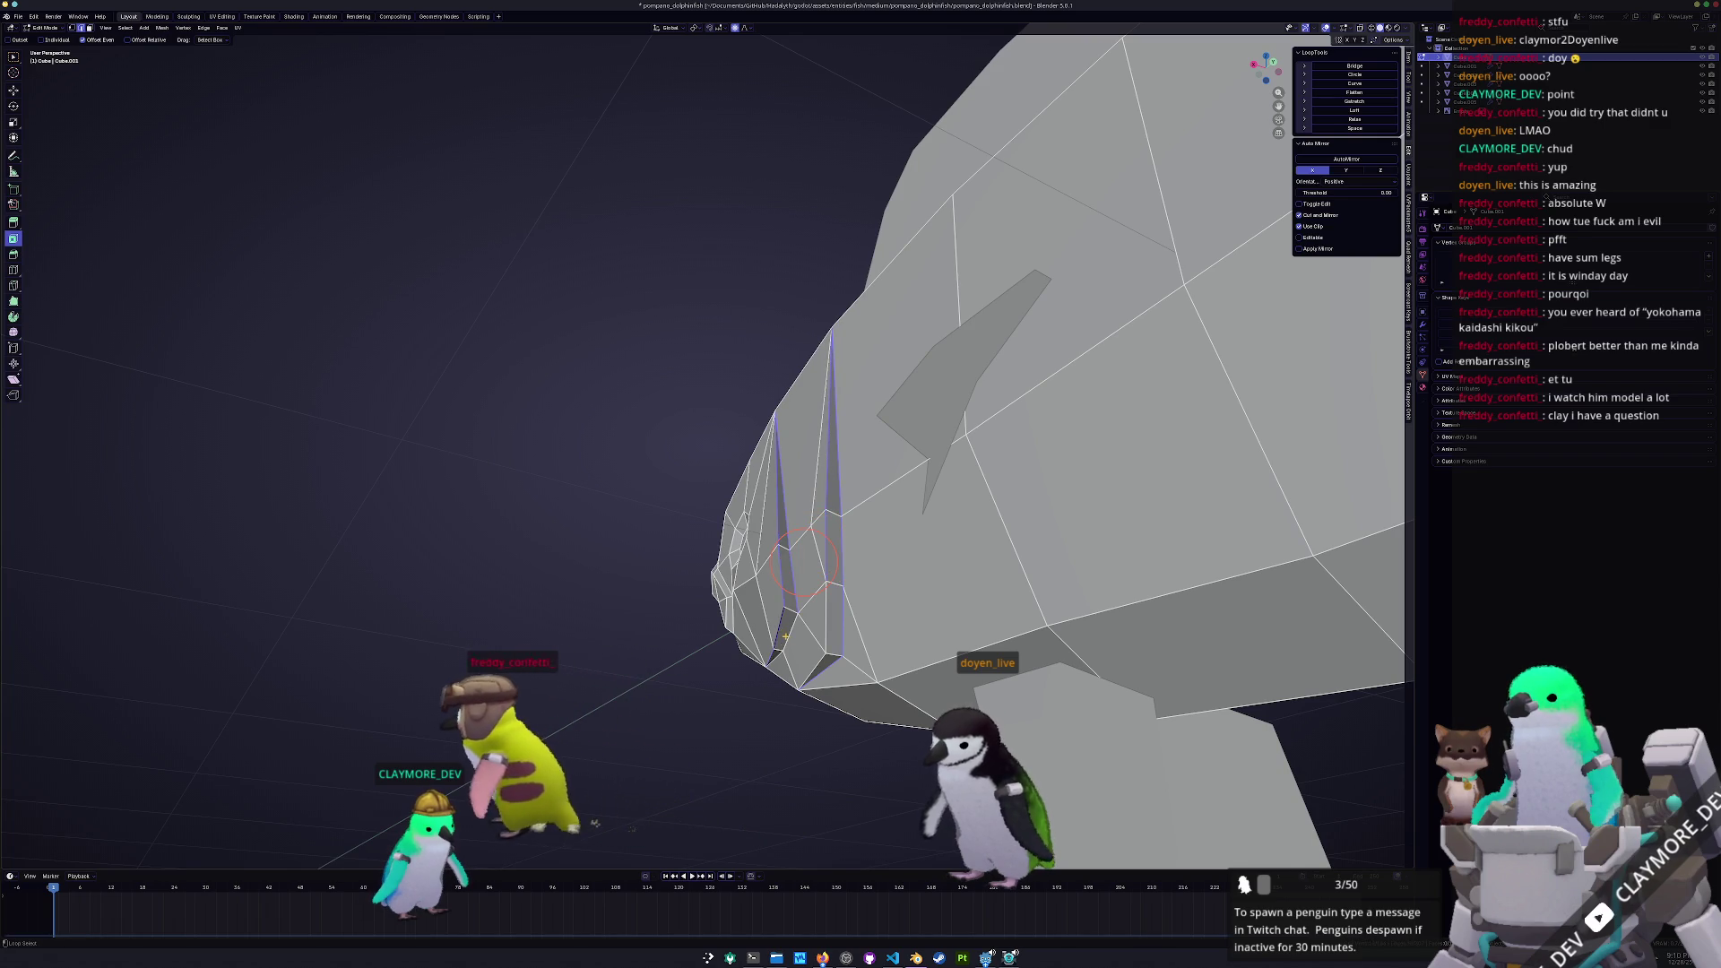
mouse_move(805, 568)
middle_mouse_down()
mouse_move(661, 499)
mouse_move(704, 581)
mouse_move(906, 653)
middle_mouse_up()
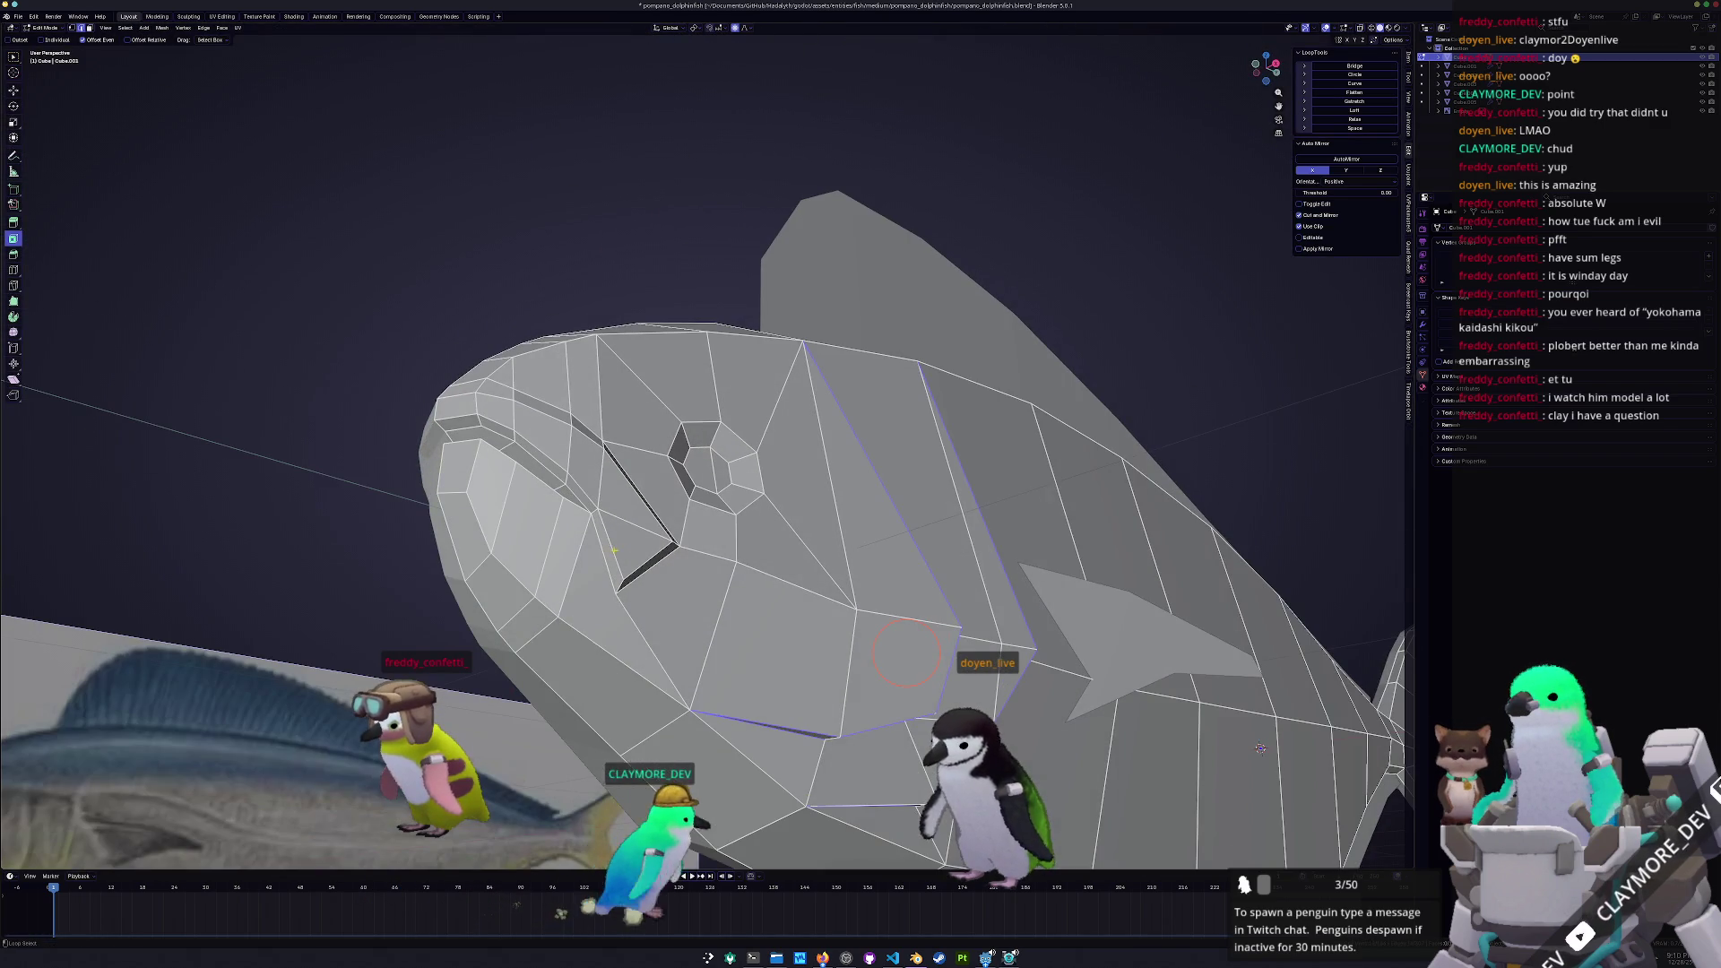
middle_click_drag(1261, 748, 1228, 744)
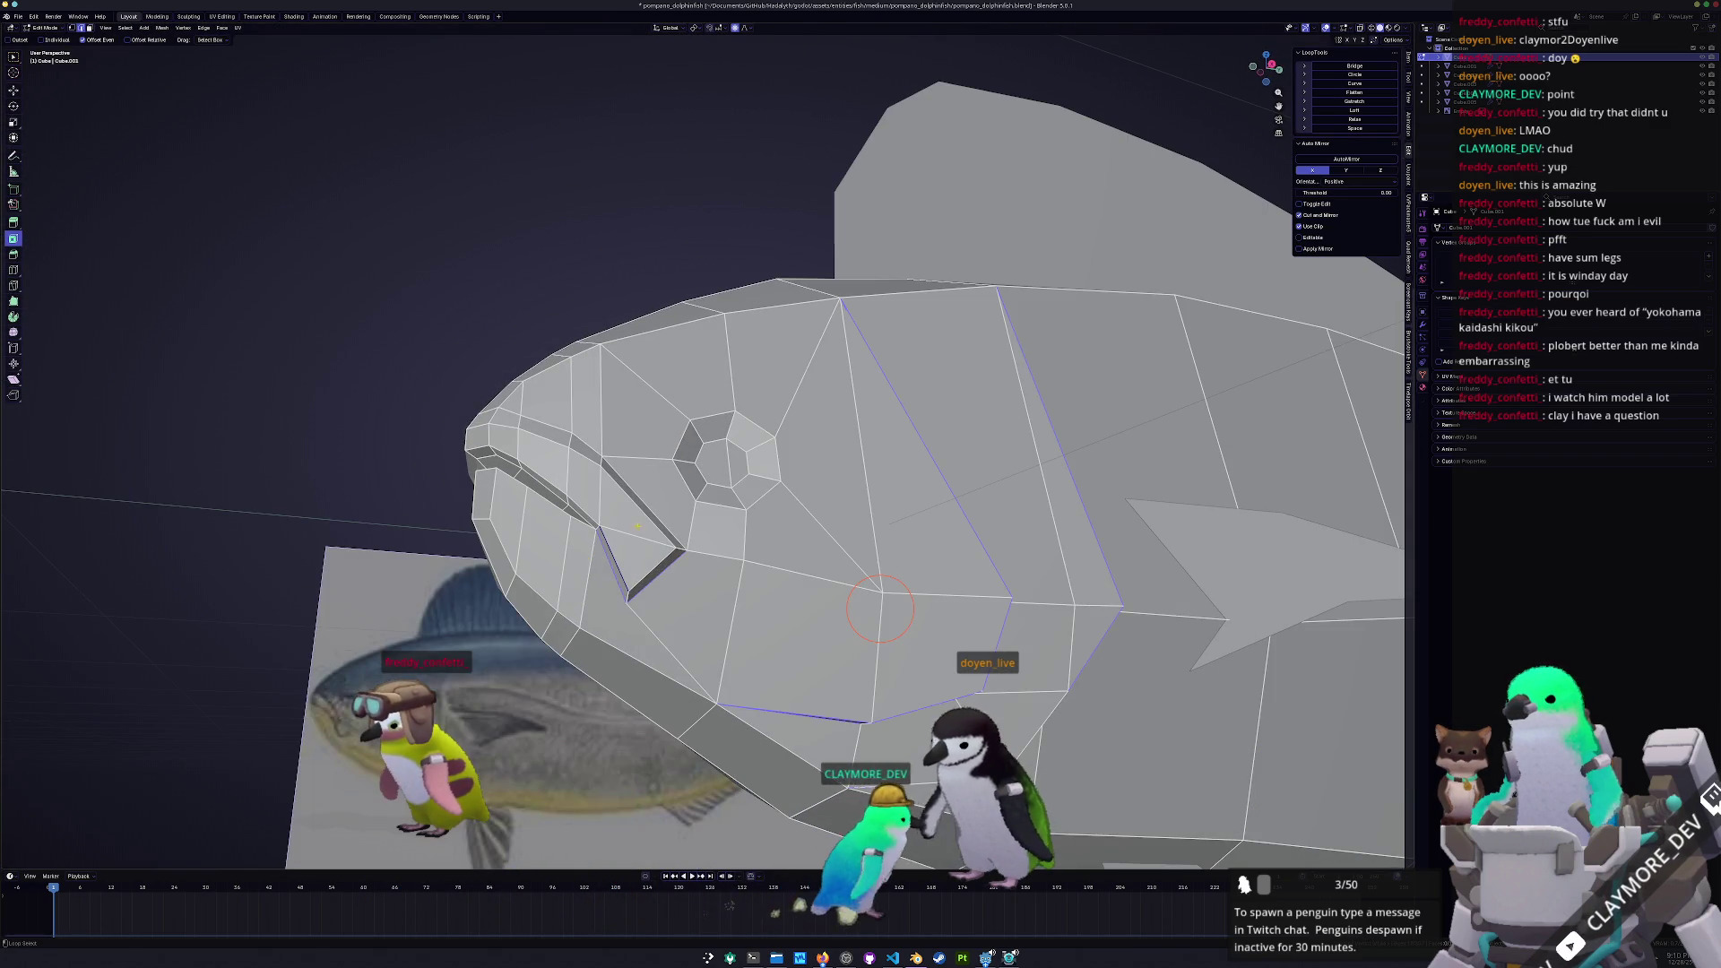
mouse_move(880, 608)
middle_mouse_down()
mouse_move(910, 618)
mouse_move(905, 598)
mouse_move(865, 599)
mouse_move(761, 630)
middle_mouse_up()
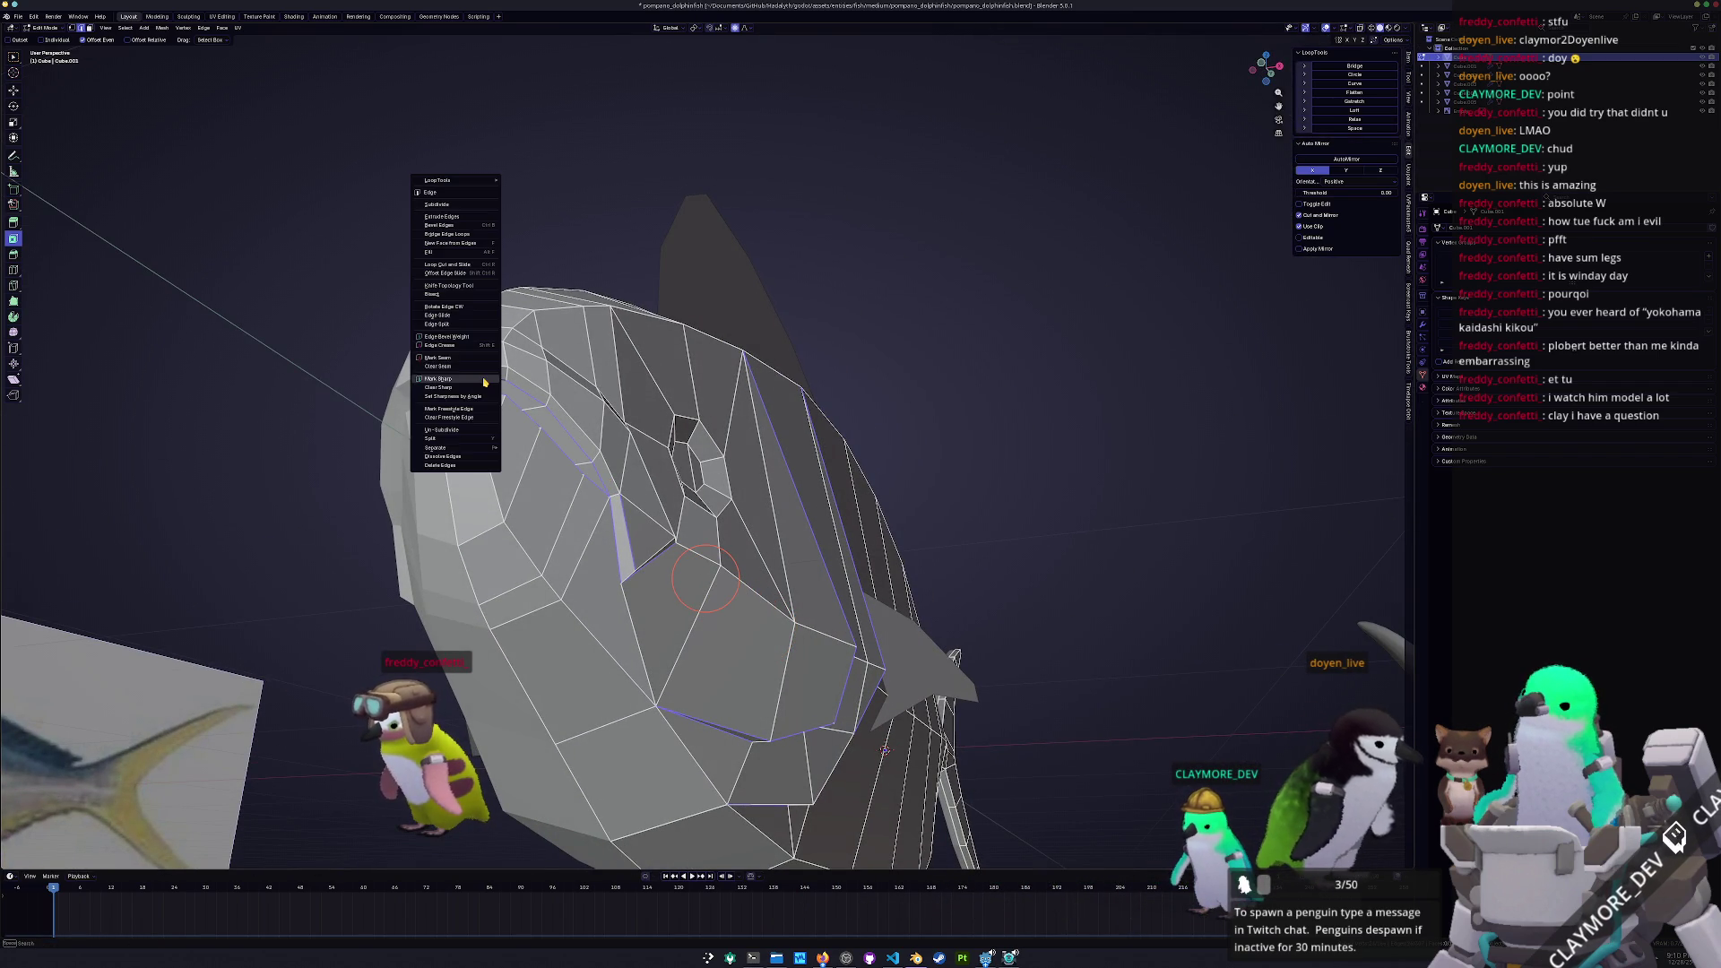
Shade the fish smooth in Object Mode
key("Tab")
right_click(657, 548)
left_click(650, 545)
mouse_move(650, 545)
middle_mouse_down()
mouse_move(643, 641)
mouse_move(721, 562)
mouse_move(760, 349)
mouse_move(663, 502)
mouse_move(674, 482)
middle_mouse_up()
Slide a vertex along its edge and delete the faces below the gill
key("Tab")
key("shift+v")
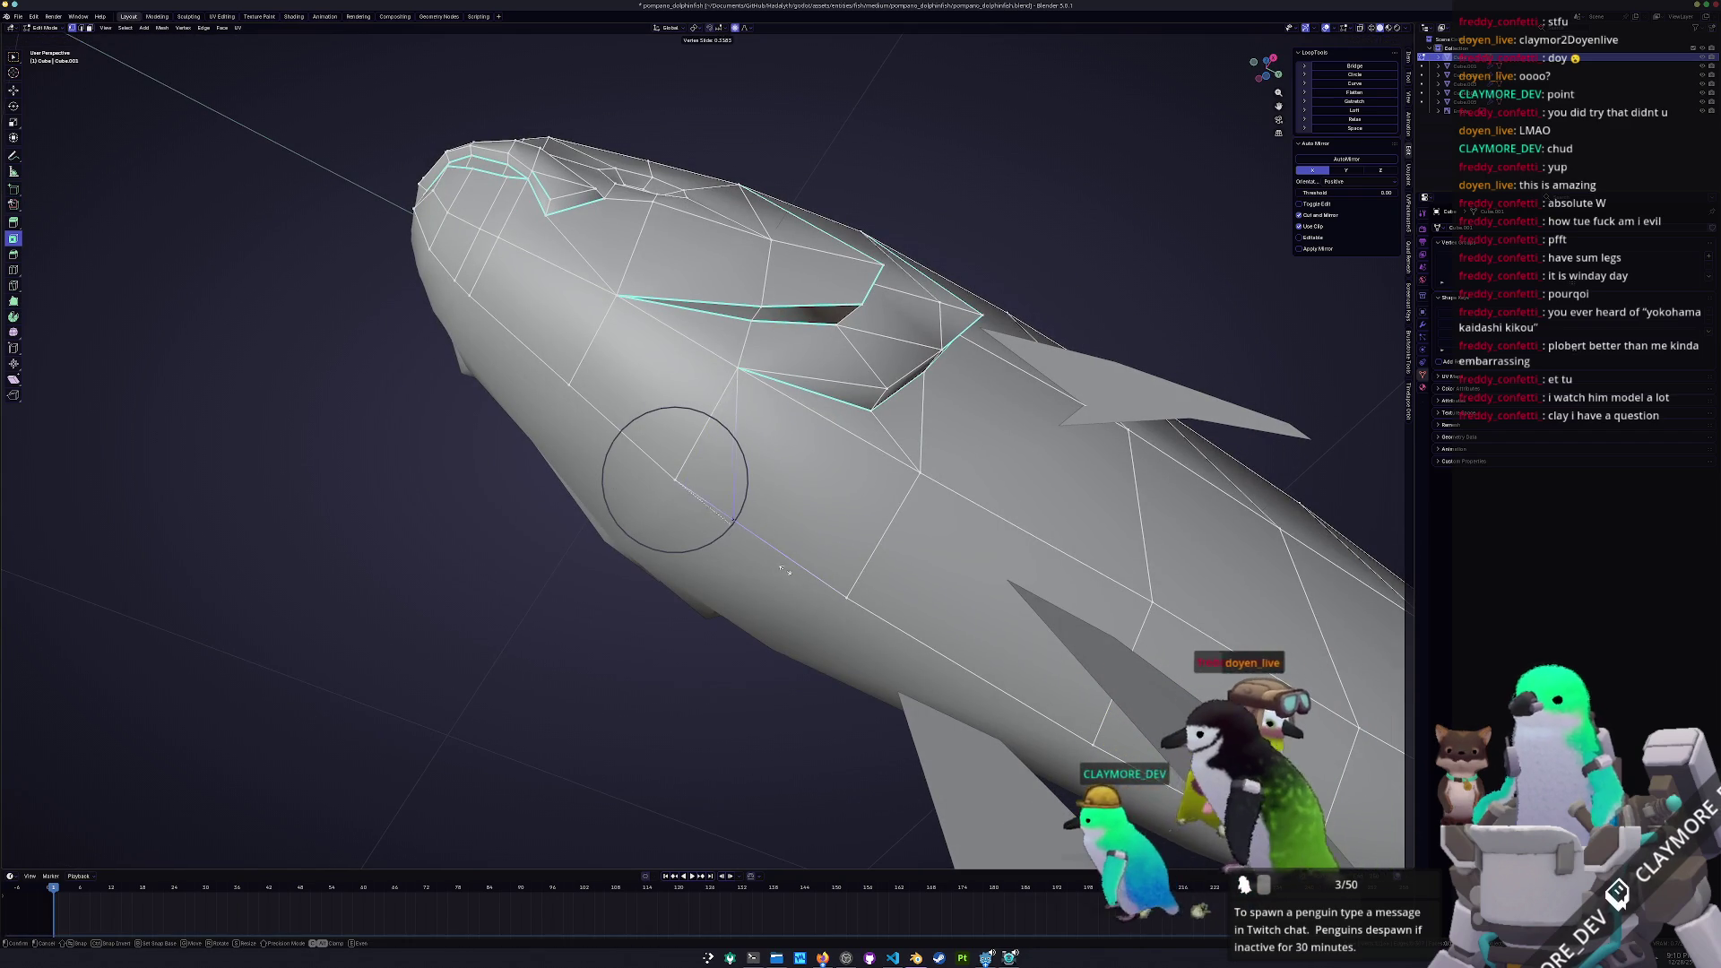
left_click(780, 566)
key("x")
left_click(731, 578)
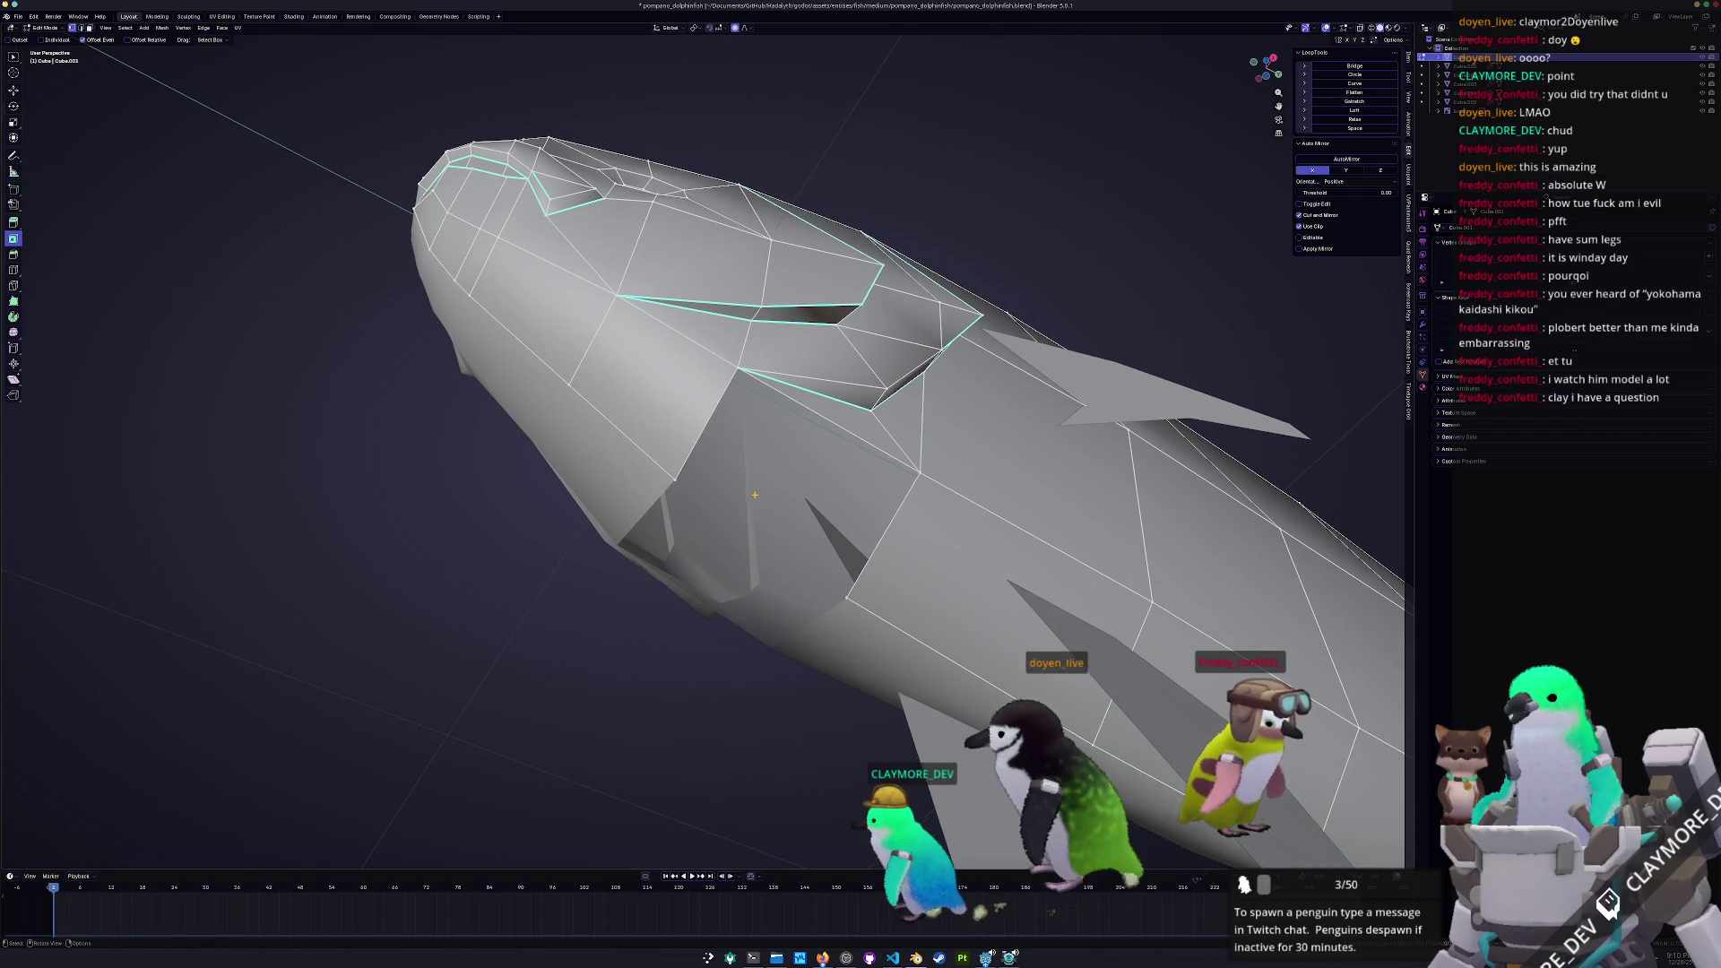
Inspect the new opening and select a face on the fish's side
middle_click_drag(756, 493, 681, 419)
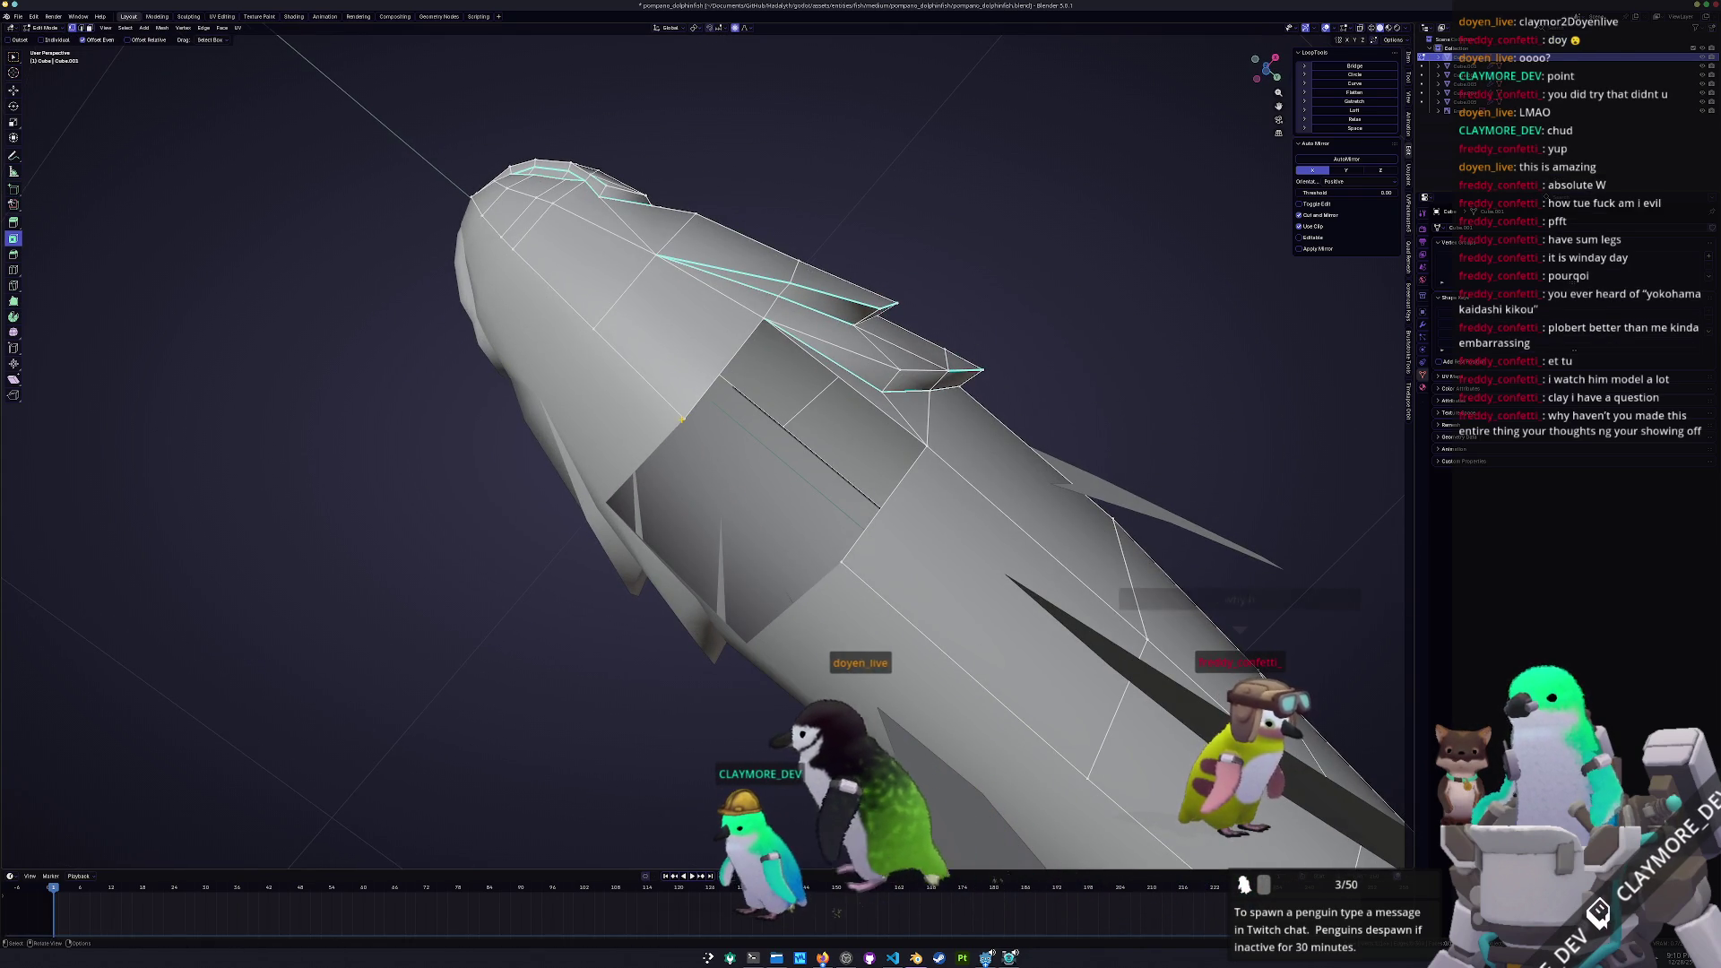
mouse_move(679, 418)
middle_mouse_down()
mouse_move(679, 507)
mouse_move(716, 518)
mouse_move(744, 563)
middle_mouse_up()
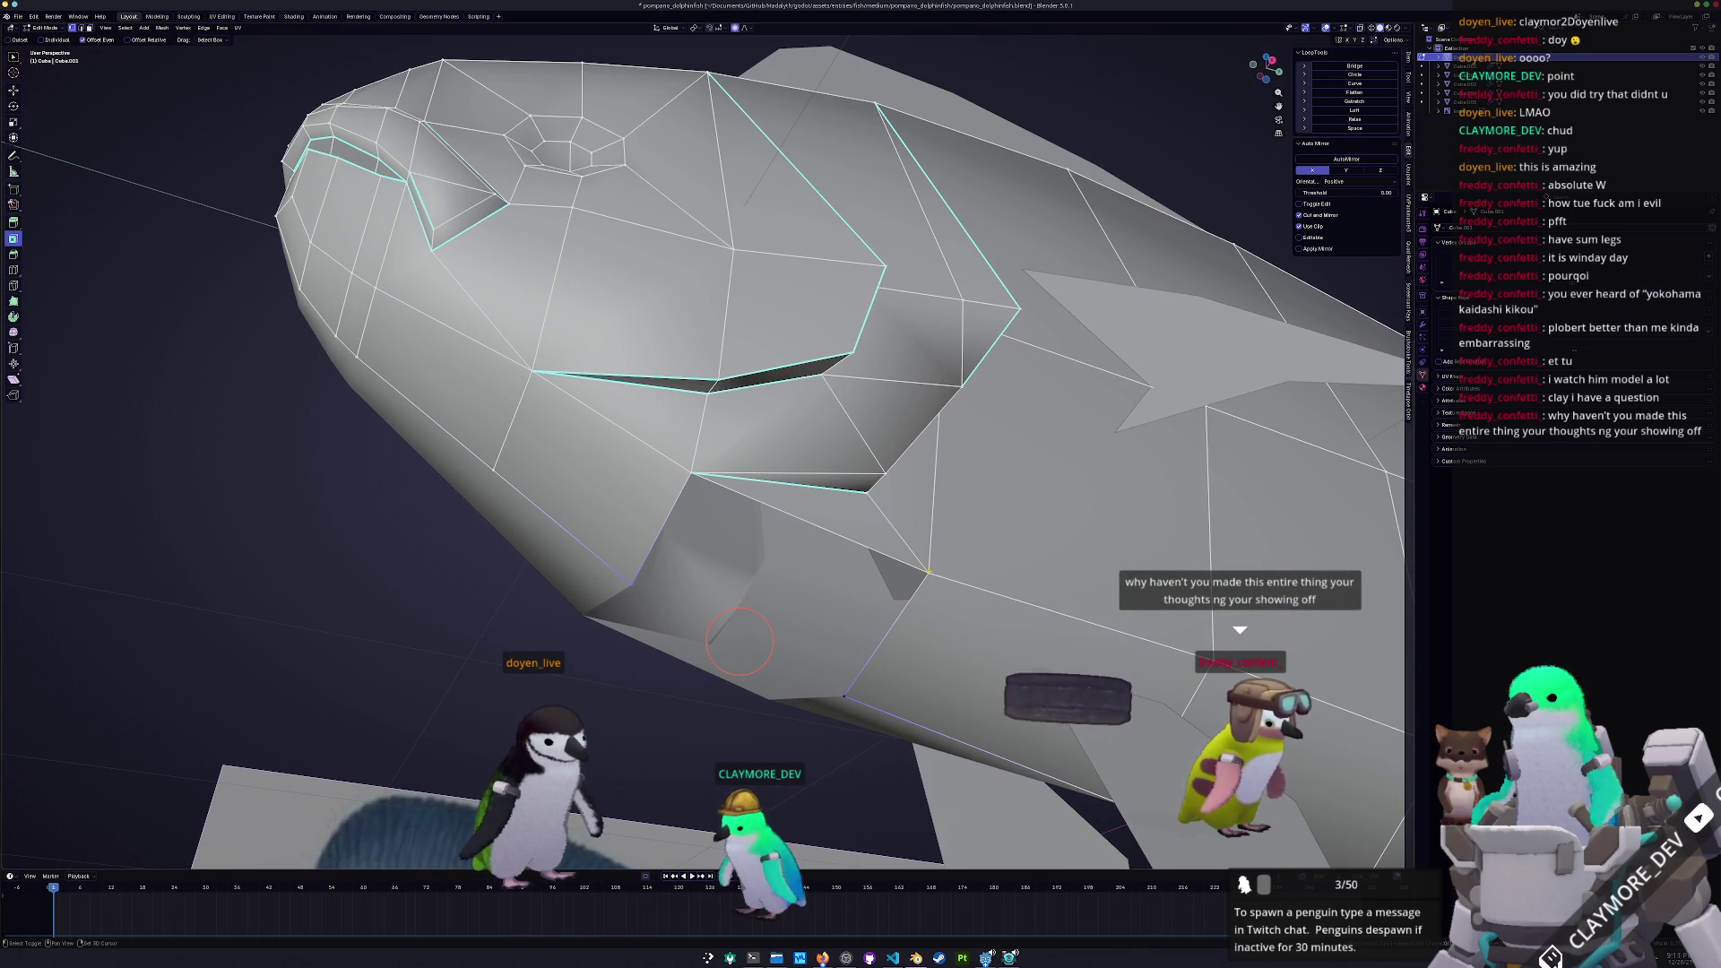
left_click(672, 421)
scroll(636, 608, "down", 8)
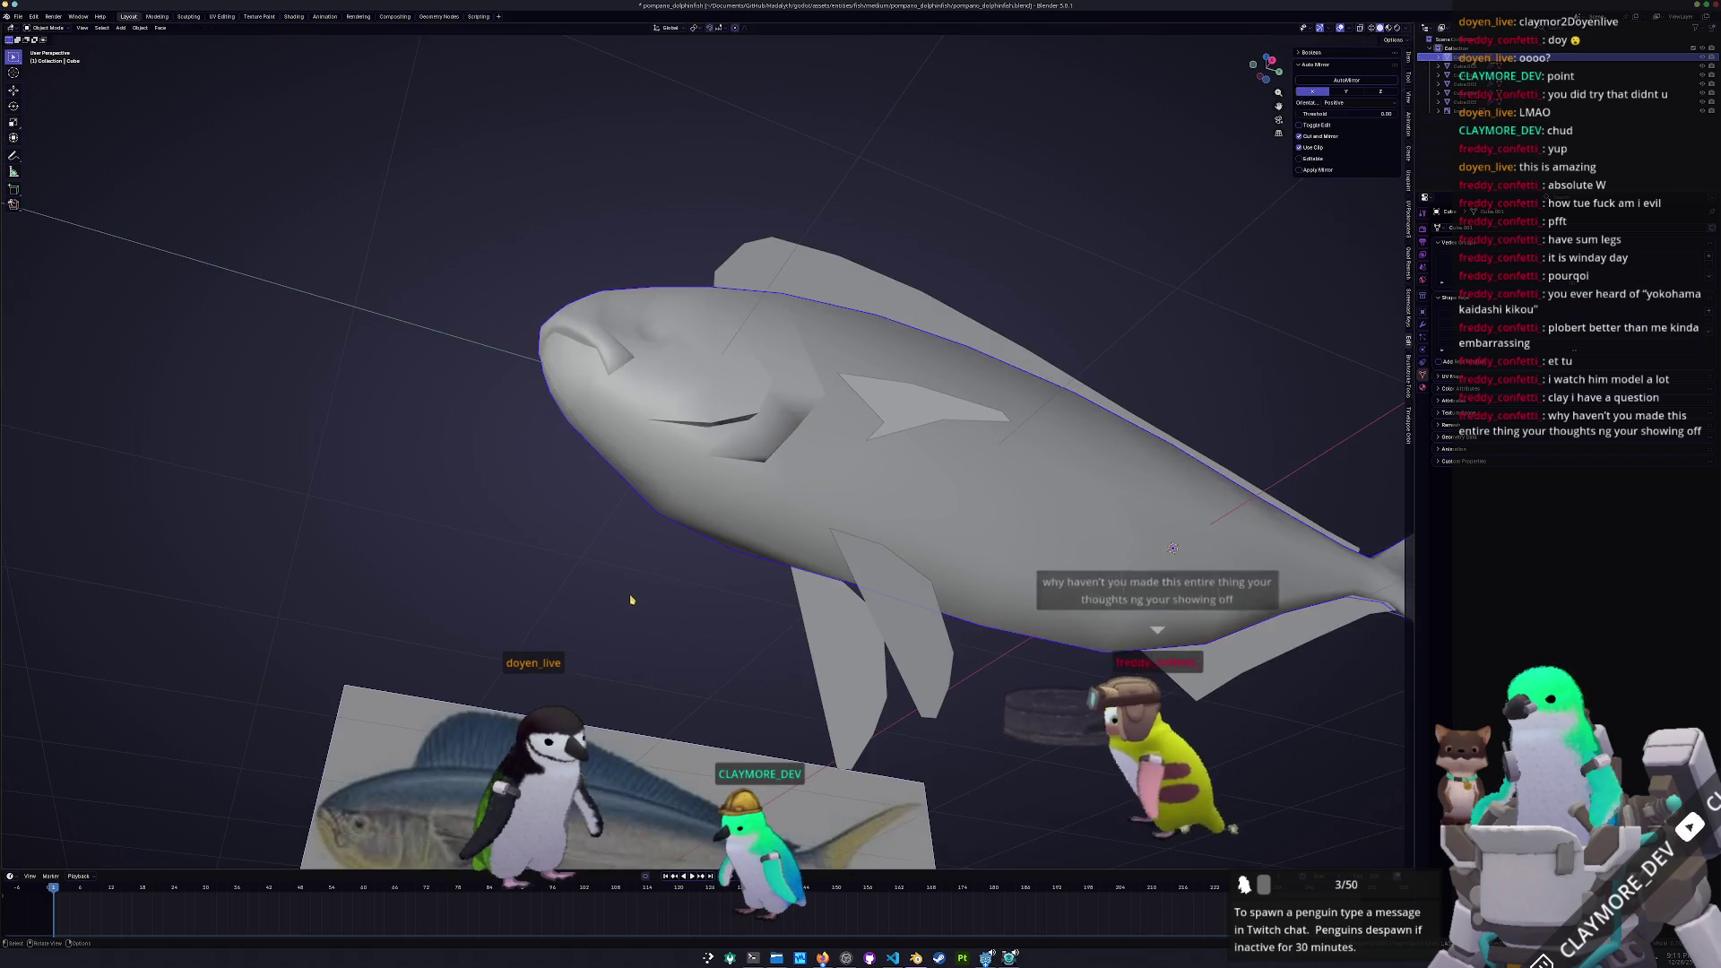
Delete a face on the upper fish's side and cap the hole with a new face
key("Tab")
left_click(897, 296)
scroll(781, 547, "up", 5)
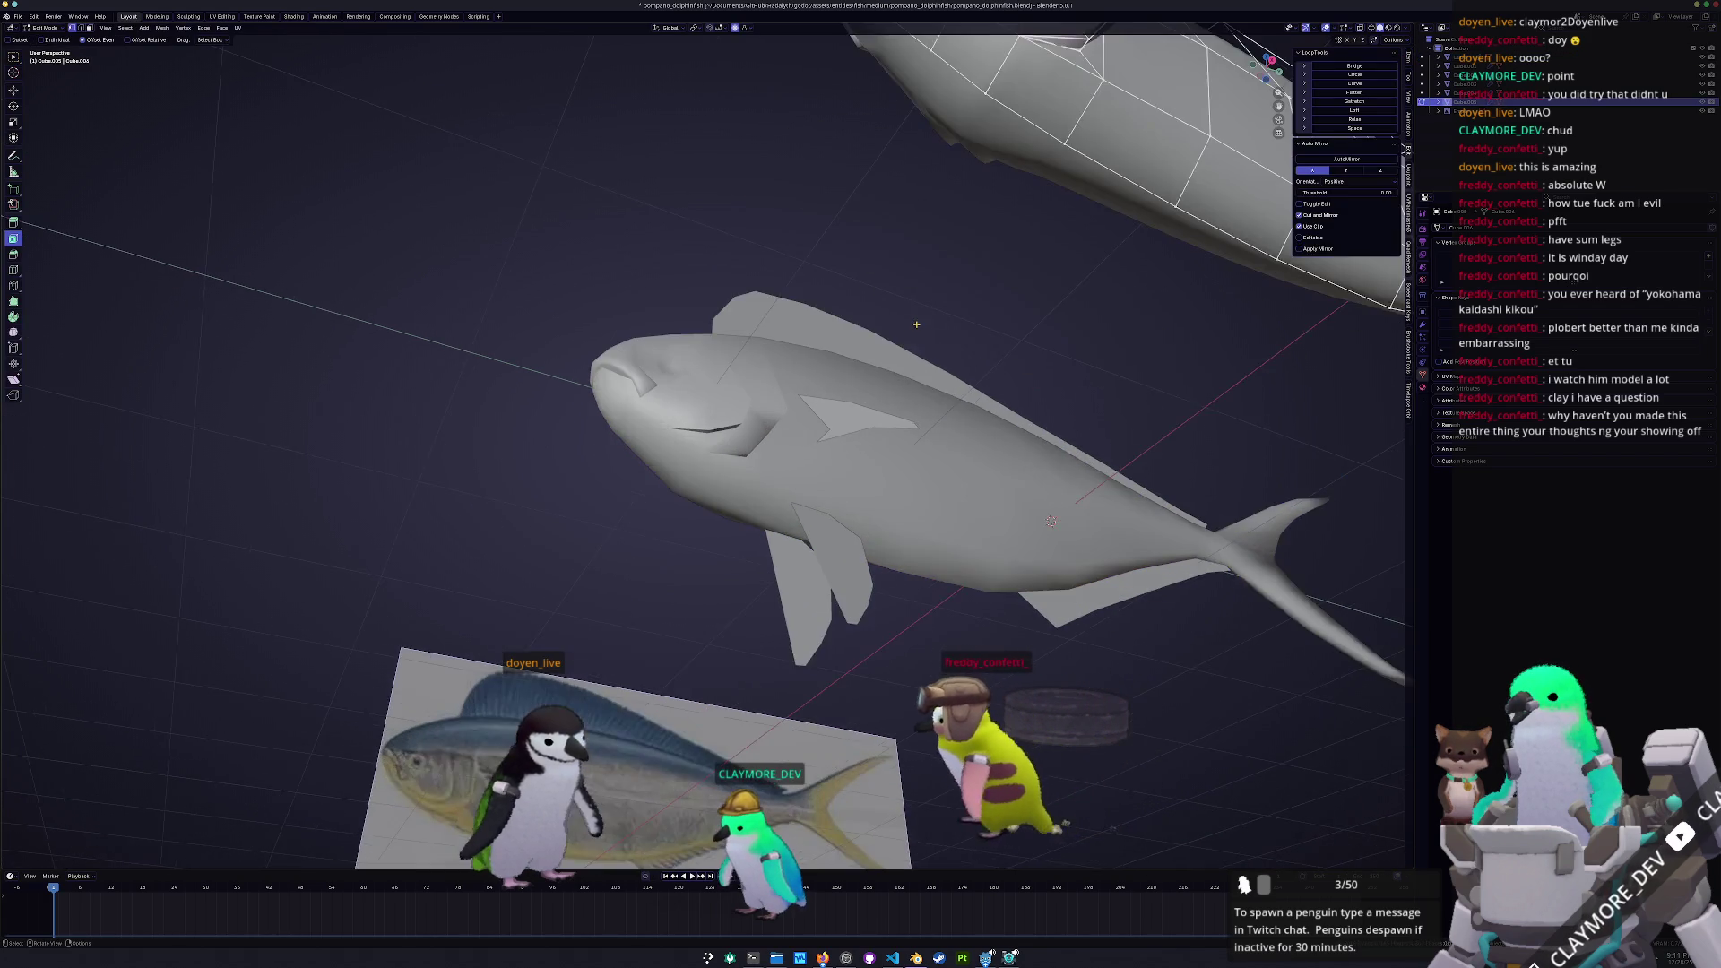
key("Tab")
middle_click_drag(781, 547, 783, 468)
left_click(810, 472)
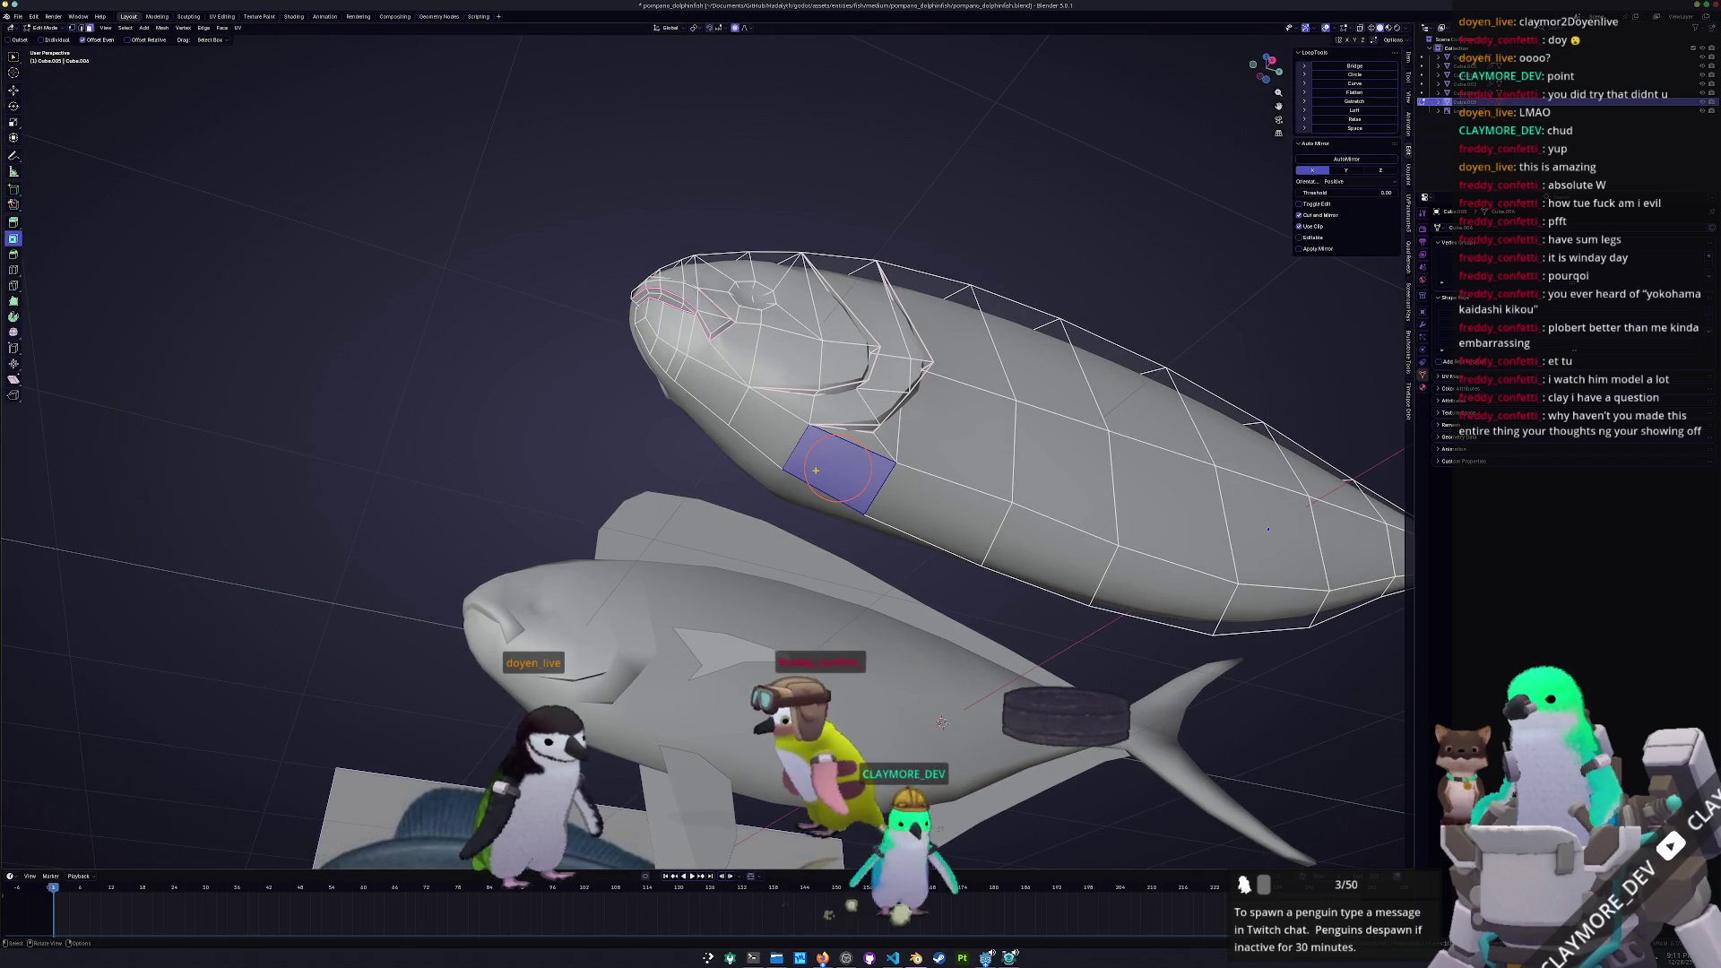
key("x")
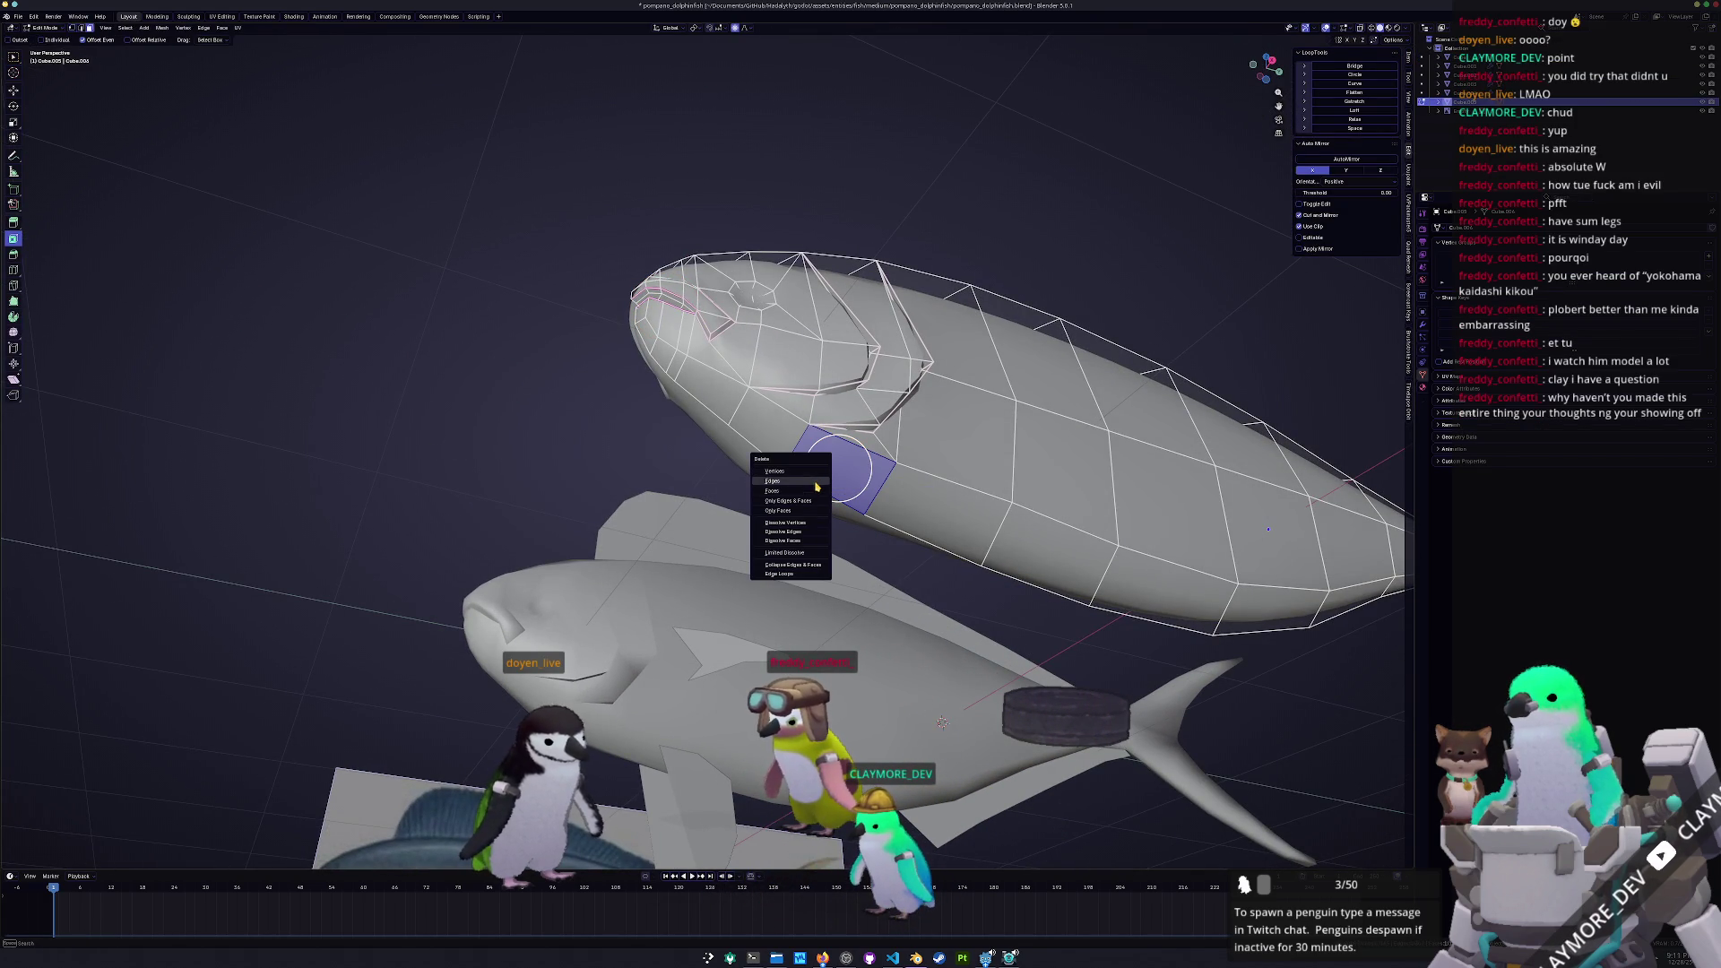
left_click(808, 491)
middle_click_drag(808, 493, 766, 522)
scroll(767, 522, "up", 1)
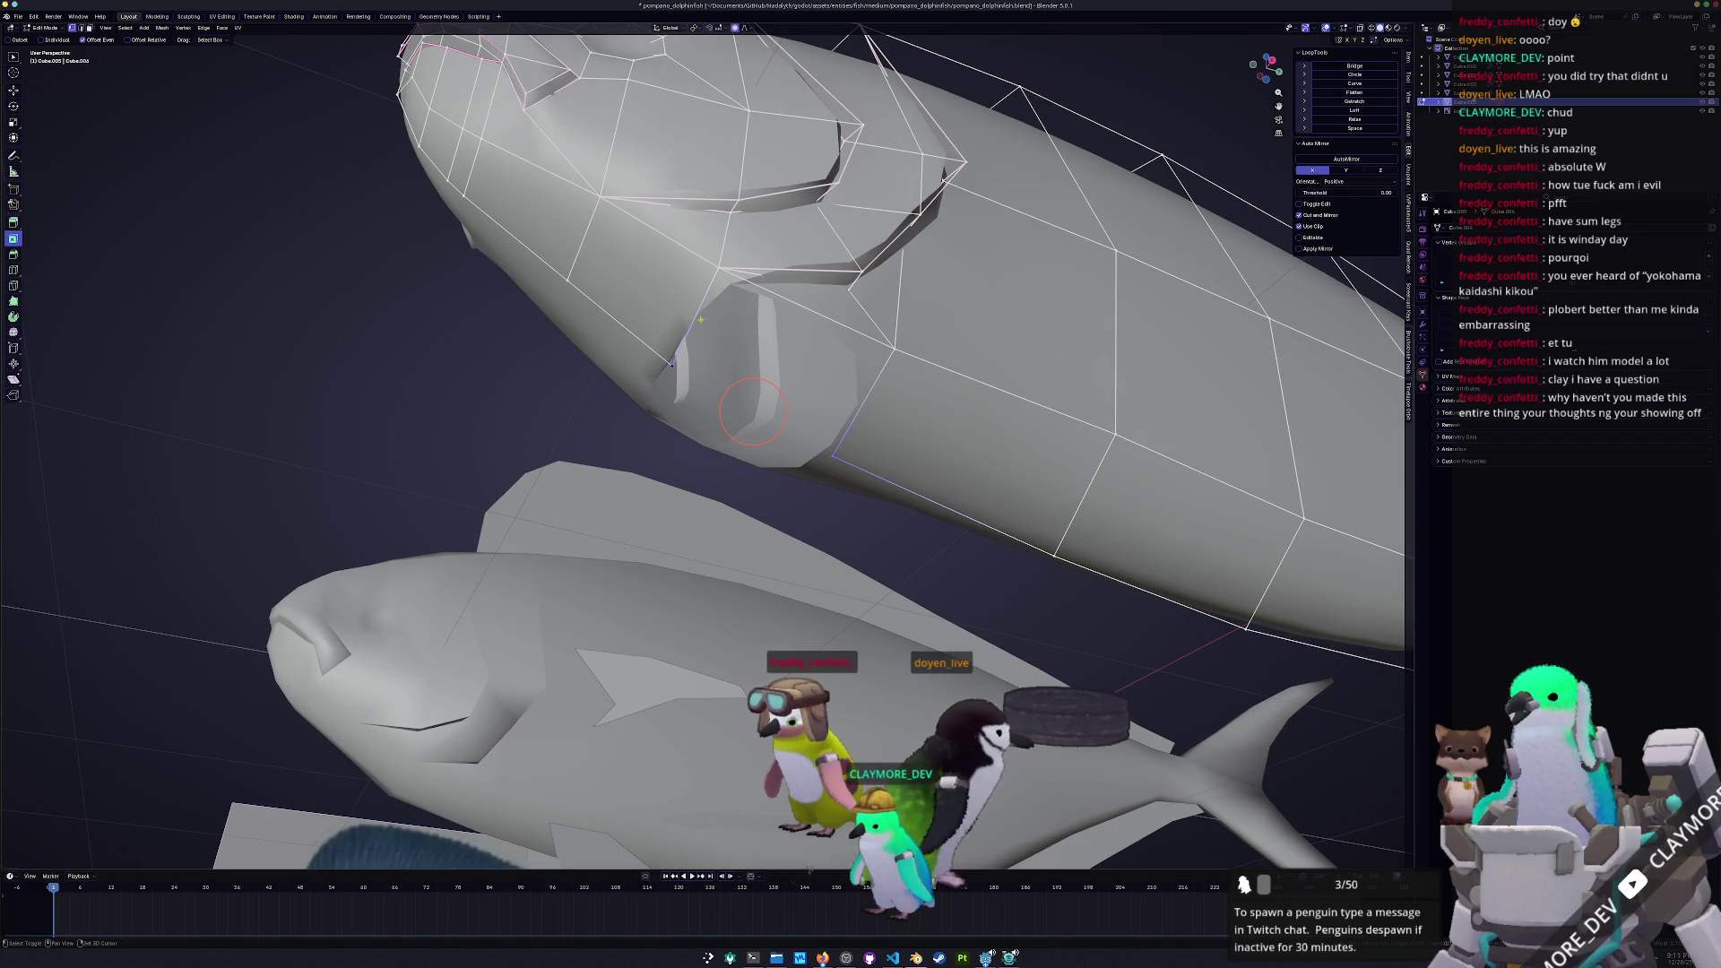
key("f")
scroll(744, 403, "down", 2)
key("Tab")
mouse_move(745, 403)
middle_mouse_down()
mouse_move(730, 472)
mouse_move(737, 455)
middle_mouse_up()
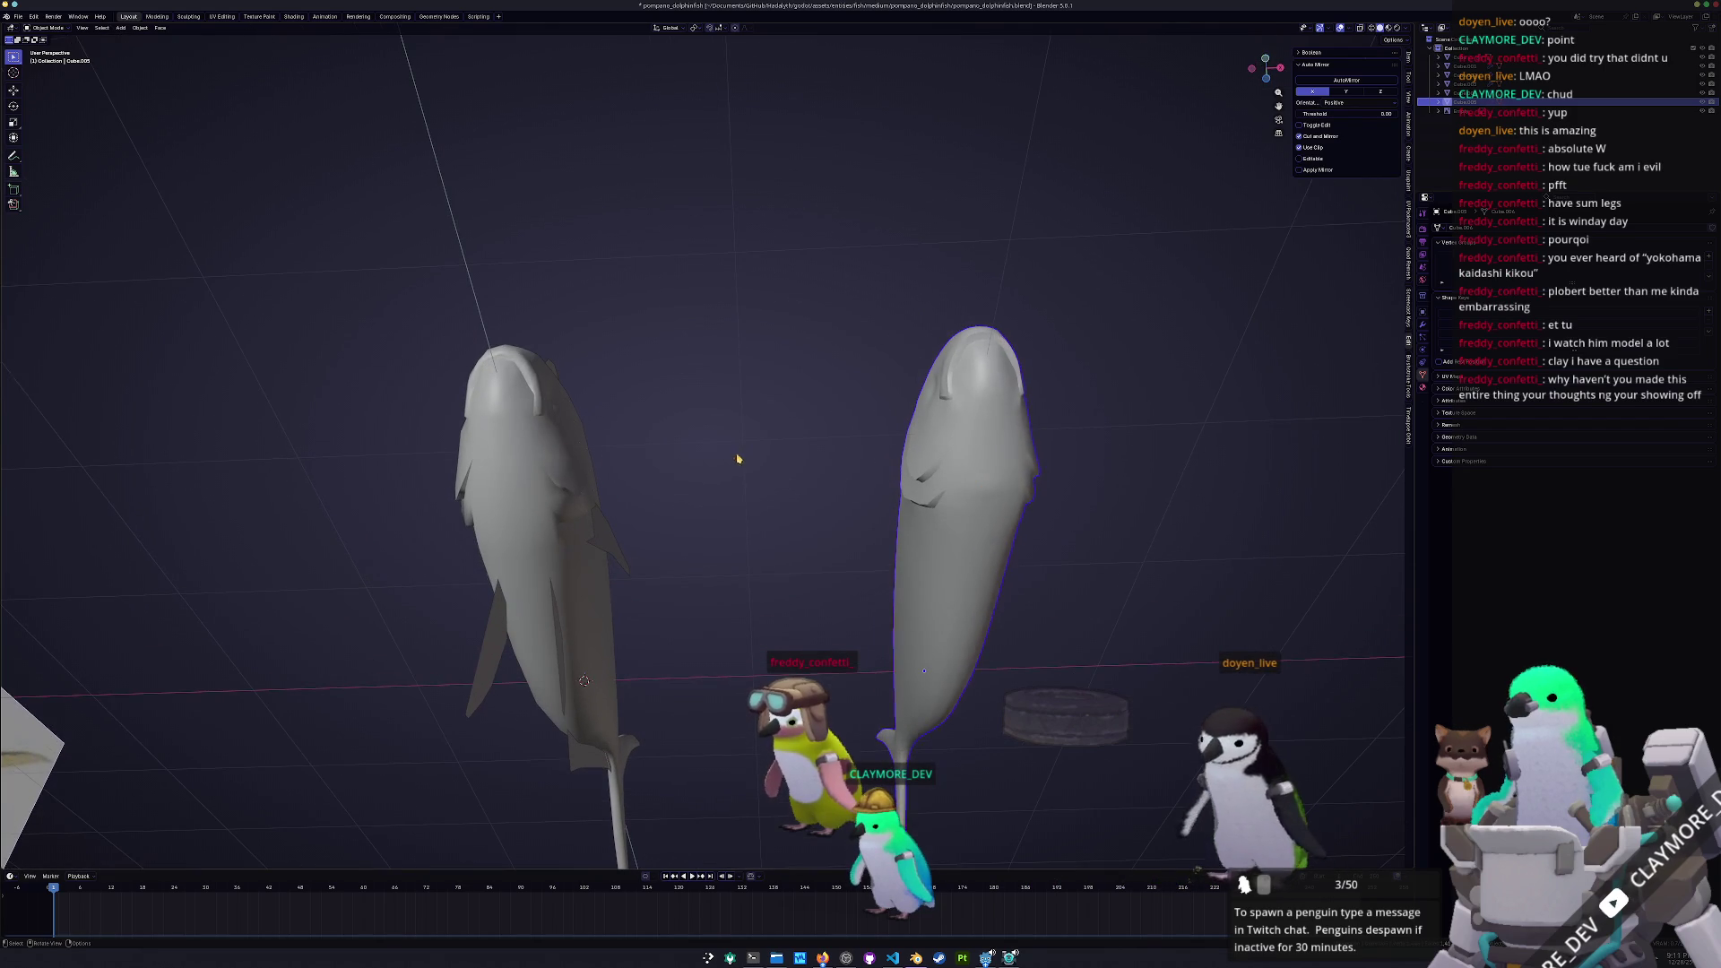
On the right fish, delete a side vertex and fill the resulting hole with a single face
left_click(551, 502)
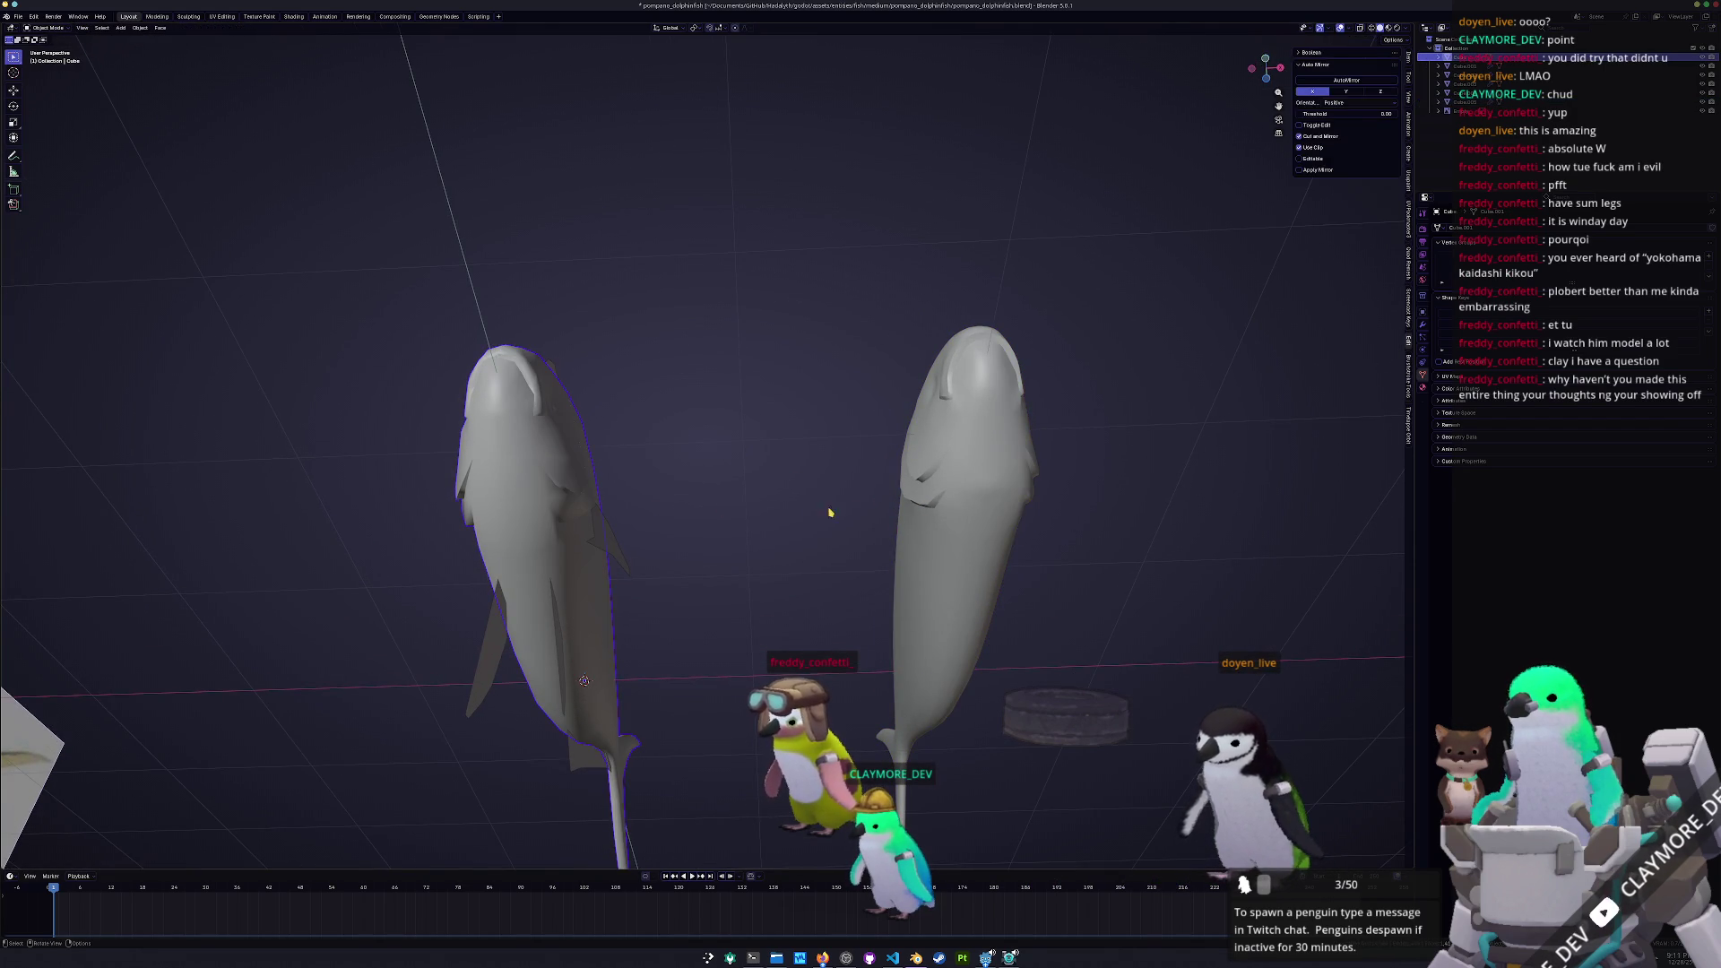
left_click(959, 502)
key("Tab")
middle_click_drag(959, 502, 1053, 494)
key("g")
key("g")
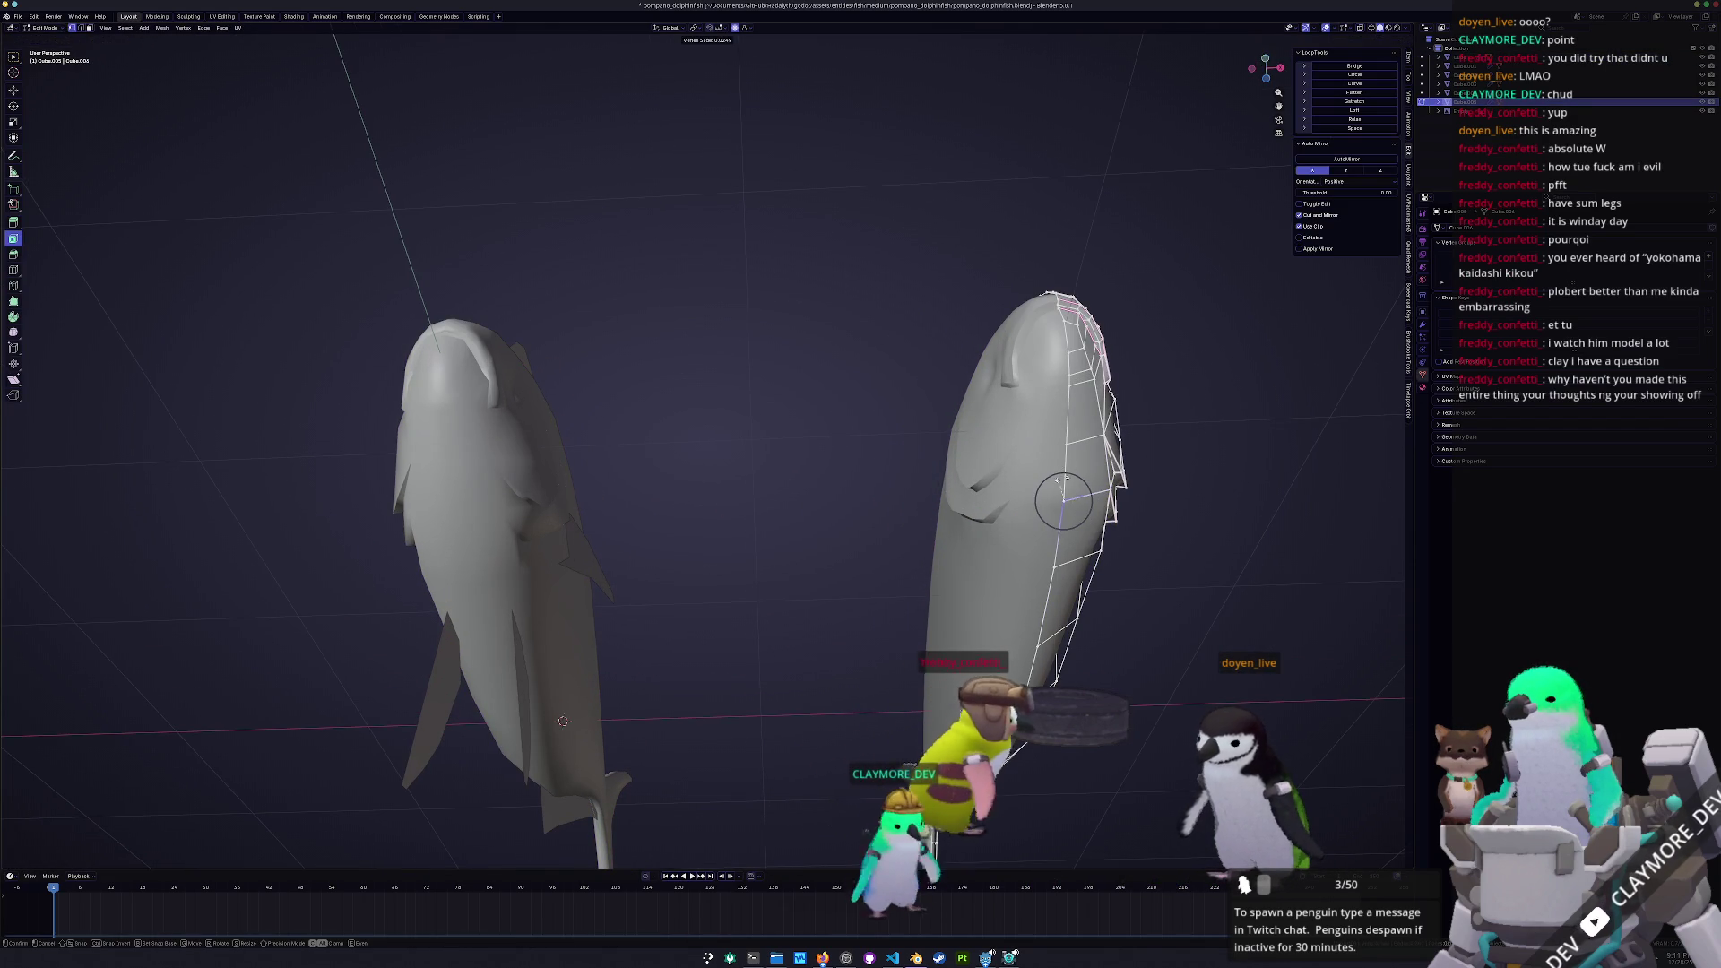
scroll(1065, 509, "up", 3)
key("x")
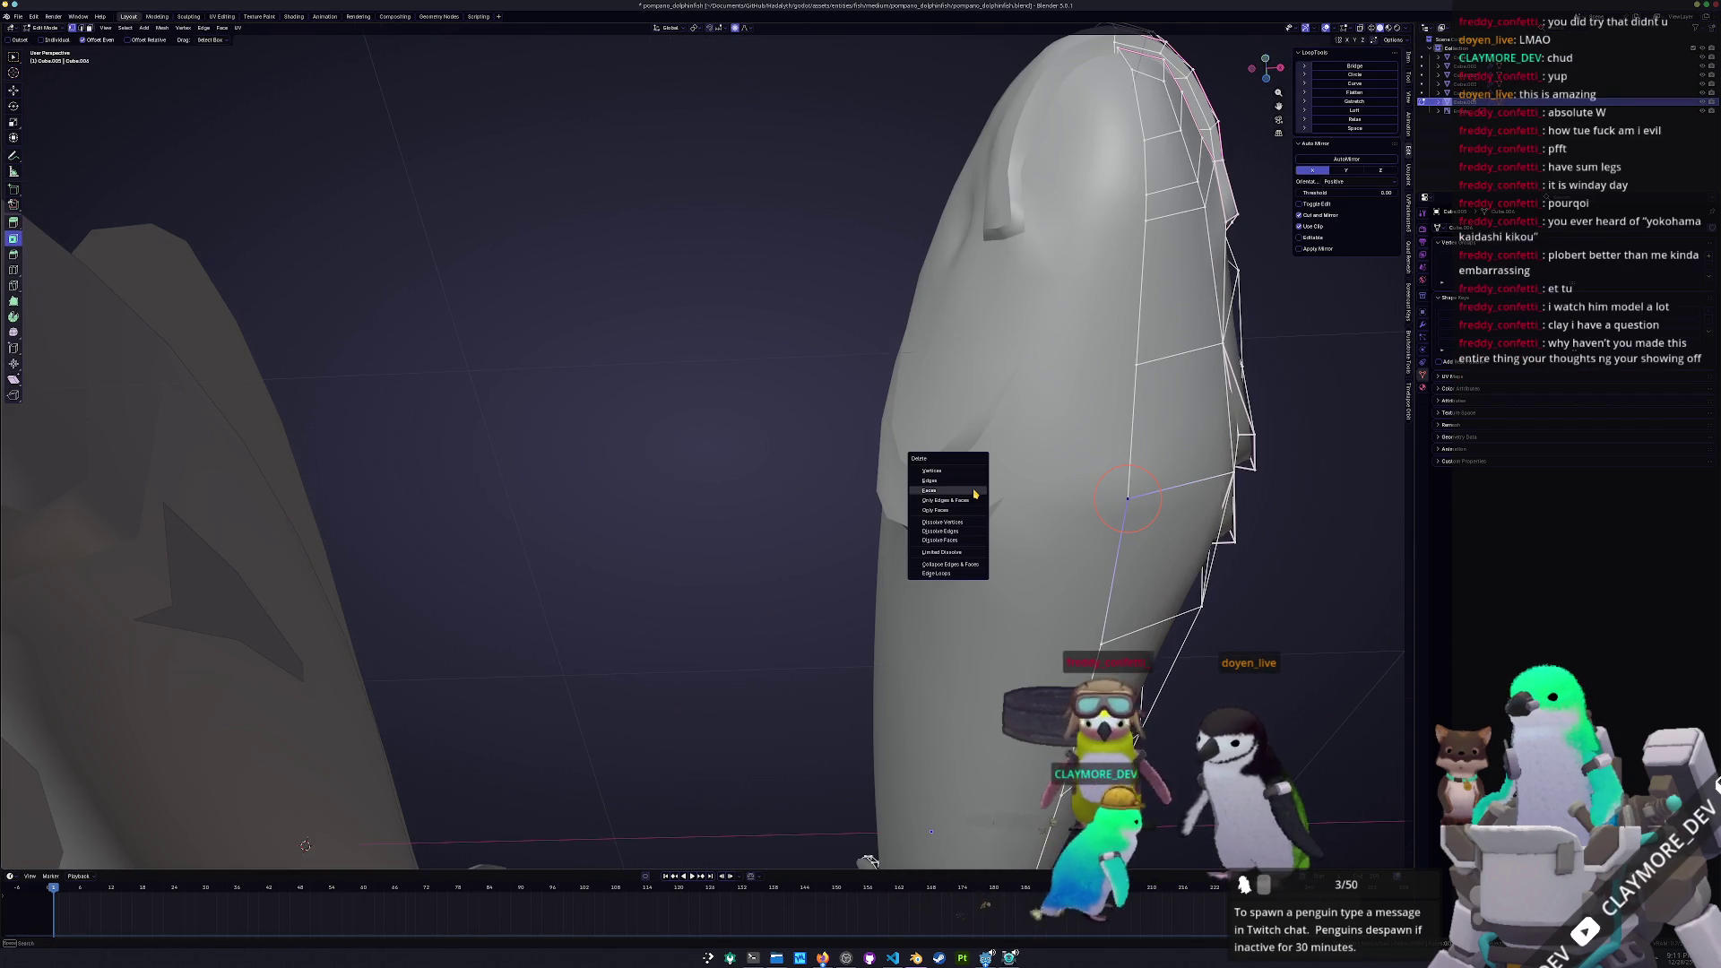
left_click(970, 470)
middle_click_drag(970, 469, 960, 455)
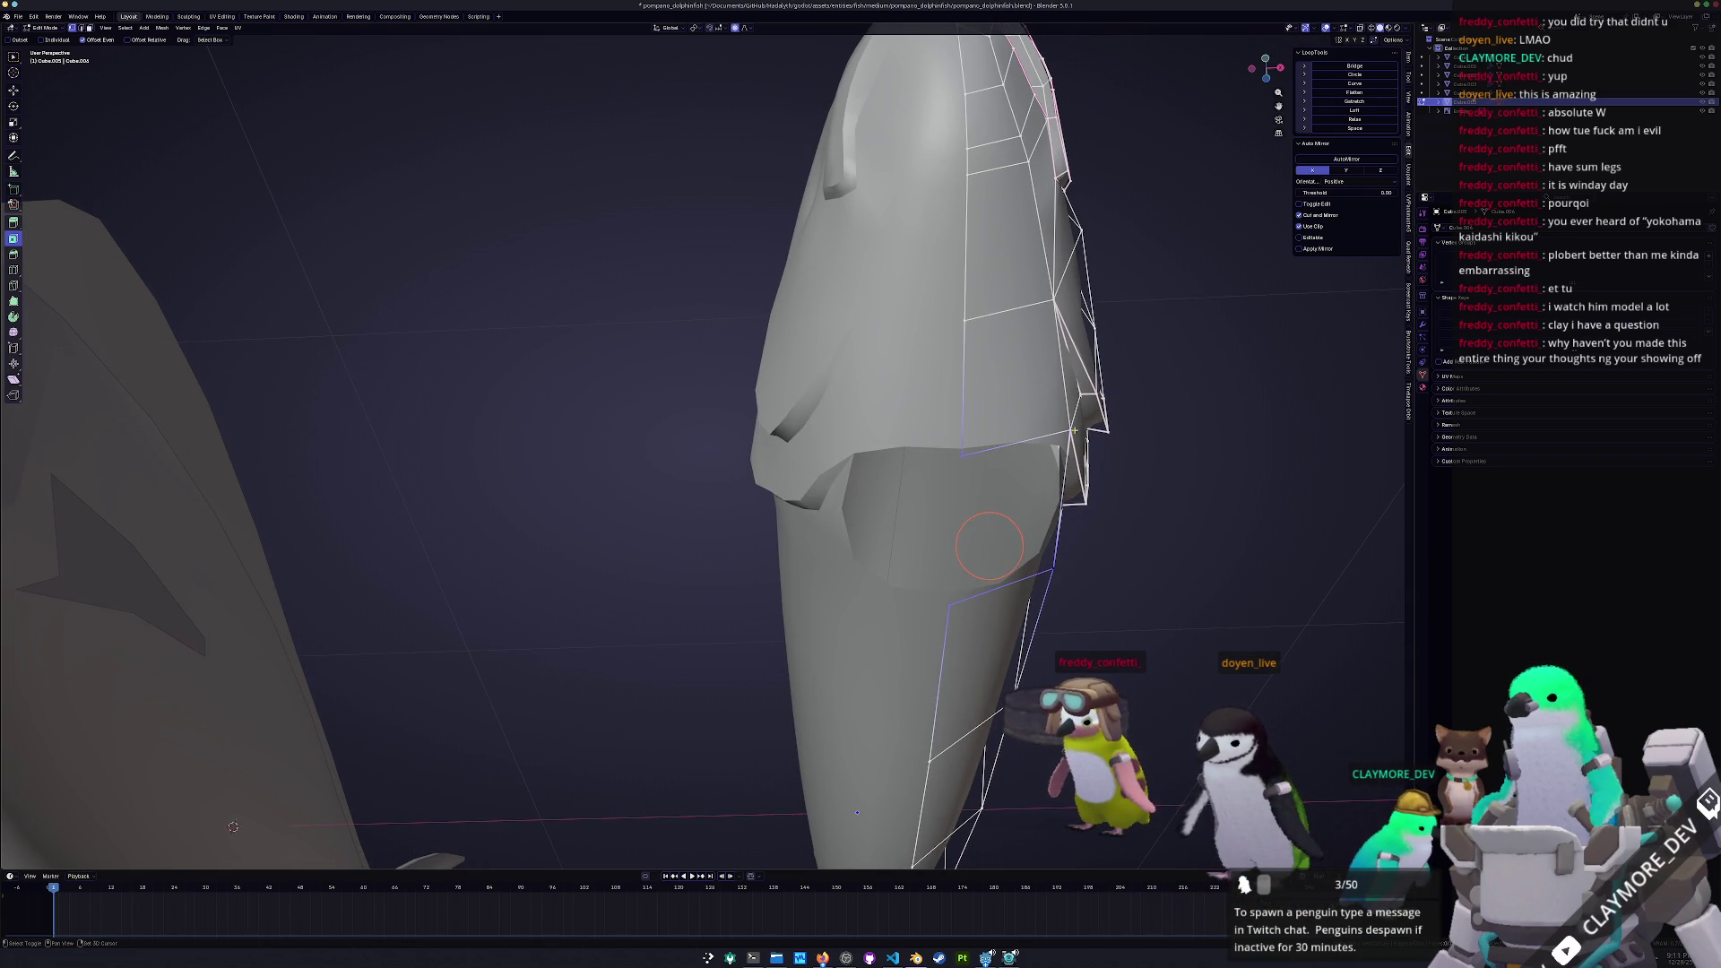
key("f")
key("Tab")
scroll(1051, 439, "down", 5)
mouse_move(1050, 438)
middle_mouse_down()
mouse_move(670, 582)
mouse_move(771, 587)
middle_mouse_up()
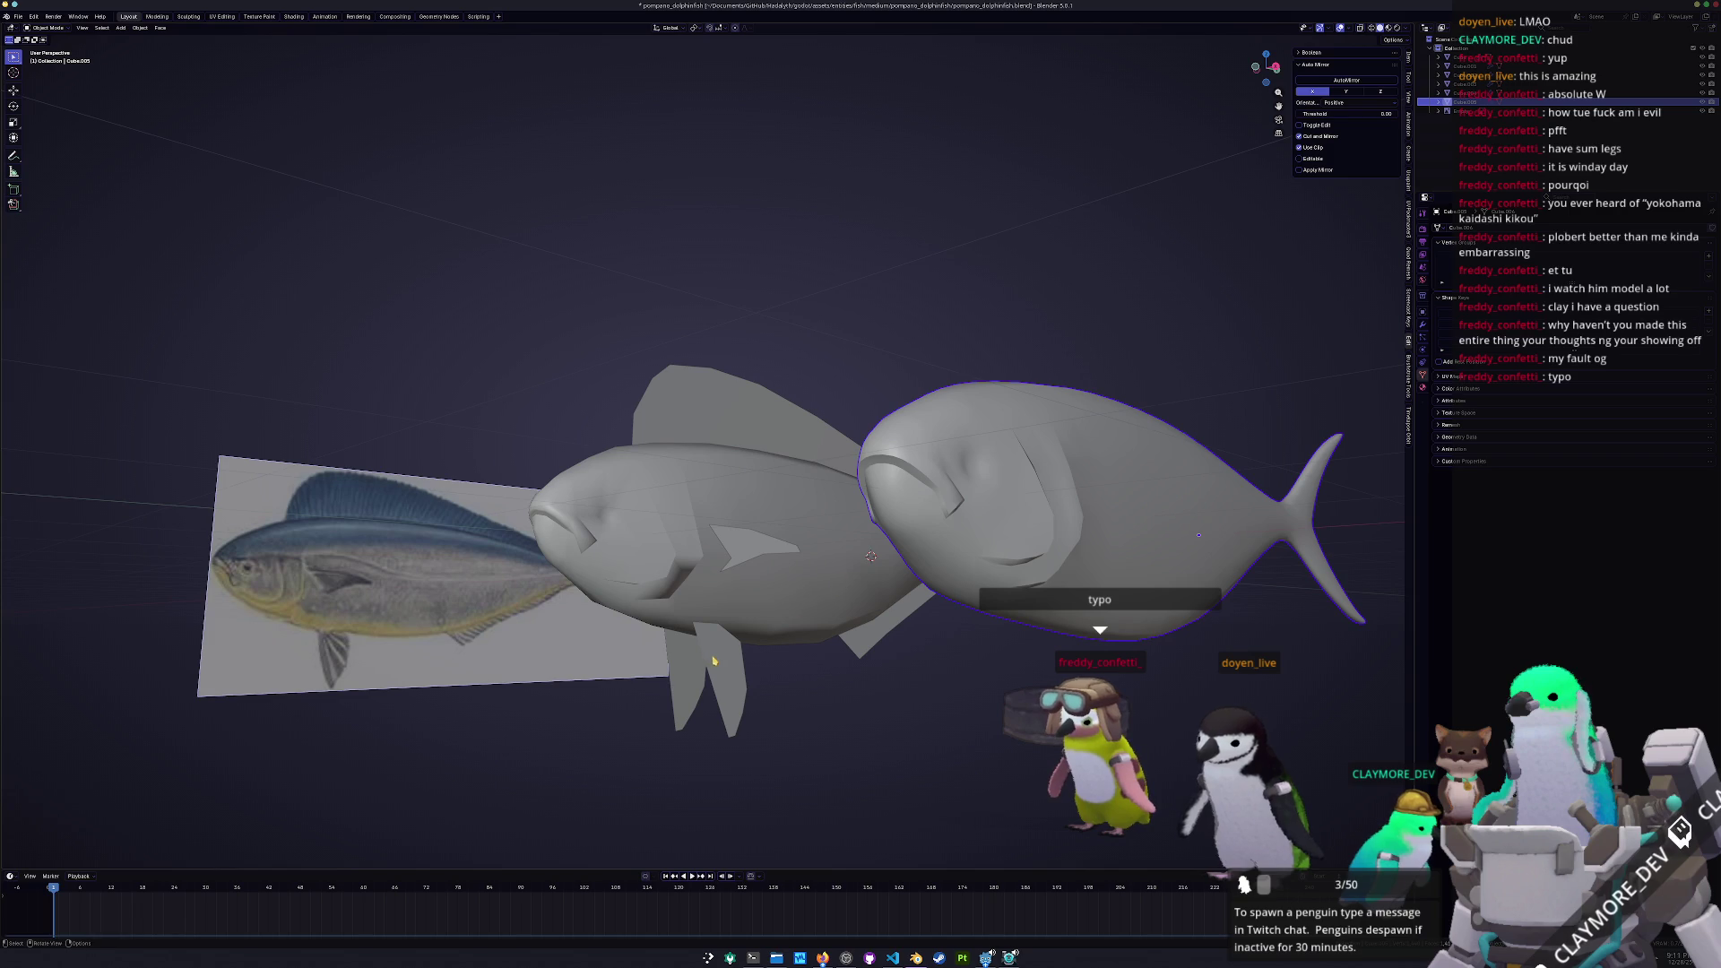
Save the file and apply all transforms to the dorsal fin
left_click(721, 662)
middle_click_drag(721, 661, 718, 672)
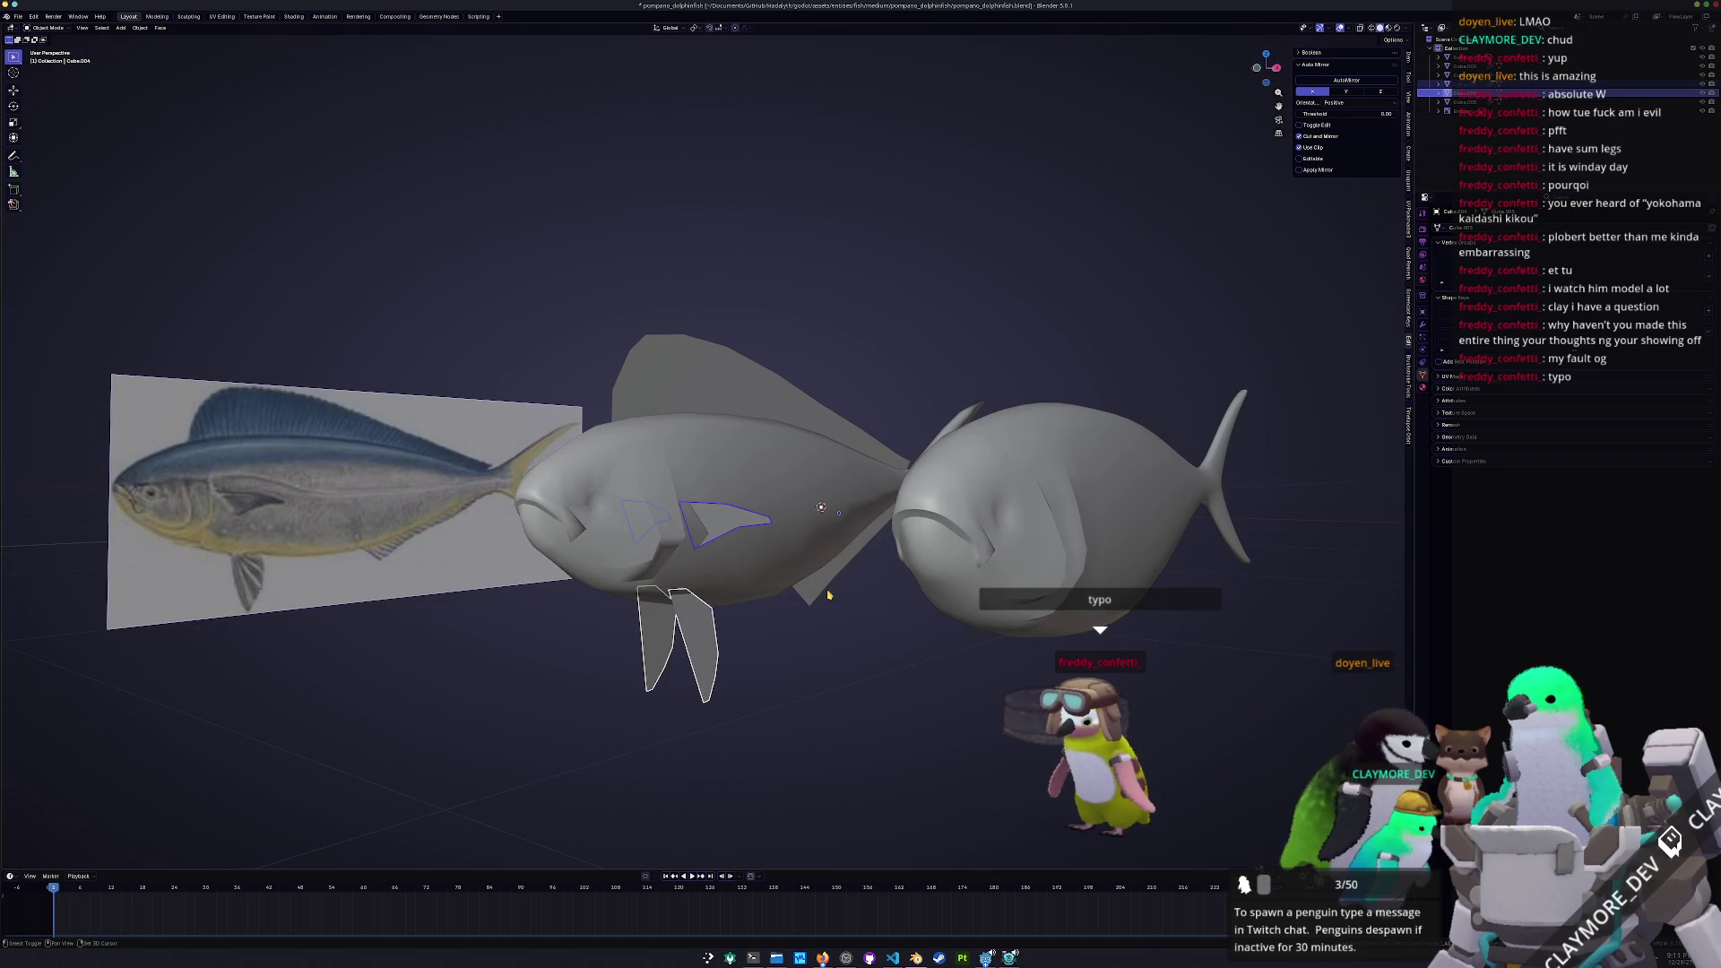
left_click(774, 403)
mouse_move(775, 402)
middle_mouse_down()
mouse_move(980, 408)
mouse_move(1013, 428)
mouse_move(1022, 454)
mouse_move(962, 469)
middle_mouse_up()
key("ctrl+s")
key("ctrl+a")
left_click(1019, 435)
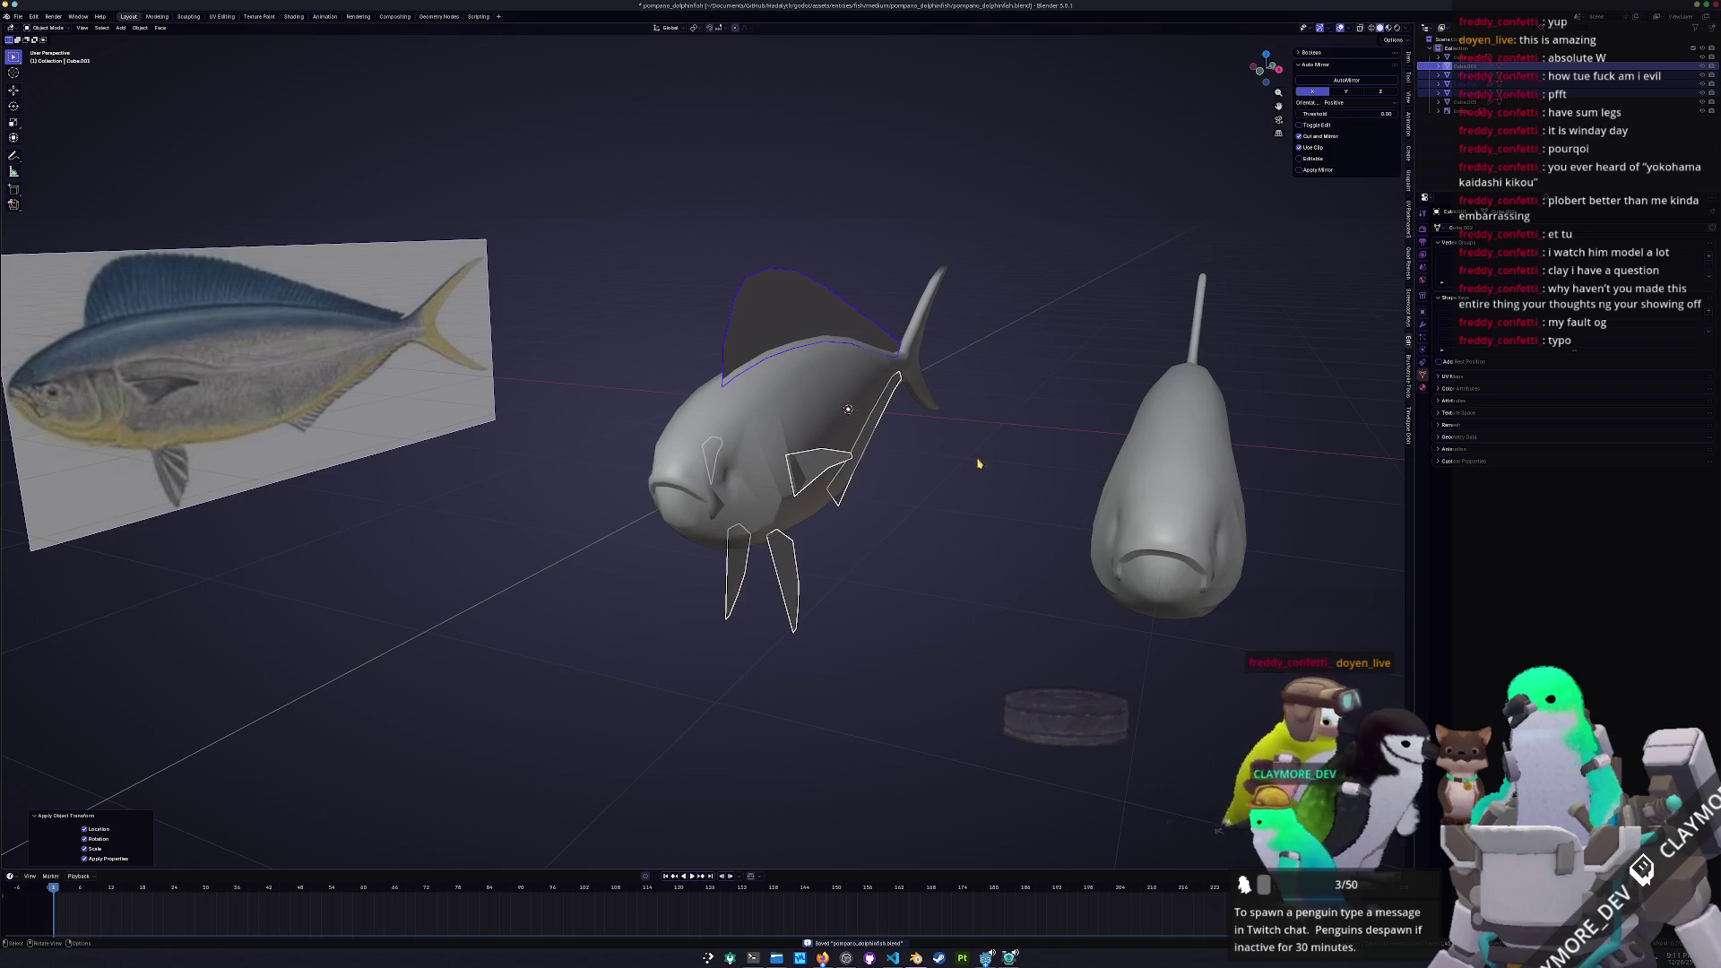
Add a Solidify modifier to the dorsal fin with offset 0 and thickness 0.025 m
left_click(1498, 228)
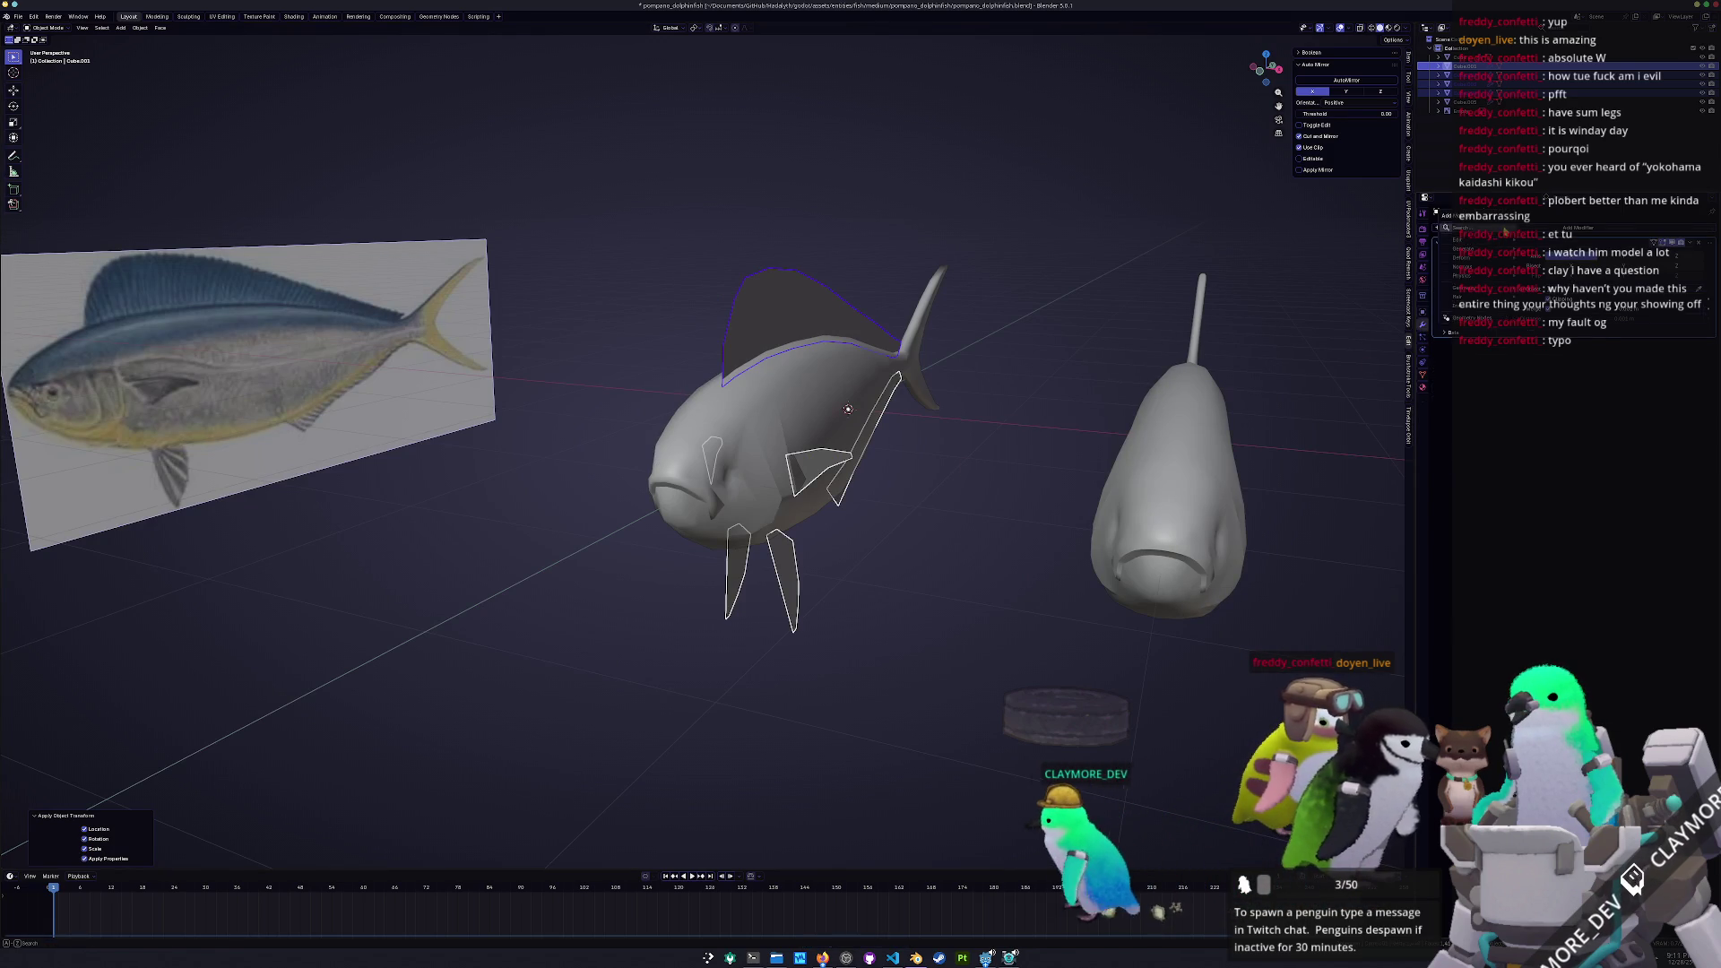
left_click(1398, 502)
left_click(1621, 380)
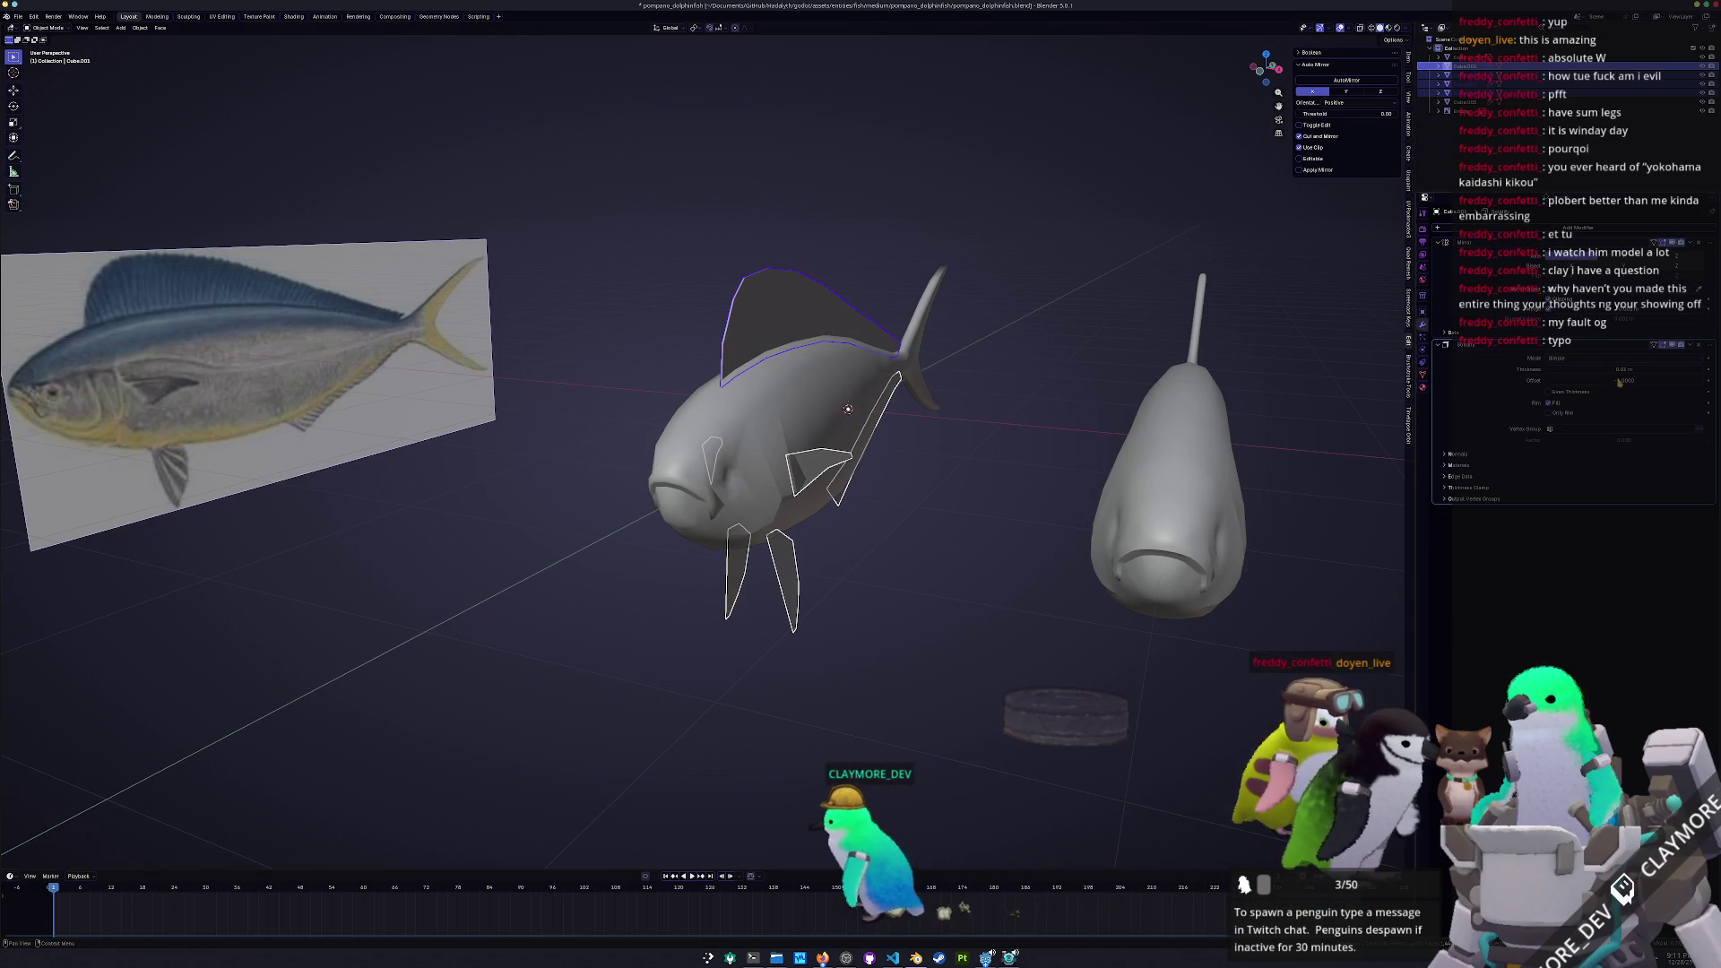
type("0")
key("Return")
scroll(1350, 356, "up", 1)
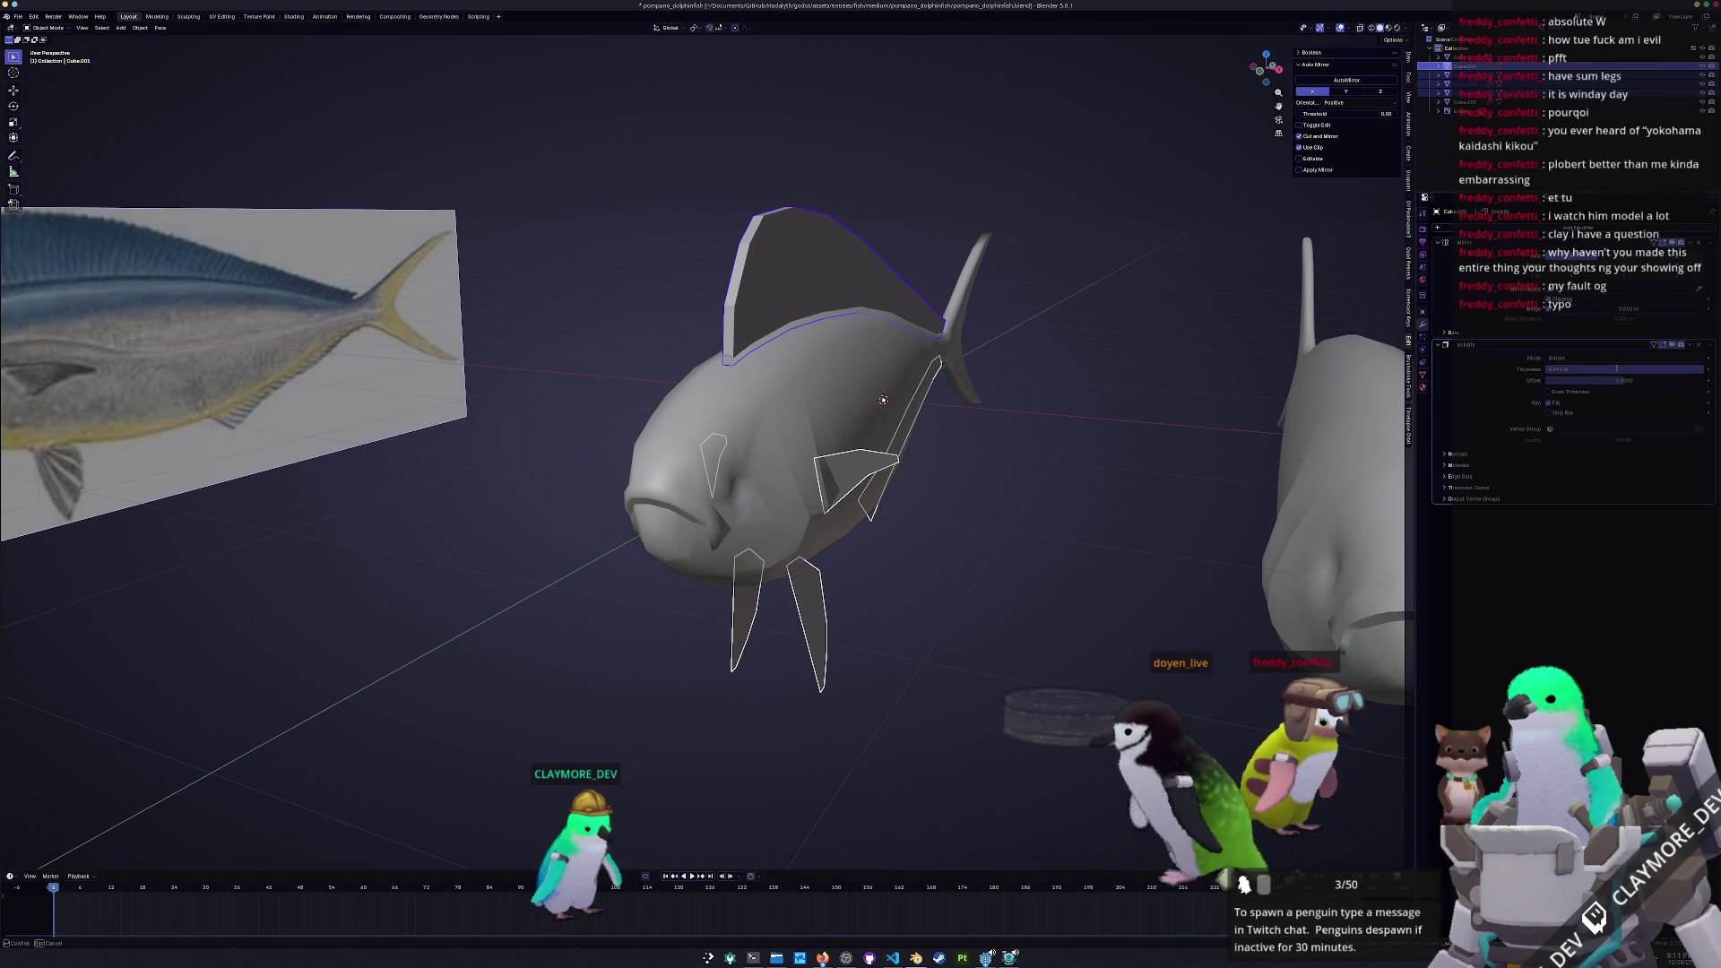
type("0.025")
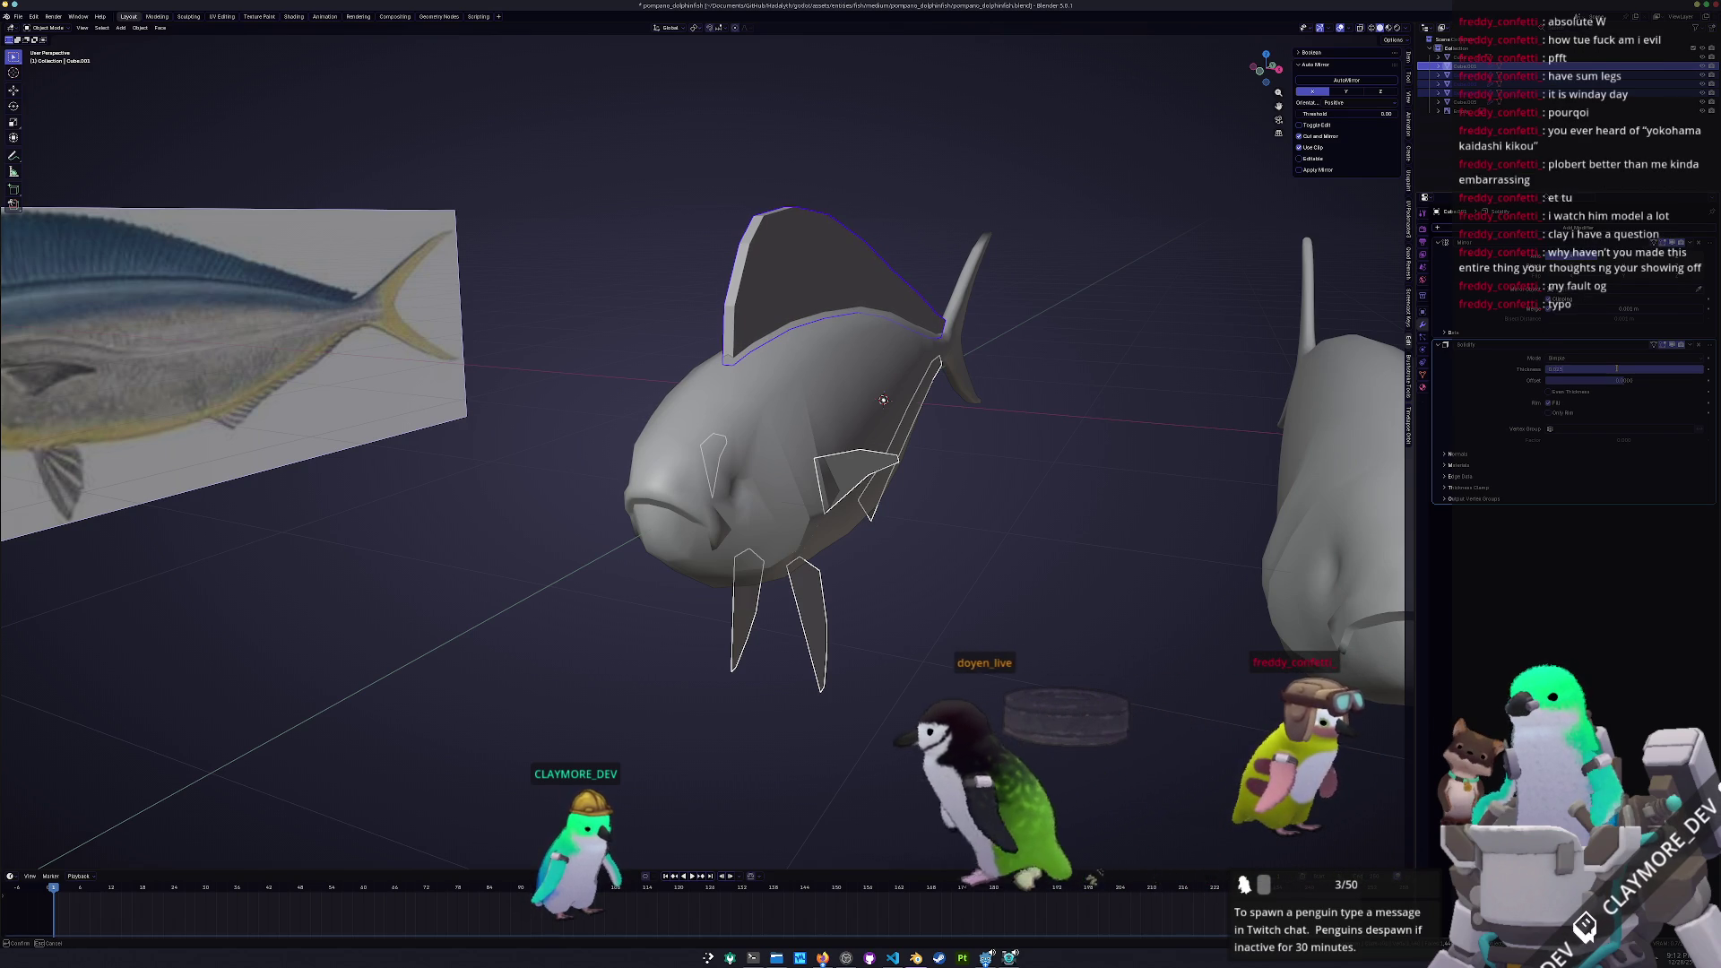
key("Return")
Apply transforms to the other fins, undoing the last one to keep the lower fin active
key("ctrl+a")
left_click(1194, 268)
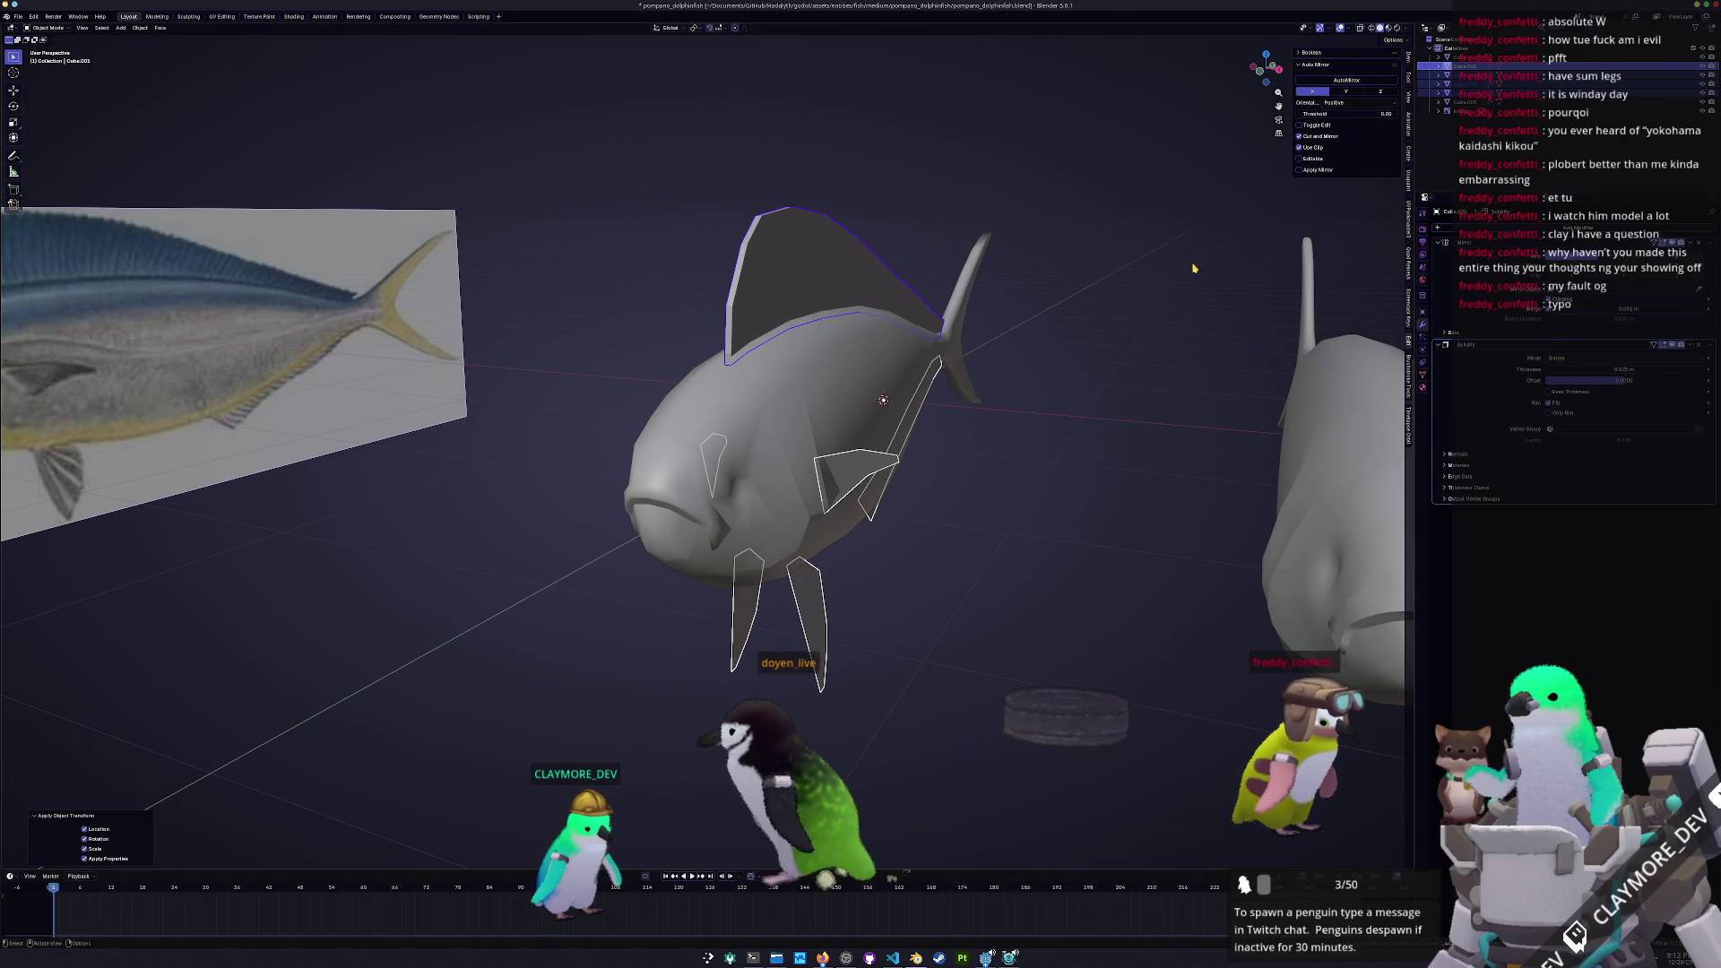
middle_click_drag(1195, 268, 1657, 363)
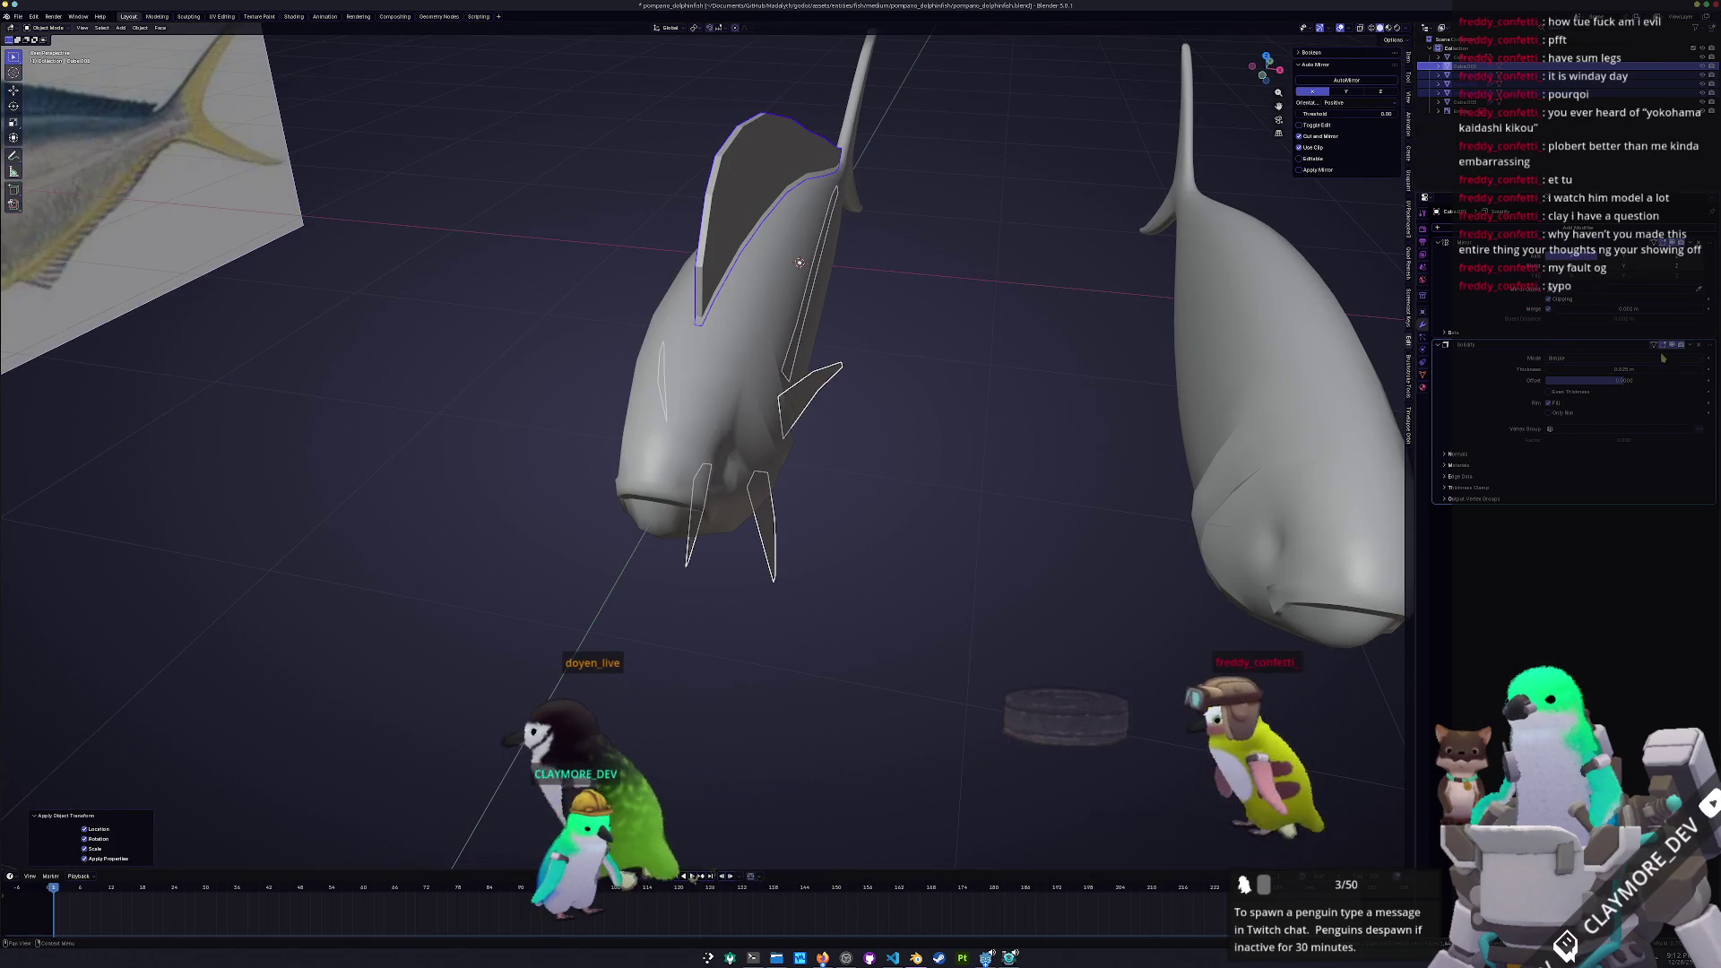
mouse_move(905, 538)
middle_mouse_down()
mouse_move(883, 555)
mouse_move(812, 502)
mouse_move(833, 478)
middle_mouse_up()
key("ctrl+a")
left_click(825, 516)
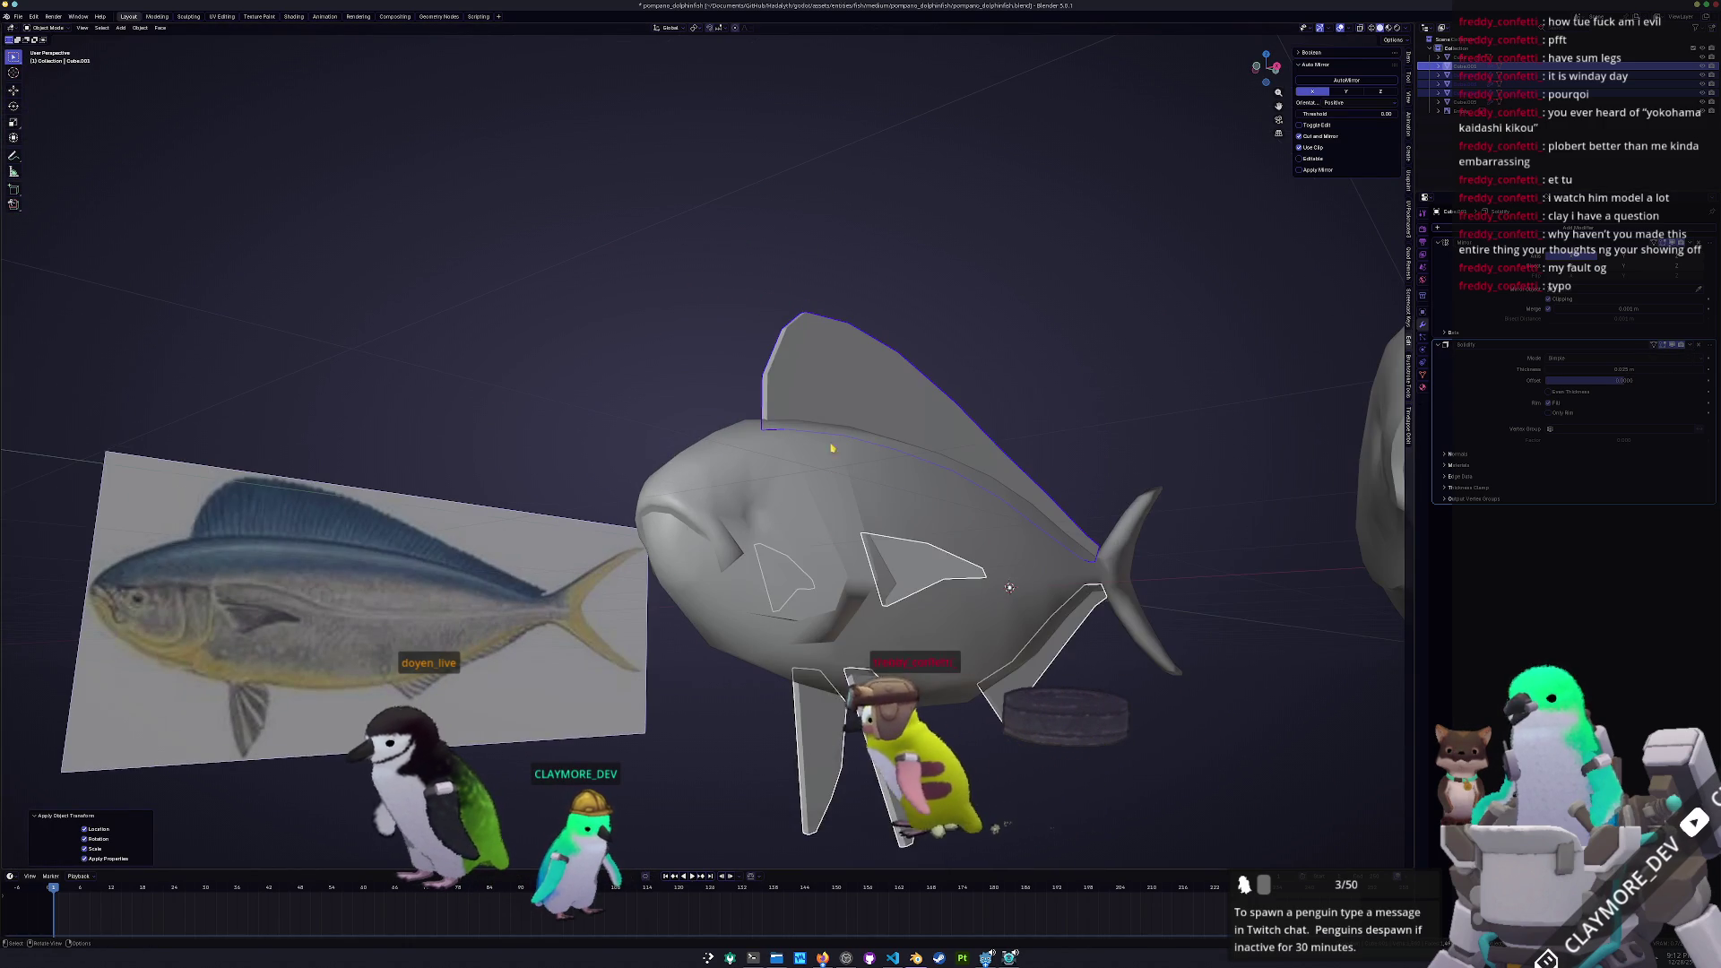
key("ctrl+z")
key("ctrl+z")
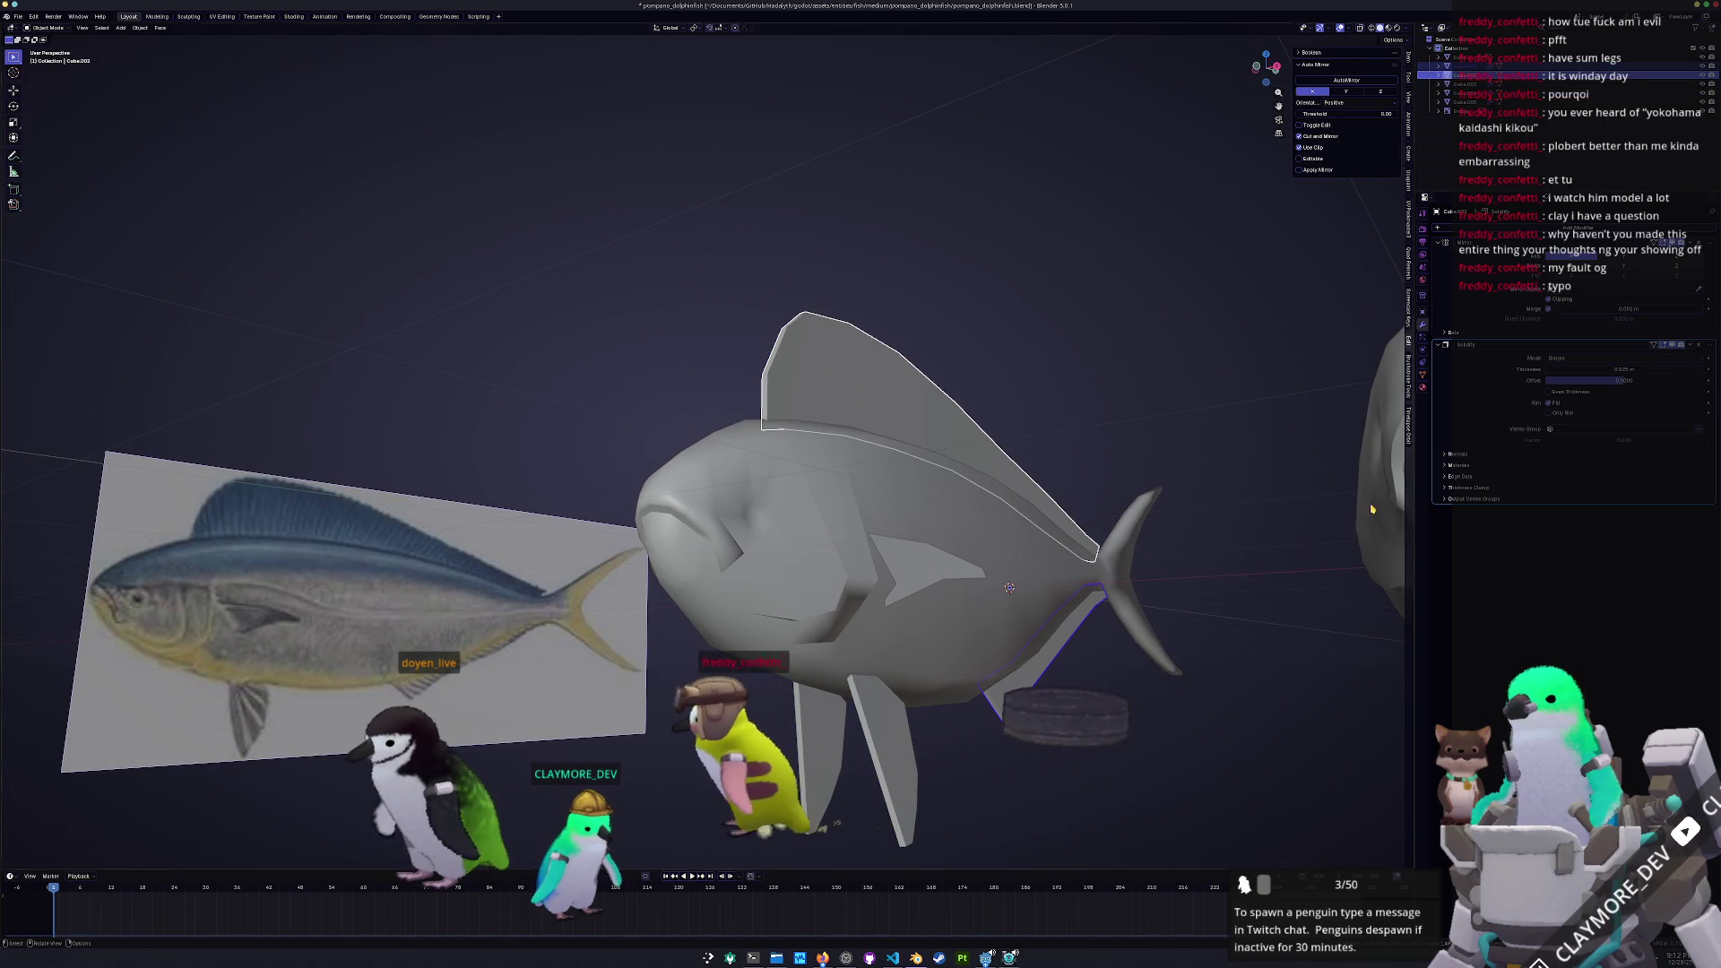
scroll(1667, 267, "down", 3)
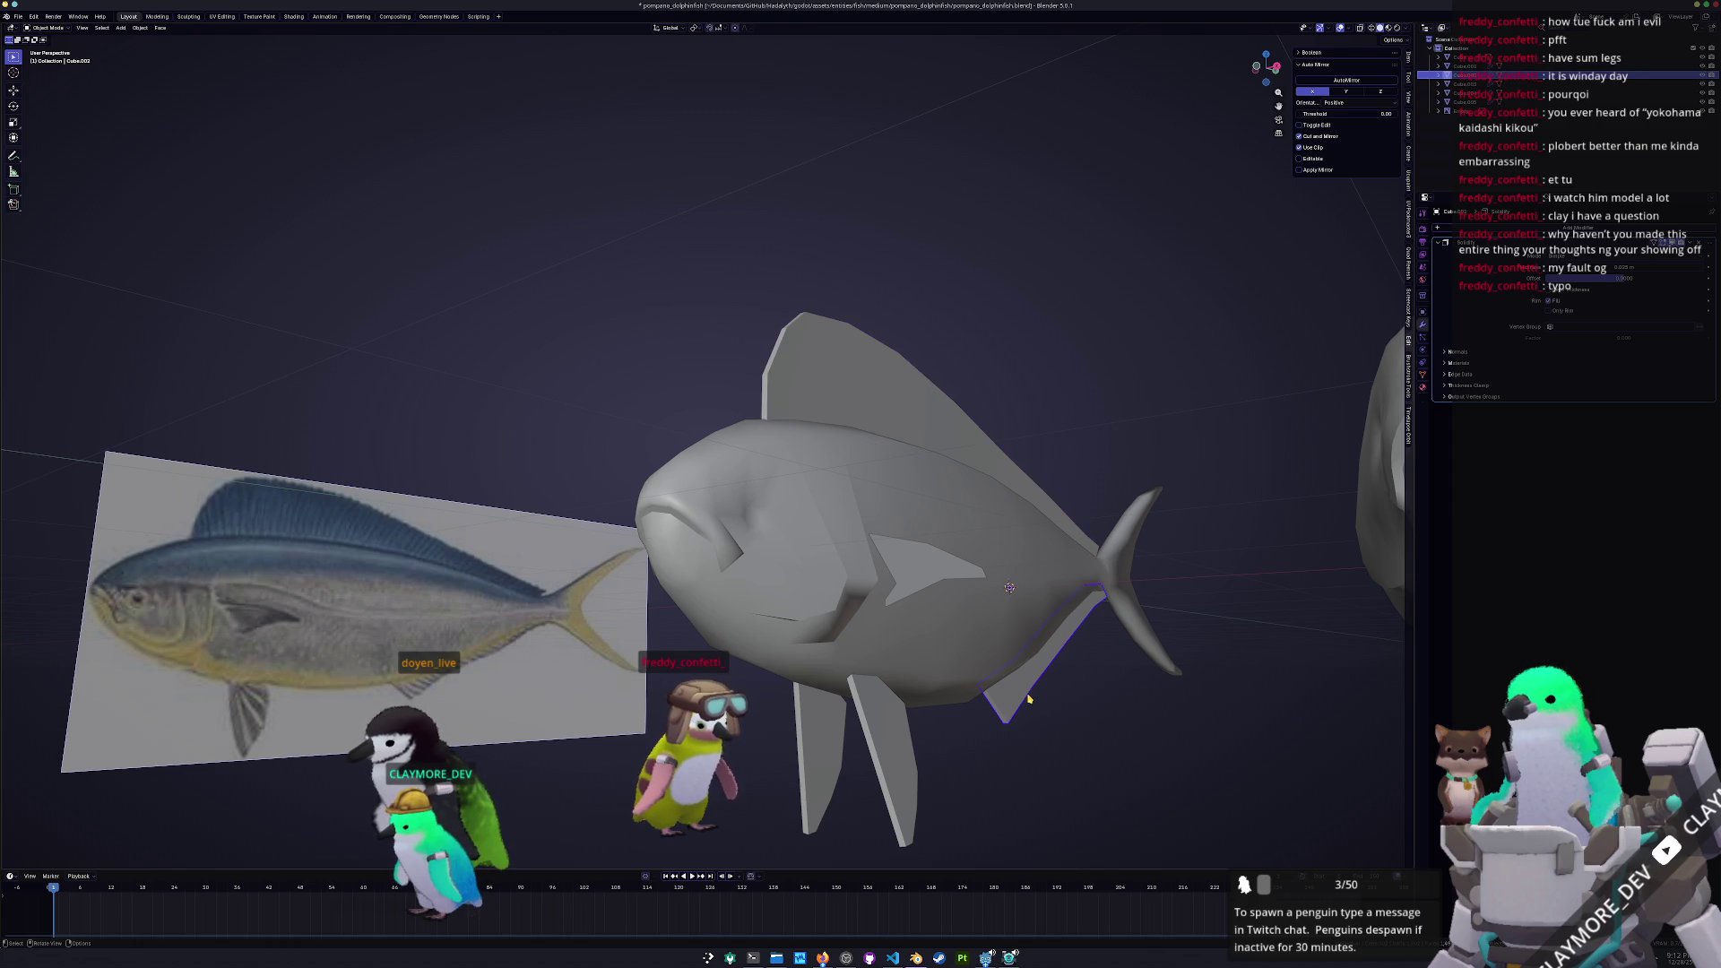
Smooth the shading of the pectoral and dorsal fins
left_click(932, 561, "shift")
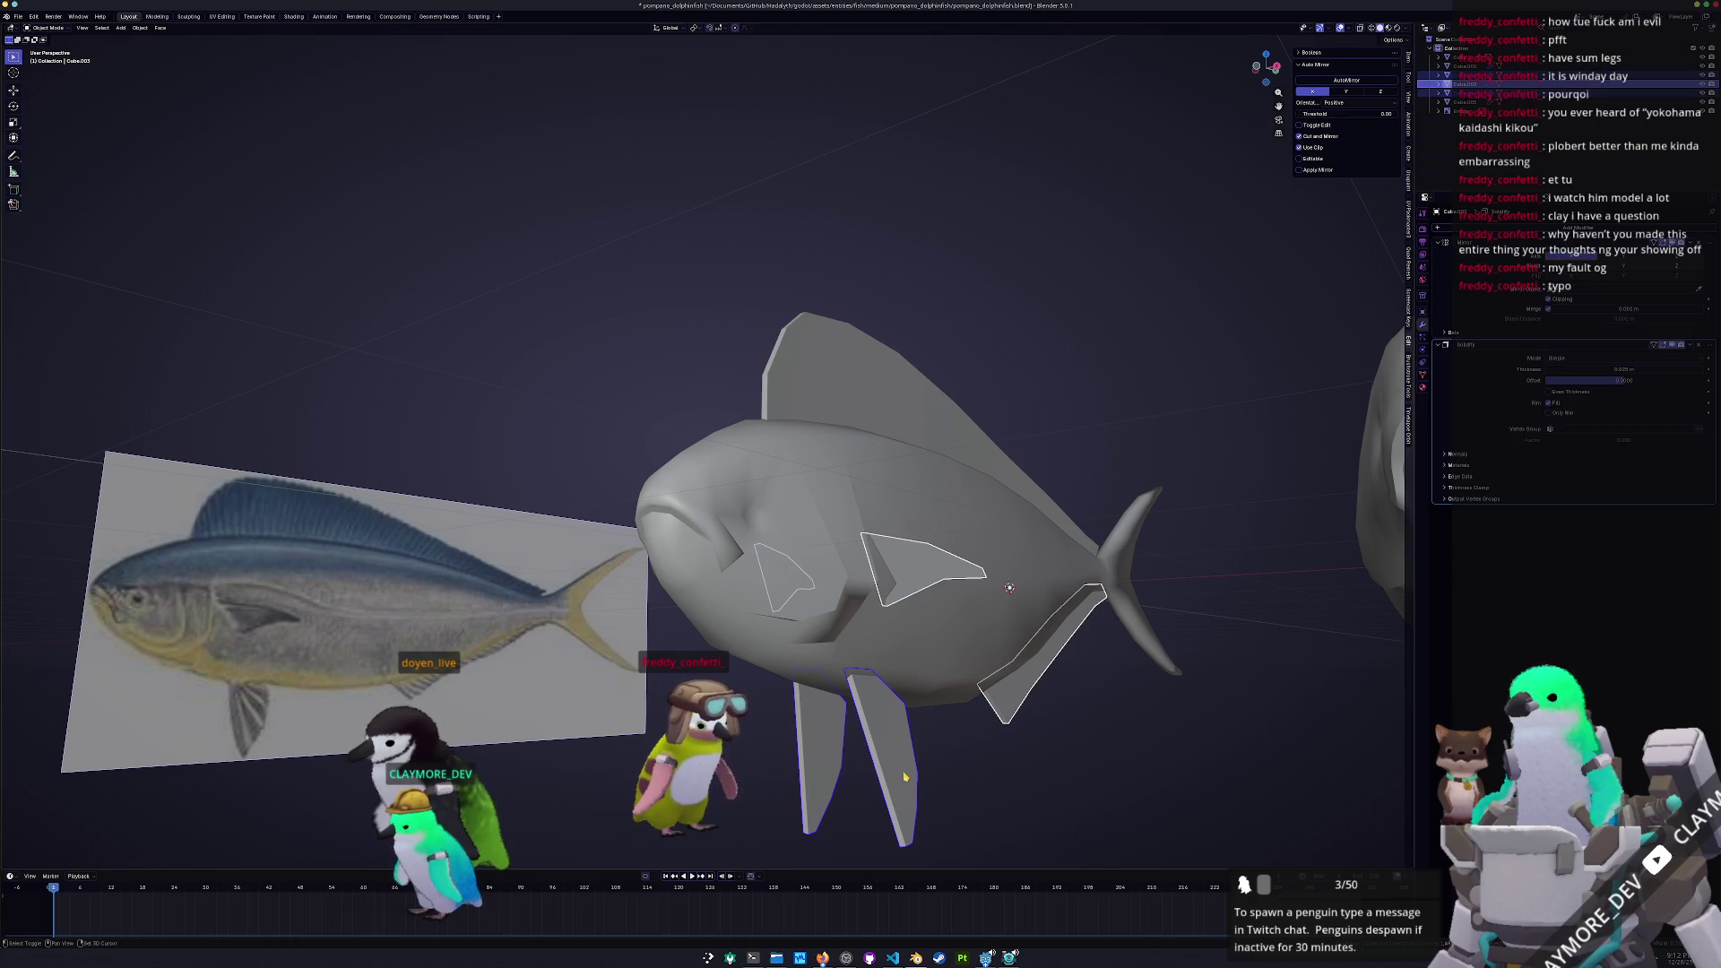
left_click(918, 398, "shift")
right_click(918, 397)
left_click(918, 399)
scroll(928, 412, "down", 4)
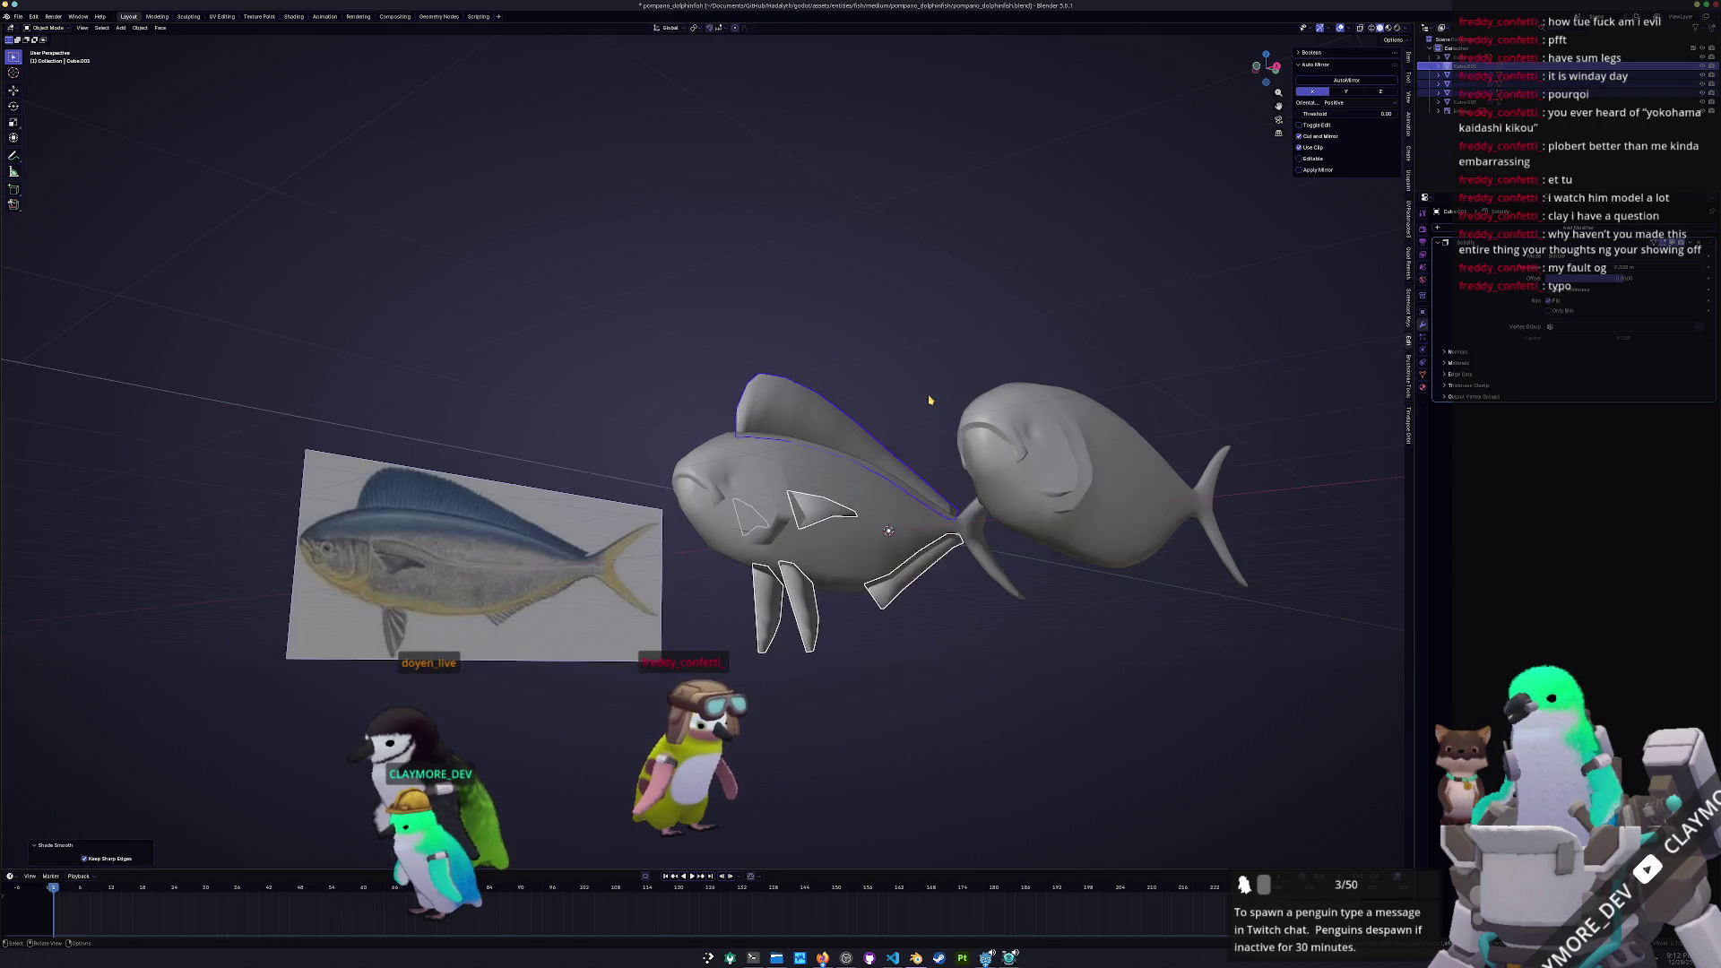
scroll(936, 424, "up", 2)
Apply all transforms to the fish parts and give them Shade Auto Smooth
key("ctrl+a")
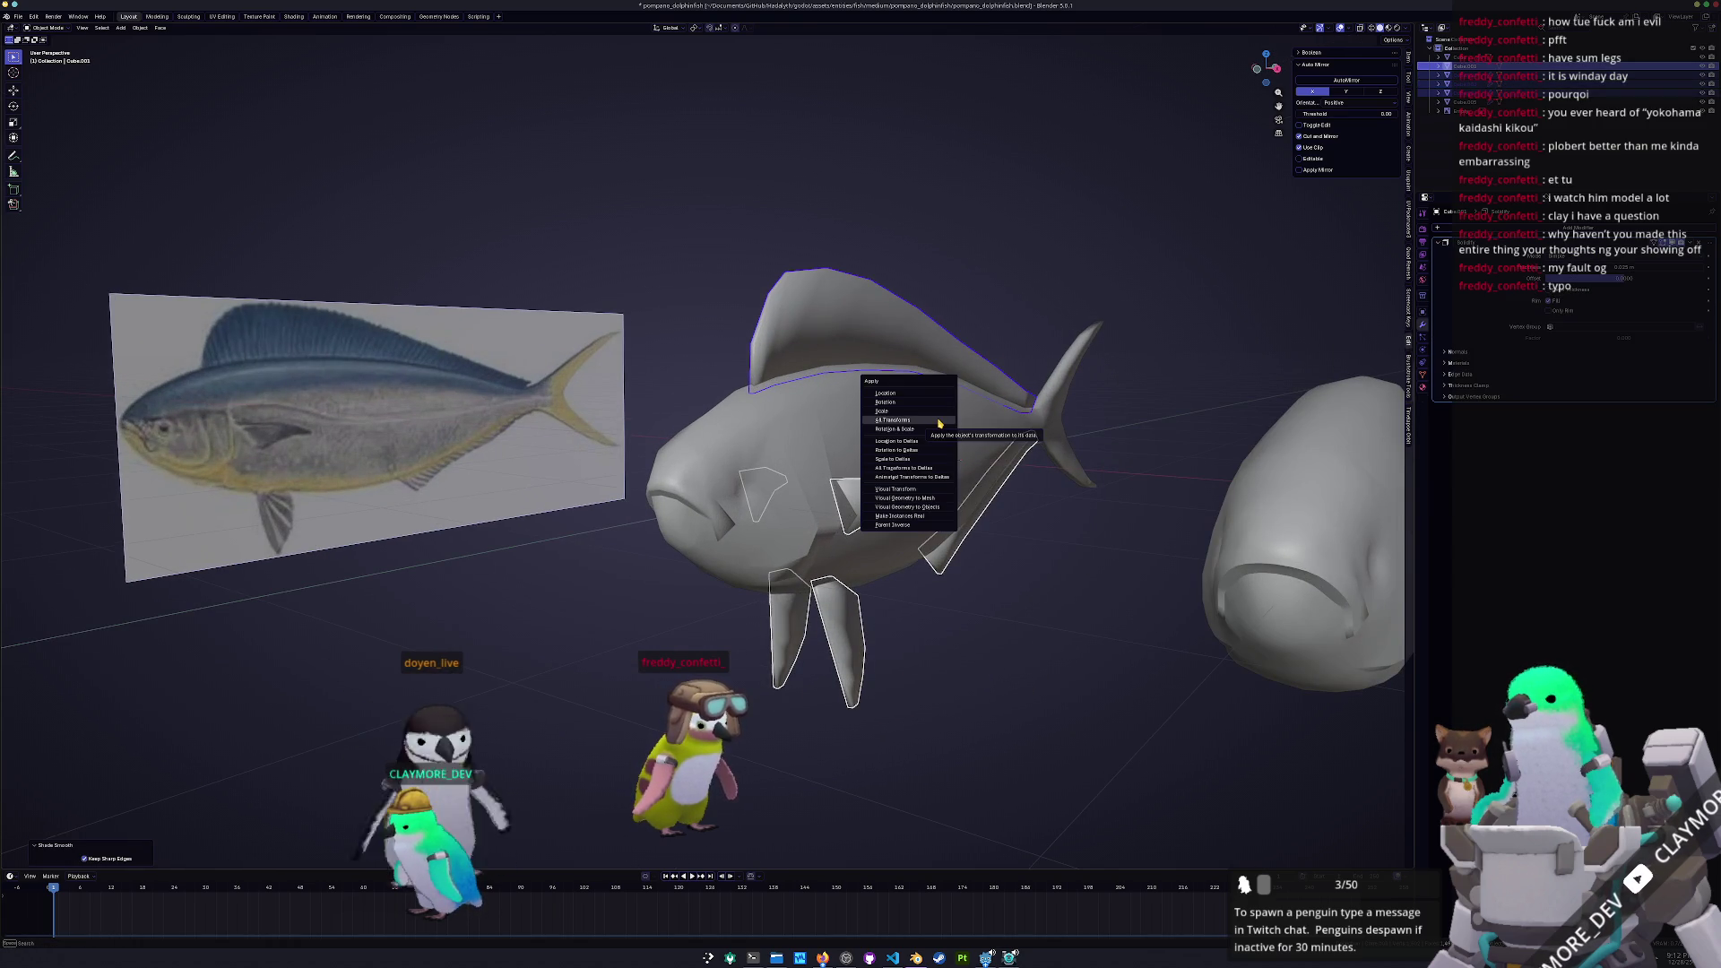
left_click(939, 422)
right_click(933, 366)
left_click(928, 372)
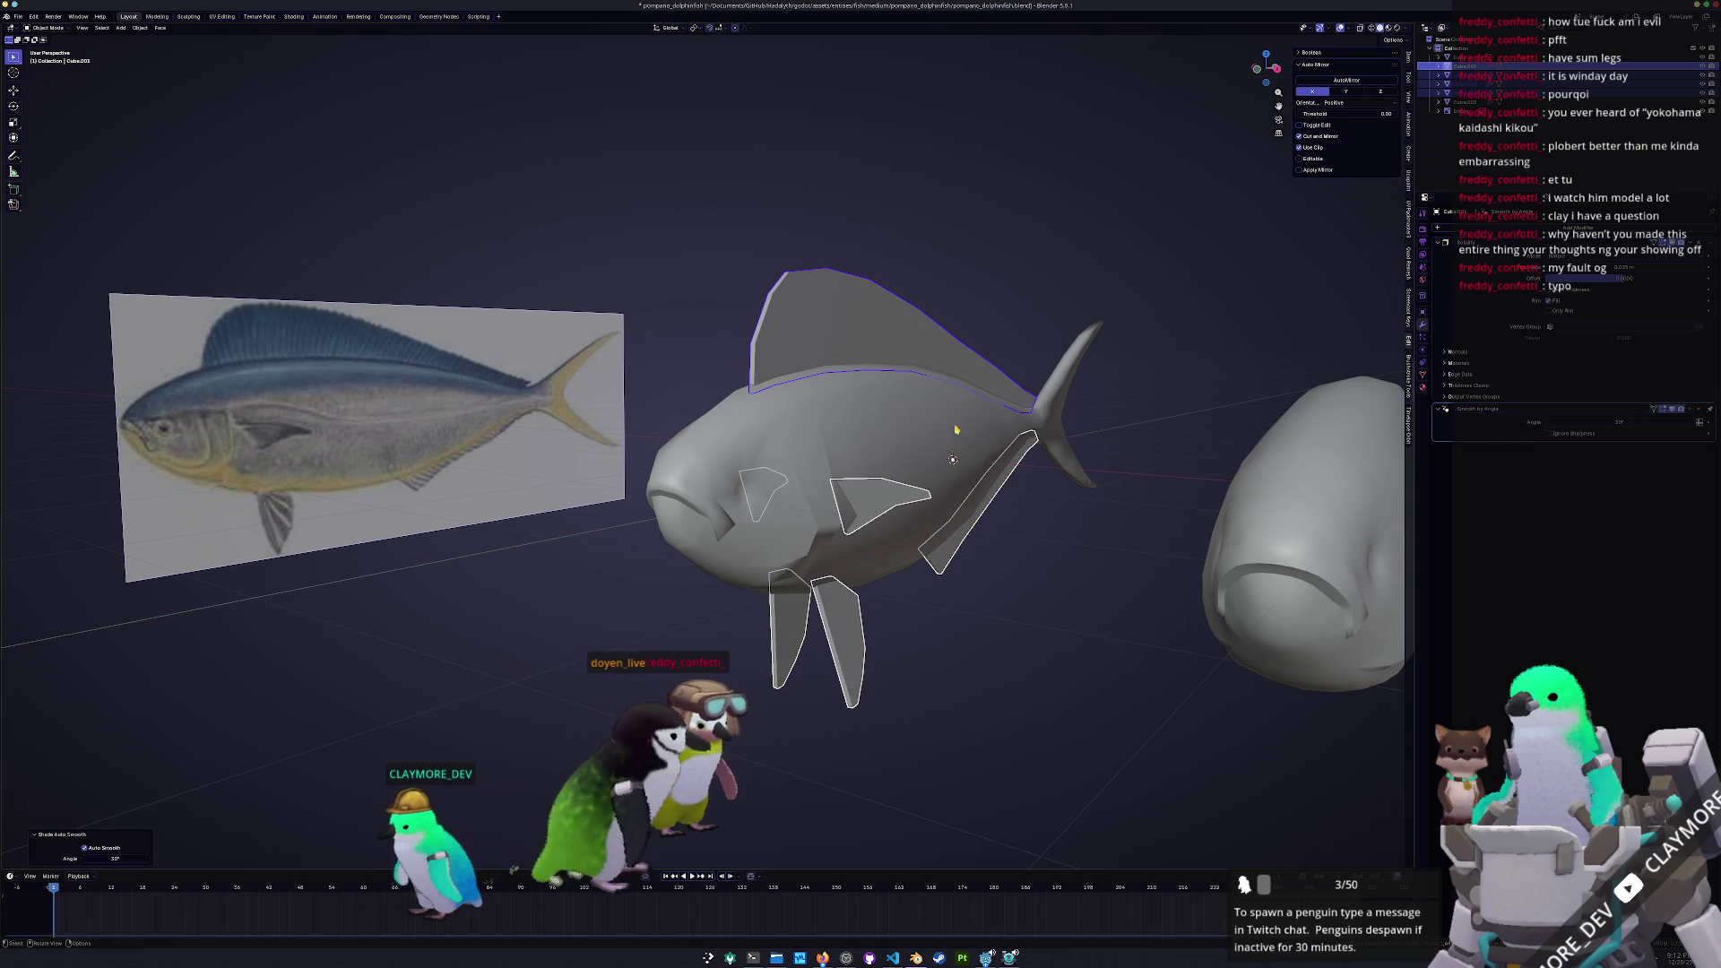
mouse_move(972, 484)
middle_mouse_down()
mouse_move(971, 373)
mouse_move(961, 538)
mouse_move(950, 484)
mouse_move(940, 542)
mouse_move(908, 532)
middle_mouse_up()
Duplicate the fins in front view, then clear the second fish's location back to the origin
key("KP_1")
key("shift+d")
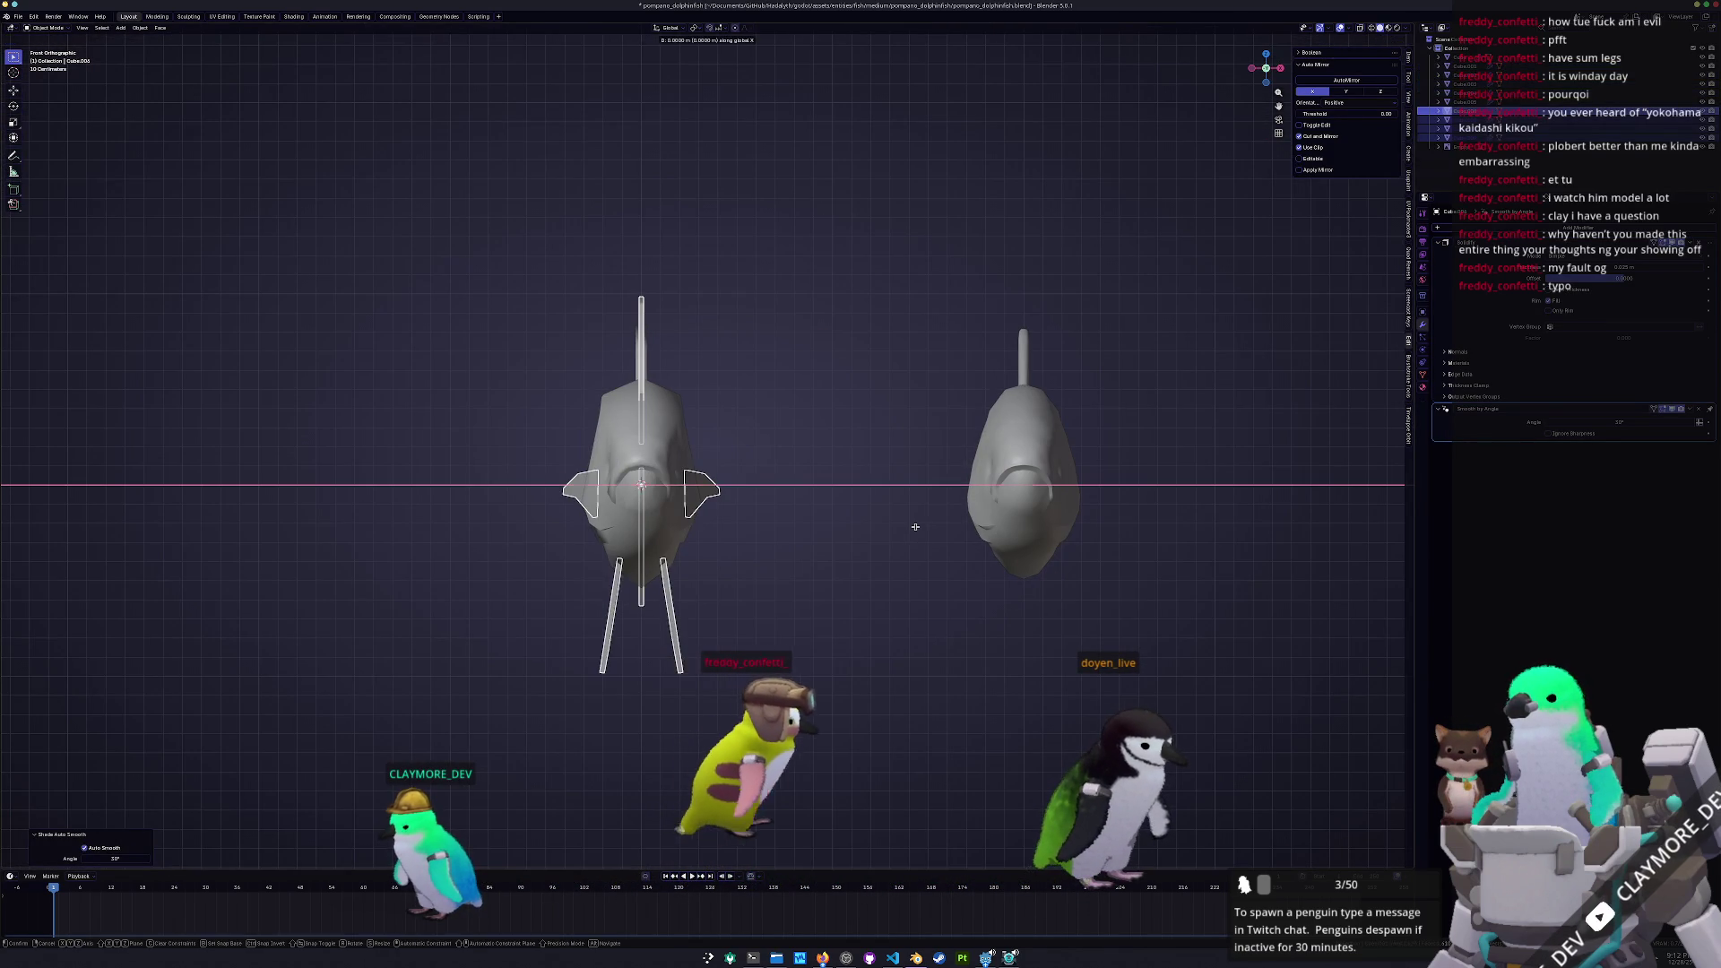
key("x")
key("Escape")
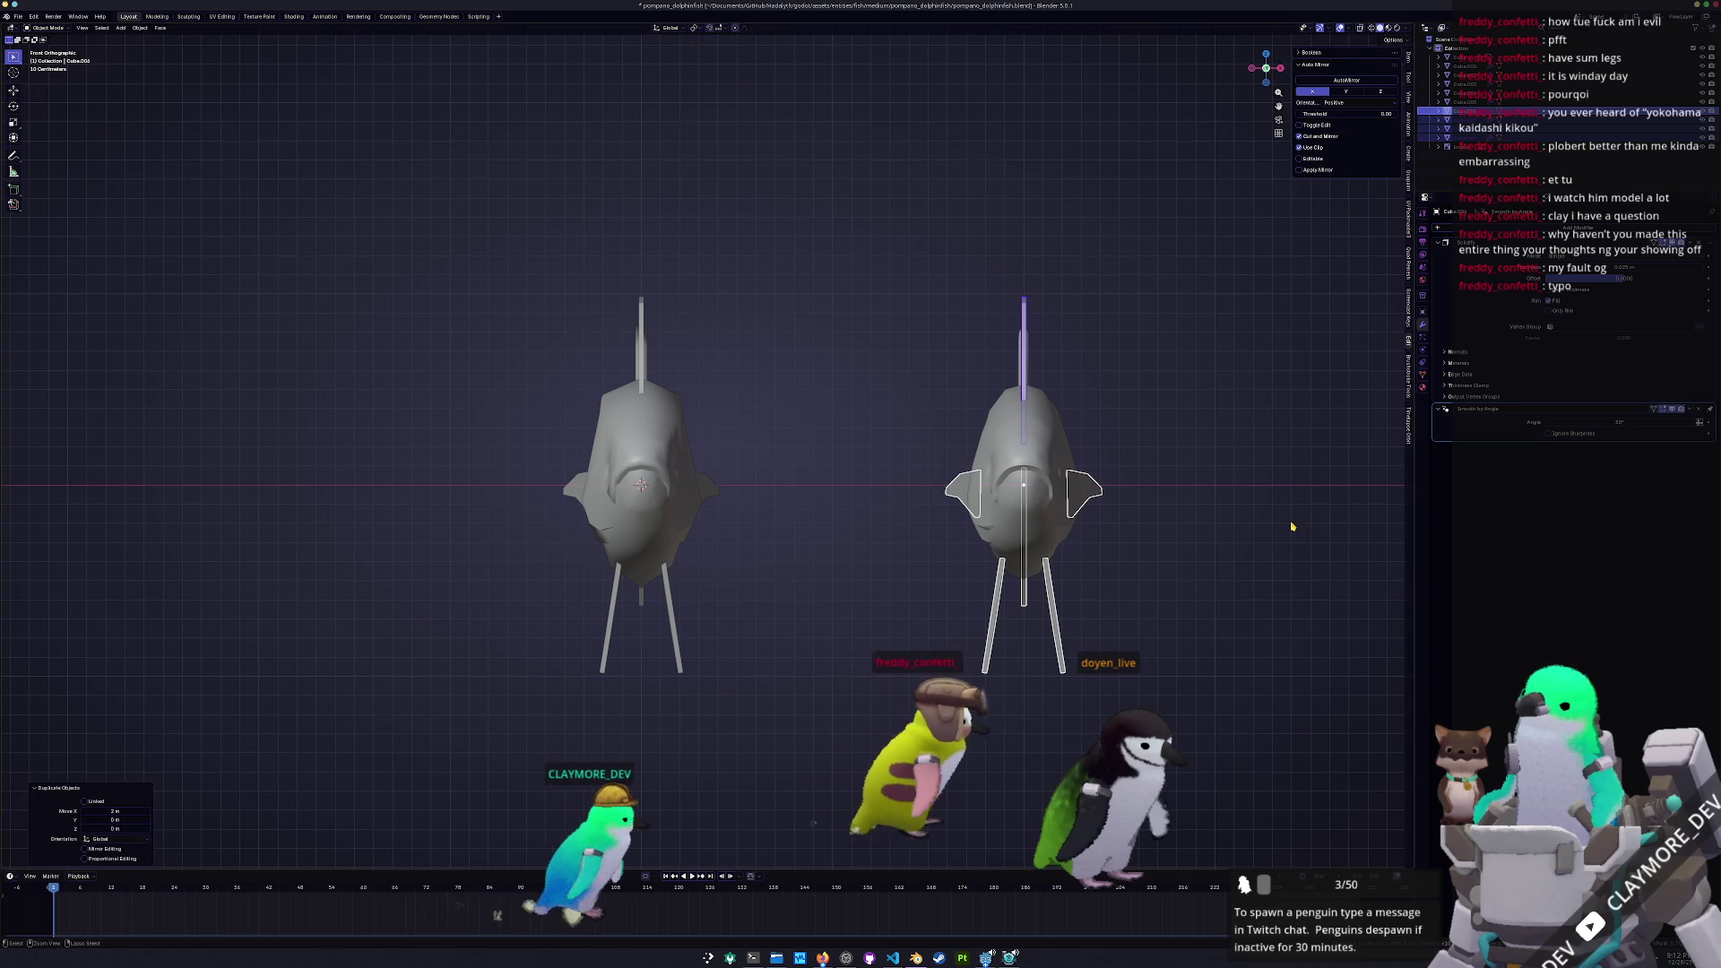
left_click(987, 550)
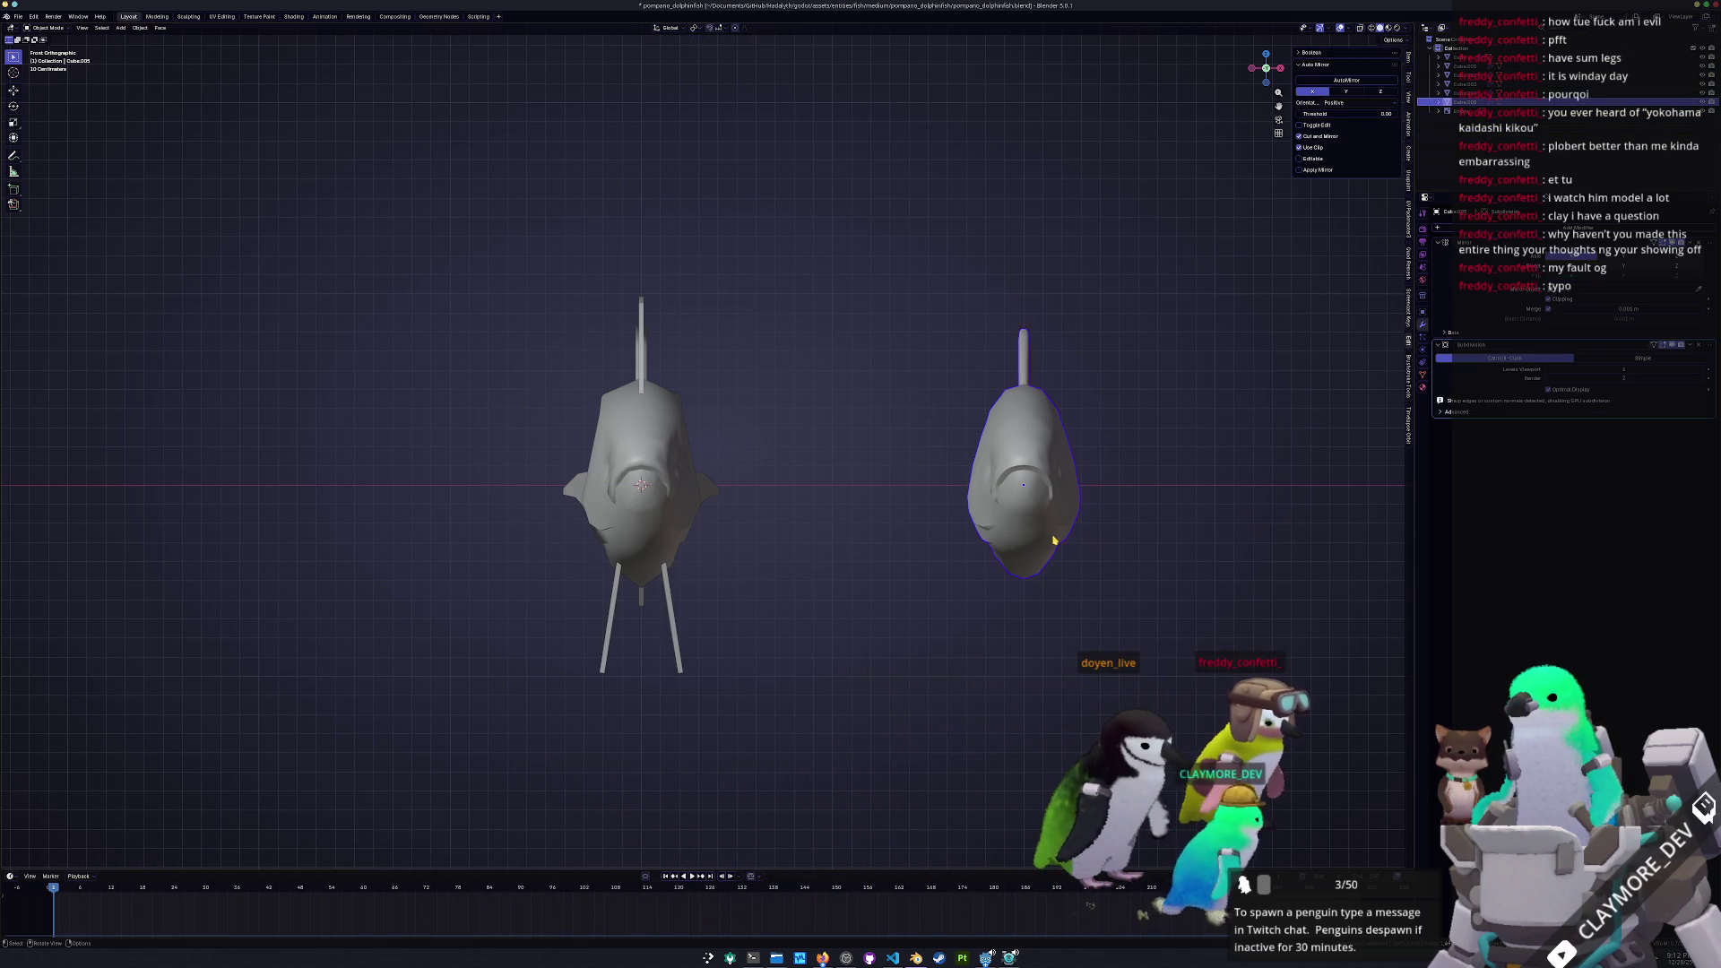
key("alt+g")
middle_click_drag(889, 574, 832, 599)
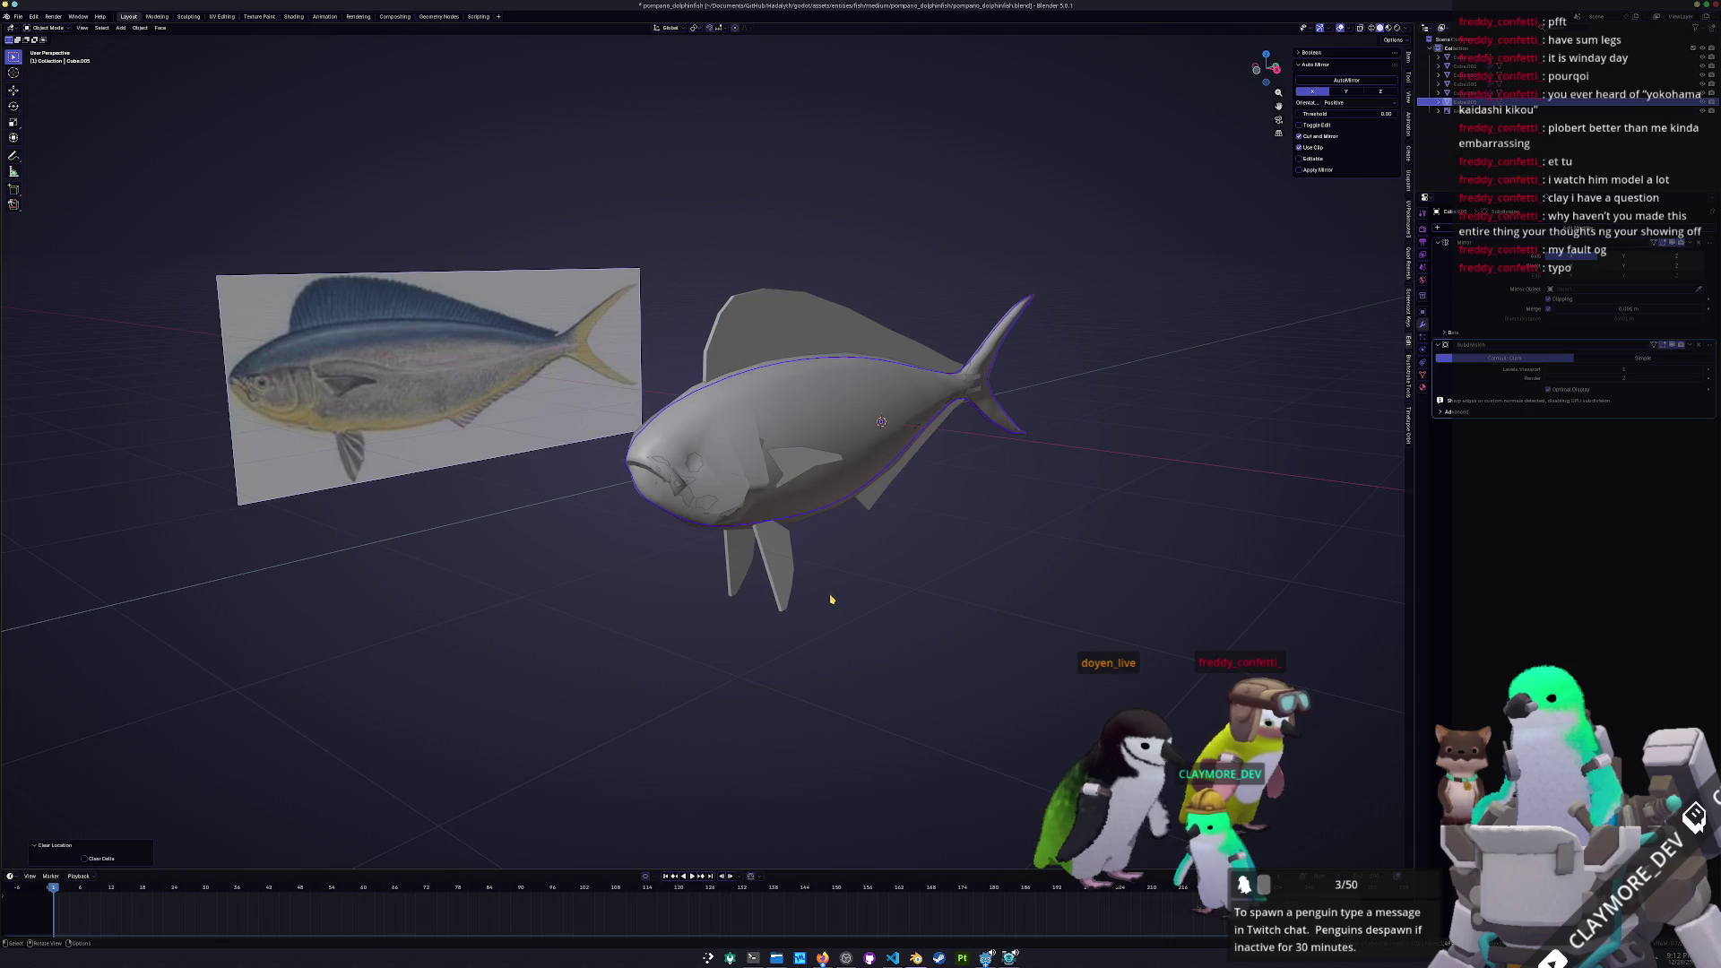
Duplicate the fish body with its dorsal and anal fins 2 m along X
left_click(779, 574, "shift")
left_click(876, 468, "shift")
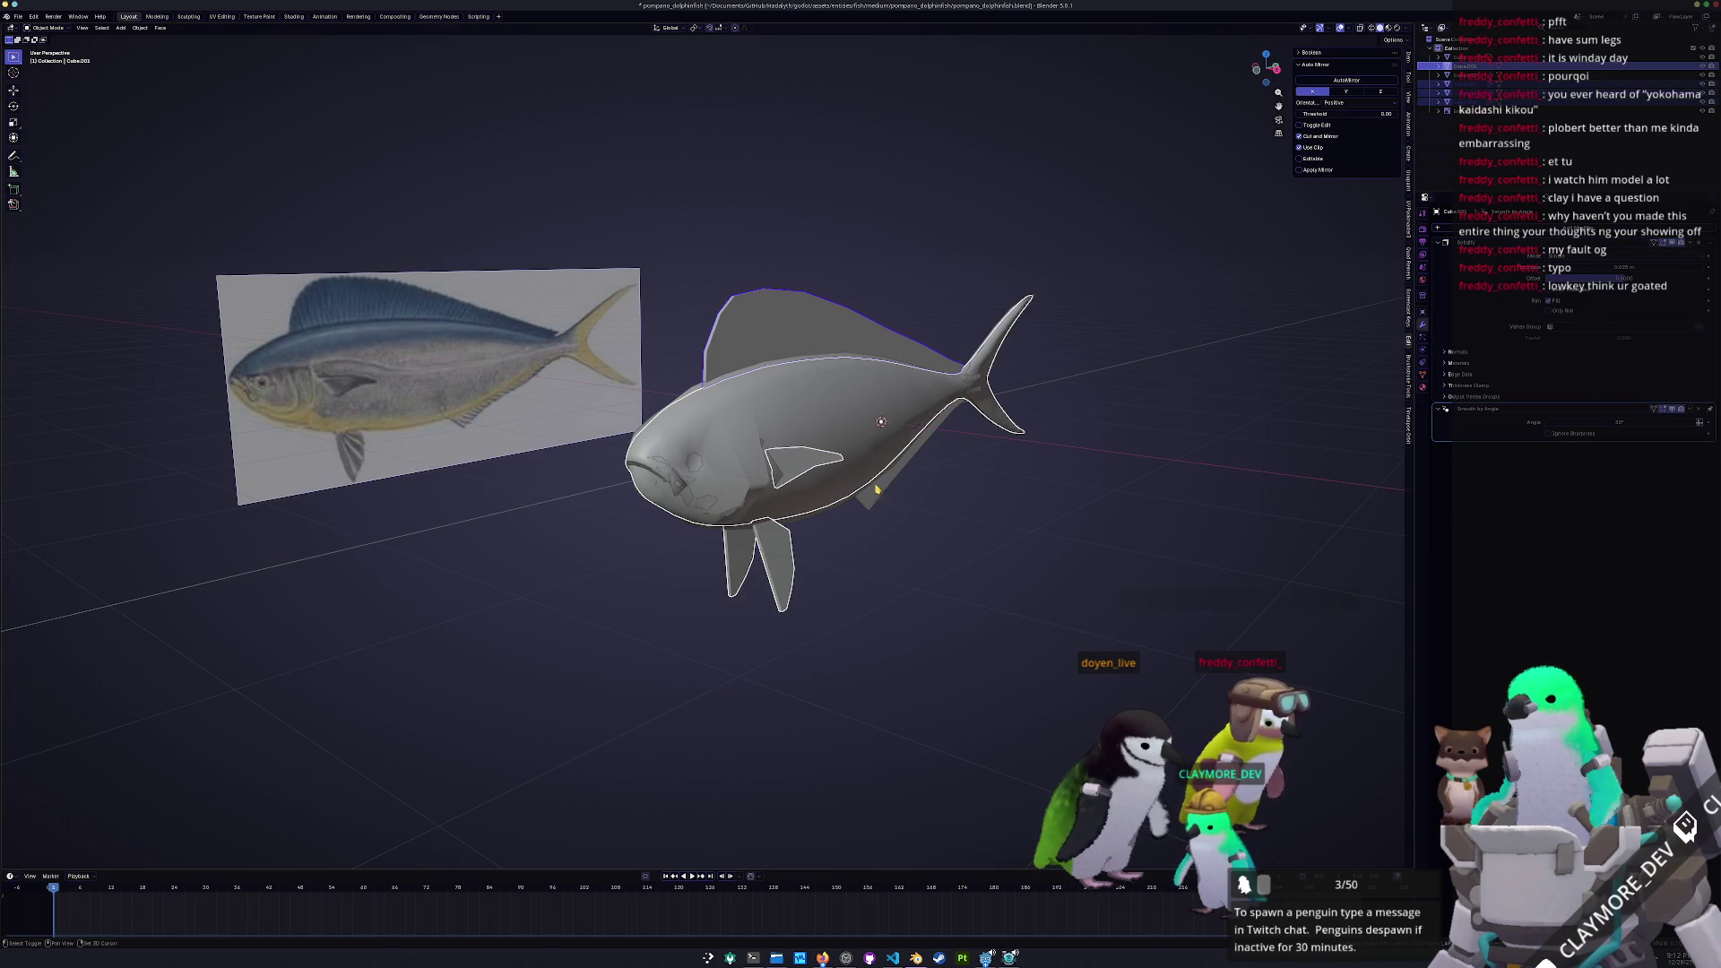
middle_click_drag(876, 508, 986, 502)
key("shift+d")
key("x")
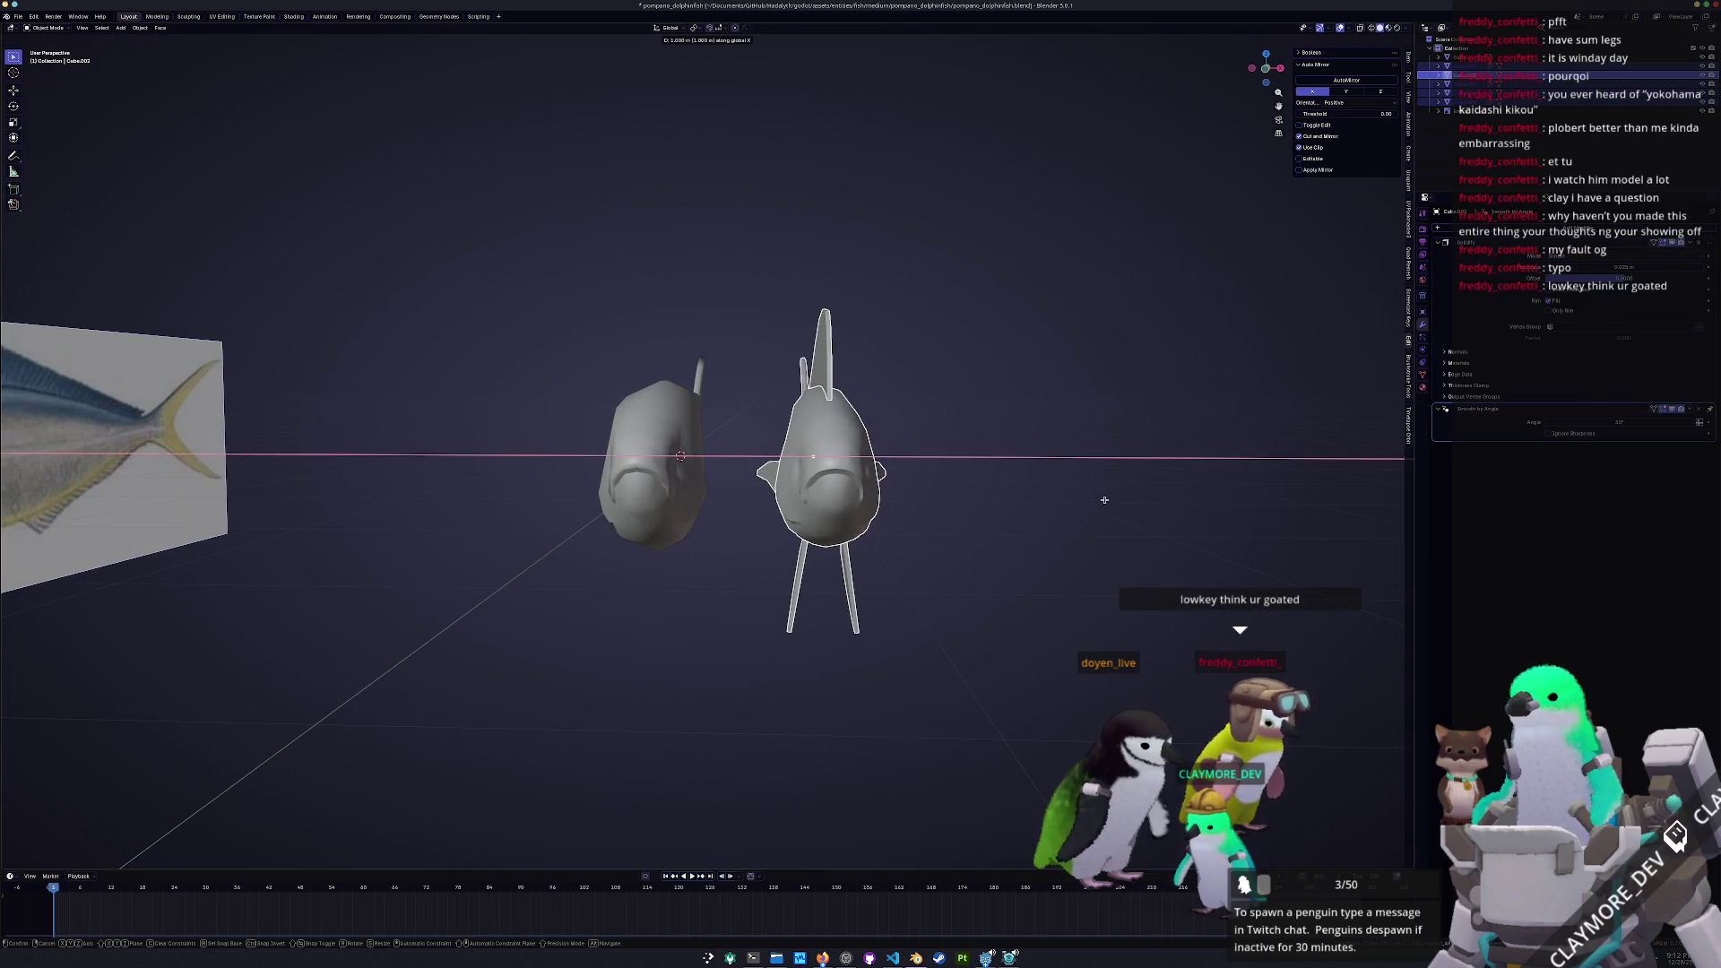
left_click(1181, 495)
middle_click_drag(1182, 495, 832, 535)
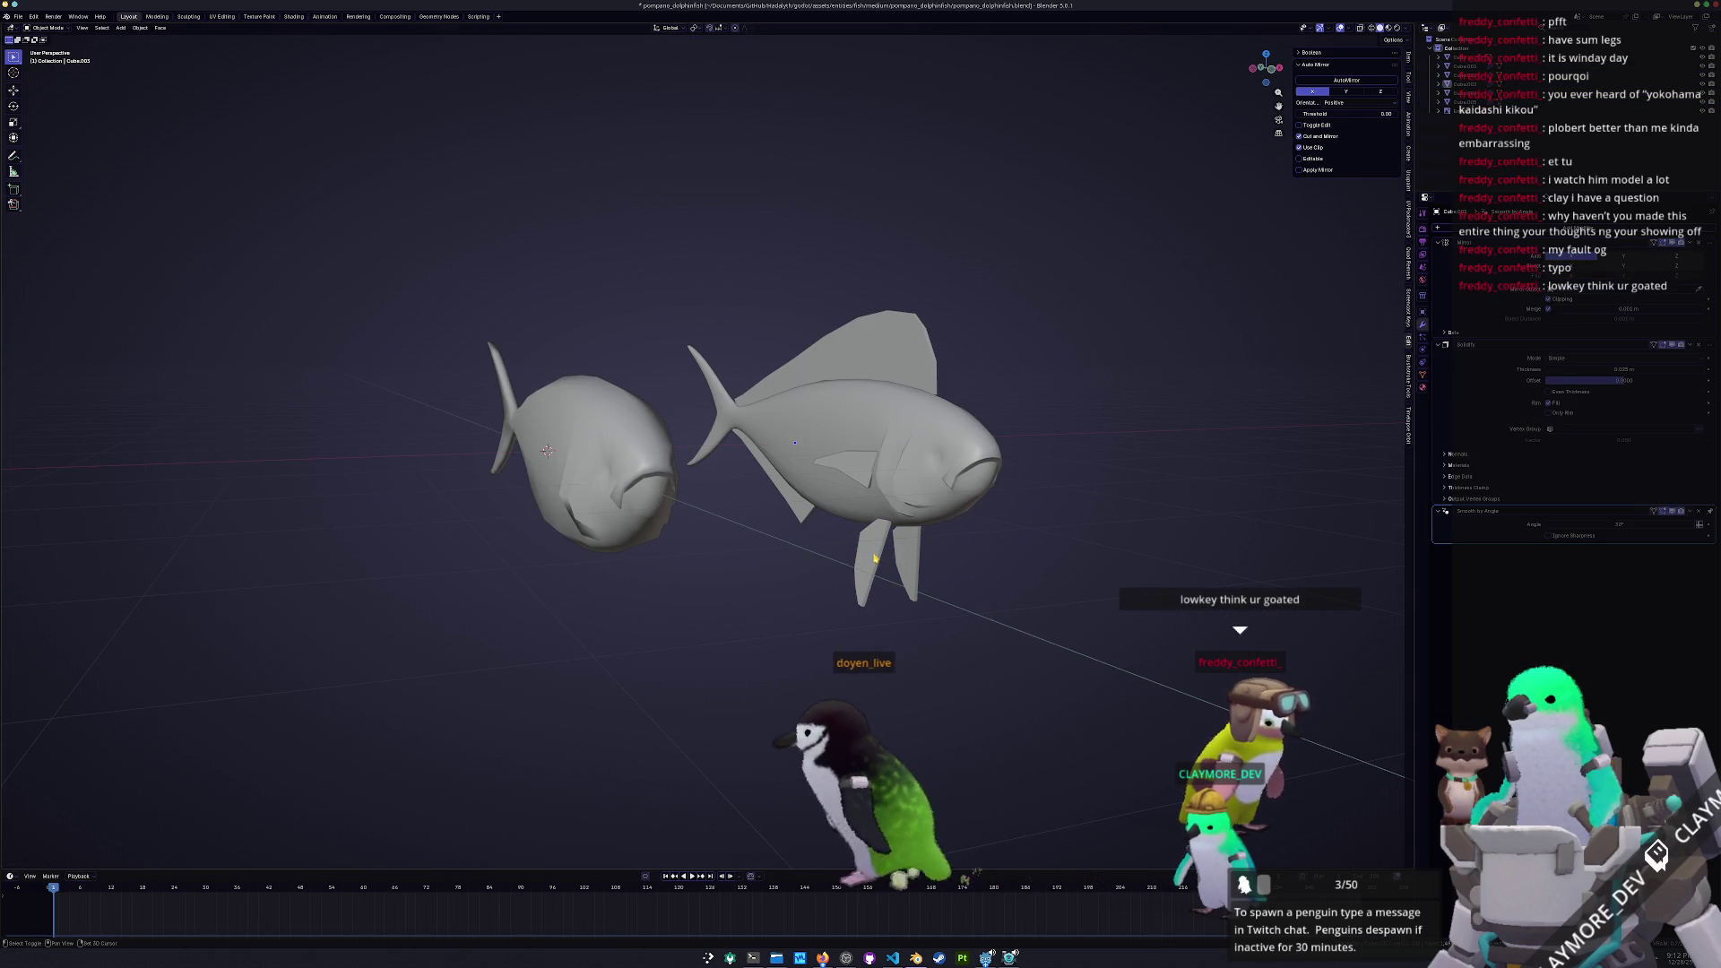
Duplicate the fin and dorsal fin, then convert the front fish's parts to mesh
left_click(853, 459)
left_click(883, 359, "shift")
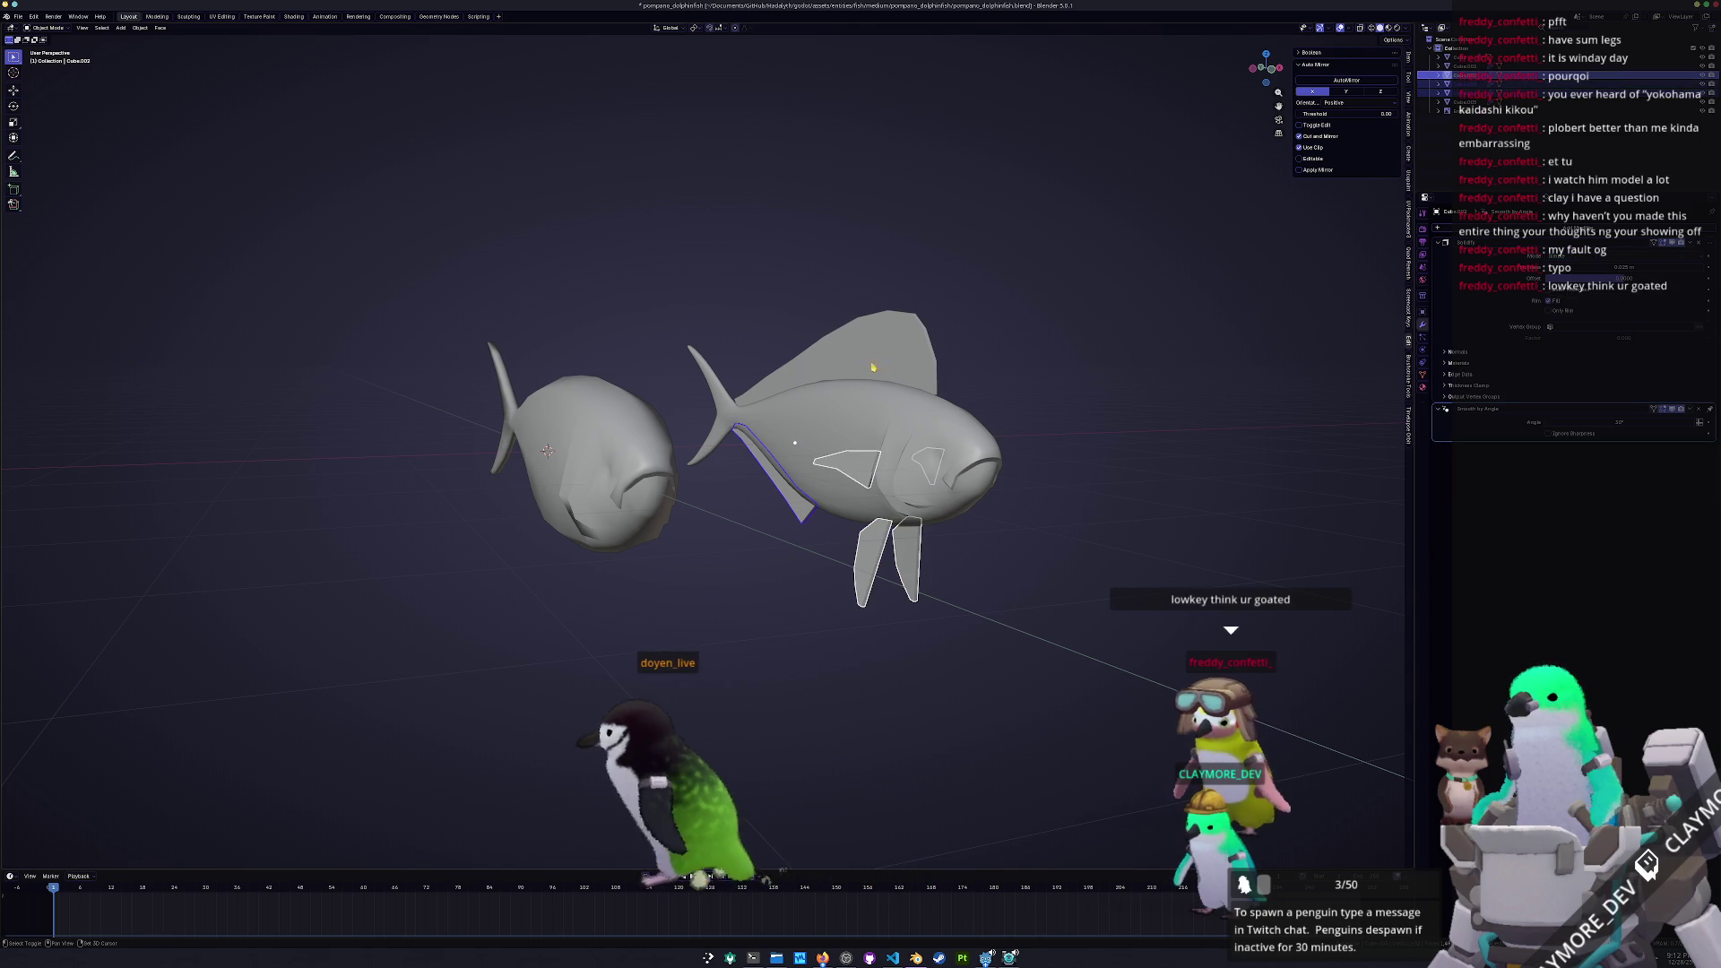
middle_click_drag(883, 358, 1003, 455)
key("shift+d")
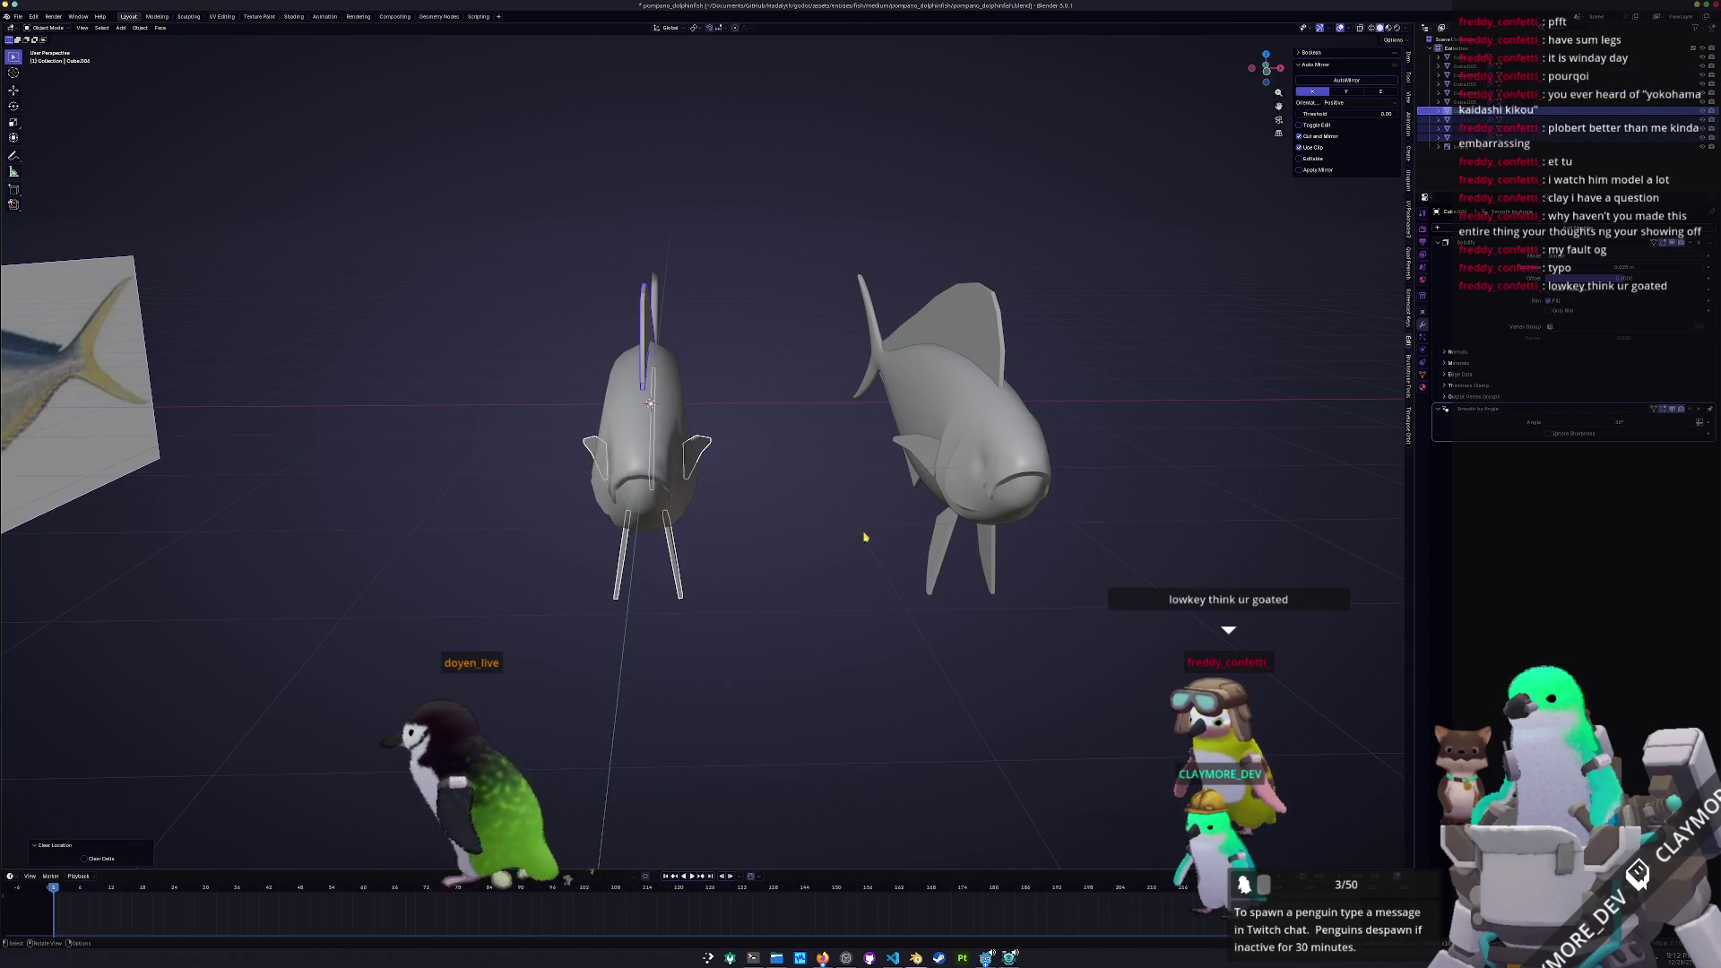
mouse_move(807, 561)
middle_mouse_down()
mouse_move(735, 563)
mouse_move(789, 566)
middle_mouse_up()
left_click_drag(925, 599, 638, 131)
right_click(640, 314)
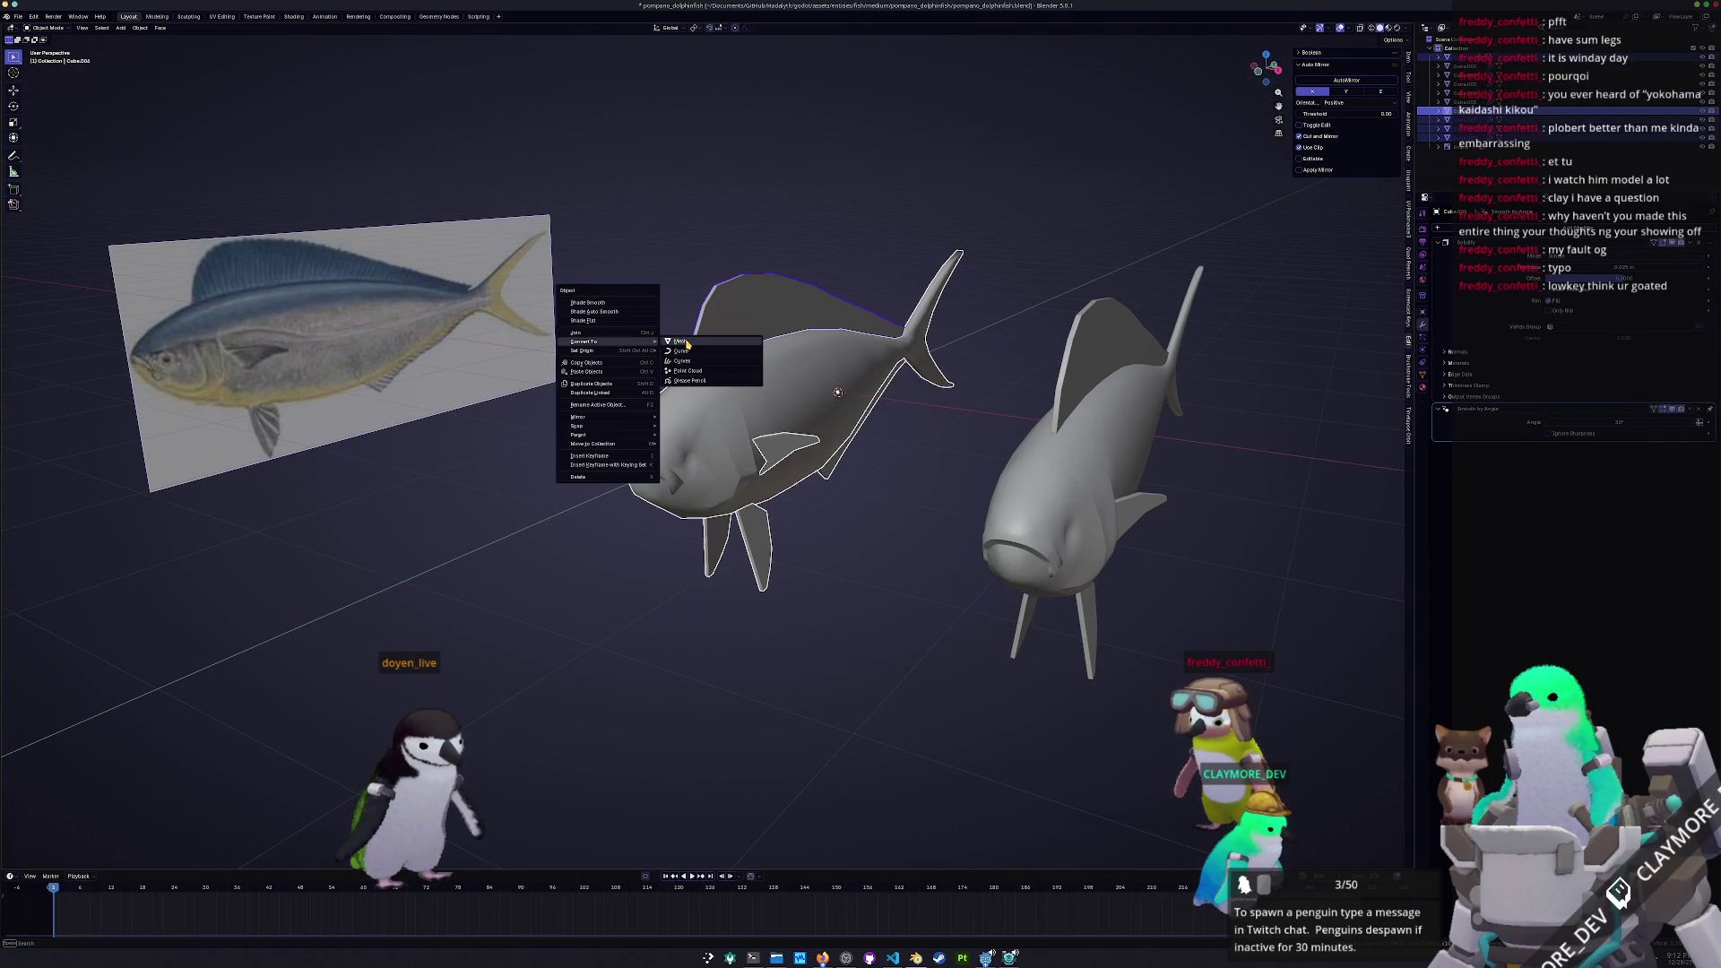
left_click(681, 341)
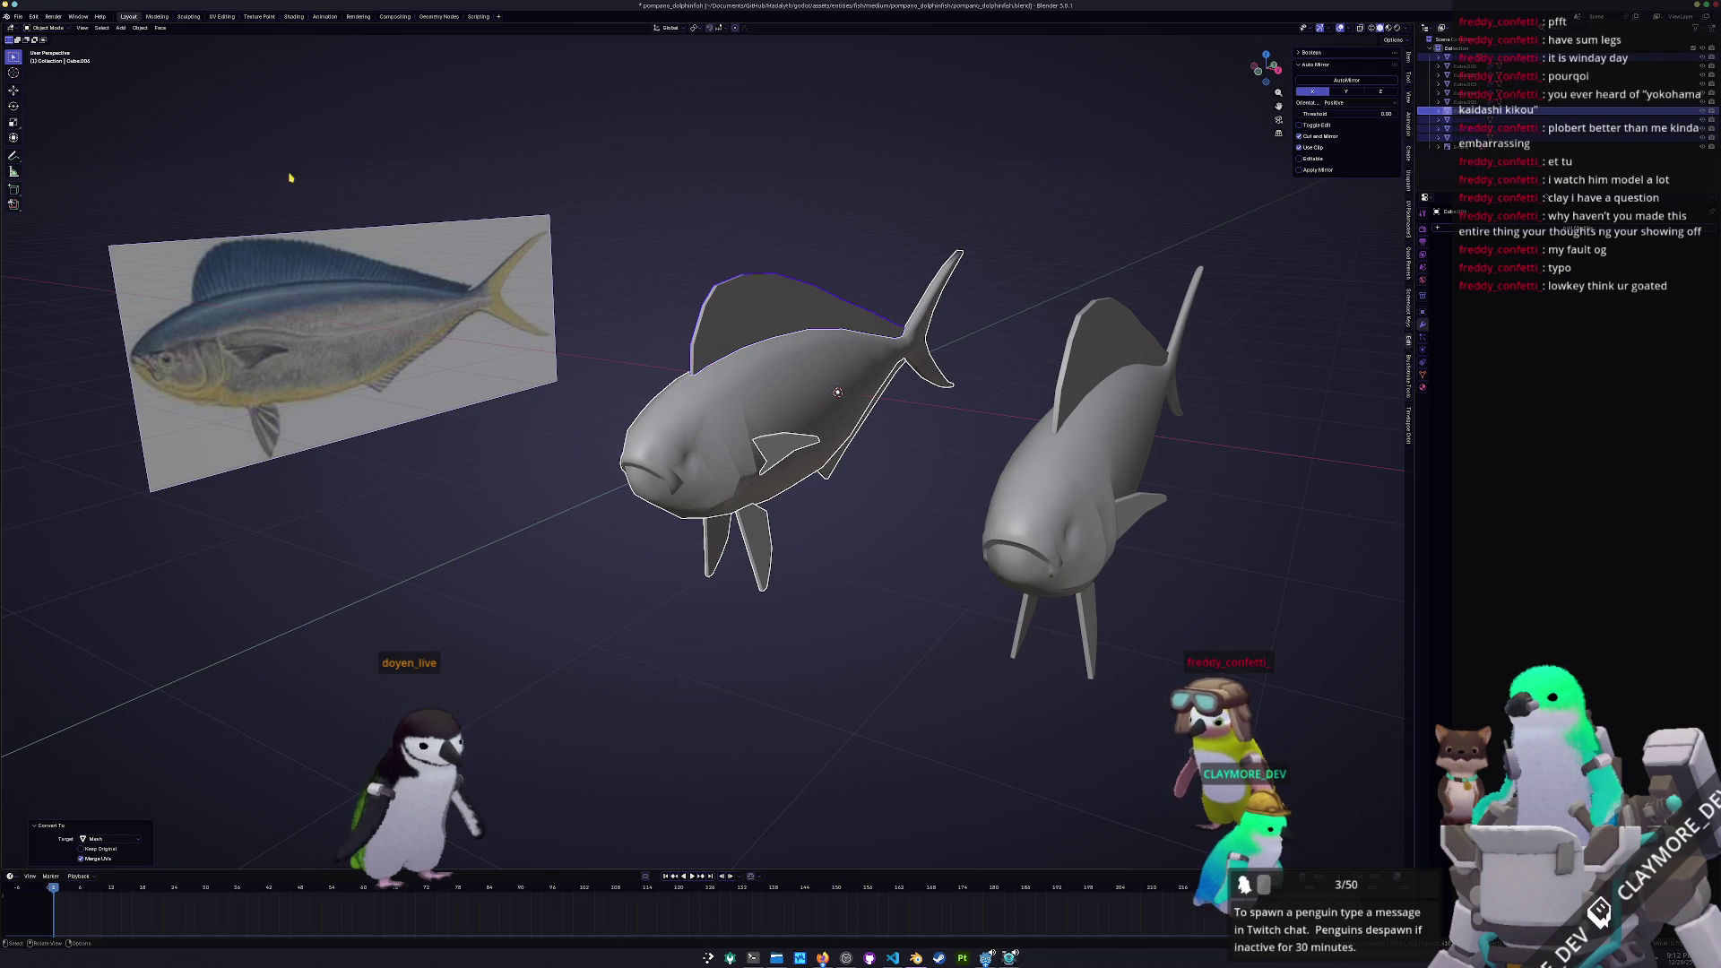
left_click(20, 17)
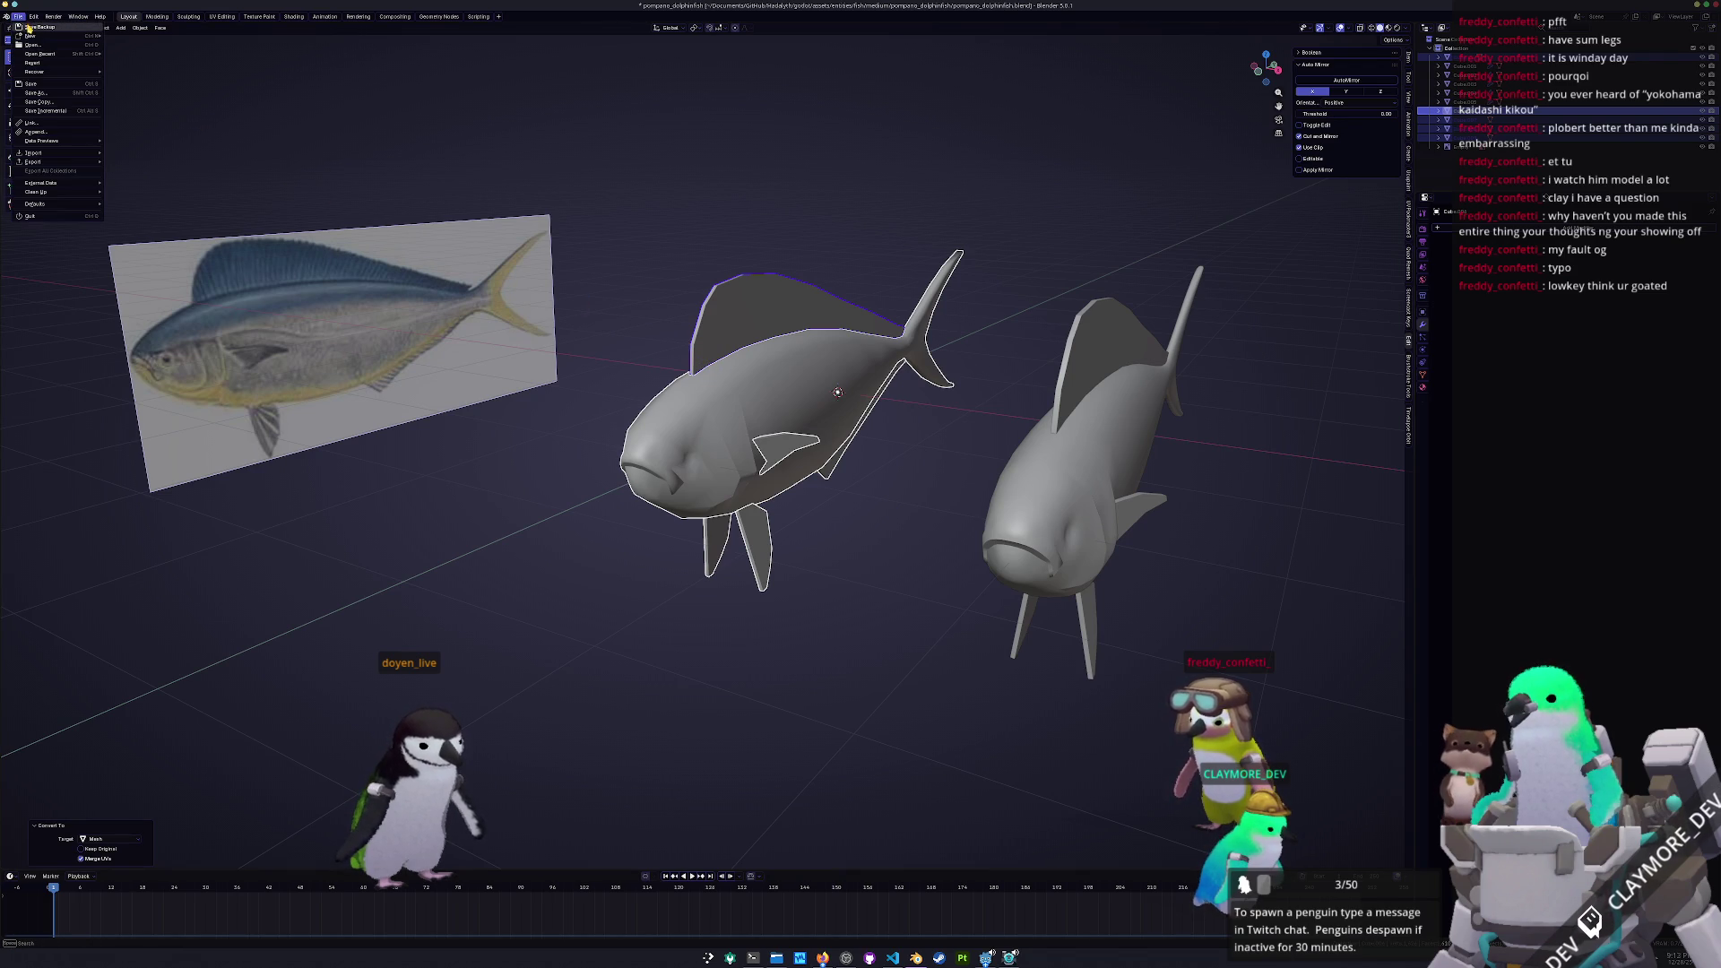
Convert the fish body selection to mesh, save, and join the parts into one object
middle_click_drag(648, 393, 675, 398)
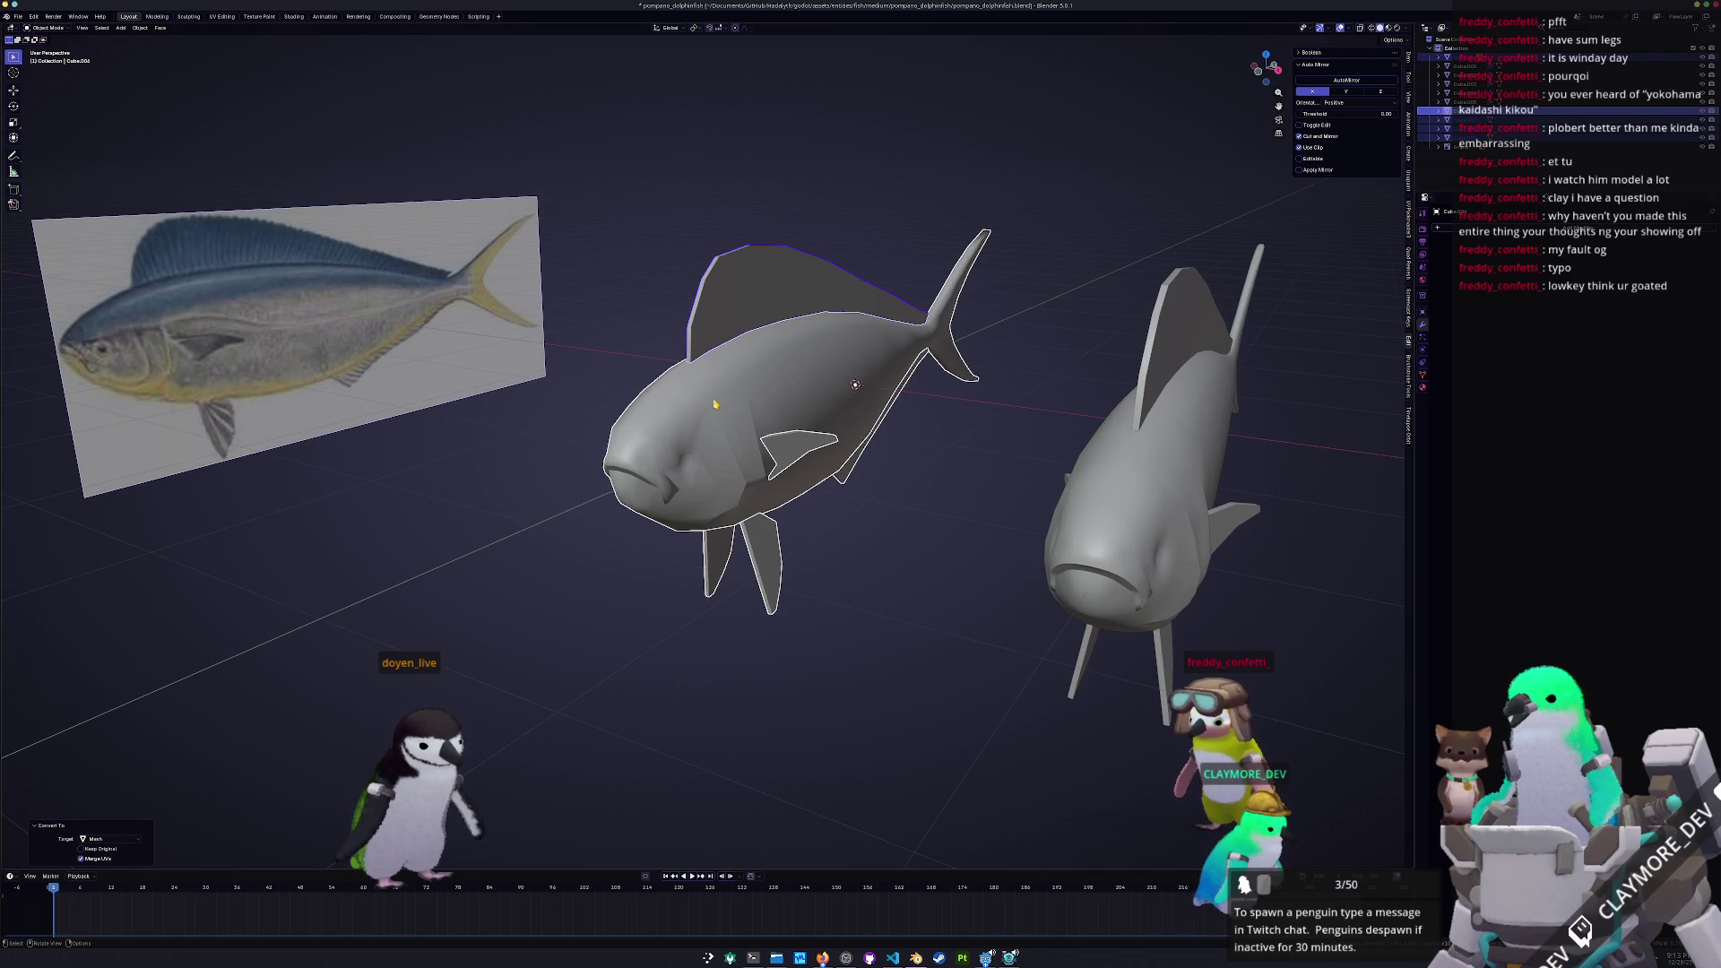
left_click(715, 404, "shift")
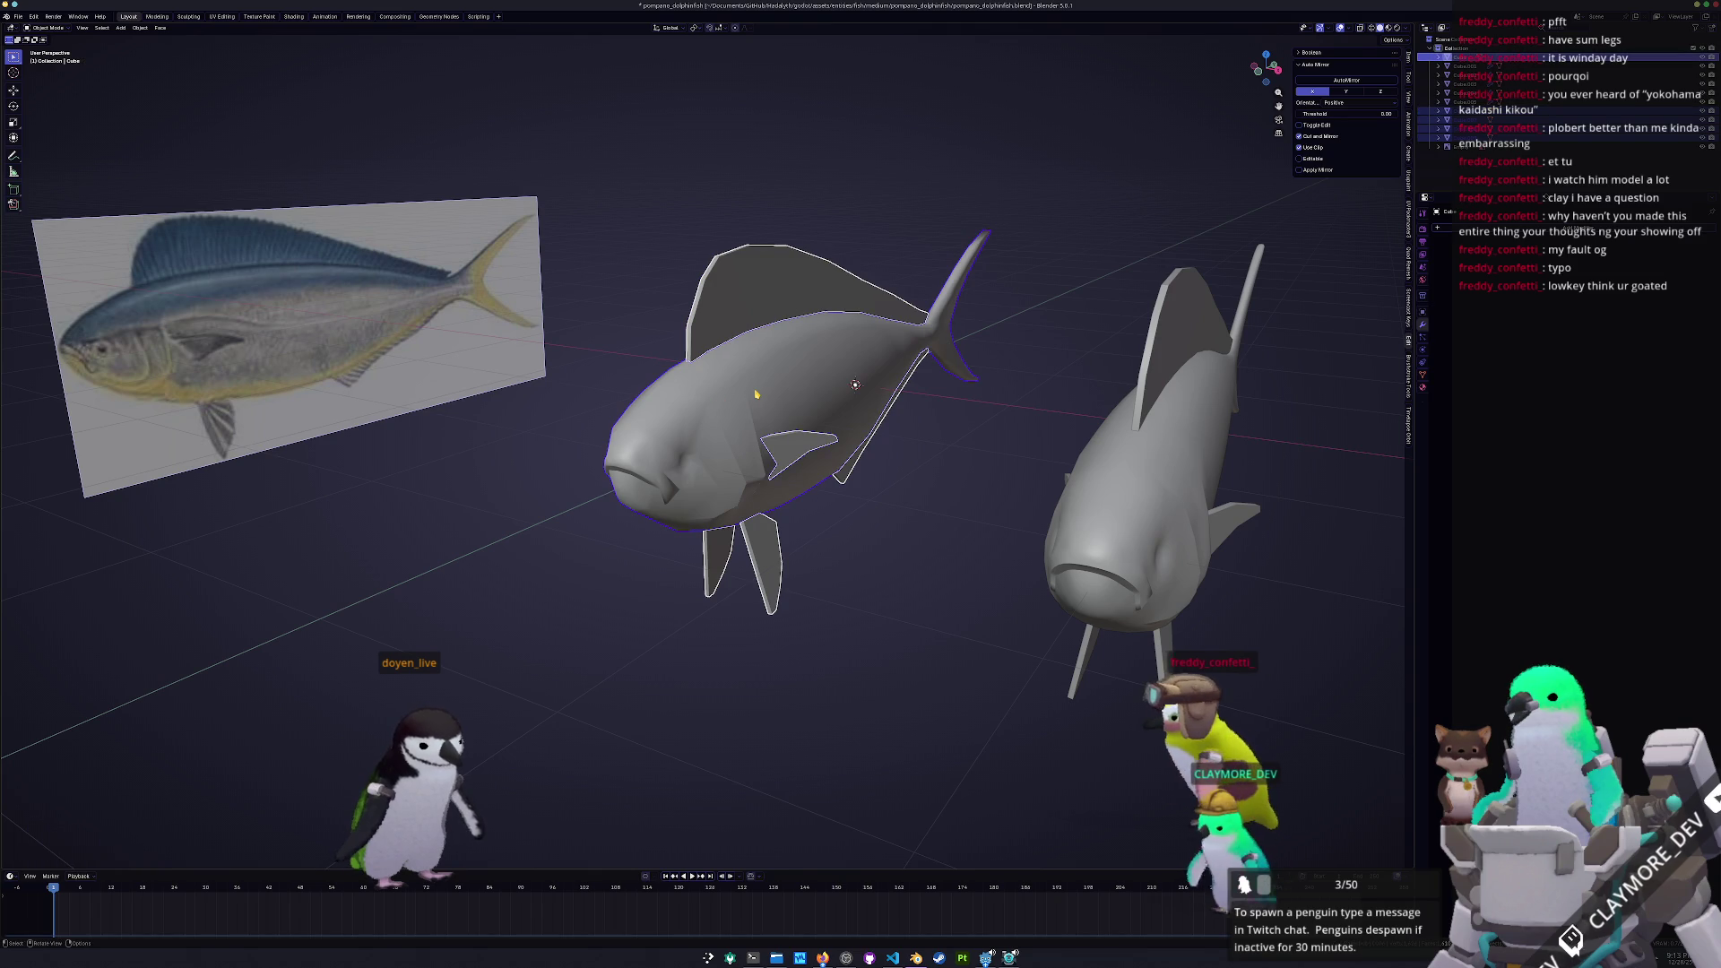
scroll(756, 393, "up", 1)
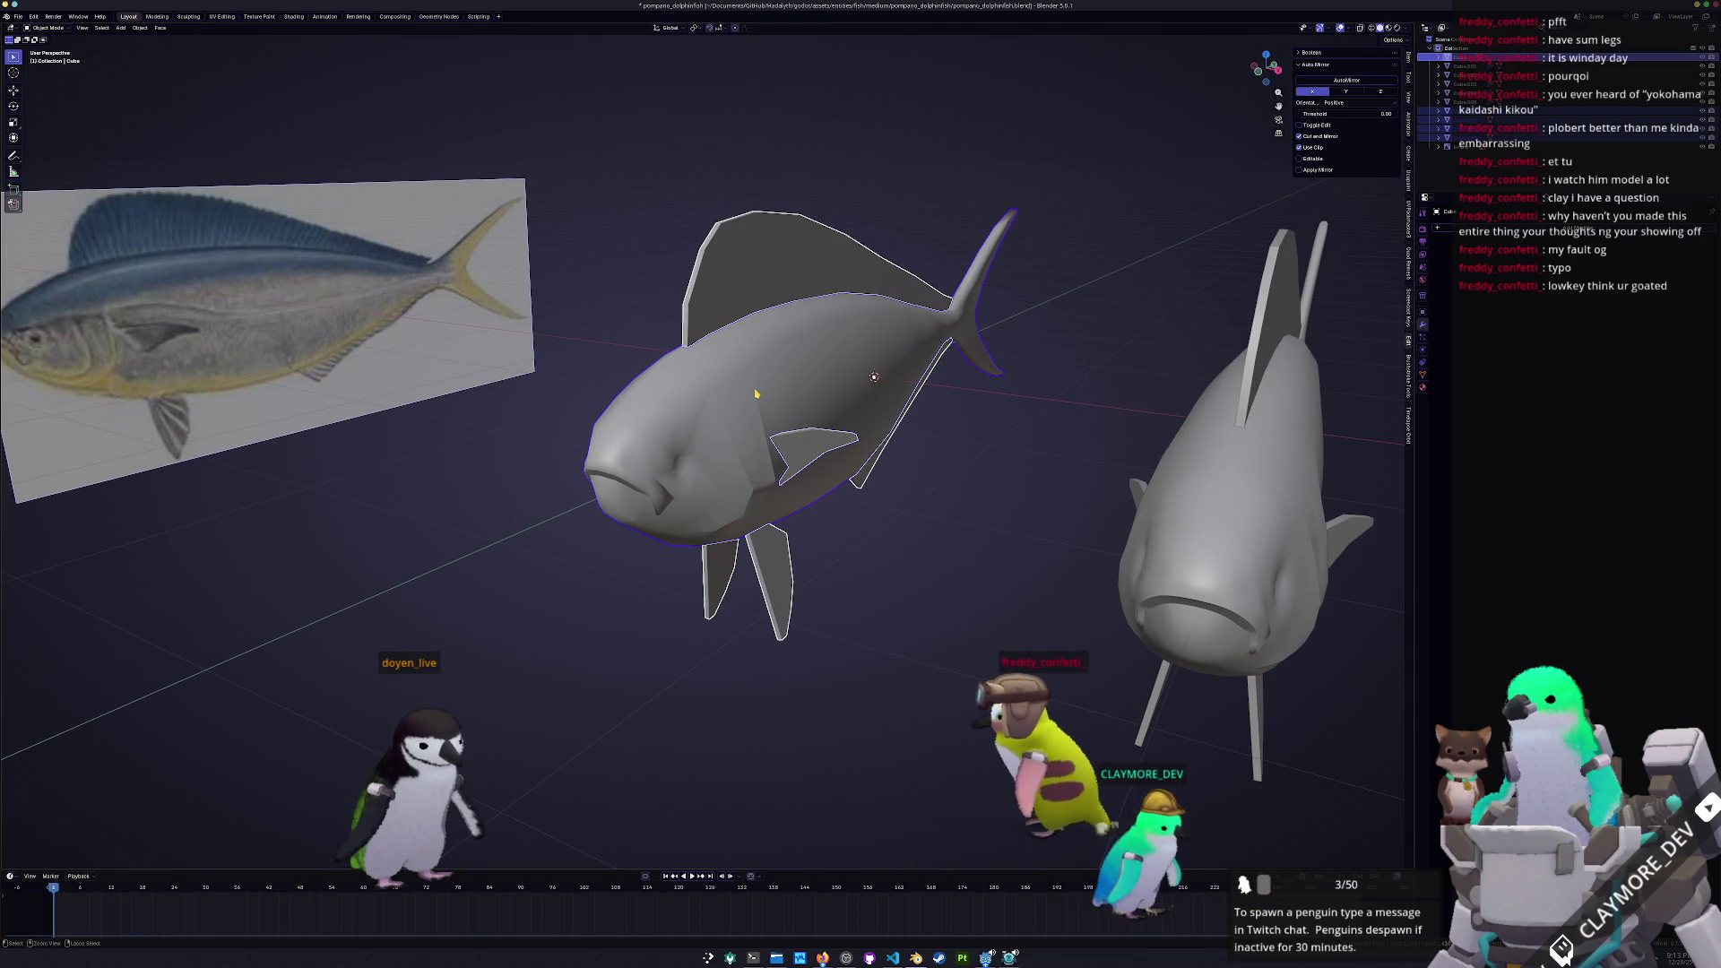
right_click(756, 392)
mouse_move(756, 393)
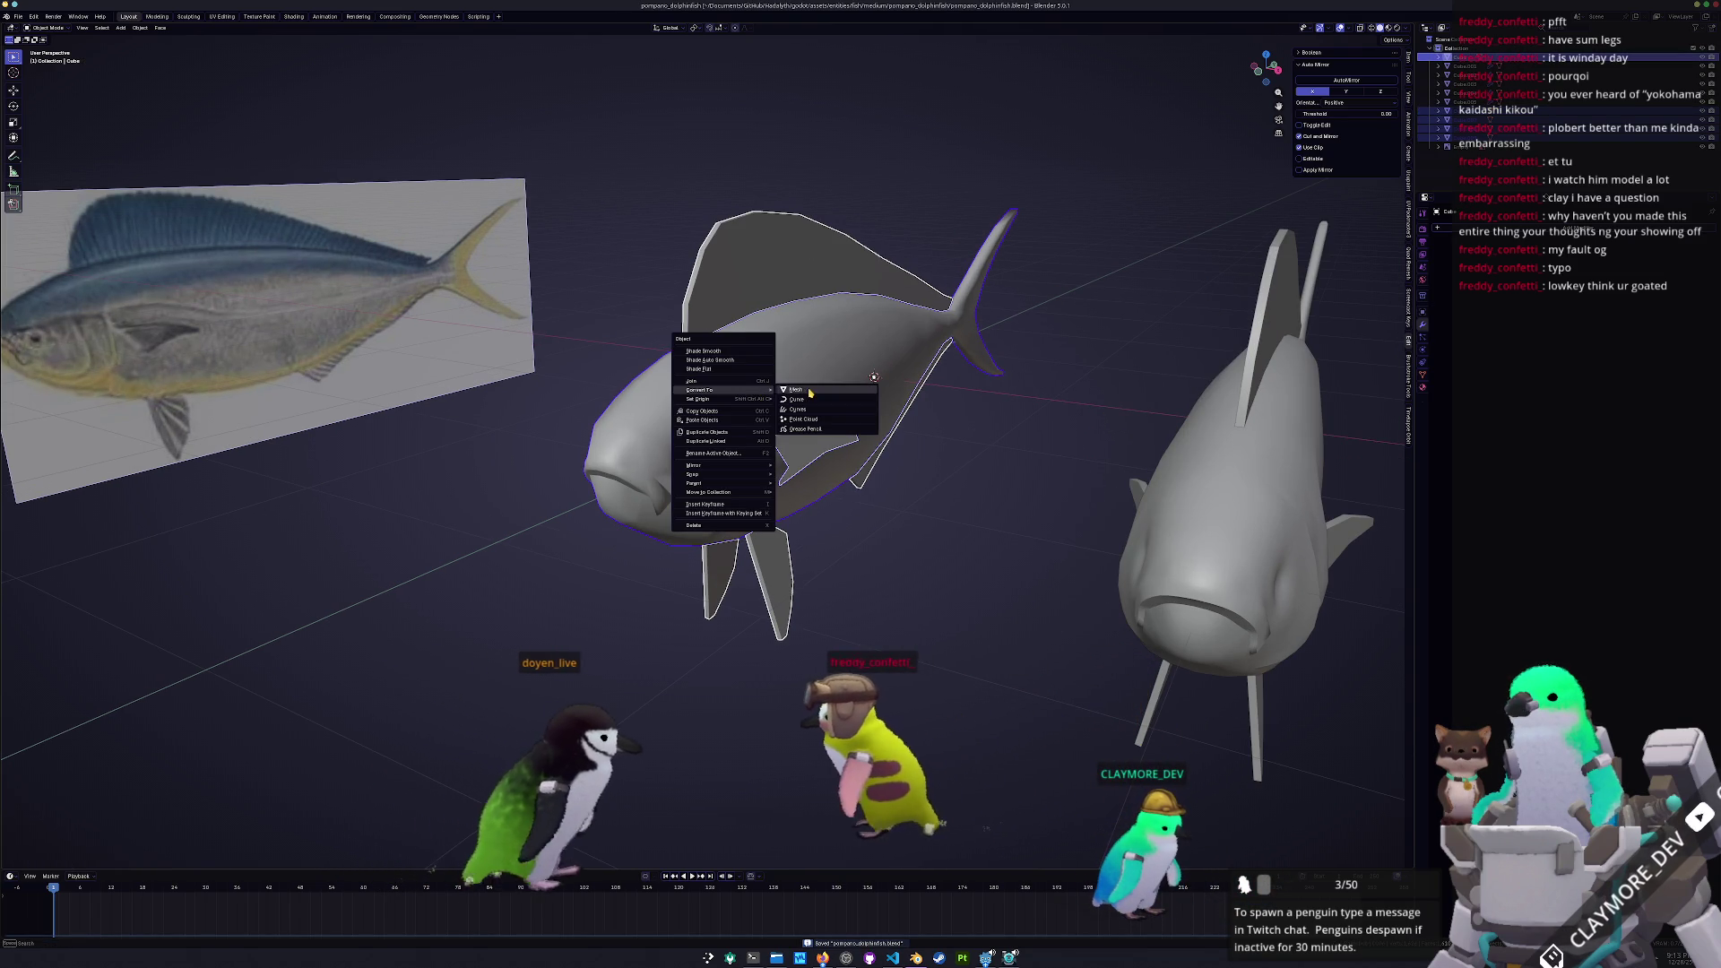
left_click(809, 393)
key("ctrl+s")
key("ctrl+j")
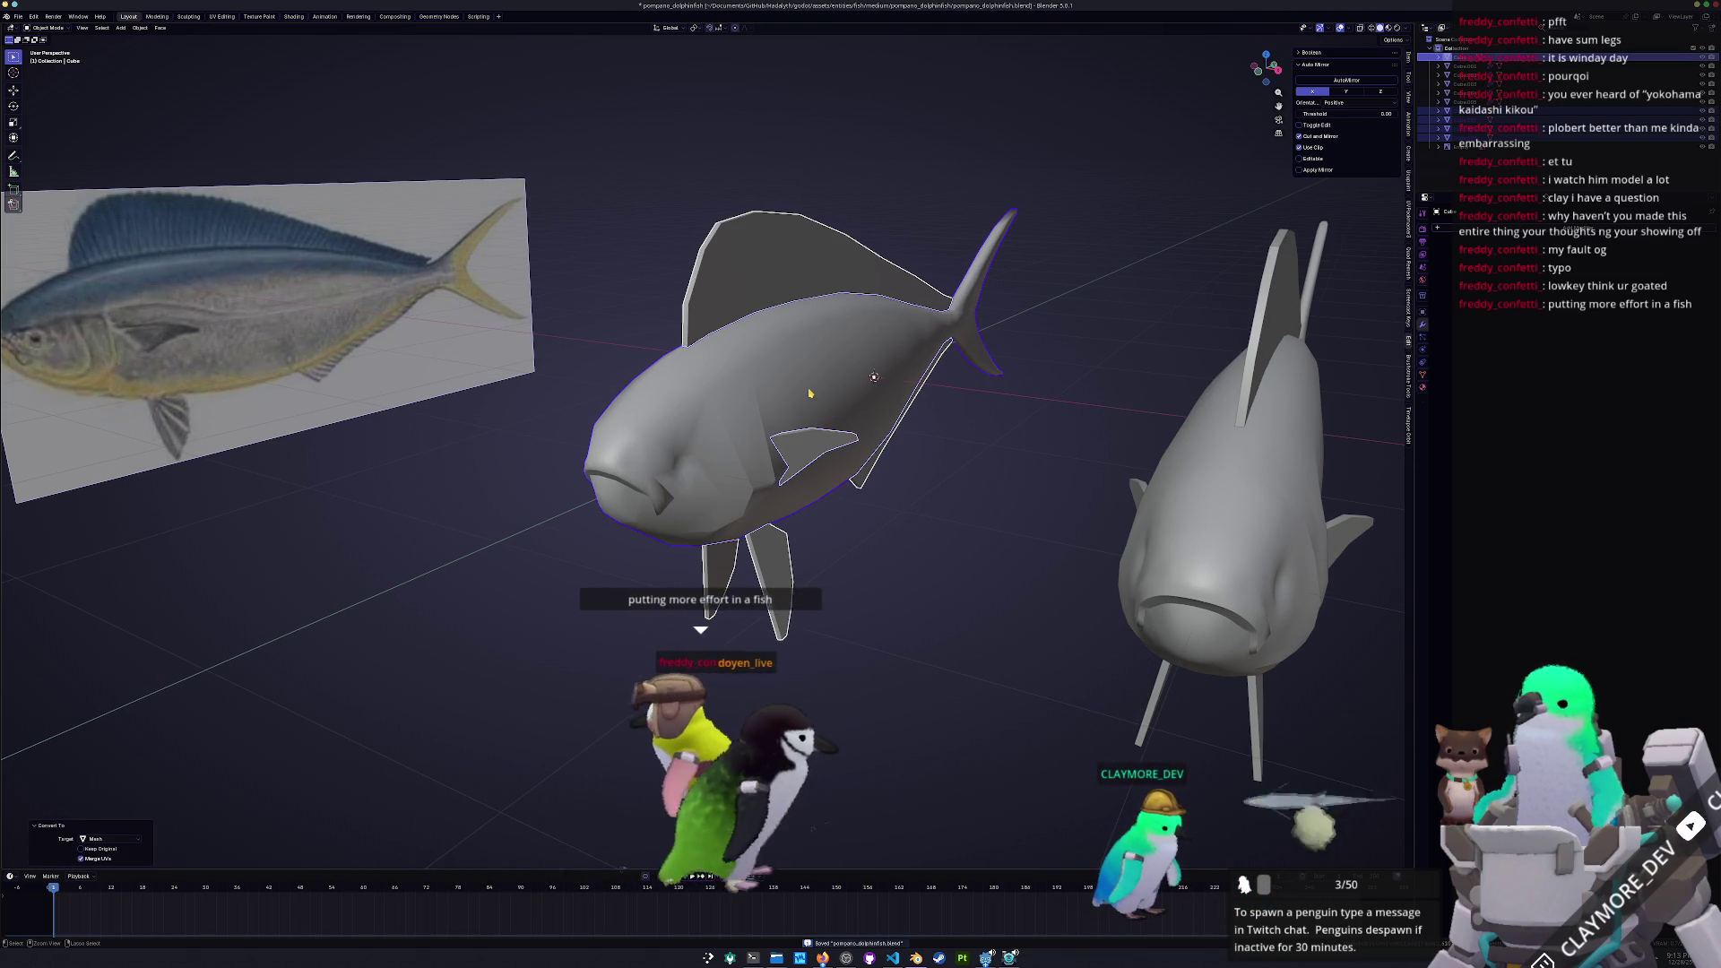
key("ctrl+z")
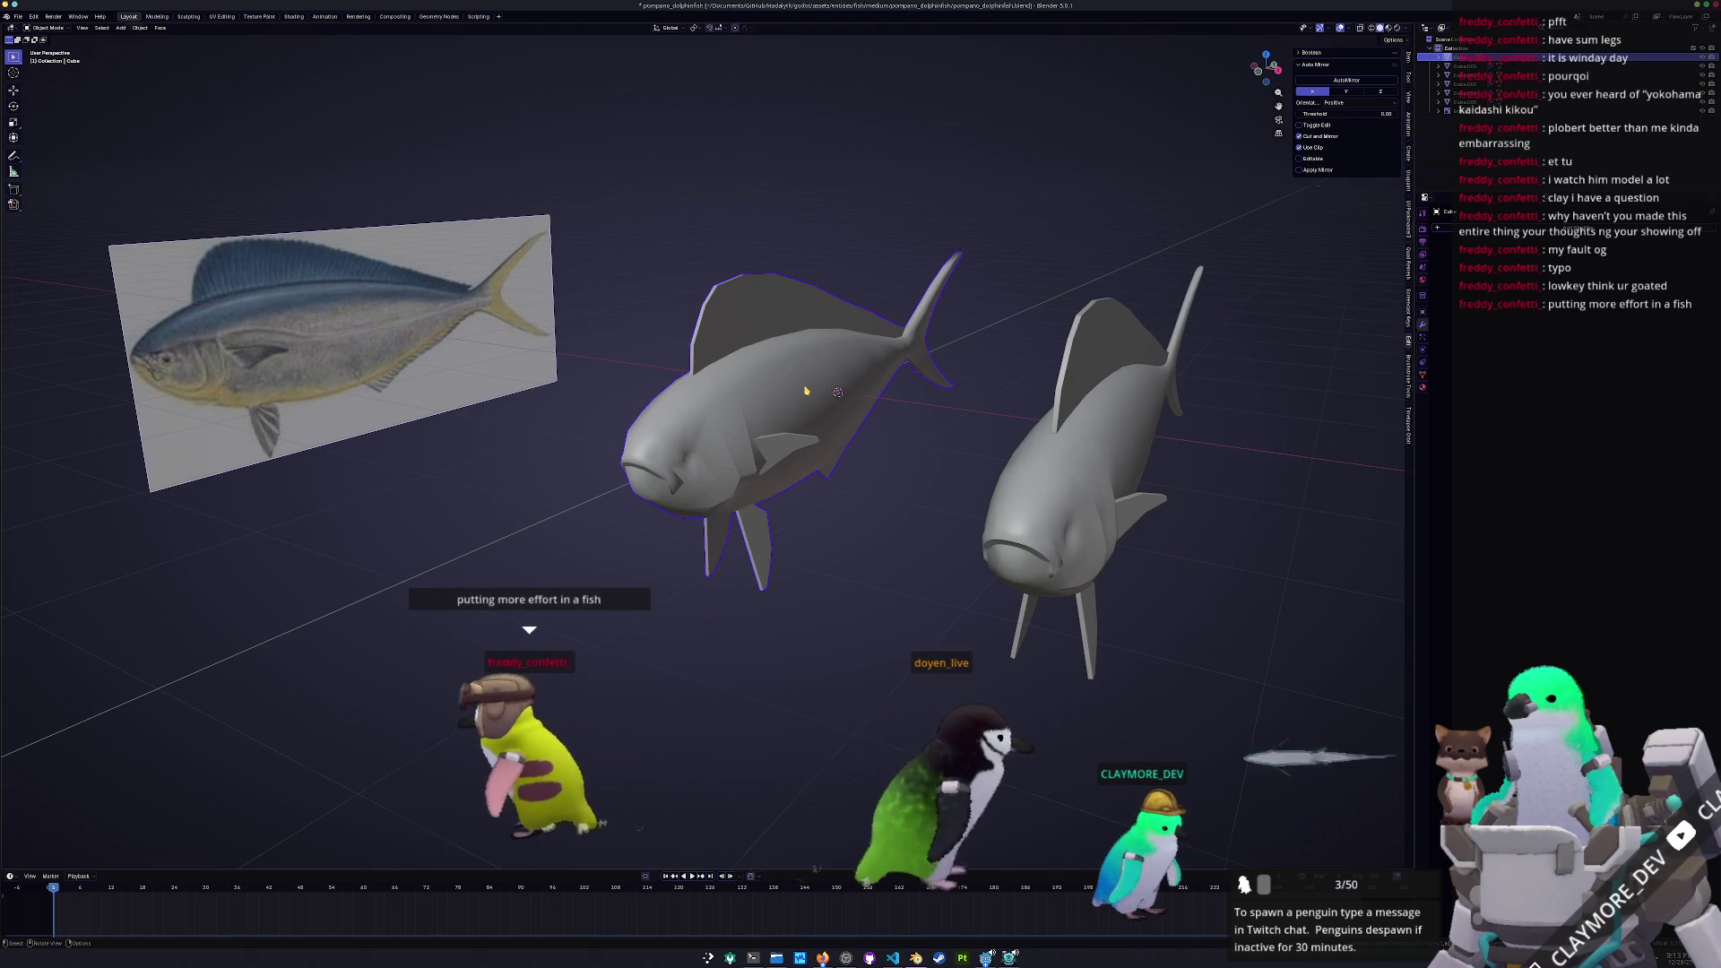
In top view, move the right fish 3.1 m along Y
key("KP_7")
scroll(806, 391, "down", 5)
left_click_drag(999, 634, 811, 480)
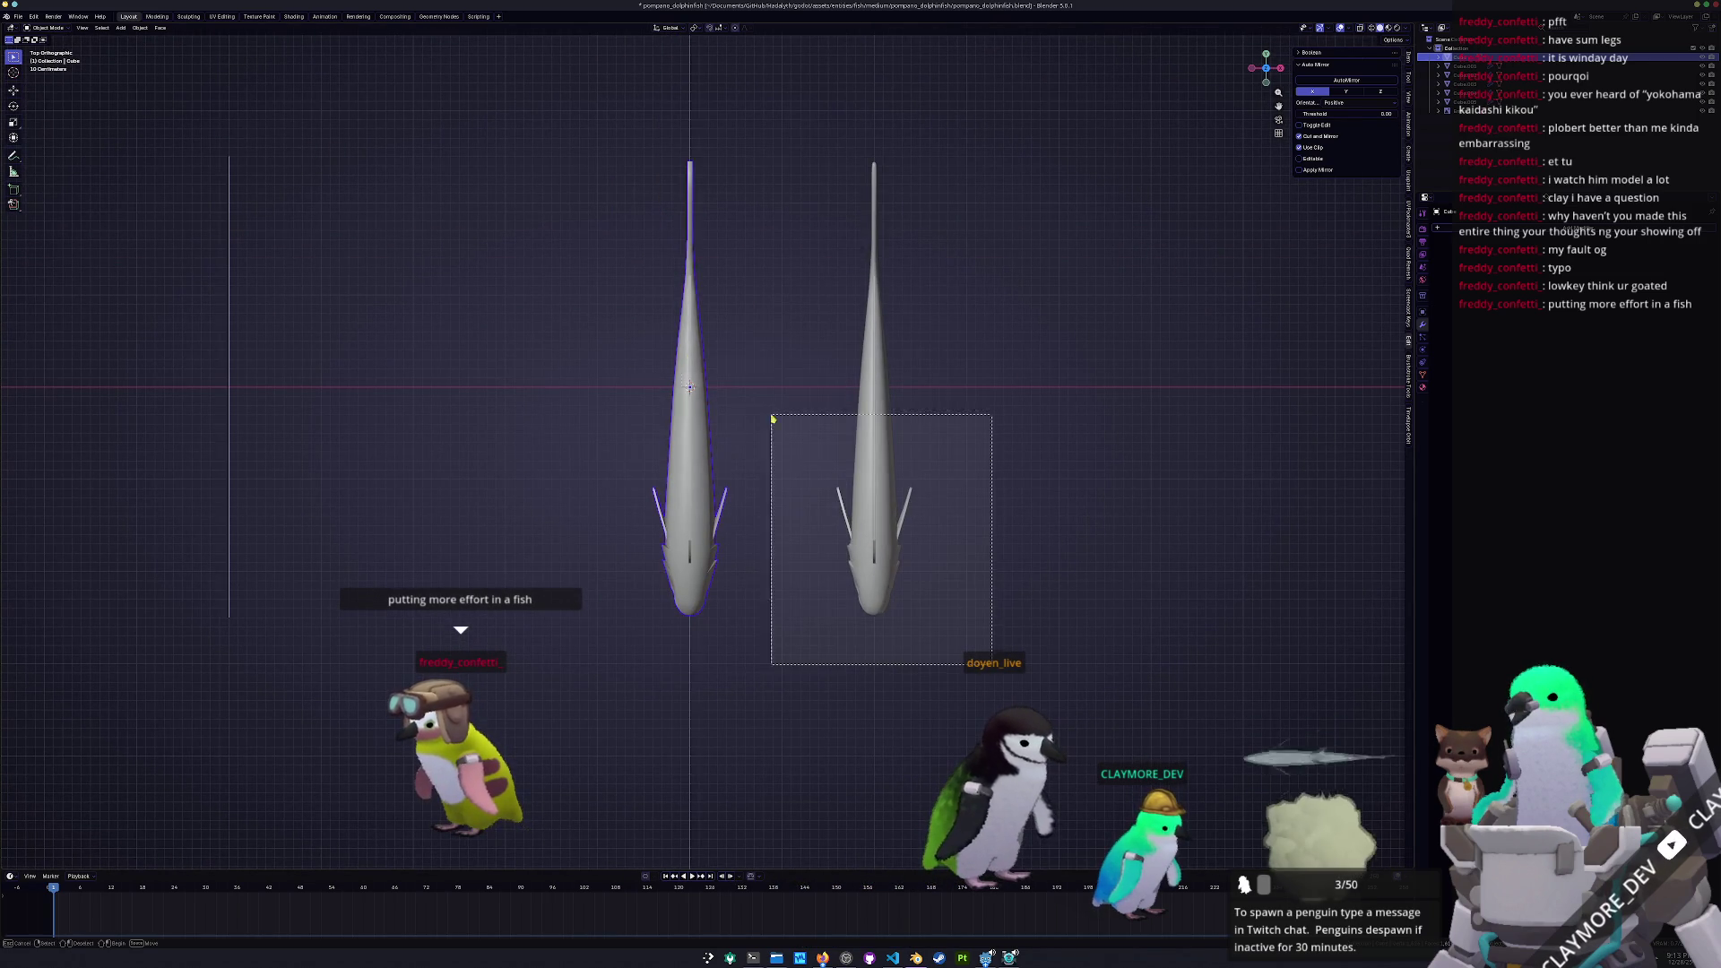
key("g")
key("y")
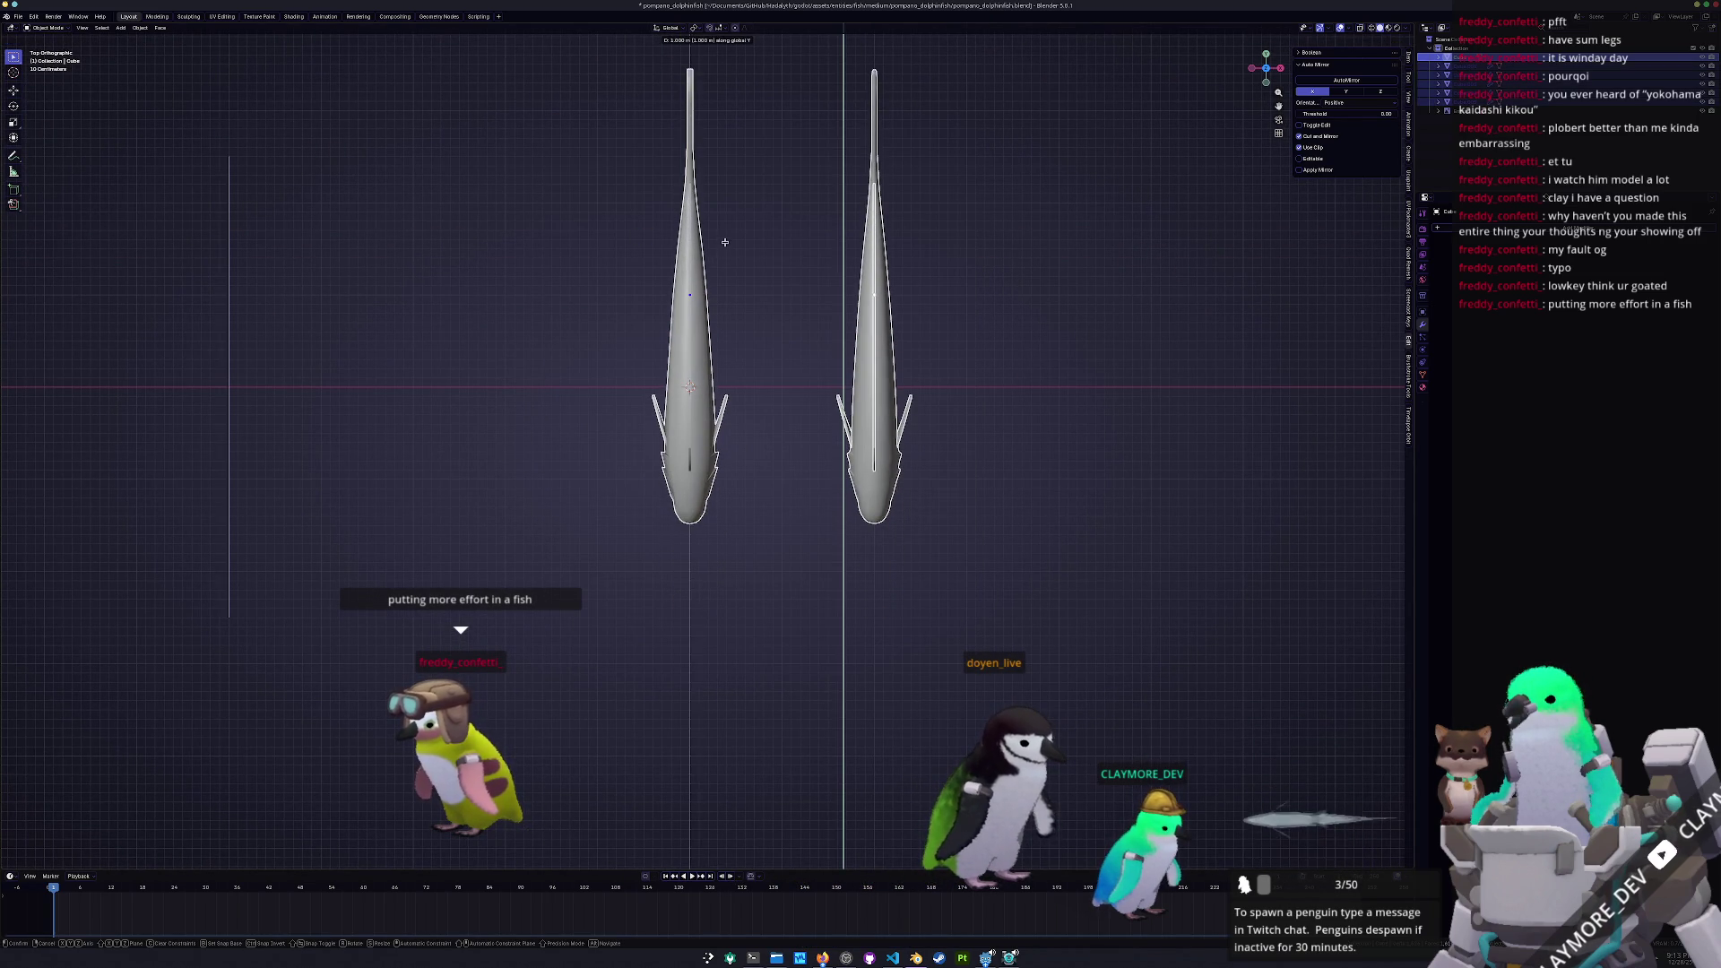
left_click(717, 287)
middle_click_drag(718, 287, 704, 423)
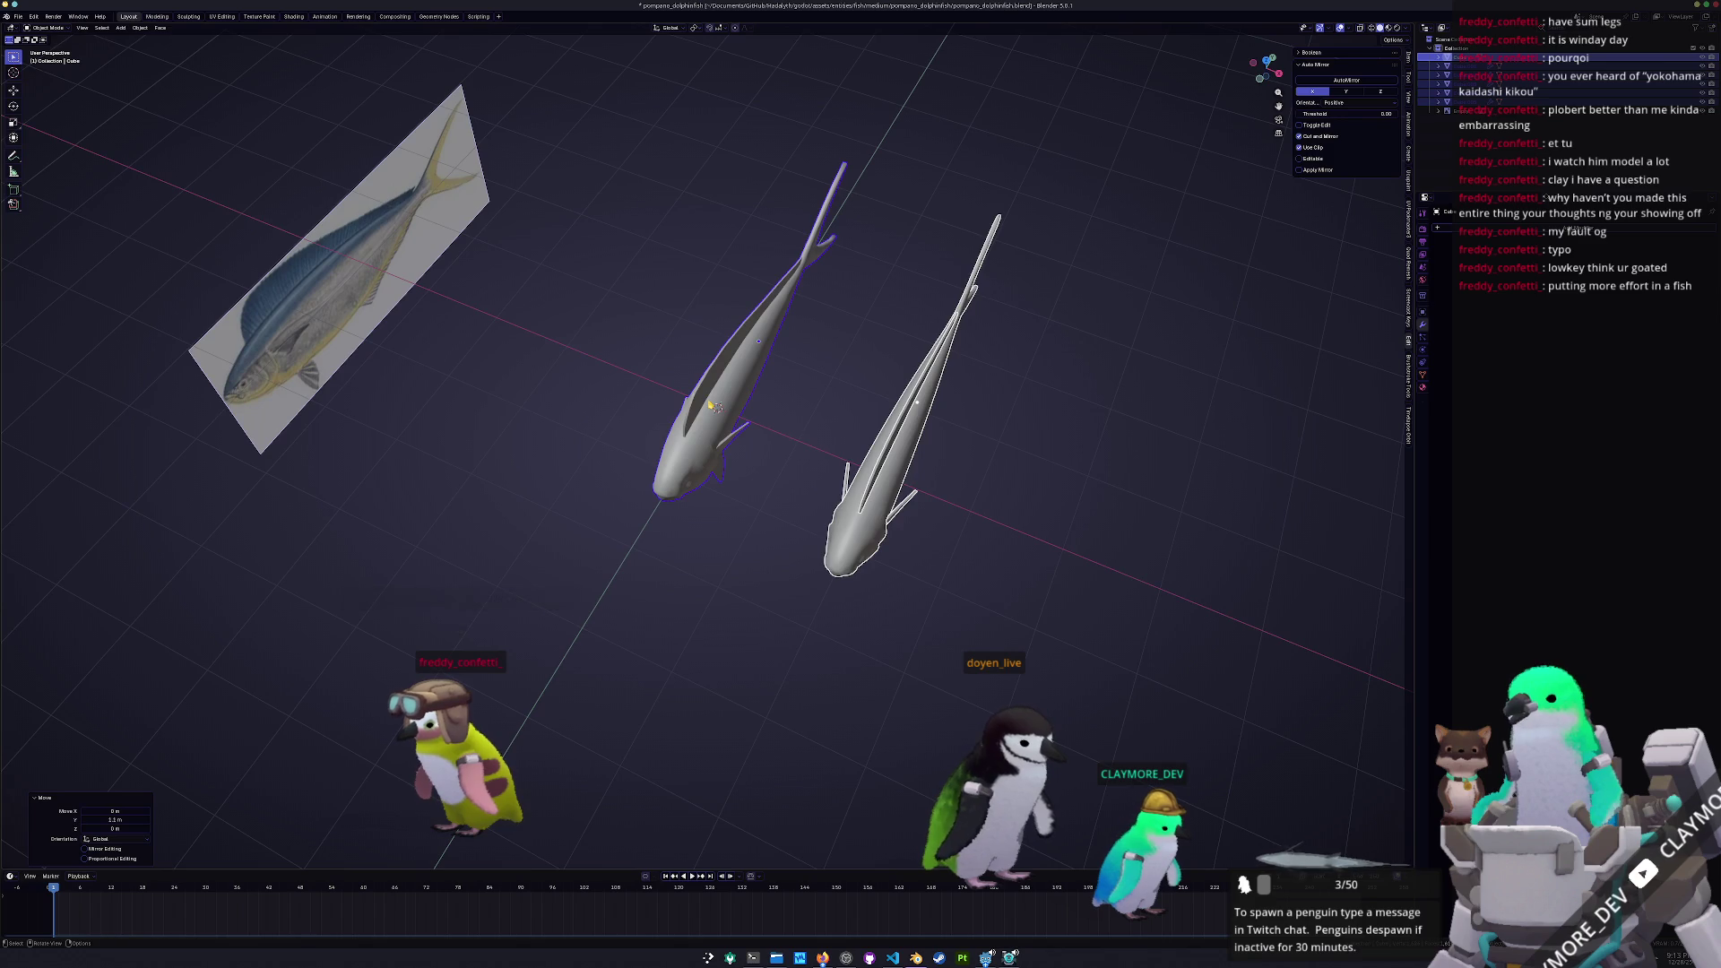
Nudge the fish back 0.2 m along Y so the two lie side by side
key("KP_7")
key("g")
key("y")
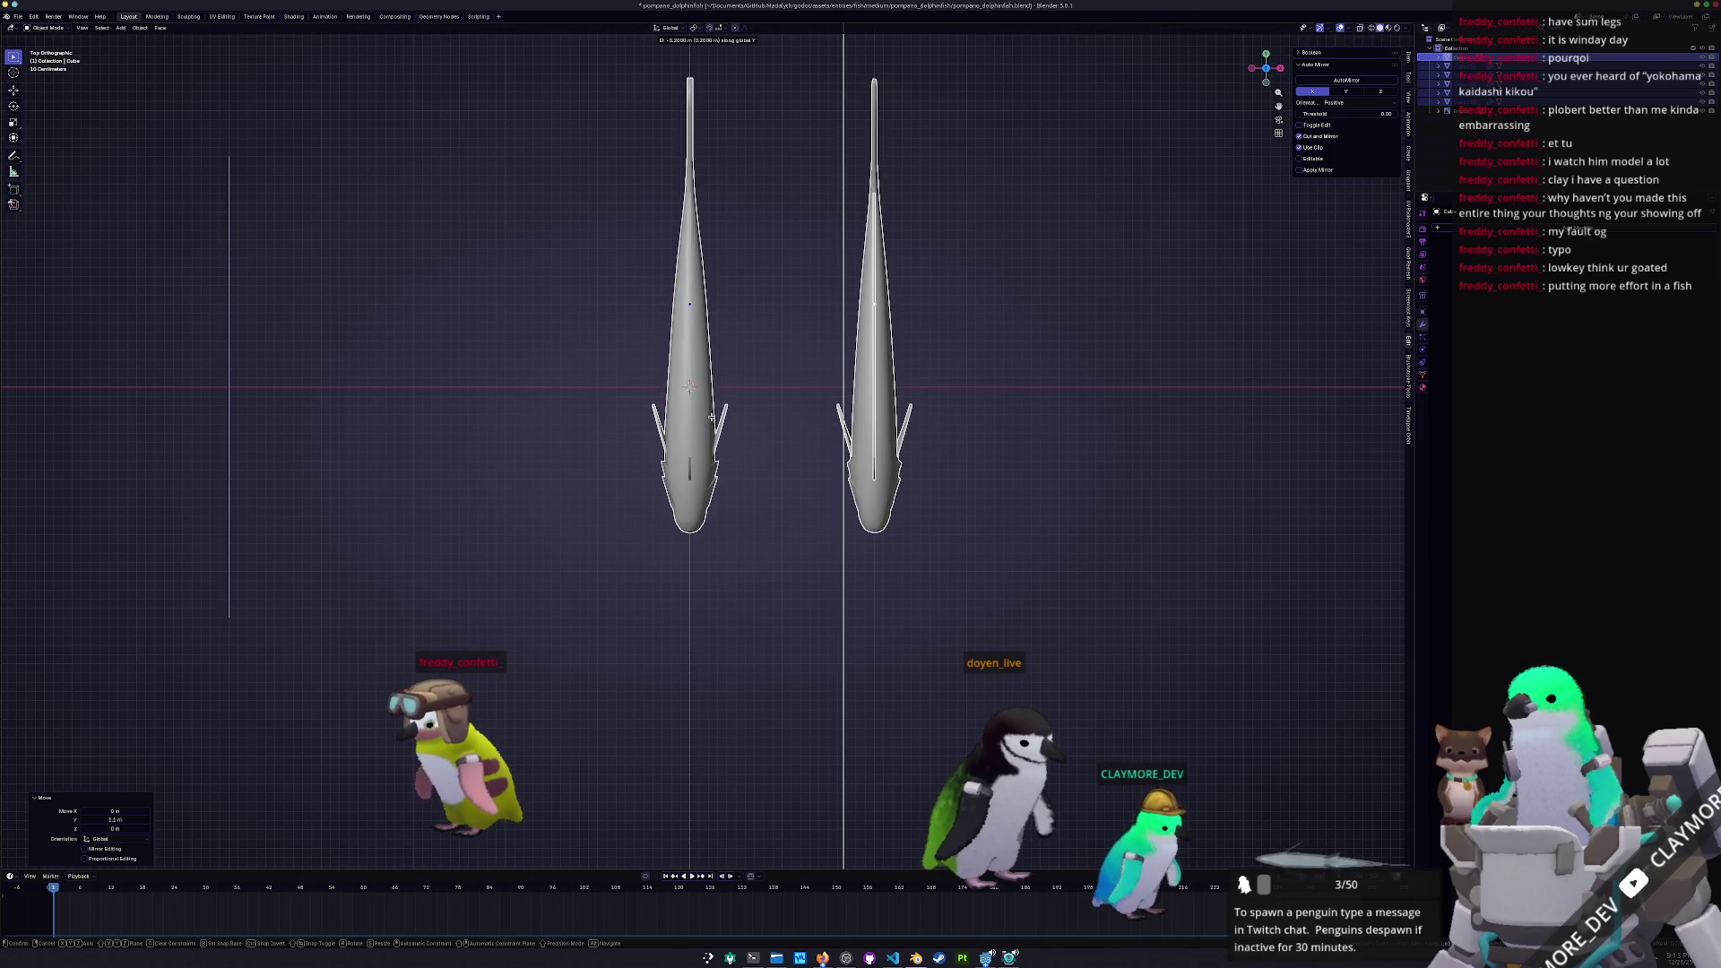
left_click(806, 481)
mouse_move(807, 480)
middle_mouse_down()
mouse_move(750, 480)
mouse_move(749, 414)
middle_mouse_up()
Convert the right fish to mesh and clear its location to the world origin
left_click(786, 544)
middle_click_drag(786, 545, 757, 503)
scroll(744, 484, "up", 2)
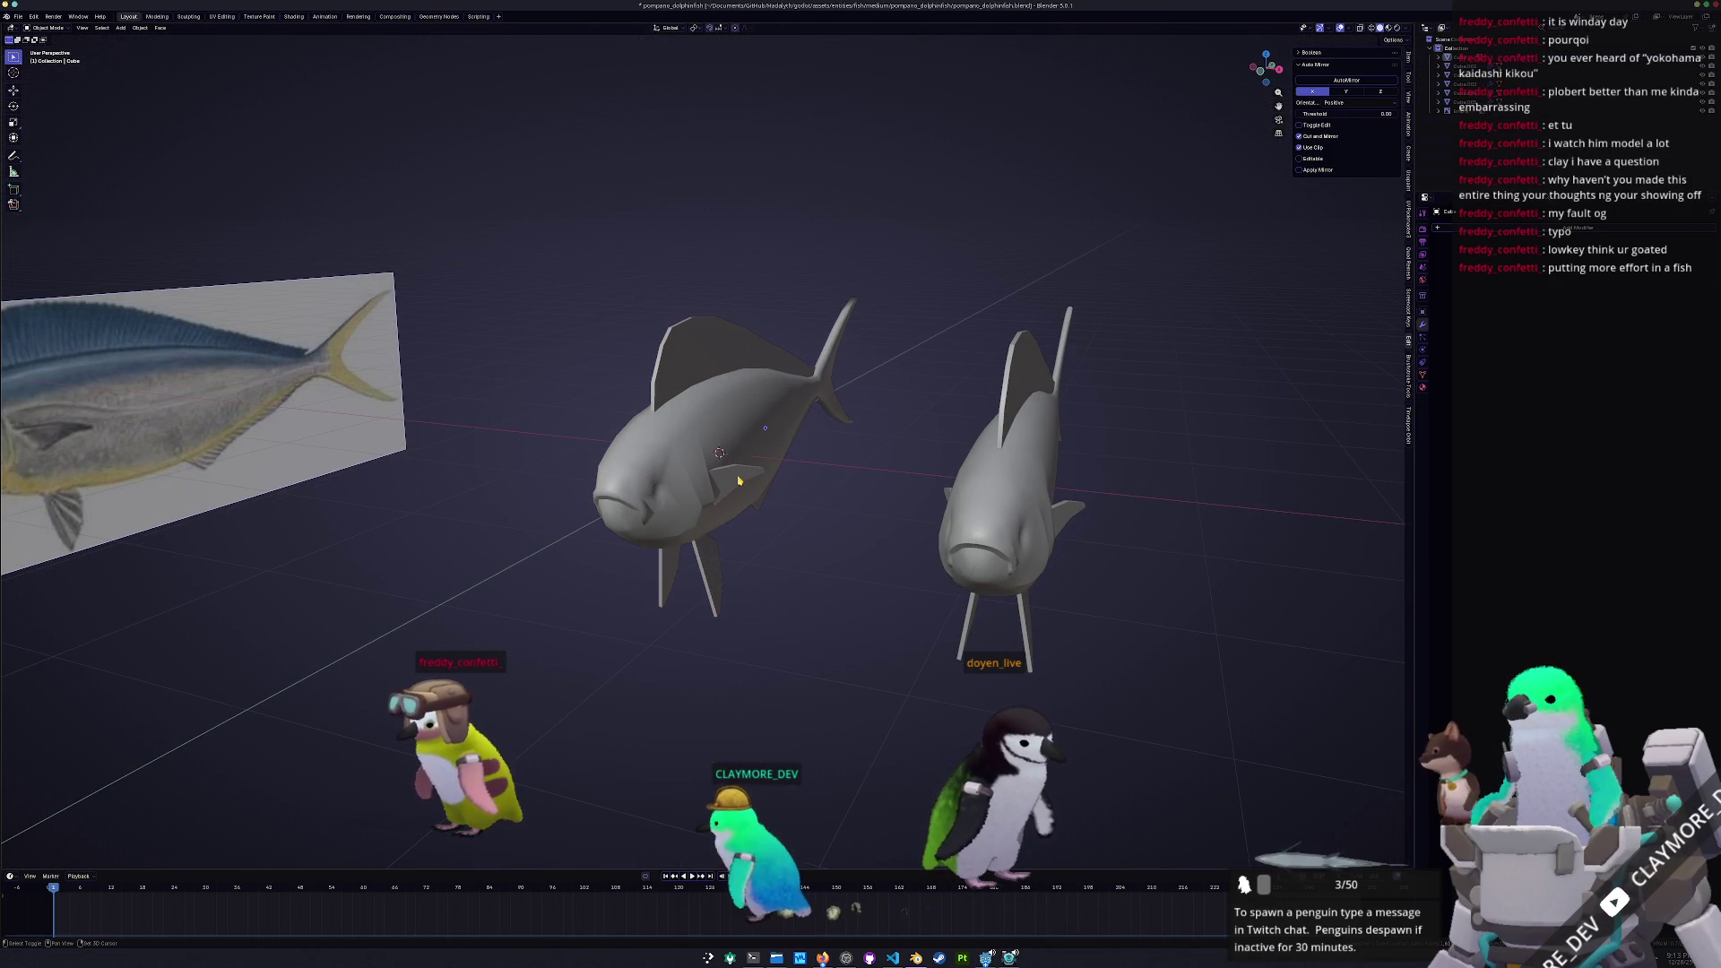
left_click(739, 482)
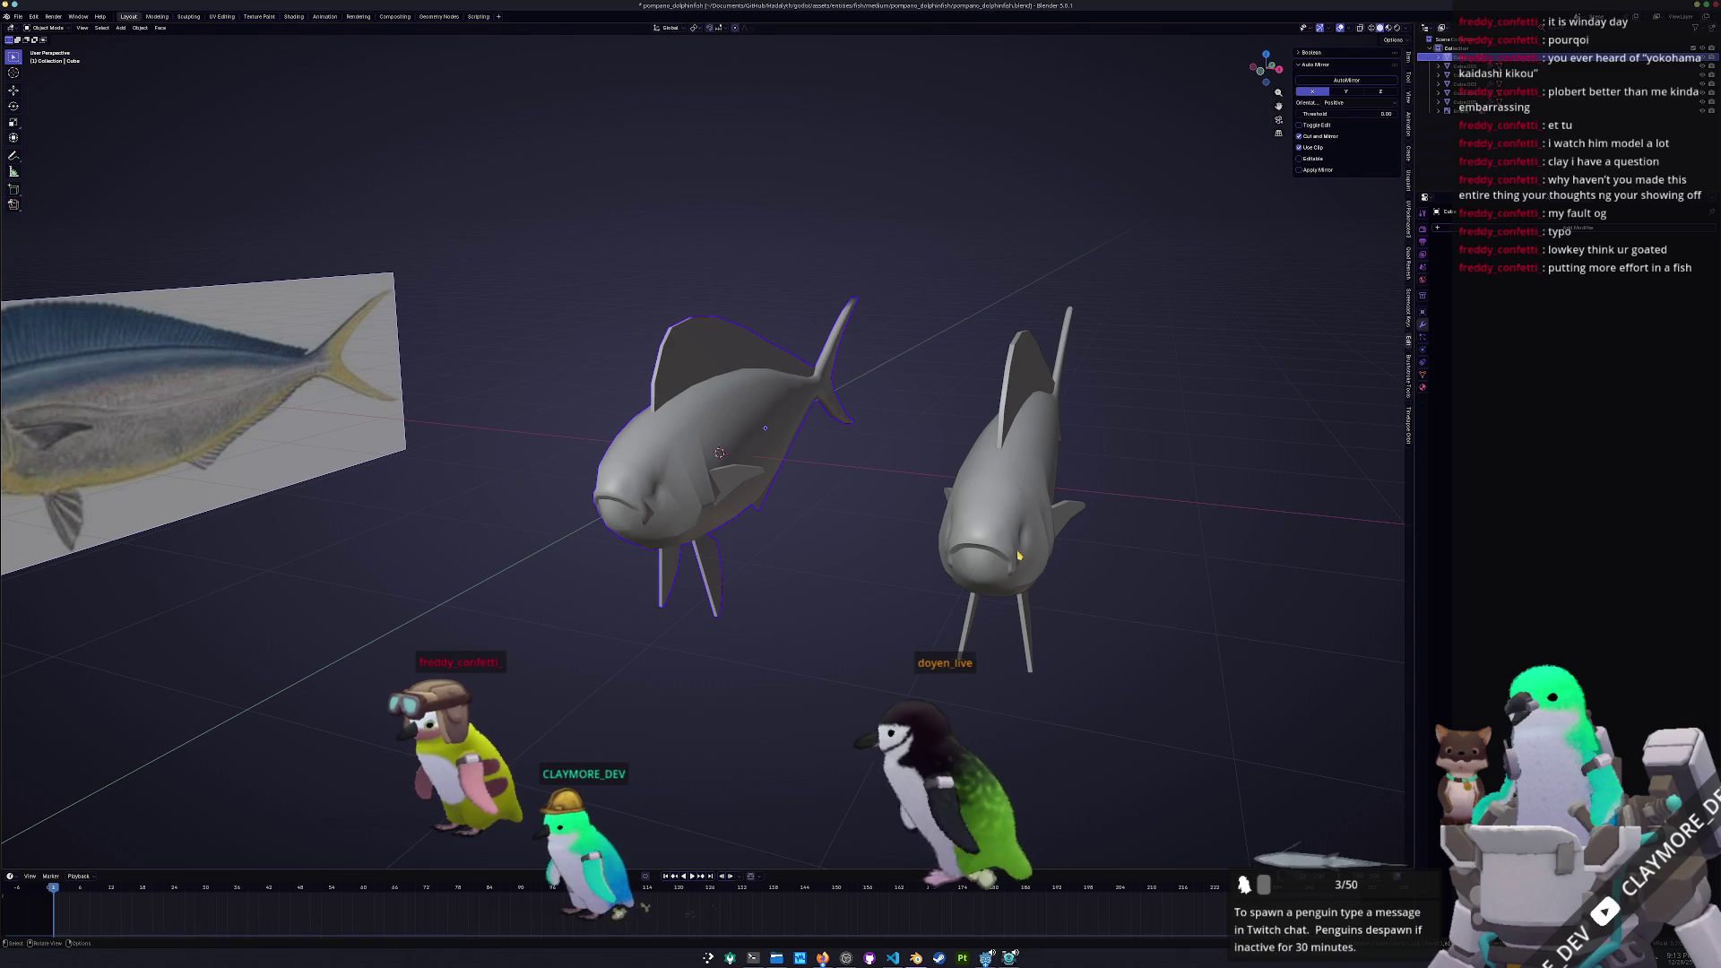
left_click(1020, 557)
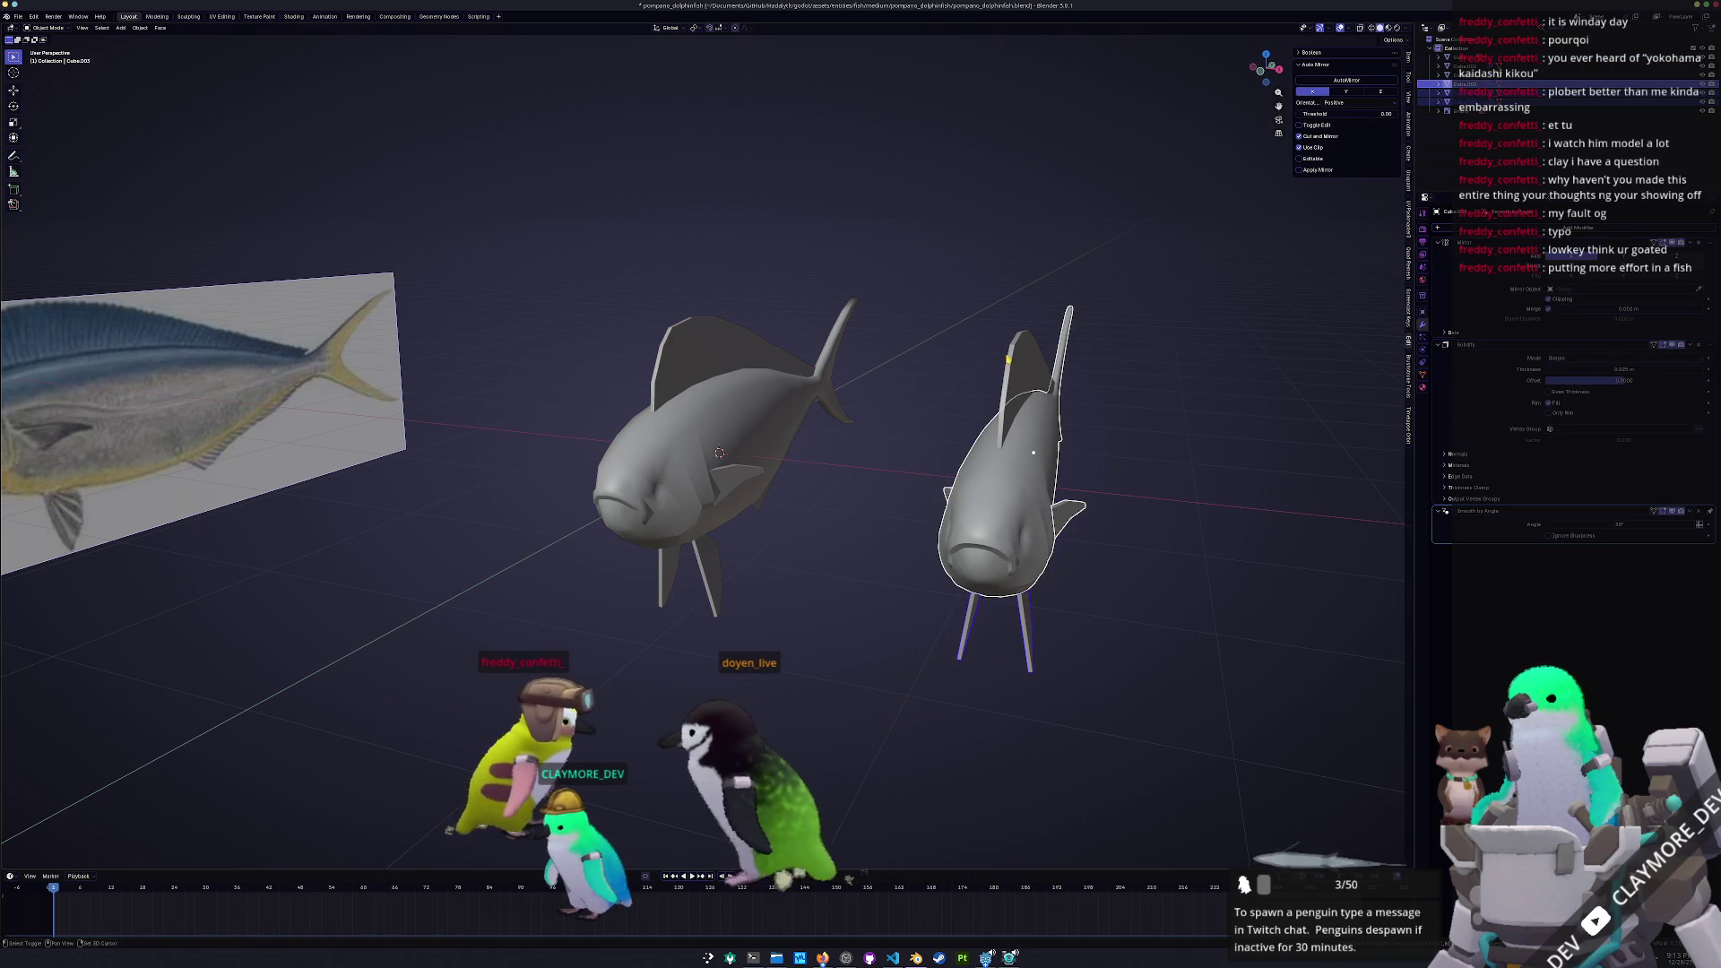
middle_click_drag(1009, 360, 1077, 572)
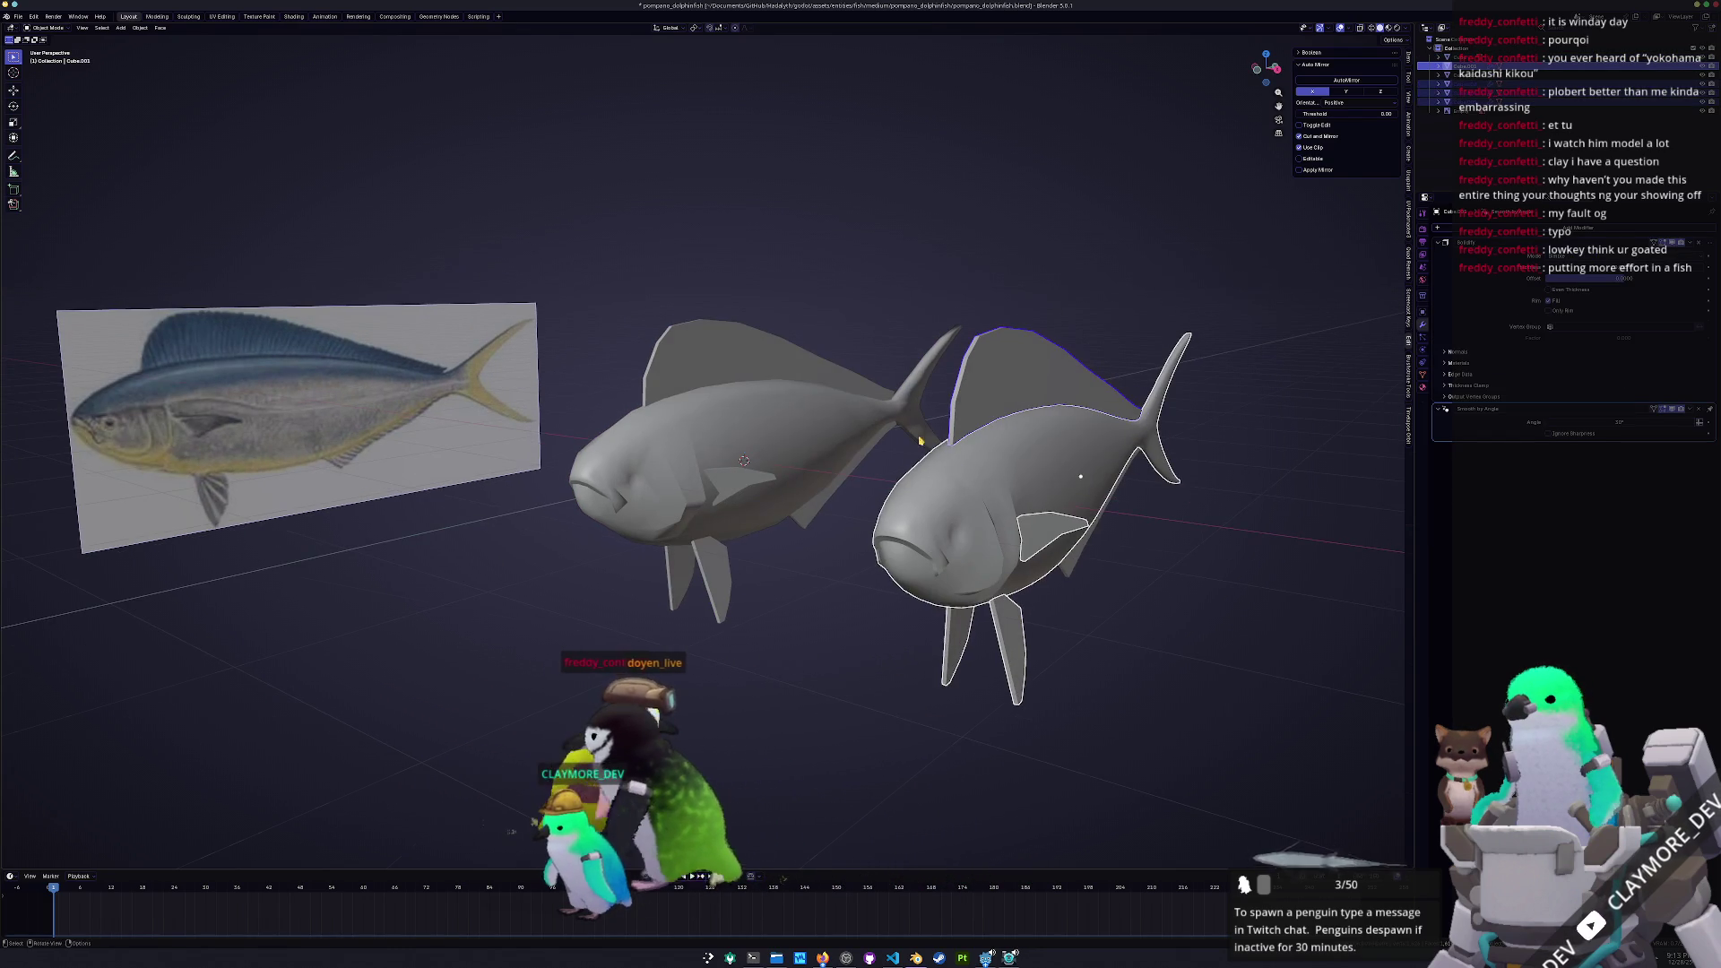
right_click(1077, 571)
left_click(1166, 581)
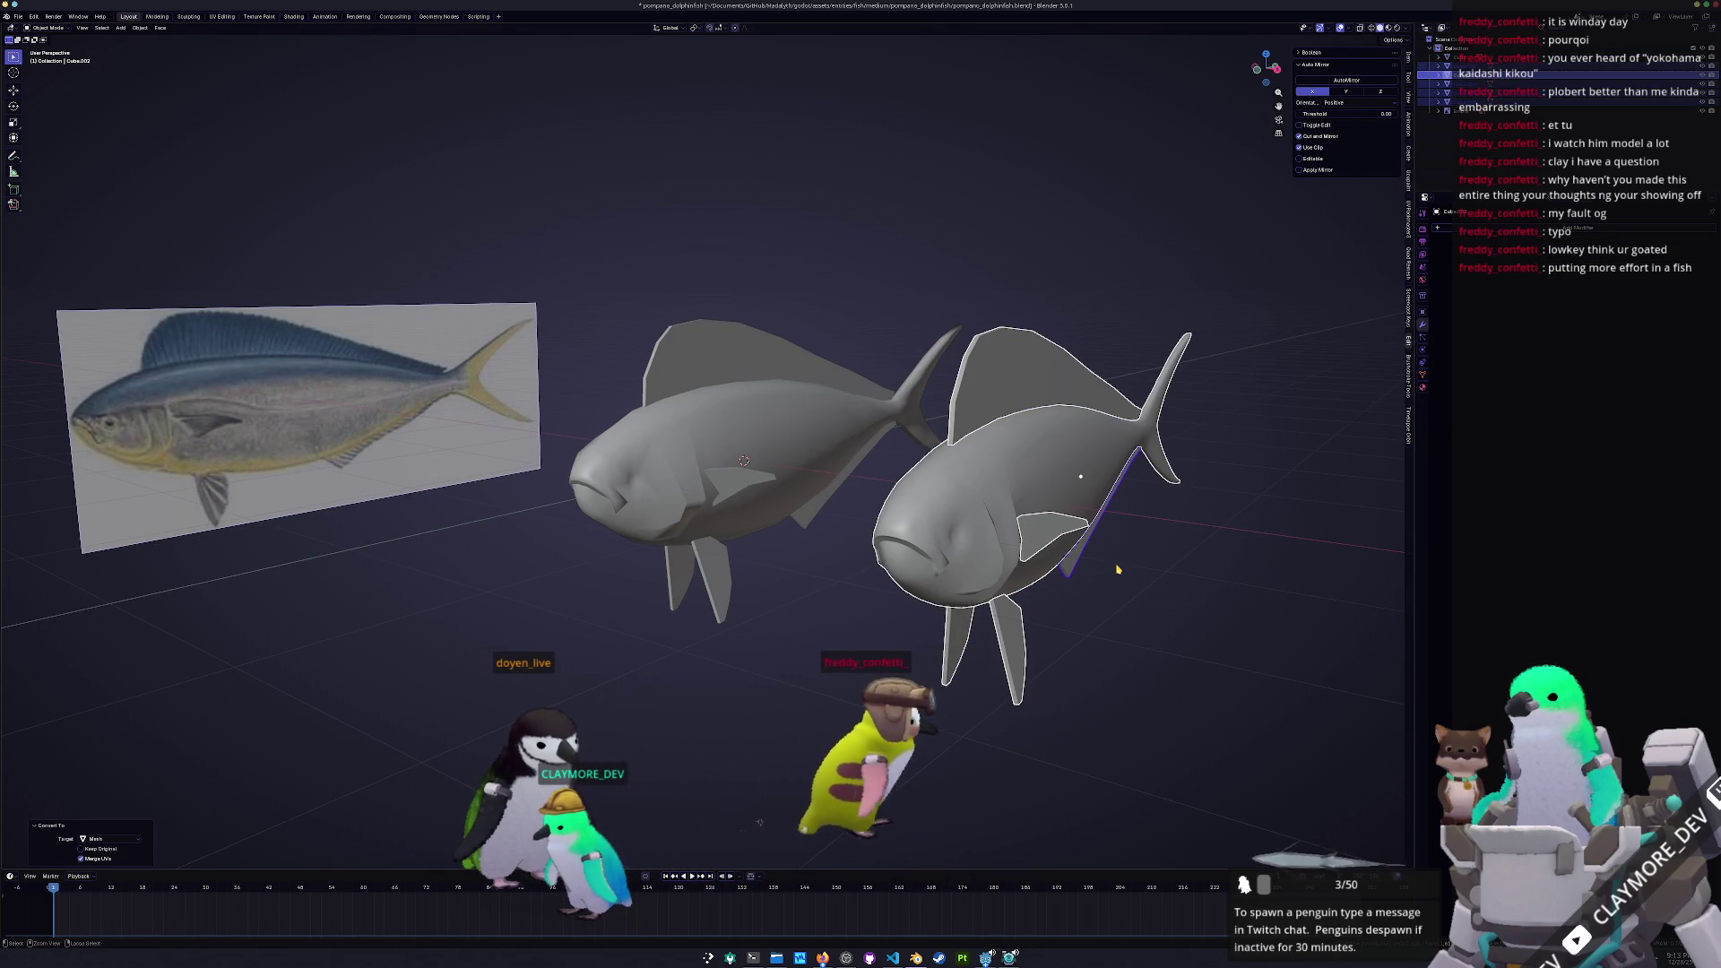
key("alt+g")
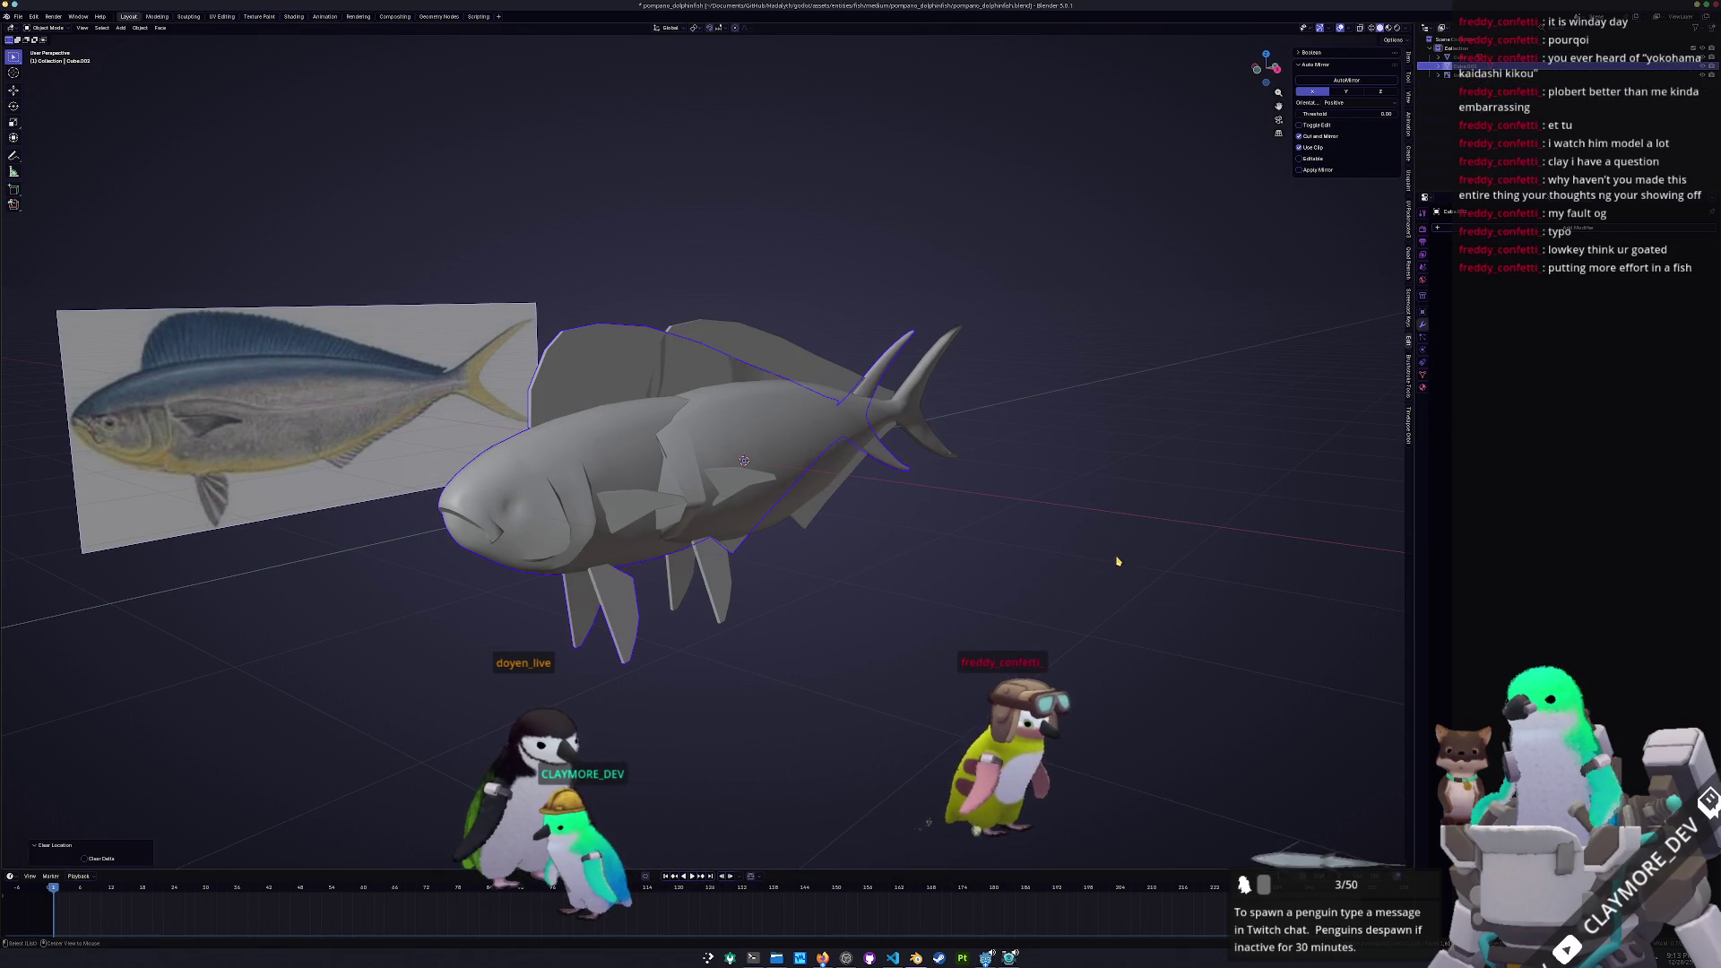
In right view, move the fish 0.9 m along Y and apply all transforms
key("KP_3")
key("g")
key("y")
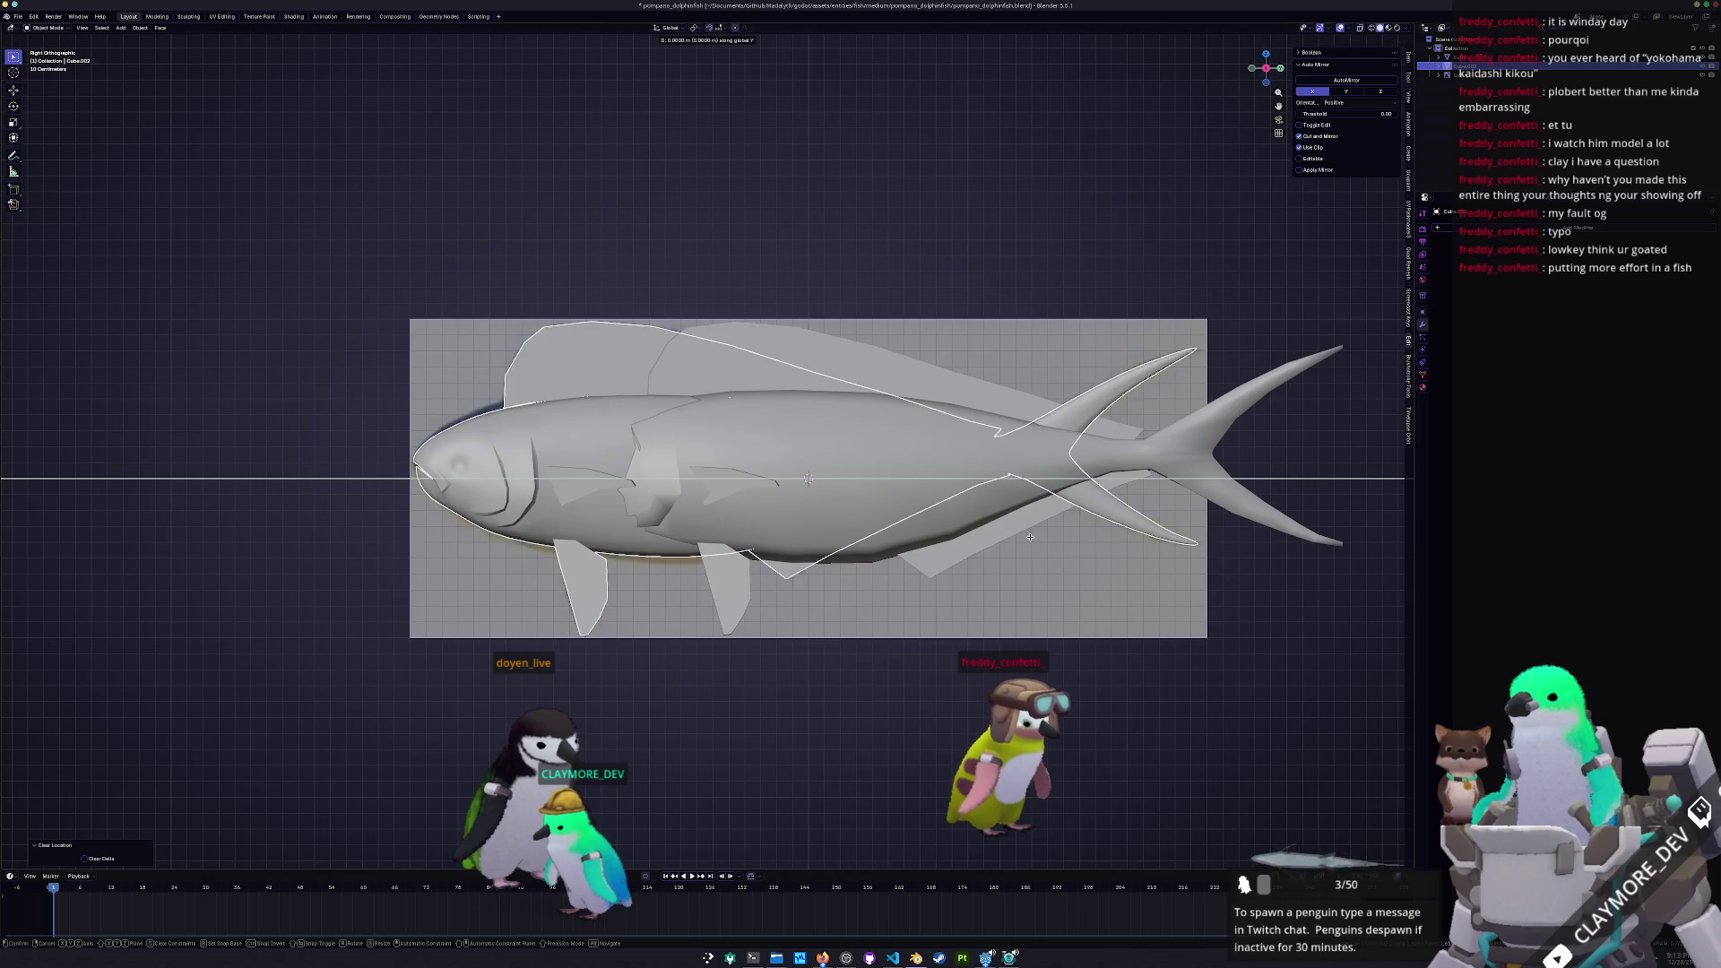
key("Return")
key("ctrl+a")
mouse_move(1179, 549)
middle_mouse_down()
mouse_move(1090, 603)
mouse_move(1247, 620)
mouse_move(1136, 588)
middle_mouse_up()
left_click(1090, 603)
Move the copy 2 m along X and rename it pompano_dolphinfish_high
type("gx2")
key("Return")
key("F2")
type("fish")
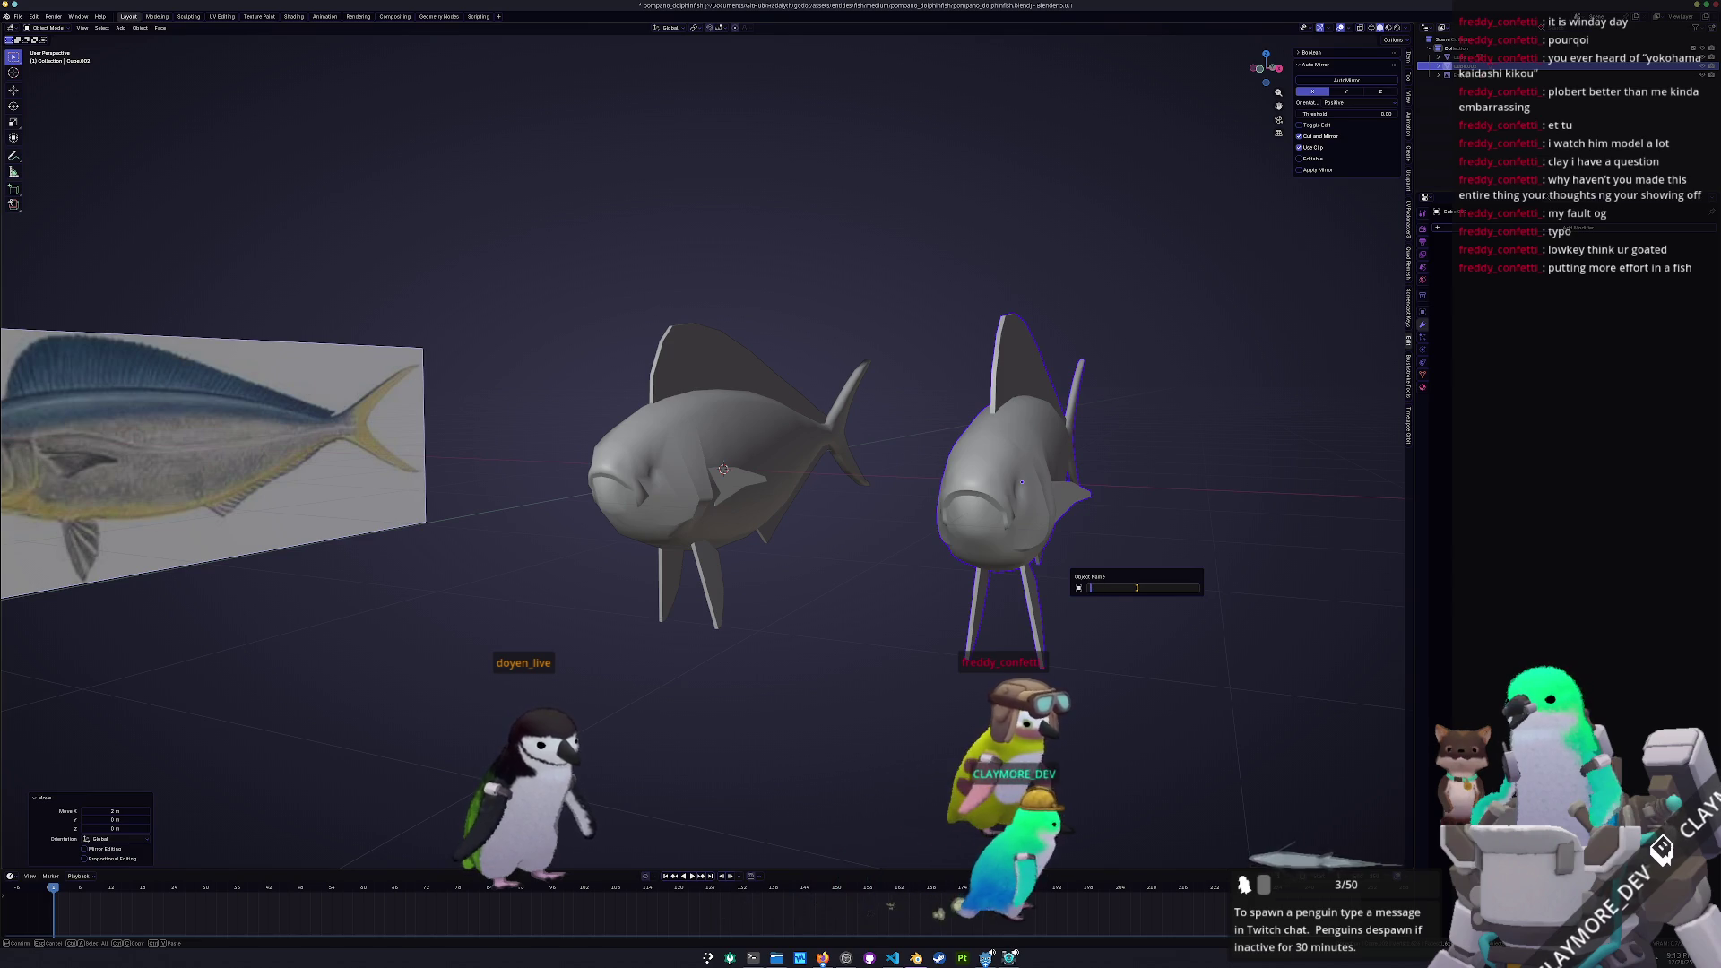
type("pano")
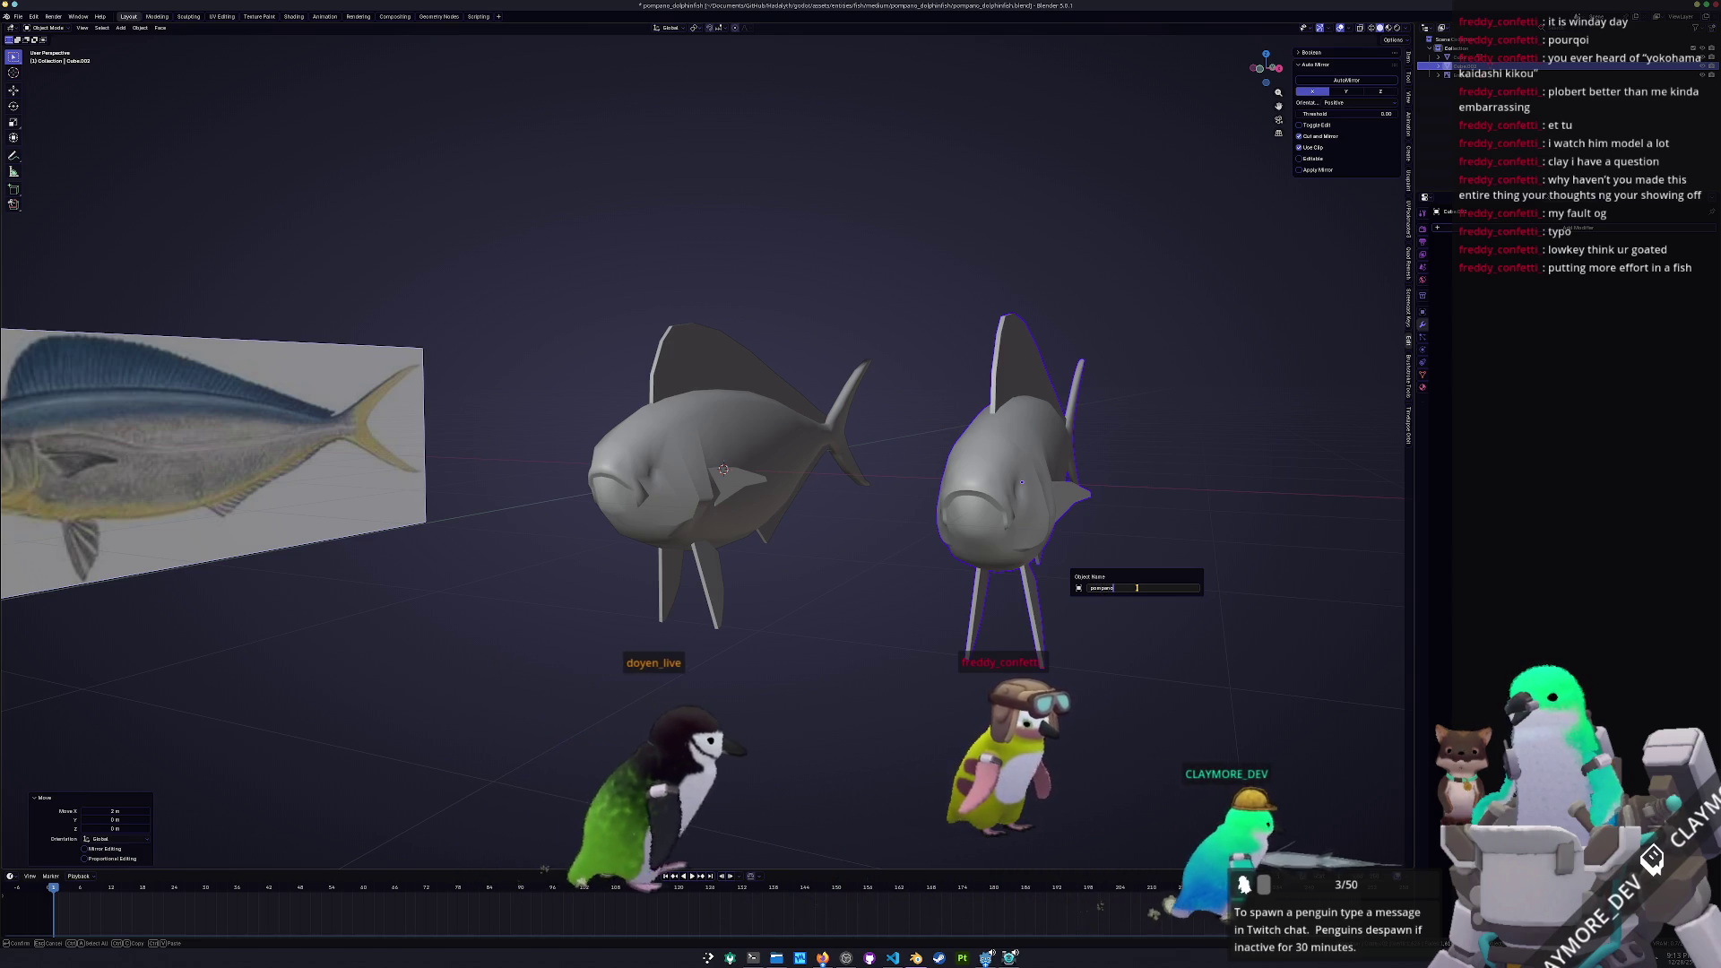
type("_dolp")
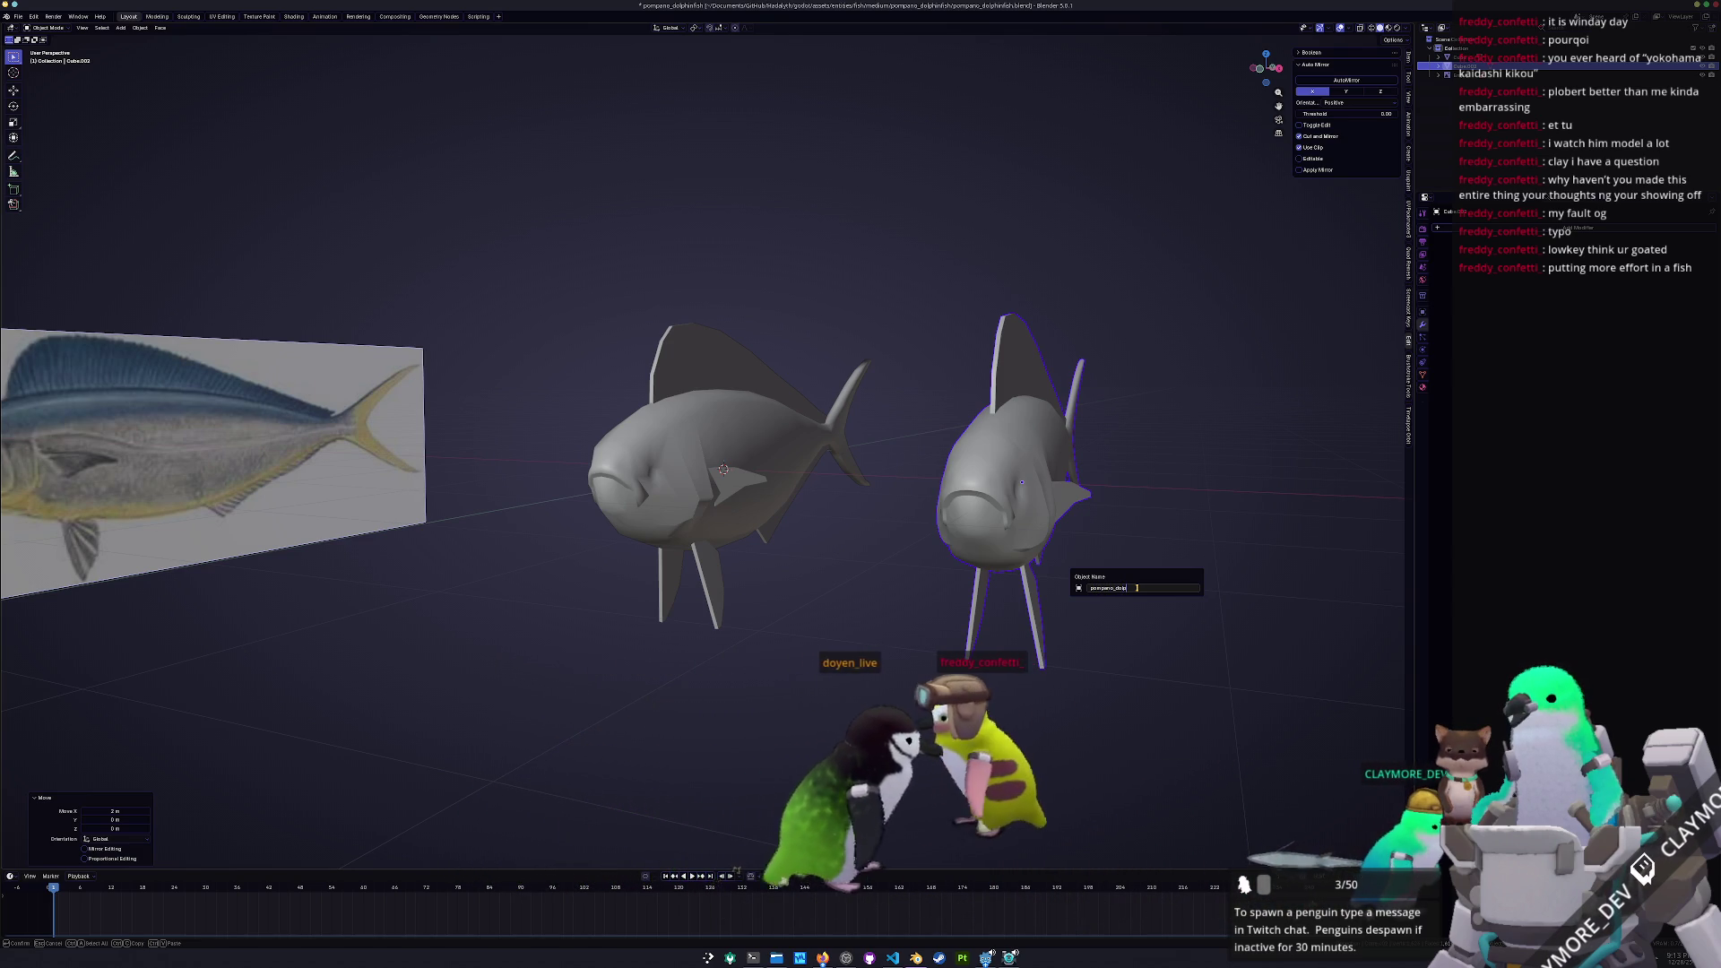
type("hinfi_high")
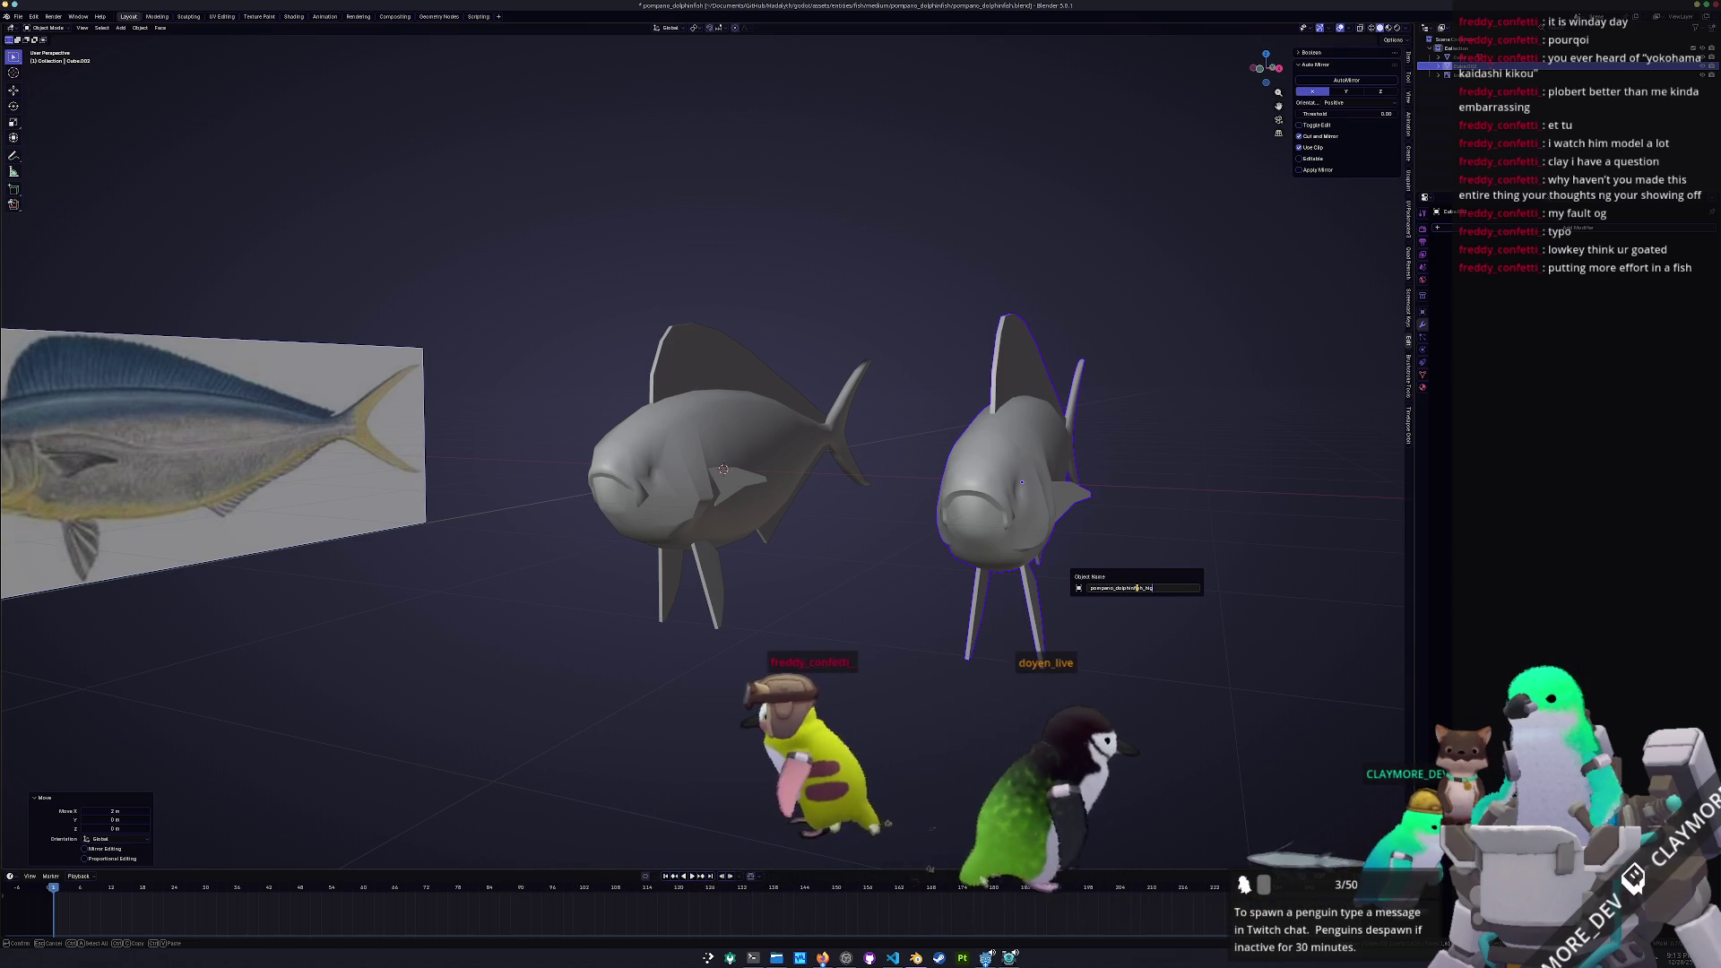
key("Return")
Rename the left fish pompano_dolphinfish and begin editing its mesh data name
left_click(693, 495)
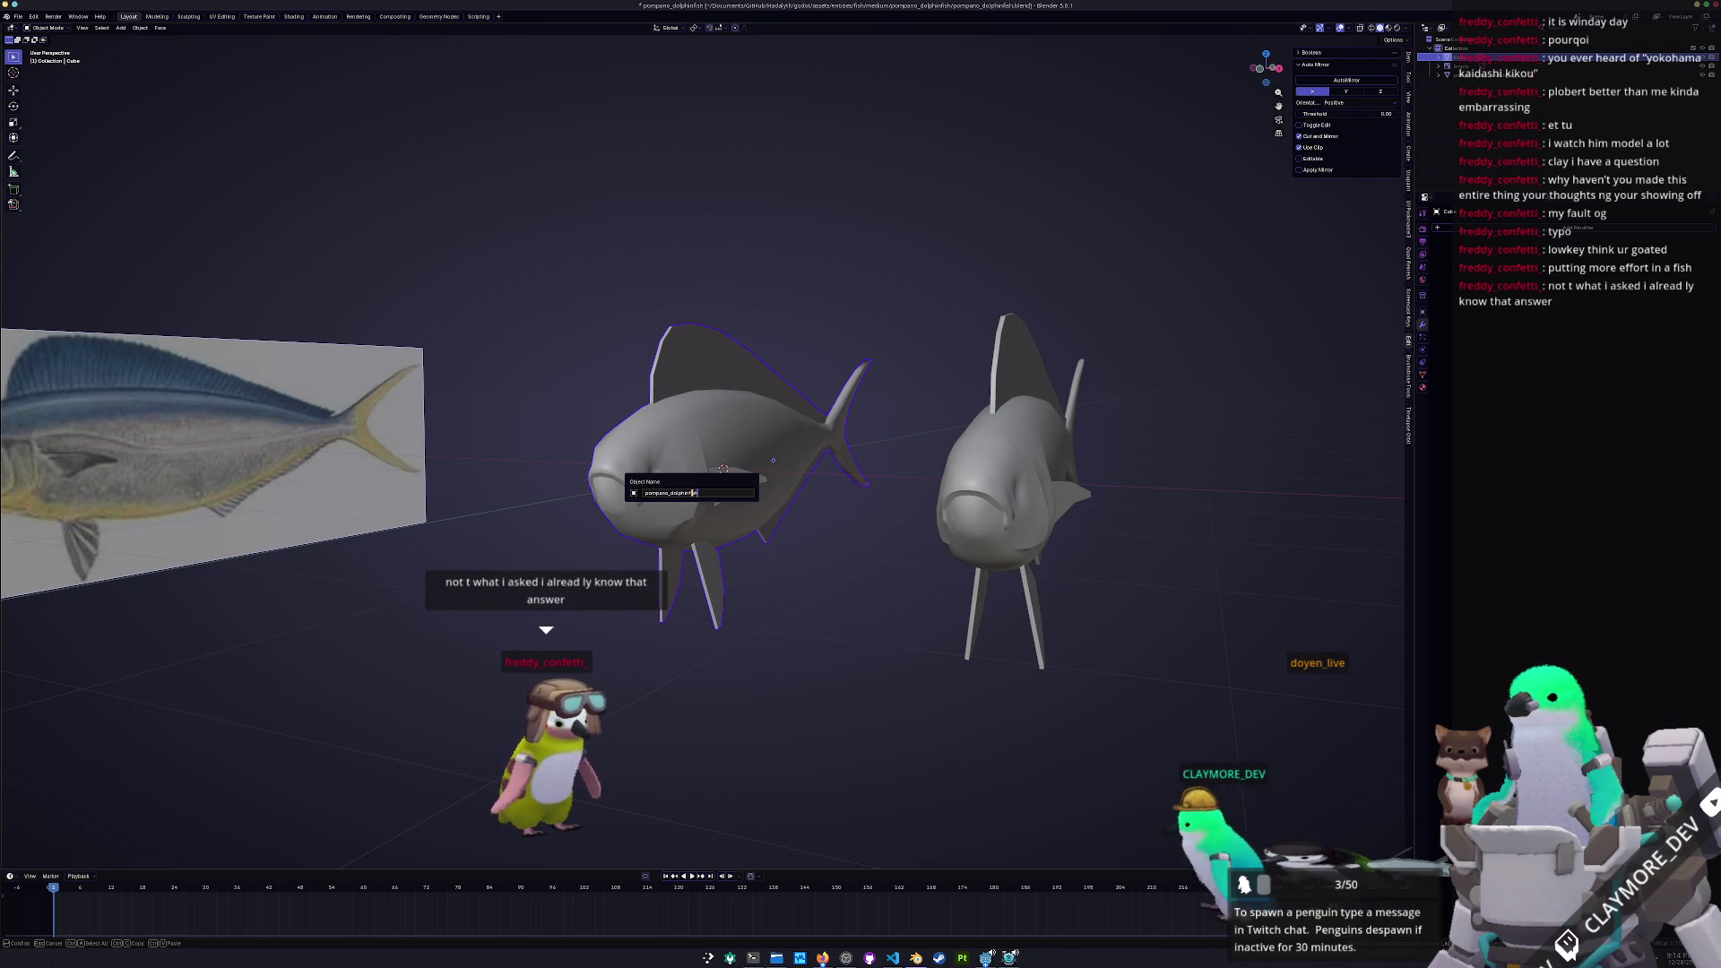
key("Return")
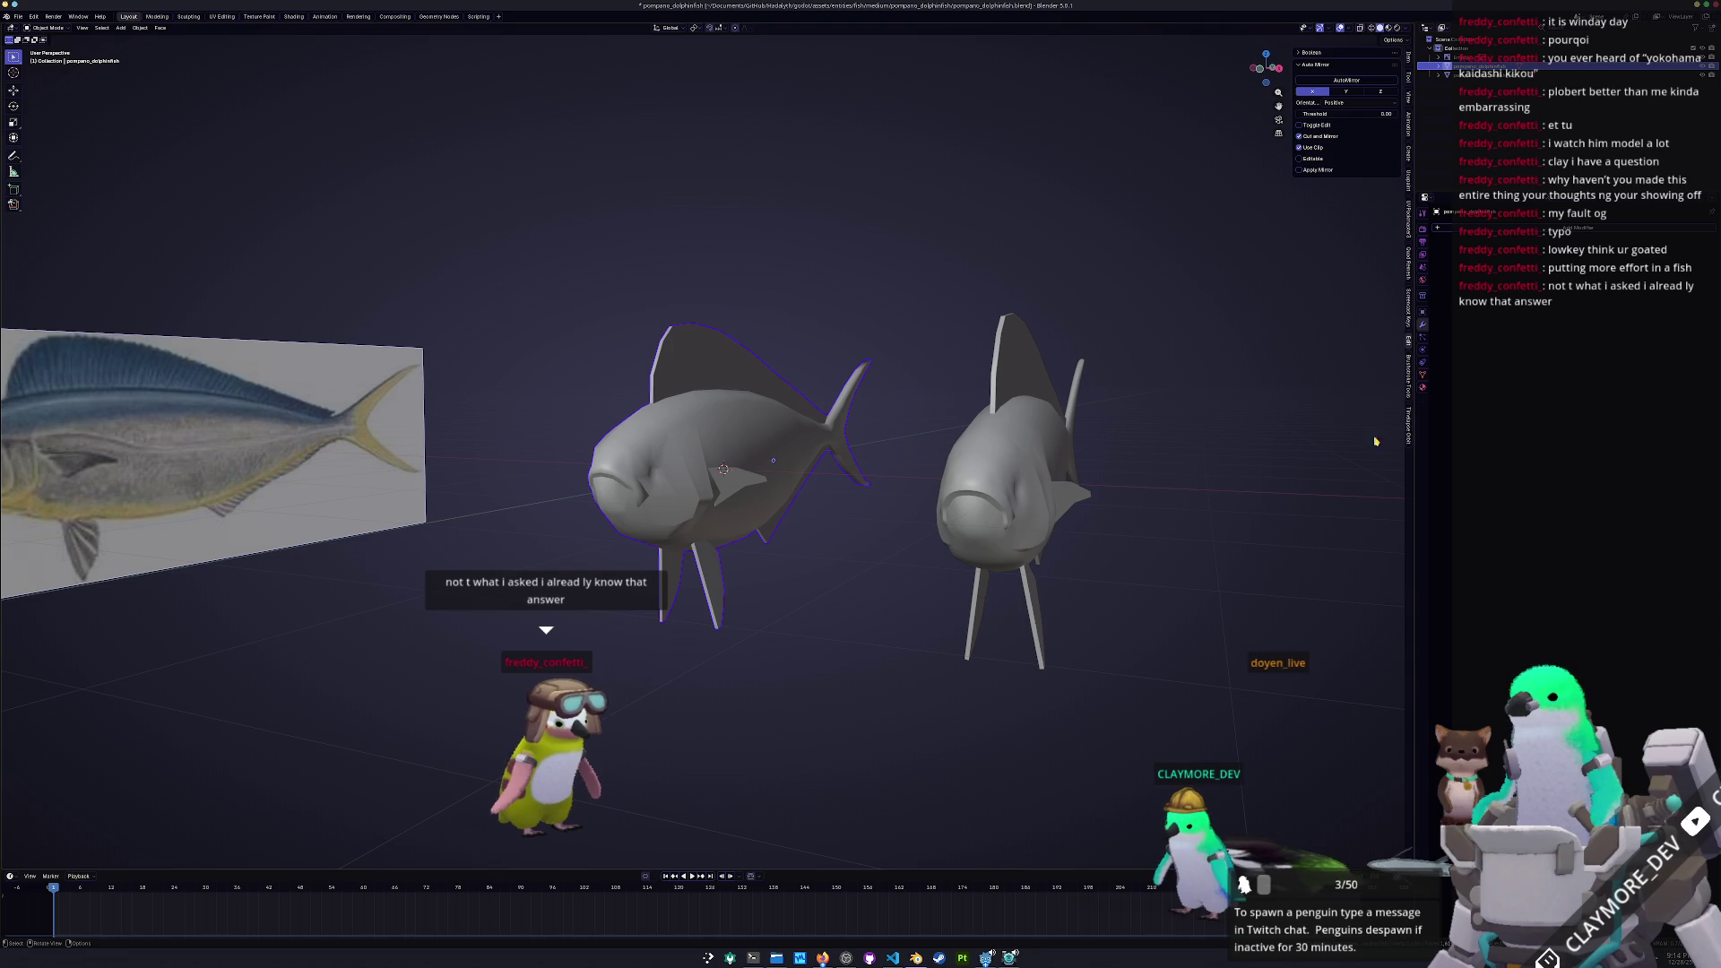
left_click(1457, 228)
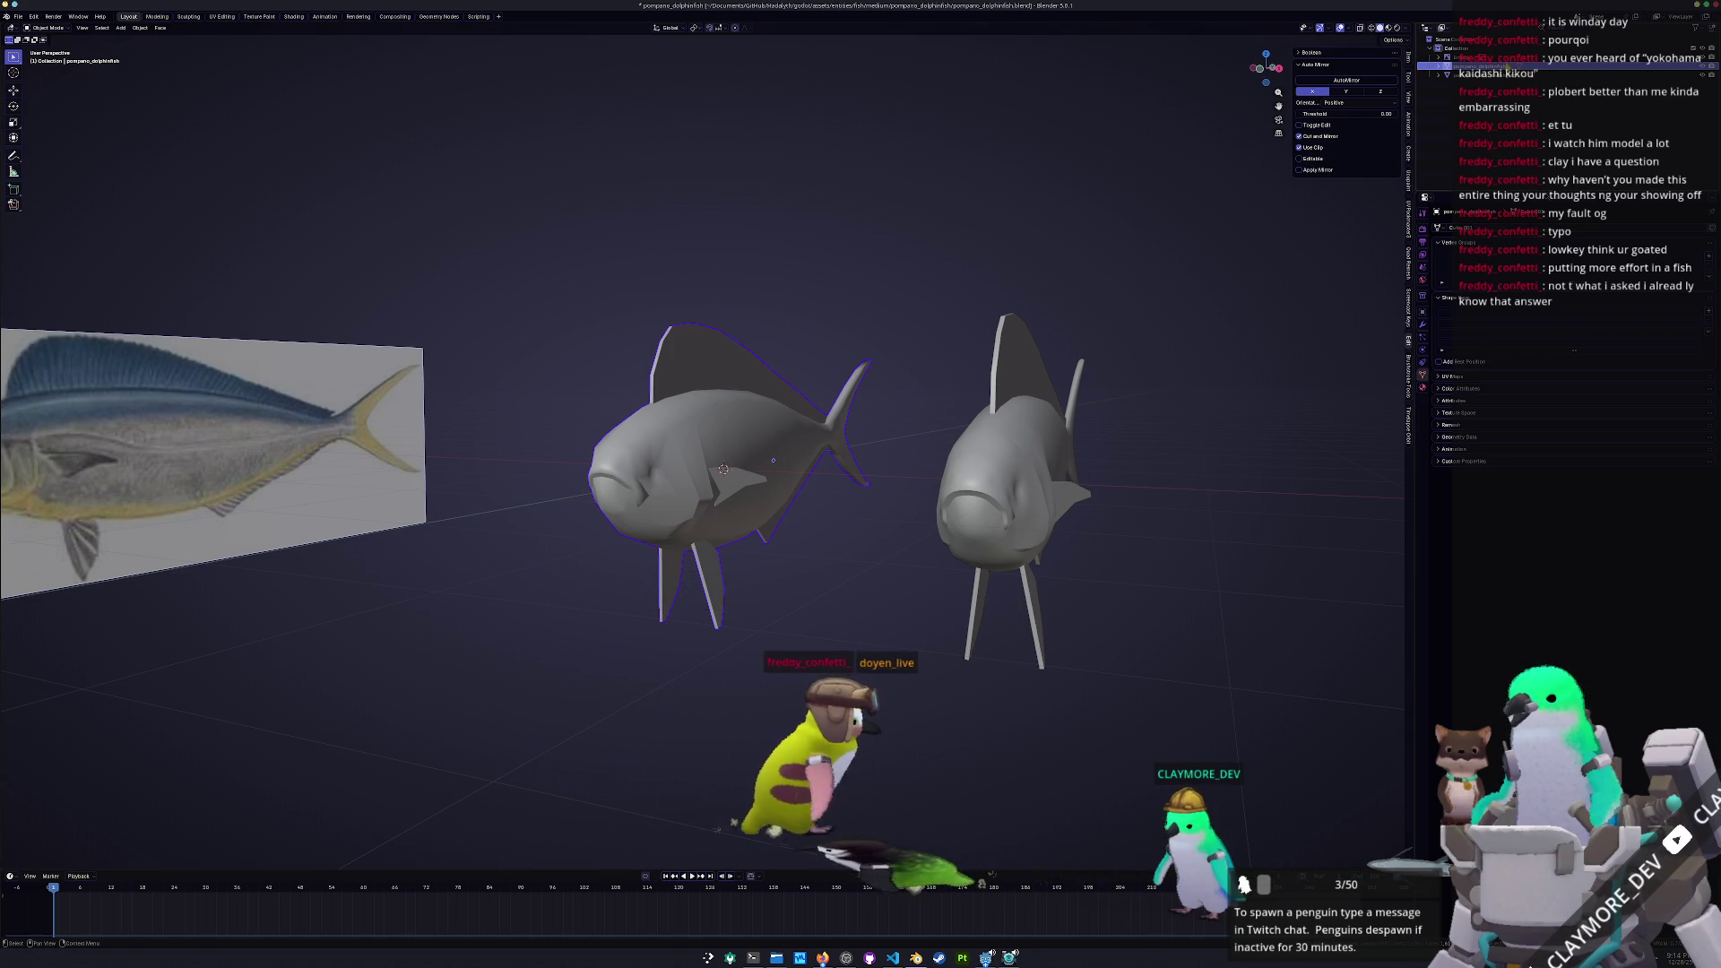
Name the mesh data pompano_dolphinfish, add a Color attribute, and show the material settings
key("ctrl+v")
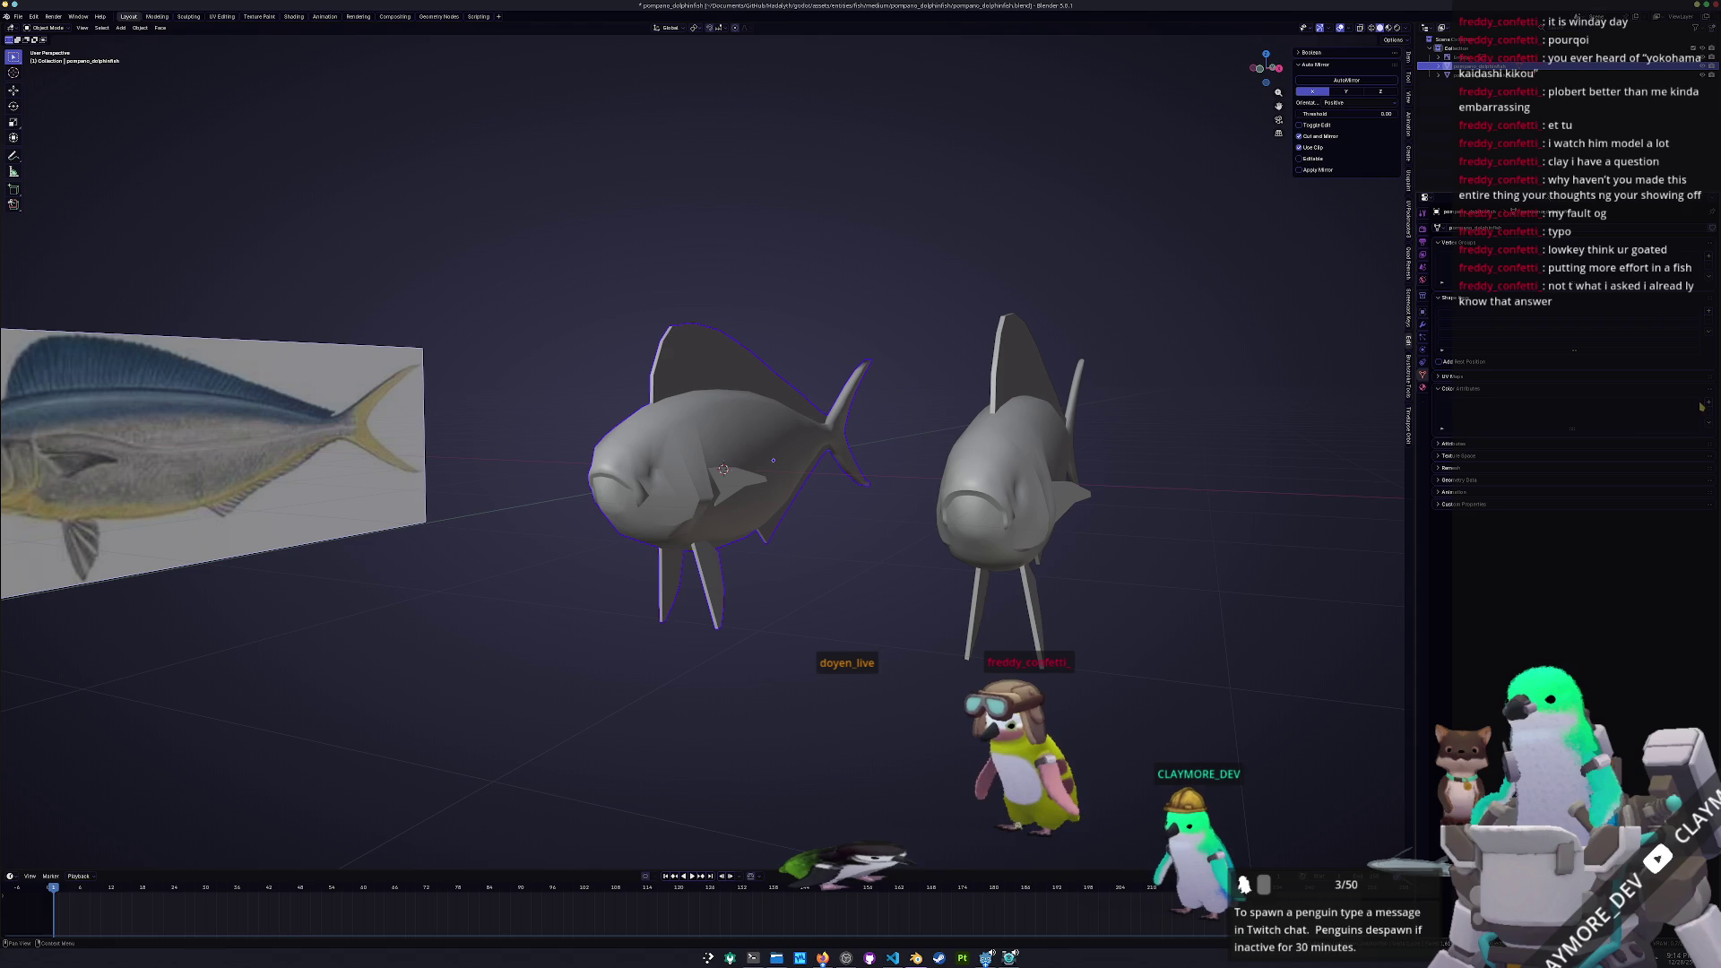
left_click(1676, 454)
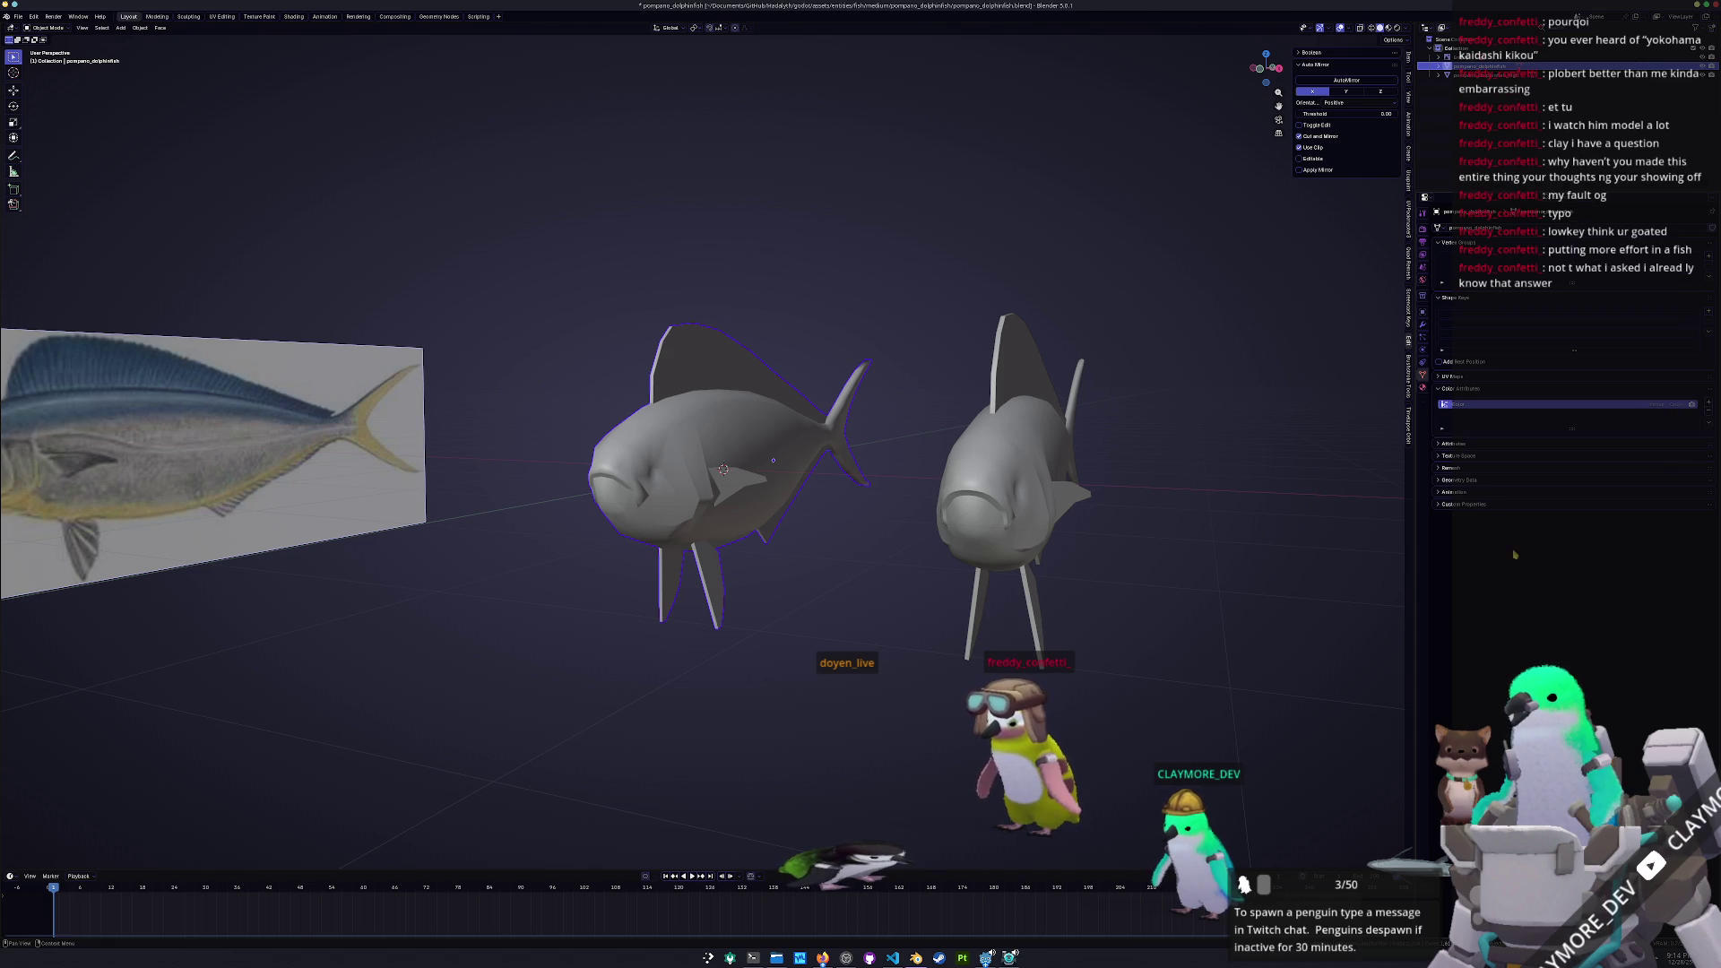
left_click(1424, 389)
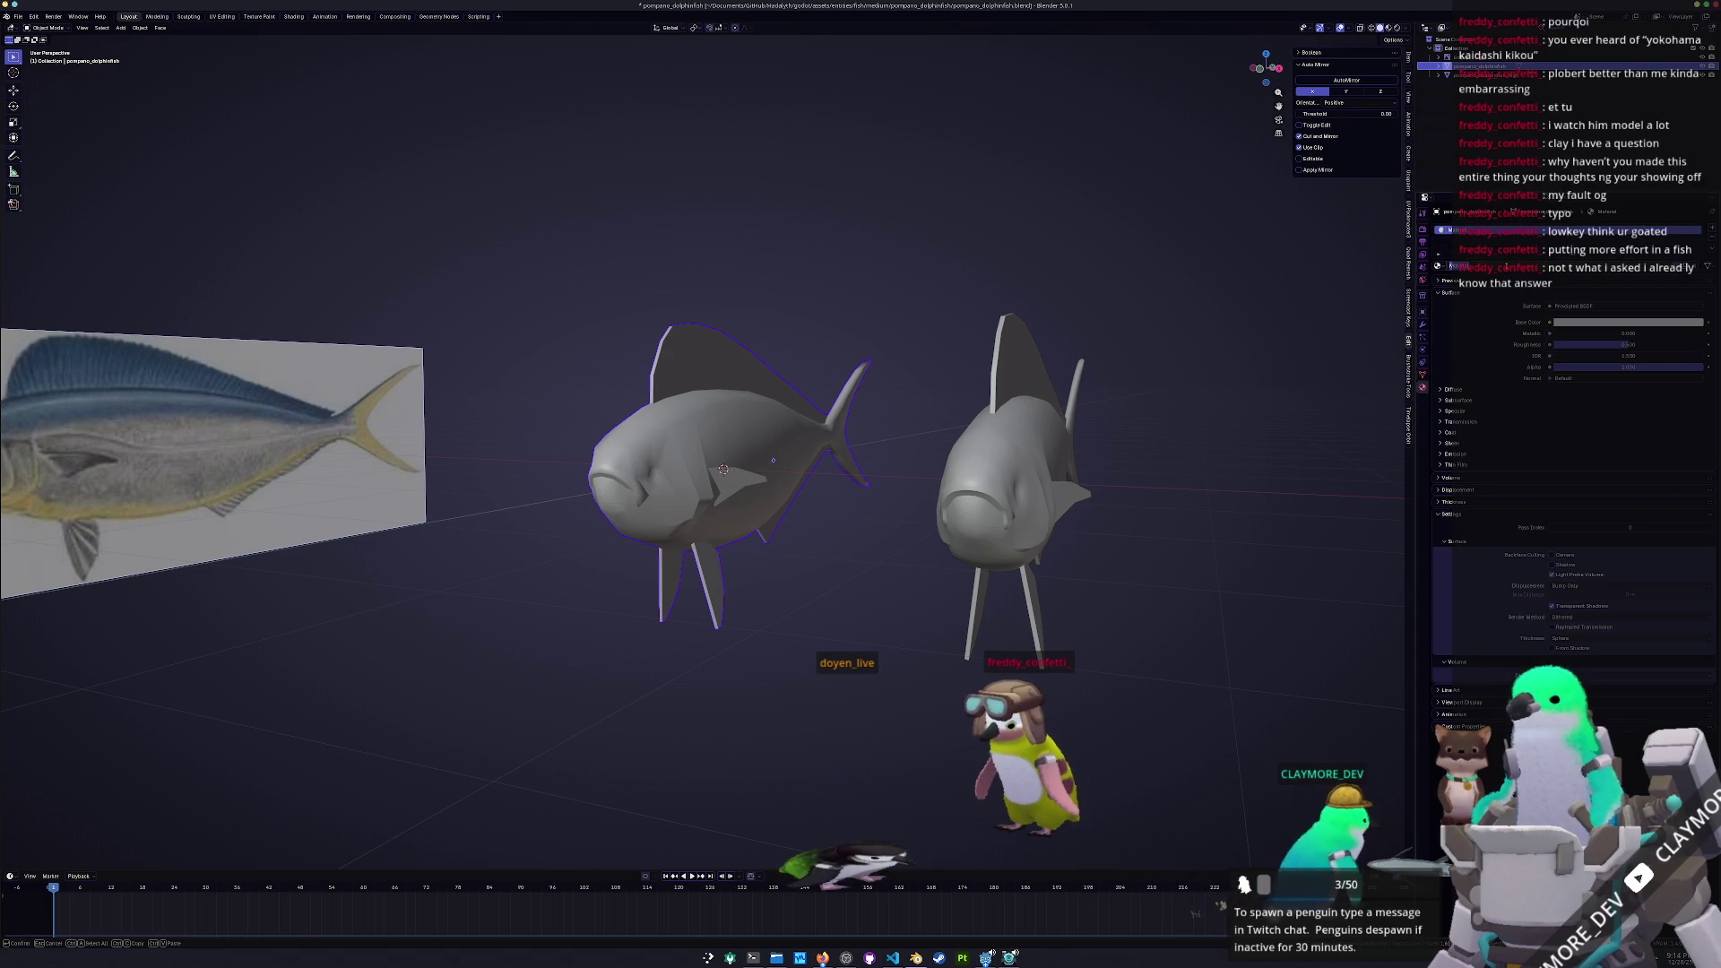
left_click(1040, 469)
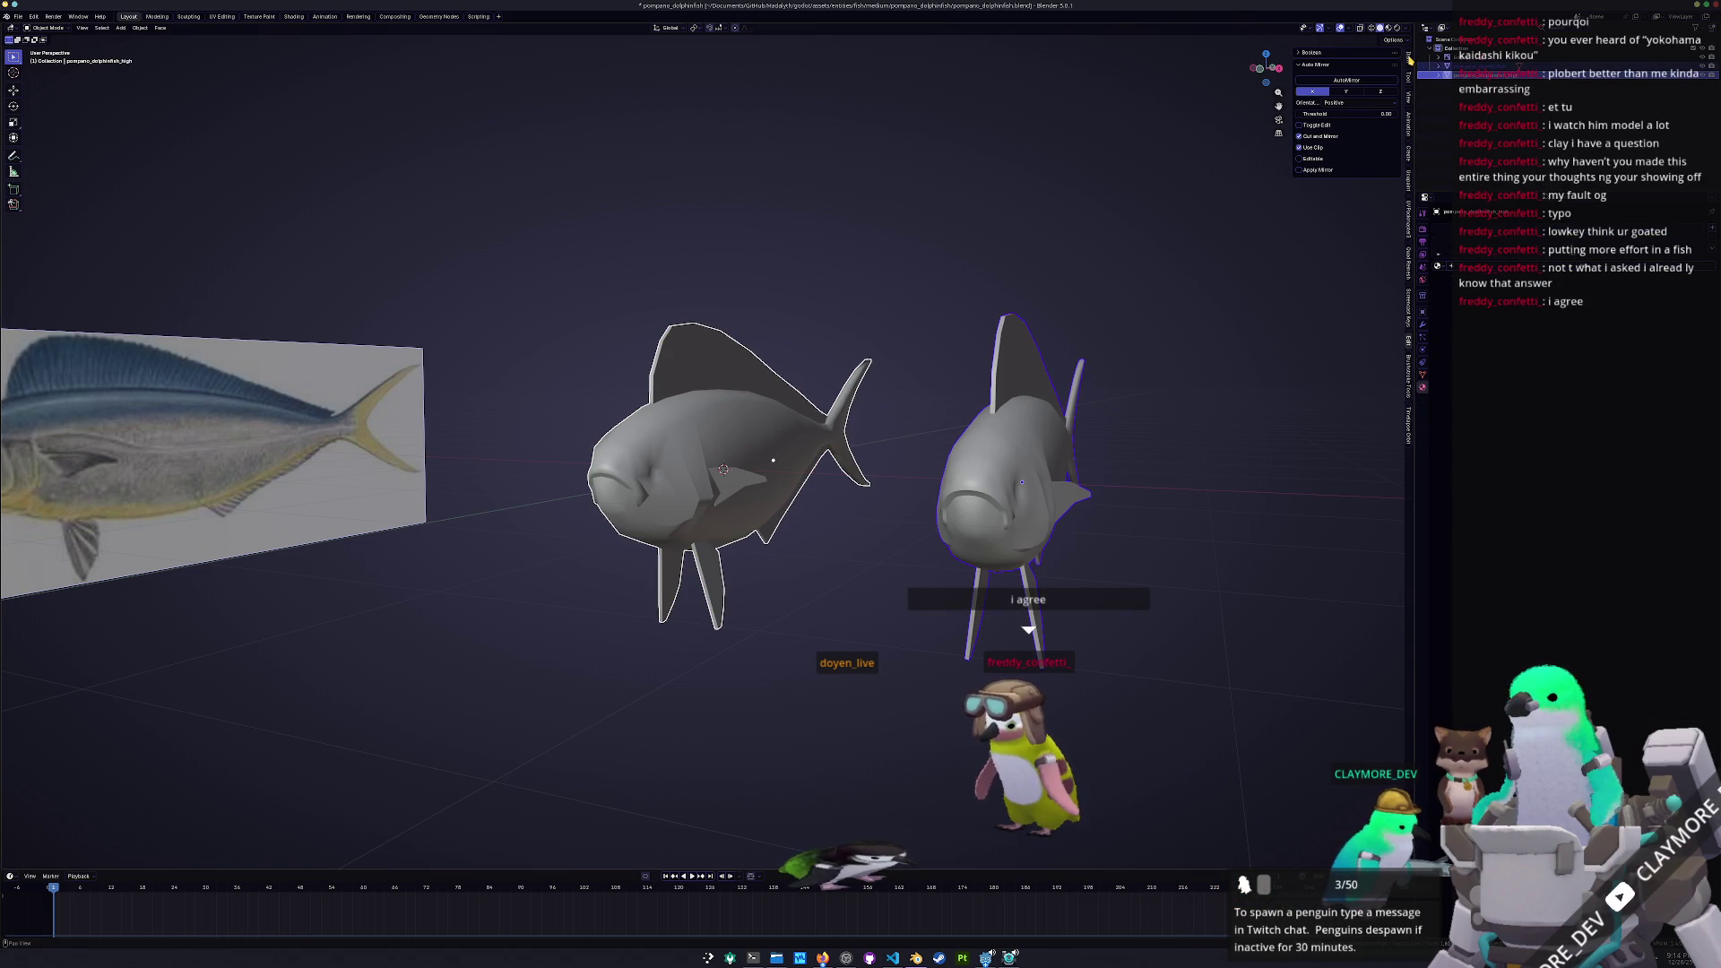
middle_click_drag(977, 287, 916, 211)
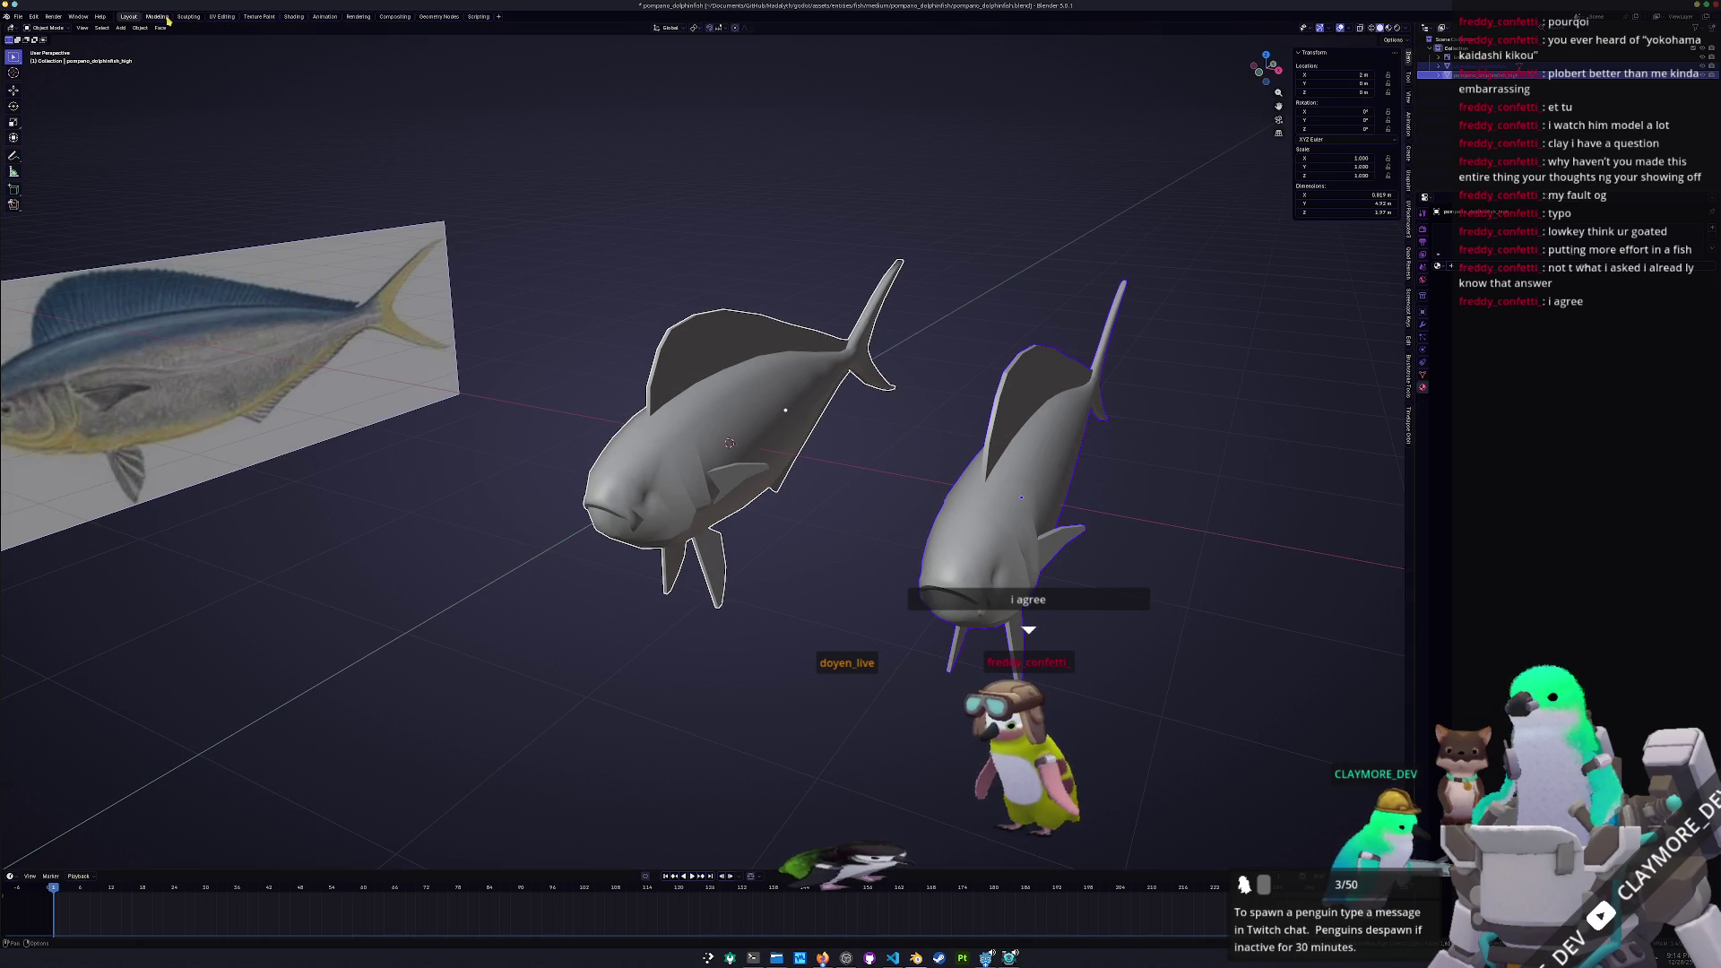
In top view, set the pivot to Individual Origins and apply location to centre the left fish
key("KP_7")
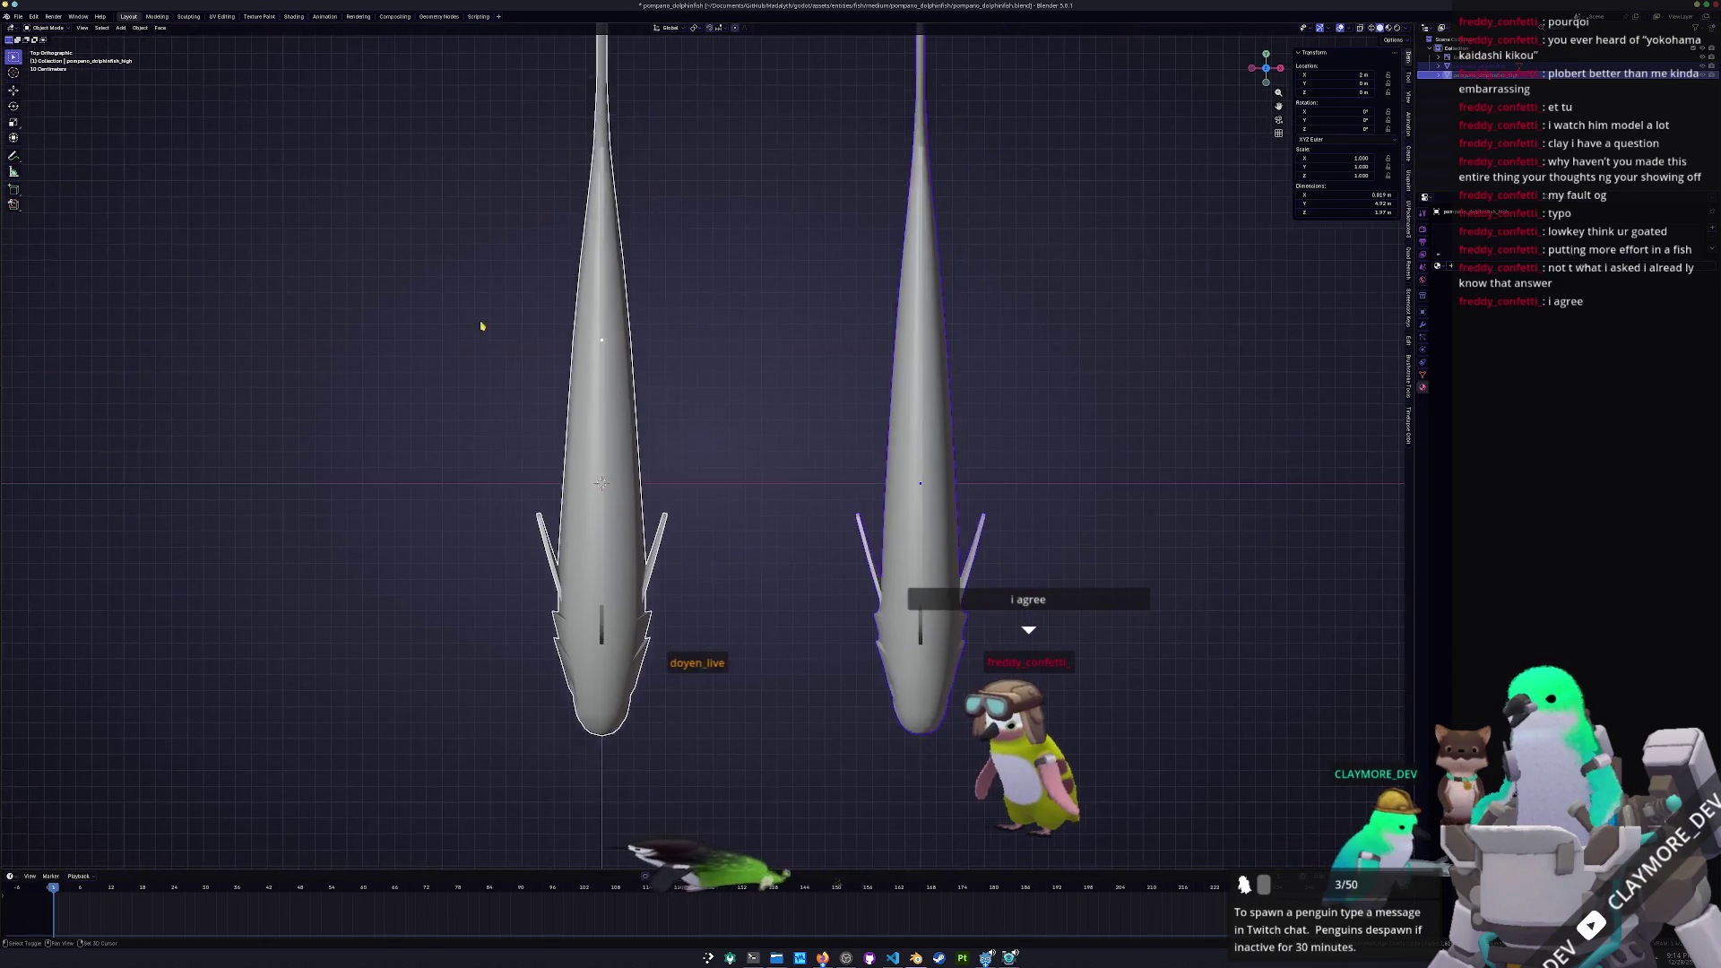
scroll(675, 72, "down", 5)
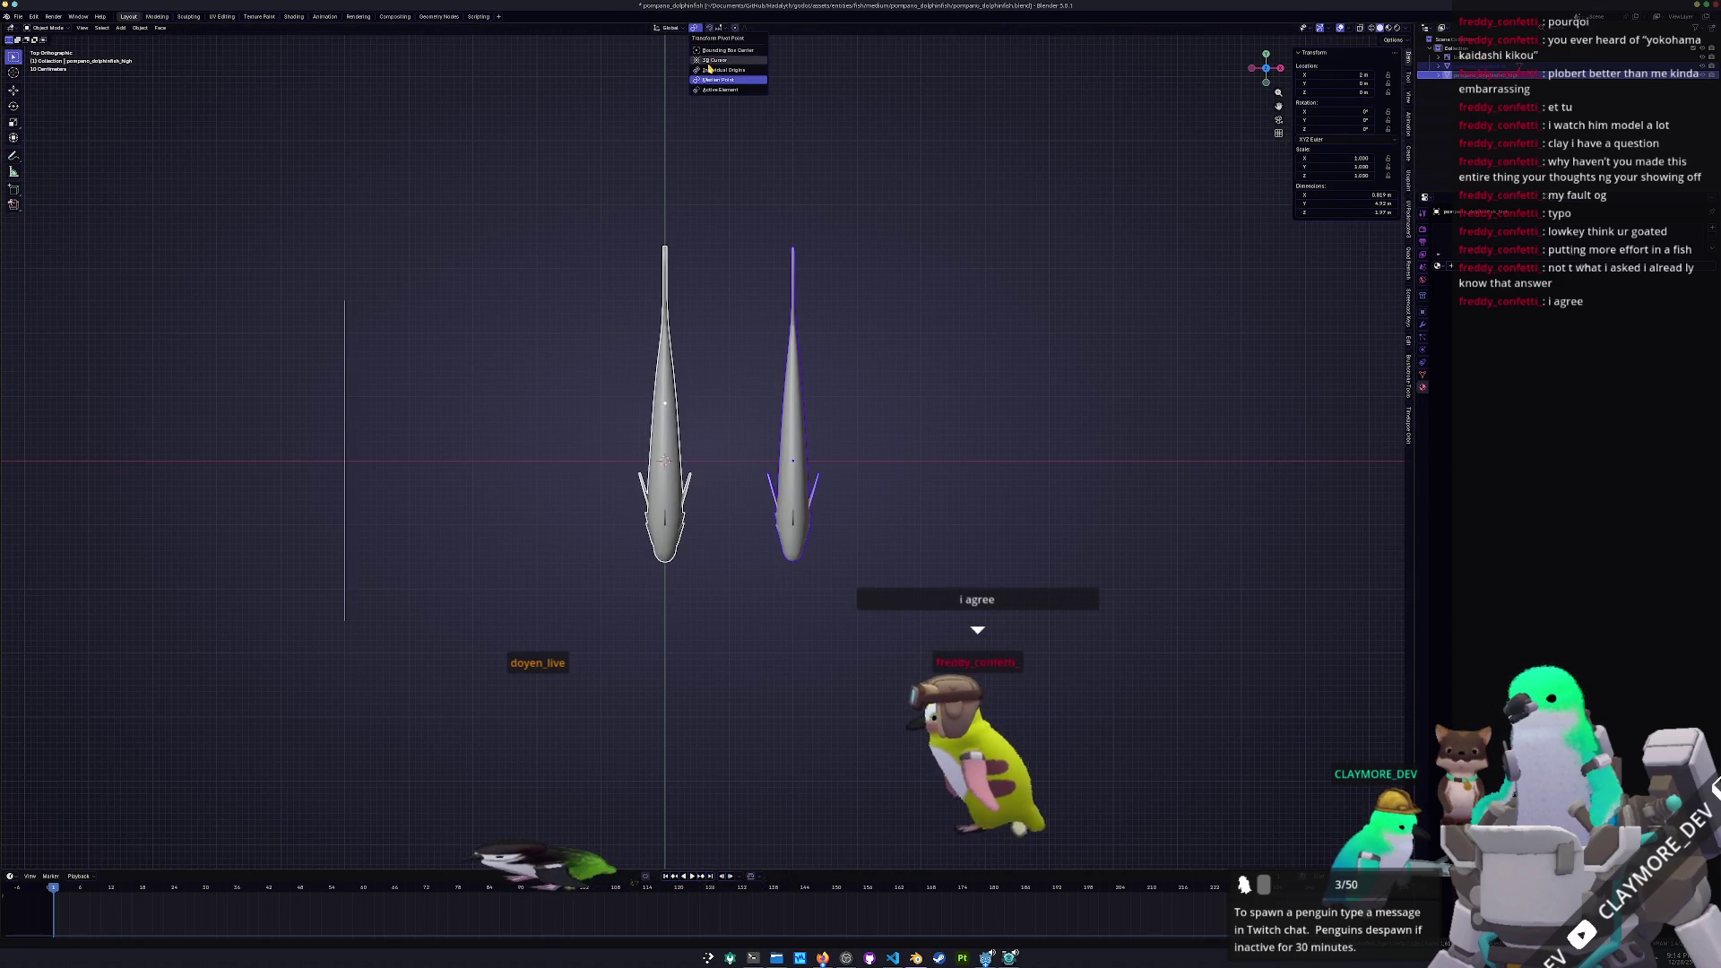
left_click(710, 69)
scroll(710, 69, "up", 1)
key("s")
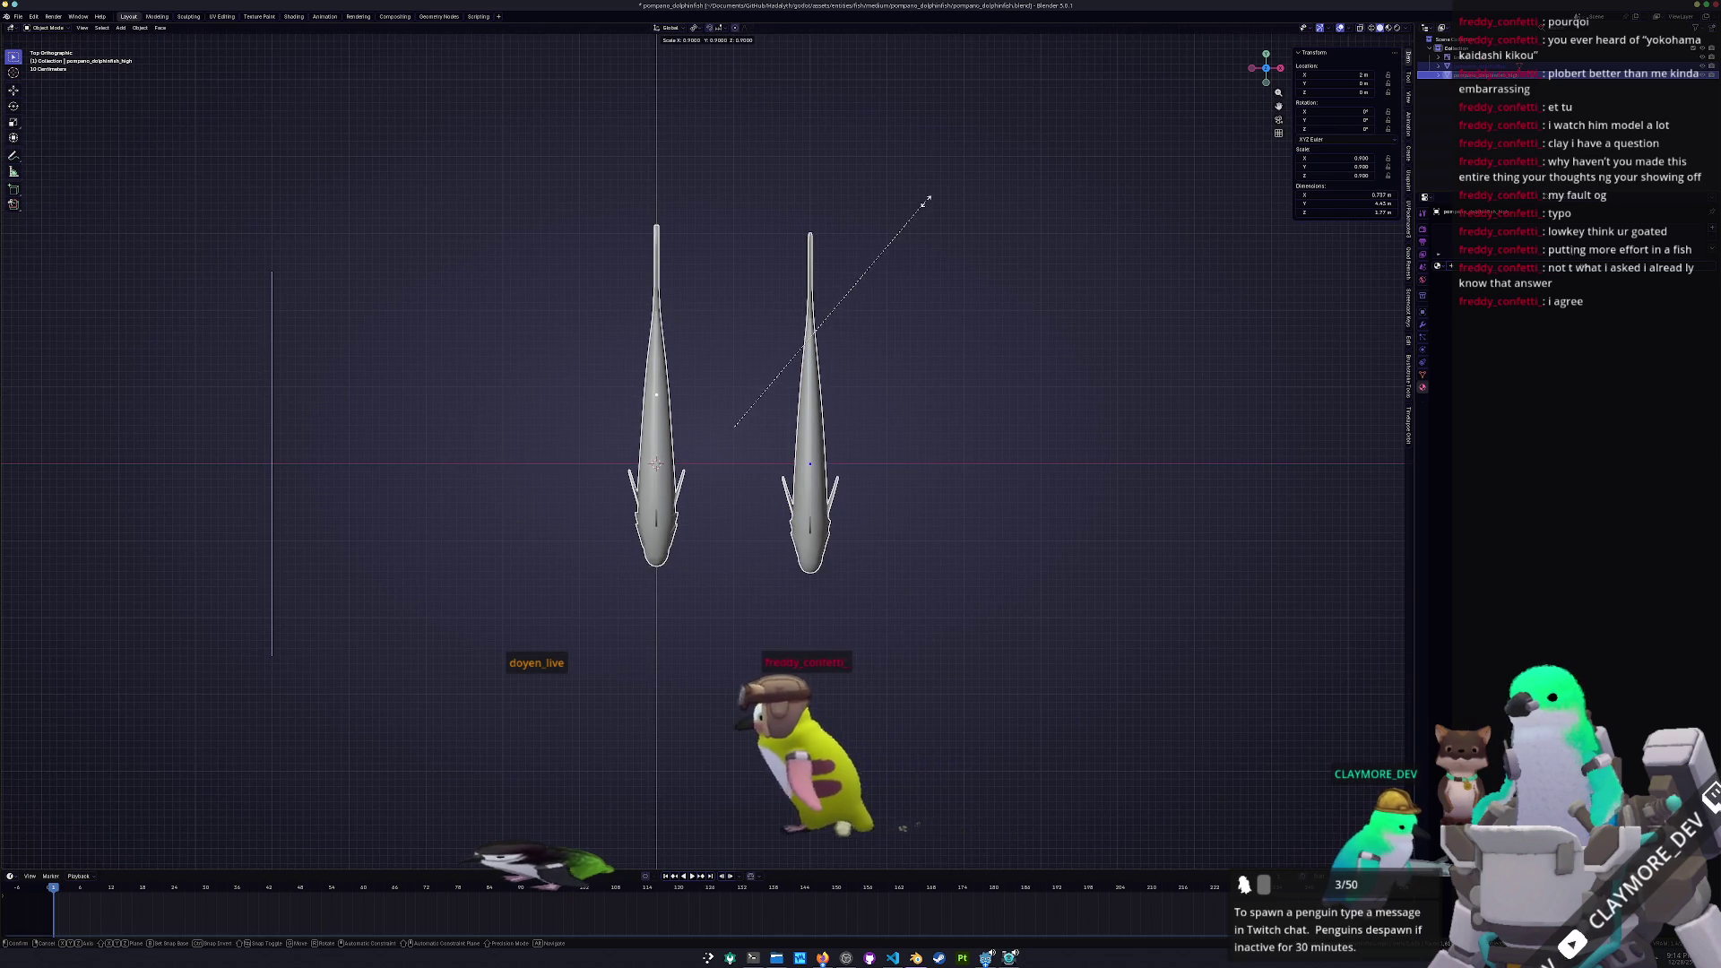
key("Escape")
left_click(659, 421)
key("ctrl+a")
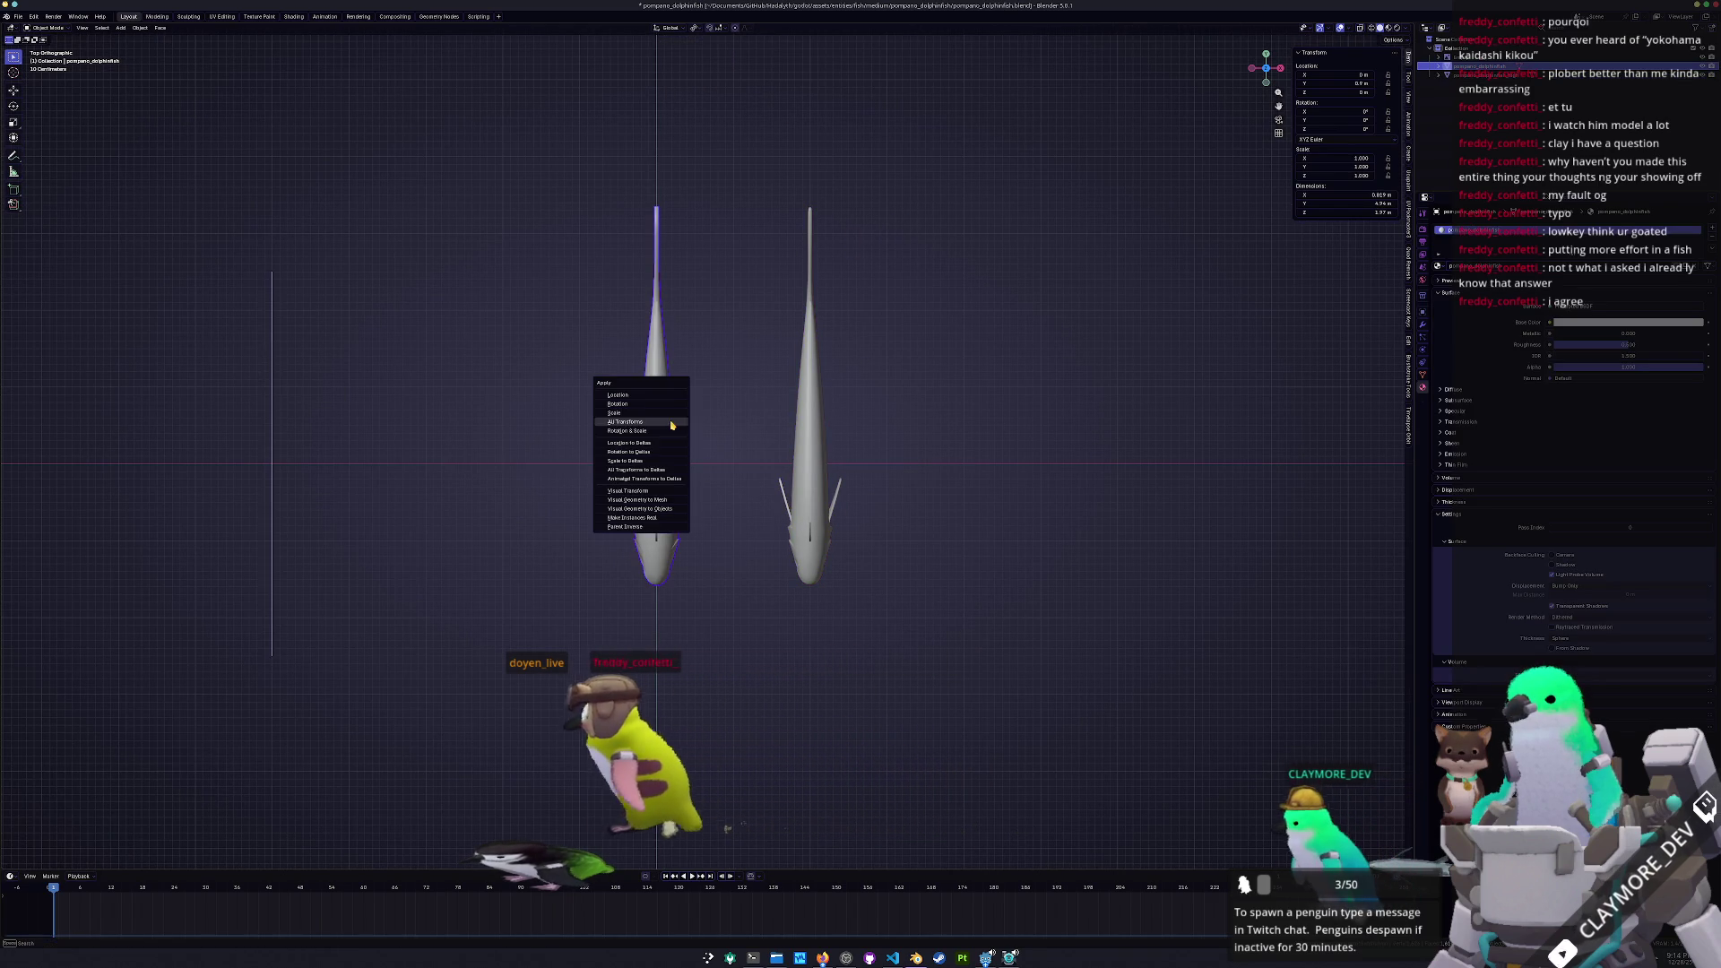
left_click(664, 422)
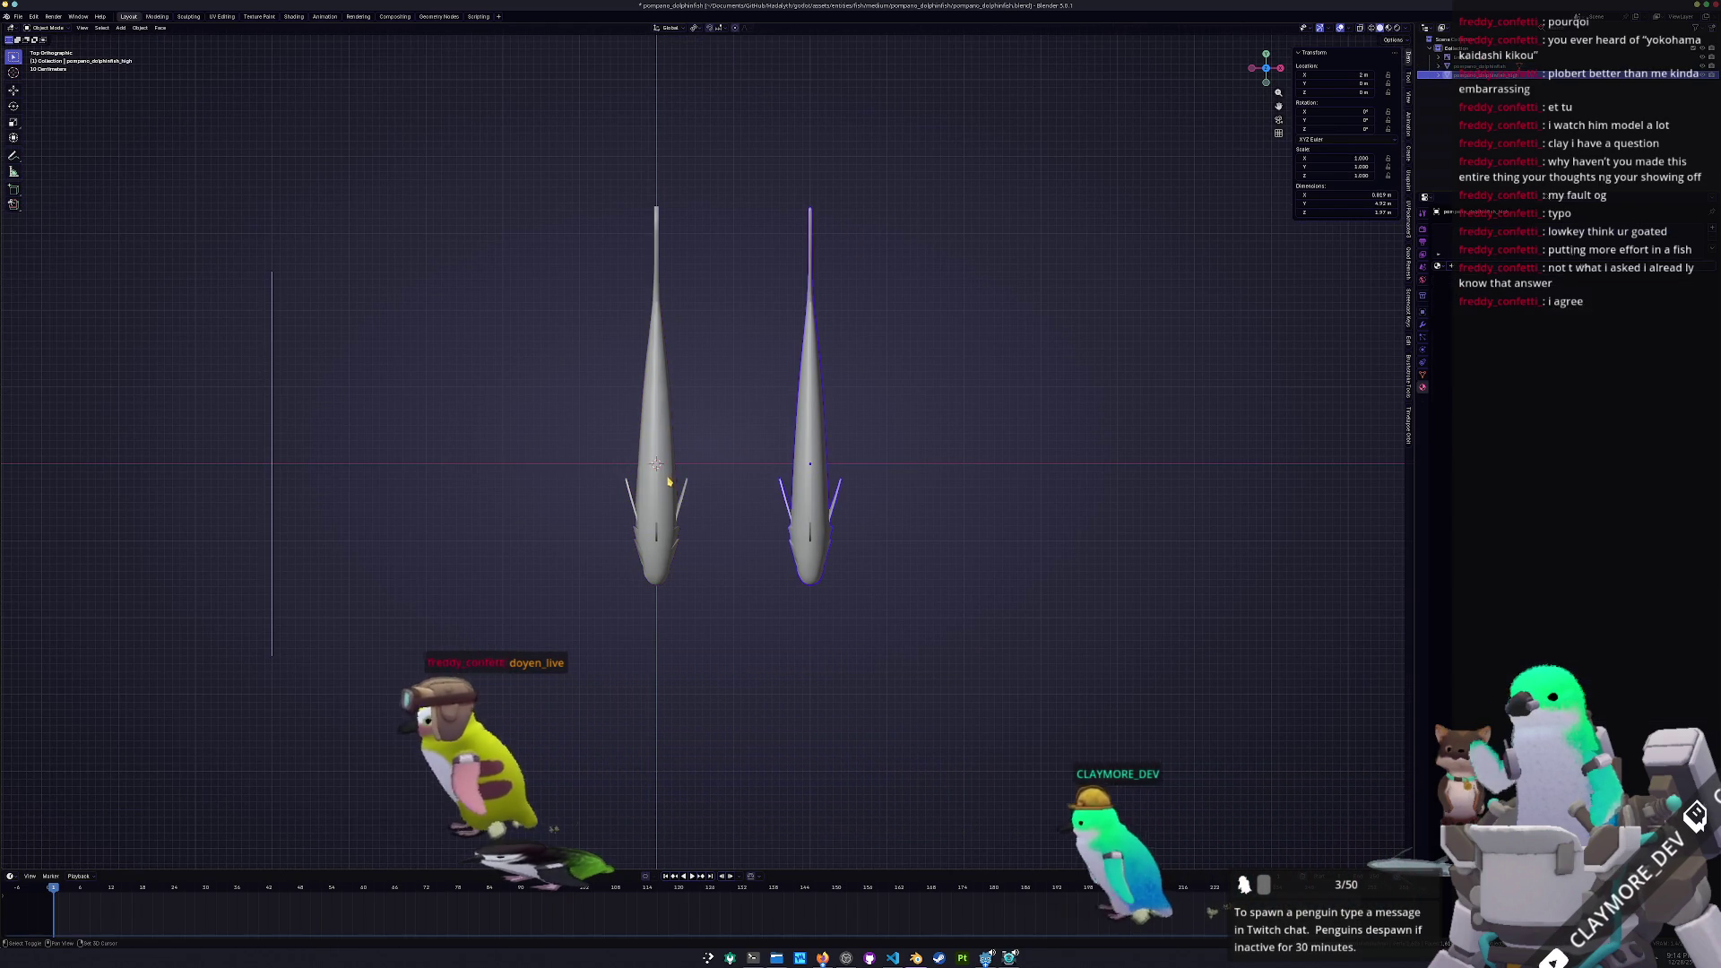
Scale both fish to 0.81, apply all transforms, and switch to the Shading workspace
key("a")
key("s")
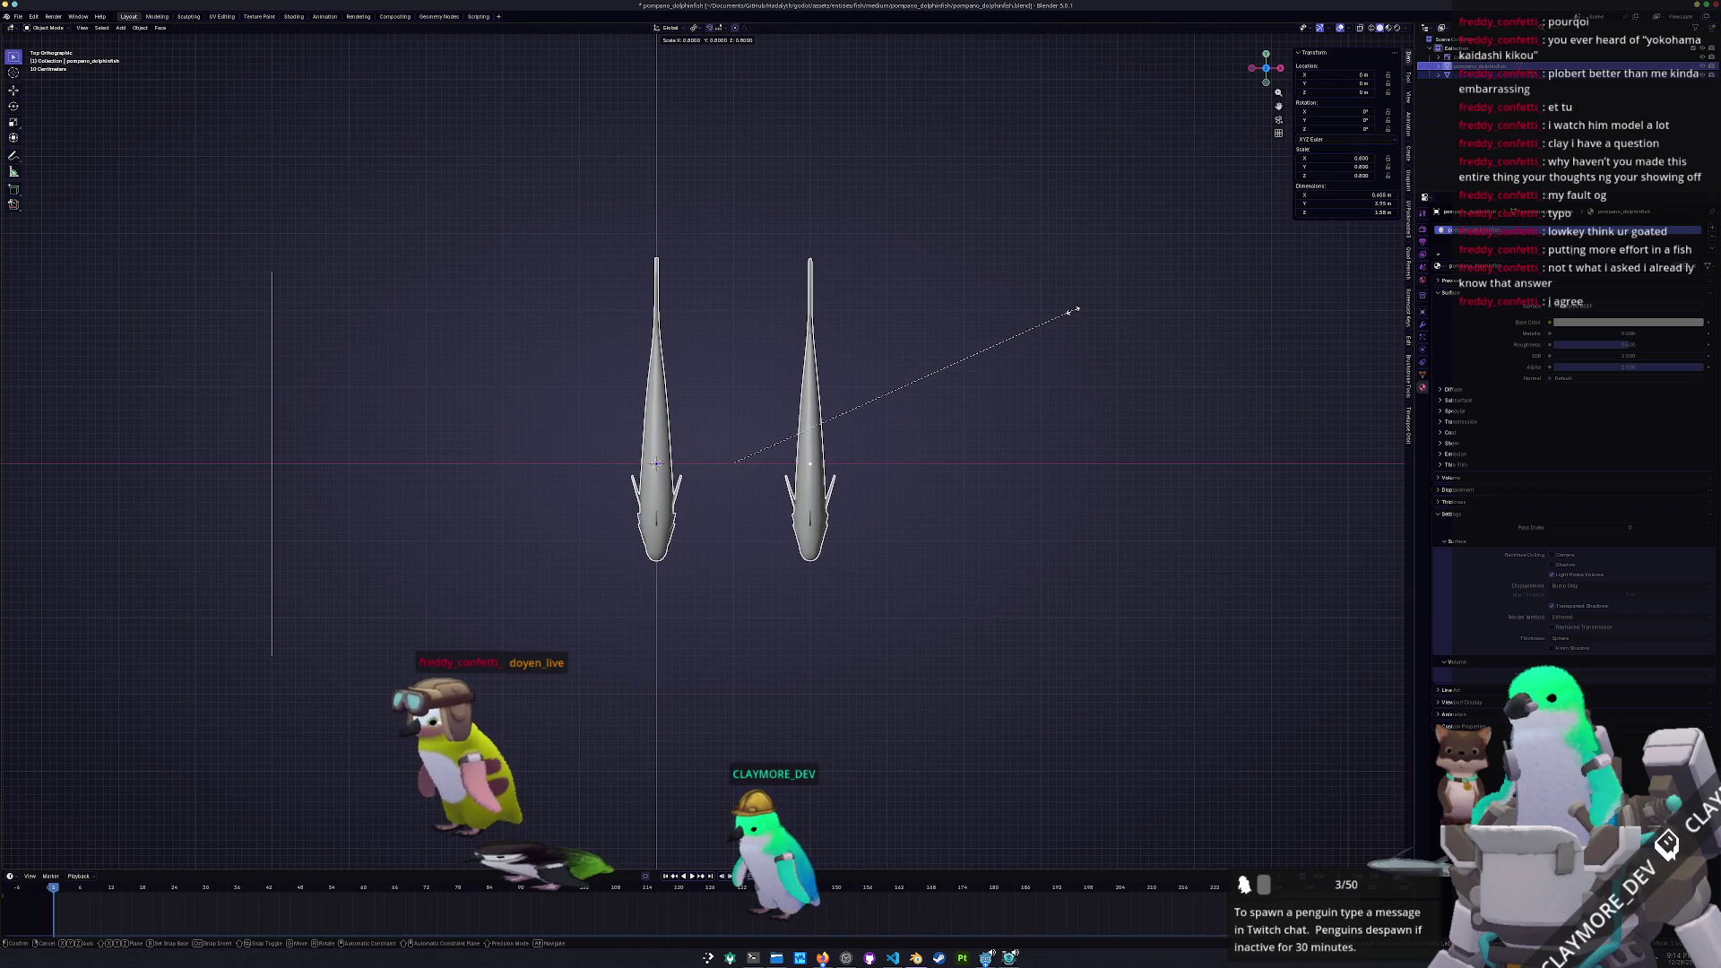
left_click(1120, 273)
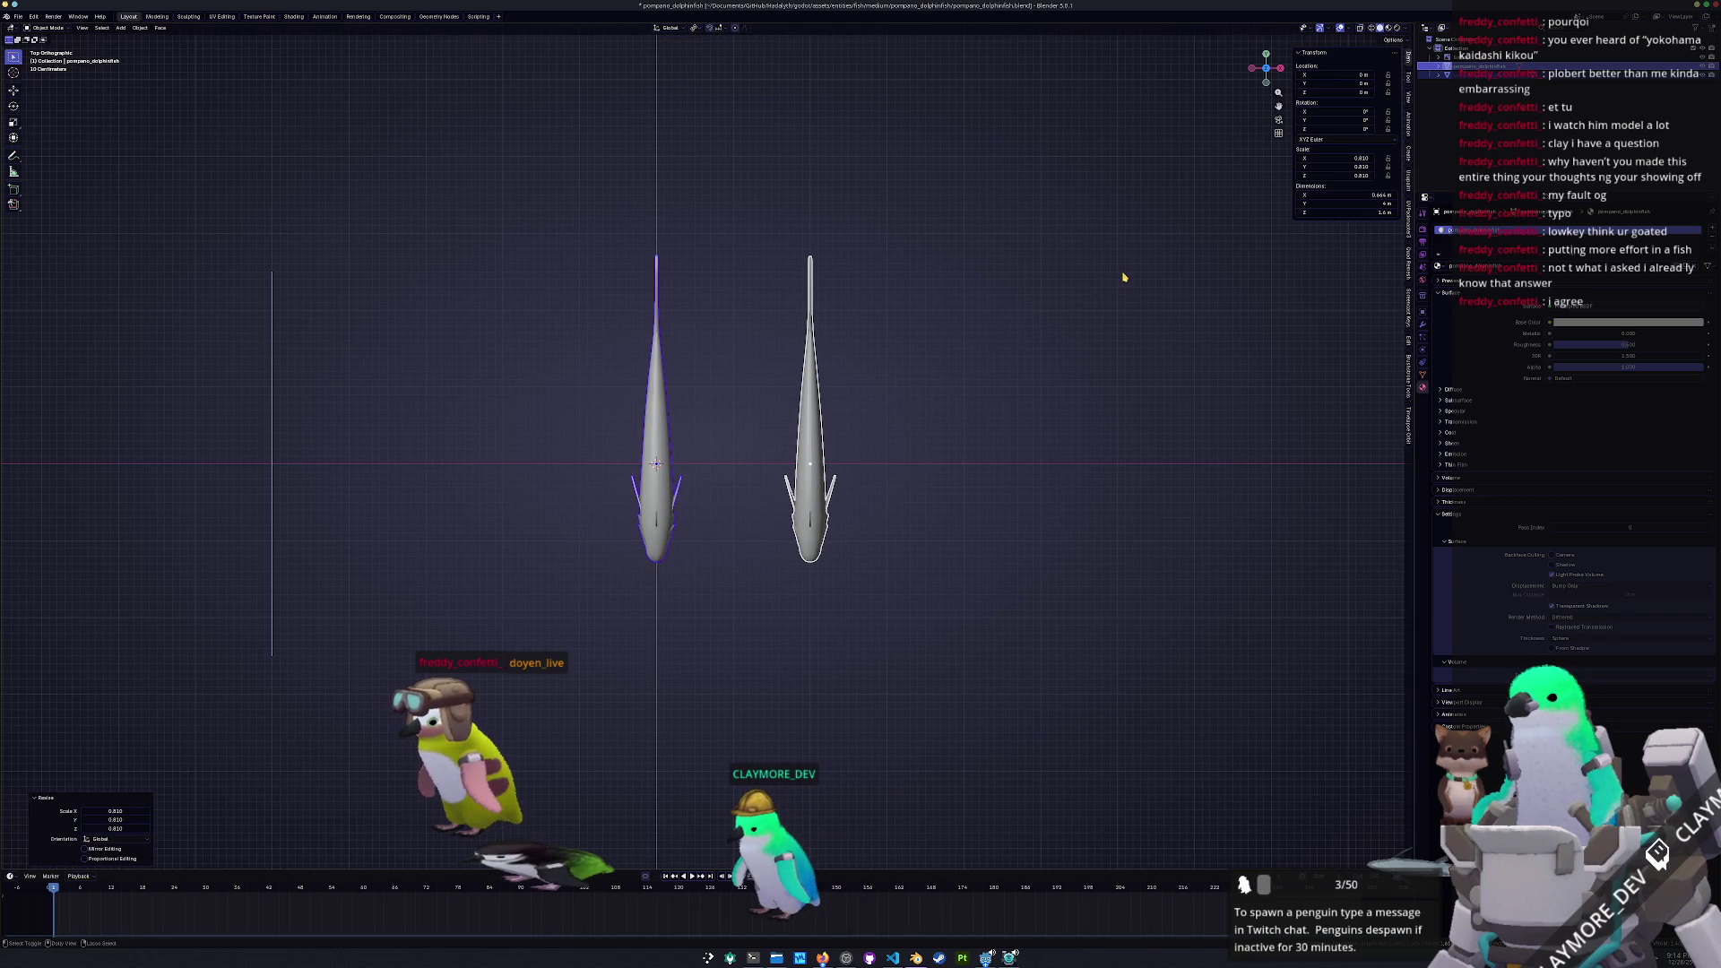
key("ctrl+a")
left_click(1040, 312)
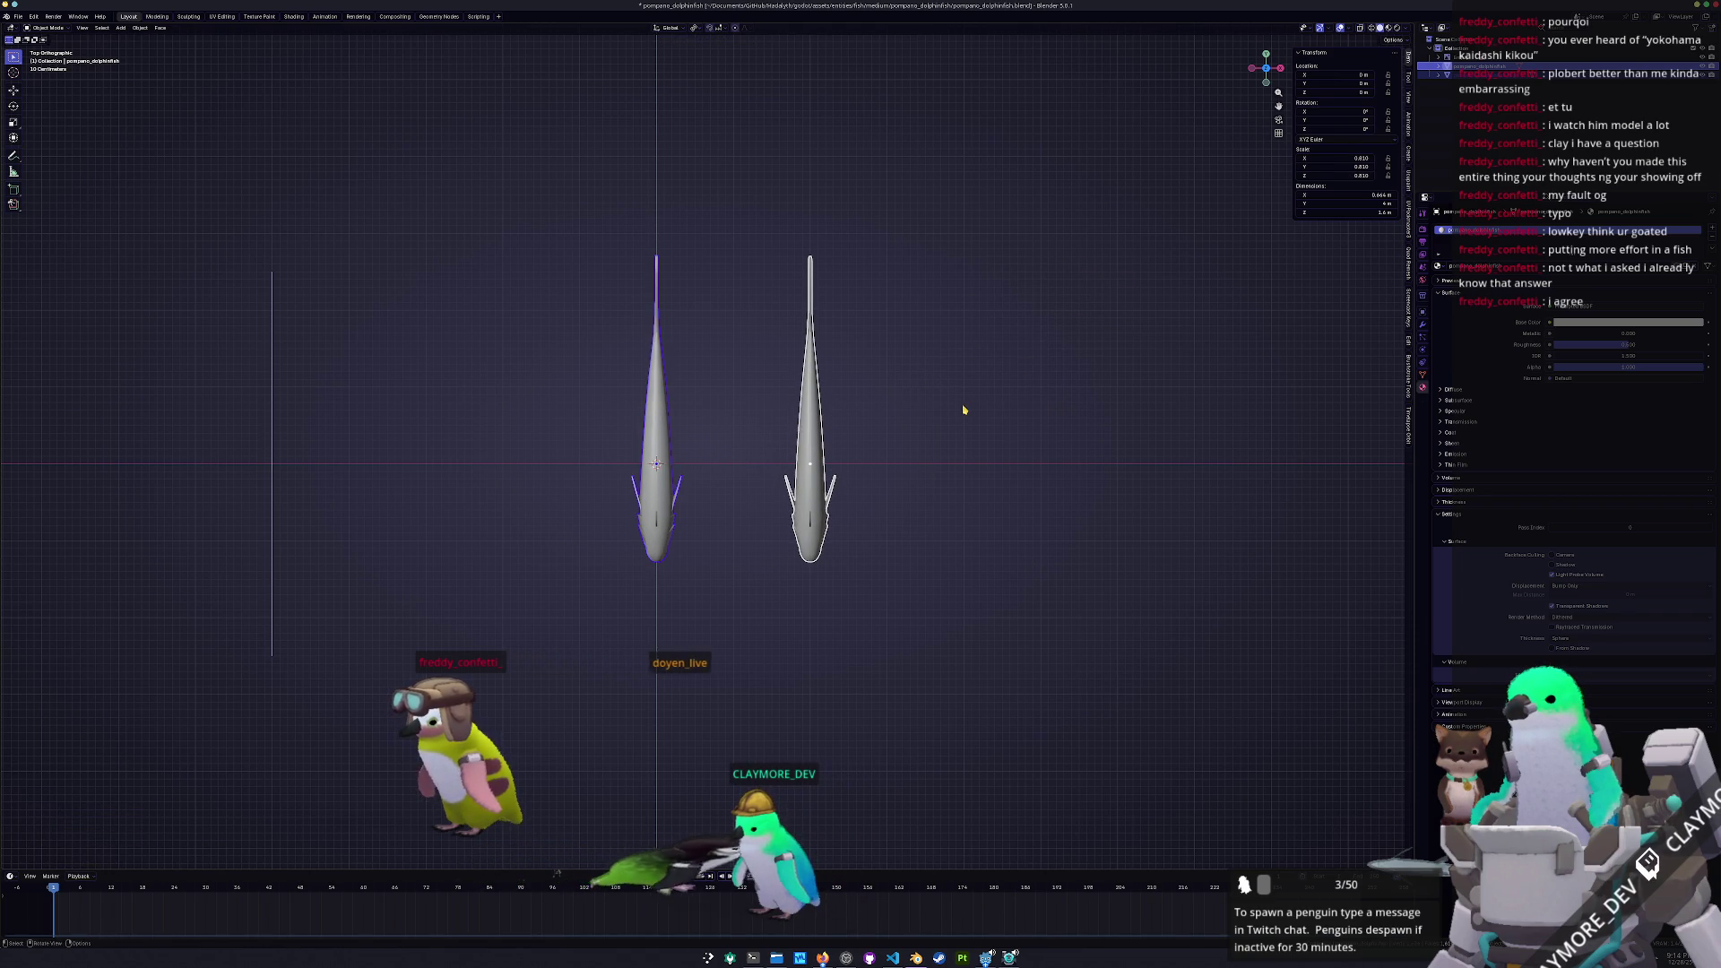
key("ctrl+a")
left_click(966, 399)
middle_click_drag(891, 449, 724, 460)
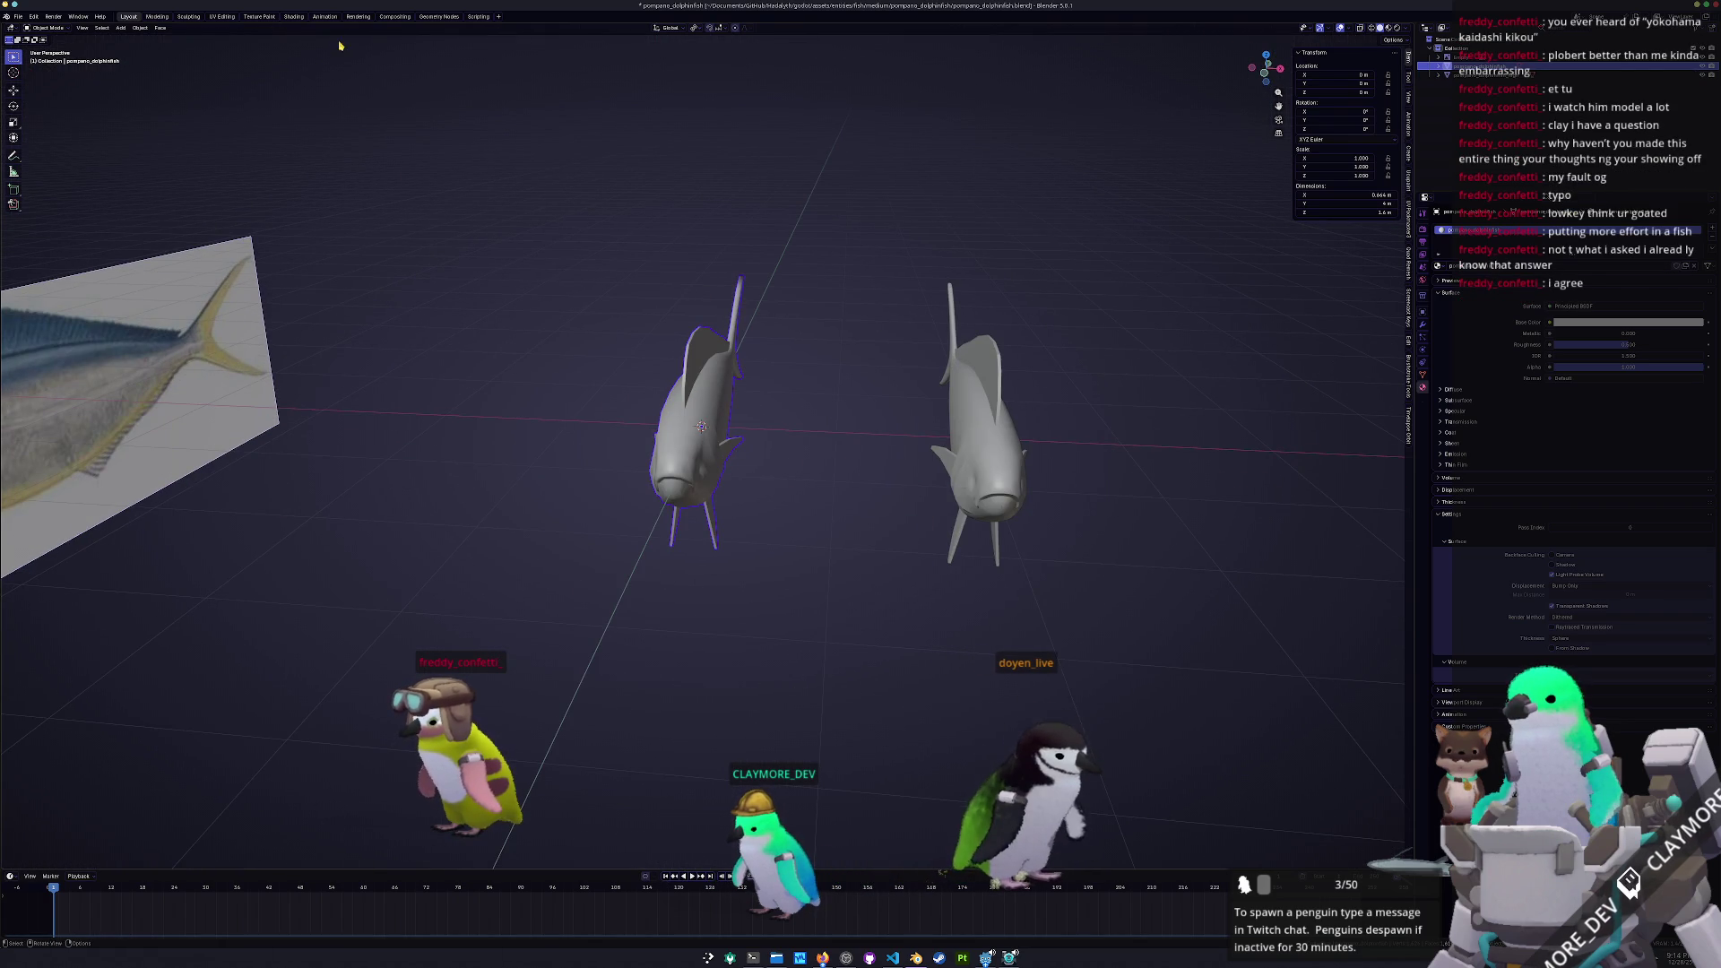
left_click(295, 17)
scroll(834, 269, "up", 5)
Add Texture Coordinate and Color Attribute nodes to the left fish's material
mouse_move(834, 269)
middle_mouse_down()
mouse_move(863, 209)
mouse_move(933, 224)
middle_mouse_up()
scroll(862, 210, "up", 5)
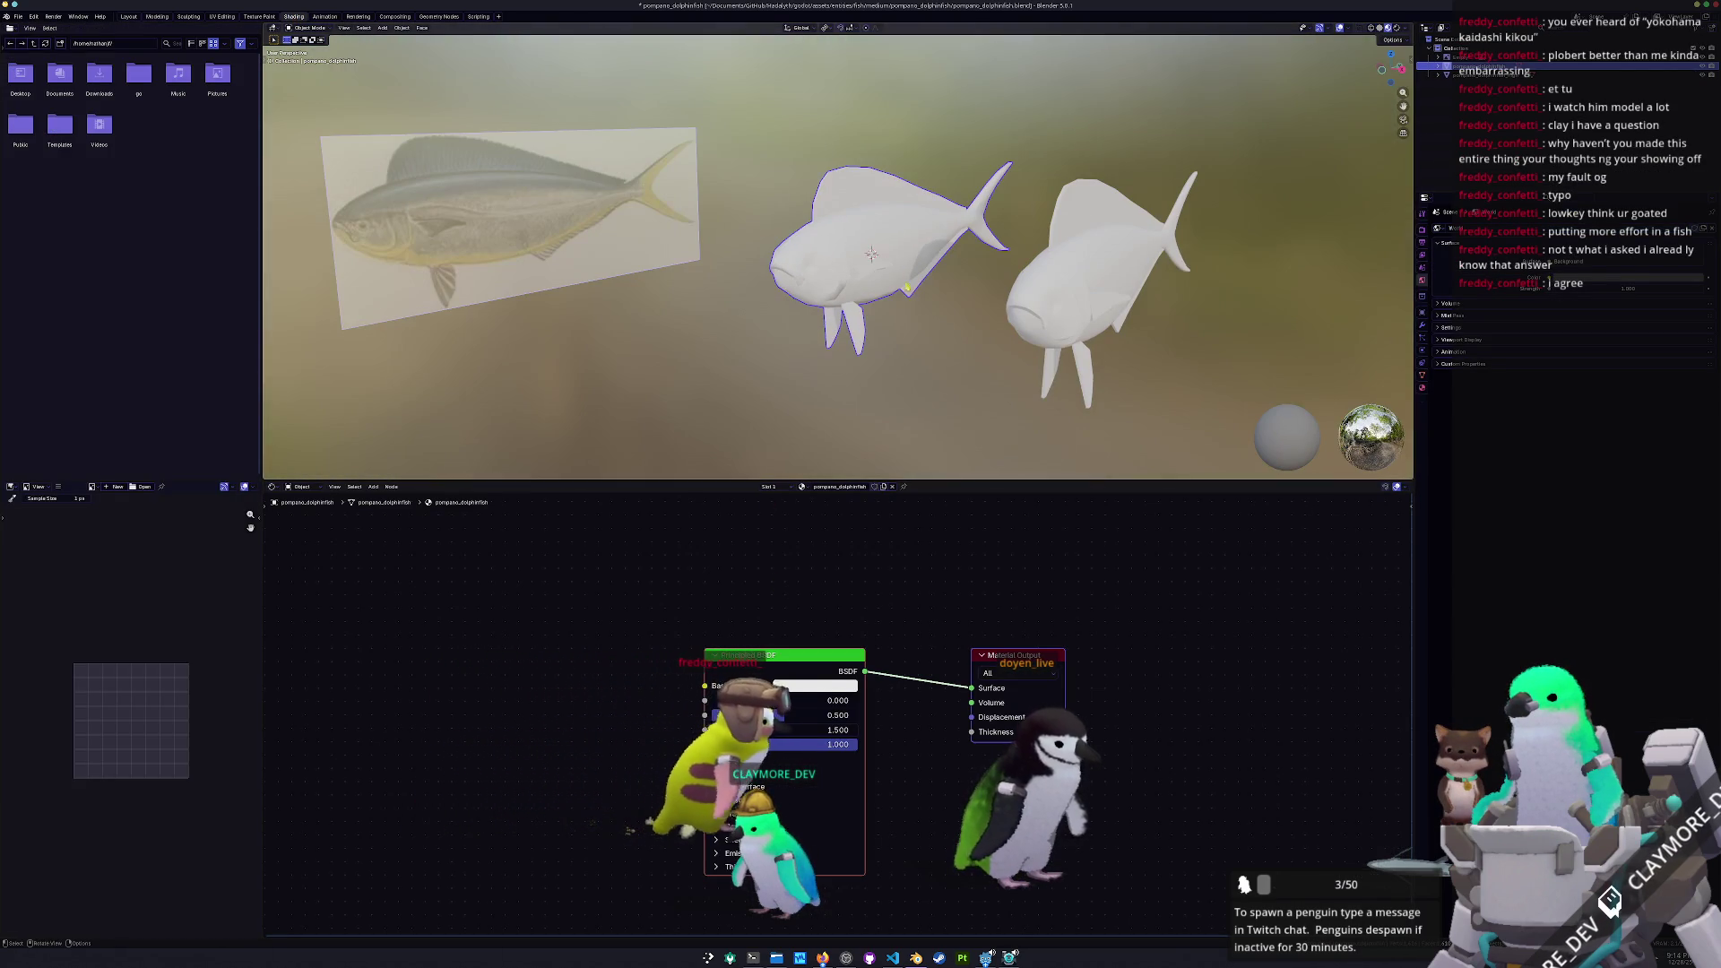
key("shift+a")
left_click(974, 623)
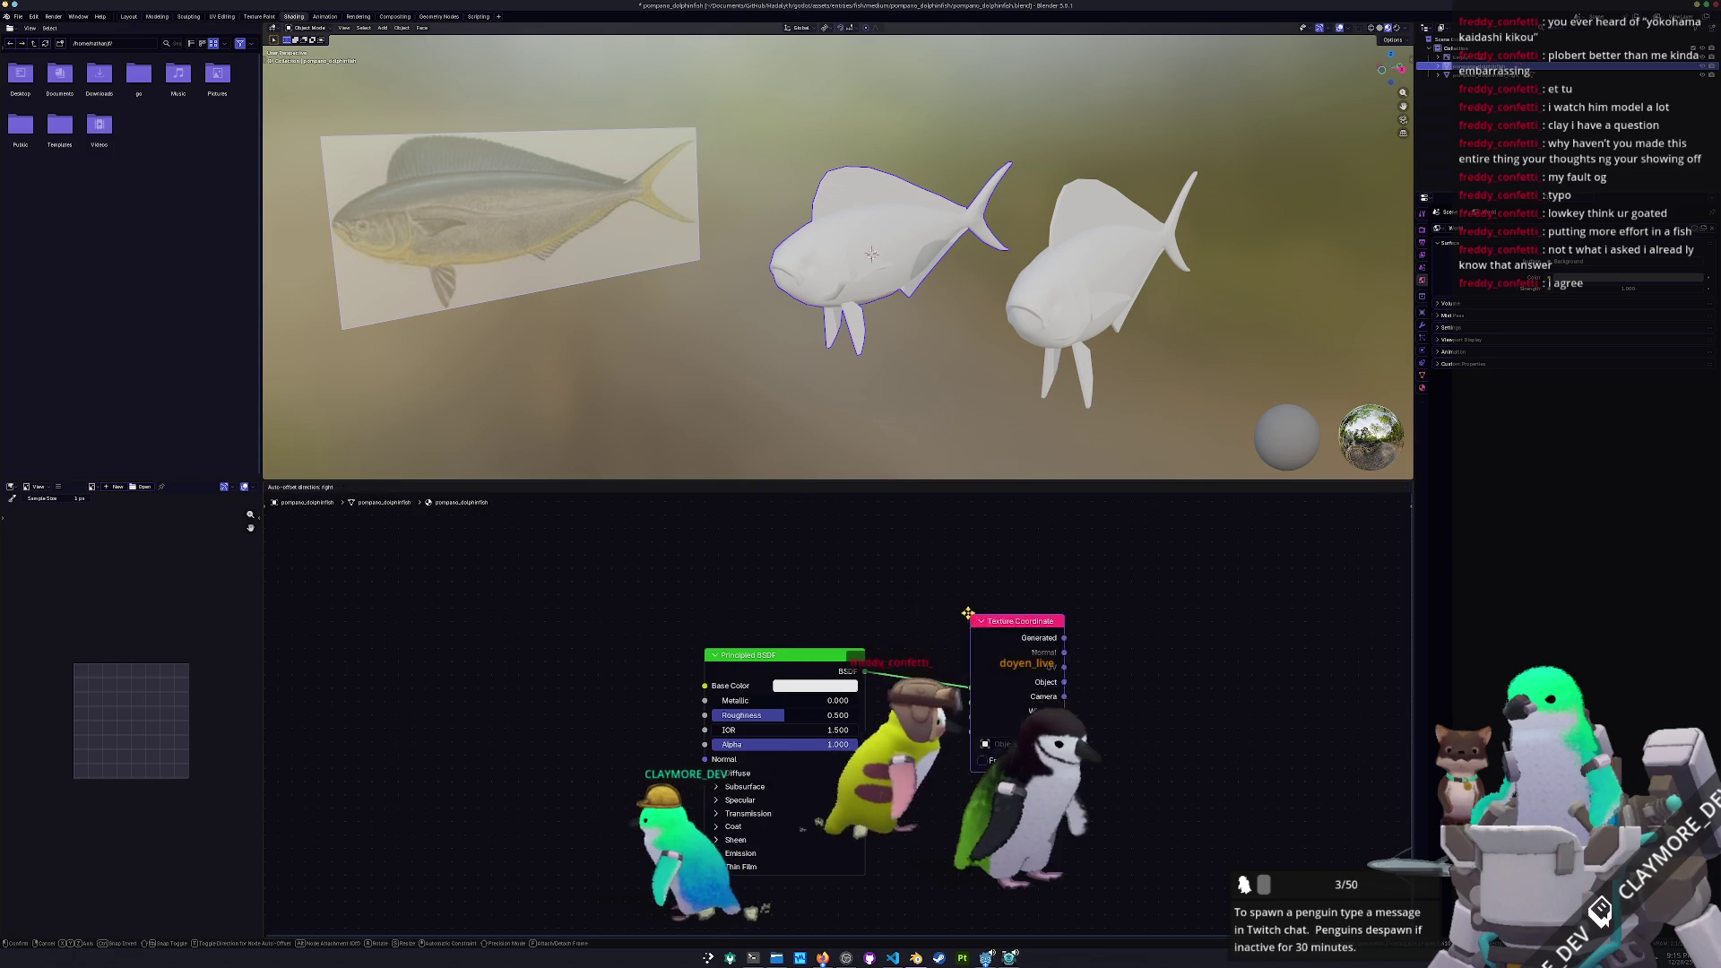
key("shift+a")
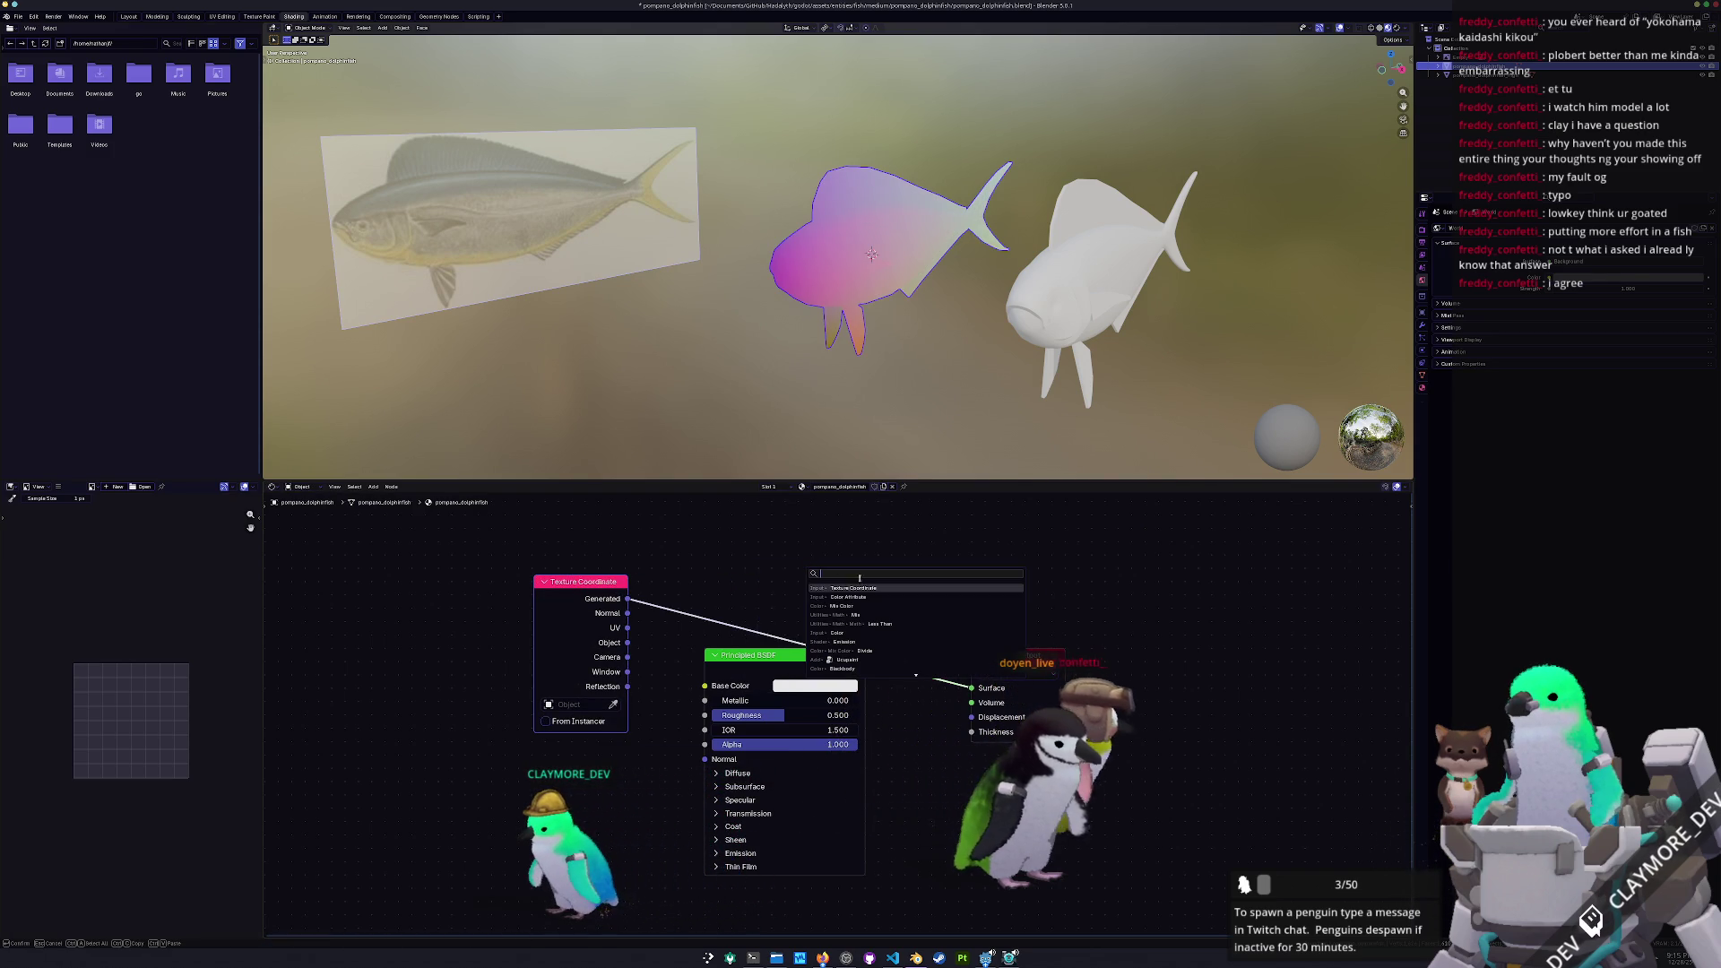
left_click(857, 596)
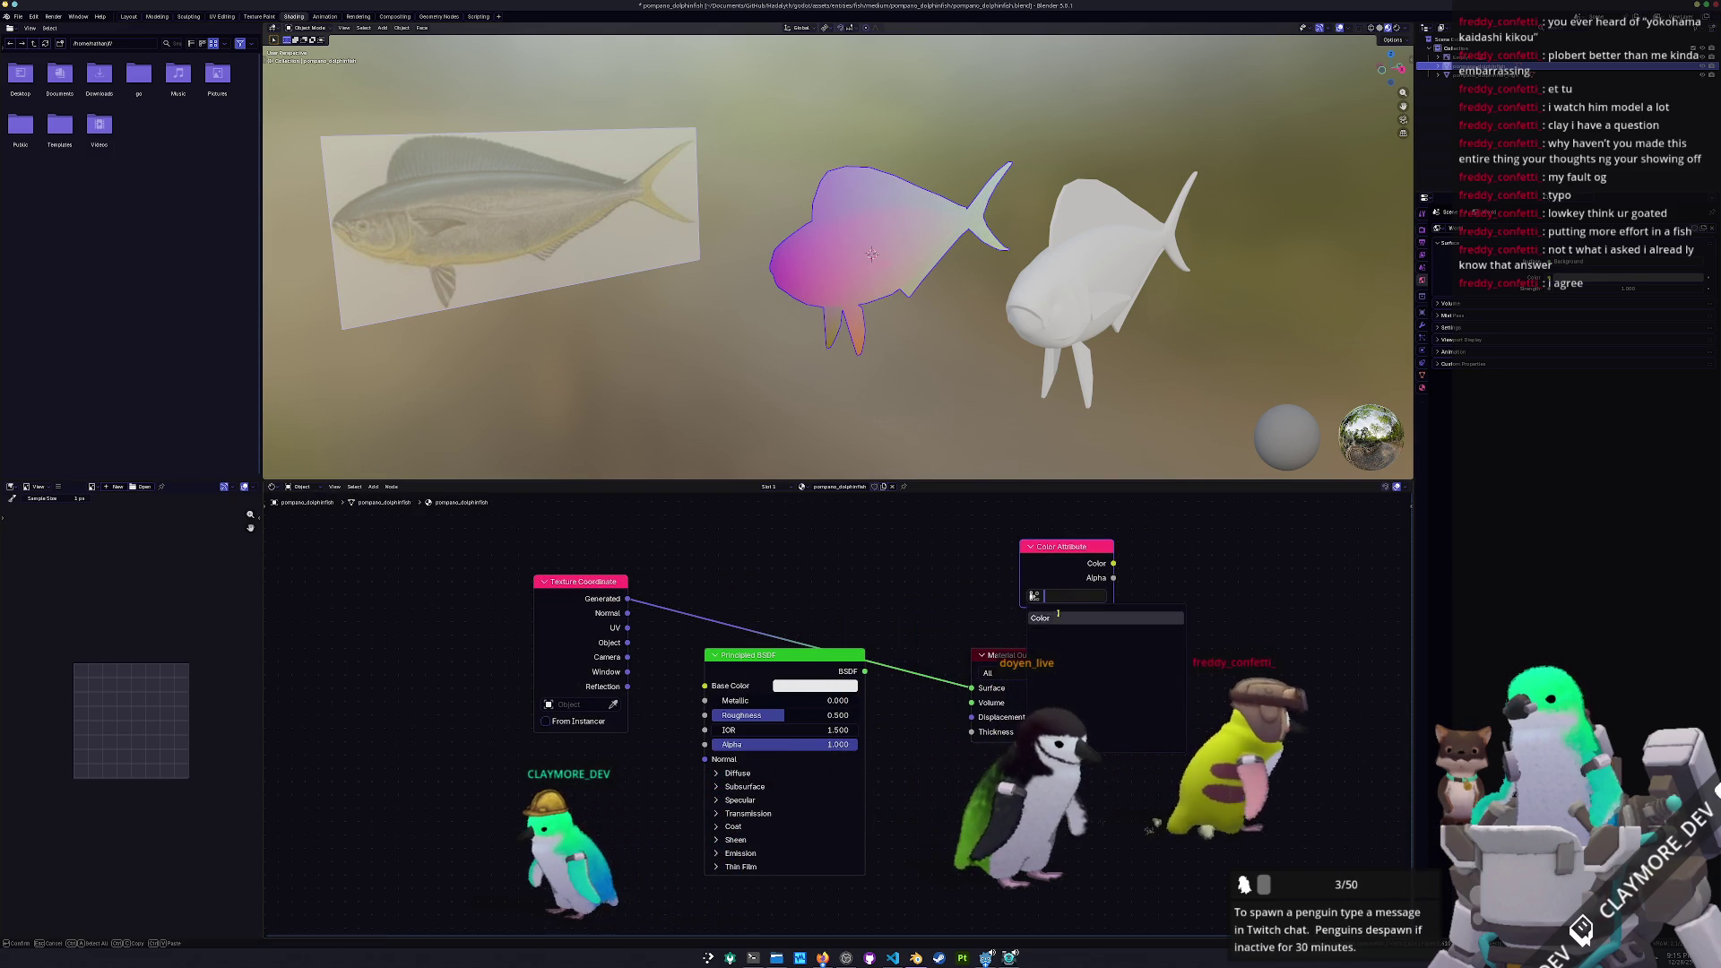
Switch the render engine to Cycles, start a bake, then apply a transform to the fish
left_click(1423, 230)
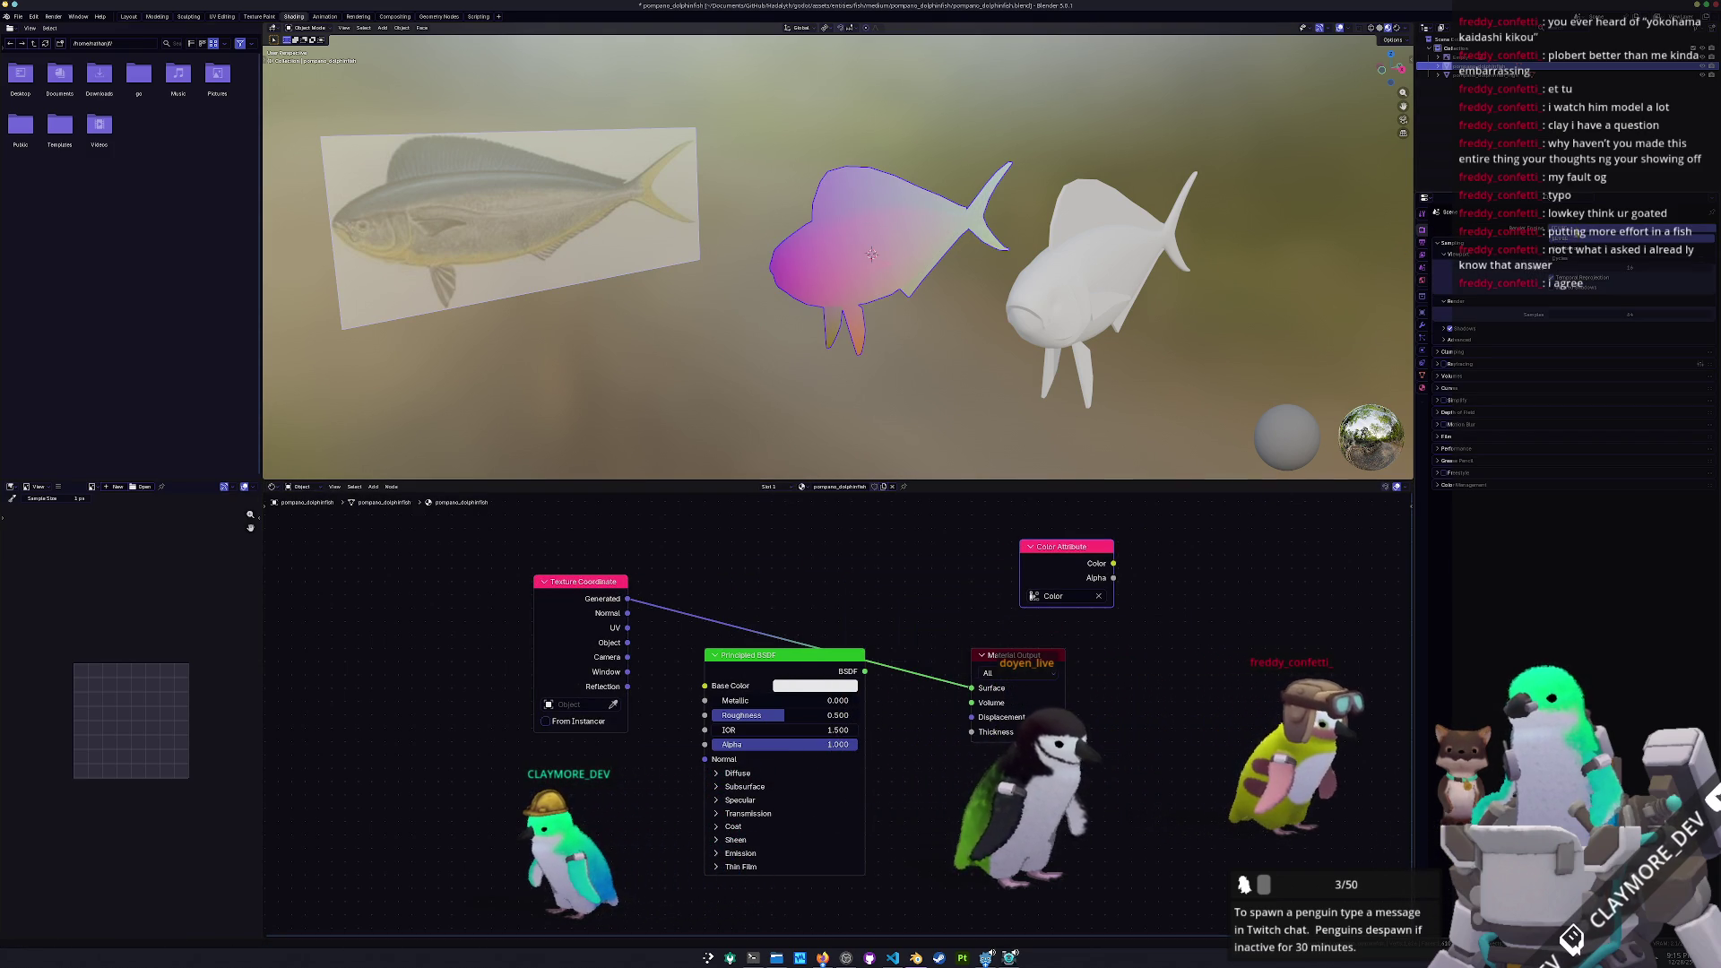
left_click(1567, 259)
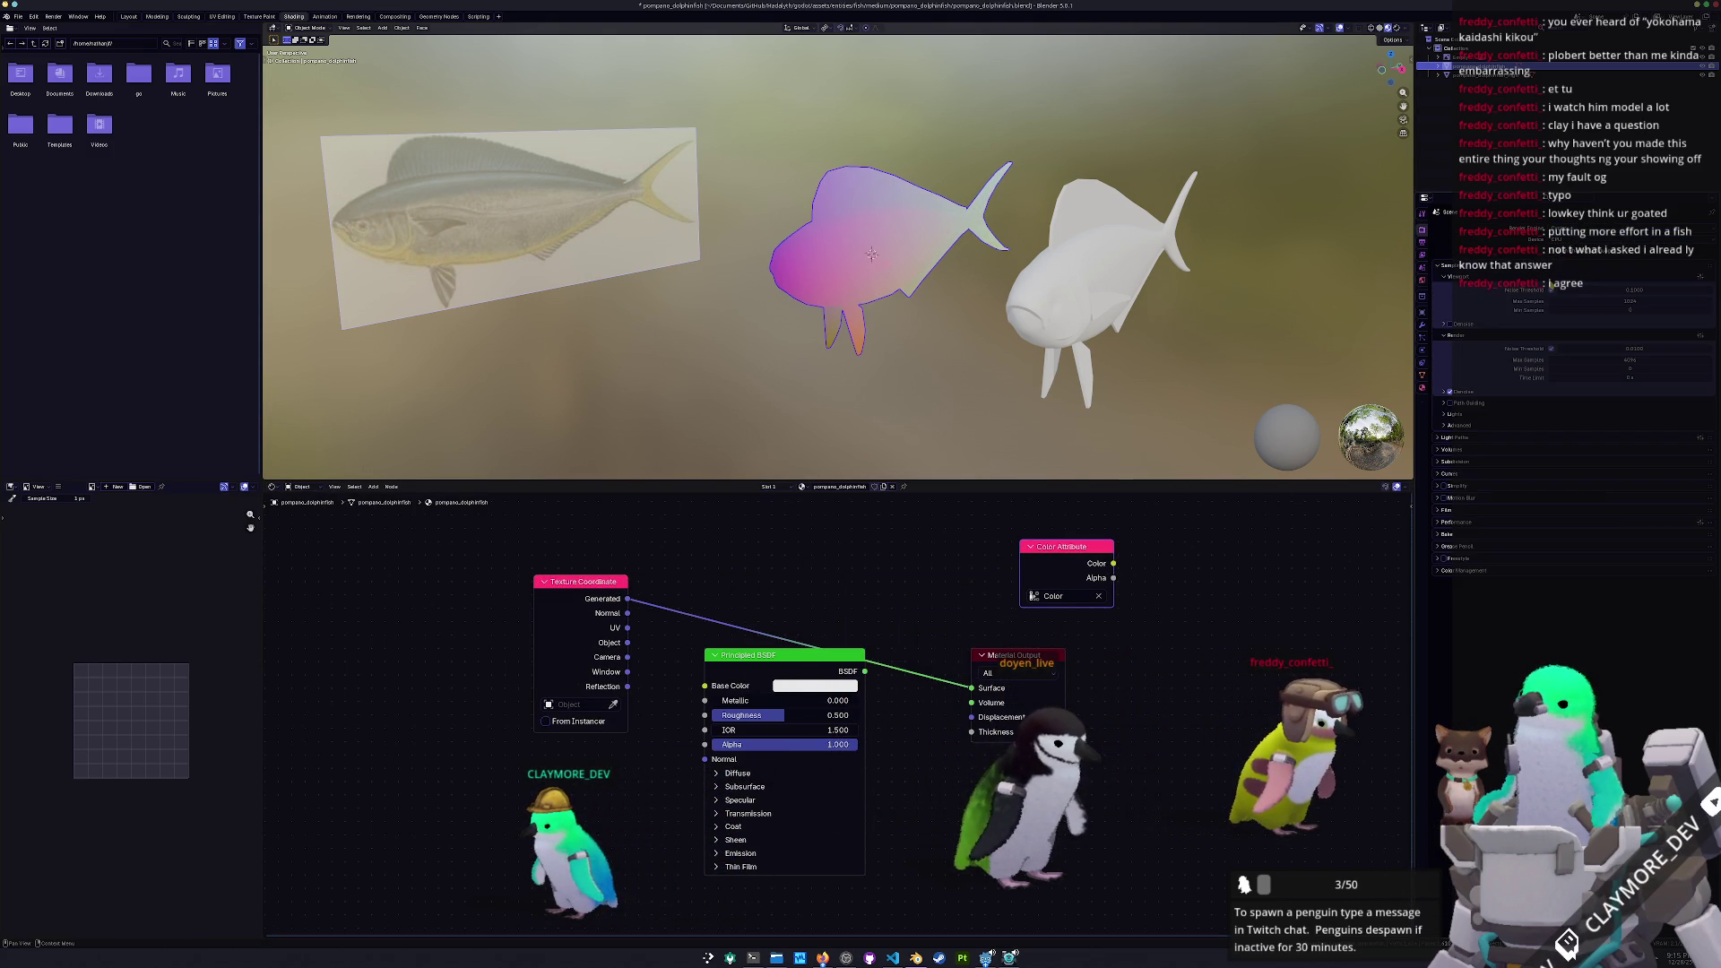
left_click(1454, 534)
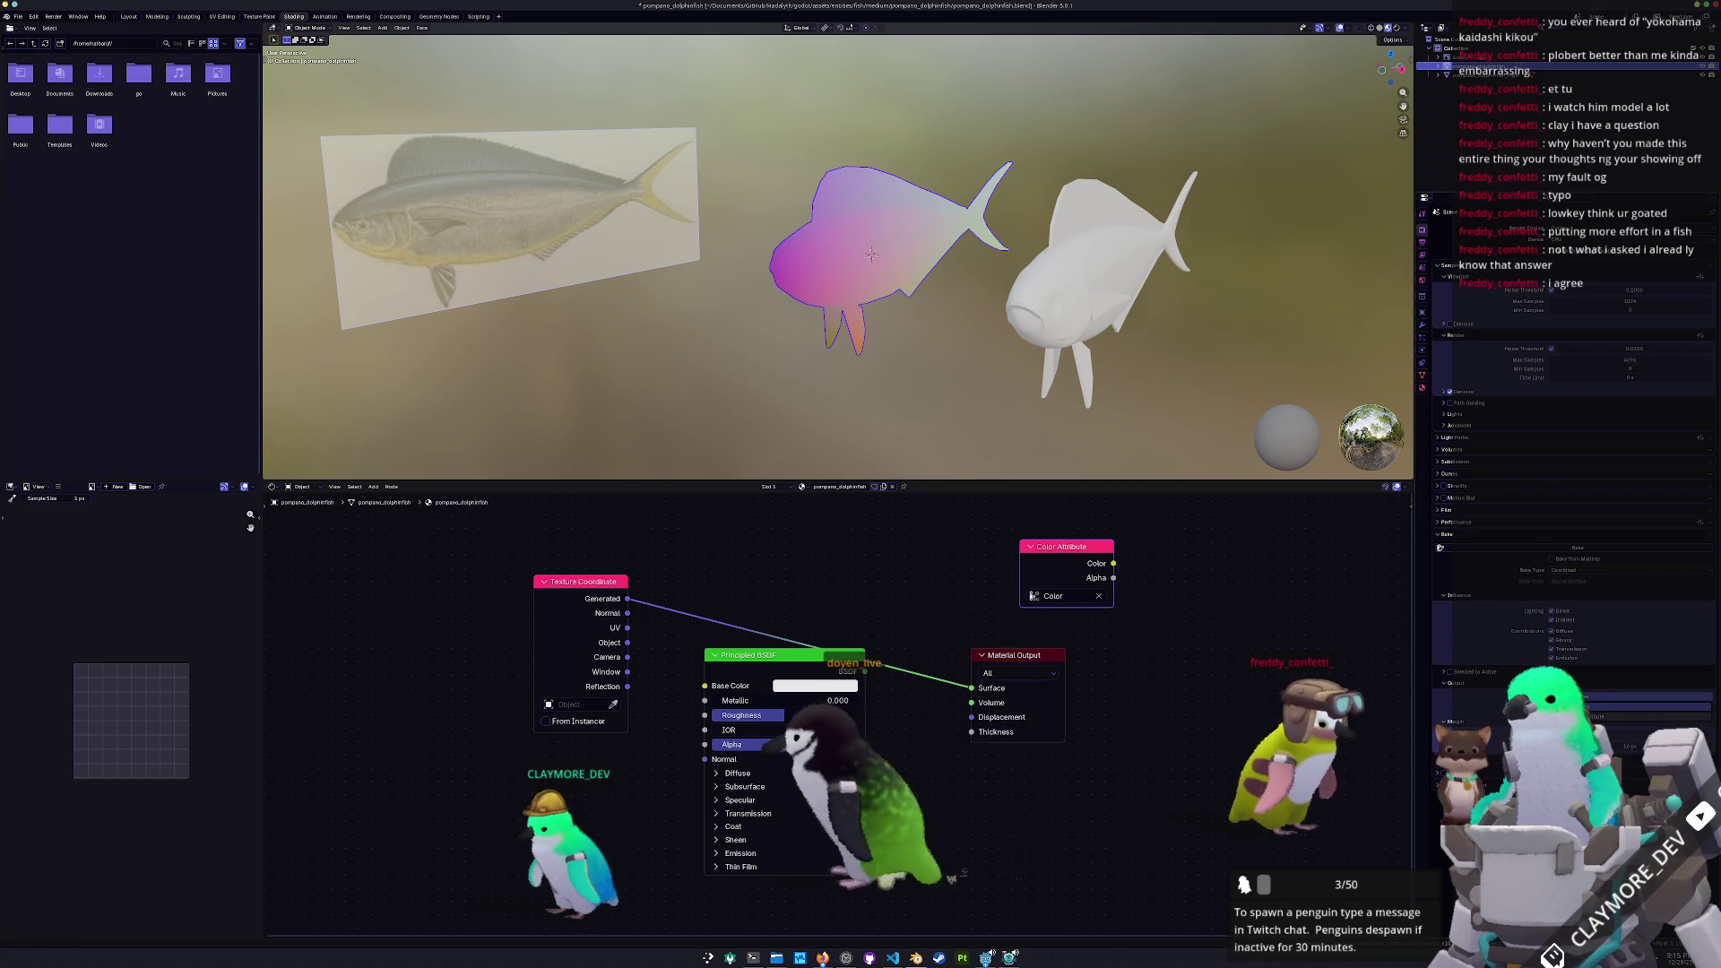
left_click(1578, 547)
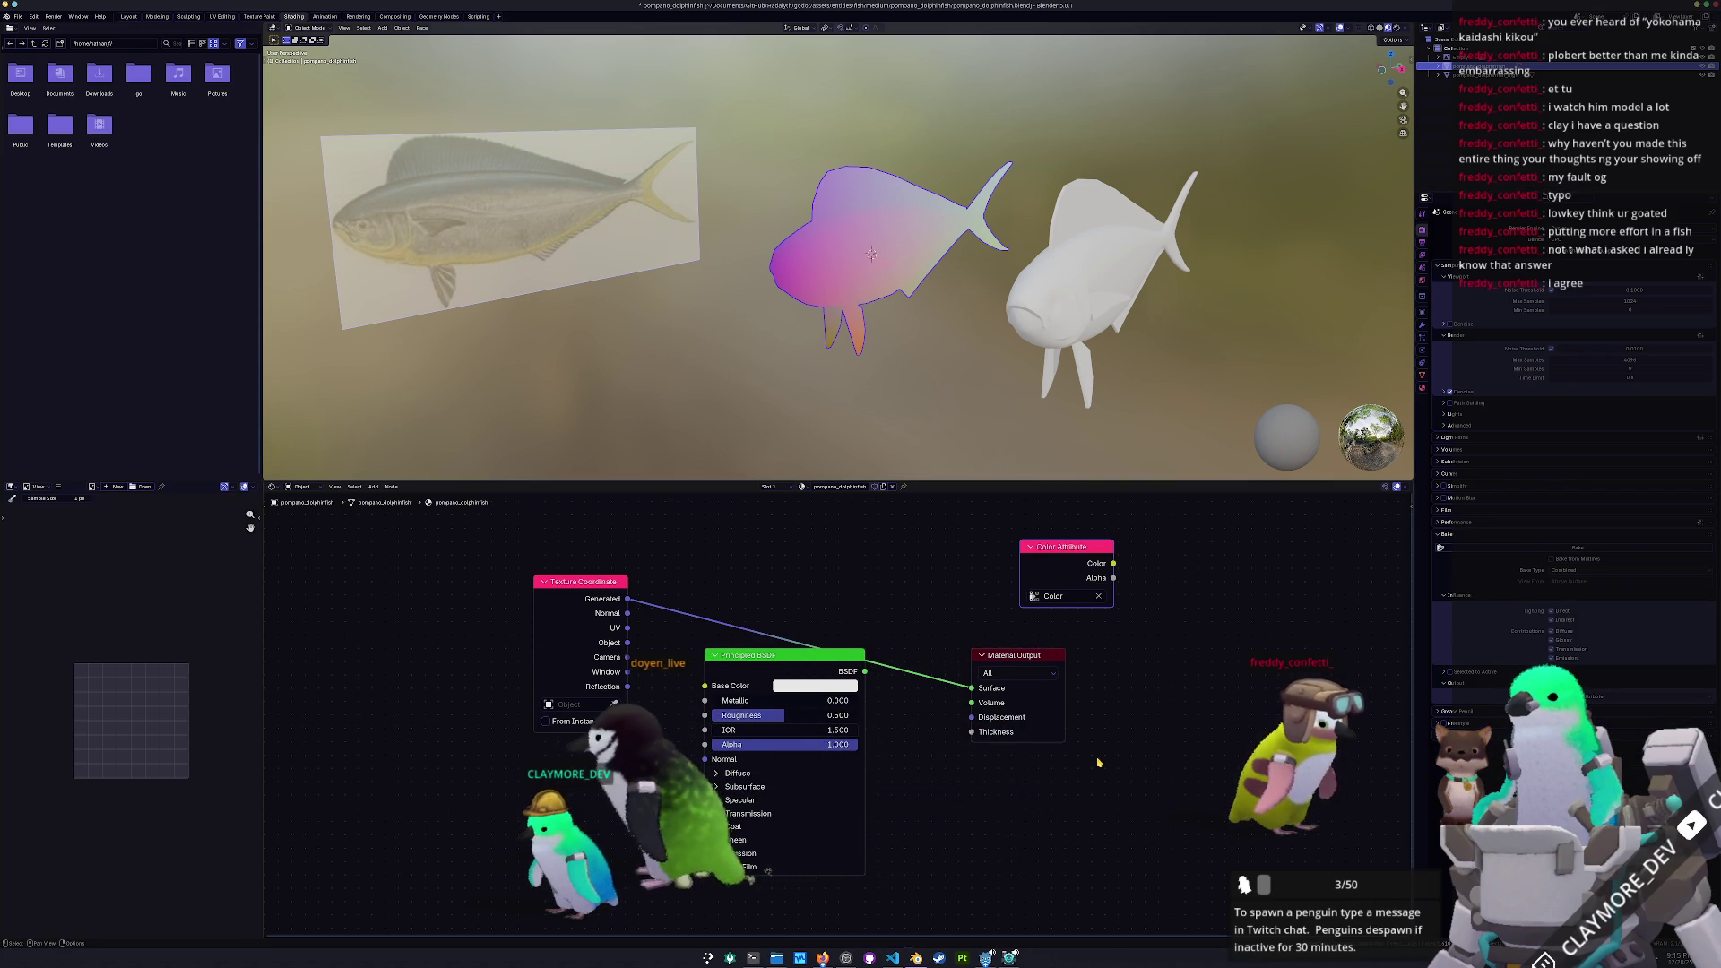
key("ctrl+a")
left_click(844, 238)
left_click(221, 16)
Select the whole fish mesh and unwrap it with Follow Active Quads
scroll(1063, 484, "up", 5)
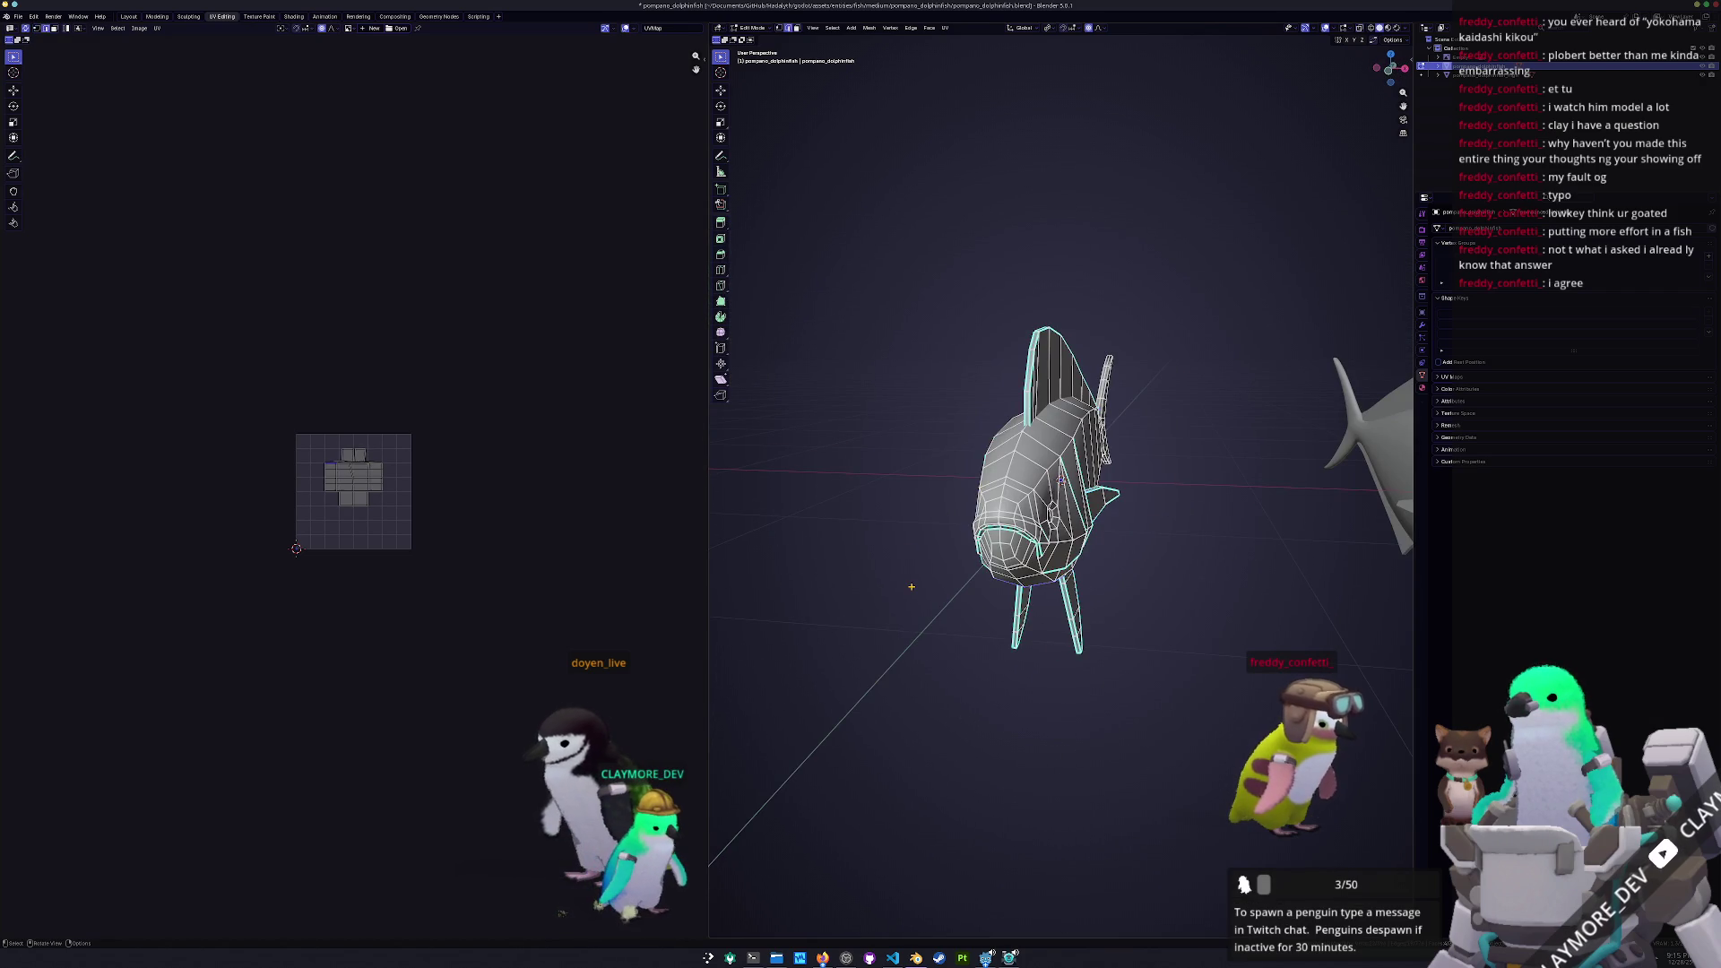
mouse_move(914, 583)
middle_mouse_down()
mouse_move(892, 577)
mouse_move(884, 538)
mouse_move(883, 555)
middle_mouse_up()
key("a")
left_click(946, 27)
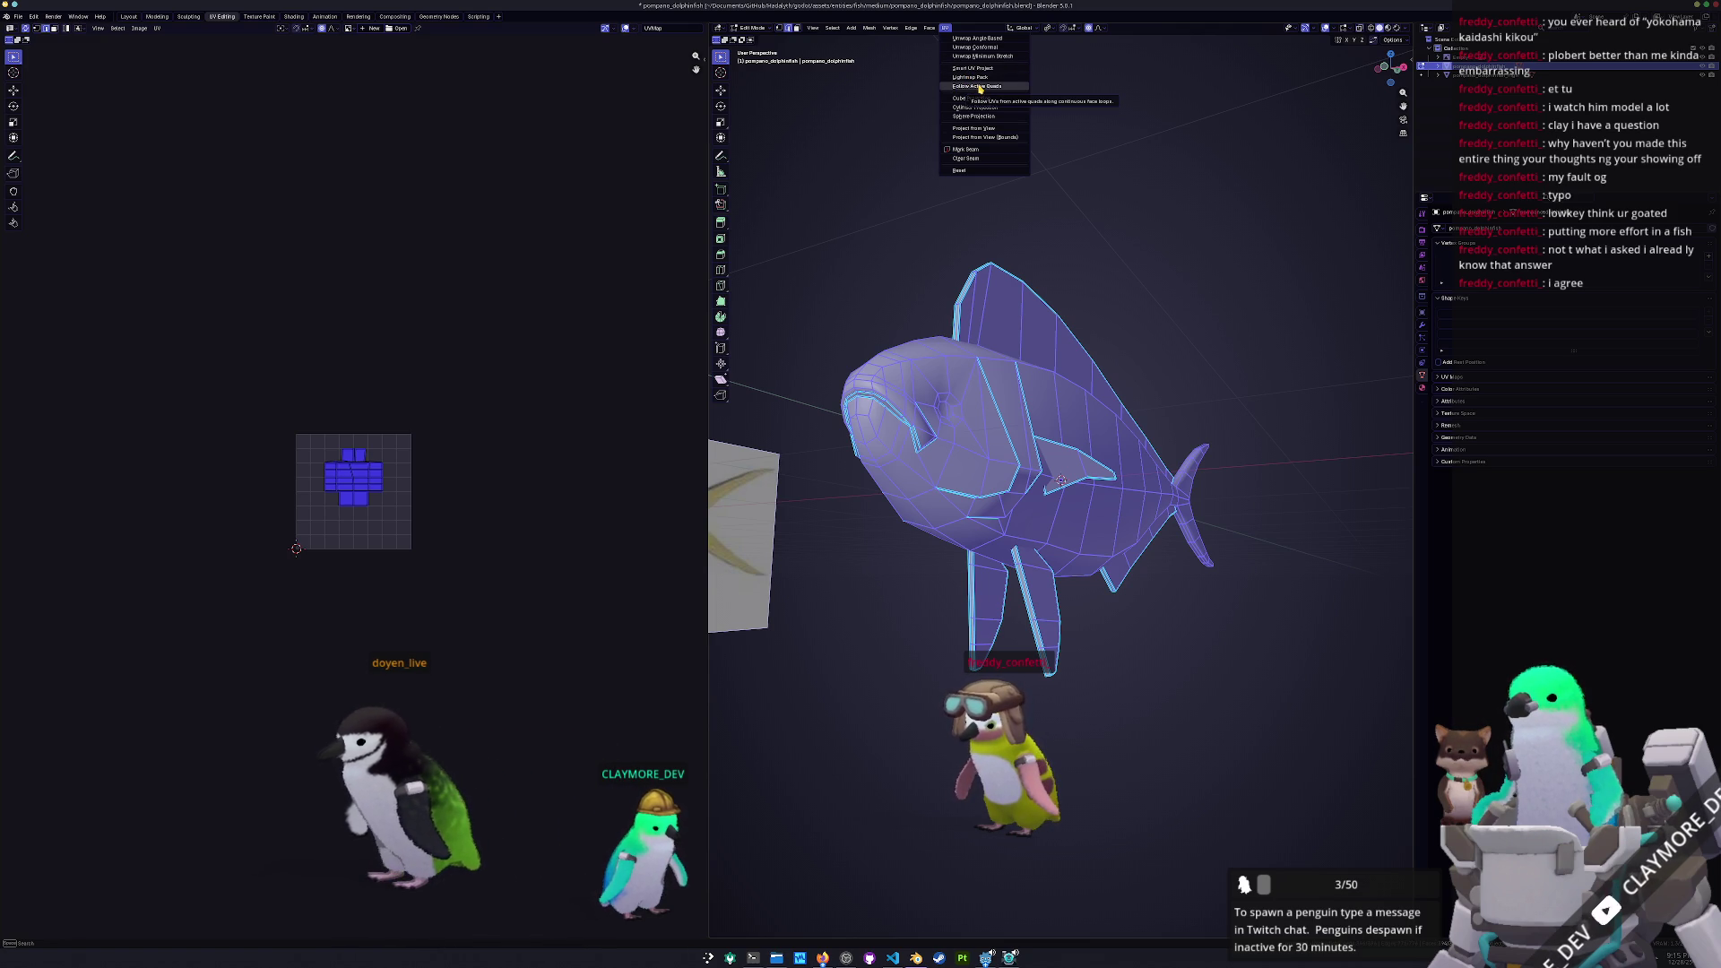
left_click(981, 86)
left_click(942, 105)
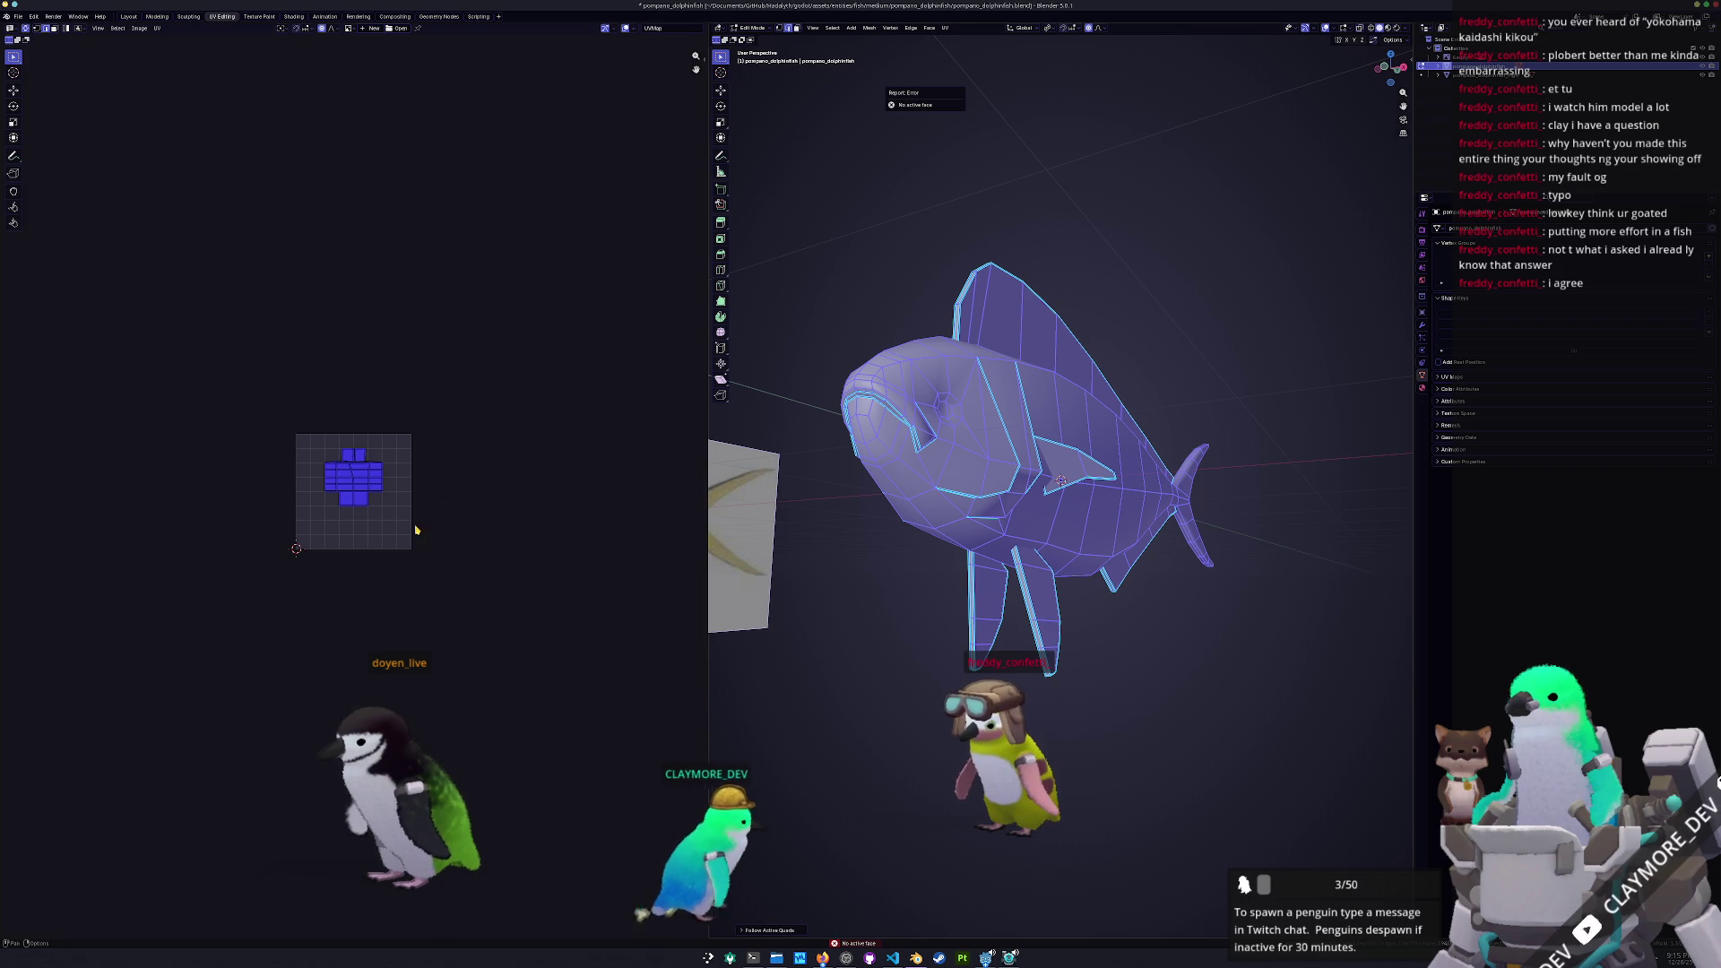
Re-unwrap the fish with Smart UV Project and zoom out to view the islands
scroll(416, 529, "up", 8)
left_click(945, 28)
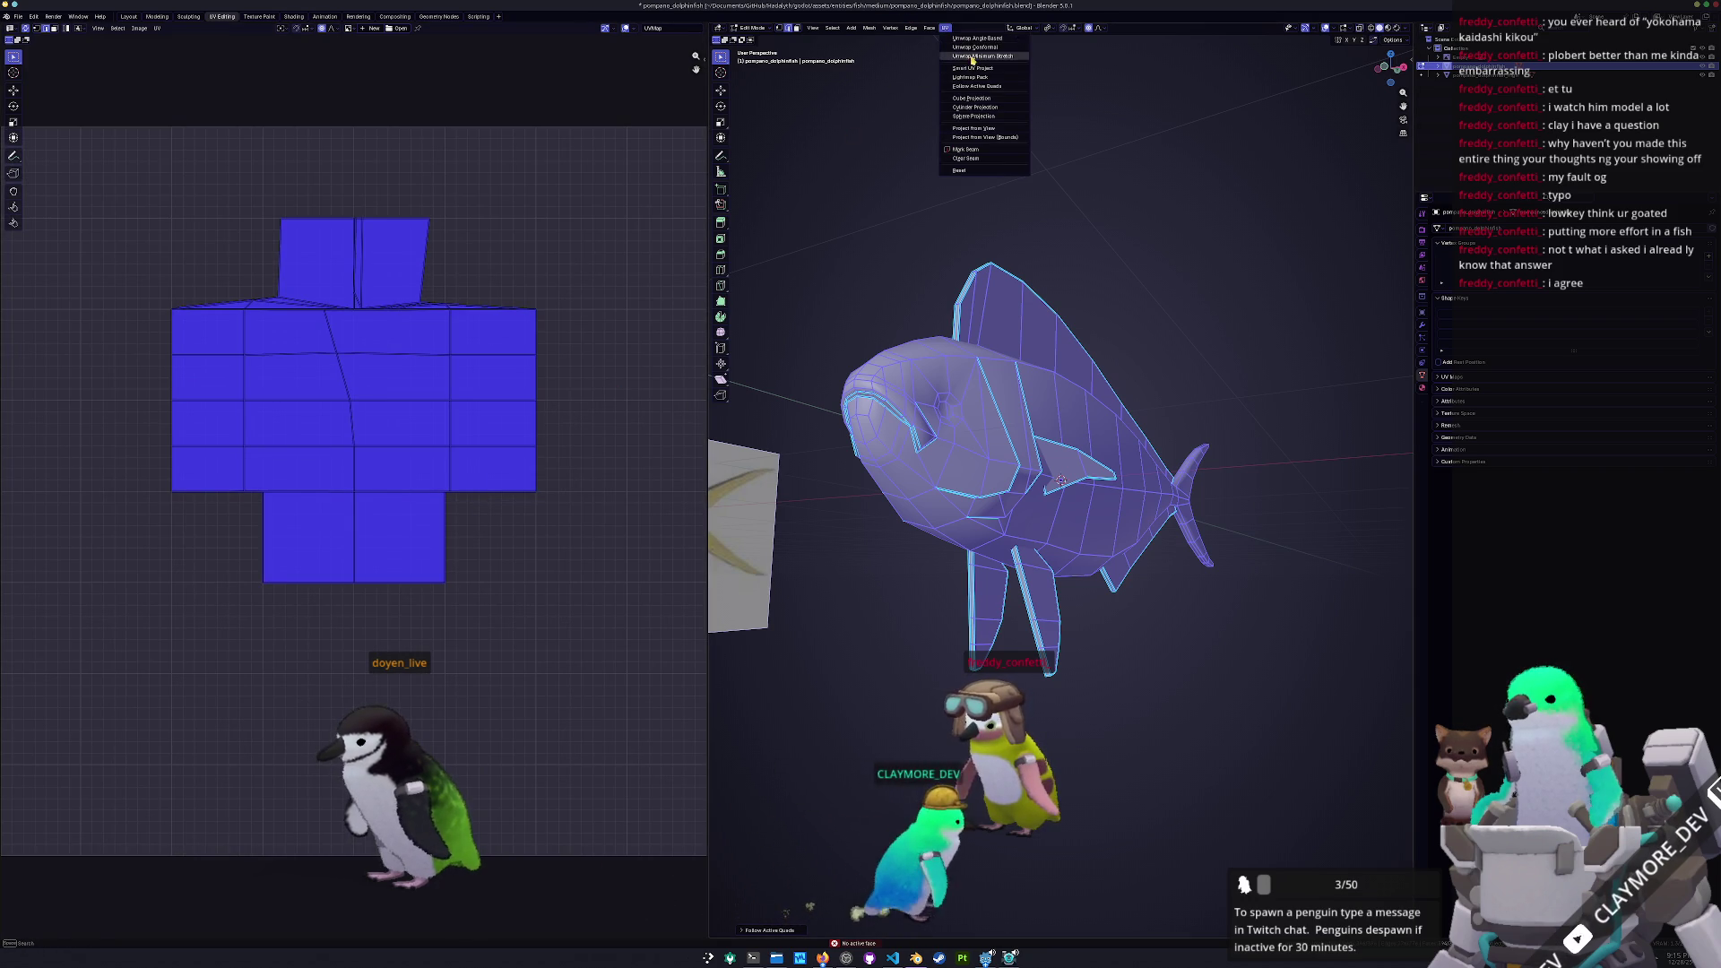
left_click(973, 68)
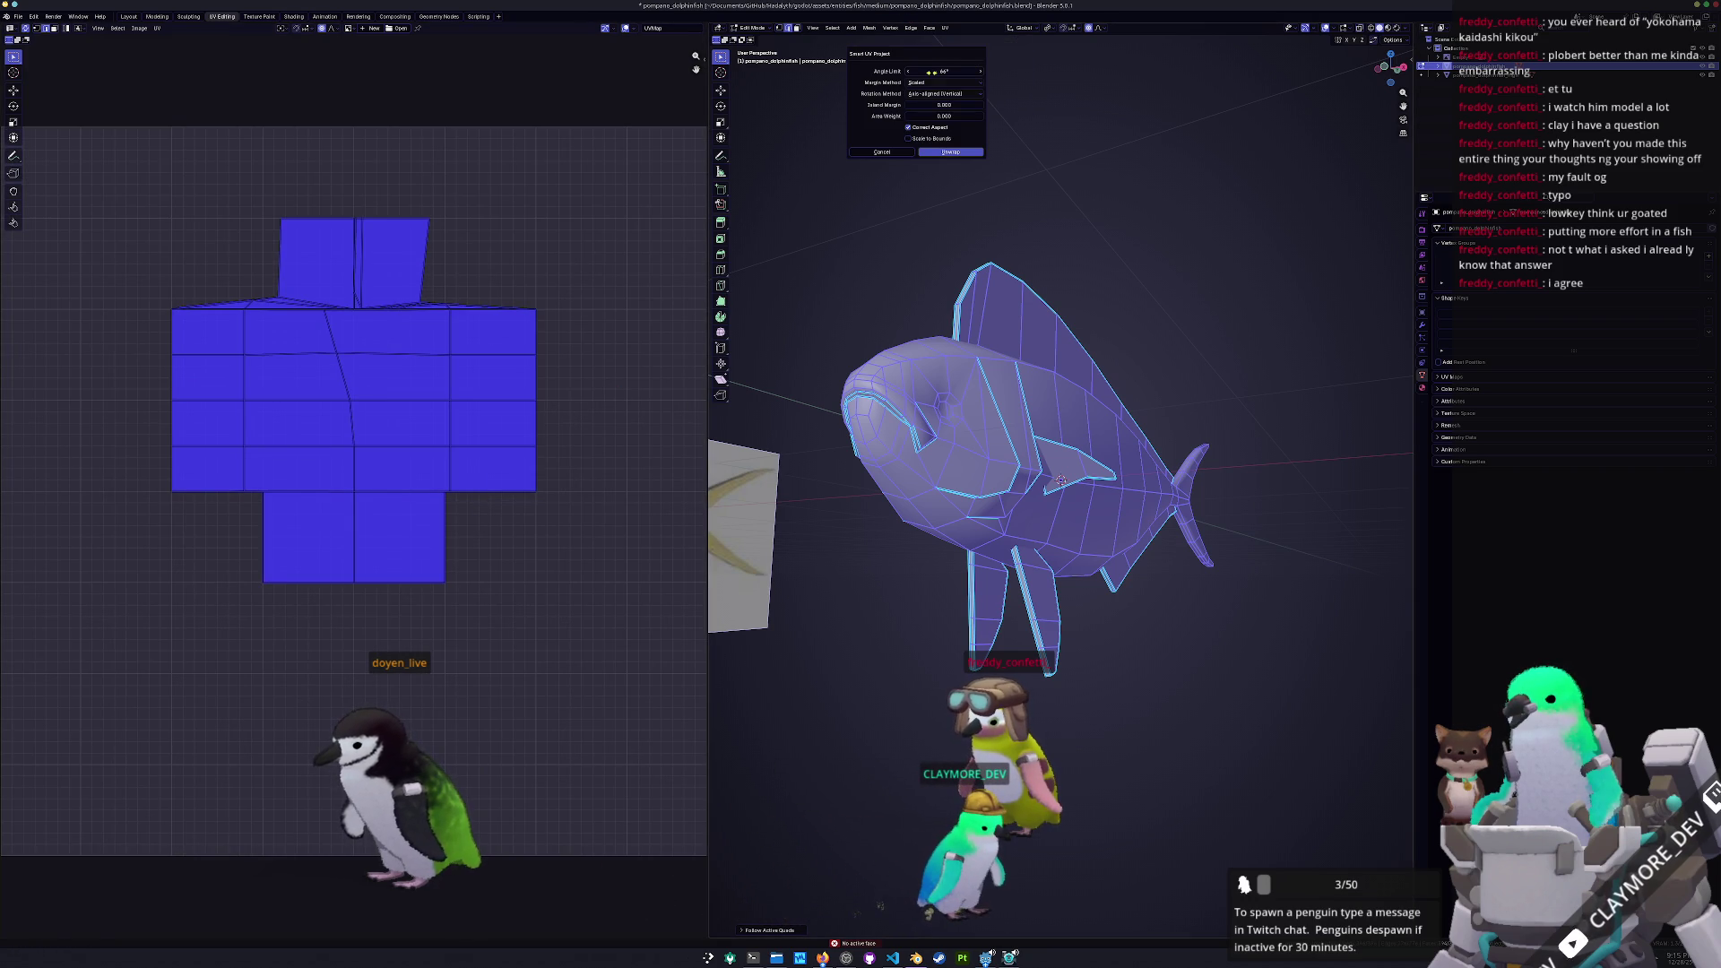
left_click(936, 153)
scroll(529, 430, "down", 2)
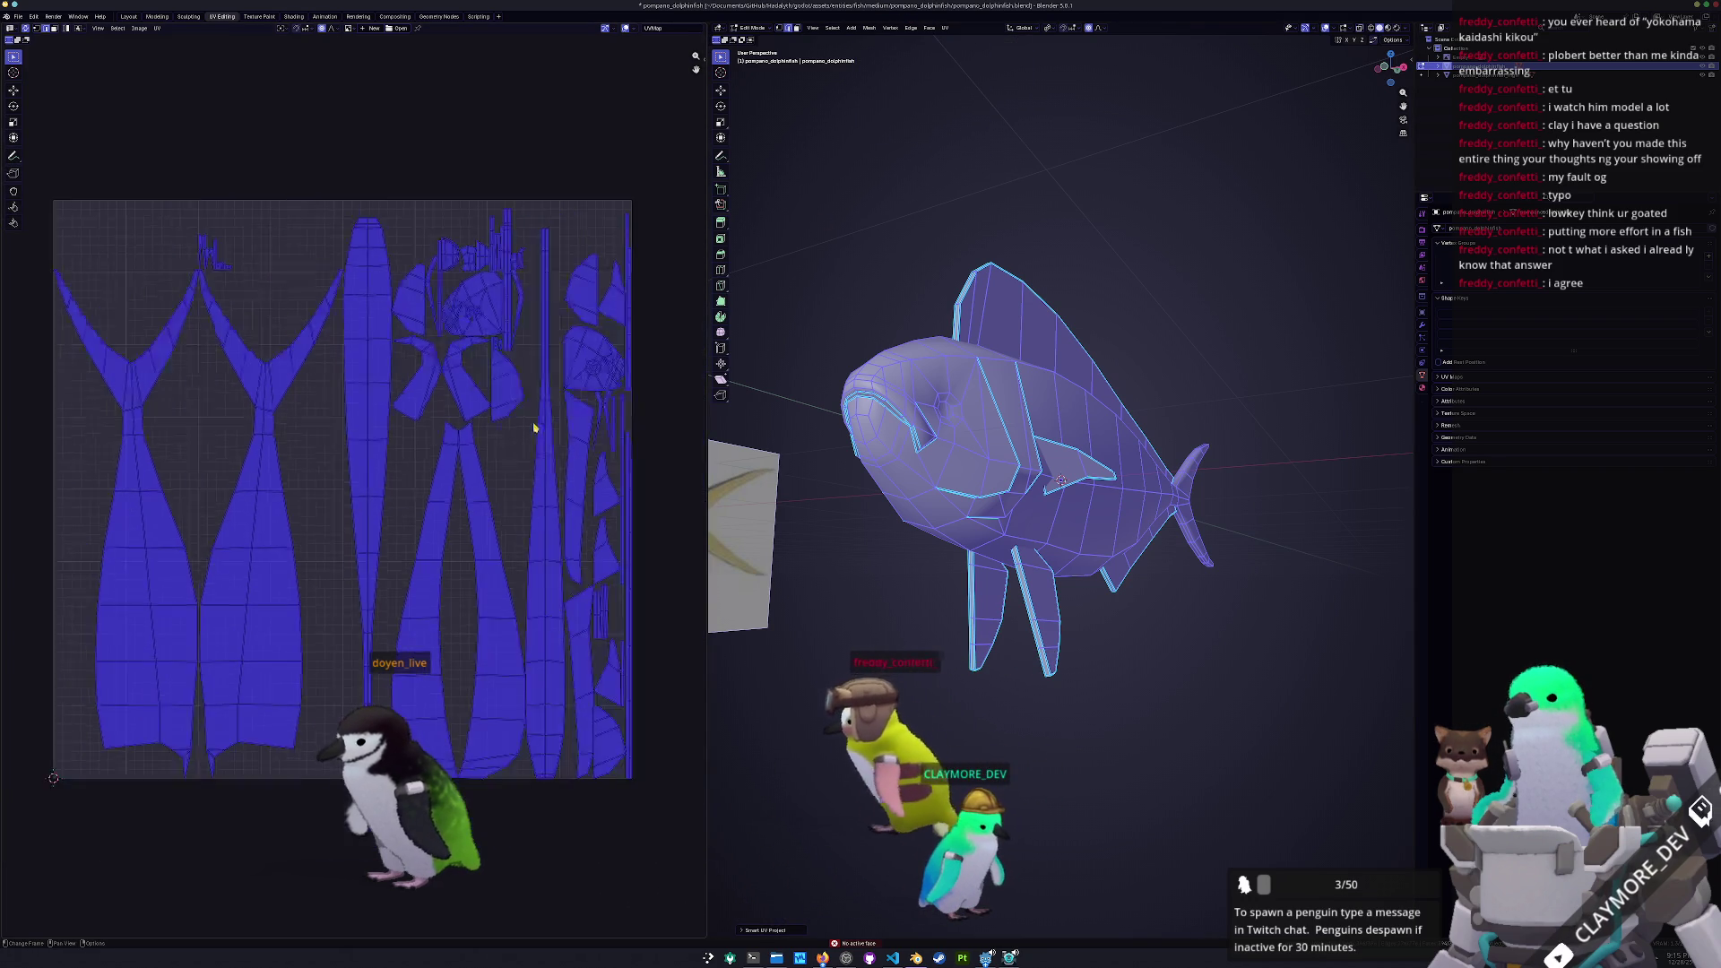
scroll(507, 484, "up", 1)
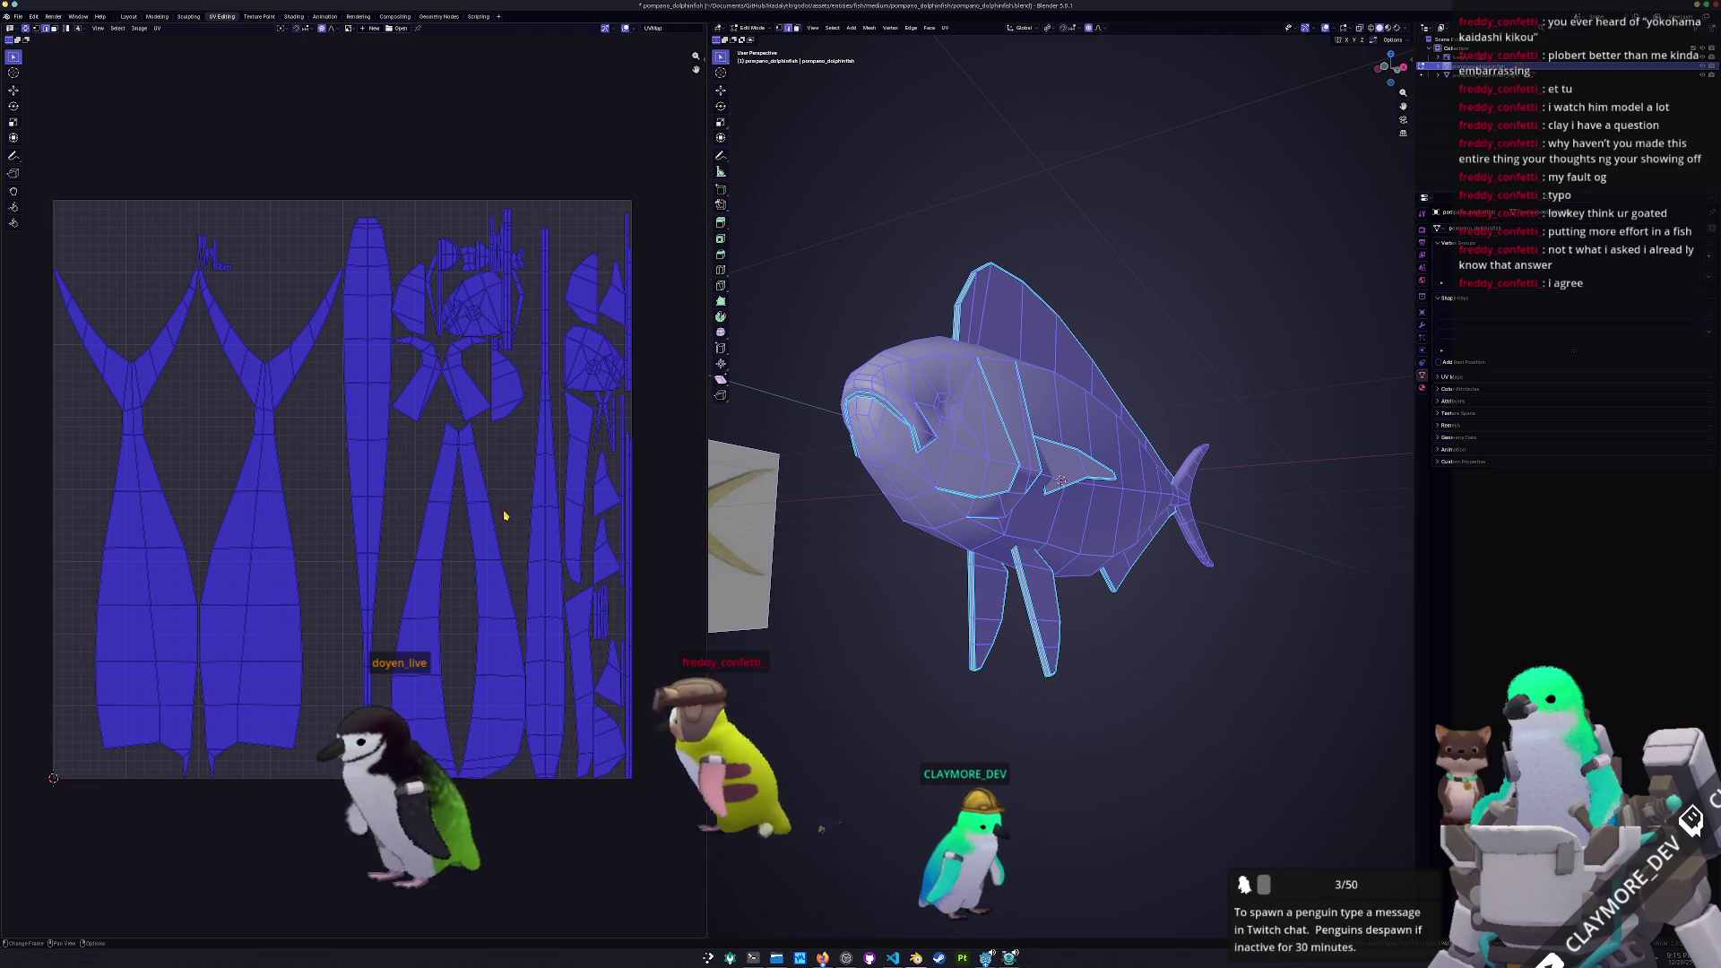
Pack the fish's UV islands with UVPackmaster3 from the UV Editor sidebar
key("n")
left_click(702, 139)
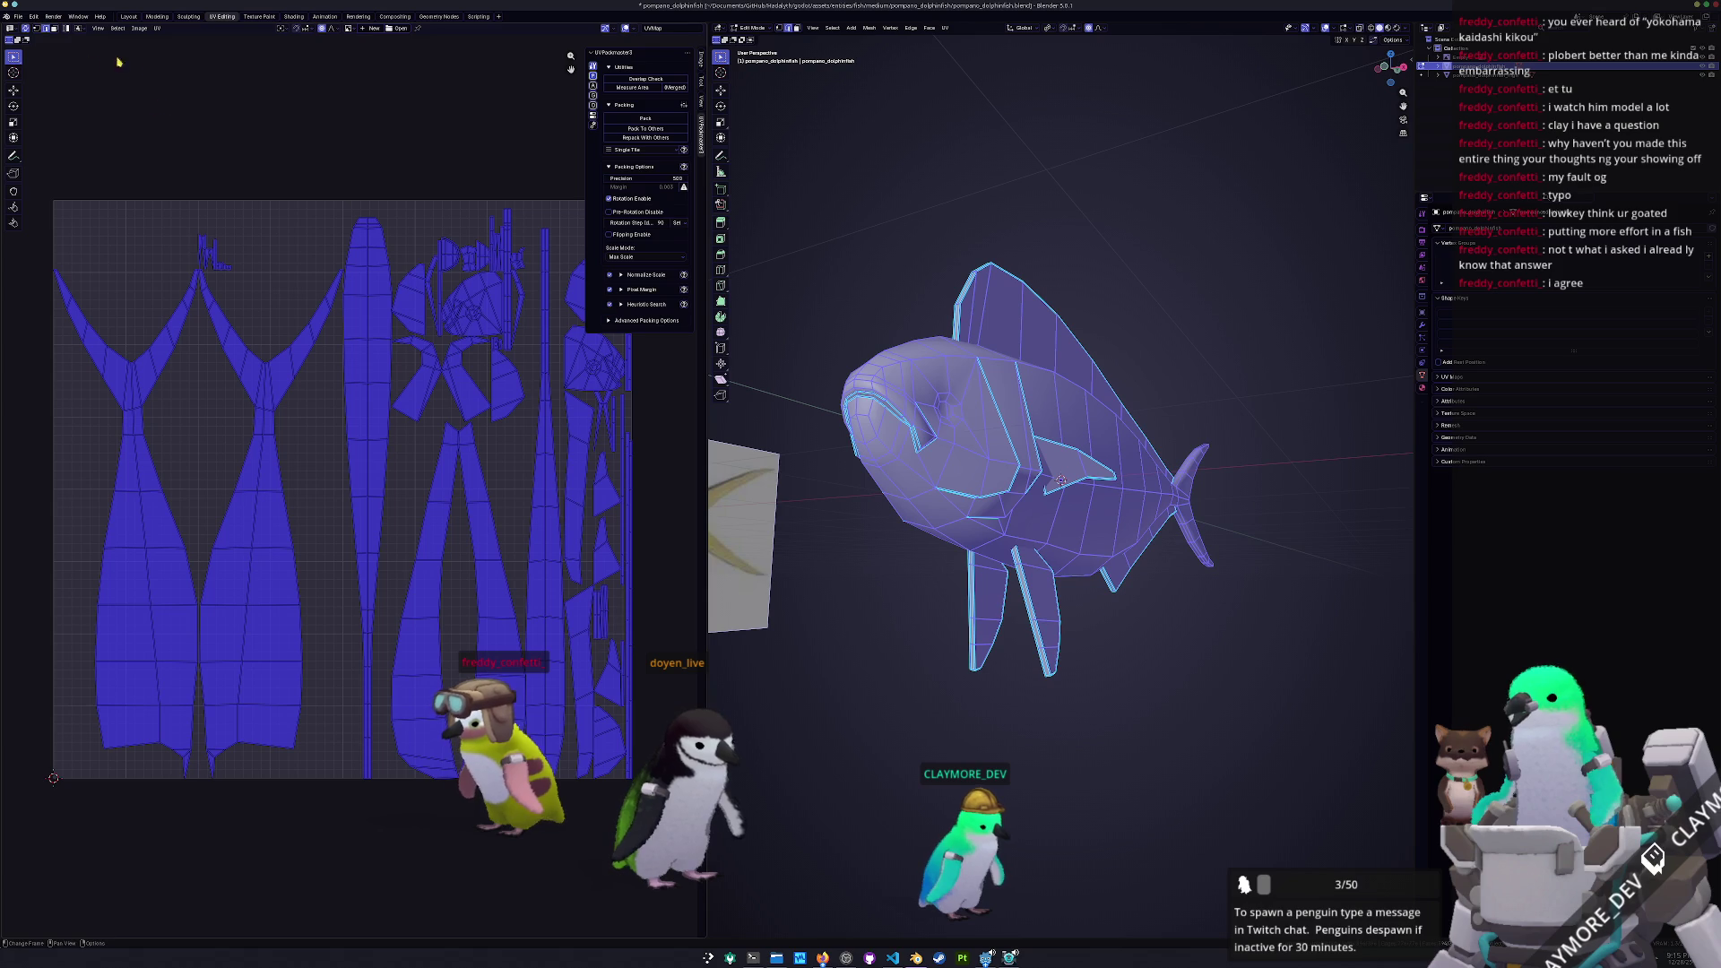
left_click(640, 120)
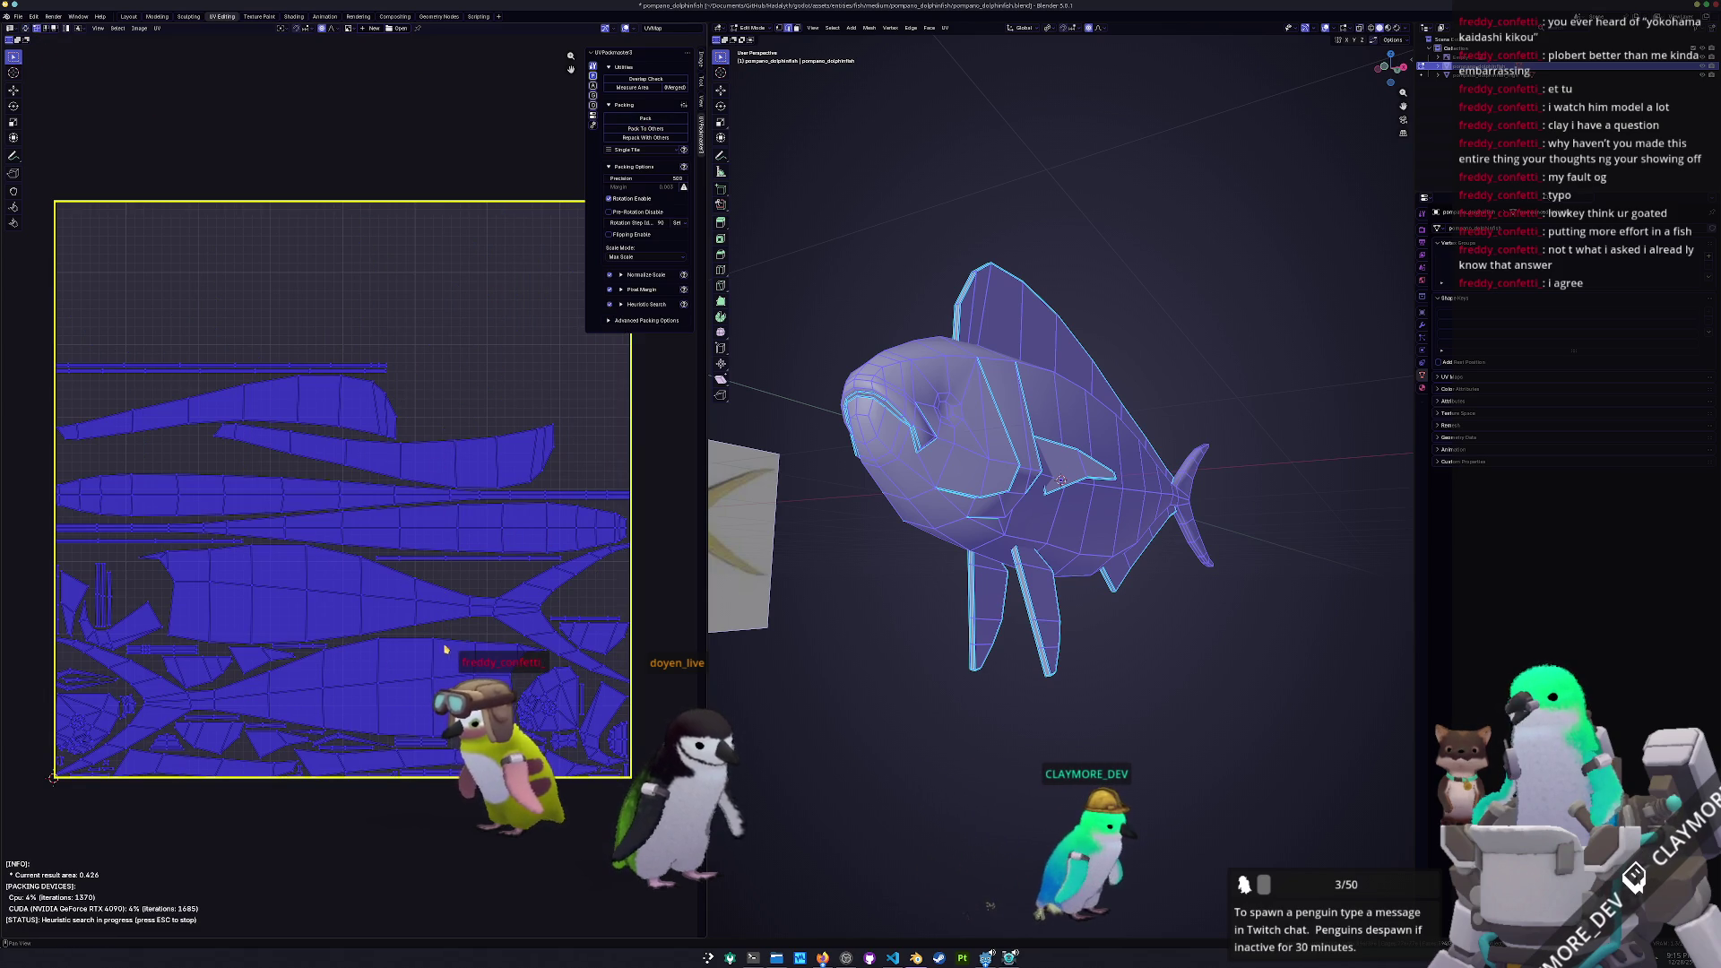
left_click(340, 502)
left_click(340, 508, "alt")
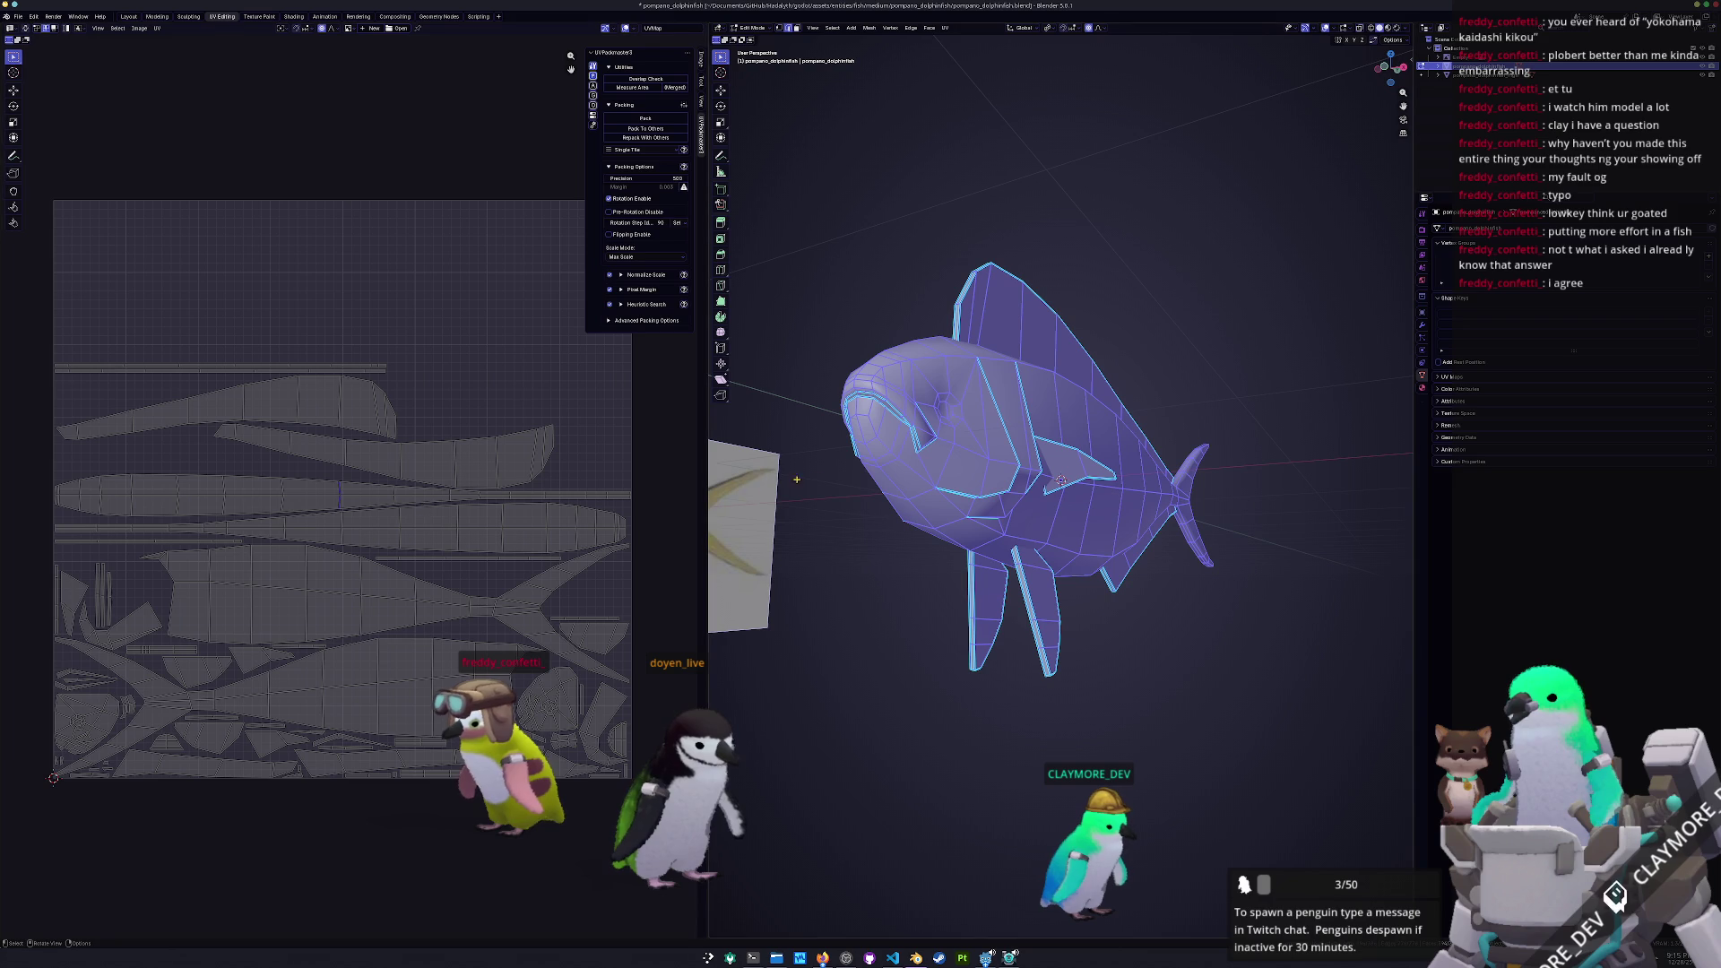
key("alt+a")
Select the dorsal fin and body regions with Ctrl+L to inspect their UV islands
middle_click_drag(843, 306, 889, 392)
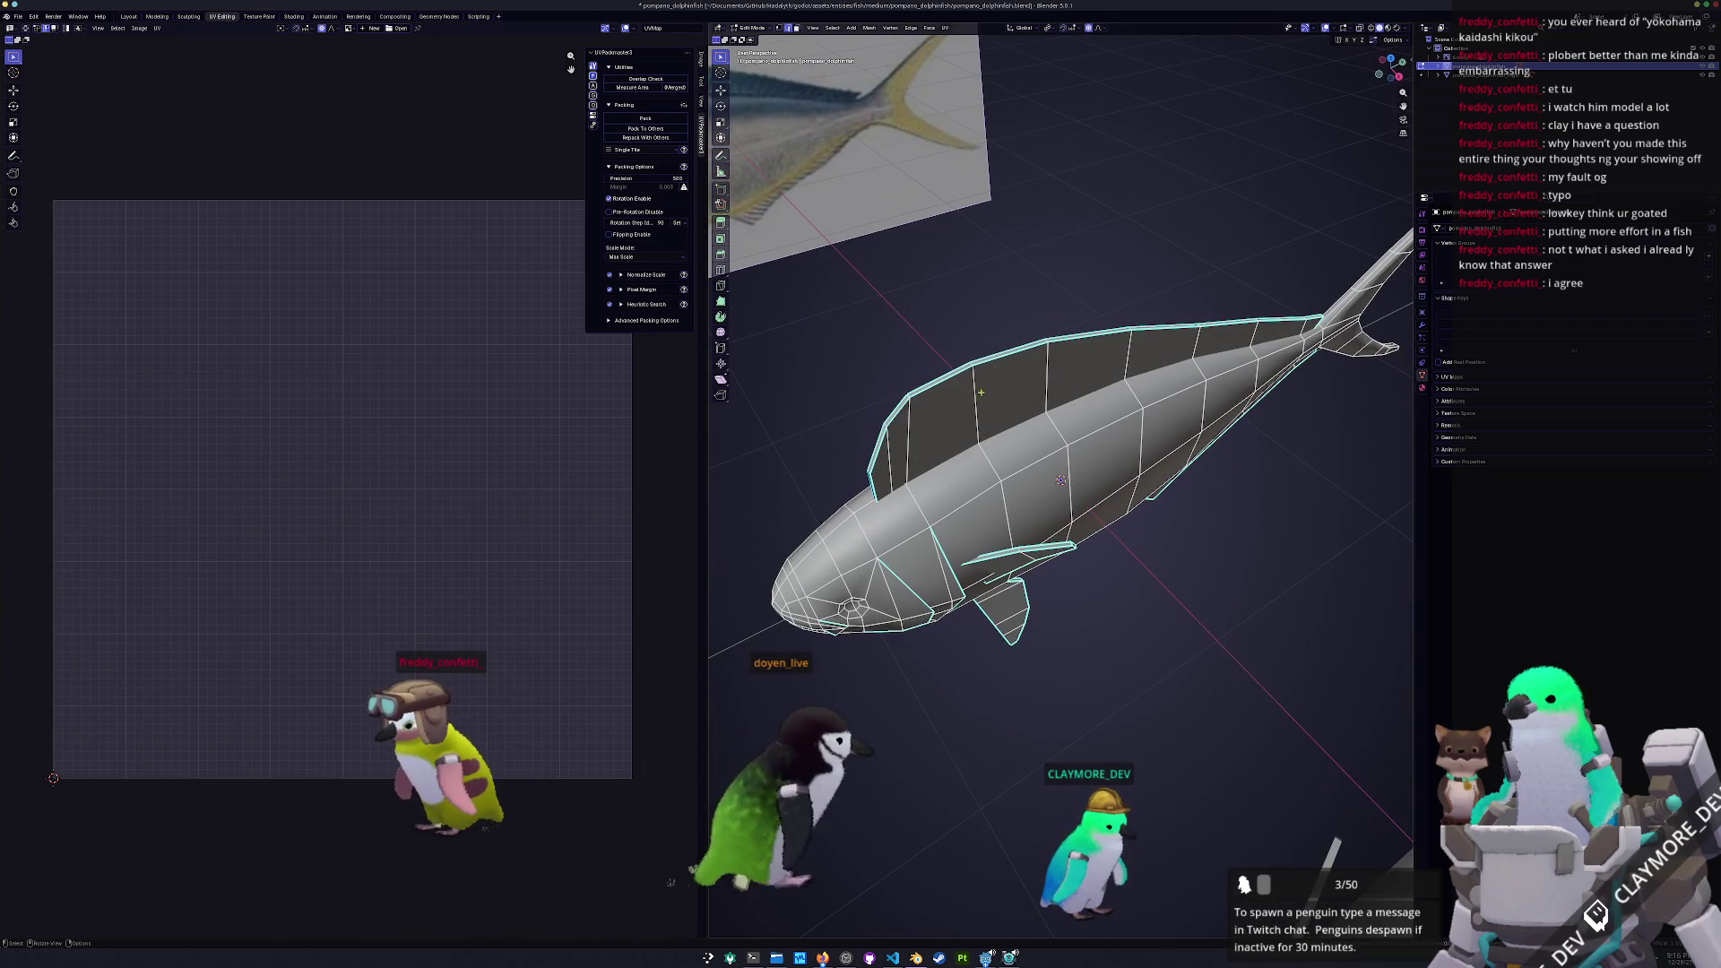
left_click(1012, 383)
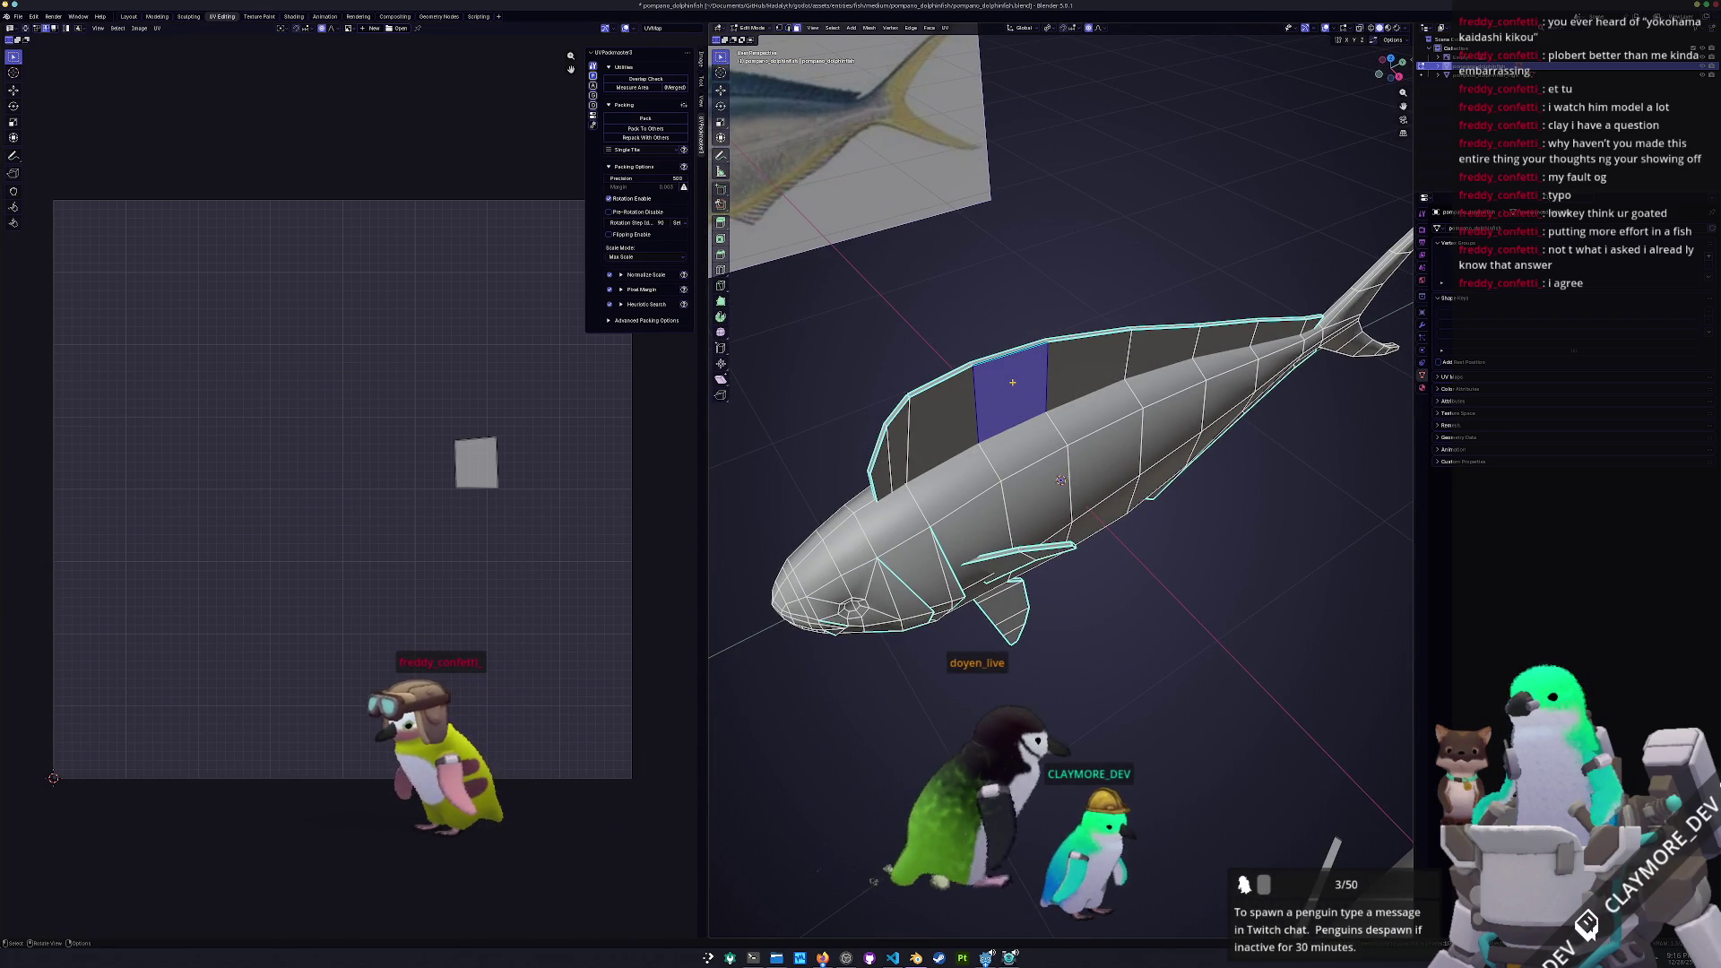
key("ctrl+l")
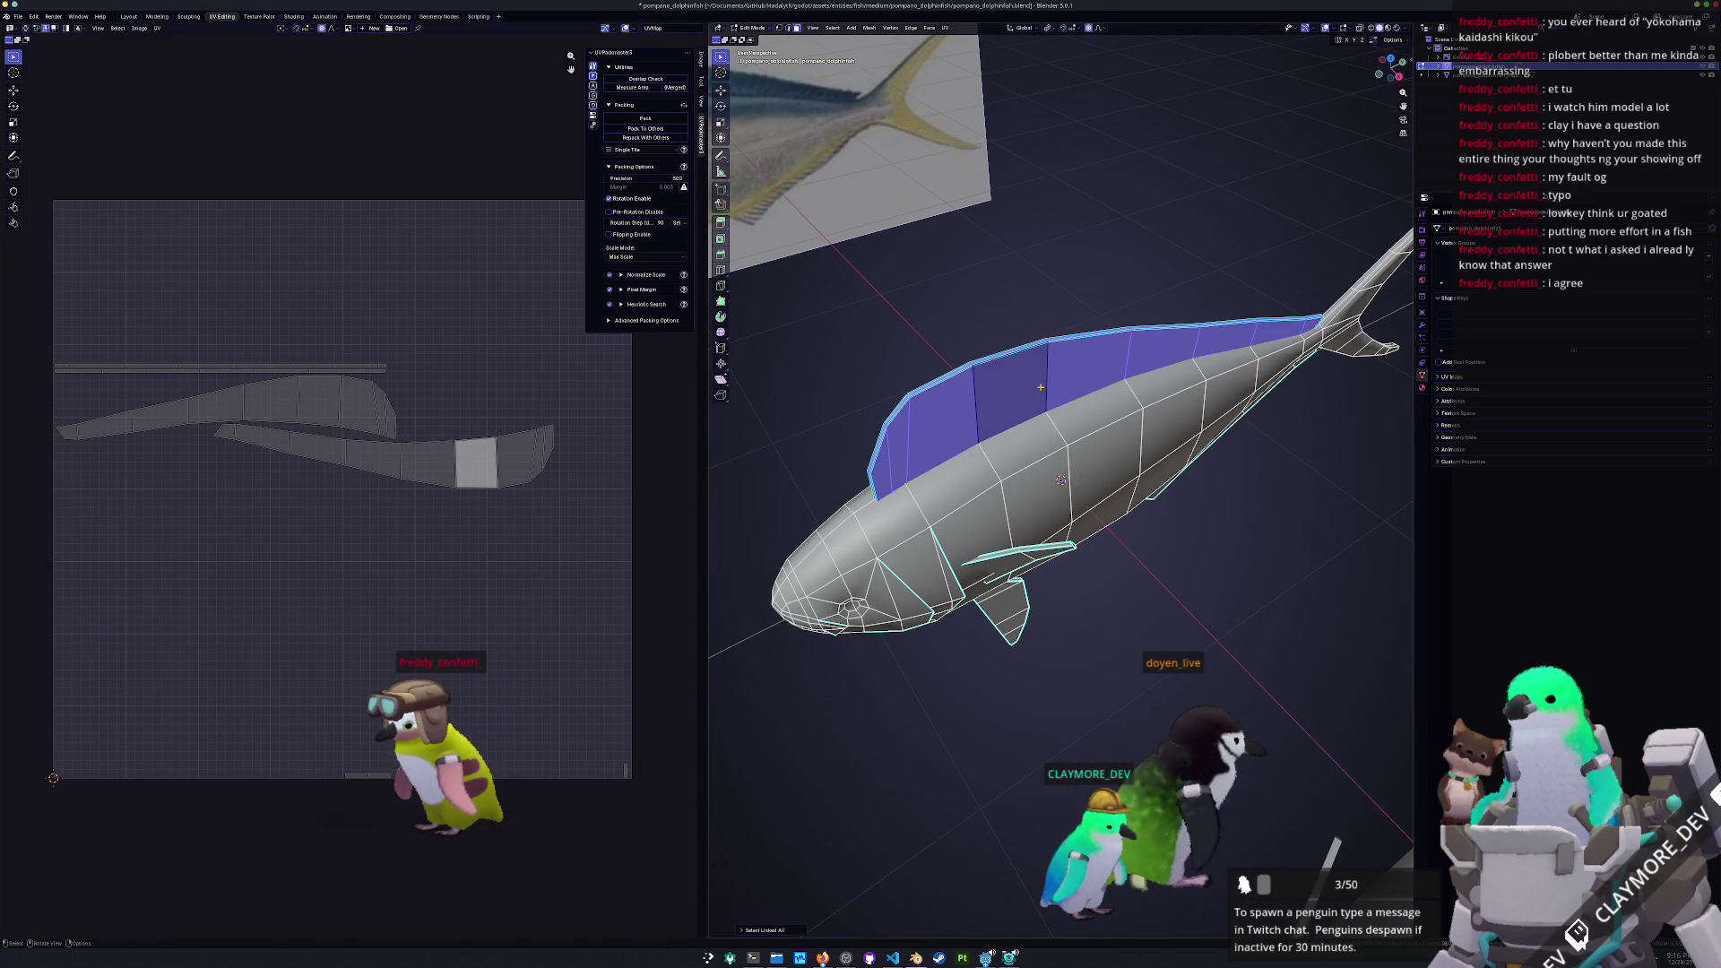
left_click(996, 517)
left_click(1104, 465)
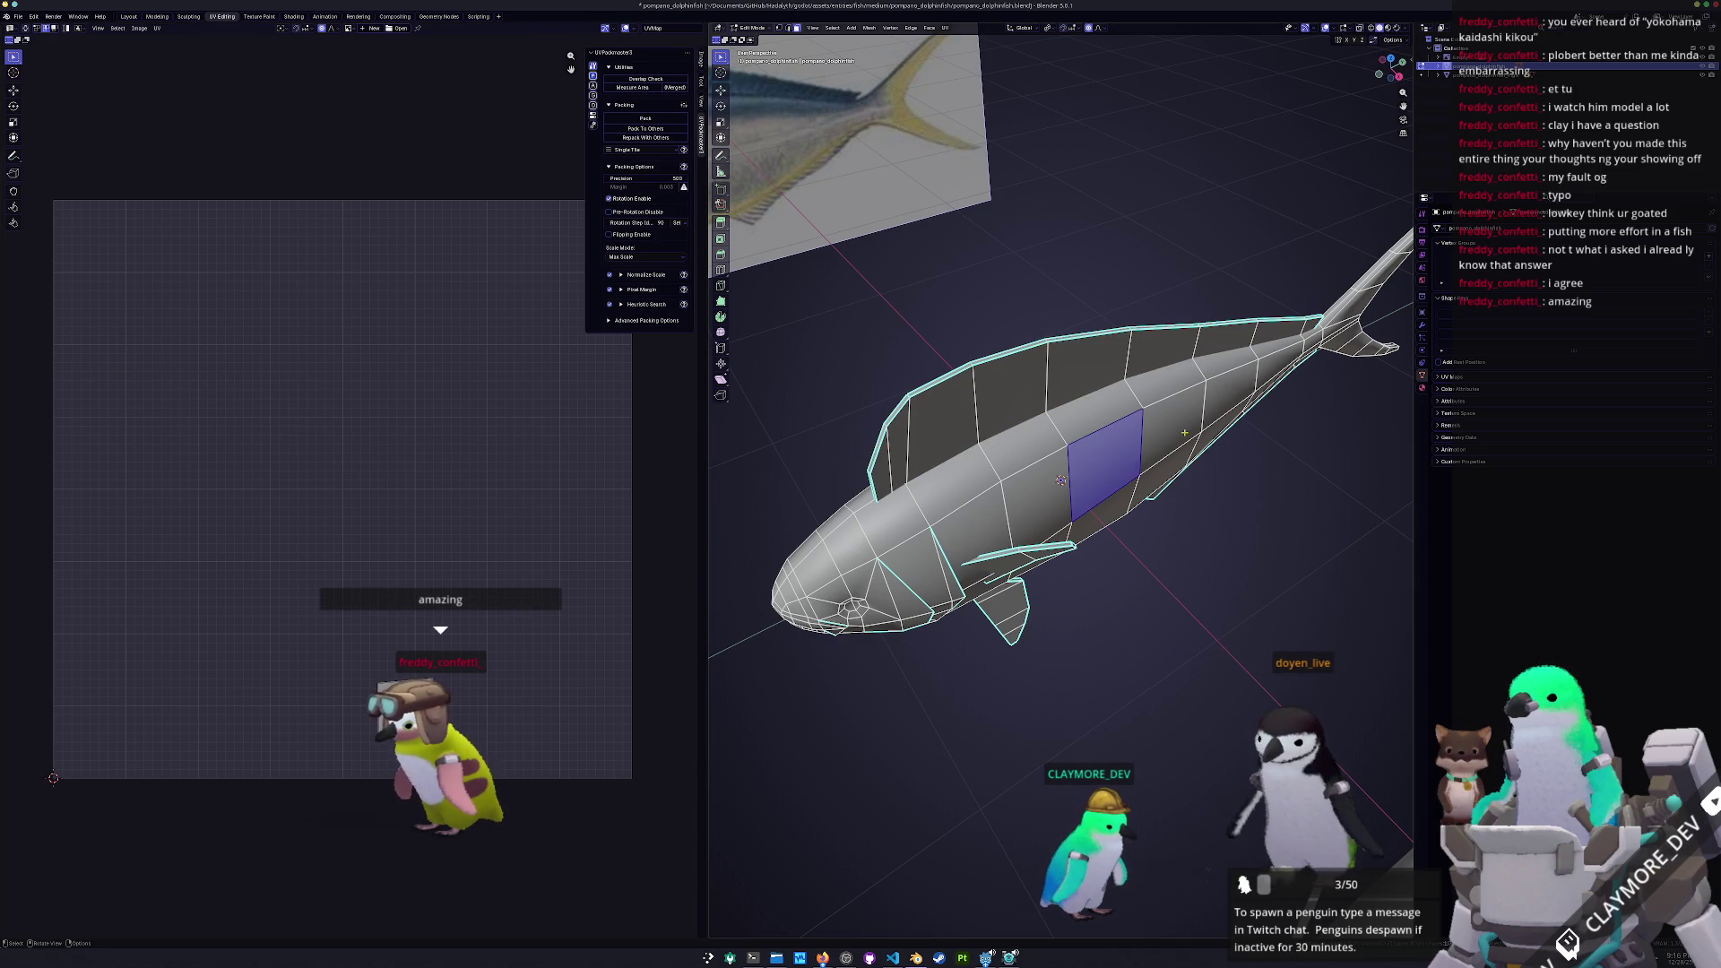
key("ctrl+l")
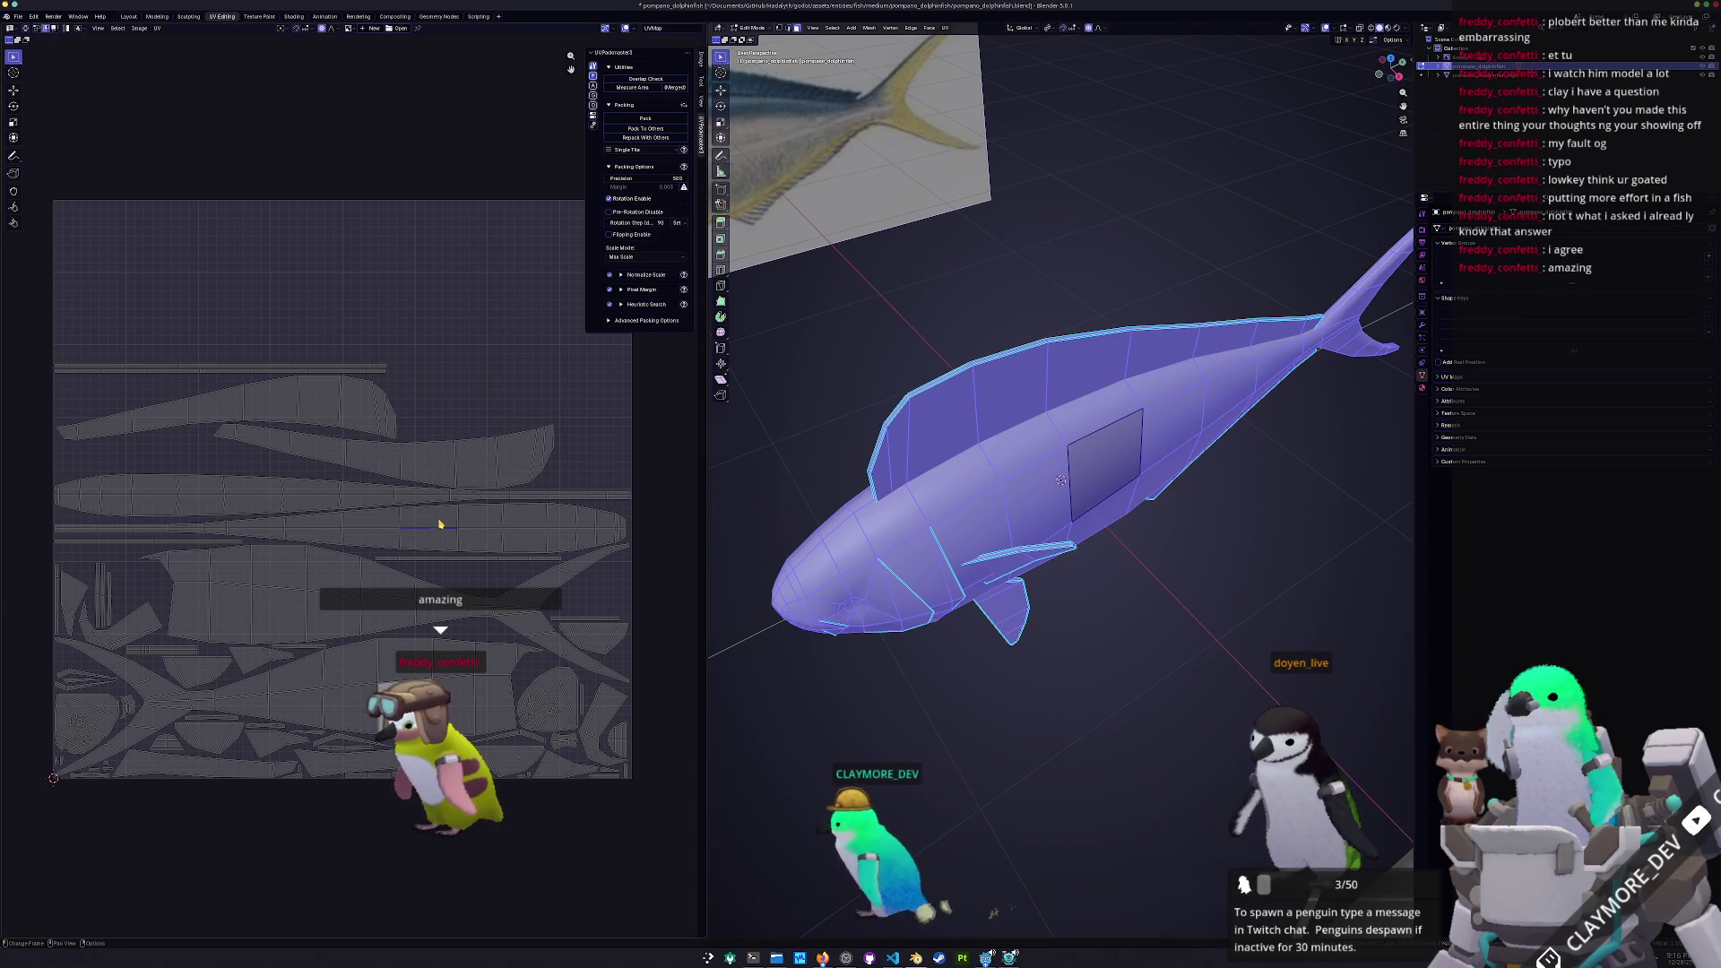
mouse_move(896, 502)
middle_mouse_down()
mouse_move(996, 527)
mouse_move(982, 517)
middle_mouse_up()
middle_click_drag(1034, 584, 876, 583)
key("alt+a")
scroll(901, 549, "up", 3)
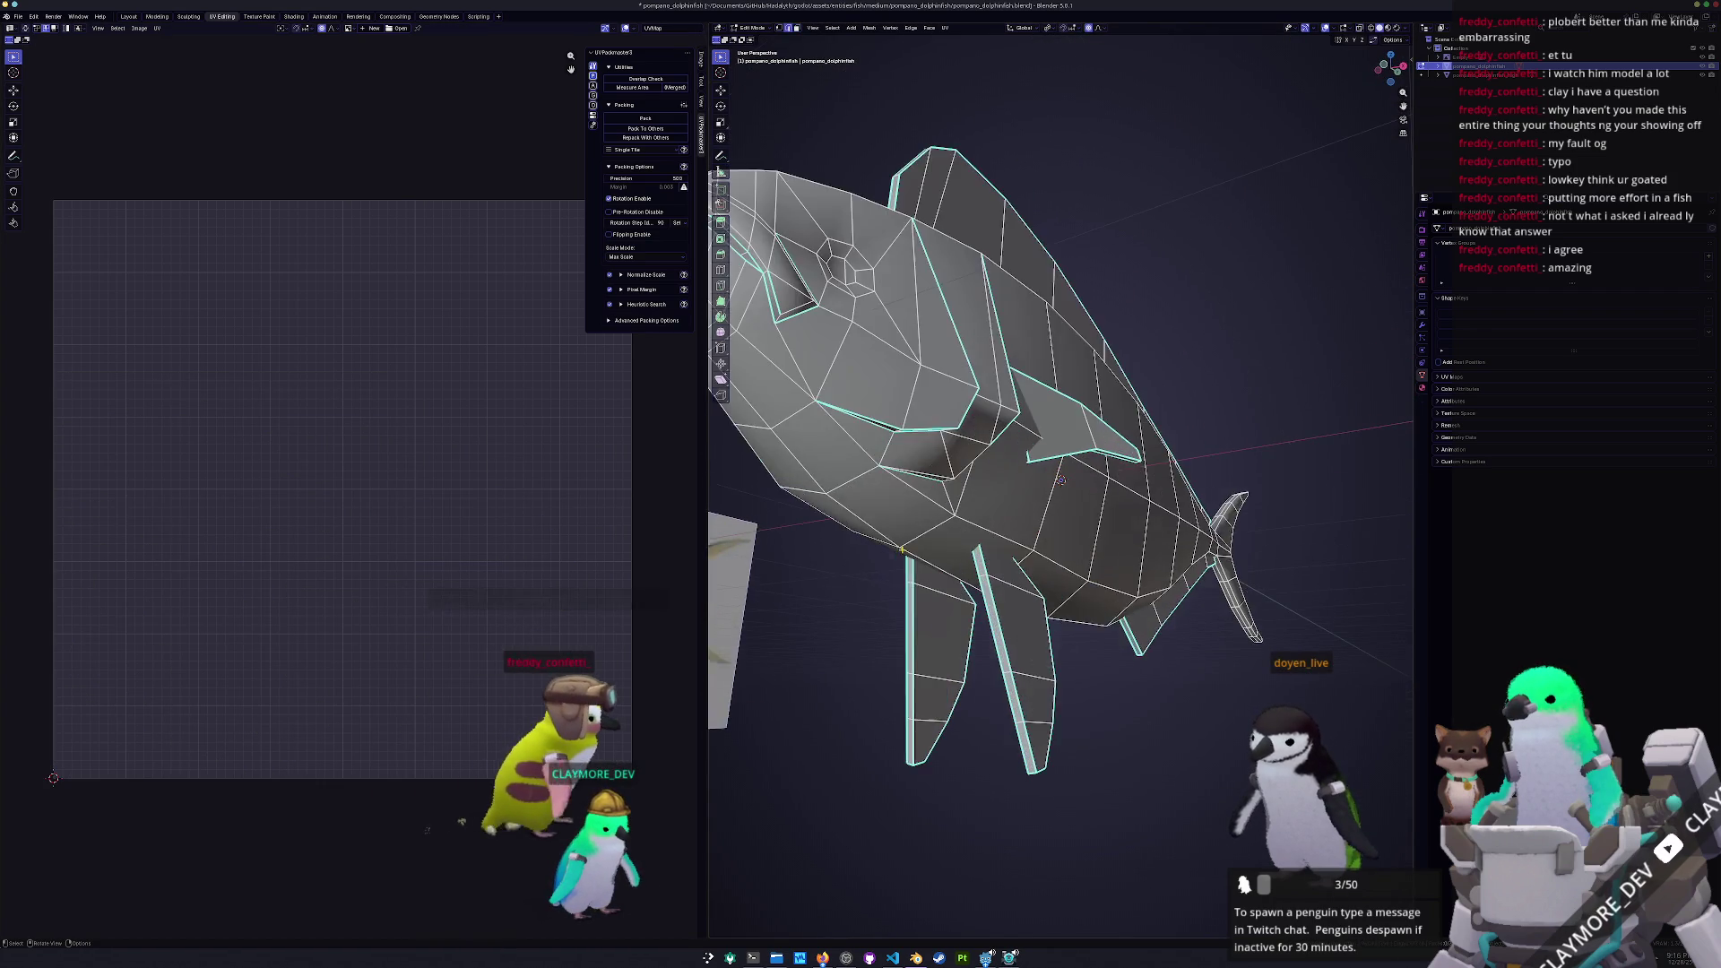
middle_click_drag(1060, 479, 1060, 479, "alt")
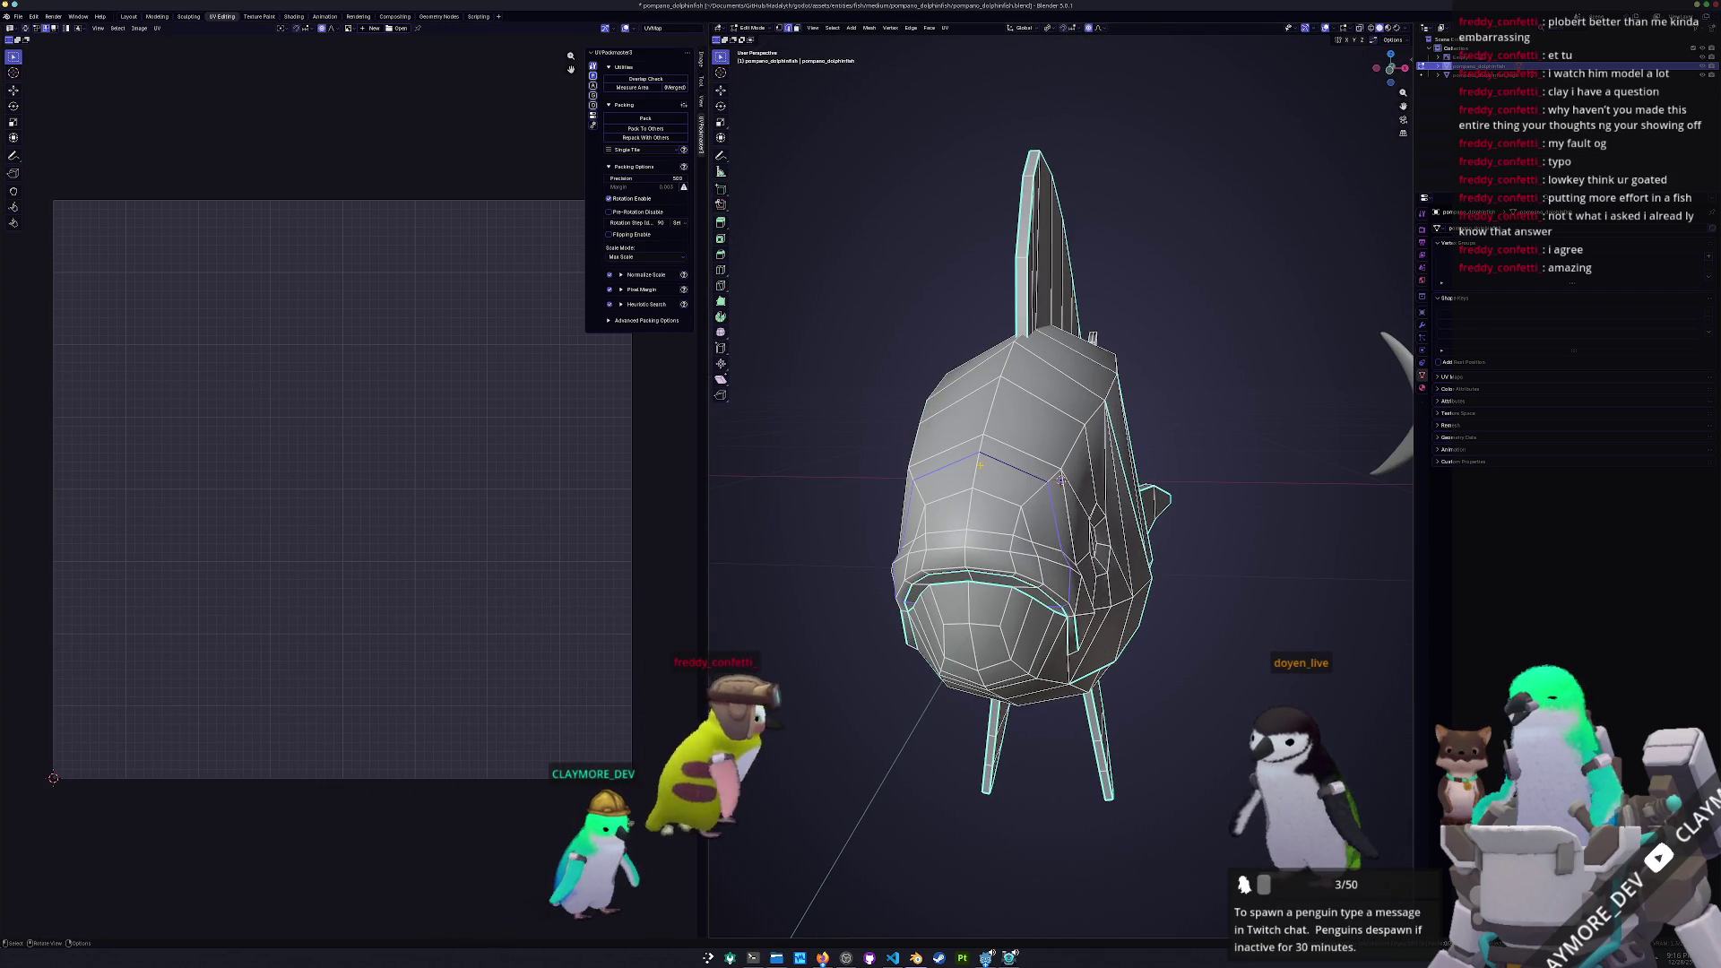
mouse_move(1061, 480)
middle_mouse_down()
mouse_move(897, 554)
mouse_move(807, 568)
mouse_move(818, 492)
mouse_move(753, 500)
mouse_move(784, 527)
middle_mouse_up()
scroll(784, 527, "up", 2)
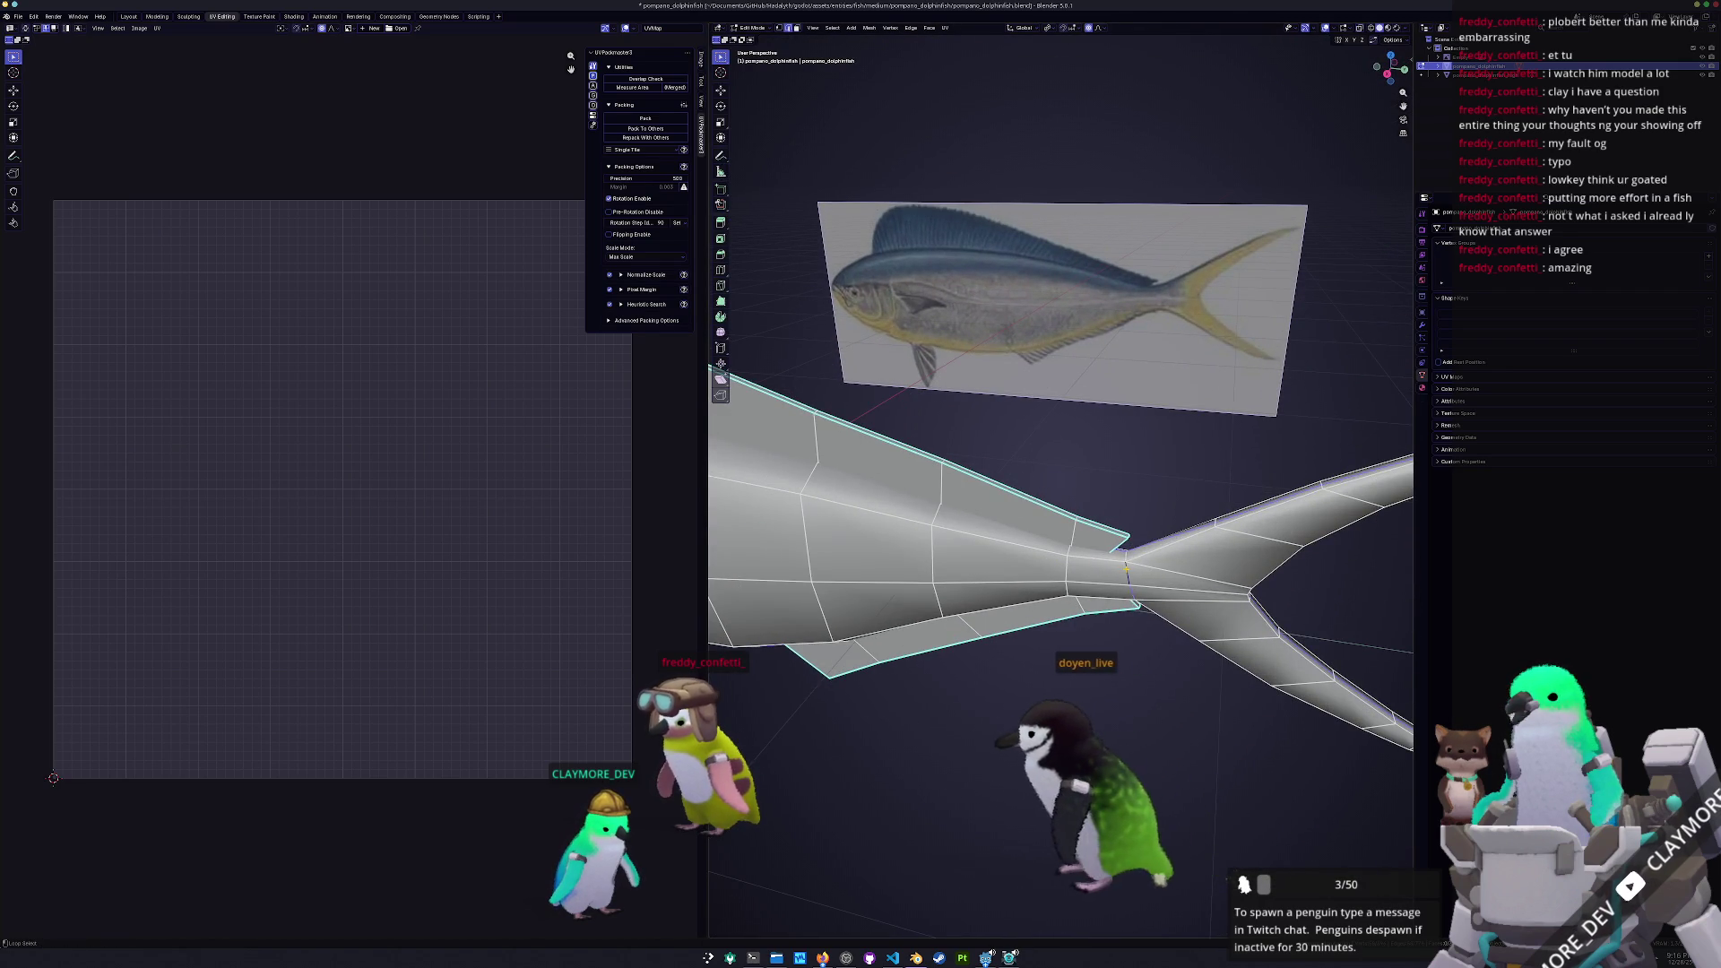
scroll(1138, 556, "up", 2)
mouse_move(1138, 556)
middle_mouse_down()
mouse_move(1039, 271)
mouse_move(918, 431)
mouse_move(831, 503)
mouse_move(753, 442)
middle_mouse_up()
scroll(753, 442, "up", 6)
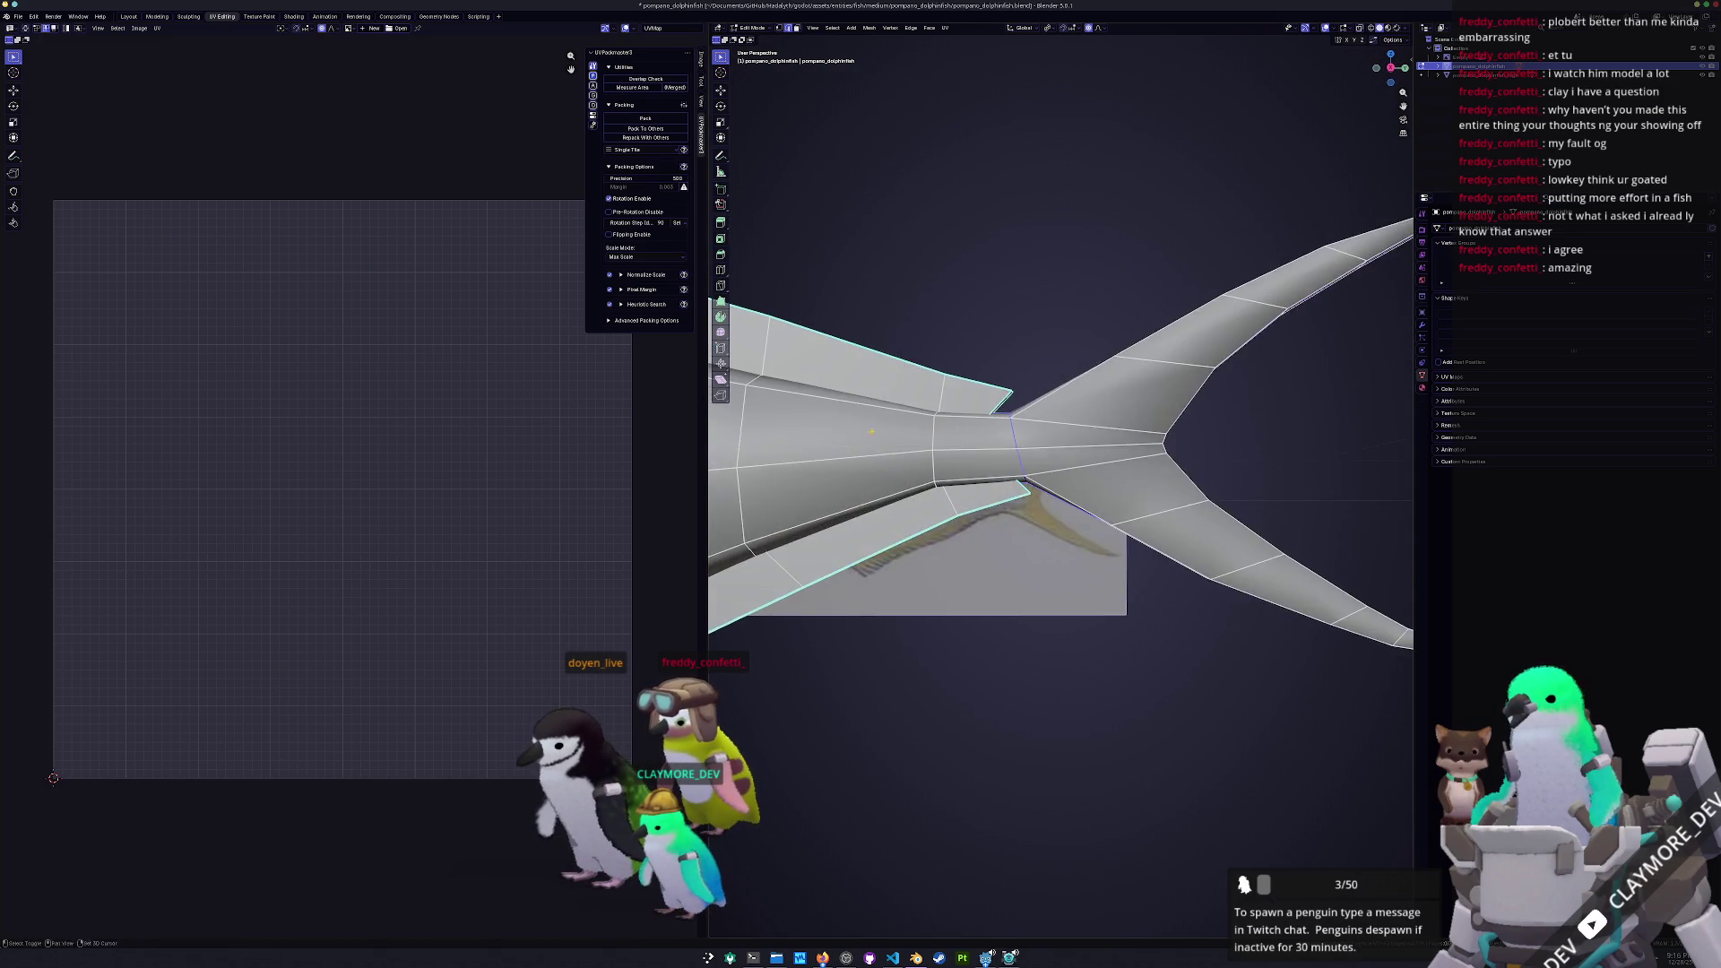
scroll(753, 442, "down", 10)
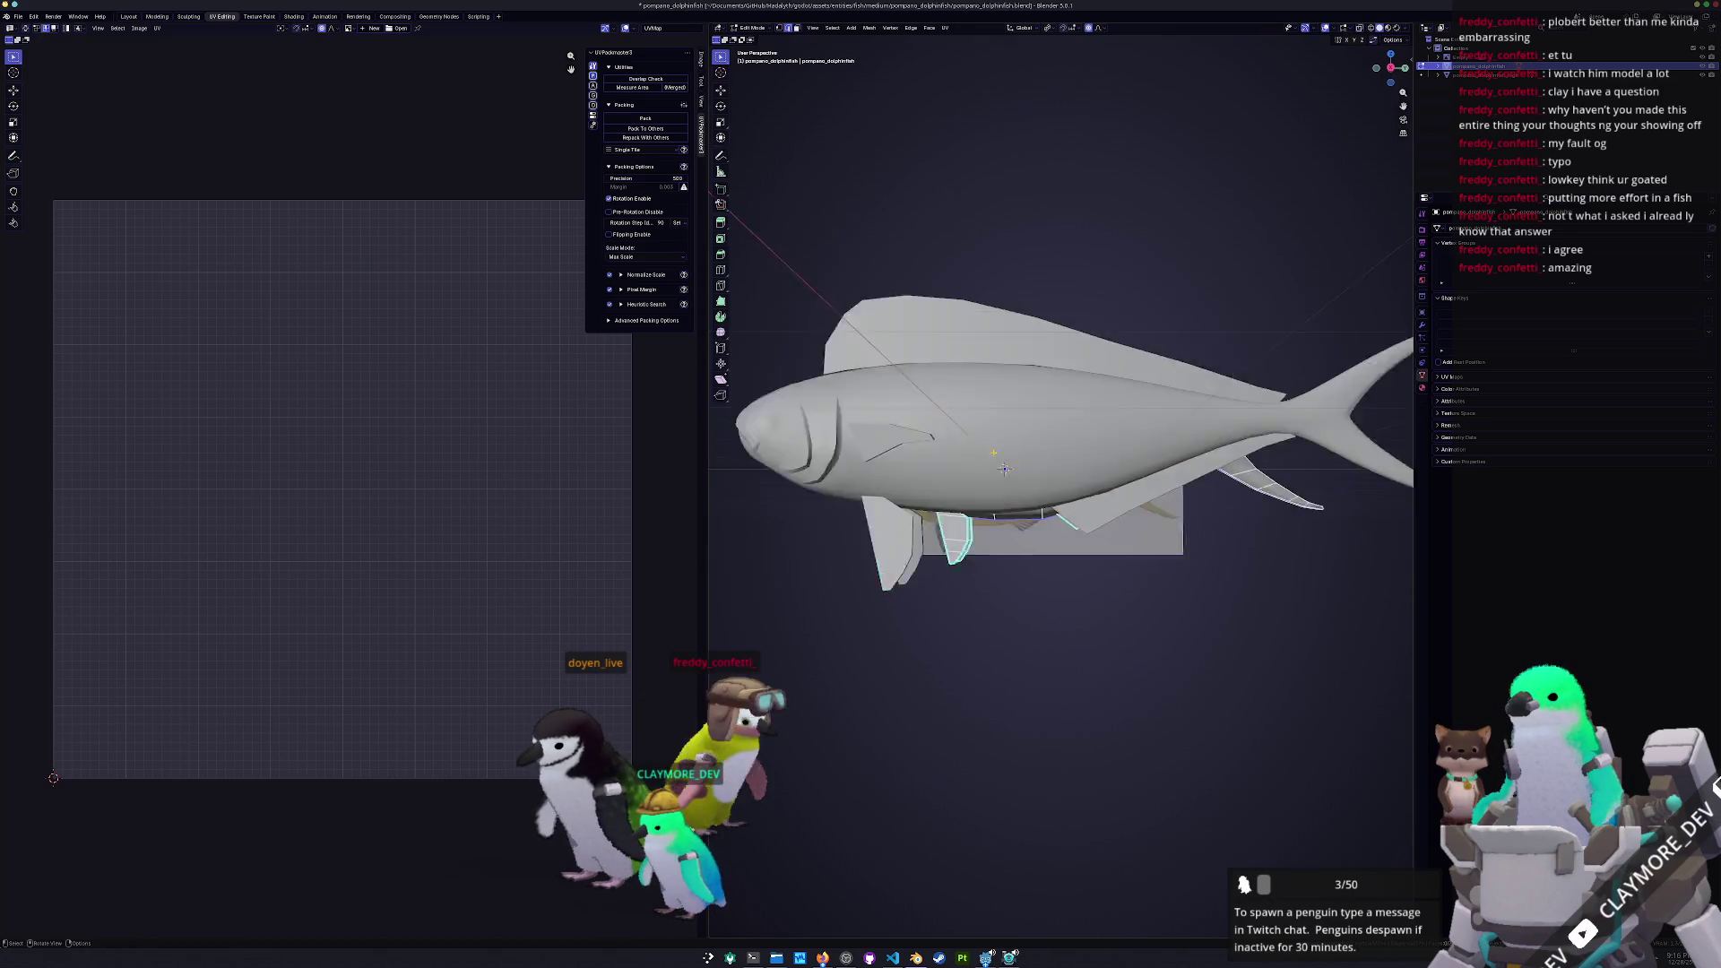
scroll(1060, 489, "up", 3)
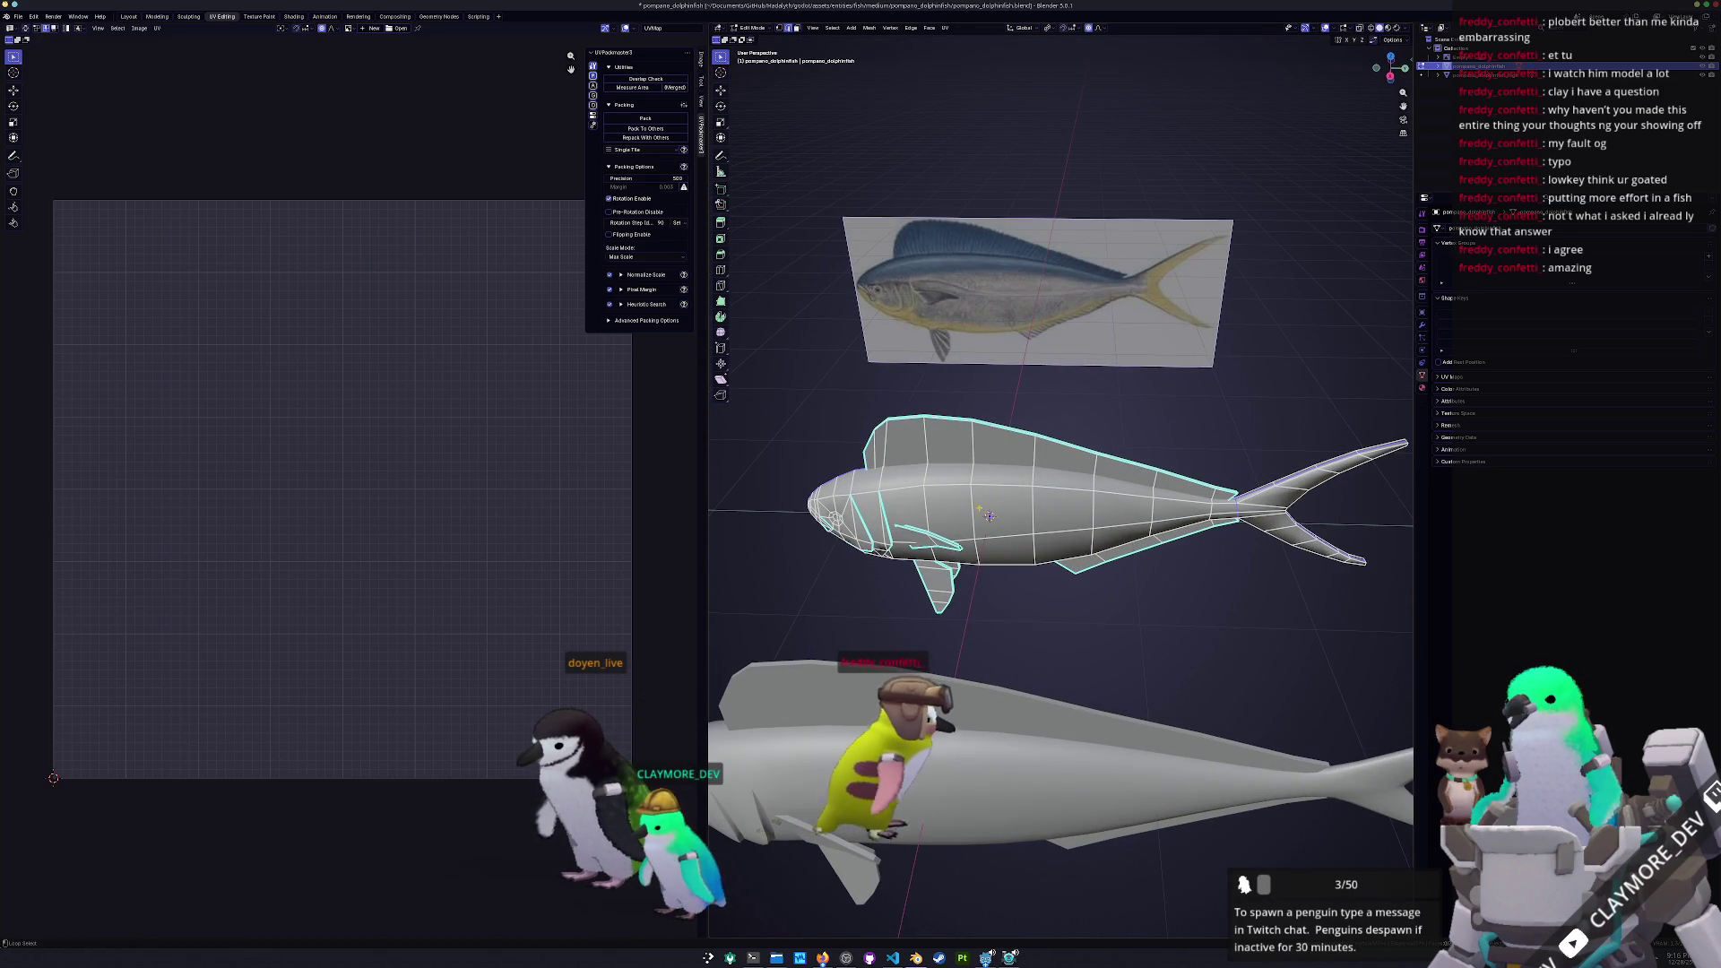
scroll(1060, 488, "up", 5)
middle_click_drag(1061, 489, 995, 466)
scroll(1150, 529, "up", 4)
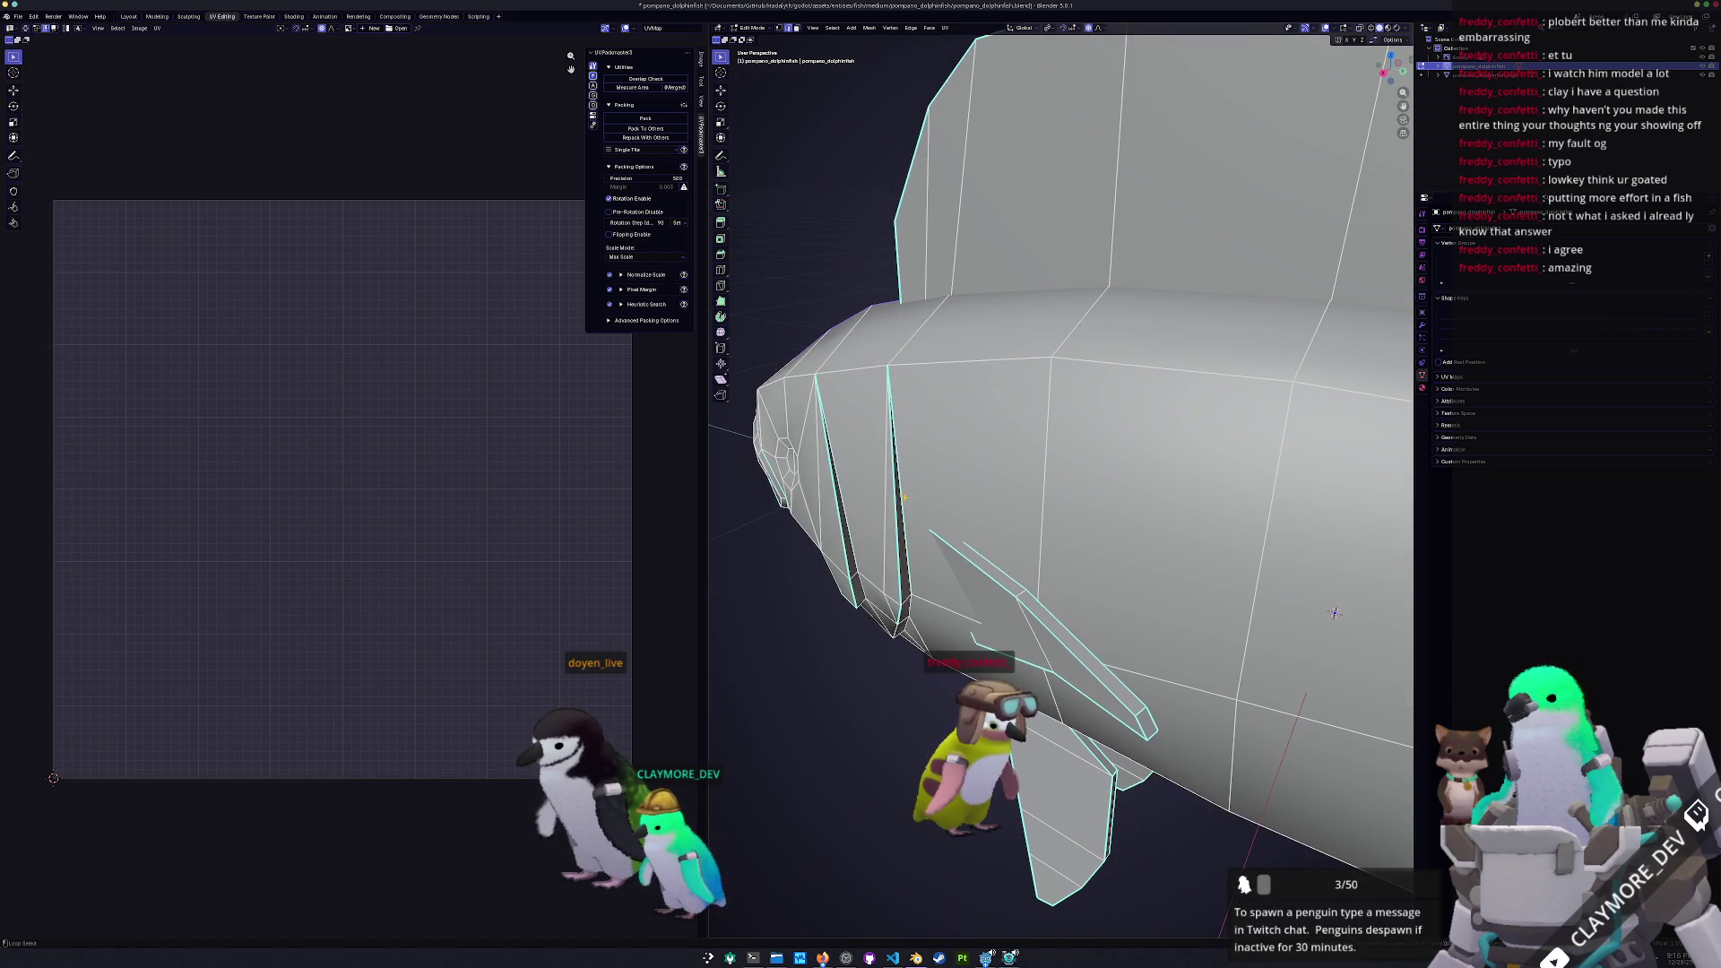
middle_click_drag(870, 565, 972, 286)
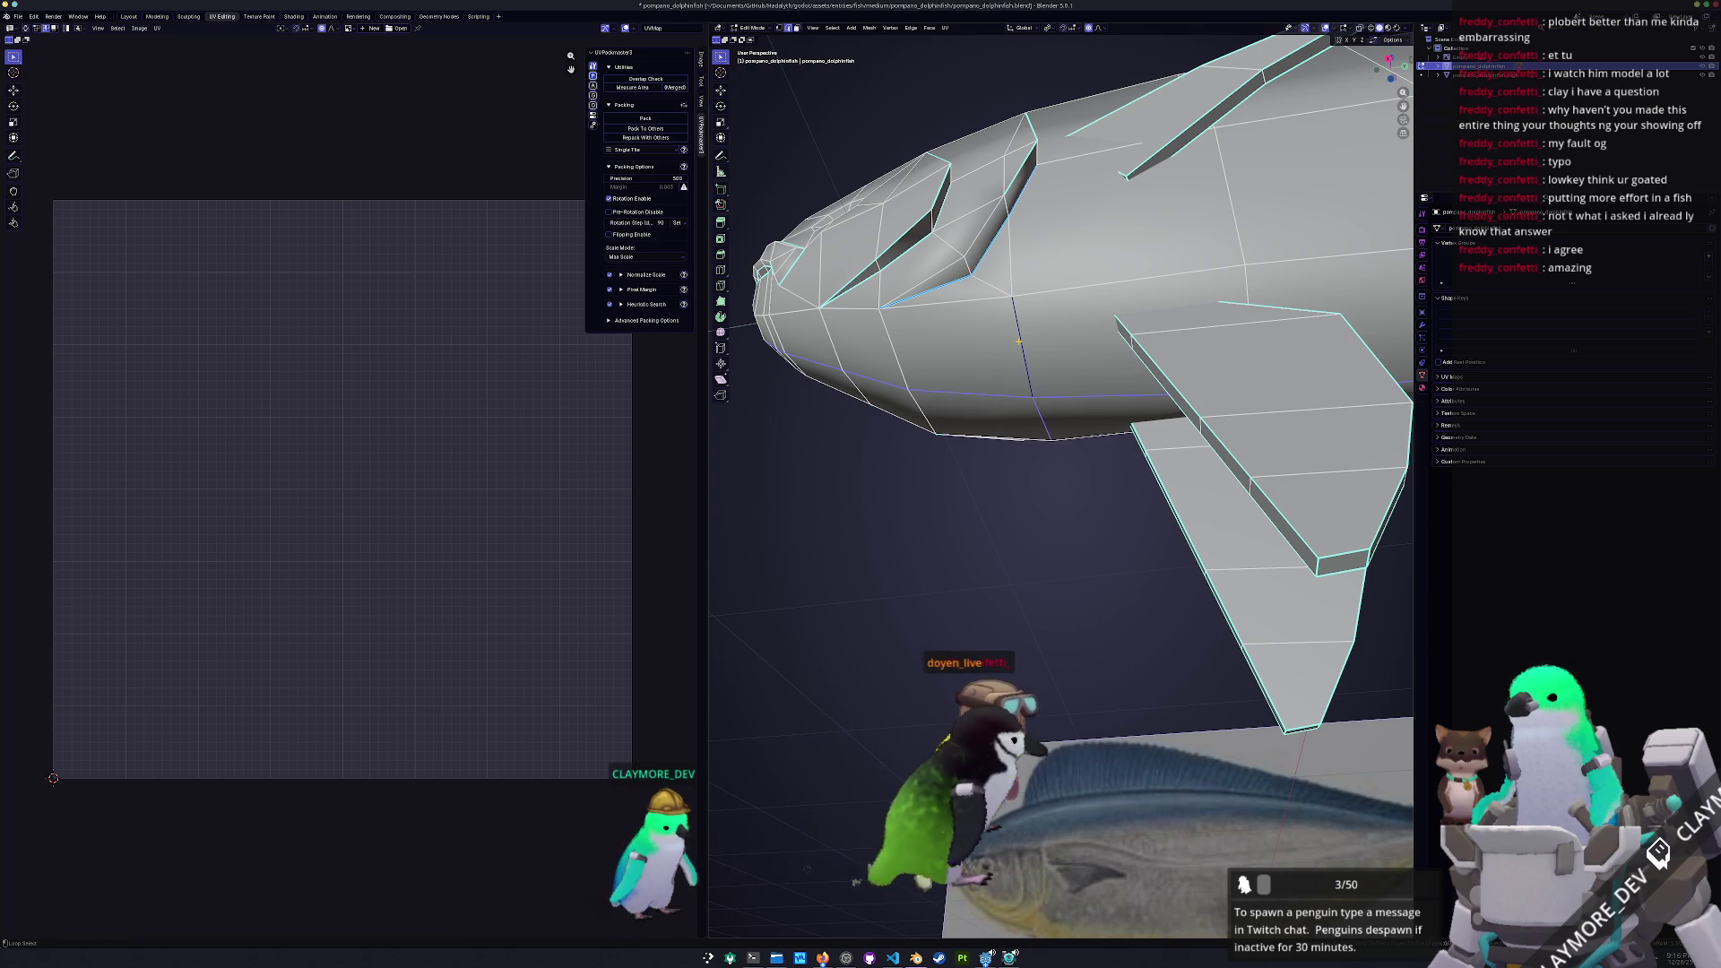
mouse_move(993, 347)
middle_mouse_down()
mouse_move(931, 521)
mouse_move(906, 538)
mouse_move(879, 430)
middle_mouse_up()
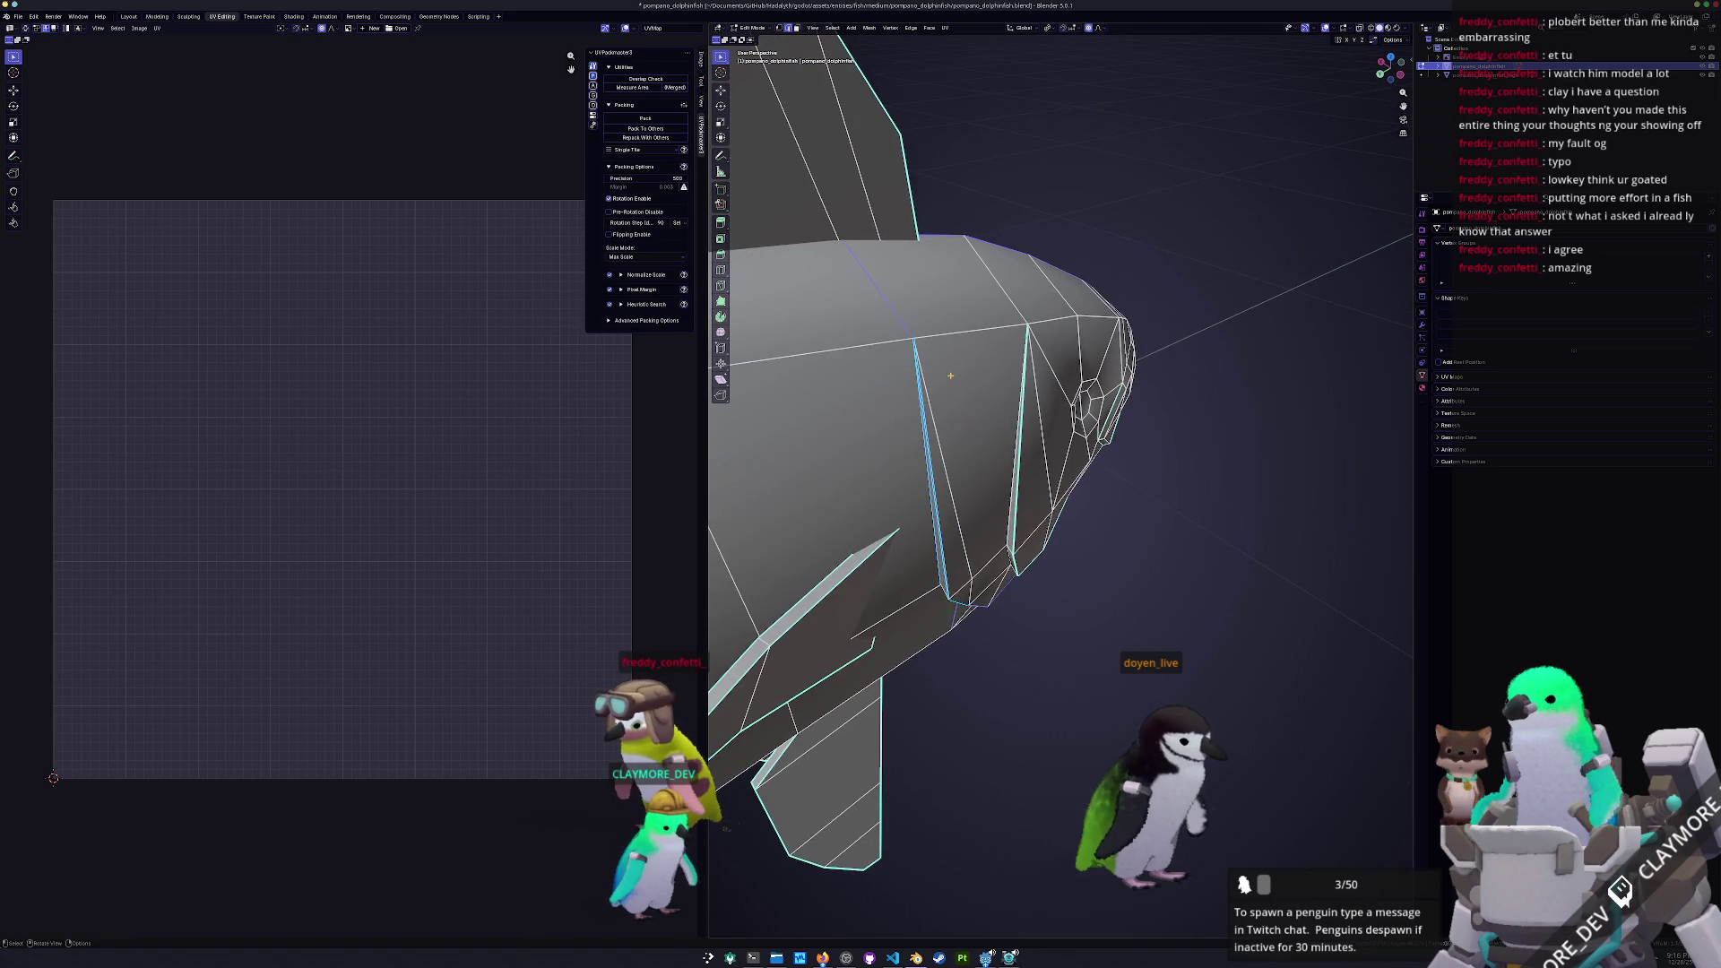
middle_click_drag(969, 502, 962, 531)
Mark the selected head and body edges as seams
key("ctrl+e")
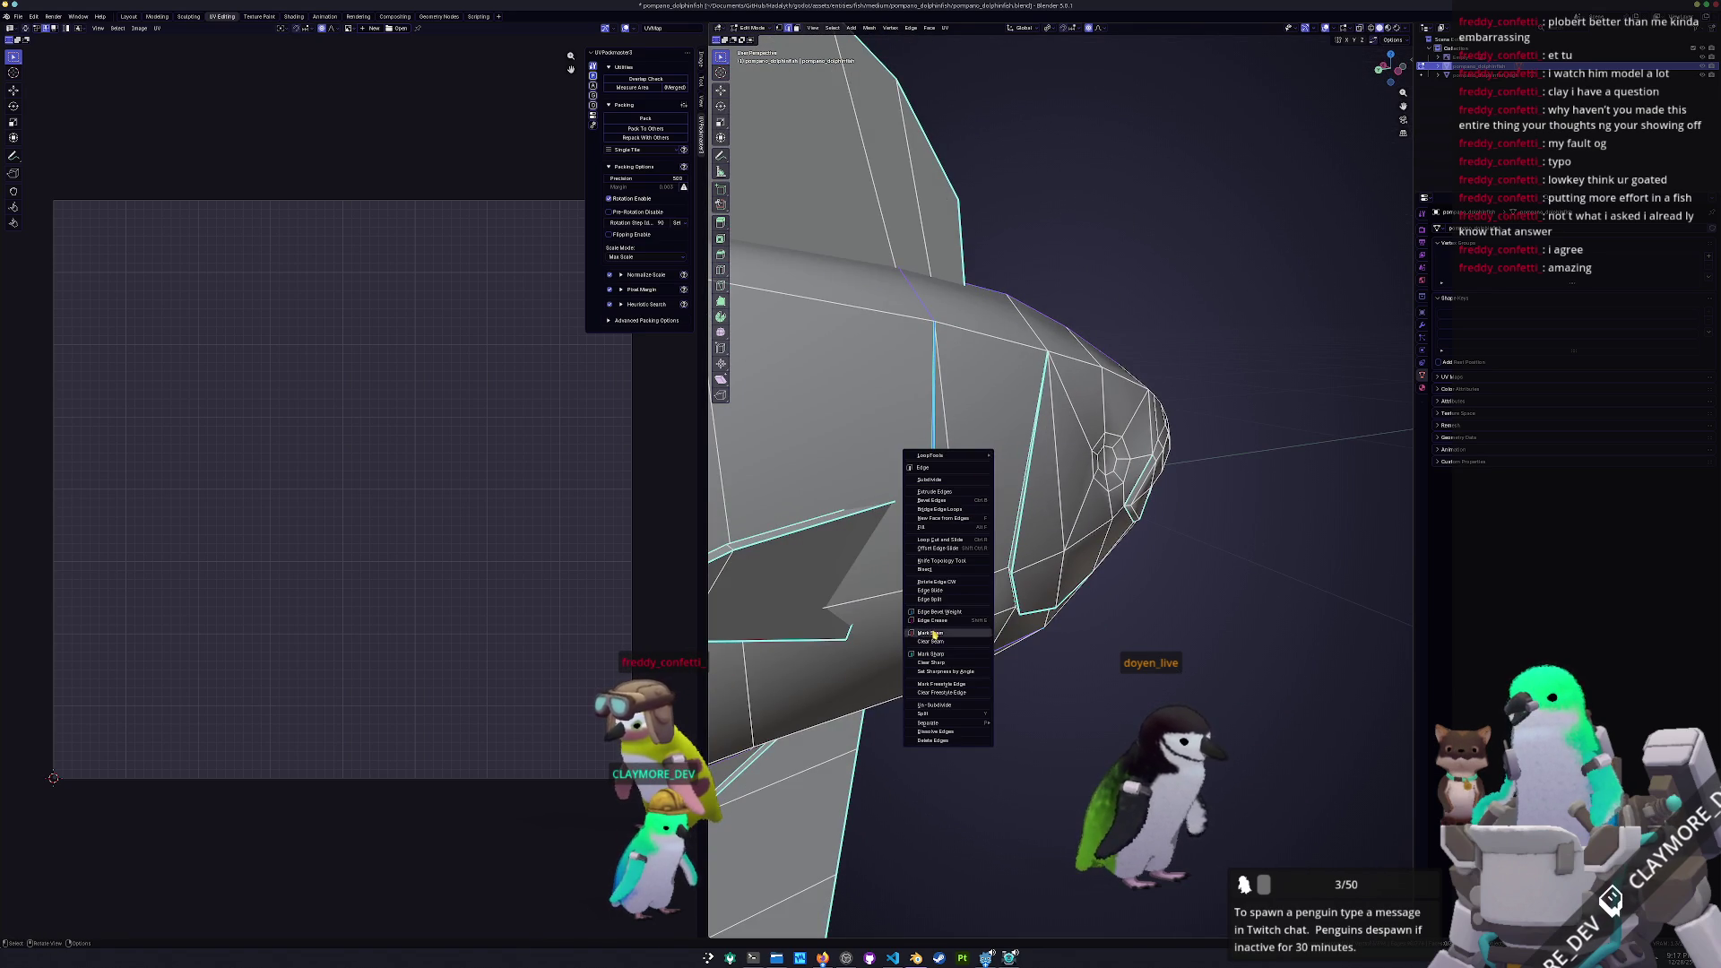
left_click(933, 633)
mouse_move(1088, 642)
middle_mouse_down()
mouse_move(976, 580)
mouse_move(963, 743)
middle_mouse_up()
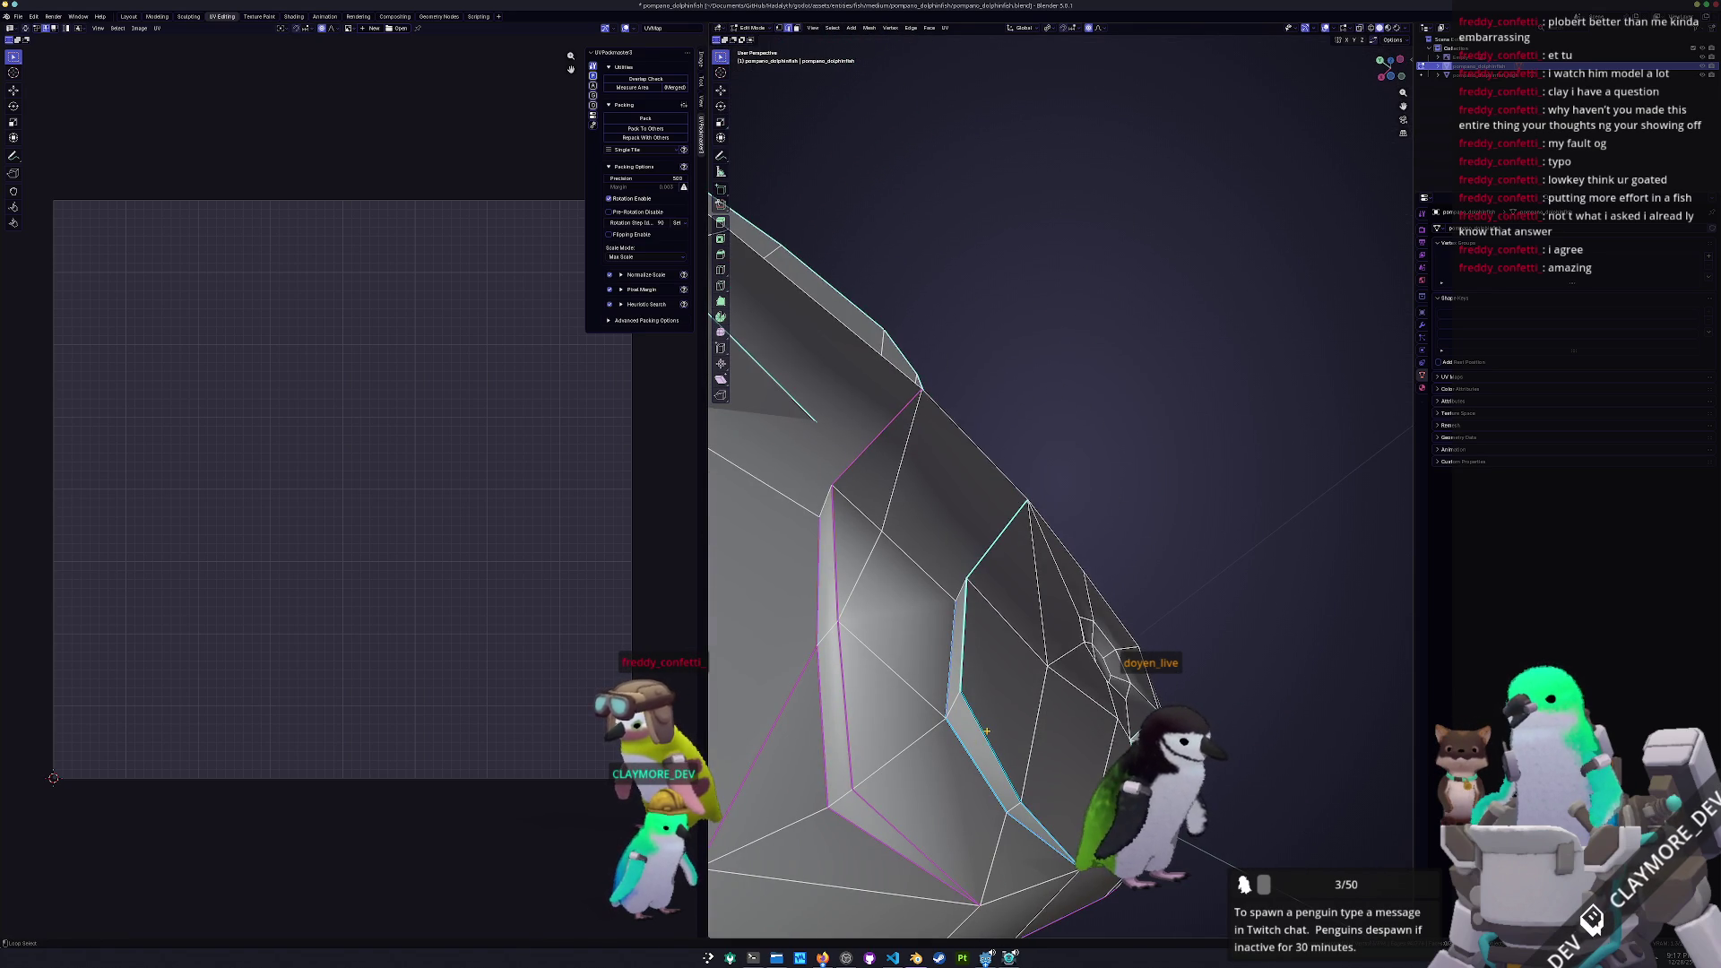
mouse_move(964, 634)
middle_mouse_down()
mouse_move(1038, 377)
mouse_move(1066, 598)
mouse_move(1133, 608)
mouse_move(1221, 688)
mouse_move(1117, 553)
mouse_move(1087, 313)
mouse_move(1066, 390)
mouse_move(921, 513)
middle_mouse_up()
right_click(1132, 608)
left_click(1132, 608)
right_click(1087, 312)
left_click(1087, 310)
Orbit around the fish head to inspect the marked seams from several angles
scroll(1078, 421, "up", 5)
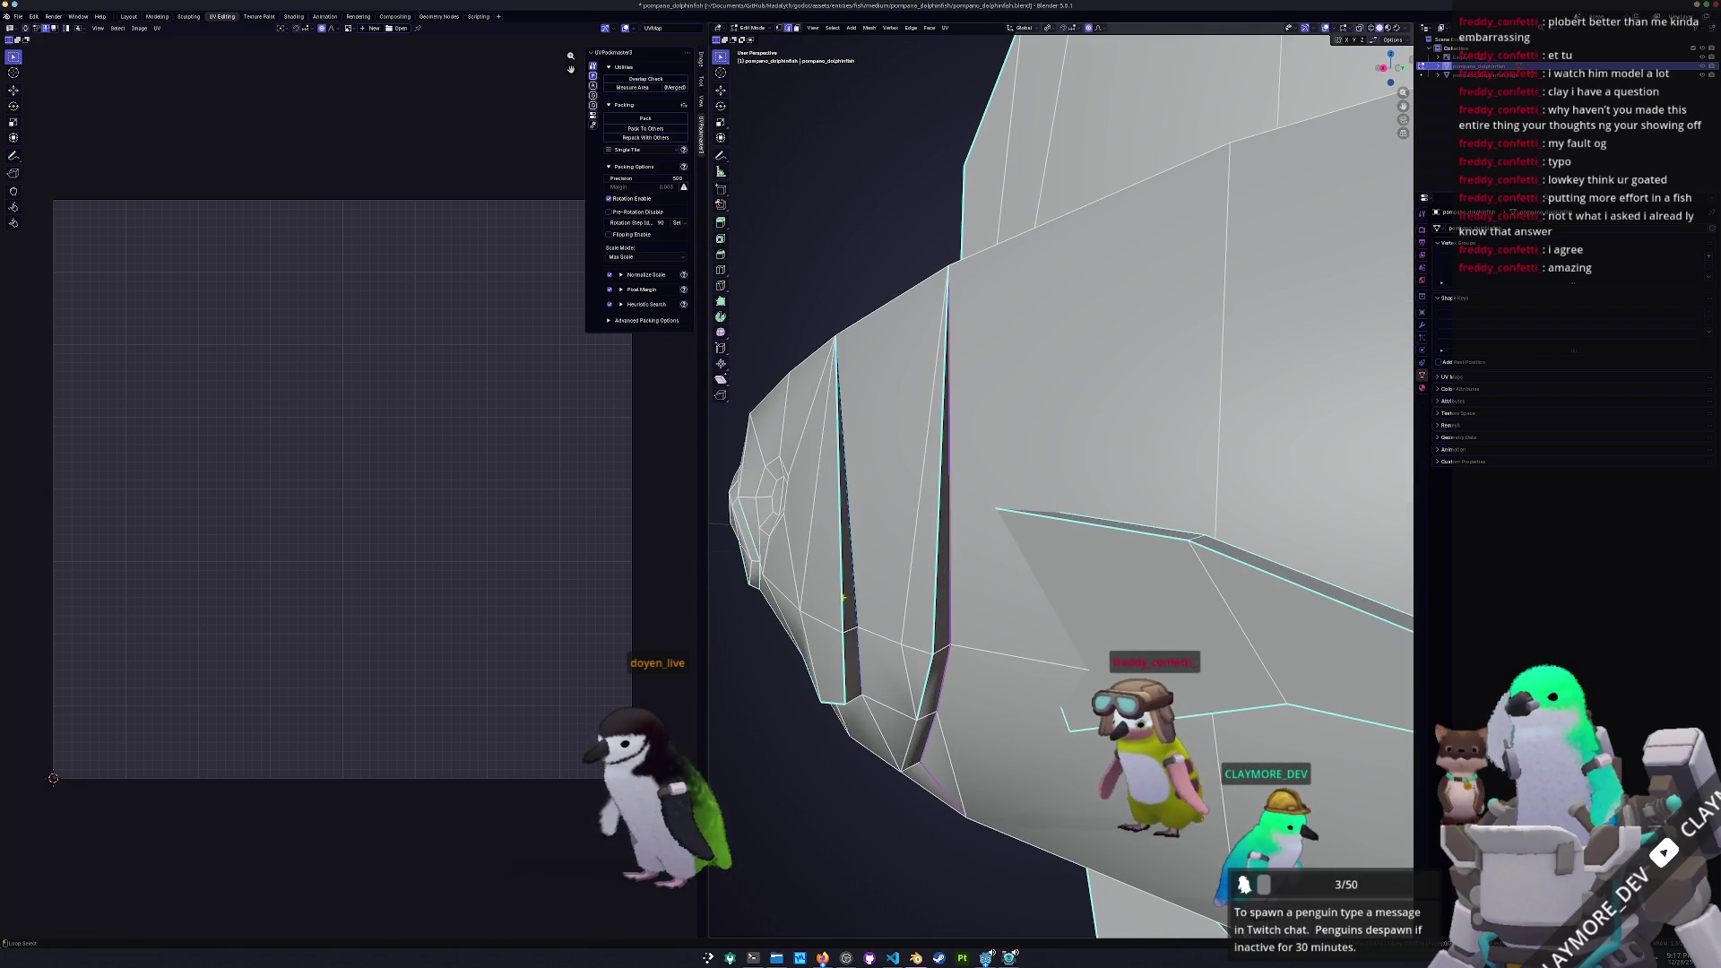
middle_click_drag(825, 629, 867, 528)
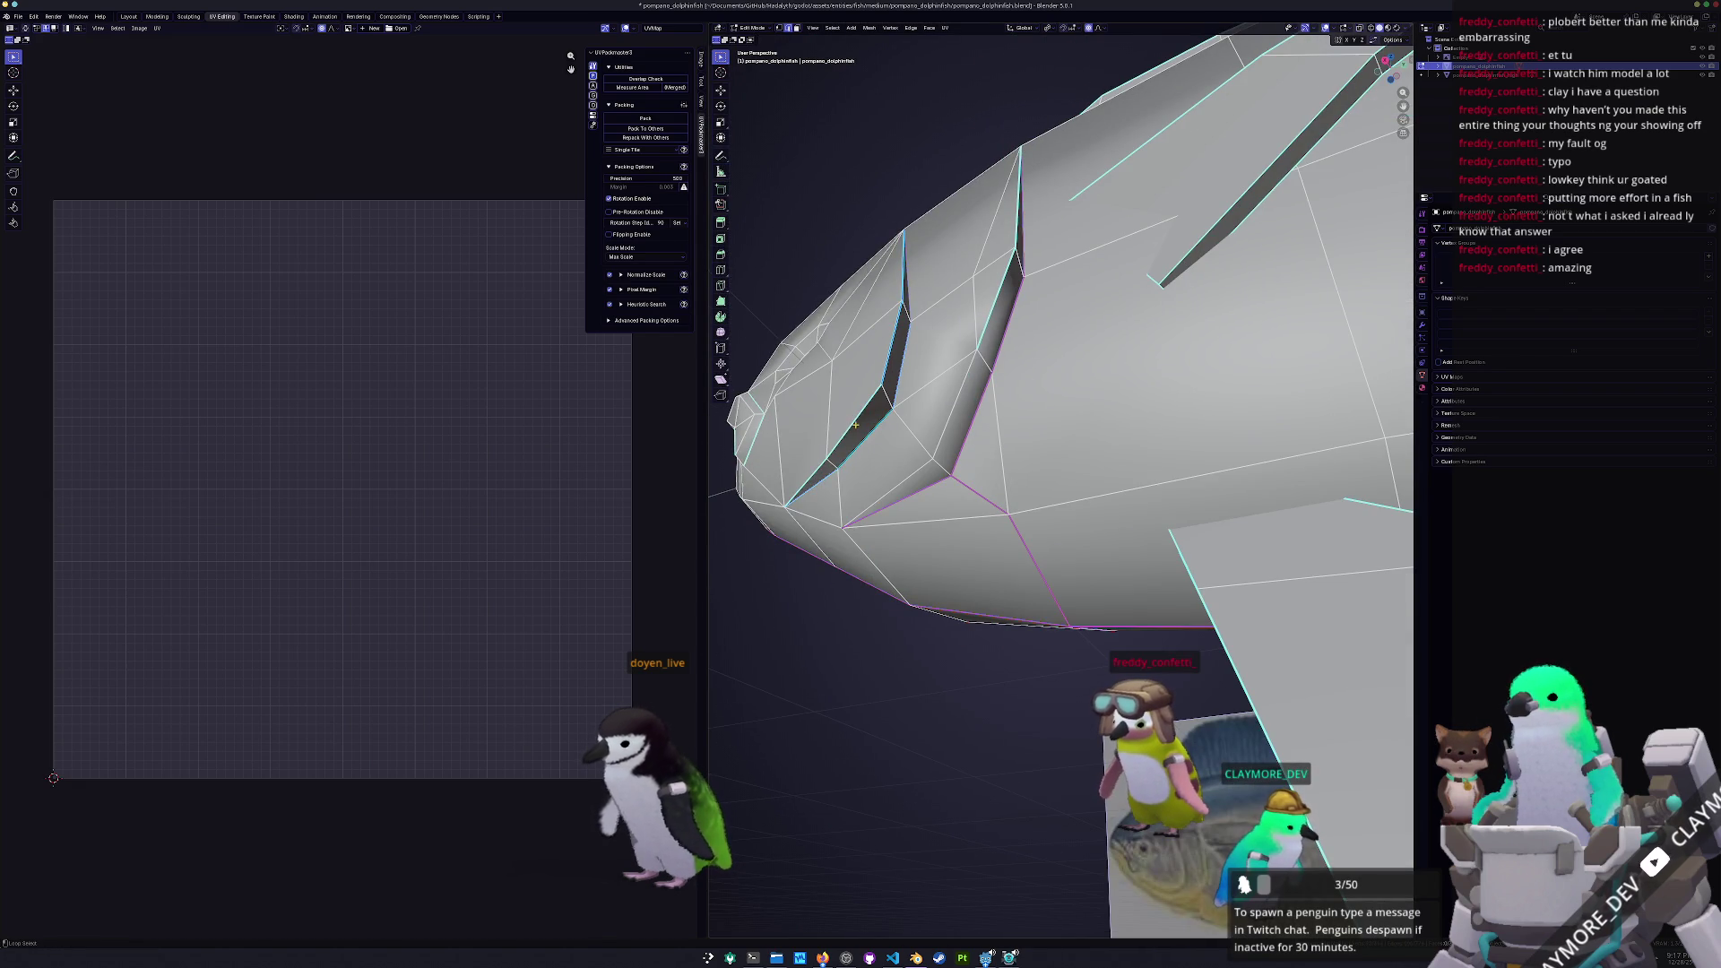
mouse_move(841, 455)
middle_mouse_down()
mouse_move(998, 476)
mouse_move(905, 436)
middle_mouse_up()
right_click(1040, 484)
mouse_move(1031, 475)
middle_mouse_down()
mouse_move(993, 505)
mouse_move(960, 491)
middle_mouse_up()
scroll(960, 492, "up", 5)
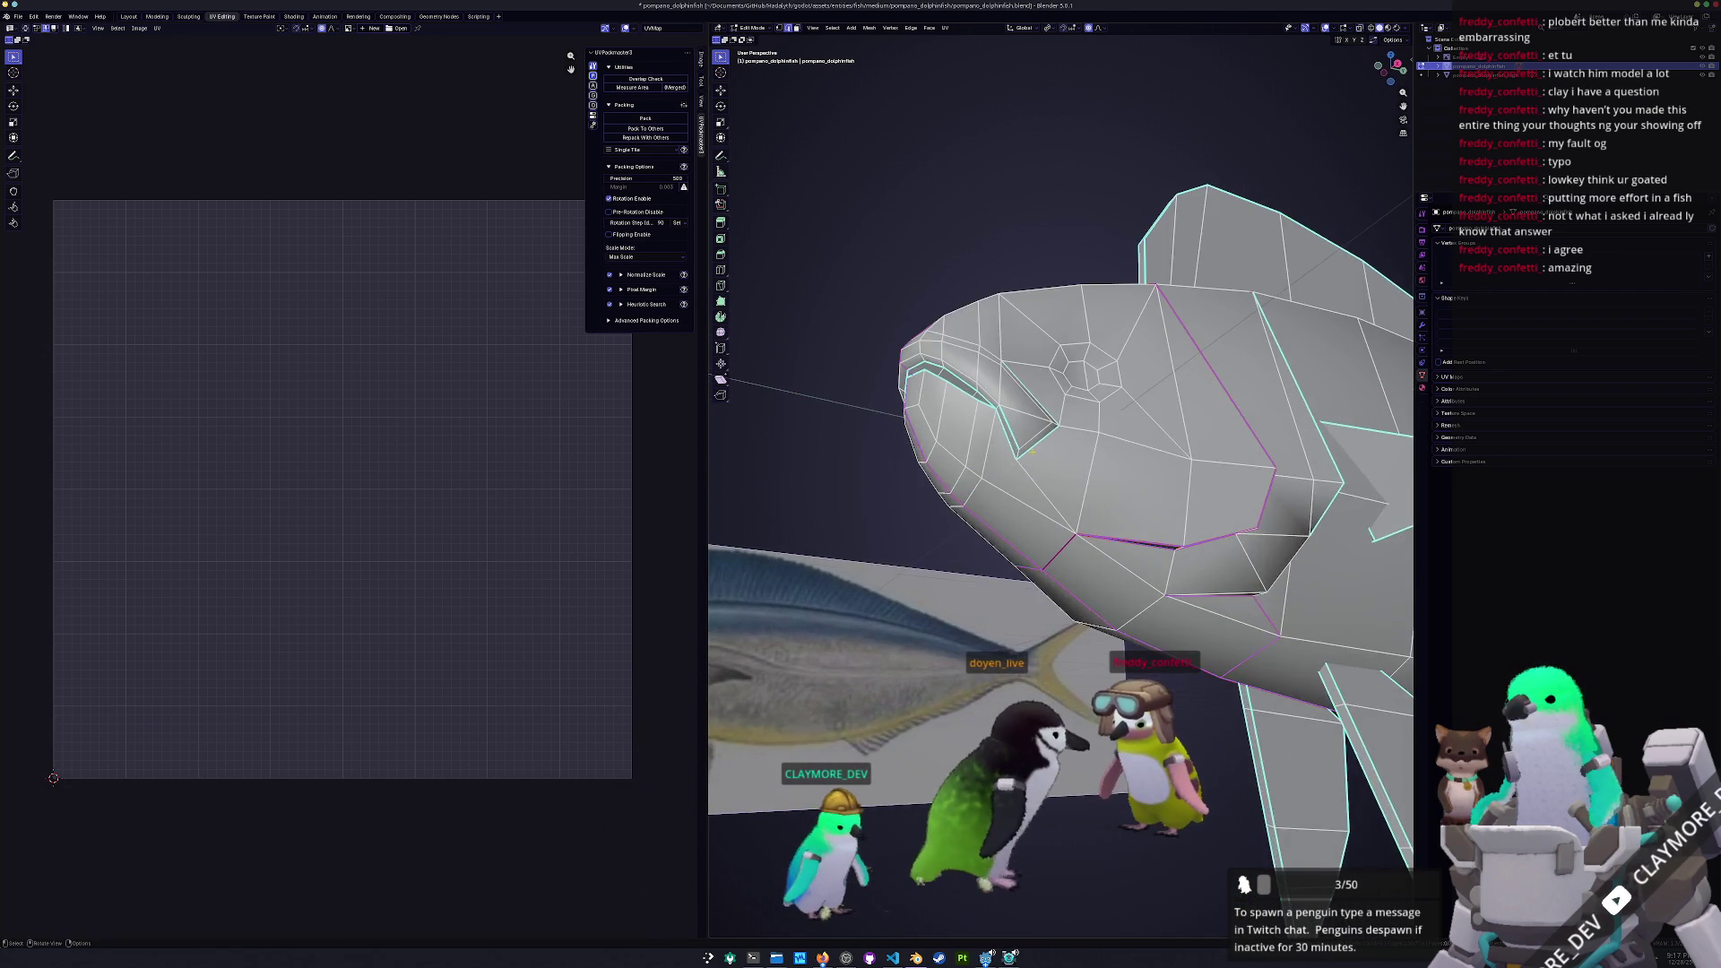
middle_click_drag(982, 398, 862, 496)
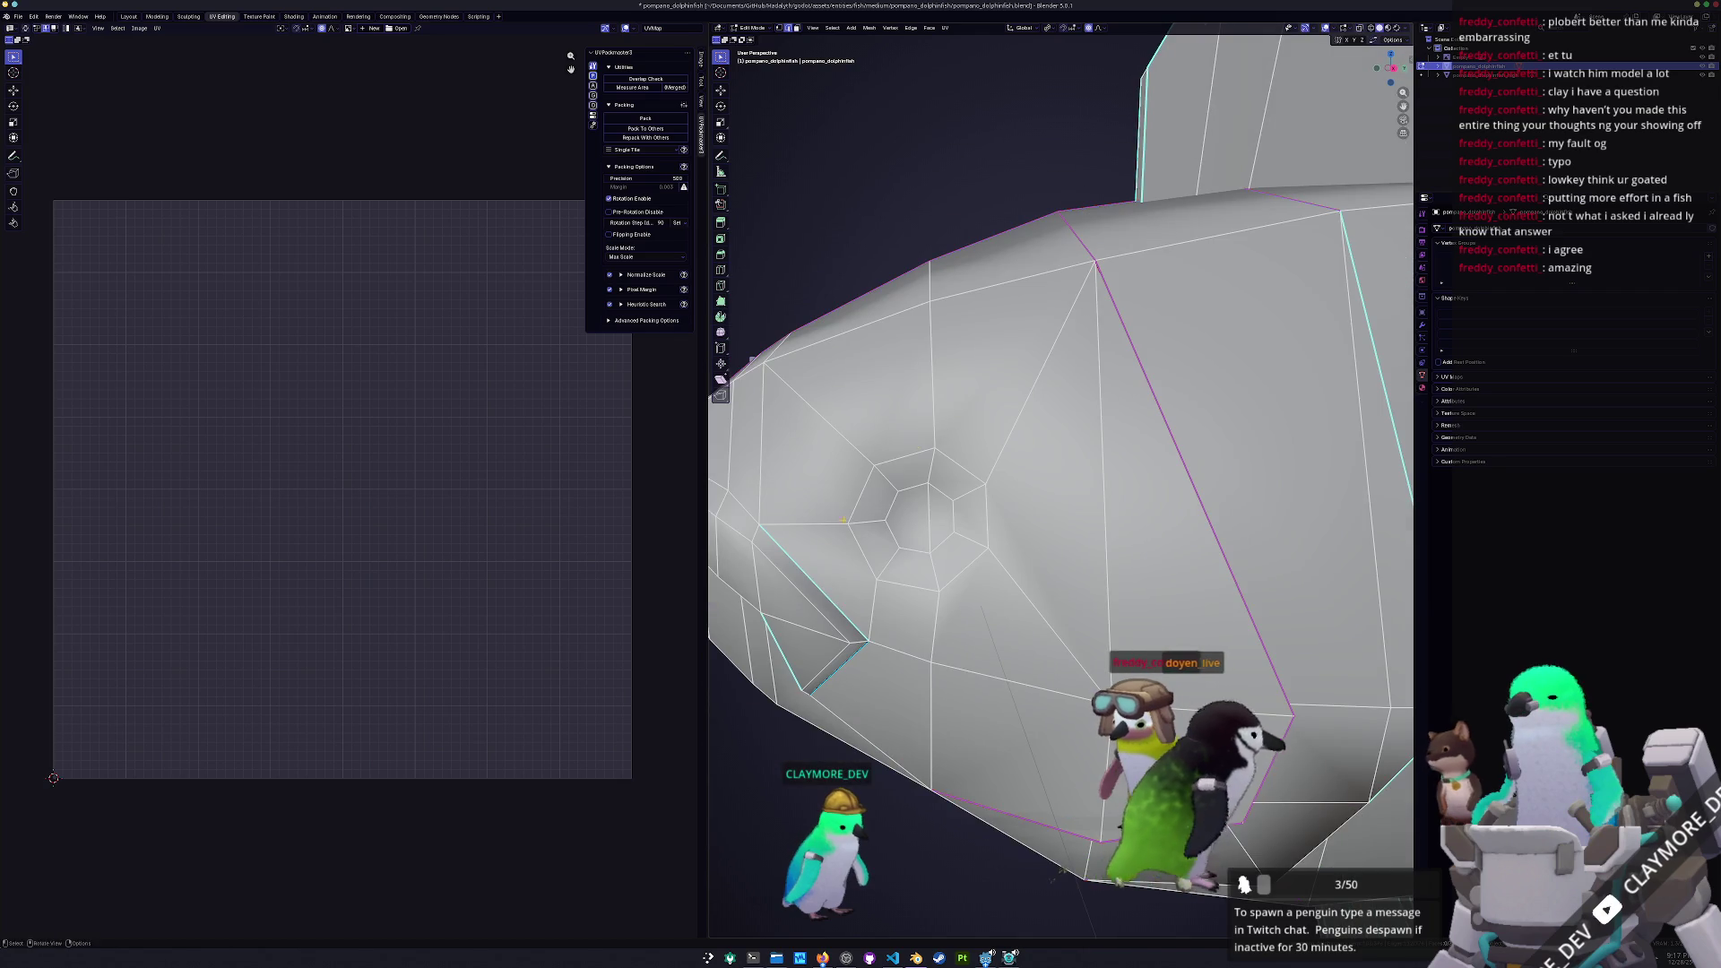
middle_click_drag(810, 578, 1113, 381)
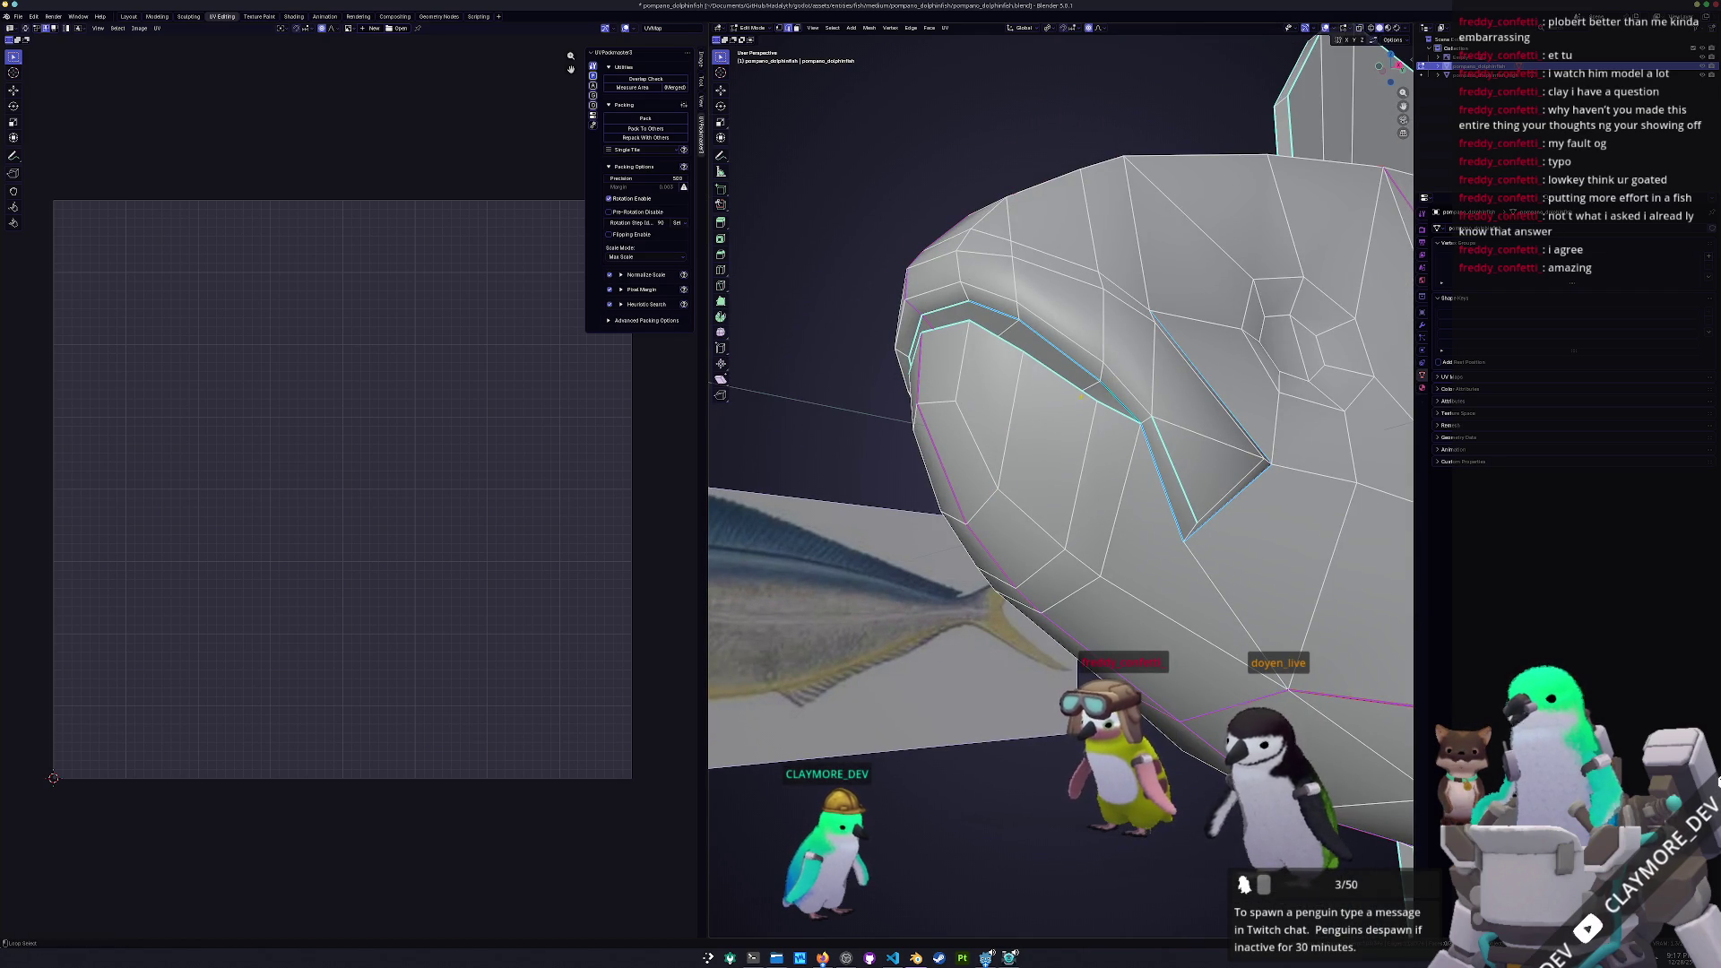
middle_click_drag(950, 325, 1061, 454)
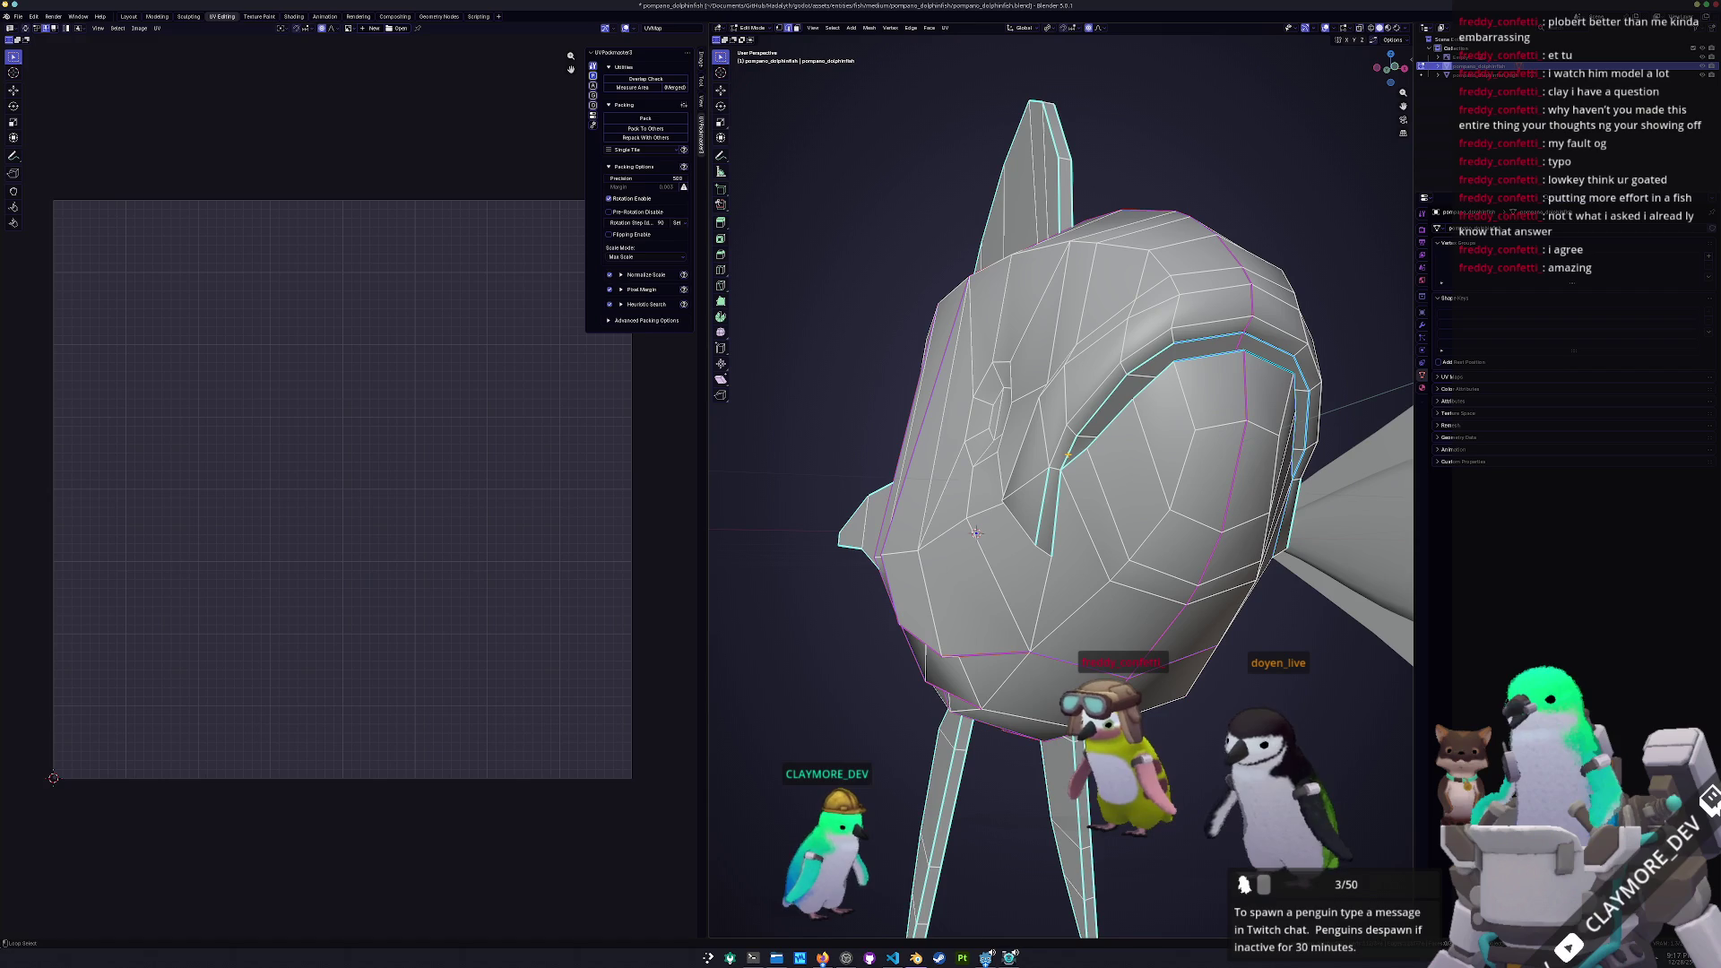
middle_click_drag(977, 533, 1085, 526)
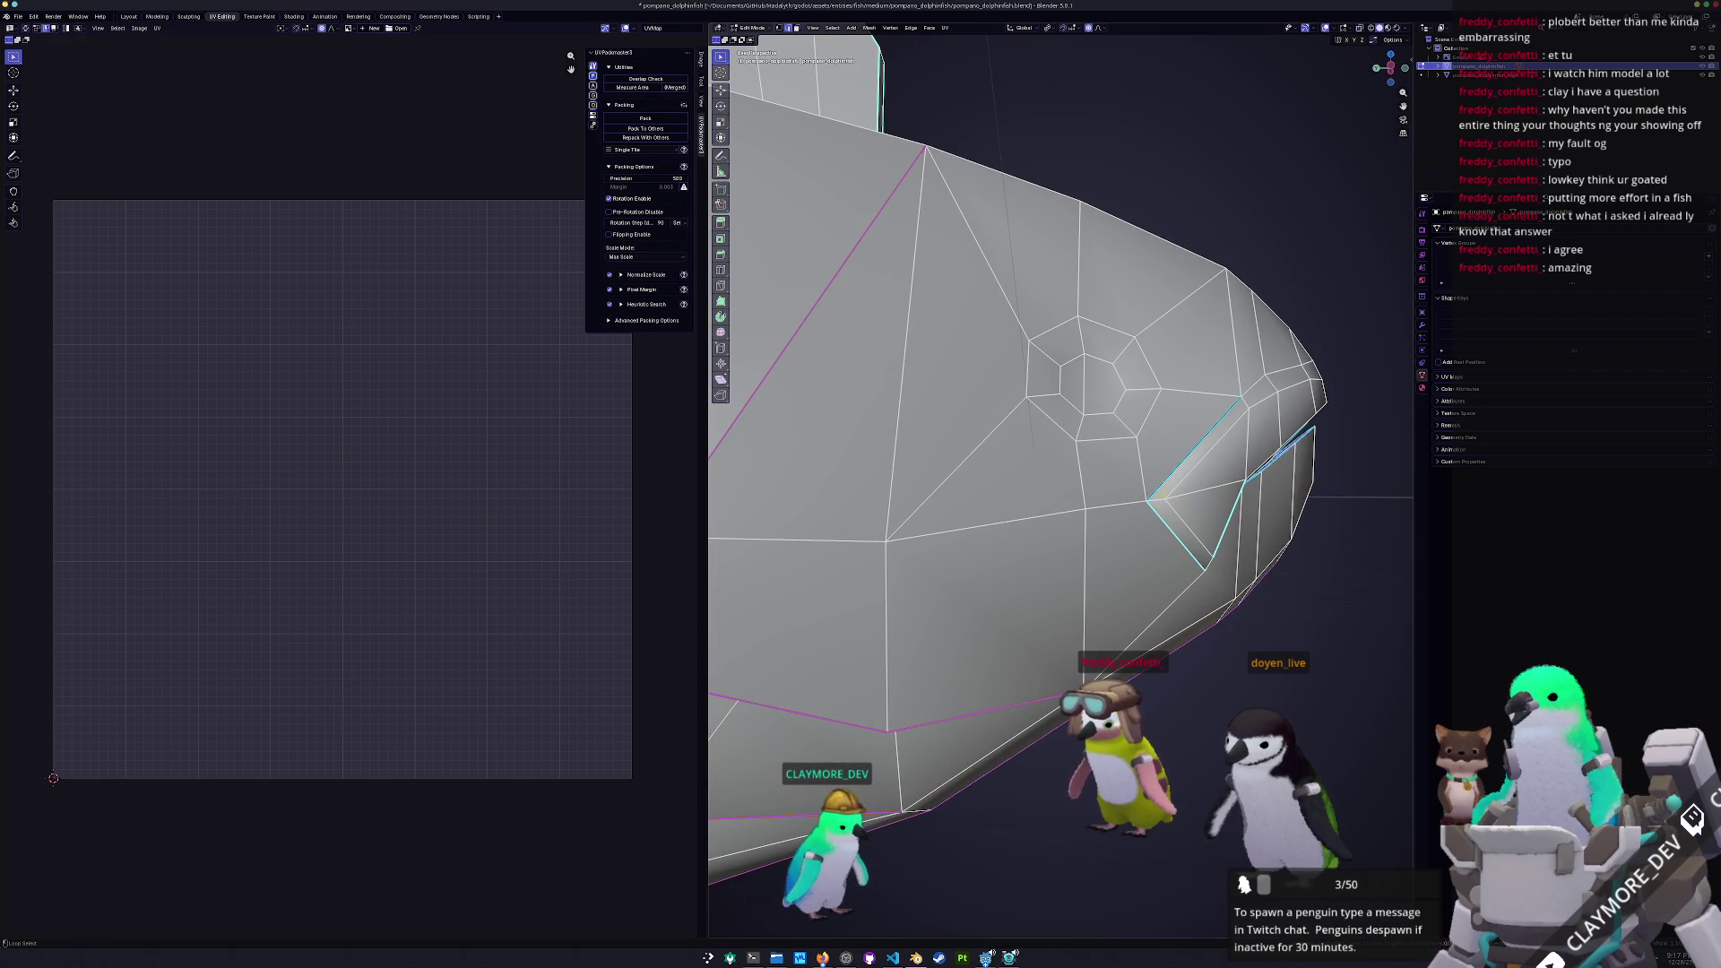
mouse_move(807, 421)
middle_mouse_down()
mouse_move(1014, 362)
mouse_move(1067, 382)
mouse_move(977, 466)
middle_mouse_up()
right_click(896, 417)
middle_click_drag(927, 583, 1266, 448)
Select the whole fish mesh and unwrap it into new UV islands
key("a")
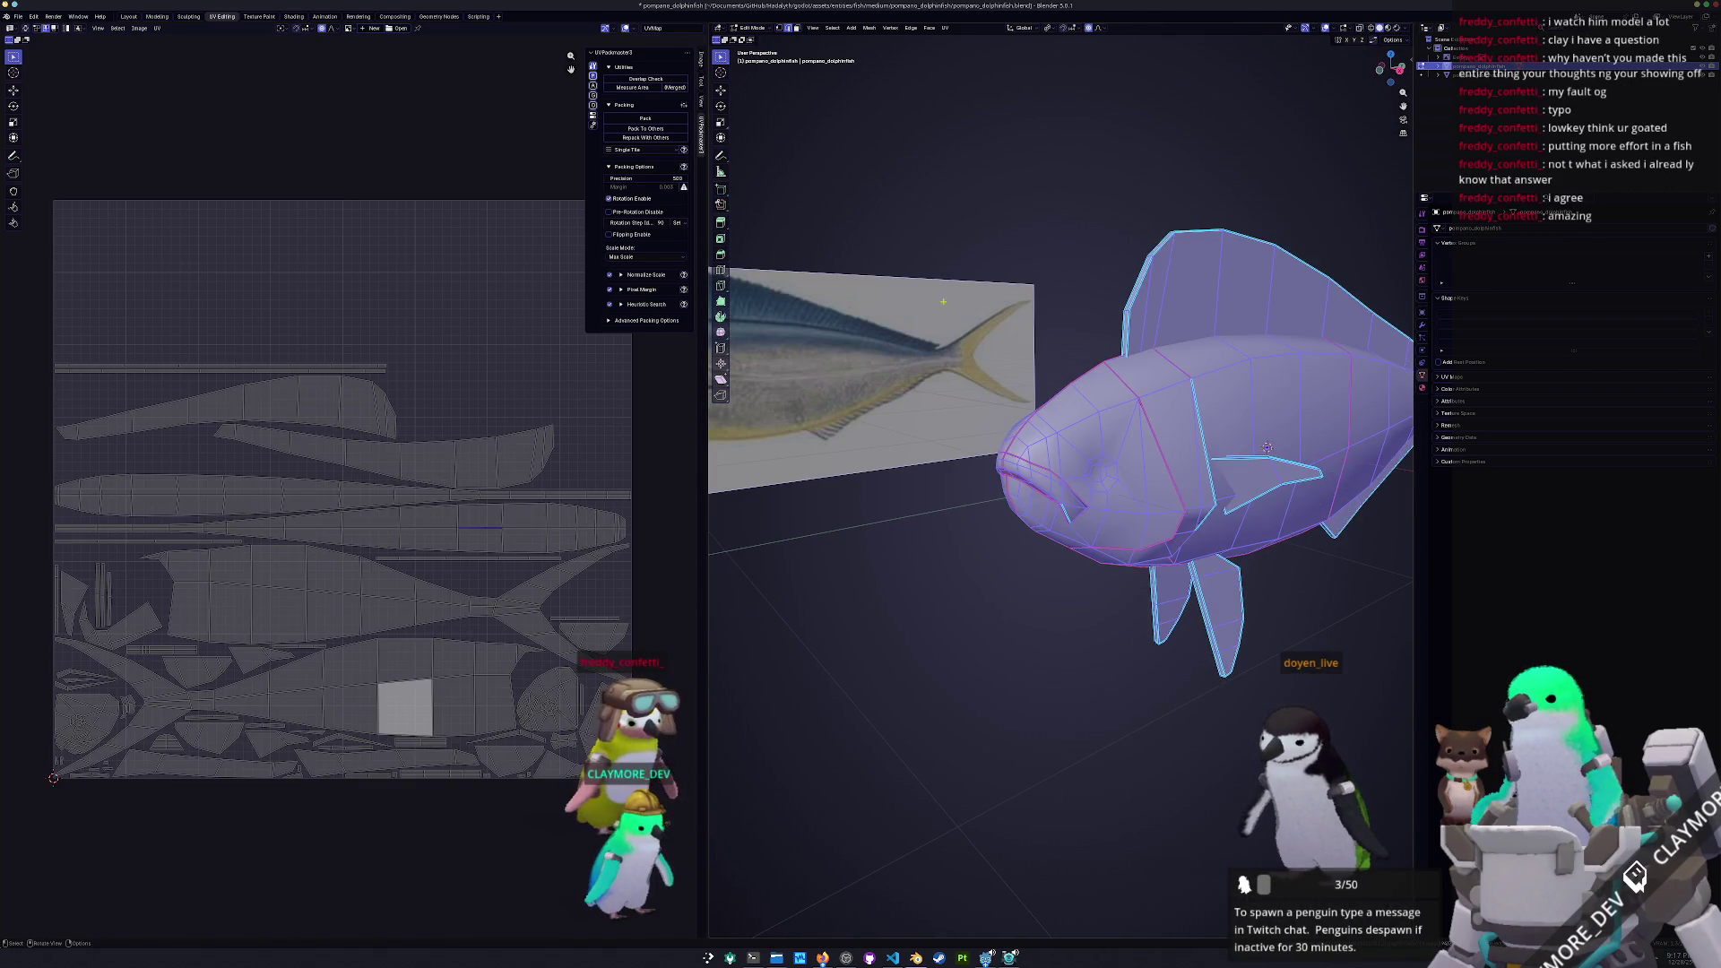
left_click(947, 28)
left_click(976, 56)
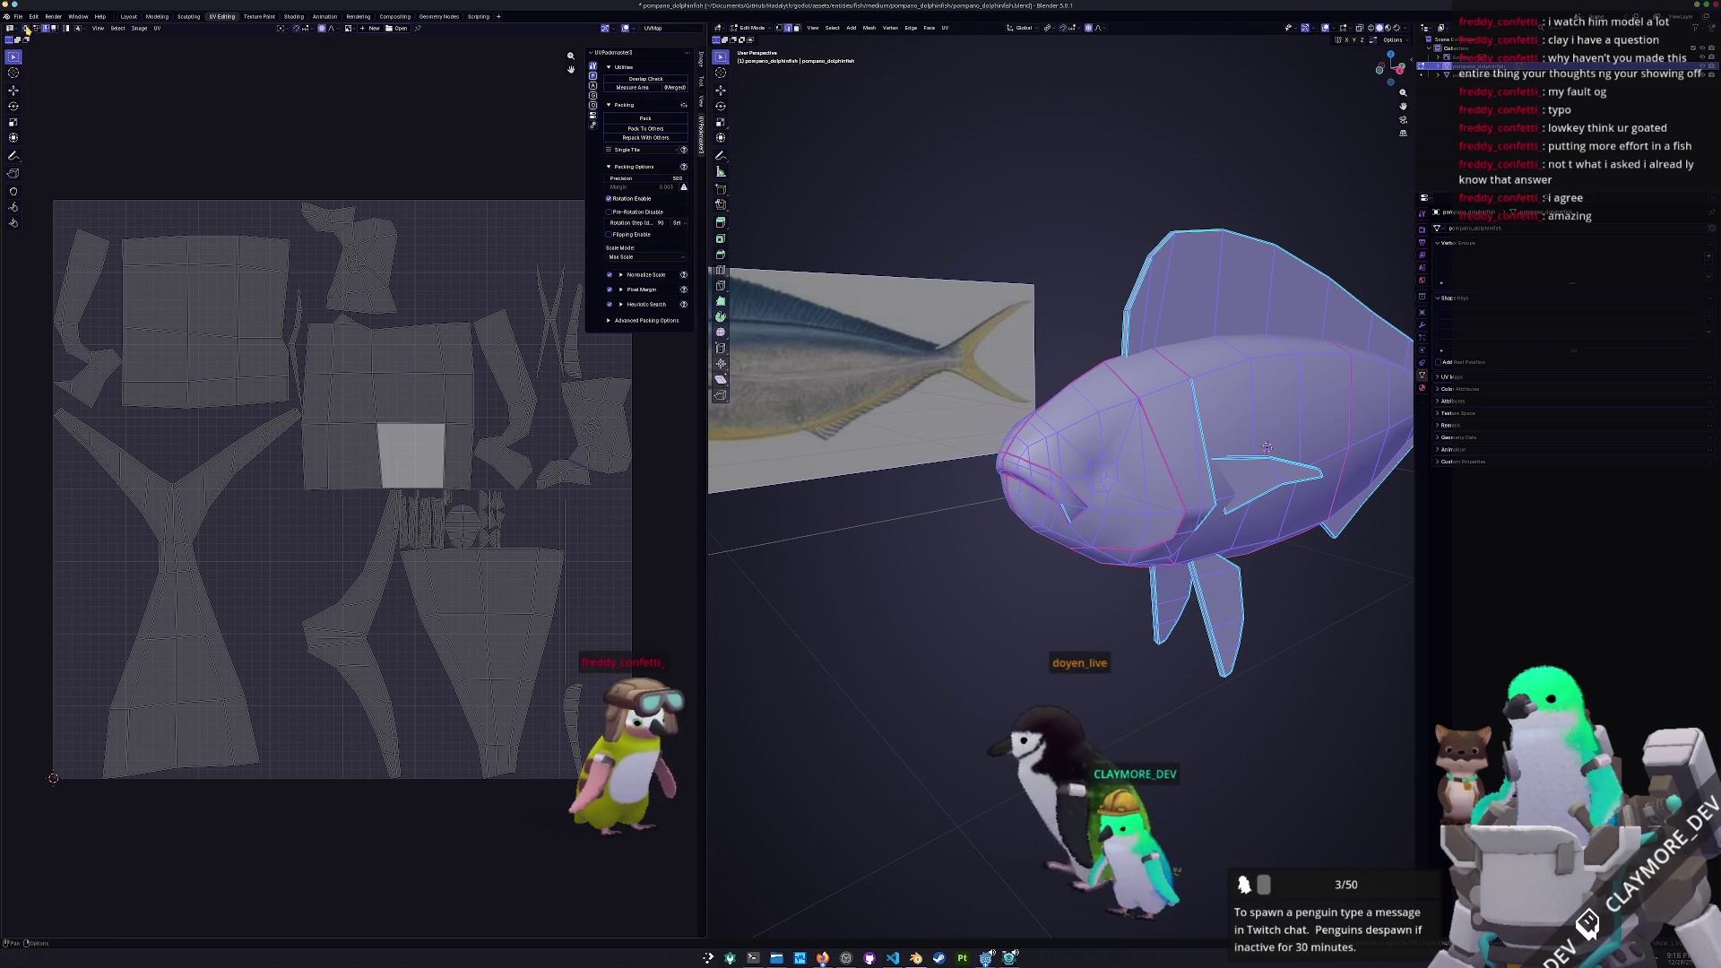
Deselect everything, orbit to the snout, and mark the chosen edges as a seam
key("a")
key("alt+a")
mouse_move(874, 600)
middle_mouse_down()
mouse_move(923, 597)
mouse_move(935, 547)
mouse_move(1022, 514)
mouse_move(1189, 527)
mouse_move(1136, 578)
mouse_move(1135, 526)
mouse_move(1094, 493)
middle_mouse_up()
scroll(957, 519, "up", 2)
mouse_move(1214, 502)
middle_mouse_down()
mouse_move(1067, 695)
mouse_move(1152, 619)
mouse_move(1101, 569)
middle_mouse_up()
key("ctrl+e")
left_click(1067, 695)
Merge vertices by distance, then re-unwrap the fish with Minimum Stretch
key("a")
key("ctrl+v")
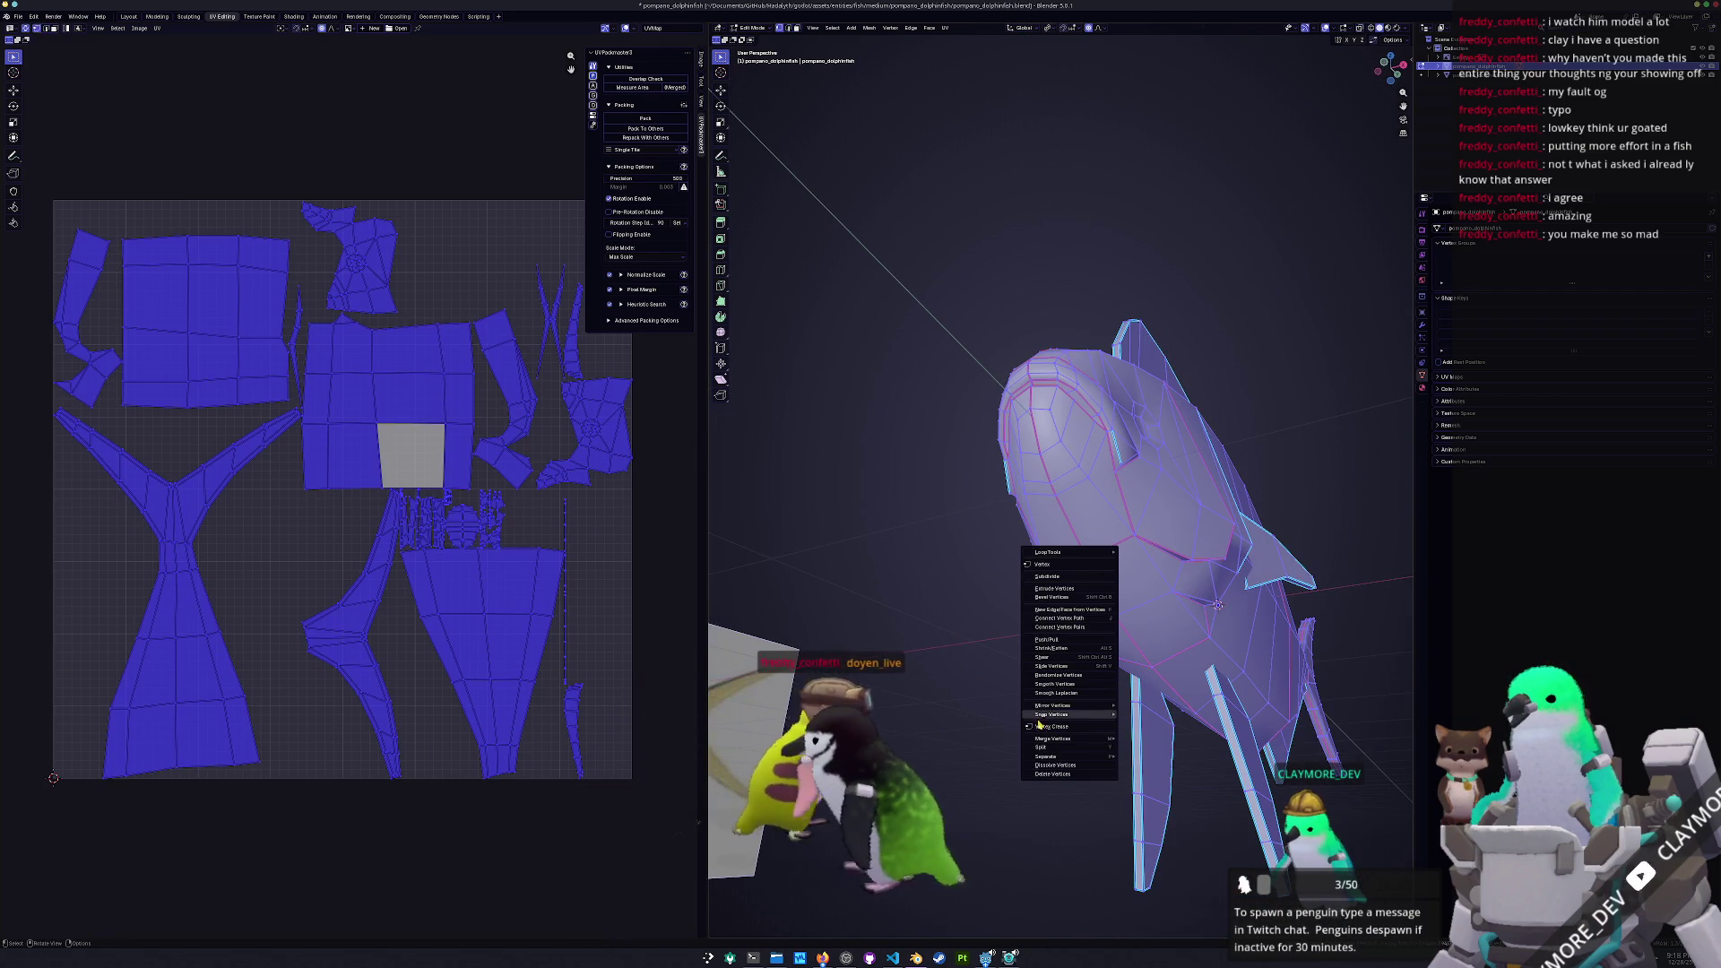
mouse_move(1092, 740)
left_click(1146, 771)
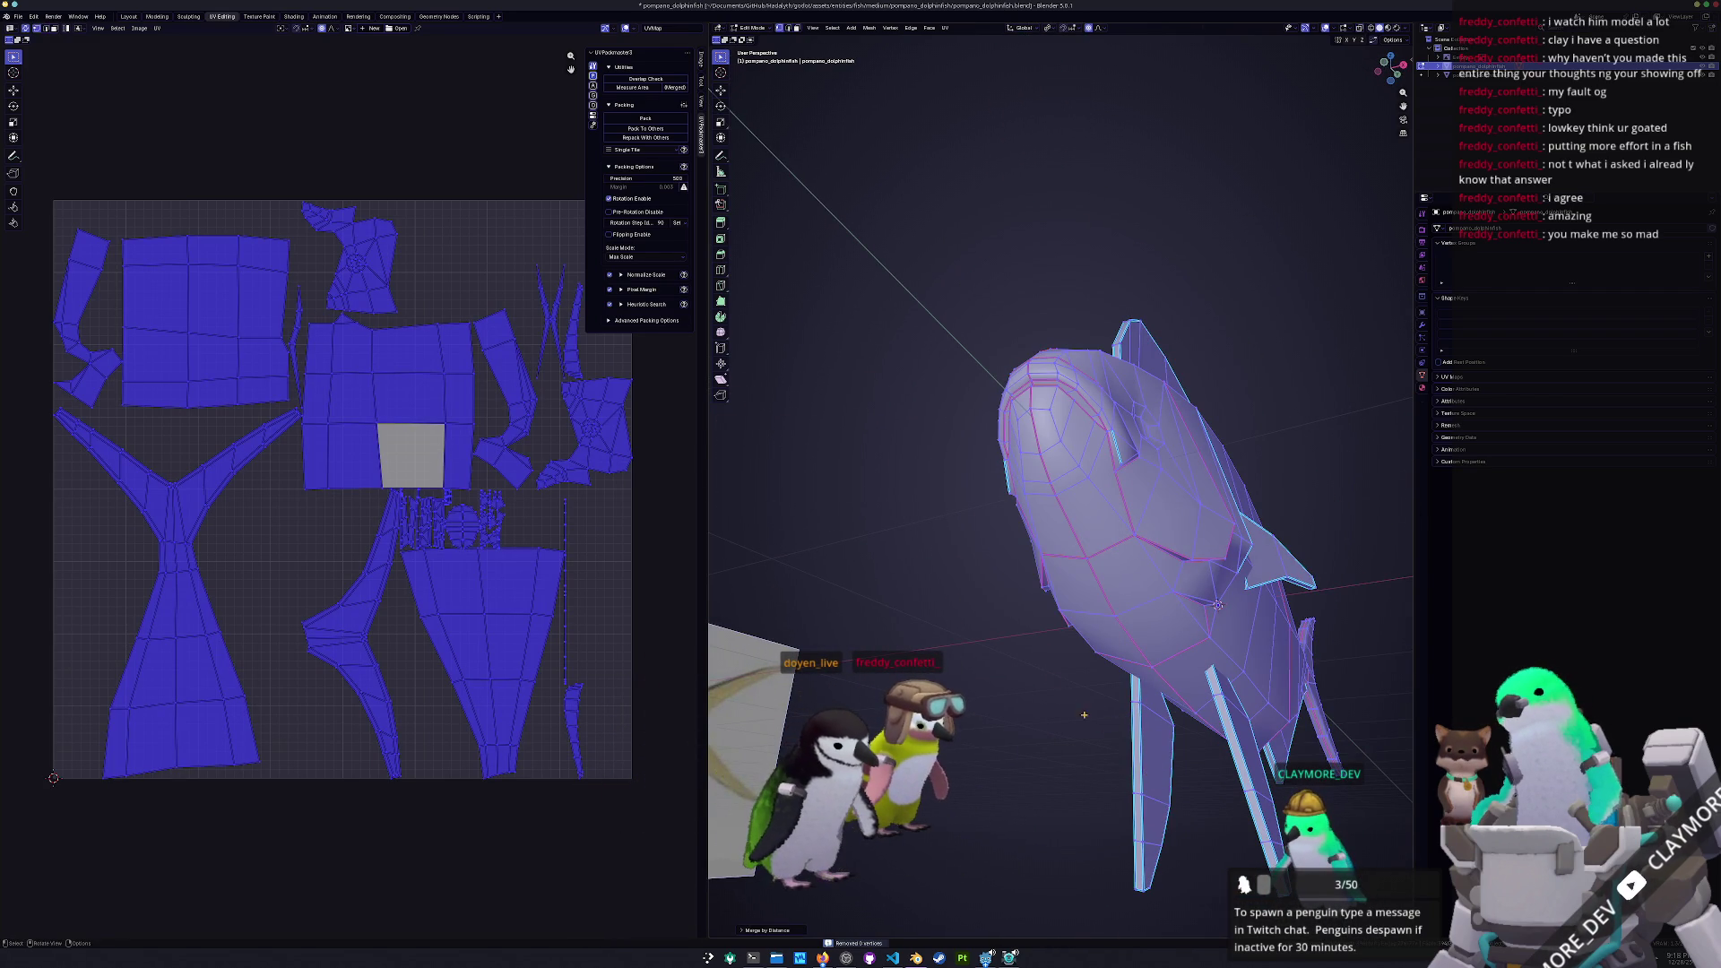
middle_click_drag(1147, 771, 1040, 677)
key("Tab")
key("Tab")
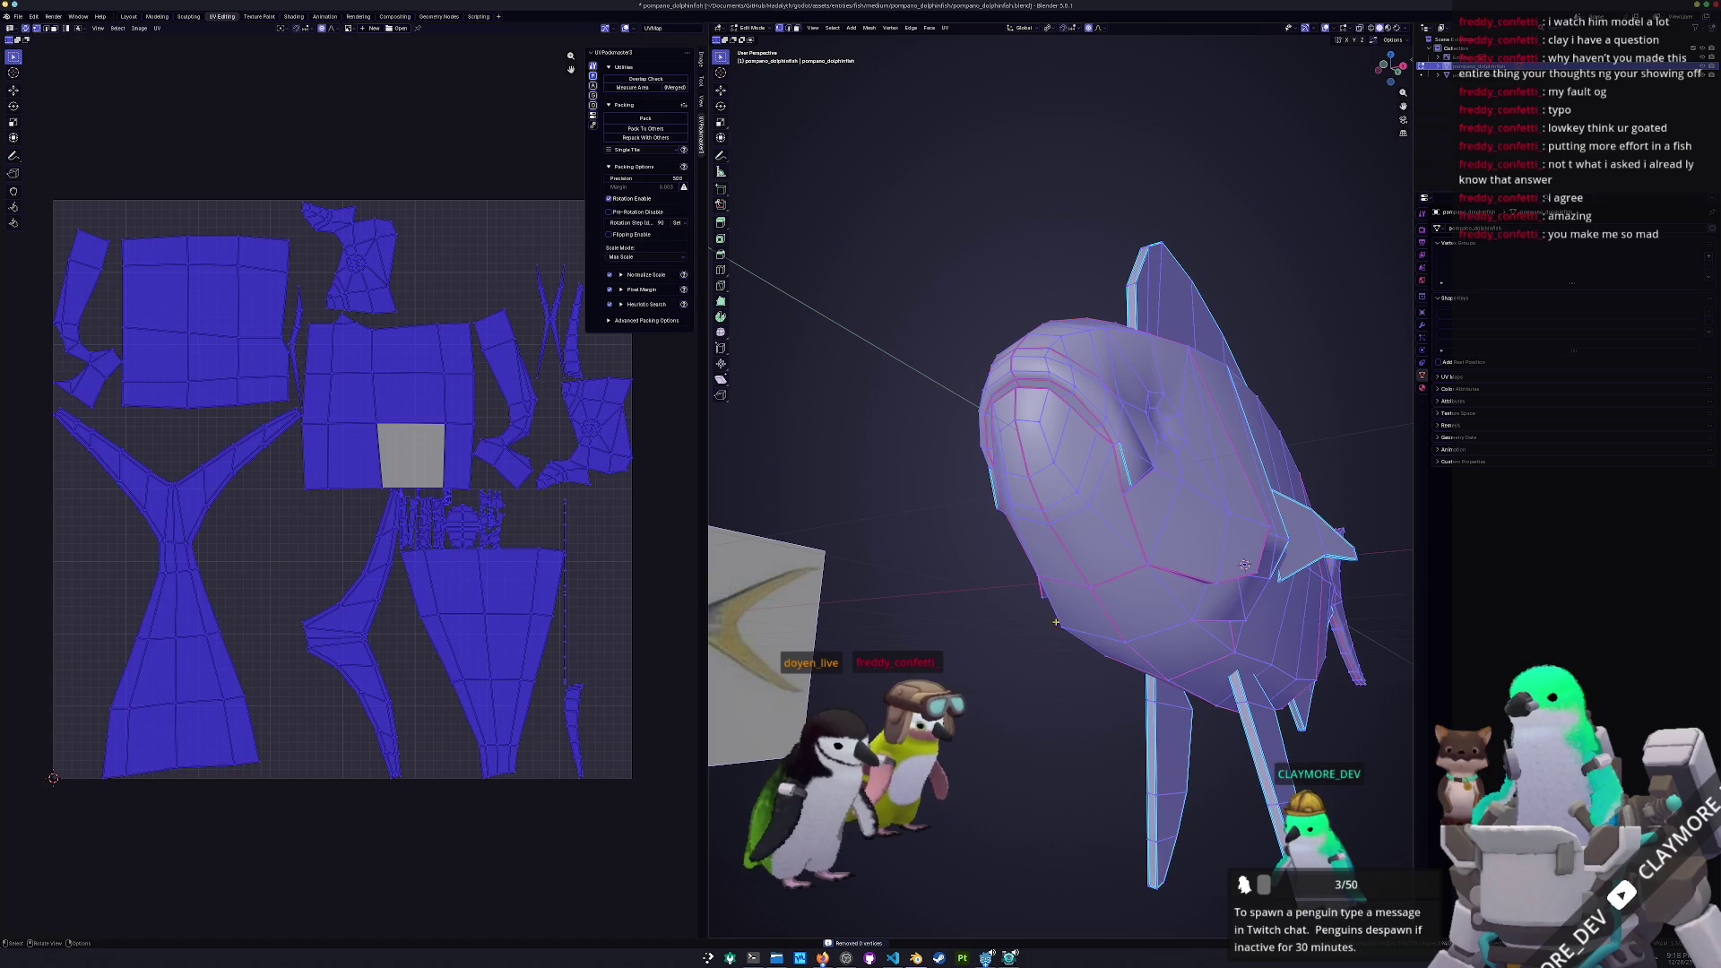
left_click(945, 28)
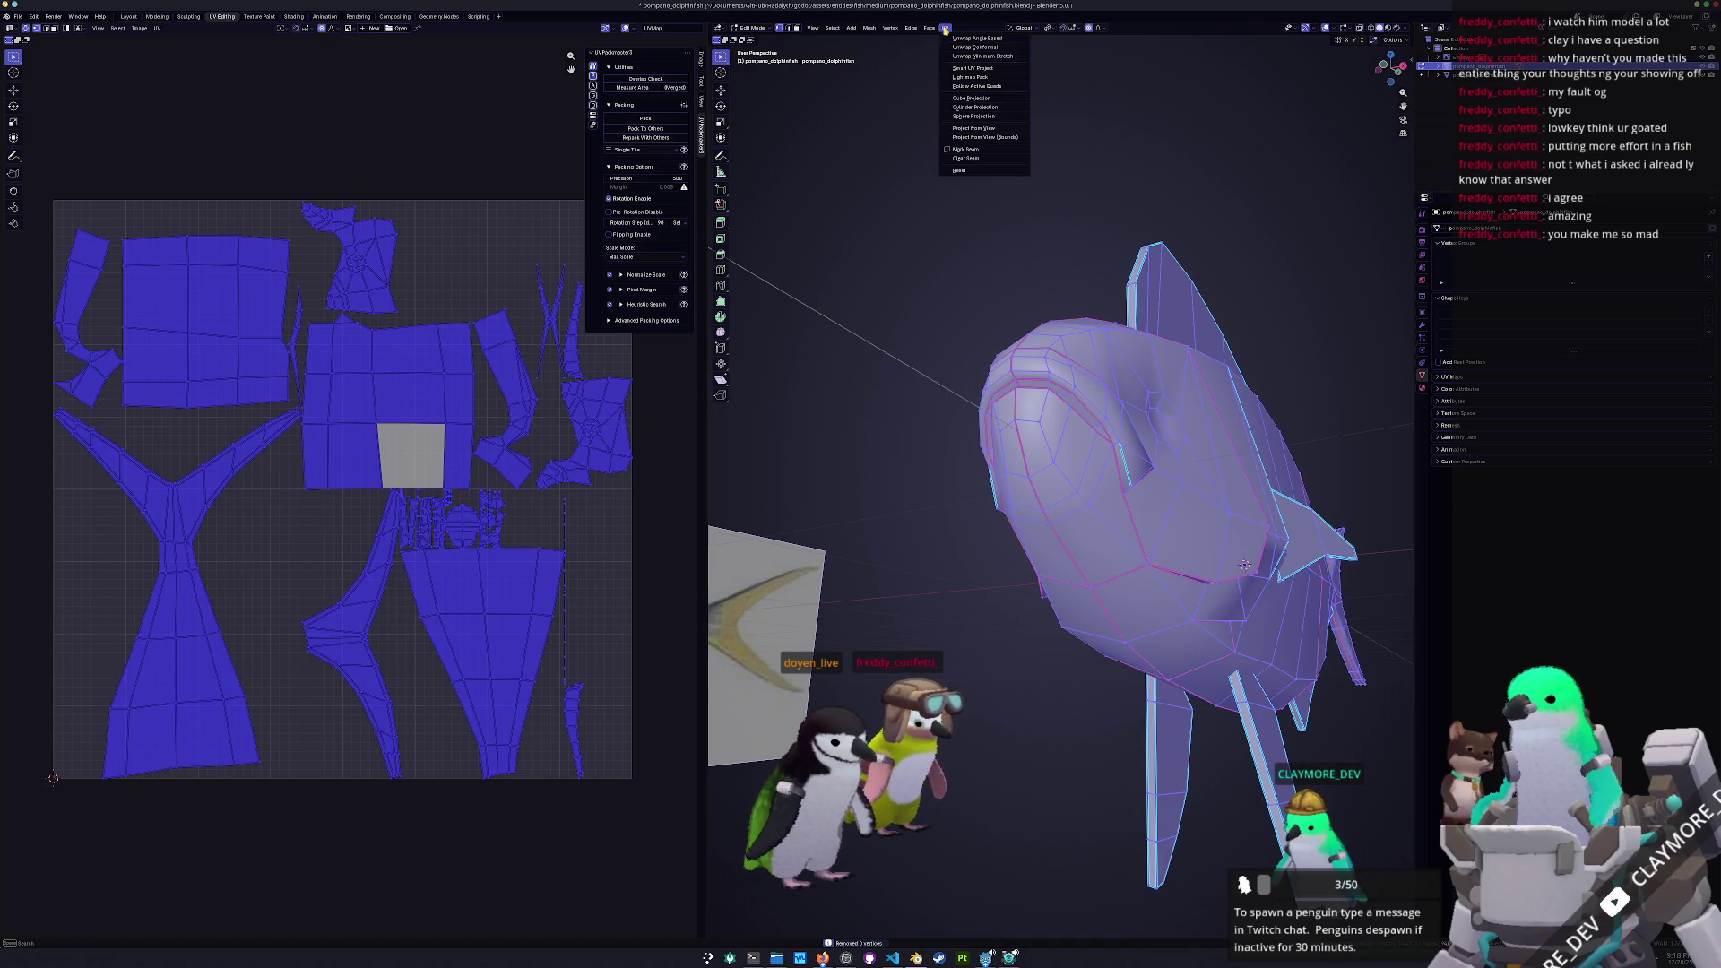
left_click(980, 56)
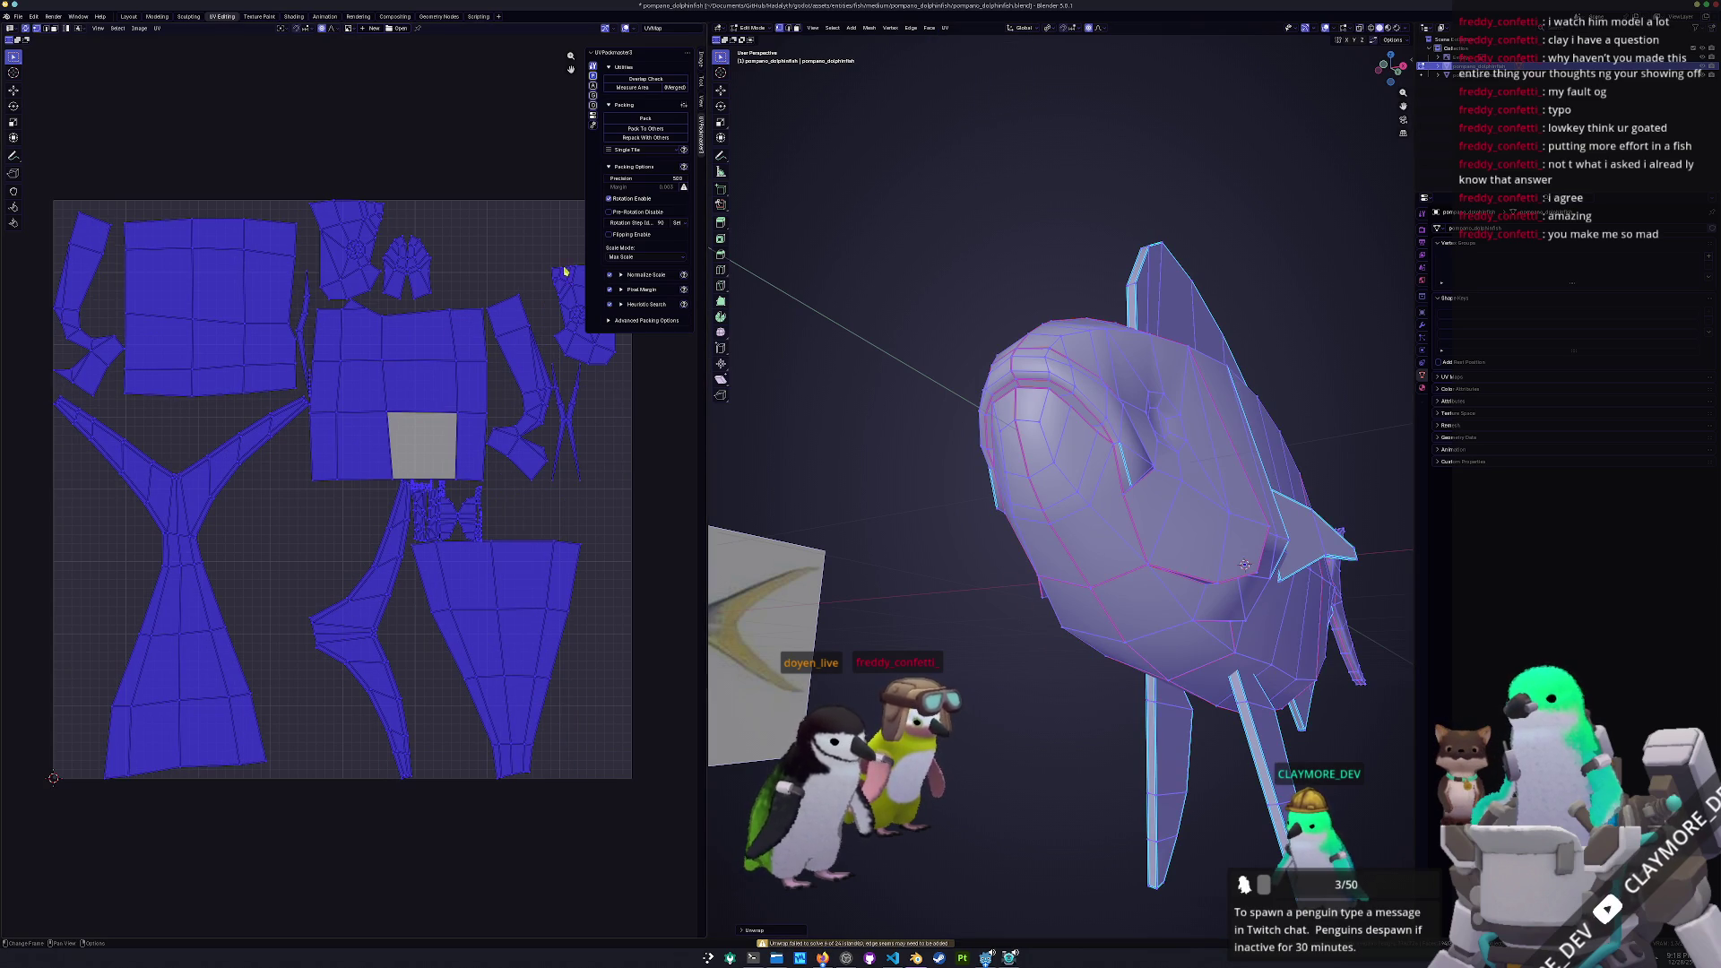
Hide the connected fish body and select all remaining fin pieces in face mode
left_click(318, 531)
middle_click_drag(319, 531, 233, 562)
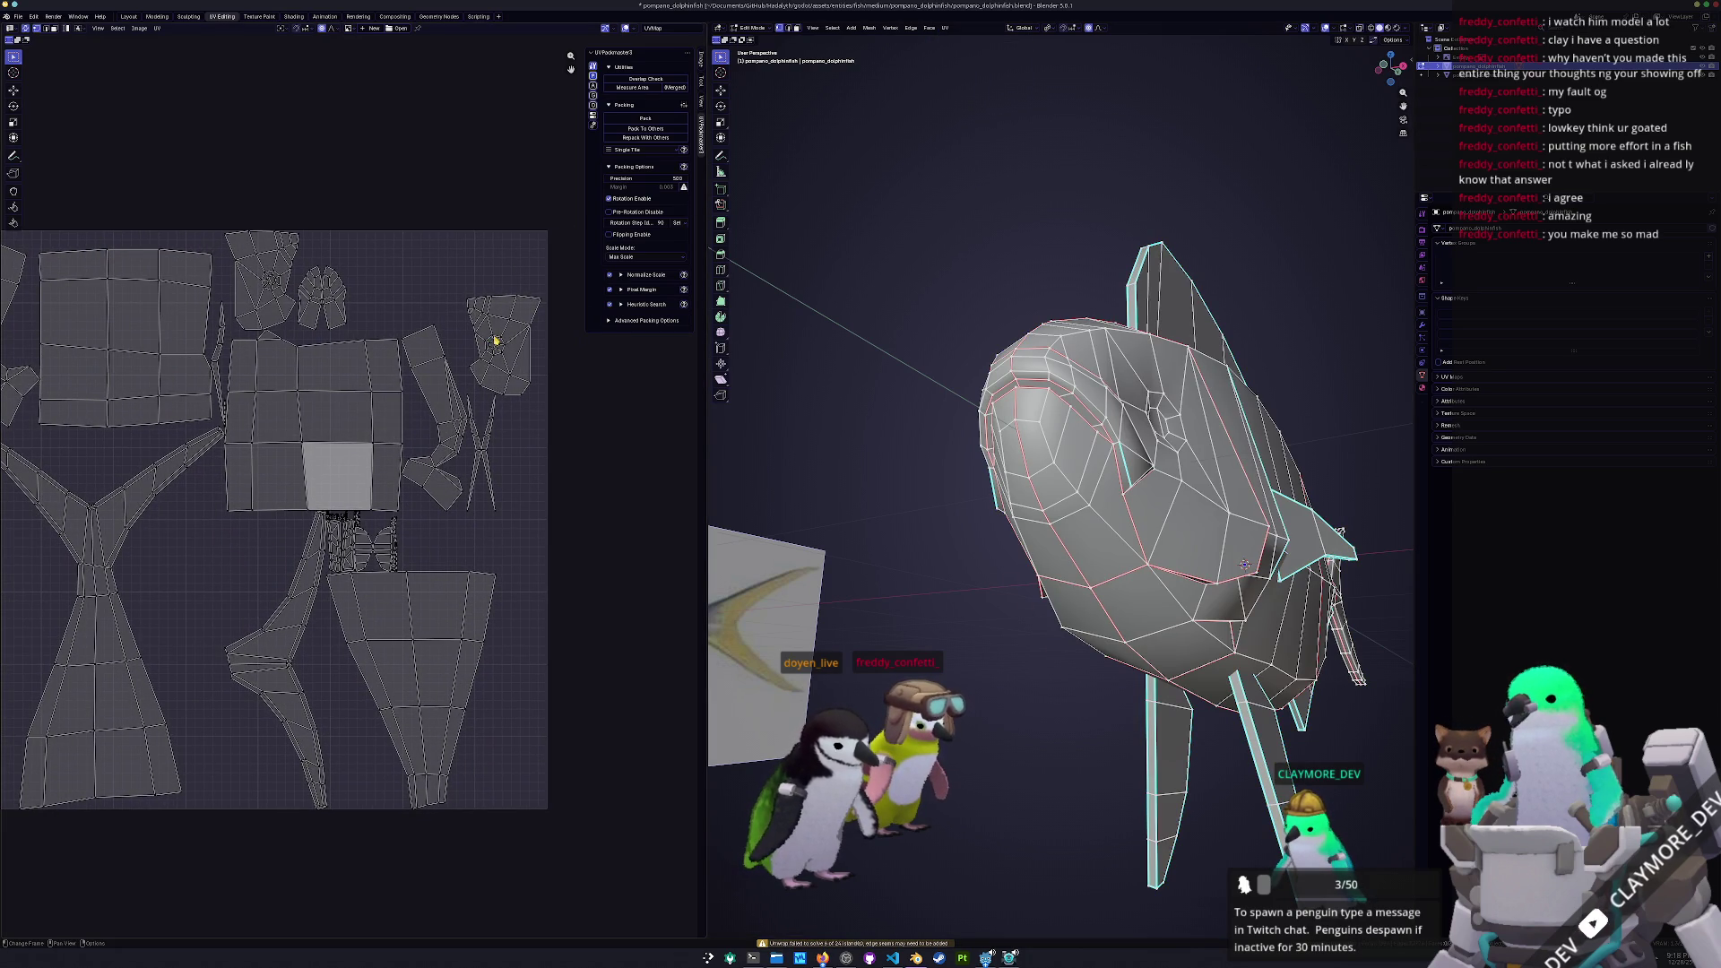
middle_click_drag(896, 430, 1040, 487)
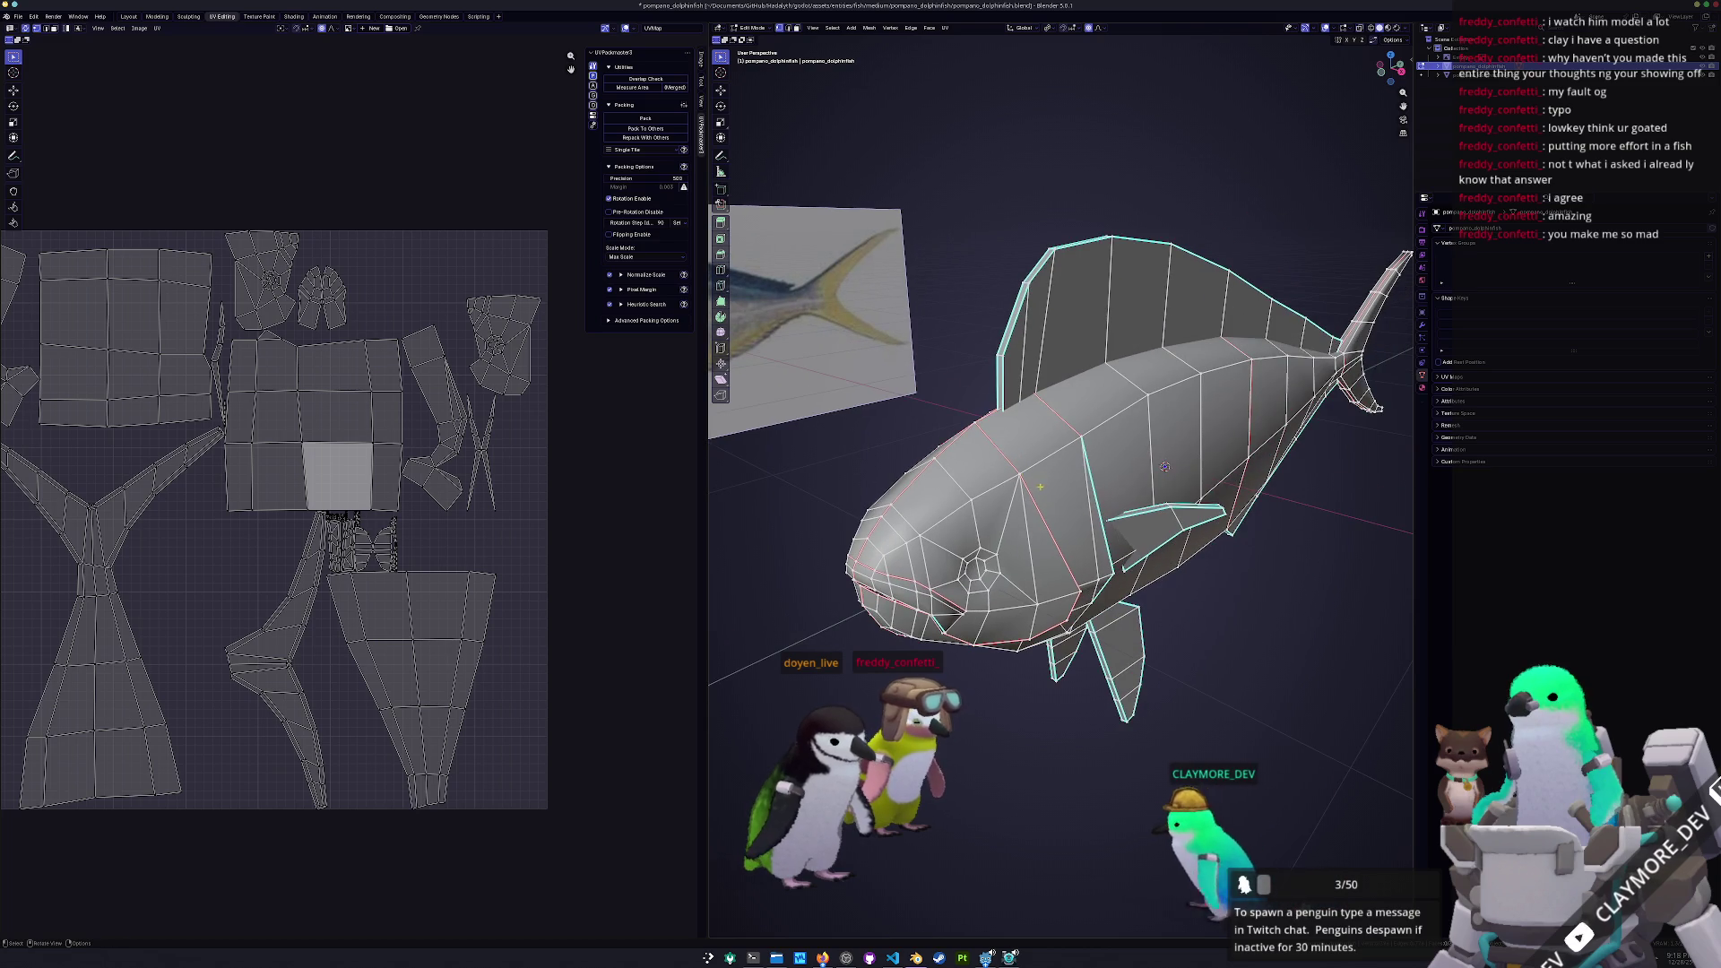
left_click(1082, 440)
key("ctrl+l")
key("h")
mouse_move(1082, 439)
middle_mouse_down()
mouse_move(1171, 513)
mouse_move(1090, 489)
mouse_move(940, 51)
middle_mouse_up()
key("3")
key("a")
Smart UV Project the fin pieces, deselect the UVs, and orbit around the fins
key("u")
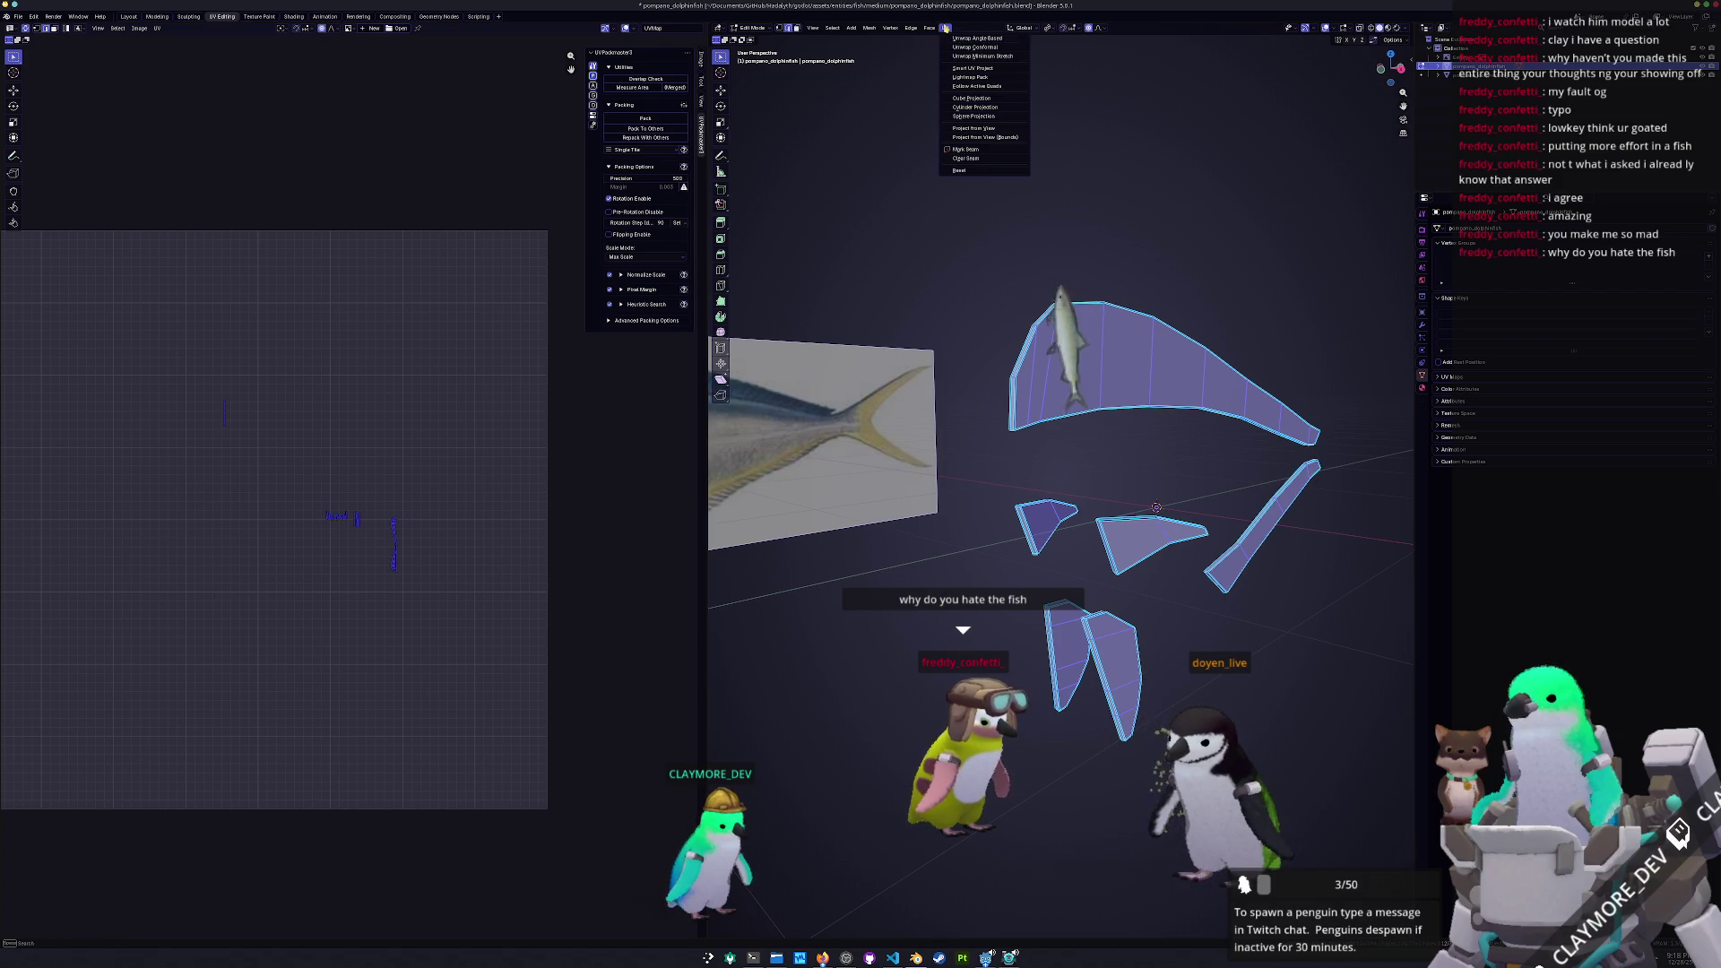
left_click(973, 74)
left_click(956, 149)
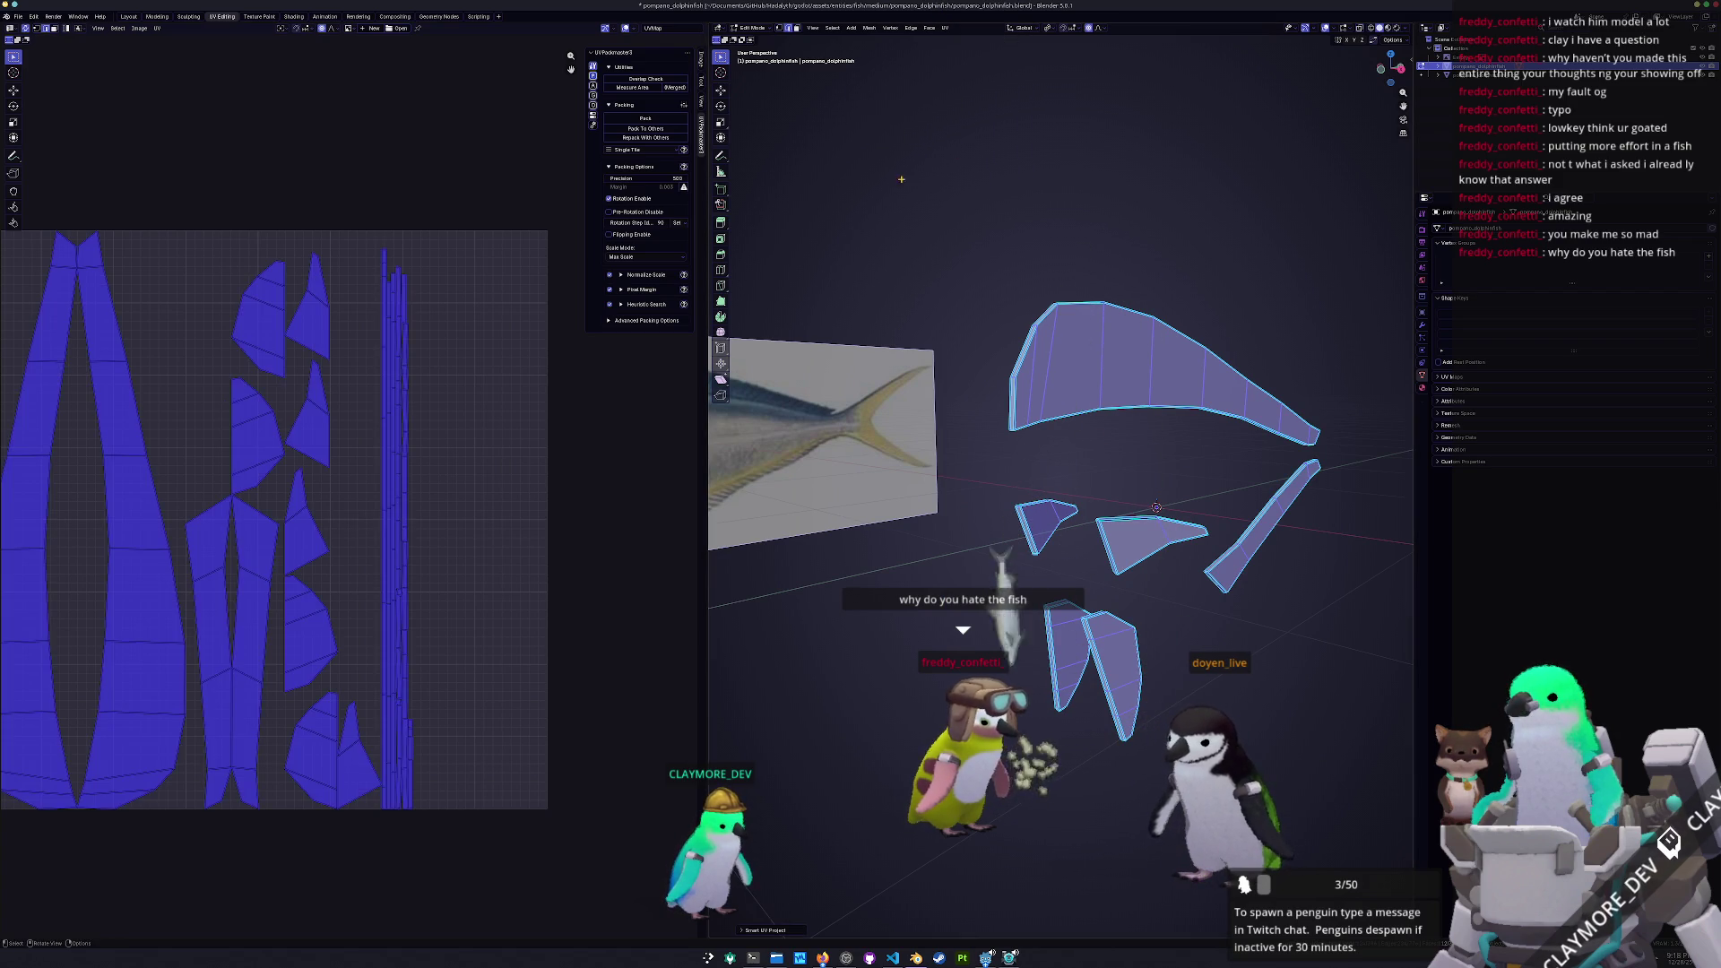
scroll(422, 457, "down", 2)
middle_click_drag(423, 457, 510, 440)
left_click(250, 555)
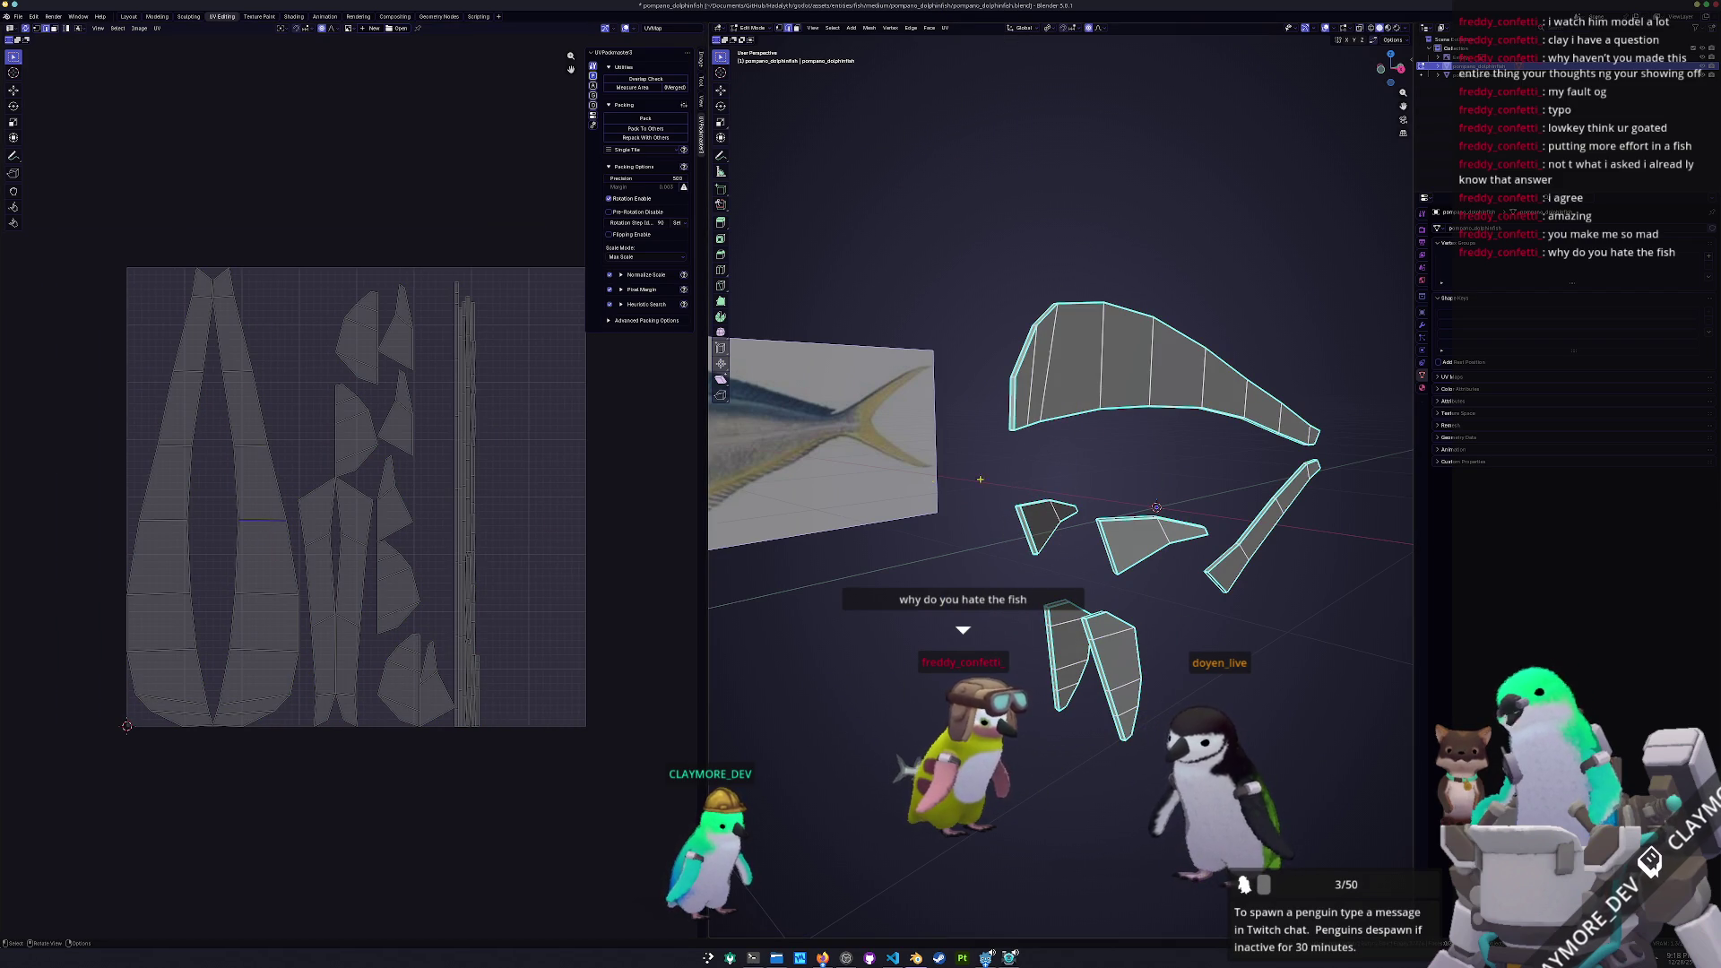
mouse_move(1088, 479)
middle_mouse_down()
mouse_move(948, 482)
mouse_move(995, 453)
mouse_move(1049, 461)
mouse_move(1005, 439)
mouse_move(819, 454)
mouse_move(1221, 447)
mouse_move(1070, 463)
middle_mouse_up()
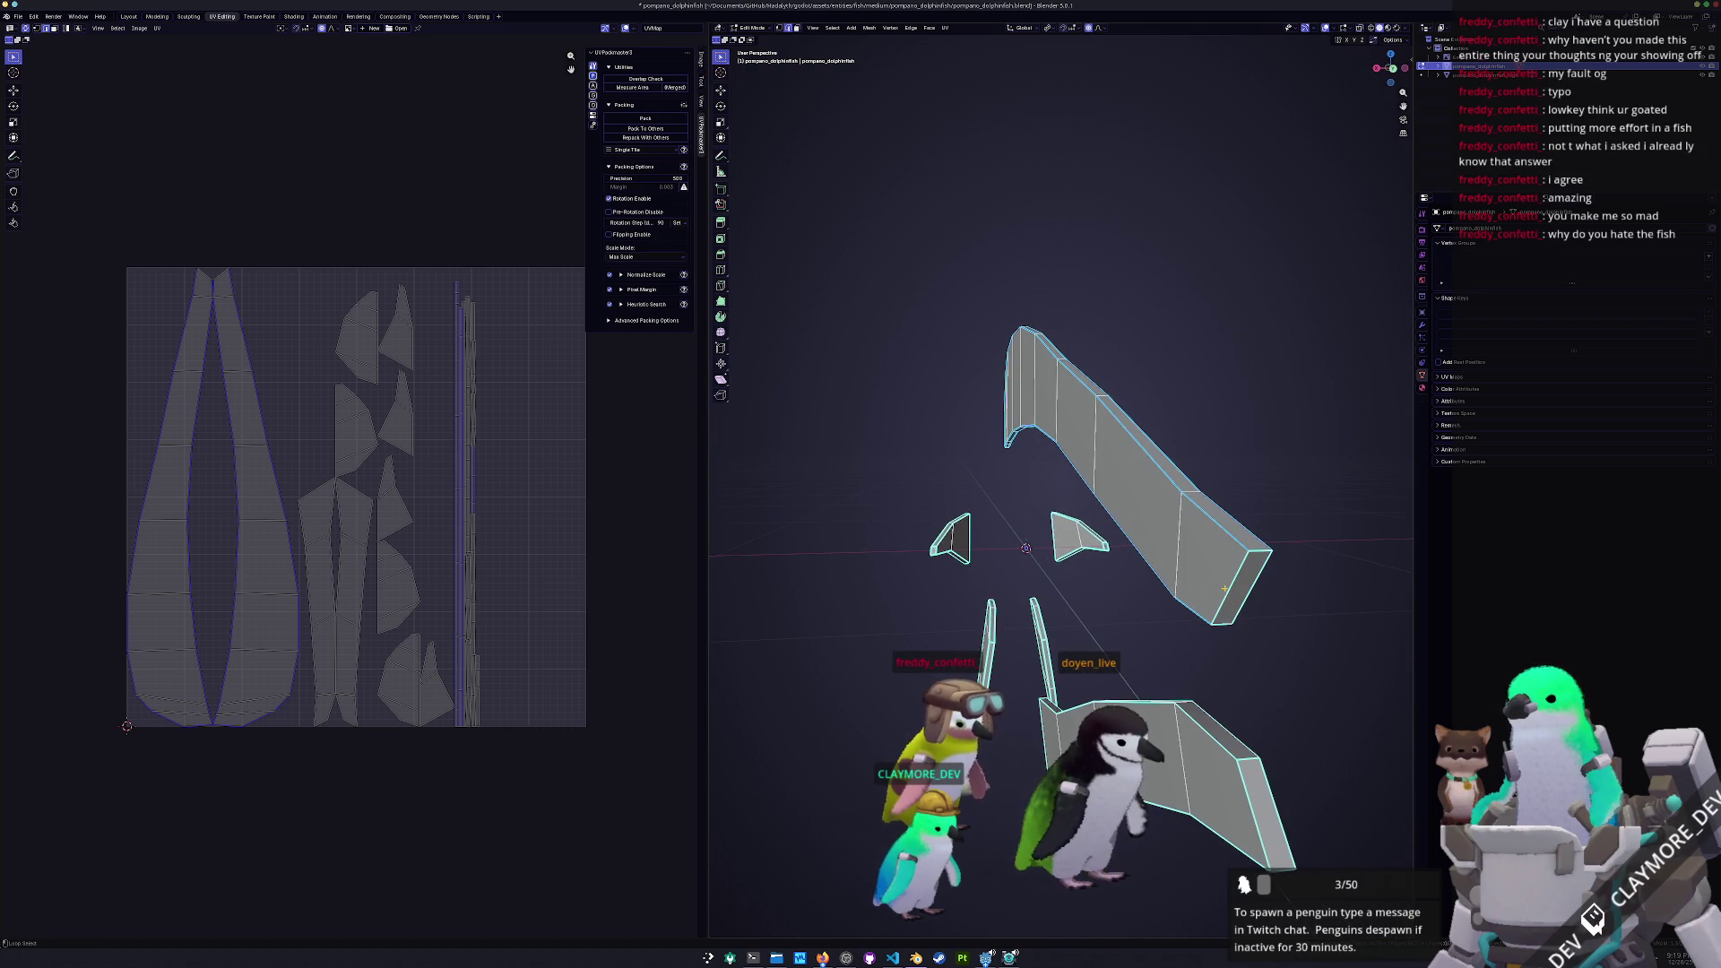
mouse_move(1047, 556)
middle_mouse_down()
mouse_move(1101, 398)
mouse_move(1034, 414)
middle_mouse_up()
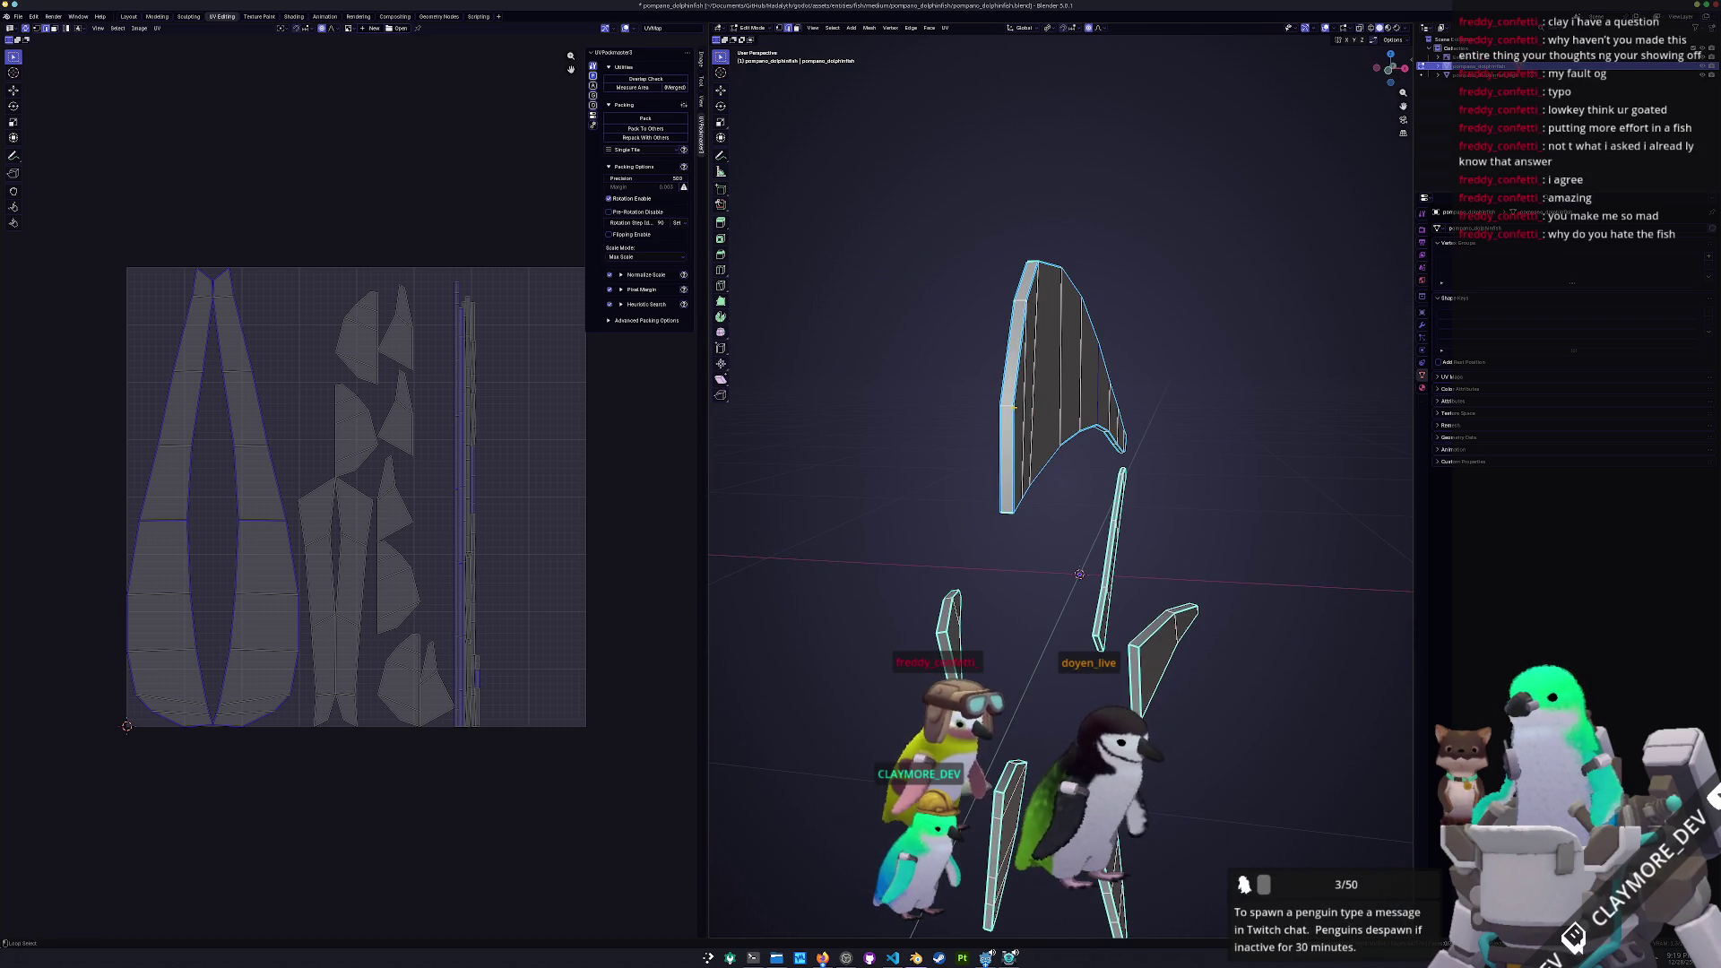
mouse_move(1008, 513)
middle_mouse_down()
mouse_move(927, 506)
mouse_move(963, 472)
middle_mouse_up()
Mark a seam along the dorsal fin edge and re-unwrap the whole dorsal fin
right_click(963, 472)
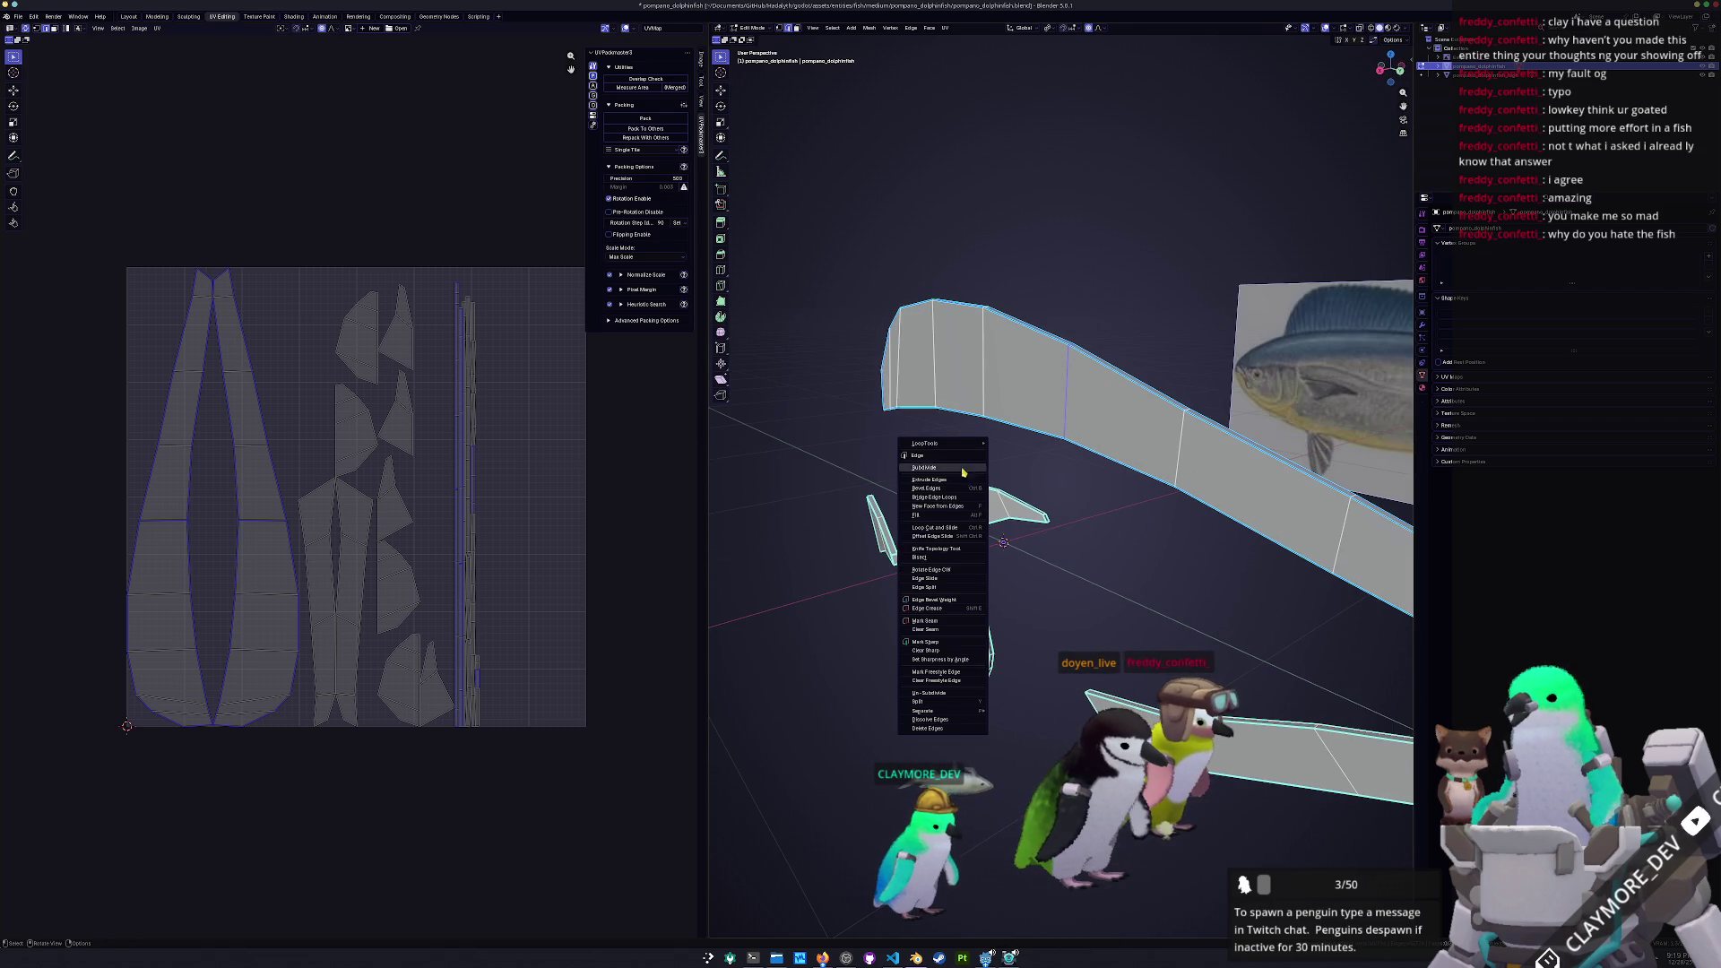
left_click(930, 622)
mouse_move(929, 623)
middle_mouse_down()
mouse_move(932, 545)
mouse_move(1017, 514)
mouse_move(1075, 598)
middle_mouse_up()
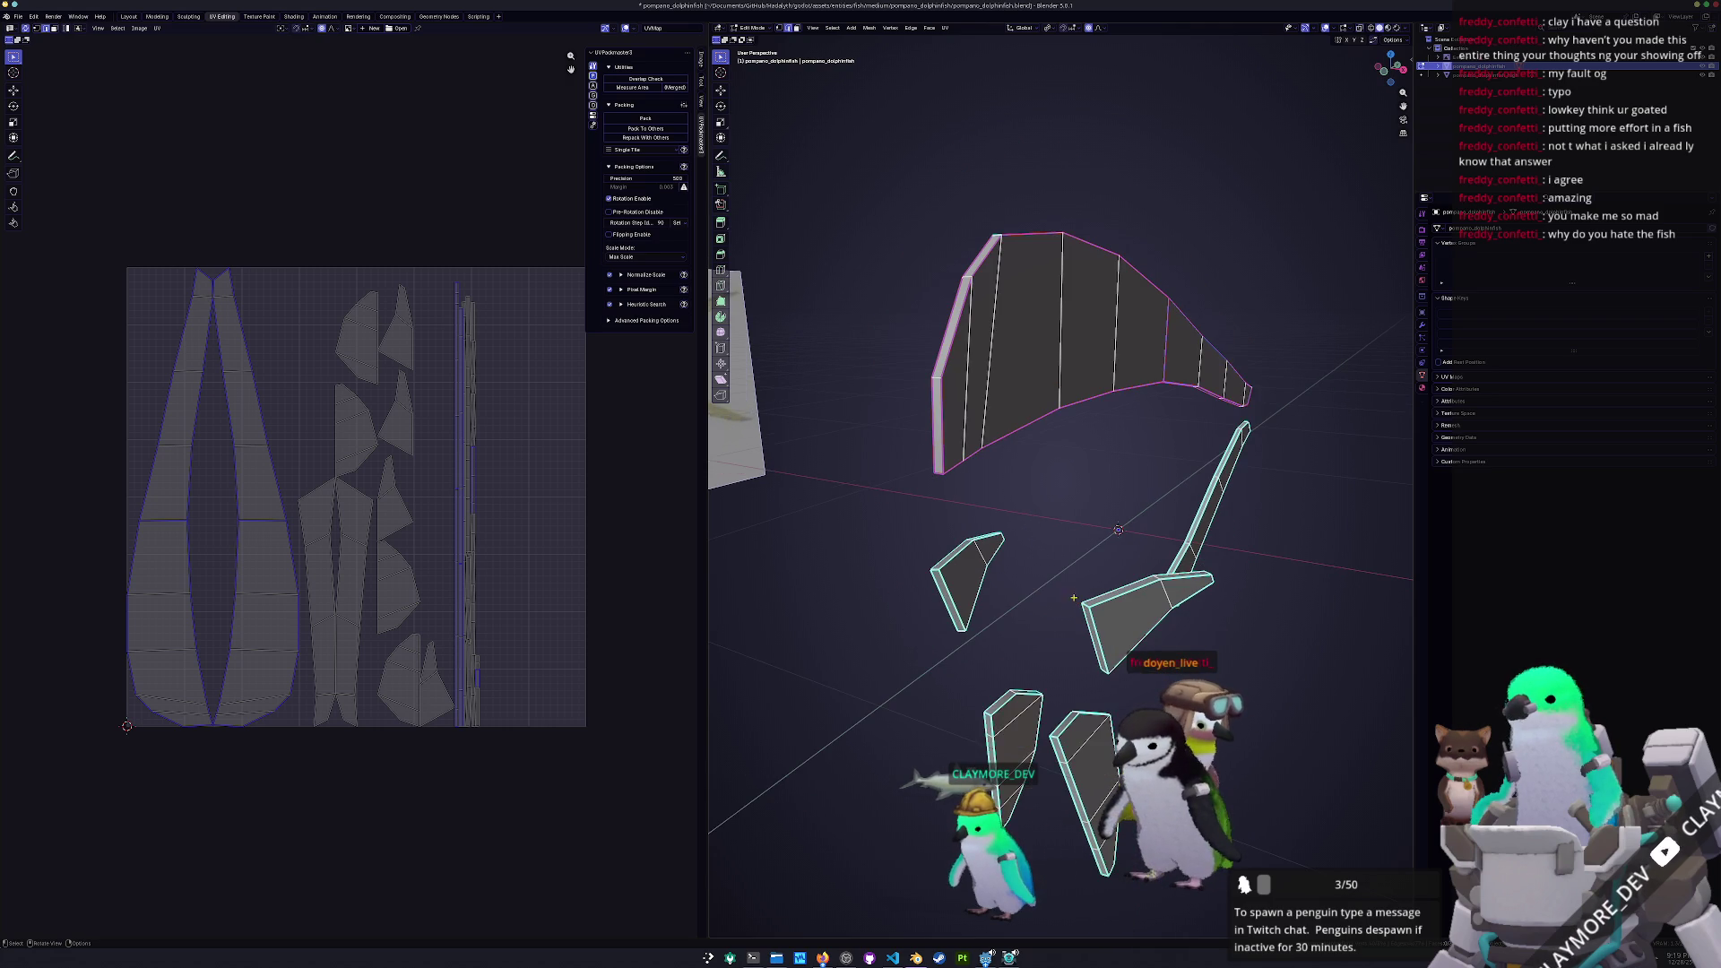
left_click(1051, 383)
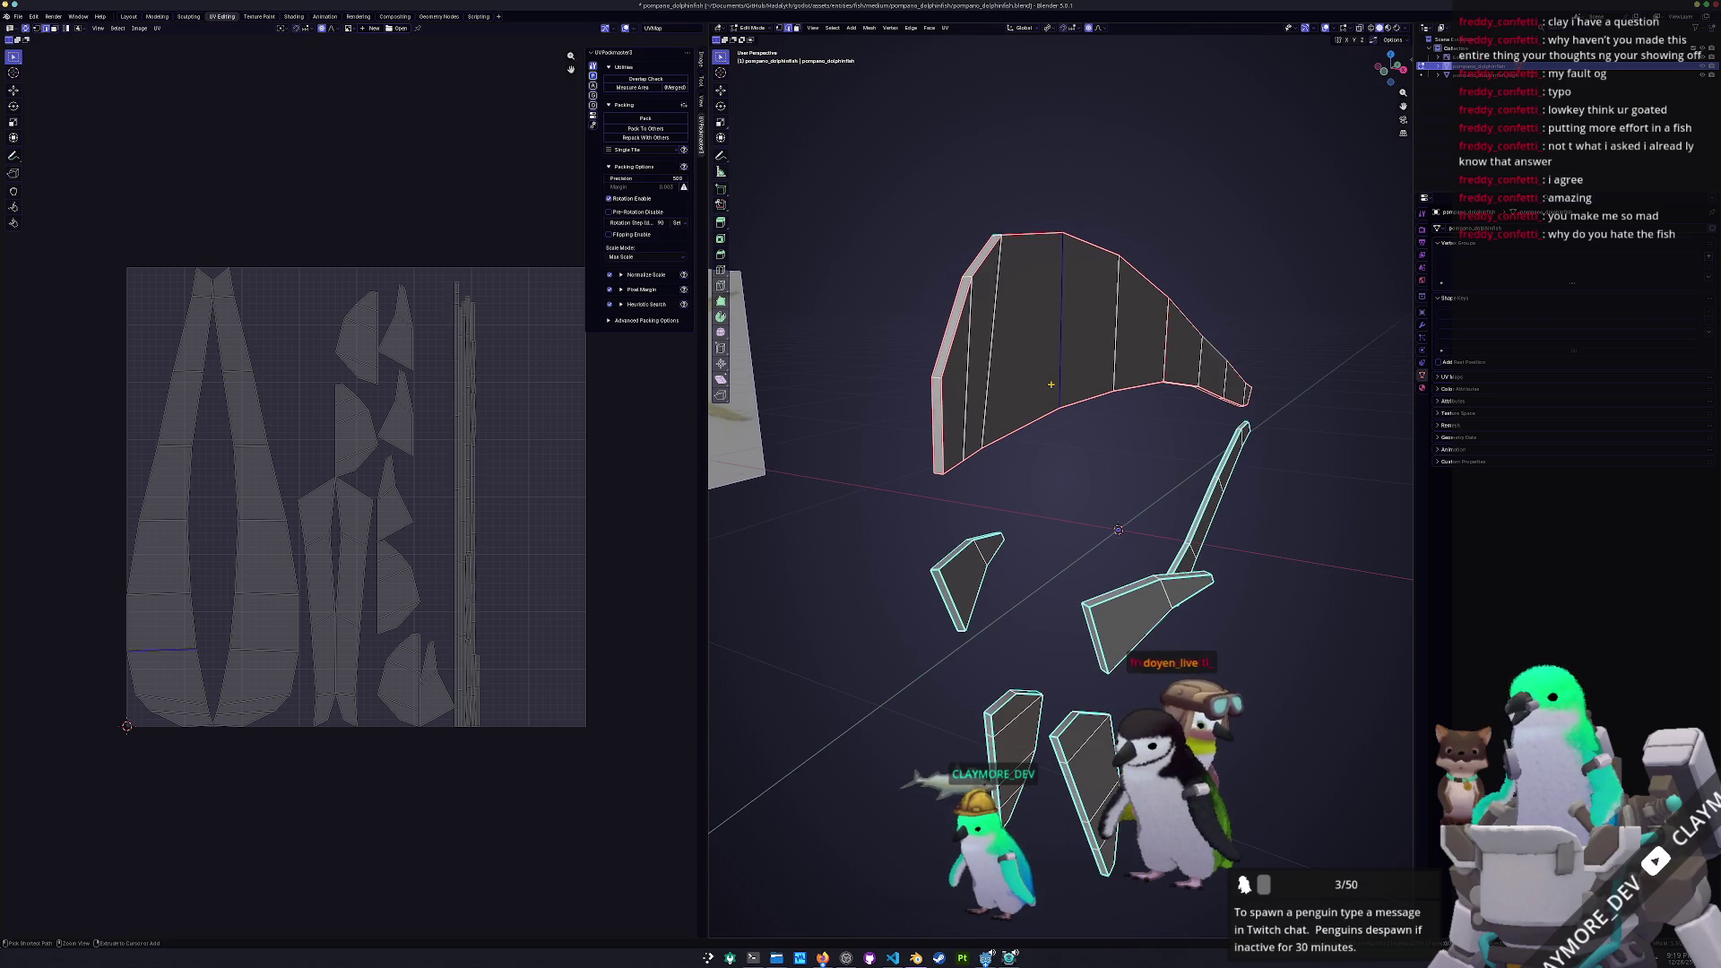
key("ctrl+l")
left_click(946, 29)
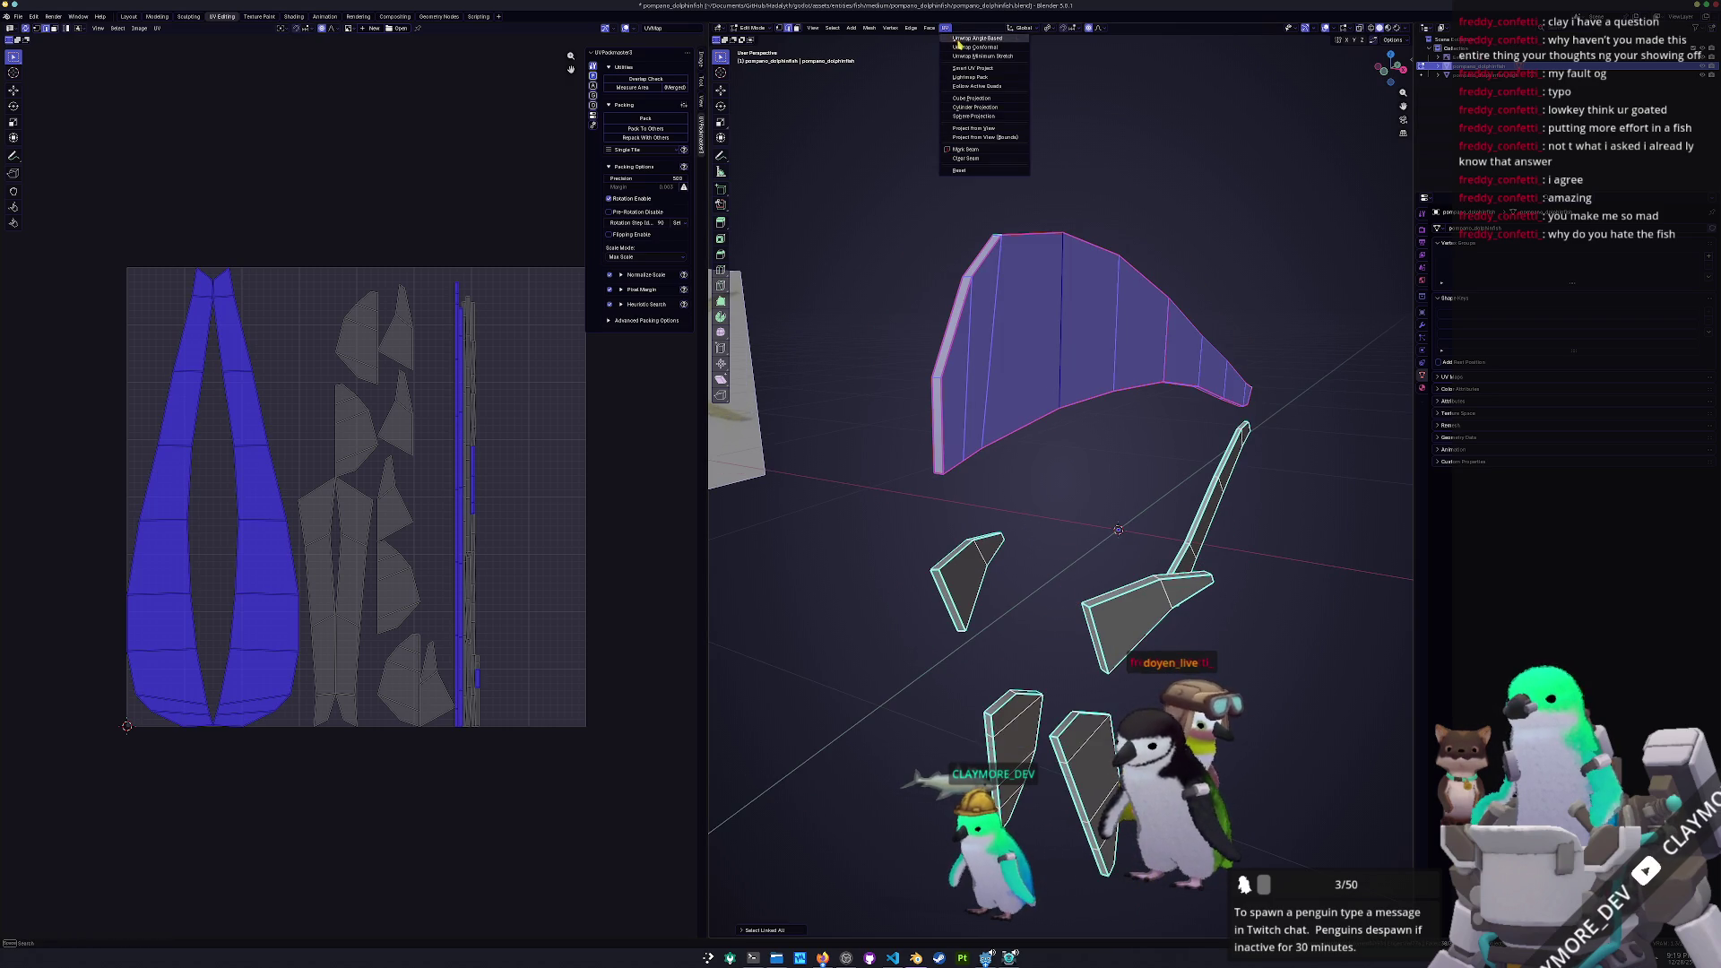
left_click(974, 57)
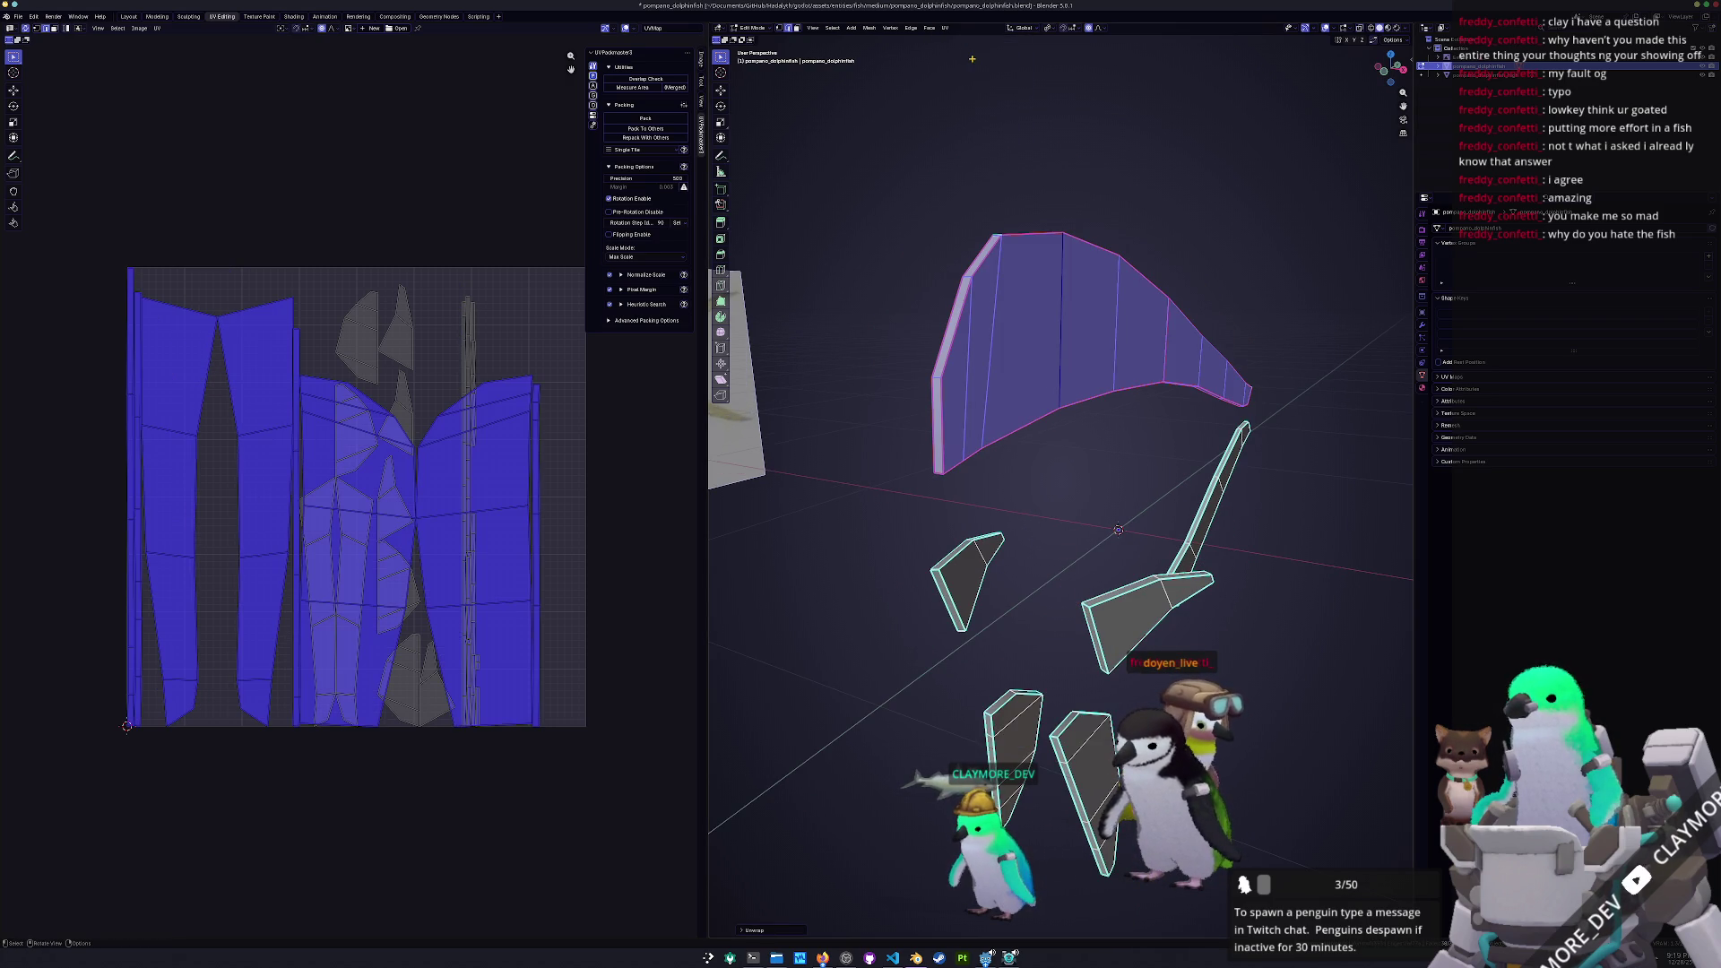
Select and frame the lower fin pieces, then select all of the mesh
left_click(885, 470)
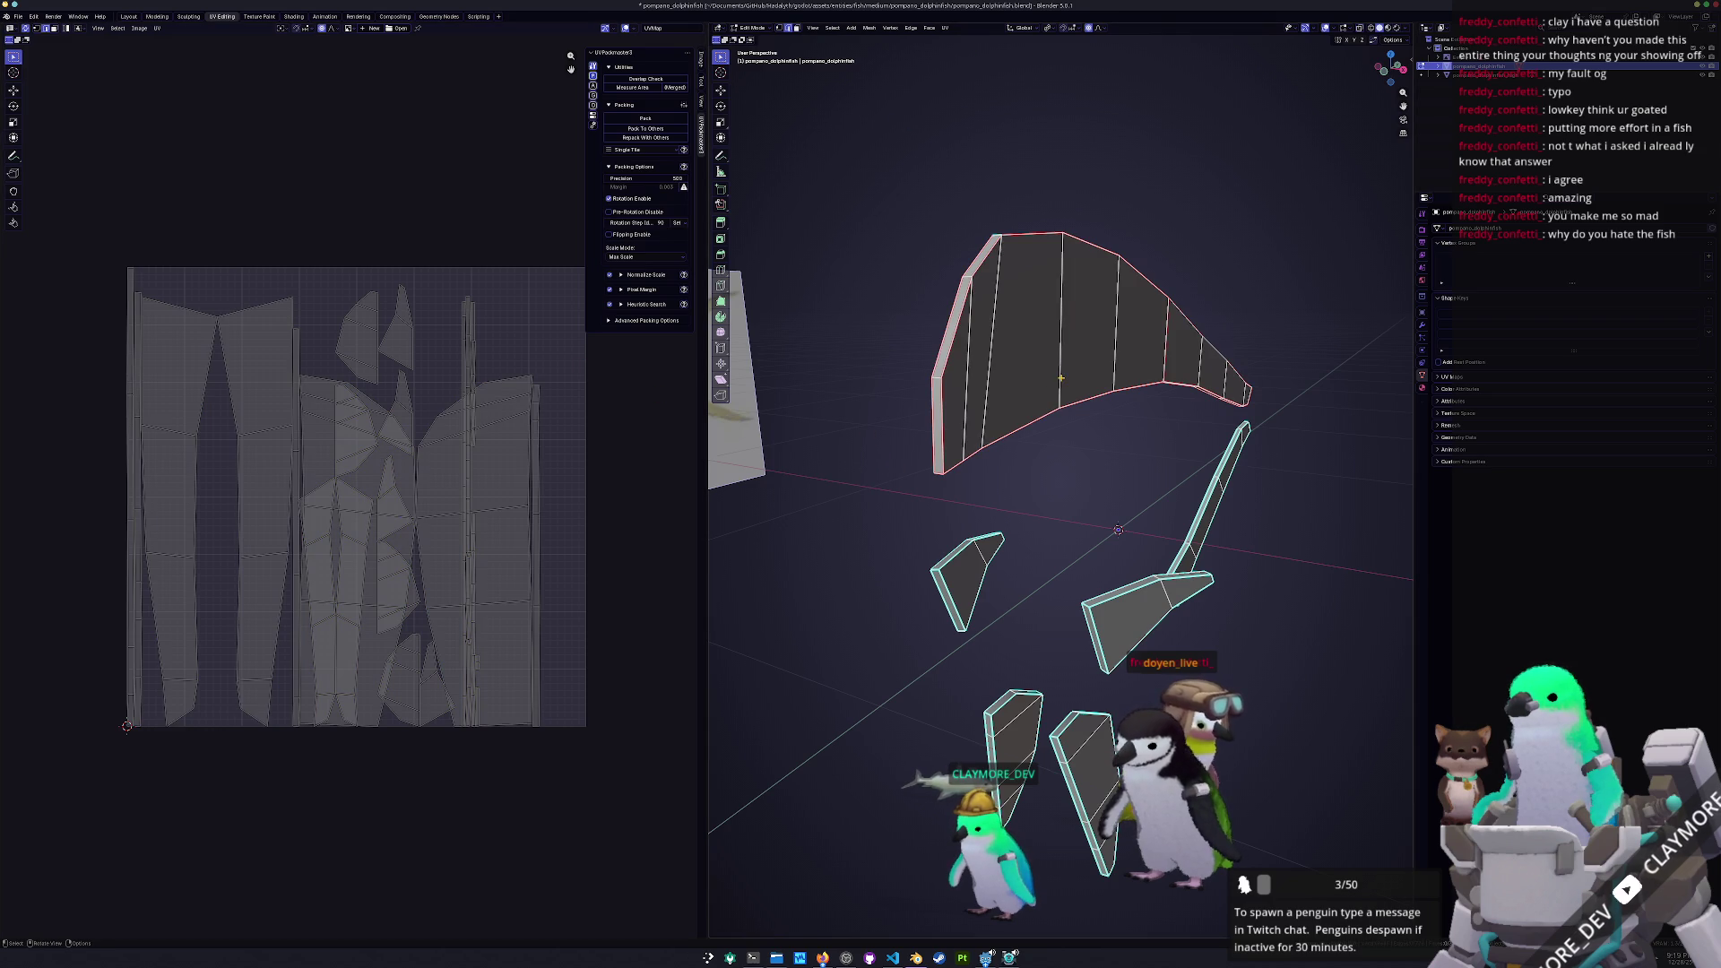
key("l")
key("ctrl+i")
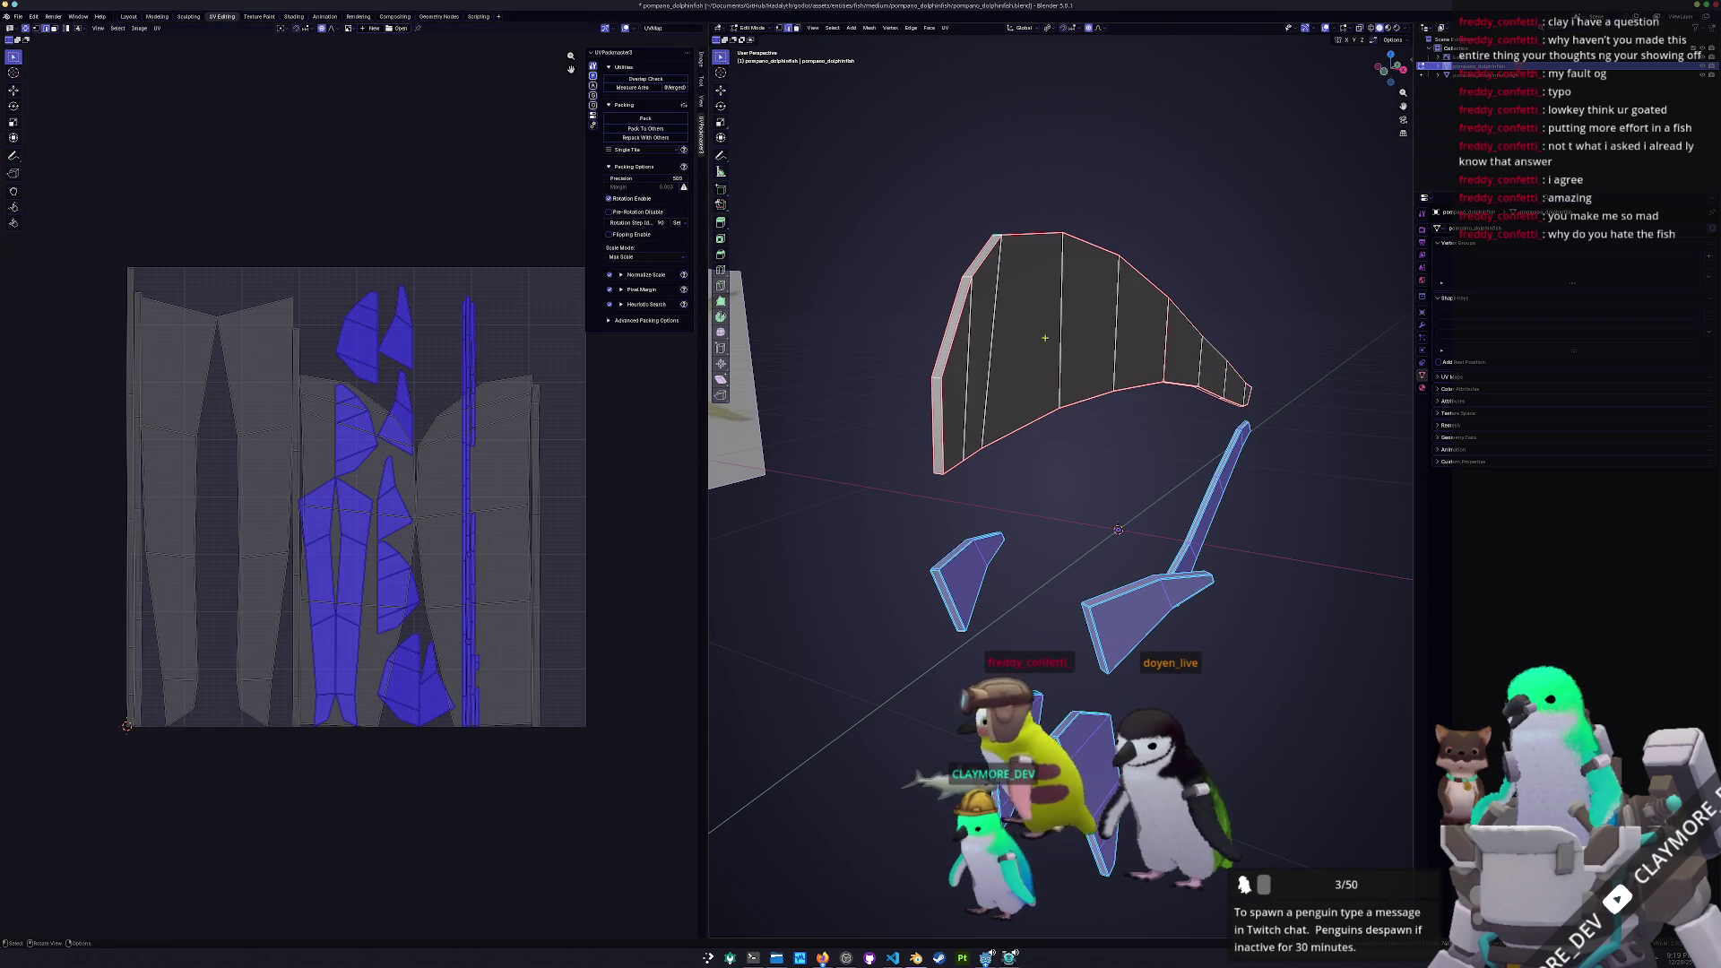
key("KP_Decimal")
key("a")
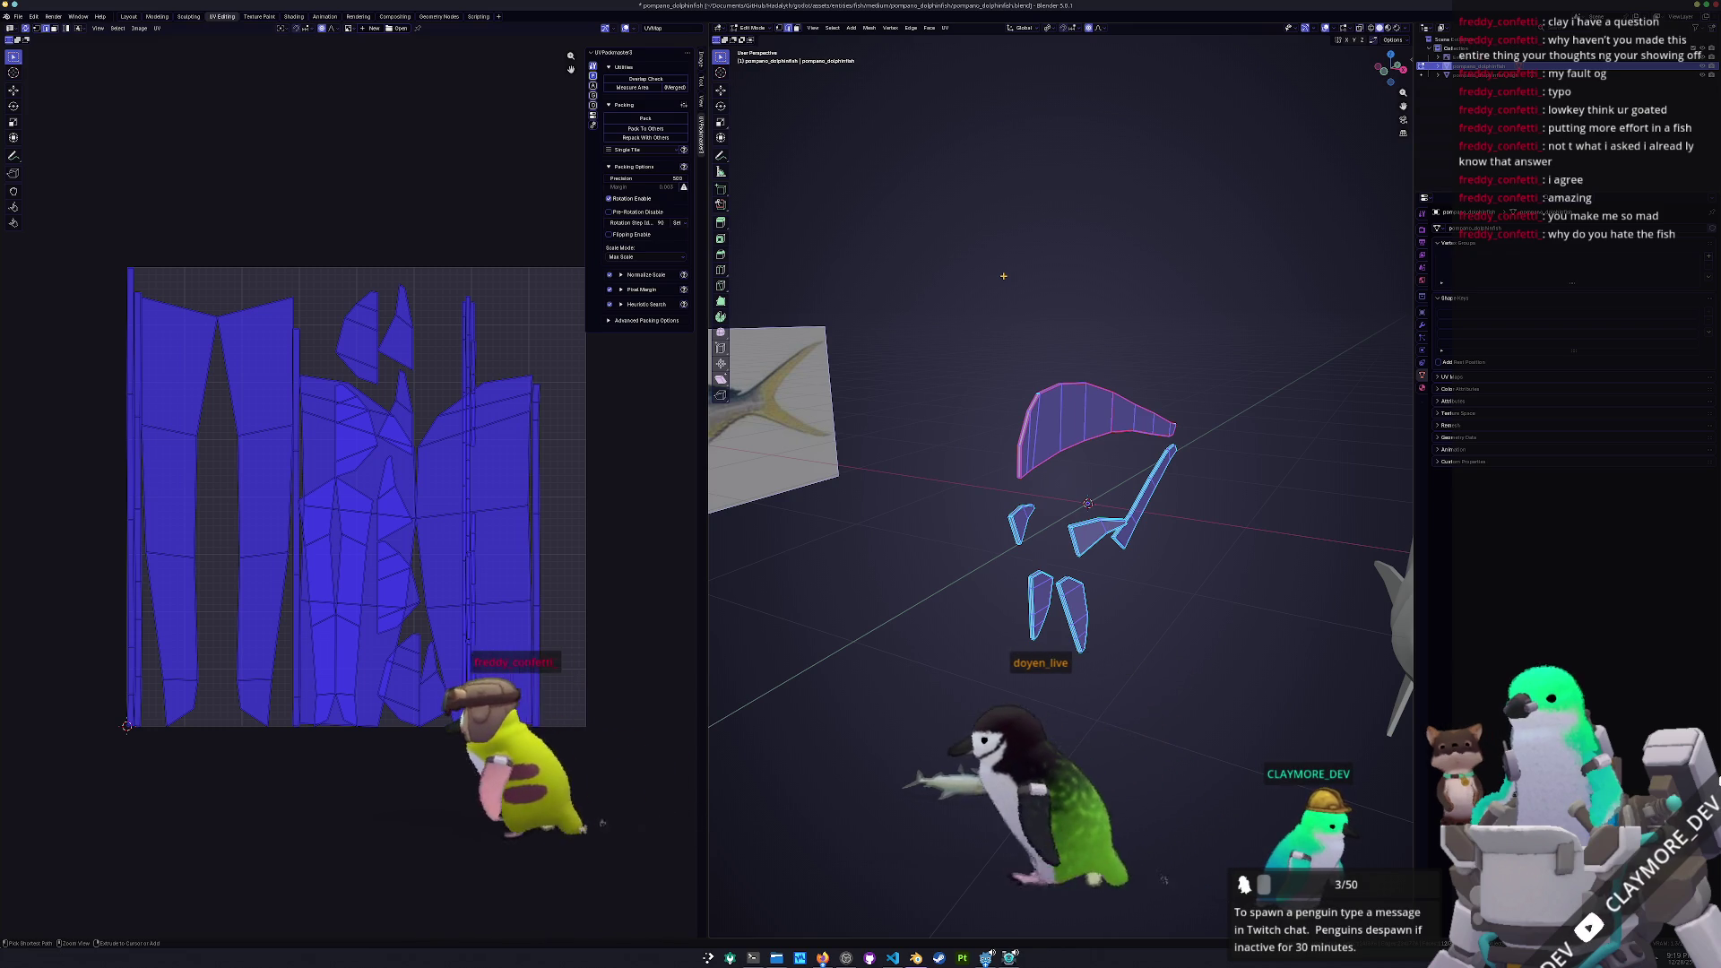
Reveal the hidden body, select everything, and pack all UV islands with UVPackmaster
key("alt+a")
key("alt+h")
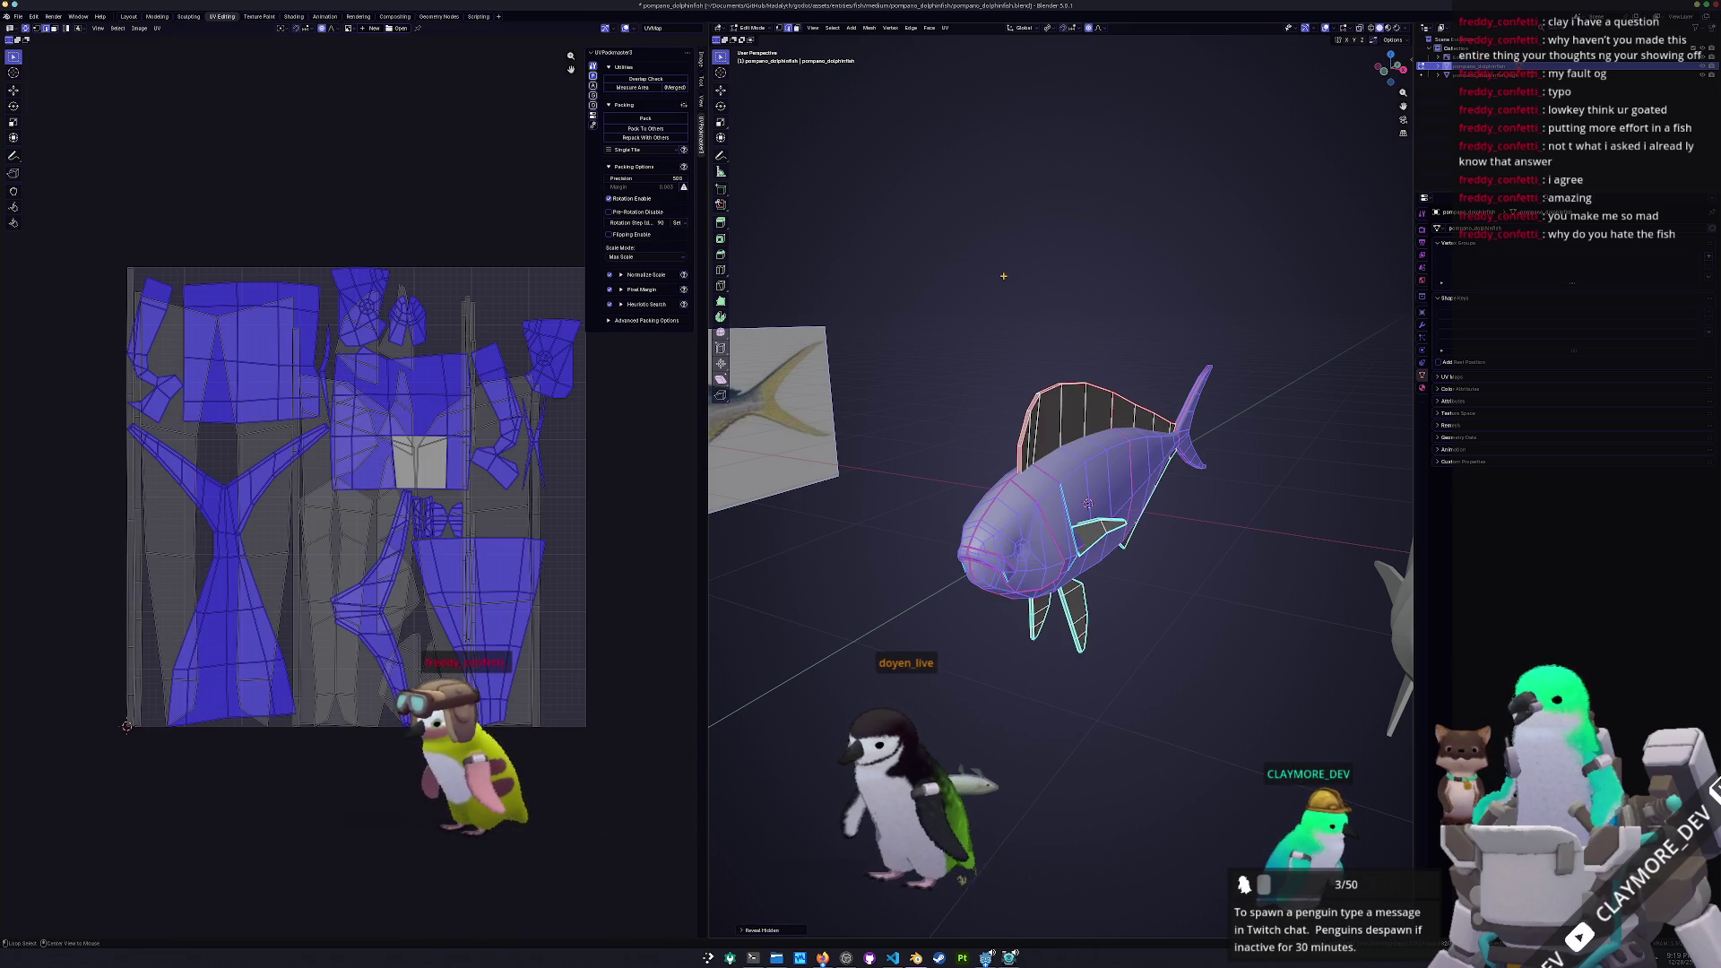
key("a")
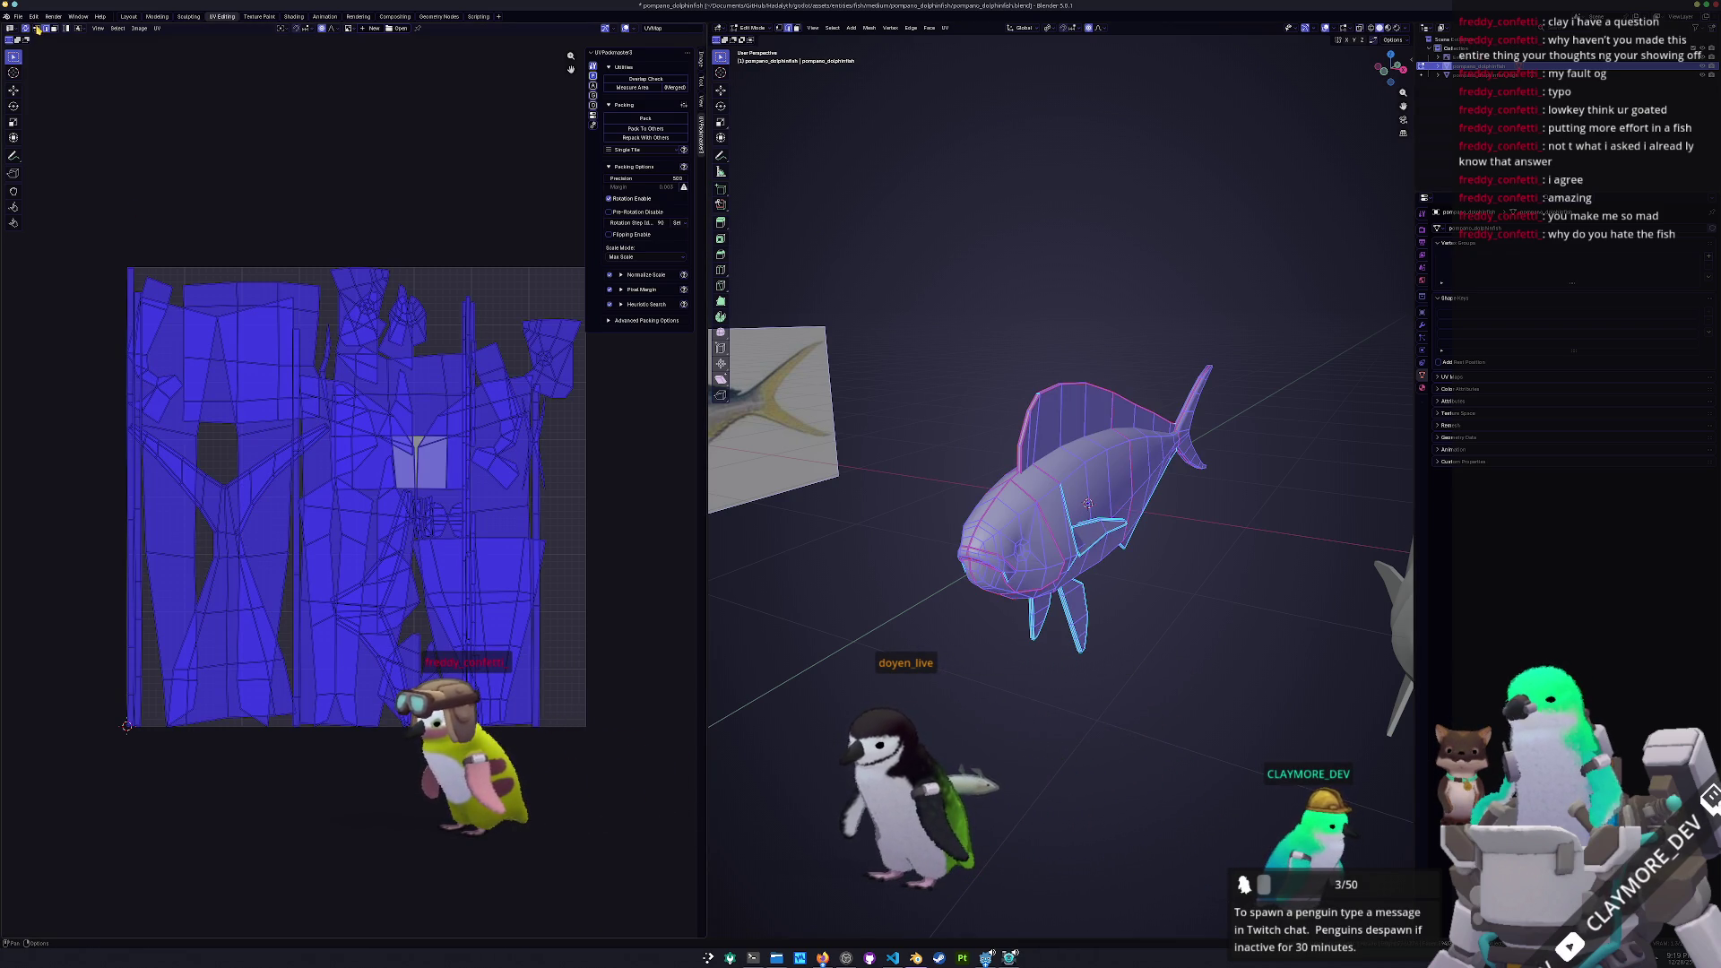
left_click(649, 122)
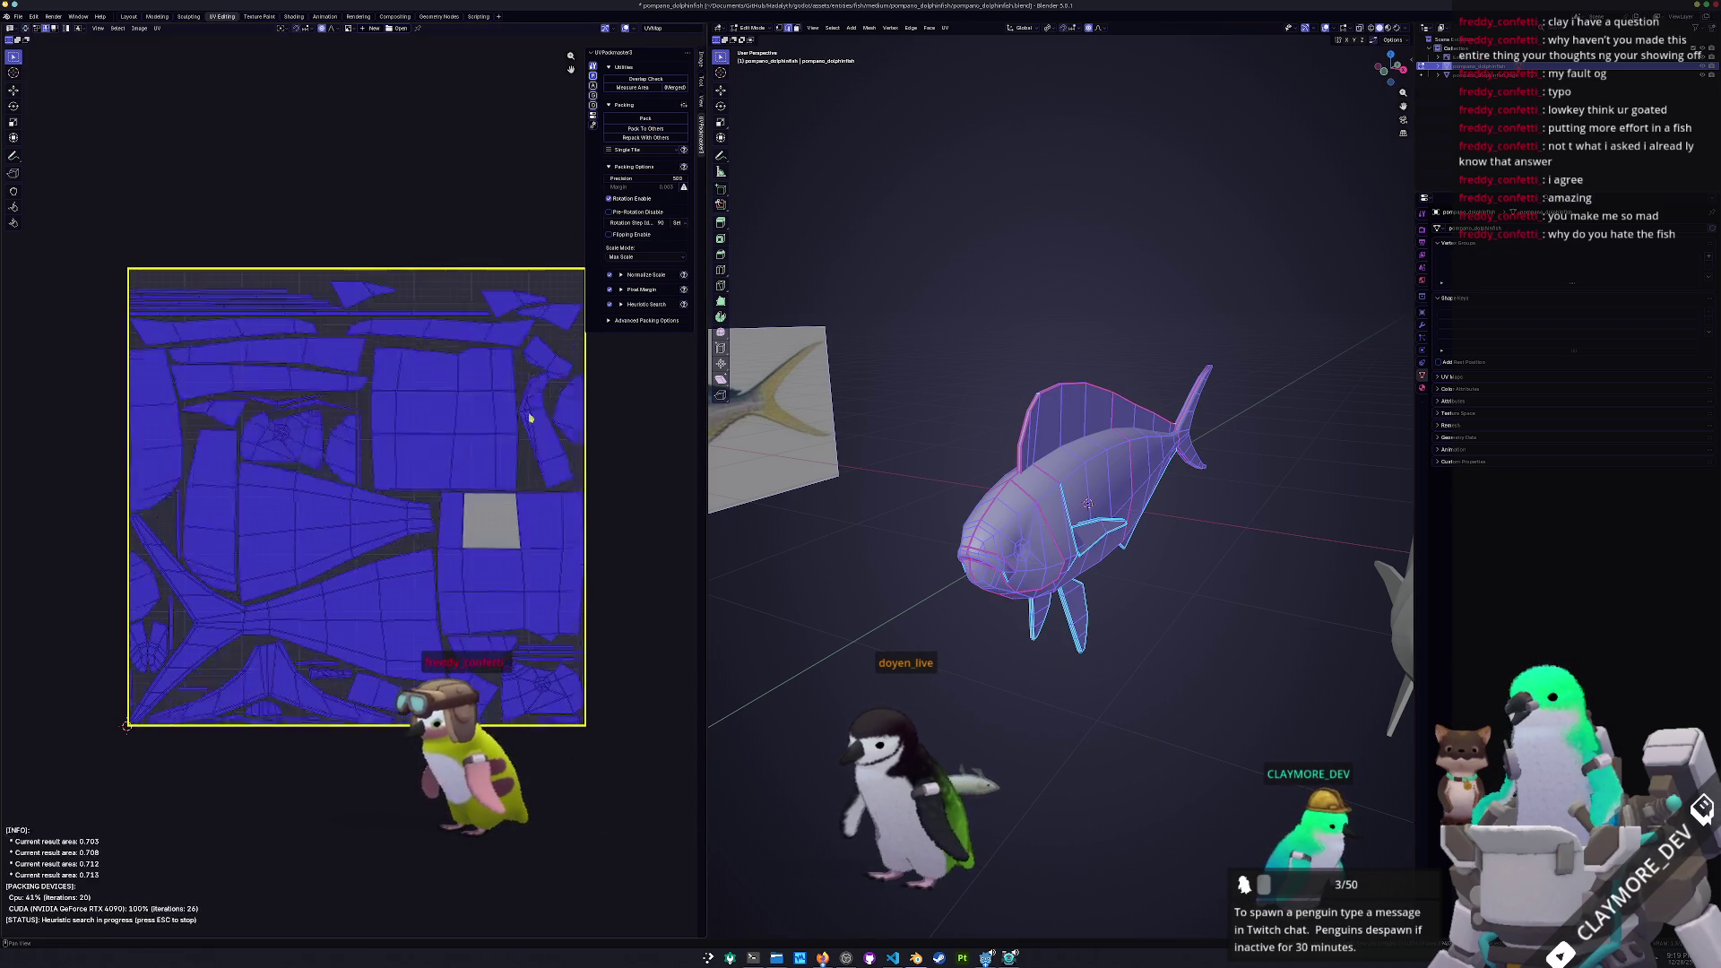
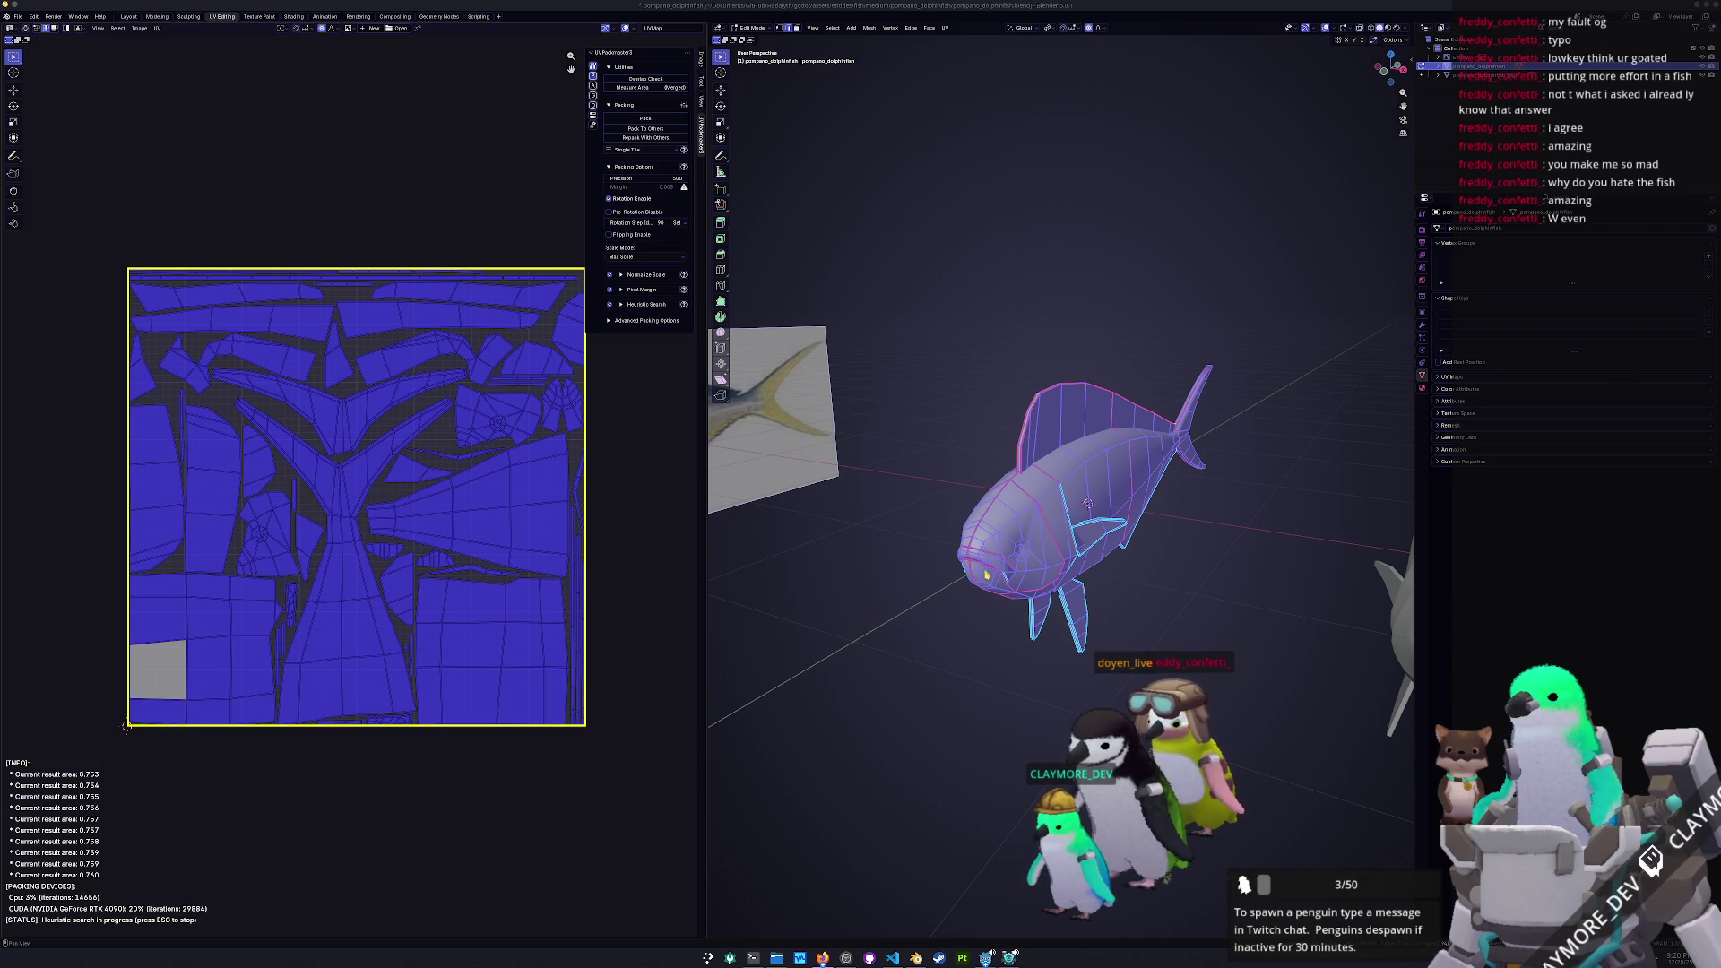
Return to Object Mode, save the blend file, and move the second fish to the origin
middle_click_drag(858, 563, 1074, 566)
key("Tab")
key("ctrl+s")
scroll(1074, 567, "down", 2)
left_click(1249, 488)
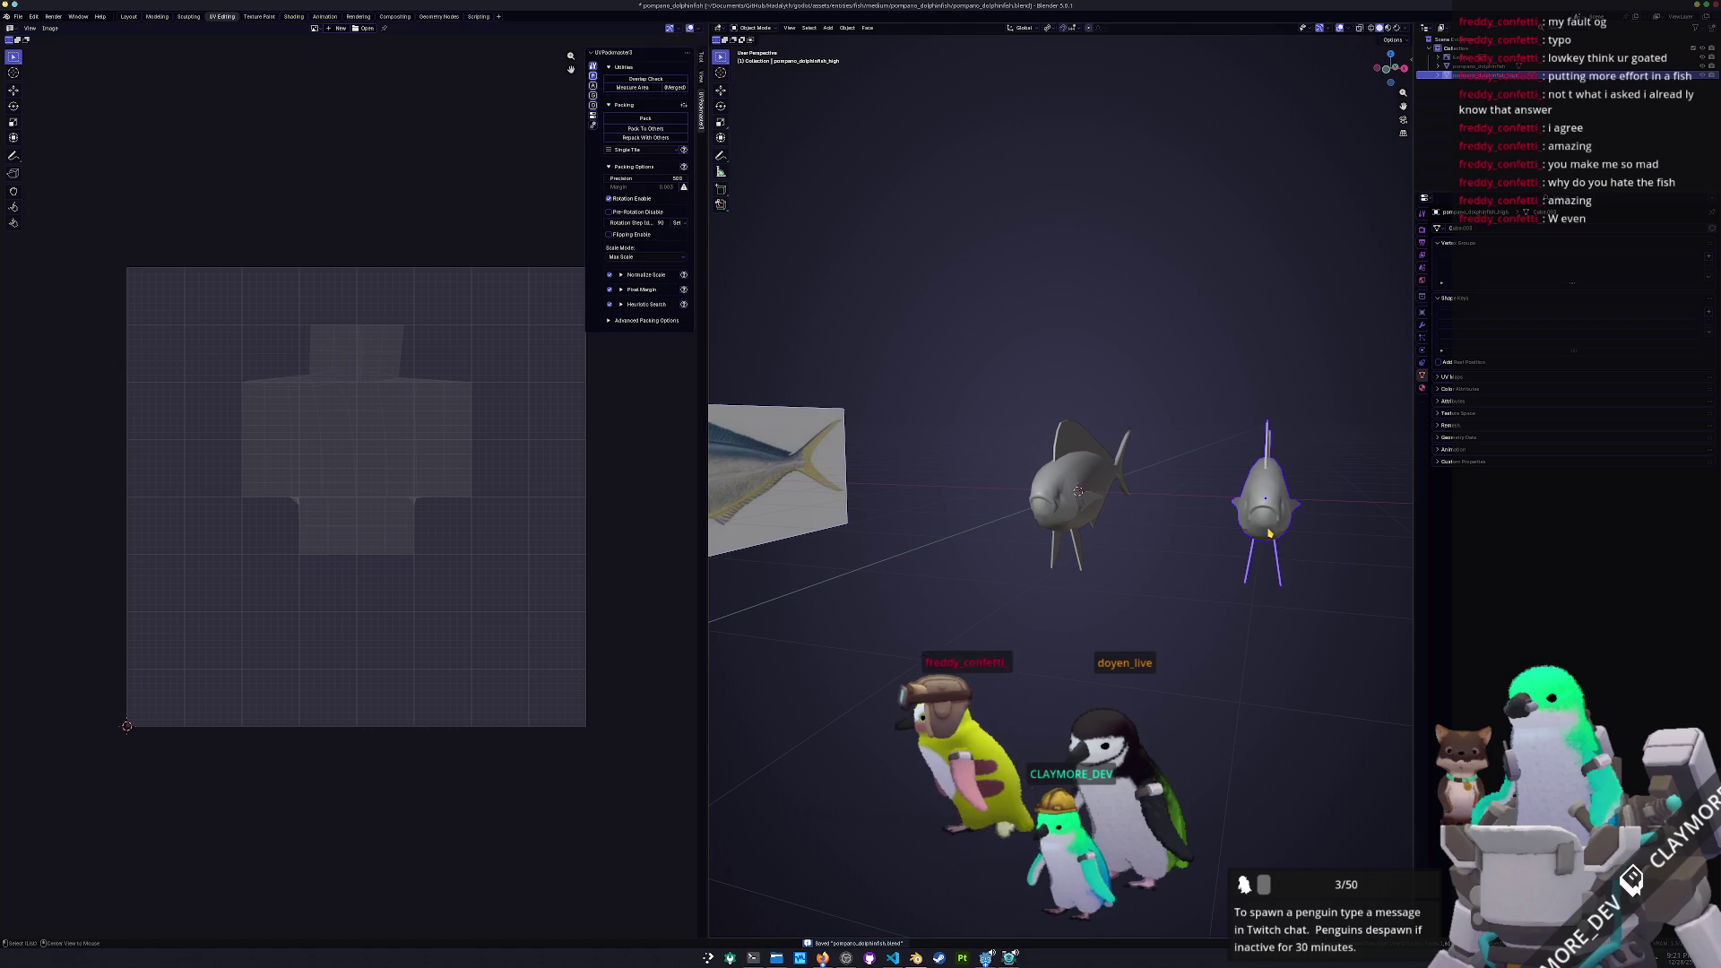
key("alt+g")
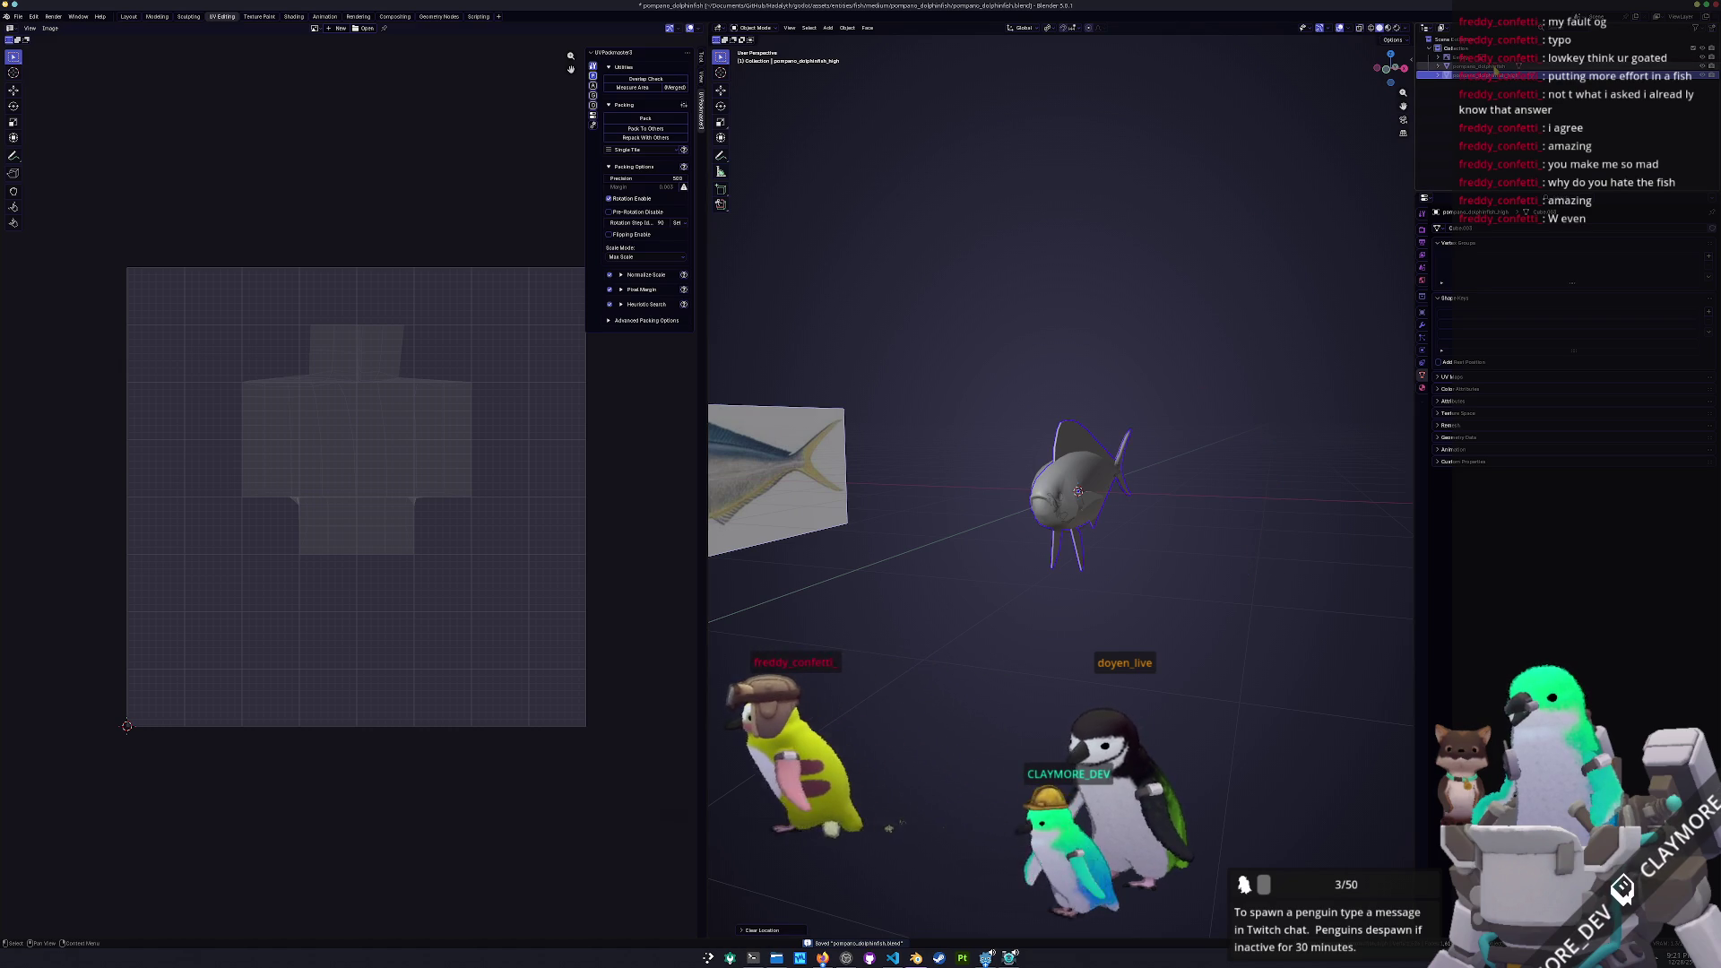
Apply scale on both fish objects, including pompano_dolphinfish_high
scroll(1226, 265, "up", 3)
key("ctrl+a")
left_click(1225, 261)
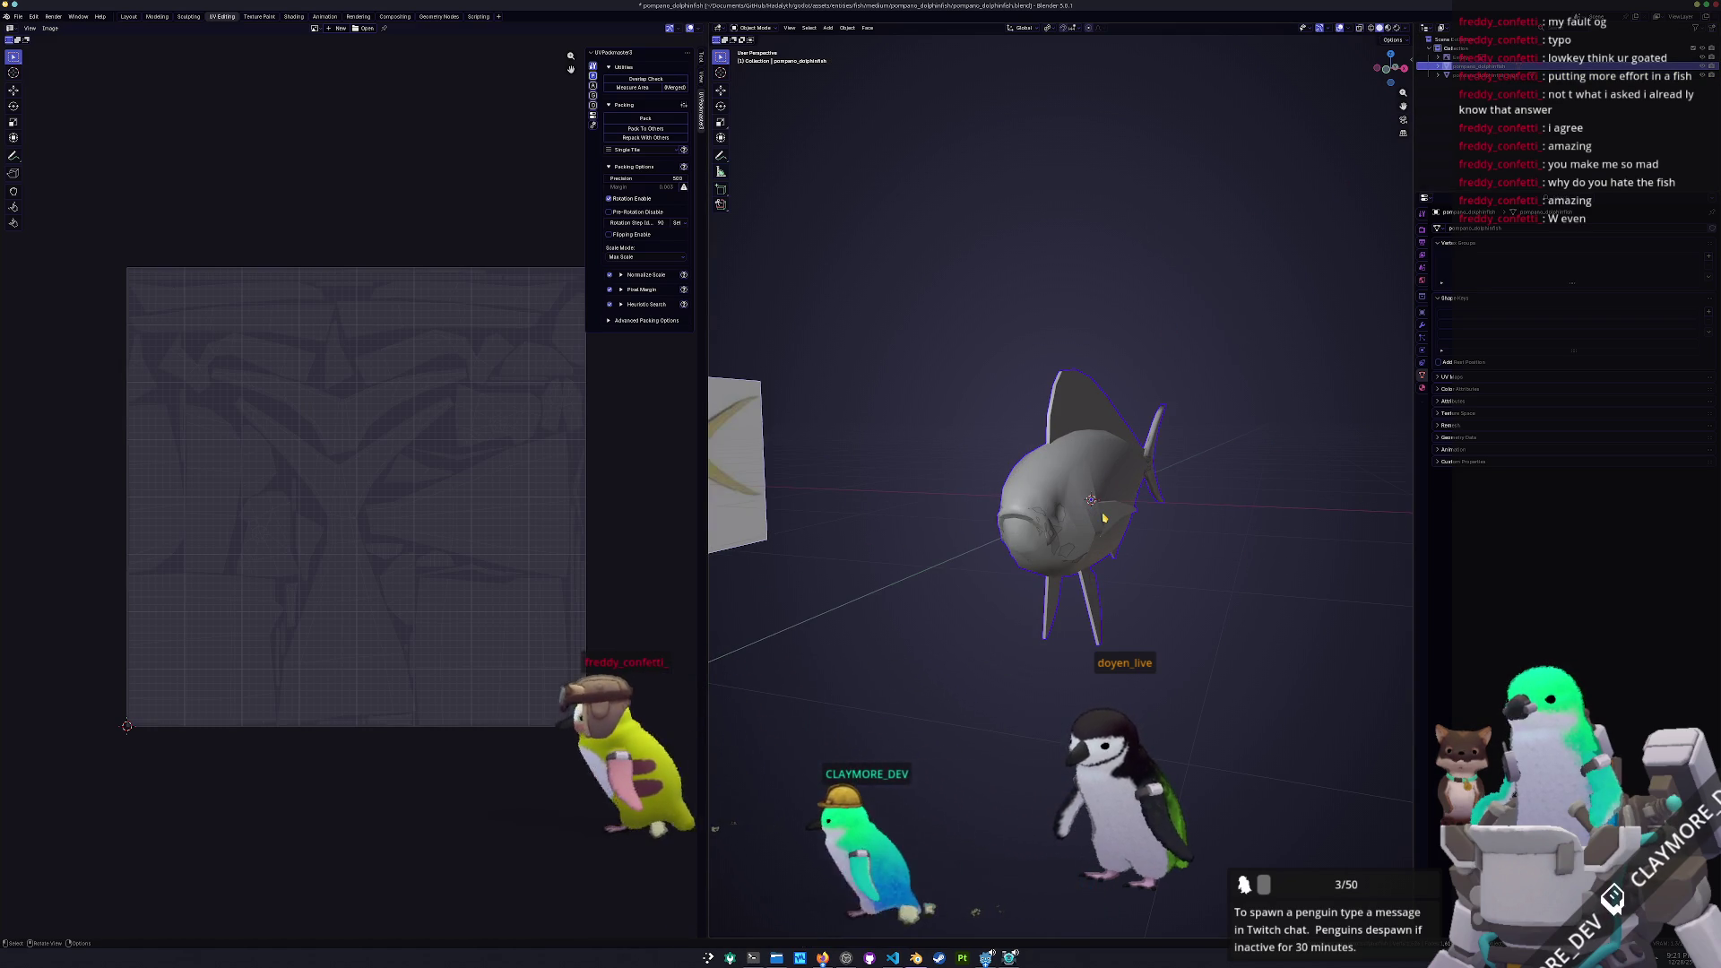
left_click(1105, 484)
key("ctrl+a")
left_click(1104, 484)
left_click(1062, 408)
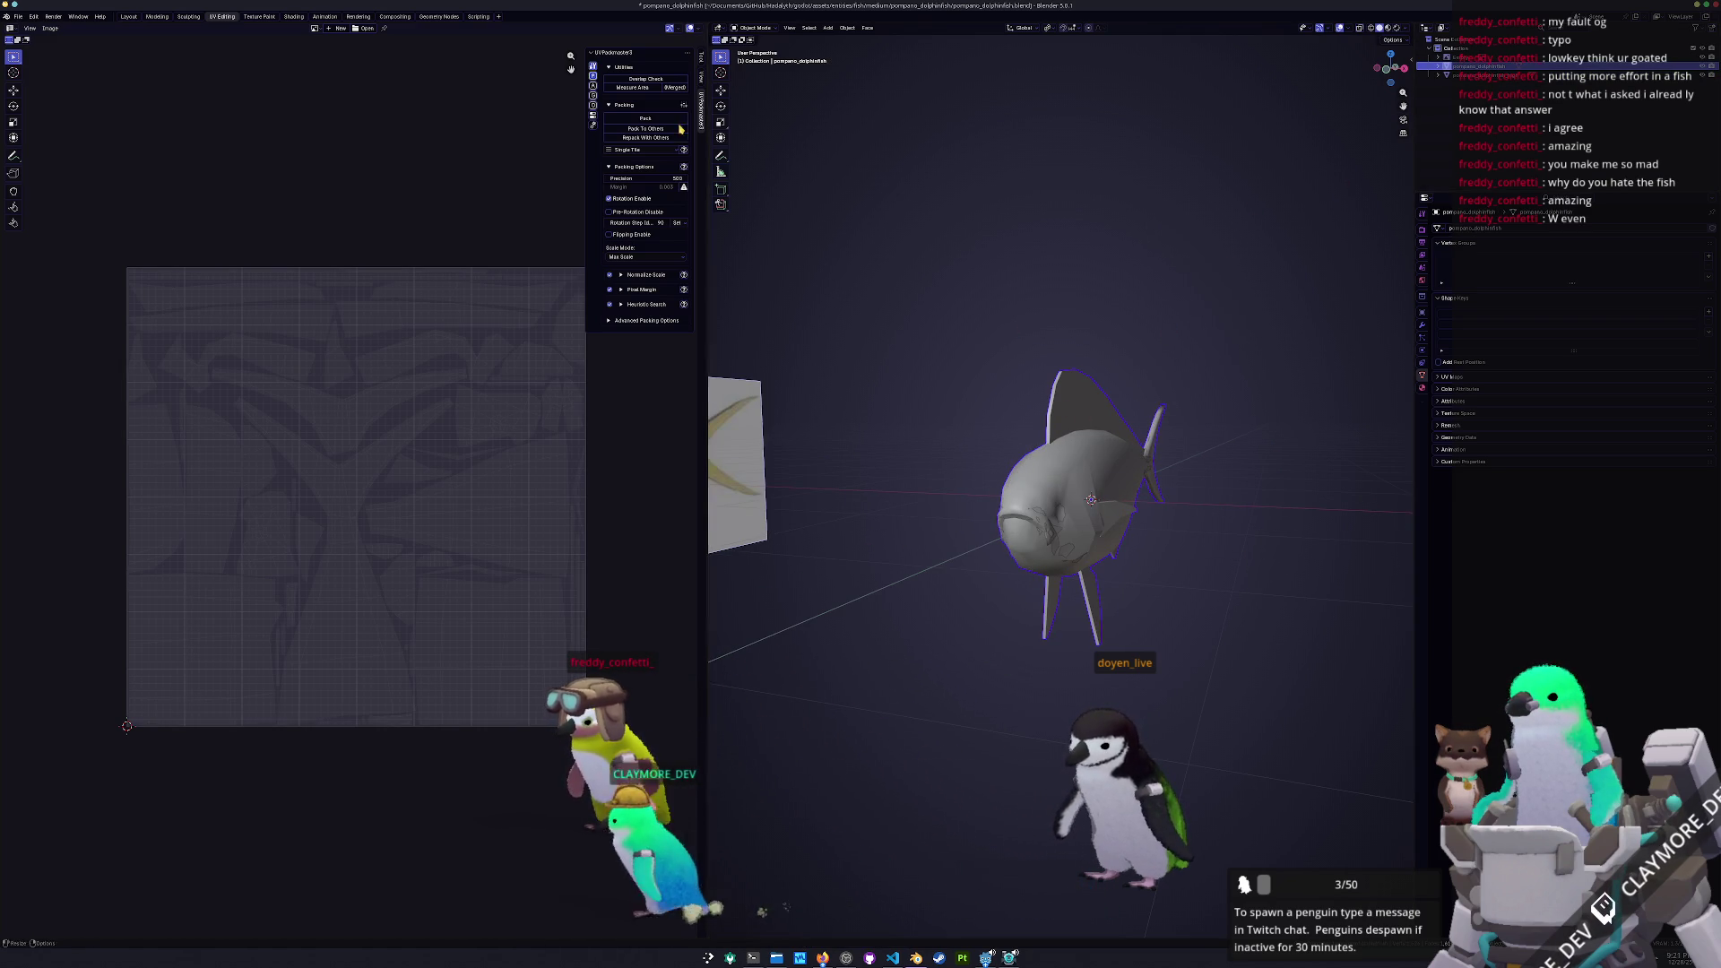
left_click(18, 16)
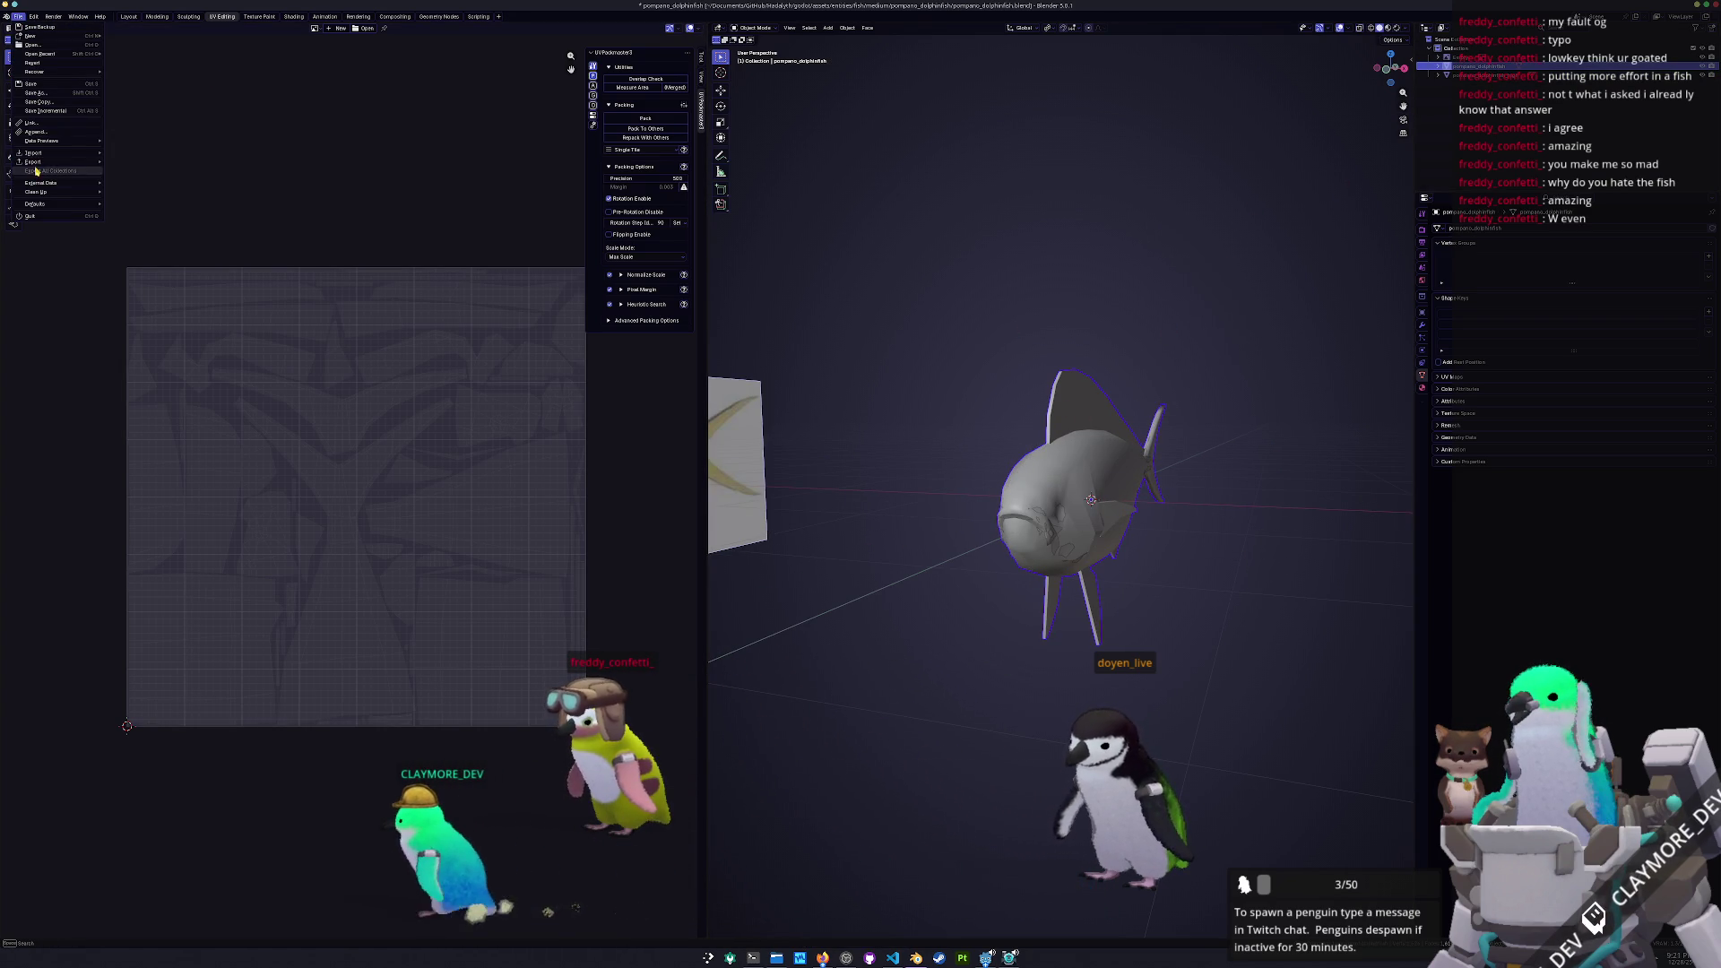
Export pompano_dolphinfish as FBX into a new 'exports' folder
mouse_move(74, 165)
left_click(130, 233)
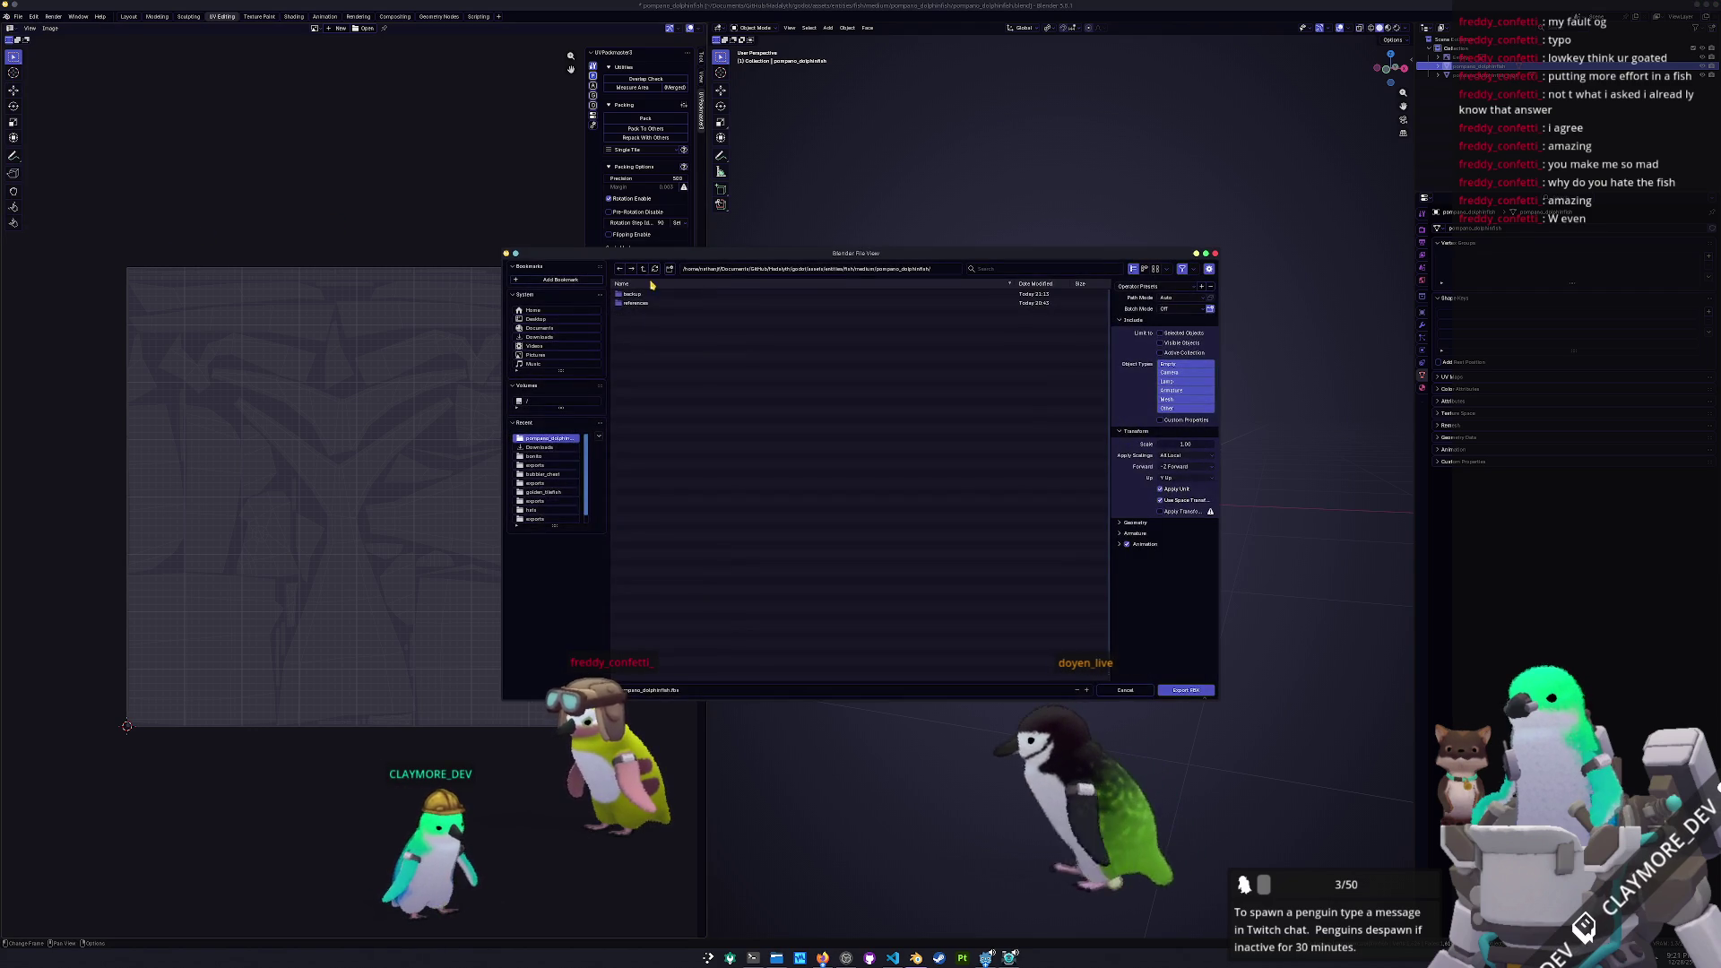
left_click(669, 269)
type("ex")
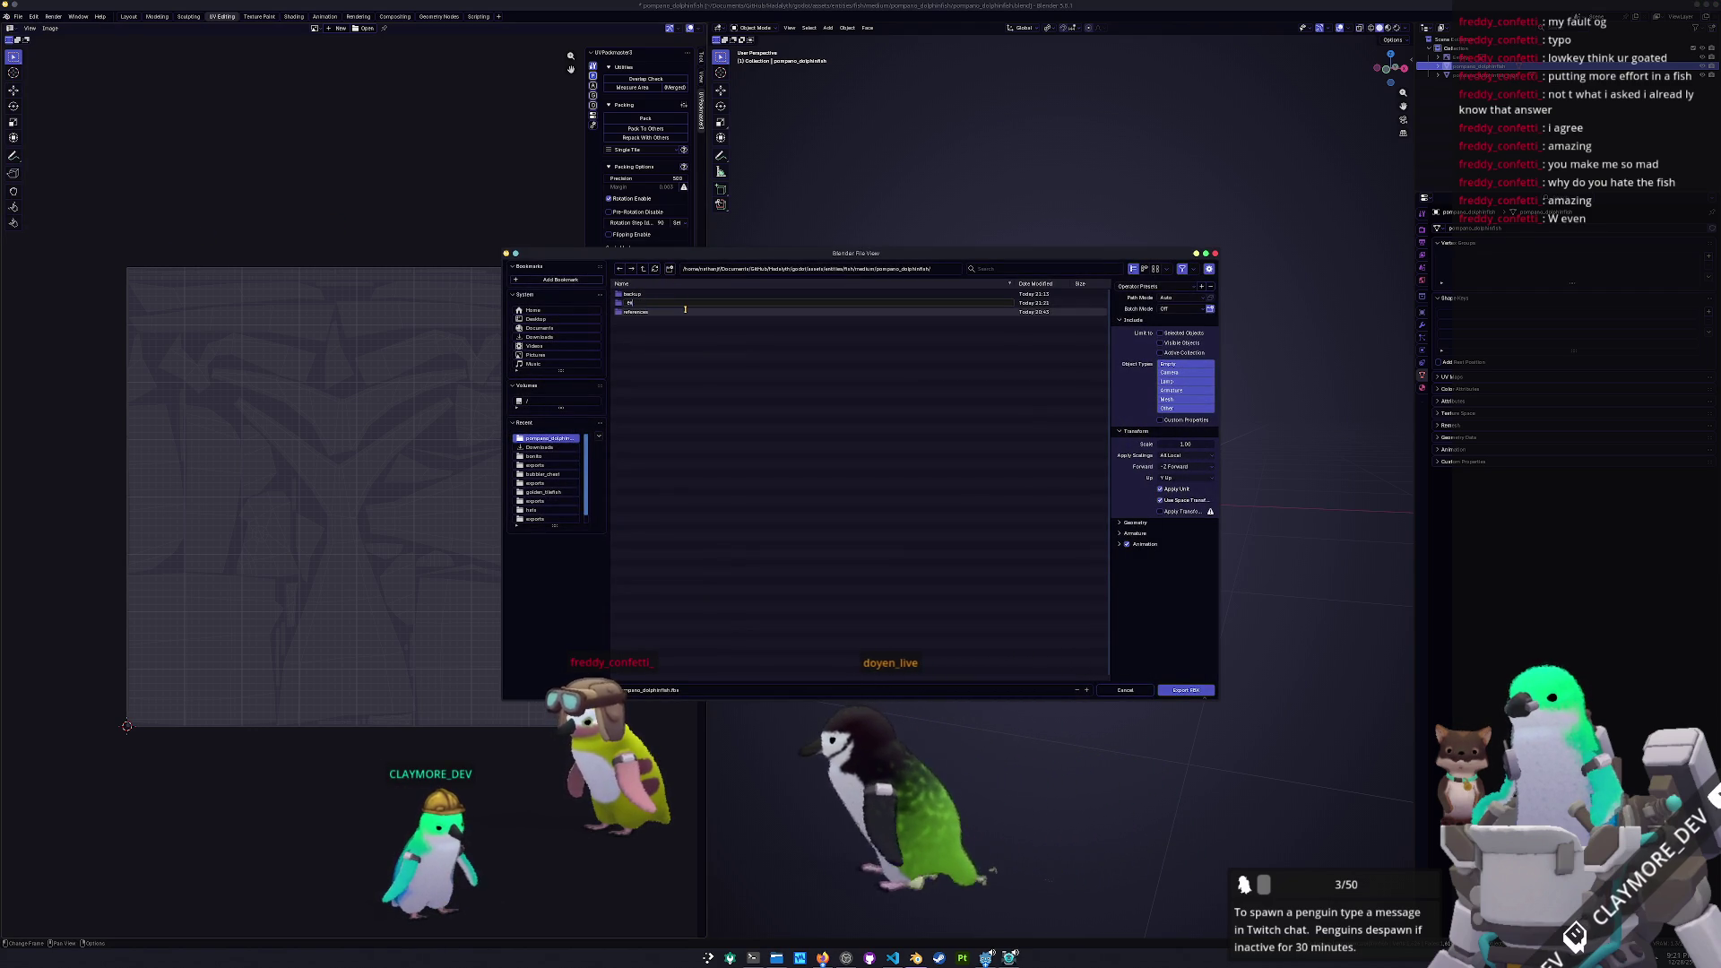
type("ports")
key("Return")
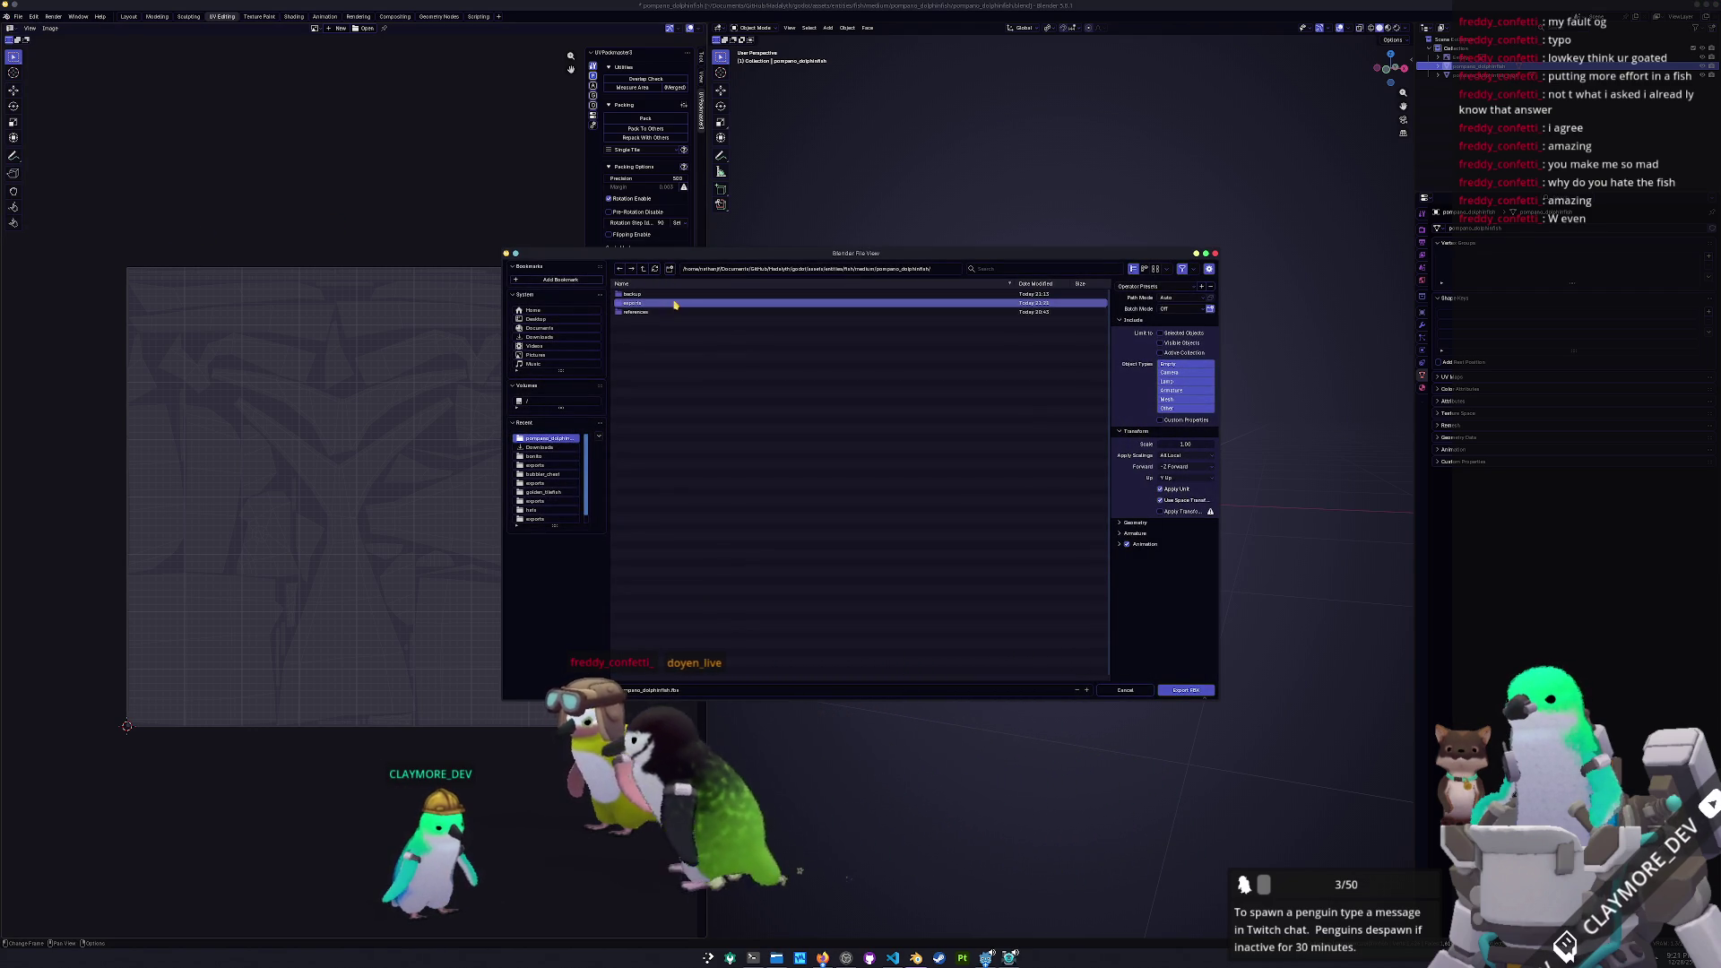
double_click(789, 303)
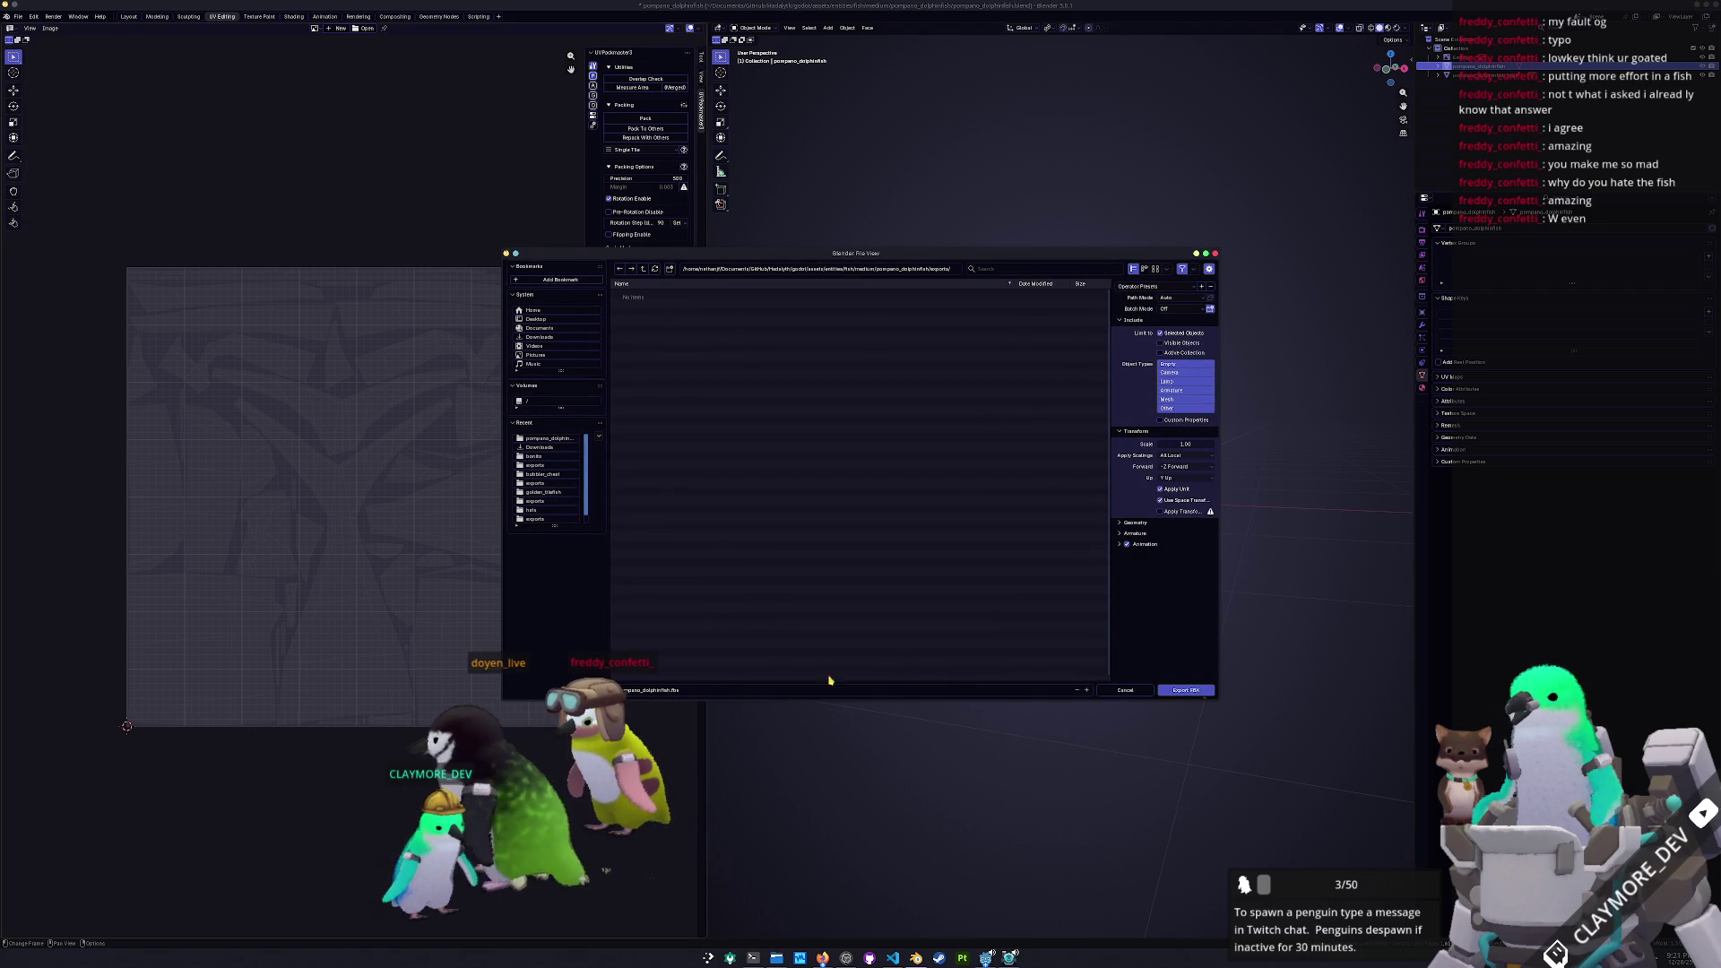
left_click(1180, 686)
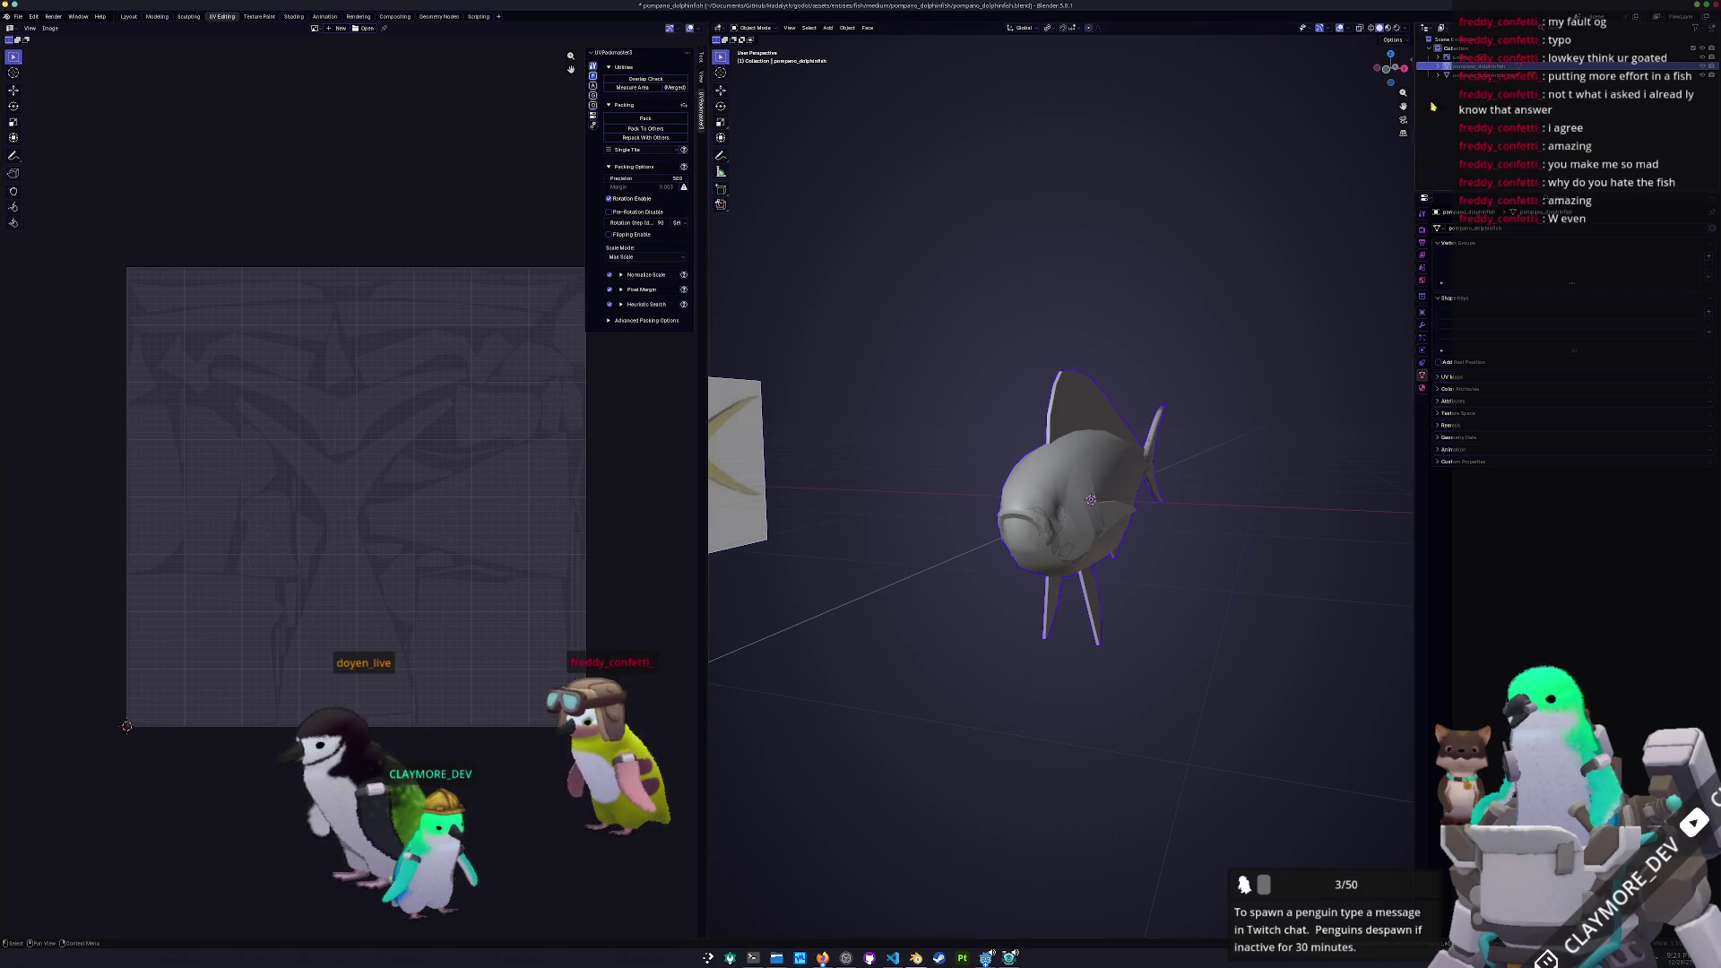
Export the high-poly object as pompano_dolphinfish_high.fbx in the same folder
left_click(1478, 77)
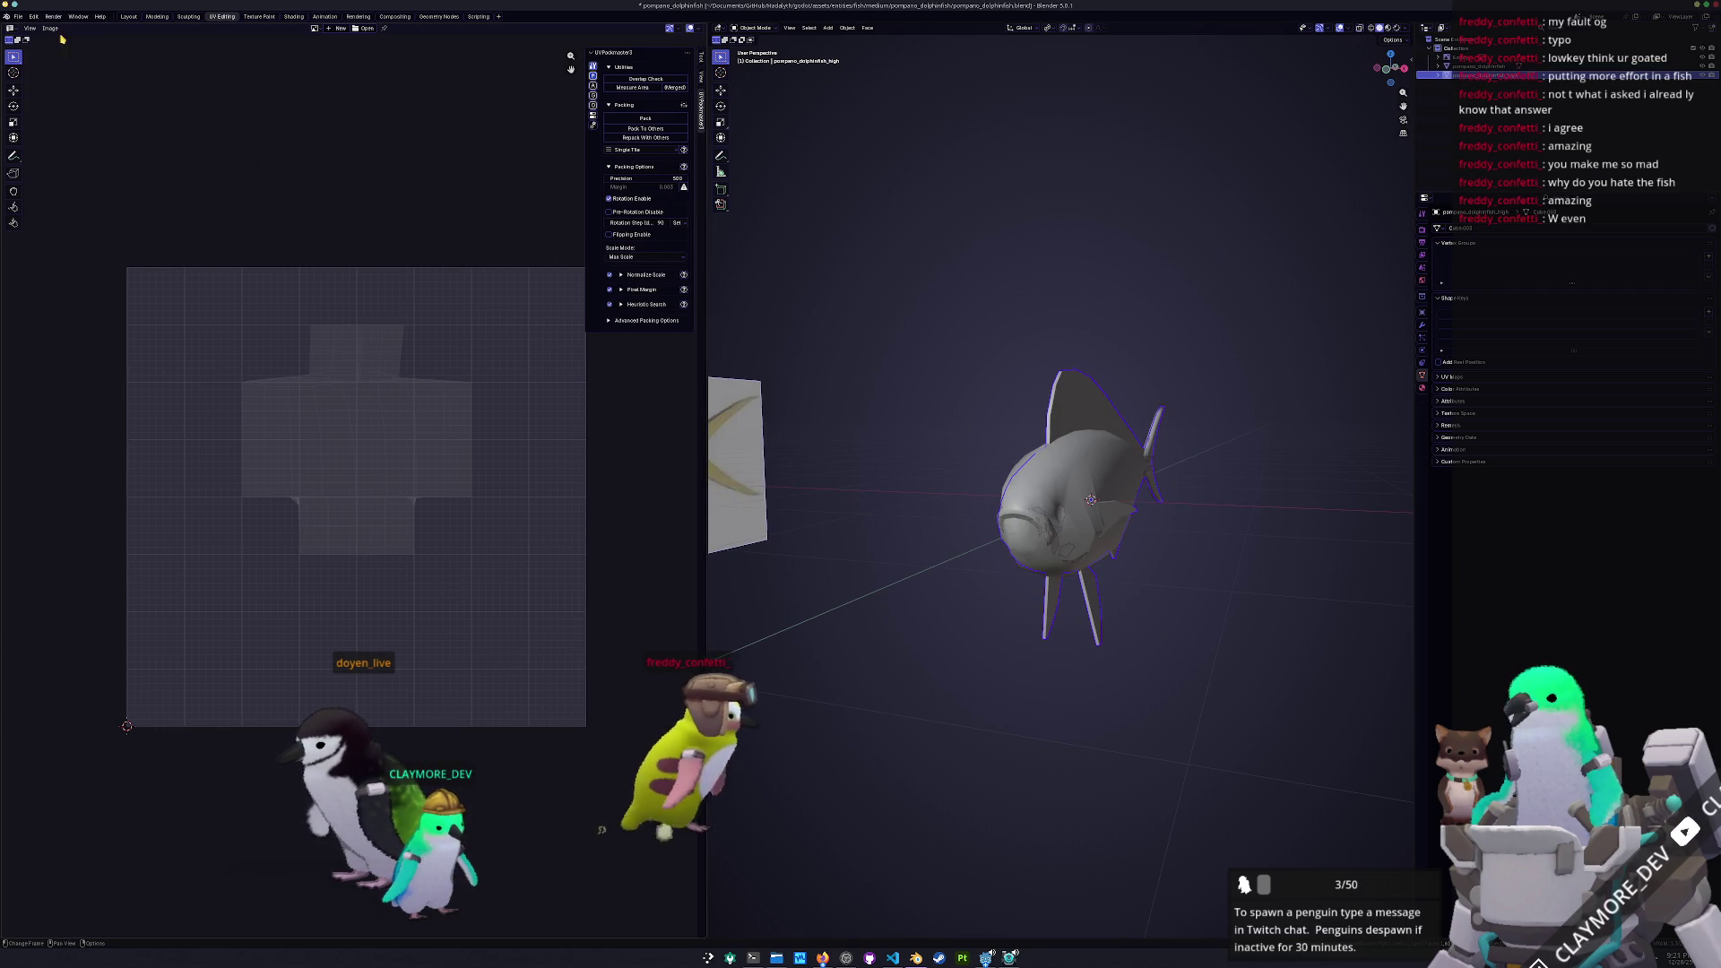
left_click(18, 16)
mouse_move(46, 164)
left_click(143, 237)
left_click(709, 692)
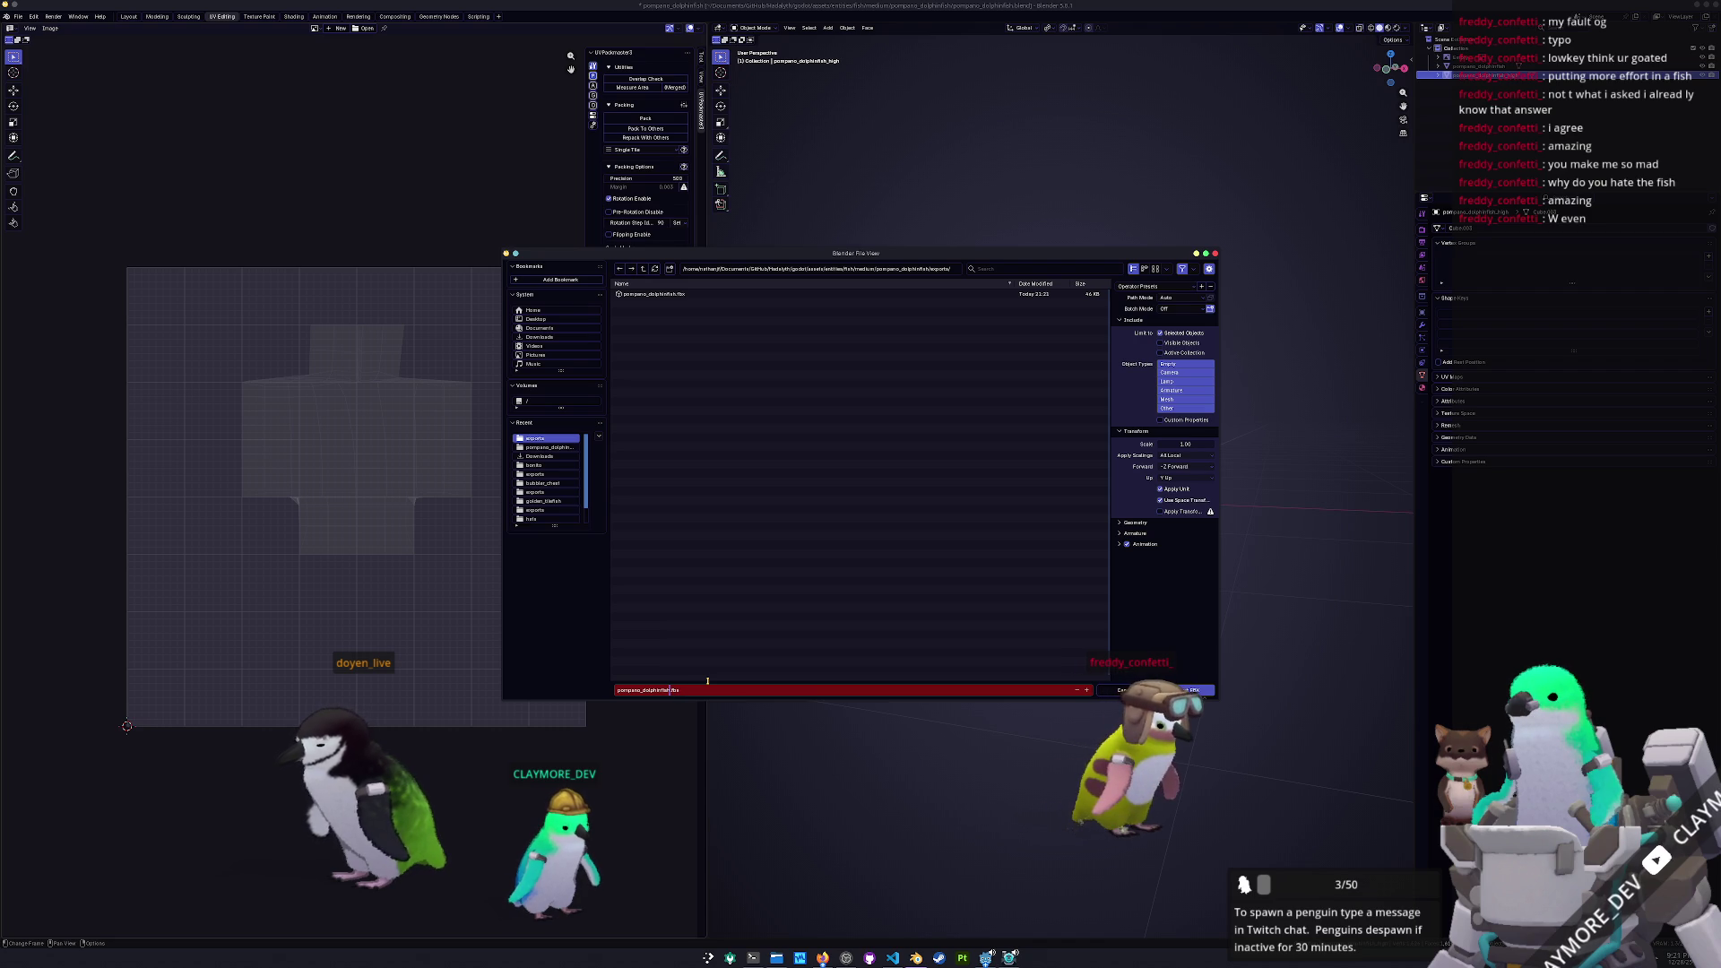
key("Return")
left_click(1198, 691)
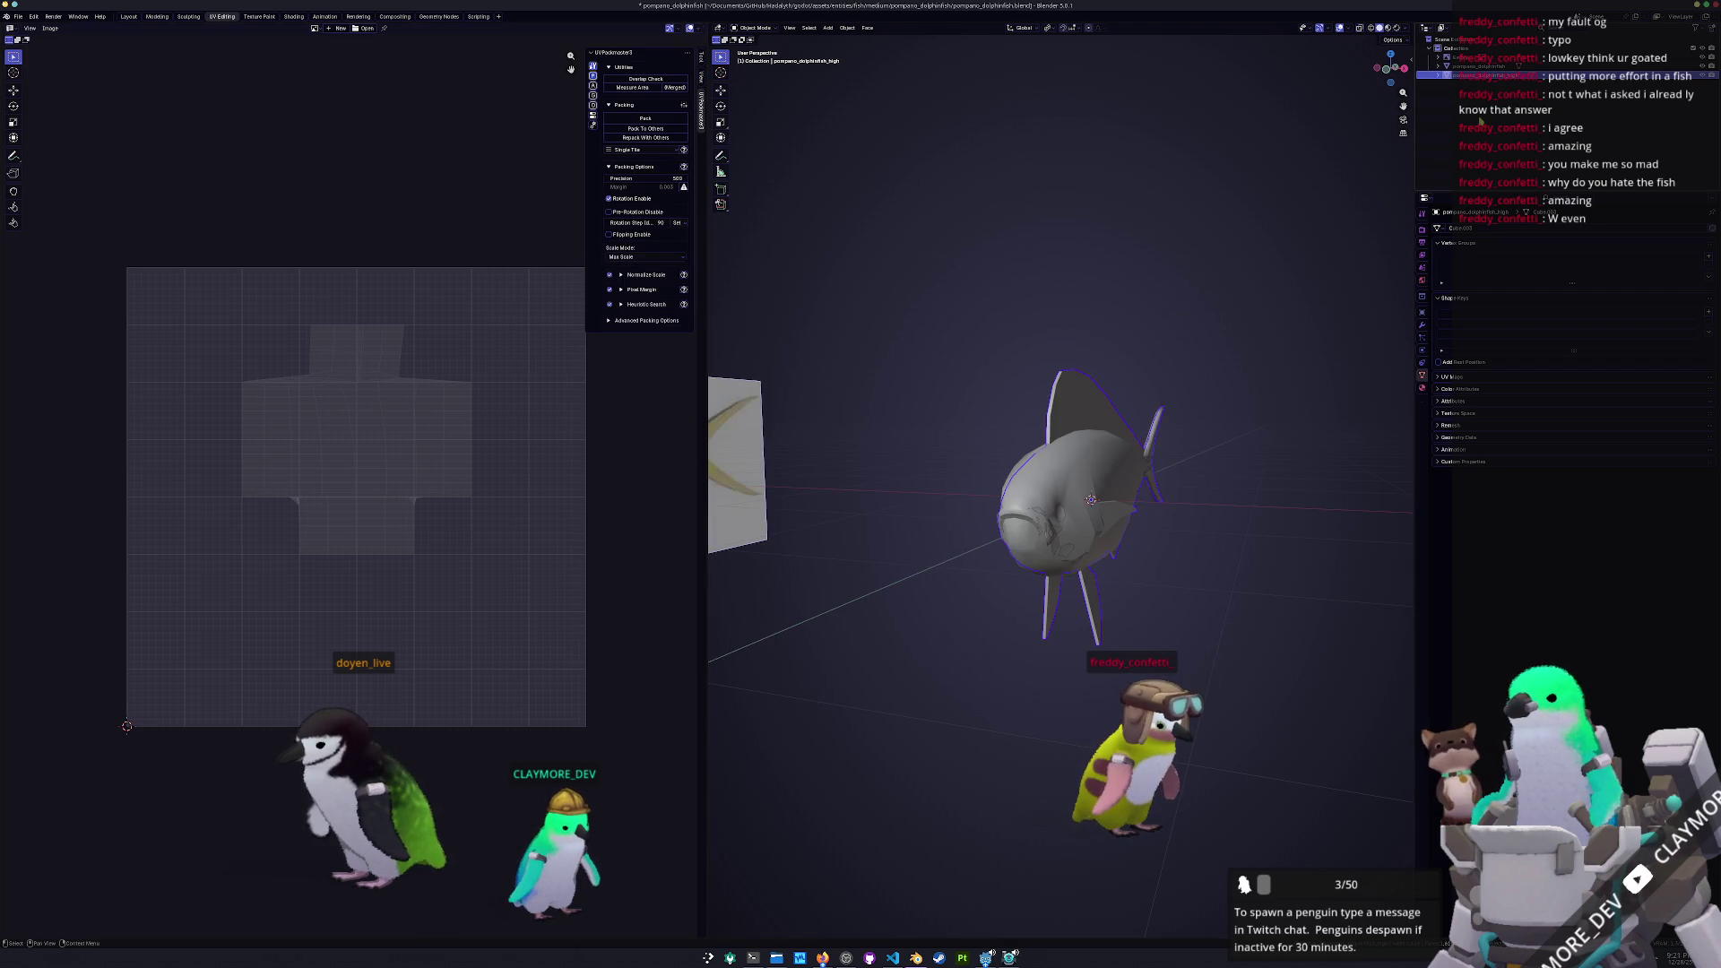
Select pompano_dolphinfish_low, save the blend file, and export it as FBX
key("Up")
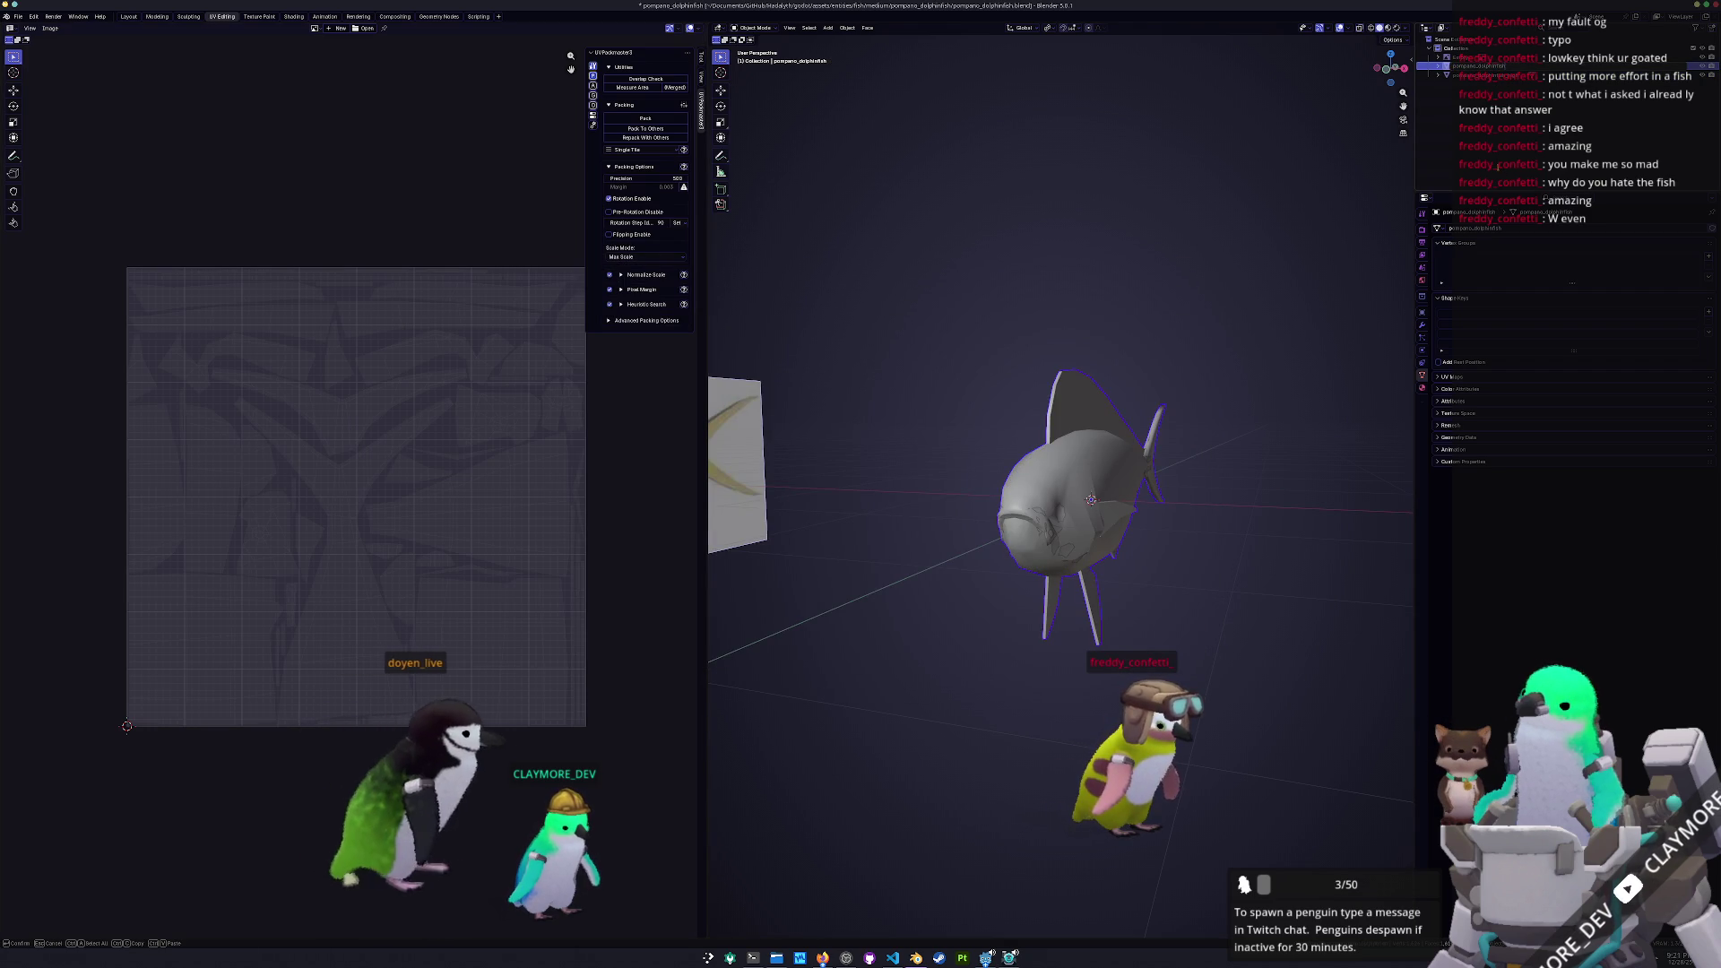
key("Down")
key("ctrl+s")
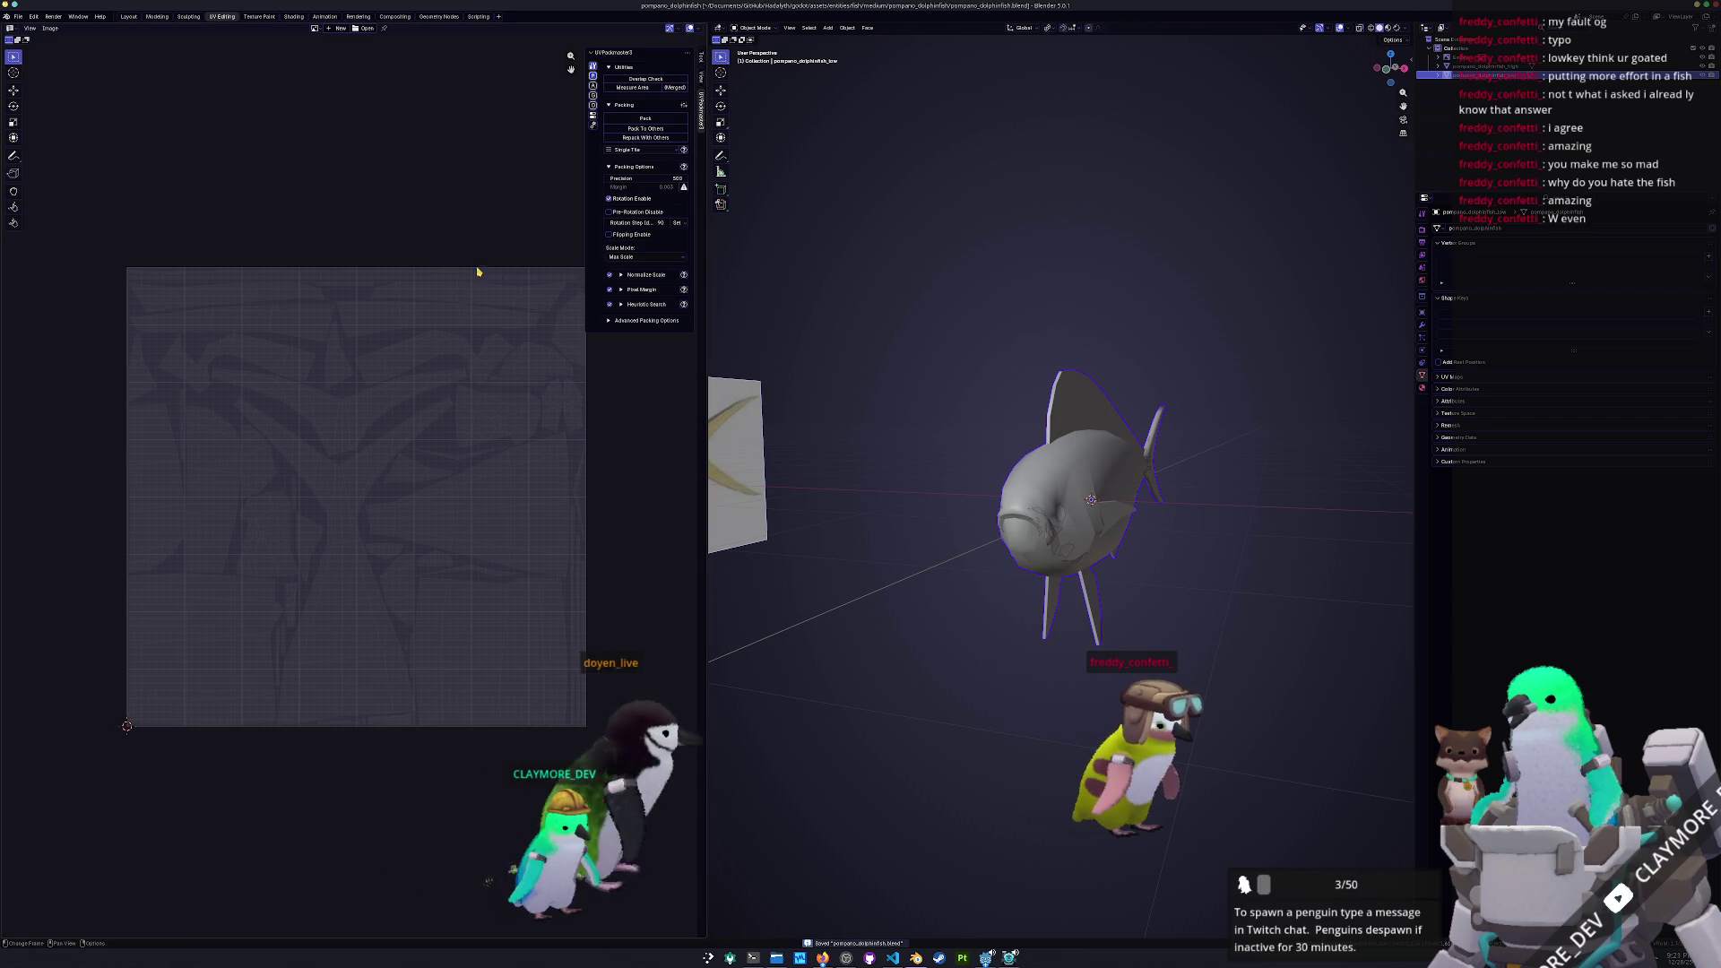
left_click(17, 15)
mouse_move(45, 162)
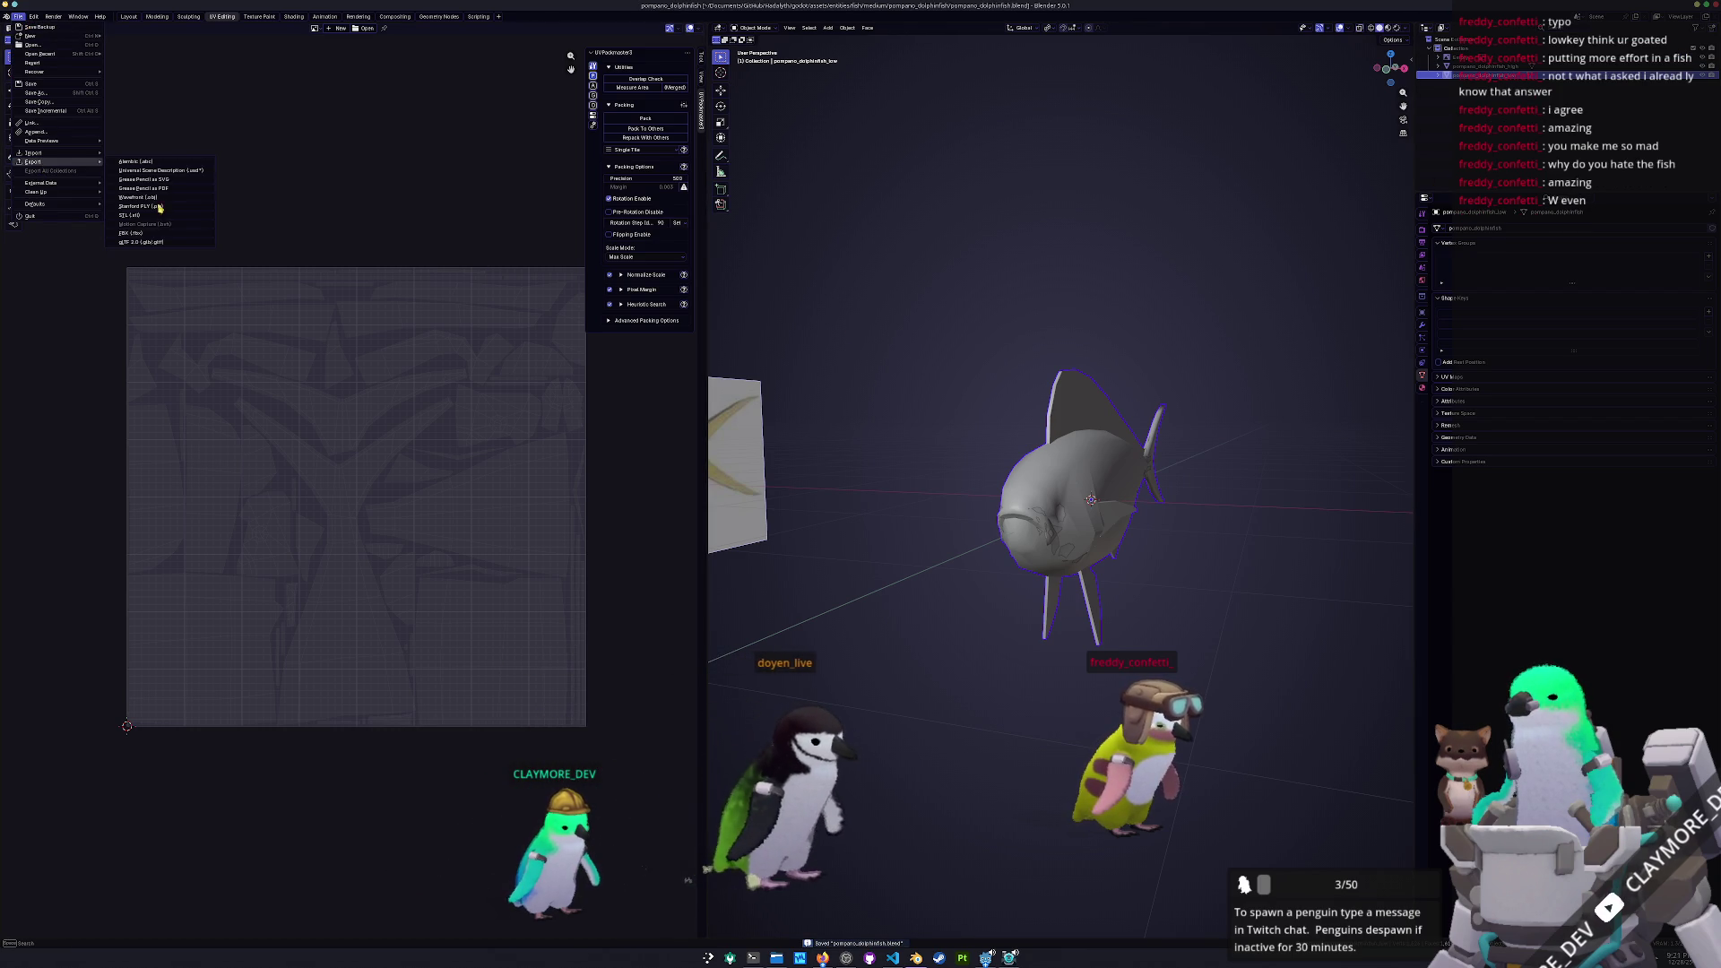
left_click(143, 233)
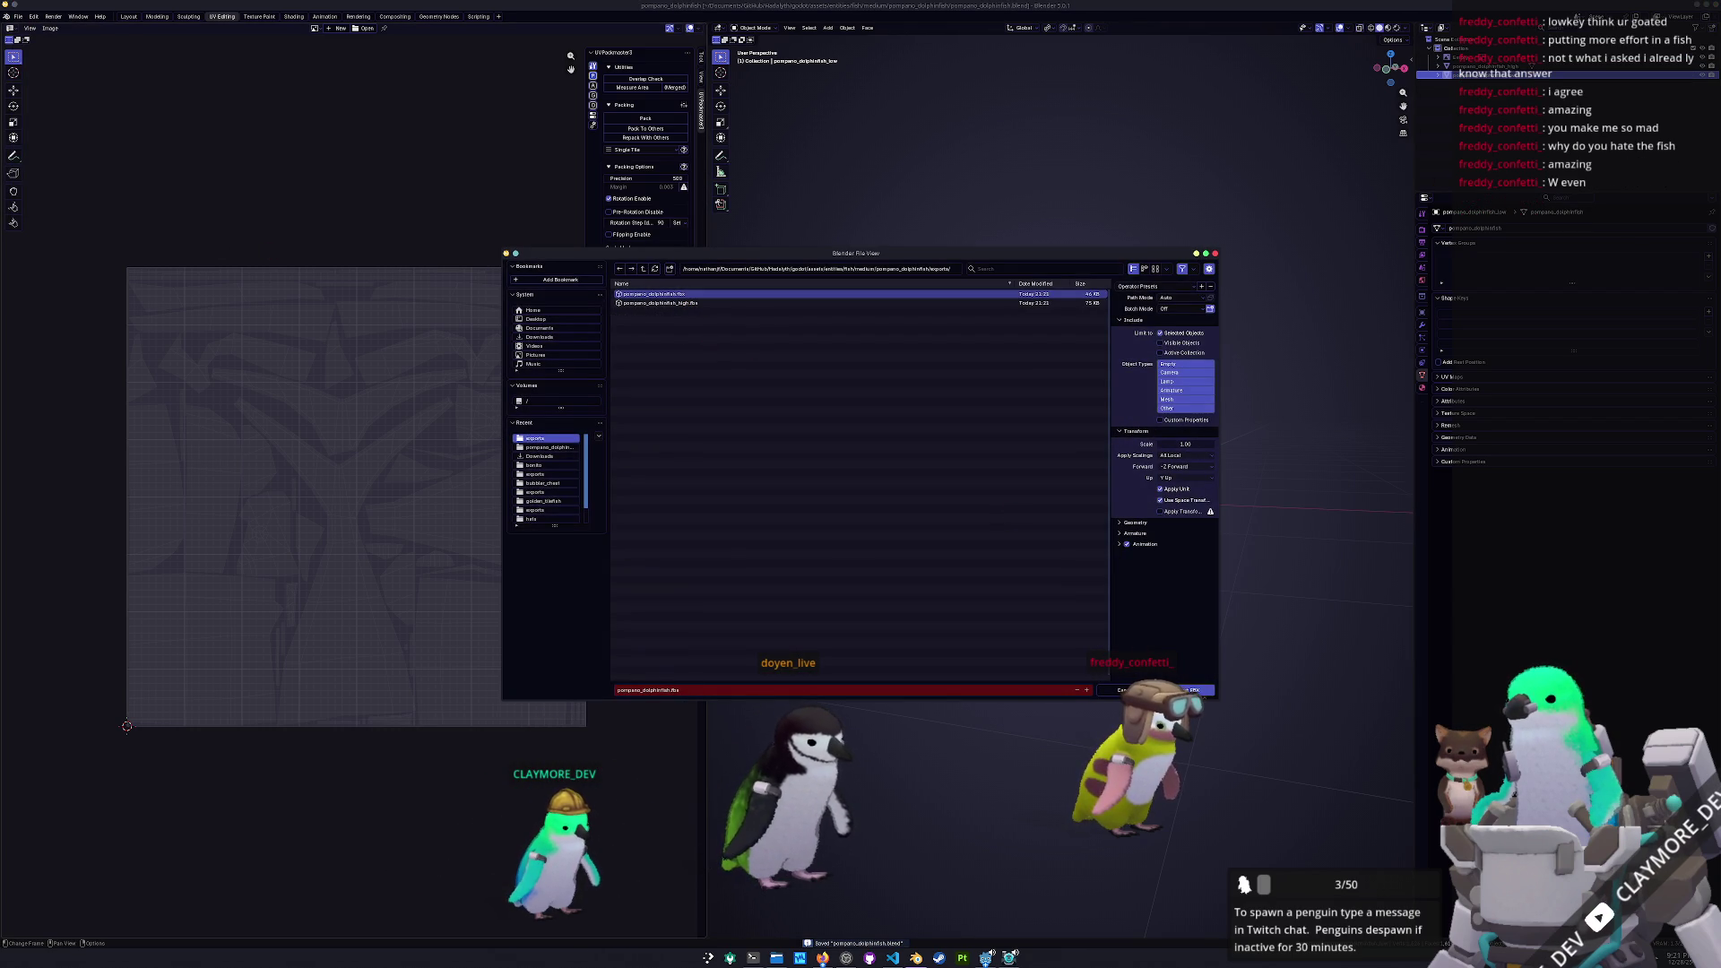
key("Return")
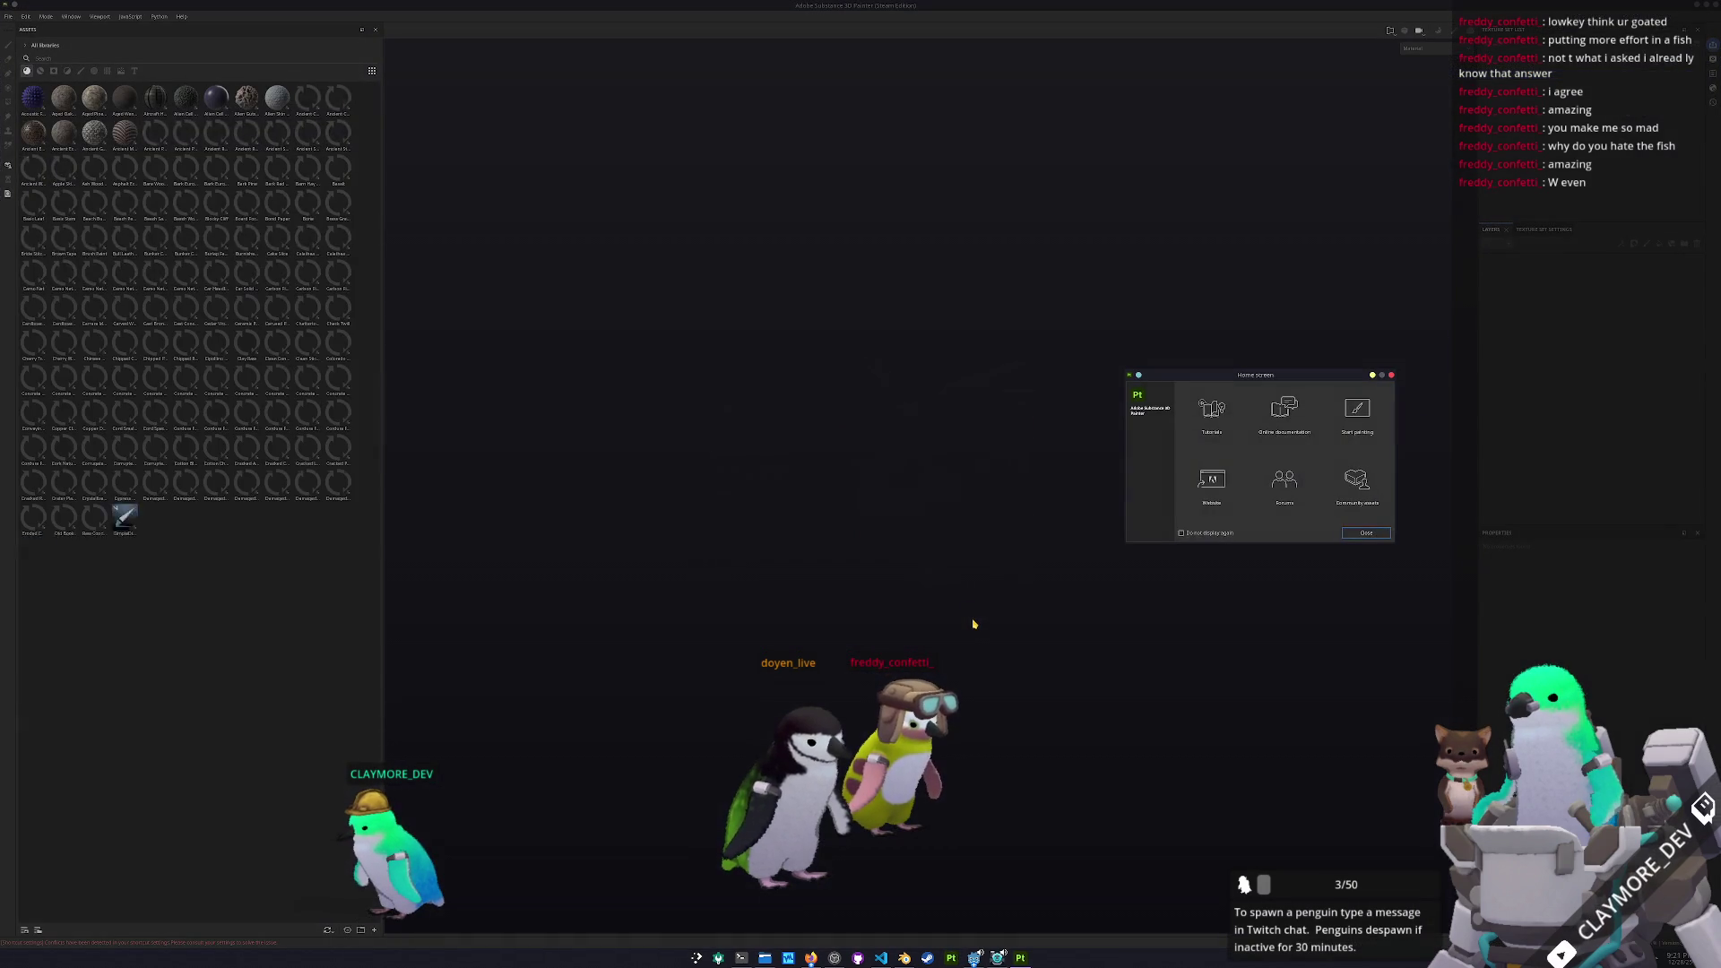
Create a new project from the pompano_dolphinfish.fbx mesh in Documents/GitHub/Nectoris
key("Escape")
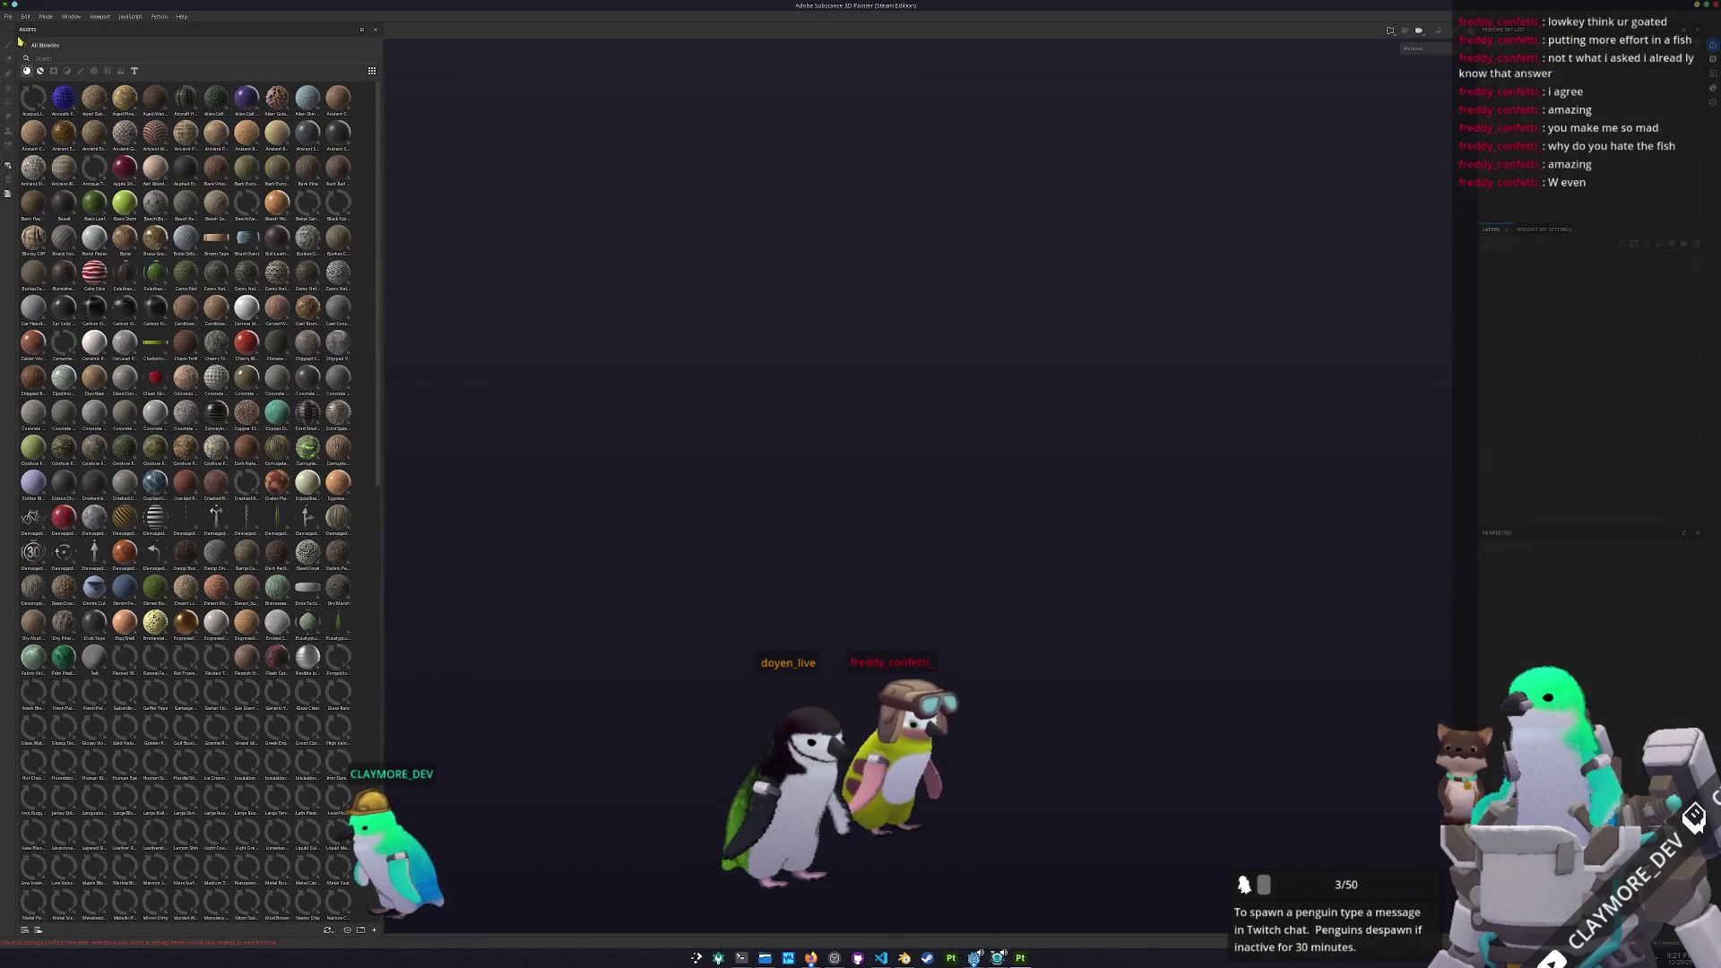
left_click(8, 17)
left_click(35, 28)
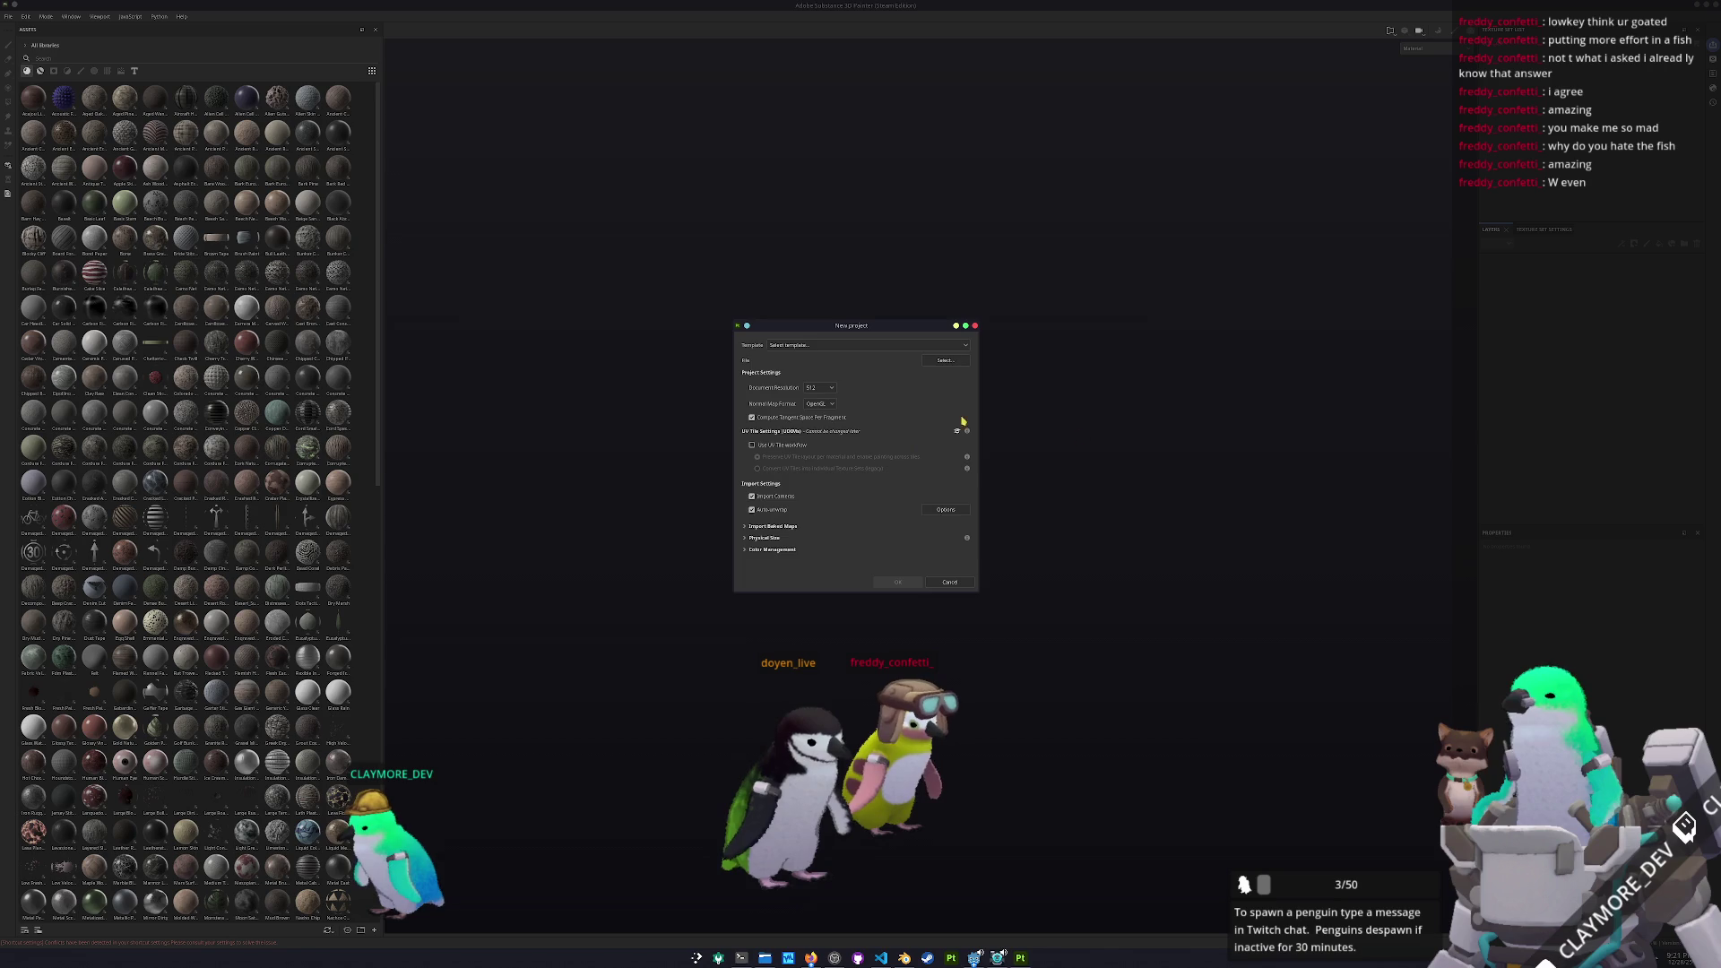
left_click(946, 361)
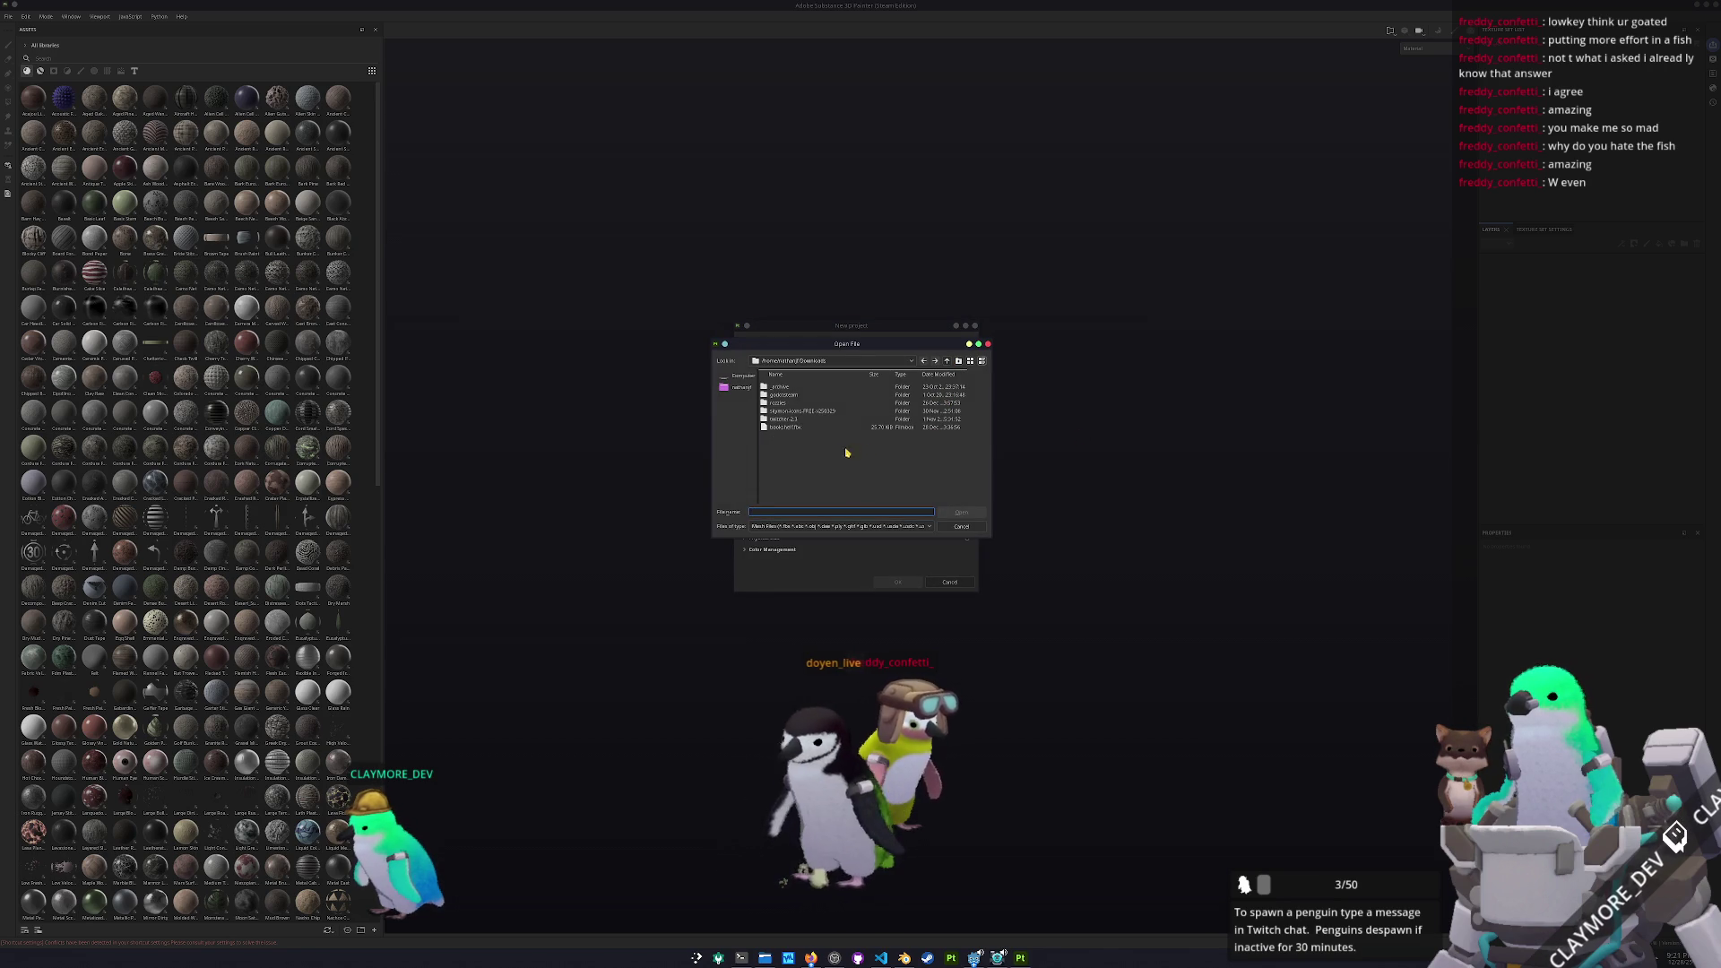
left_click(740, 387)
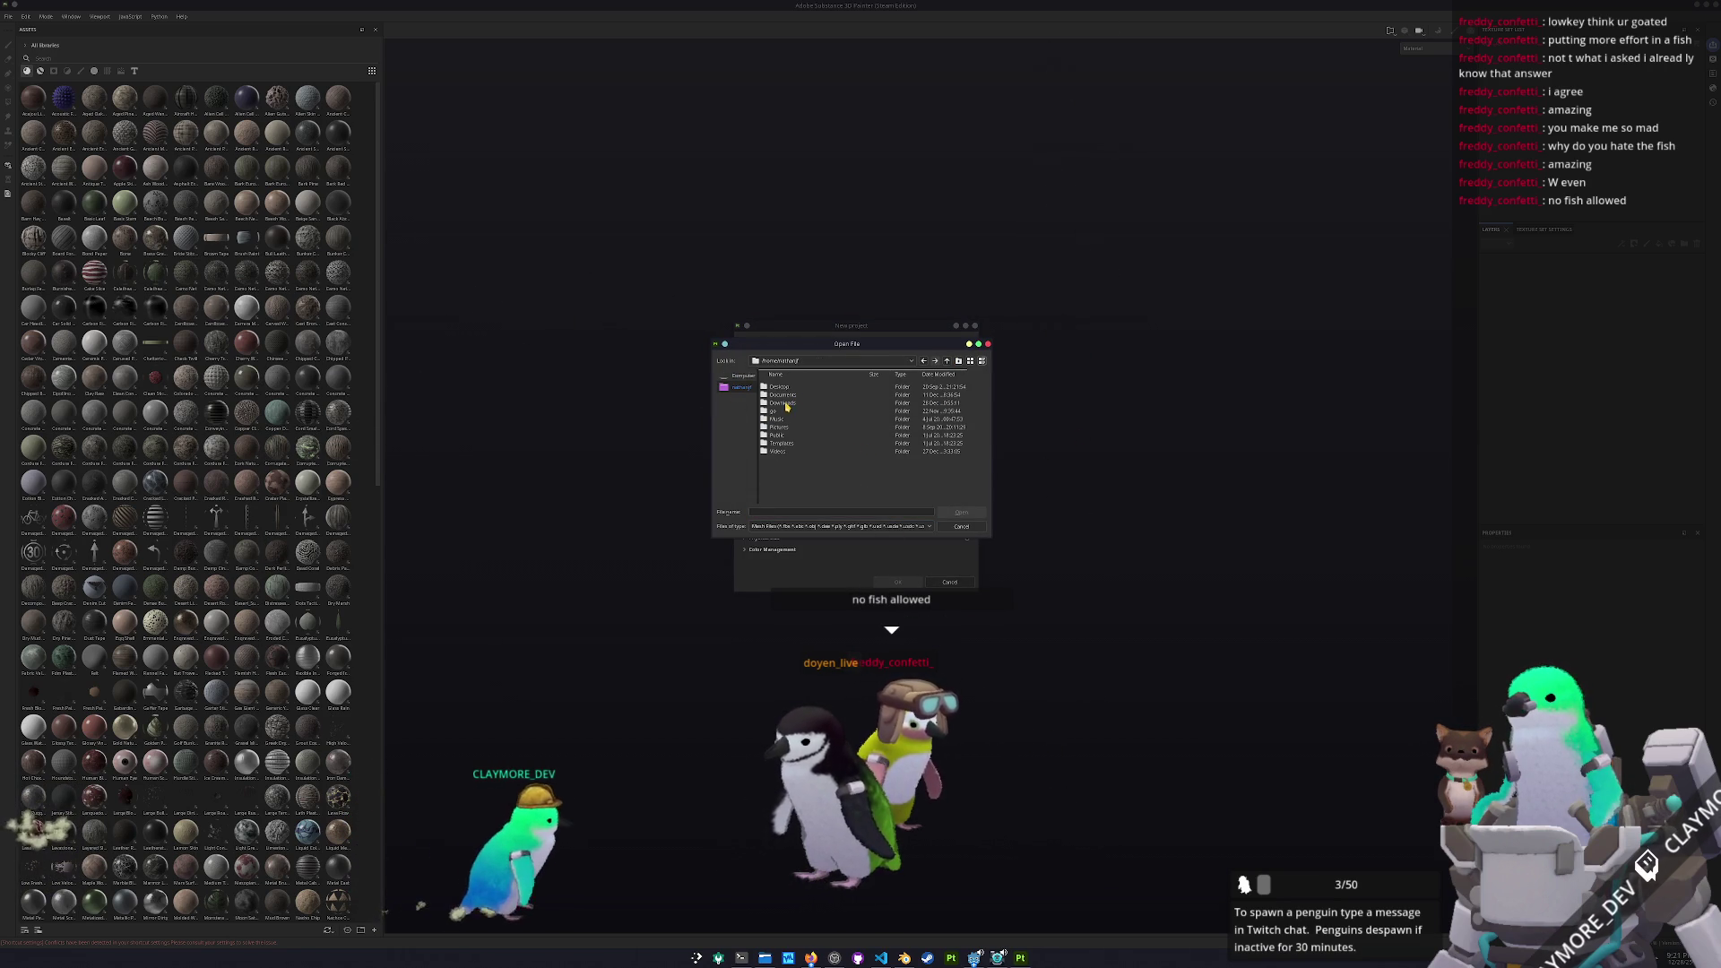
double_click(785, 396)
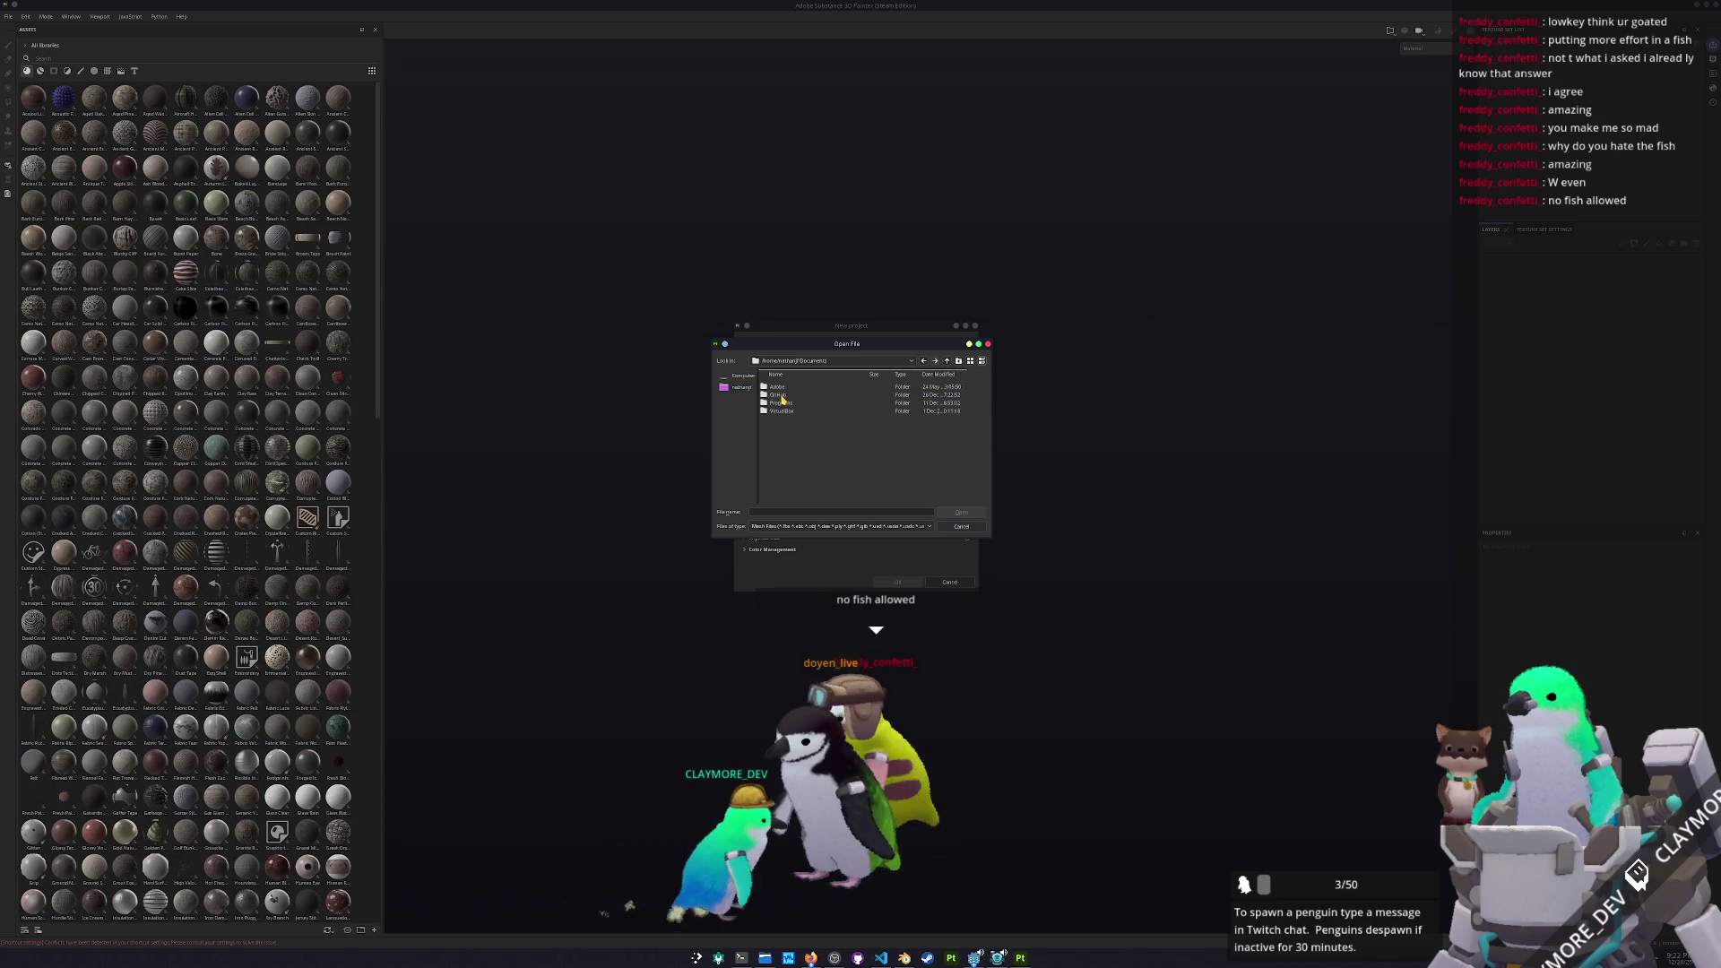
double_click(785, 396)
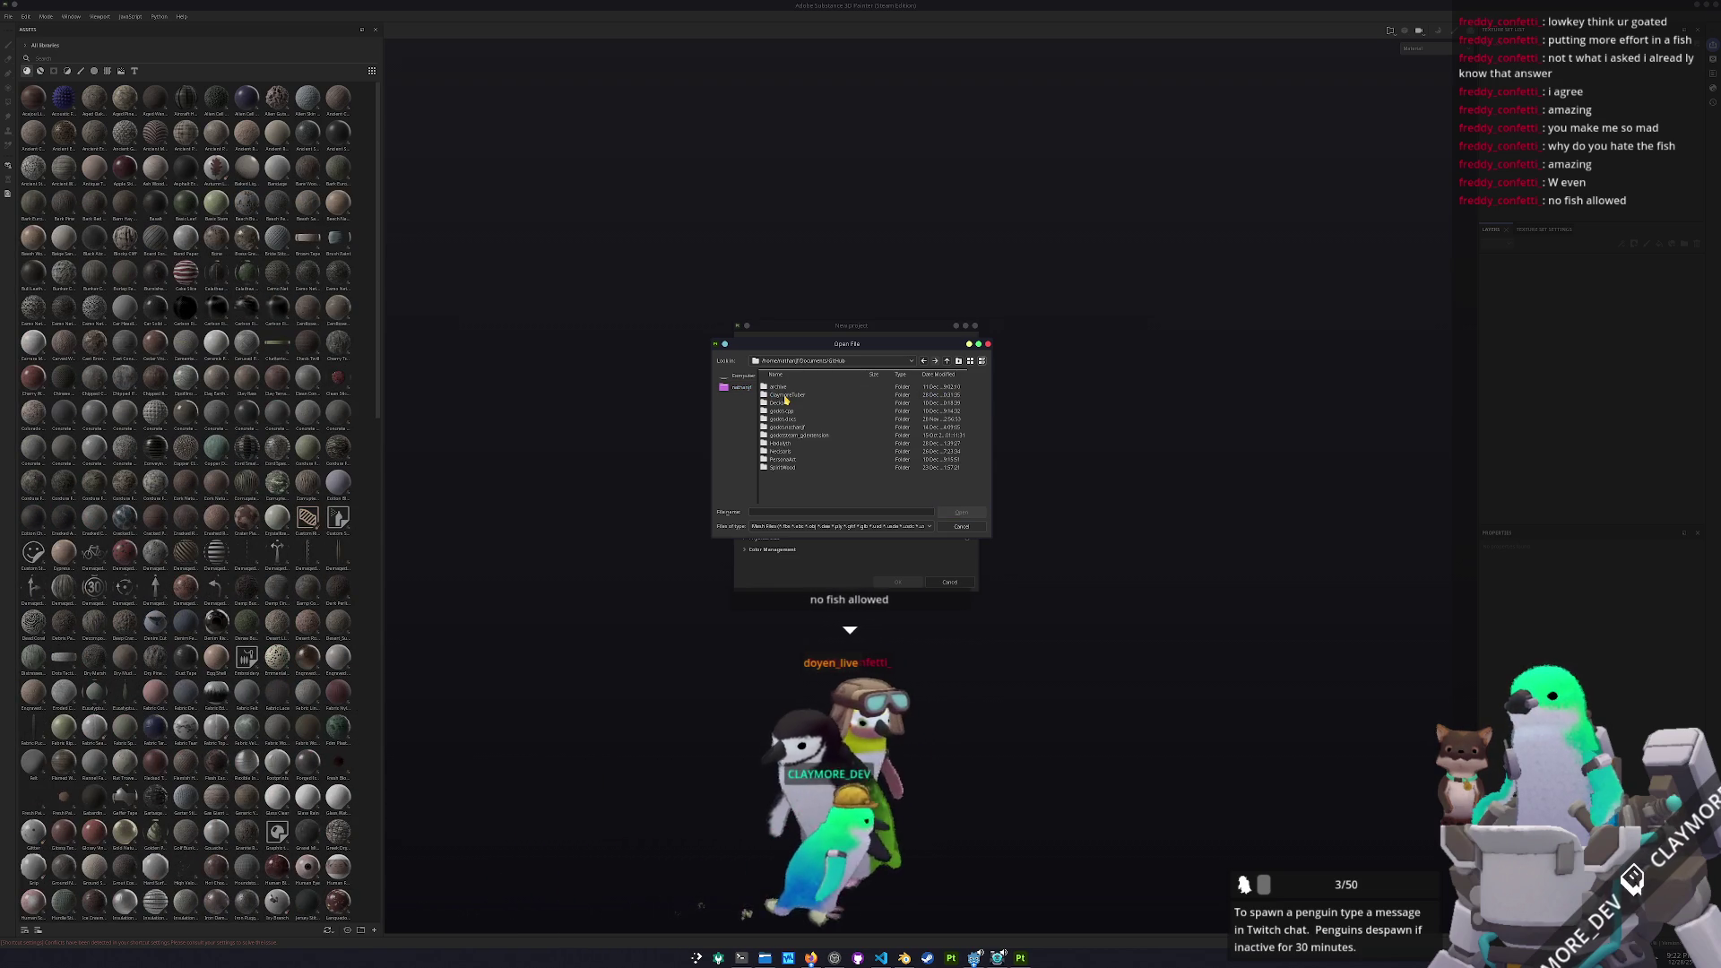
double_click(782, 451)
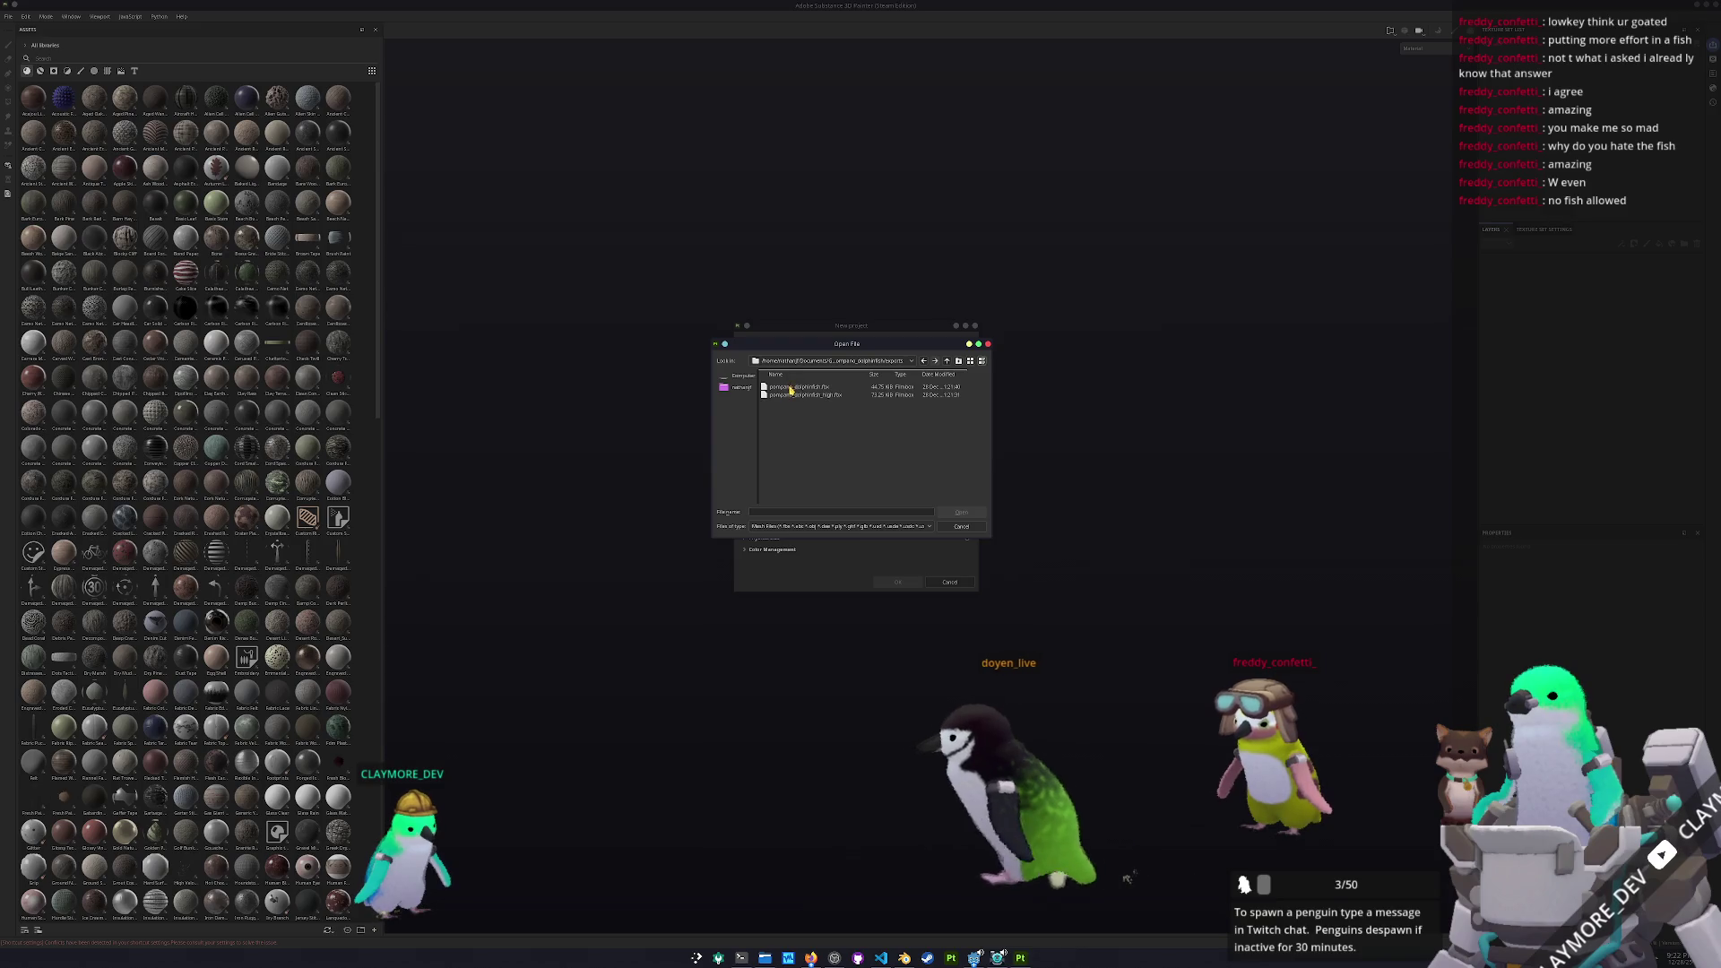
left_click(961, 527)
left_click(949, 582)
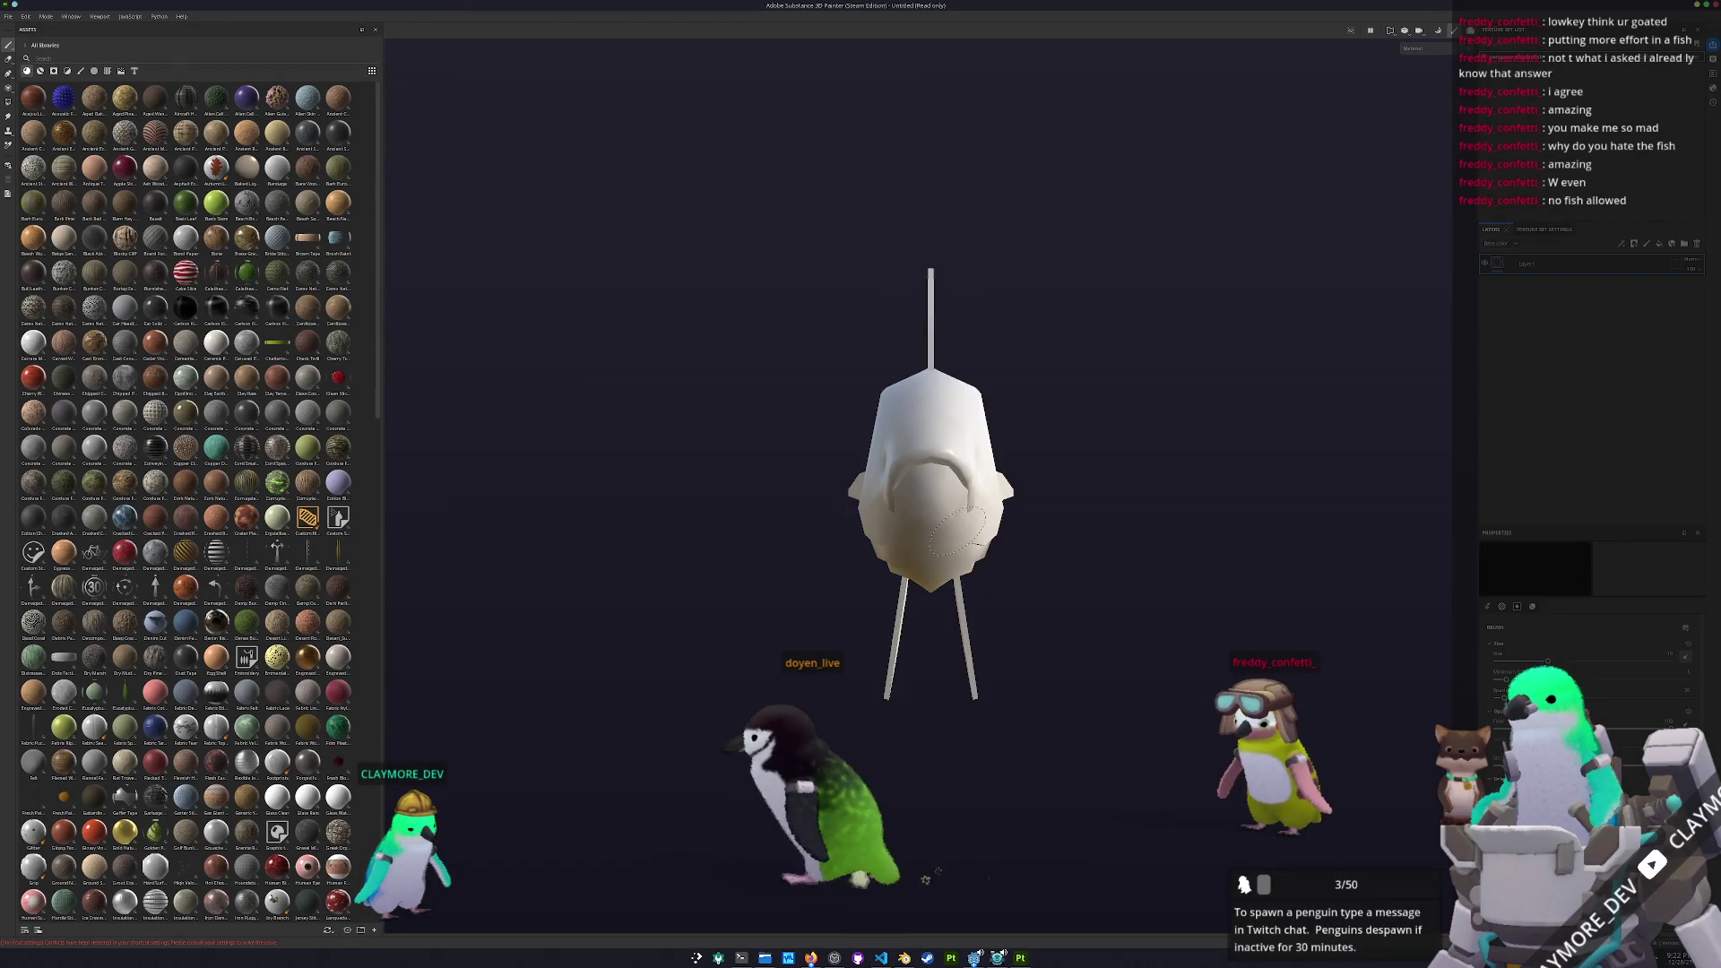
Bake mesh maps with pompano_dolphinfish_high.fbx as the high-poly source, then resume painting
key("ctrl+shift+b")
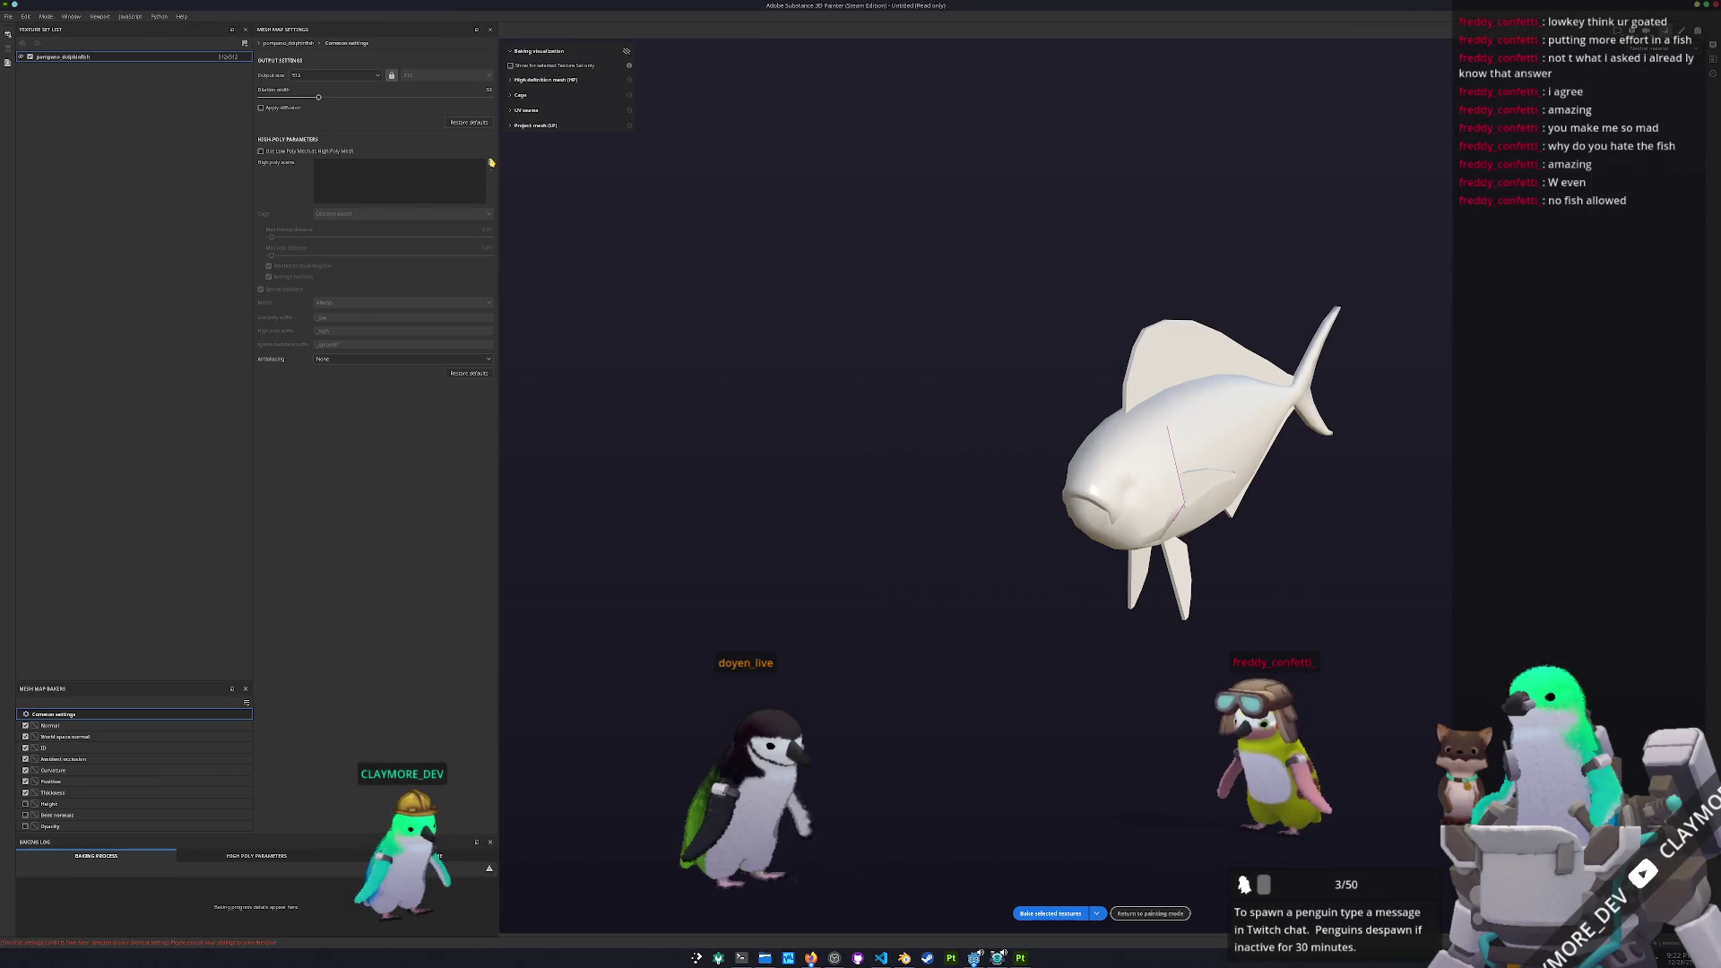
left_click(491, 163)
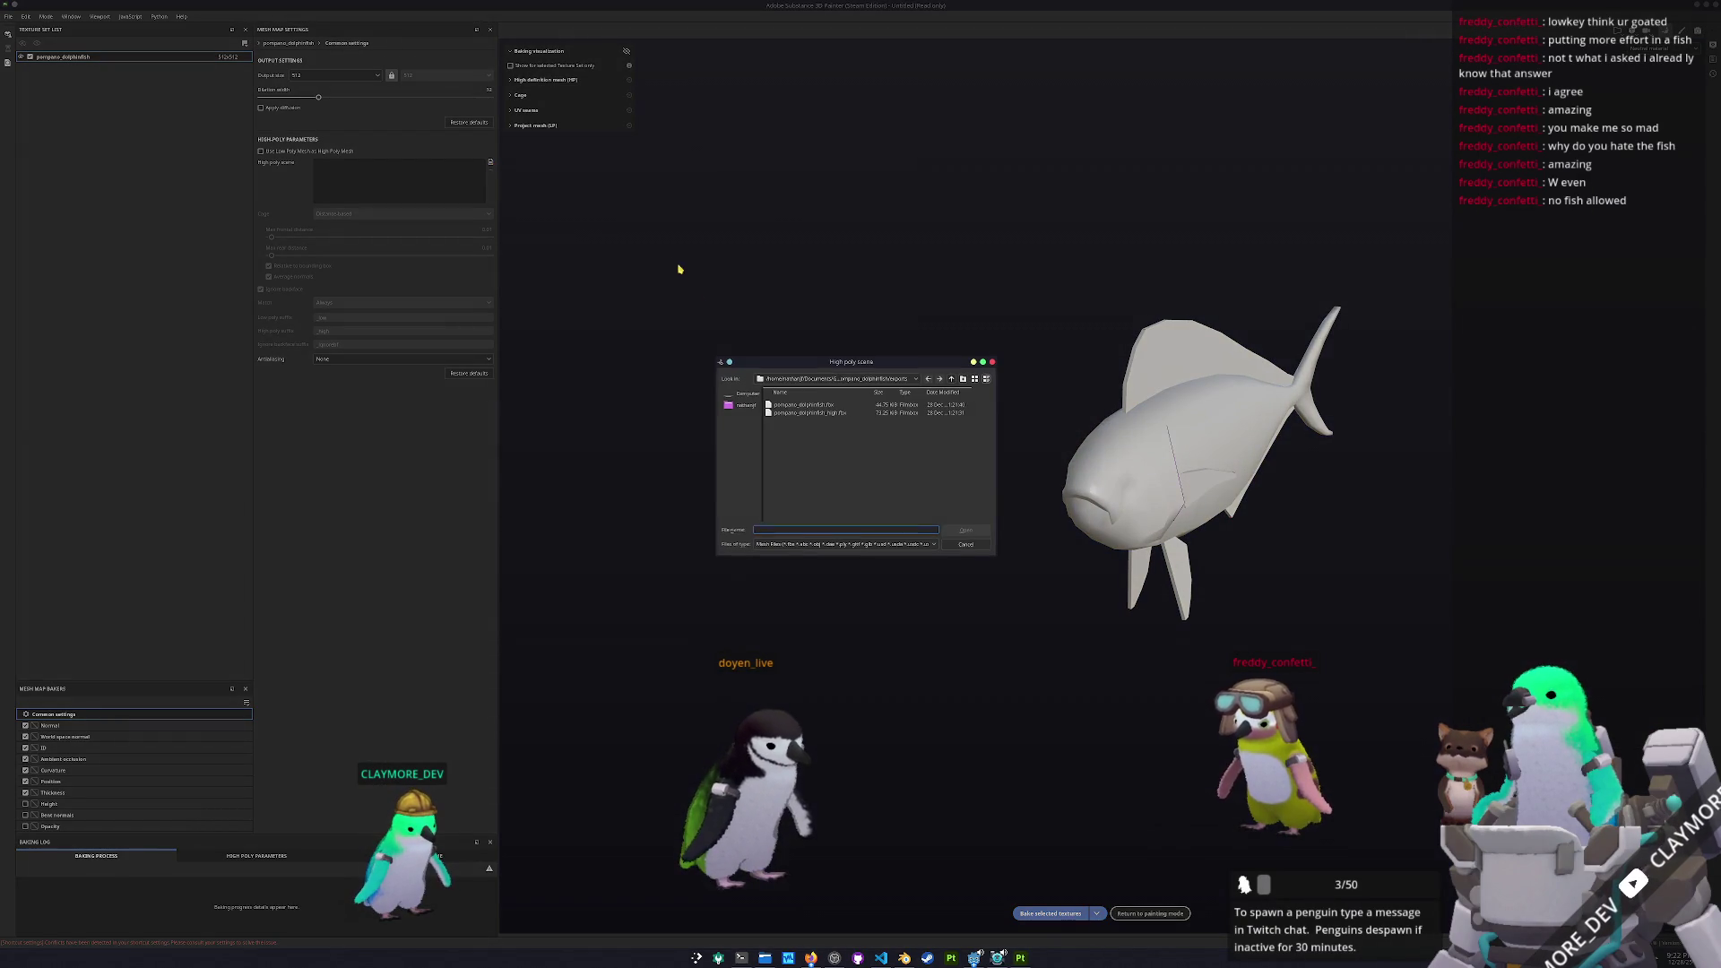
double_click(816, 415)
left_click(1063, 915)
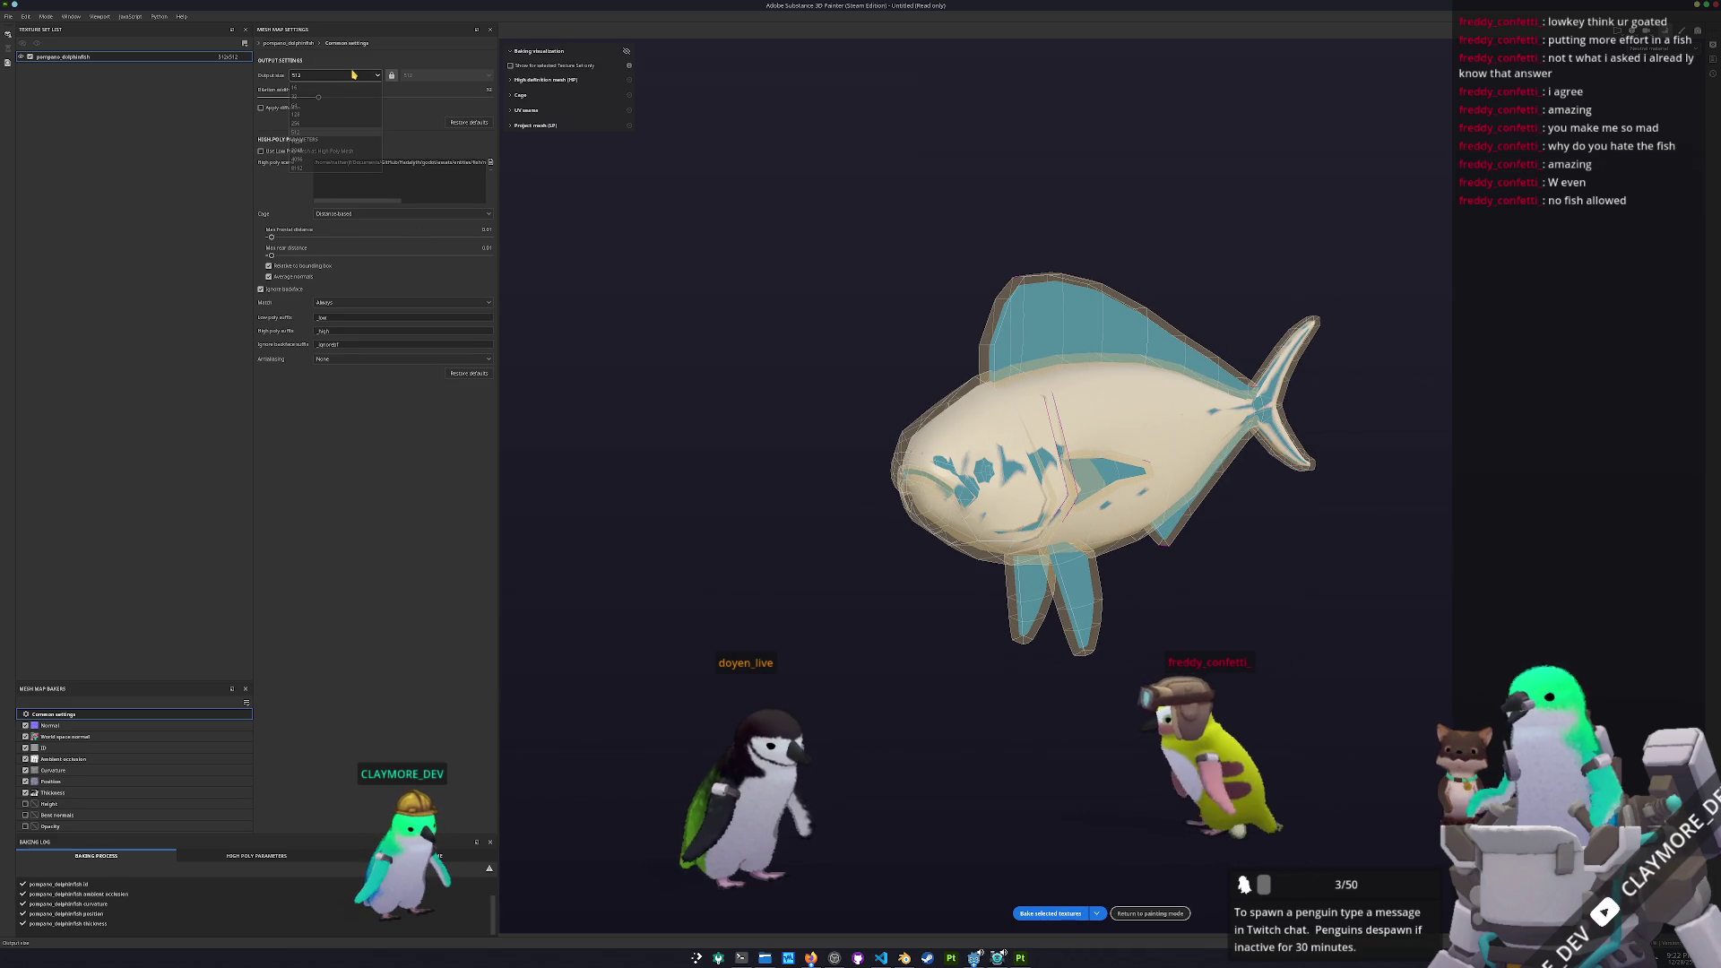
left_click(1050, 913)
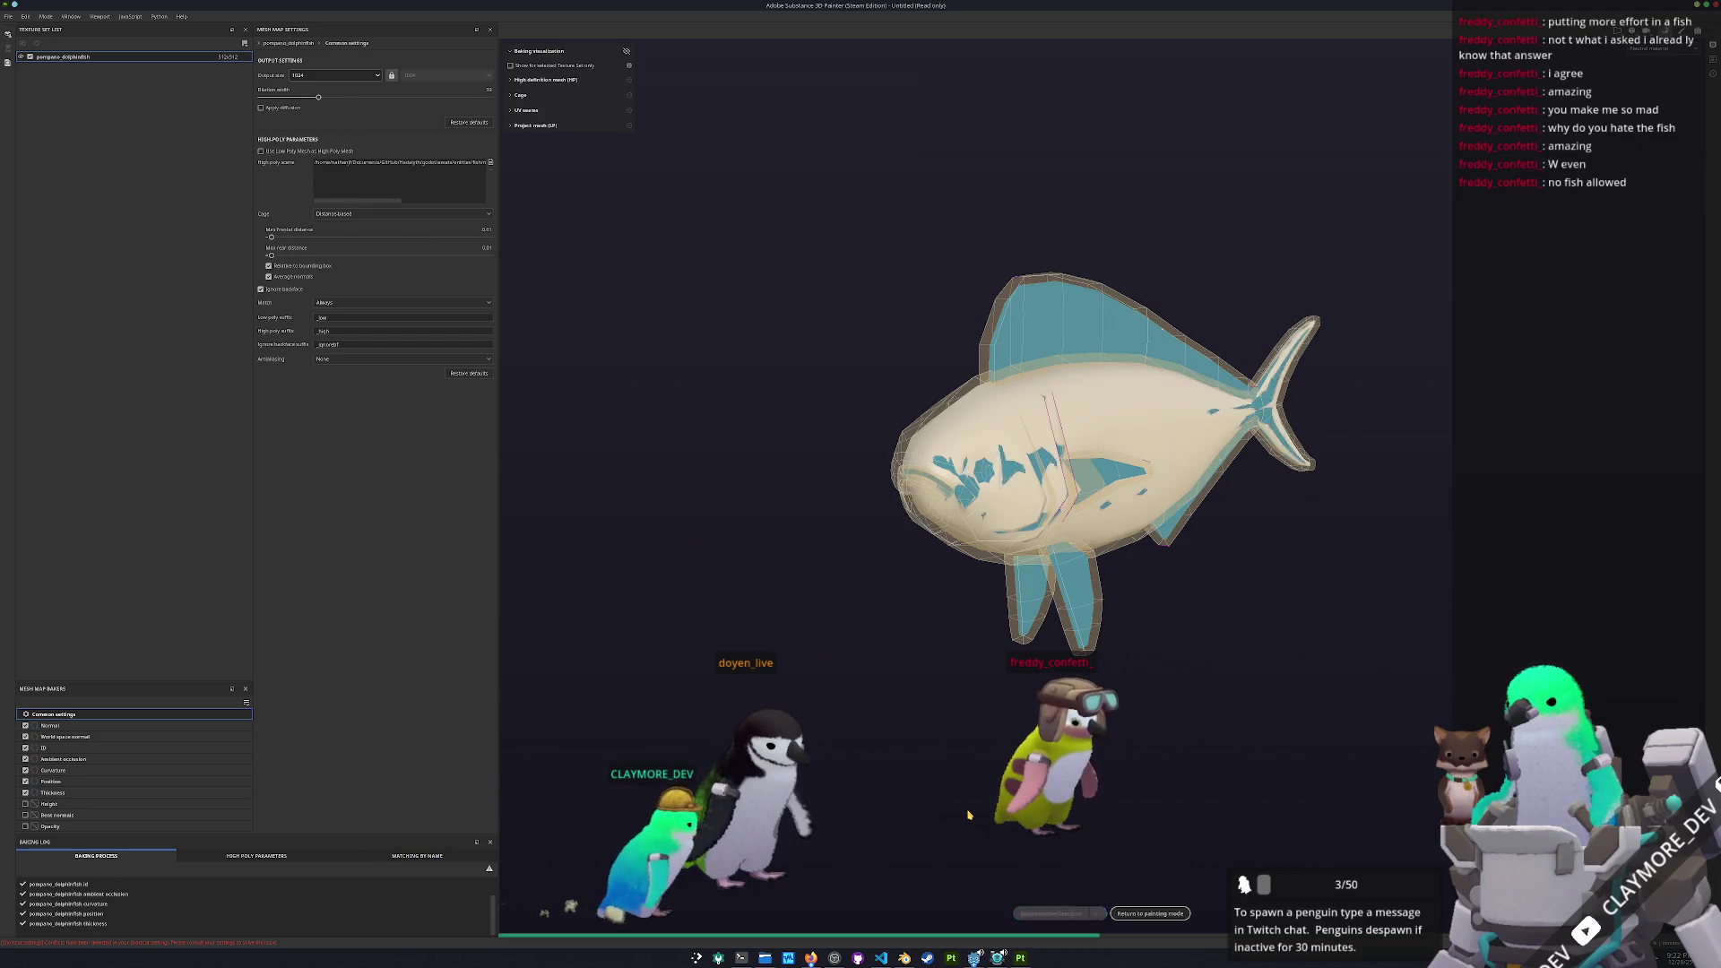
left_click(1149, 913)
mouse_move(1113, 239)
left_mouse_down("alt")
mouse_move(700, 261)
mouse_move(740, 177)
mouse_move(729, 93)
mouse_move(777, 137)
mouse_move(1229, 231)
mouse_move(745, 277)
mouse_move(696, 353)
mouse_move(687, 302)
mouse_move(691, 446)
mouse_move(742, 542)
mouse_move(911, 503)
mouse_move(672, 406)
mouse_move(662, 341)
mouse_move(715, 378)
mouse_move(730, 466)
mouse_move(884, 604)
mouse_move(676, 496)
mouse_move(1084, 529)
mouse_move(1000, 535)
mouse_move(1369, 506)
mouse_move(1066, 484)
mouse_move(1249, 473)
mouse_move(1256, 488)
mouse_move(986, 475)
mouse_move(811, 518)
mouse_move(976, 654)
left_mouse_up("alt")
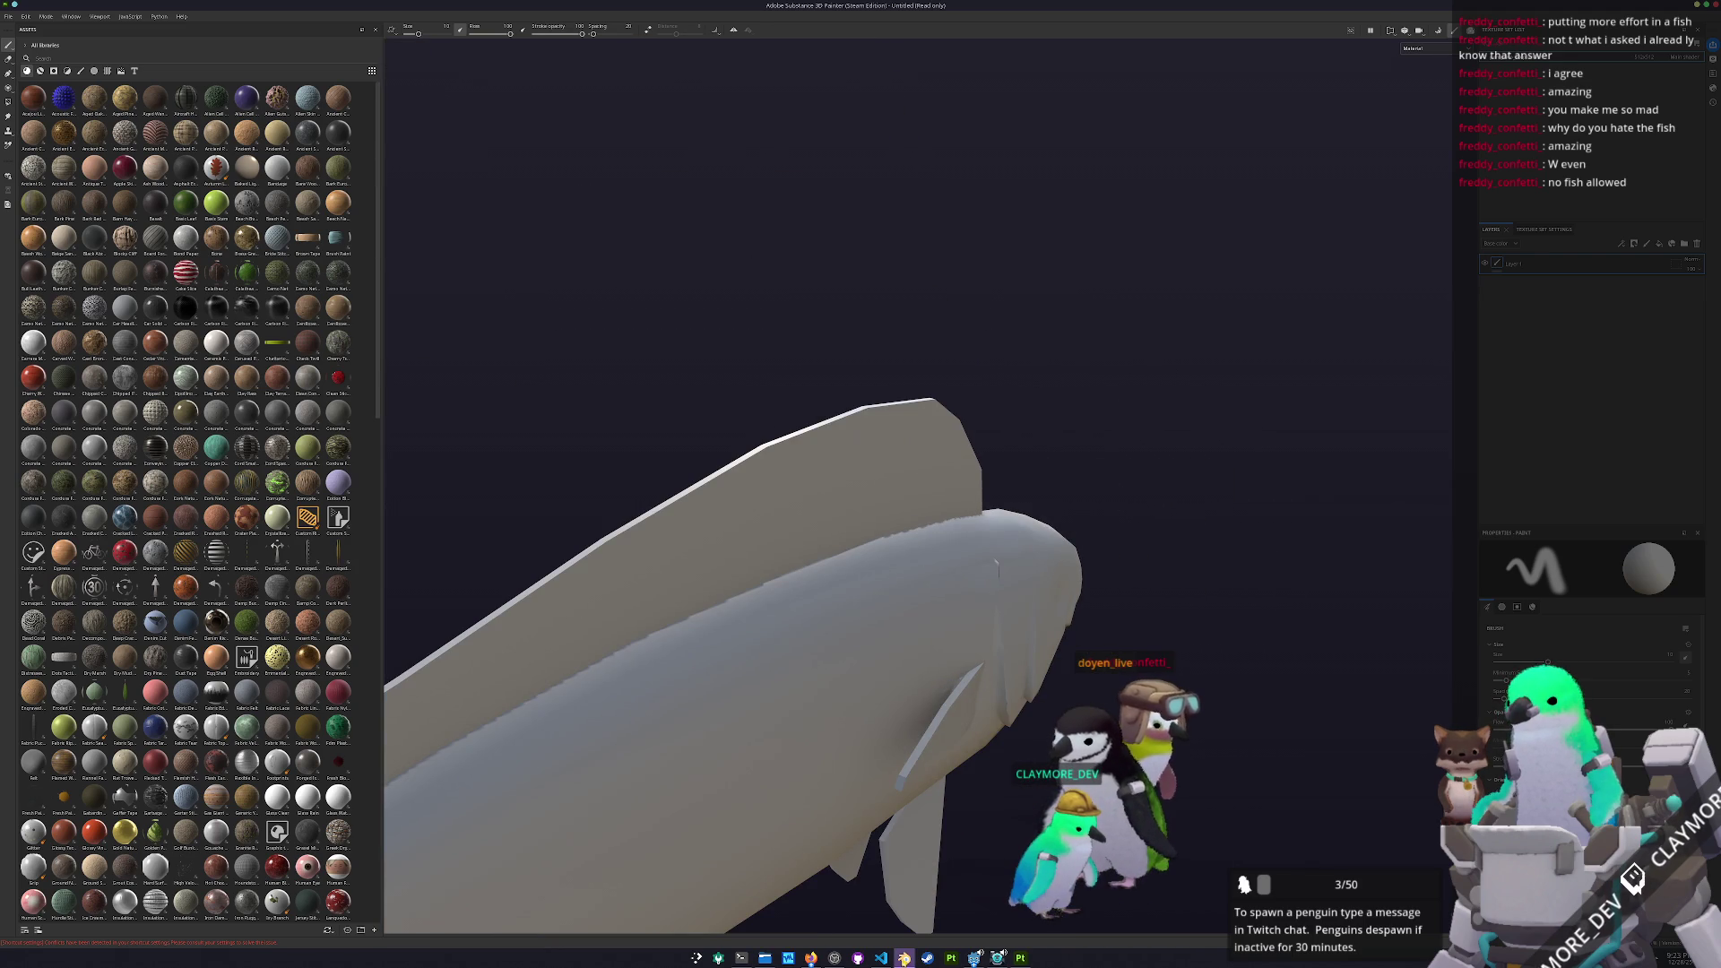
left_click(914, 901)
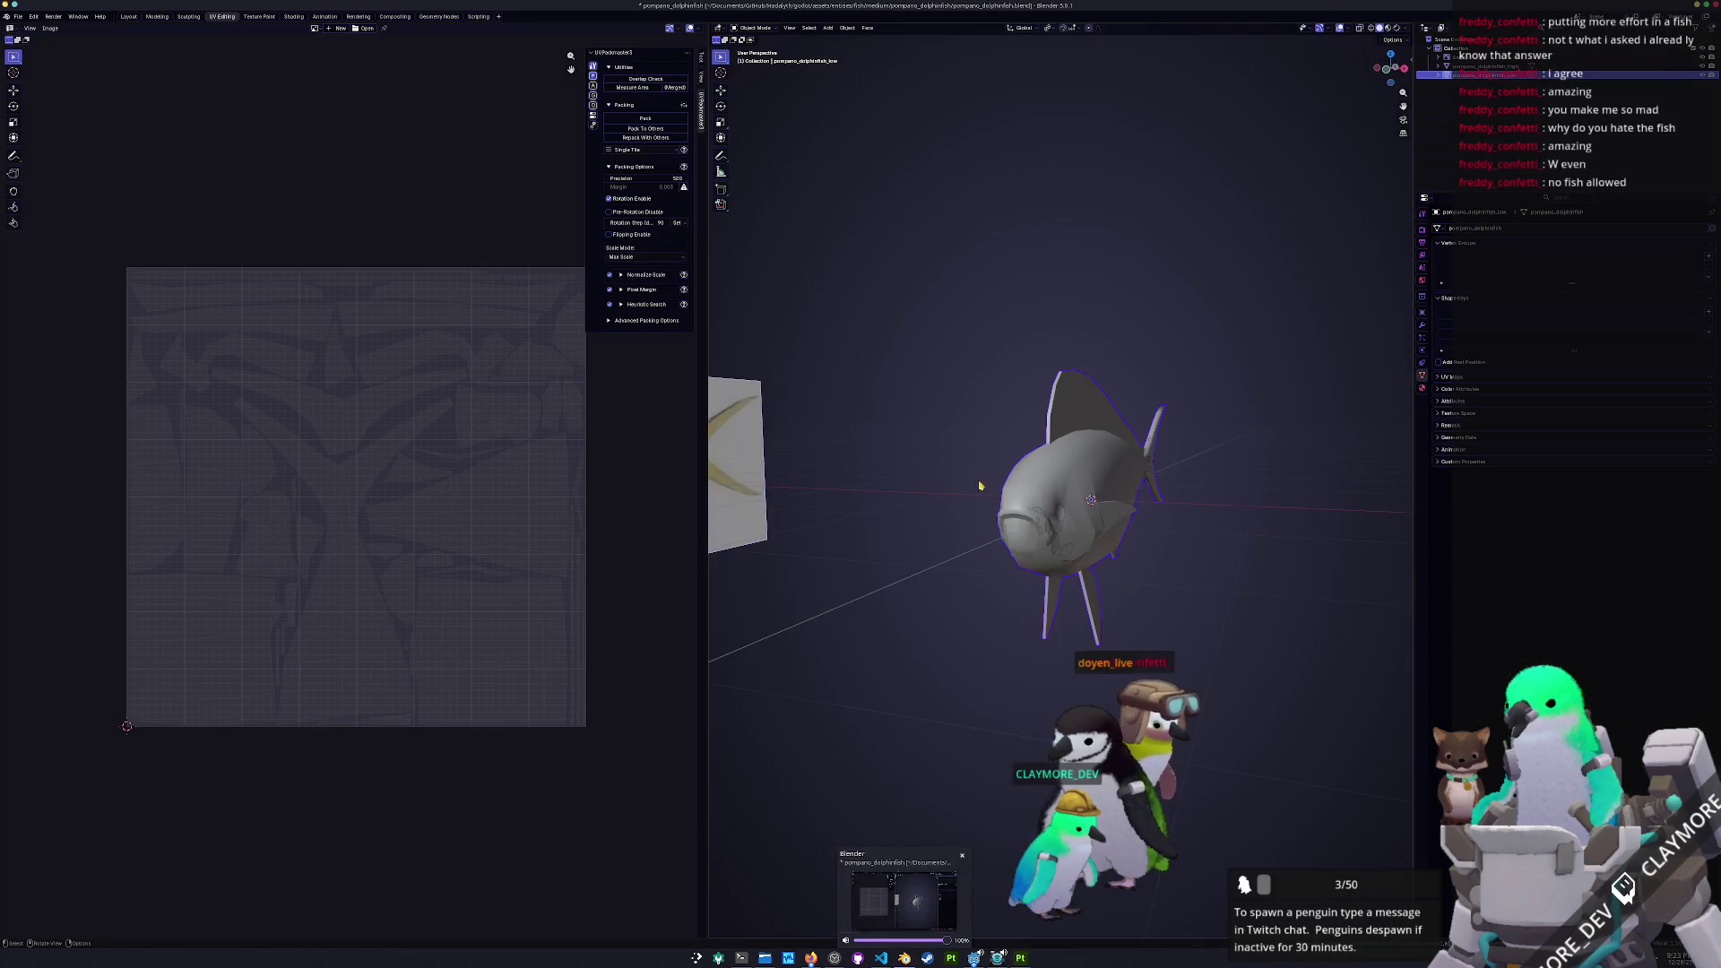
Duplicate the fish and place the copy to the right along X
scroll(961, 546, "up", 5)
scroll(1080, 469, "down", 3)
key("shift+d")
key("x")
left_click(1192, 472)
In Edit Mode, move the copy's selected vertices vertically along Z to reshape the body
key("Tab")
key("KP_Decimal")
middle_click_drag(1037, 504, 997, 491)
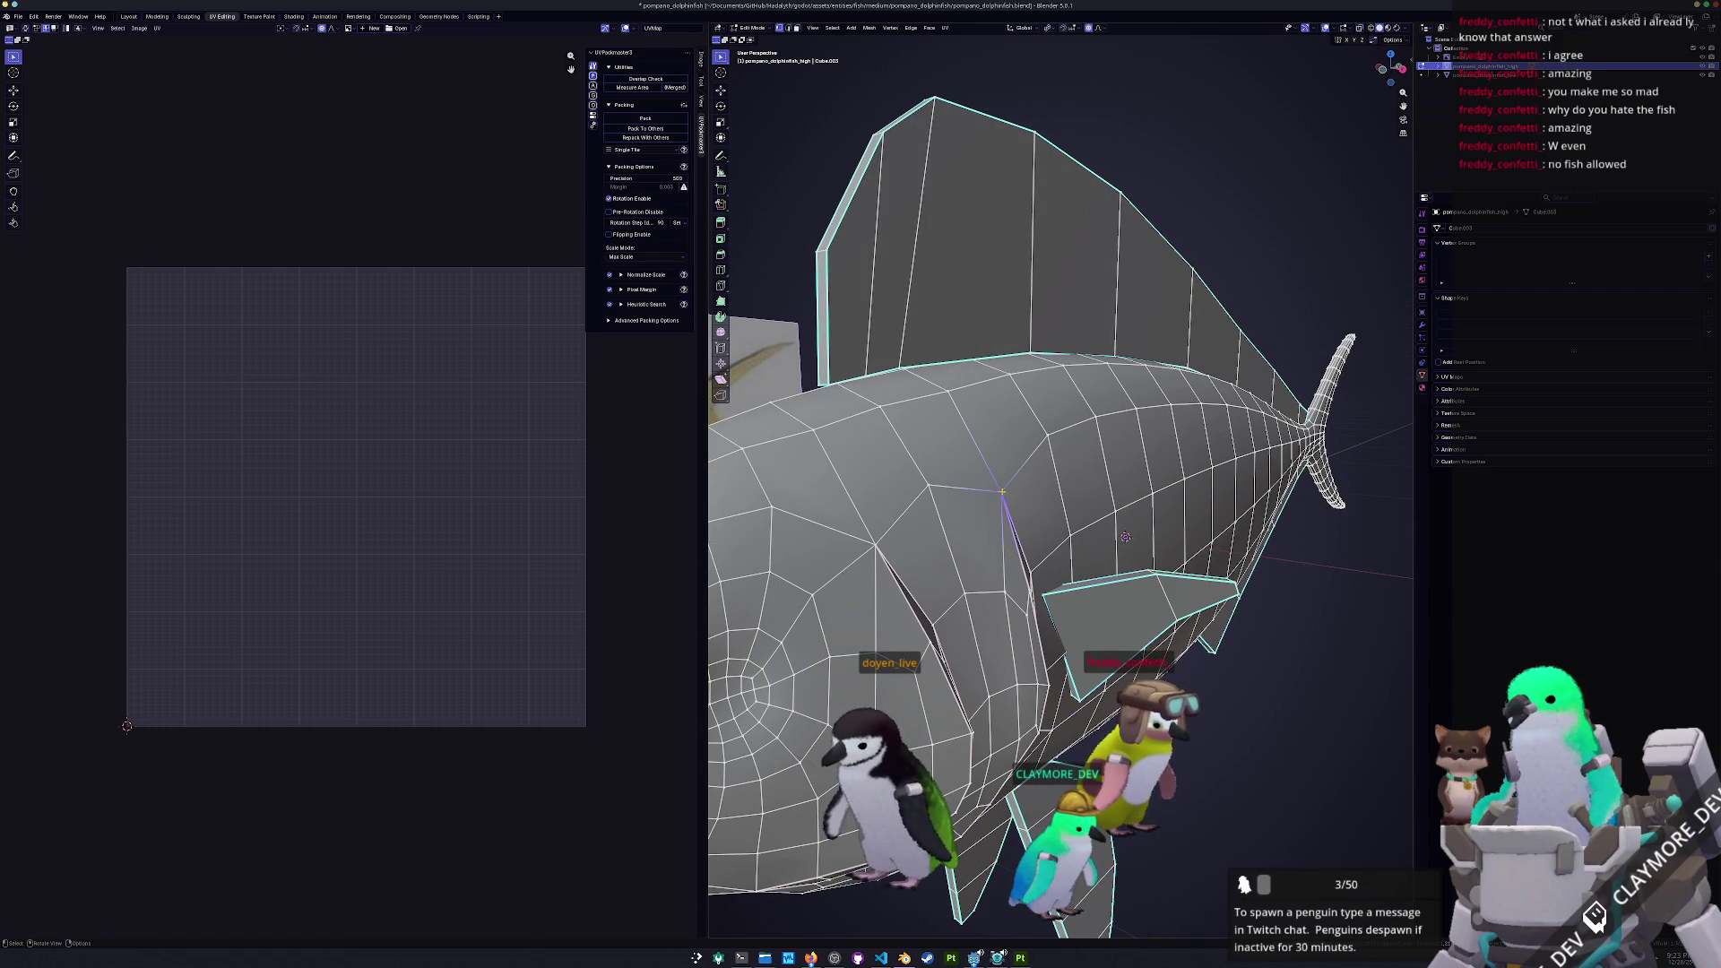
scroll(1125, 537, "down", 4)
key("g")
key("z")
right_click(971, 507)
middle_click_drag(971, 507, 1013, 520)
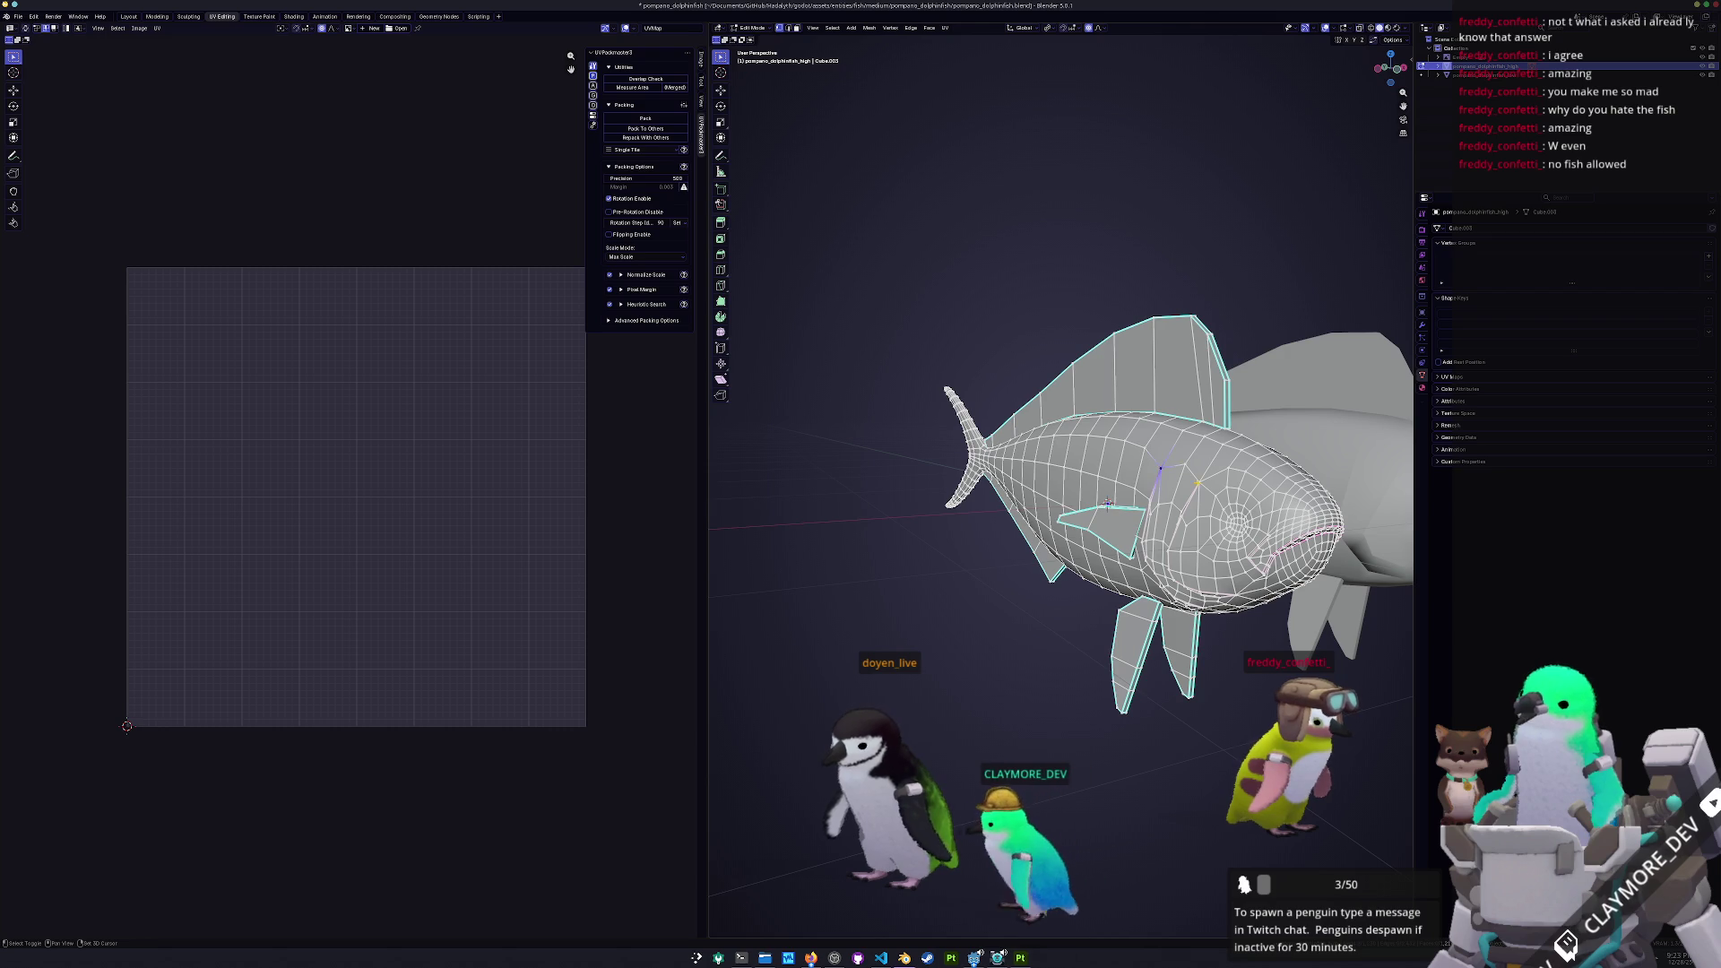
key("g")
key("z")
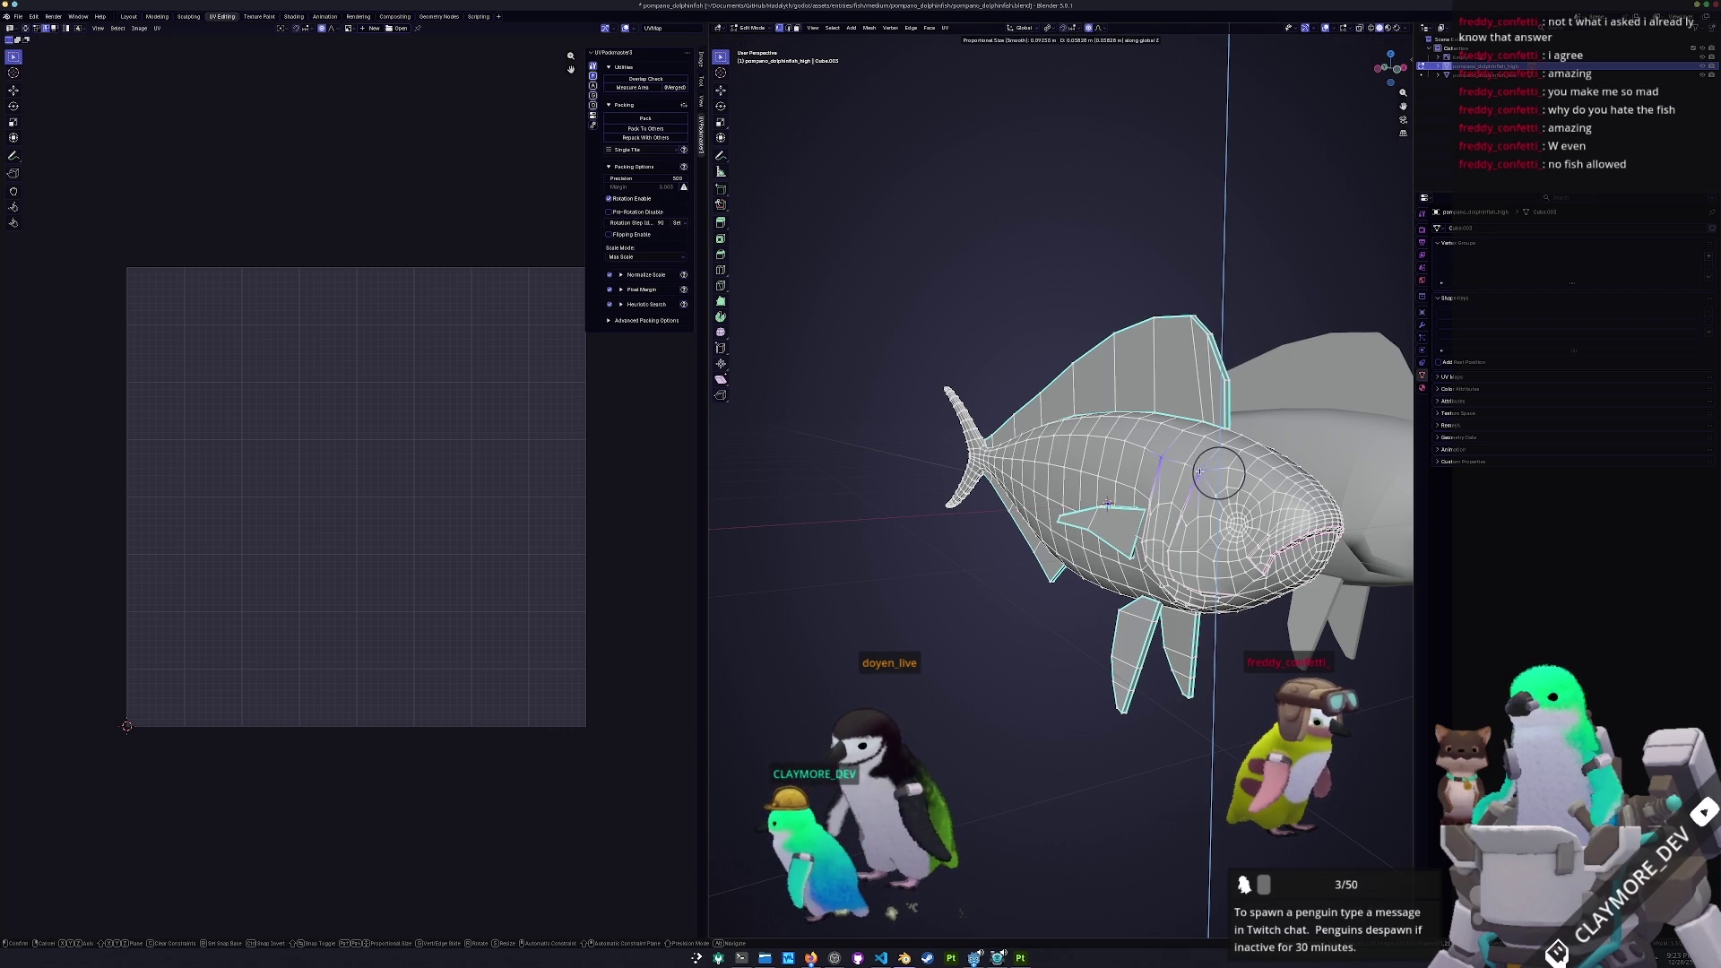
left_click(1200, 472)
Scale the copy's body along X around the median point
middle_click_drag(1200, 473, 1112, 481)
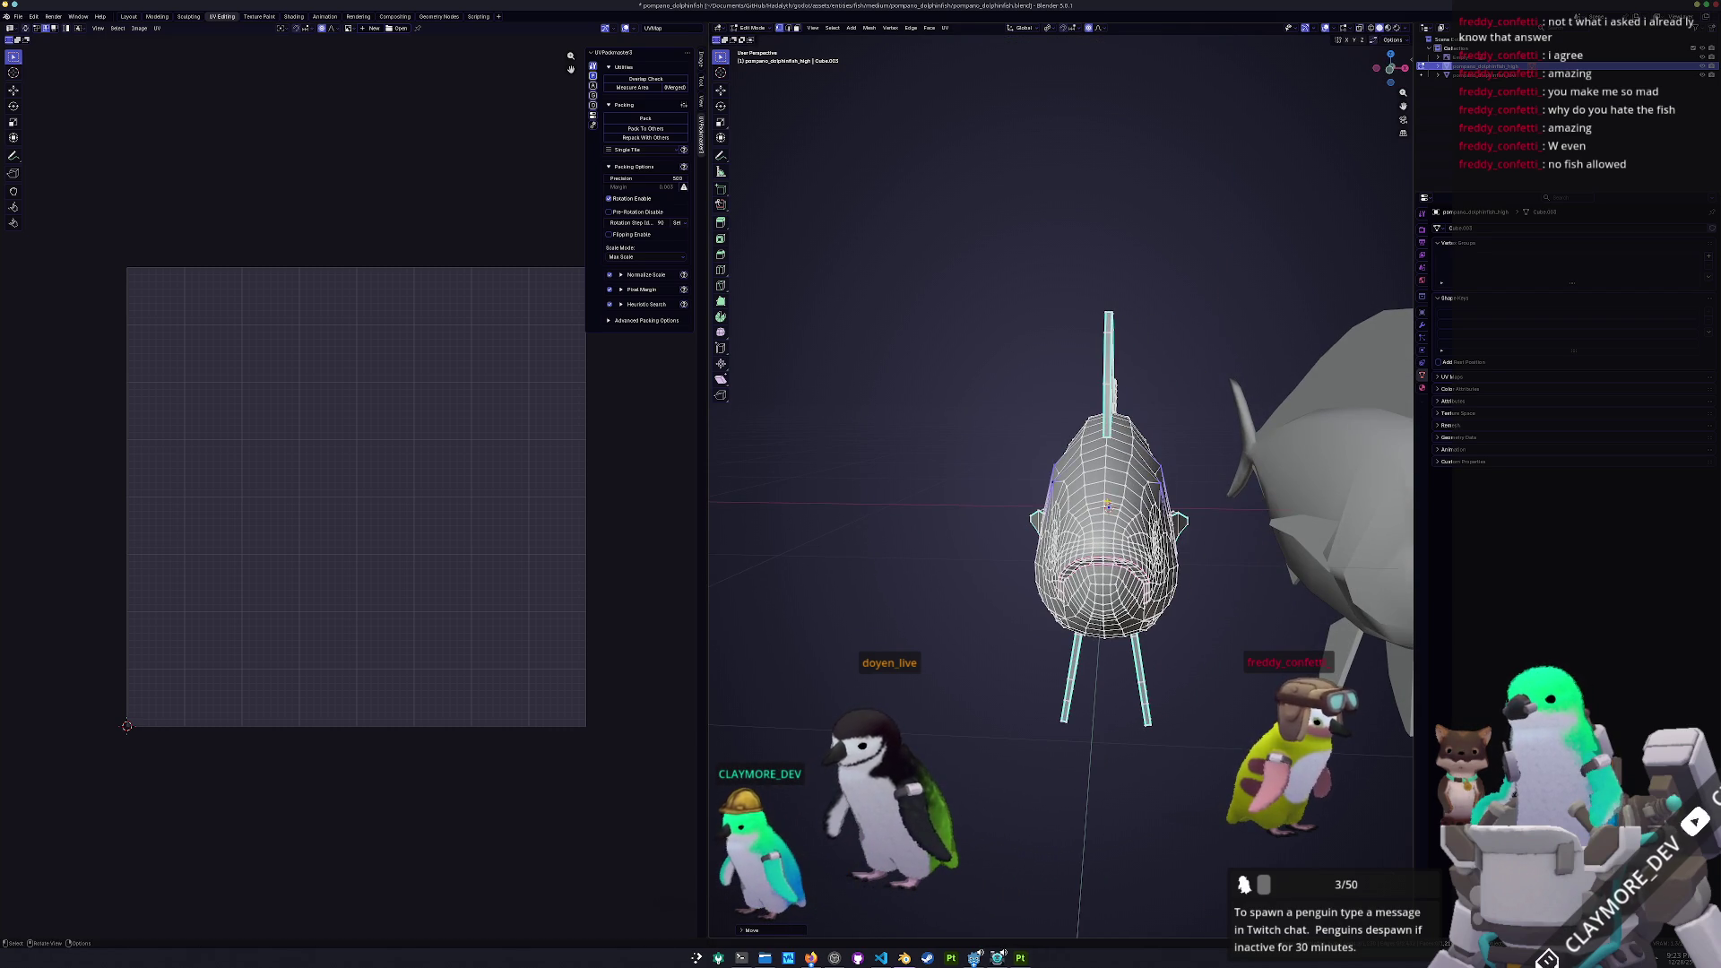
key("g")
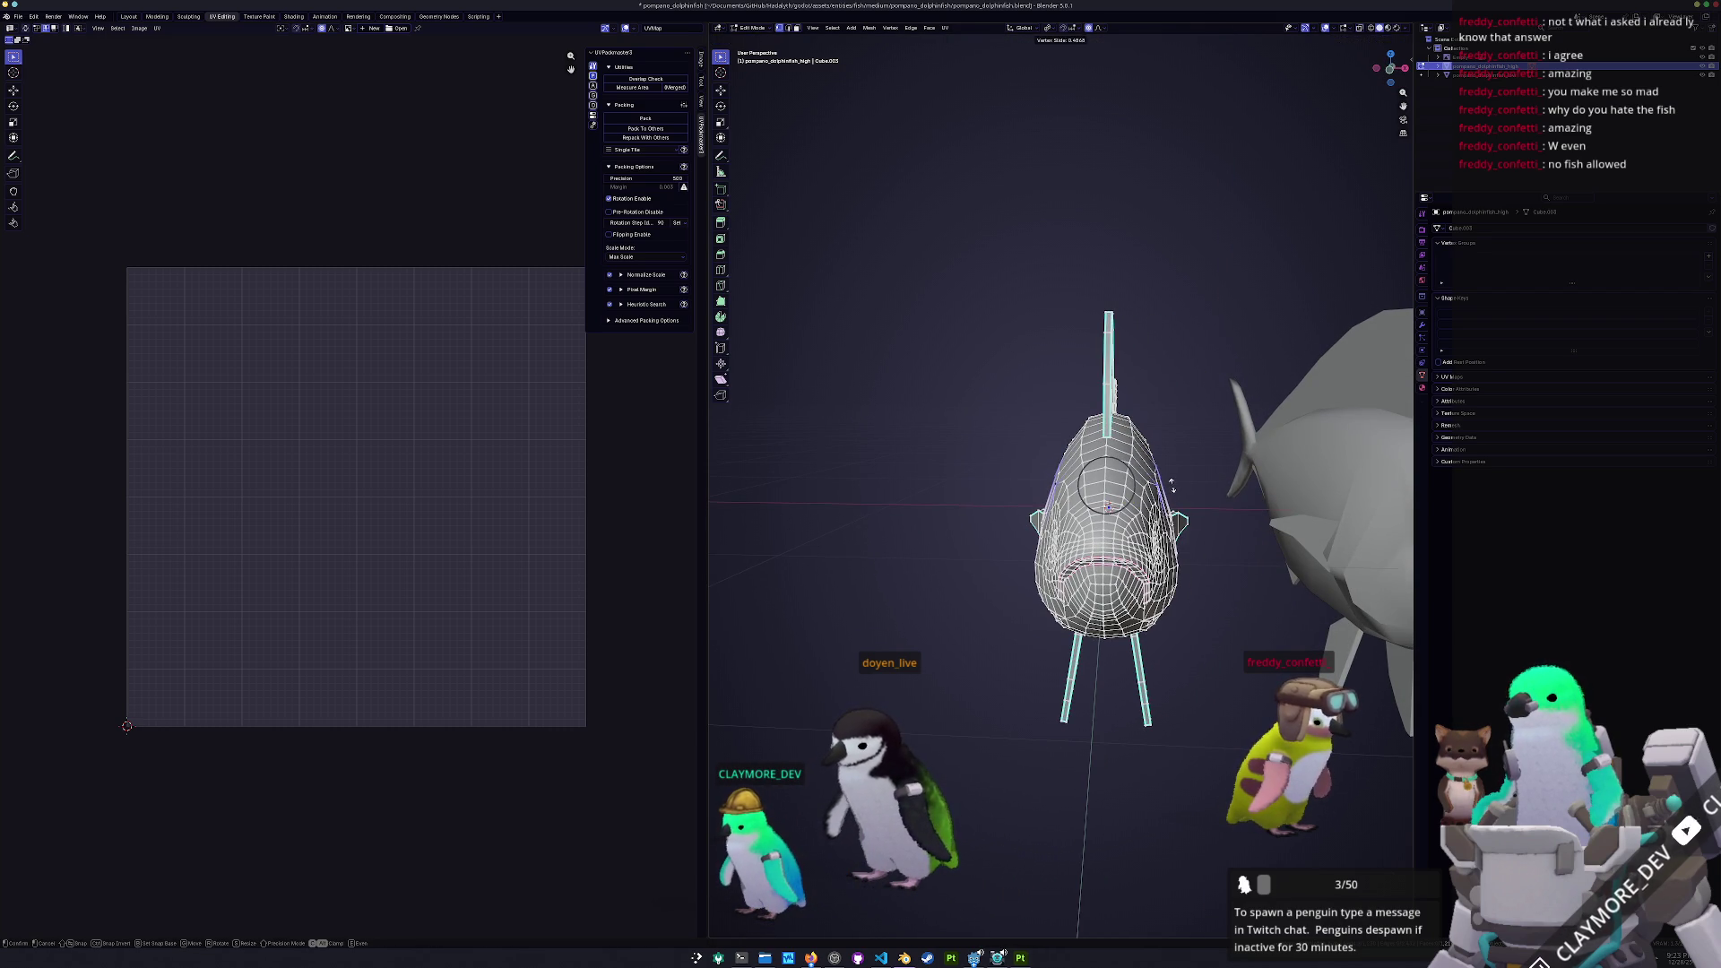
key("z")
key("x")
key("s")
key("x")
right_click(1139, 468)
scroll(1171, 361, "up", 2)
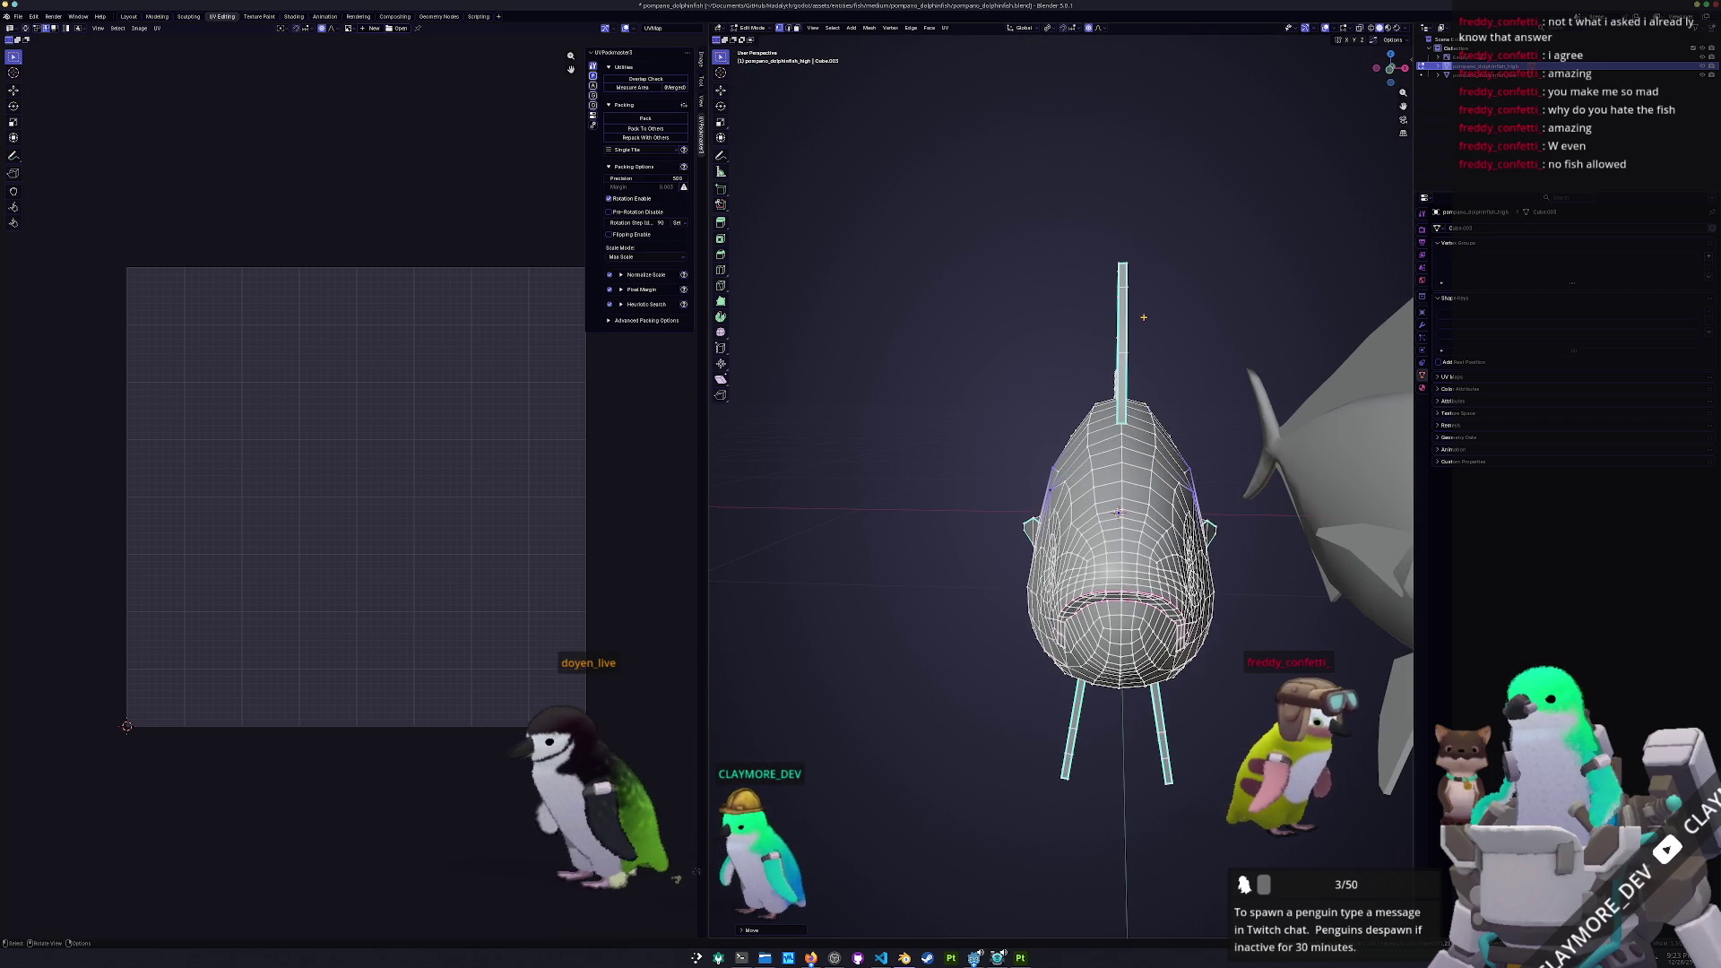
left_click(1069, 80)
mouse_move(1103, 179)
middle_mouse_down()
mouse_move(1192, 269)
mouse_move(1288, 415)
middle_mouse_up()
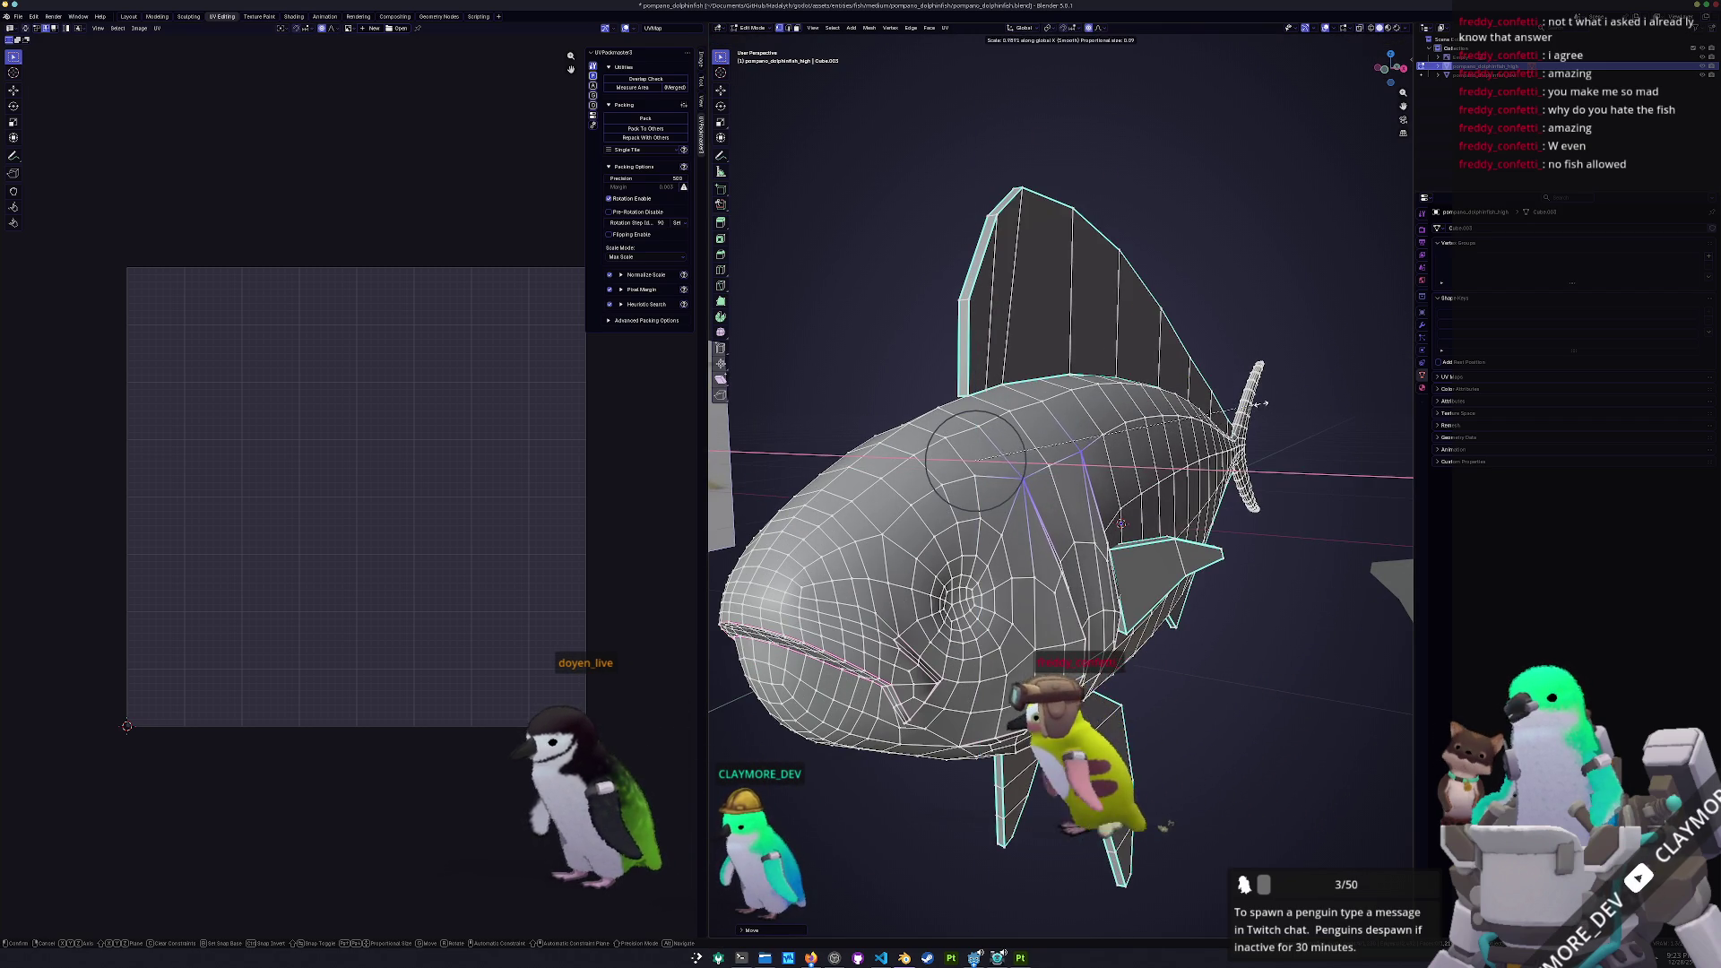
left_click(1264, 405)
mouse_move(1264, 404)
middle_mouse_down()
mouse_move(1271, 433)
mouse_move(1370, 421)
mouse_move(1133, 498)
mouse_move(1045, 496)
middle_mouse_up()
Apply all transforms to the high-poly fish and move the low-poly fish to the origin
key("Tab")
scroll(1071, 497, "down", 5)
key("ctrl+a")
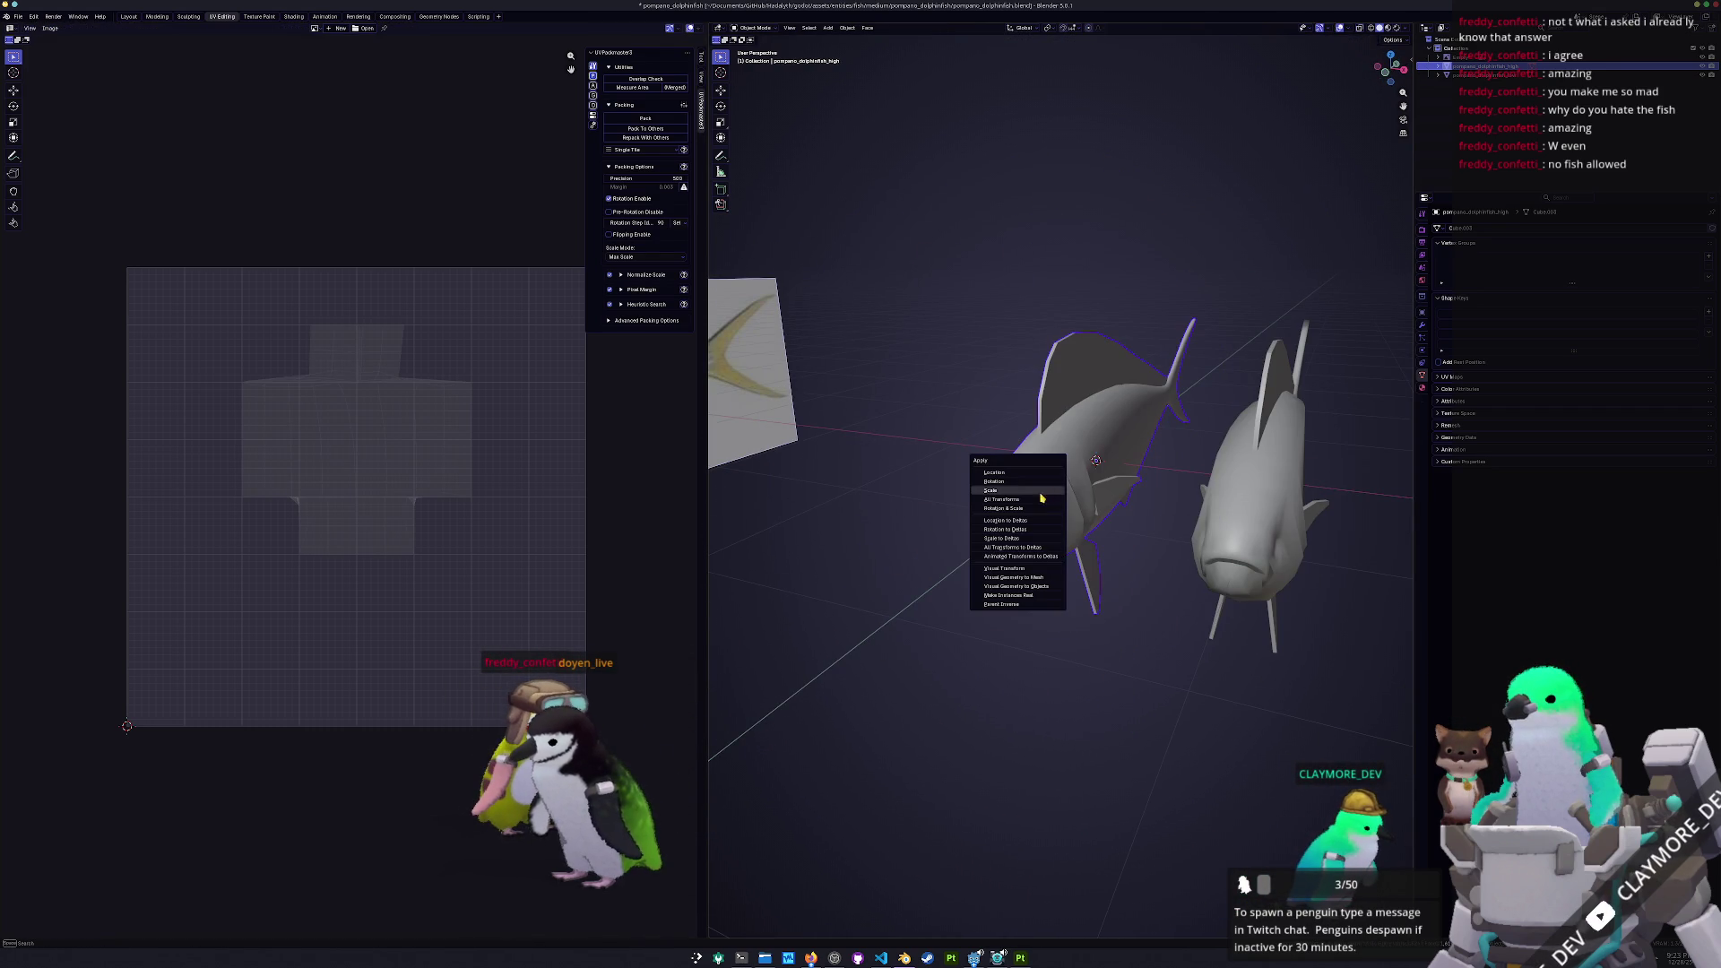
left_click(1034, 506)
left_click(1258, 504)
key("alt+g")
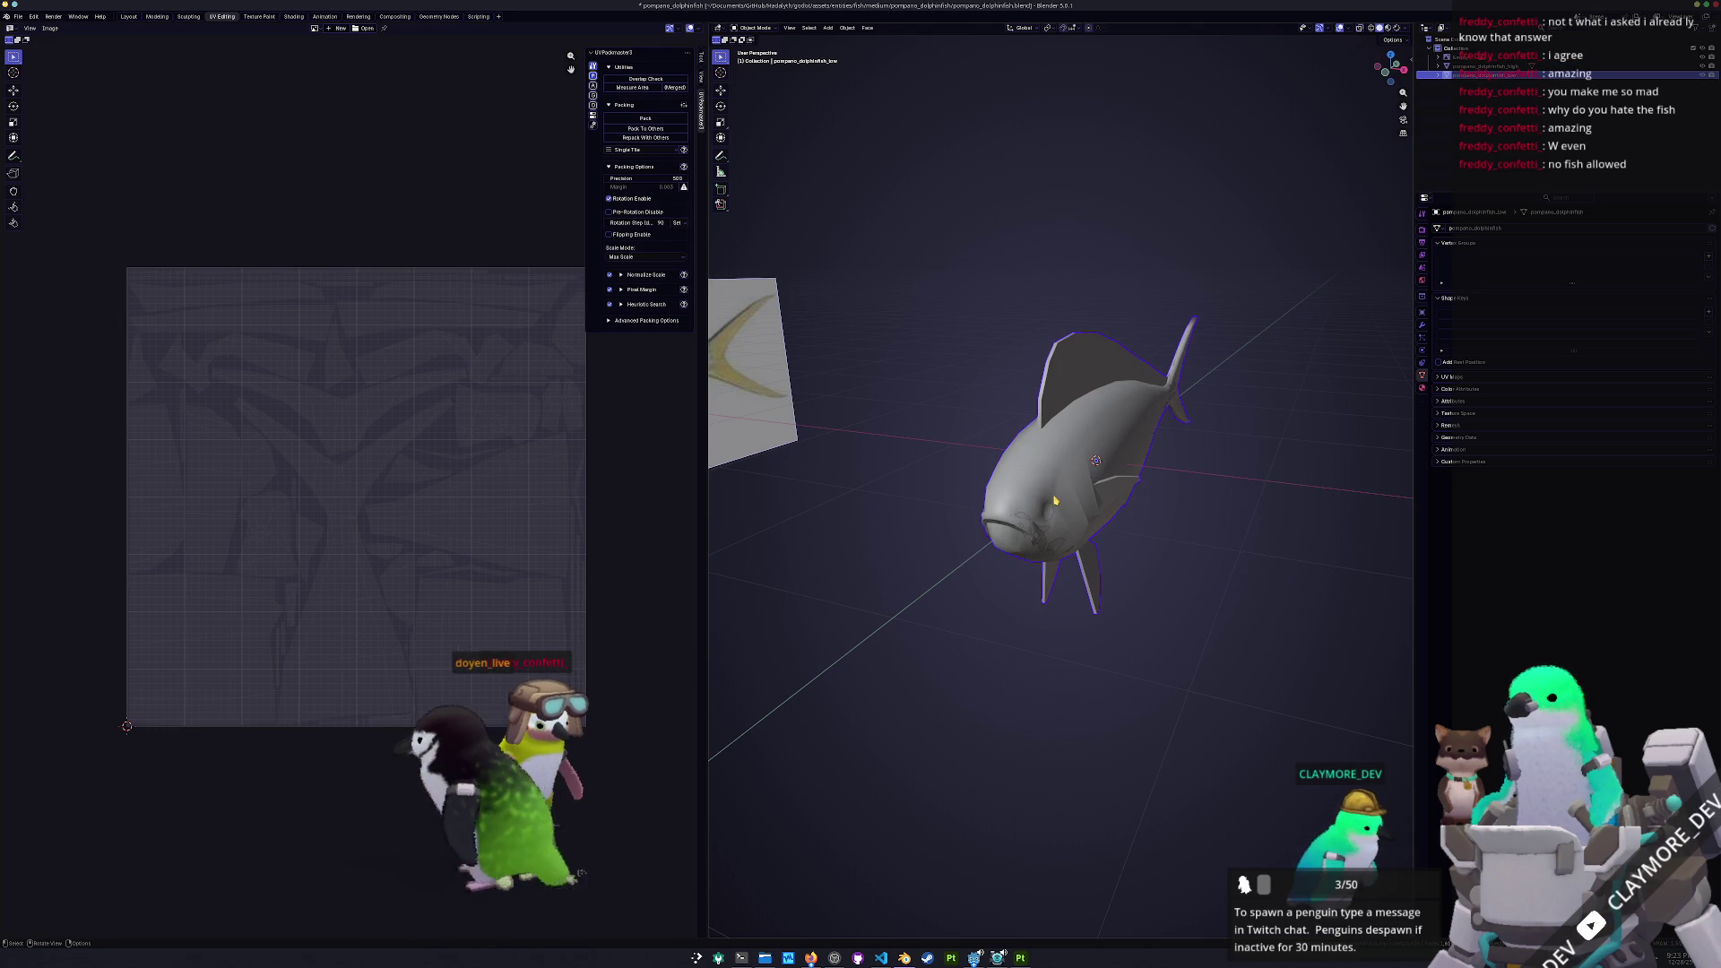
left_click(1056, 501)
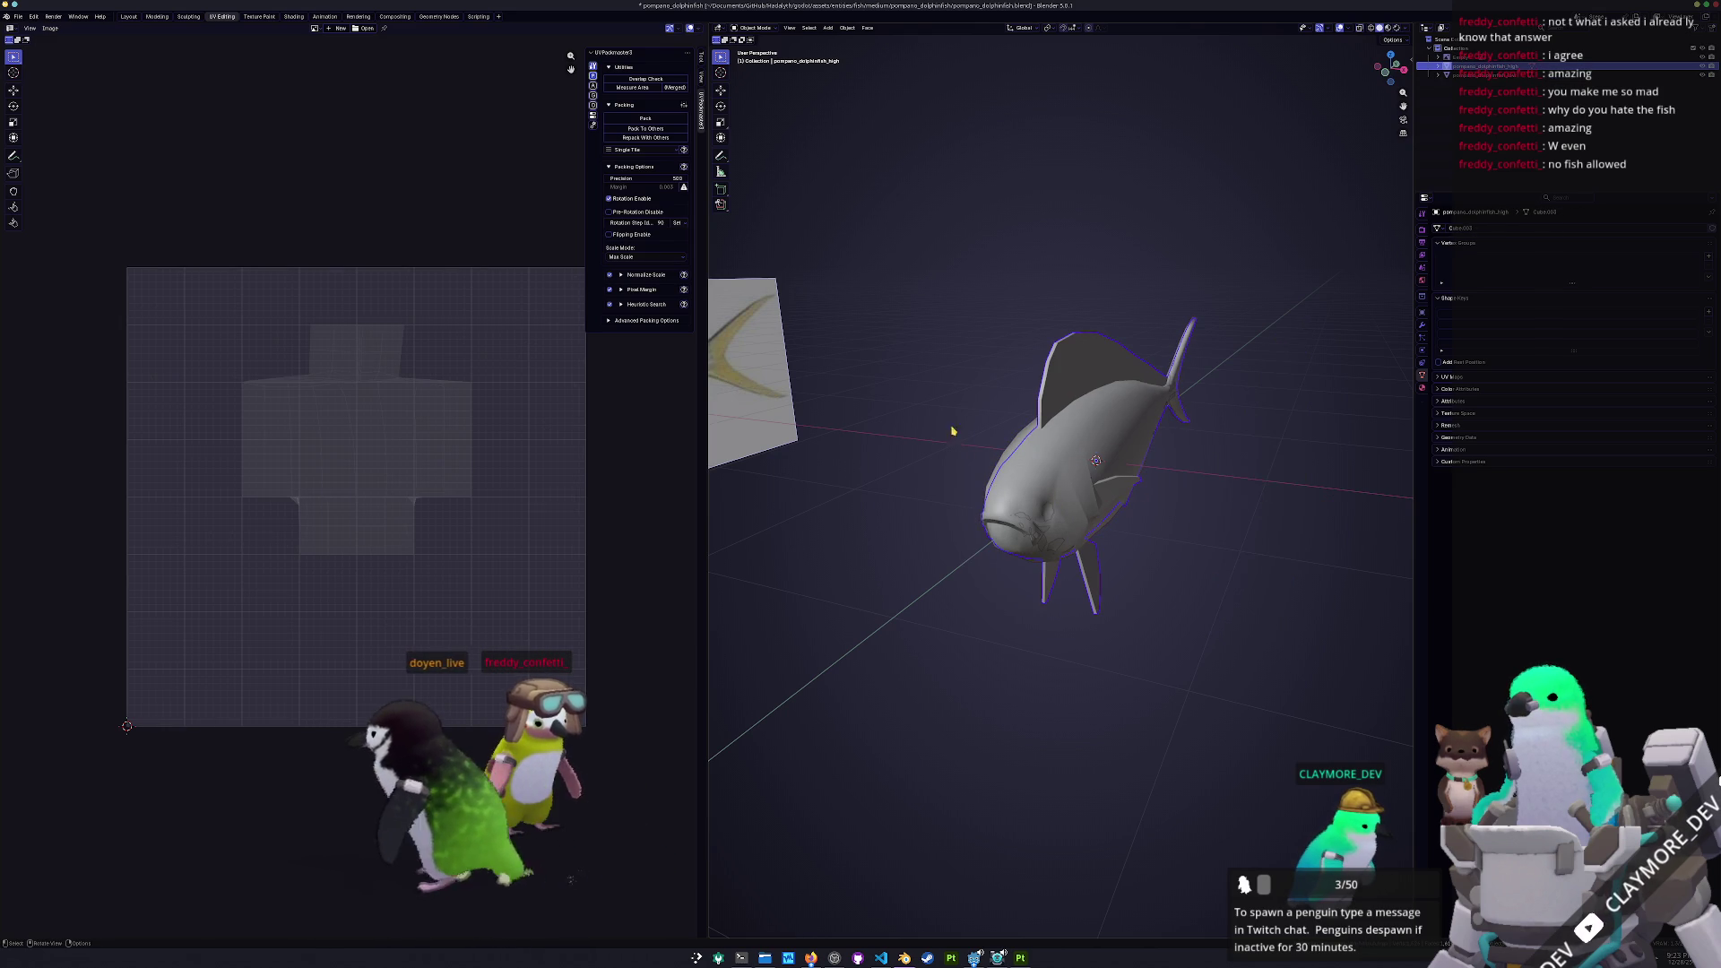
Export the high-poly fish as FBX and return to Substance Painter
left_click(19, 17)
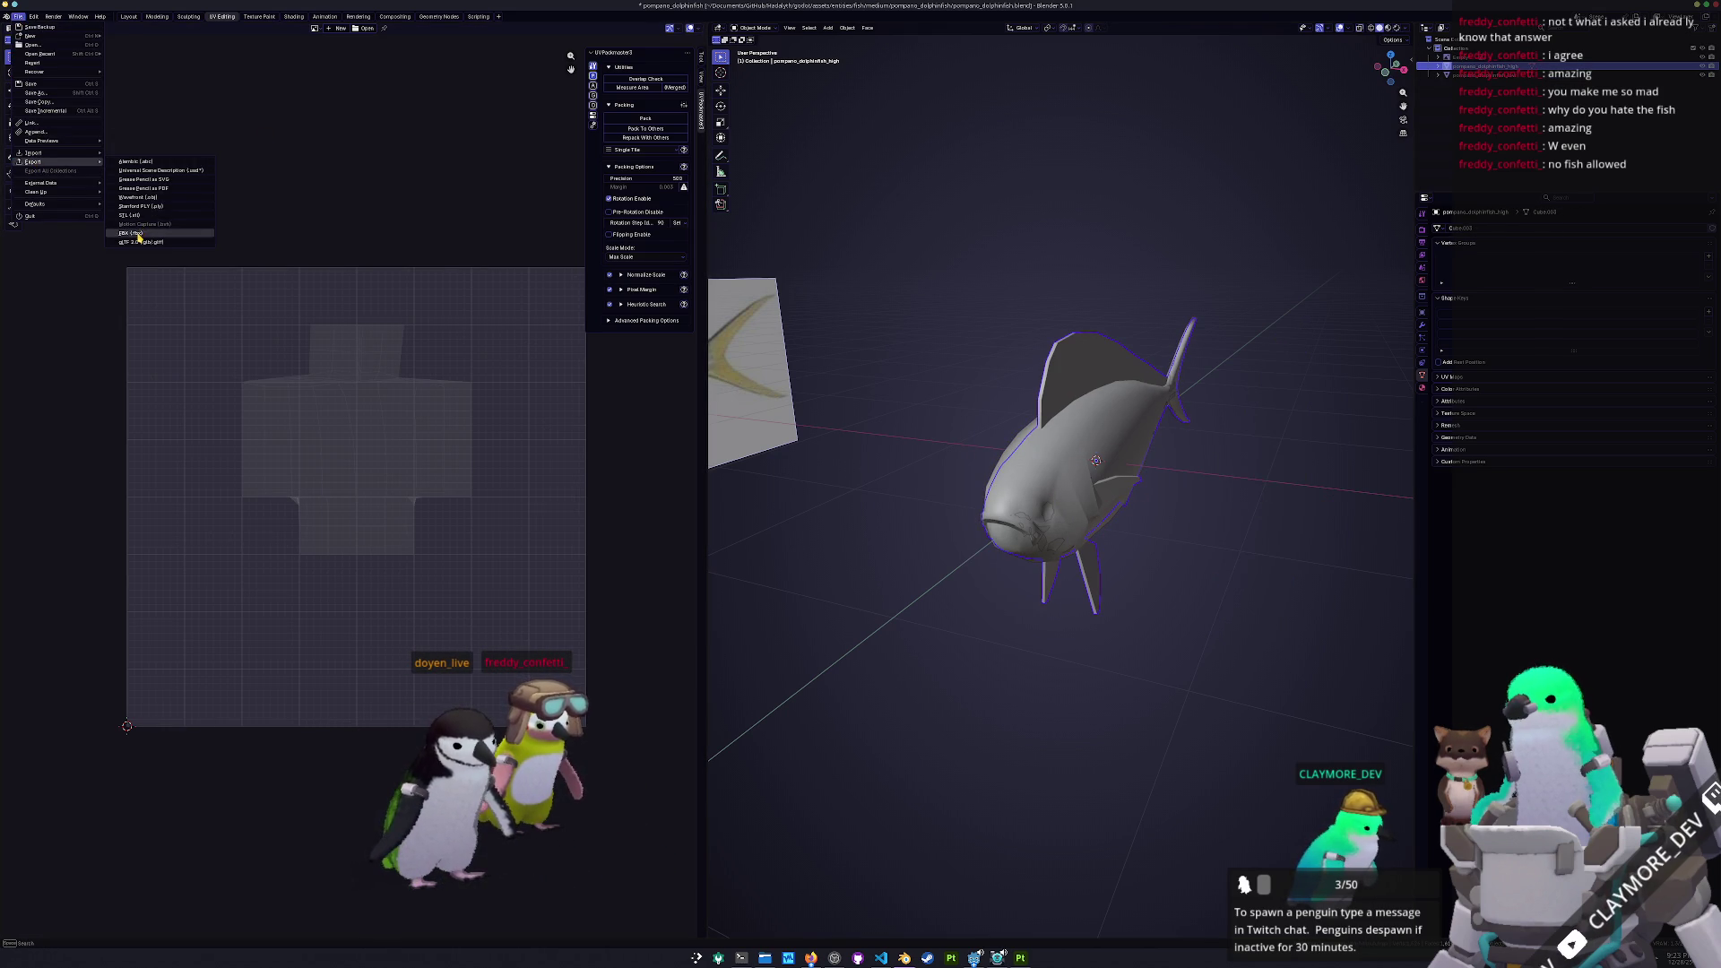
left_click(135, 233)
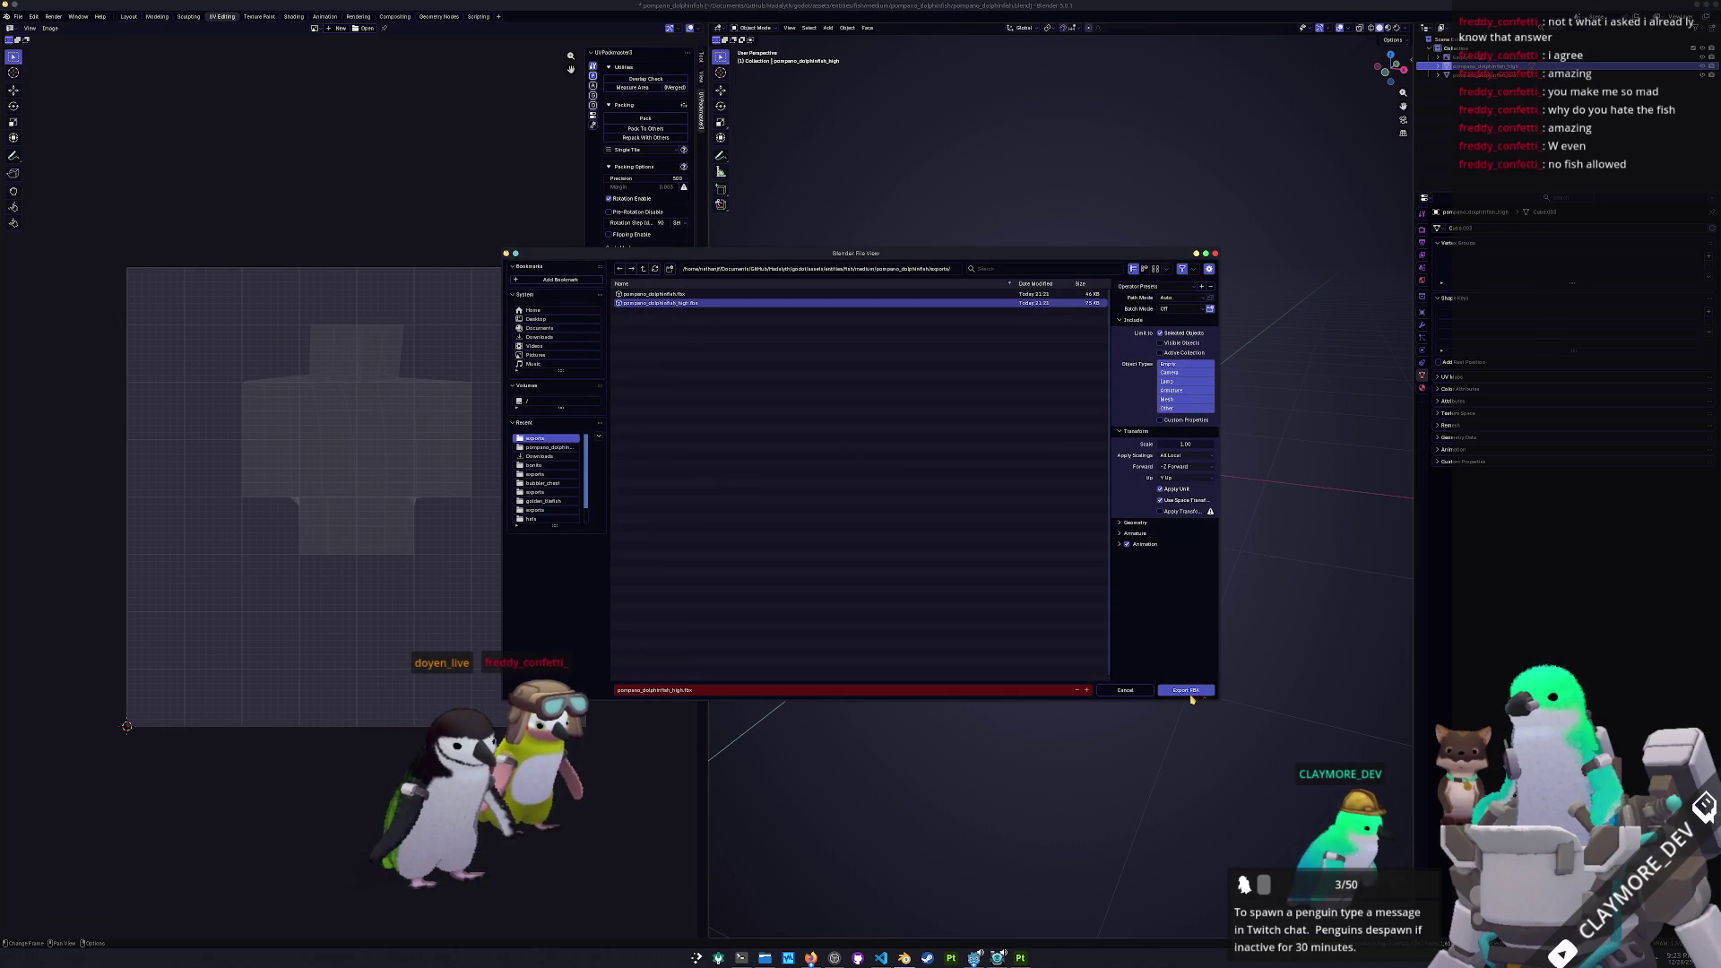
left_click(1186, 691)
key("alt+Tab")
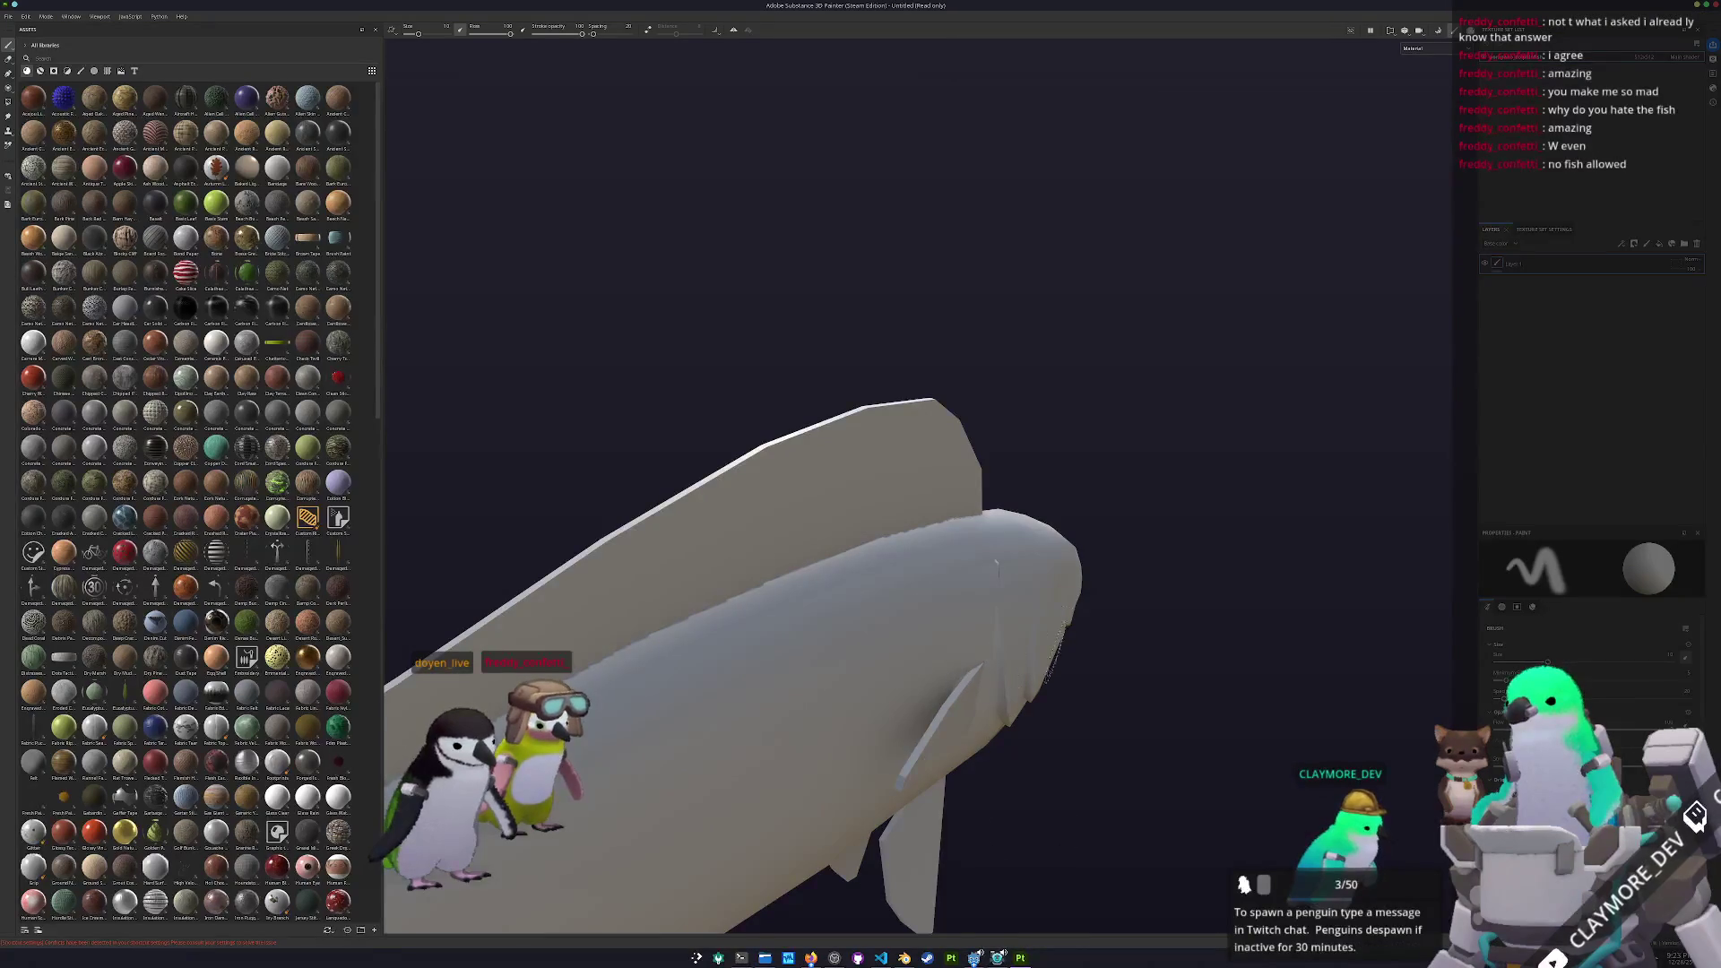
Re-bake the mesh maps and return to painting mode
left_click_drag(1160, 672, 923, 663, "alt")
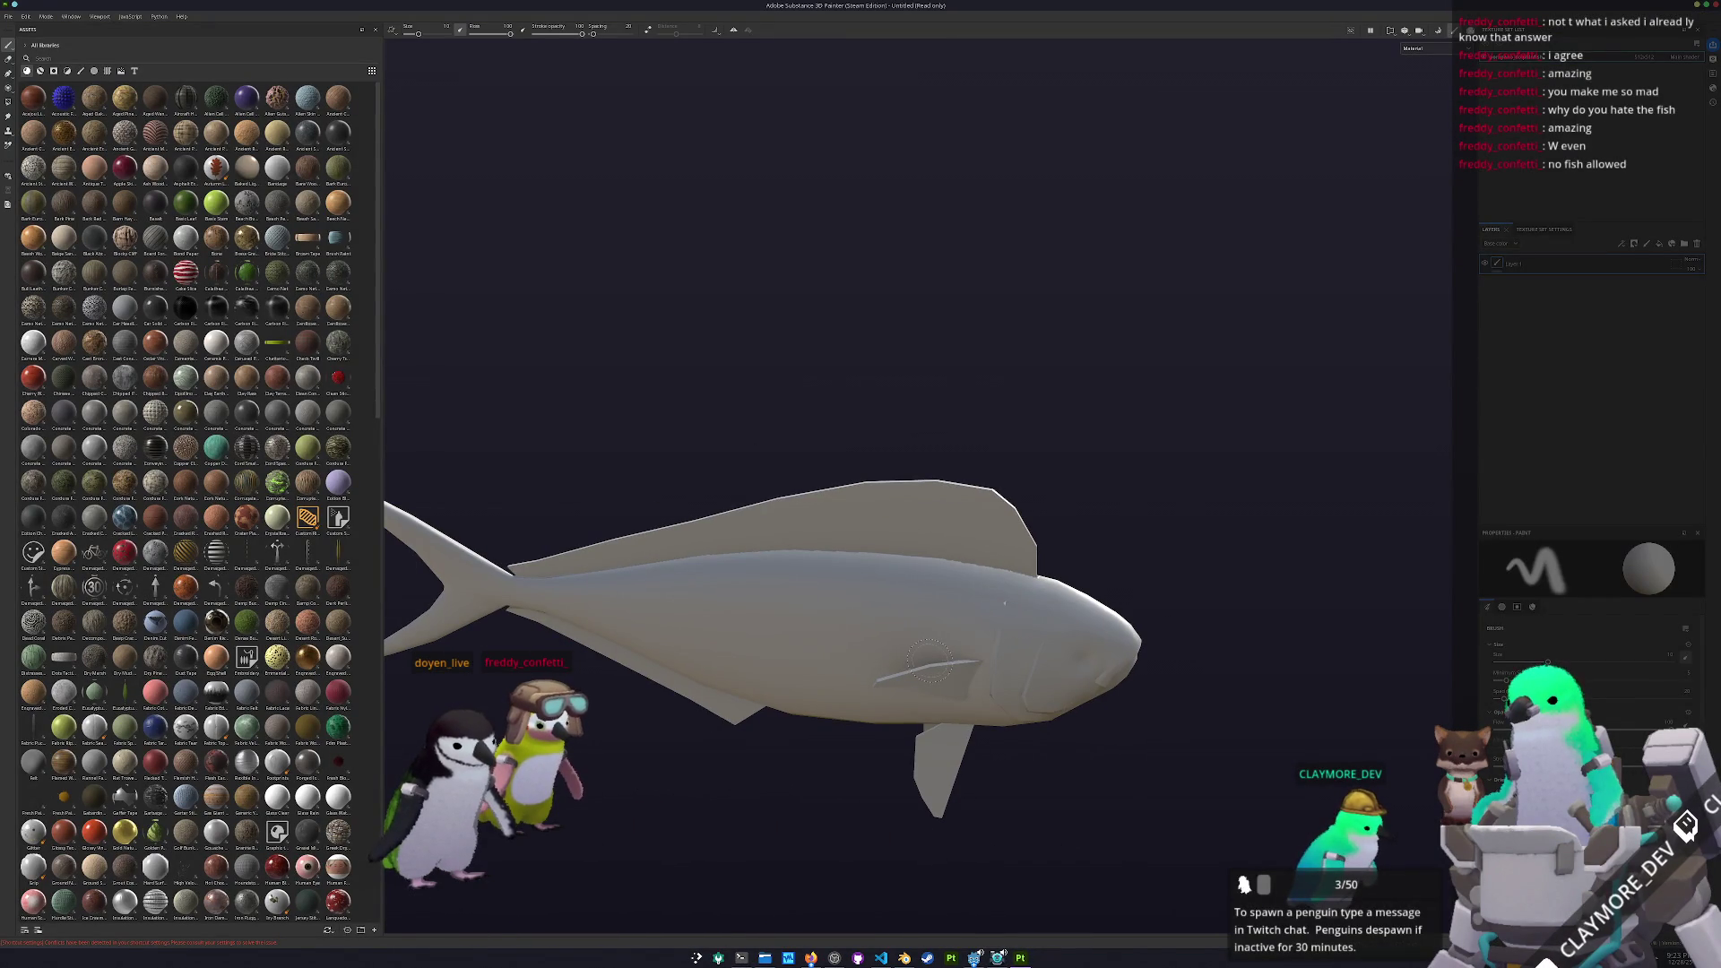
key("ctrl+b")
left_click(1038, 914)
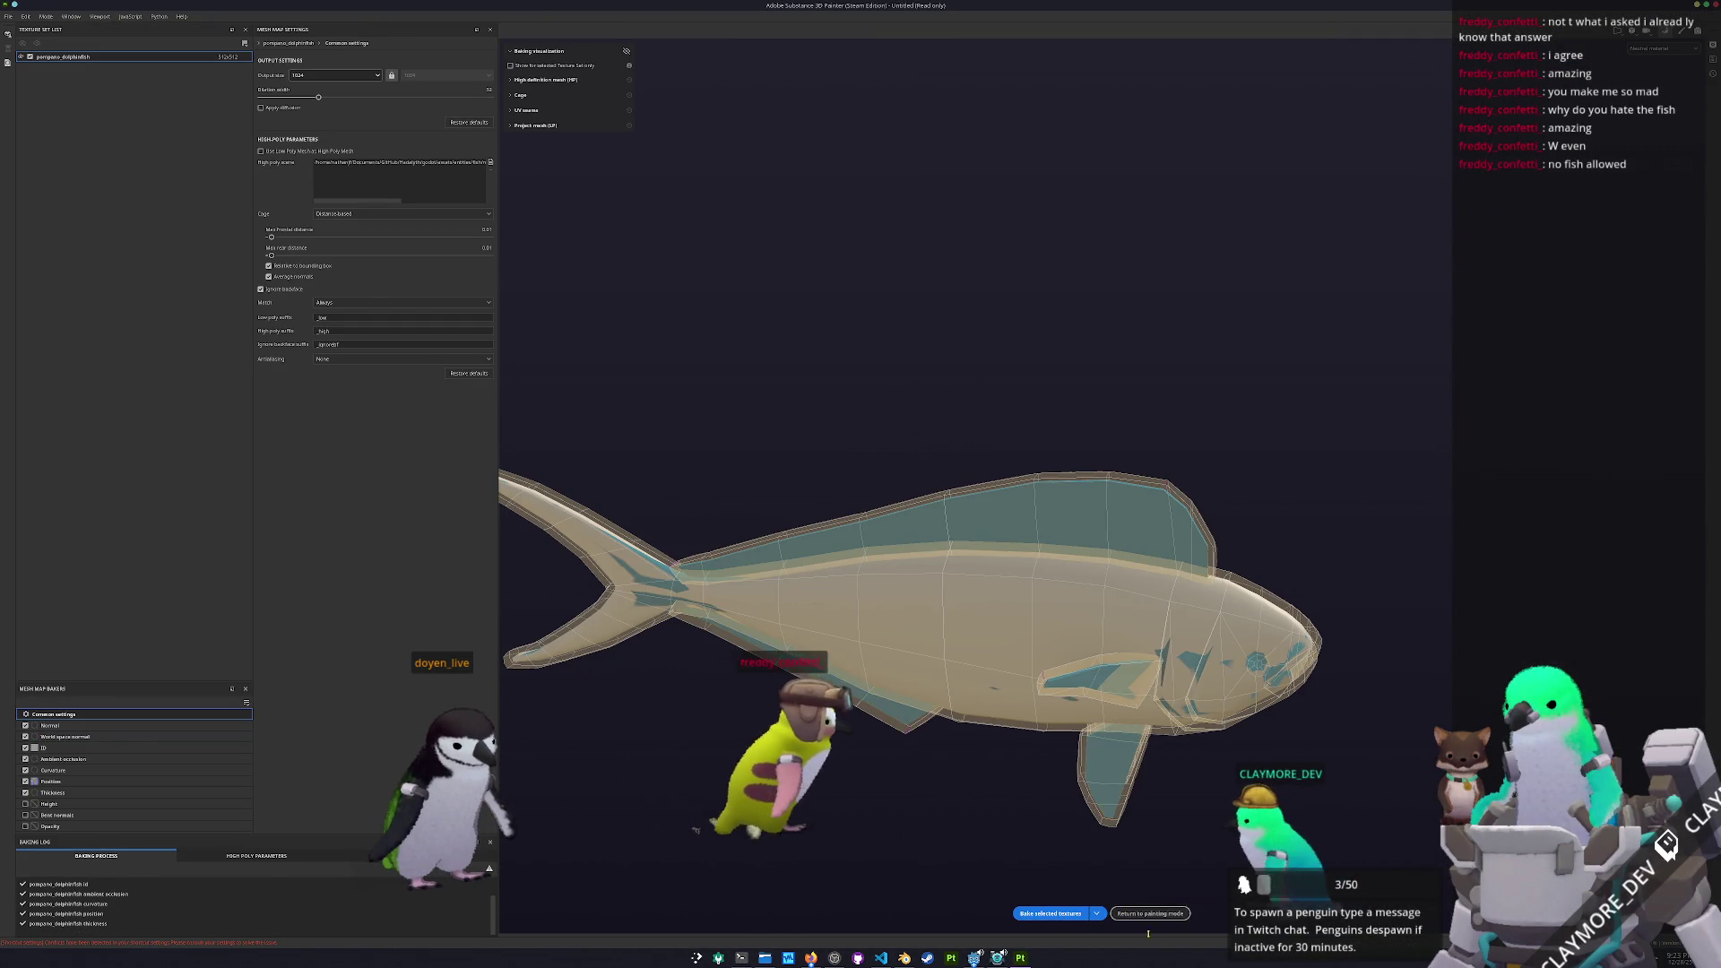
left_click(1136, 914)
Turn the fish to a full side view and display only the Base color channel
left_click_drag(1150, 822, 861, 821, "alt")
mouse_move(484, 538)
left_mouse_down("alt")
mouse_move(493, 684)
mouse_move(499, 573)
mouse_move(415, 476)
mouse_move(417, 429)
left_mouse_up("alt")
scroll(654, 511, "down", 5)
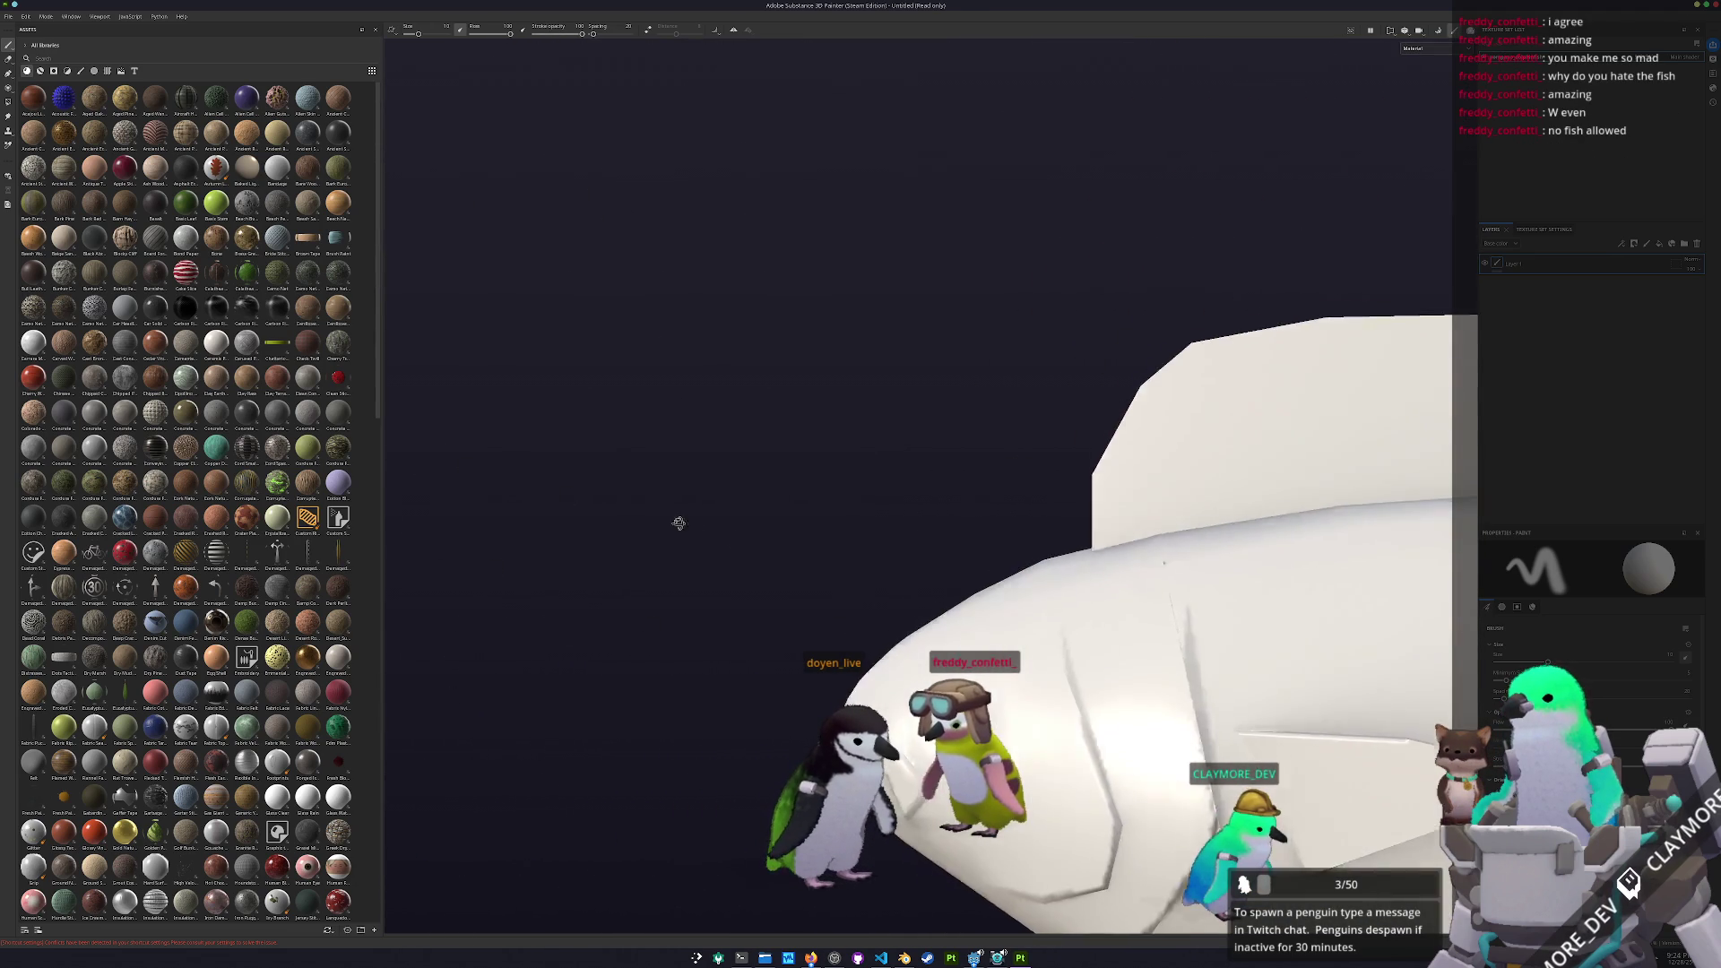
scroll(972, 831, "down", 2)
left_click_drag(883, 522, 977, 520, "alt")
left_click_drag(1249, 584, 1287, 190, "alt")
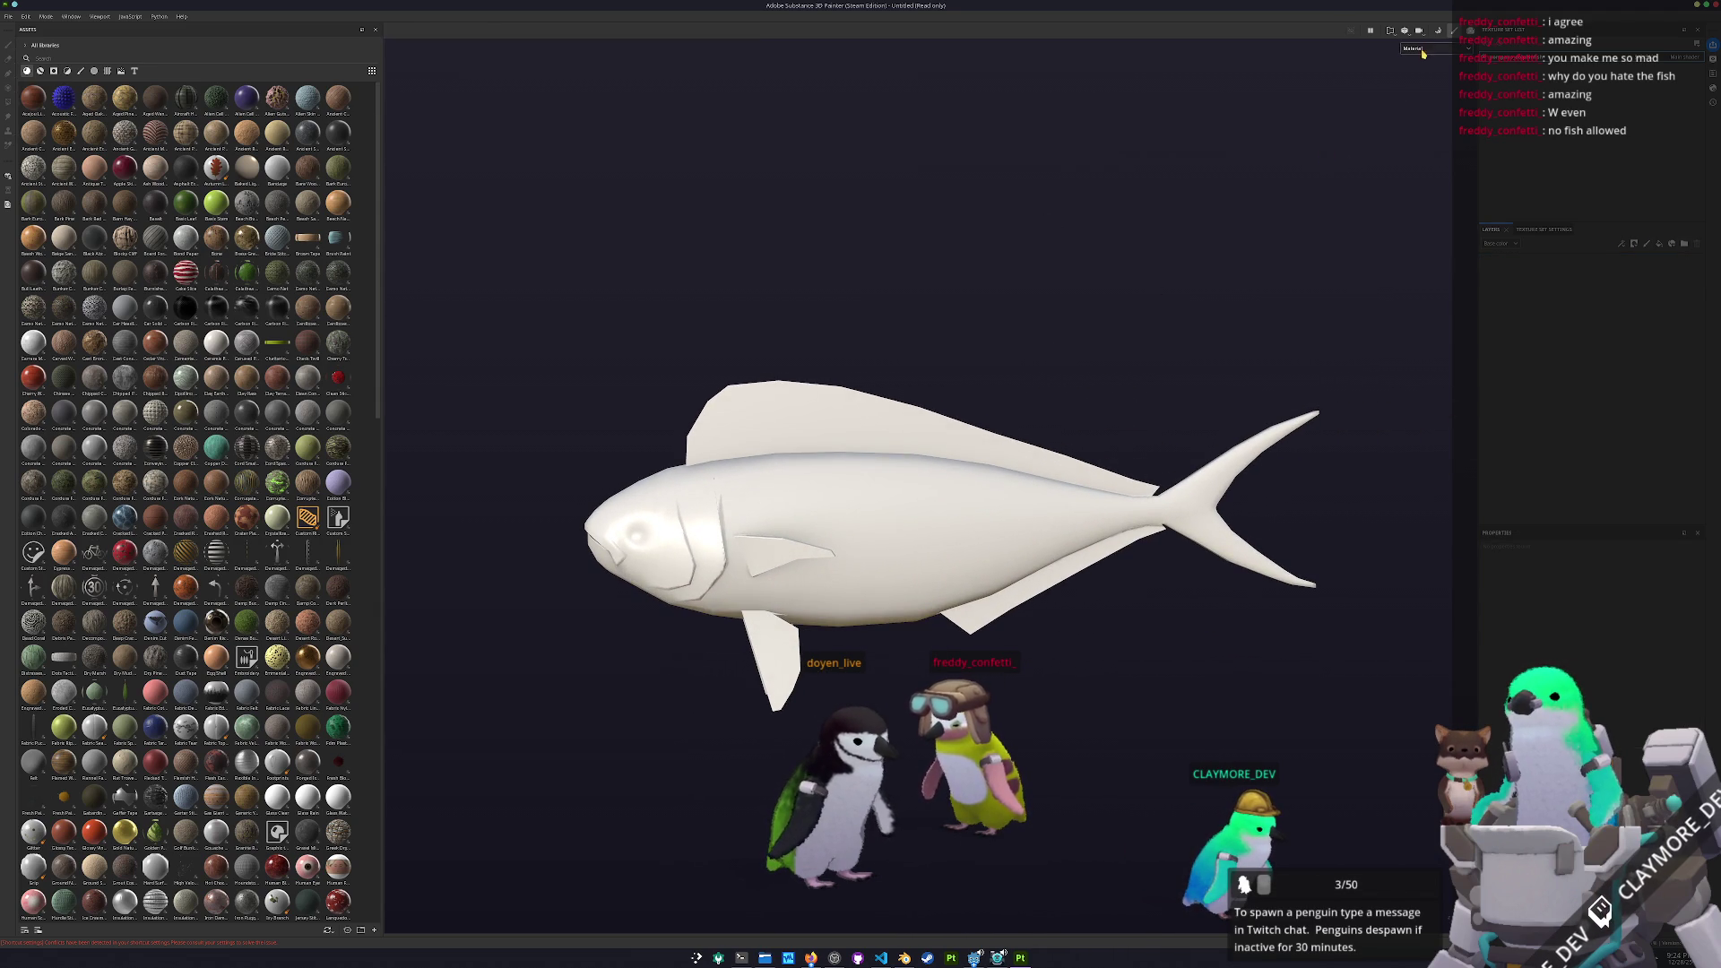
left_click(1421, 88)
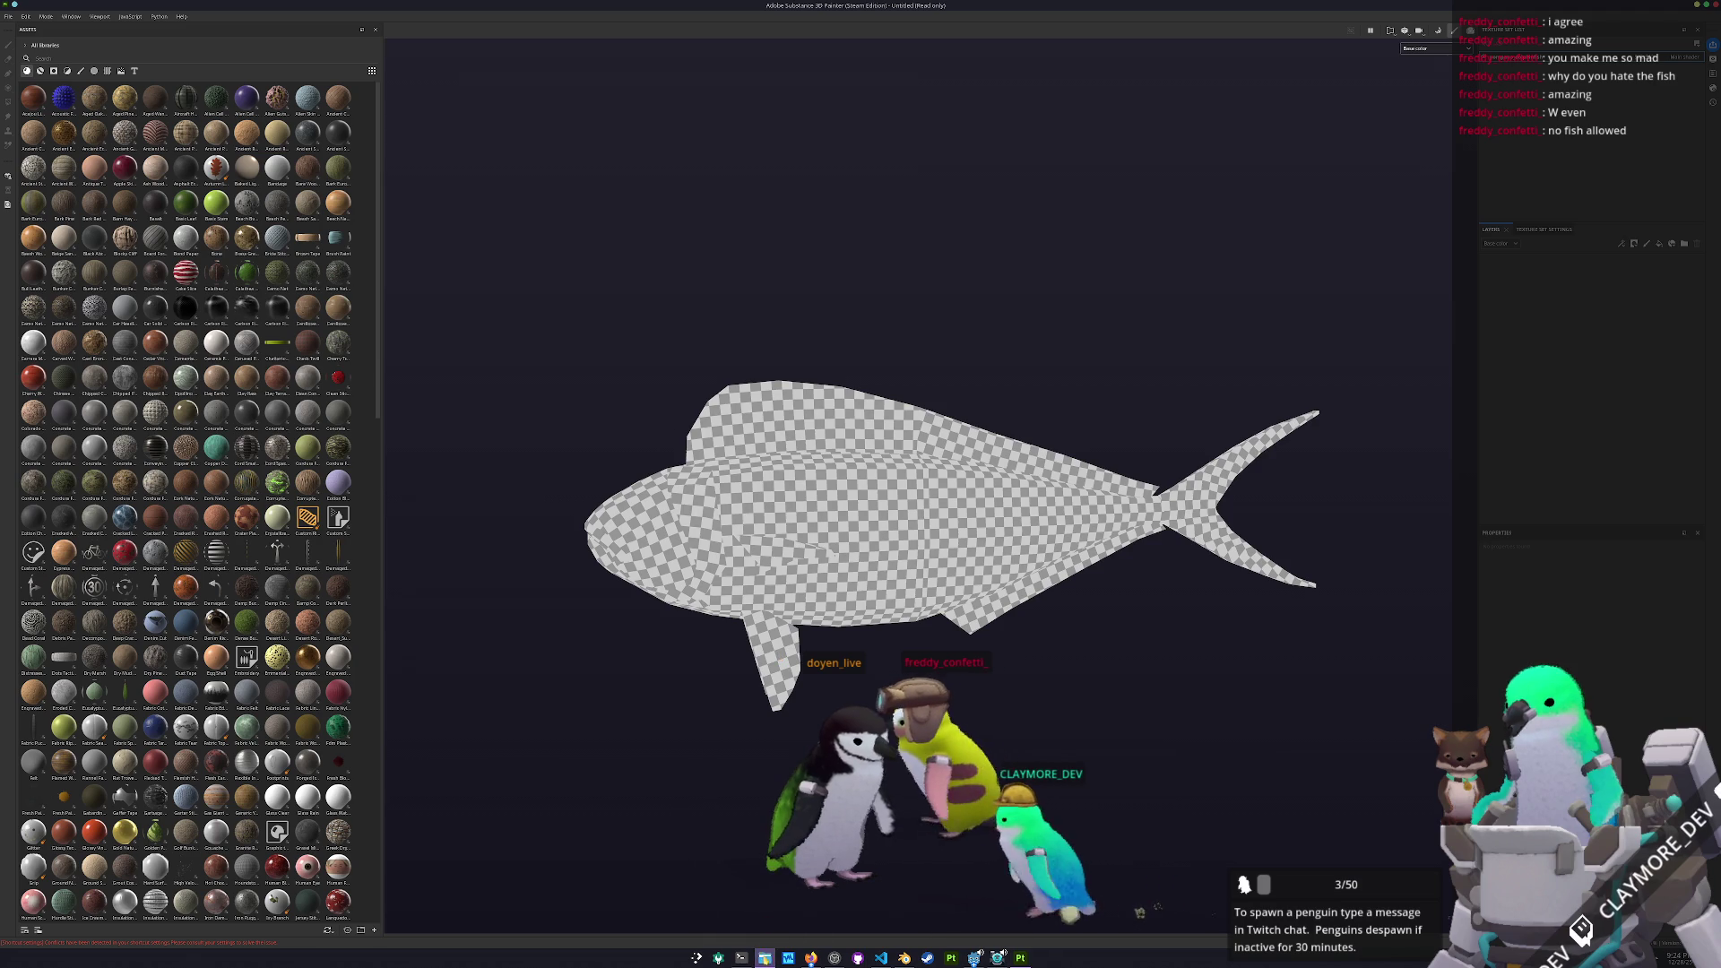
left_click(764, 958)
Open the dolphinfish reference image in Gwenview and place it at the top-left
left_click(628, 298)
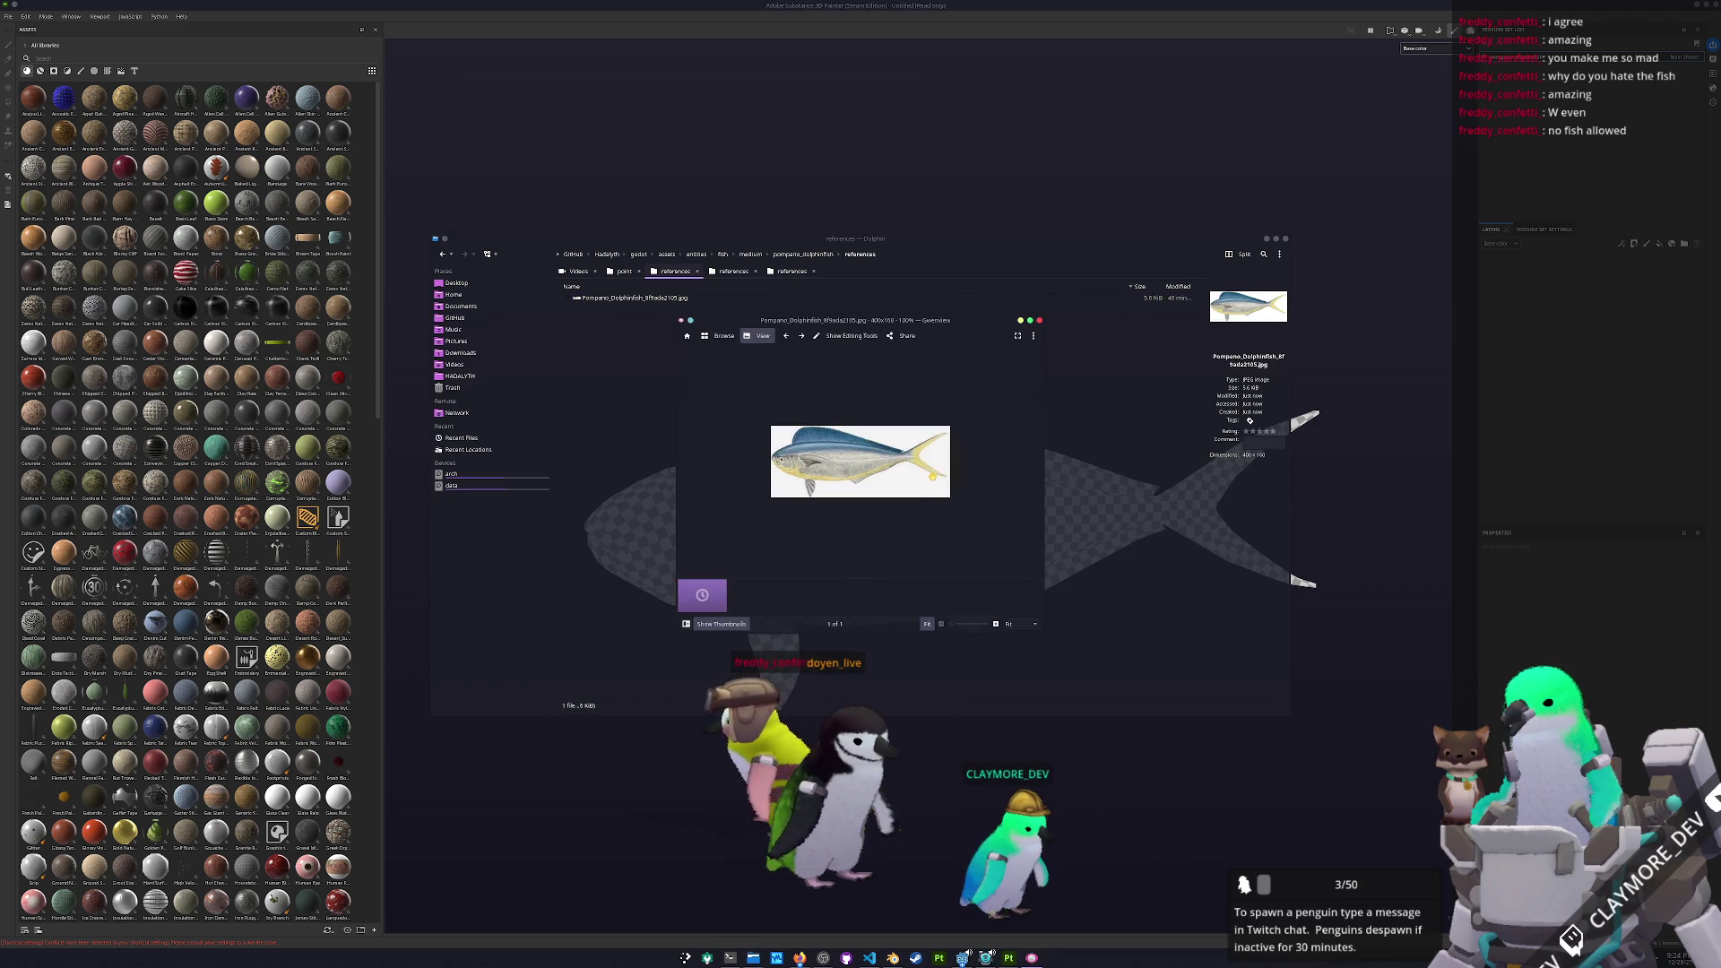
key("ctrl+w")
mouse_move(818, 472)
left_mouse_down()
mouse_move(764, 448)
mouse_move(529, 199)
left_mouse_up()
scroll(529, 199, "up", 5, "ctrl")
scroll(529, 199, "down", 2, "ctrl")
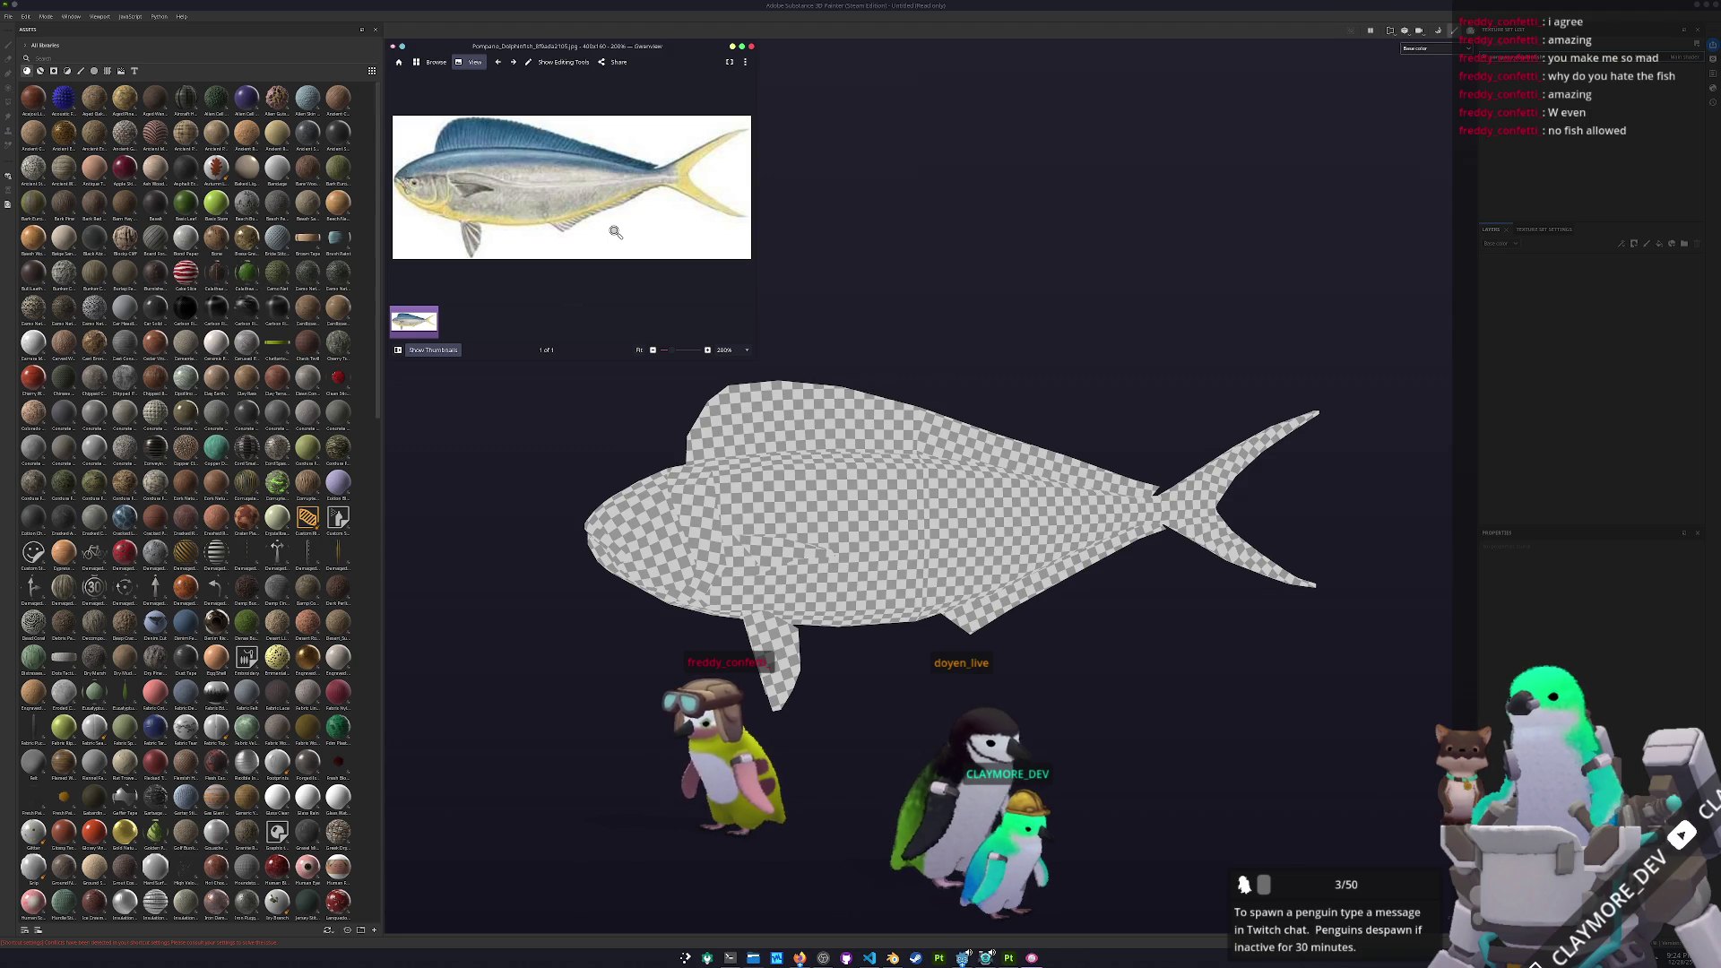
Sample pale yellow #ecd58c from the reference in KColorChooser and apply SimpleDiffuse to the fish
key("super")
type("kcolor")
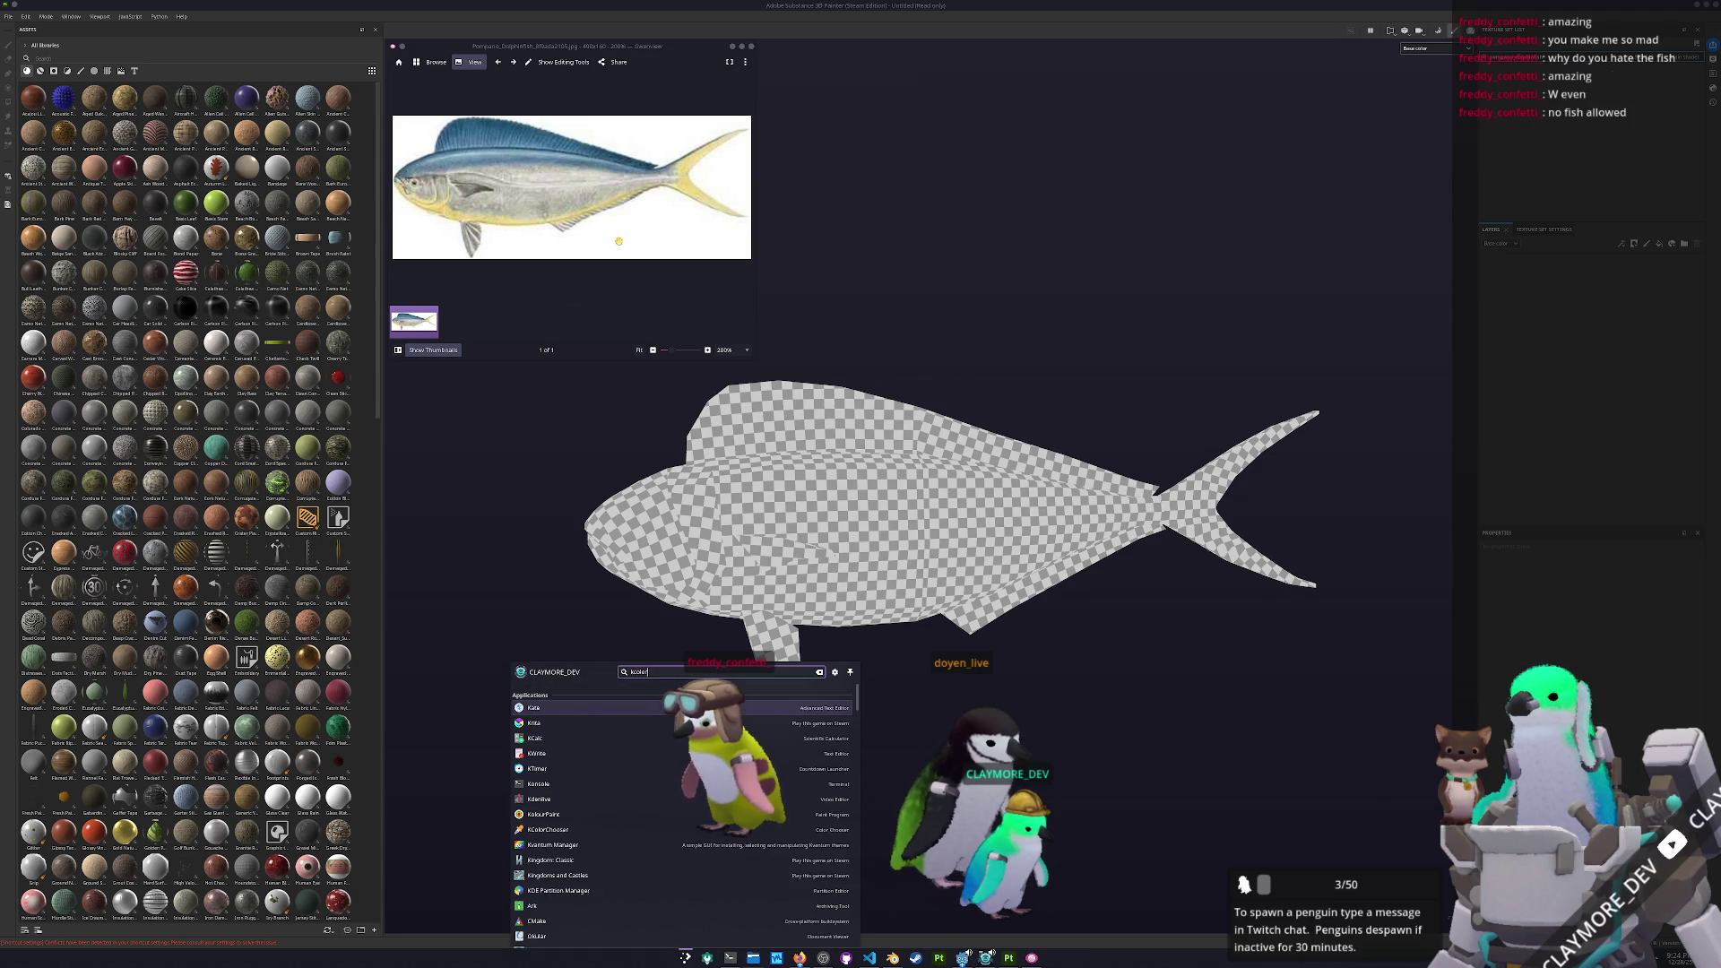
key("Return")
mouse_move(841, 374)
left_mouse_down()
mouse_move(967, 98)
mouse_move(912, 50)
mouse_move(874, 48)
left_mouse_up()
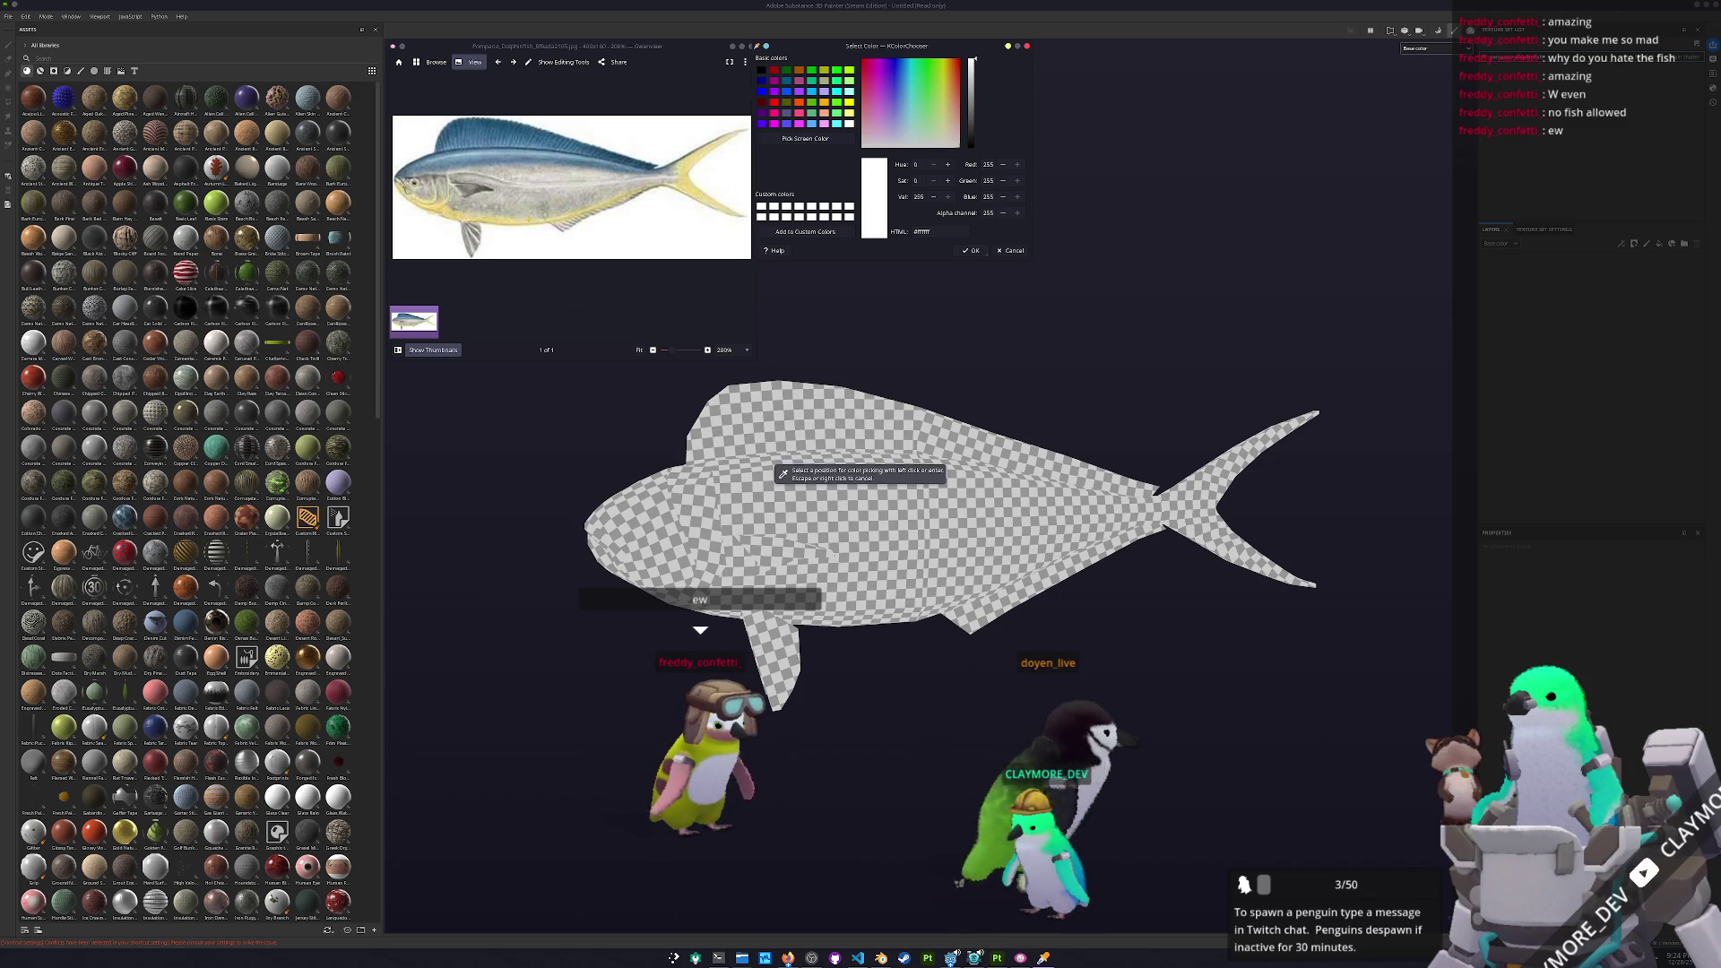
left_click(703, 184)
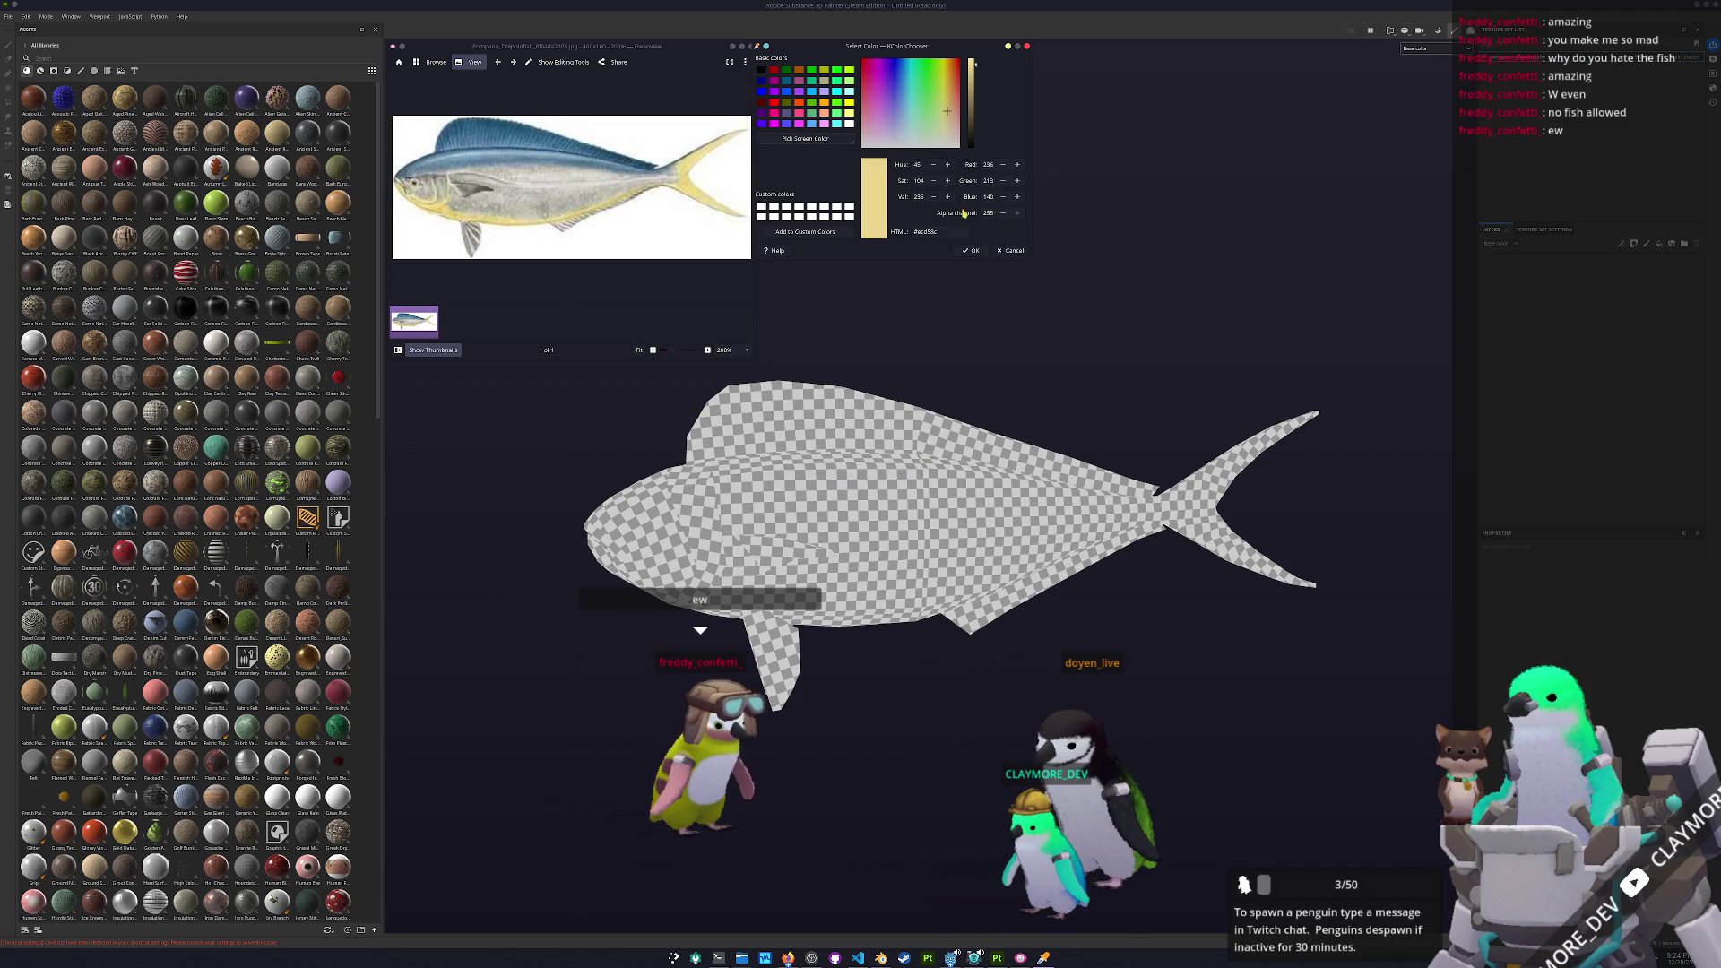
scroll(173, 606, "down", 15)
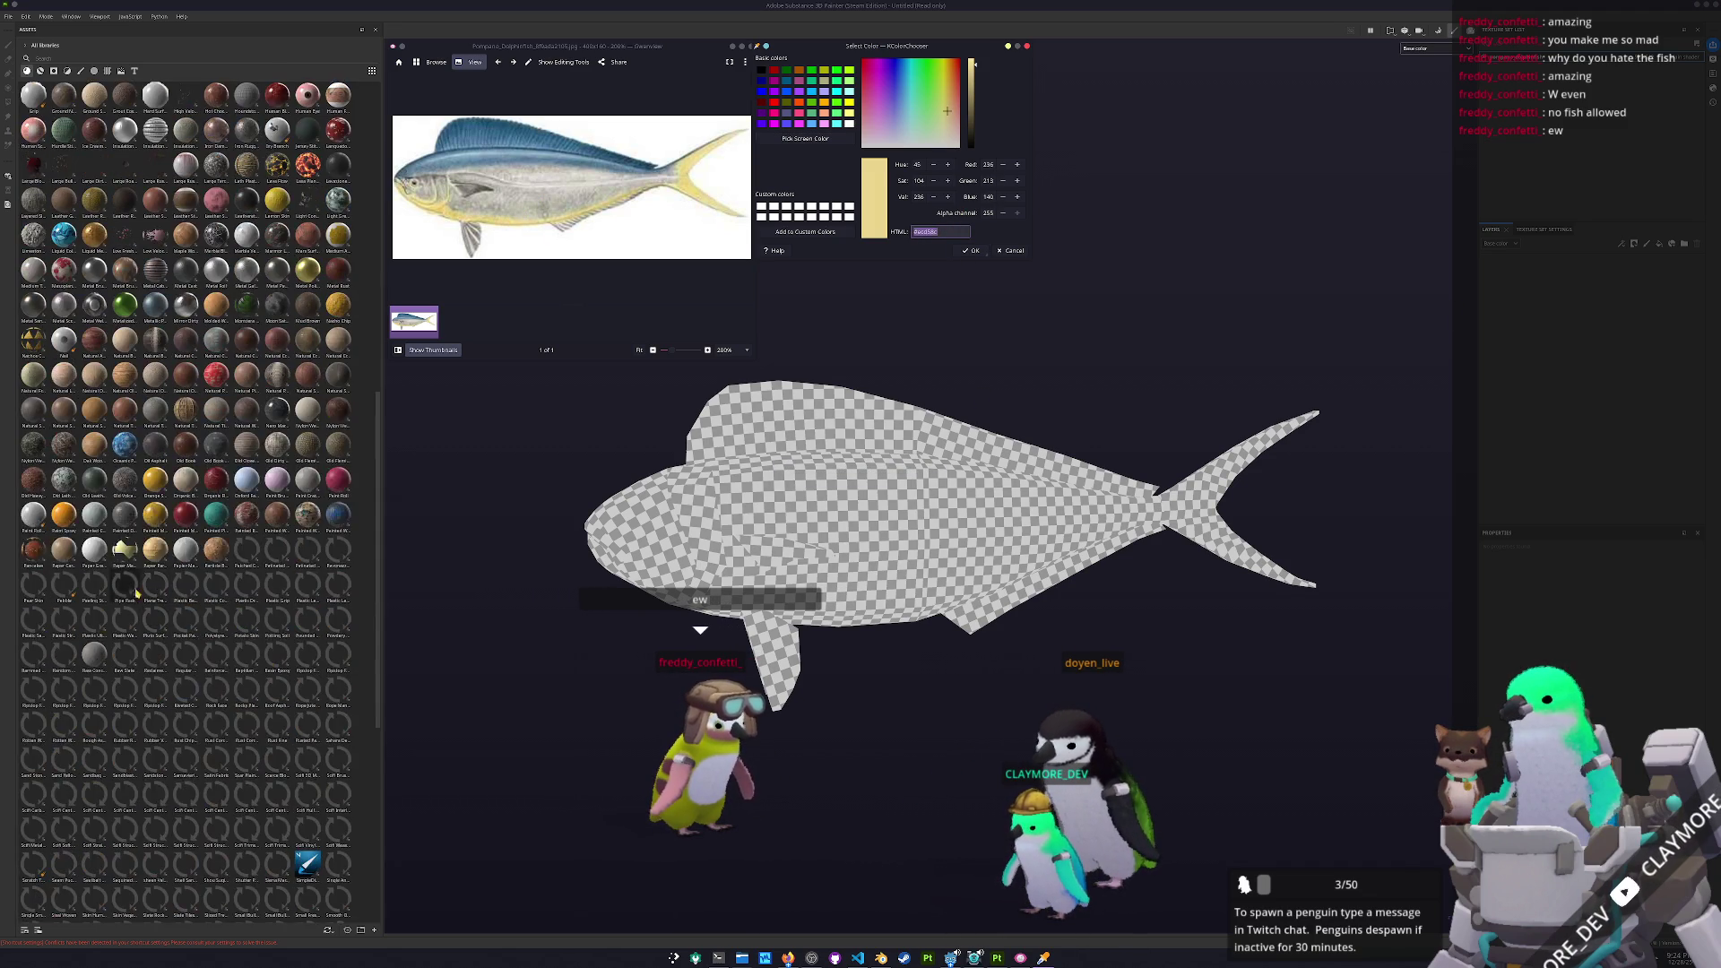
mouse_move(1261, 390)
left_mouse_down()
mouse_move(980, 415)
mouse_move(1004, 415)
left_mouse_up()
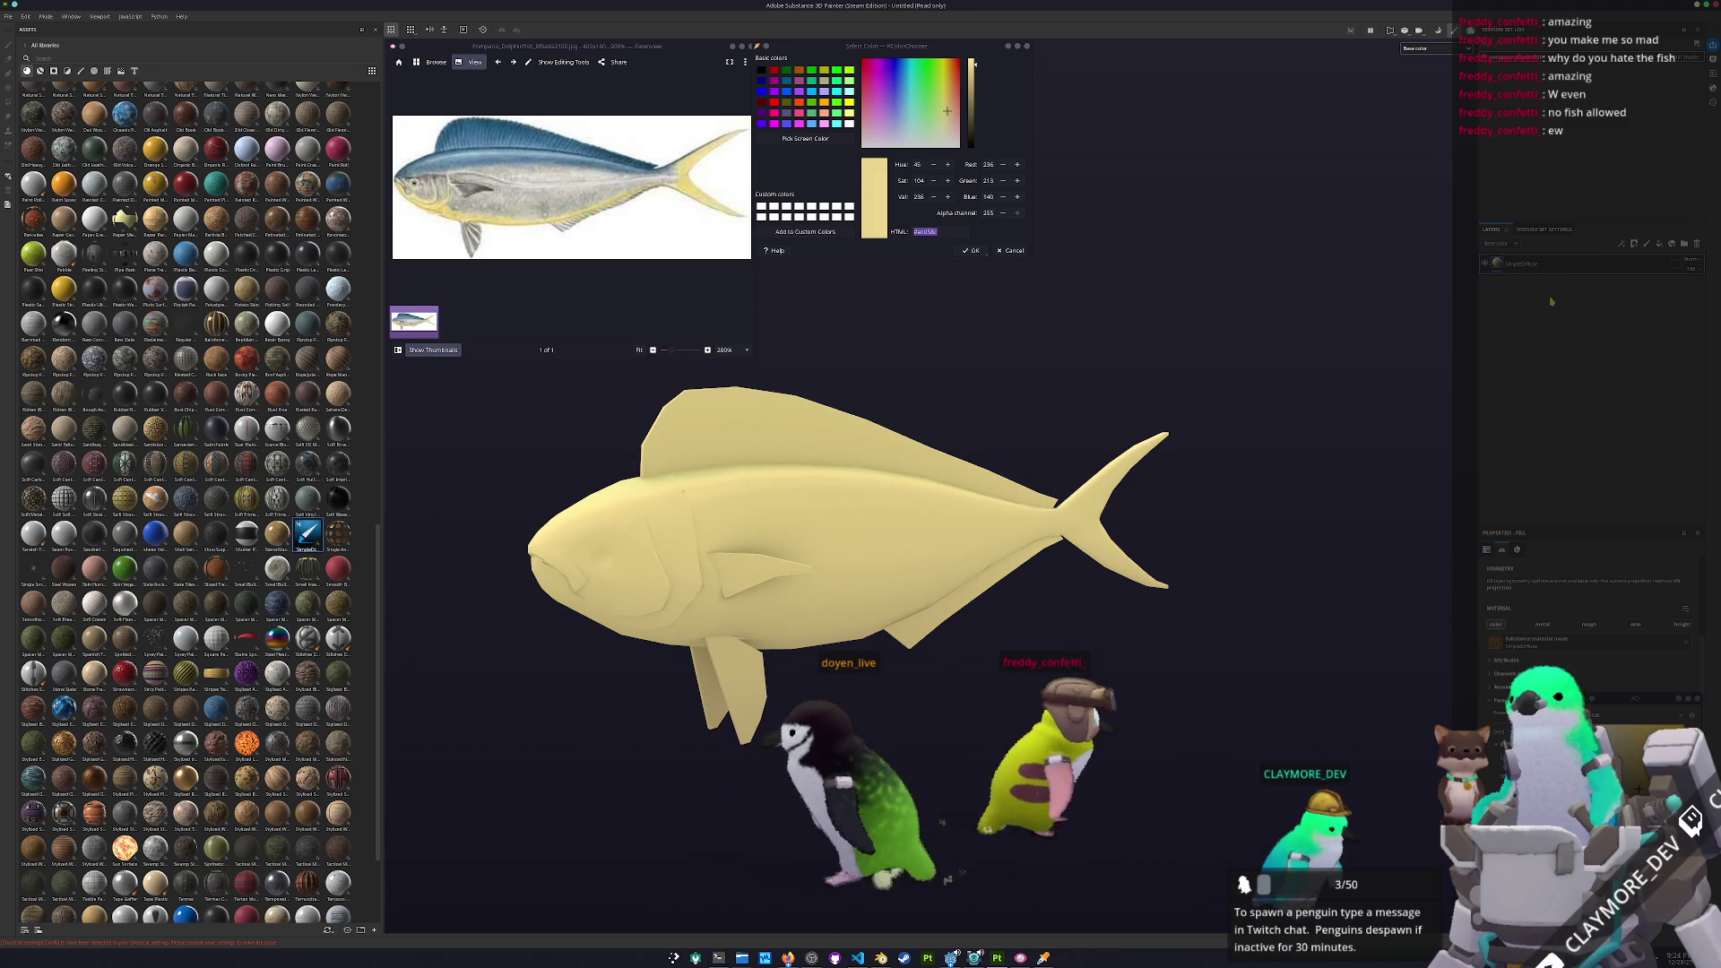
Duplicate the SimpleDiffuse layer and set its base colour to #c9c7ba
key("ctrl+d")
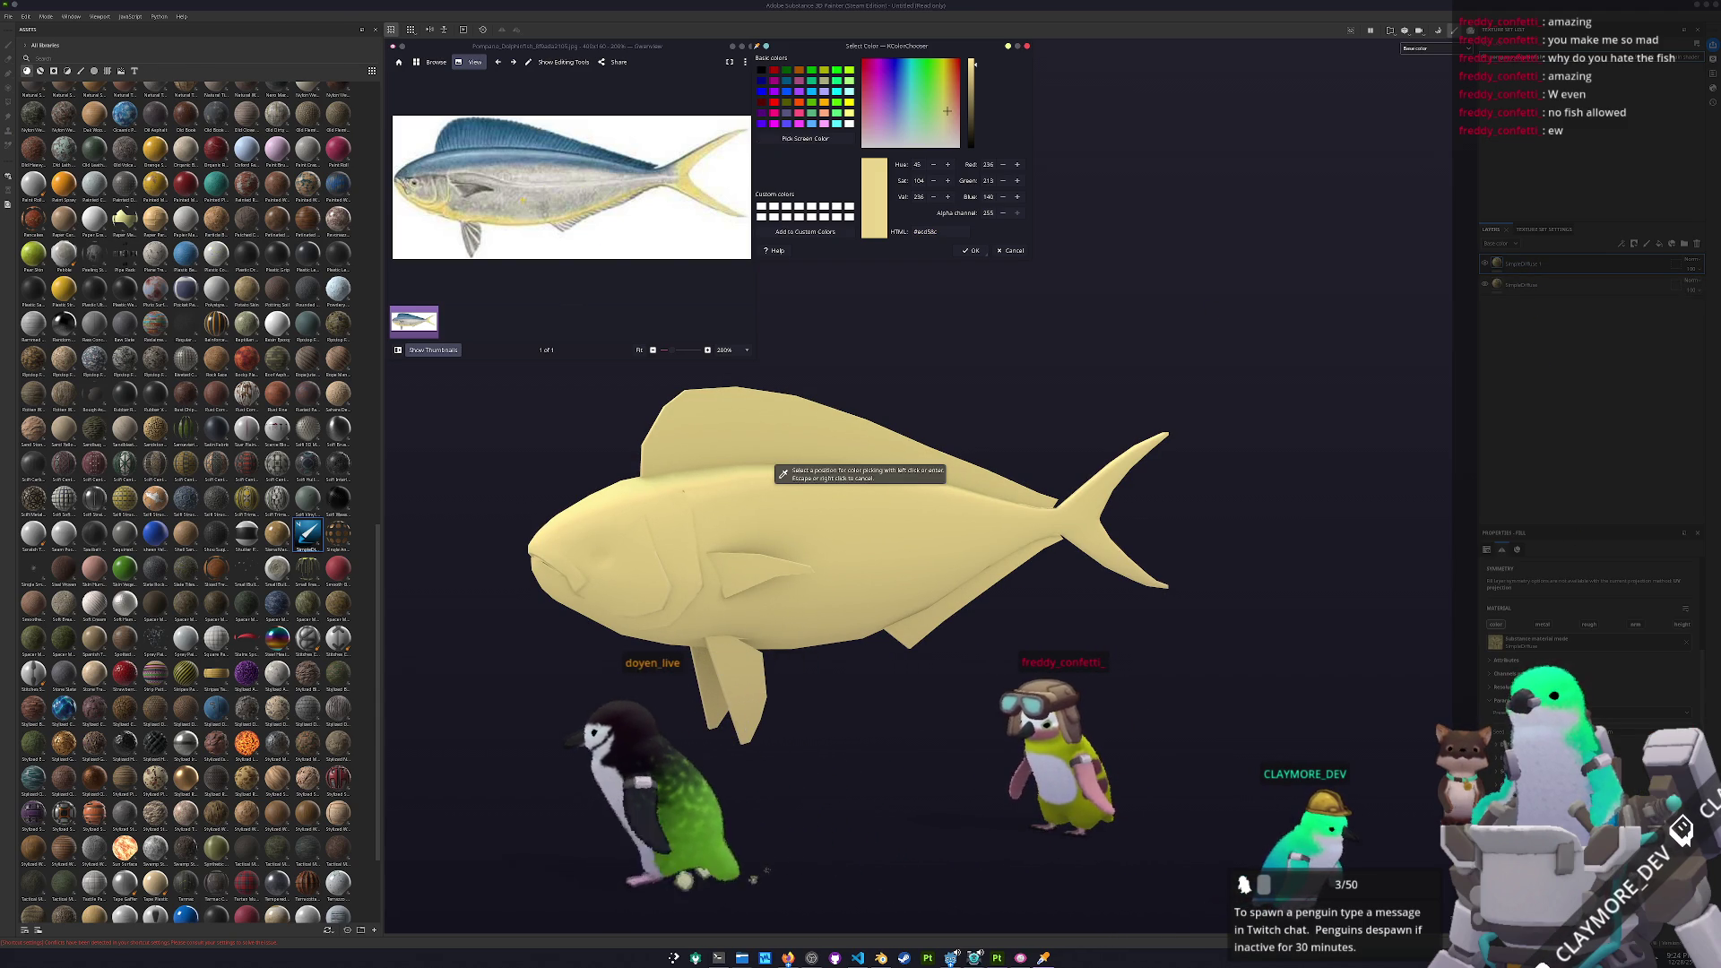
triple_click(933, 232)
type("#c9c7ba")
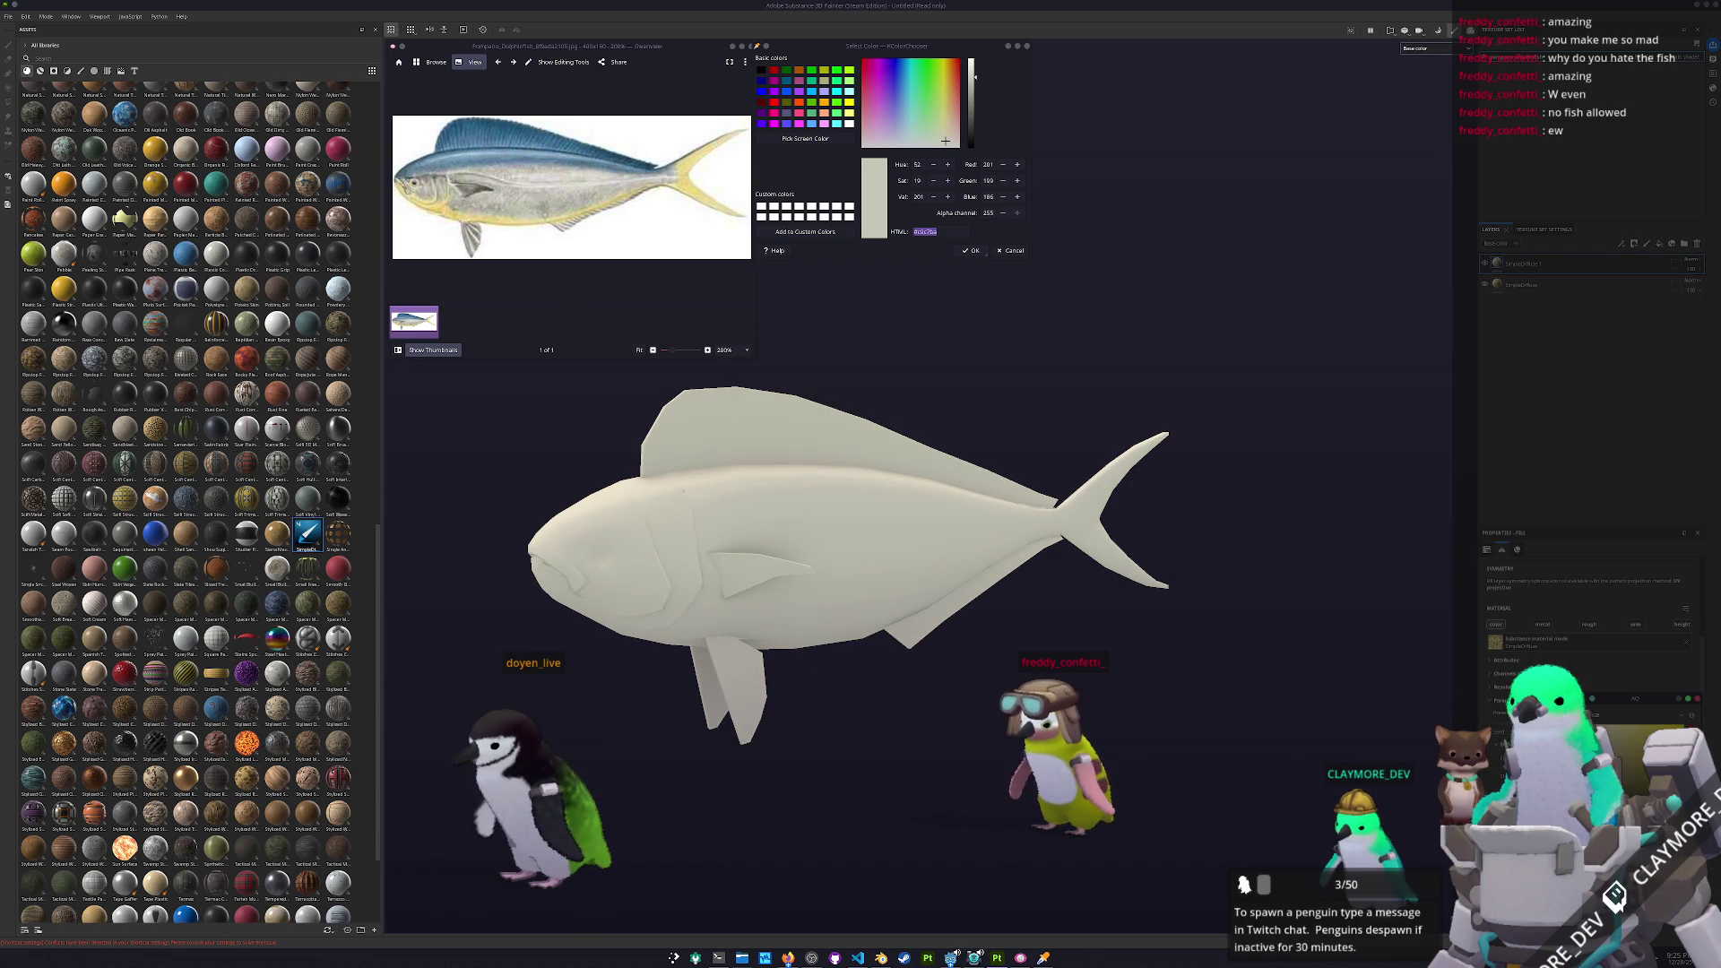
right_click(1536, 265)
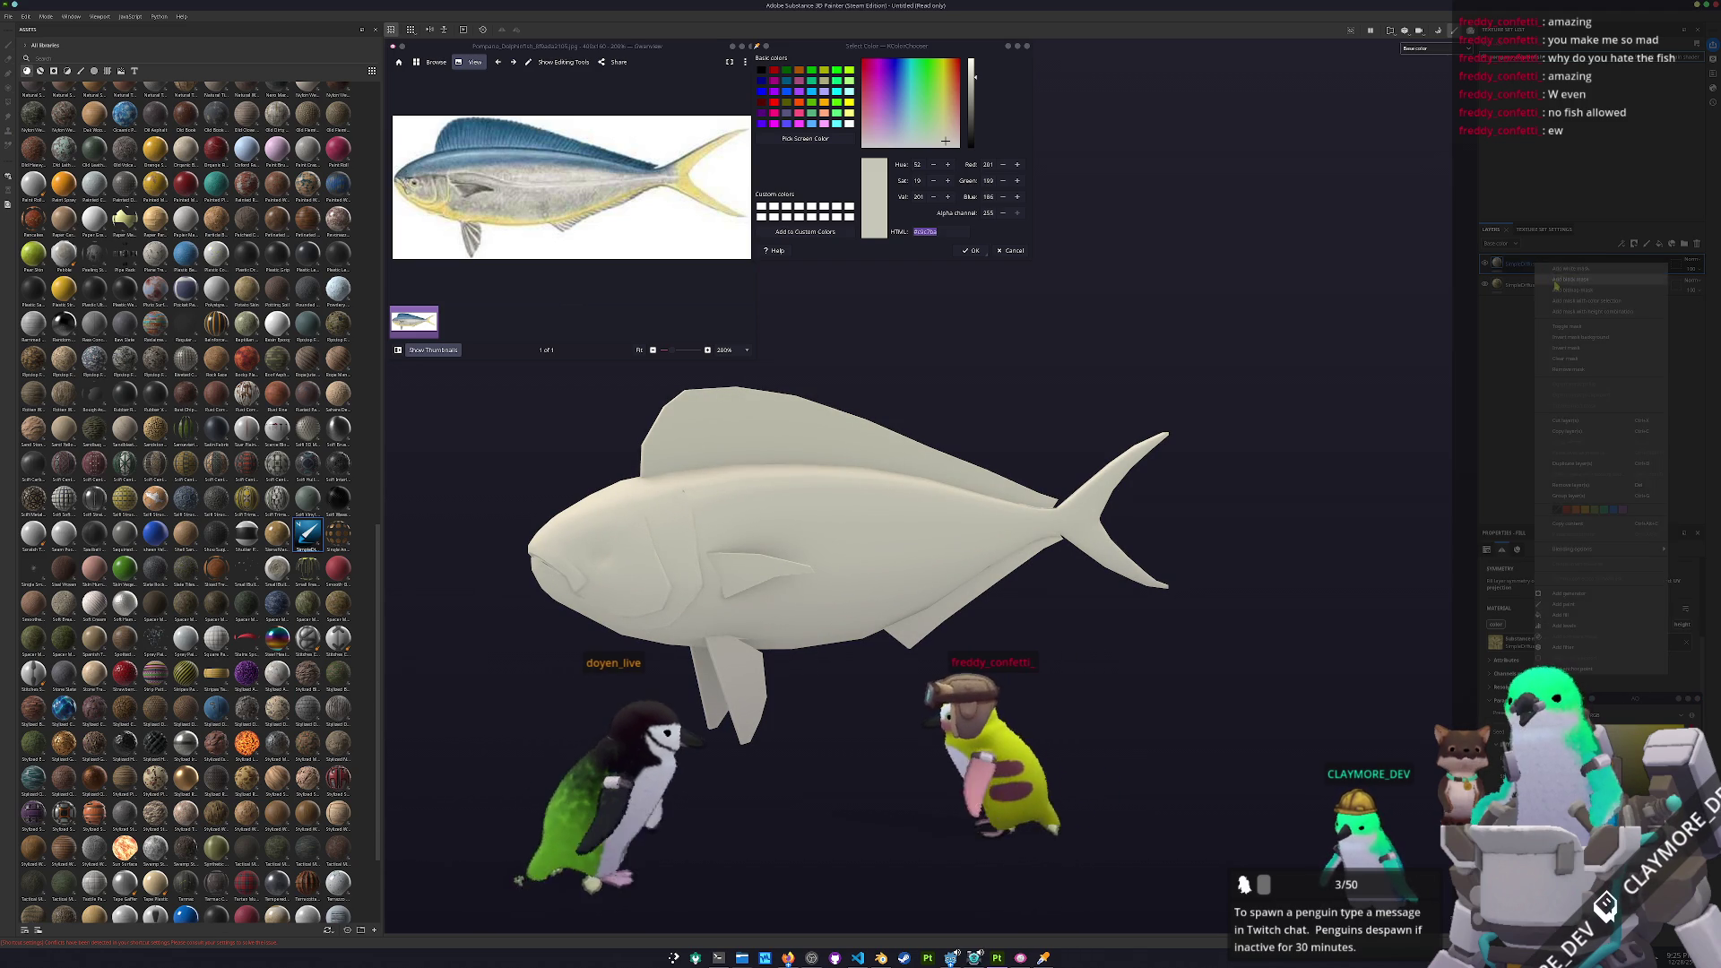
Add a mask with a generator to the yellow layer
left_click(1546, 279)
right_click(1512, 263)
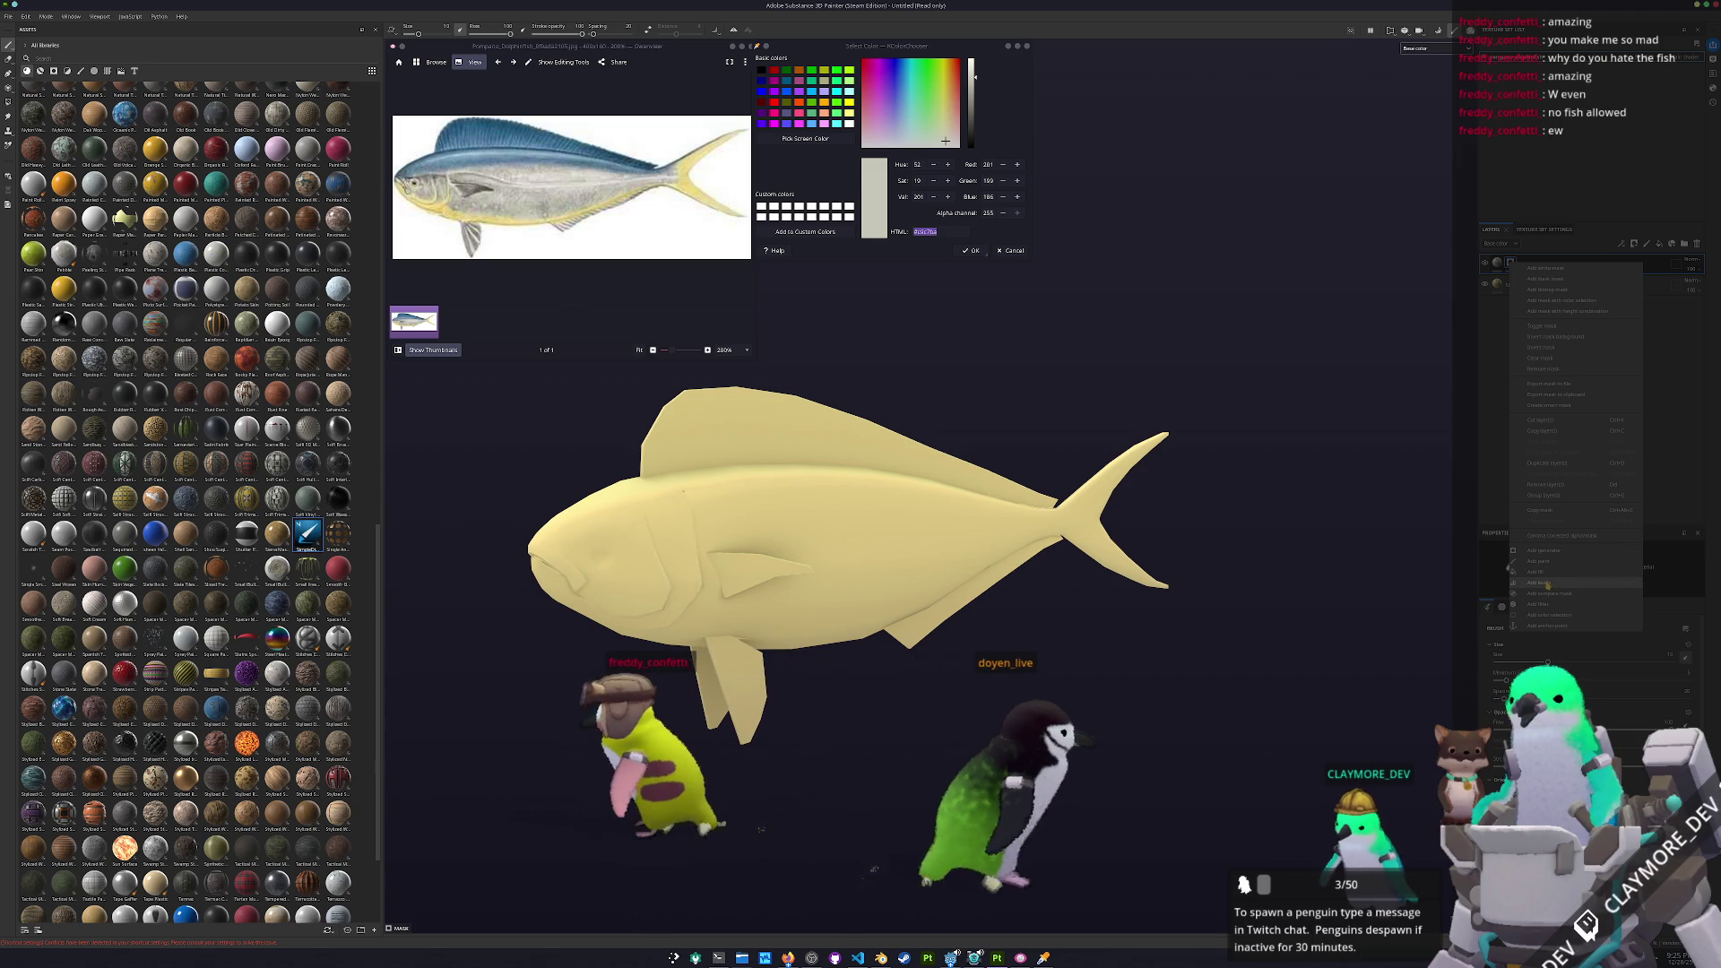
left_click(1544, 550)
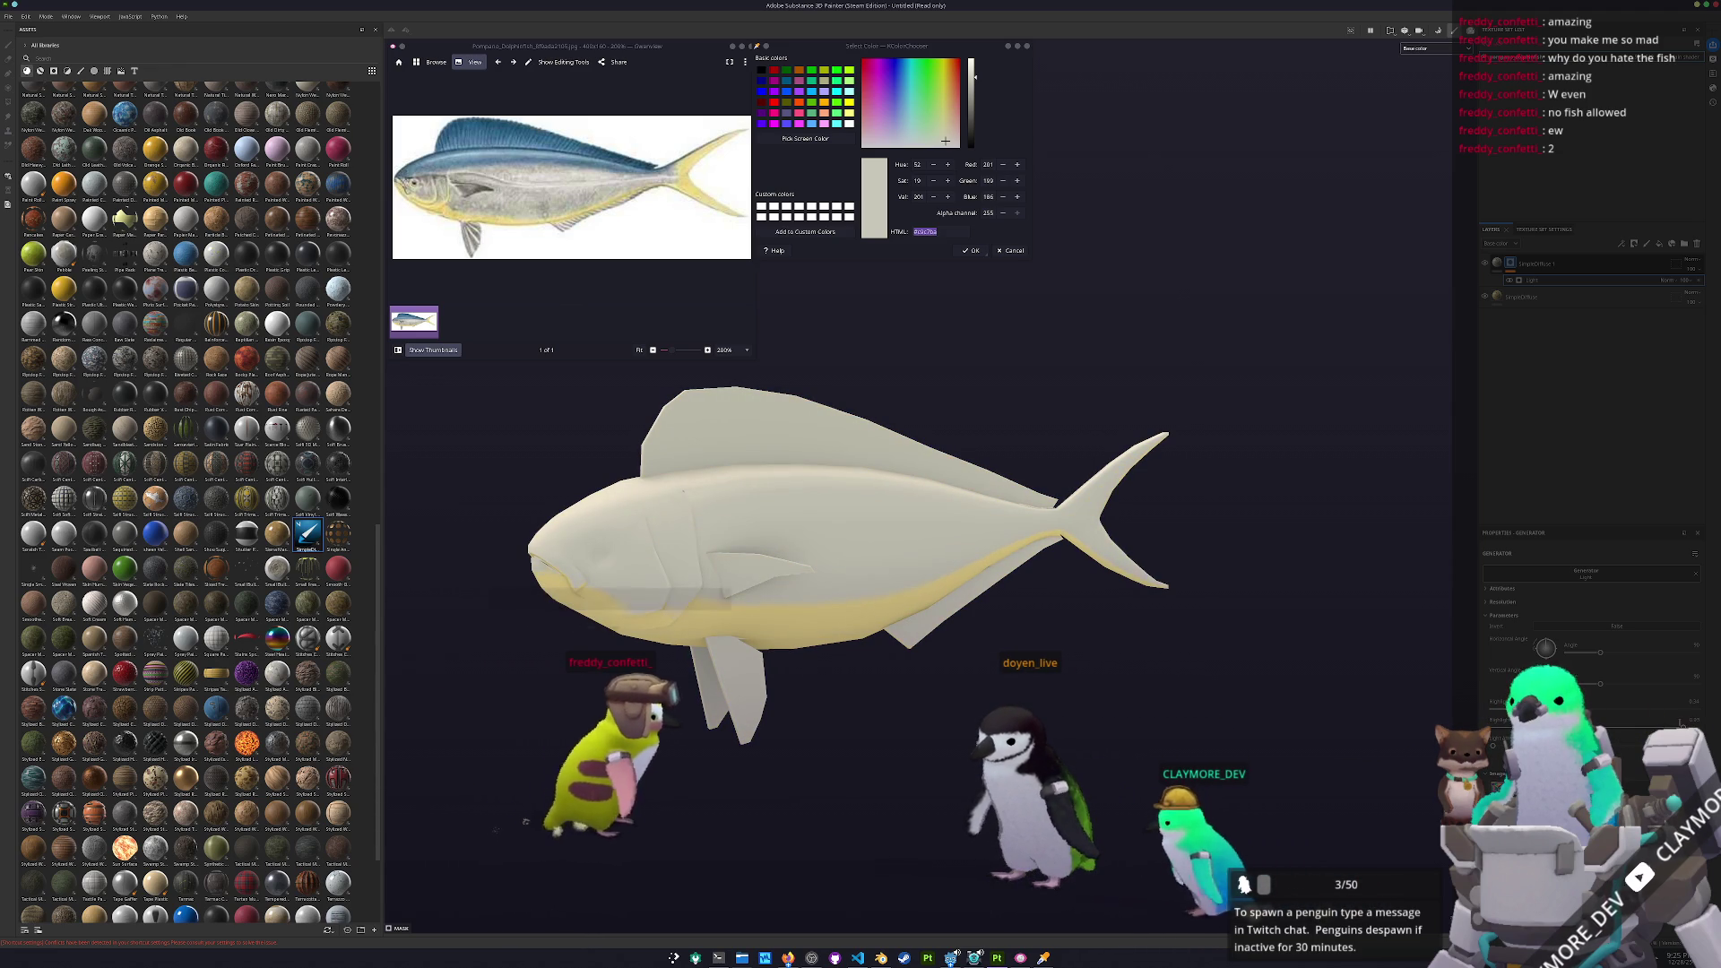
Add a paint effect to the yellow layer's mask
left_click_drag(744, 686, 778, 690, "alt")
scroll(1255, 403, "up", 2)
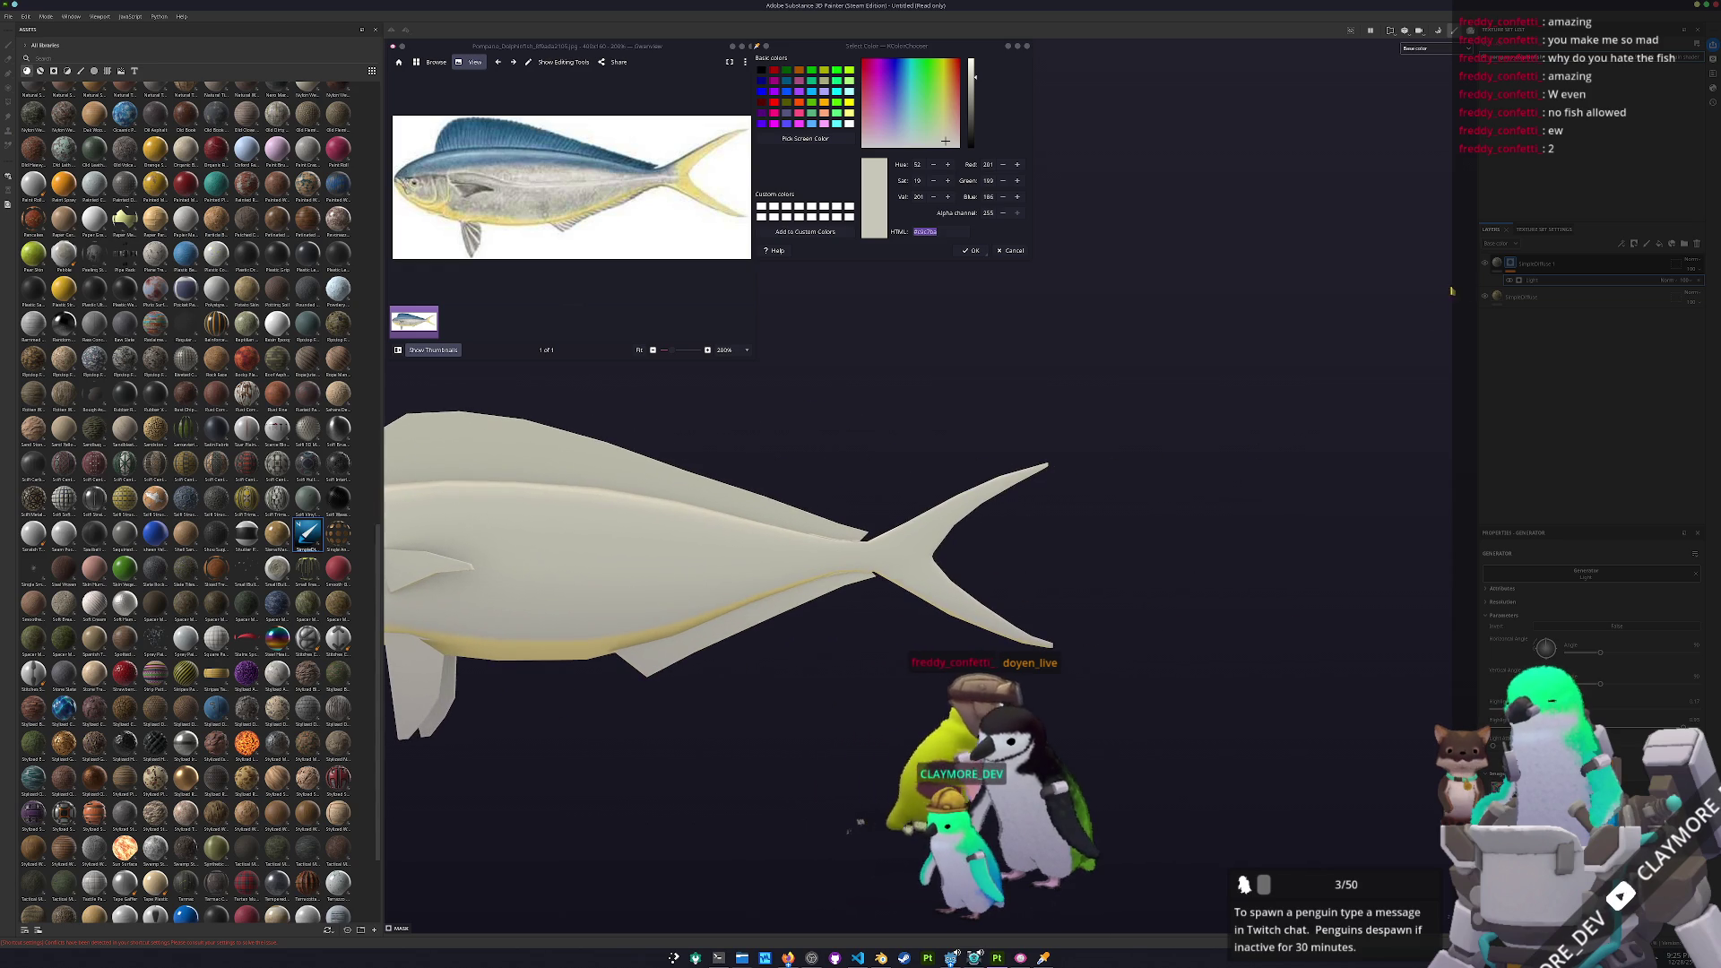
right_click(1512, 265)
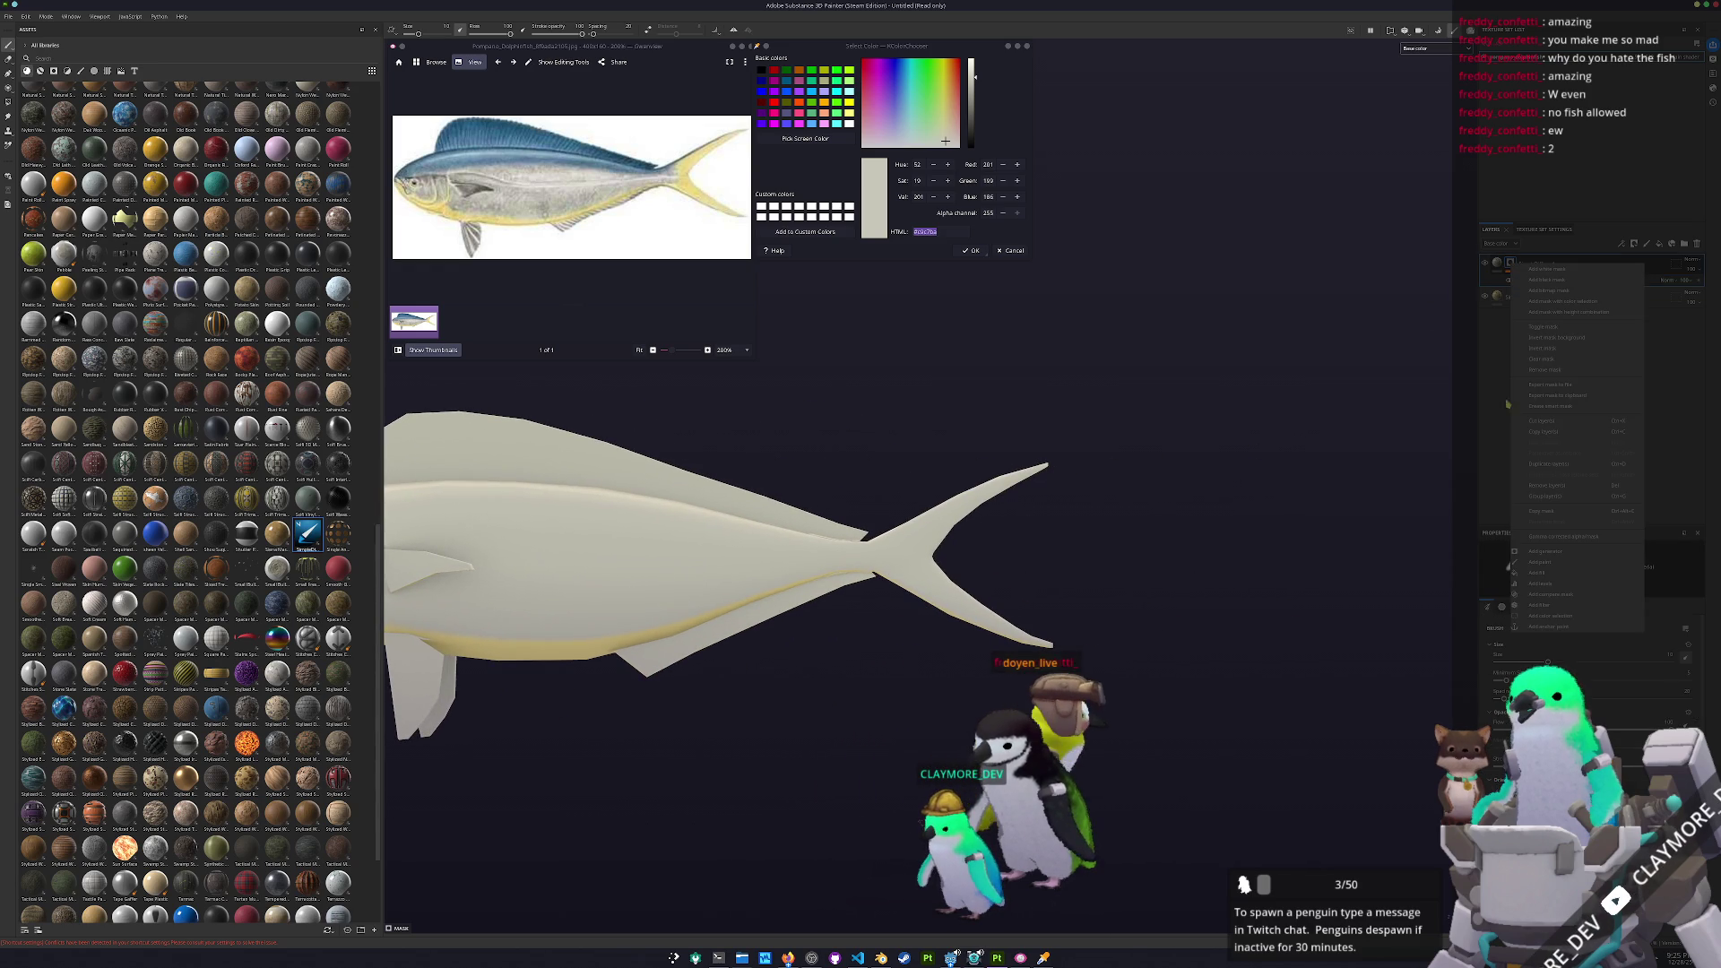
left_click(1541, 563)
scroll(954, 501, "up", 3)
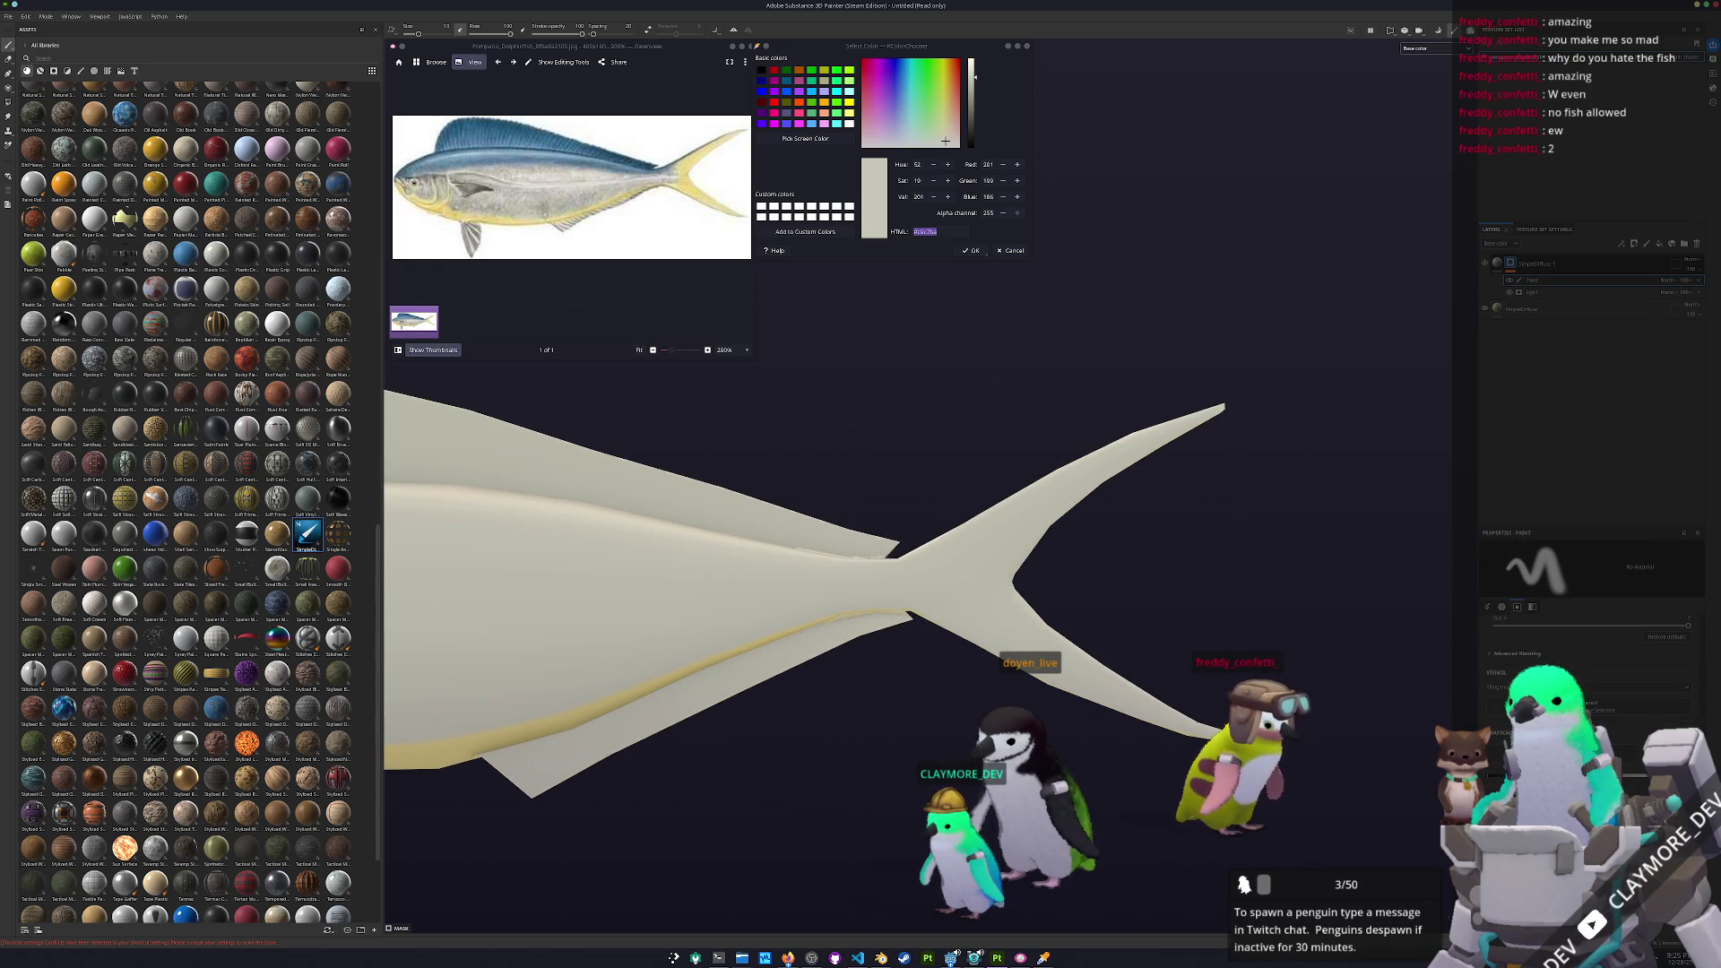
Paint the tail fork yellow, undoing and redoing the first stroke
left_click_drag(1004, 584, 978, 606)
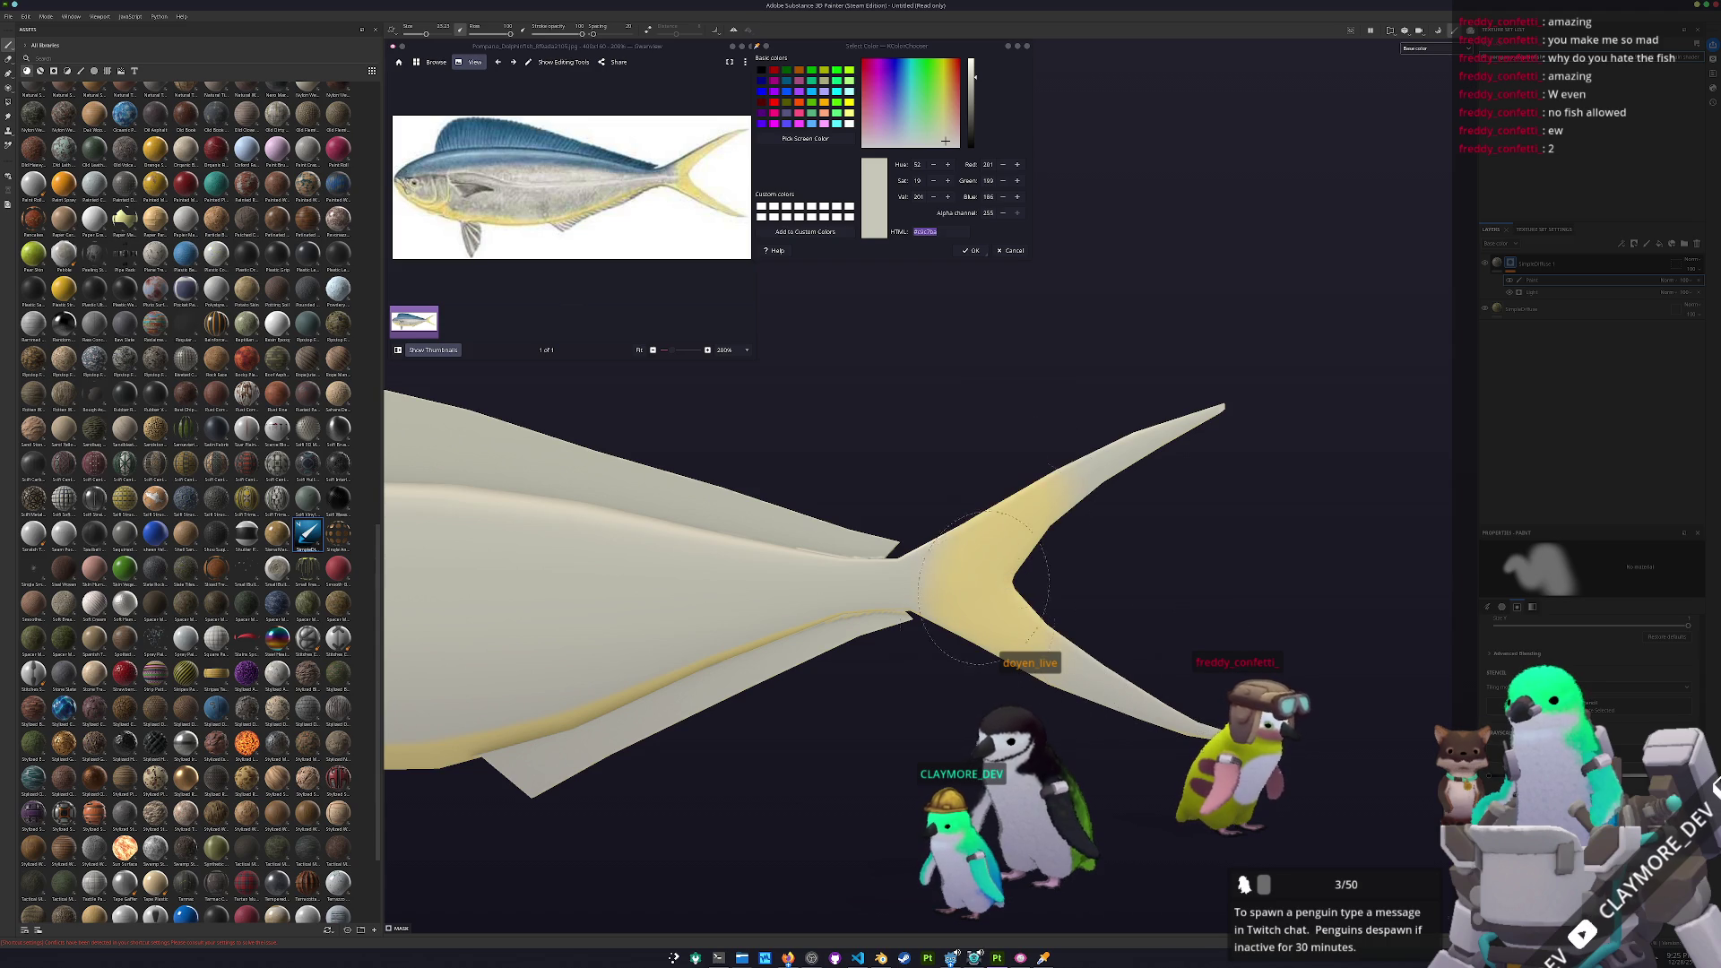
key("ctrl+z")
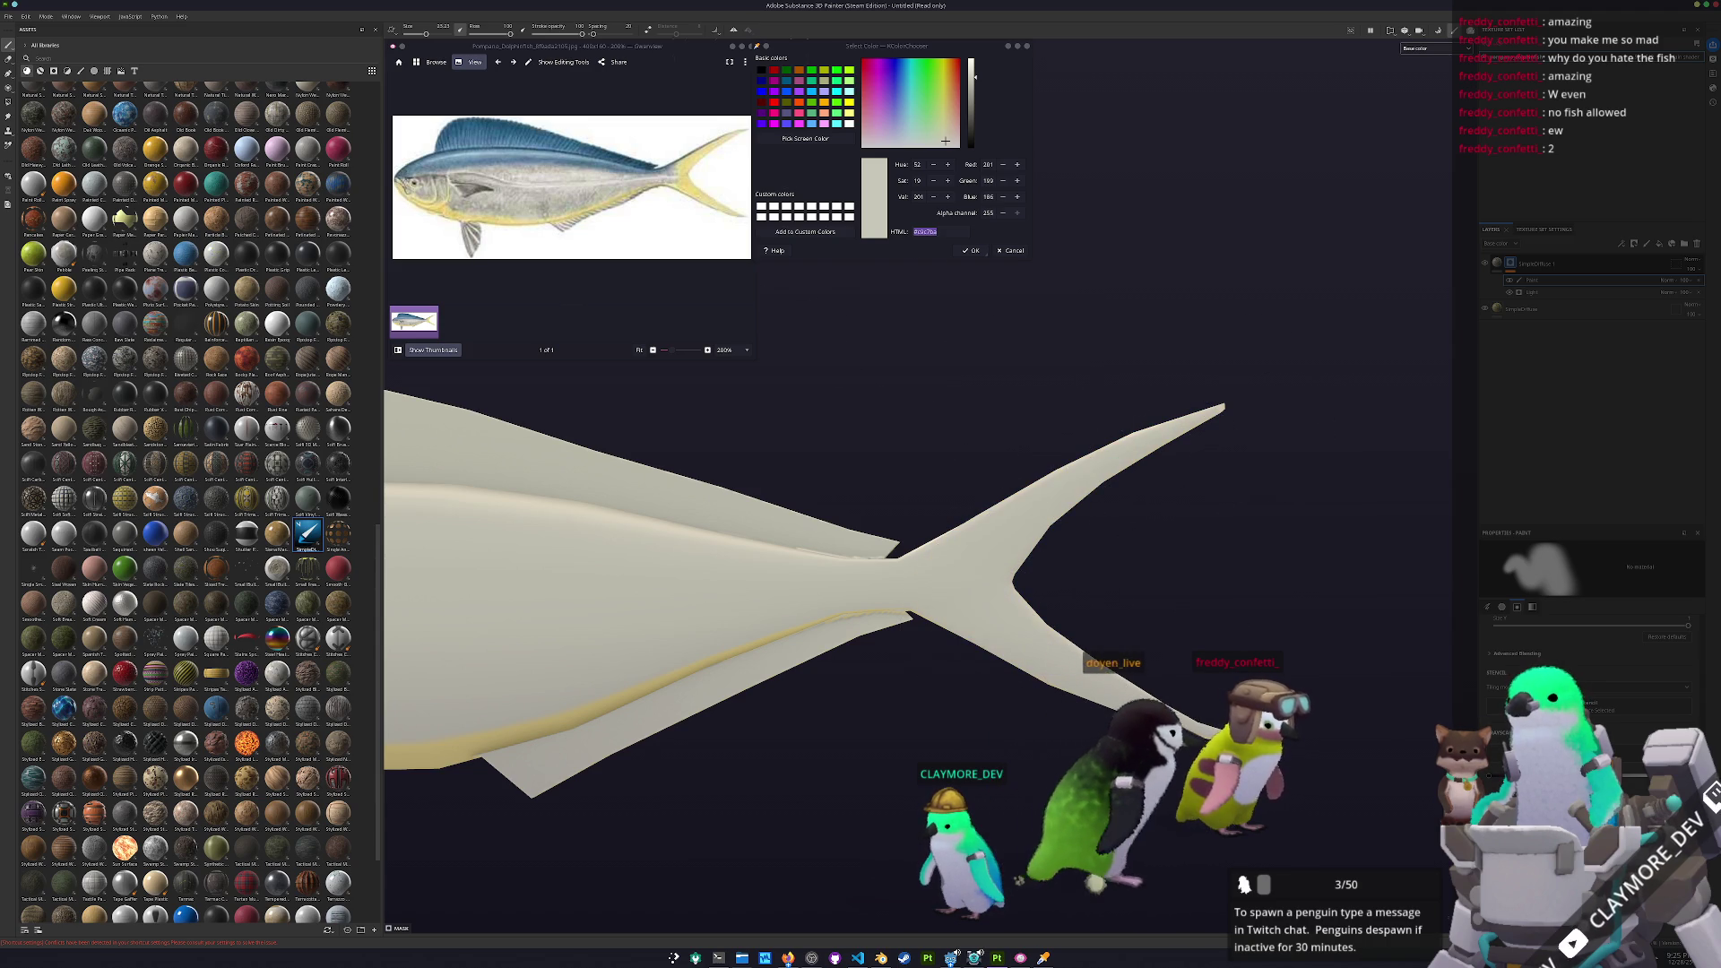
left_click_drag(991, 515, 997, 610)
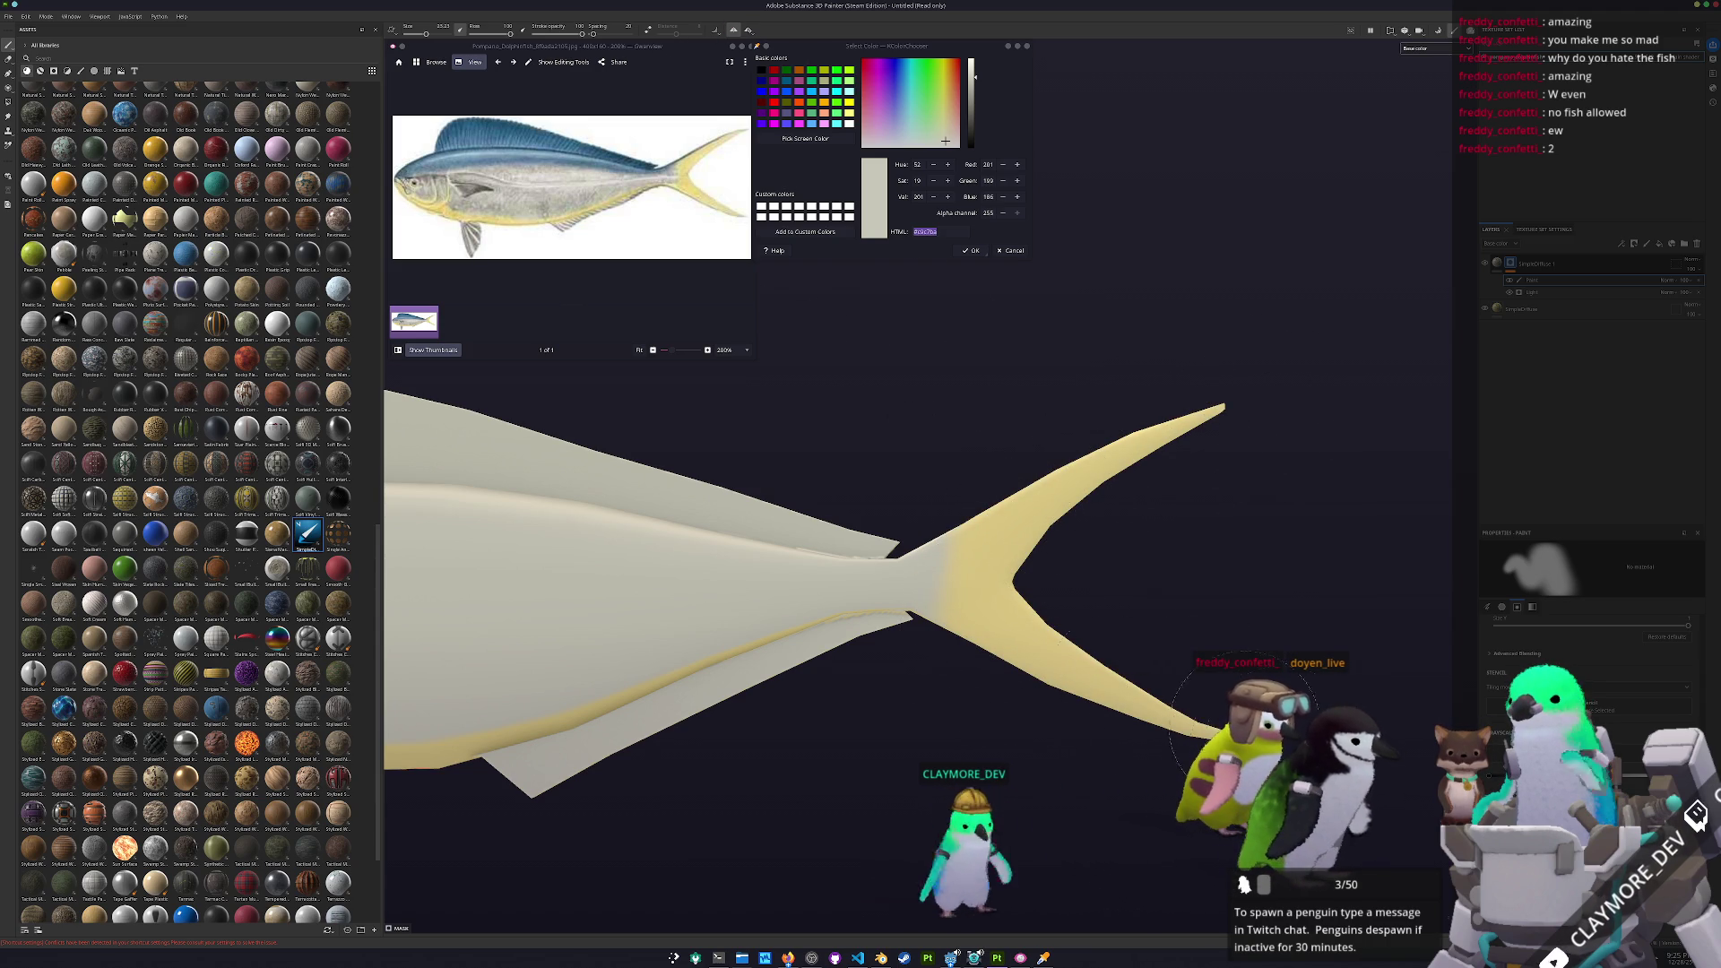
mouse_move(1152, 695)
left_mouse_down("alt")
mouse_move(634, 760)
mouse_move(761, 803)
mouse_move(780, 239)
mouse_move(869, 729)
mouse_move(991, 626)
mouse_move(1311, 661)
left_mouse_up("alt")
scroll(691, 711, "up", 5)
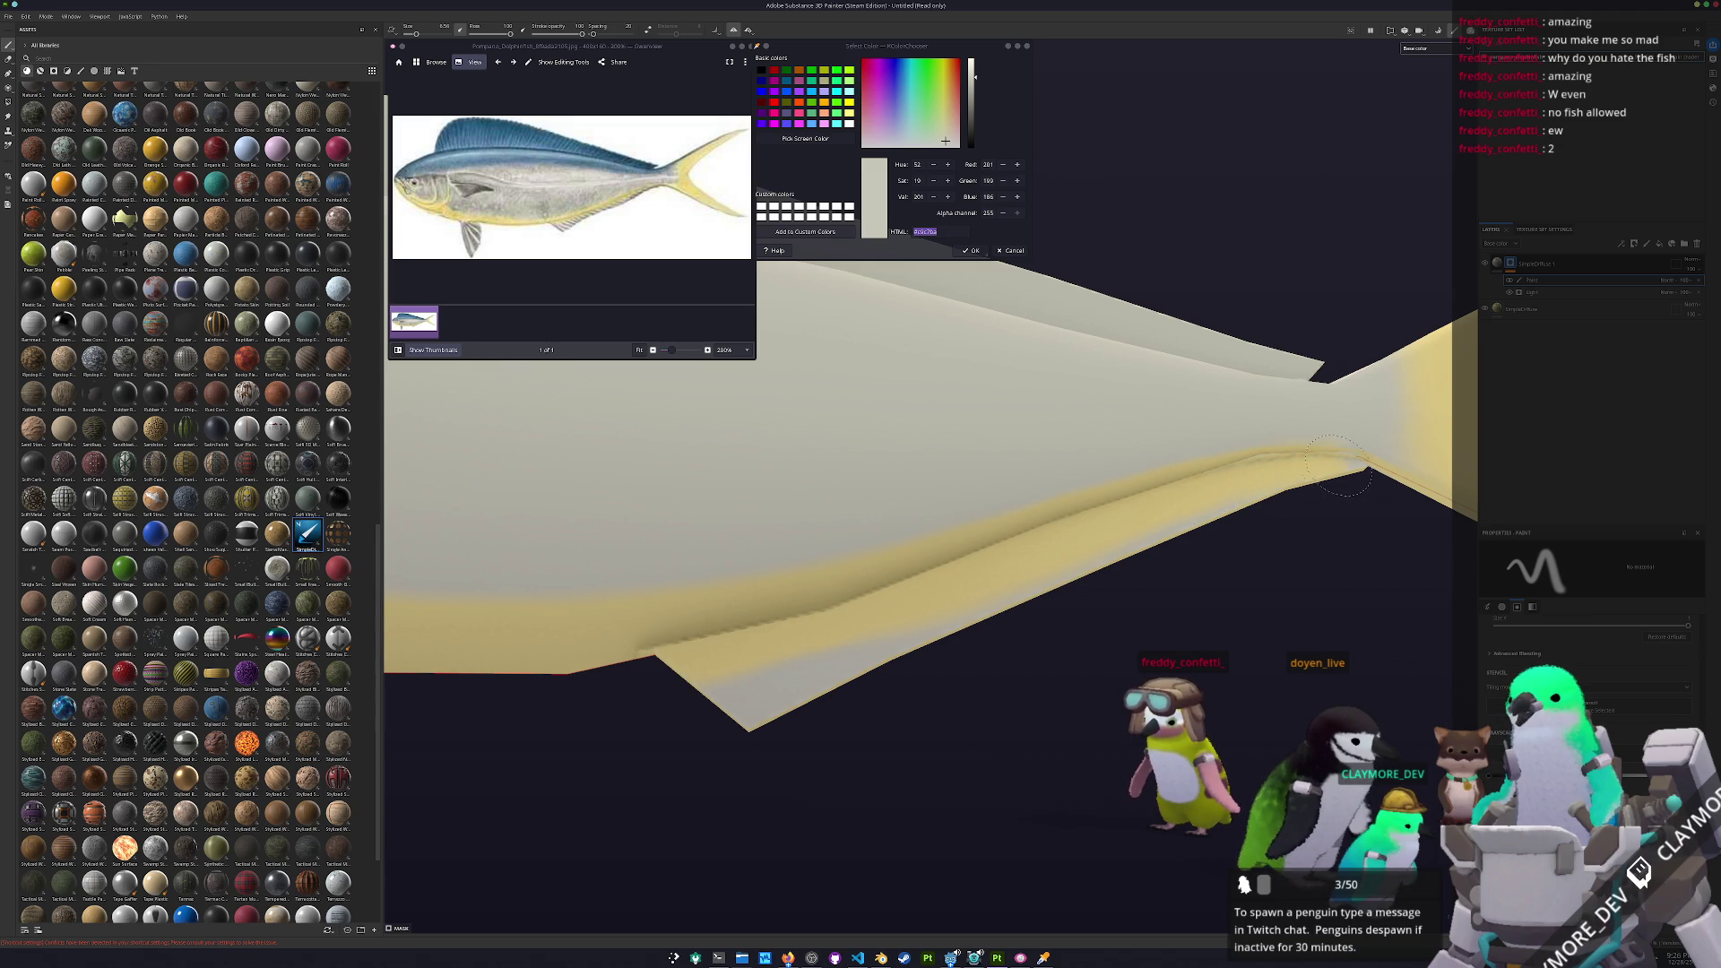
left_click_drag(1360, 466, 1270, 635, "alt")
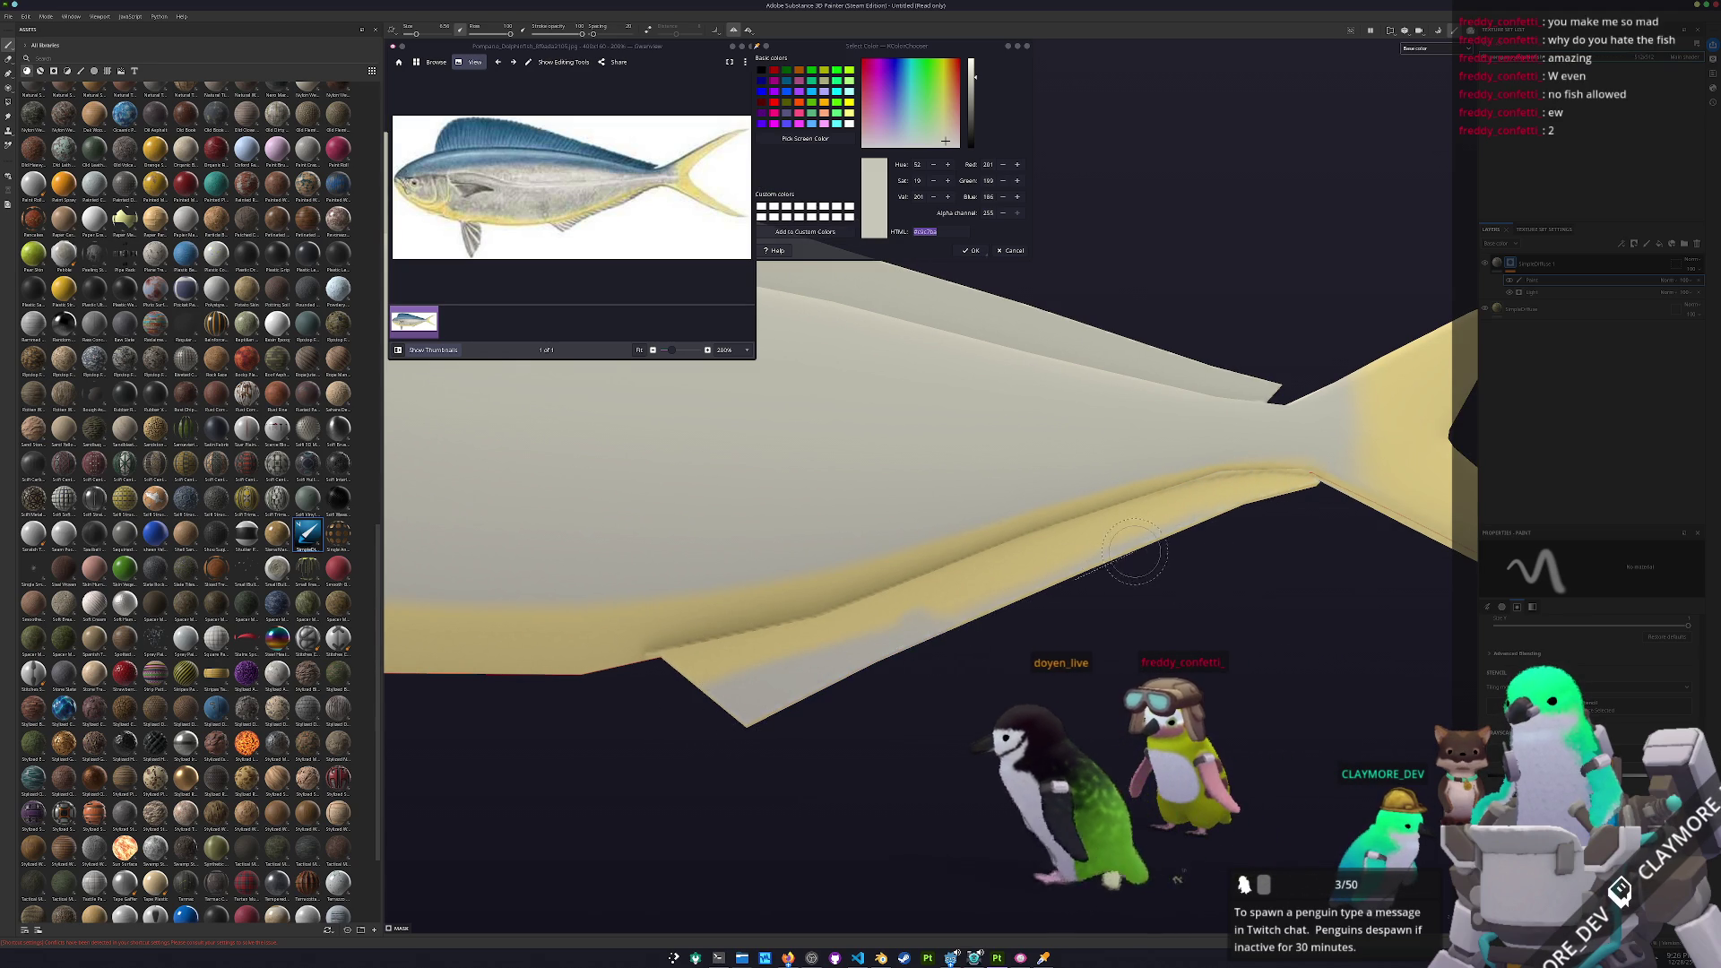
left_click_drag(931, 638, 849, 665, "alt")
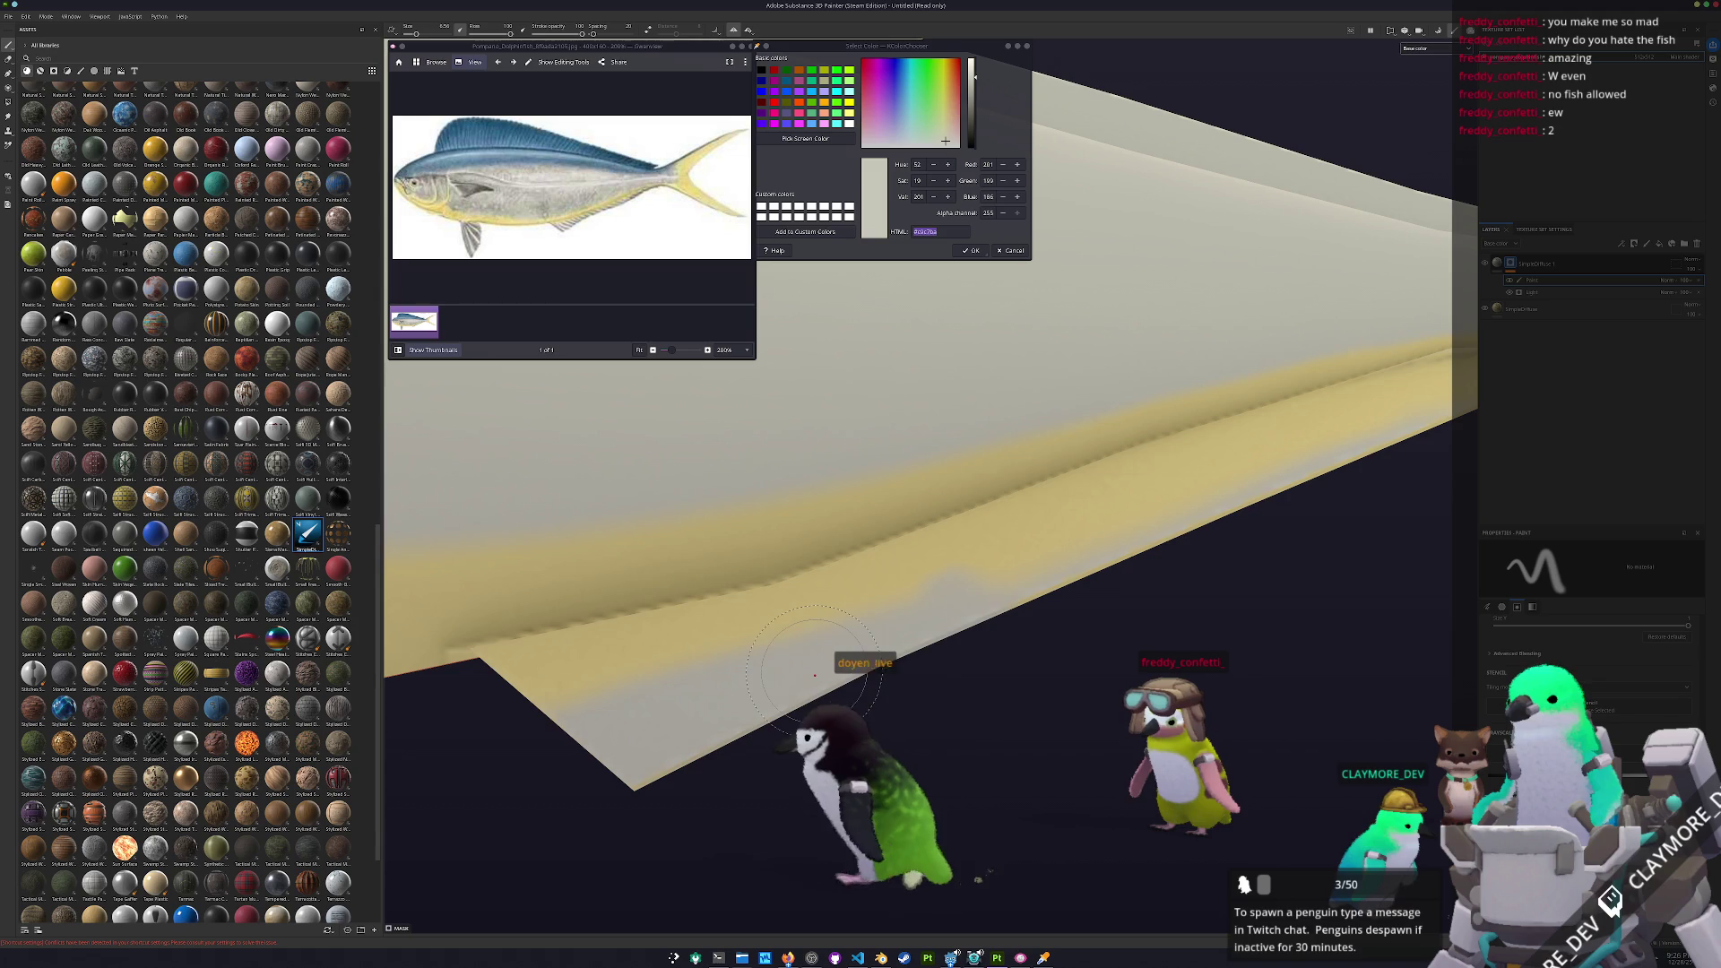
Paint the lower head and chin yellow so it joins the belly band
key("ctrl")
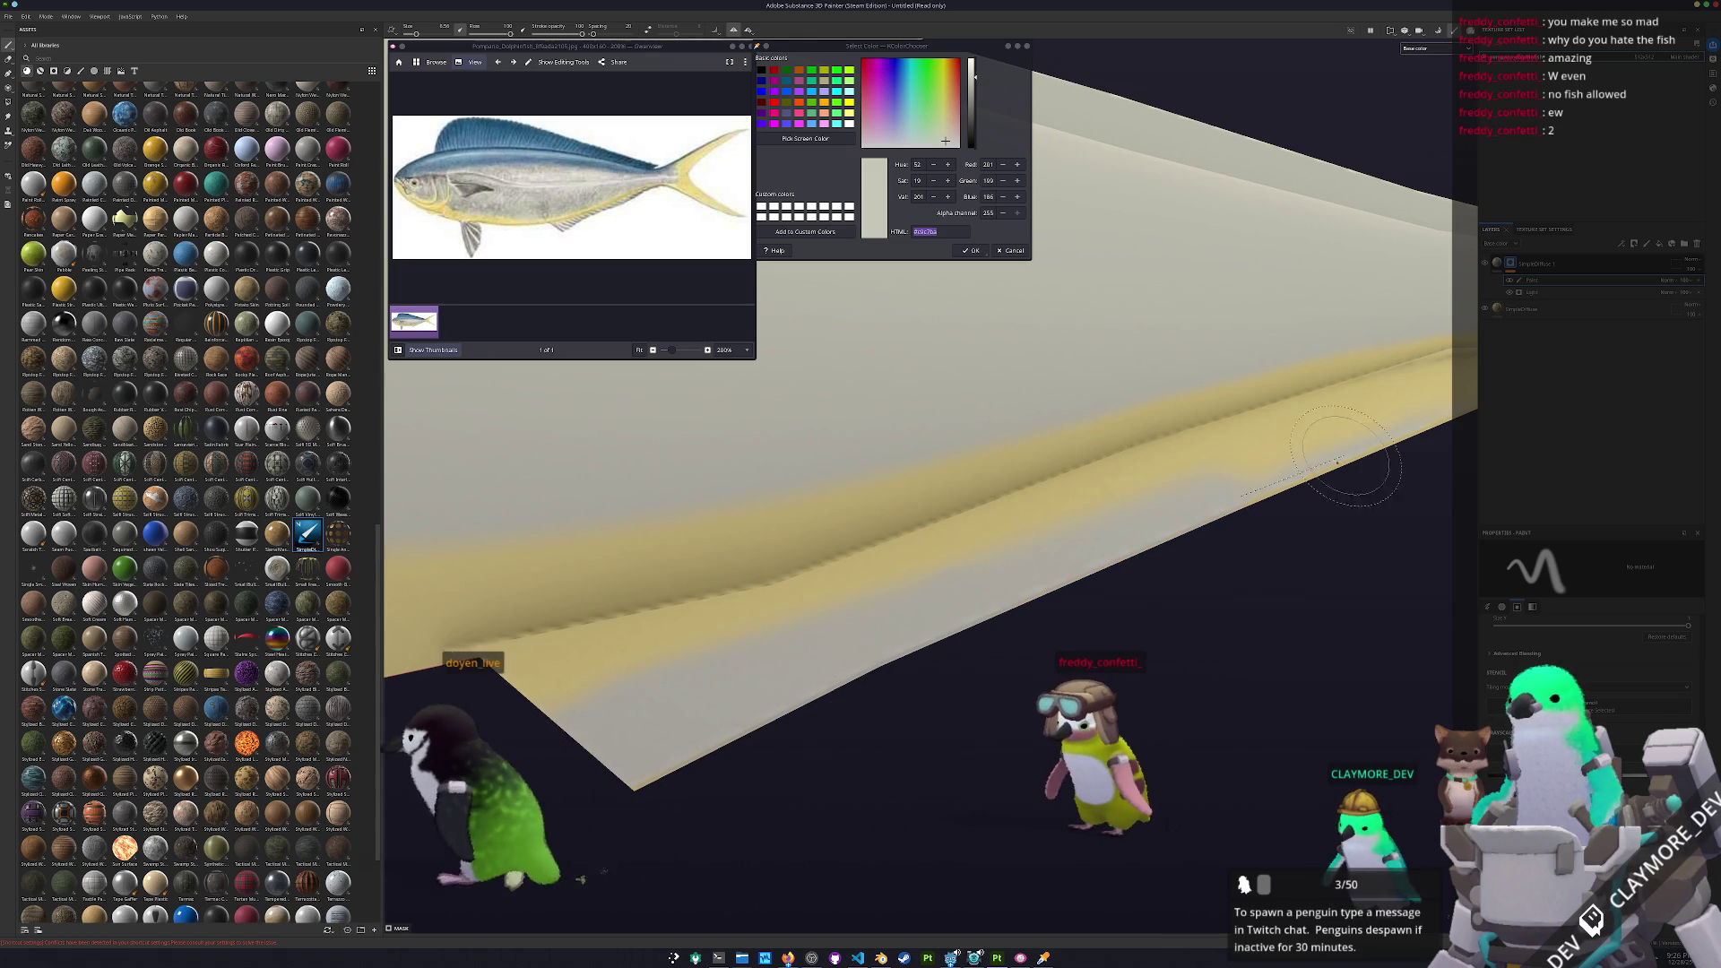
left_click_drag(1364, 453, 1000, 626, "alt")
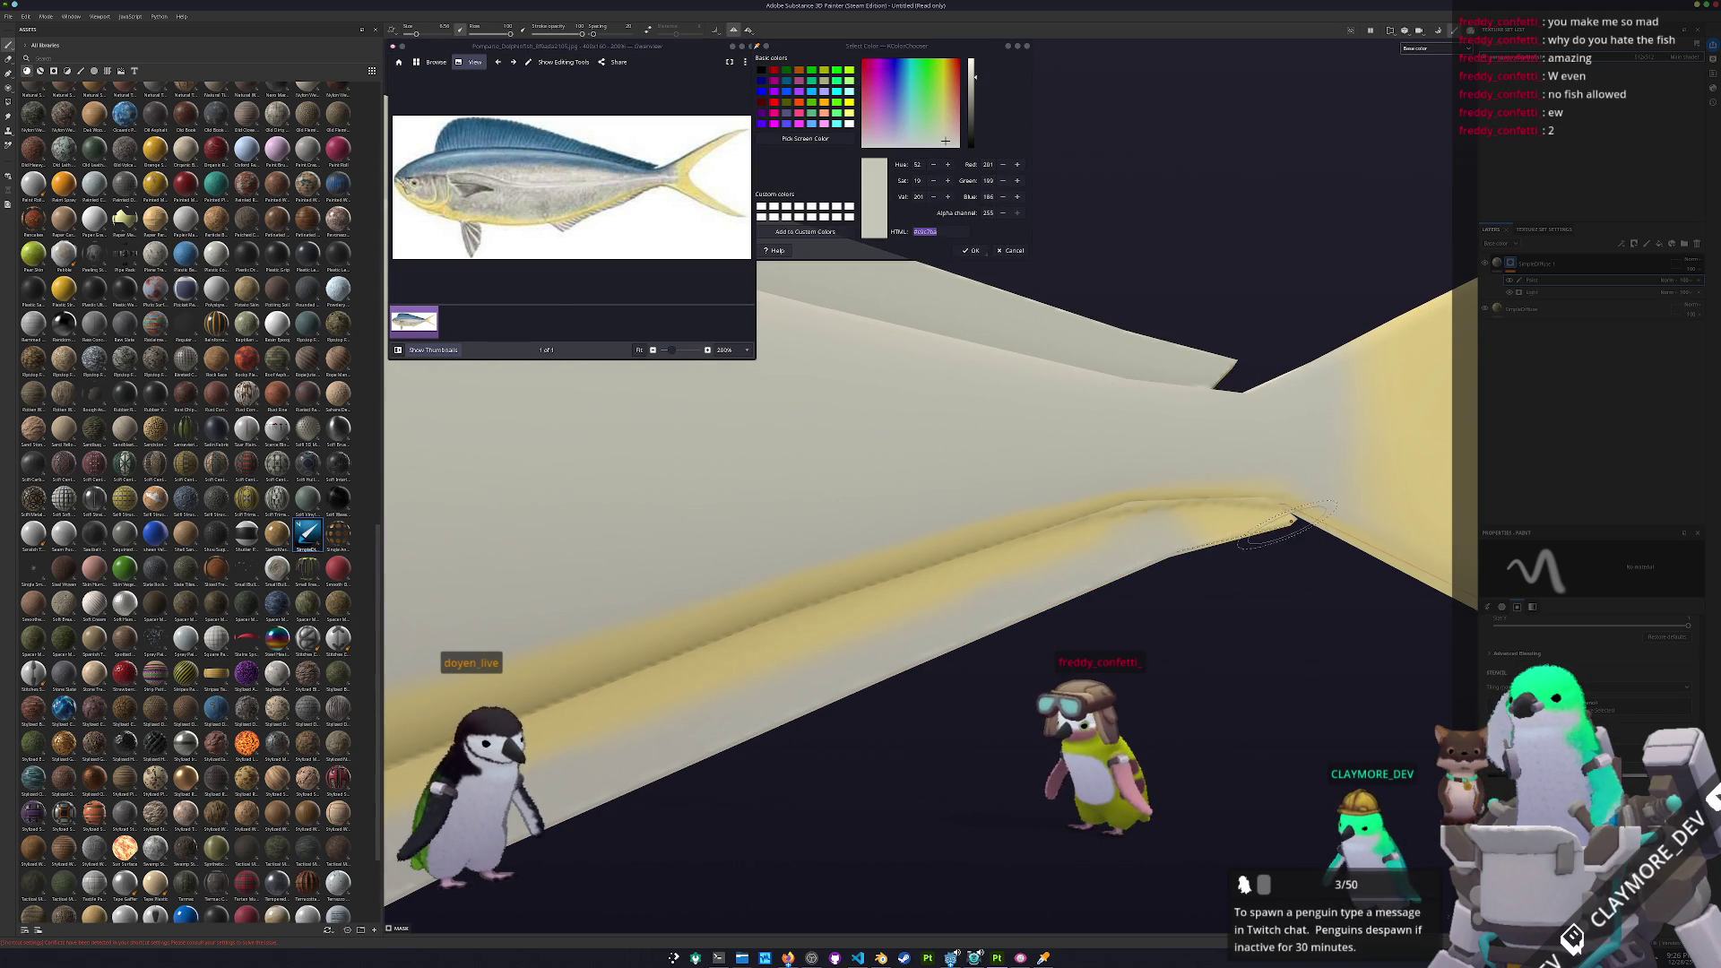
scroll(1291, 520, "down", 5)
mouse_move(1166, 583)
left_mouse_down("alt")
mouse_move(932, 679)
mouse_move(1076, 628)
mouse_move(897, 646)
mouse_move(679, 749)
mouse_move(523, 520)
left_mouse_up("alt")
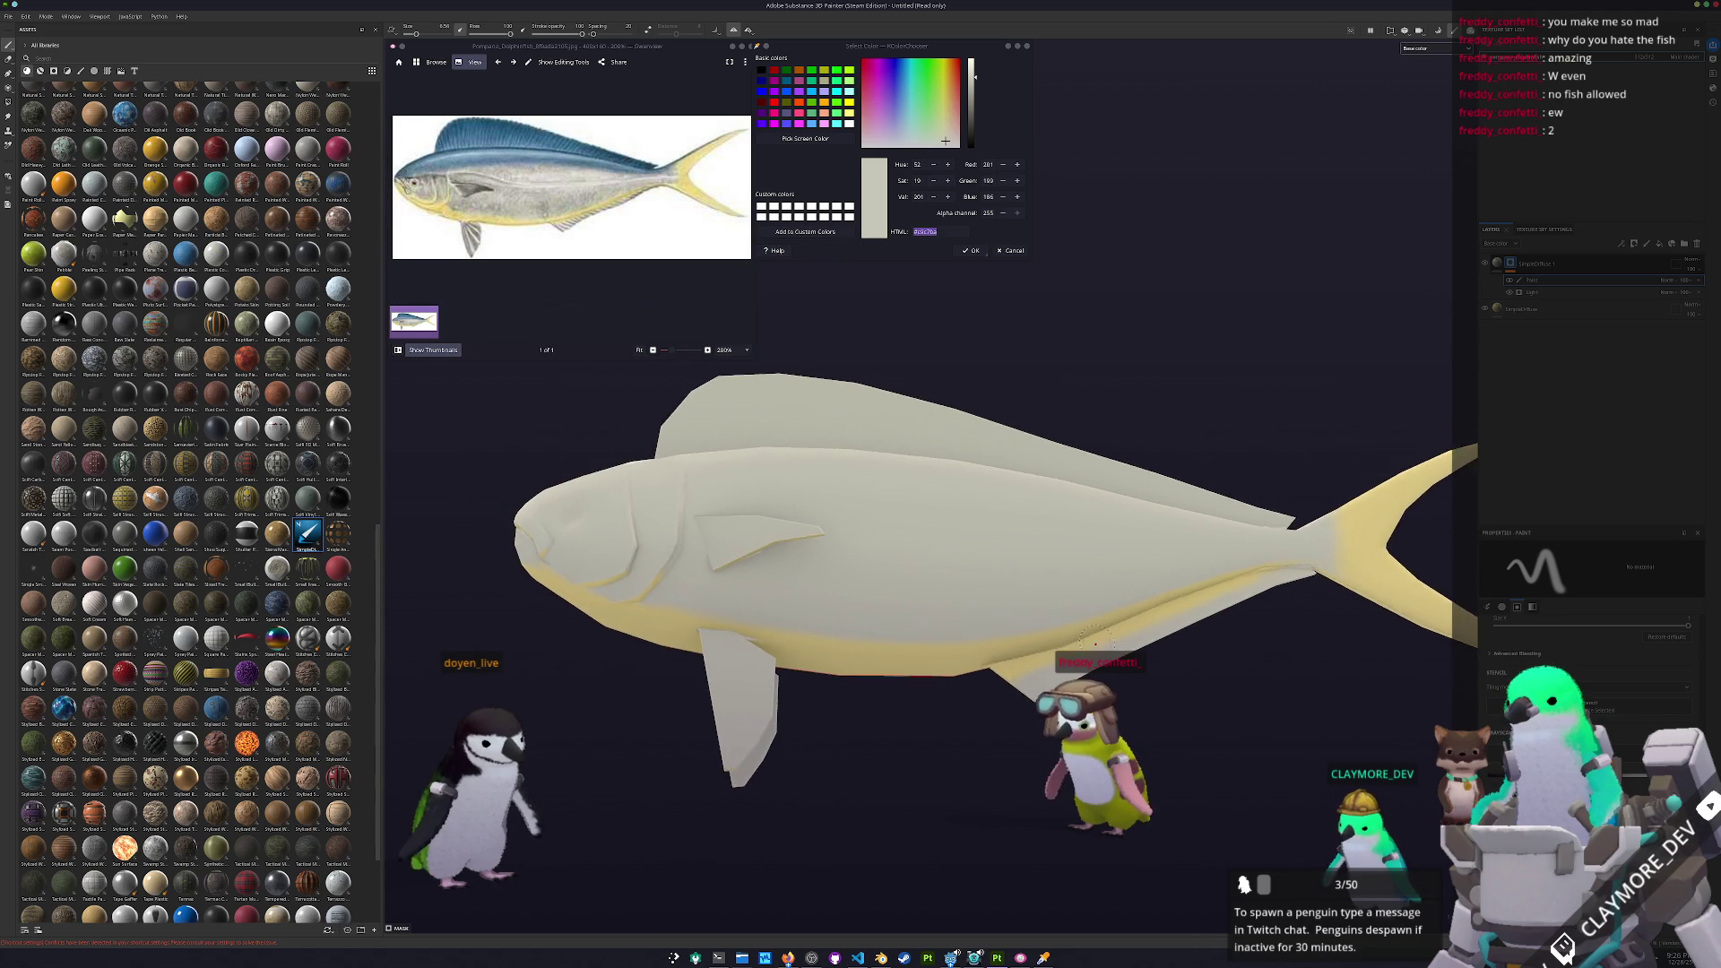
mouse_move(488, 457)
left_mouse_down("alt")
mouse_move(475, 621)
mouse_move(1355, 630)
mouse_move(865, 637)
left_mouse_up("alt")
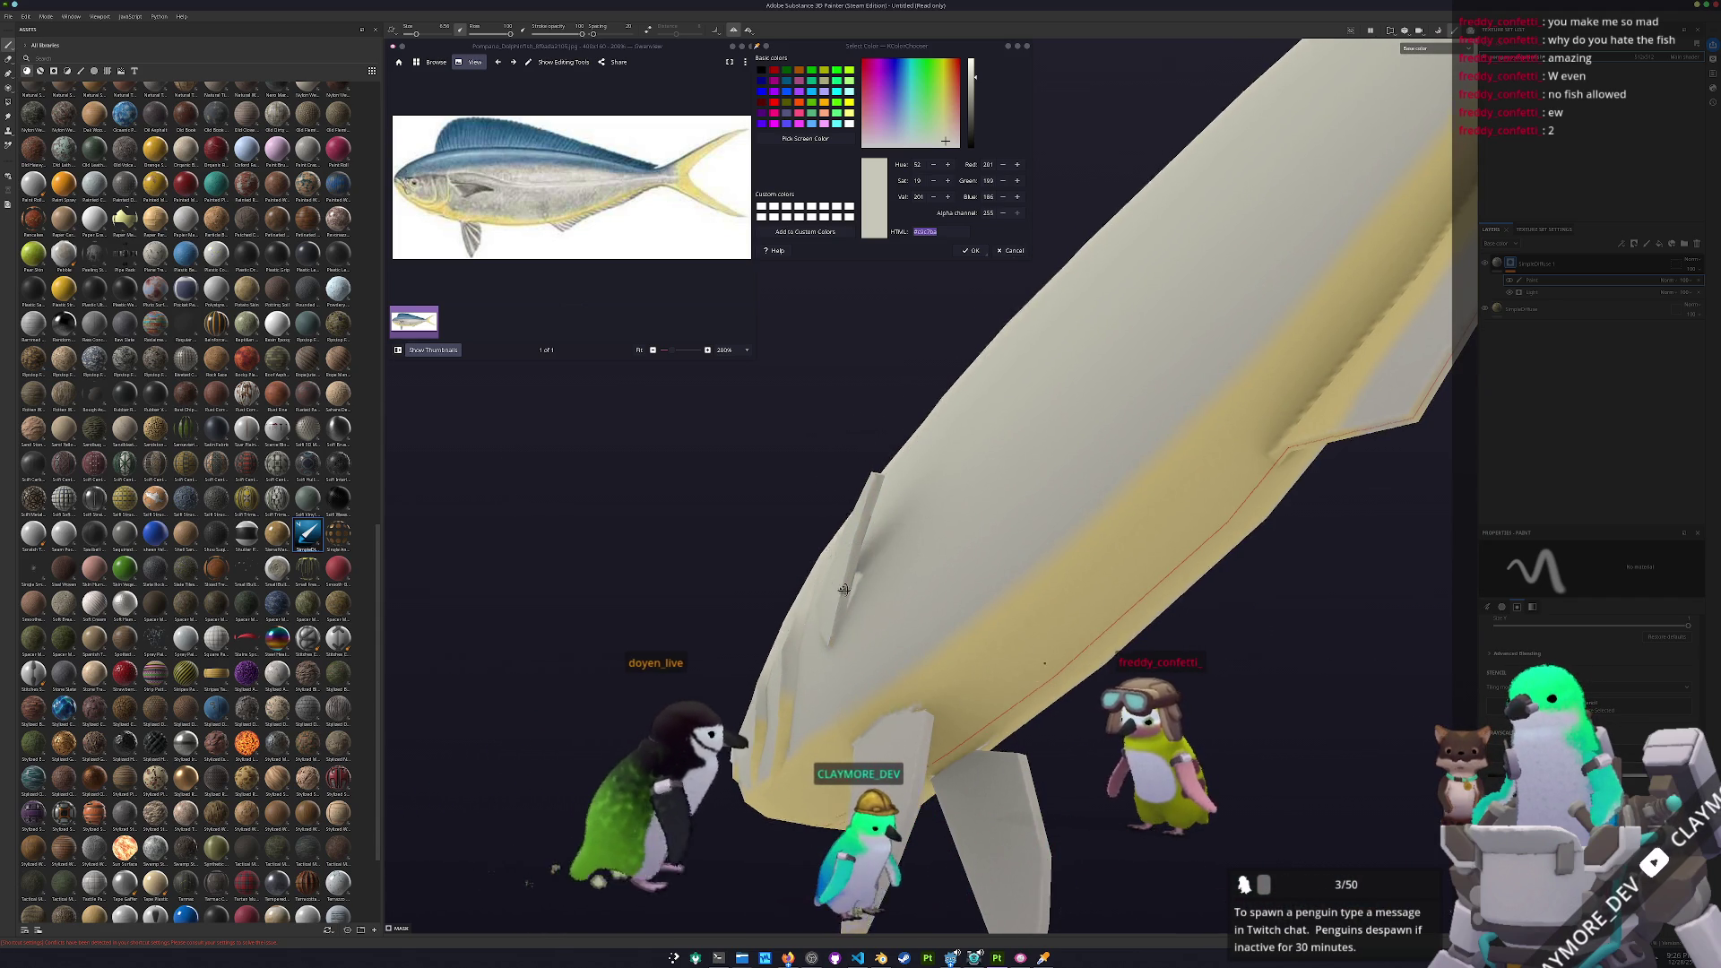
key("f")
key("f")
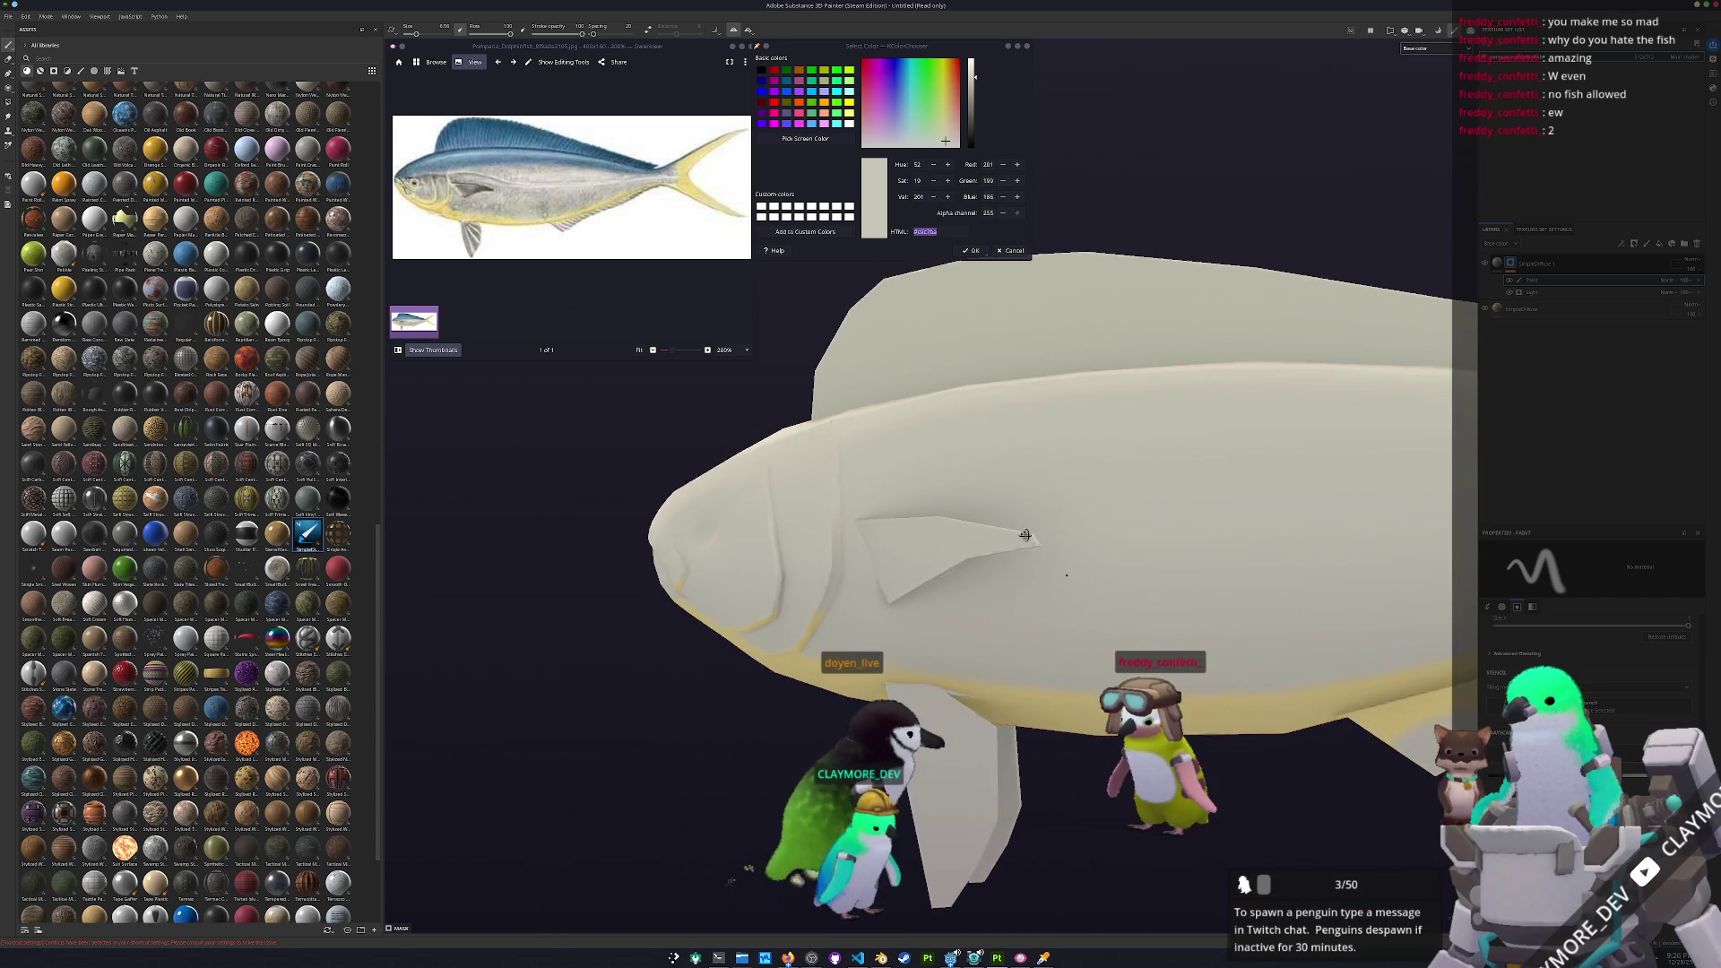
mouse_move(800, 553)
left_mouse_down("alt")
mouse_move(866, 581)
mouse_move(842, 663)
left_mouse_up("alt")
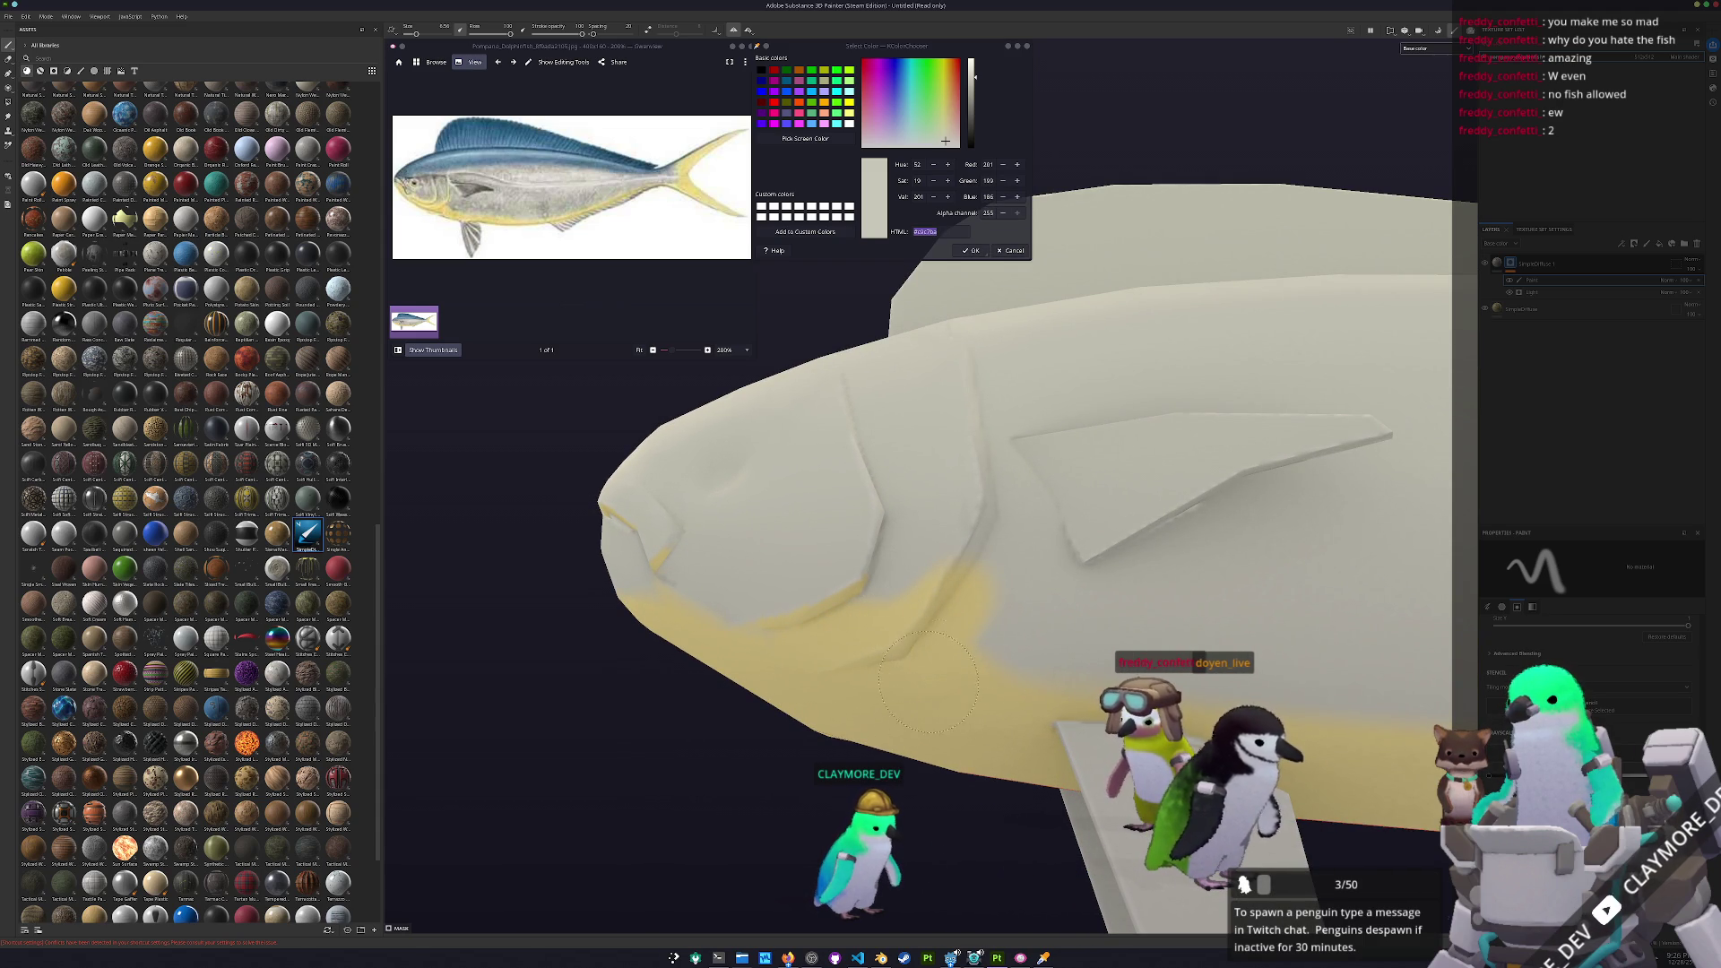
left_click_drag(708, 625, 941, 686, "alt")
mouse_move(830, 621)
left_mouse_down()
mouse_move(776, 560)
mouse_move(767, 583)
mouse_move(785, 610)
mouse_move(780, 534)
left_mouse_up()
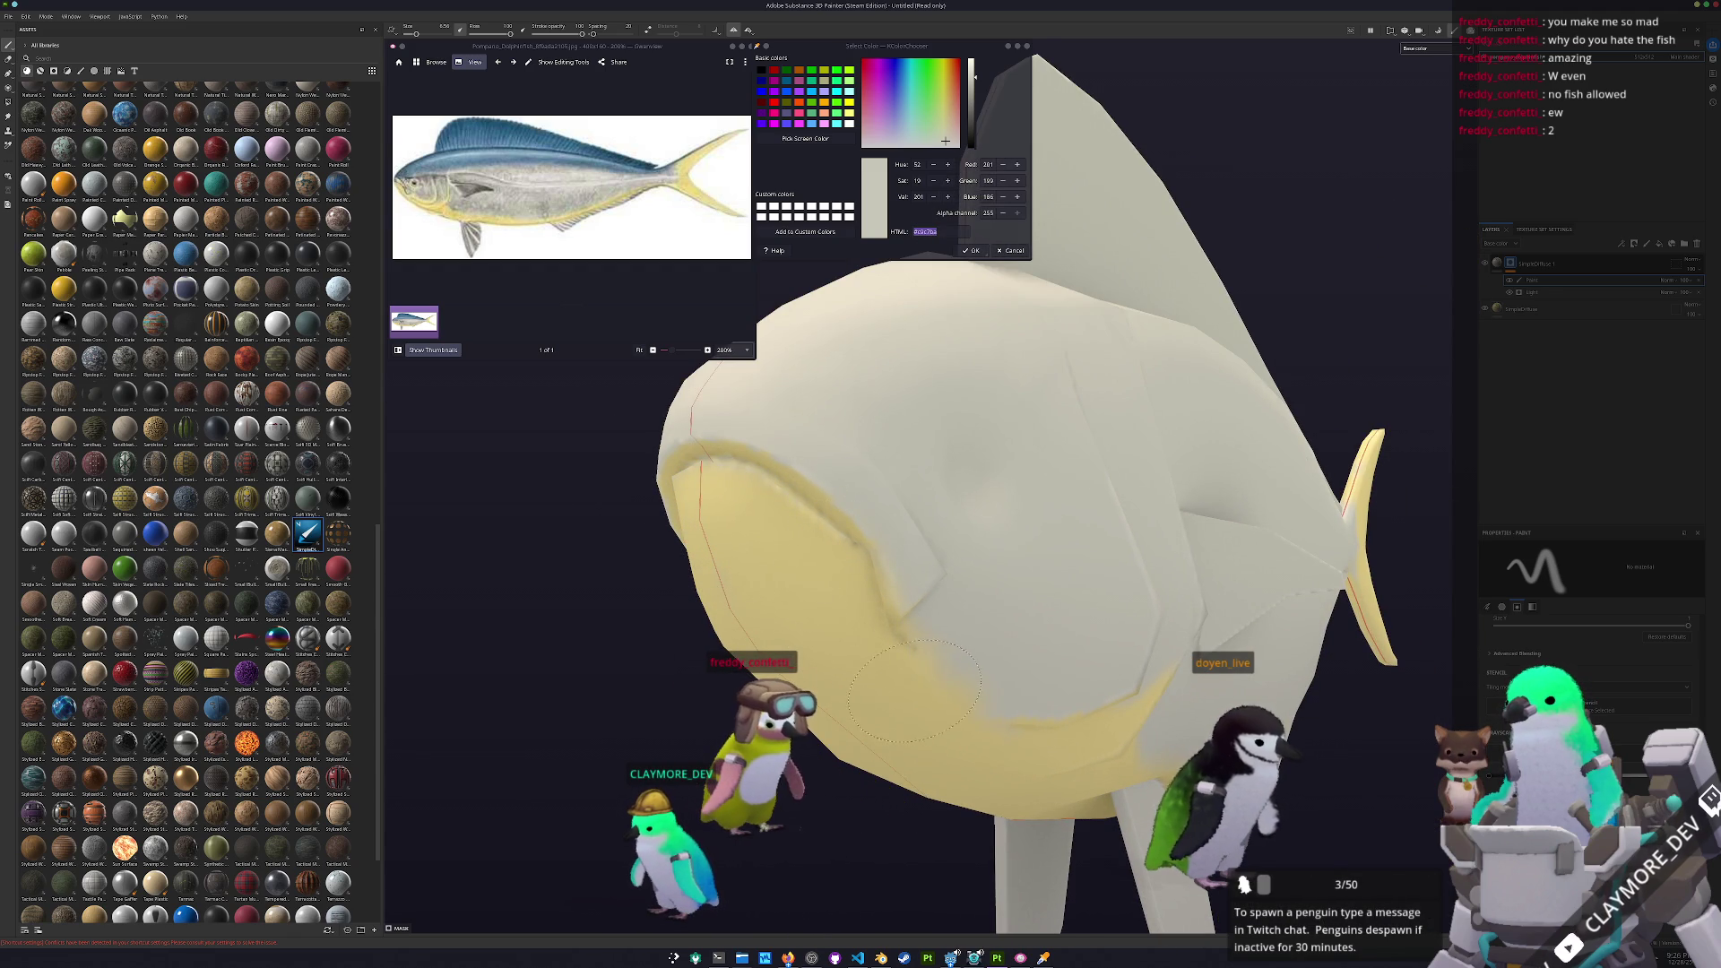
Zoom out to a side view of the whole fish and bring up the layer's options
left_click_drag(1058, 740, 958, 583, "alt")
middle_click_drag(959, 584, 789, 584, "alt")
scroll(859, 623, "down", 4)
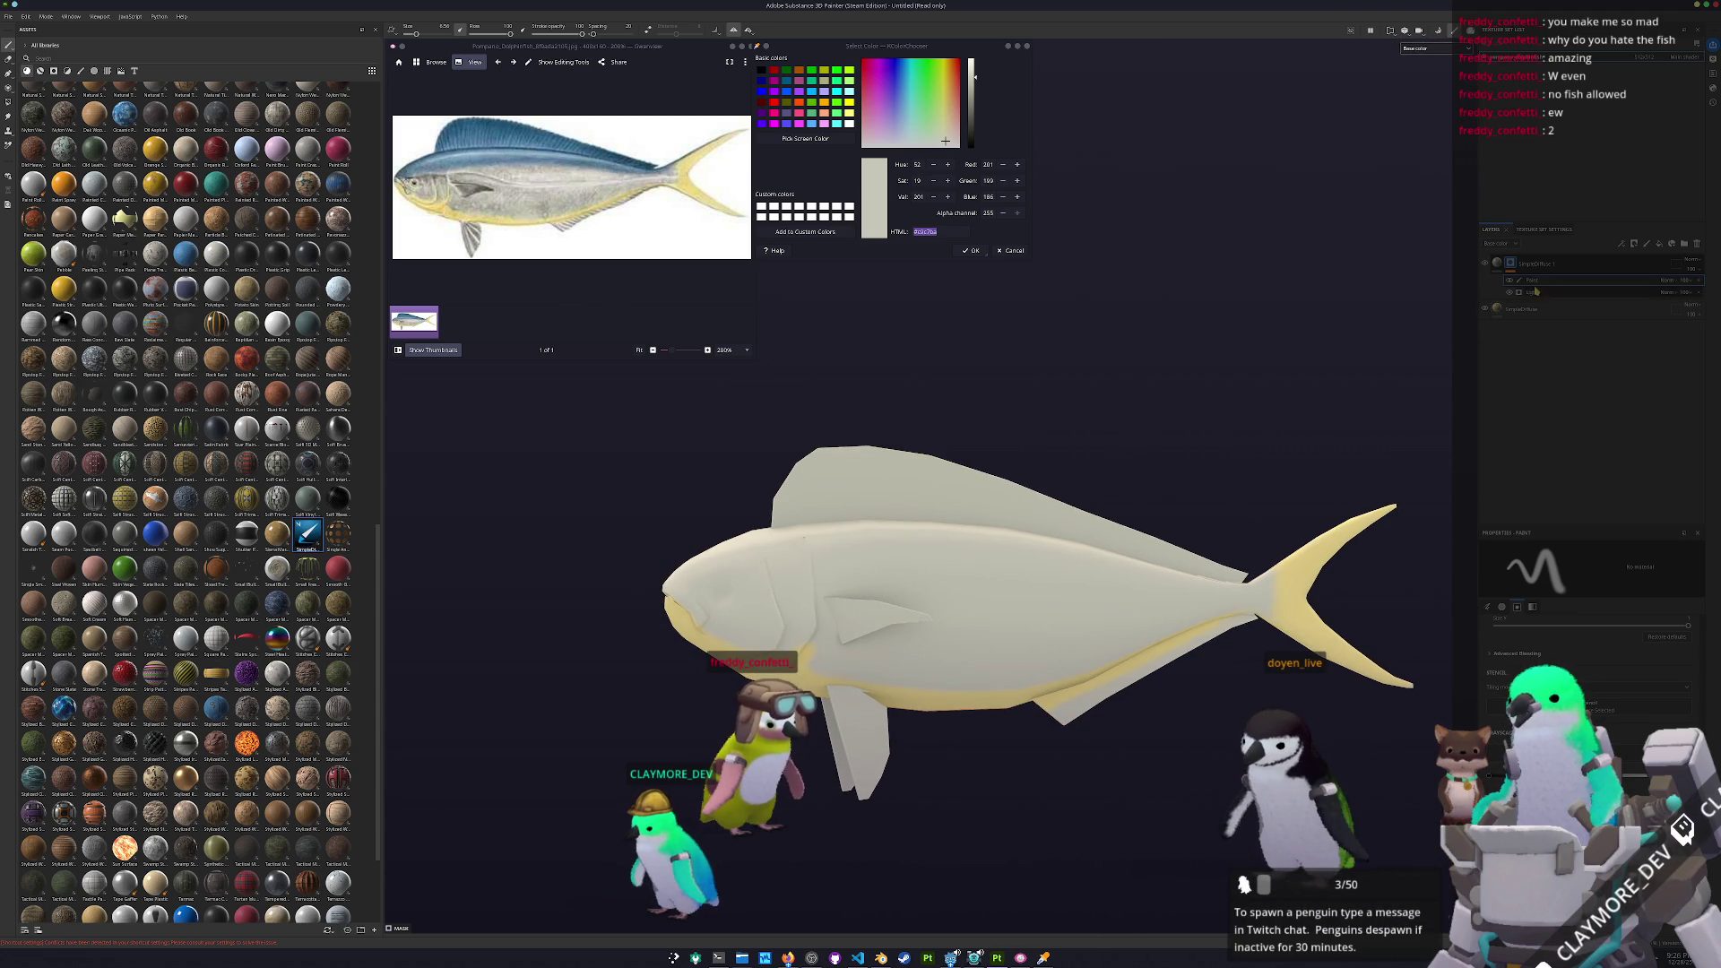
right_click(1511, 265)
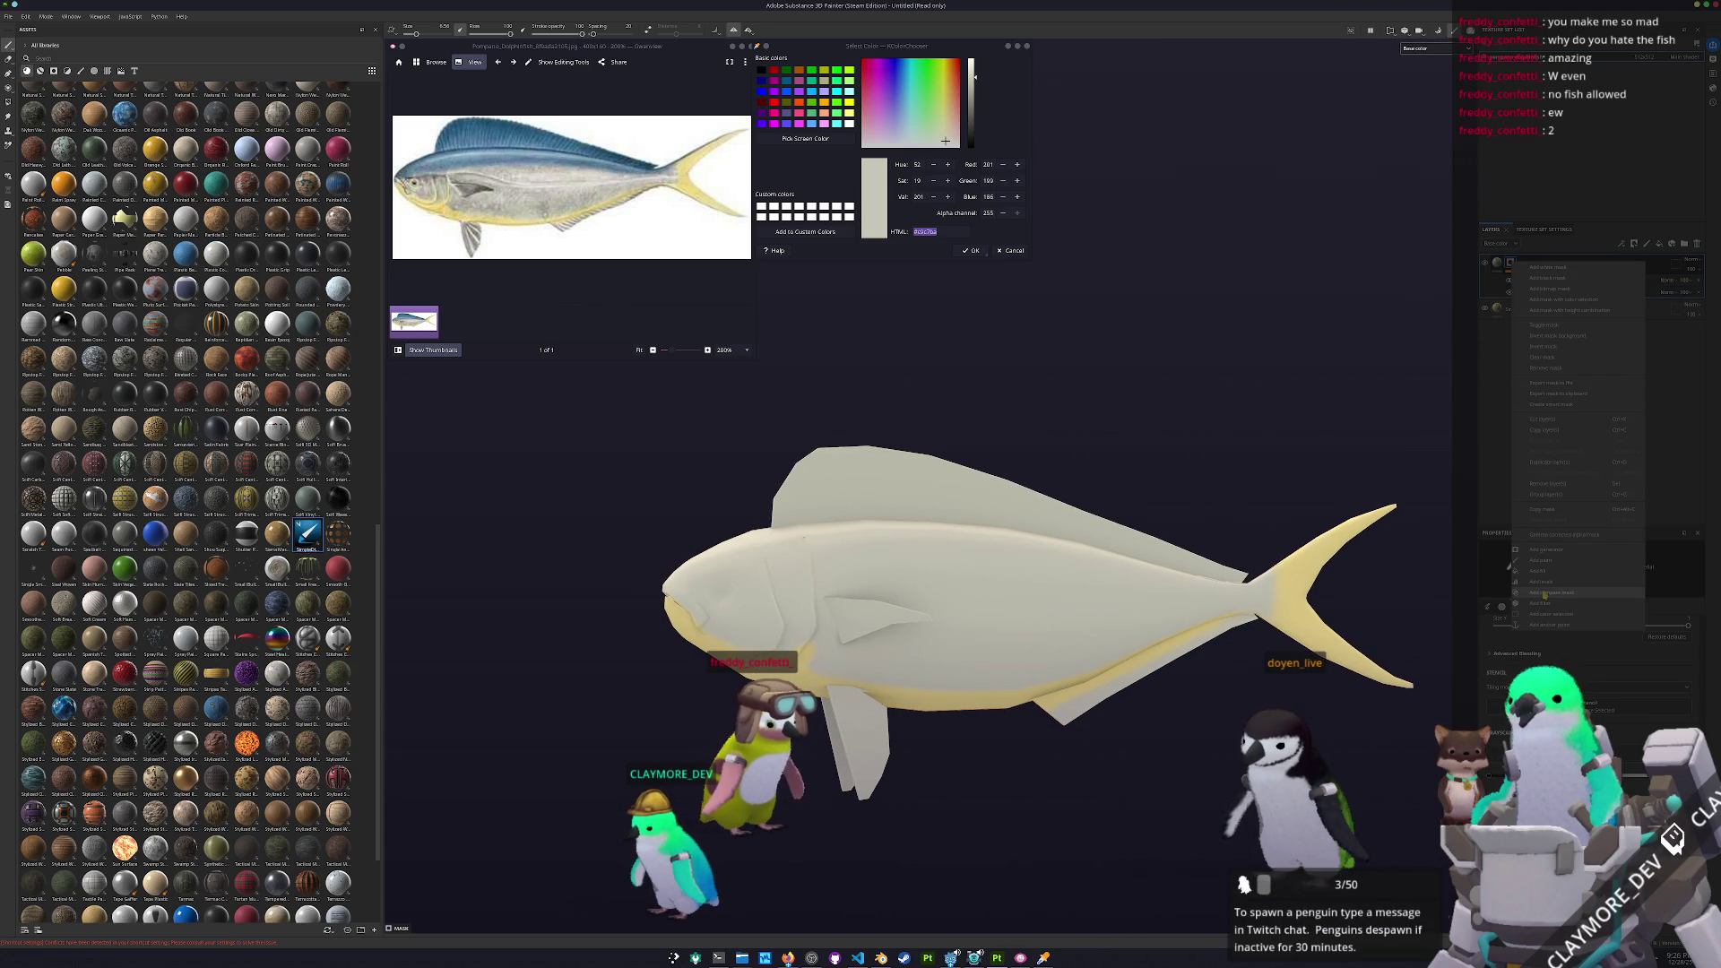
Anchor the yellow mask, duplicate the group, and drive a new fill's grayscale from the SimpleOffice 1 anchor
left_click(1560, 624)
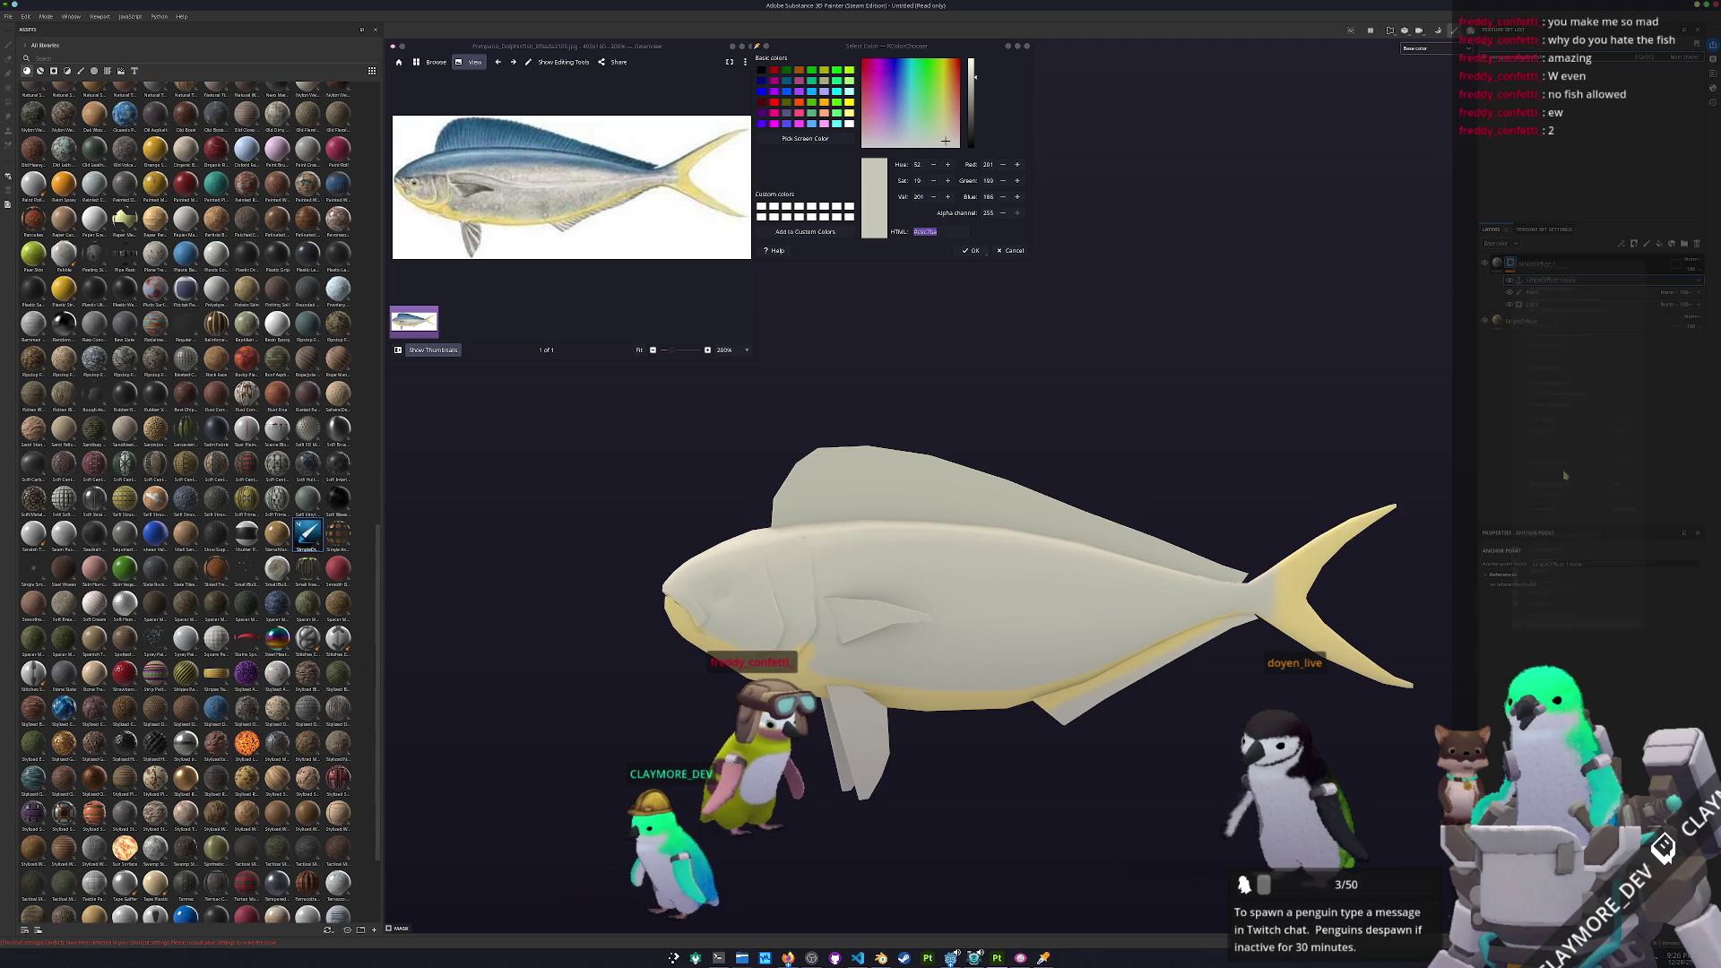
key("ctrl+d")
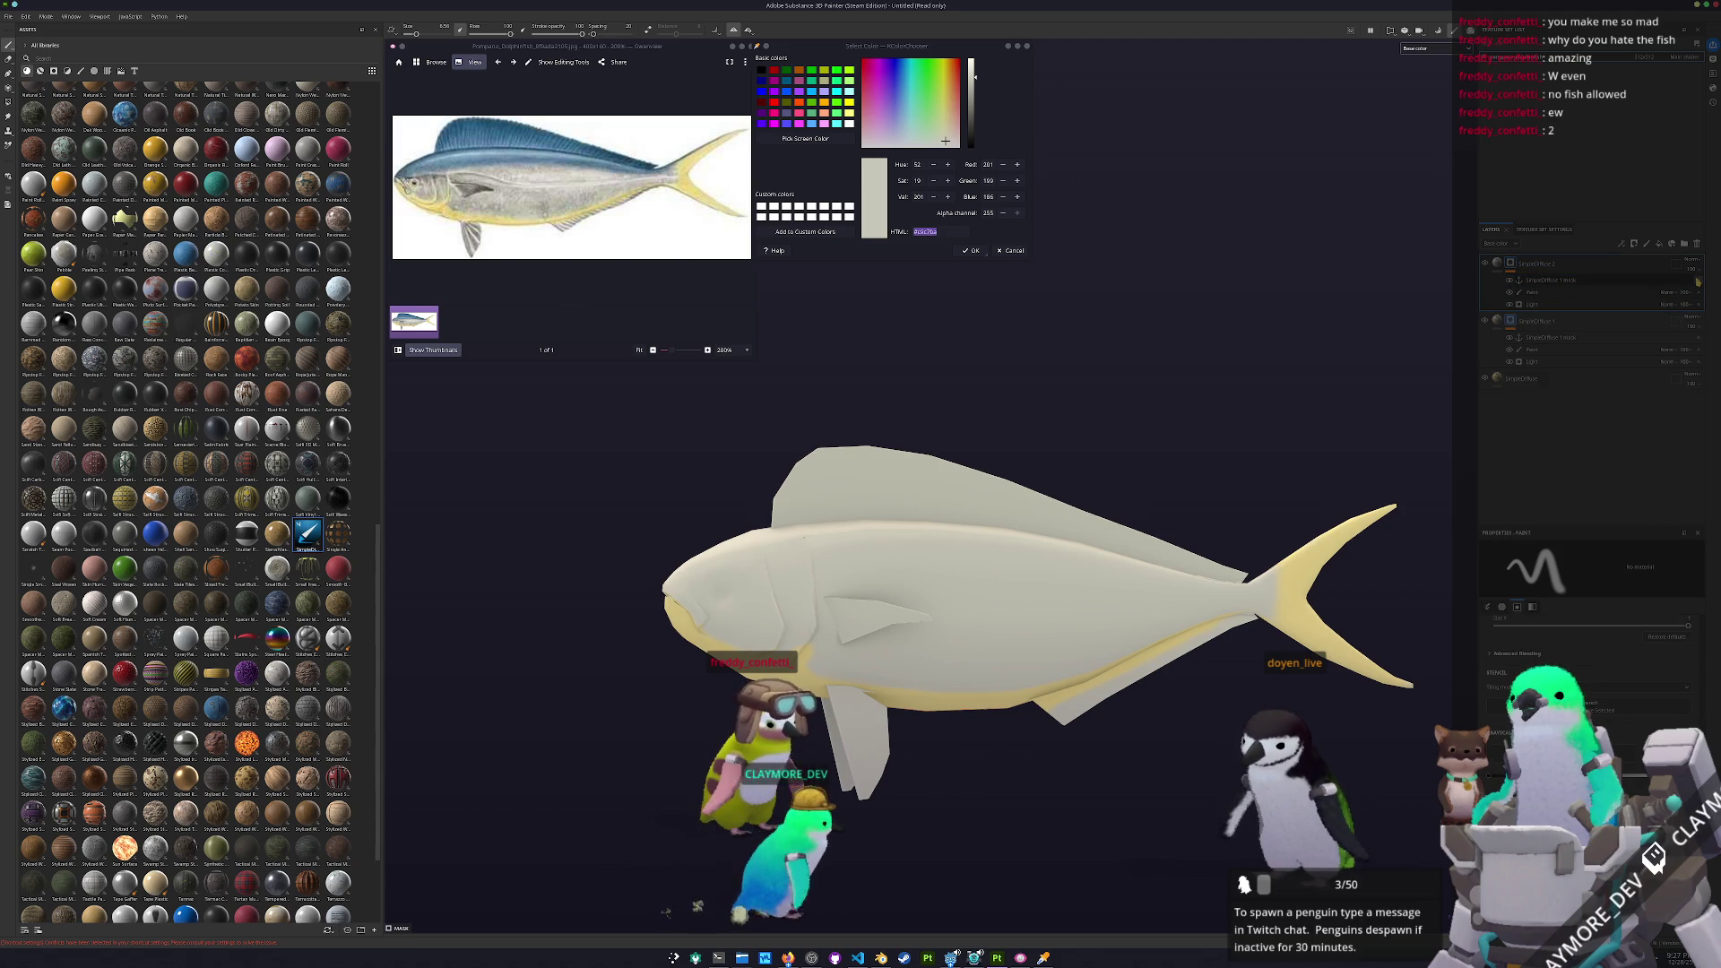
left_click(1514, 263)
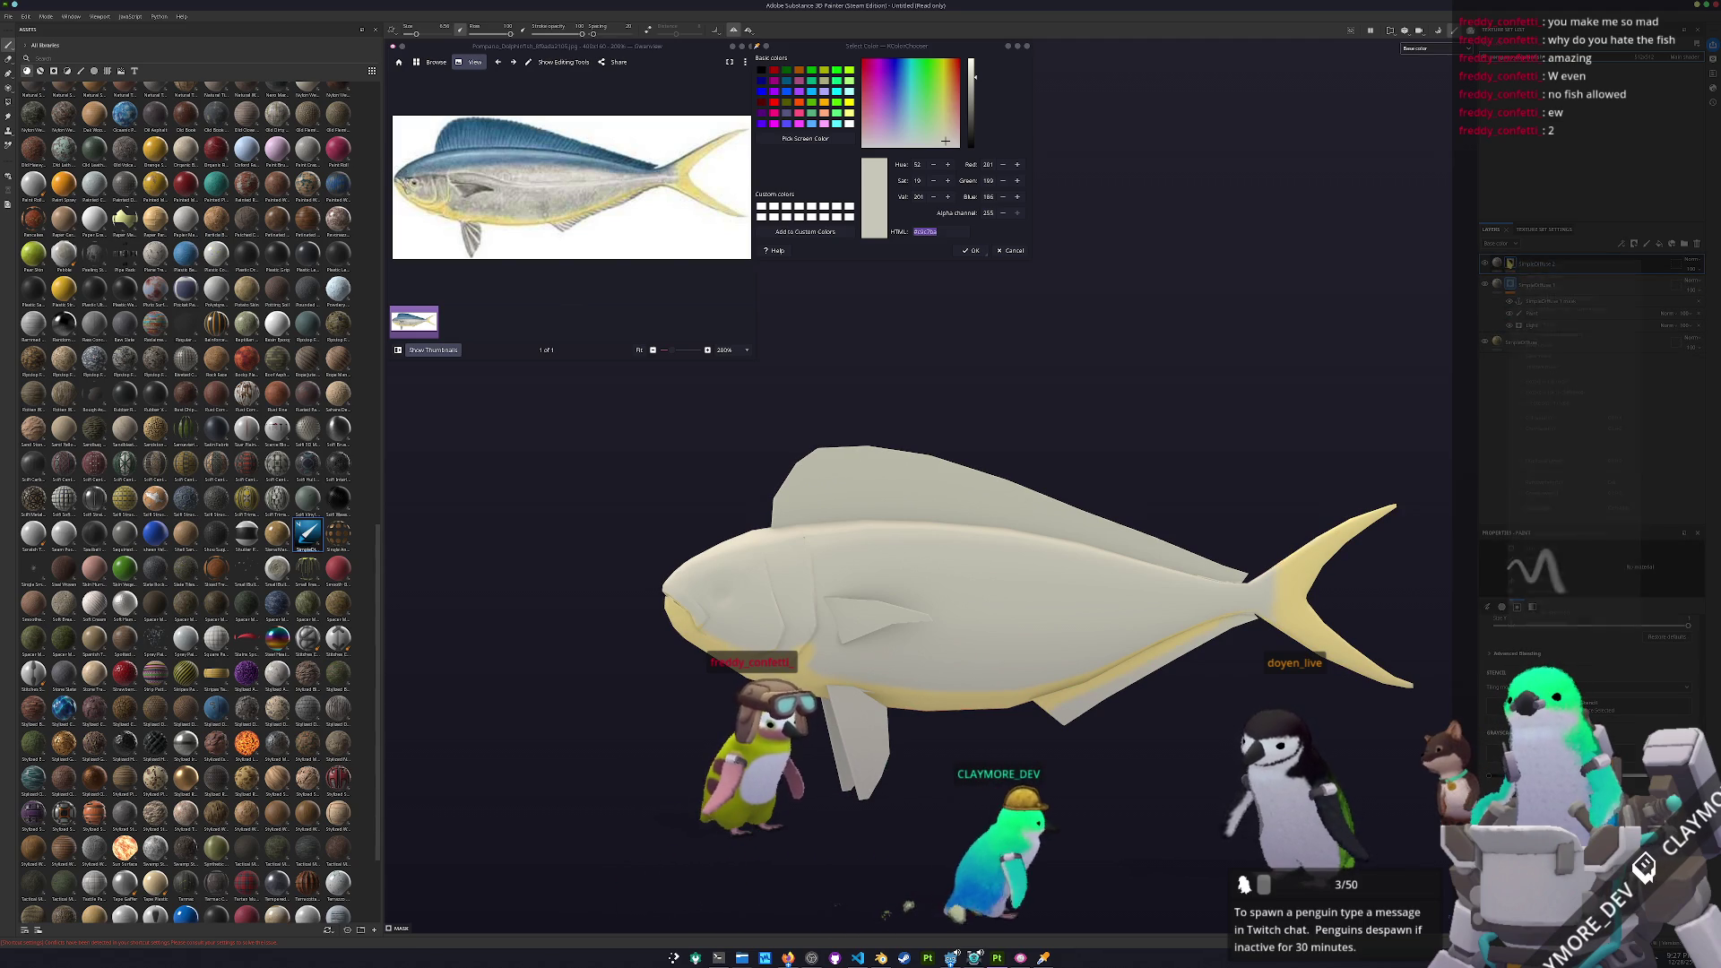
left_click(1672, 243)
left_click(1600, 649)
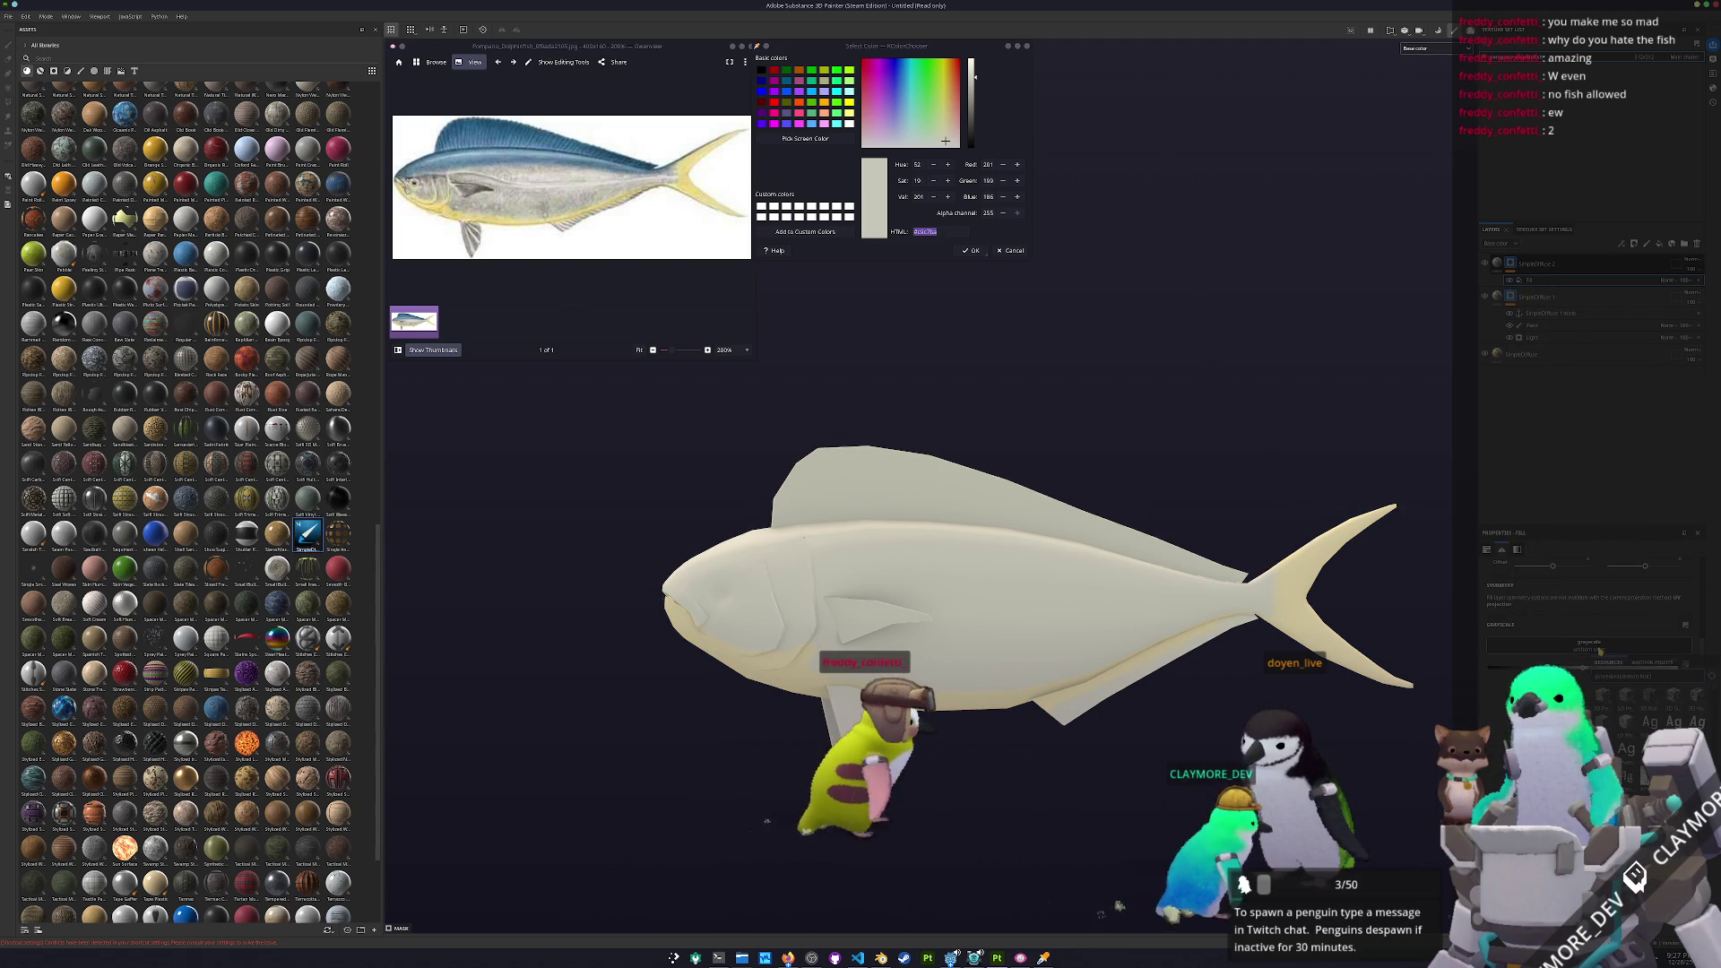
left_click(1652, 675)
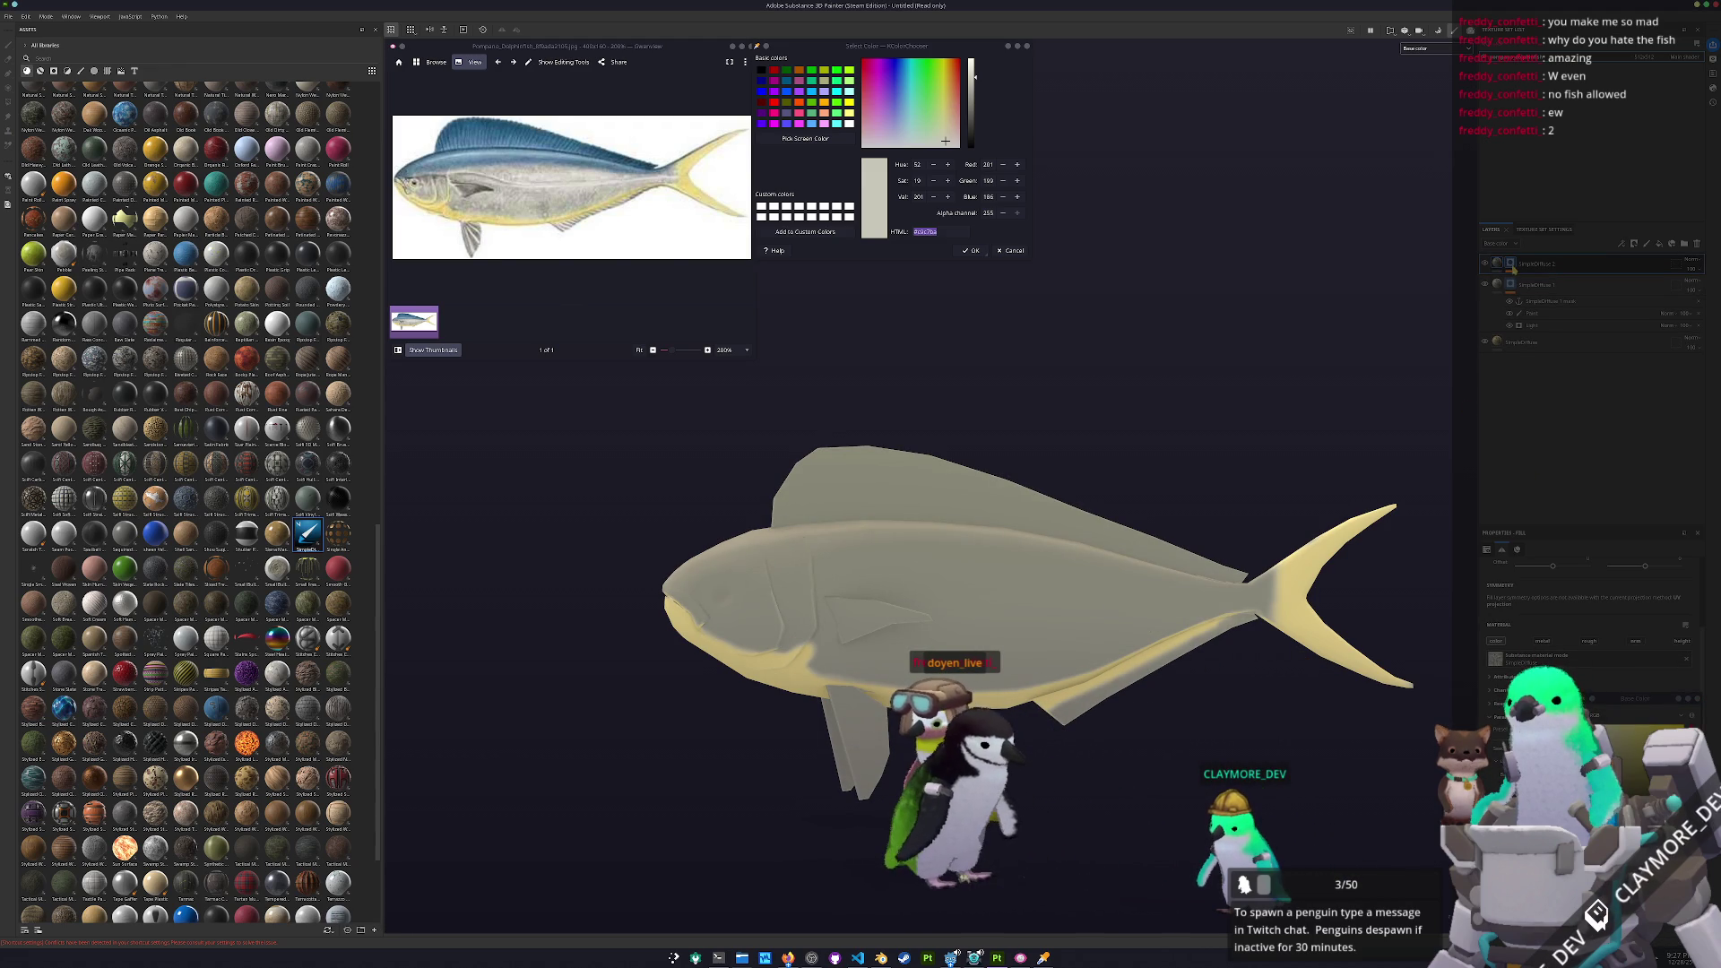
Add a 3D Distance generator and change its blend mode to restore the yellow belly shading
right_click(1514, 269)
left_click(1564, 555)
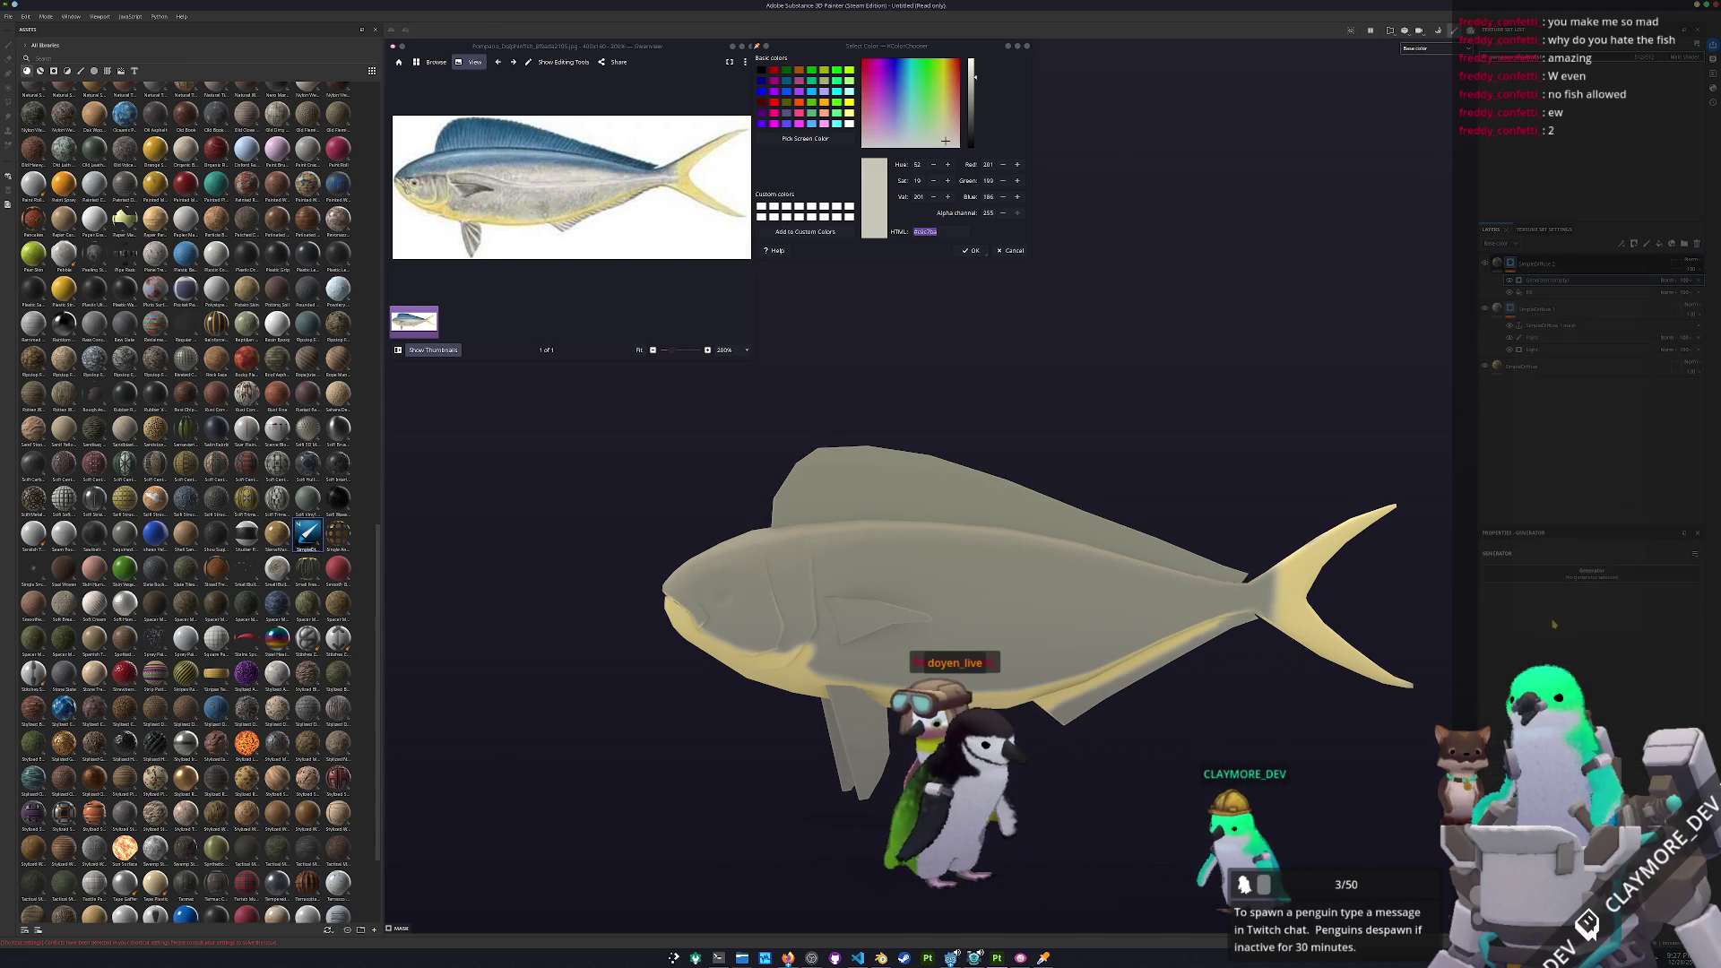
left_click(1593, 605)
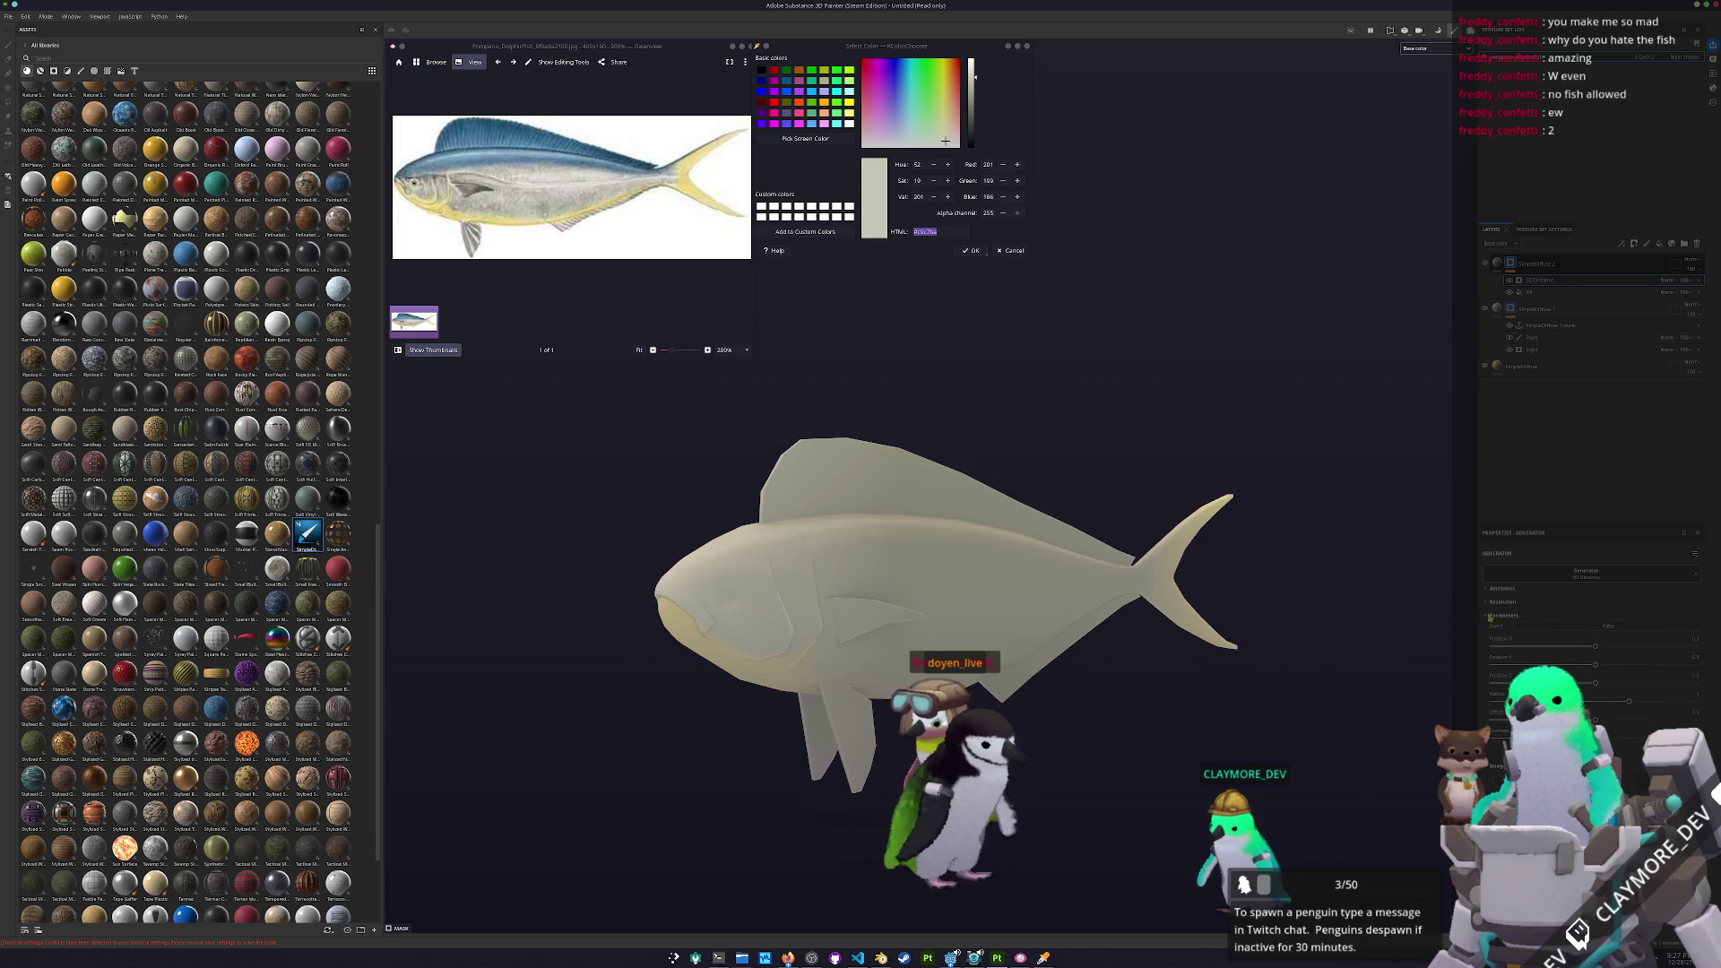
left_click(1668, 282)
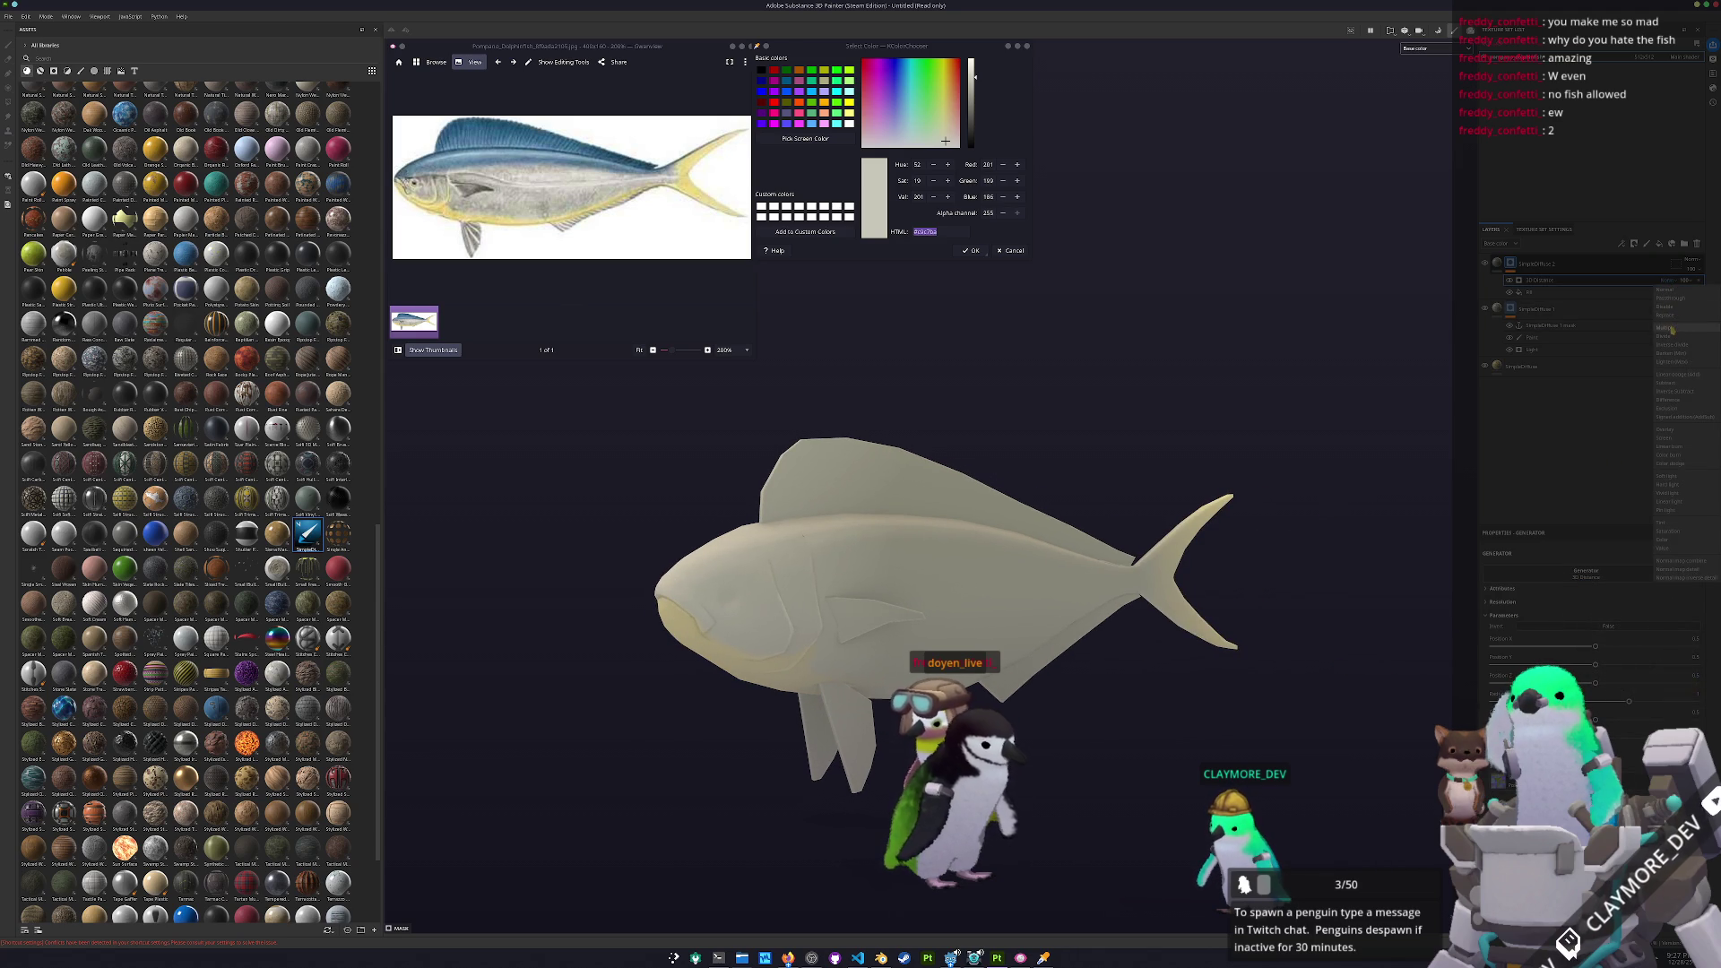
left_click(1672, 329)
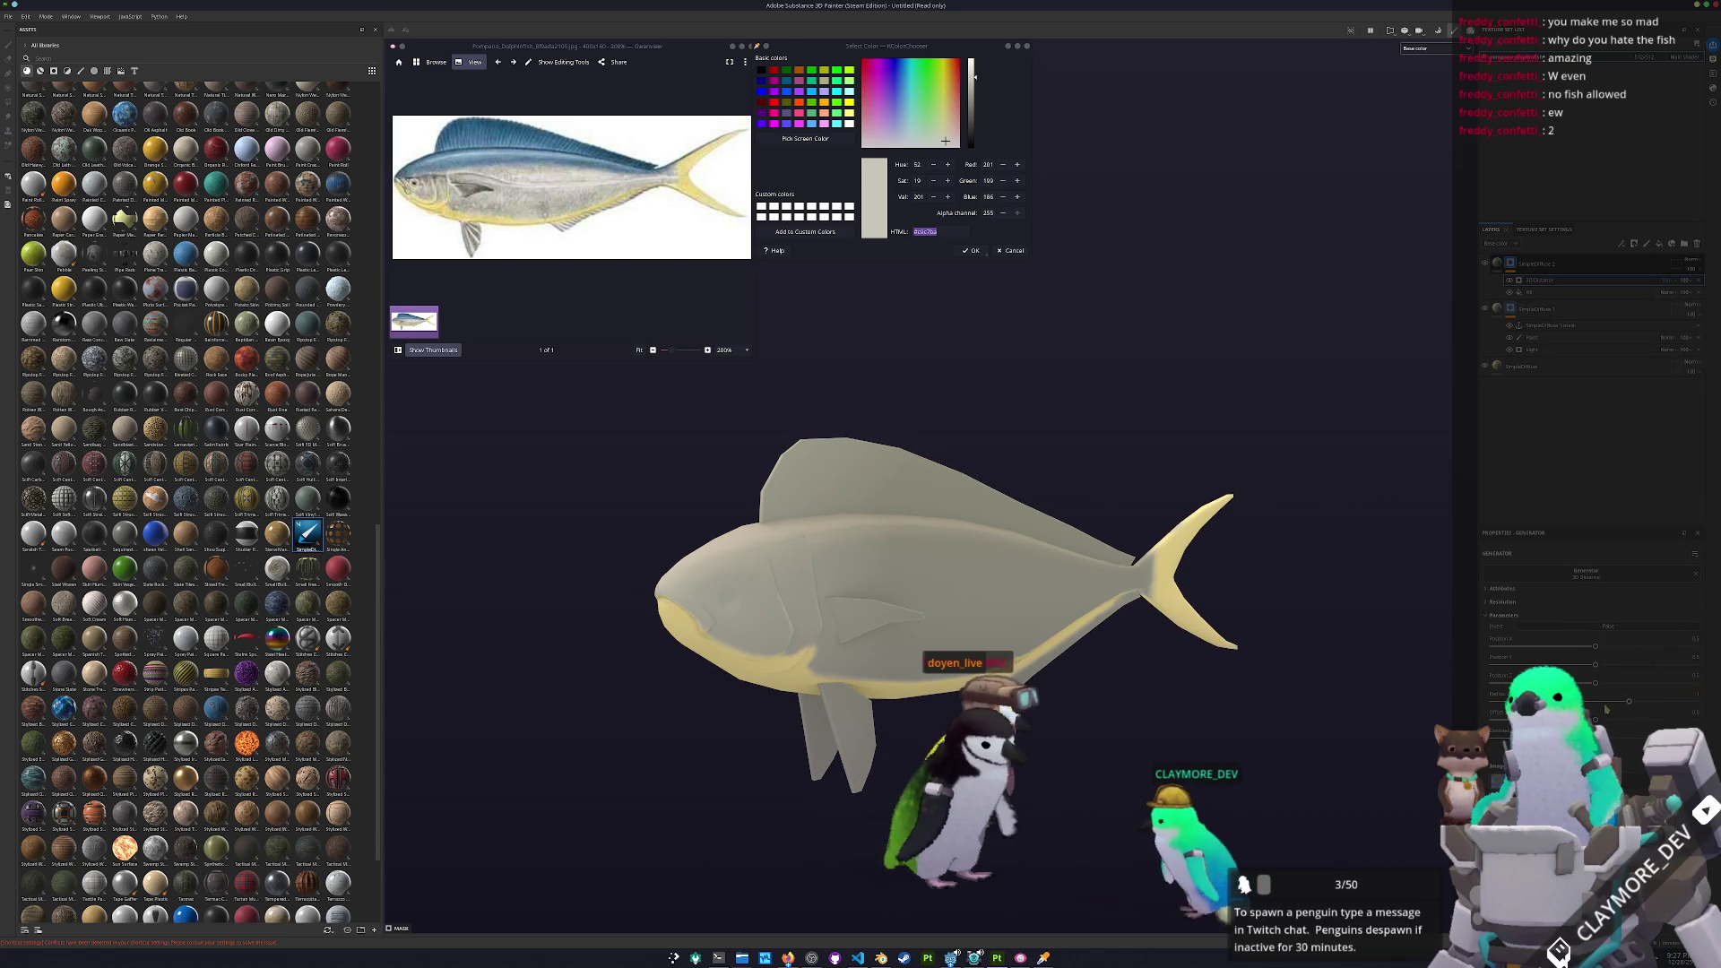
Retune the shading sliders: push one to maximum, then refine spread and amount
left_click_drag(1595, 682, 1697, 683)
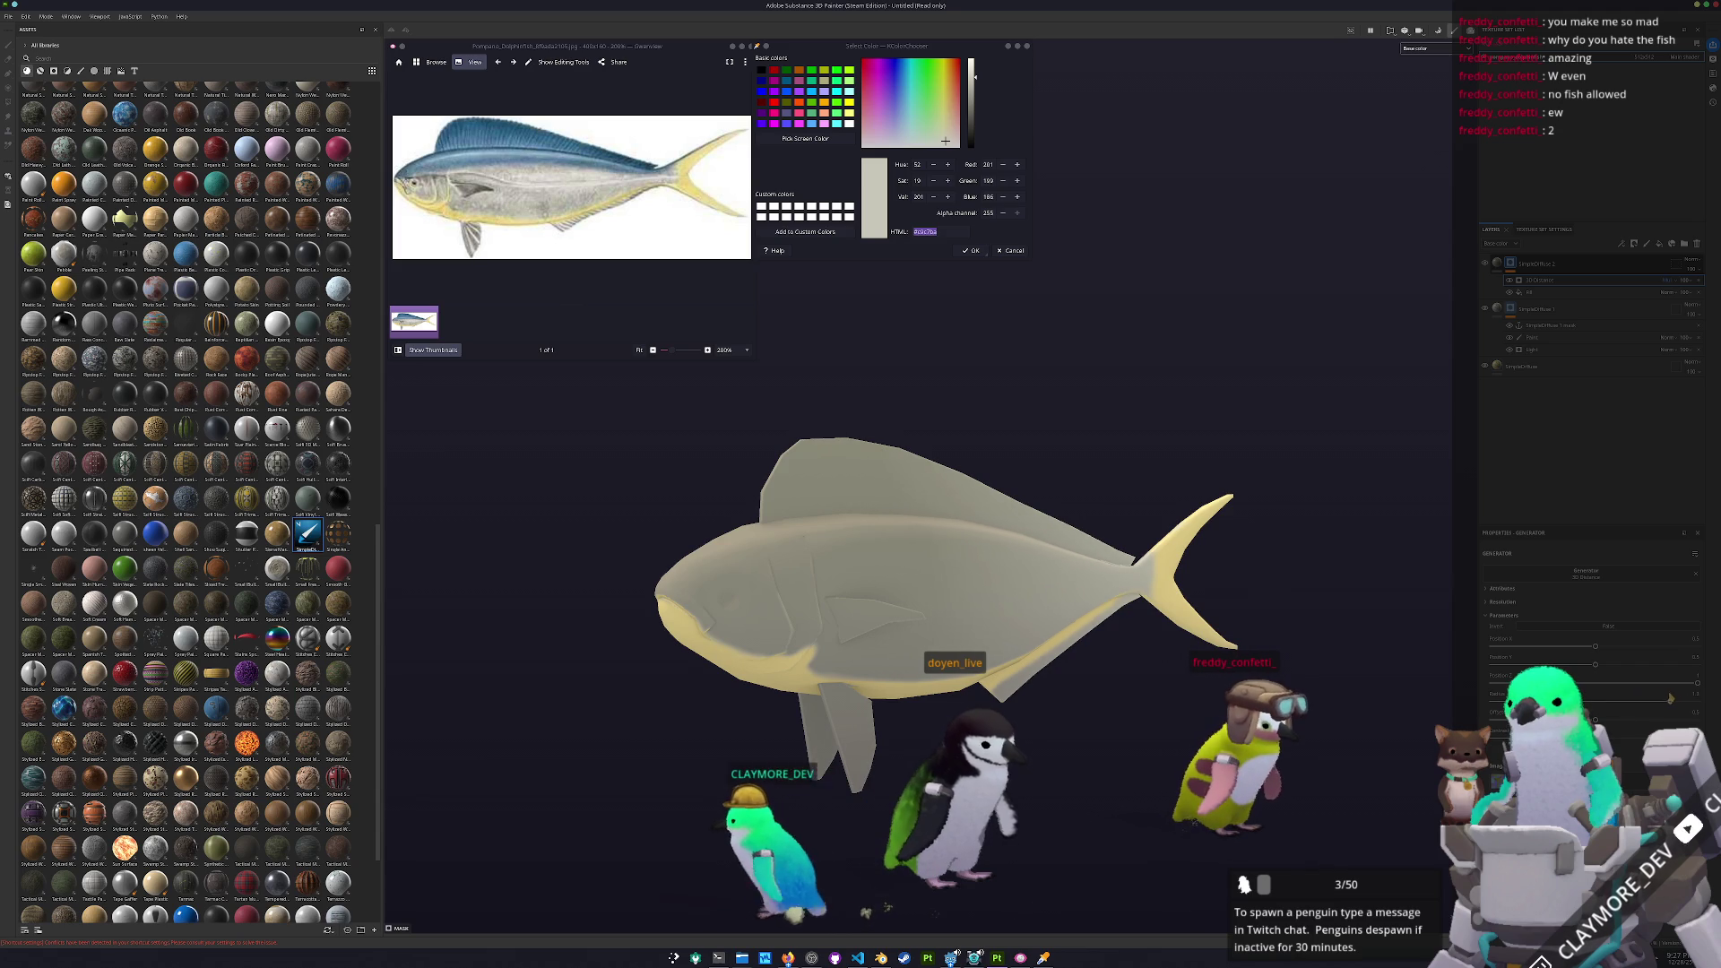
left_click_drag(1625, 707, 1611, 702)
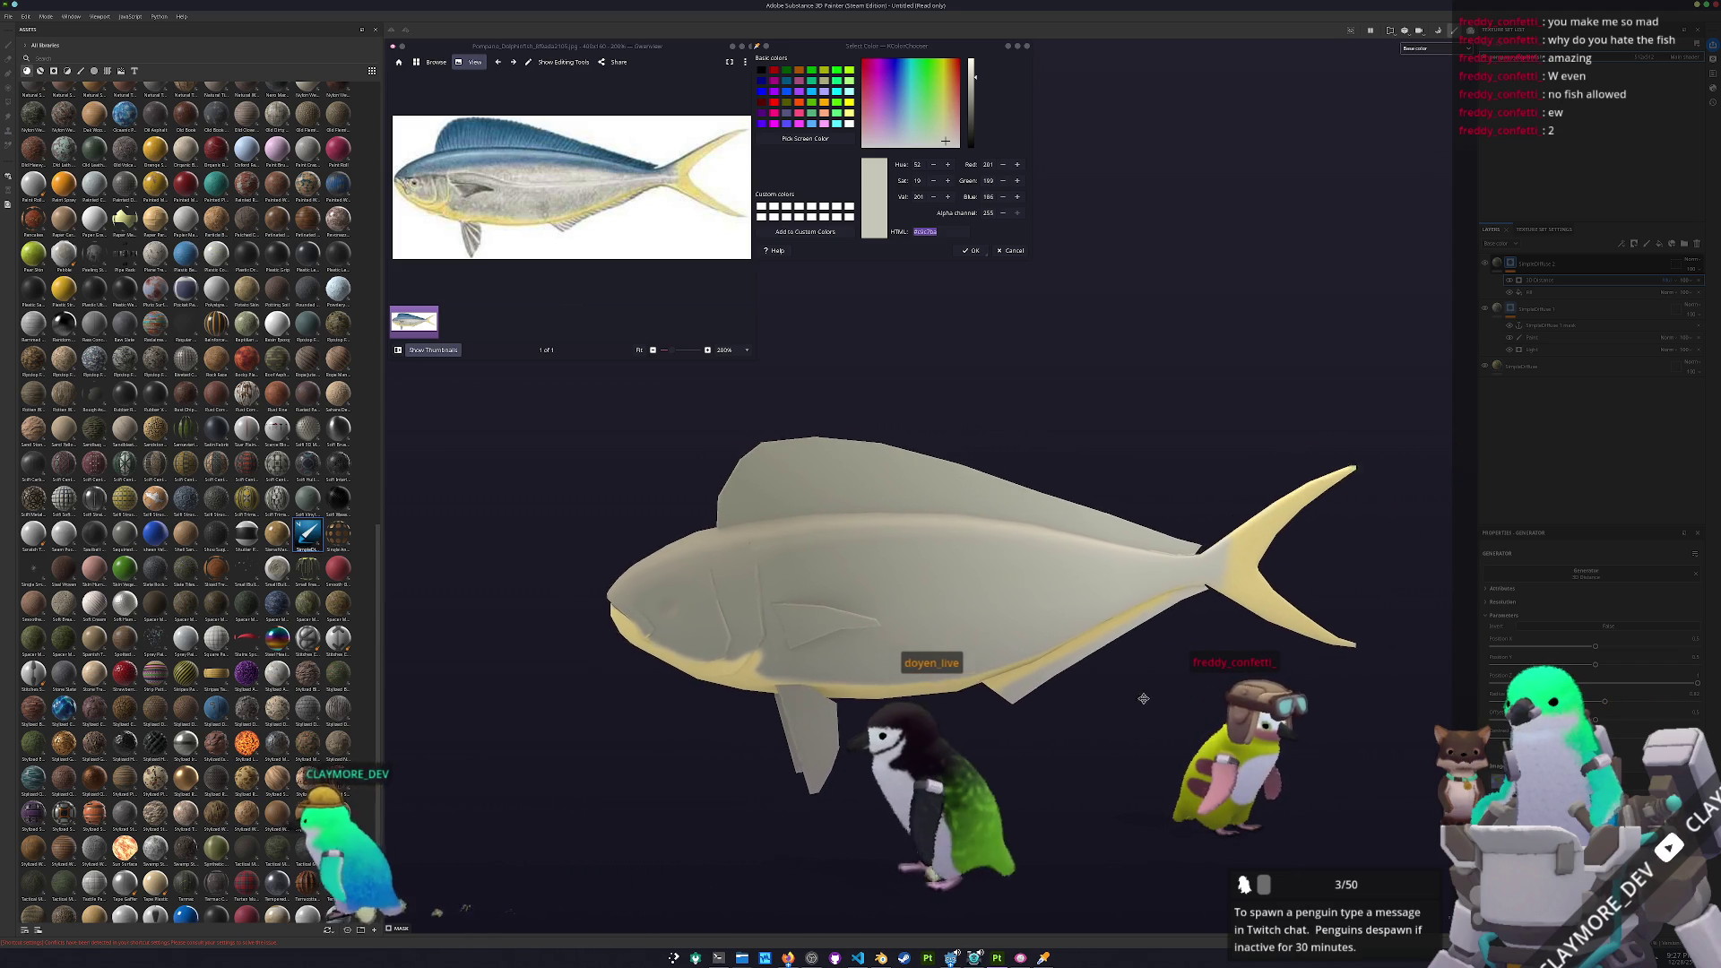
left_click_drag(1607, 706, 1634, 703)
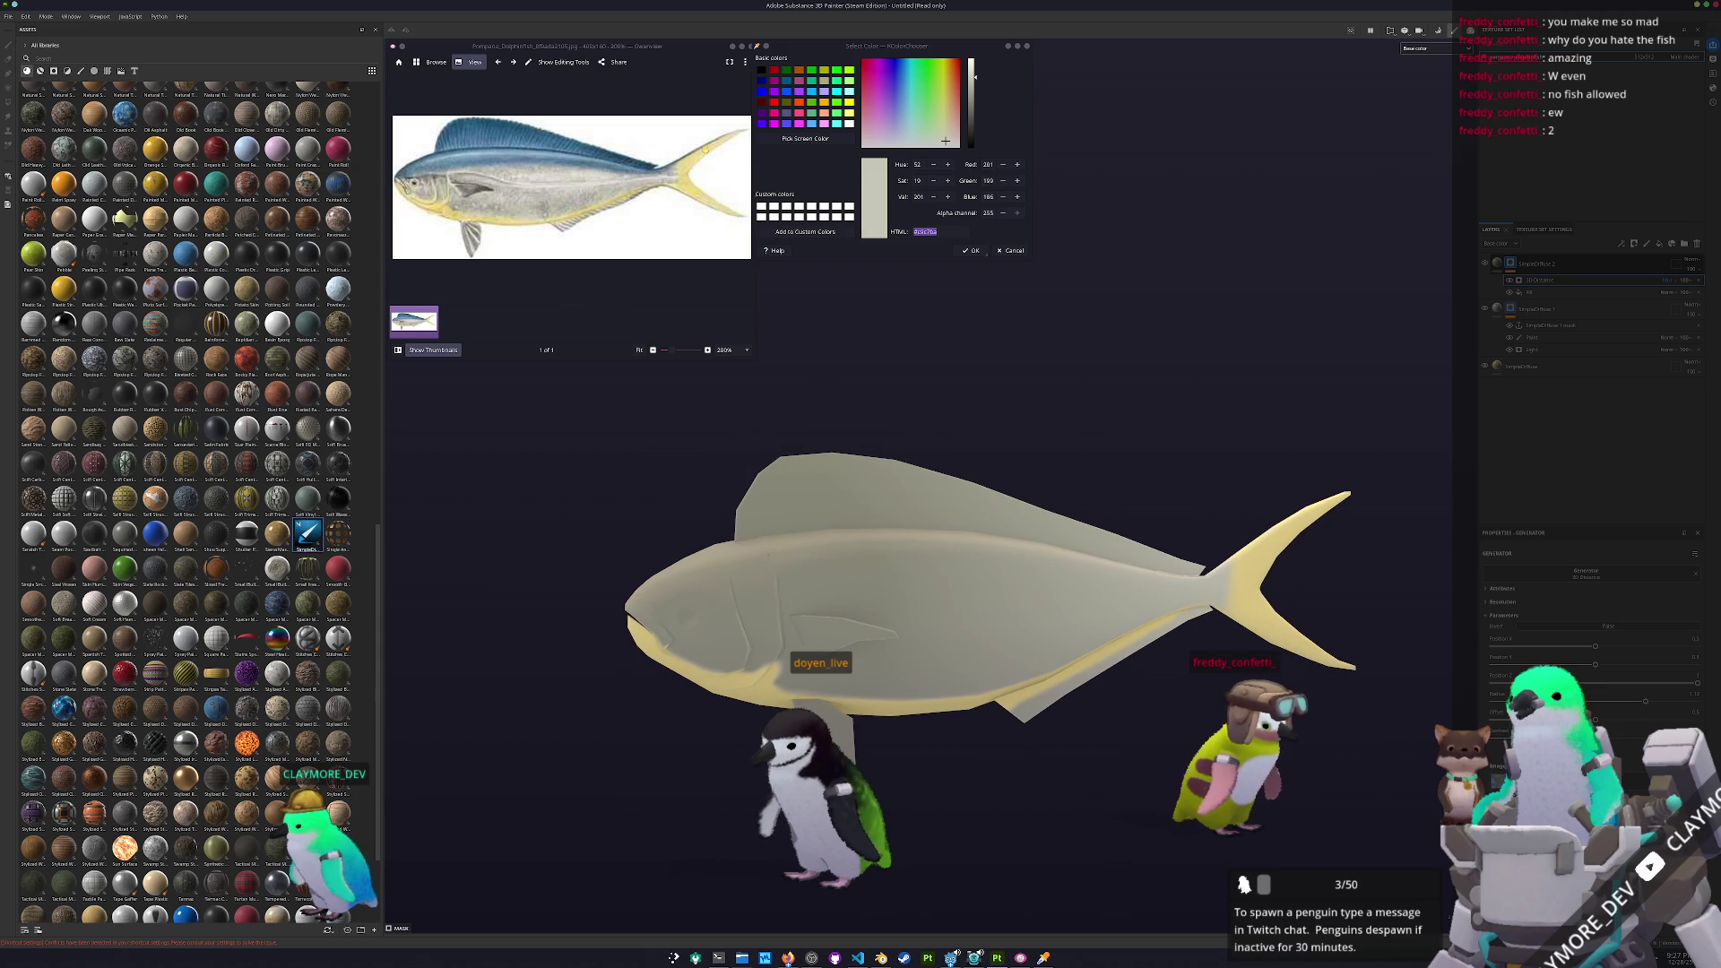
left_click(780, 136)
Sample a deep blue from the reference fish's dorsal fin with Pick Screen Color
left_click(511, 157)
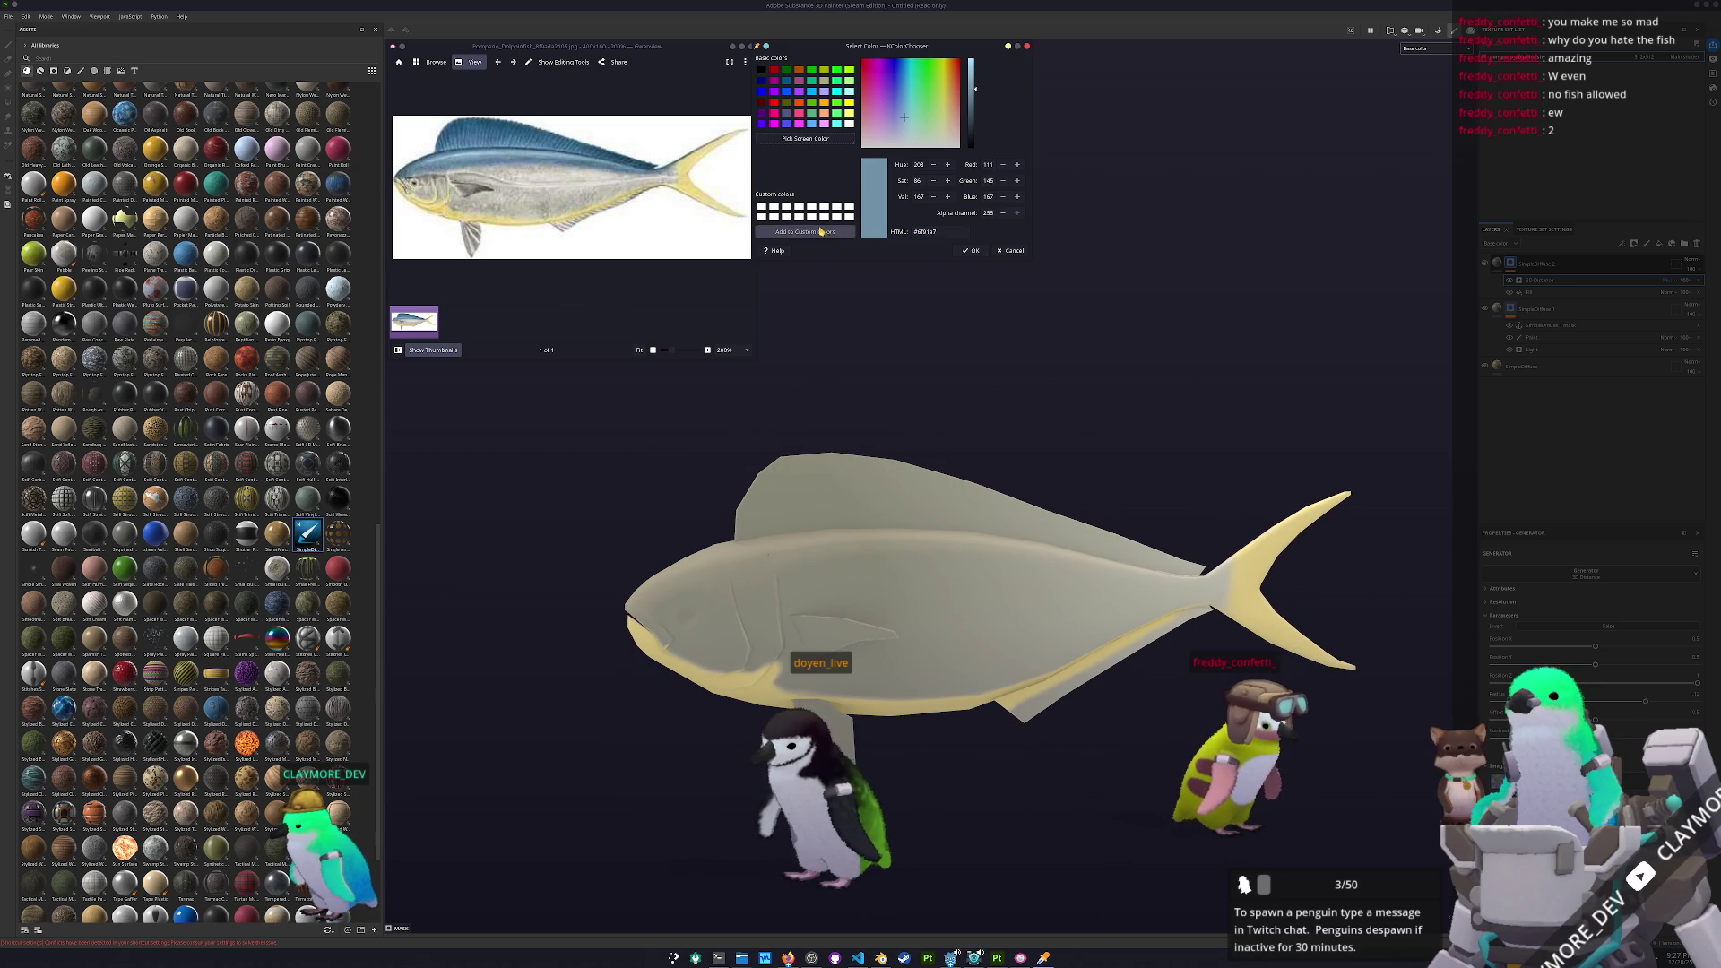
scroll(474, 191, "up", 10, "ctrl")
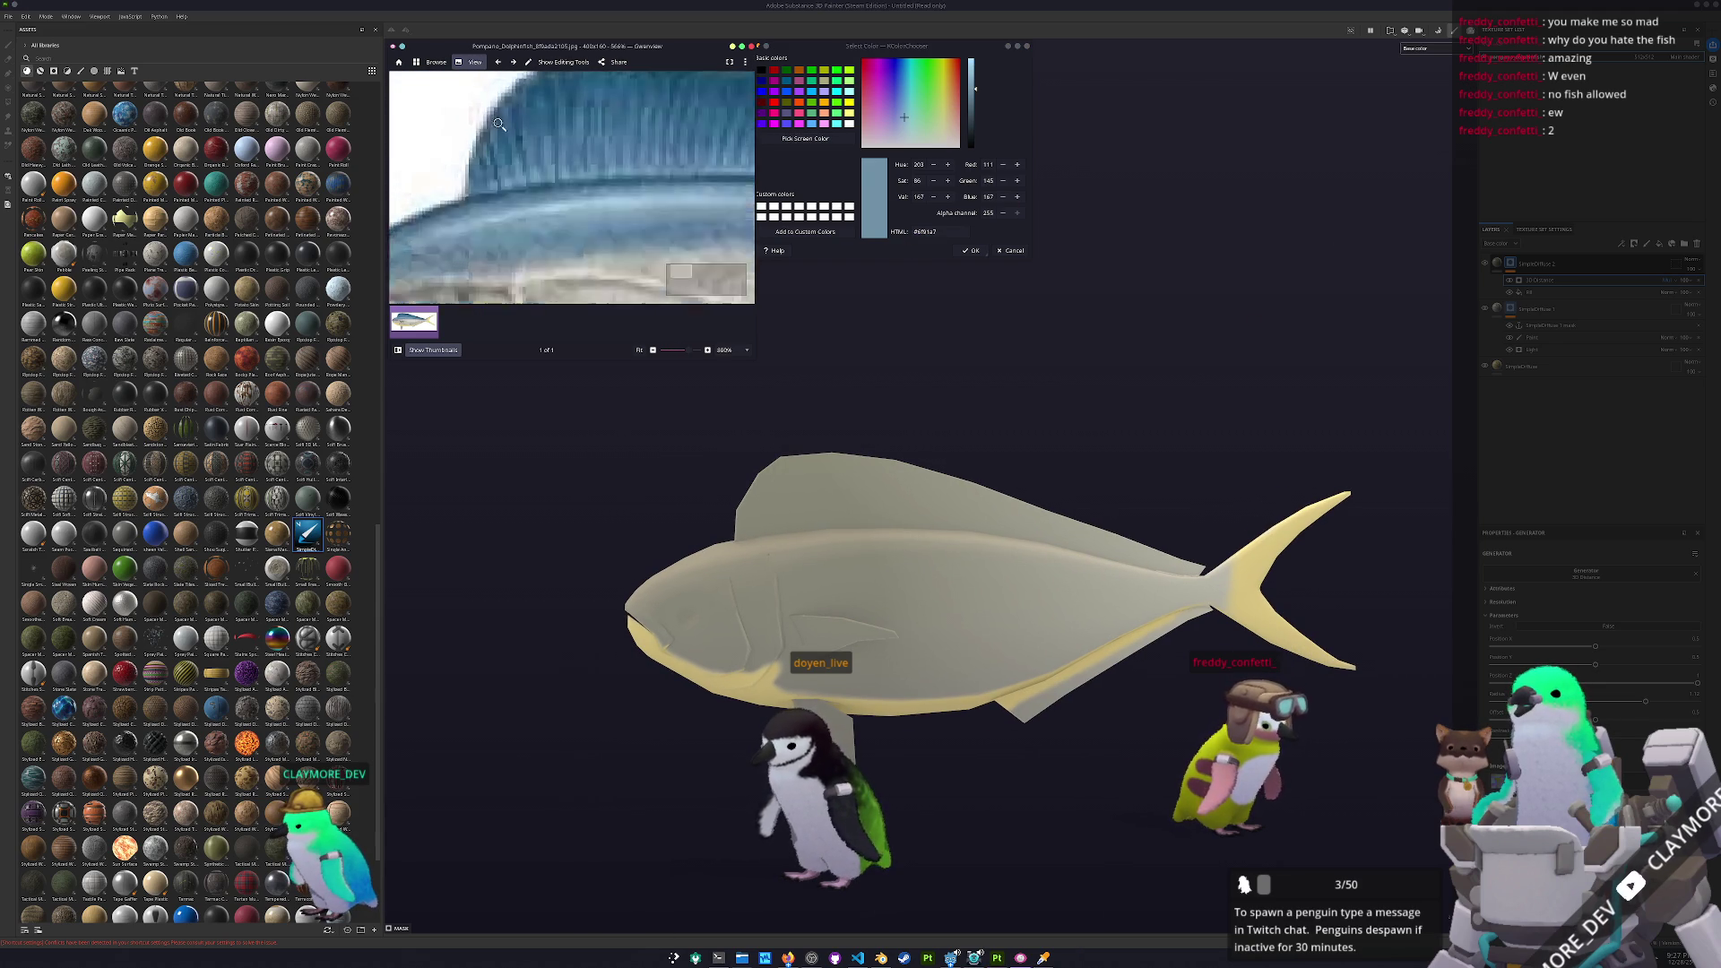
left_click(805, 138)
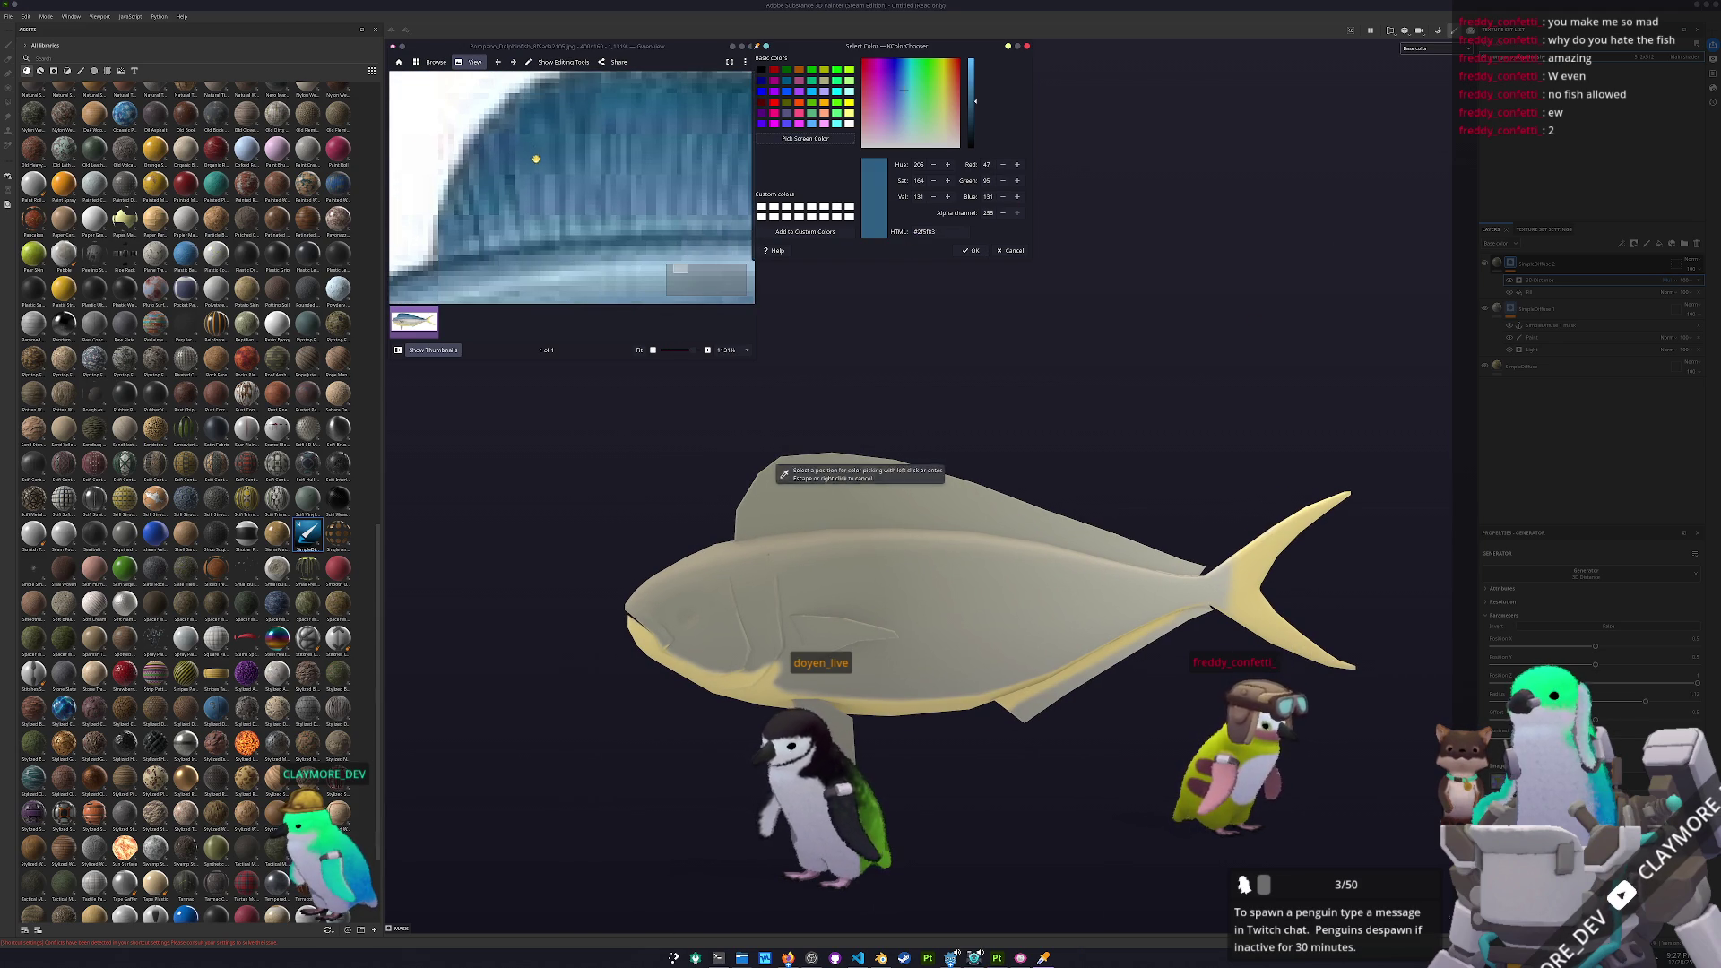
key("Escape")
scroll(618, 196, "down", 8, "ctrl")
Add a new layer group SimpleDiffuse 3 and move it above SimpleDiffuse 2
left_click(1524, 308)
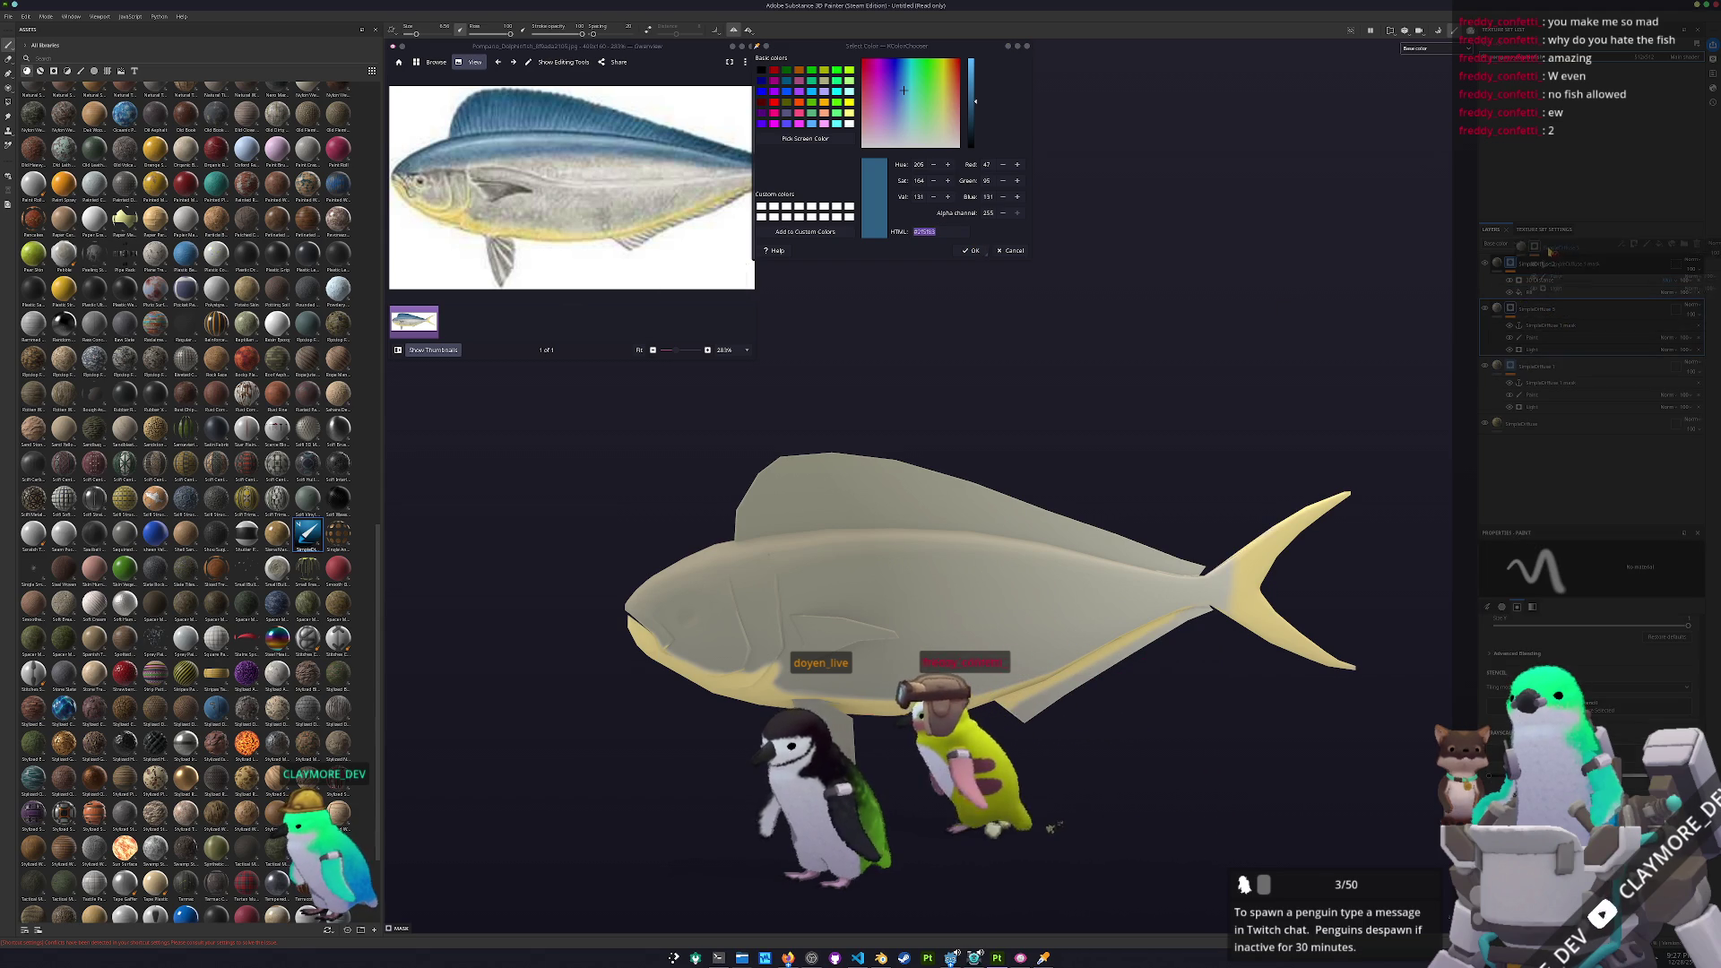
left_click_drag(1524, 308, 1524, 260)
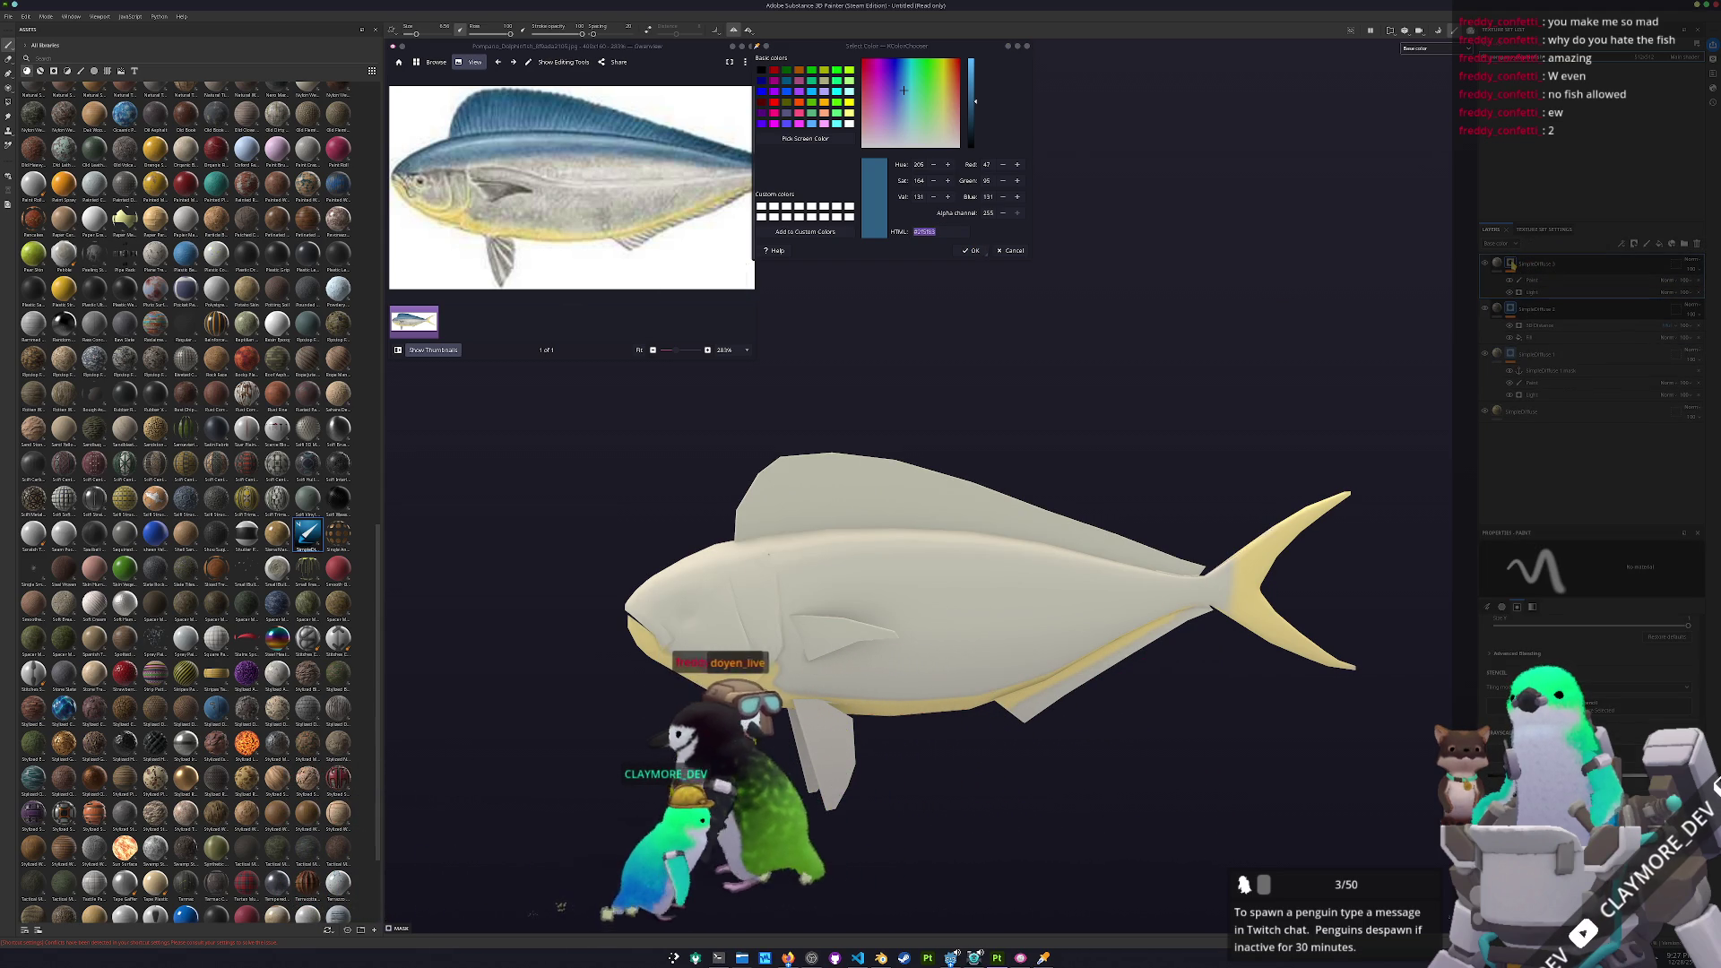
left_click(1502, 264)
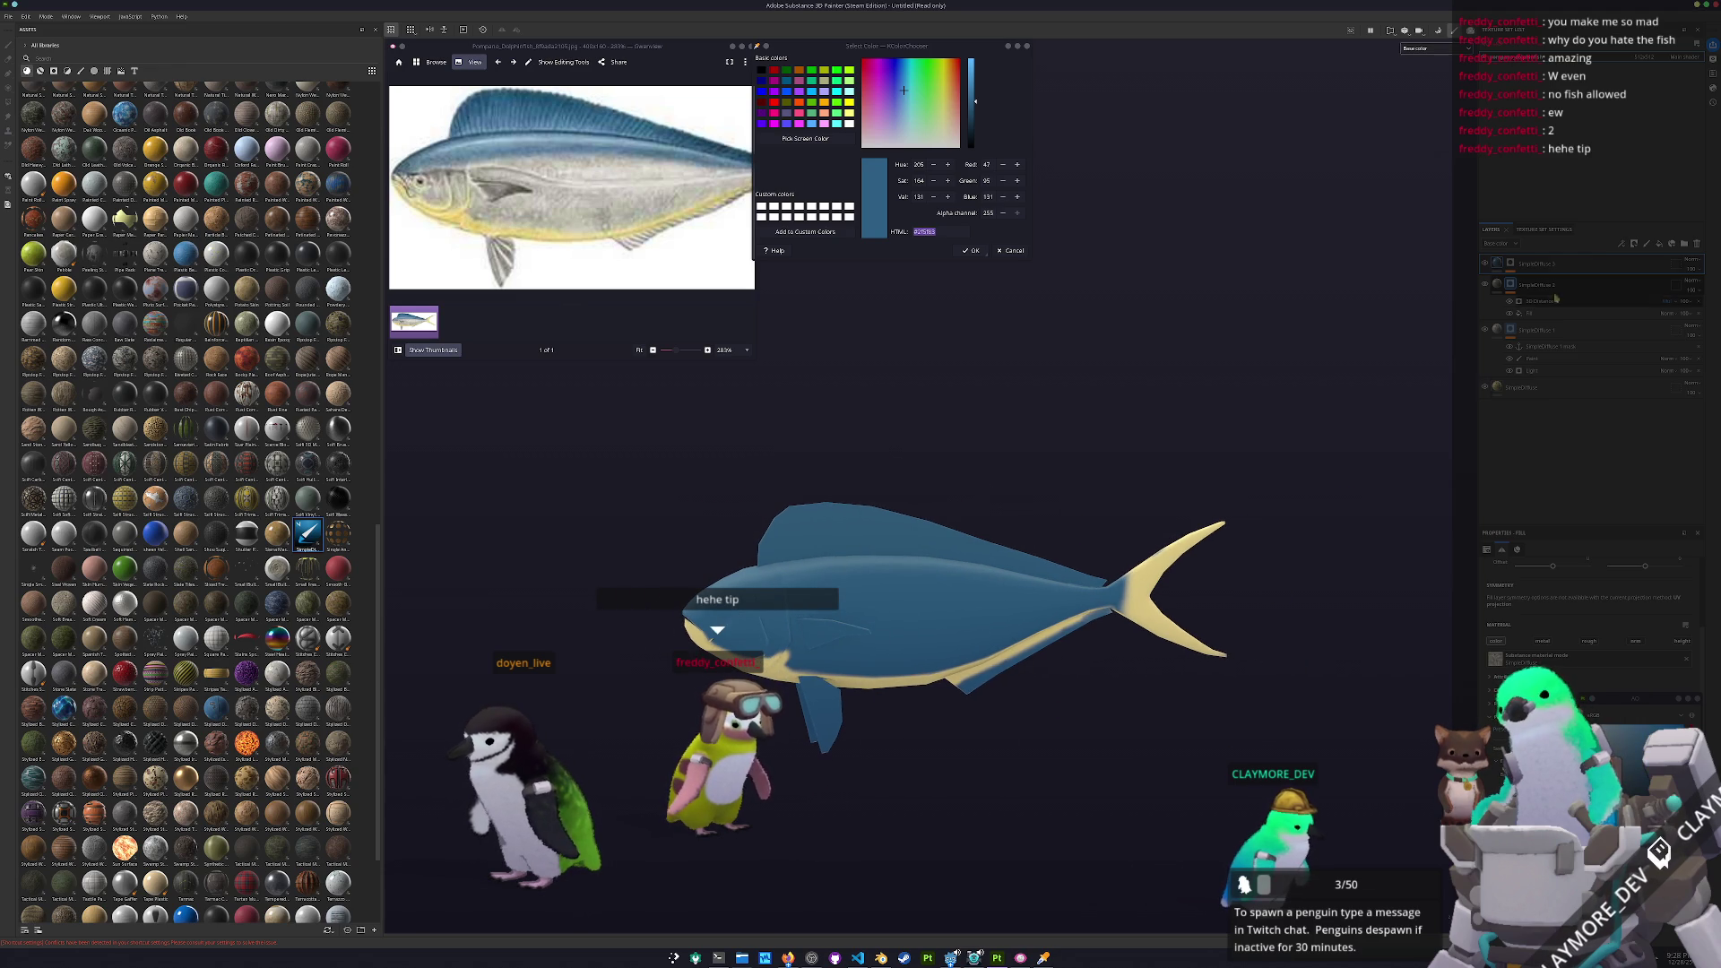
Set the SimpleDiffuse 3 Light layer to Multiply so blue shades only the back
left_click(1513, 266)
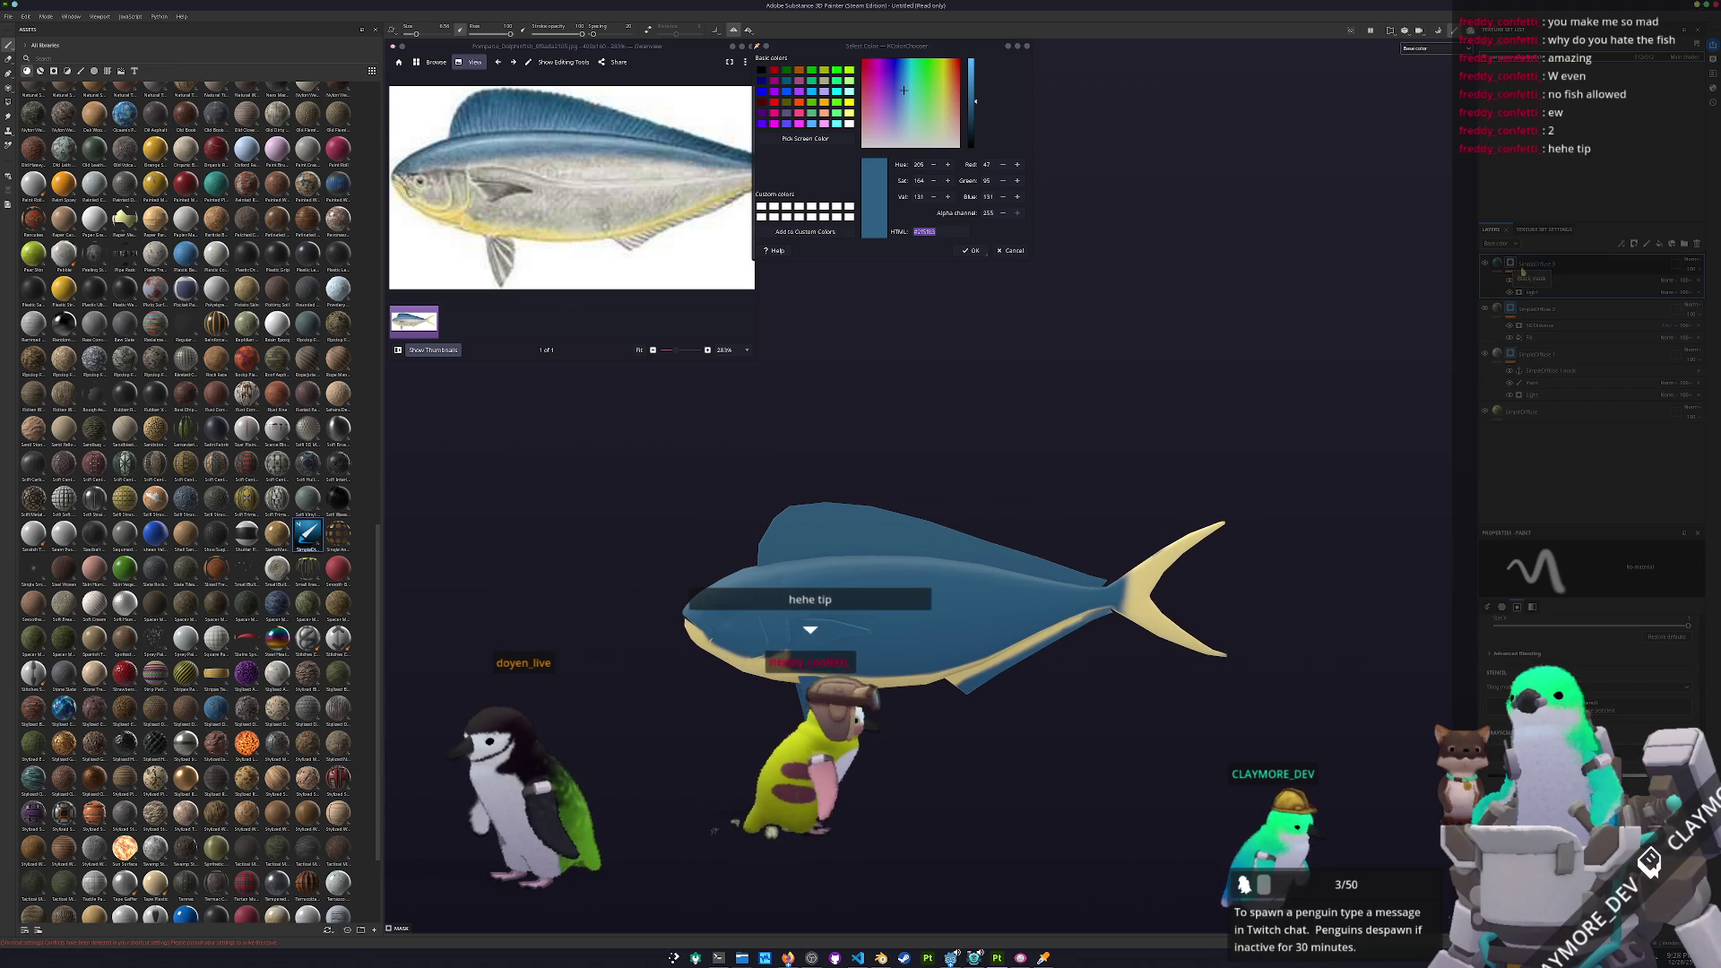
left_click(1543, 296)
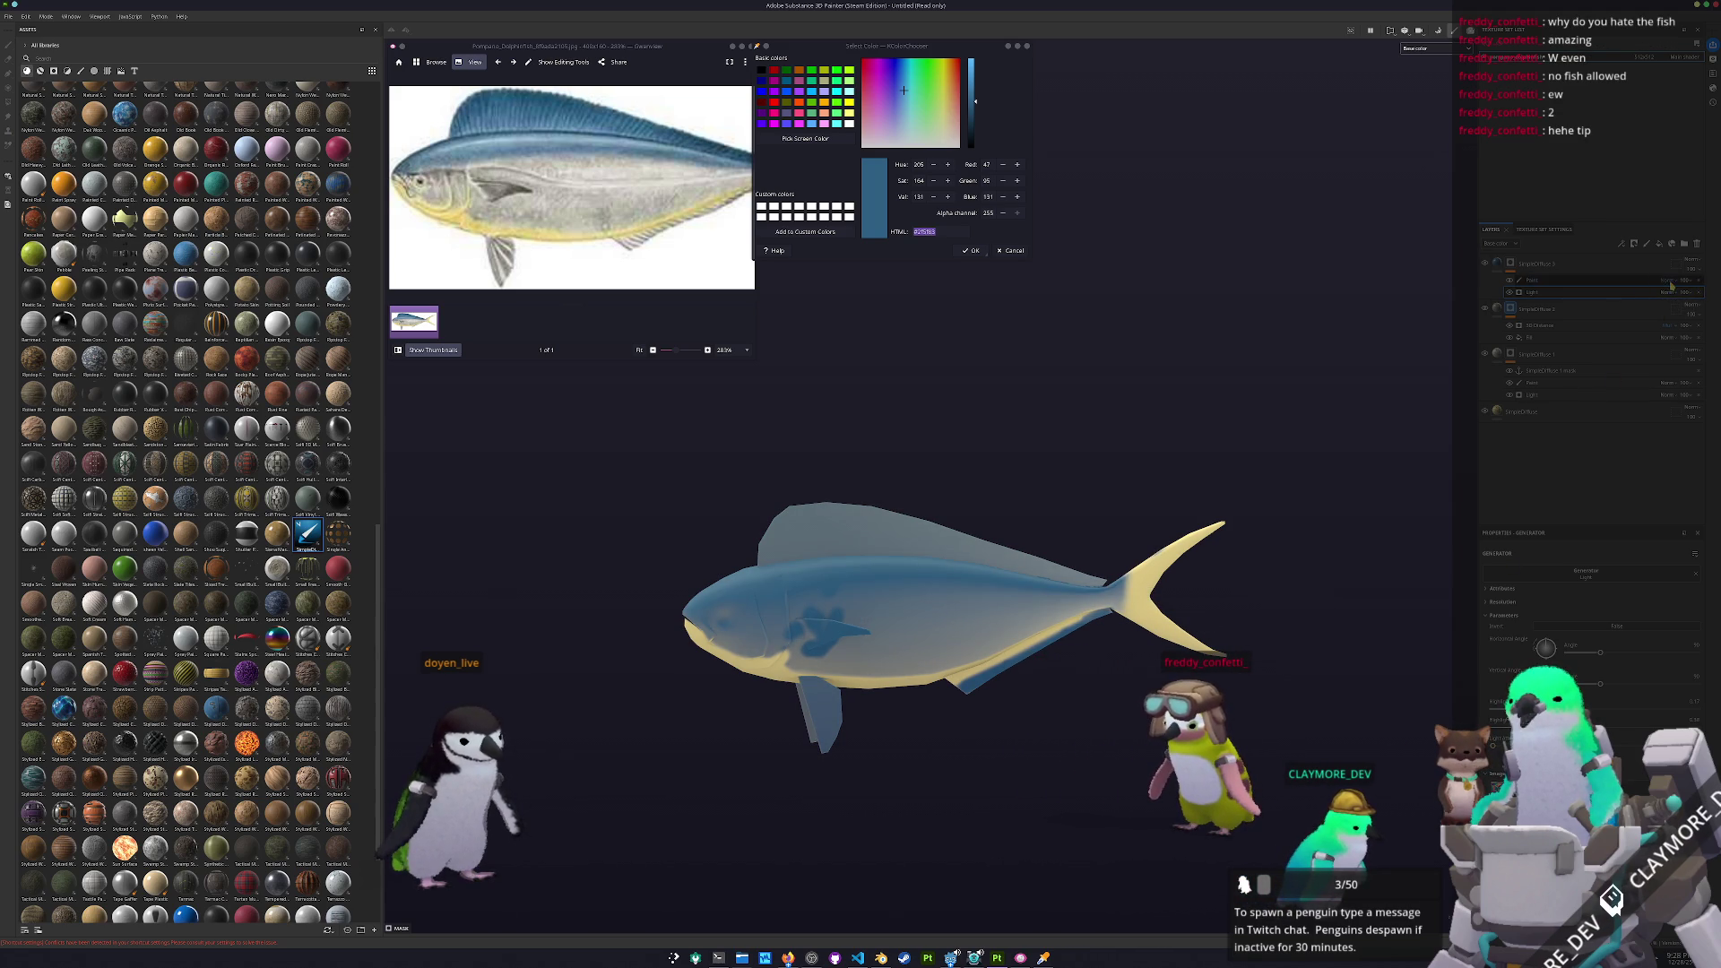
left_click(1668, 288)
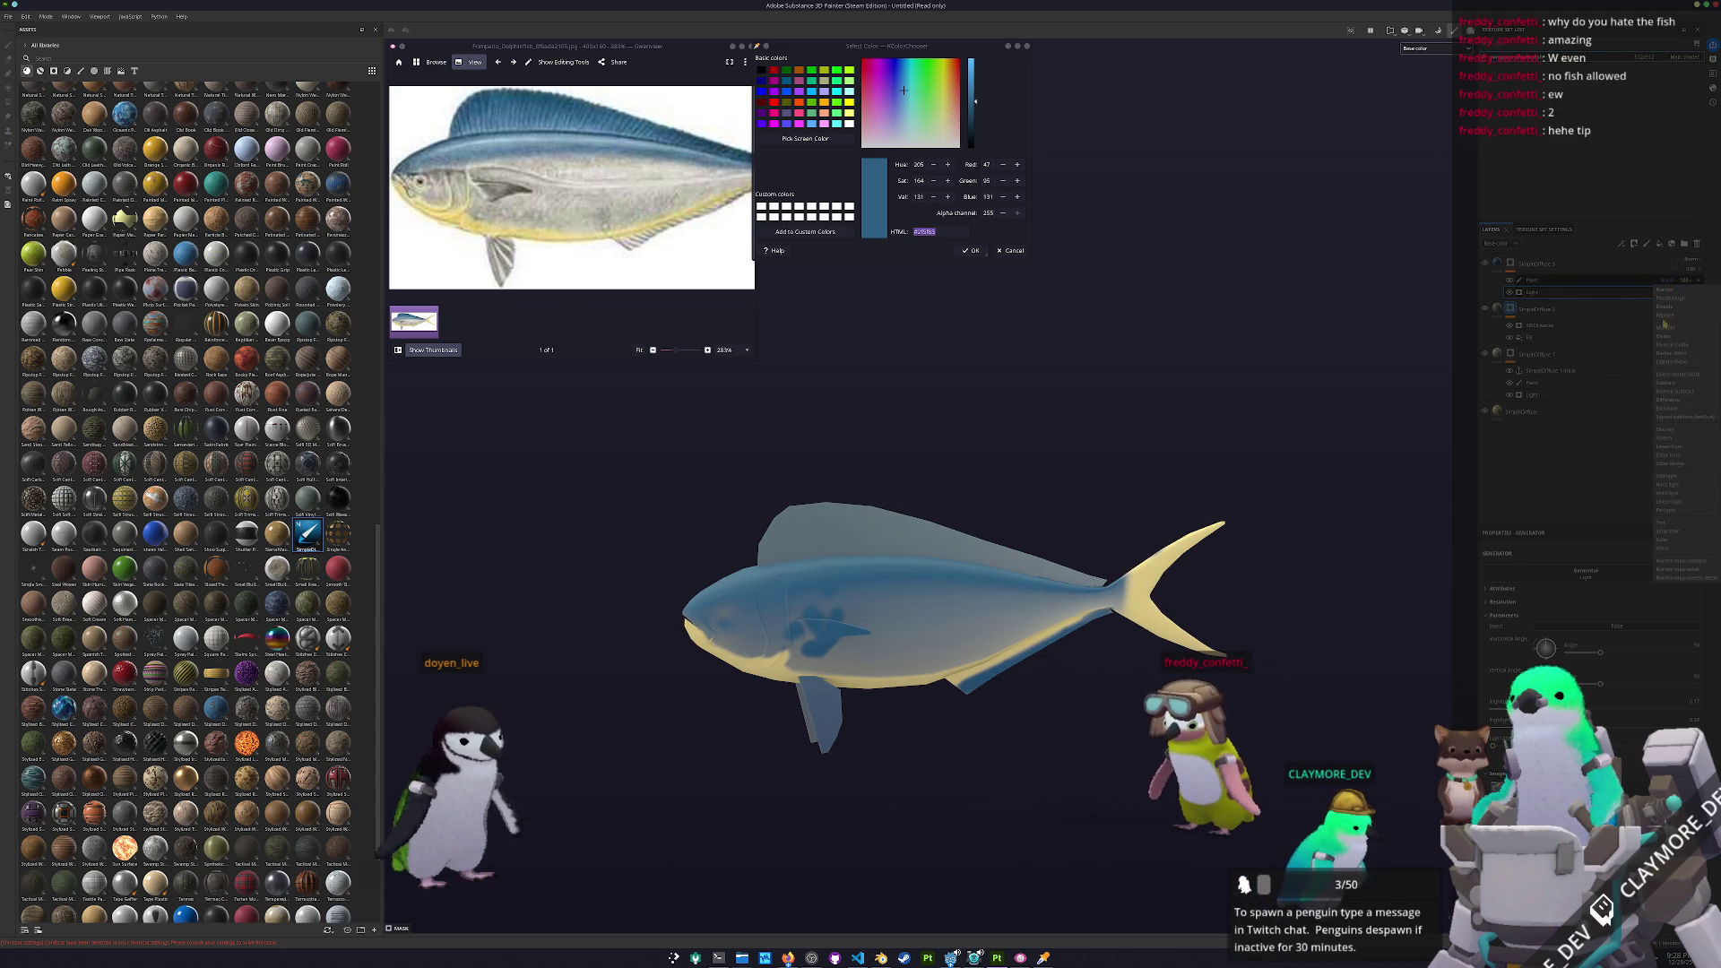
left_click(1664, 329)
left_click(1546, 282)
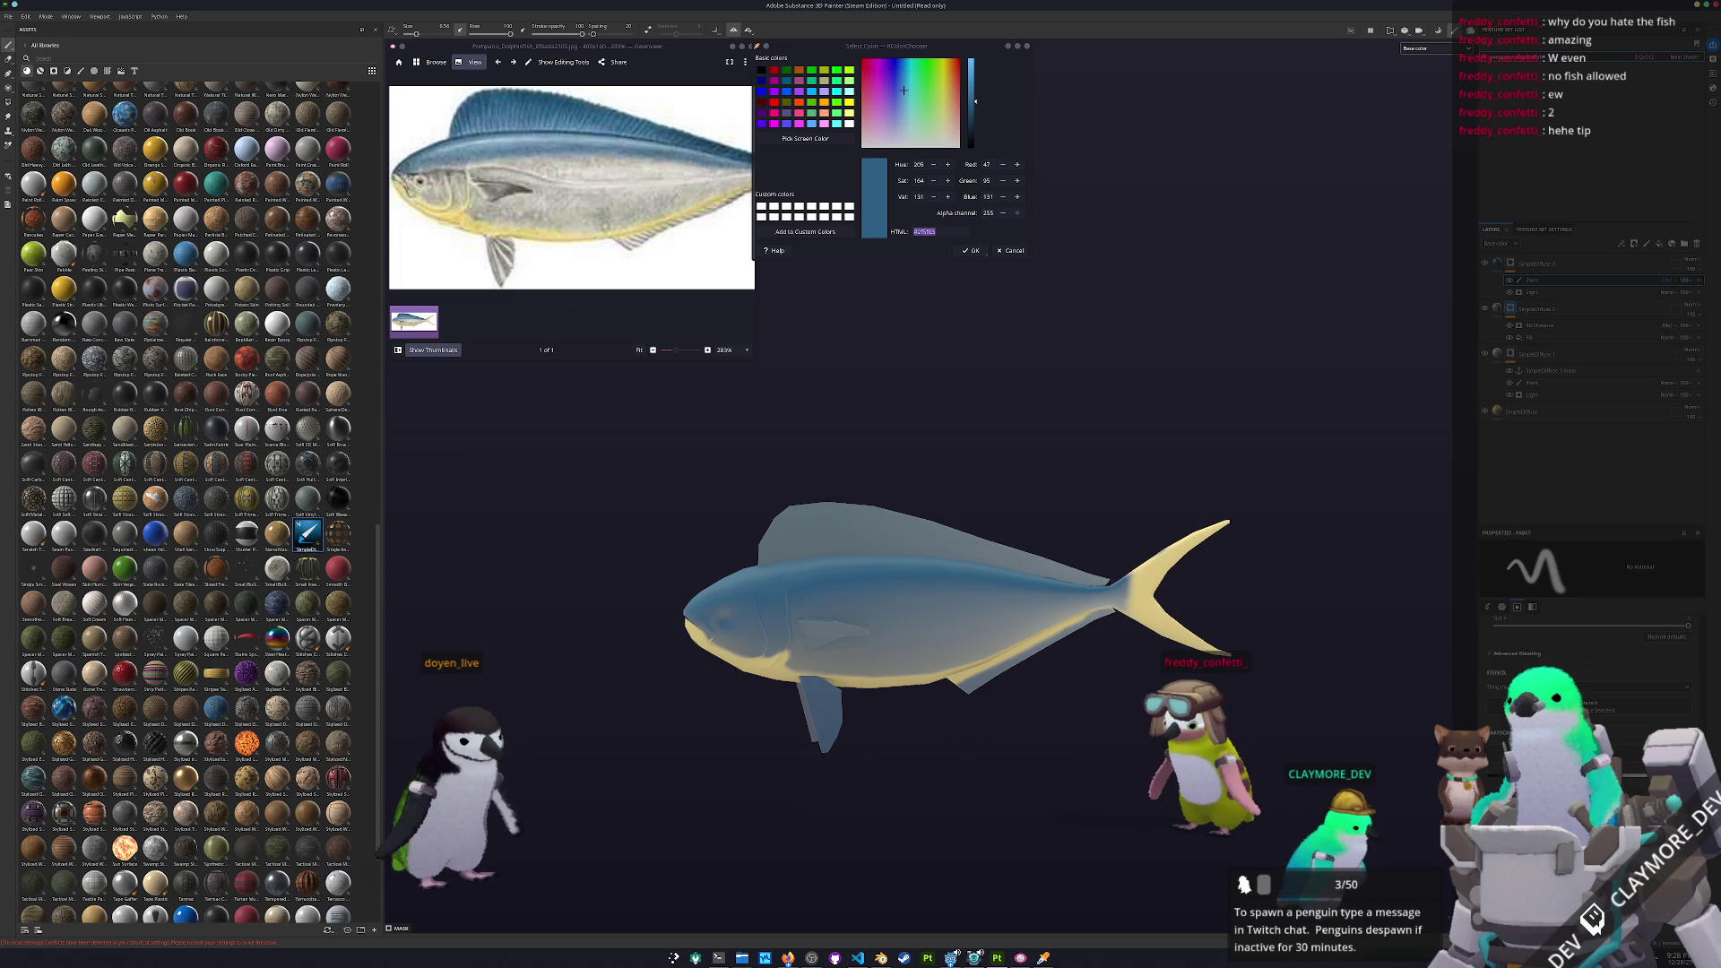
scroll(1185, 608, "up", 5)
scroll(1185, 608, "down", 3)
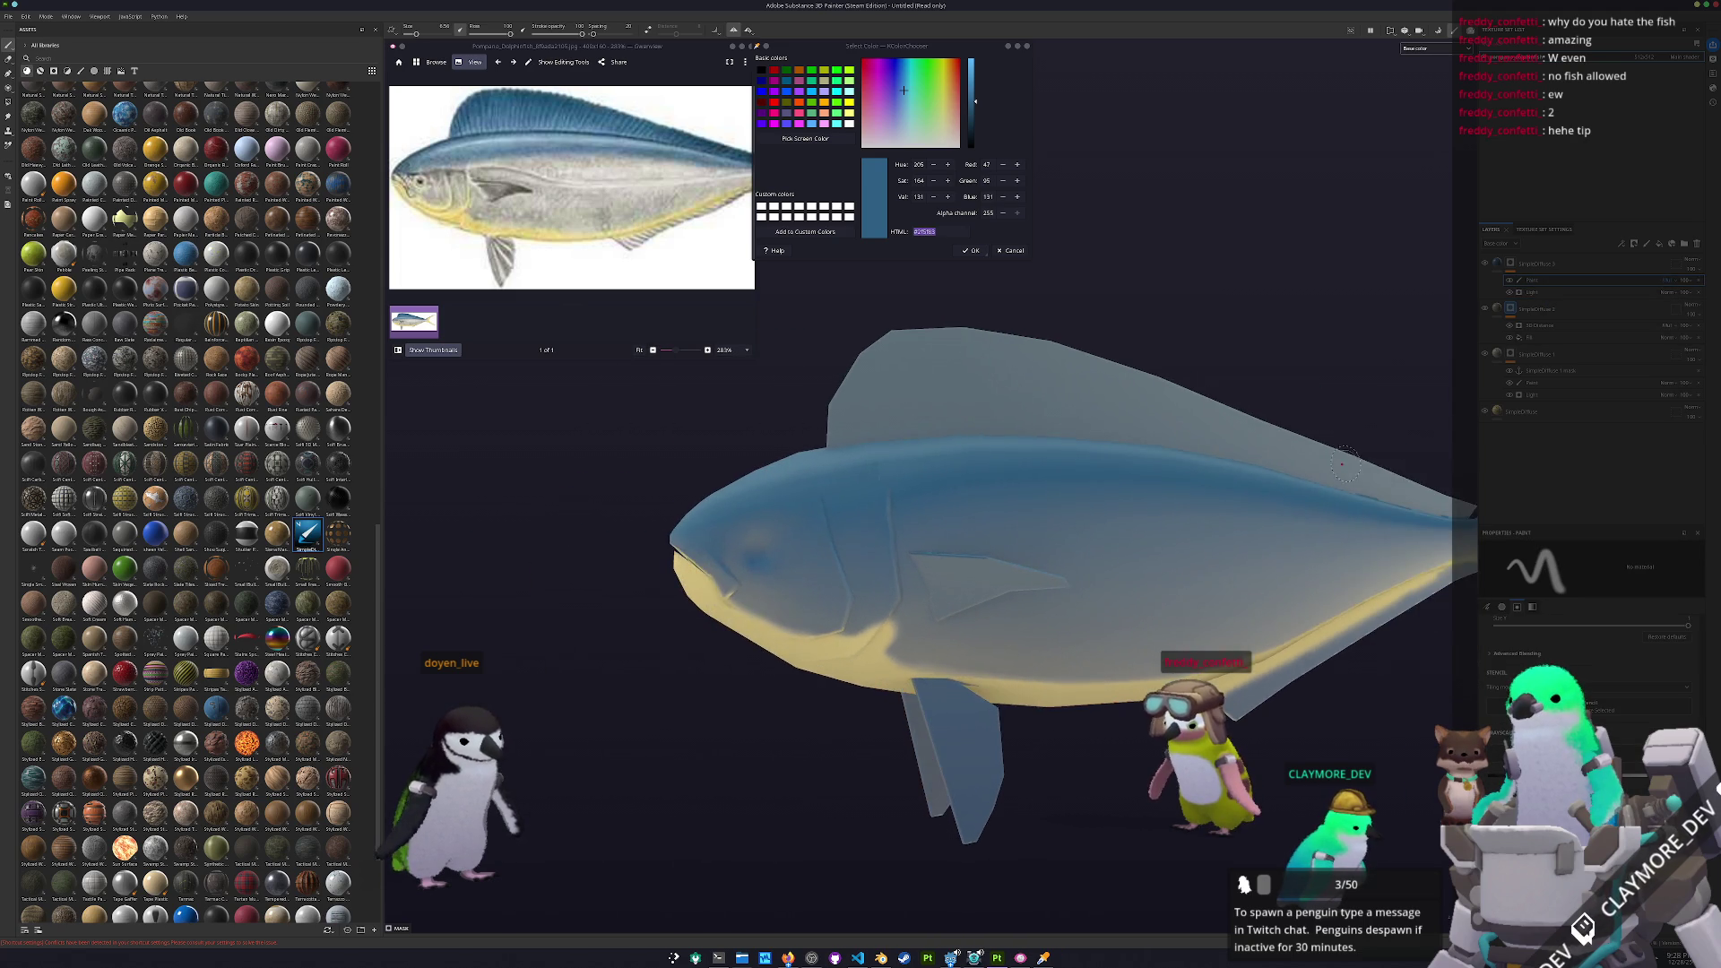
left_click(1543, 294)
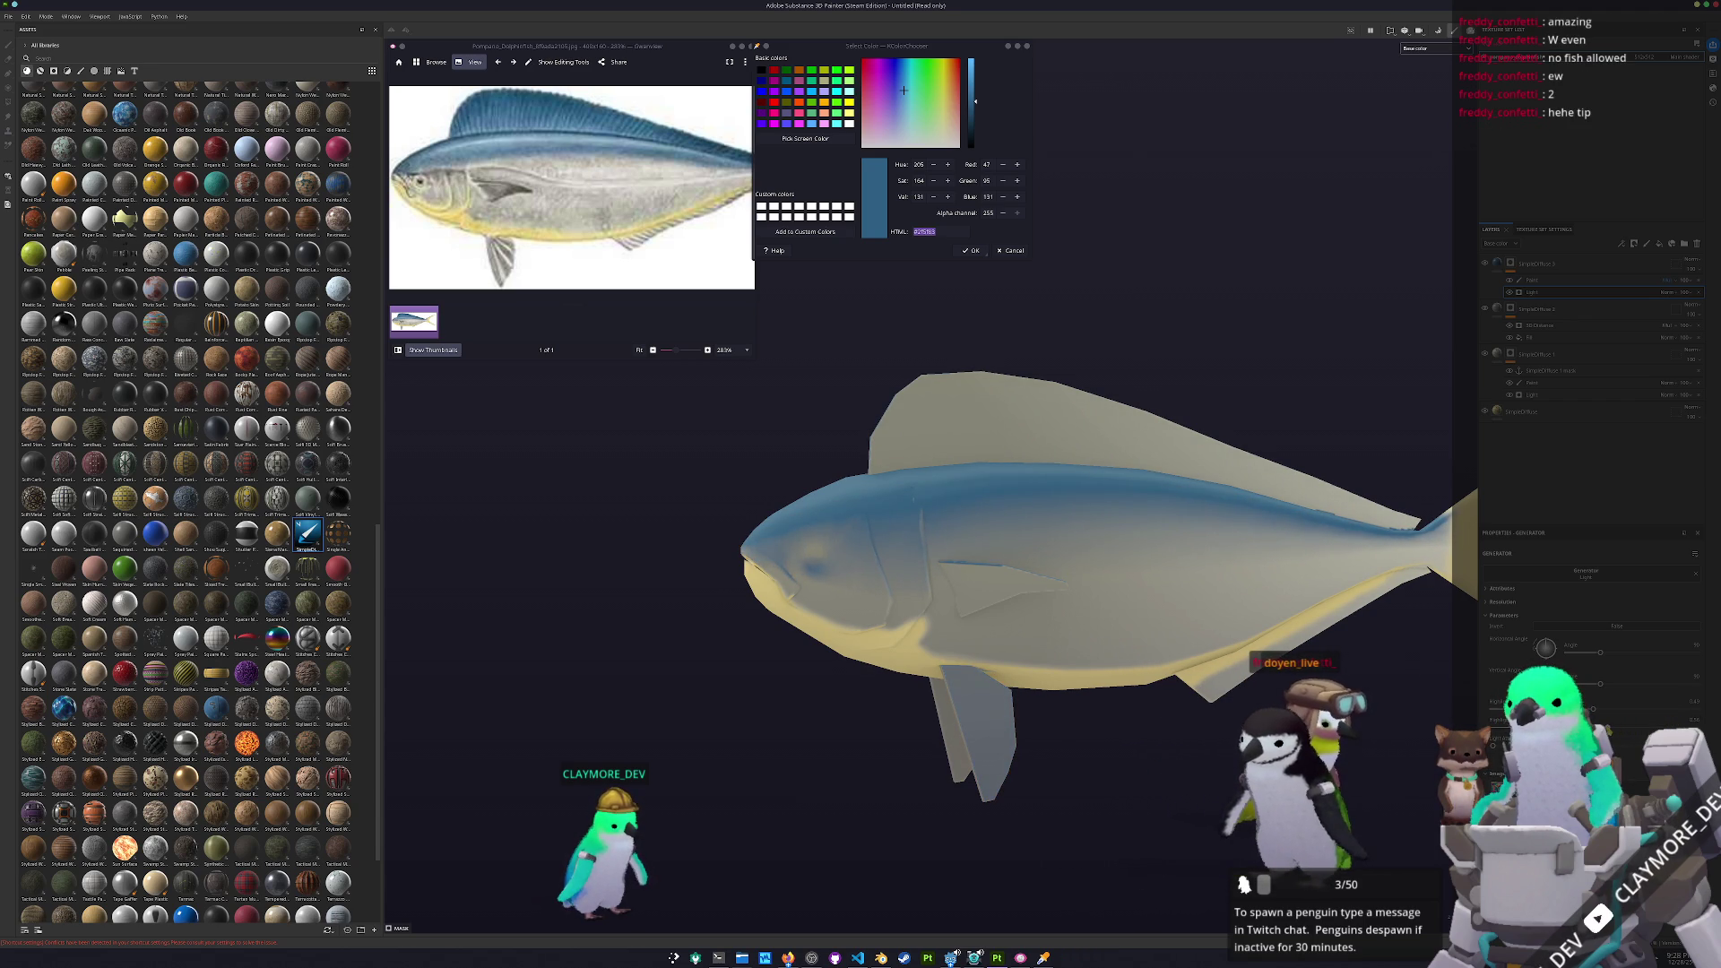
Paint the dorsal fin blue on the Paint layer
left_click(1540, 281)
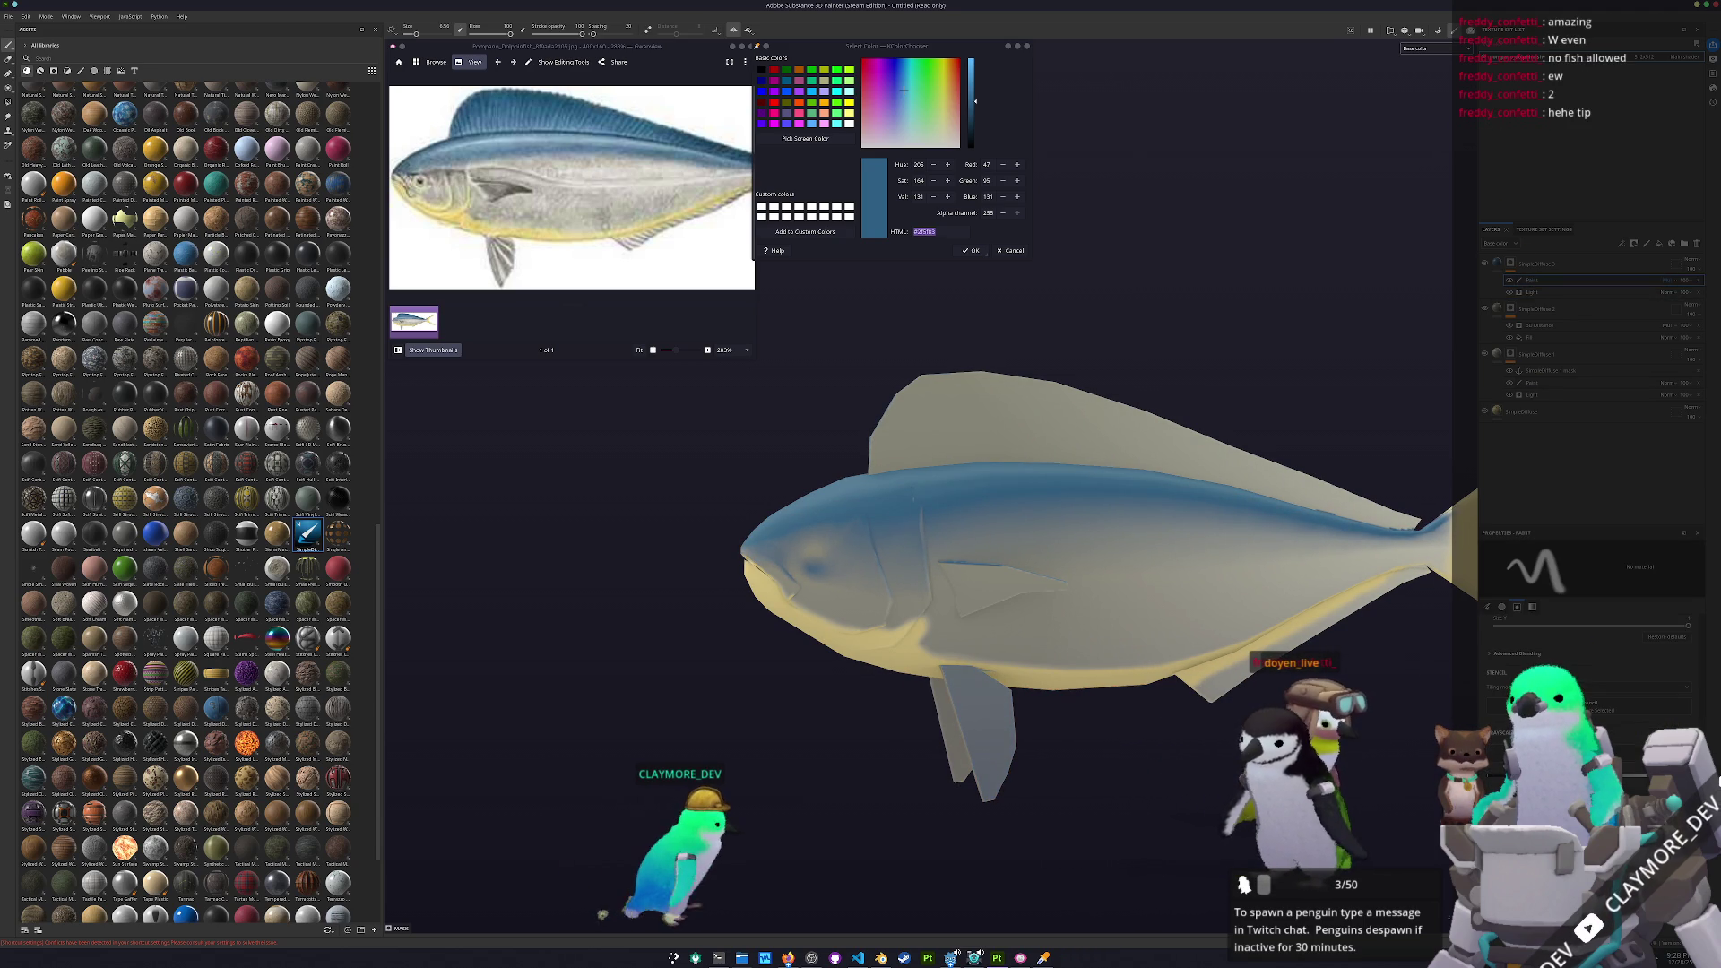
scroll(874, 599, "up", 1)
scroll(874, 599, "up", 2)
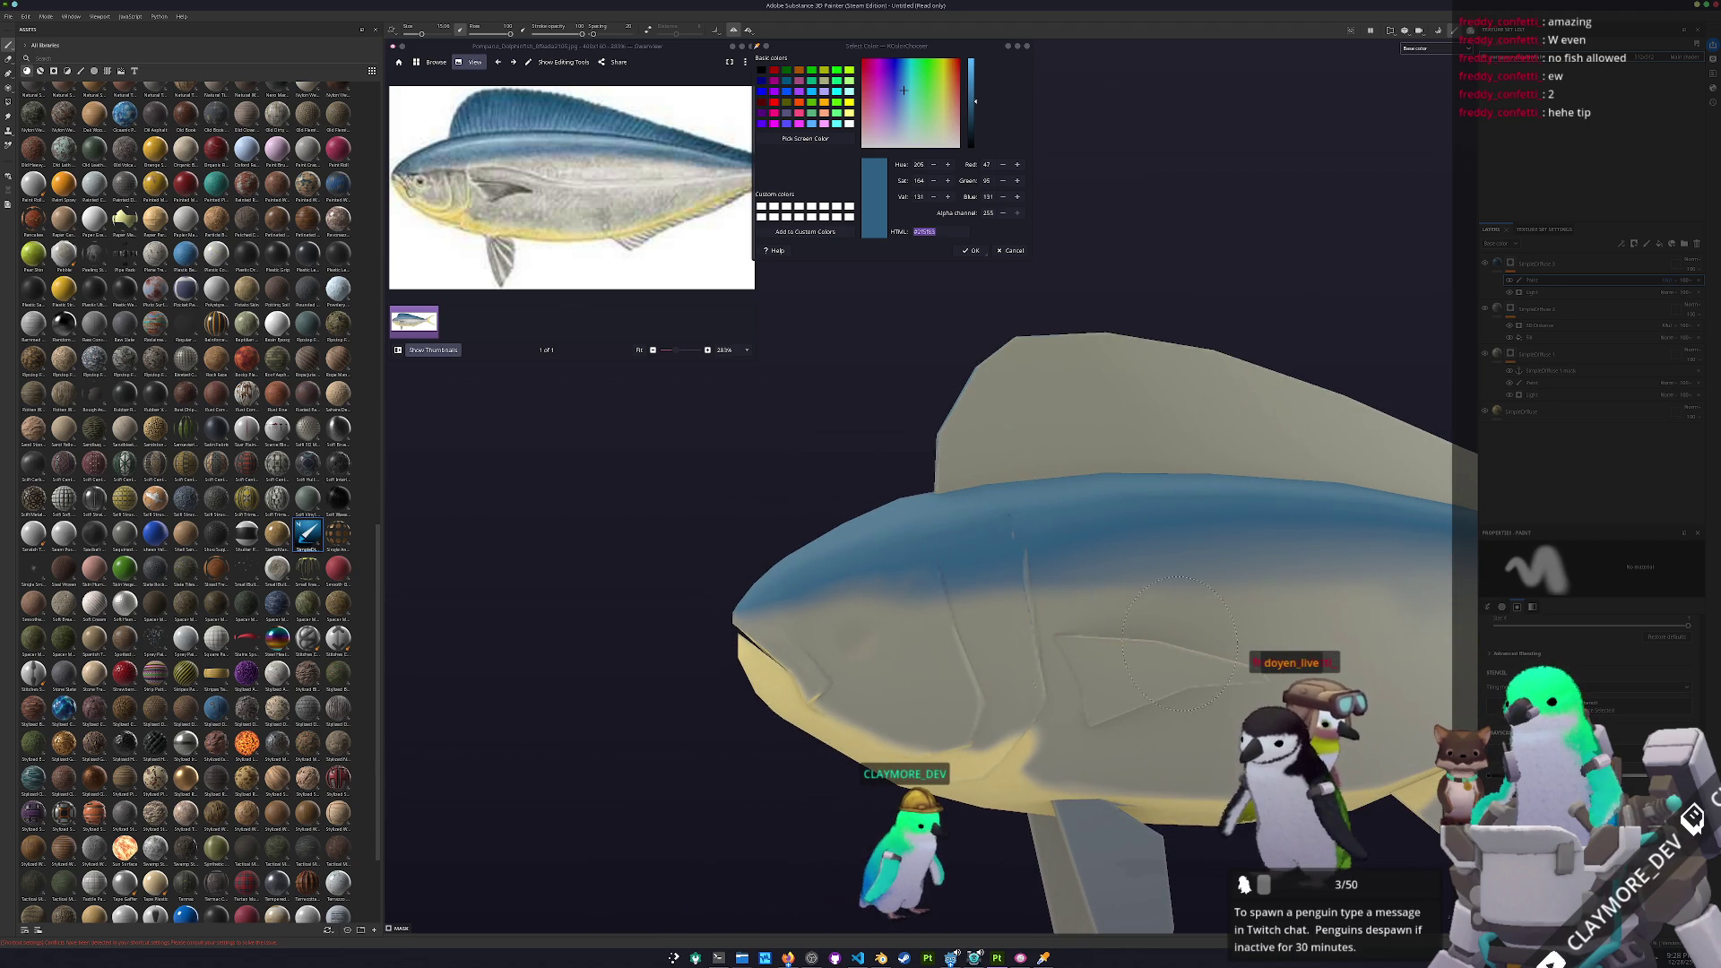
middle_click_drag(1271, 637, 761, 632)
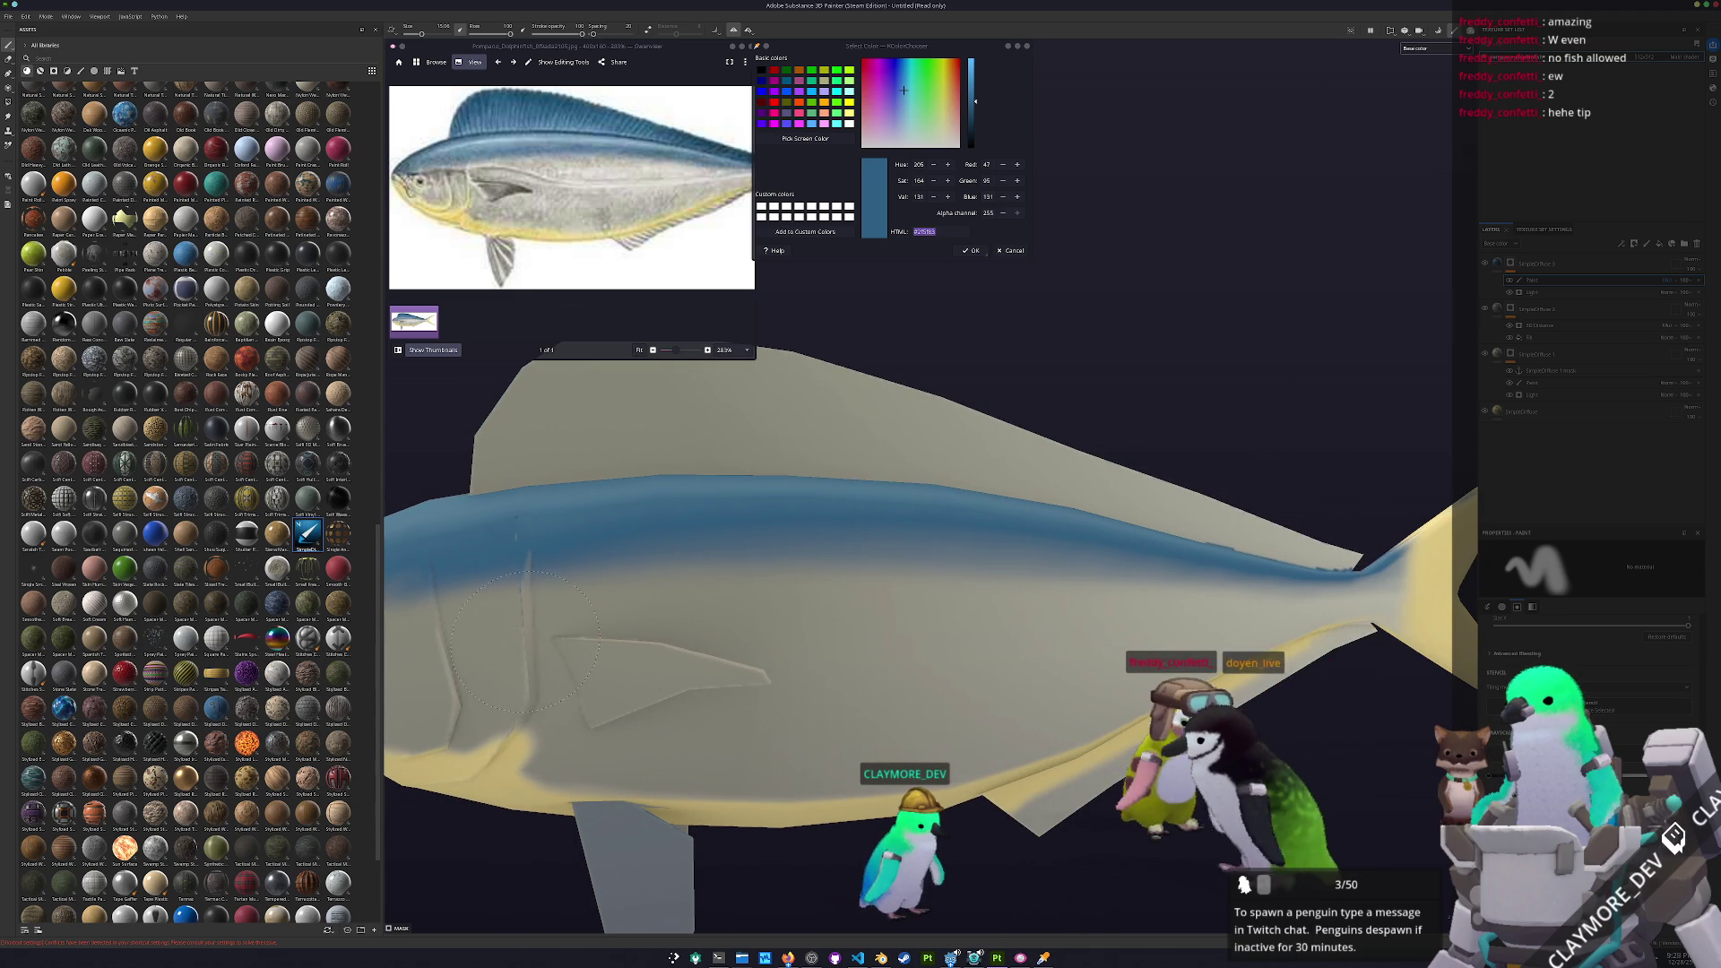
scroll(1124, 646, "down", 3)
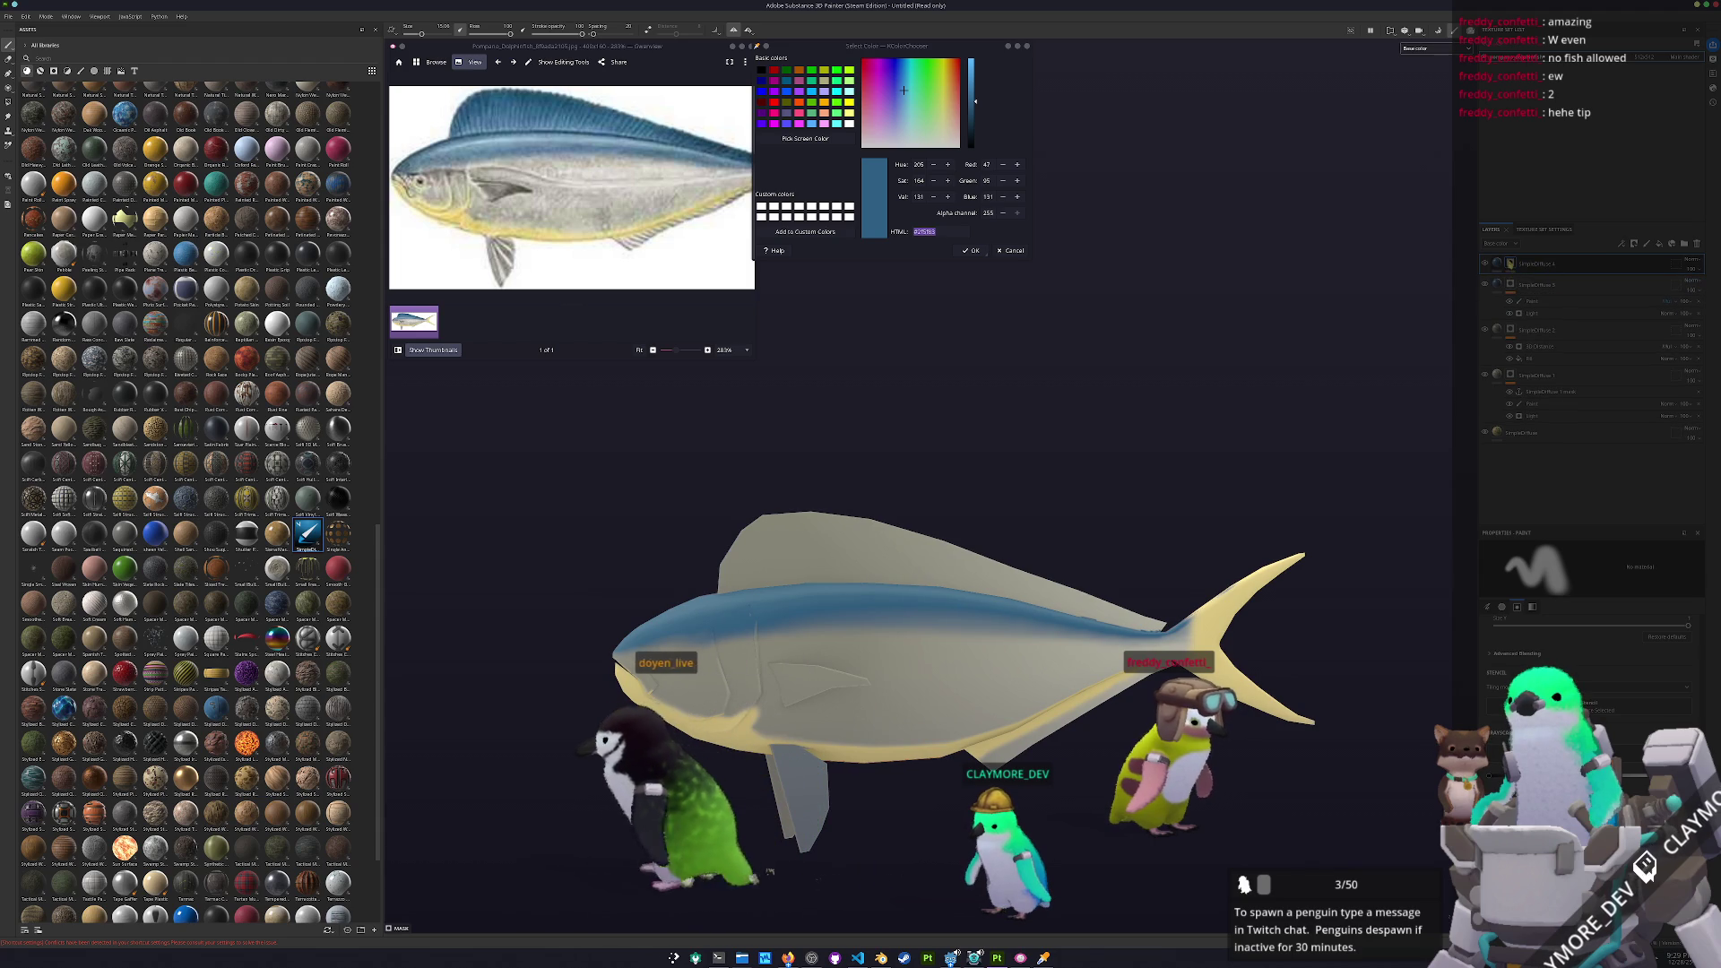
right_click(1511, 263)
left_click(1532, 358)
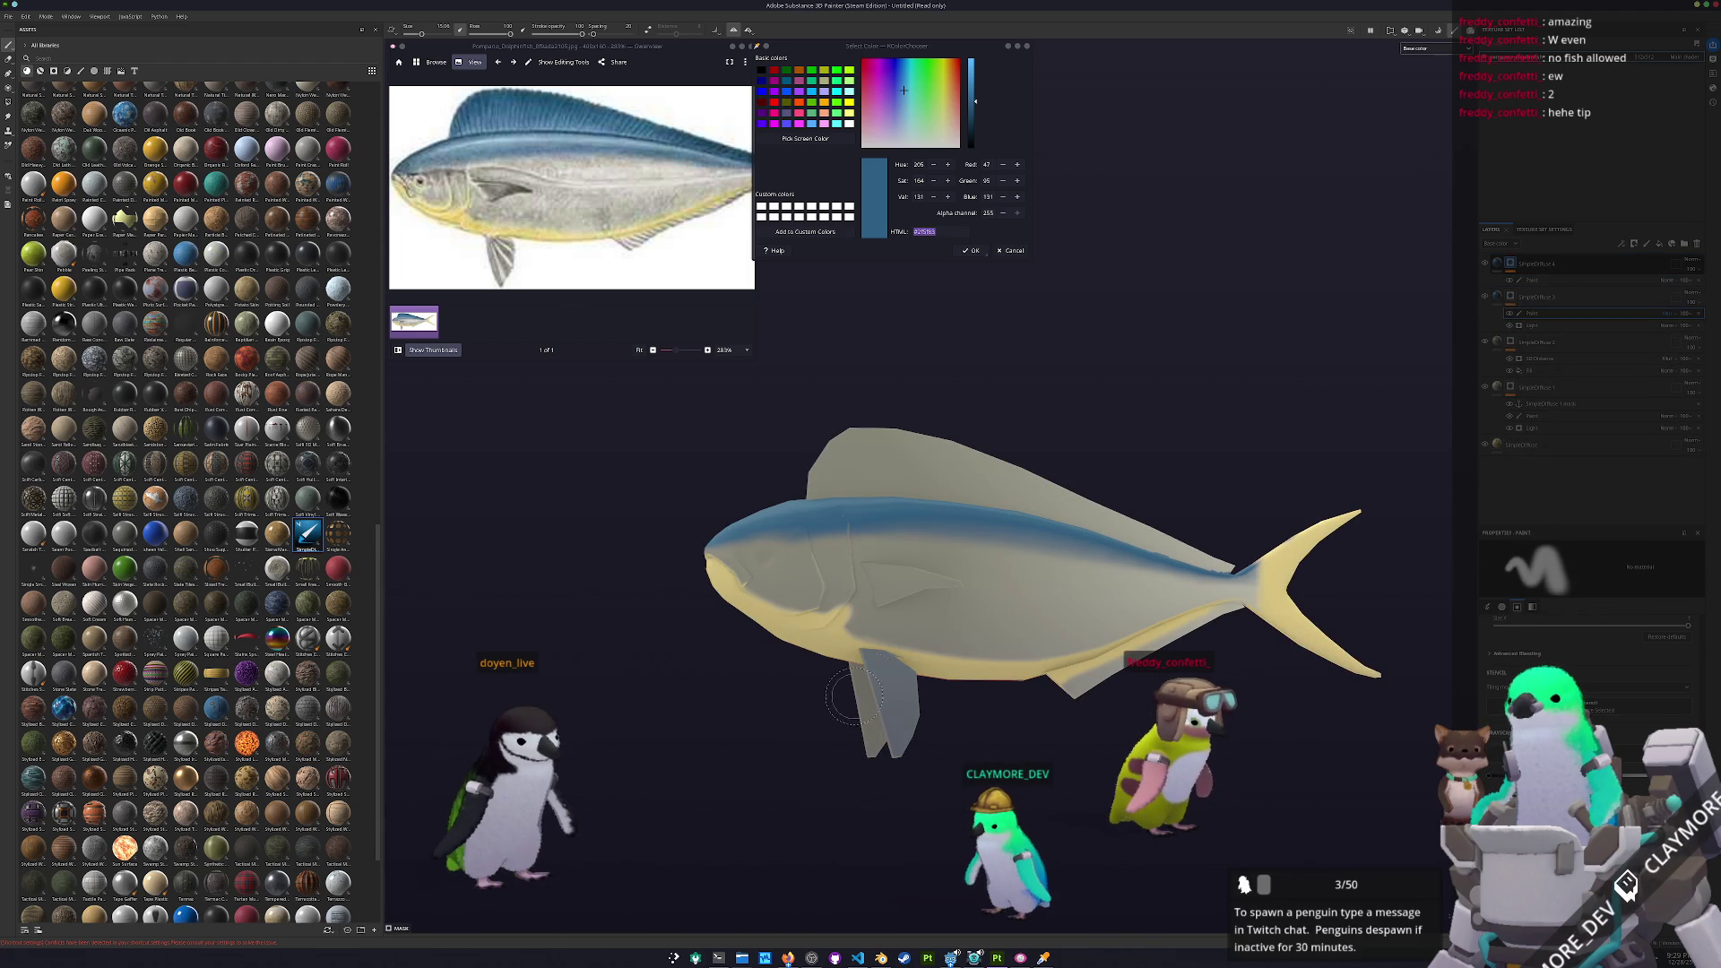
mouse_move(887, 748)
left_mouse_down("alt")
mouse_move(991, 738)
mouse_move(980, 711)
mouse_move(1016, 698)
mouse_move(942, 708)
mouse_move(1049, 668)
left_mouse_up("alt")
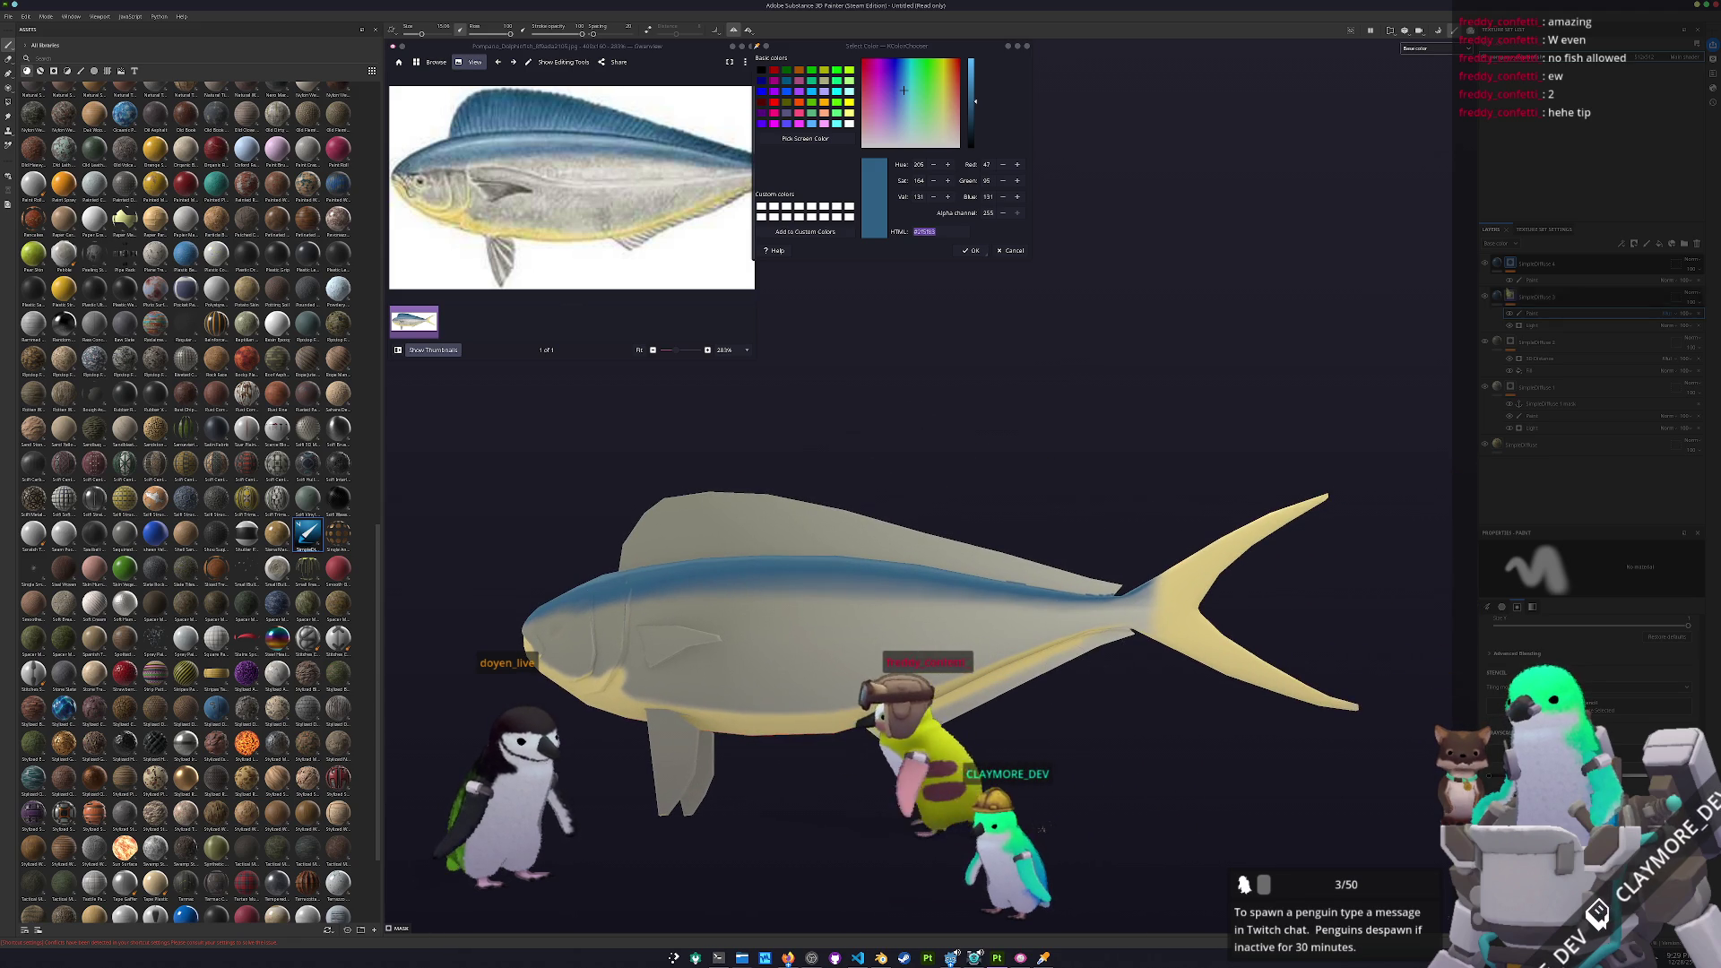
scroll(813, 518, "up", 3)
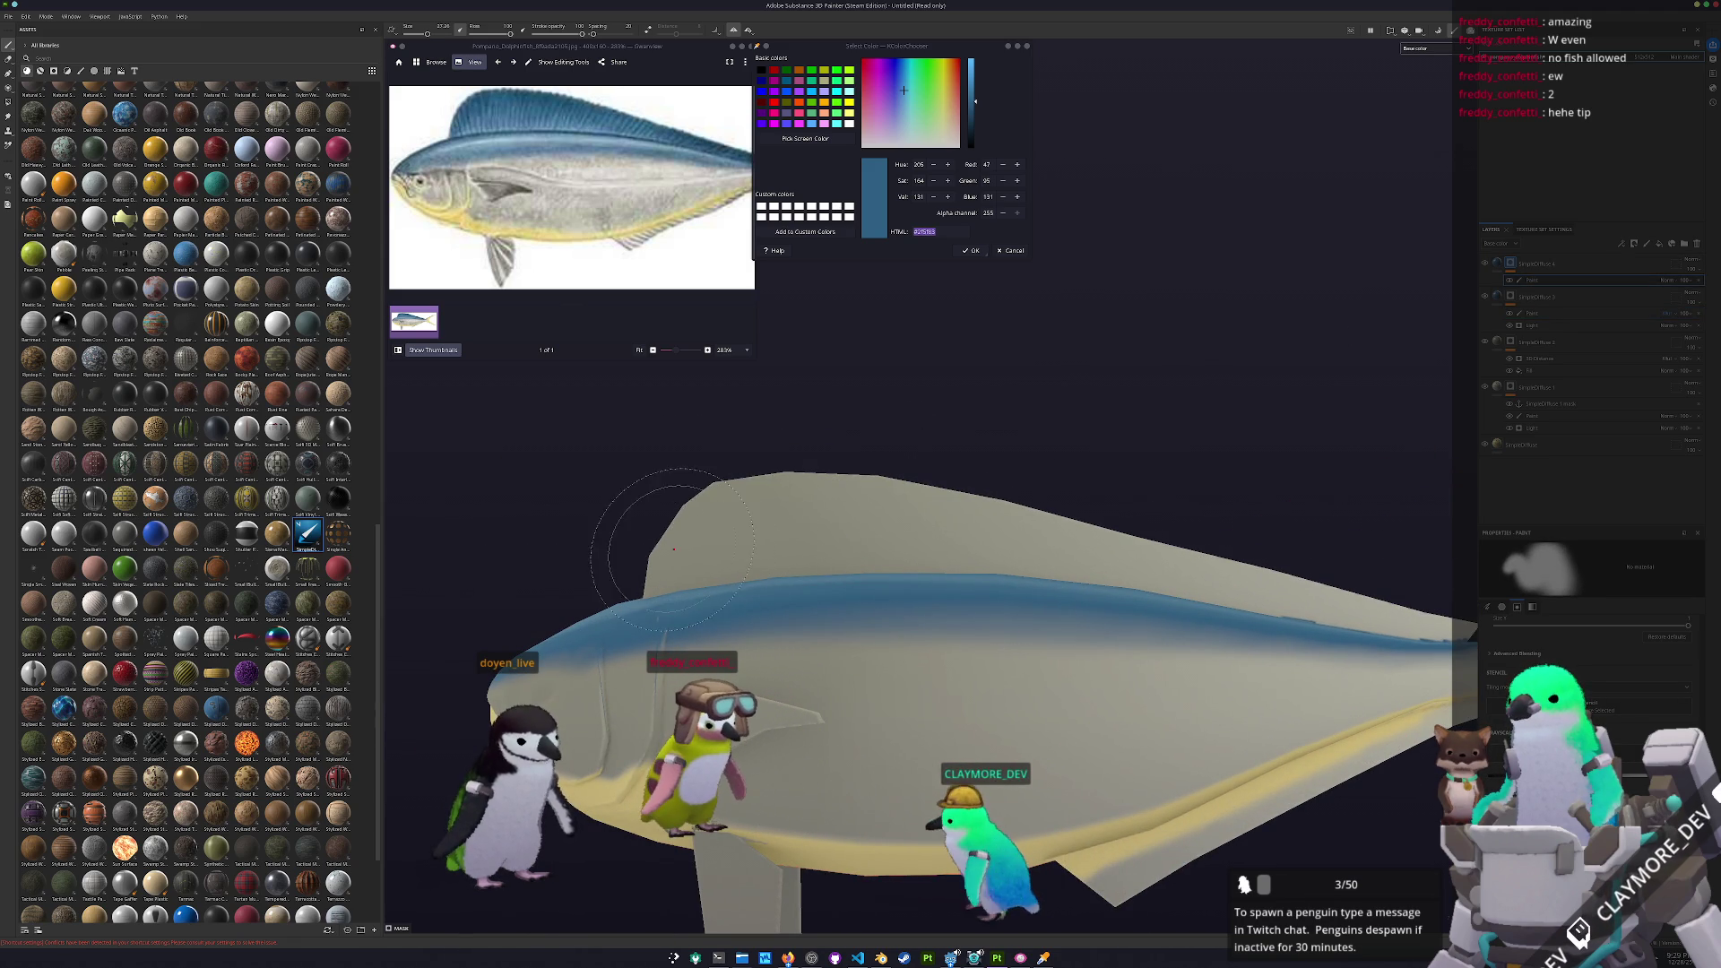
mouse_move(708, 547)
left_mouse_down()
mouse_move(977, 520)
mouse_move(904, 527)
mouse_move(1120, 547)
mouse_move(1183, 574)
mouse_move(1233, 565)
left_mouse_up()
Orbit around the fish to check the fins and yellow tail
middle_click_drag(1333, 618, 1103, 591, "alt")
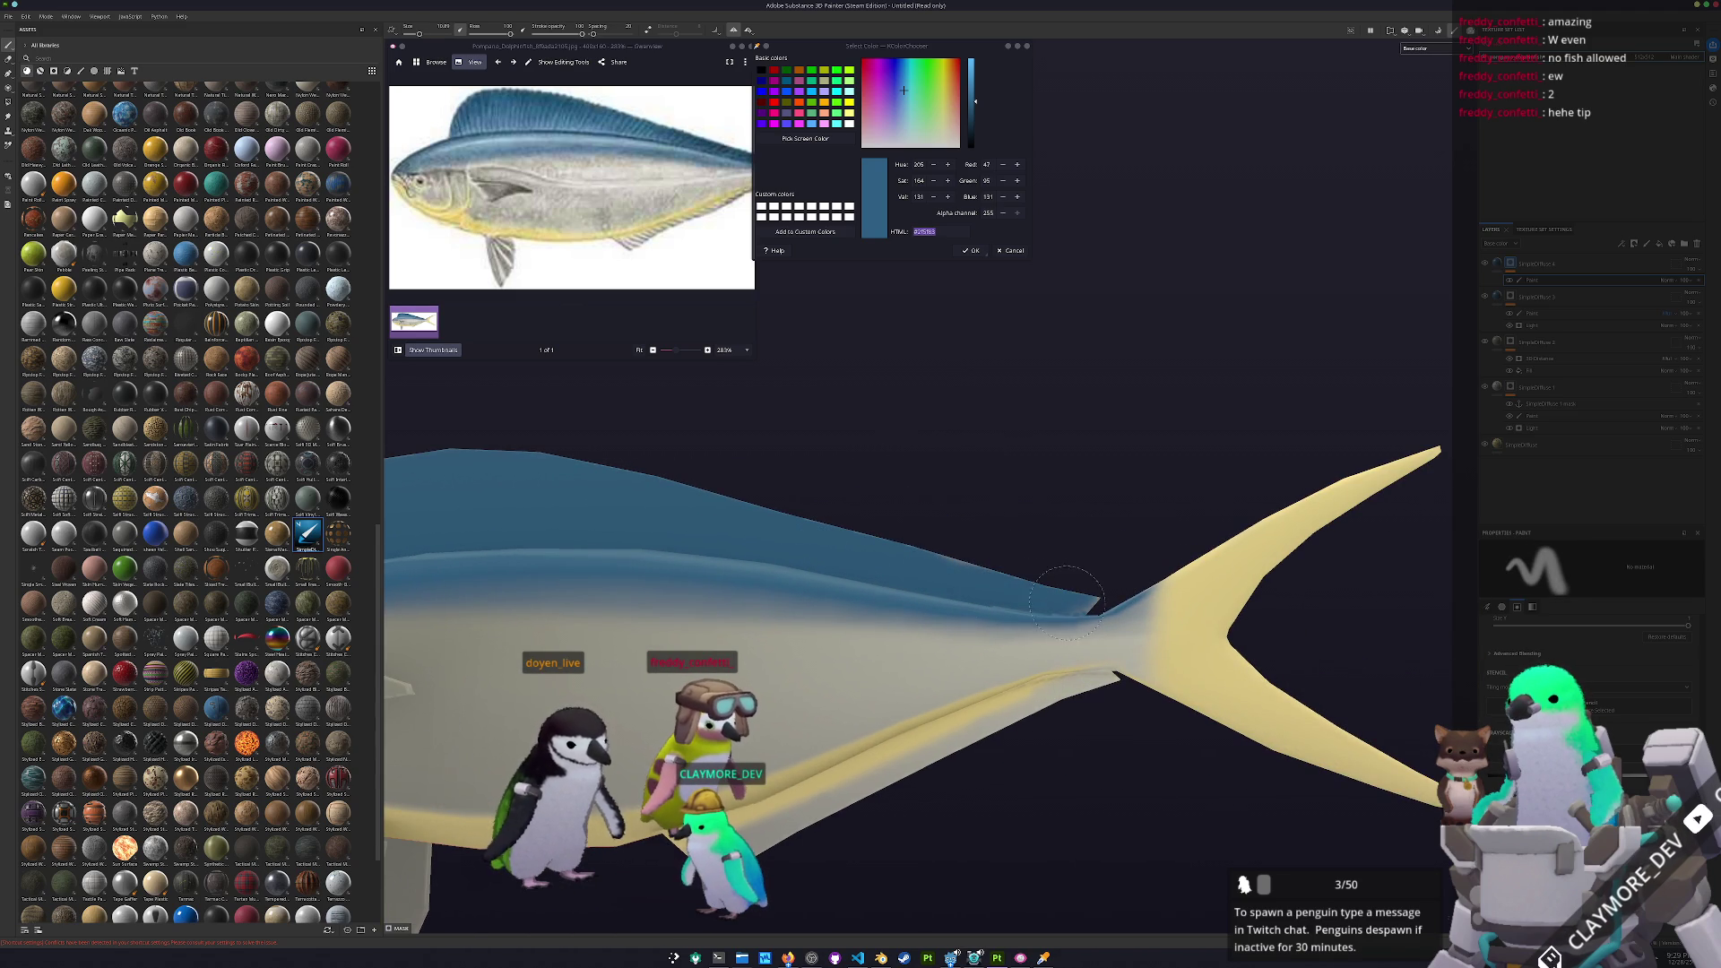
left_click_drag(1004, 563, 1147, 569, "alt")
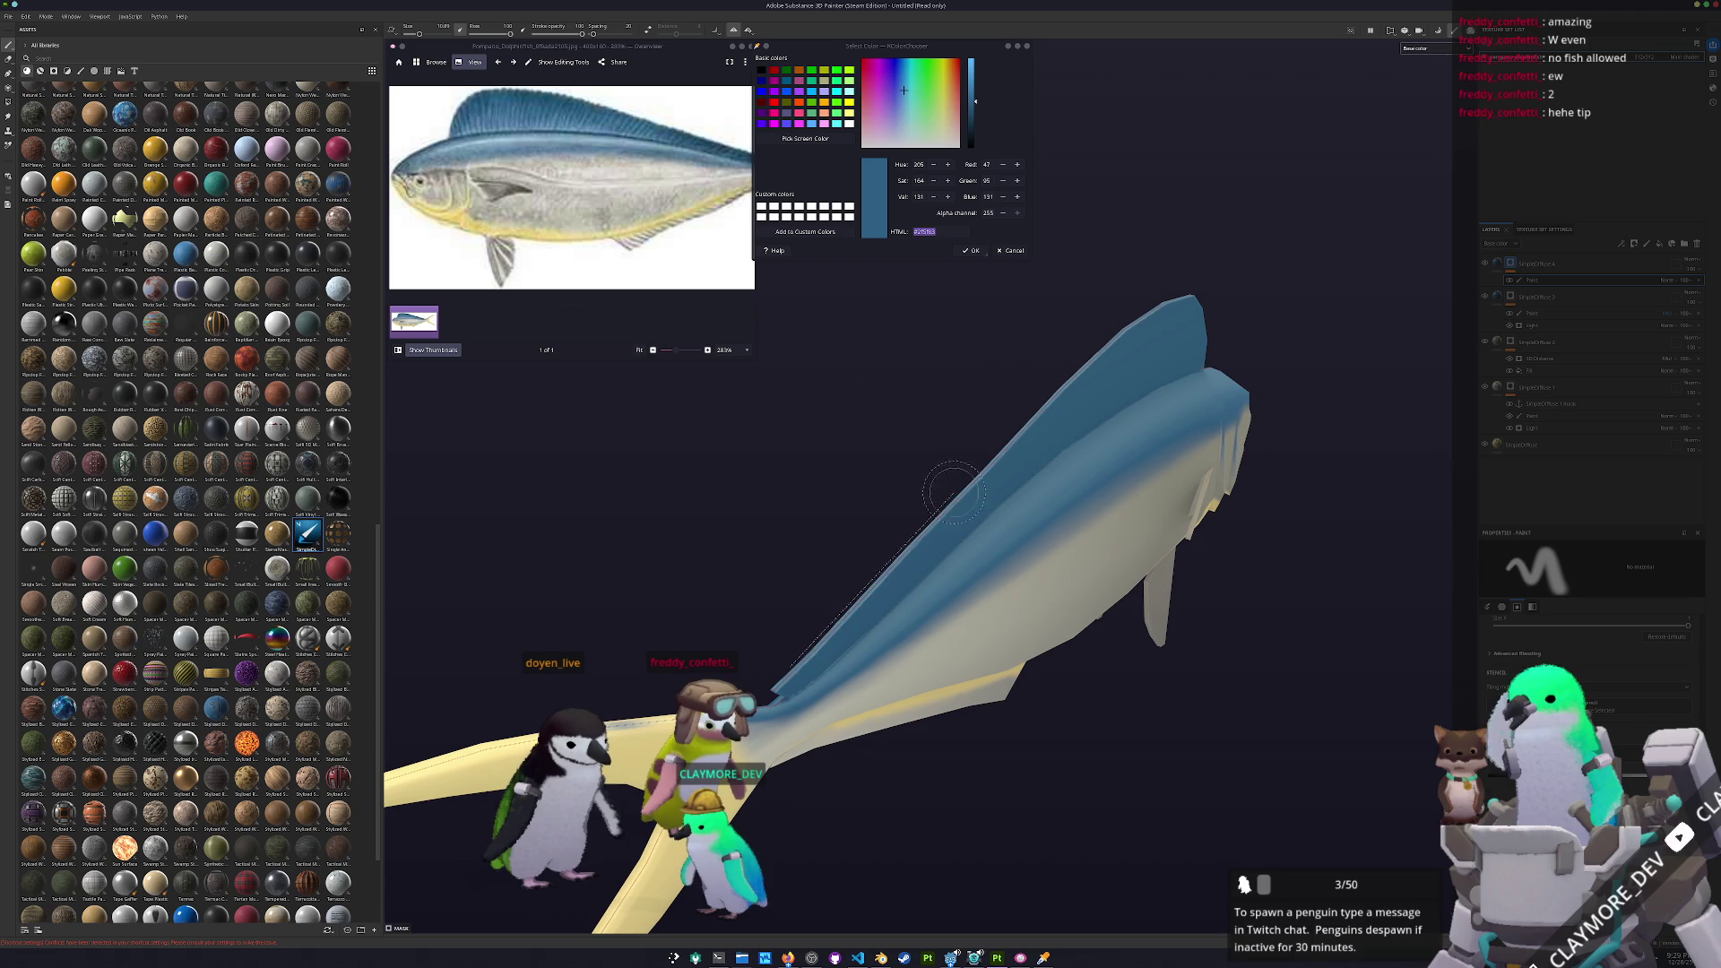
left_click_drag(1279, 764, 880, 692, "alt")
mouse_move(734, 591)
left_mouse_down("alt")
mouse_move(654, 615)
mouse_move(744, 632)
left_mouse_up("alt")
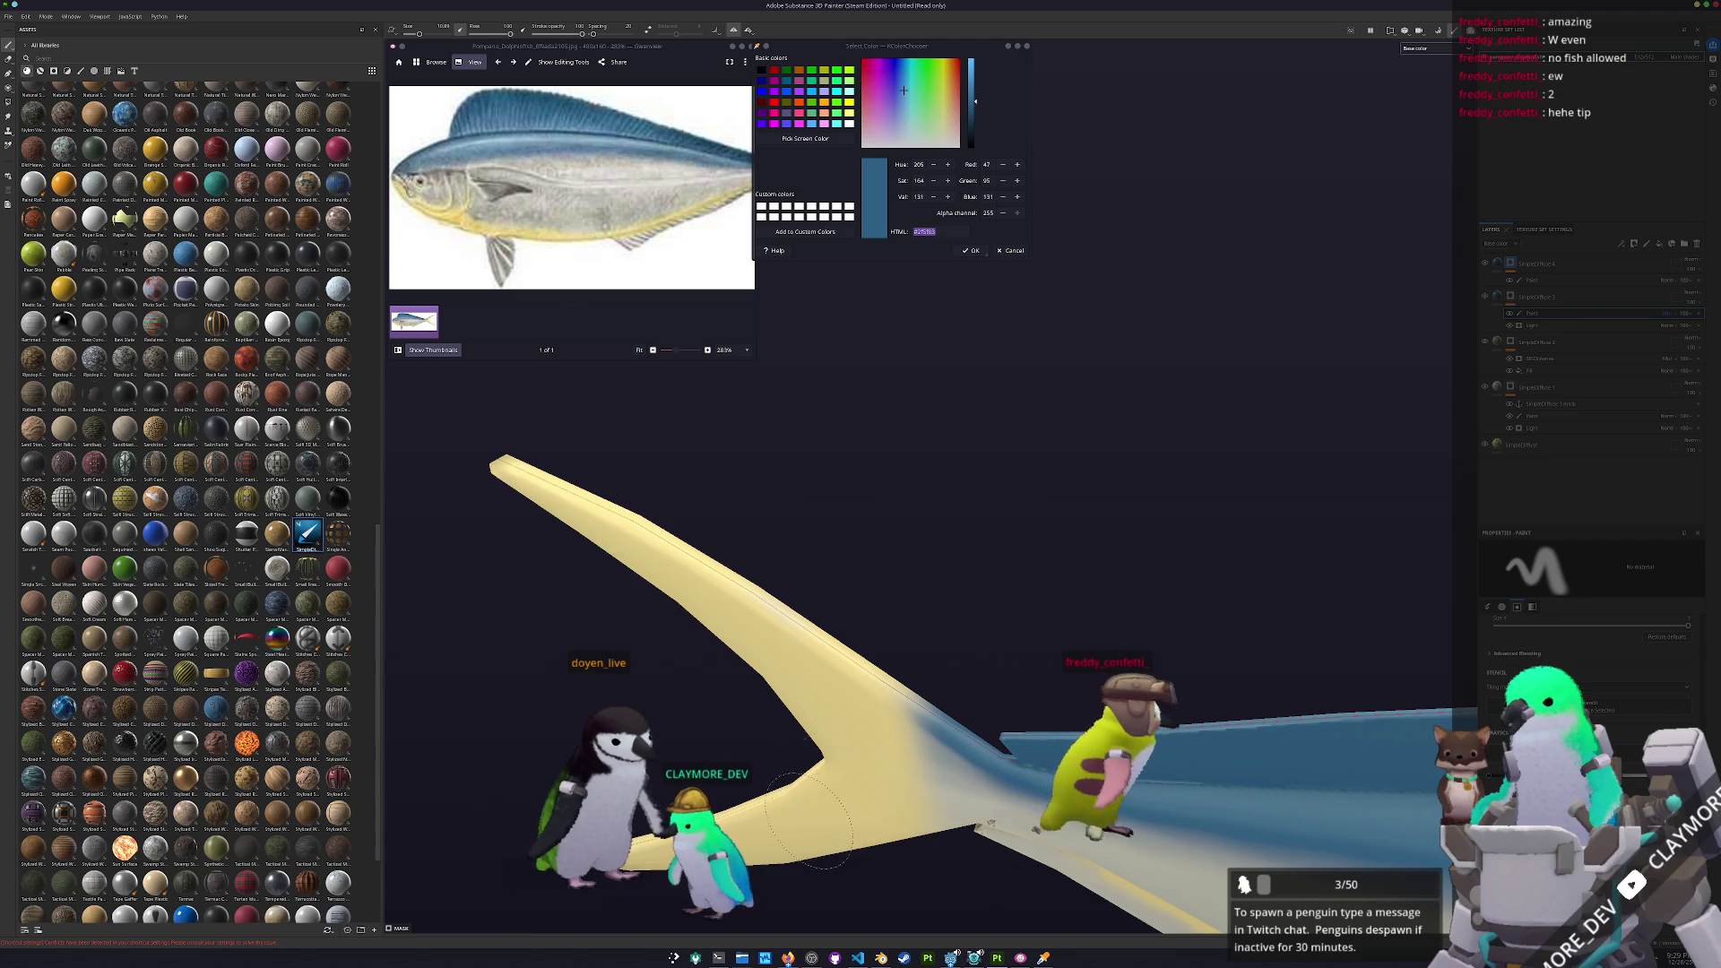
key("alt+Tab")
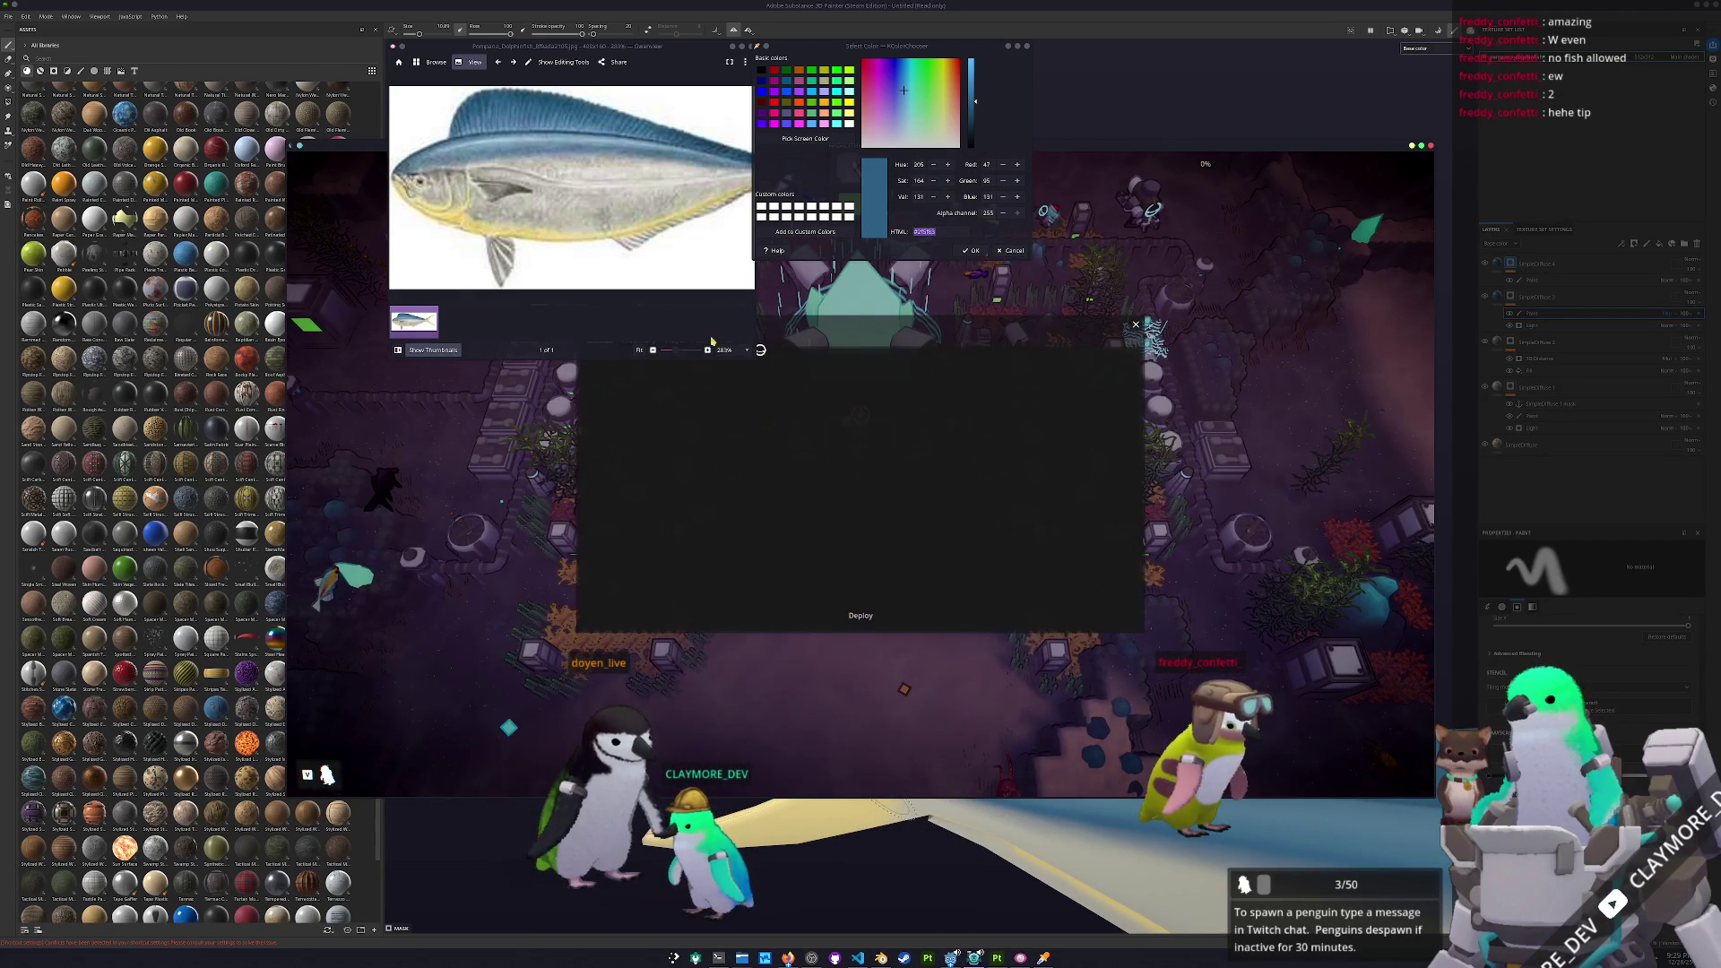
Reveal the game window and view the Metal crafting item in the inventory
left_click_drag(708, 58, 512, 65)
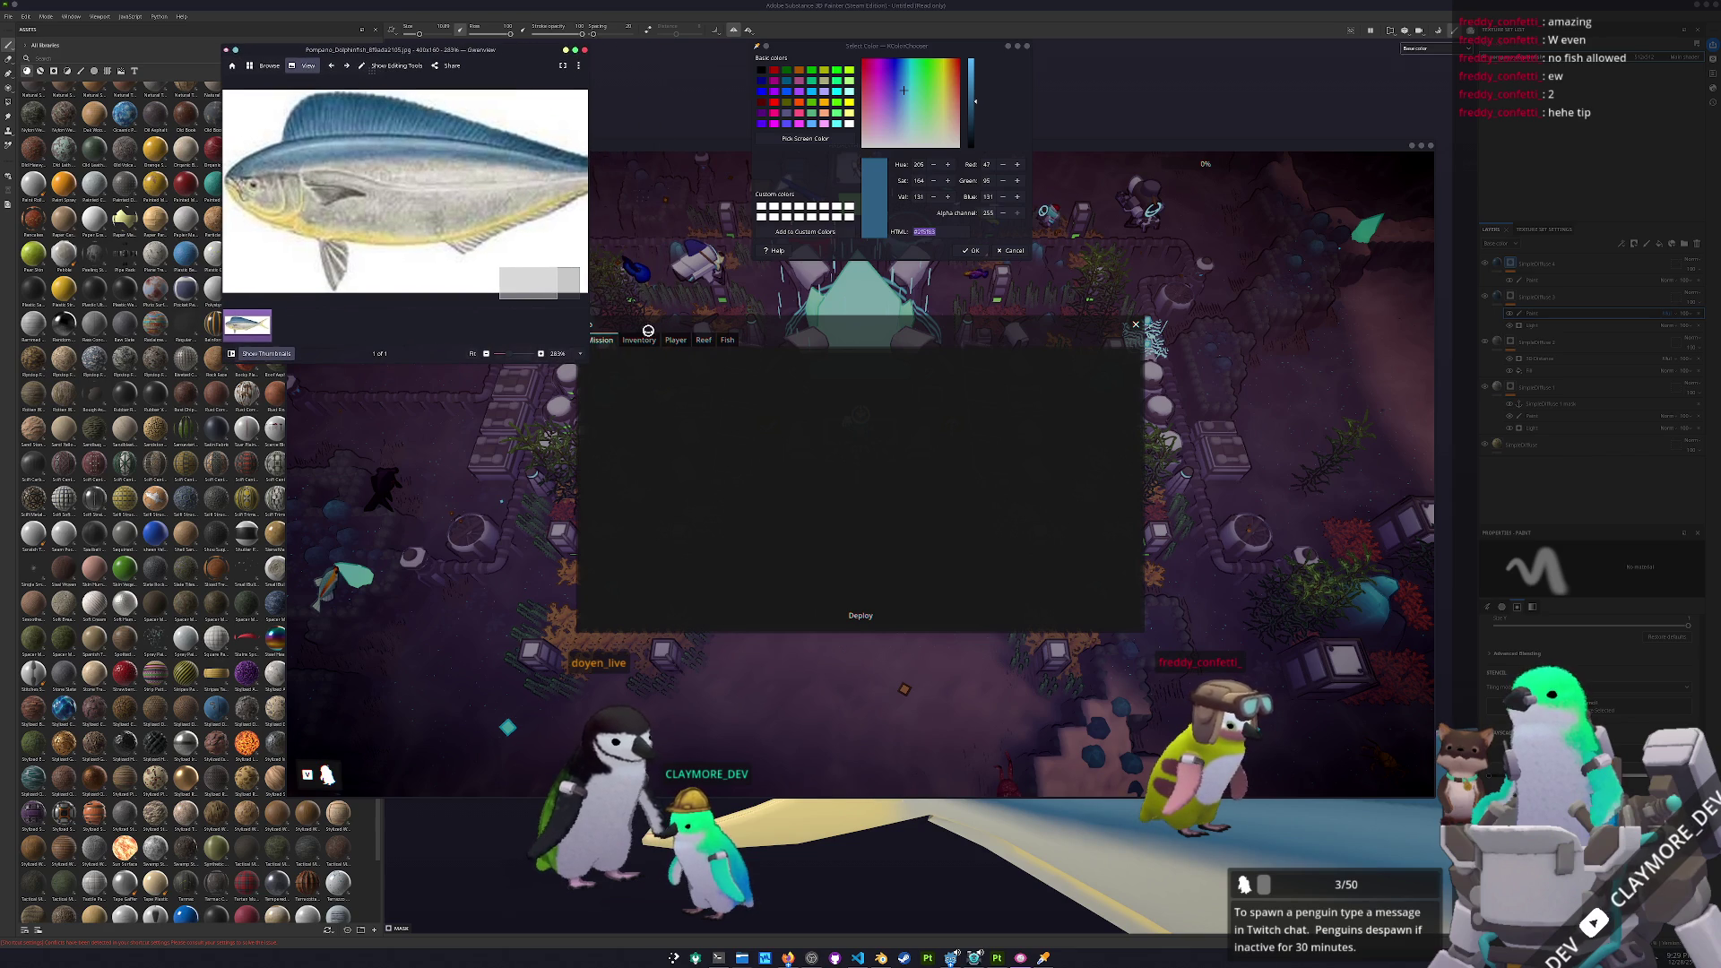
left_click(646, 350)
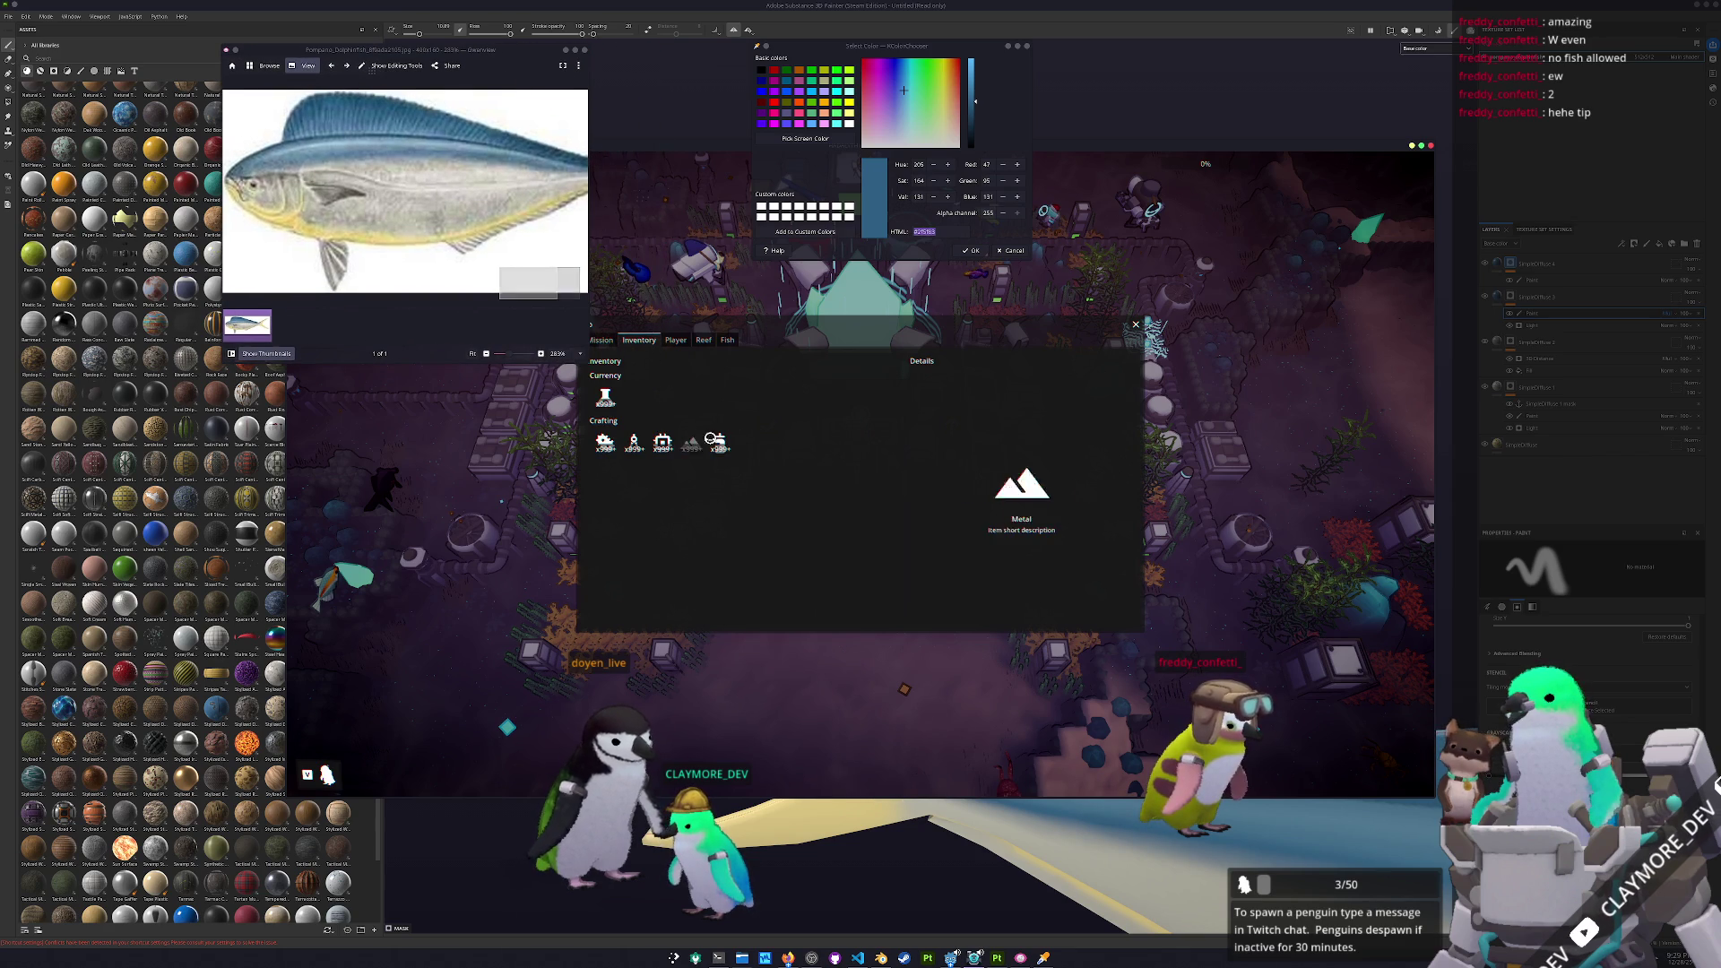
left_click(702, 446)
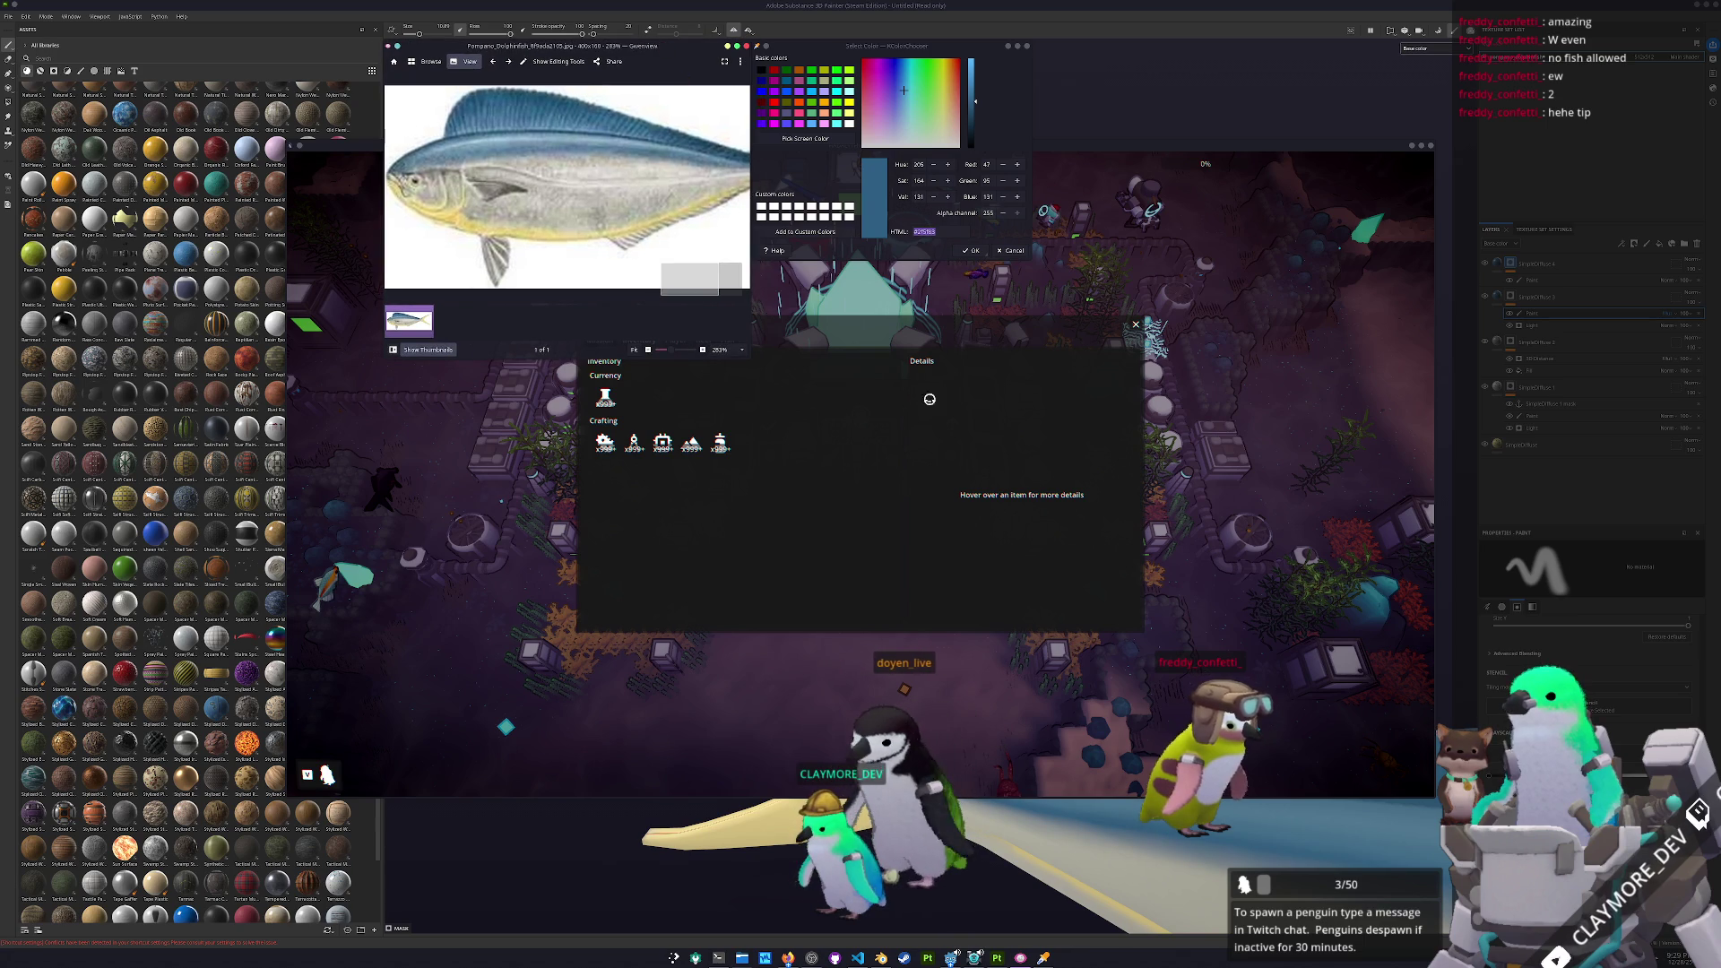
Close the inventory, zoom out over the base, and check the central building
left_click(932, 387)
key("Escape")
scroll(802, 640, "down", 5)
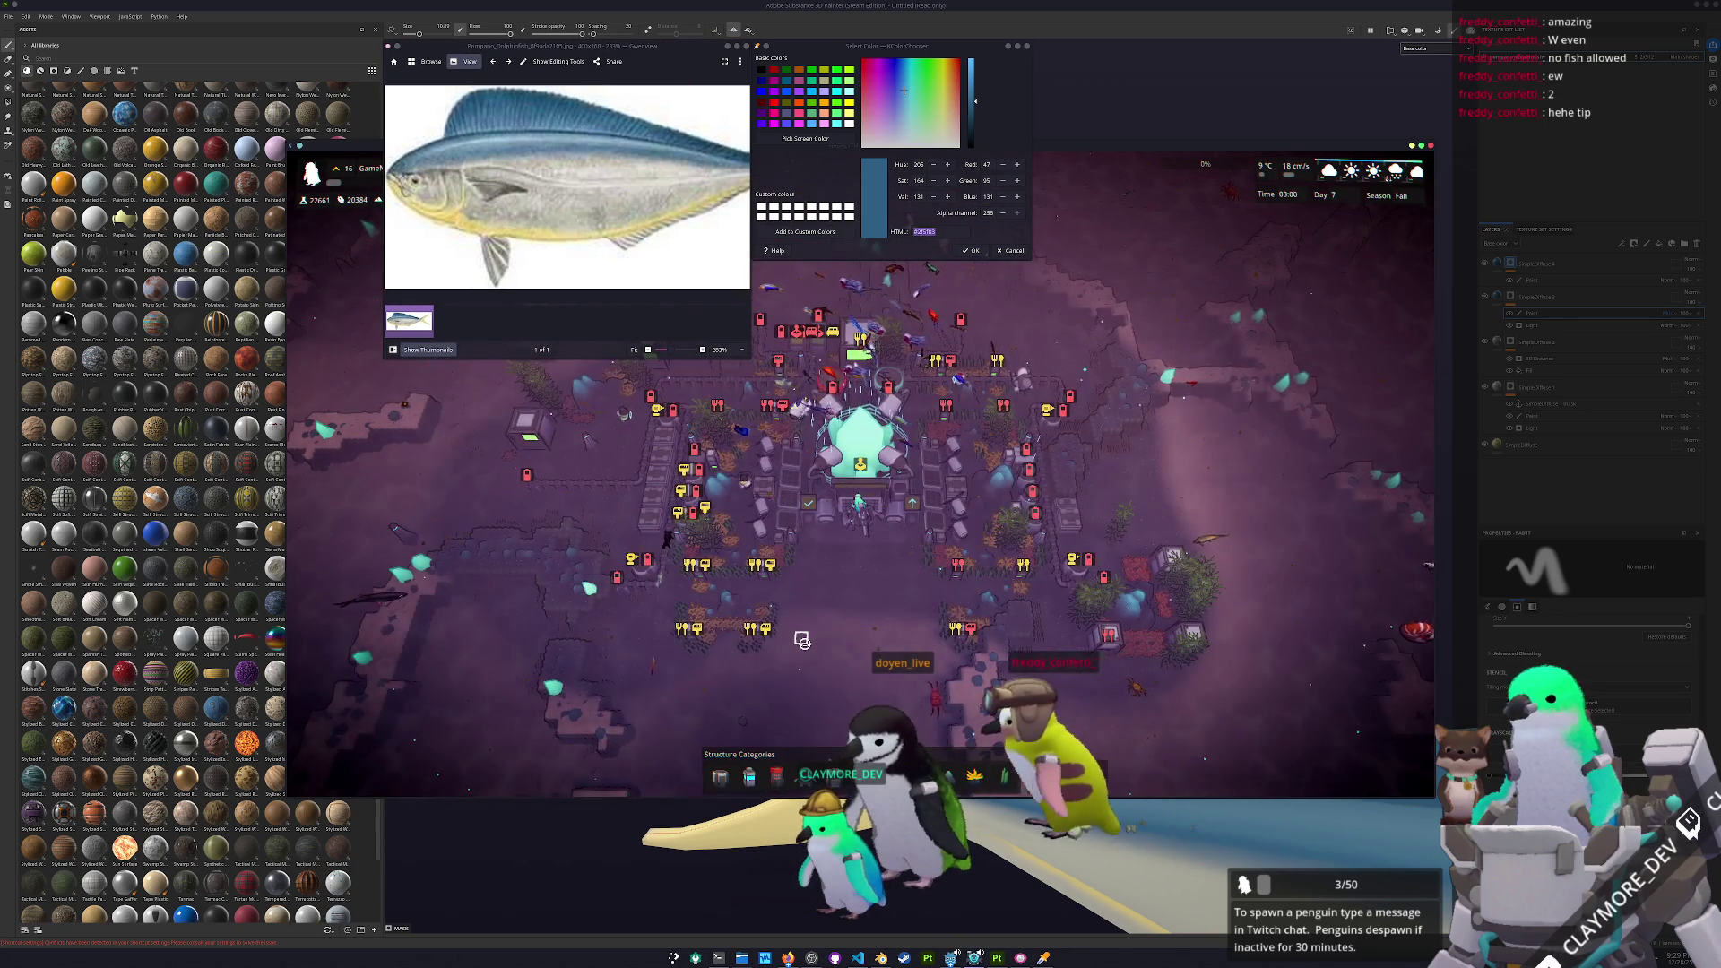
left_click(861, 466)
left_click(839, 663)
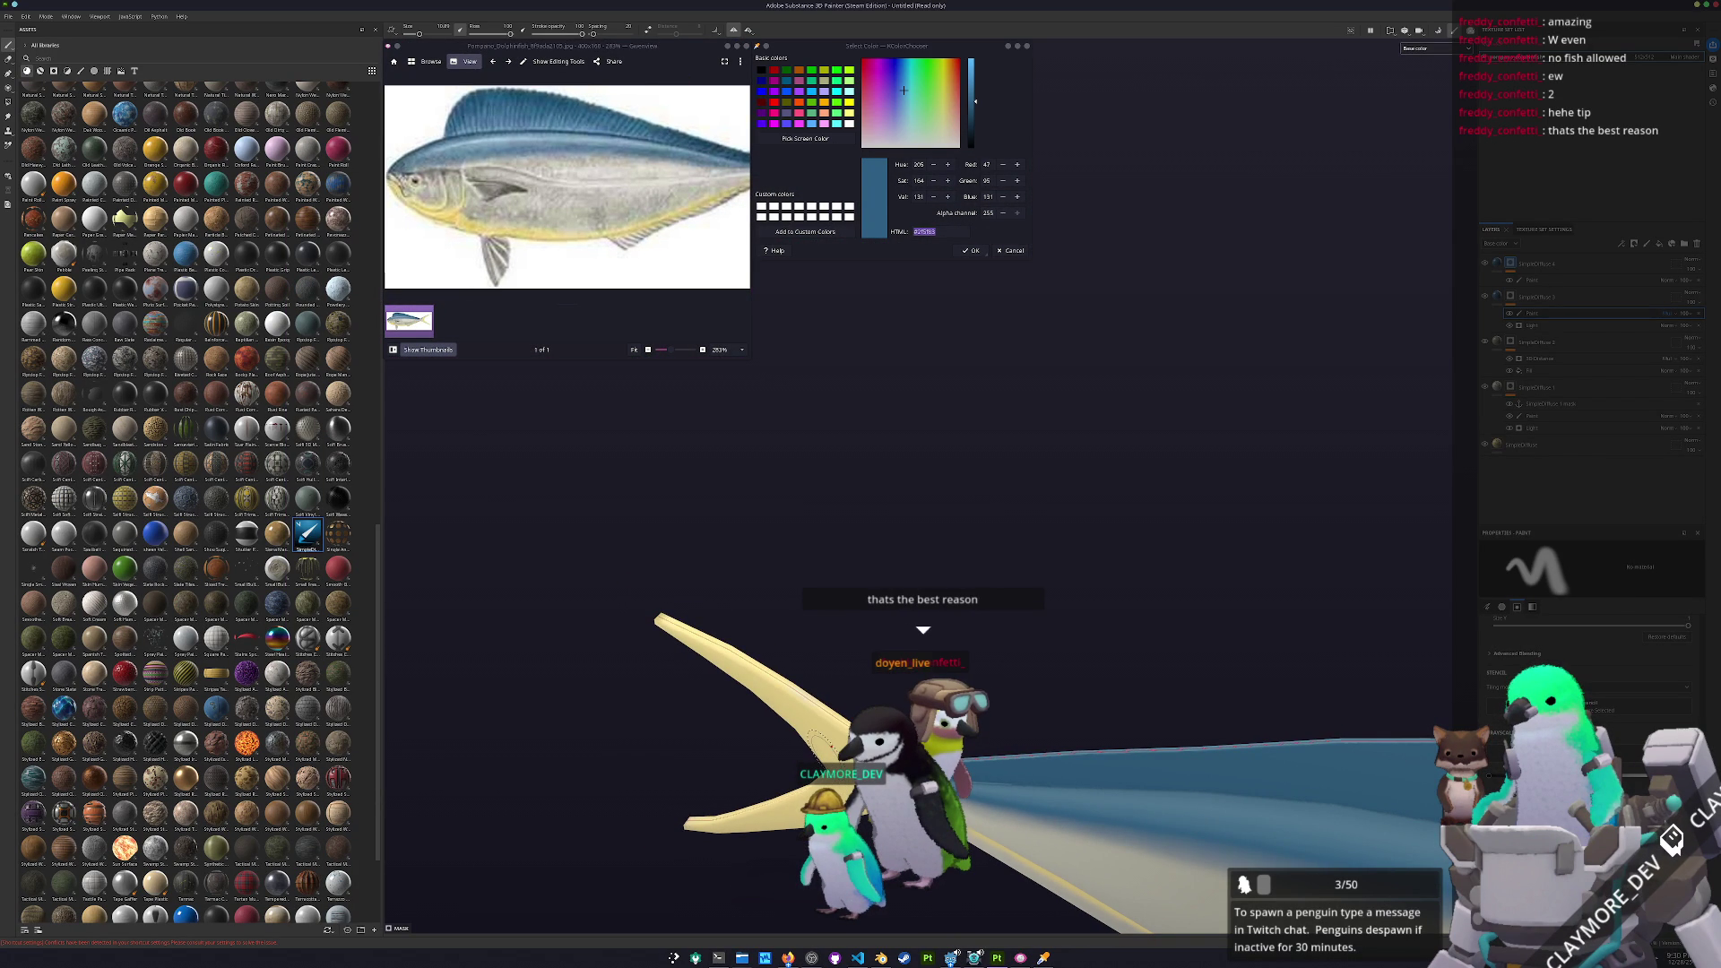
Turn the fish to a side view and remove the group's Fill sub-layer
left_click_drag(816, 745, 1010, 570, "alt")
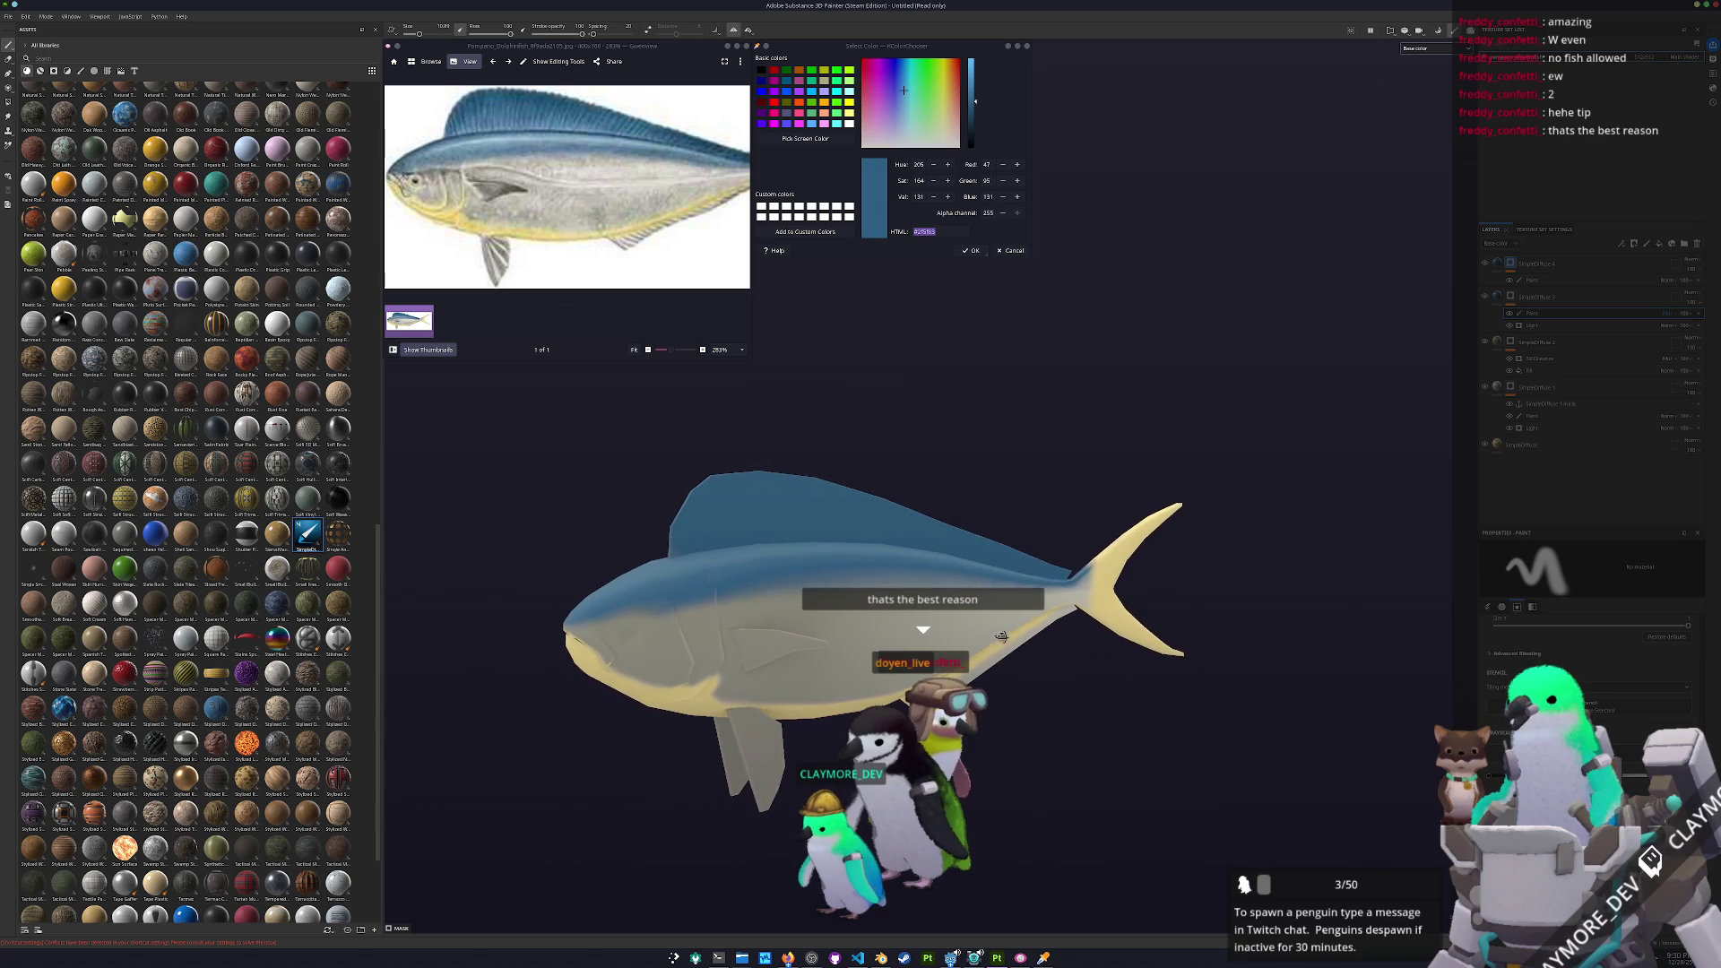
scroll(699, 269, "down", 2)
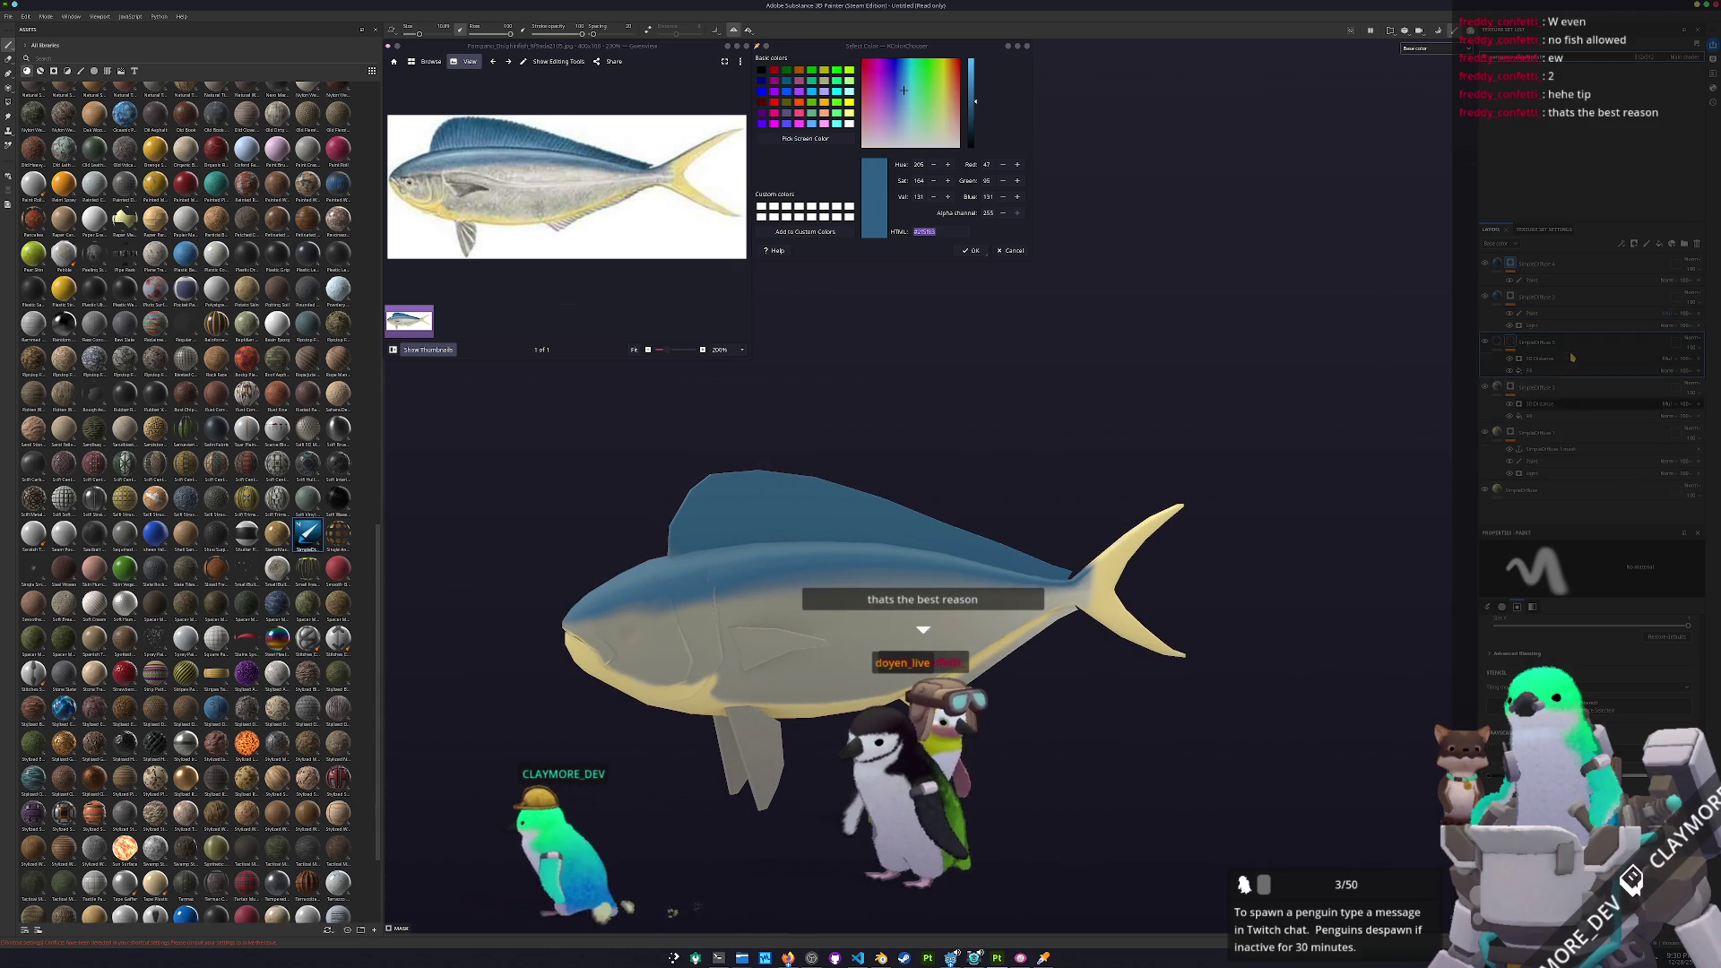
key("ctrl+z")
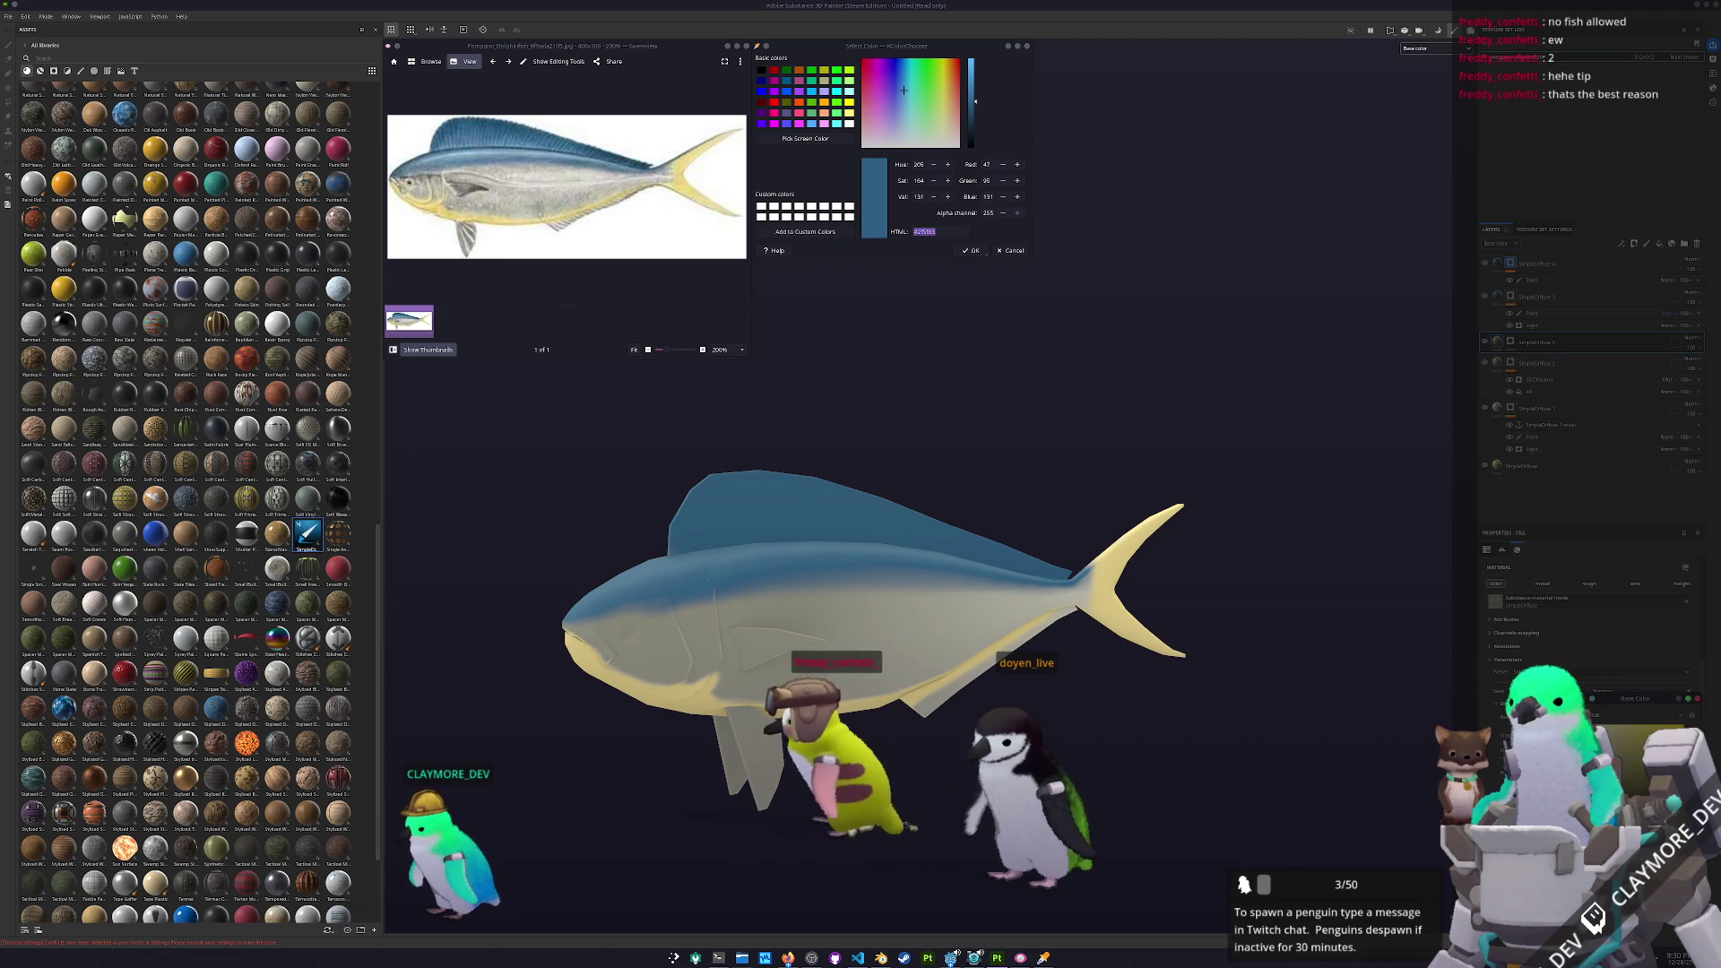
right_click(1514, 343)
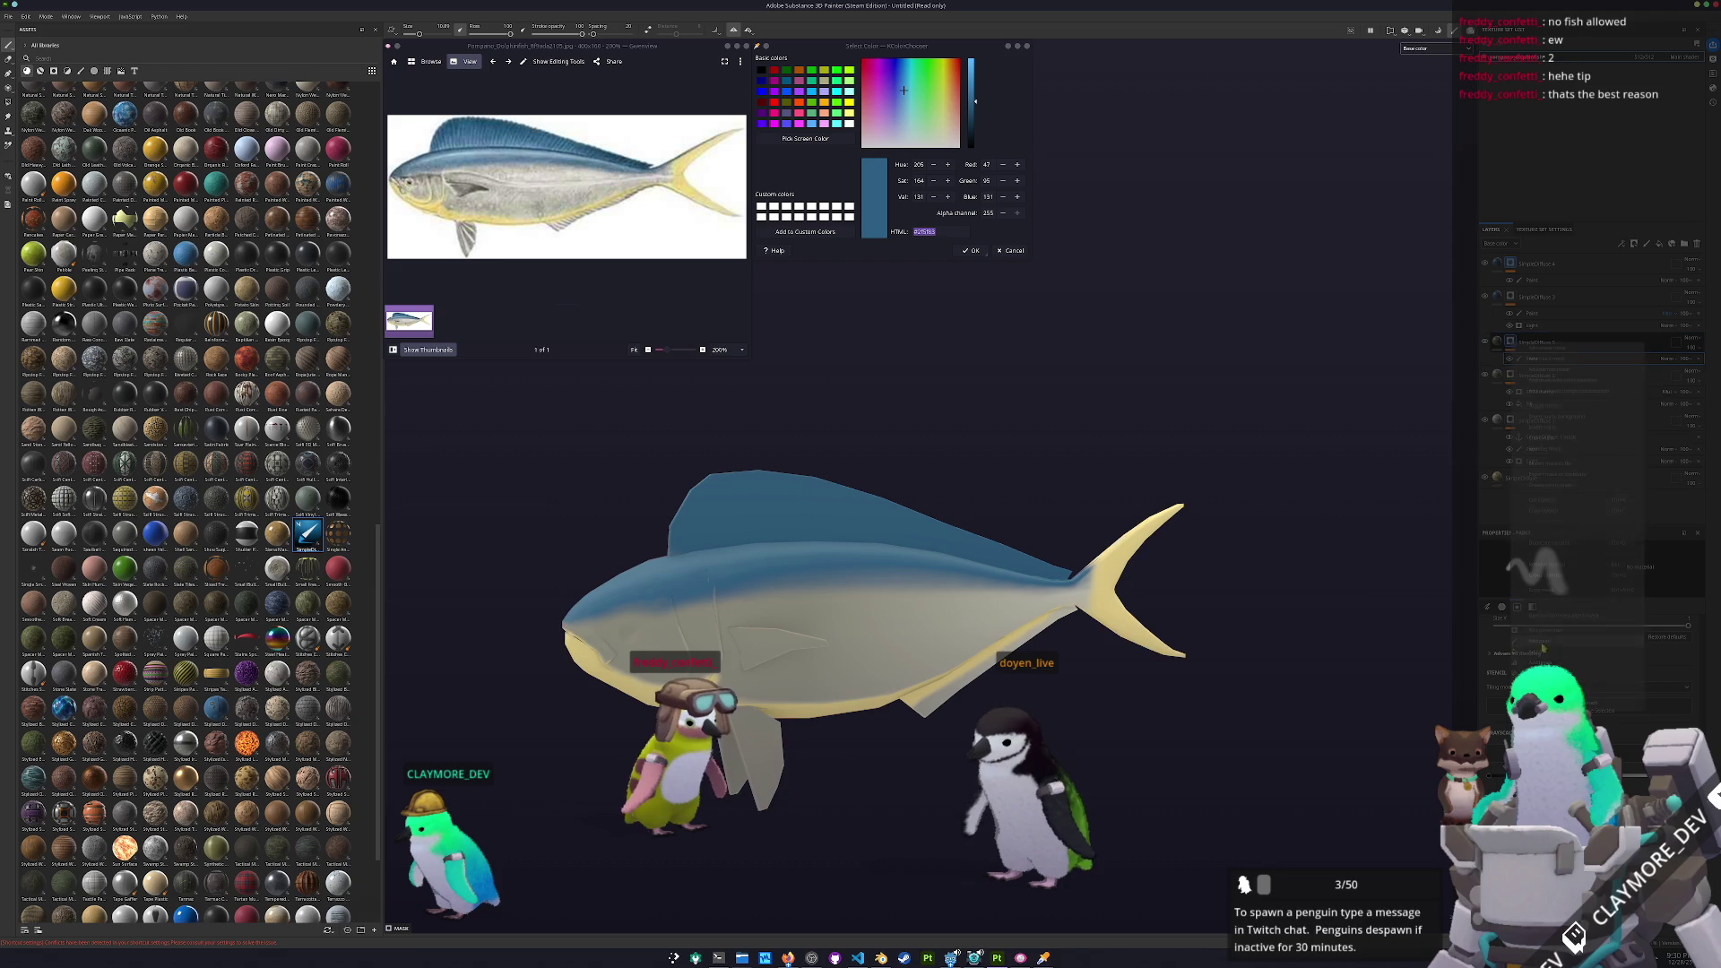
key("Escape")
scroll(847, 532, "up", 10)
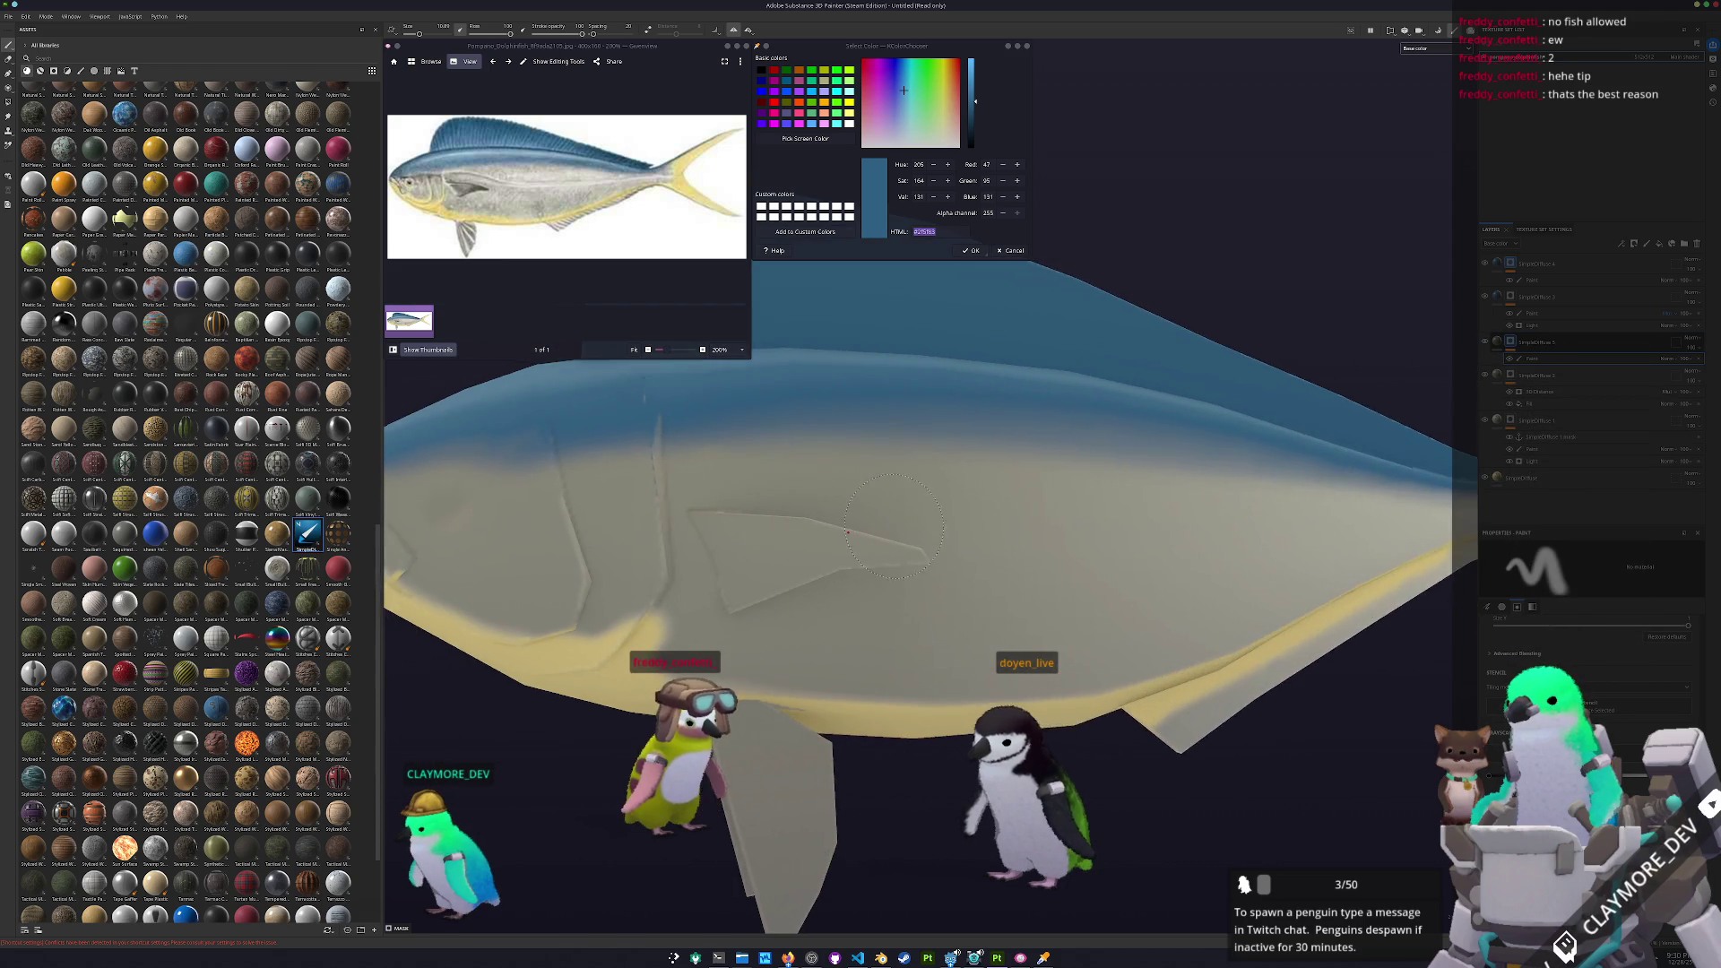
scroll(847, 533, "up", 3)
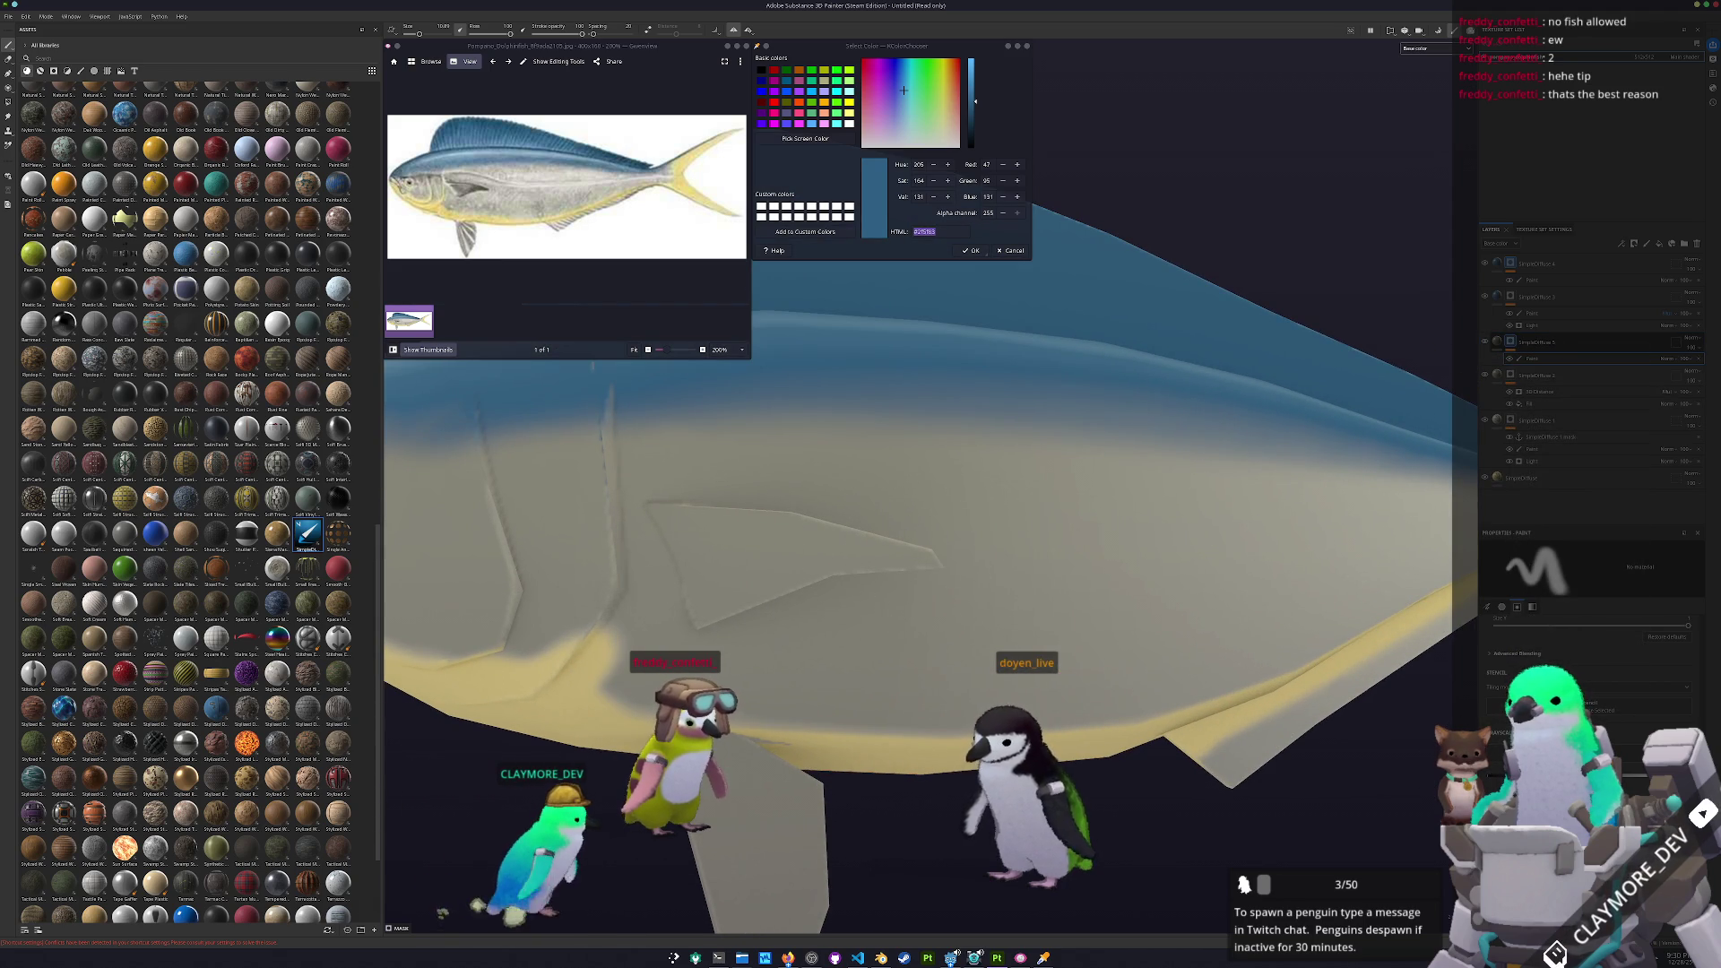
scroll(894, 545, "down", 2)
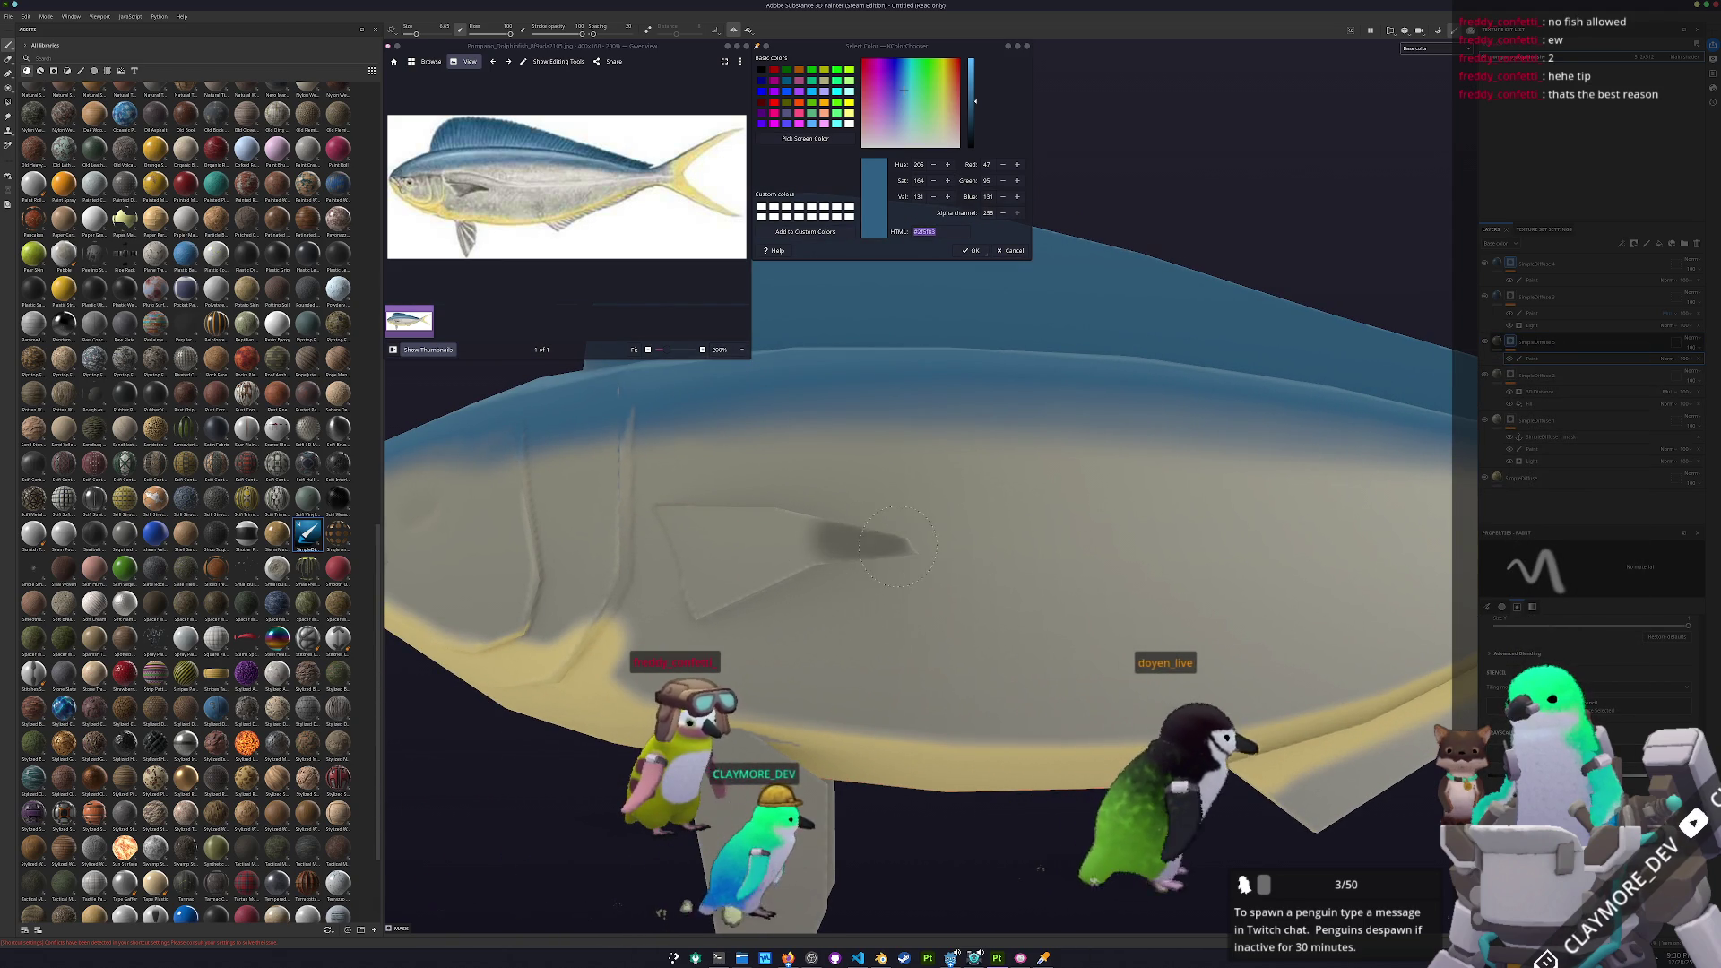
Shade the pectoral fin darker grey, then inspect both lower fins and the tail
mouse_move(894, 545)
left_mouse_down("alt")
mouse_move(737, 580)
mouse_move(805, 549)
mouse_move(902, 557)
mouse_move(817, 544)
left_mouse_up("alt")
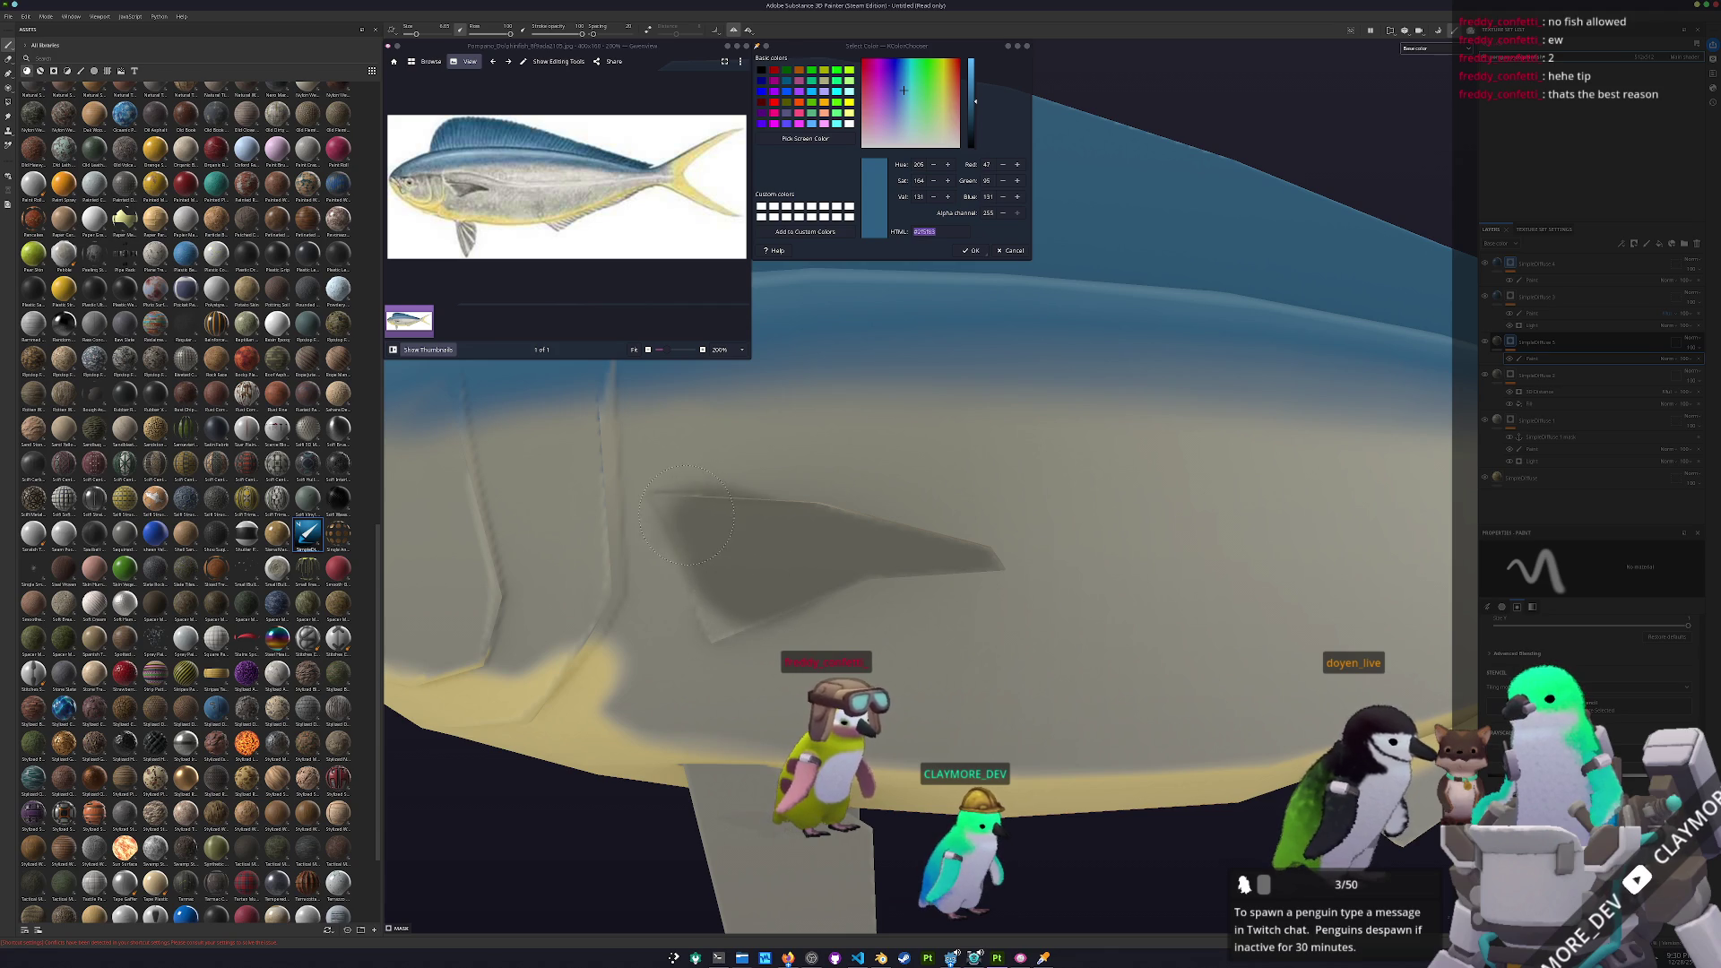
mouse_move(782, 568)
left_mouse_down("alt")
mouse_move(476, 577)
mouse_move(874, 552)
mouse_move(852, 548)
left_mouse_up("alt")
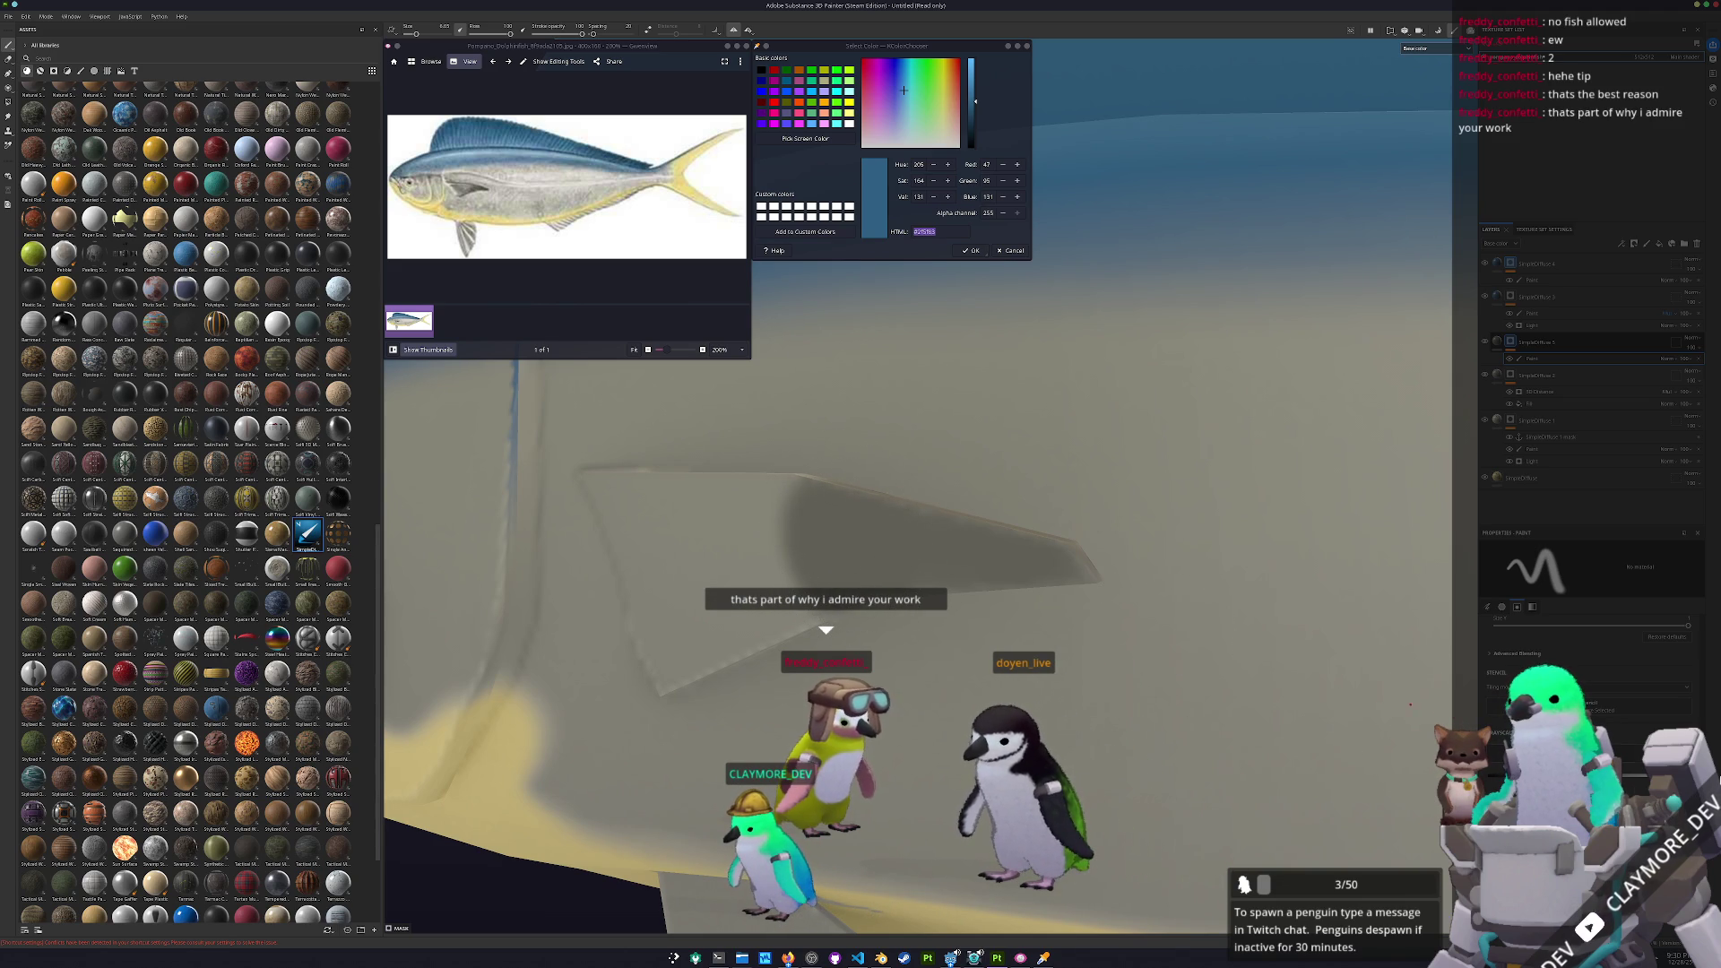
mouse_move(807, 520)
left_mouse_down("alt")
mouse_move(762, 493)
mouse_move(833, 583)
mouse_move(788, 661)
mouse_move(948, 593)
mouse_move(897, 600)
mouse_move(910, 641)
left_mouse_up("alt")
scroll(896, 600, "down", 3)
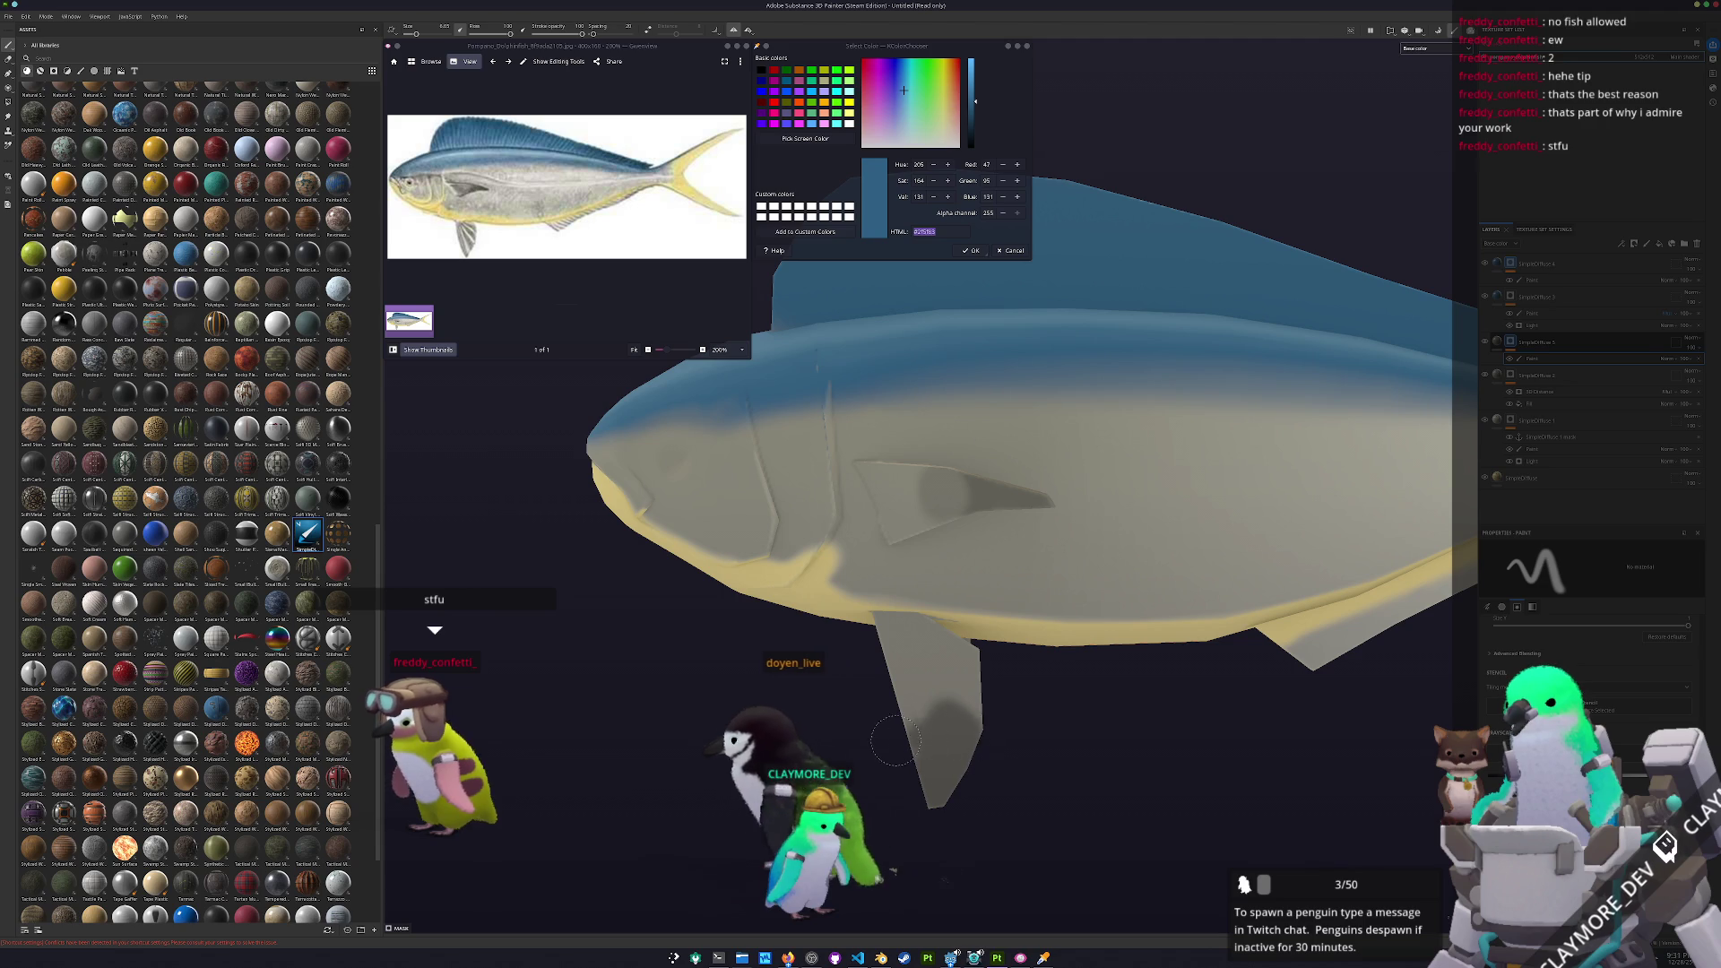
mouse_move(968, 722)
left_mouse_down("alt")
mouse_move(839, 707)
mouse_move(859, 633)
left_mouse_up("alt")
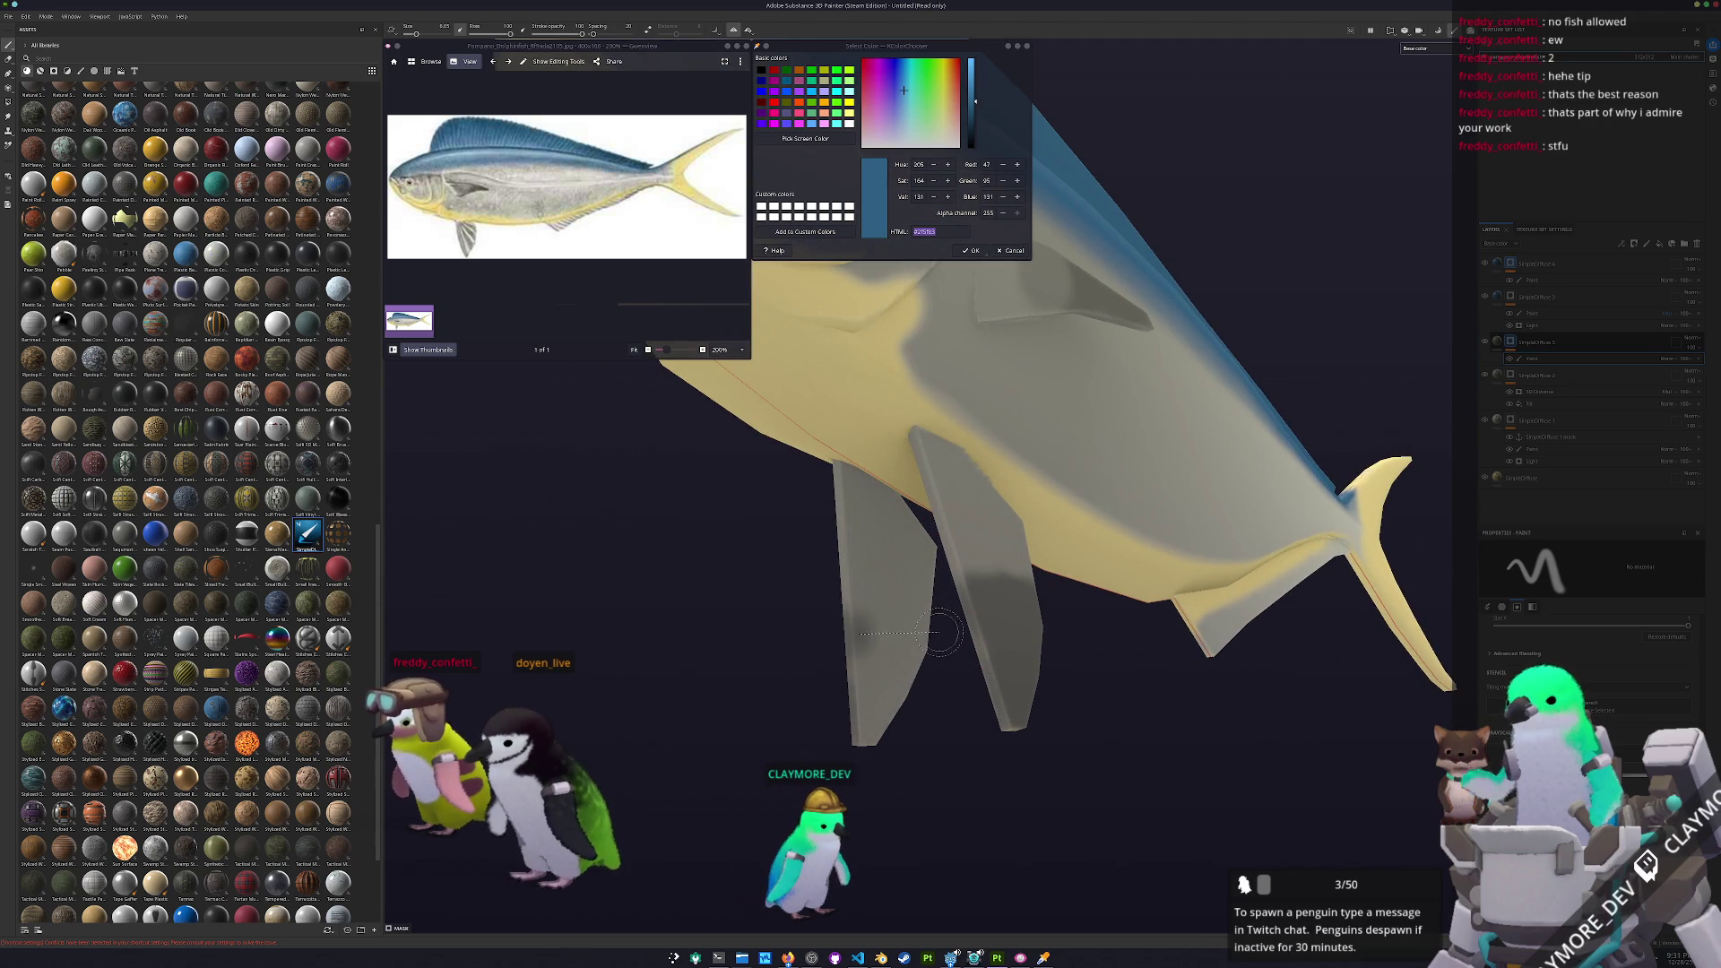
mouse_move(932, 696)
left_mouse_down("alt")
mouse_move(980, 654)
mouse_move(1033, 780)
left_mouse_up("alt")
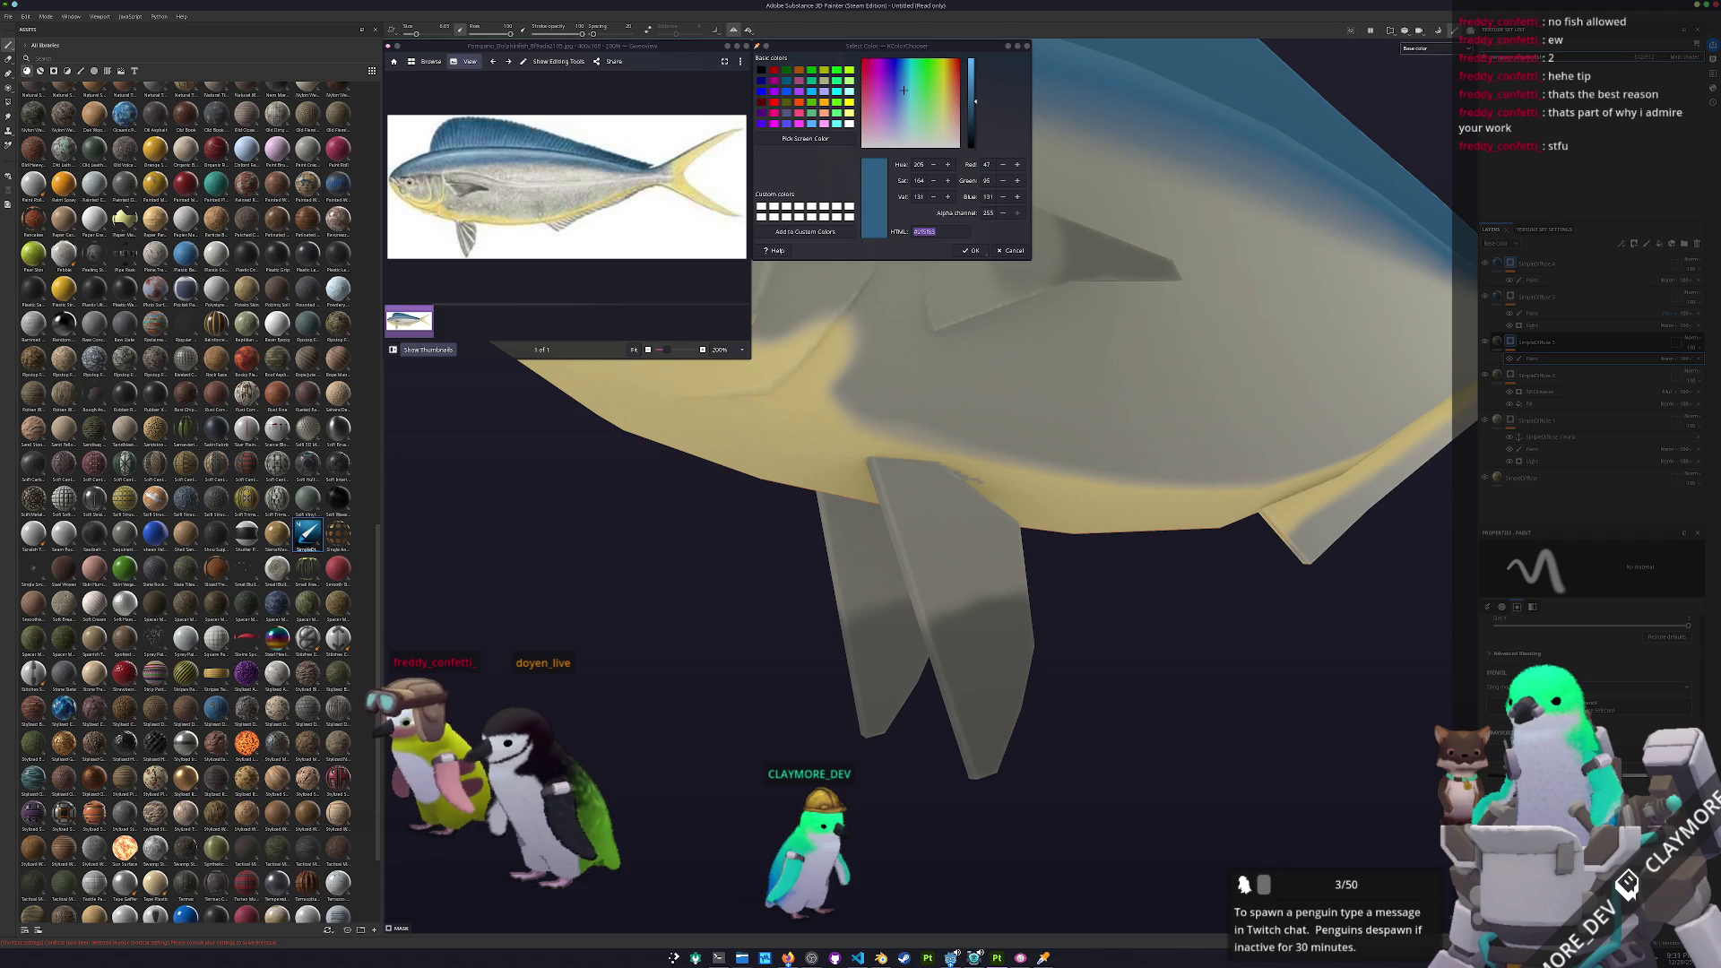
left_click_drag(1189, 675, 1084, 679, "alt")
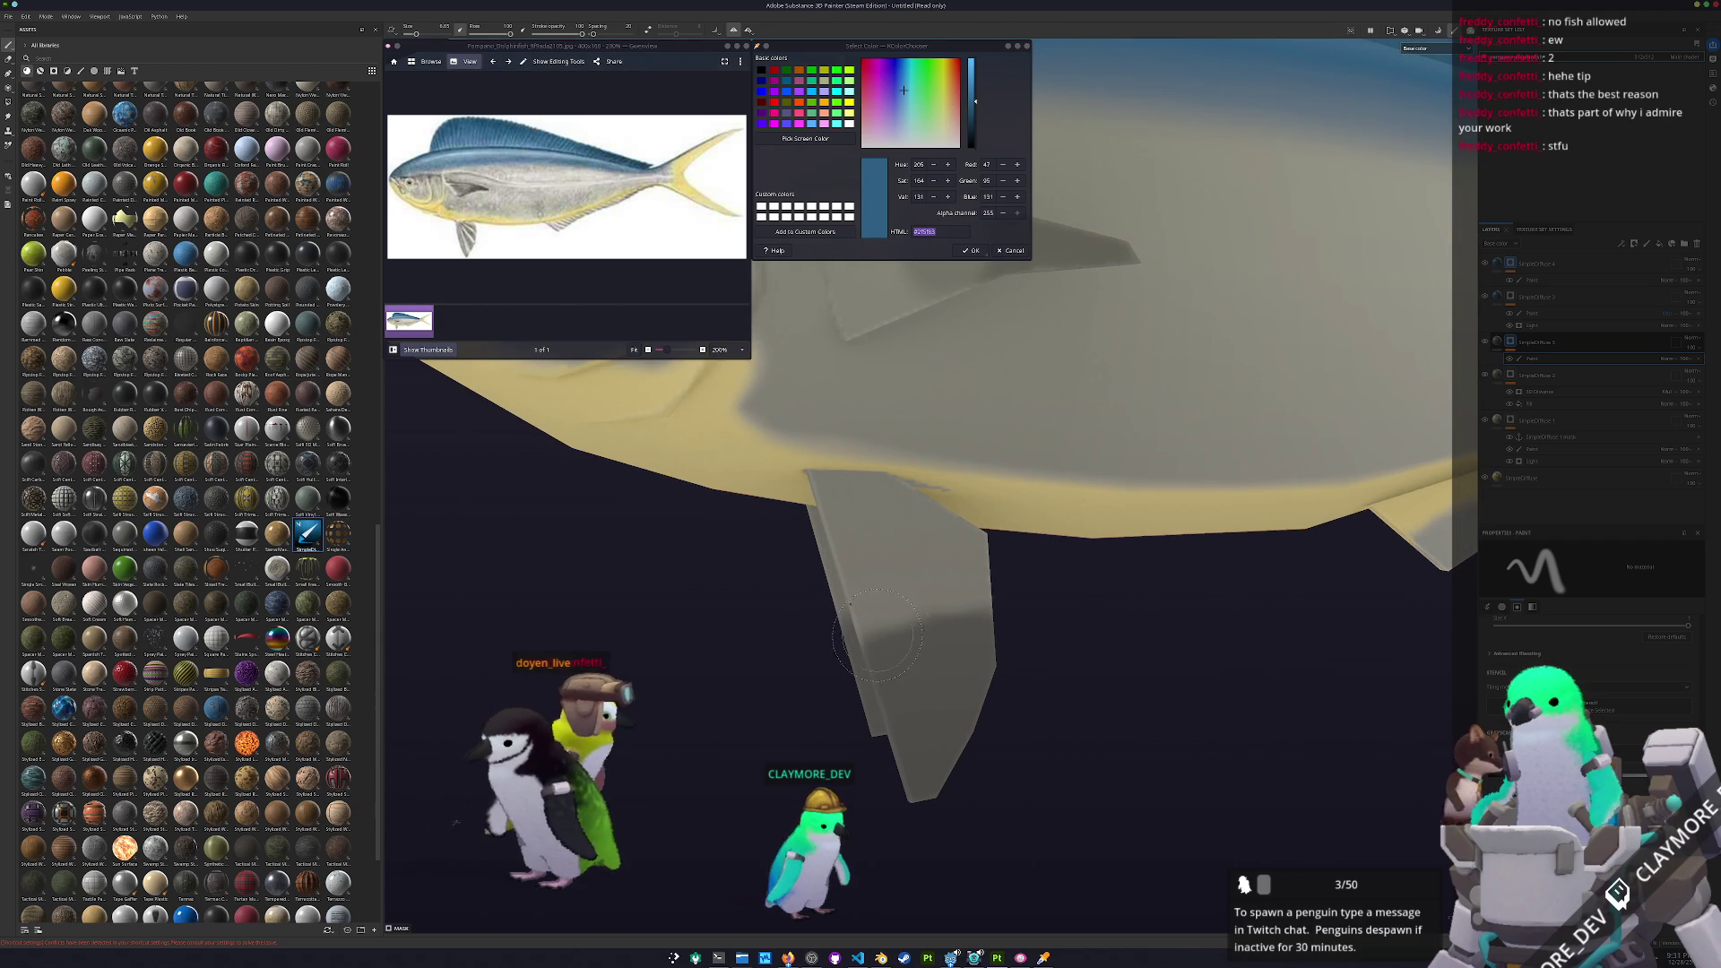
mouse_move(803, 669)
left_mouse_down("alt")
mouse_move(900, 659)
mouse_move(892, 632)
mouse_move(856, 665)
mouse_move(1057, 684)
left_mouse_up("alt")
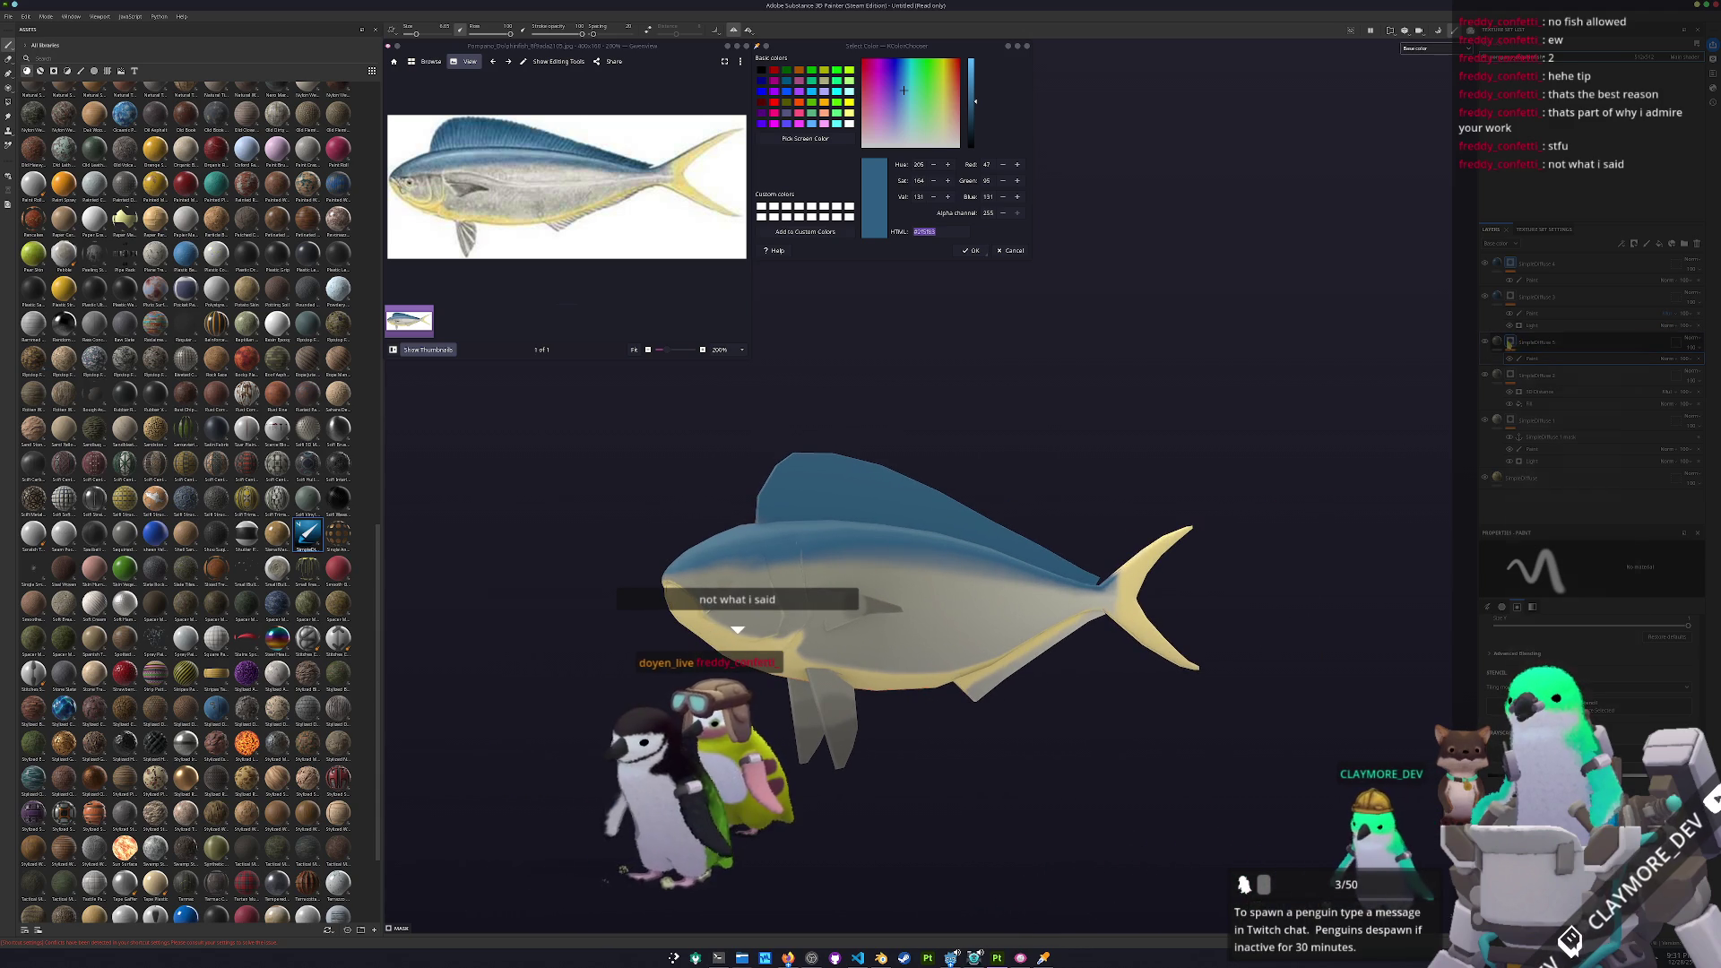
Add an empty Filter layer under SimpleDiffuse 5
right_click(1510, 342)
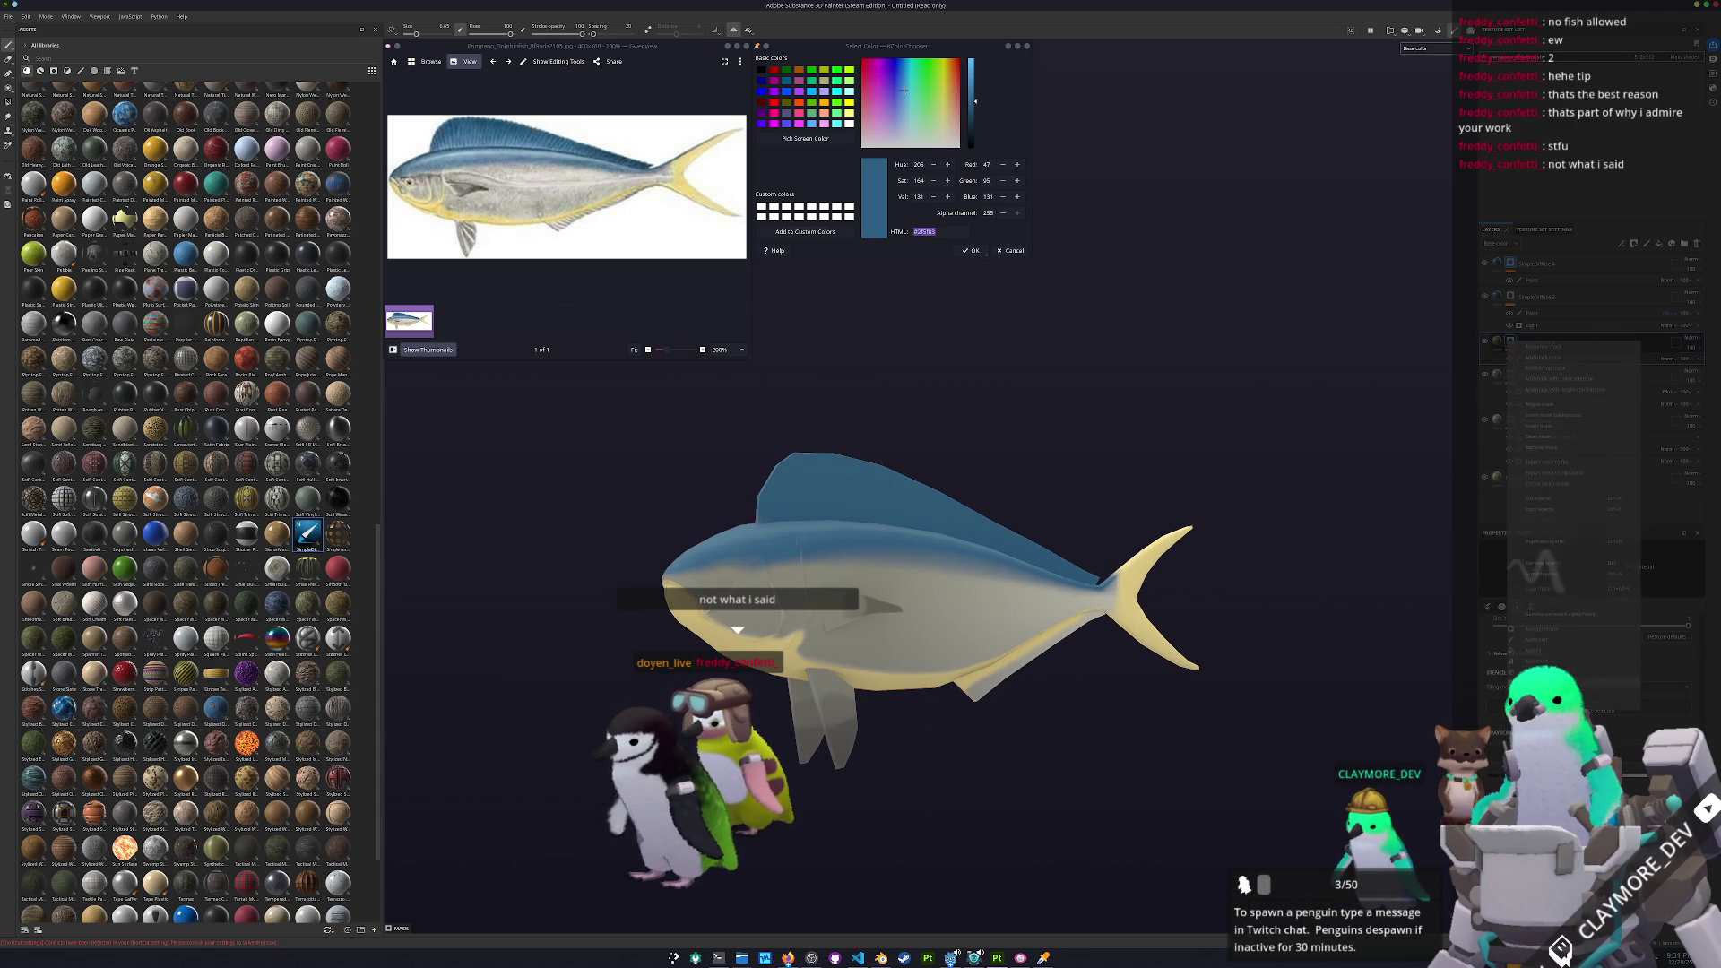
left_click(1560, 681)
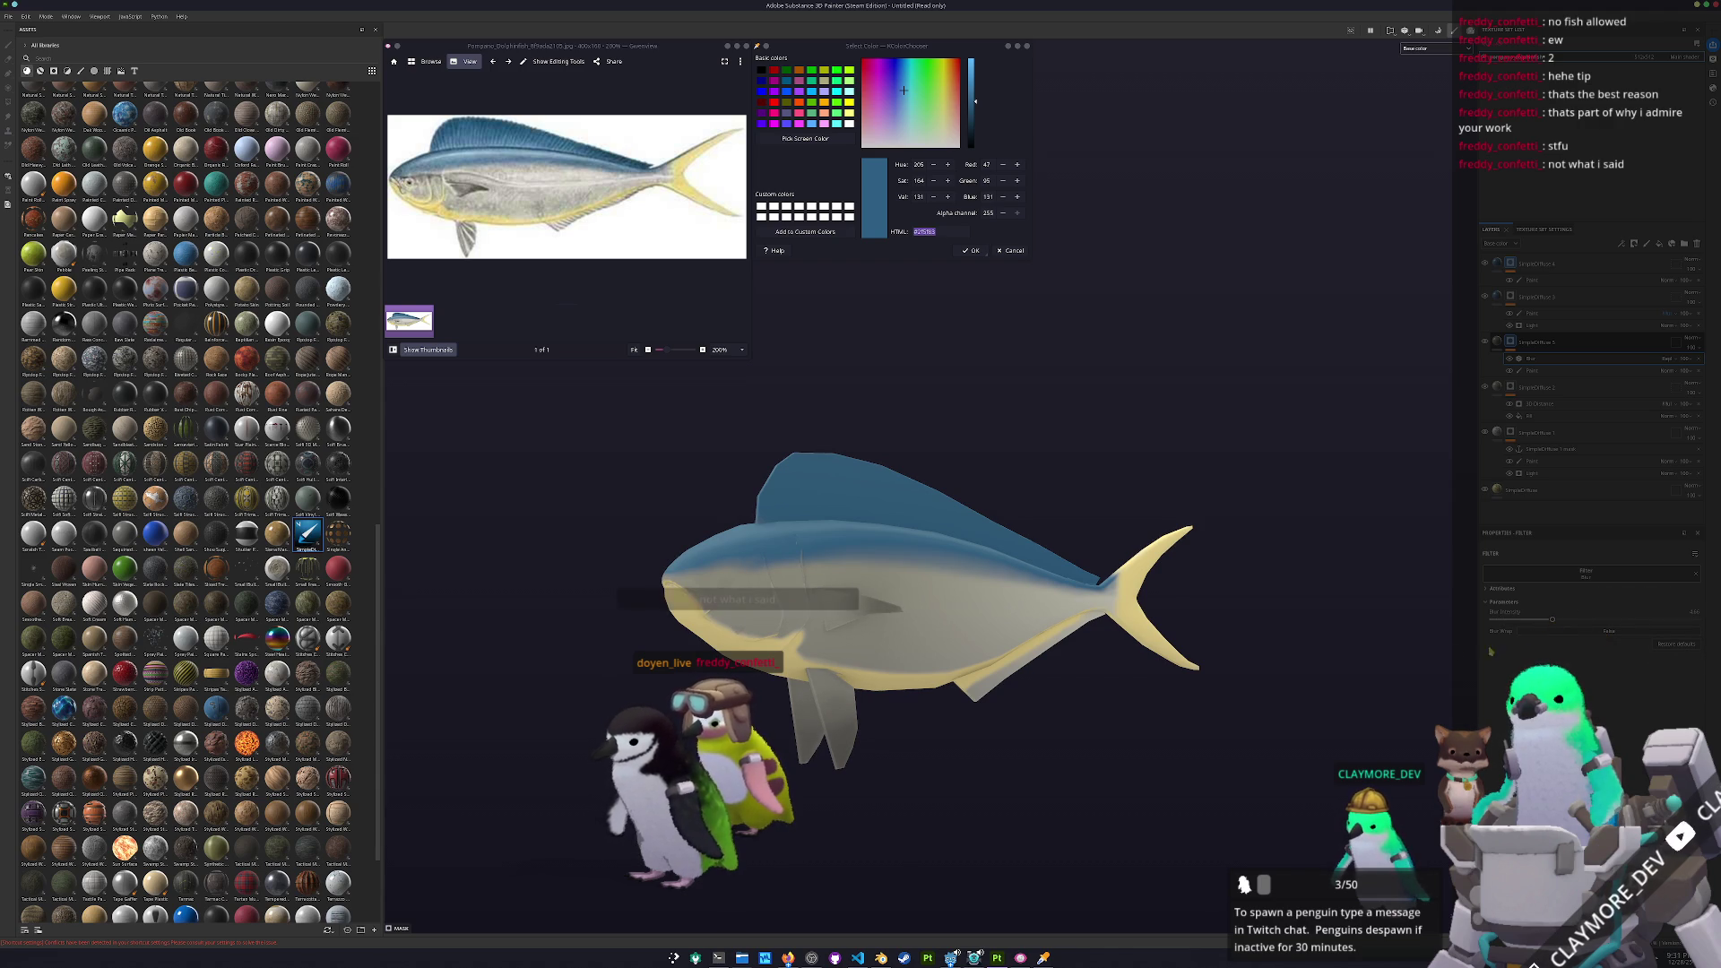
scroll(1232, 668, "up", 5)
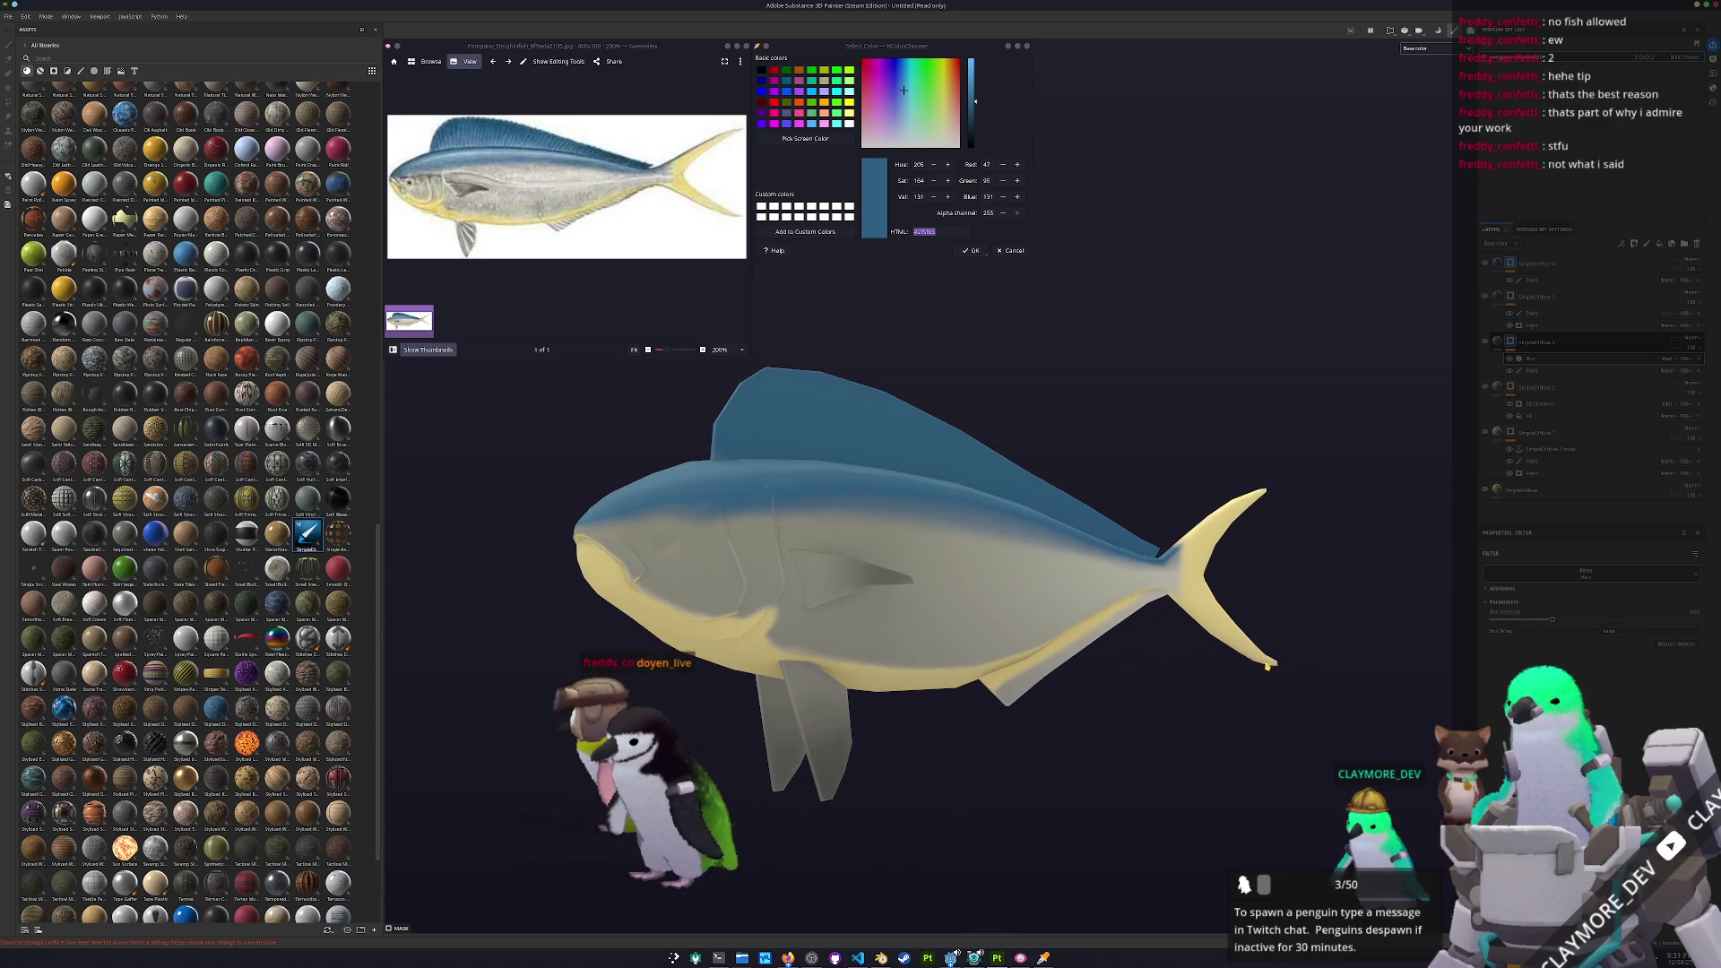
left_click_drag(1158, 710, 1204, 711, "alt")
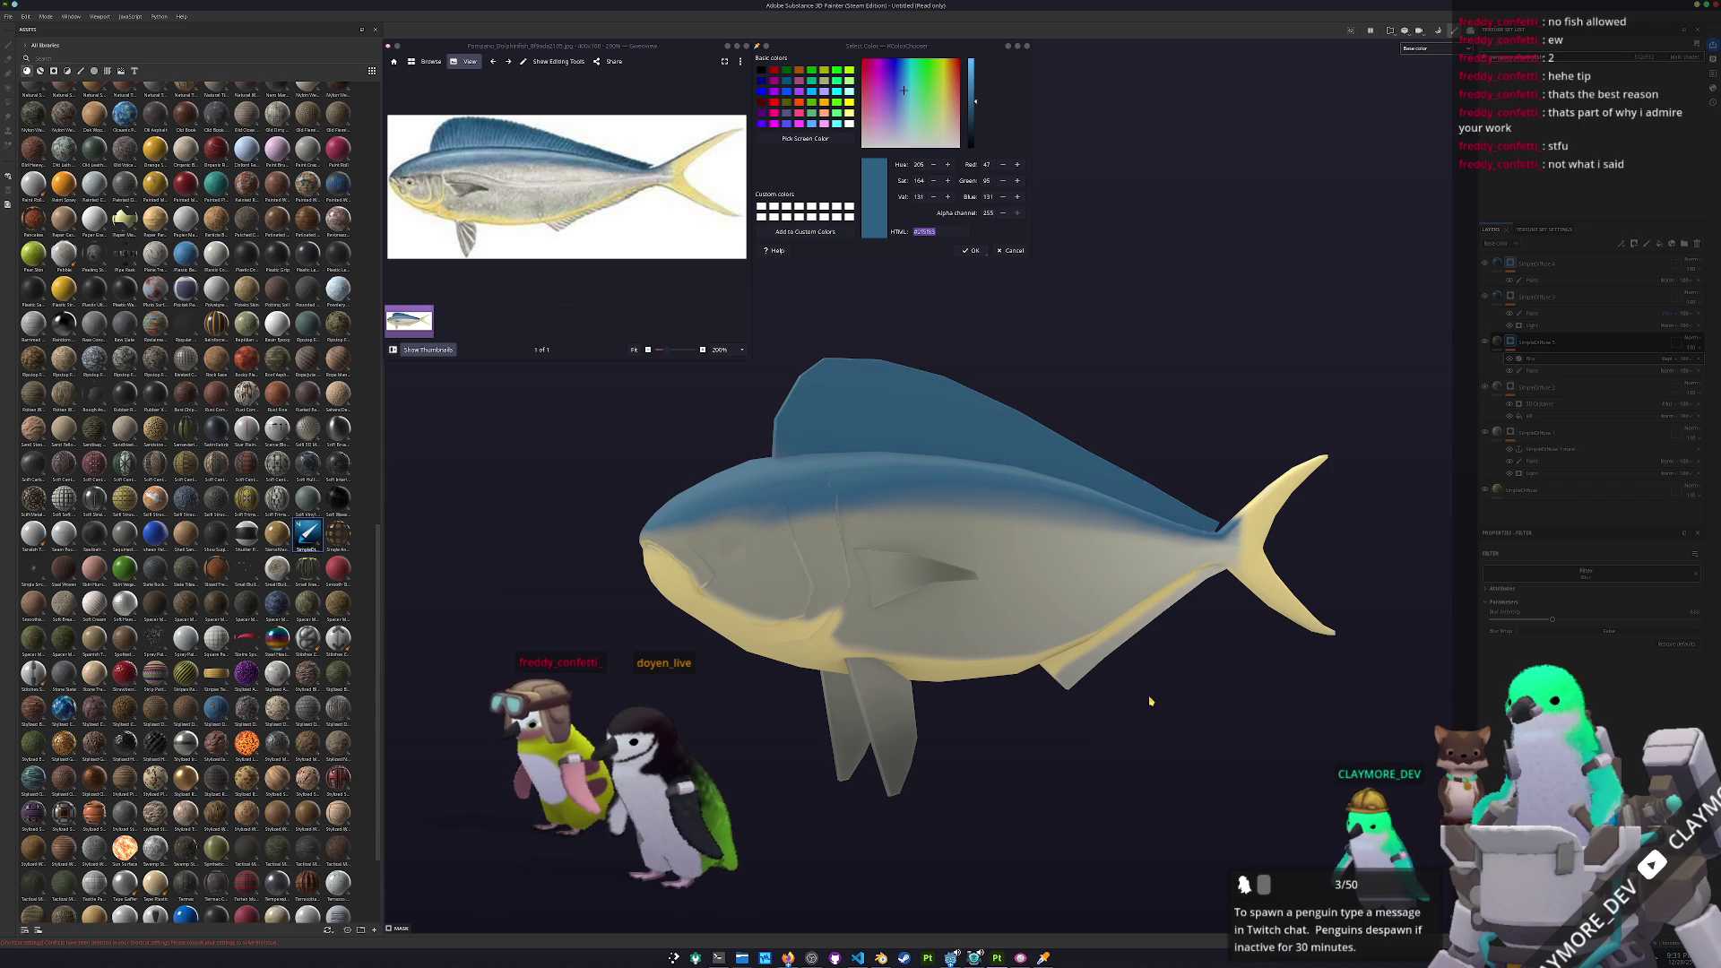
scroll(1152, 701, "up", 1)
scroll(1151, 701, "up", 3)
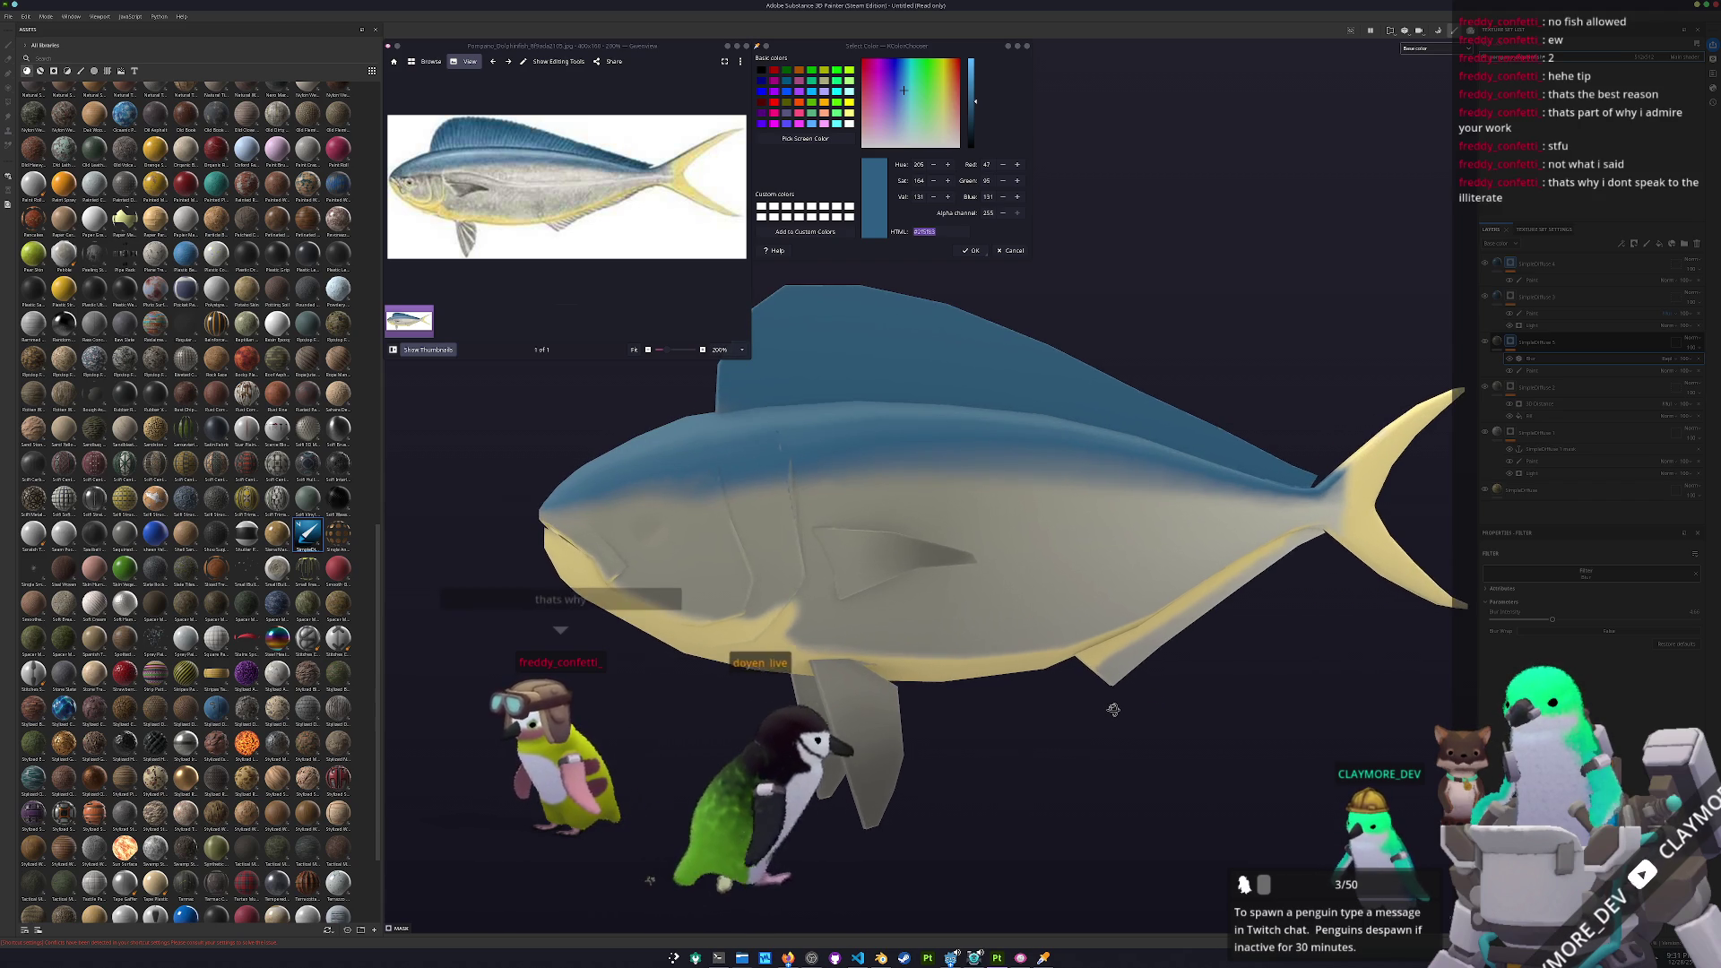
mouse_move(1112, 714)
left_mouse_down("alt")
mouse_move(1000, 694)
mouse_move(945, 539)
mouse_move(1067, 579)
left_mouse_up("alt")
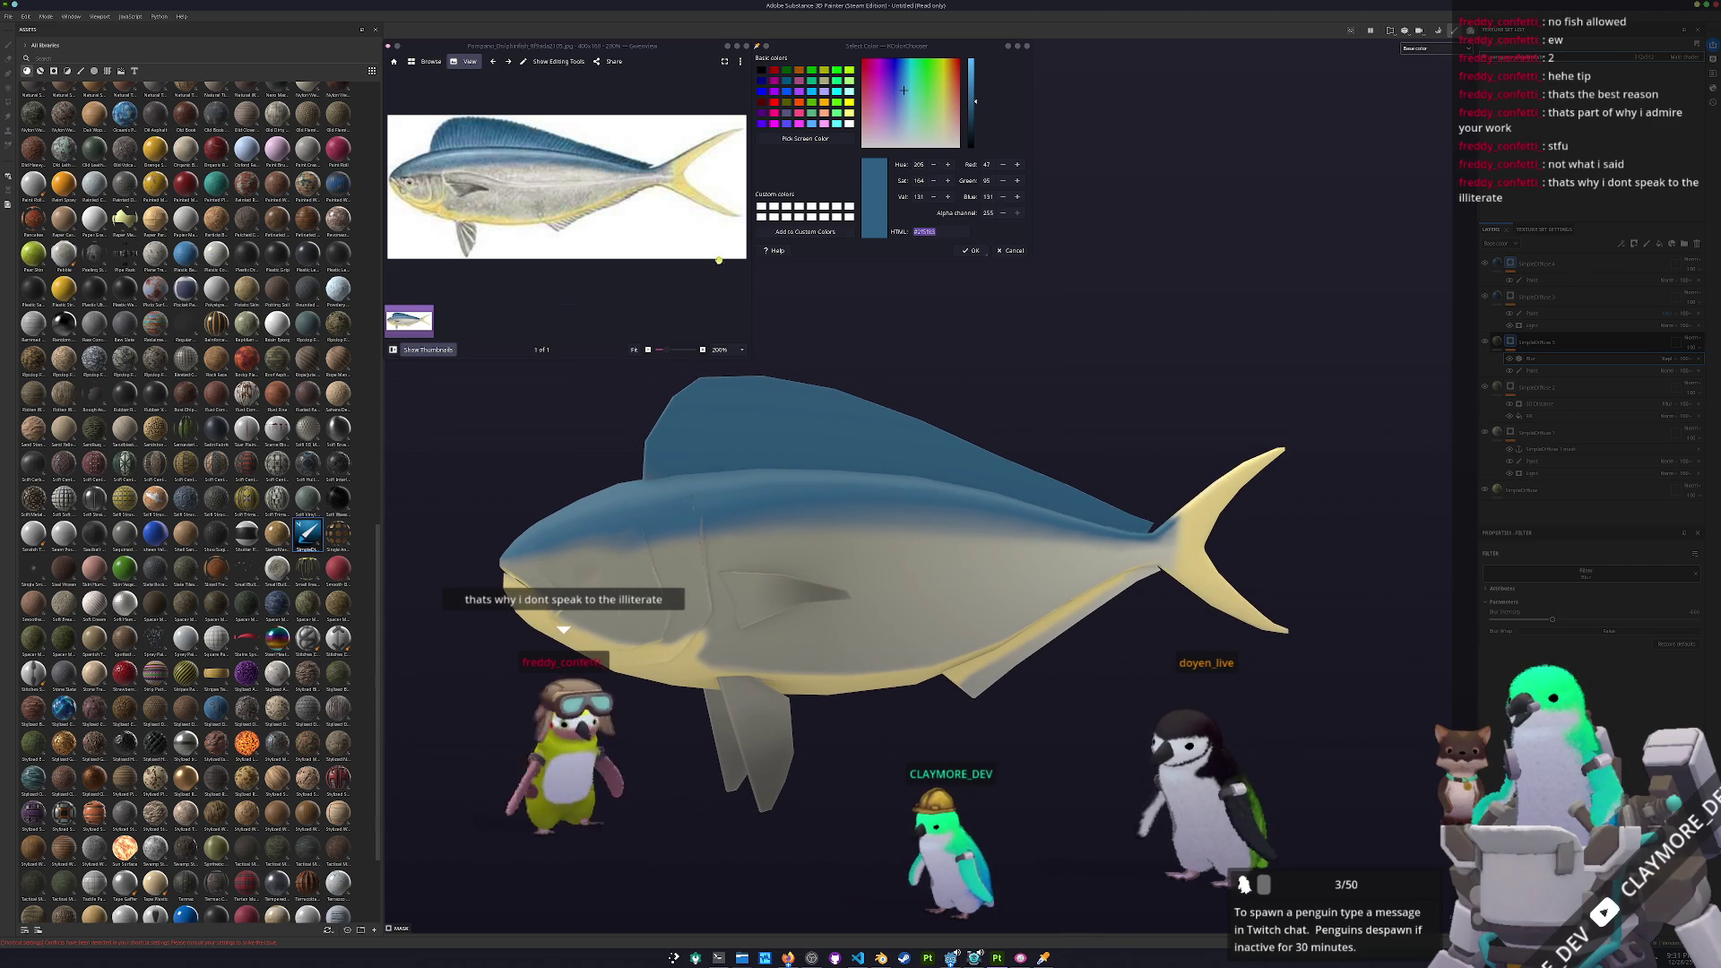
Sample a grey body colour from the reference with Pick Screen Color
left_click(805, 139)
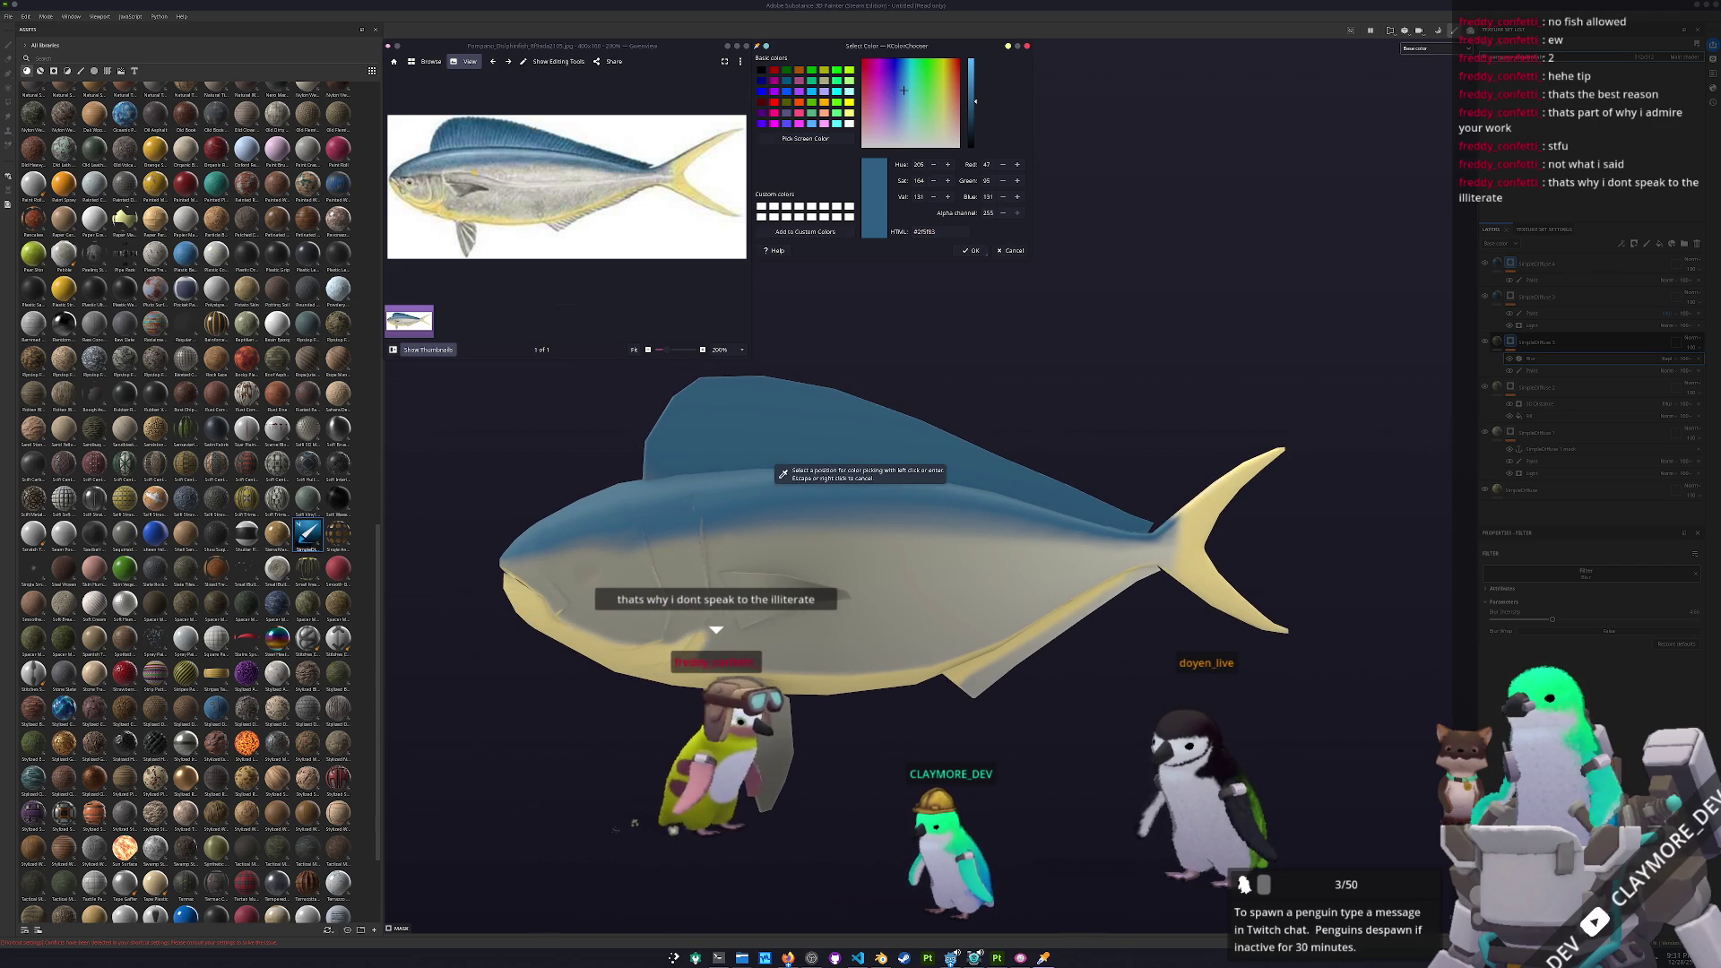
left_click(570, 159)
scroll(569, 160, "up", 1, "ctrl")
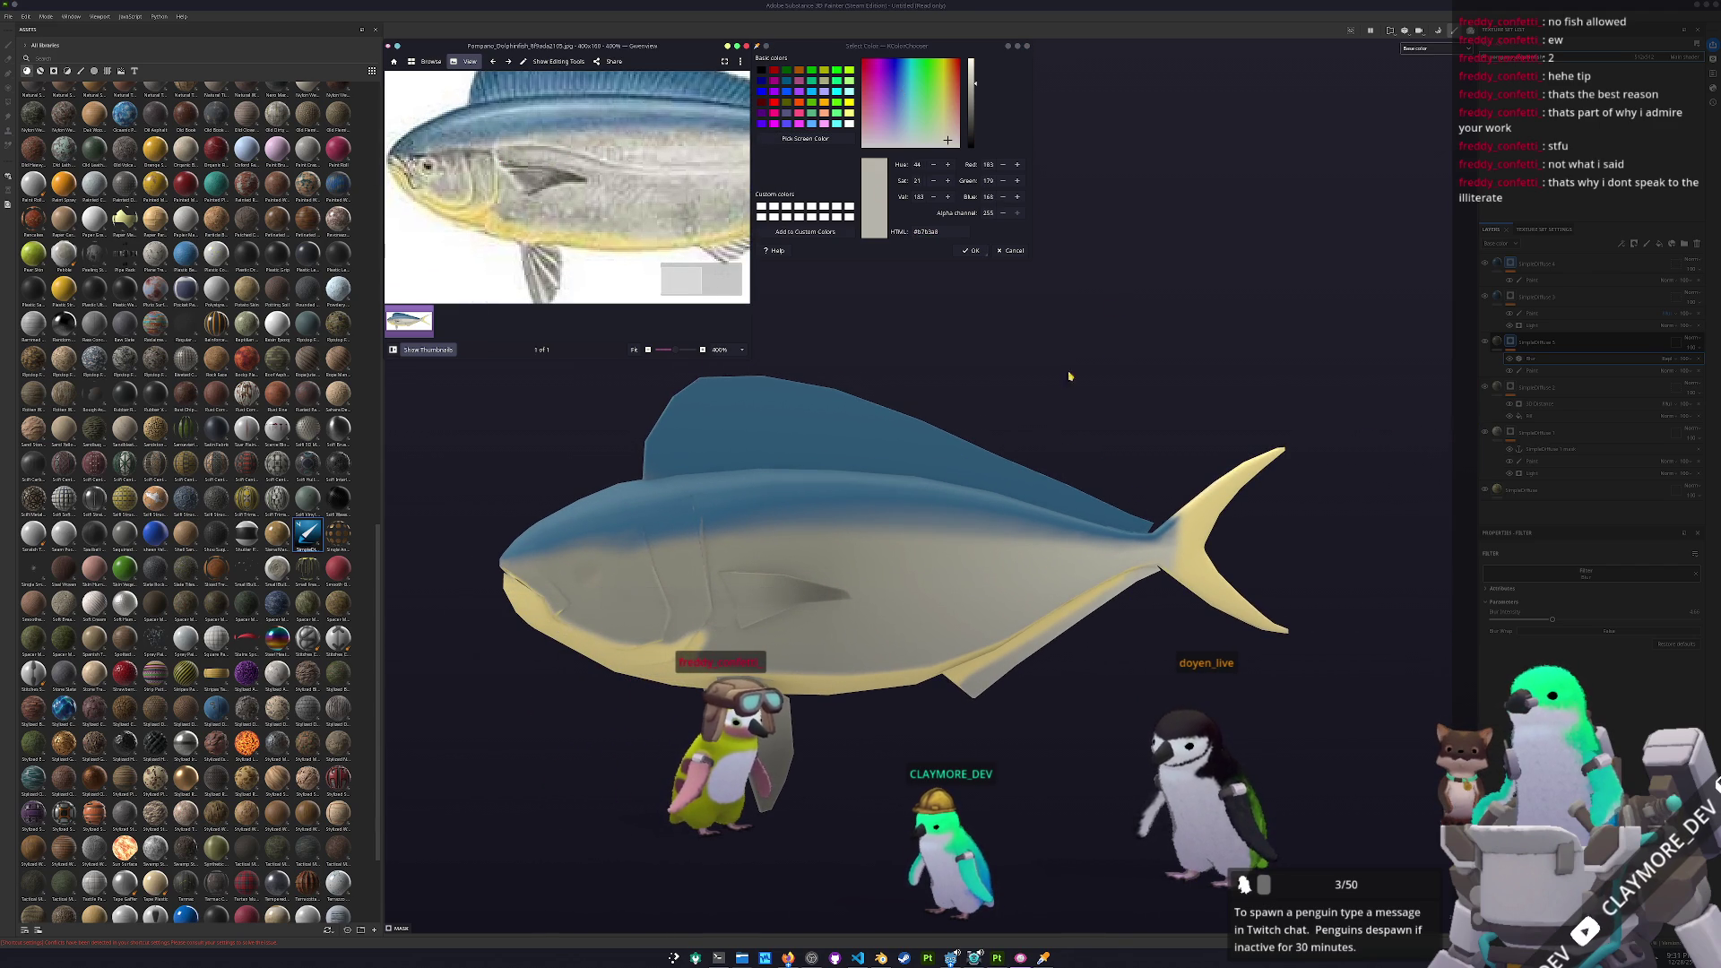
left_click_drag(1093, 355, 1178, 404, "alt")
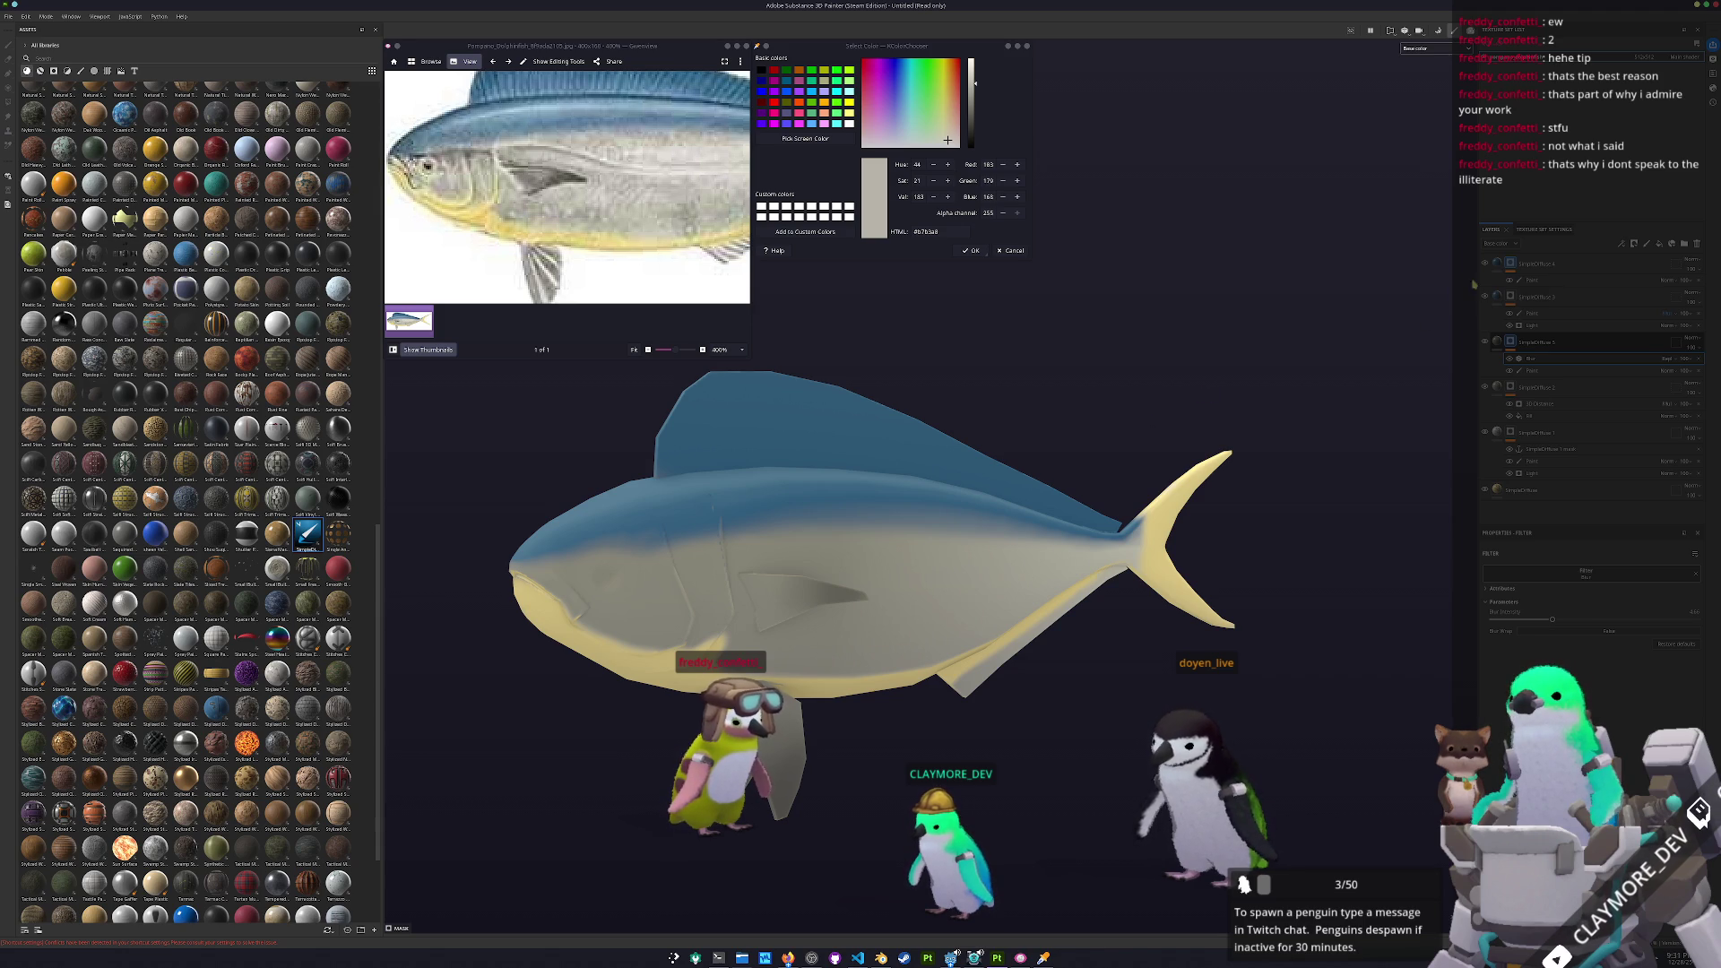
Add Fill layer 1 at the top of the layer stack
left_click(1559, 280)
left_click(1659, 245)
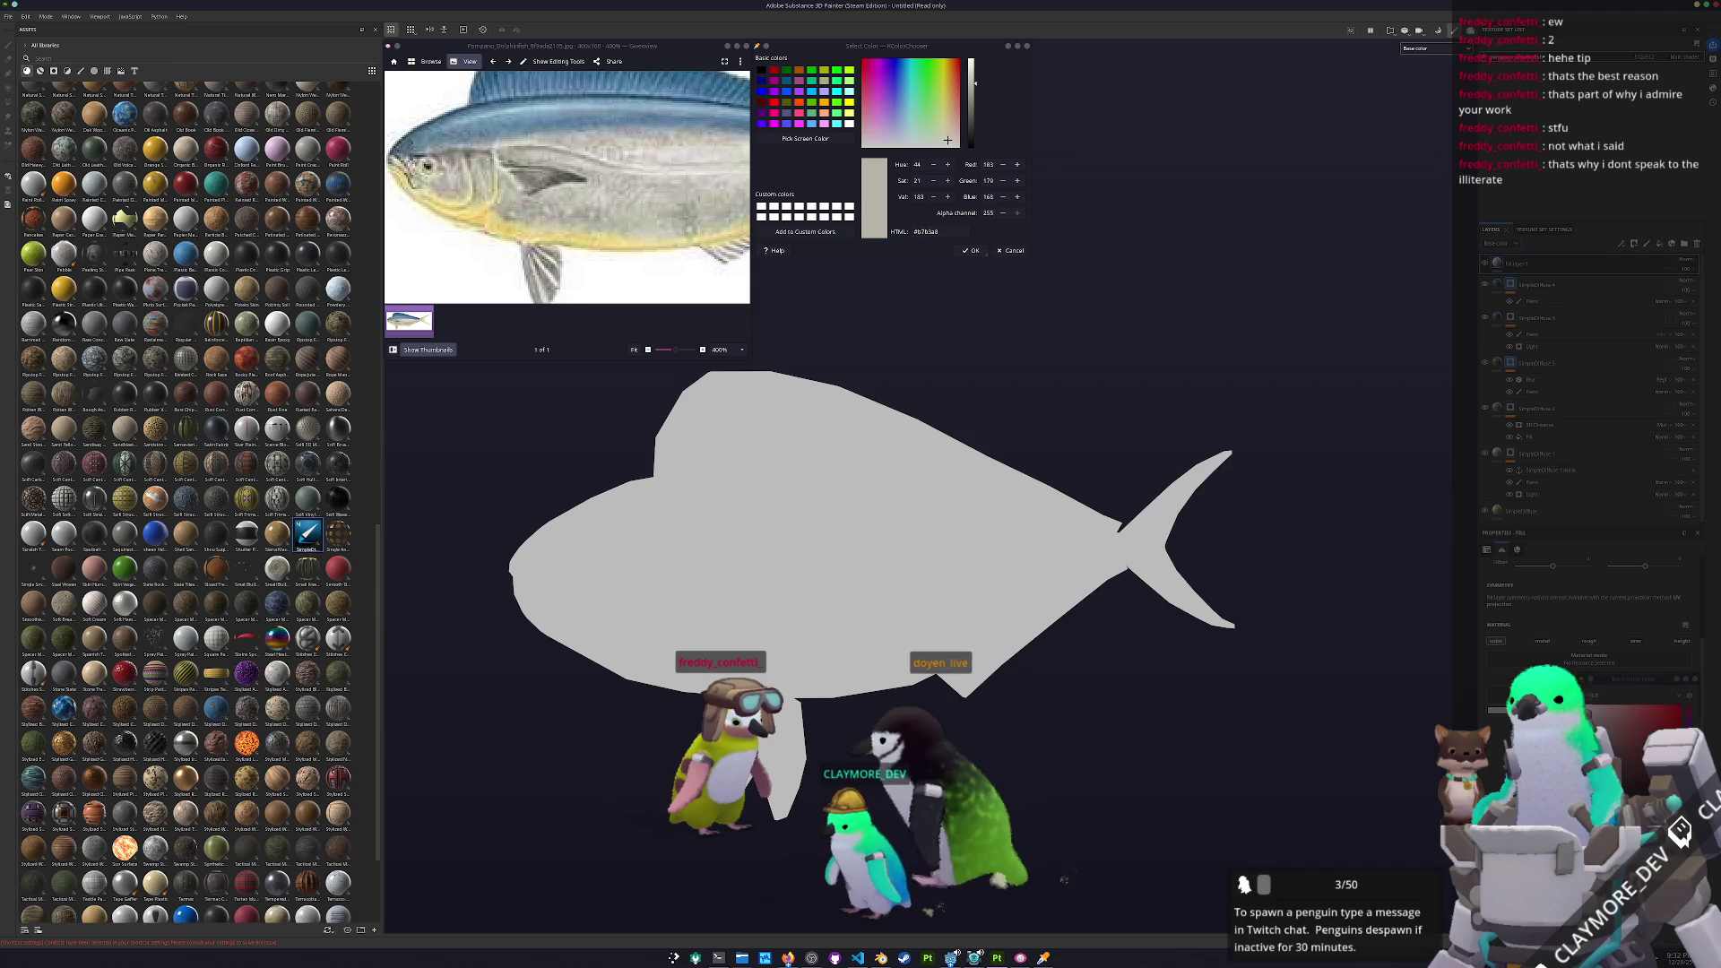
left_click(1484, 263)
right_click(1553, 267)
left_click(1556, 269)
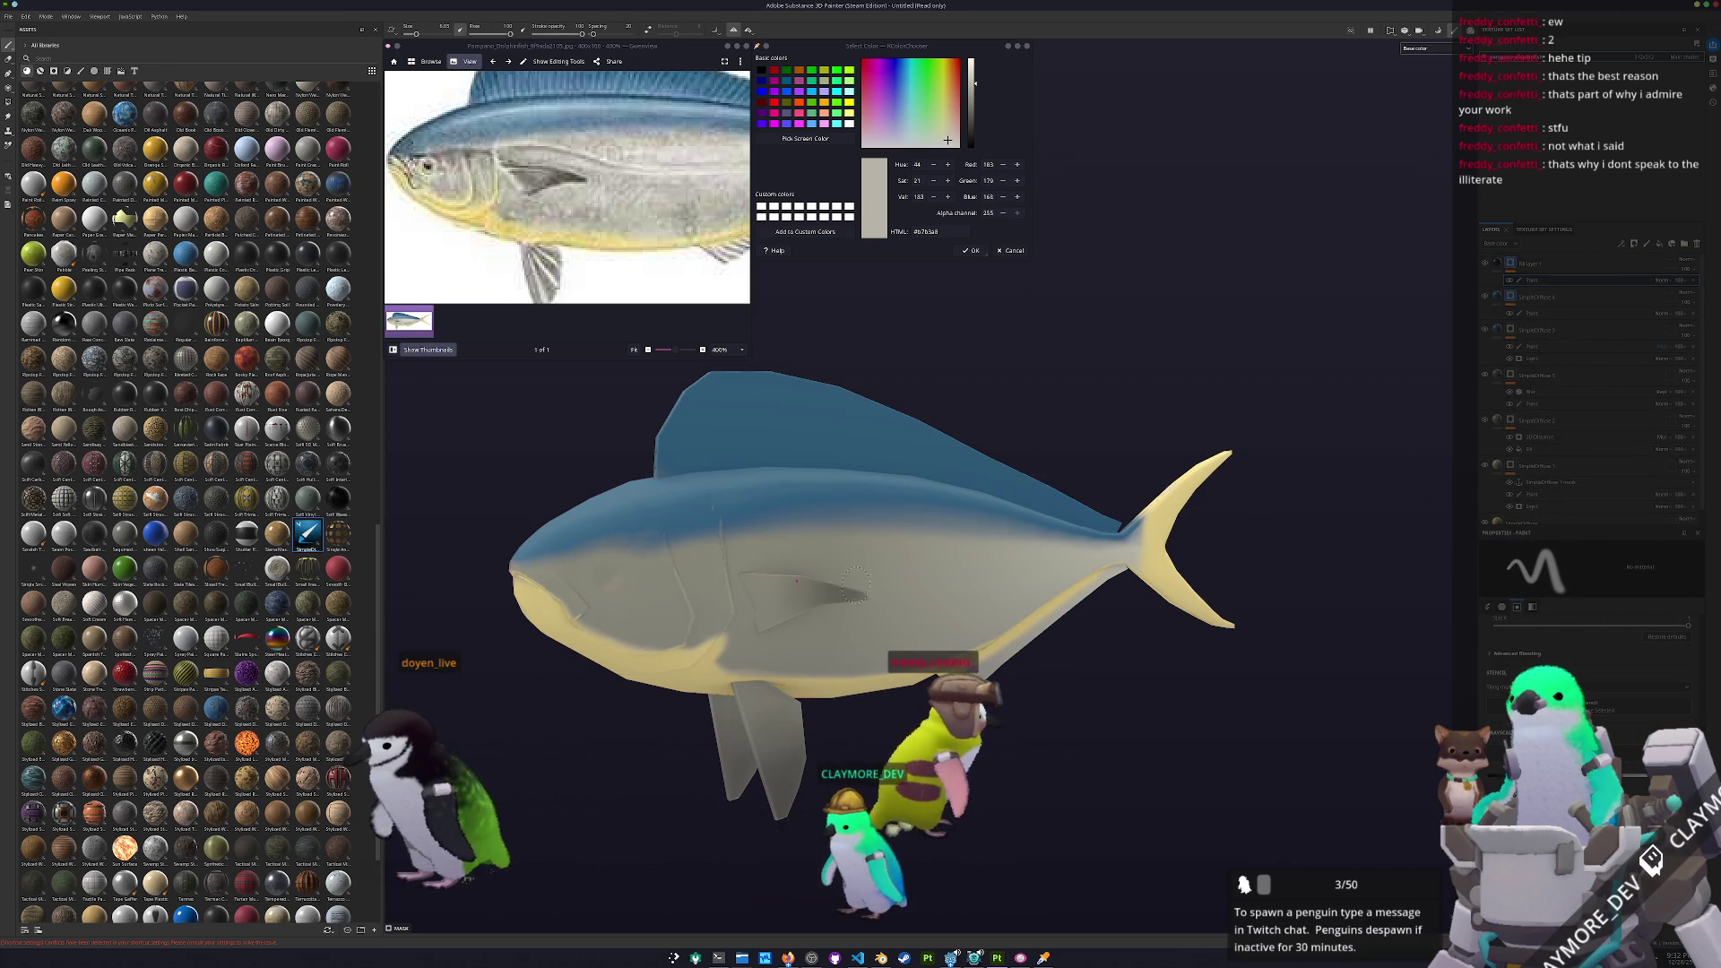
scroll(861, 583, "up", 5)
Paint a black curving stroke behind the head, trimming its upper part and adding a straight segment
mouse_move(823, 587)
left_mouse_down("alt")
mouse_move(843, 623)
mouse_move(804, 741)
left_mouse_up("alt")
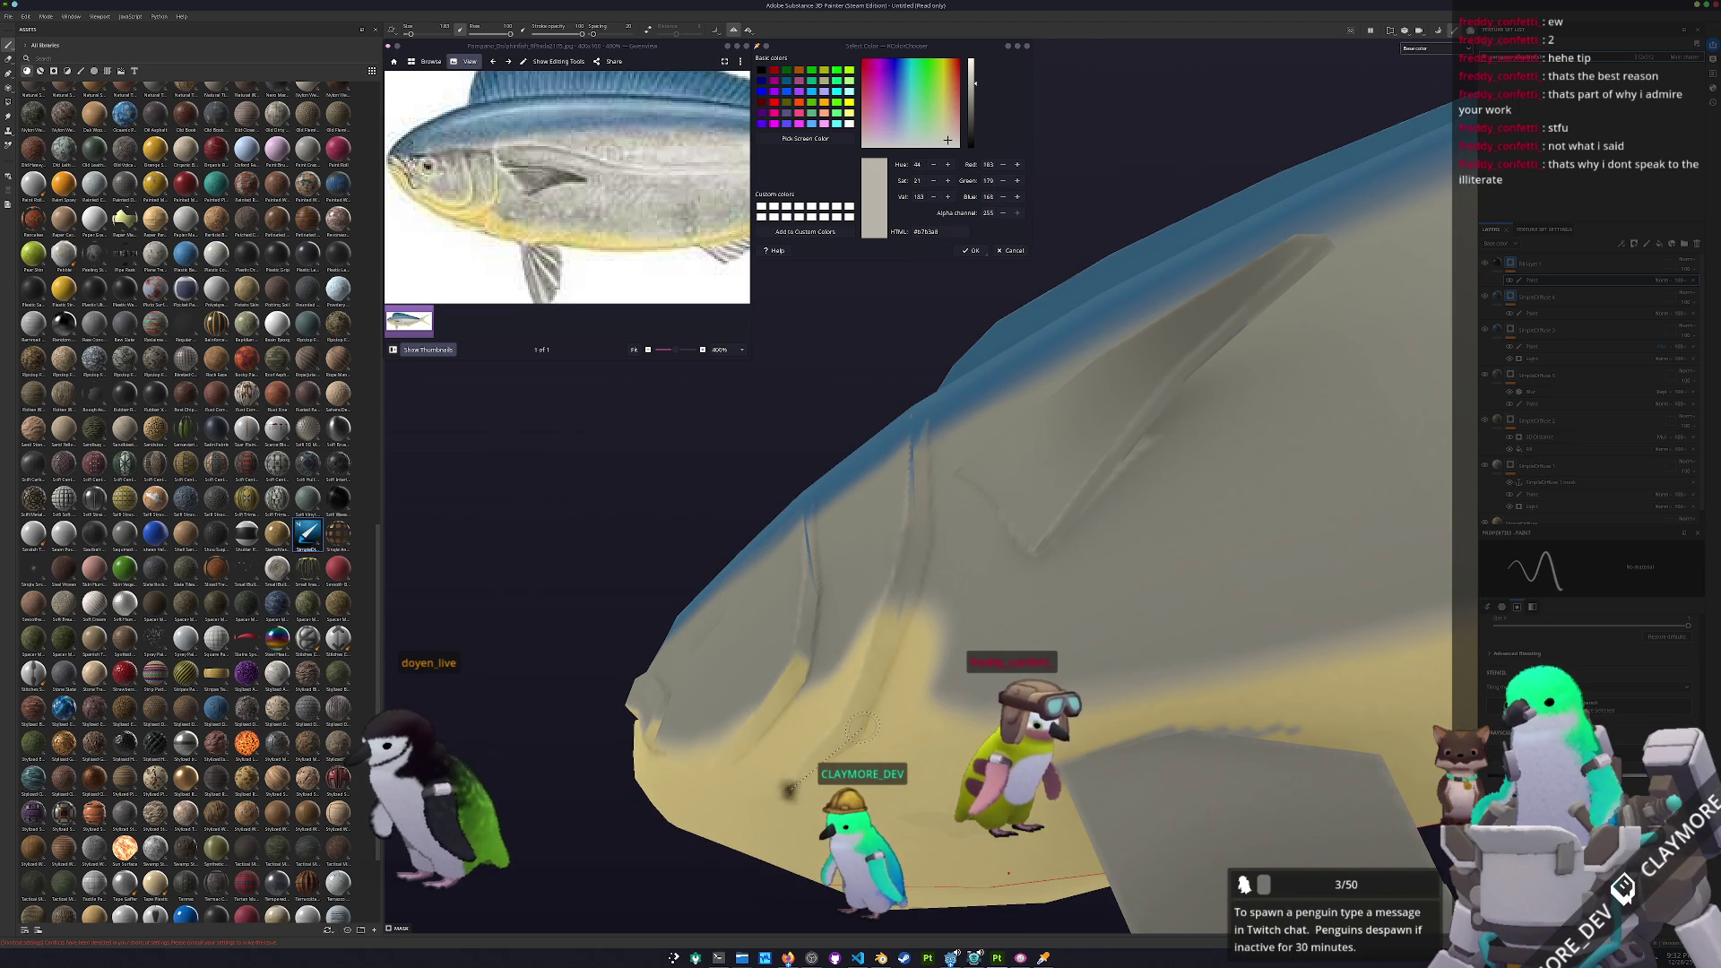
left_click_drag(924, 525, 915, 646, "alt")
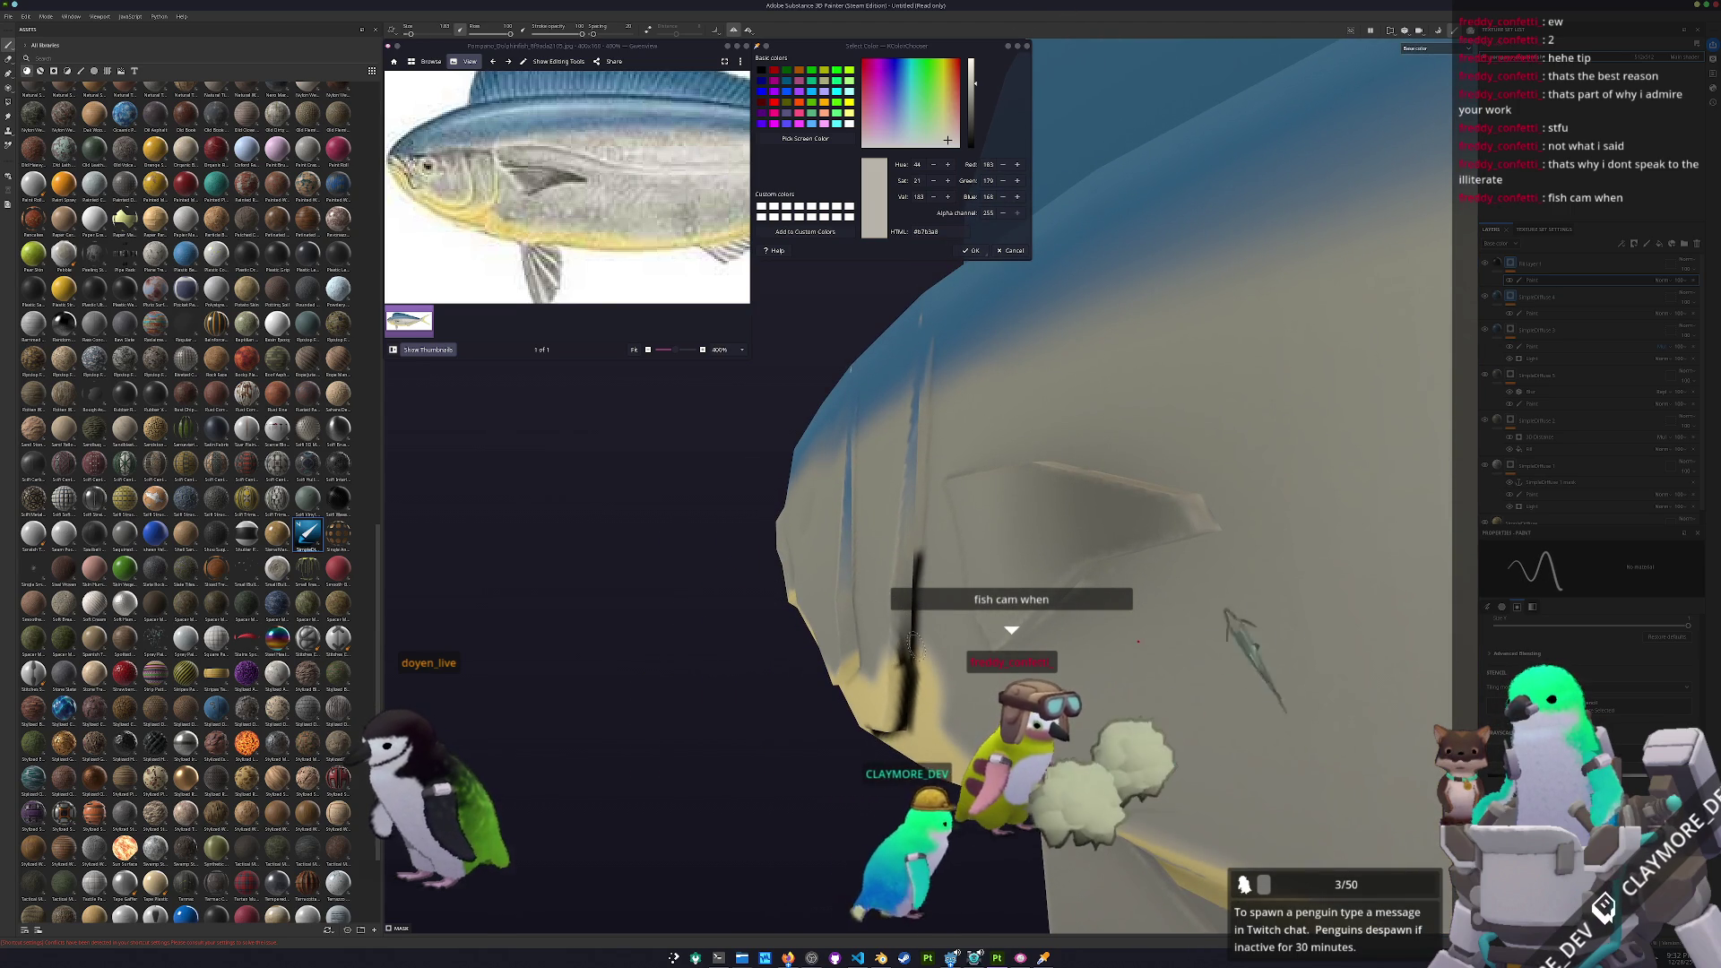
key("ctrl+z")
left_click(910, 541, "shift")
left_click_drag(916, 381, 924, 309, "alt")
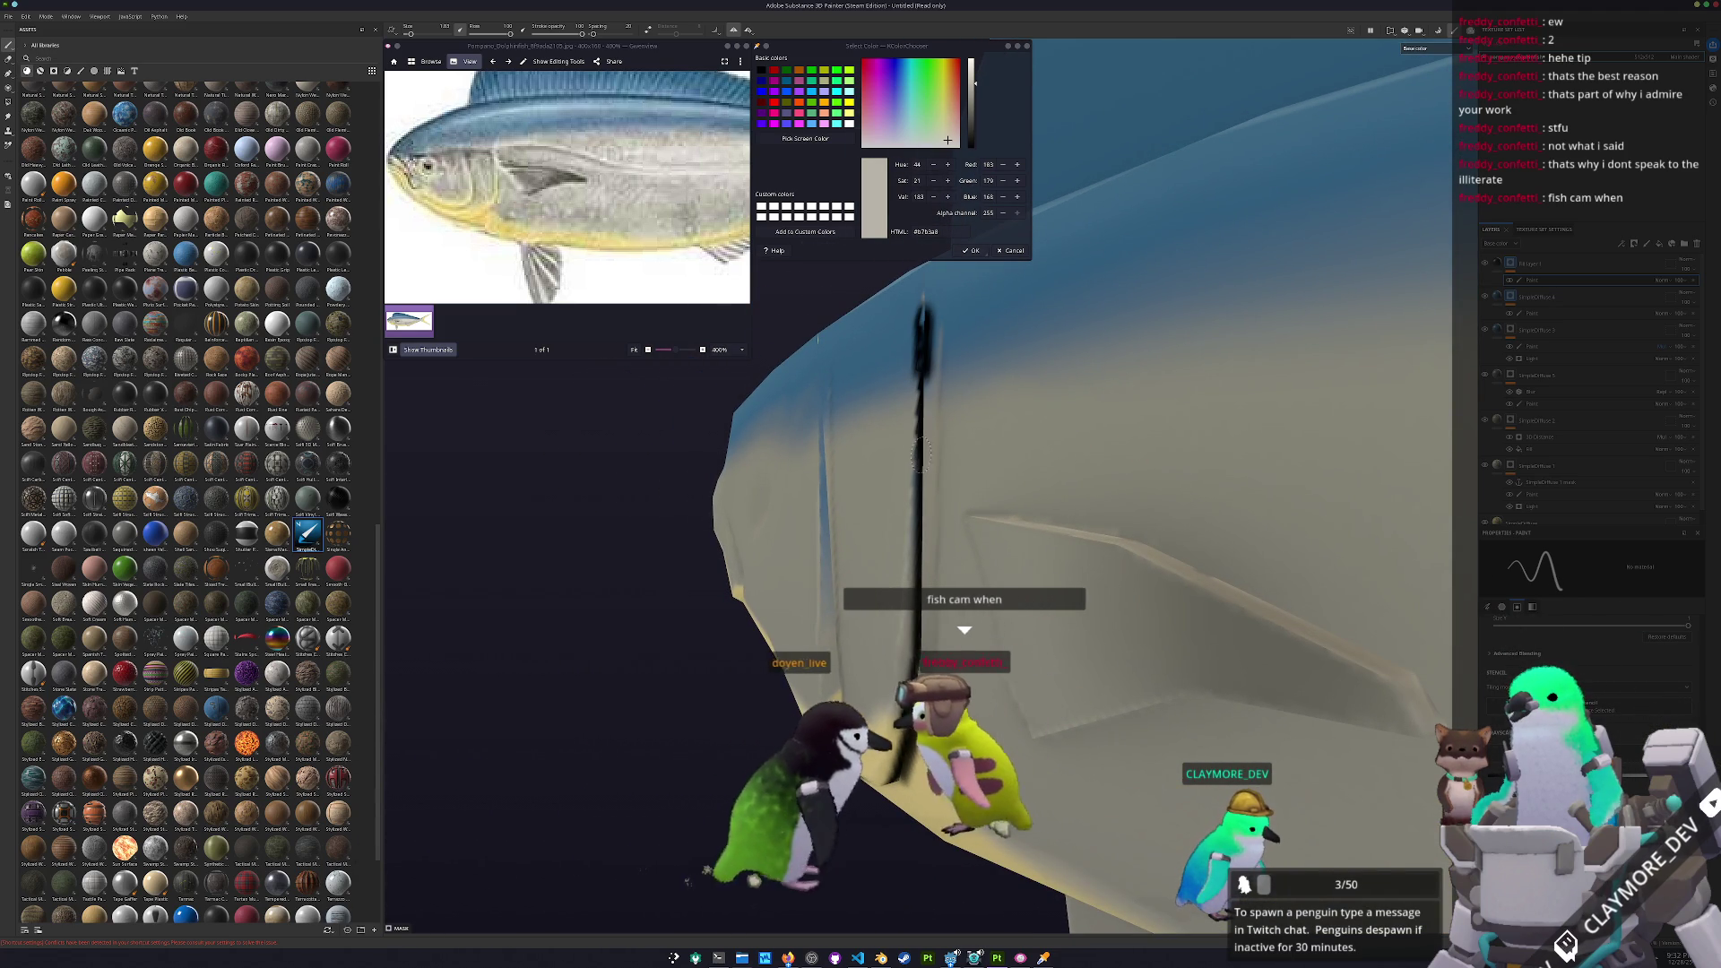
left_click_drag(914, 448, 916, 570)
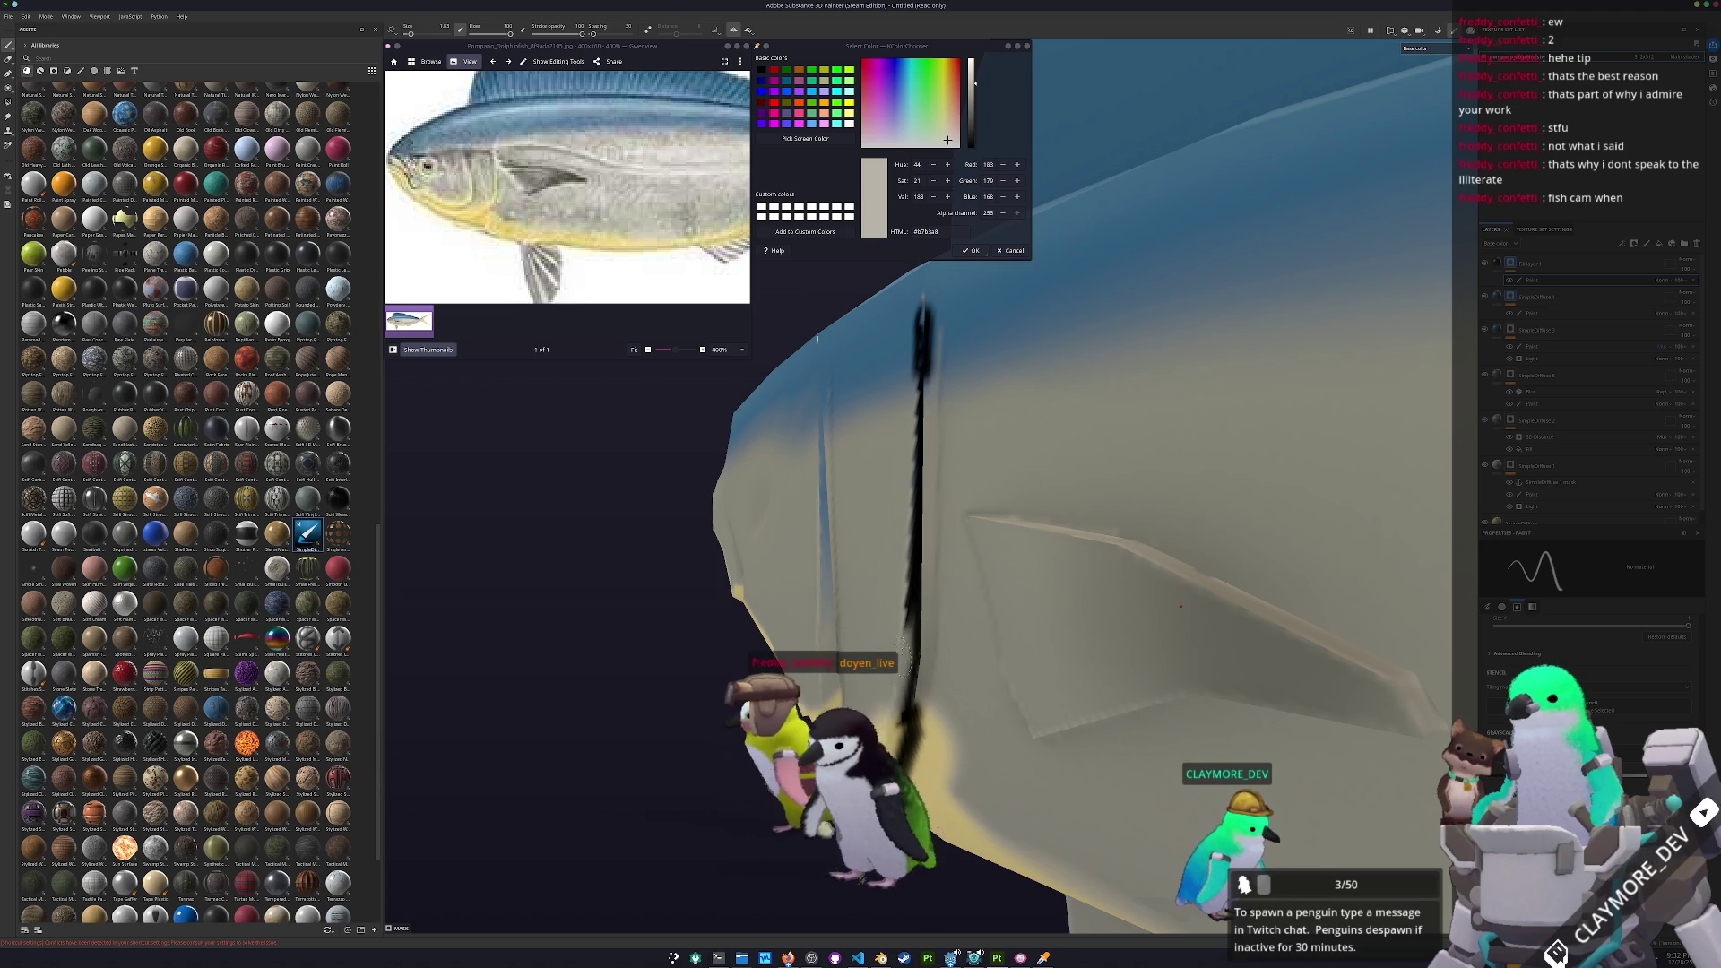
Paint beige over the stroke's right edge to narrow the black line
mouse_move(895, 688)
left_mouse_down("alt")
mouse_move(966, 508)
mouse_move(935, 549)
left_mouse_up("alt")
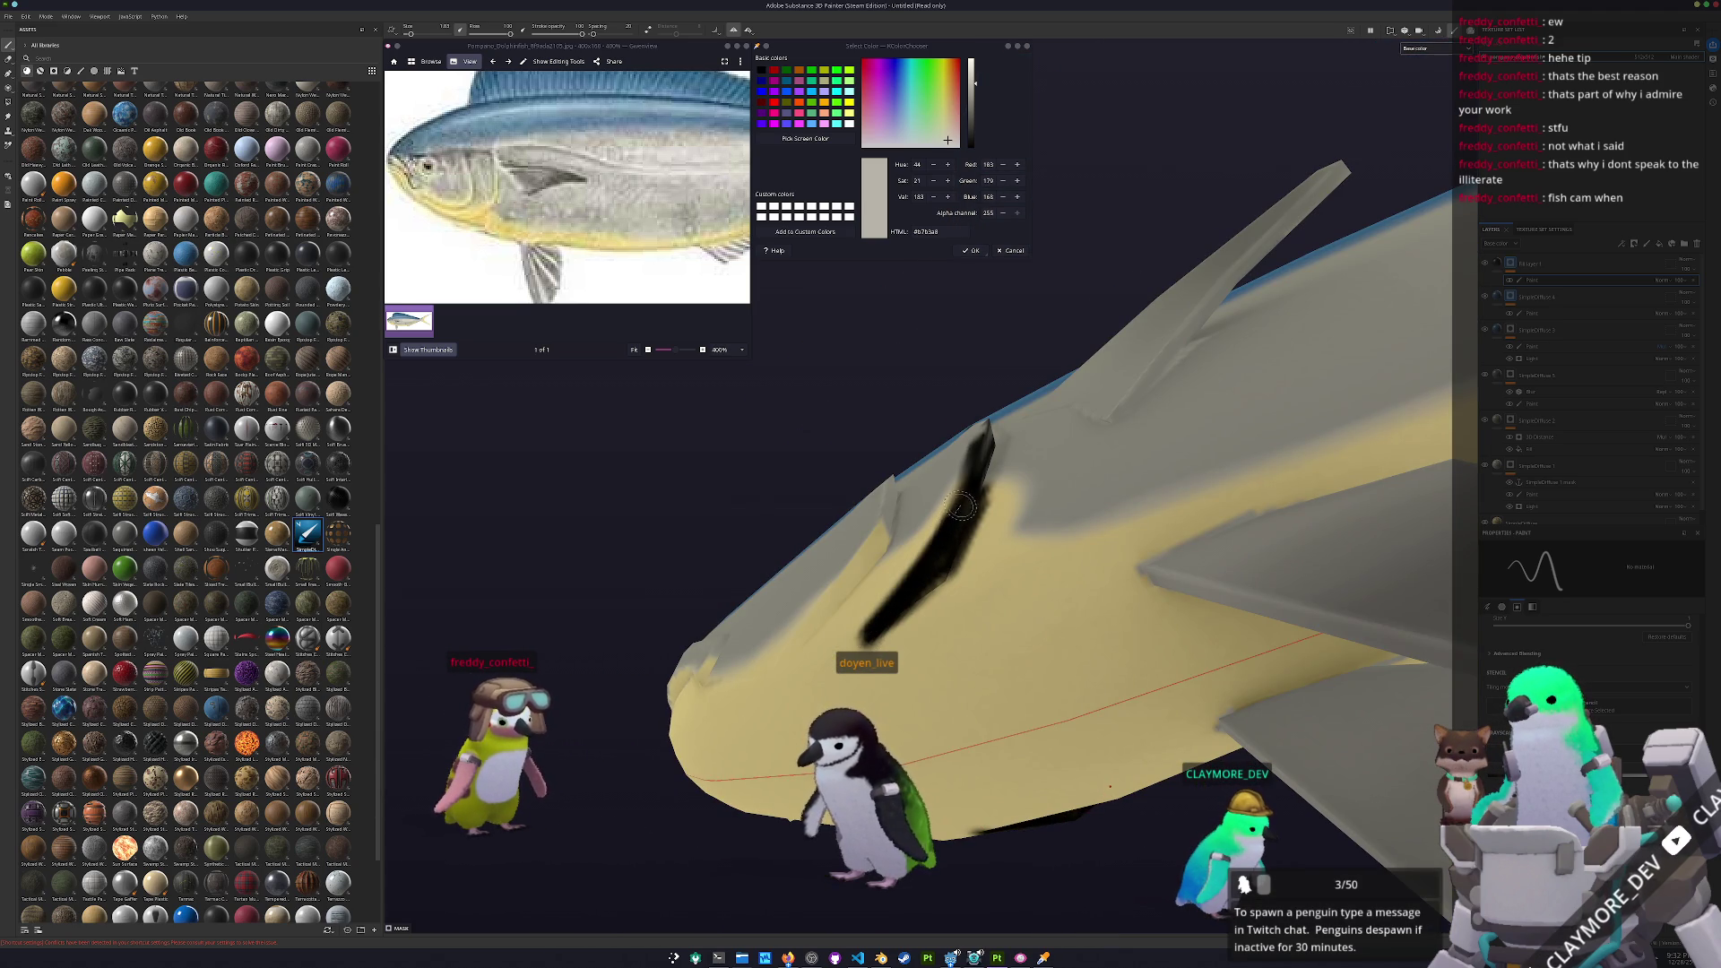
left_click_drag(984, 458, 979, 425, "alt")
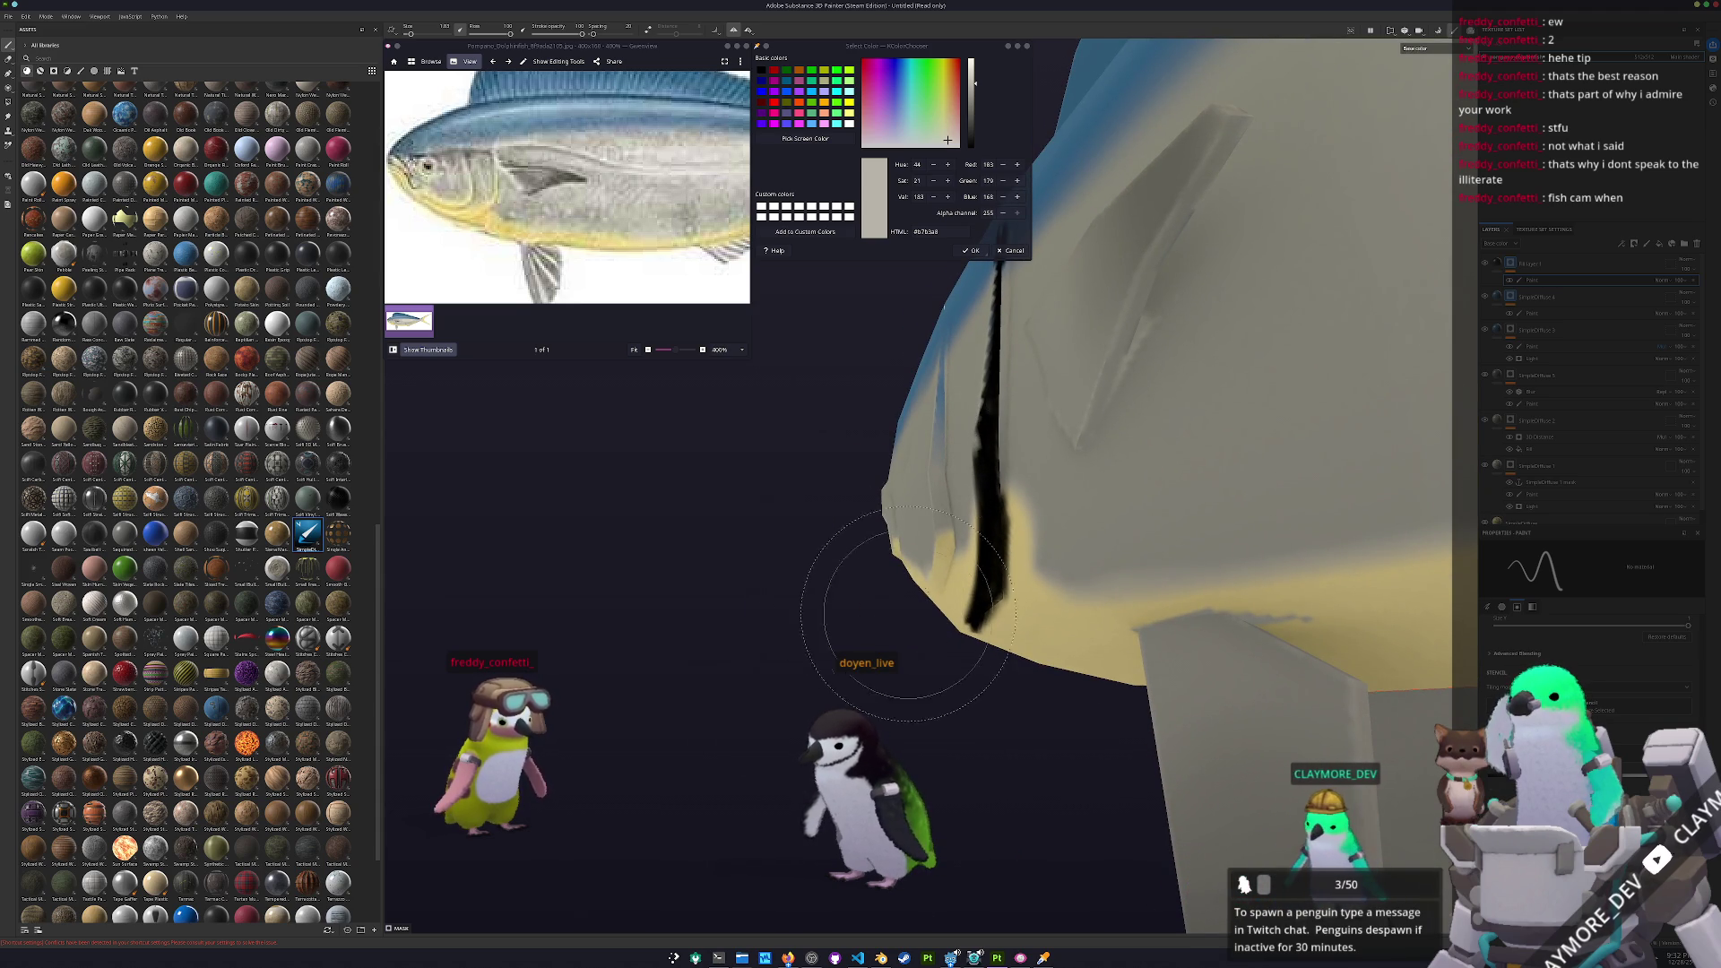
left_click_drag(1040, 601, 1243, 680, "alt")
mouse_move(995, 484)
left_mouse_down("alt")
mouse_move(986, 455)
mouse_move(950, 686)
left_mouse_up("alt")
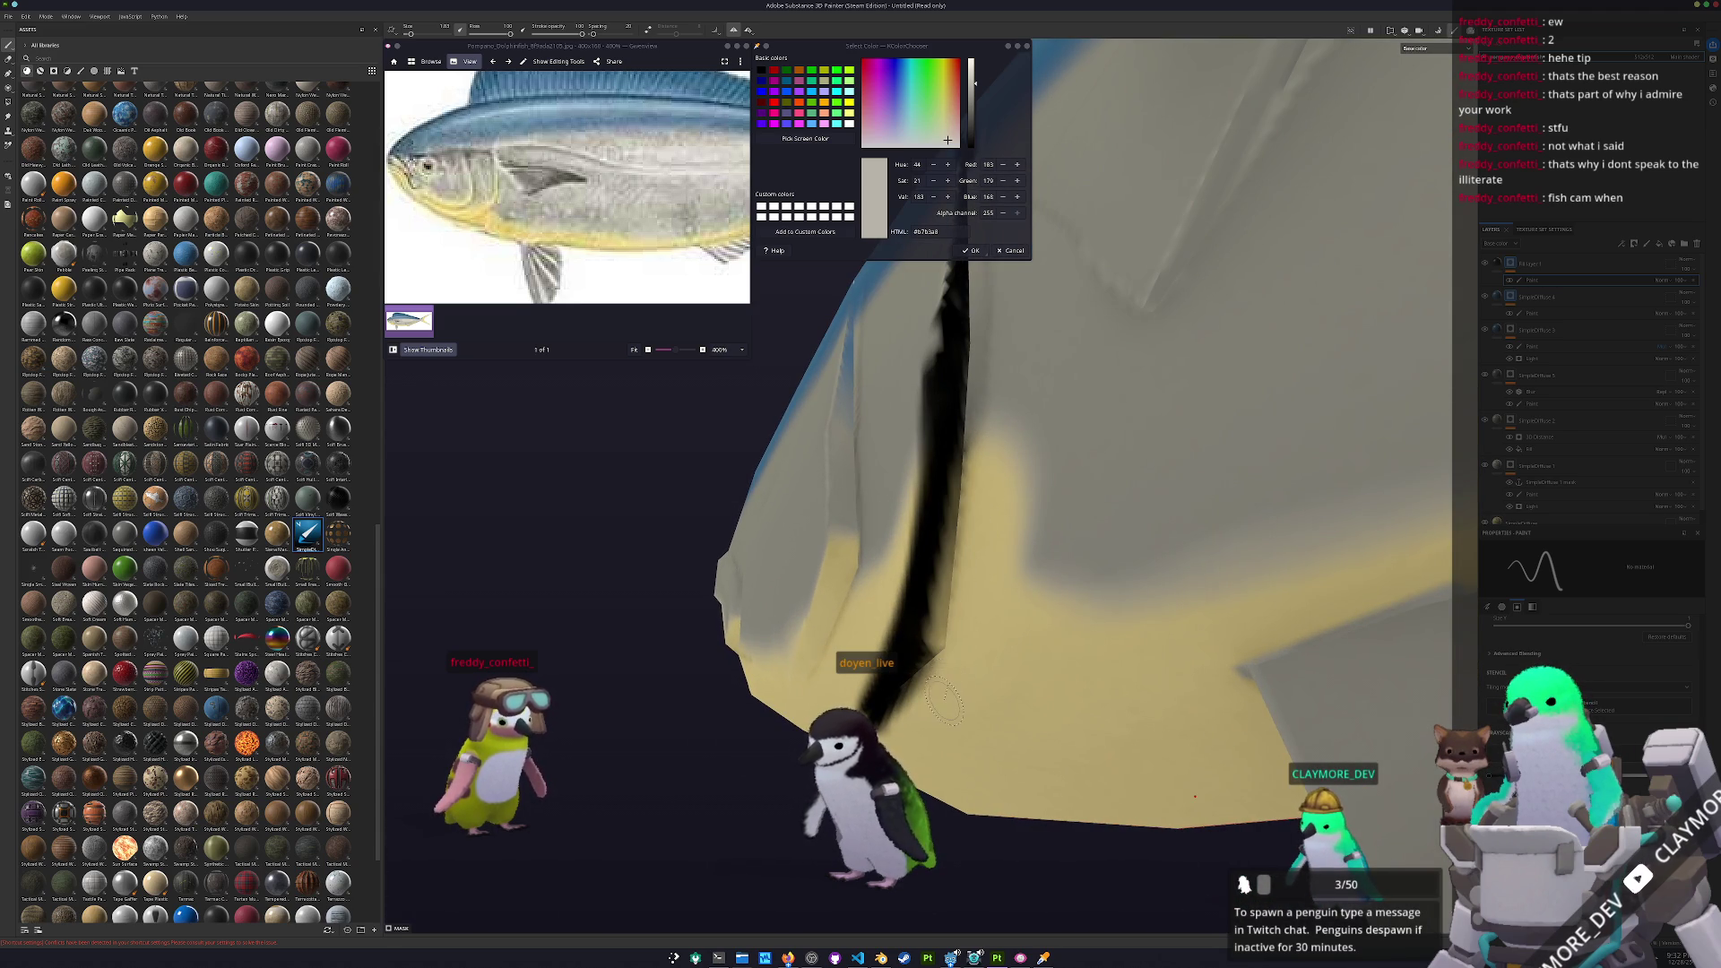
key("ctrl+z")
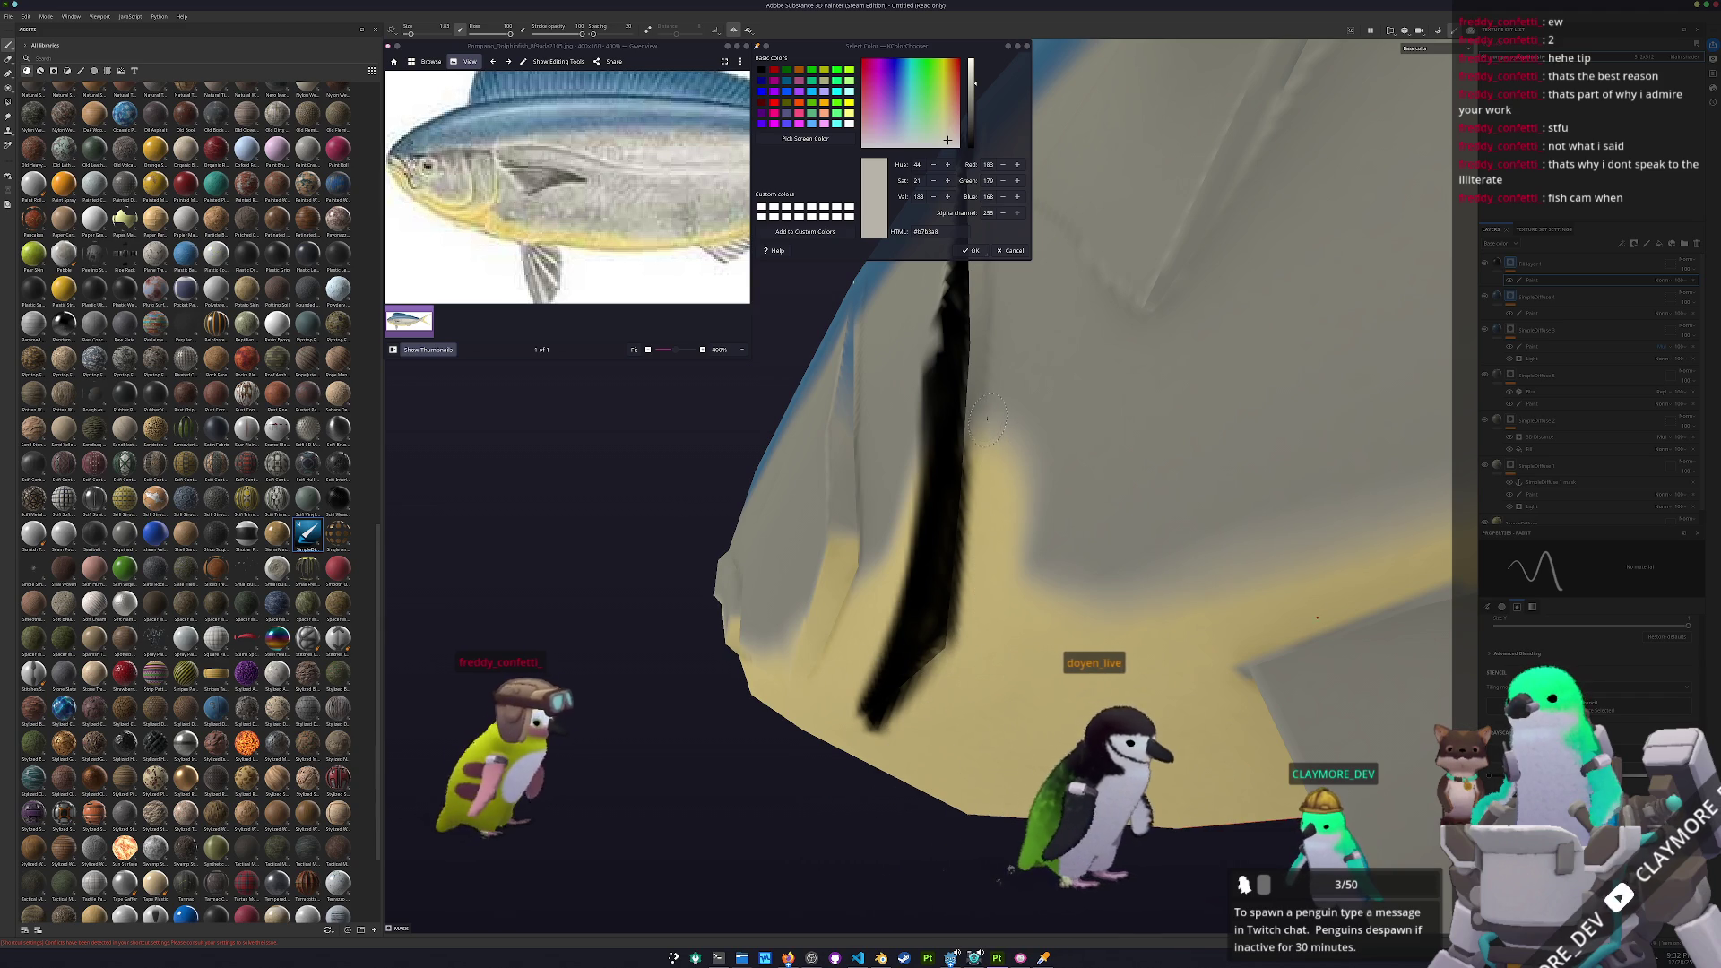
mouse_move(975, 444)
left_mouse_down()
mouse_move(963, 711)
mouse_move(933, 718)
mouse_move(1129, 663)
left_mouse_up()
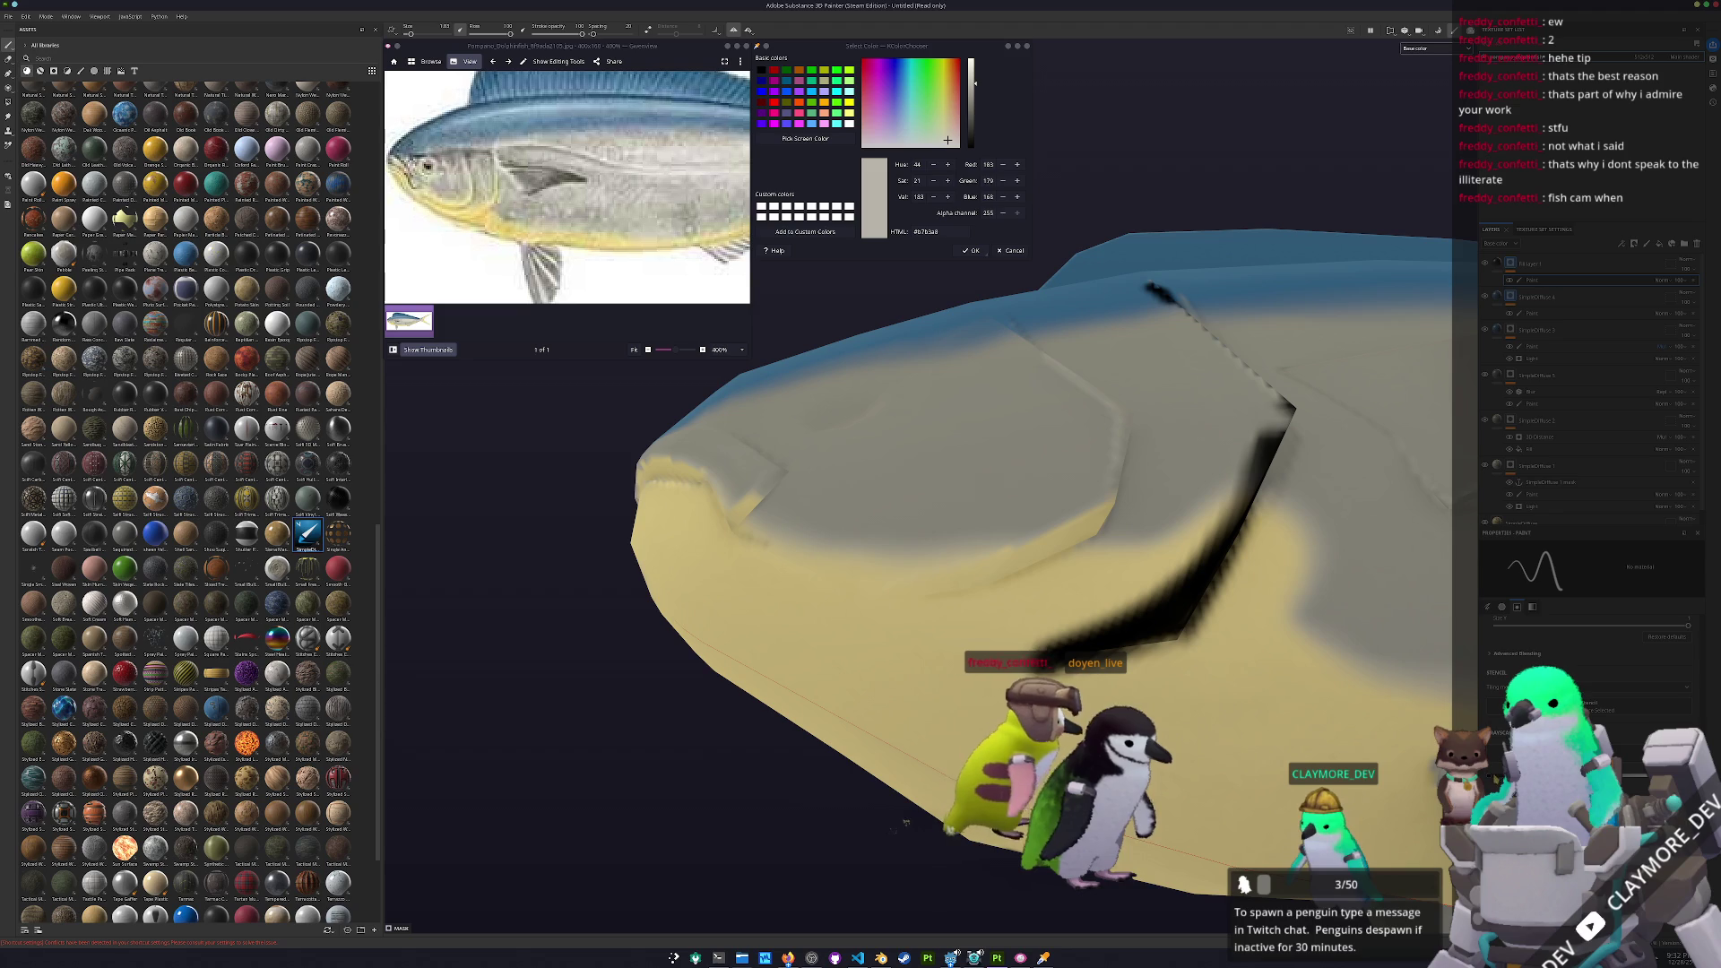
Paint a straight black line along the middle of the fish's body
left_click_drag(1031, 621, 1022, 680, "alt")
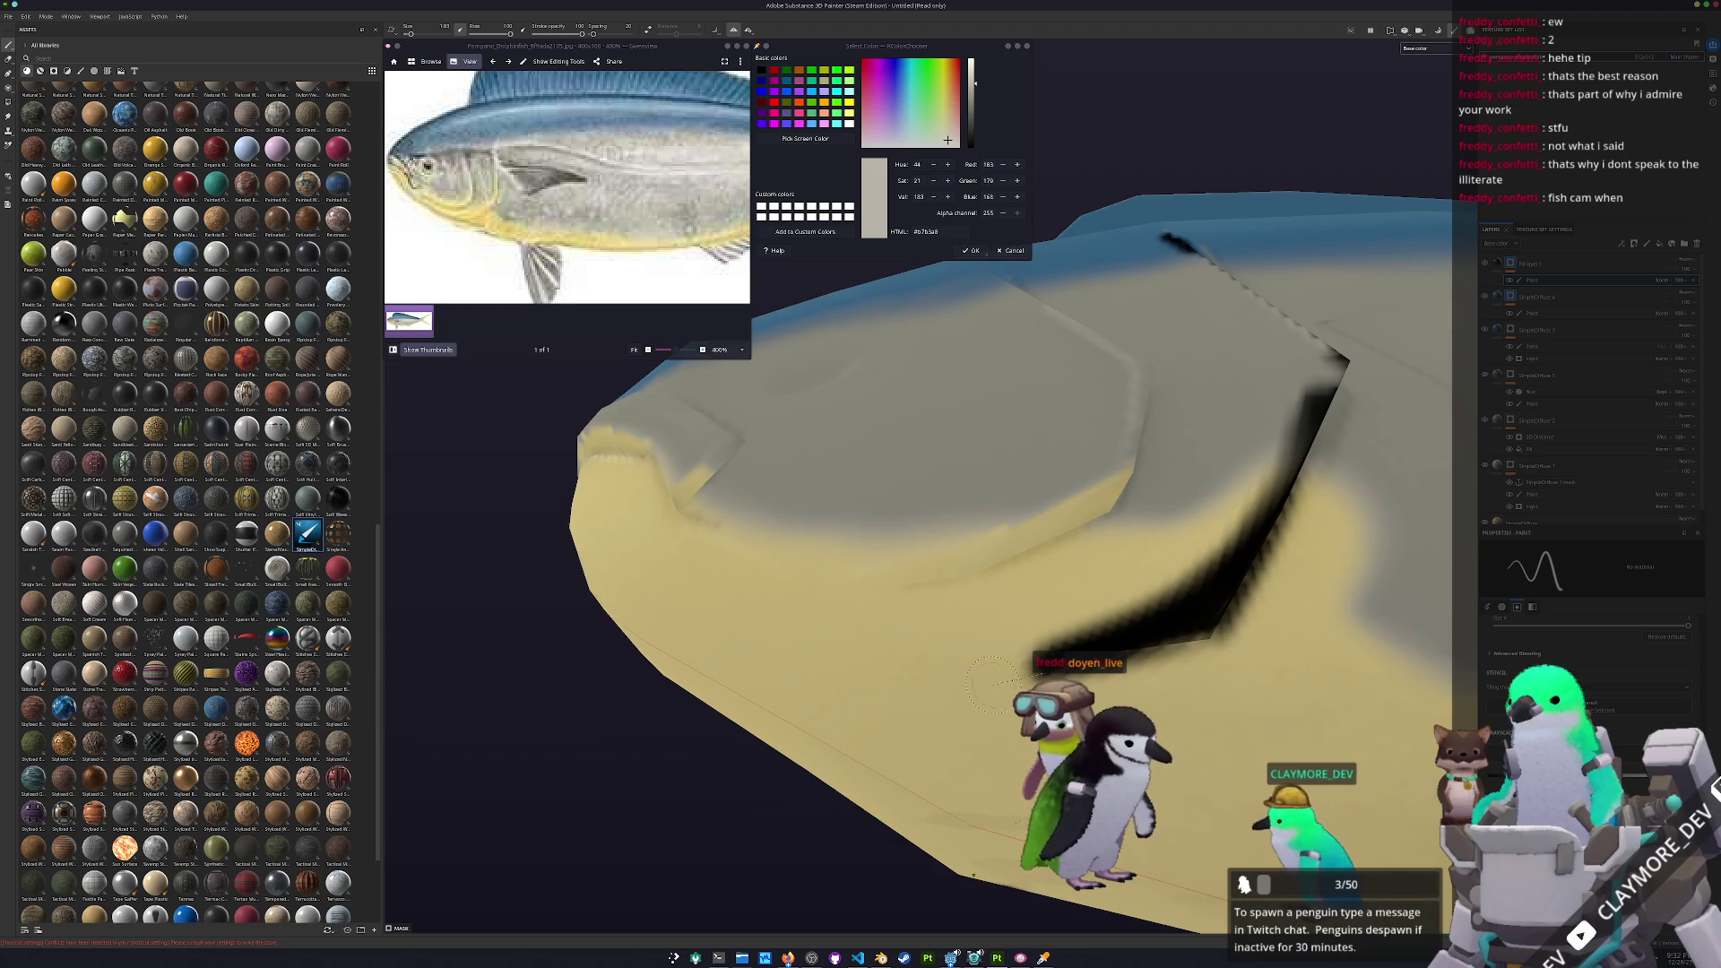
mouse_move(863, 704)
left_mouse_down("alt")
mouse_move(857, 637)
mouse_move(800, 606)
left_mouse_up("alt")
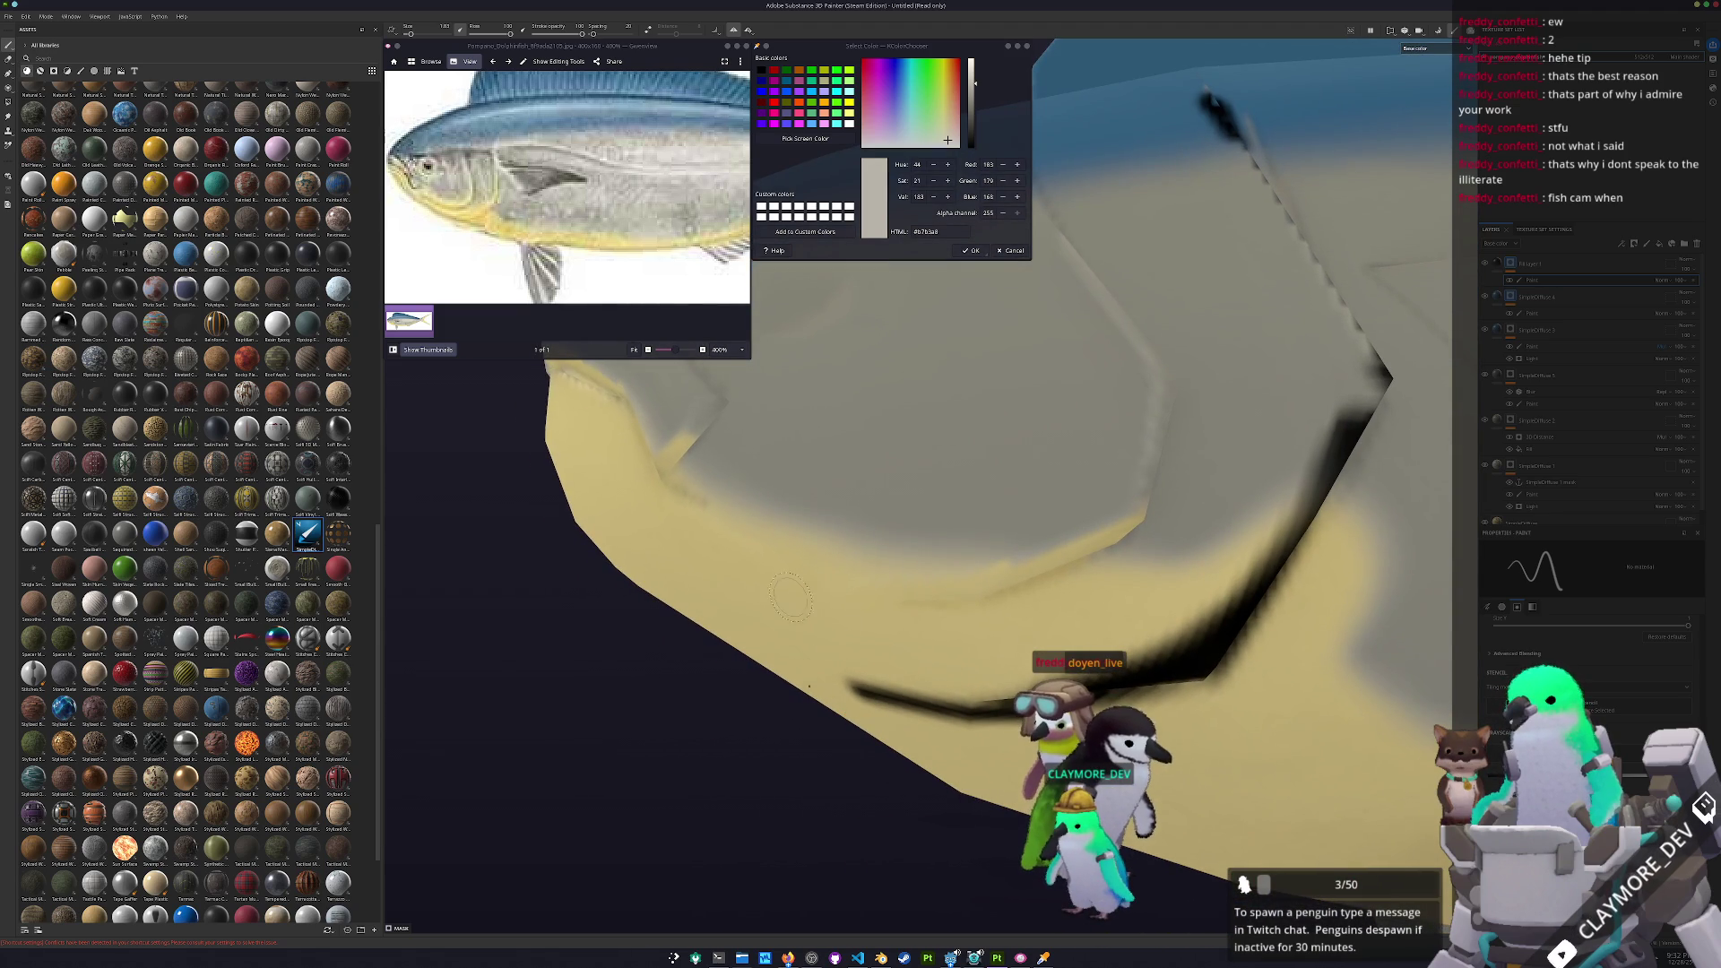
left_click(827, 587, "shift")
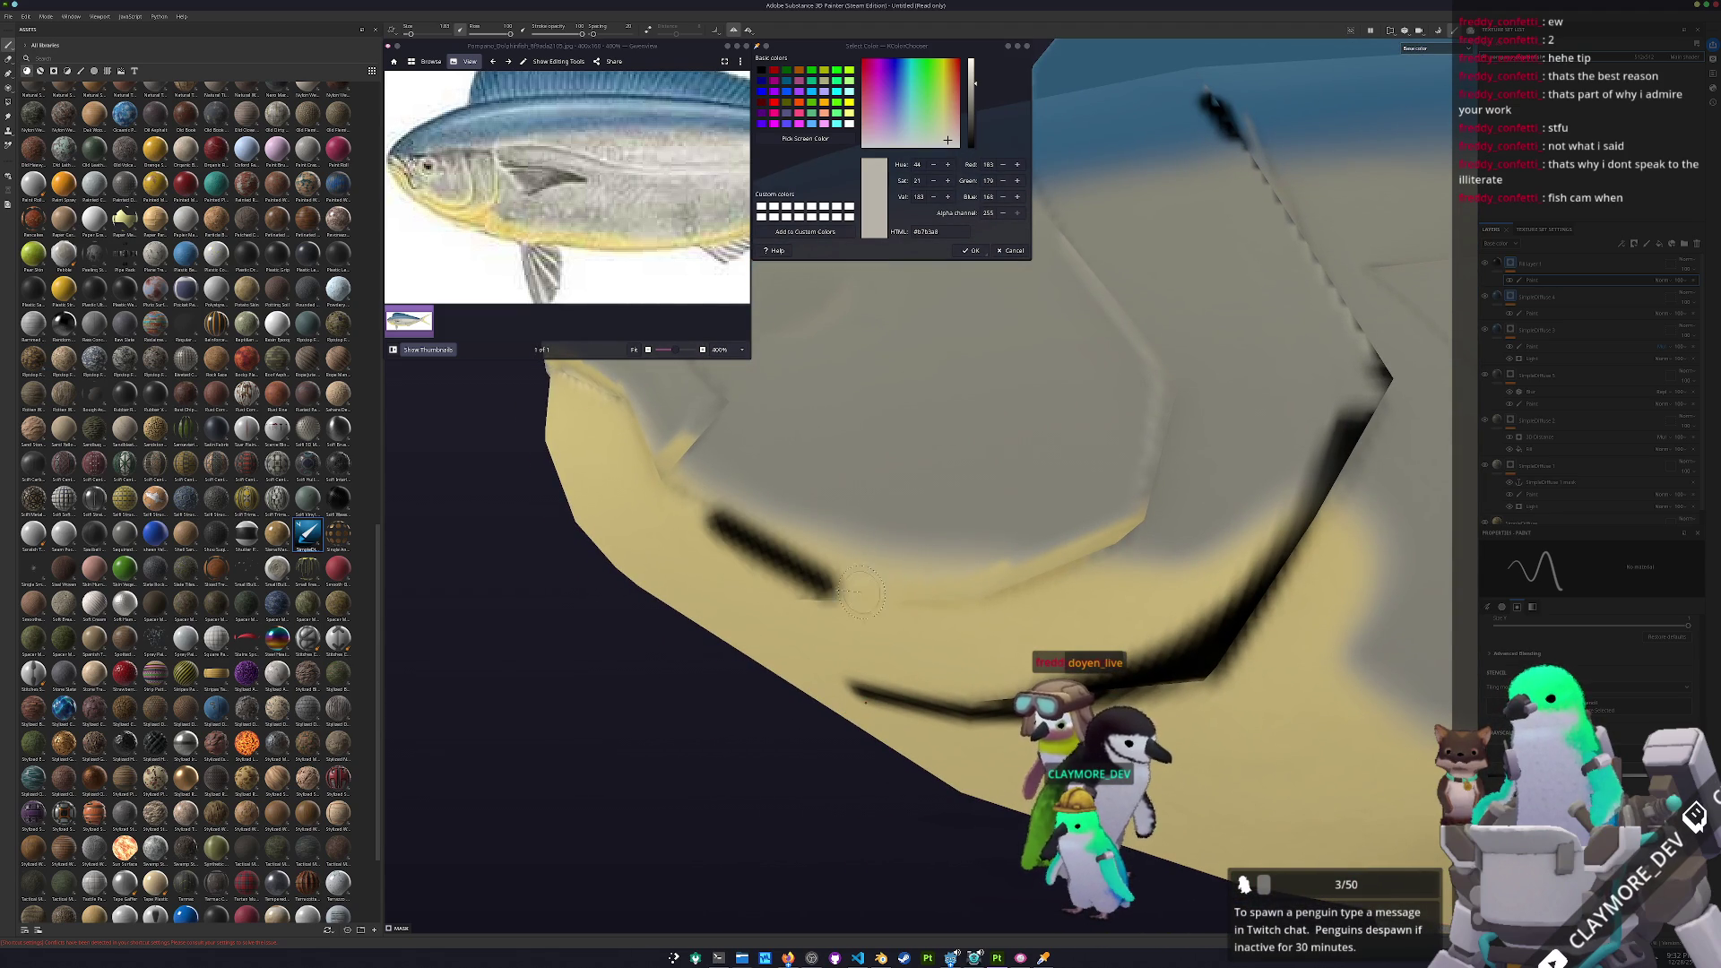
left_click(931, 601, "shift")
left_click_drag(1012, 578, 912, 689, "alt")
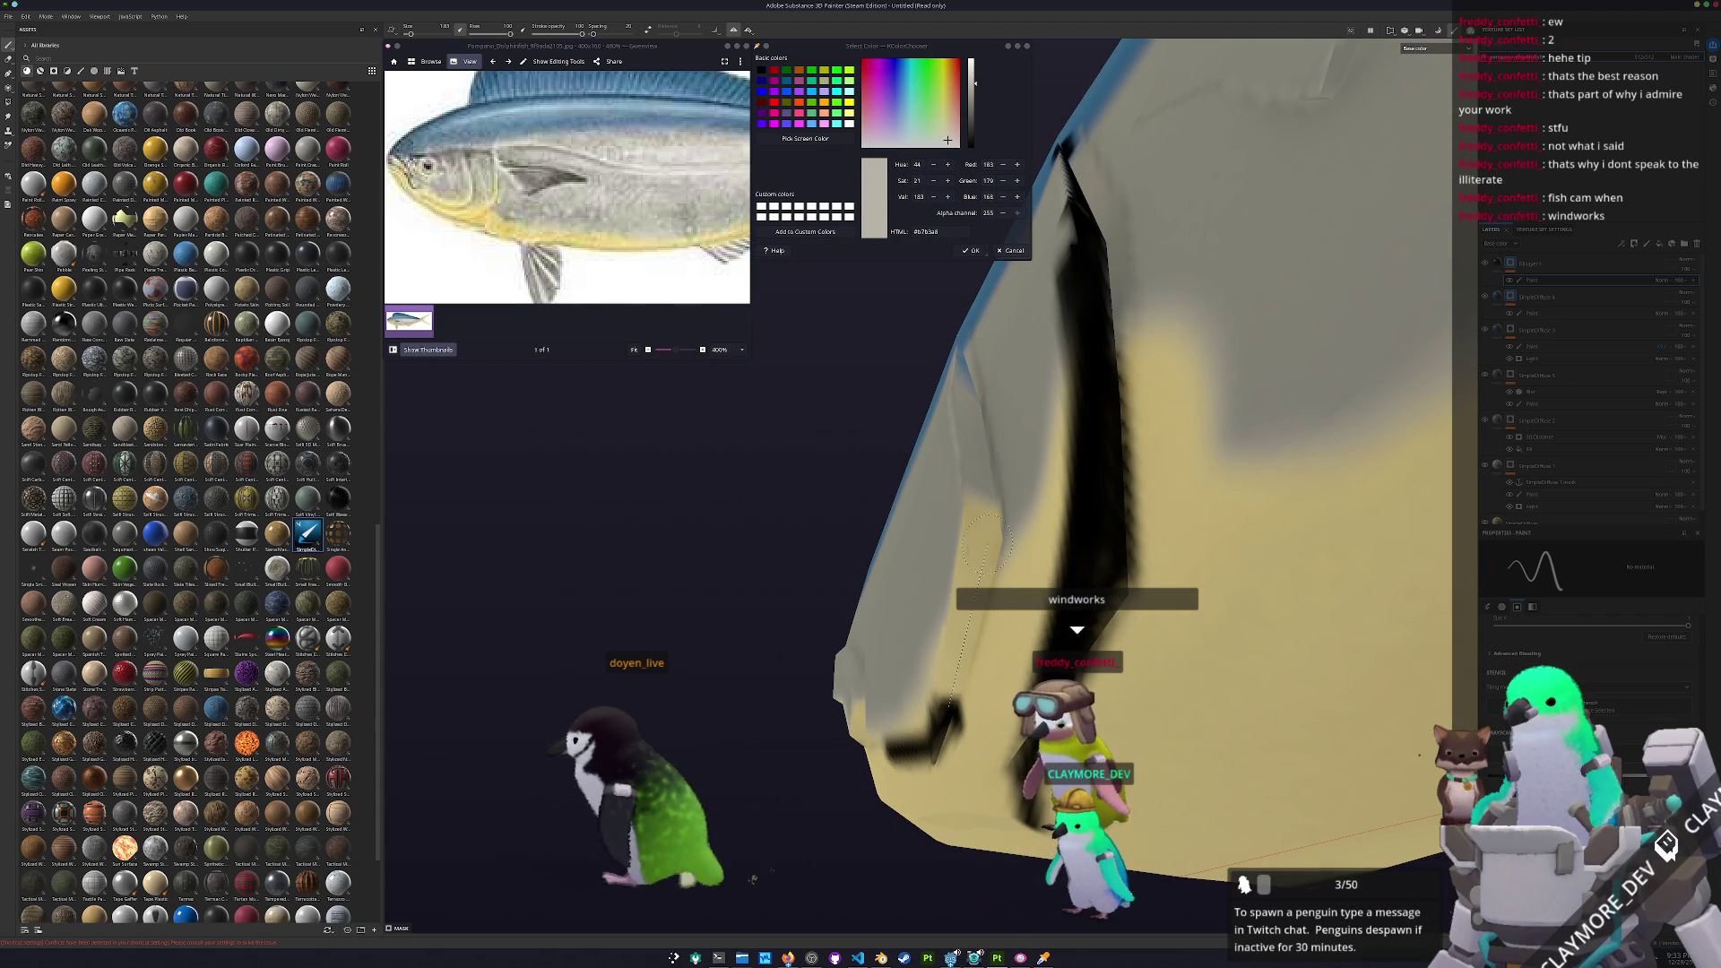
mouse_move(959, 573)
left_mouse_down("alt")
mouse_move(933, 595)
mouse_move(933, 700)
mouse_move(950, 664)
left_mouse_up("alt")
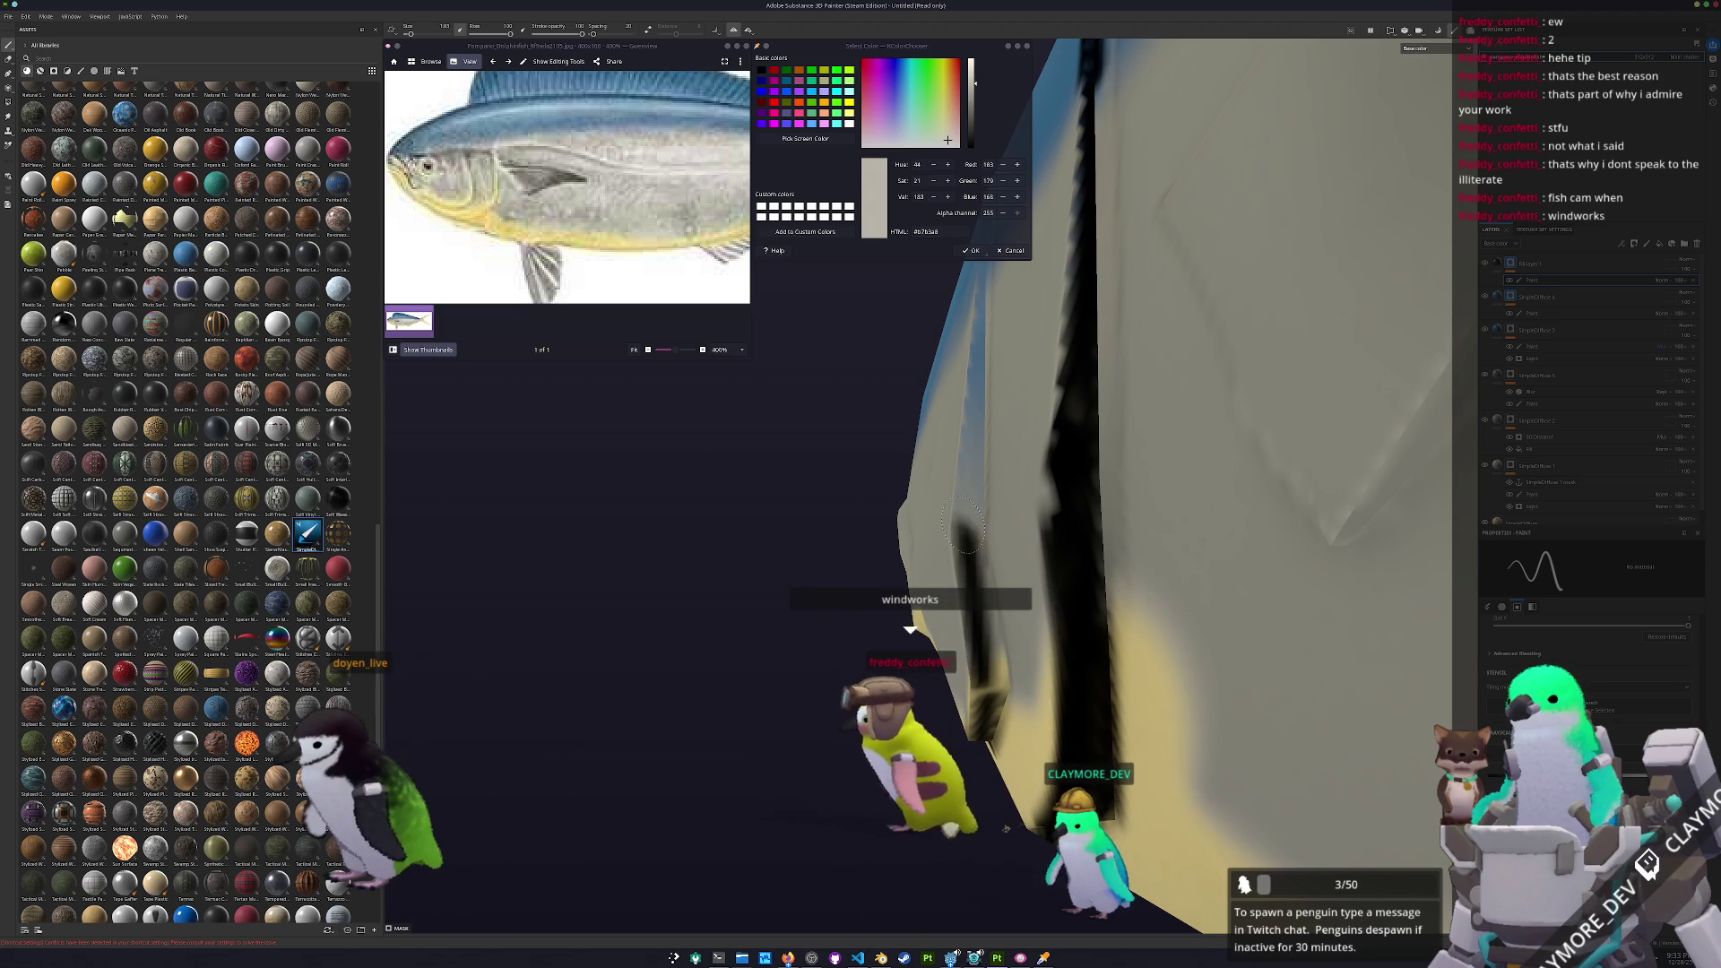
left_click_drag(972, 484, 992, 699, "alt")
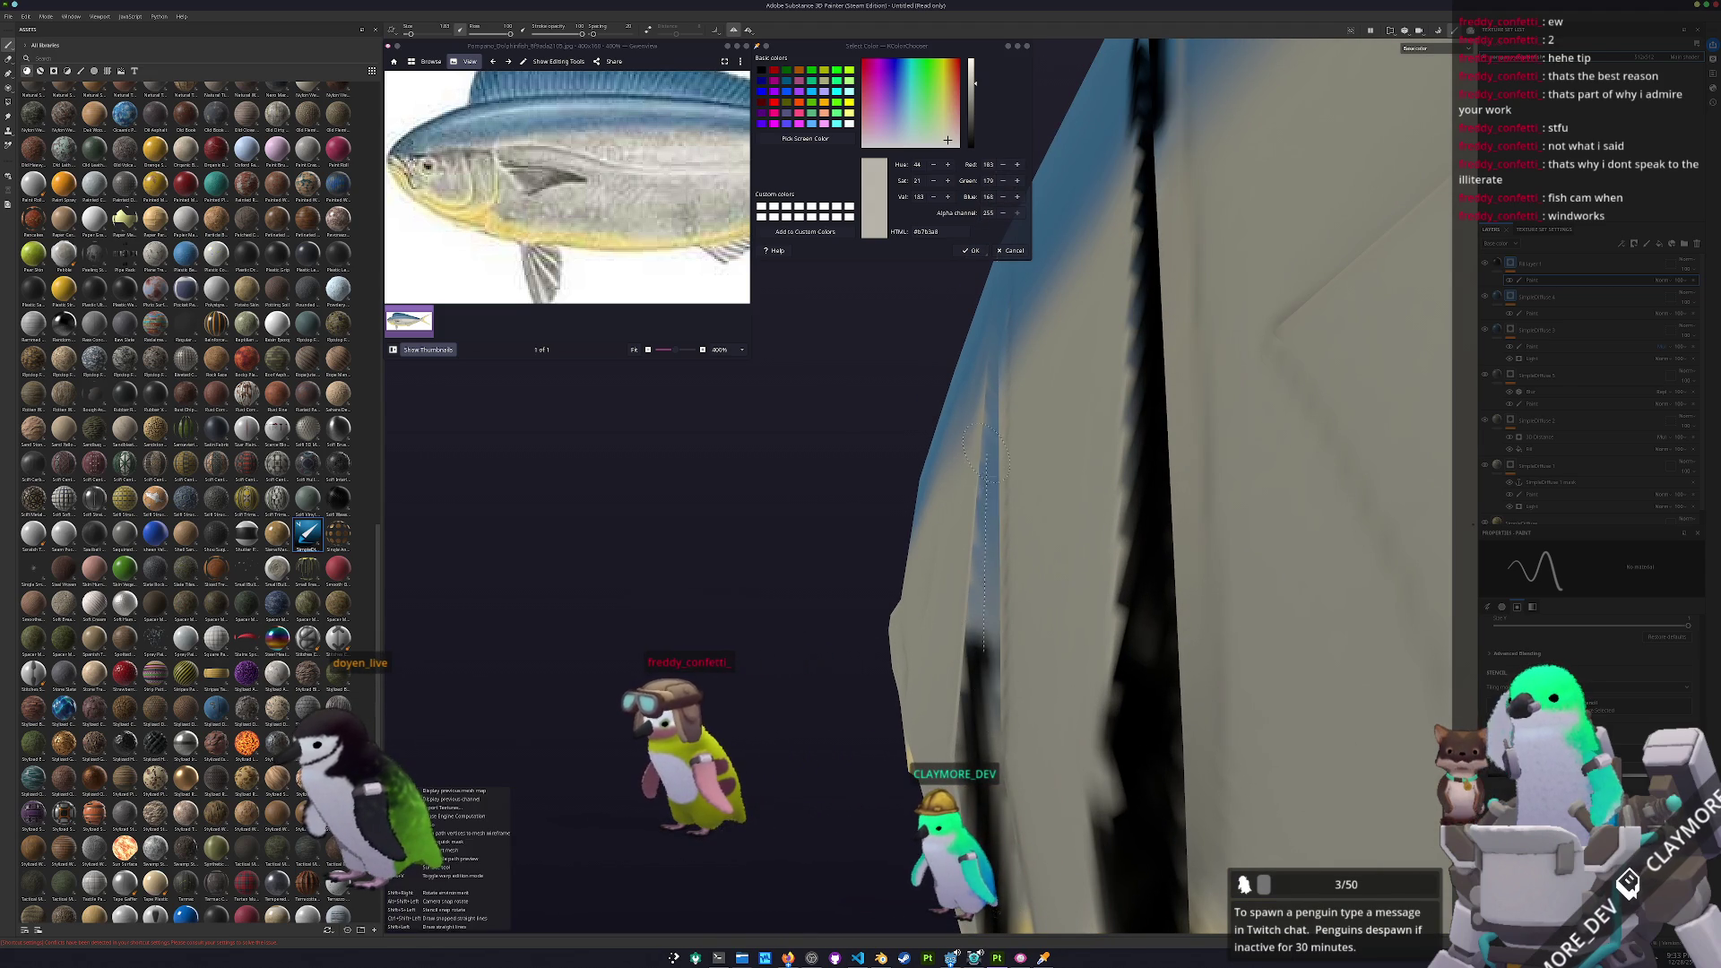
left_click_drag(986, 404, 935, 563, "alt")
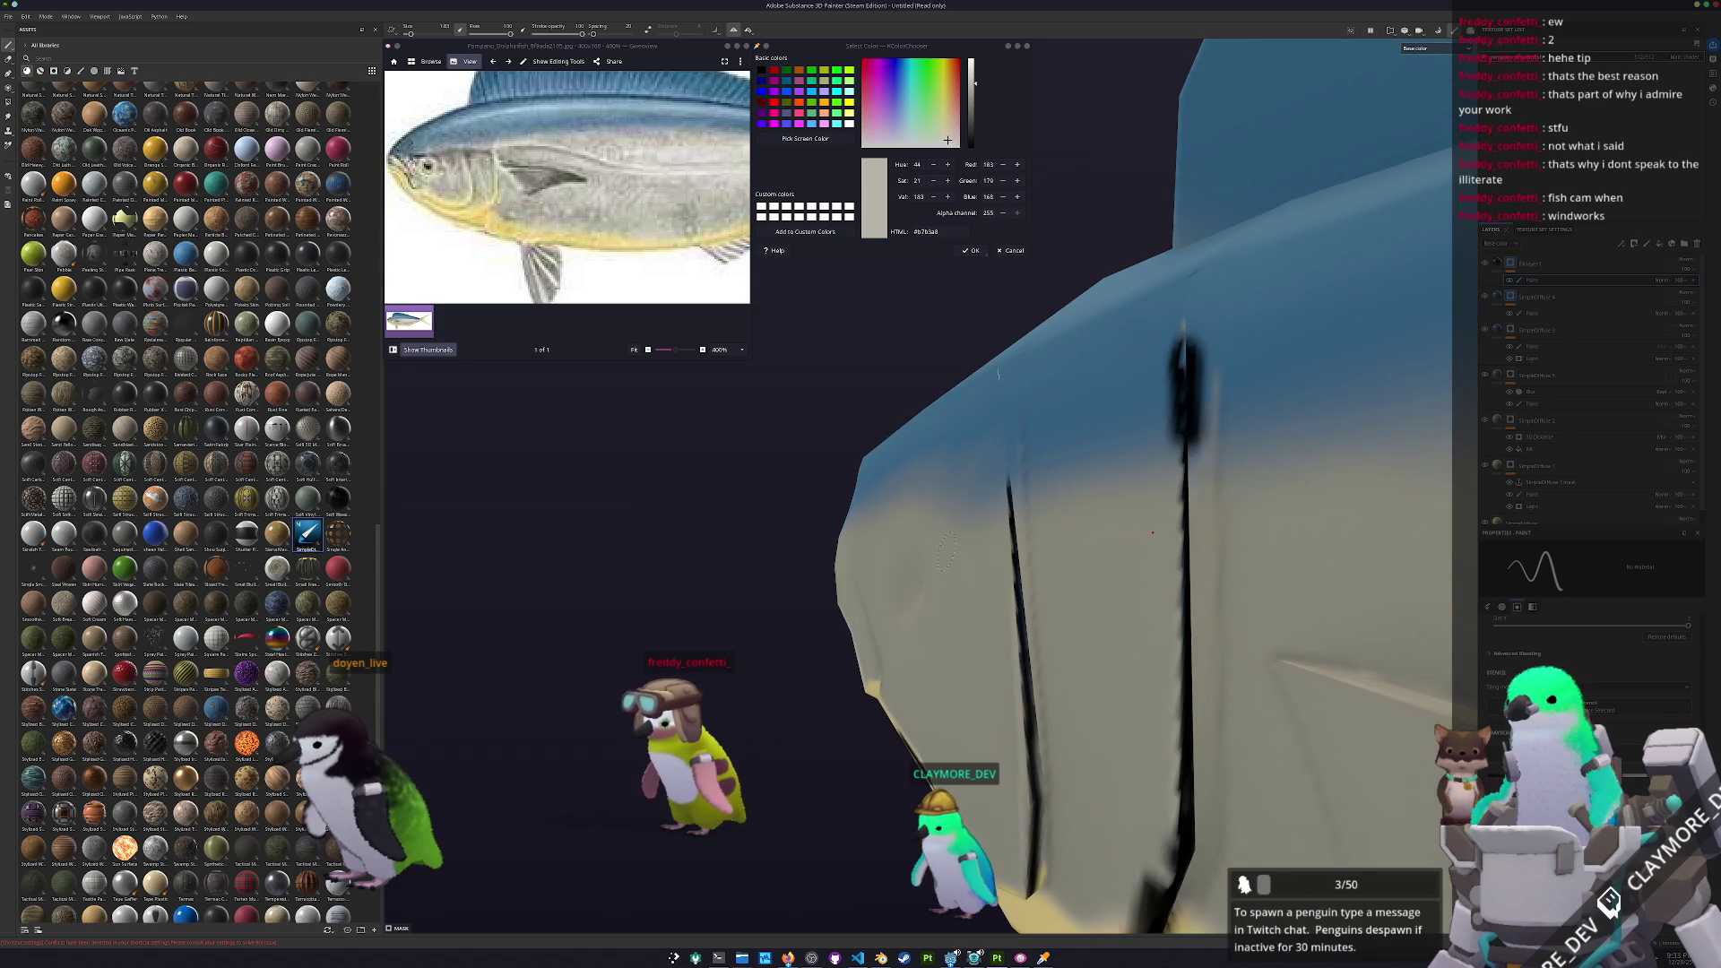
mouse_move(992, 482)
left_mouse_down("alt")
mouse_move(780, 454)
mouse_move(938, 665)
mouse_move(945, 732)
mouse_move(972, 592)
left_mouse_up("alt")
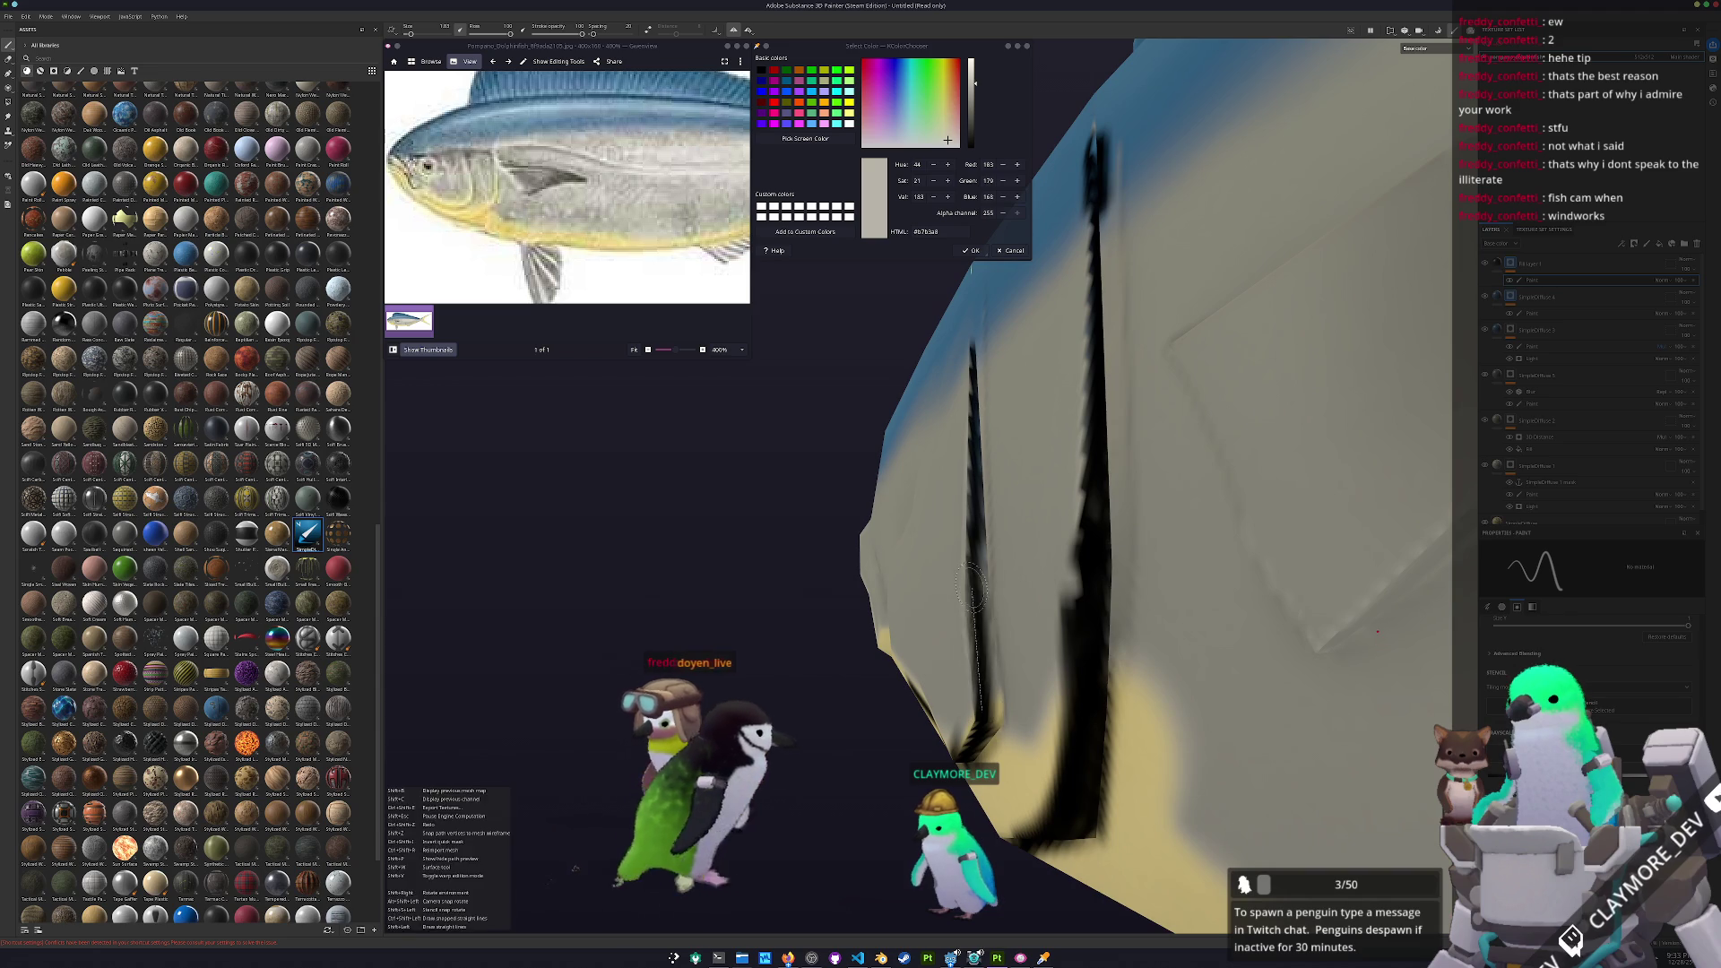
left_click_drag(970, 459, 896, 730, "alt")
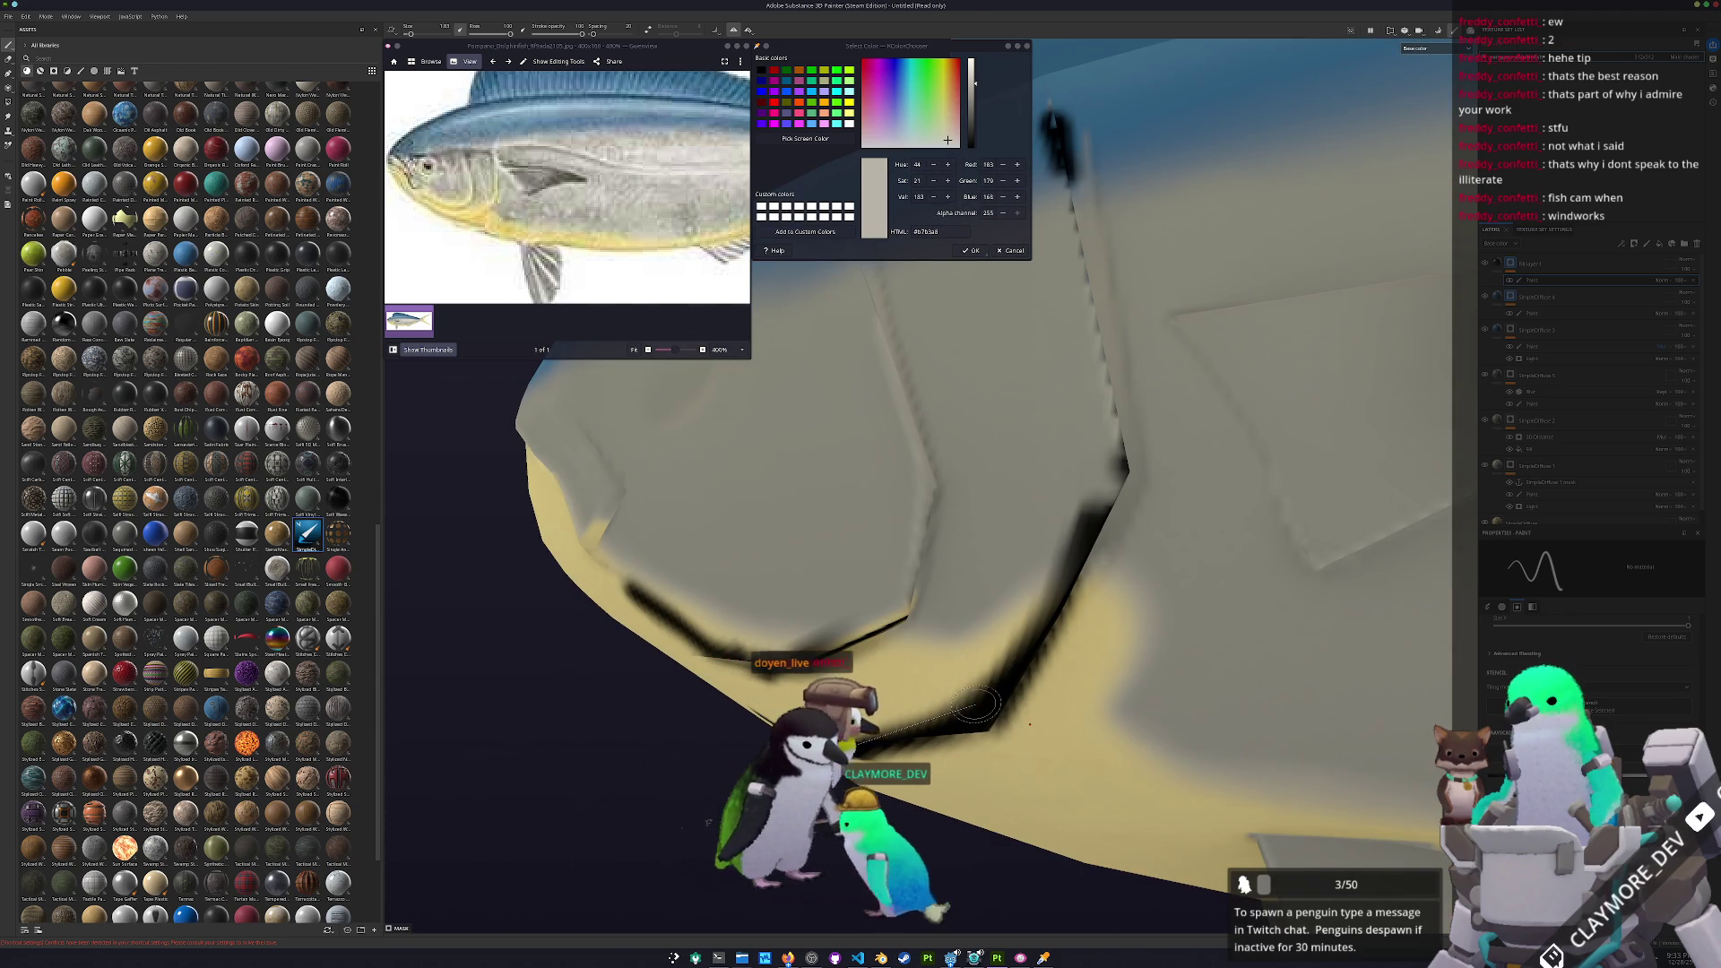
Add more straight dark line segments along and down the fish's side
left_click(1095, 504, "shift")
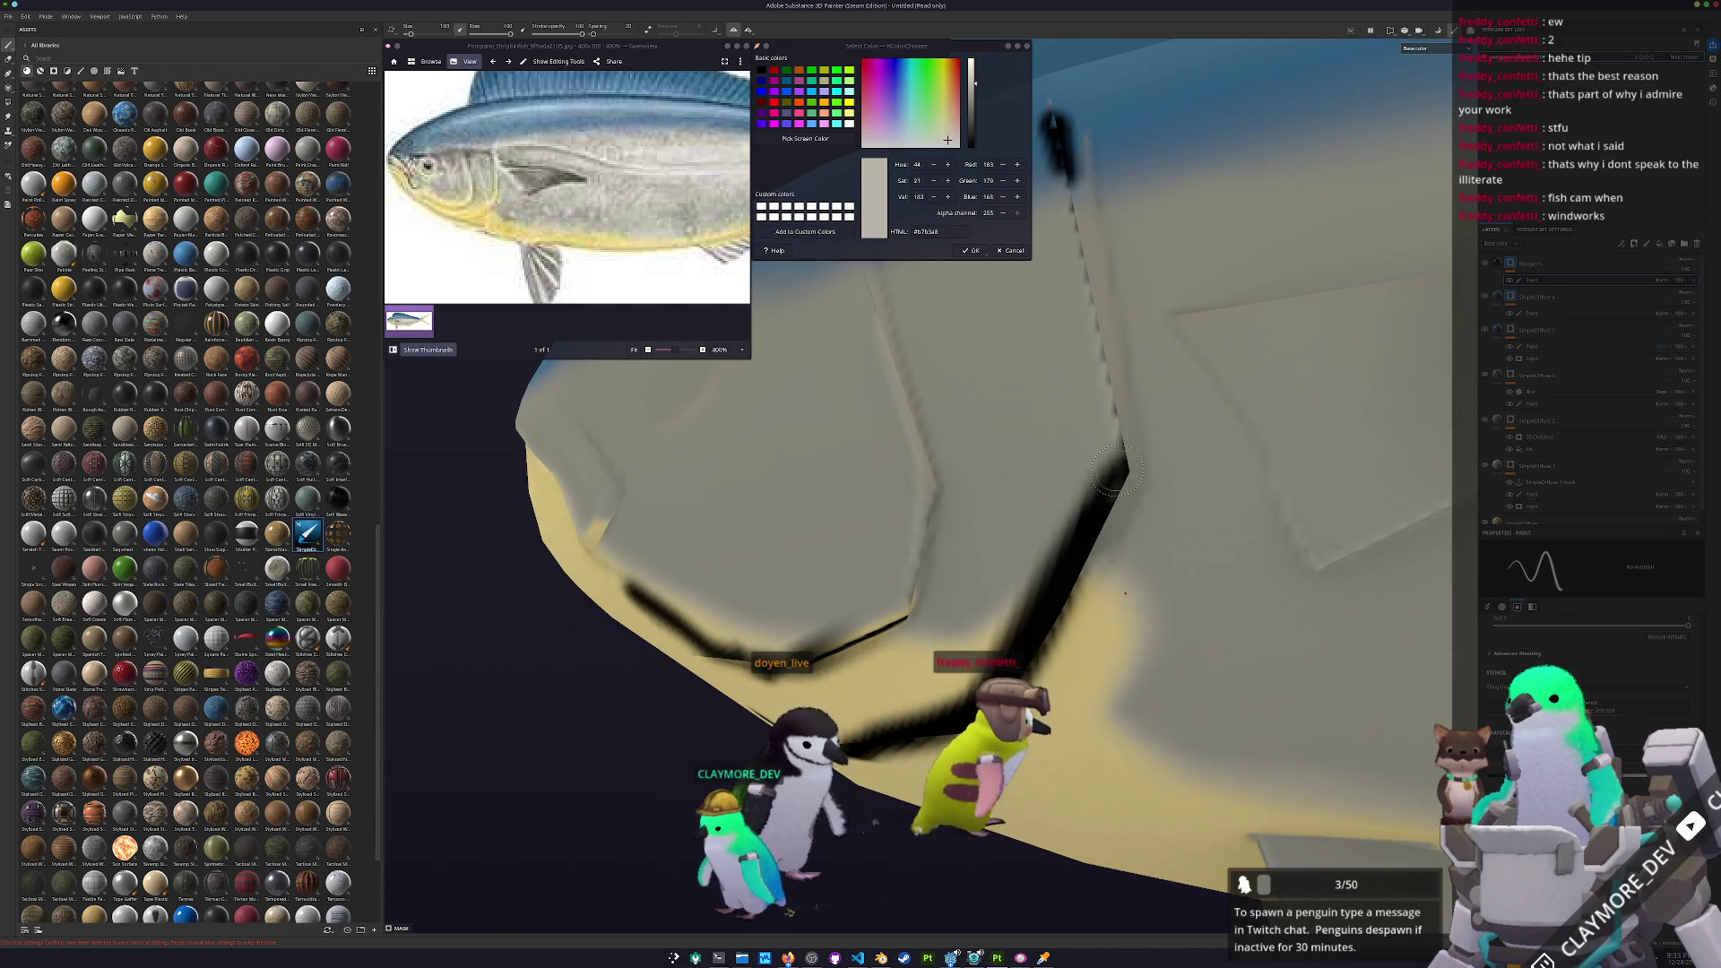
mouse_move(1095, 504)
left_mouse_down("alt")
mouse_move(987, 726)
mouse_move(950, 627)
left_mouse_up("alt")
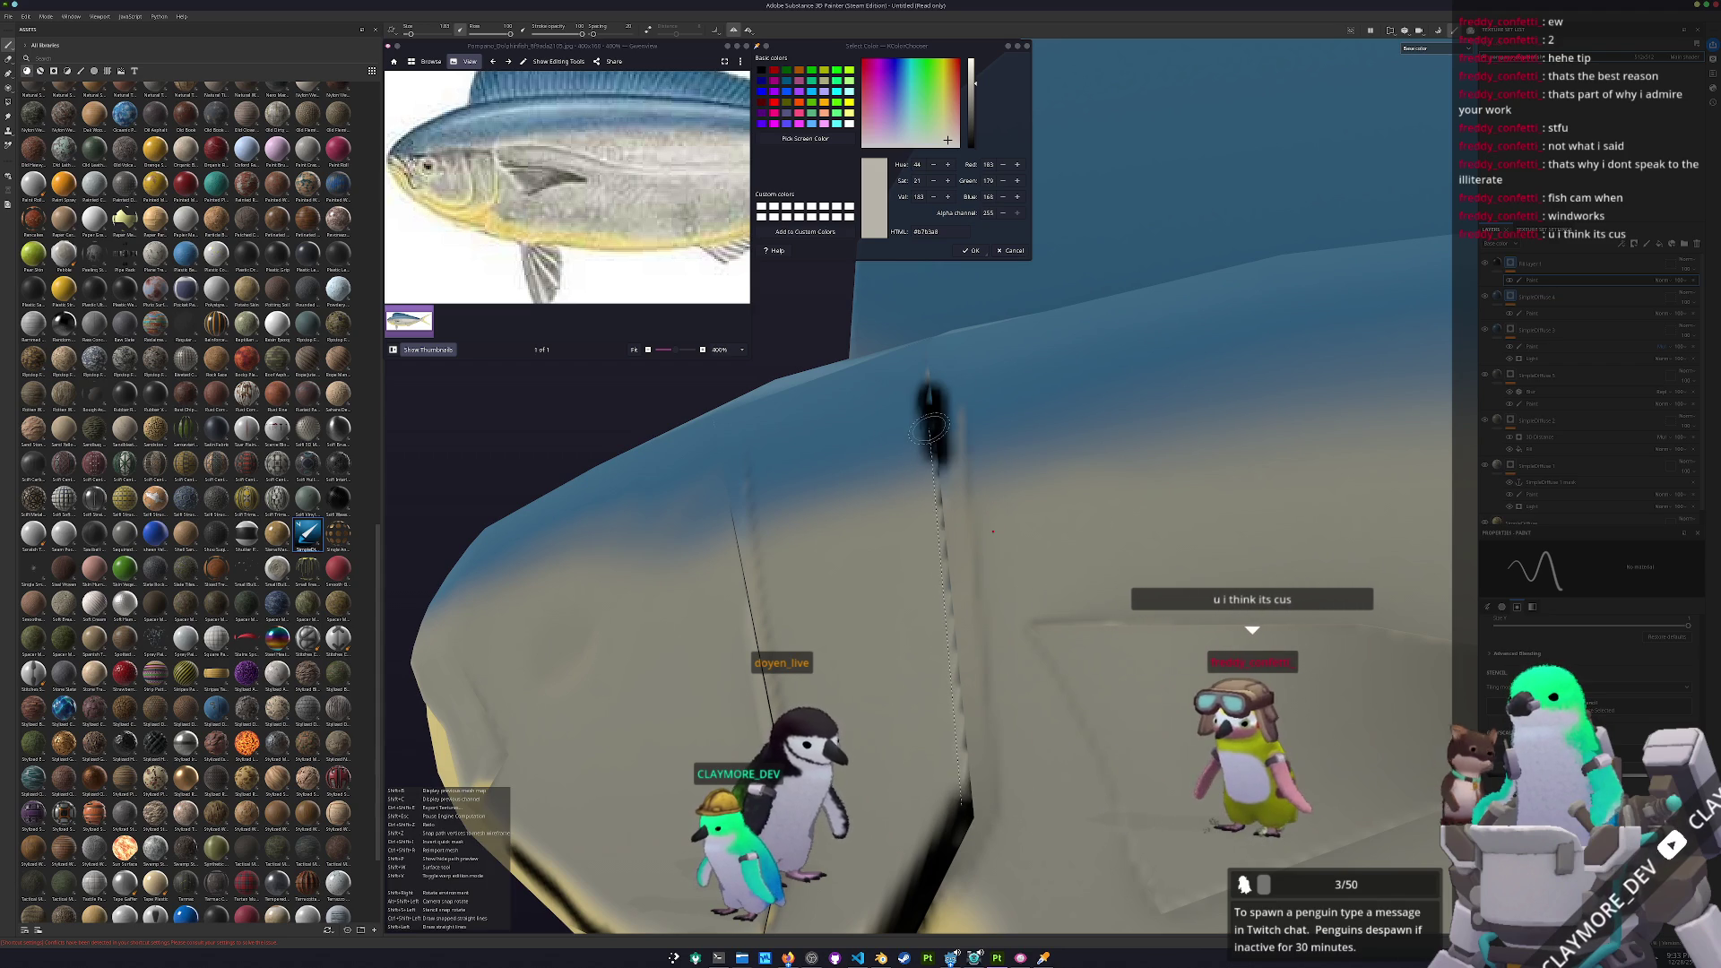
left_click(934, 460, "shift")
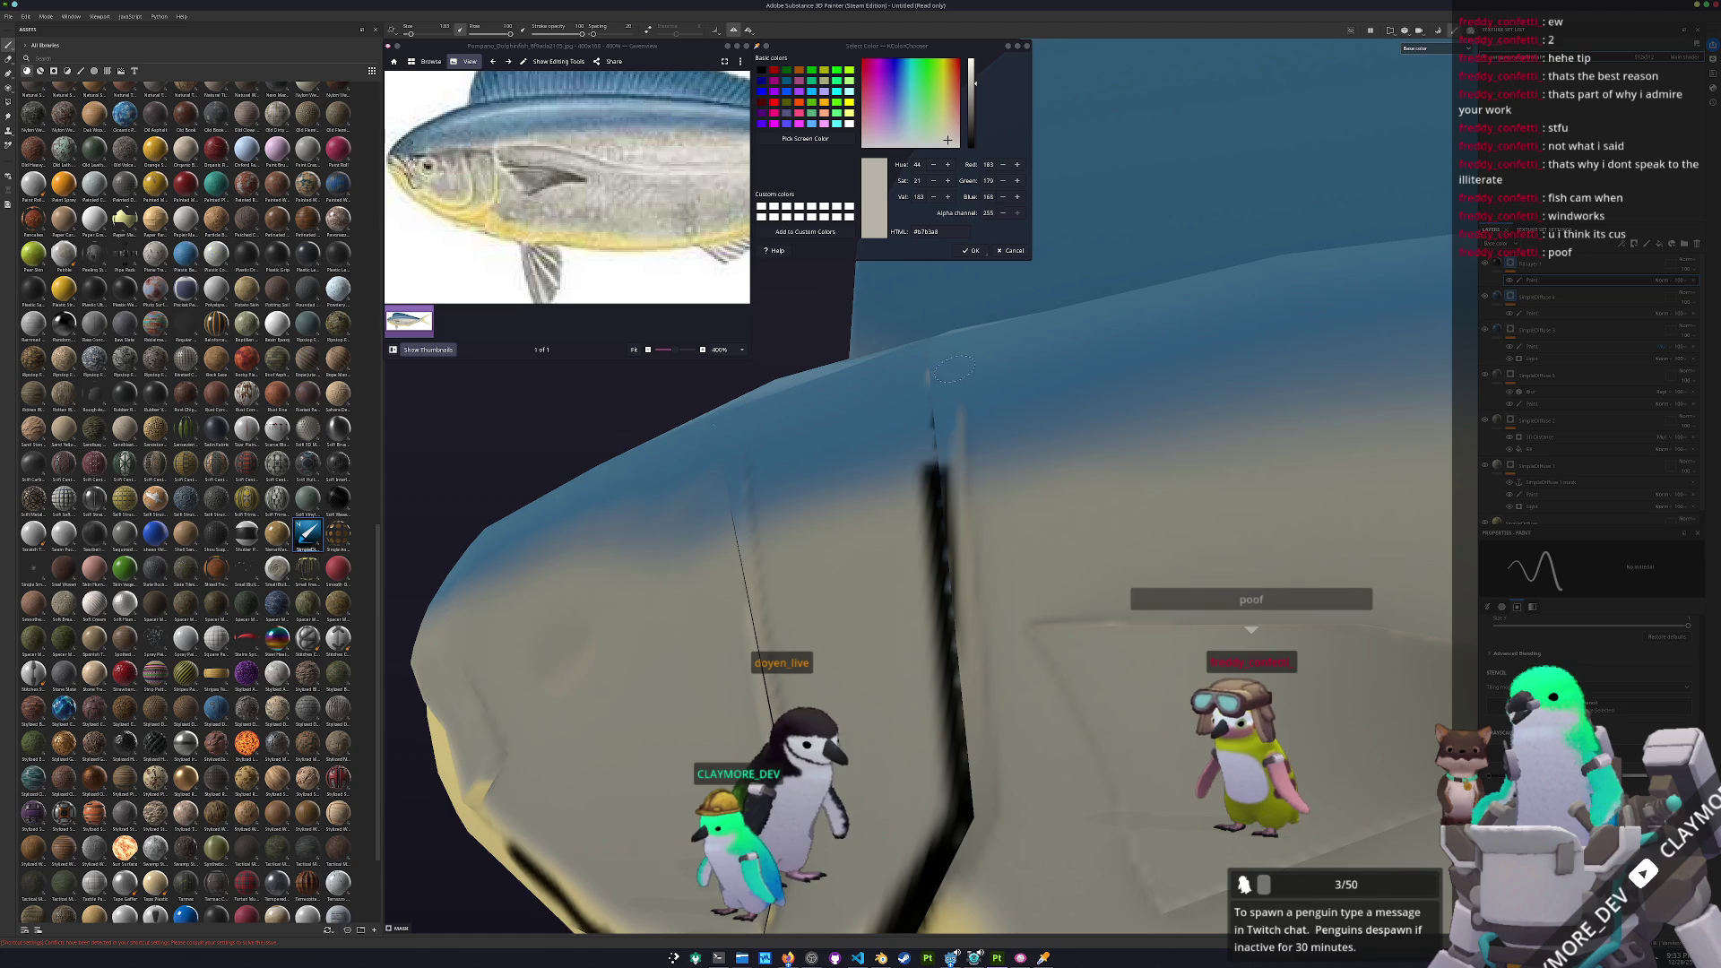
left_click_drag(948, 419, 1252, 584, "alt")
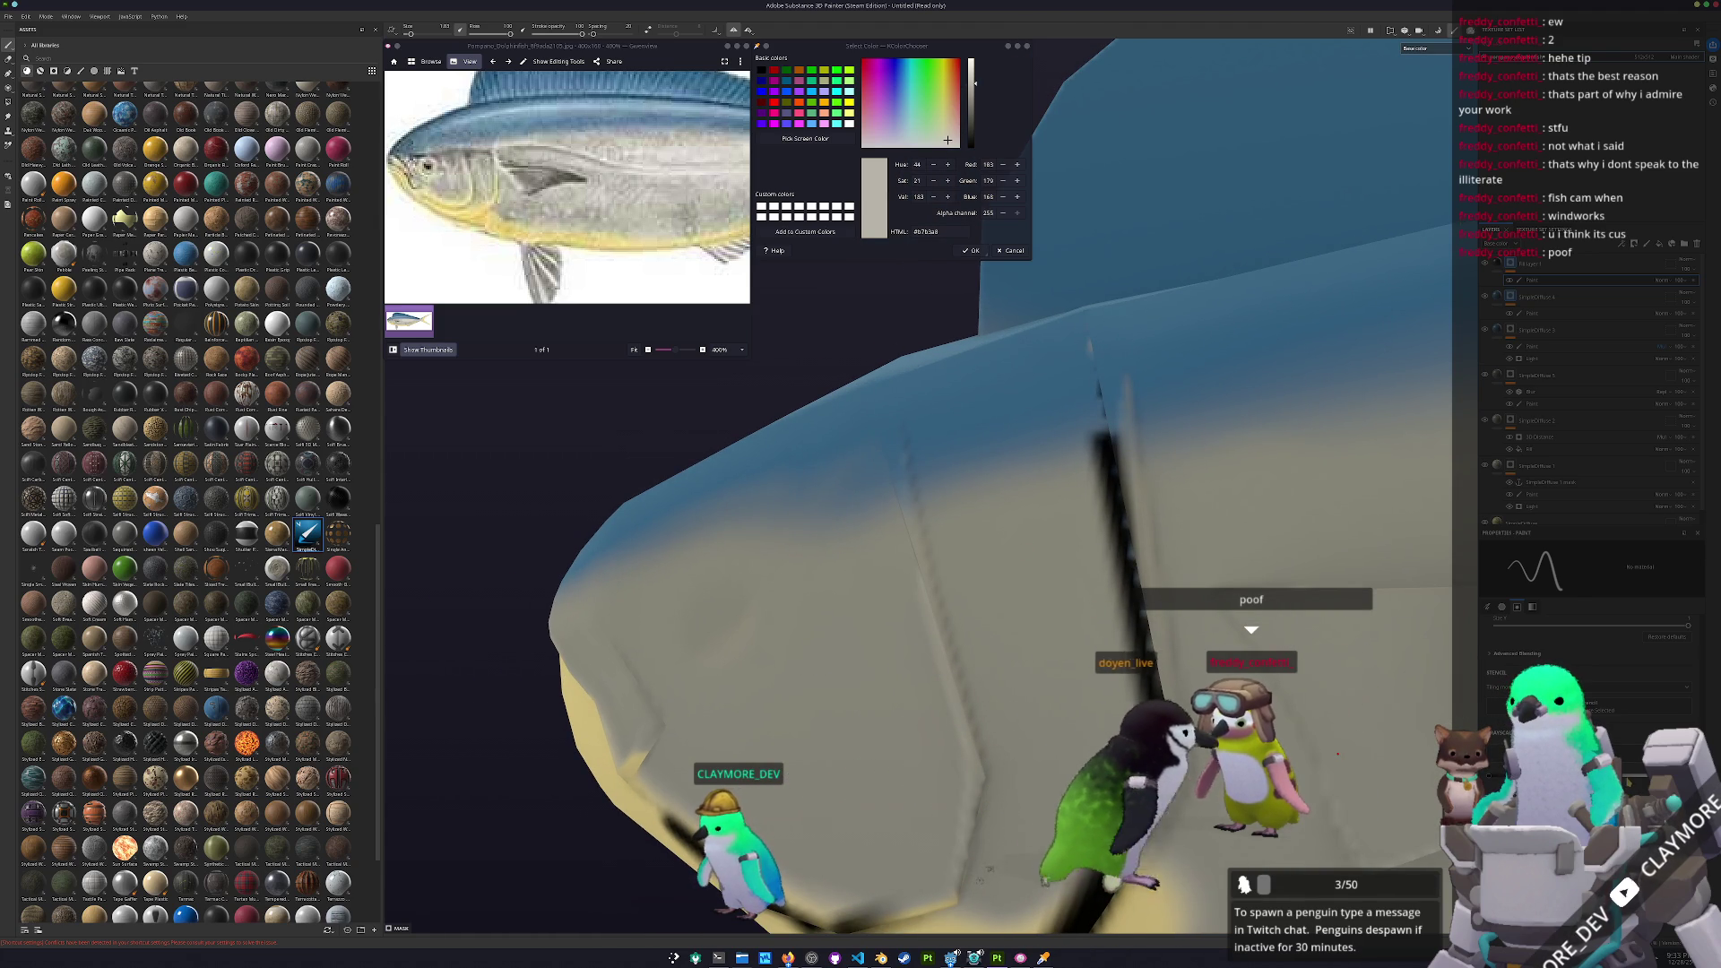
mouse_move(910, 710)
left_mouse_down("alt")
mouse_move(897, 628)
mouse_move(806, 538)
mouse_move(860, 430)
mouse_move(858, 384)
left_mouse_up("alt")
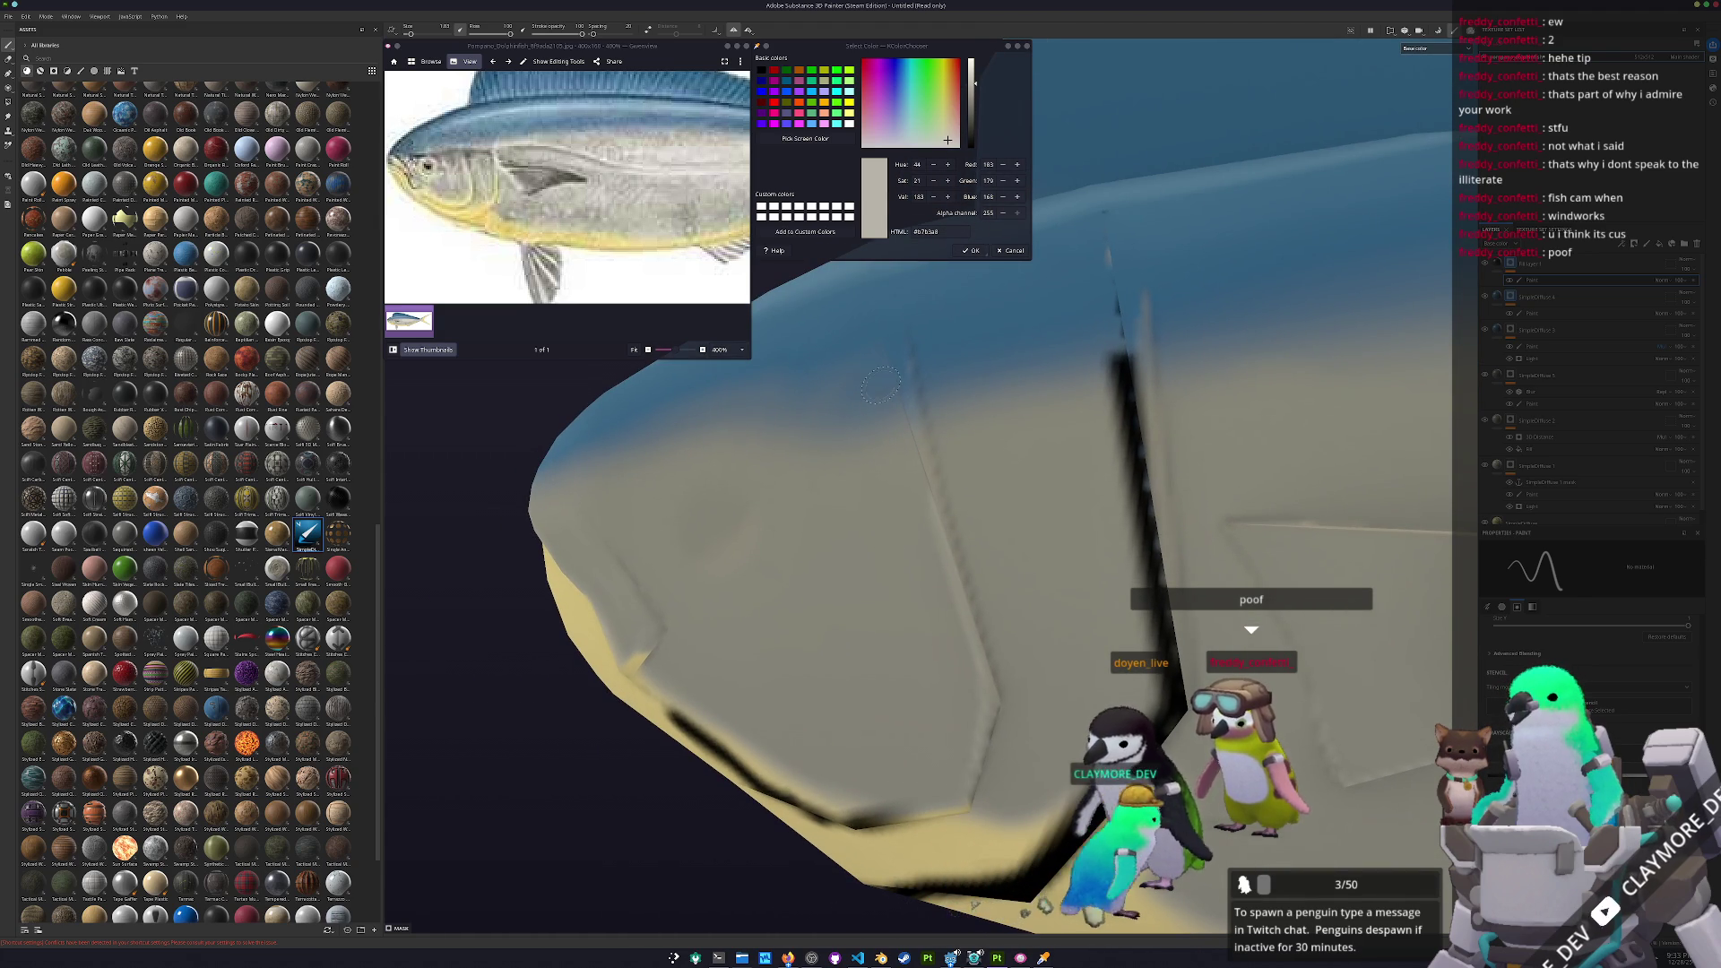
left_click(973, 649, "shift")
left_click_drag(974, 649, 863, 461, "alt")
left_click_drag(958, 620, 927, 465, "alt")
left_click_drag(950, 563, 983, 570, "alt")
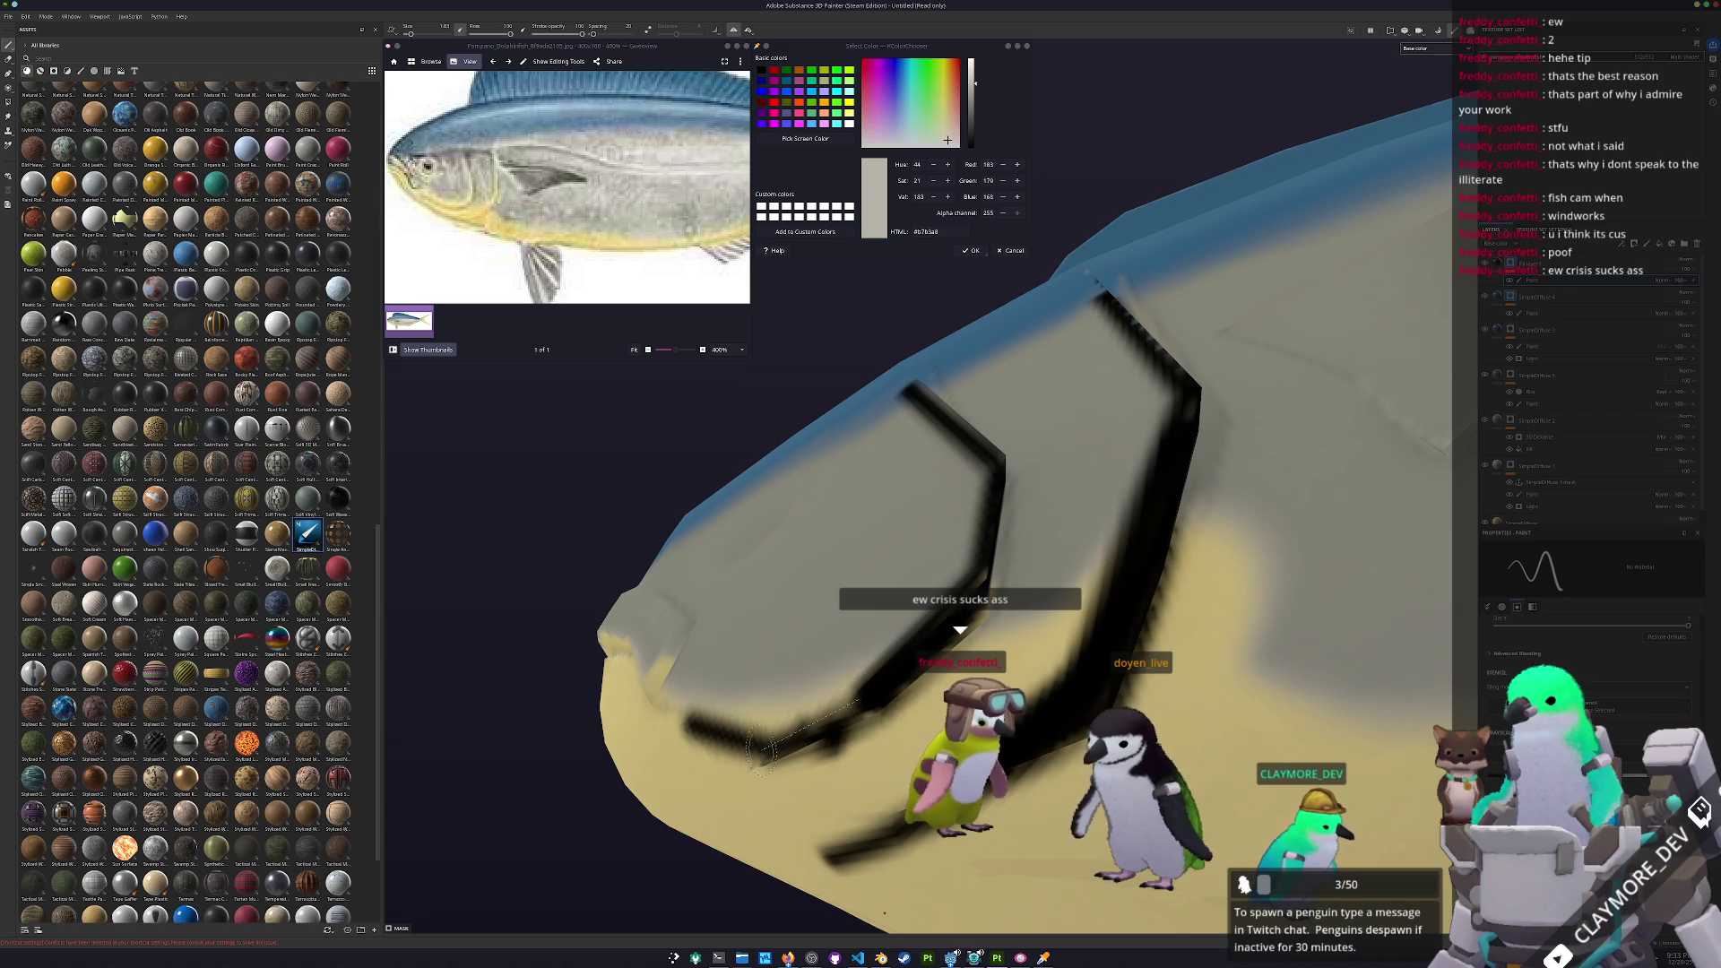
left_click_drag(769, 752, 837, 581, "alt")
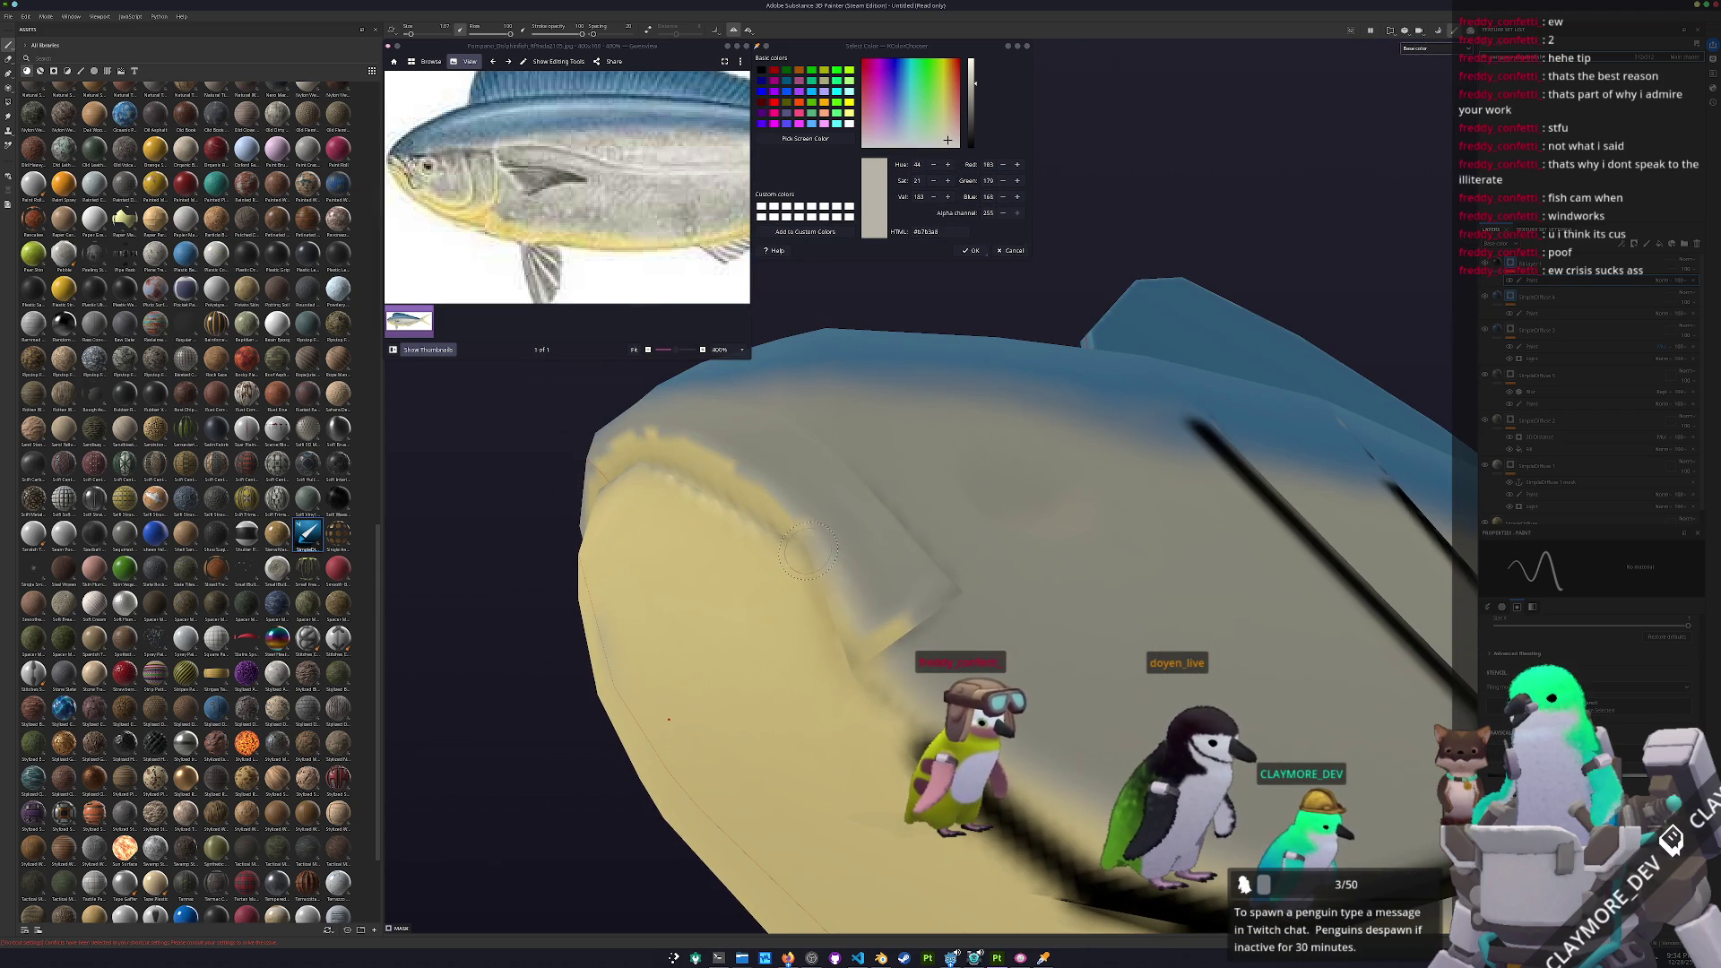
Paint dark segments behind the head and along the lower yellow edge
left_click(854, 673, "shift")
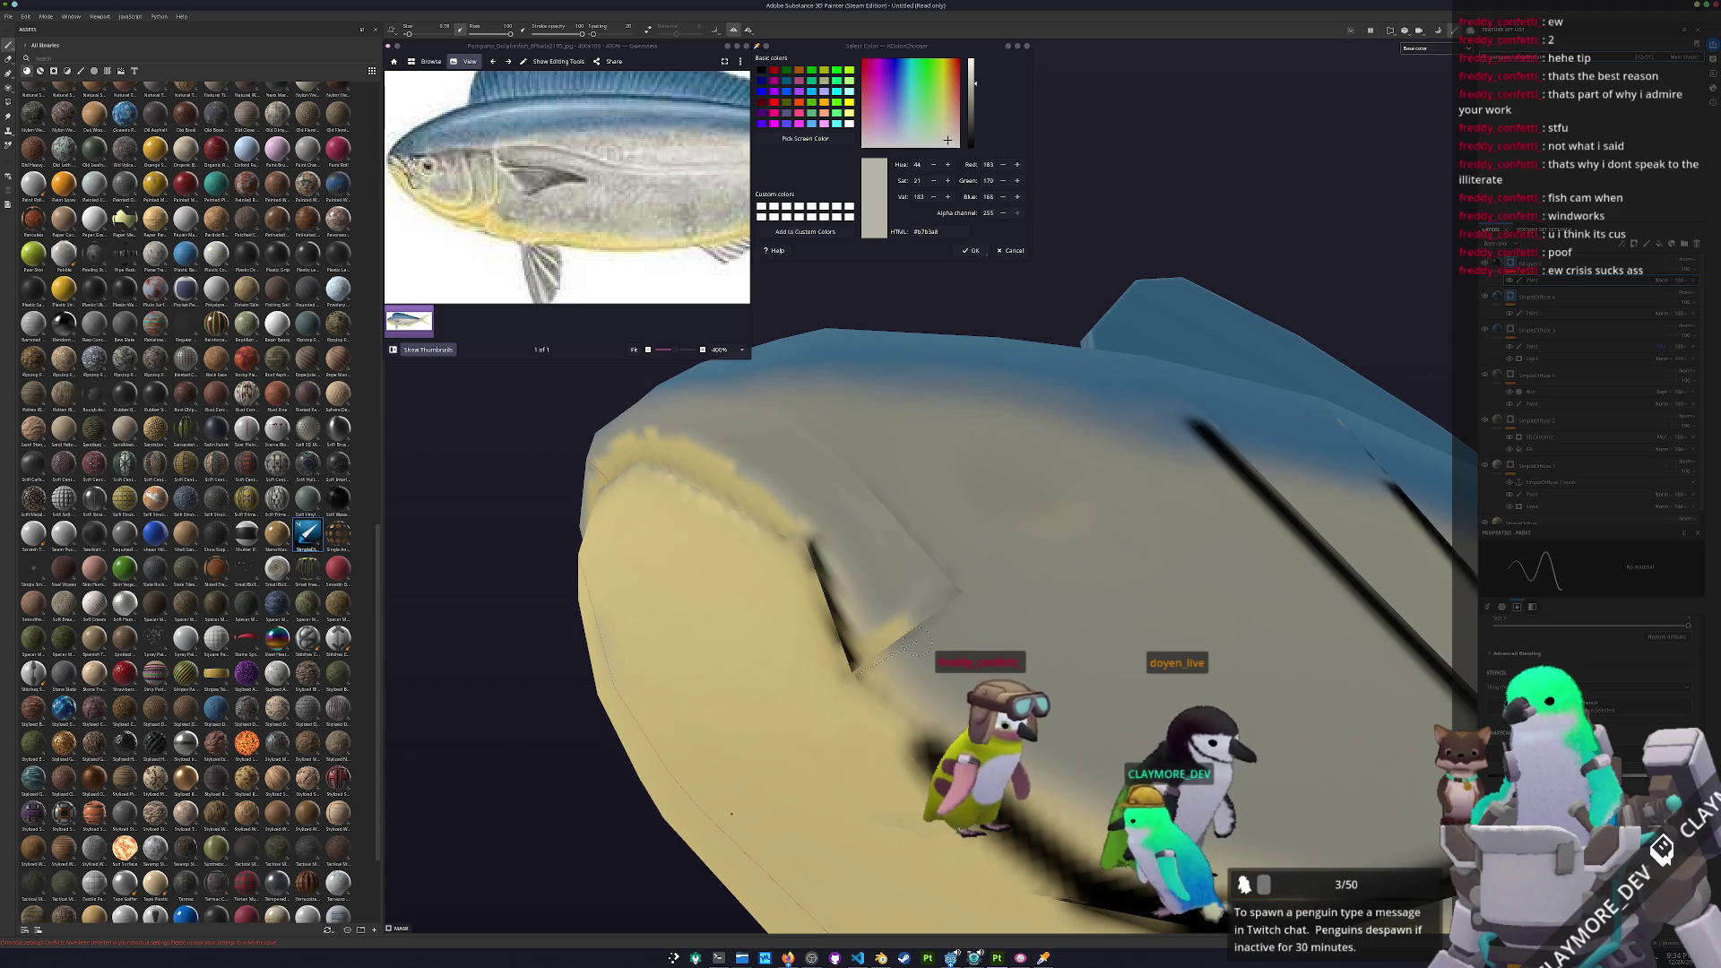
left_click_drag(961, 598, 917, 701, "alt")
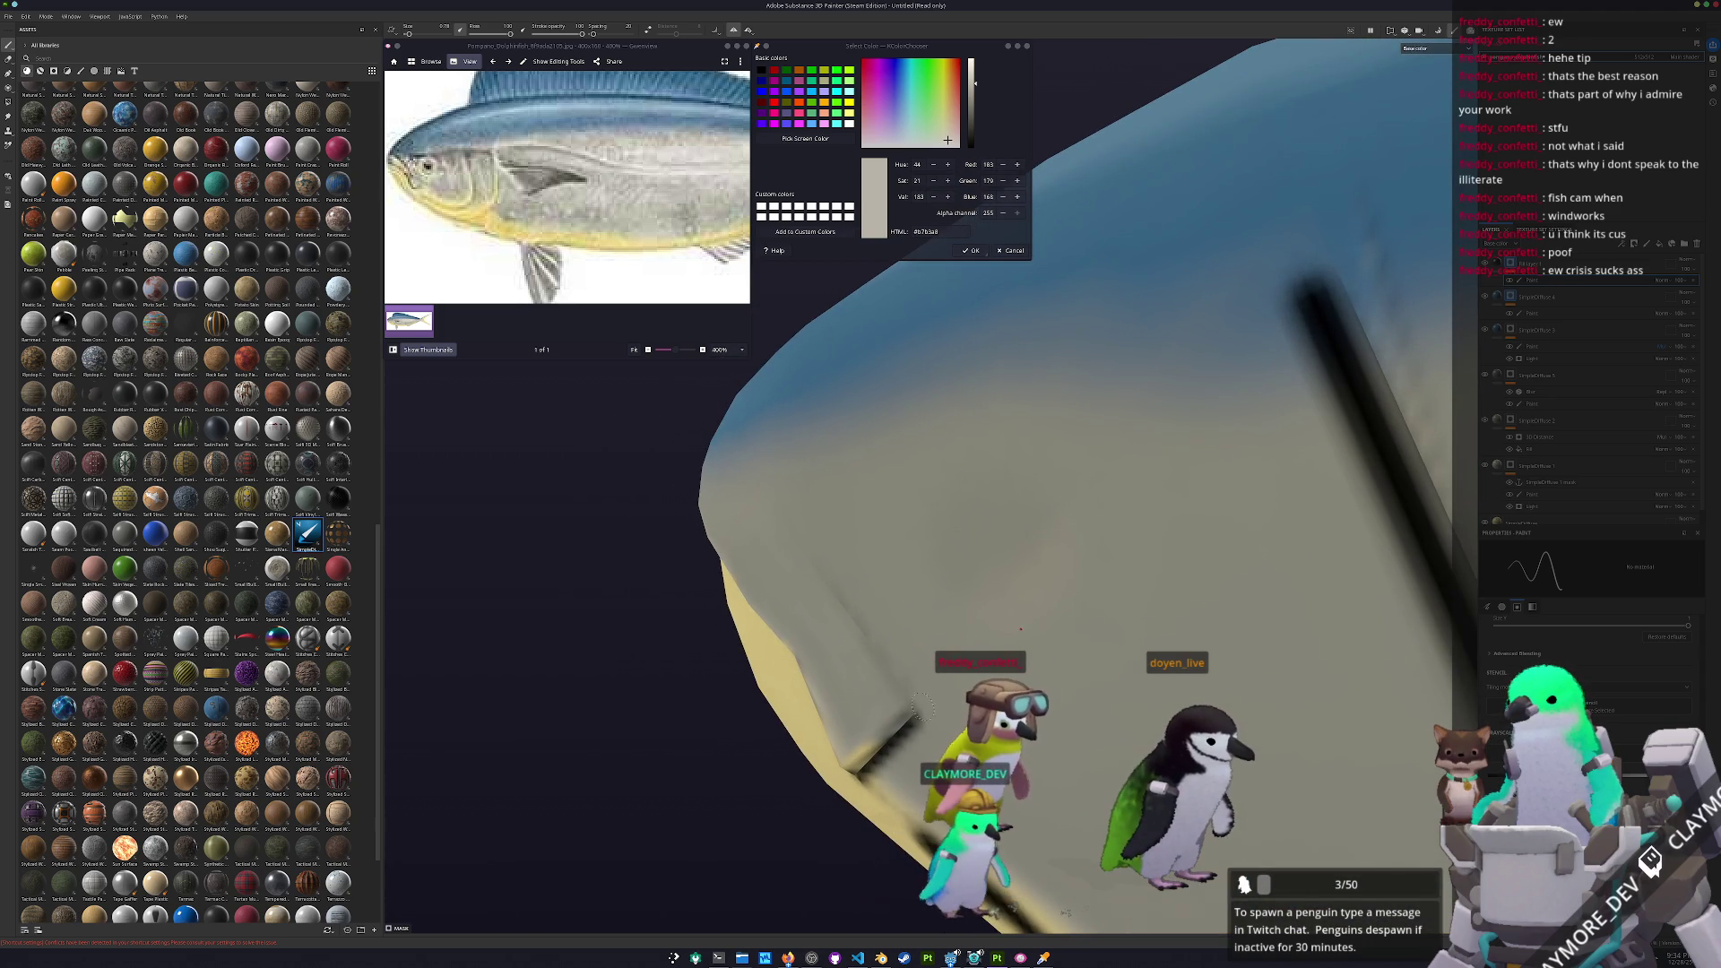
left_click(837, 591, "shift")
left_click_drag(770, 506, 797, 690, "alt")
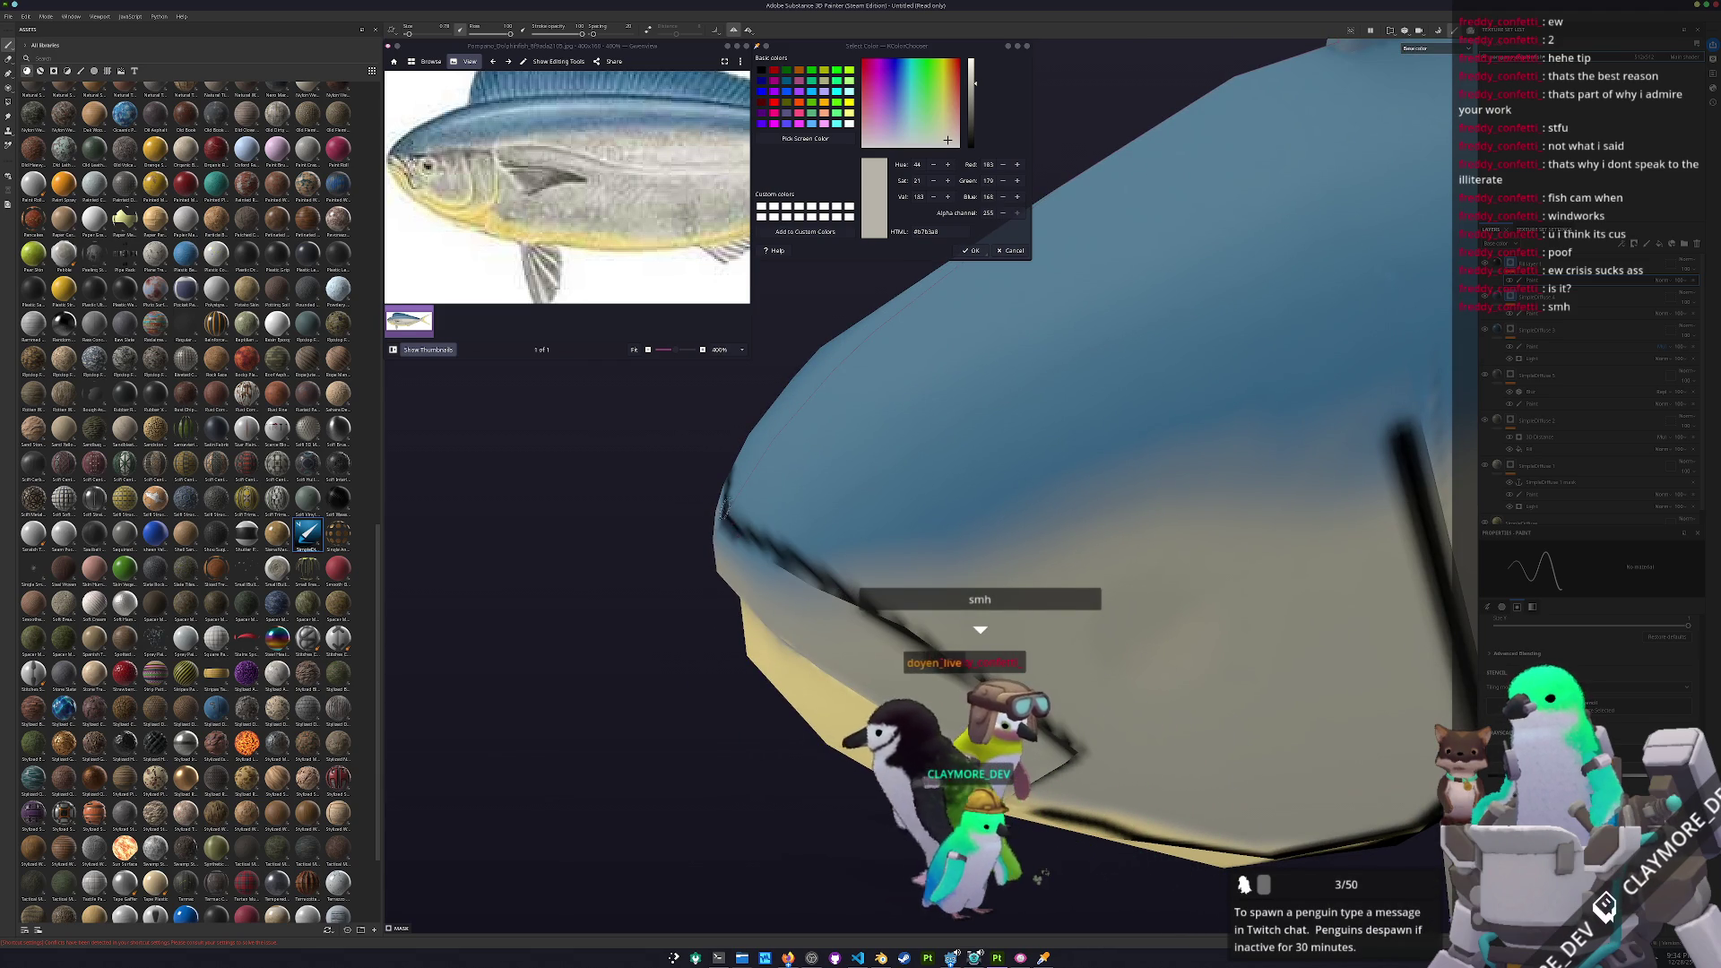
mouse_move(762, 538)
left_mouse_down("shift")
mouse_move(886, 622)
mouse_move(1091, 480)
mouse_move(1052, 453)
mouse_move(889, 580)
left_mouse_up("shift")
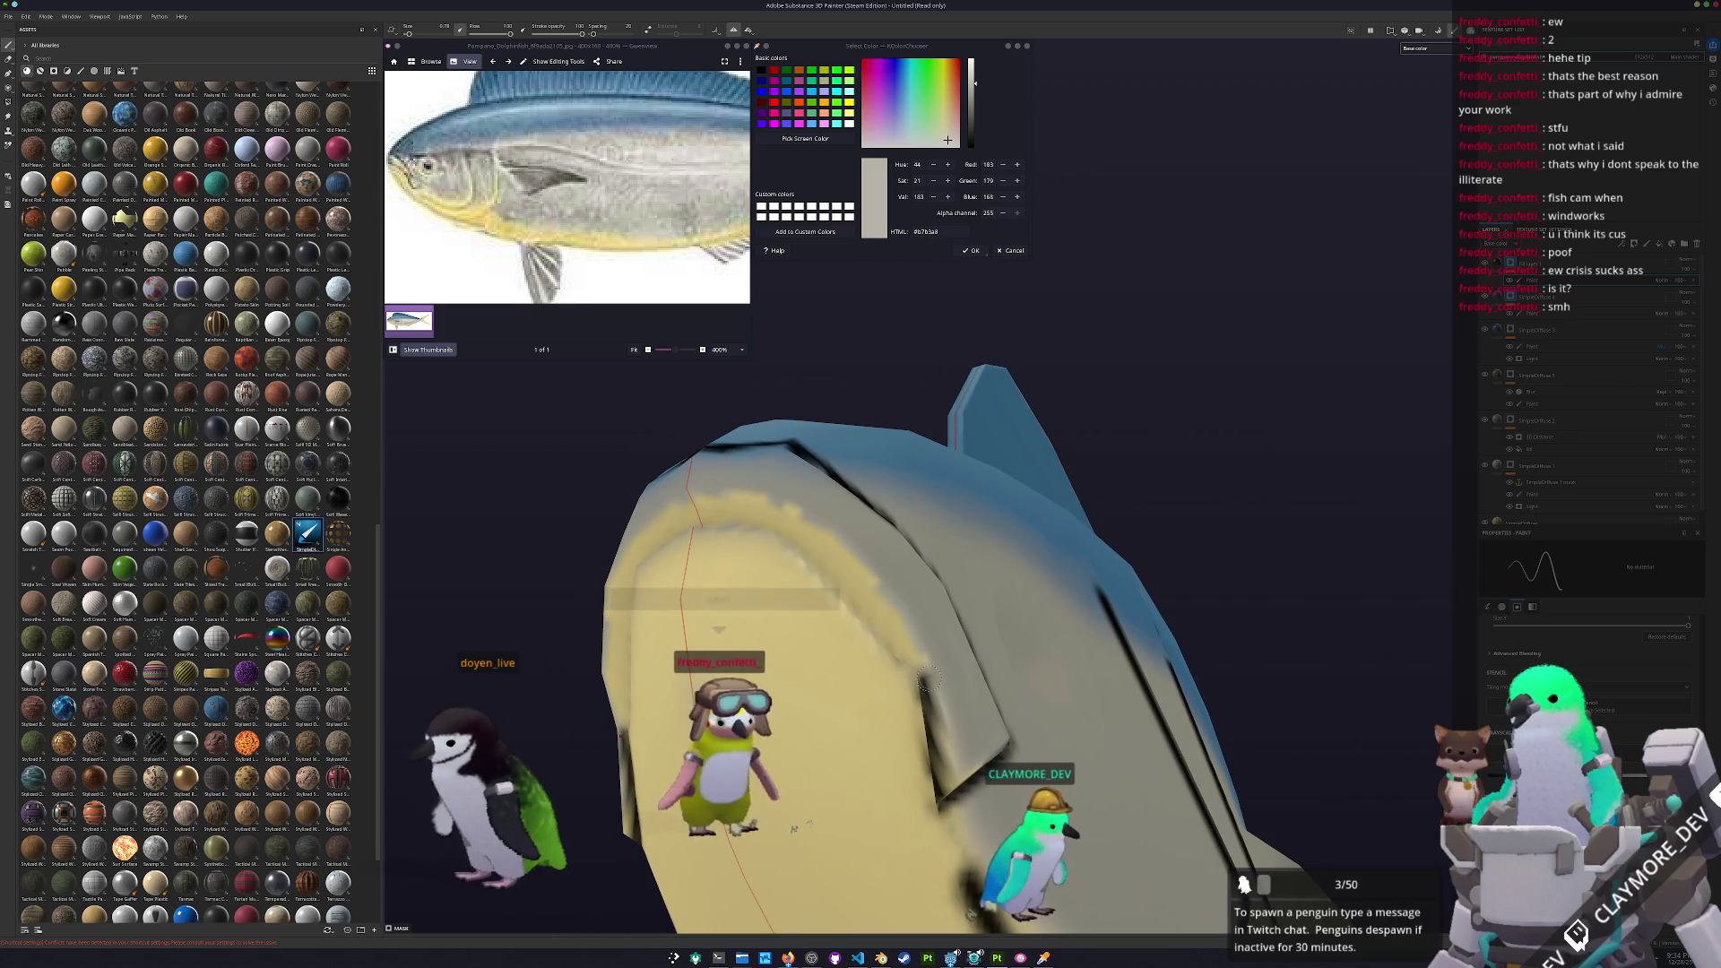
left_click(821, 528, "shift")
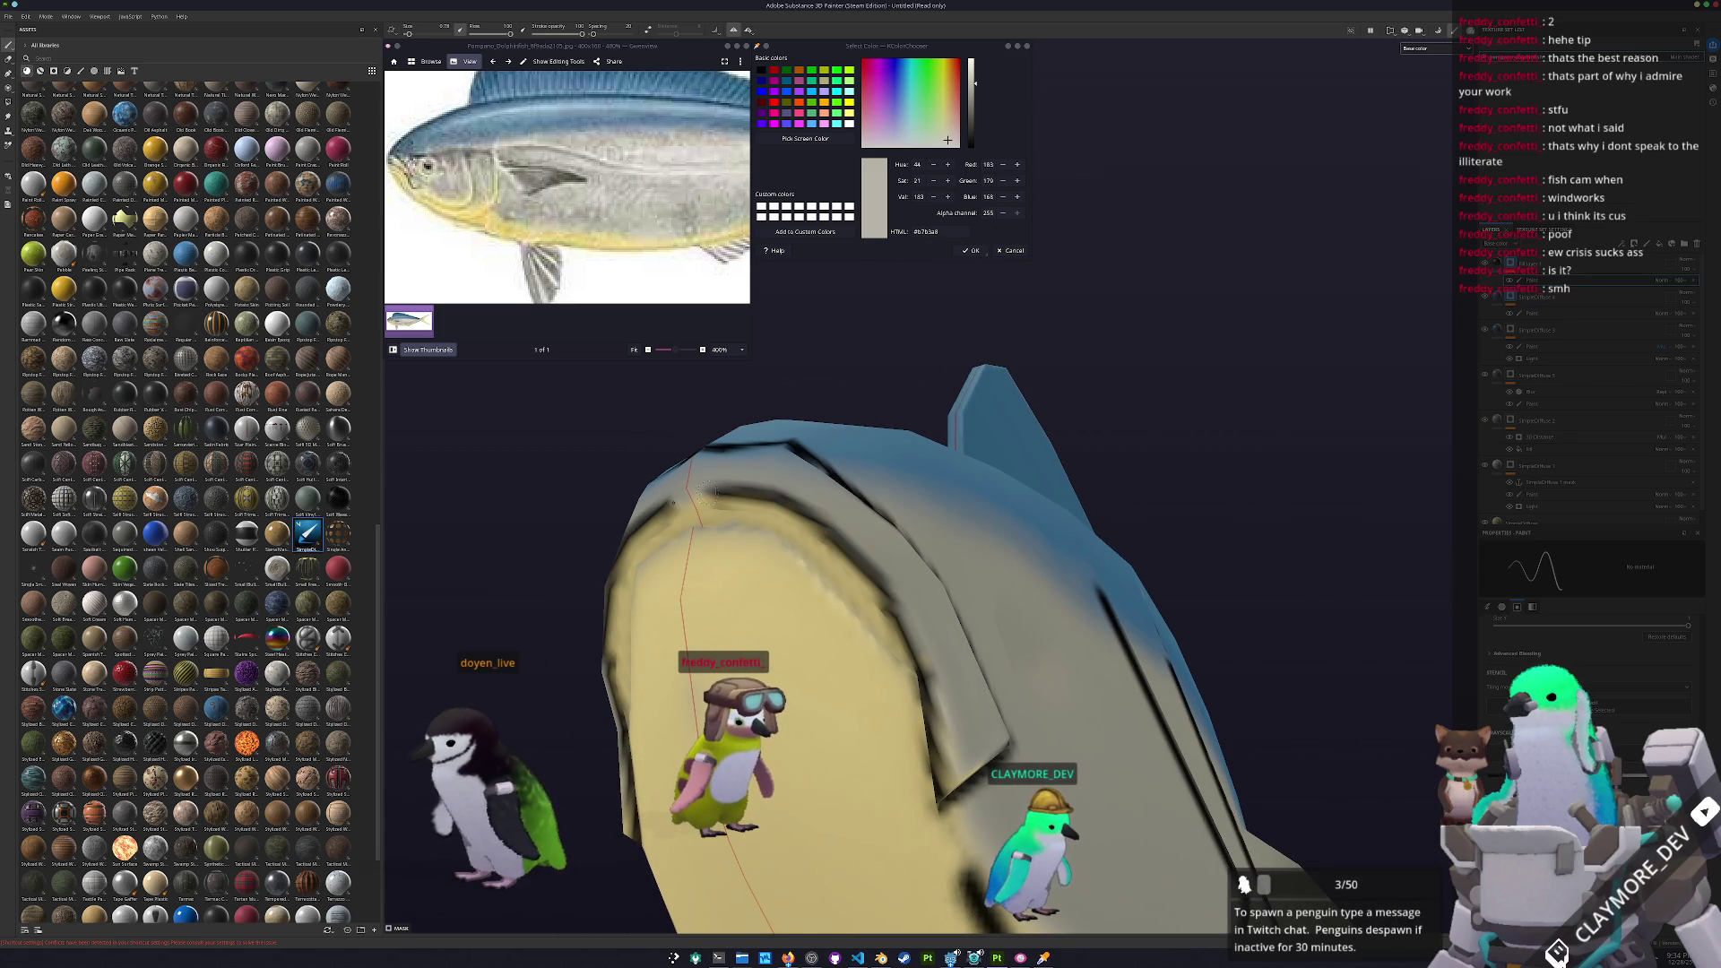
Draw a straight black line across the gill area to outline the gill cover
left_click_drag(695, 495, 810, 673, "alt")
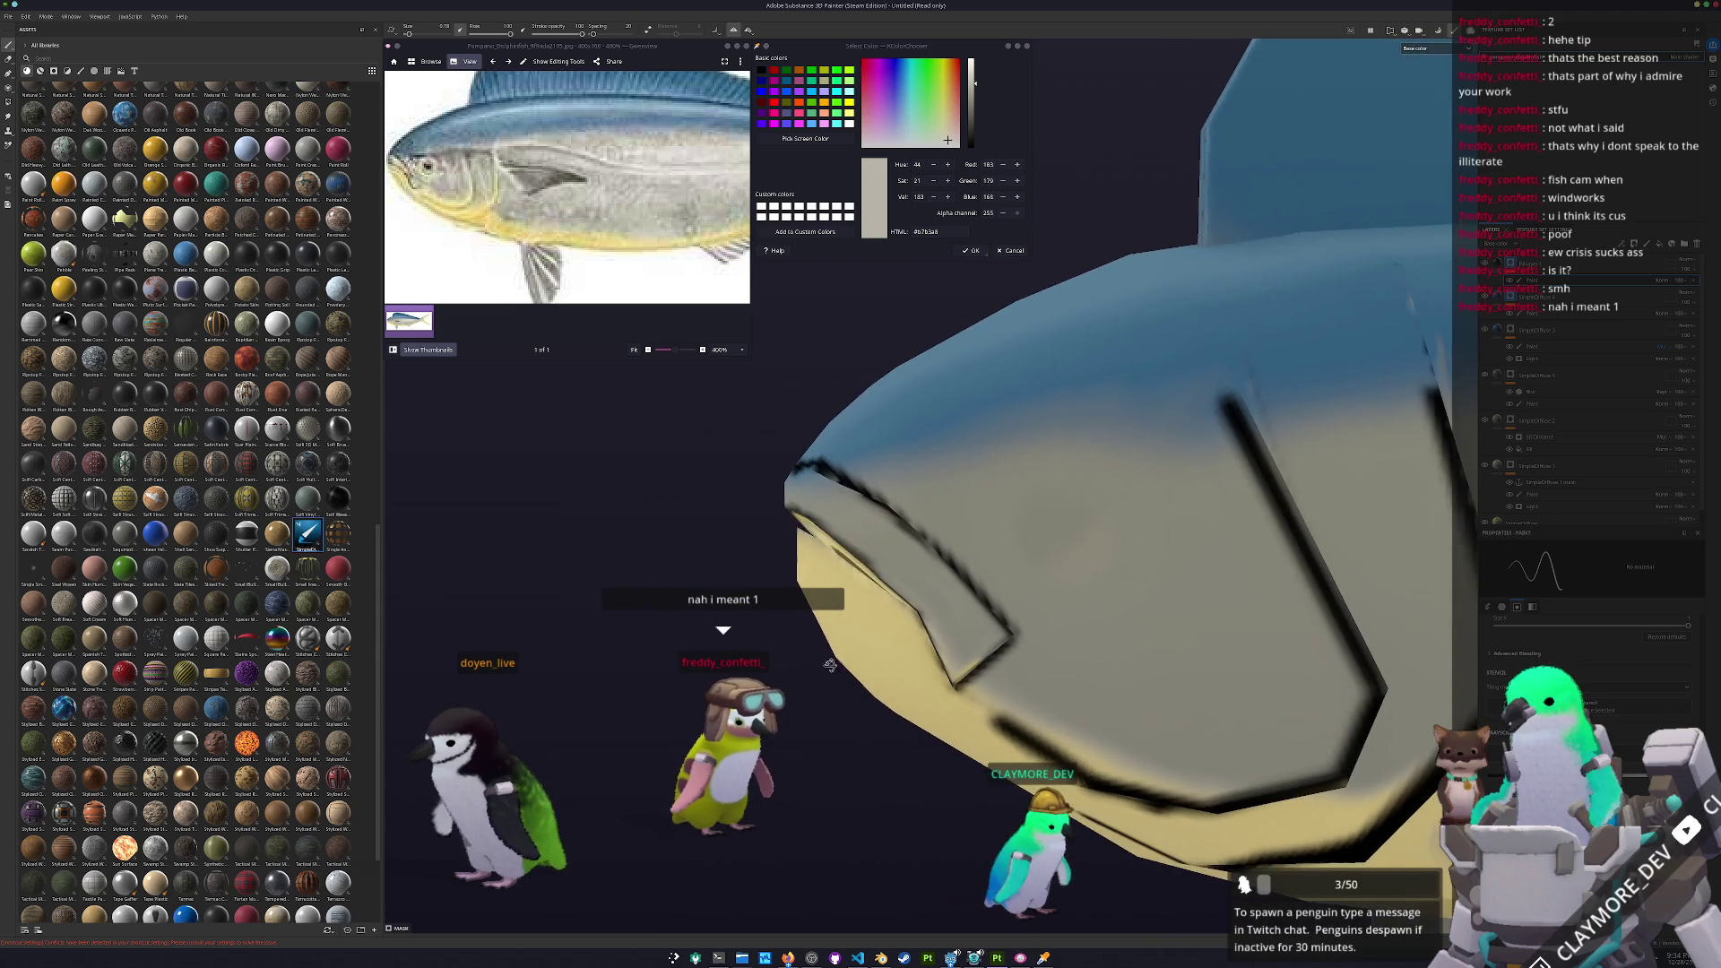
right_click_drag(809, 673, 843, 517, "alt")
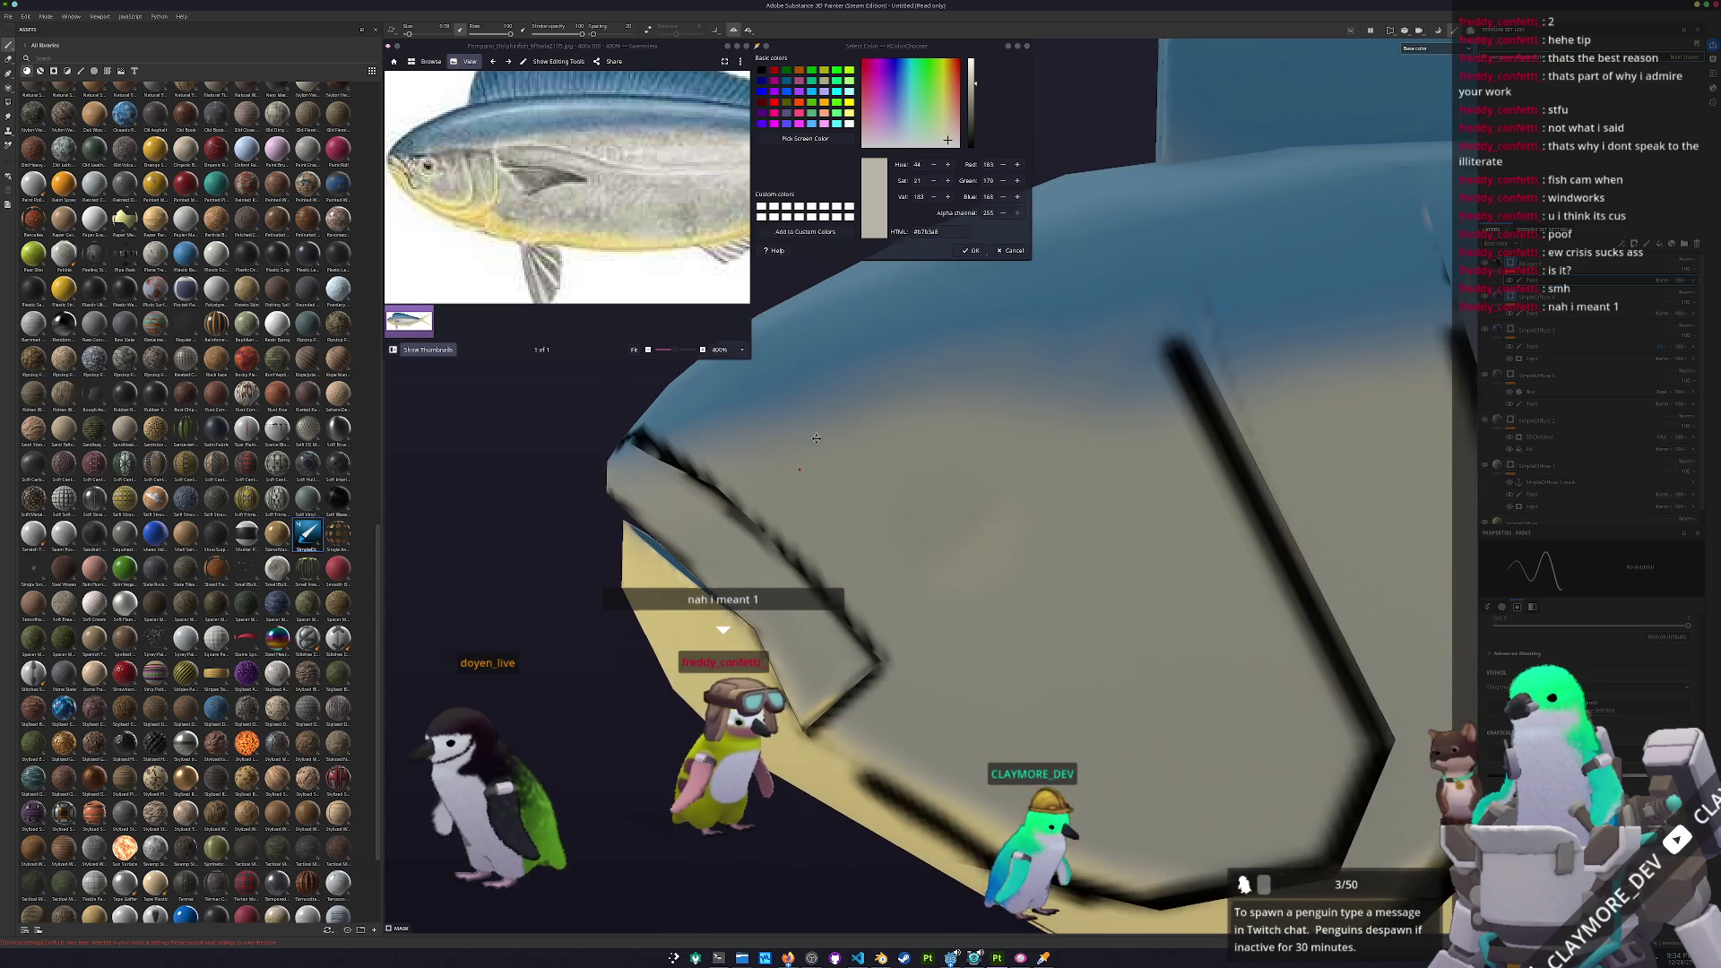
left_click_drag(820, 426, 751, 565, "alt")
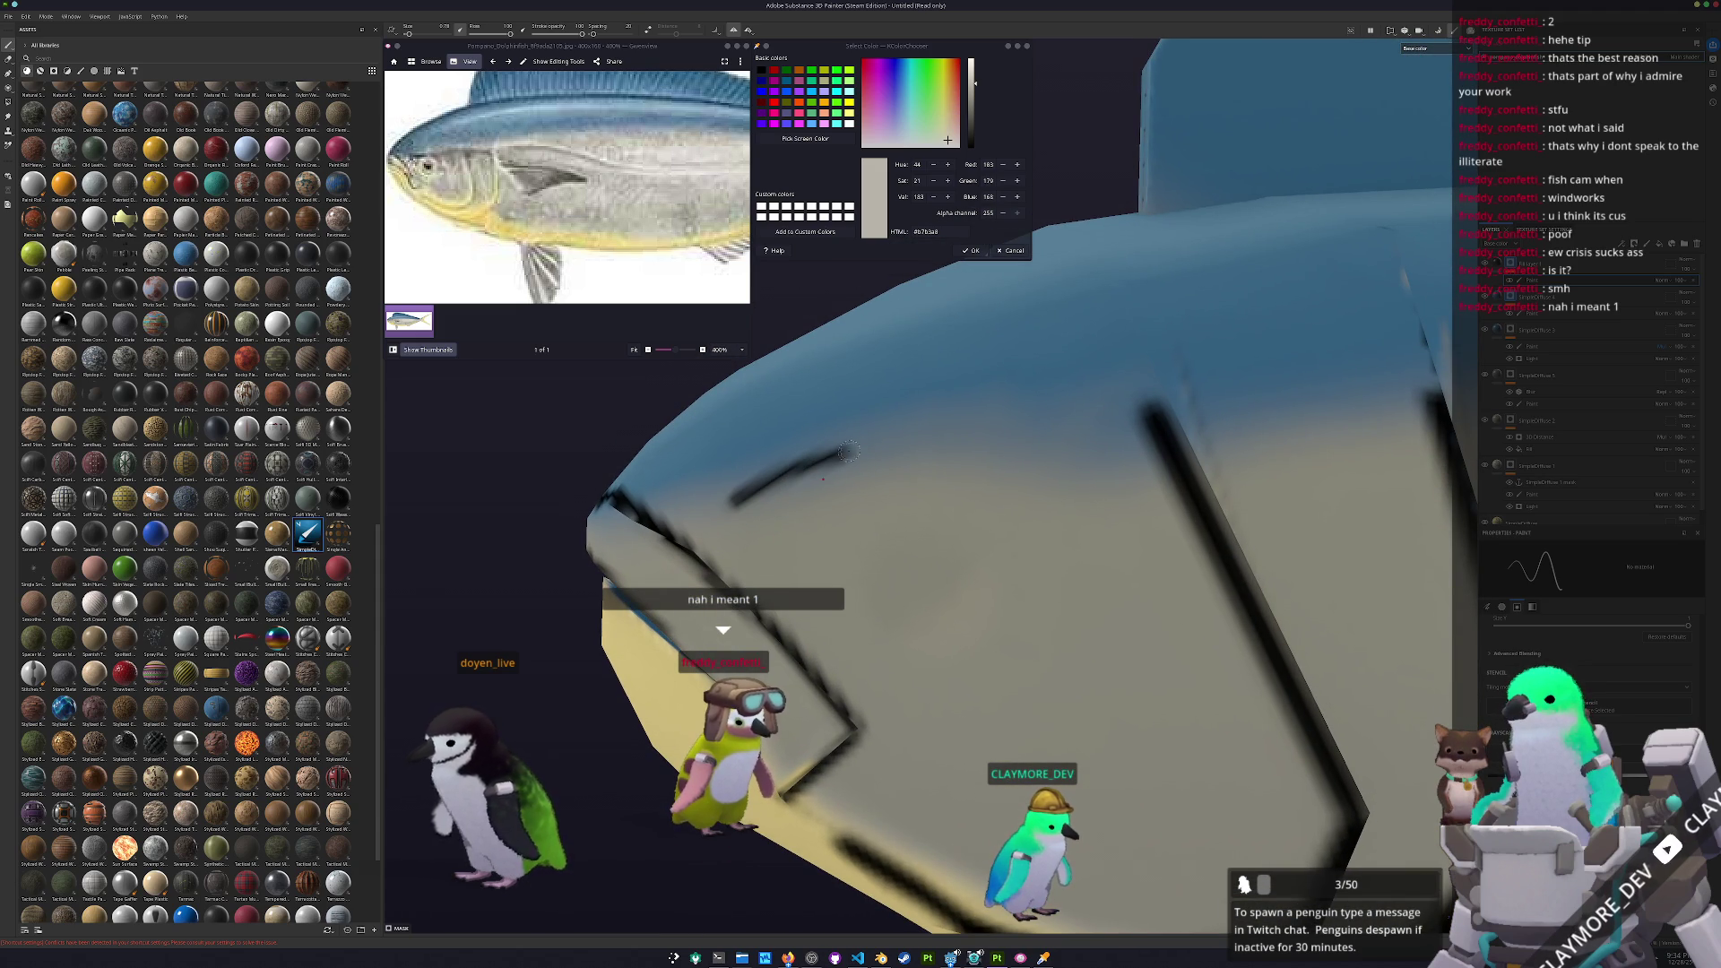
left_click_drag(991, 440, 904, 530, "alt")
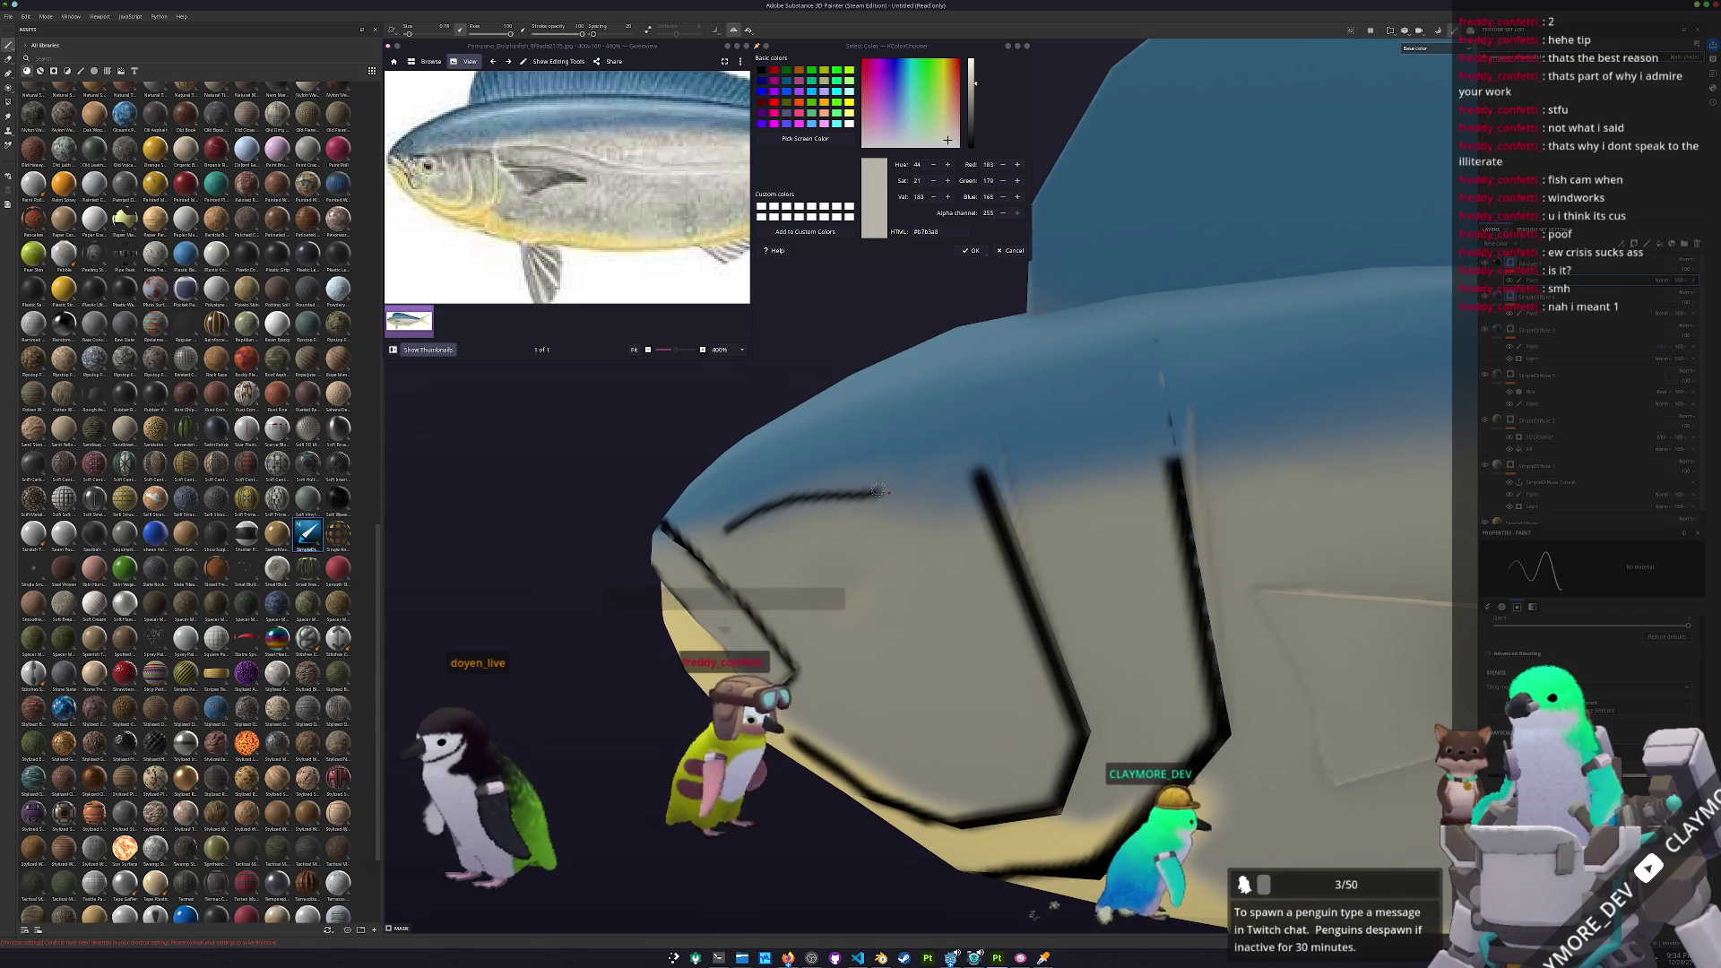
left_click(1139, 434, "shift")
left_click_drag(1139, 434, 874, 499, "alt")
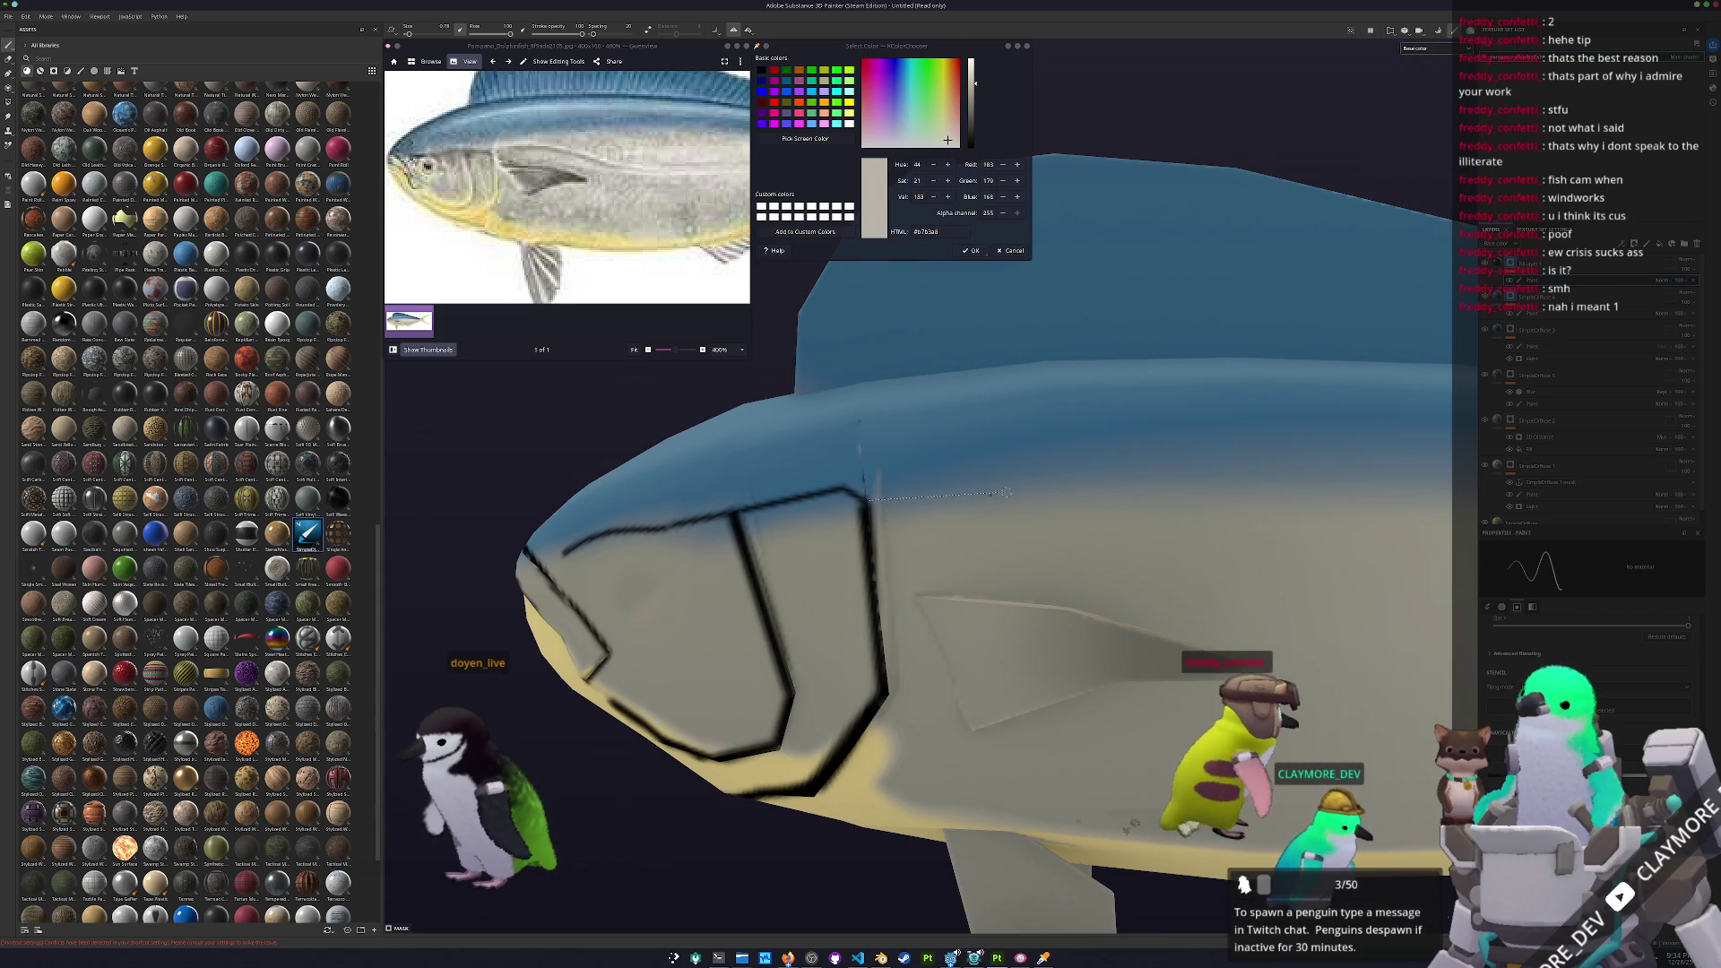
left_click_drag(1338, 527, 850, 546, "alt")
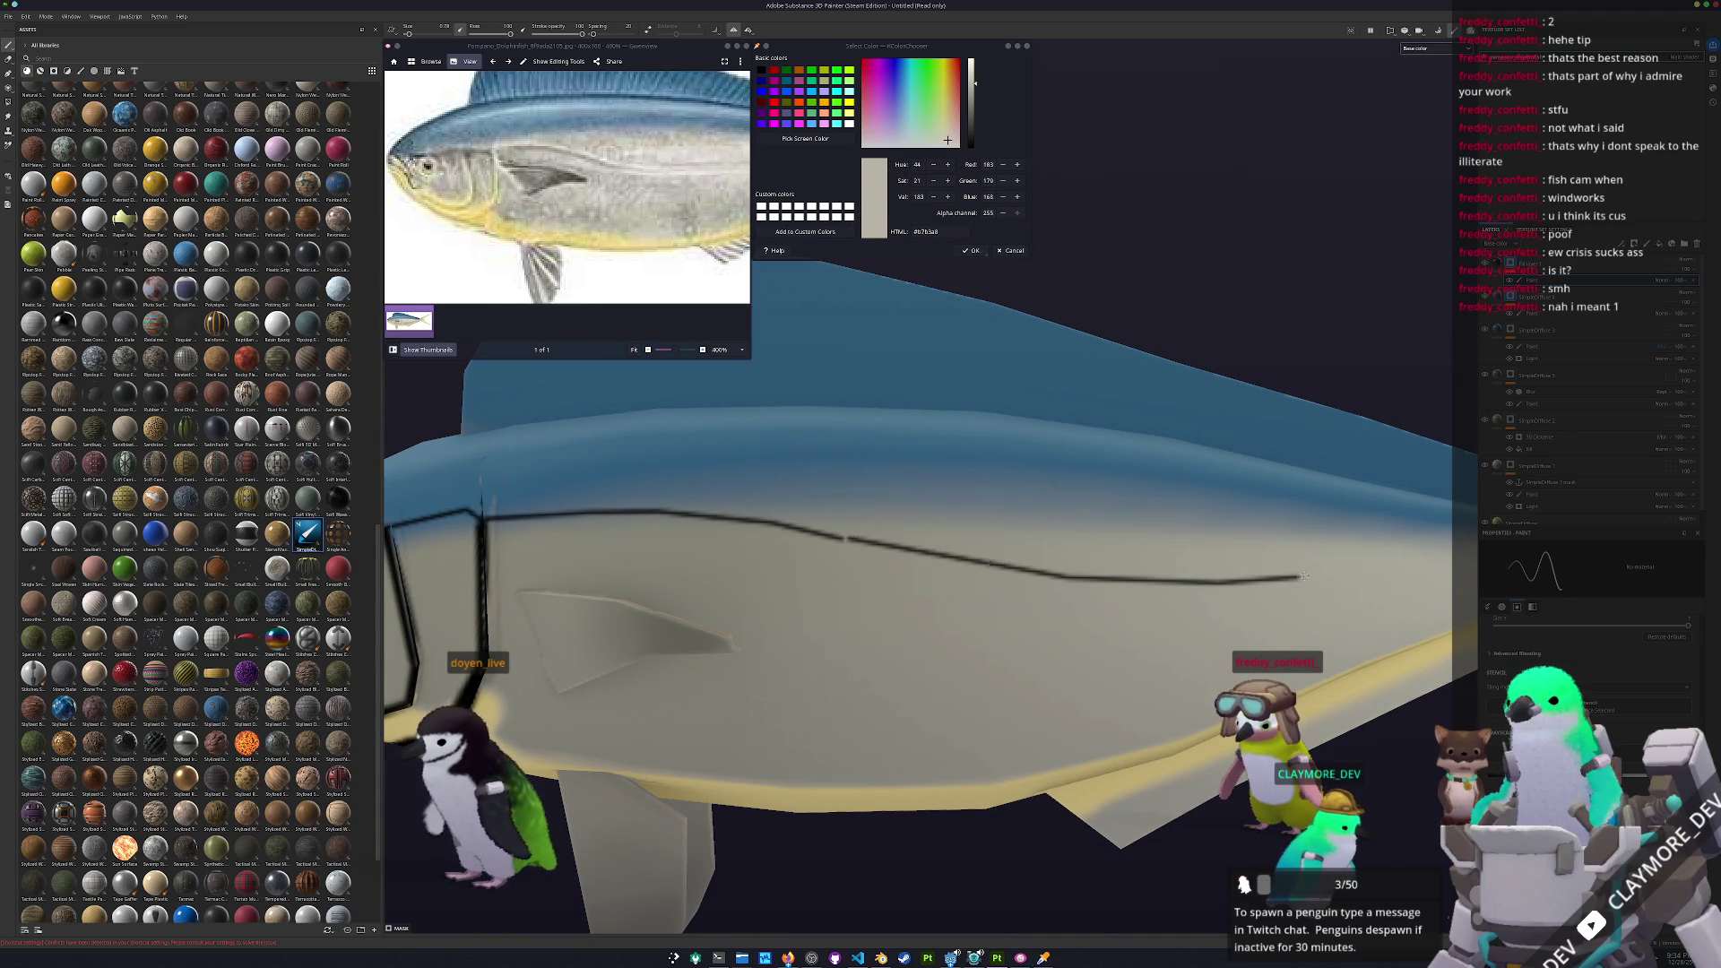
left_click_drag(1394, 571, 905, 660, "alt")
Change the stroke layer's blend mode and lower its opacity so the black lines fade to grey
scroll(1255, 592, "down", 5)
scroll(905, 660, "up", 5)
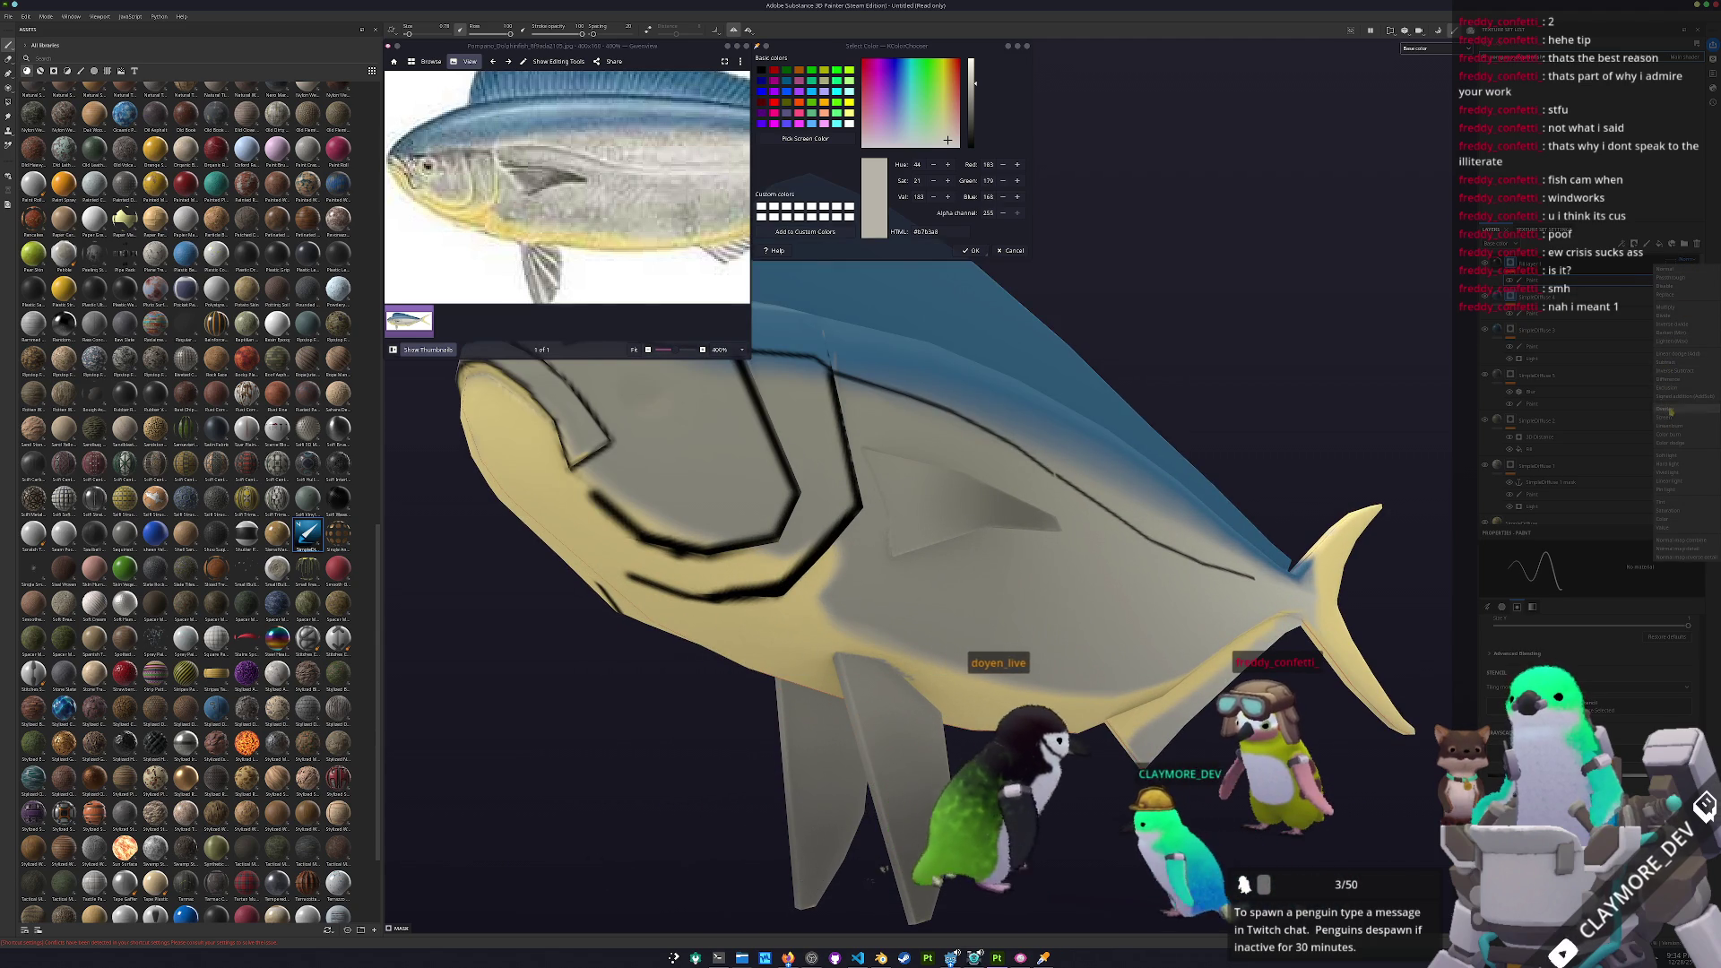
left_click(1685, 298)
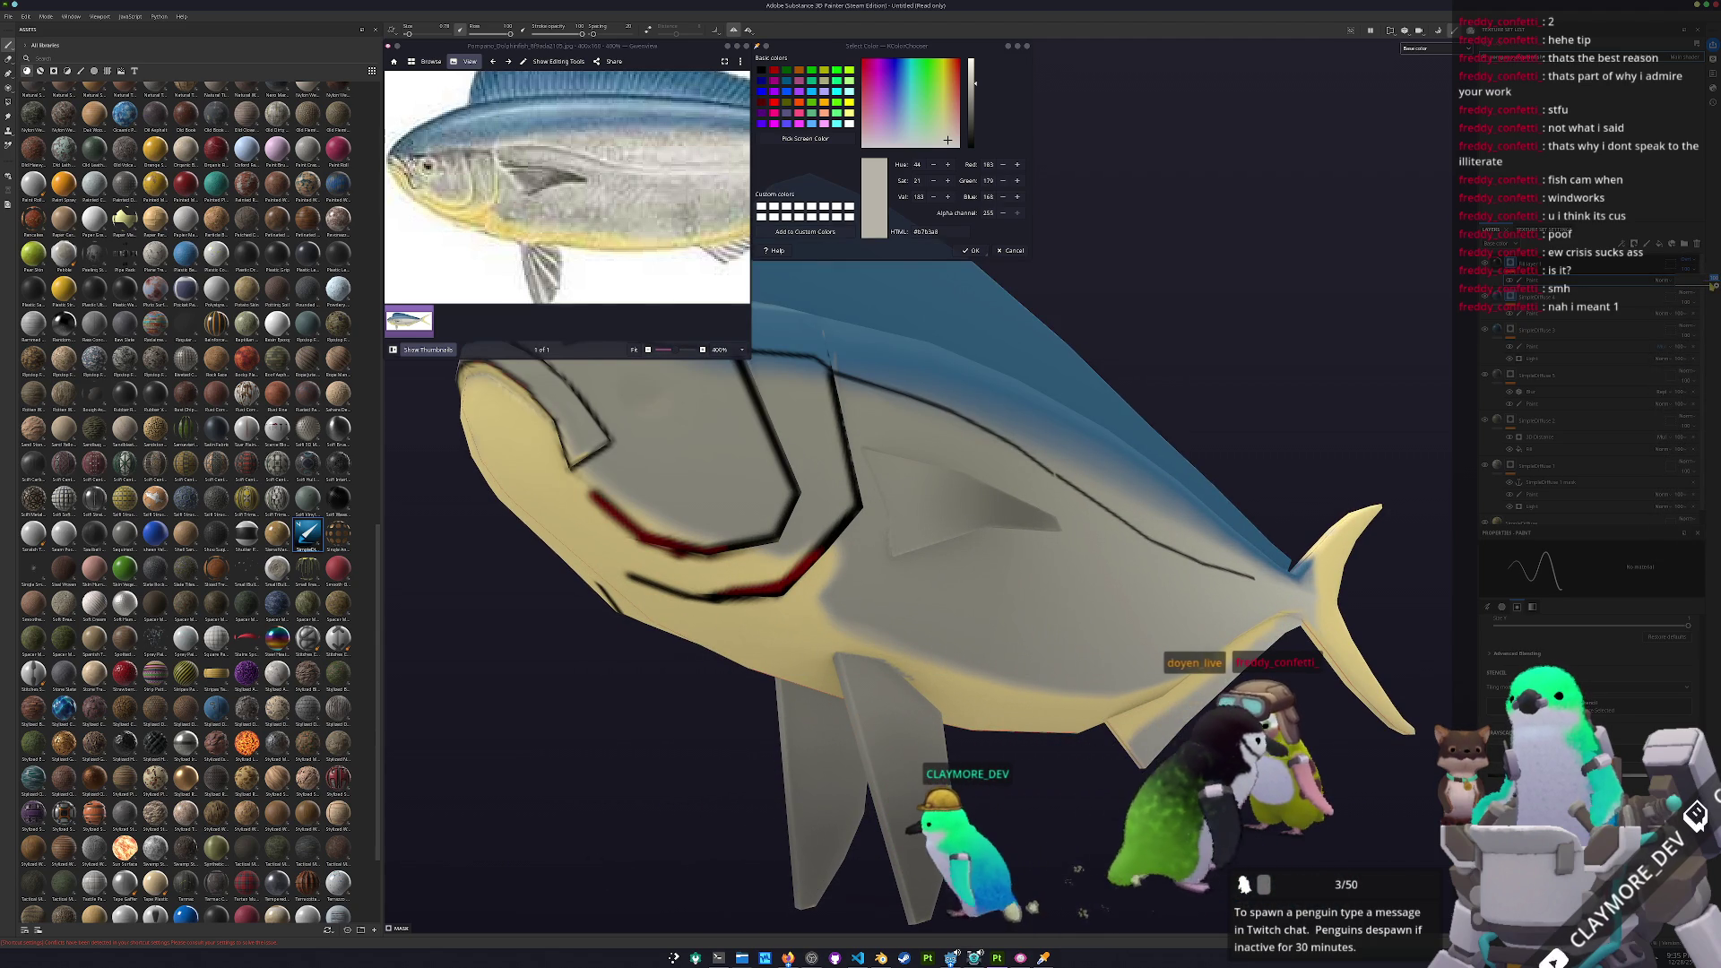
left_click(1713, 287)
mouse_move(883, 558)
left_mouse_down("alt")
mouse_move(907, 563)
mouse_move(792, 608)
mouse_move(793, 591)
mouse_move(839, 643)
mouse_move(808, 661)
left_mouse_up("alt")
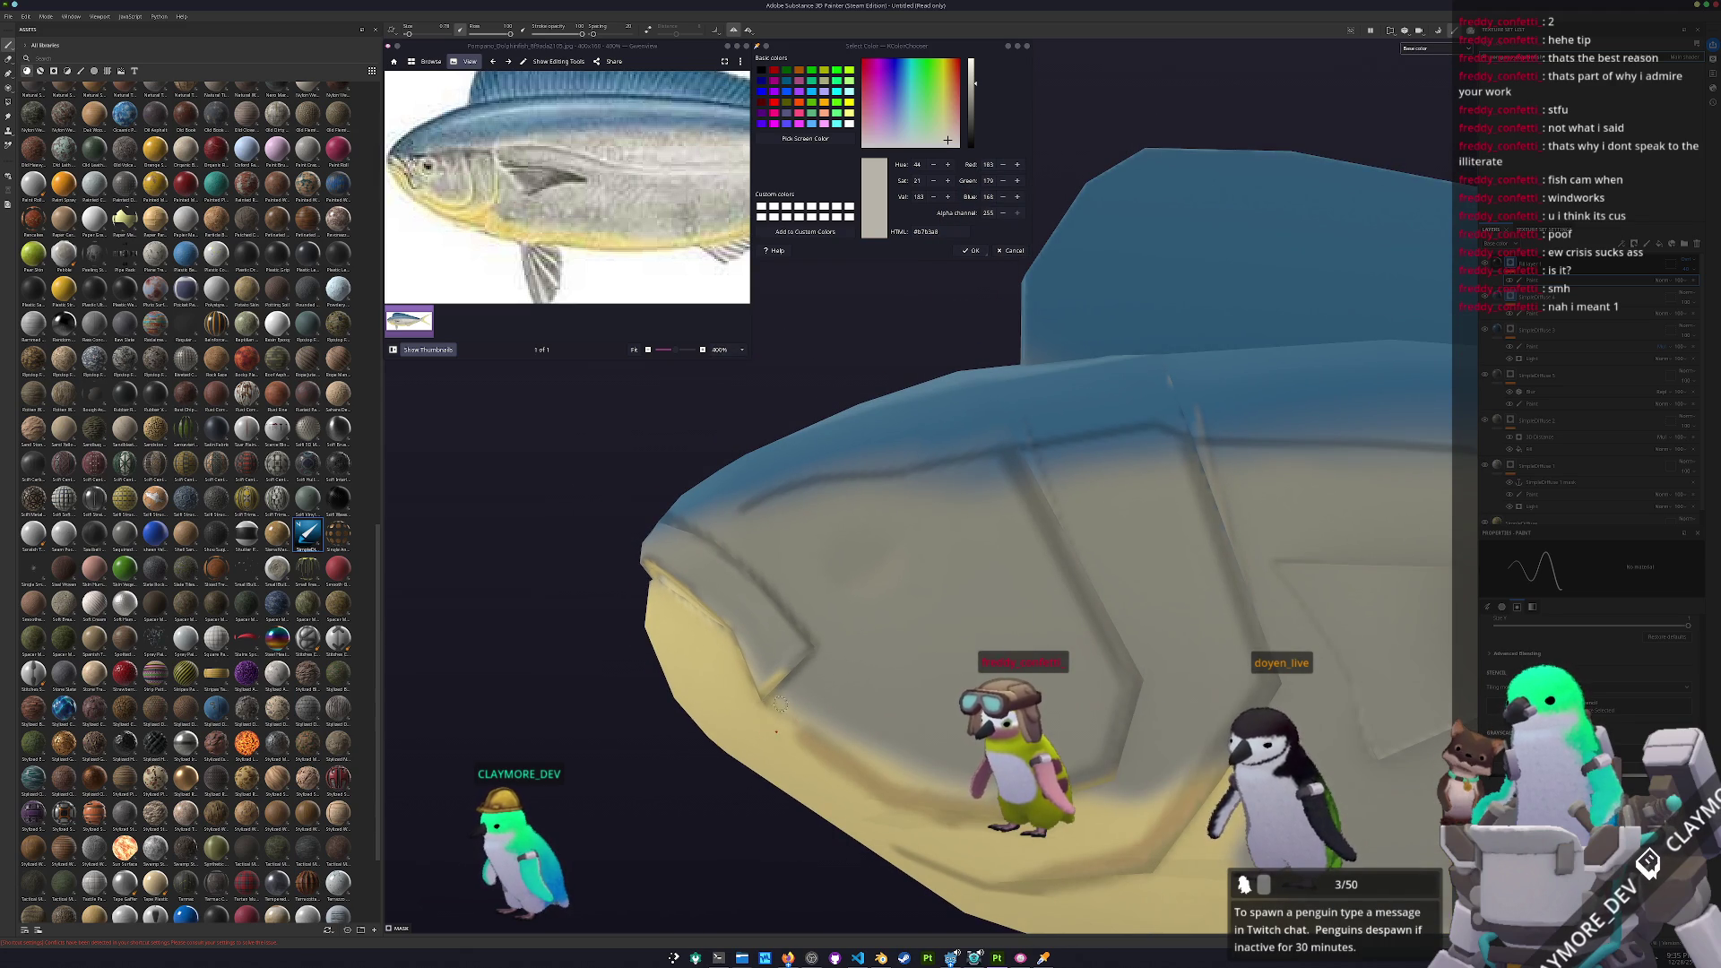
mouse_move(807, 730)
left_mouse_down("alt")
mouse_move(883, 592)
mouse_move(818, 603)
mouse_move(853, 509)
left_mouse_up("alt")
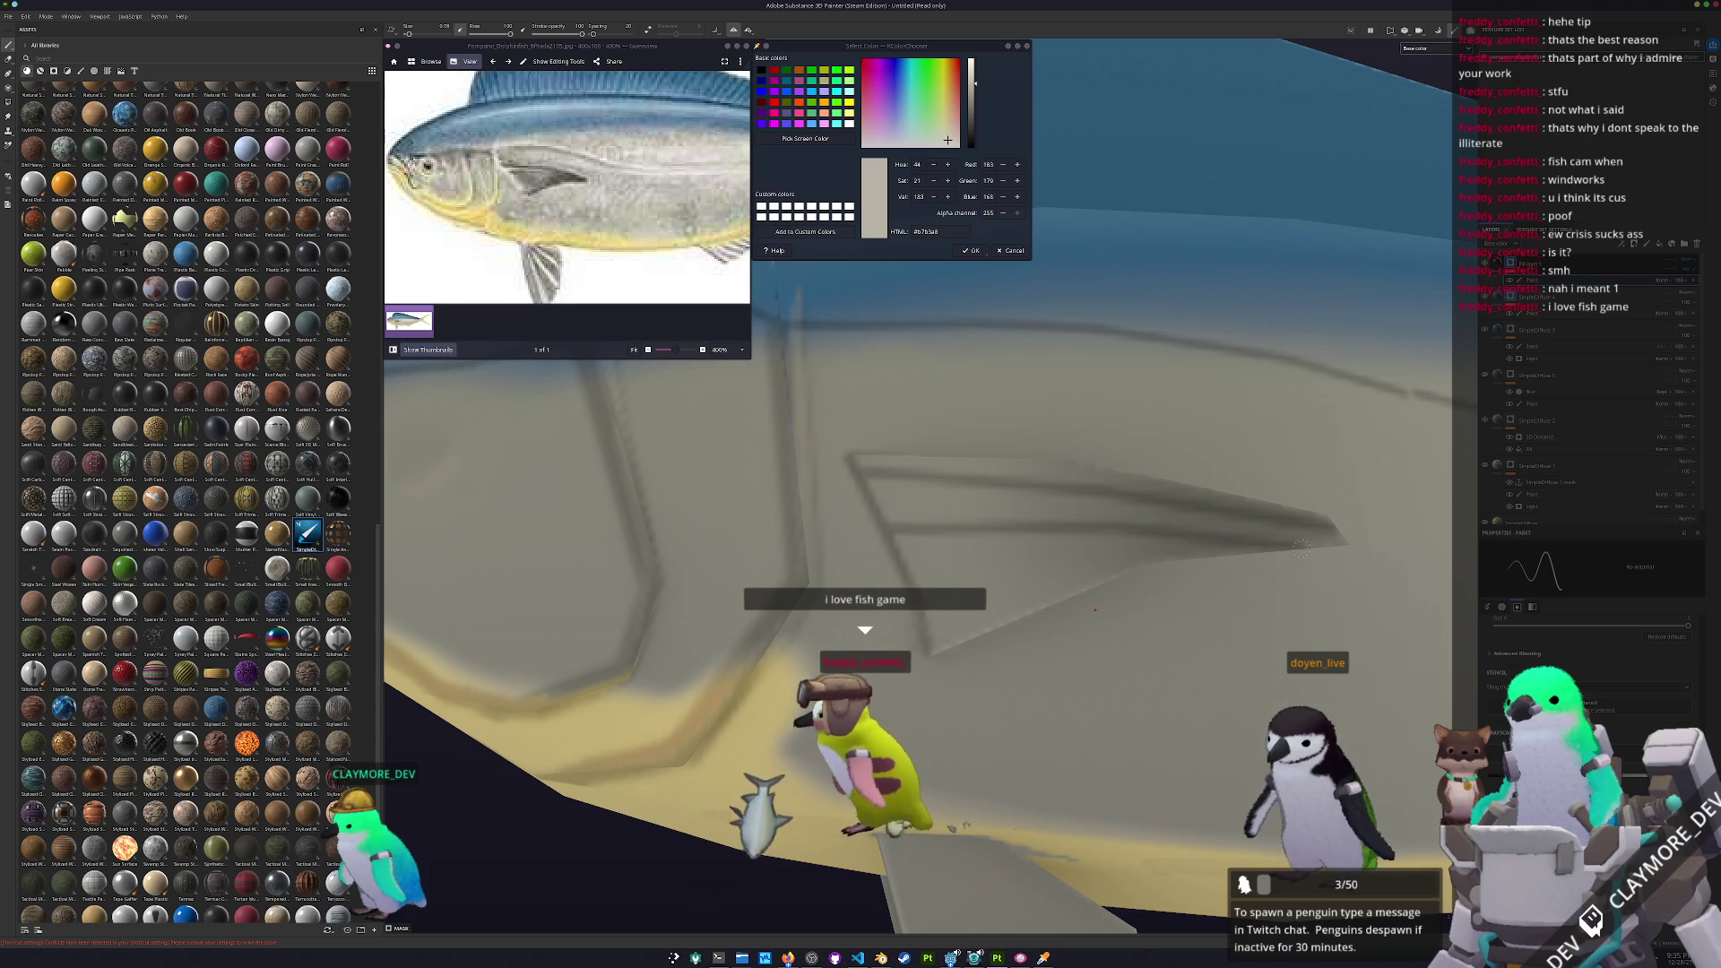
mouse_move(1111, 580)
left_mouse_down("alt")
mouse_move(1097, 534)
mouse_move(1111, 484)
left_mouse_up("alt")
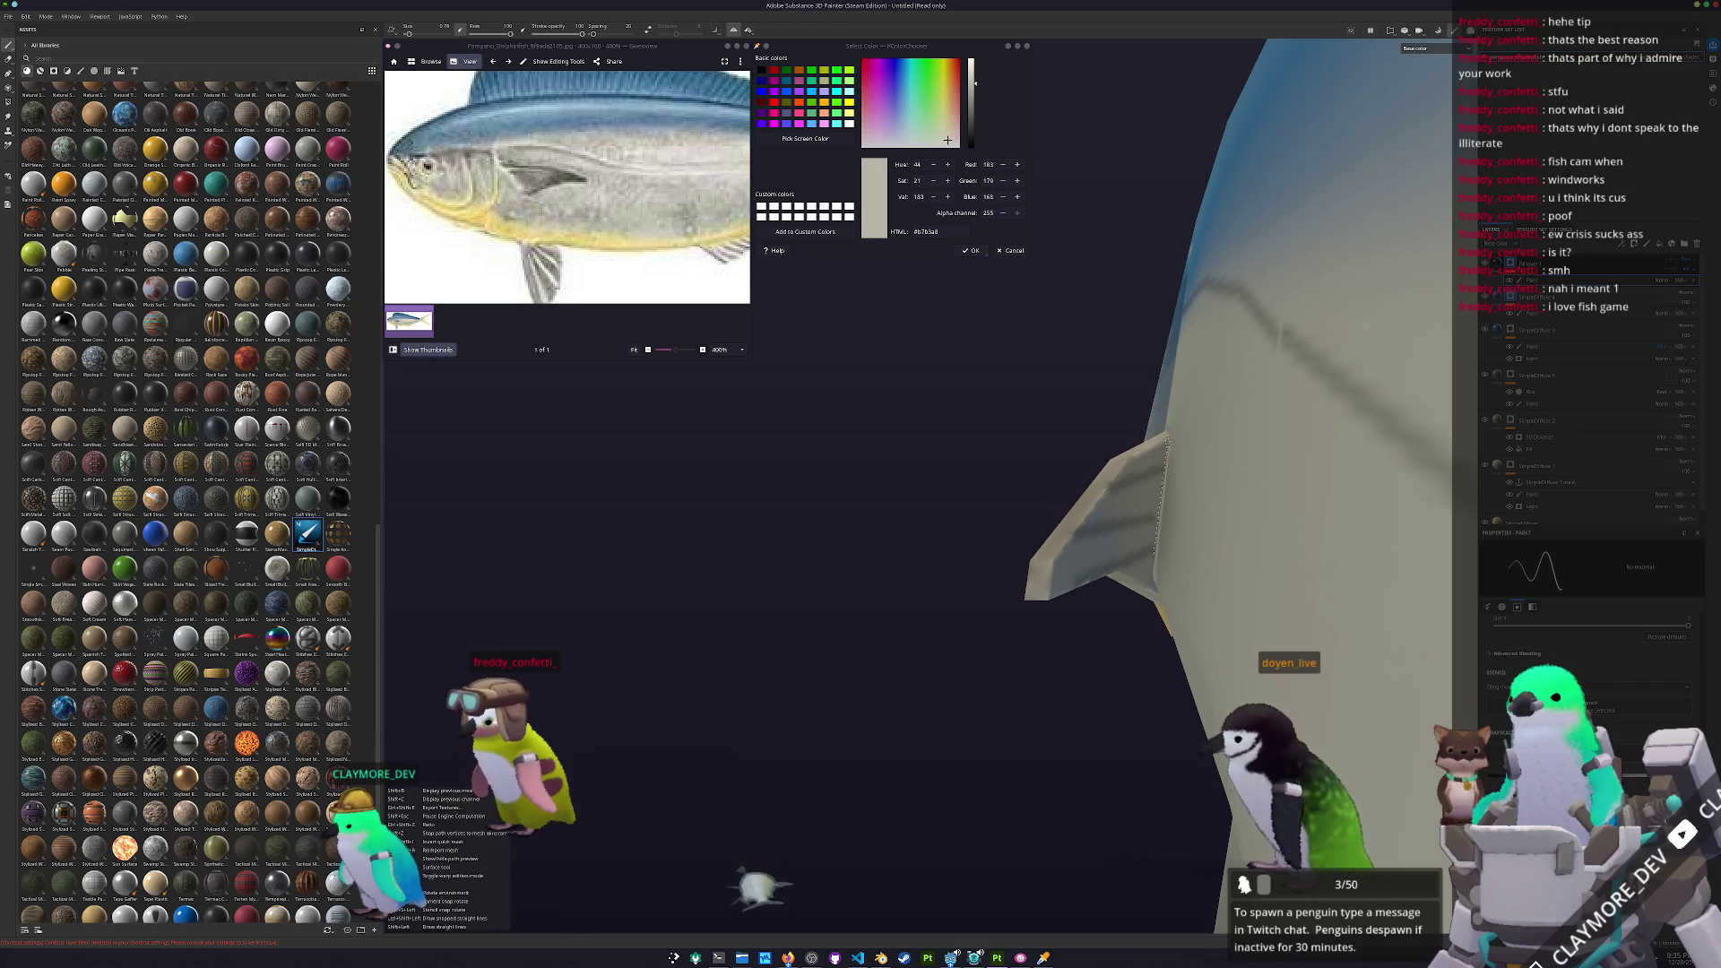
mouse_move(1168, 439)
left_mouse_down("alt")
mouse_move(1045, 537)
mouse_move(1196, 562)
mouse_move(1246, 551)
mouse_move(877, 571)
mouse_move(1080, 470)
mouse_move(948, 499)
mouse_move(974, 561)
mouse_move(1031, 538)
mouse_move(1067, 476)
mouse_move(1046, 413)
left_mouse_up("alt")
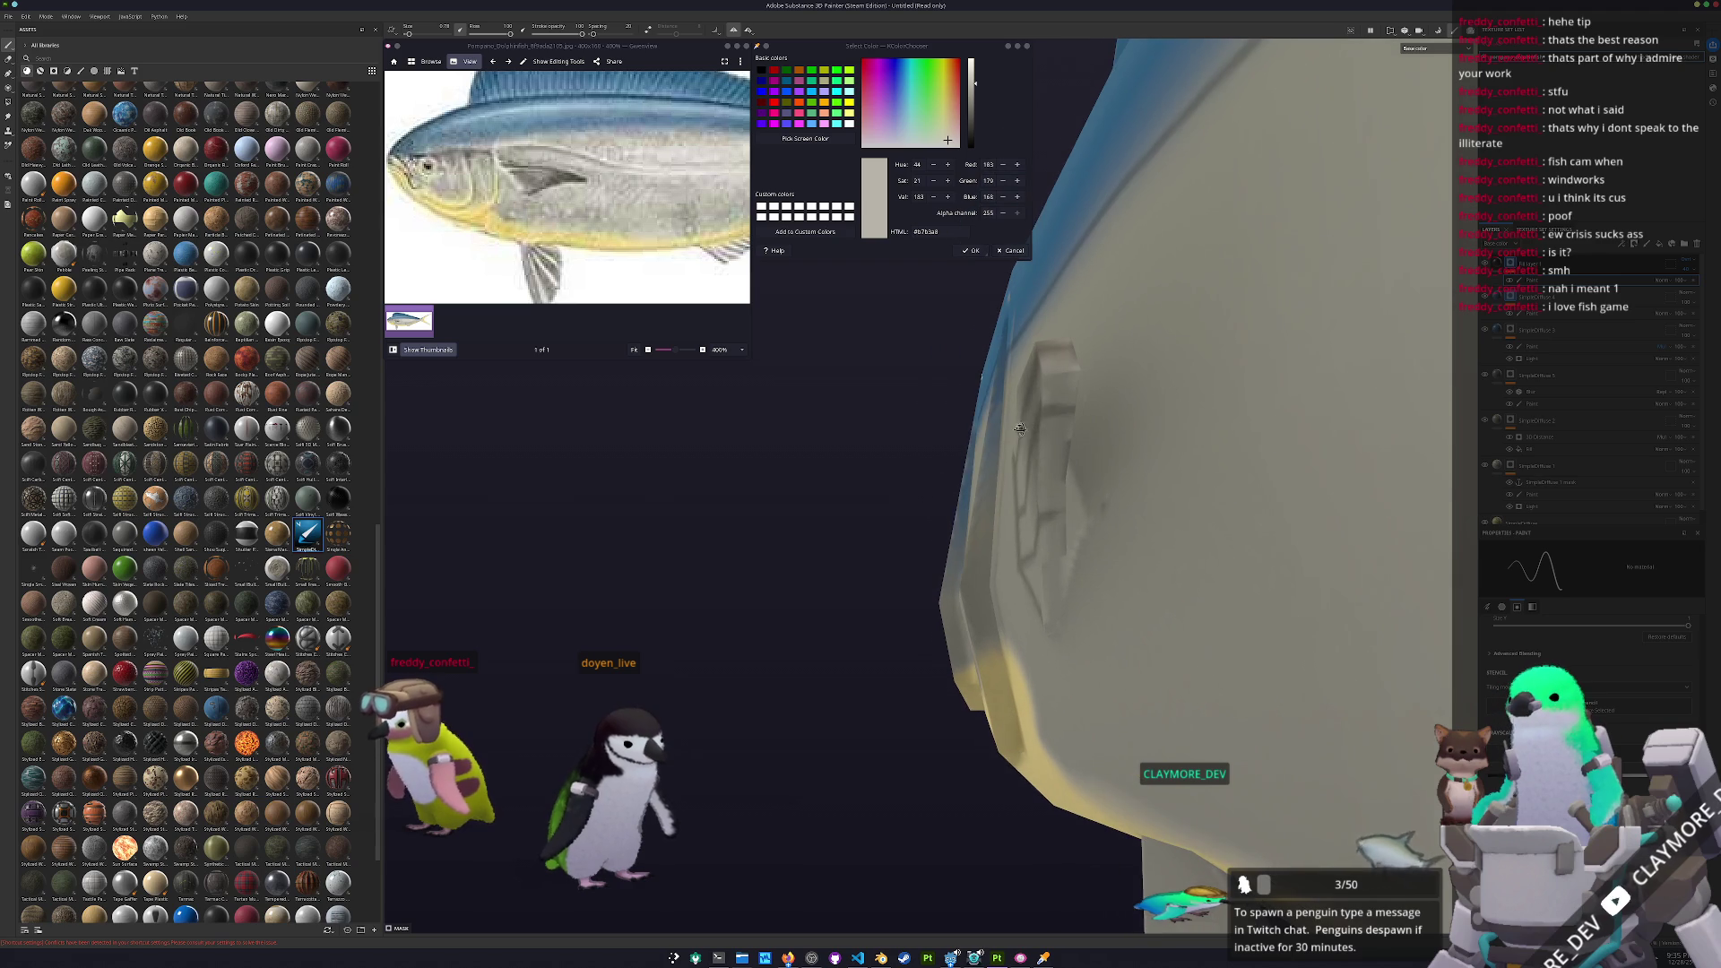
mouse_move(935, 451)
left_mouse_down("alt")
mouse_move(980, 681)
mouse_move(1053, 681)
mouse_move(928, 544)
left_mouse_up("alt")
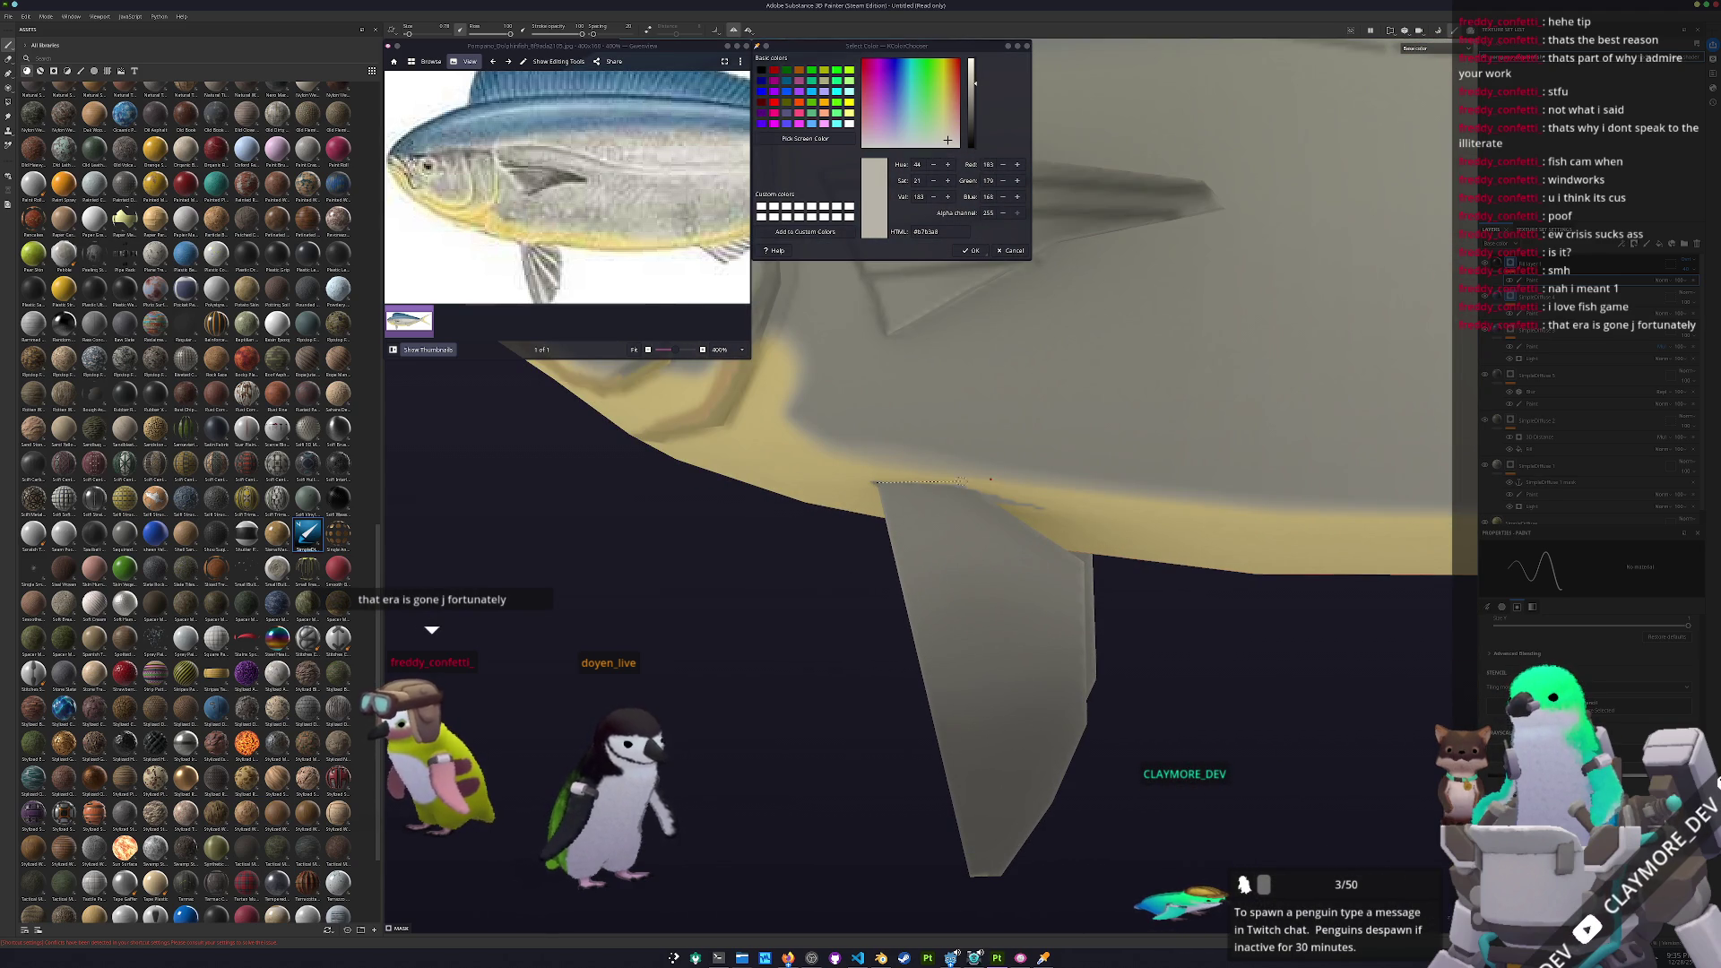
mouse_move(961, 490)
left_mouse_down("alt")
mouse_move(839, 631)
mouse_move(897, 544)
mouse_move(951, 594)
left_mouse_up("alt")
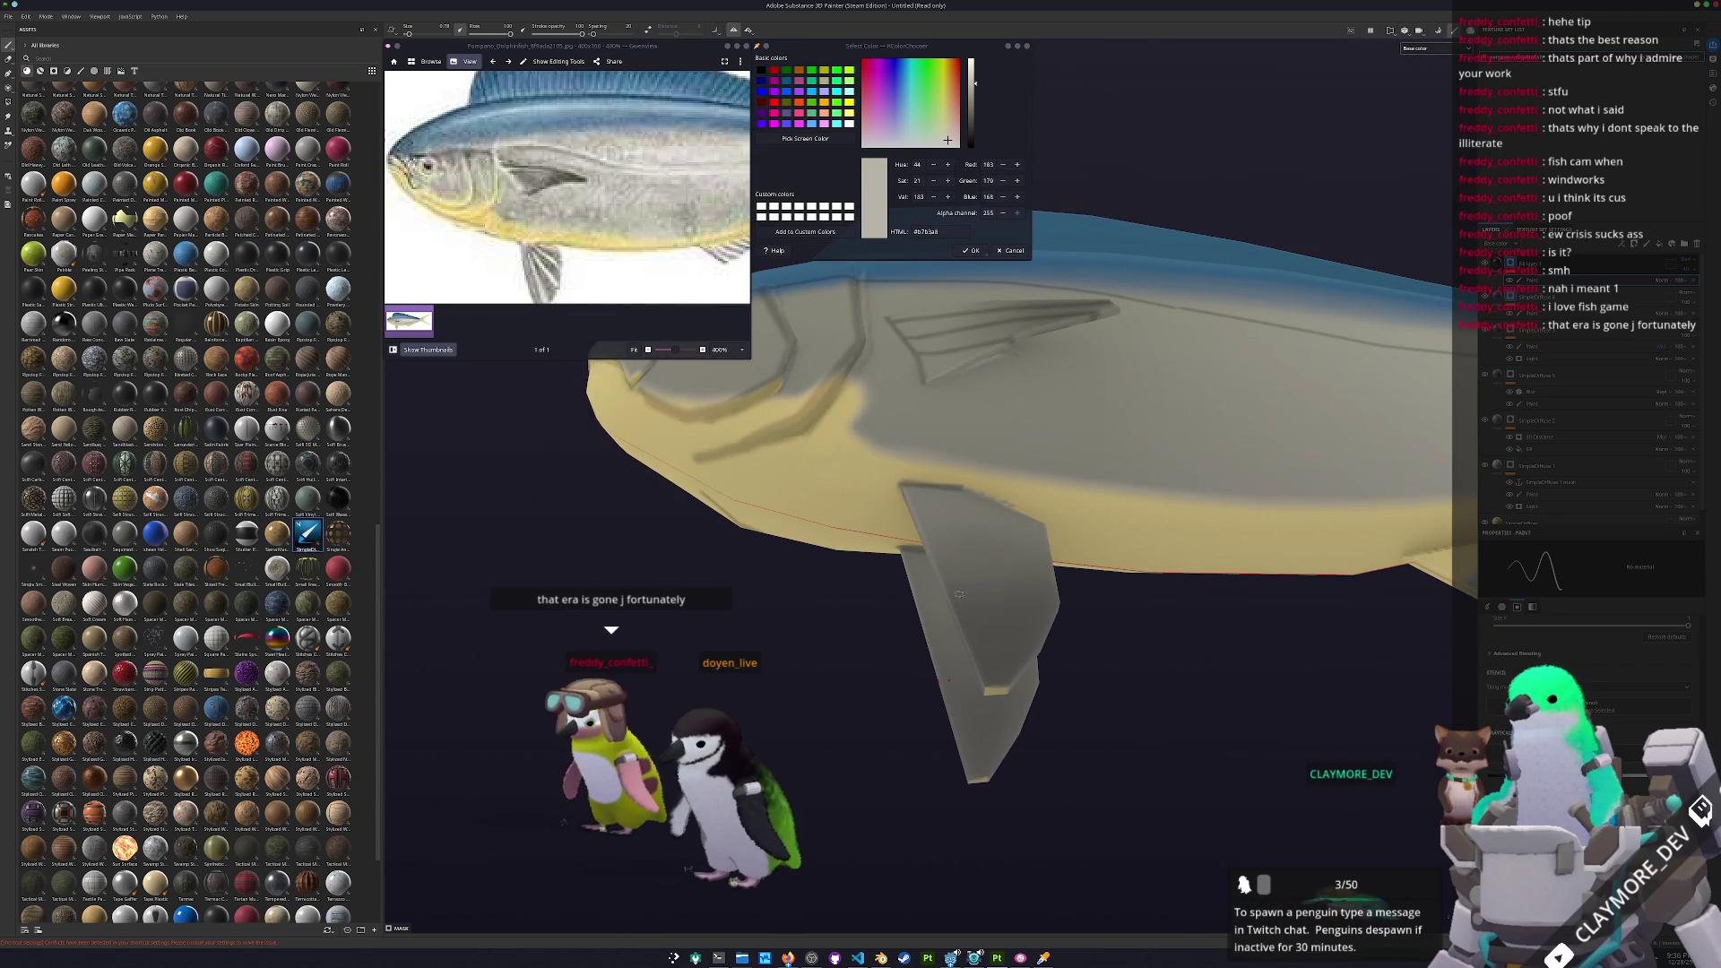
scroll(1556, 426, "down", 1)
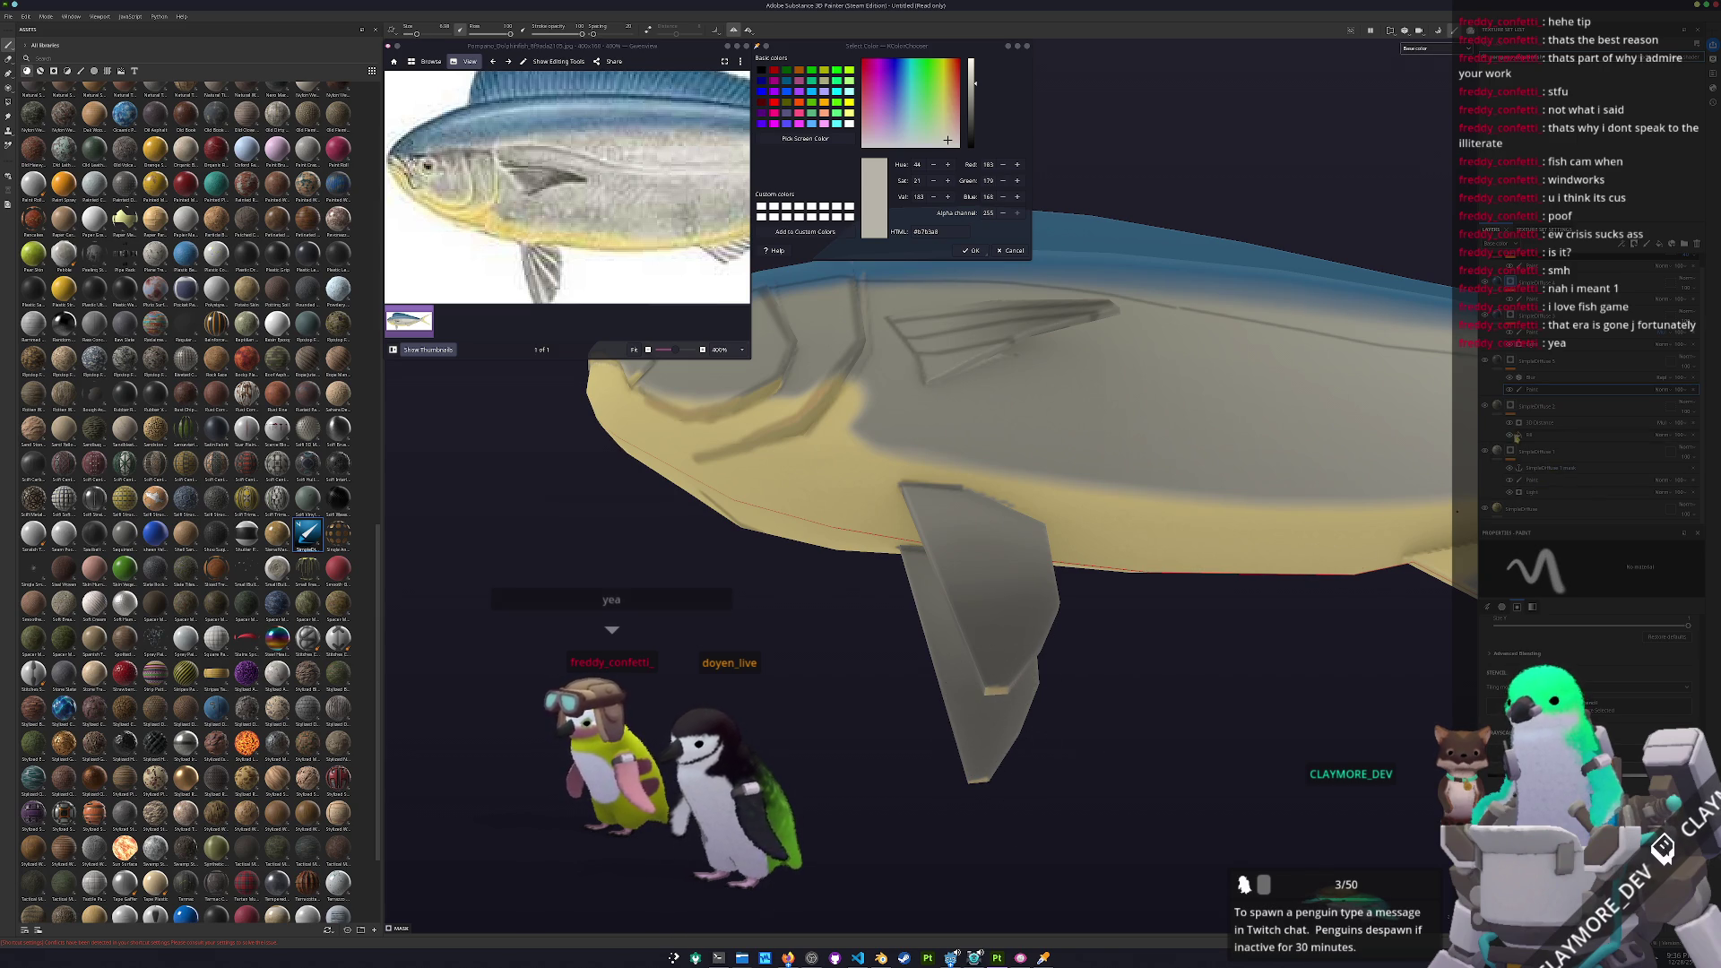
Select the SimpleDiffuse 2 group and paint straight ray lines along the long lower fin
left_click(1512, 407)
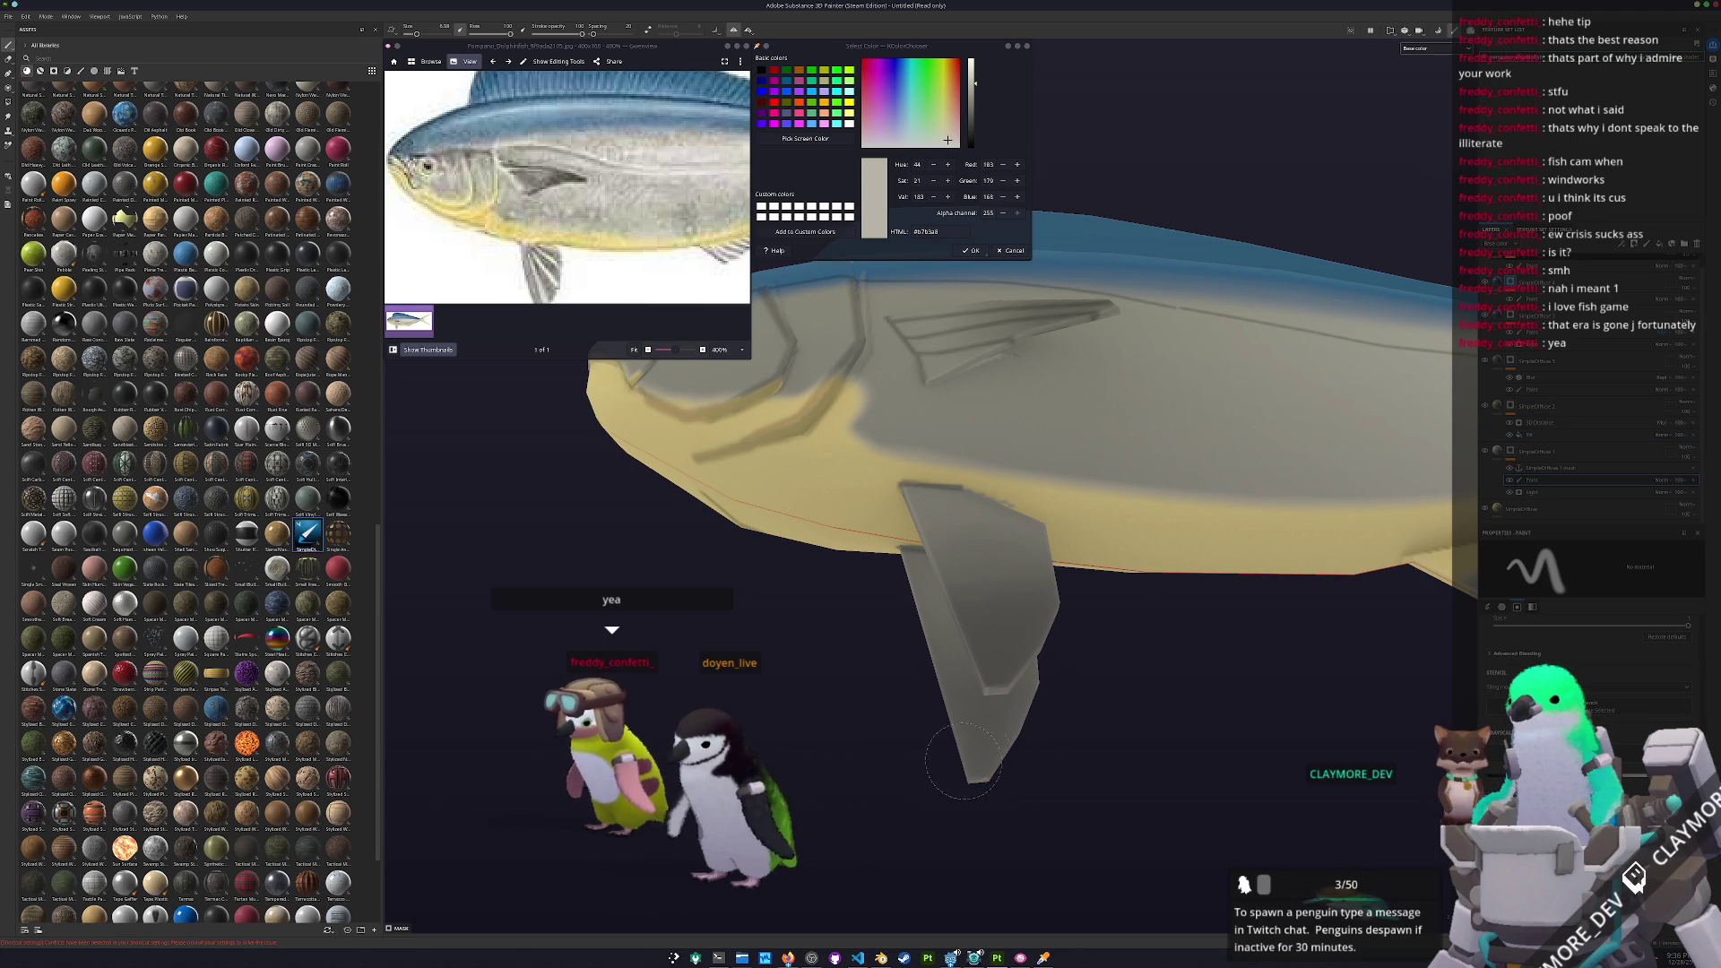
left_click_drag(989, 672, 973, 520, "alt")
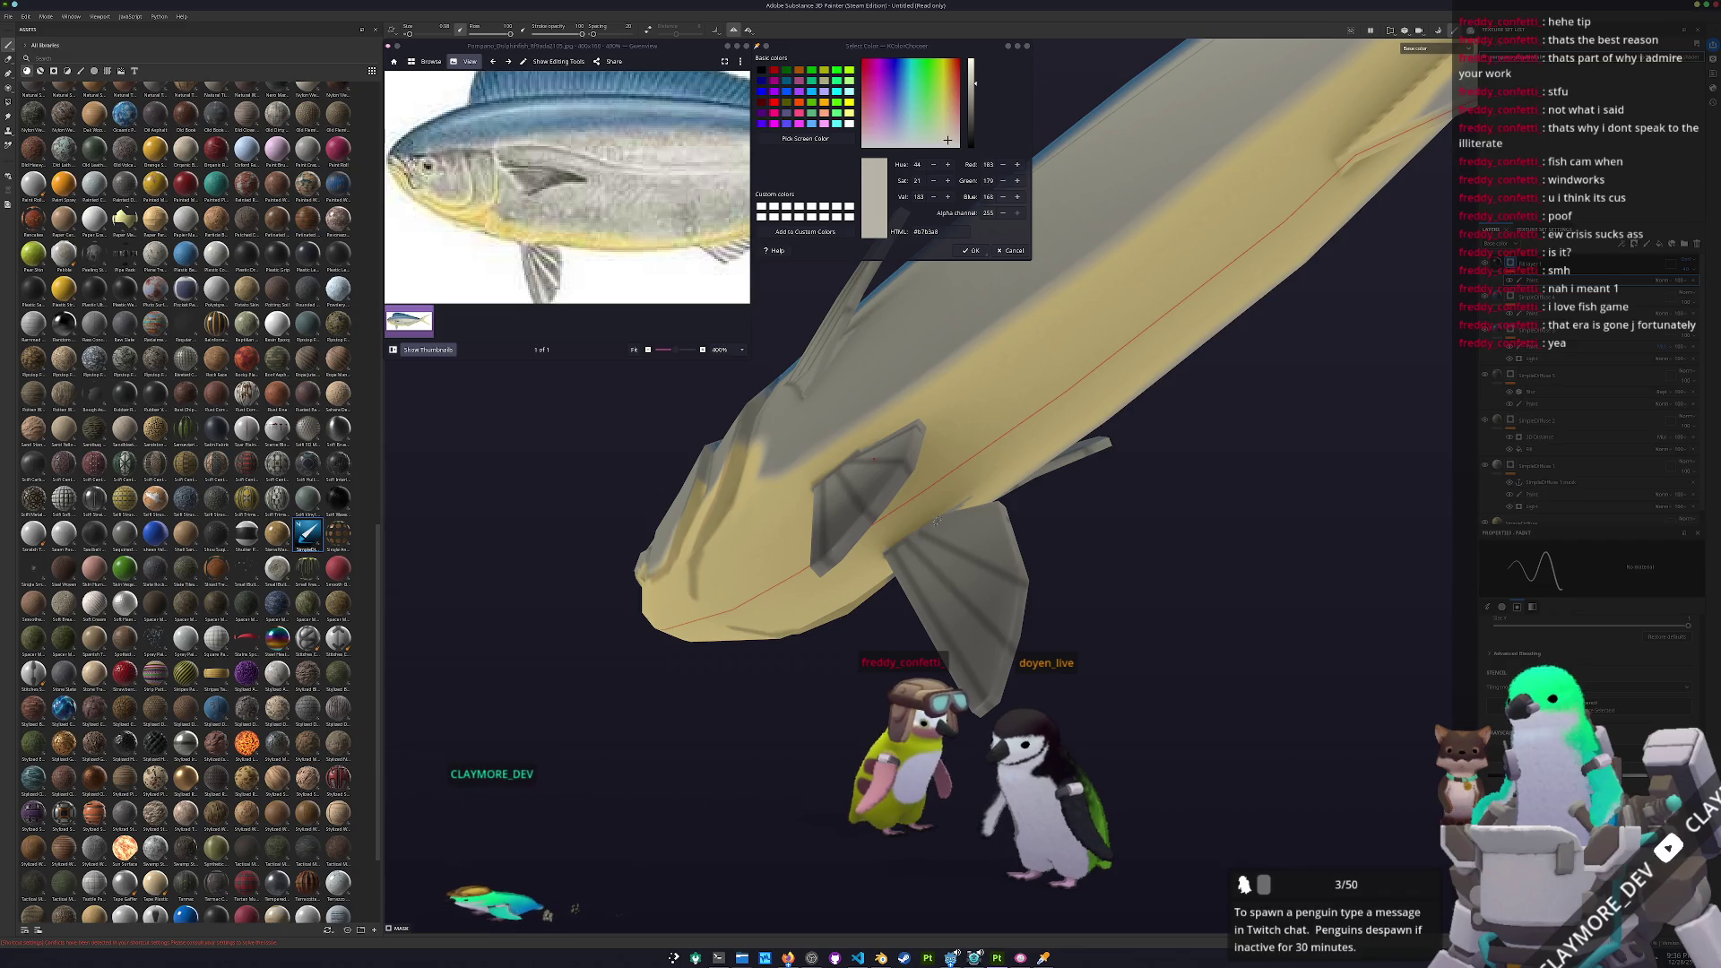
key("shift")
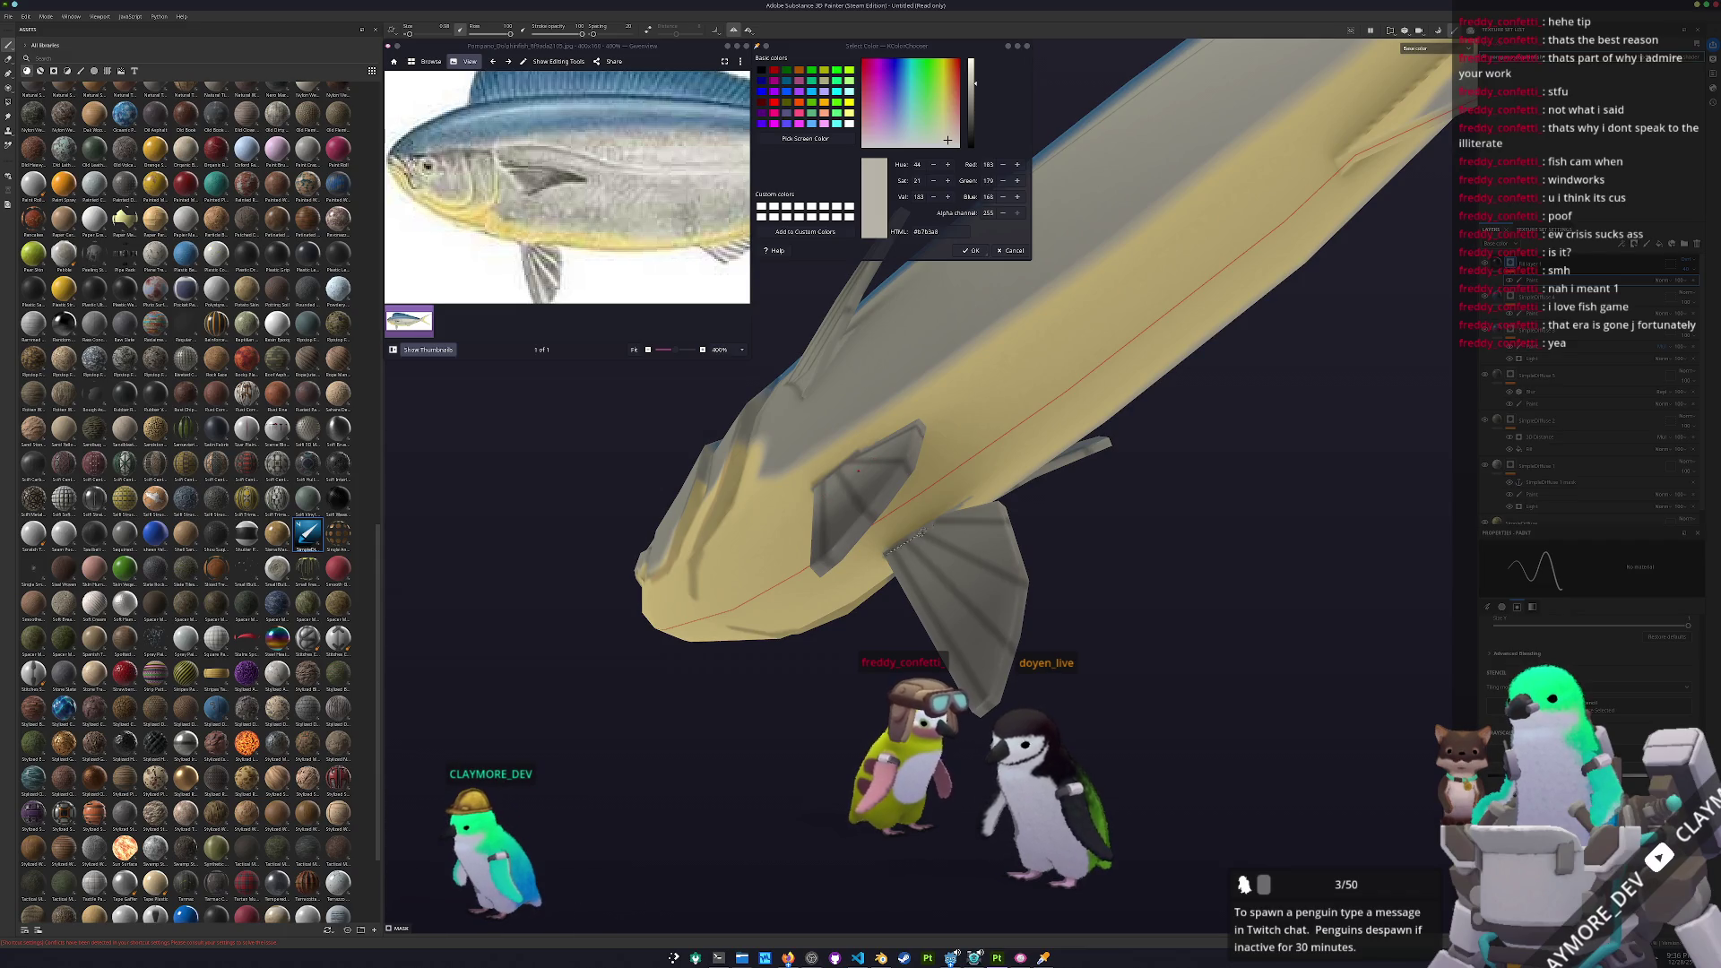
mouse_move(948, 512)
left_mouse_down("alt")
mouse_move(759, 676)
mouse_move(740, 594)
left_mouse_up("alt")
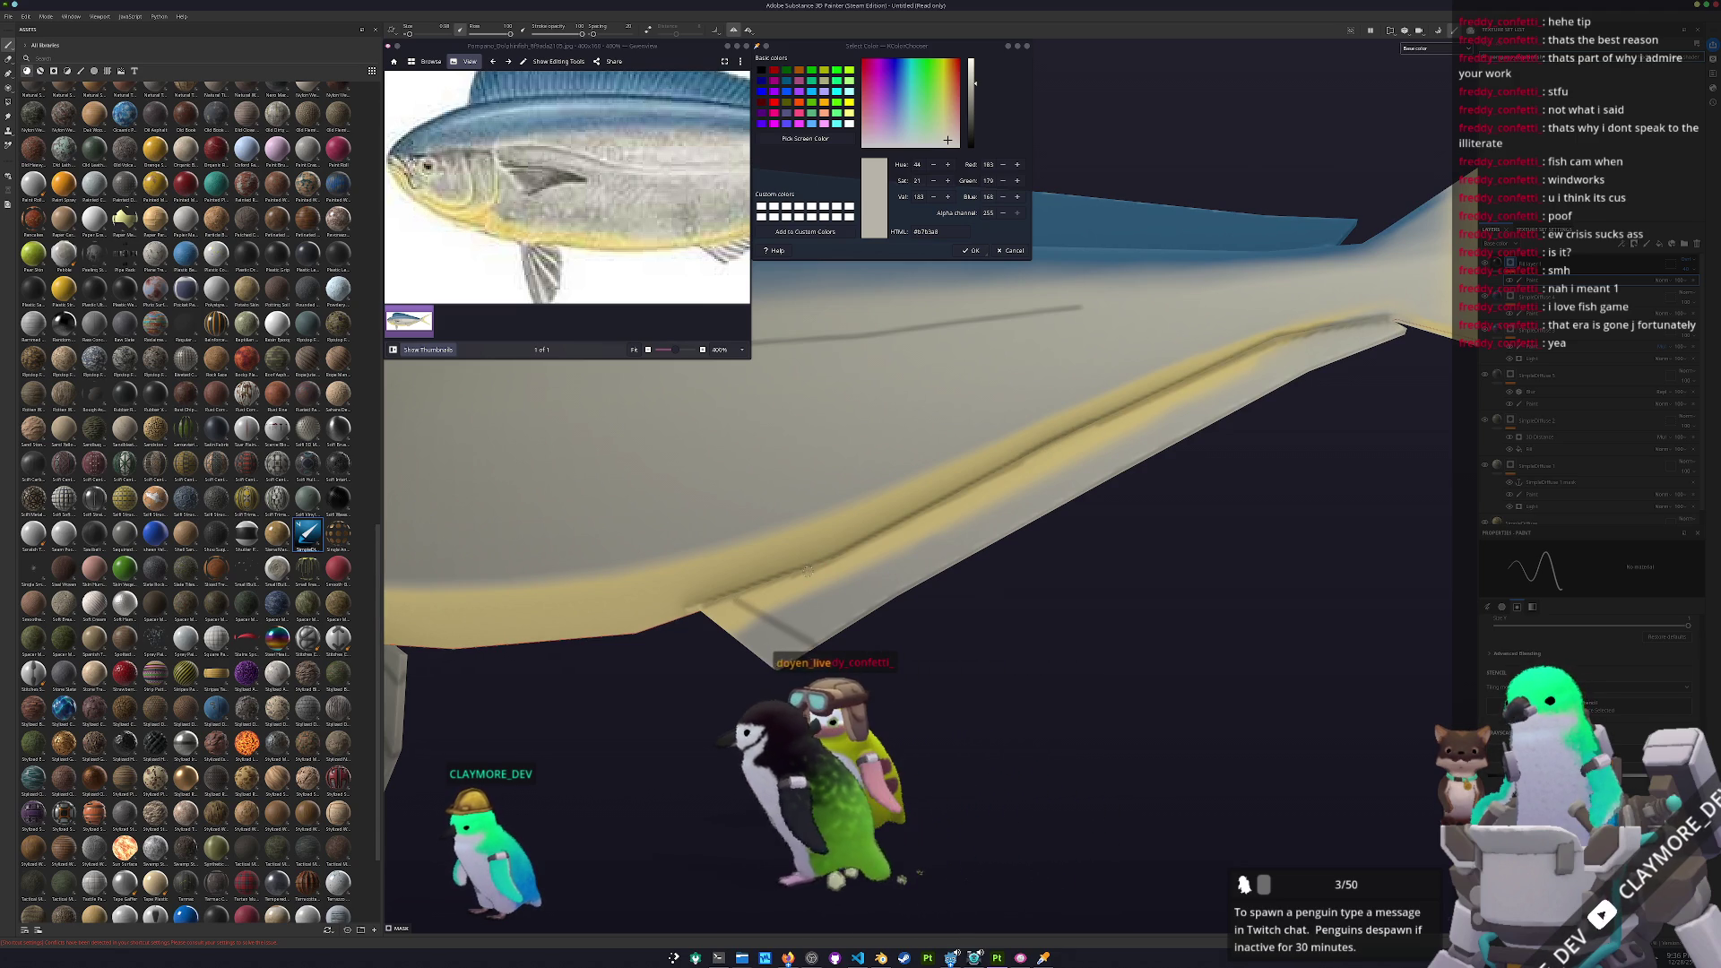
Add thin ray lines across the base of the forked yellow tail fin
left_click_drag(981, 639, 726, 576, "alt")
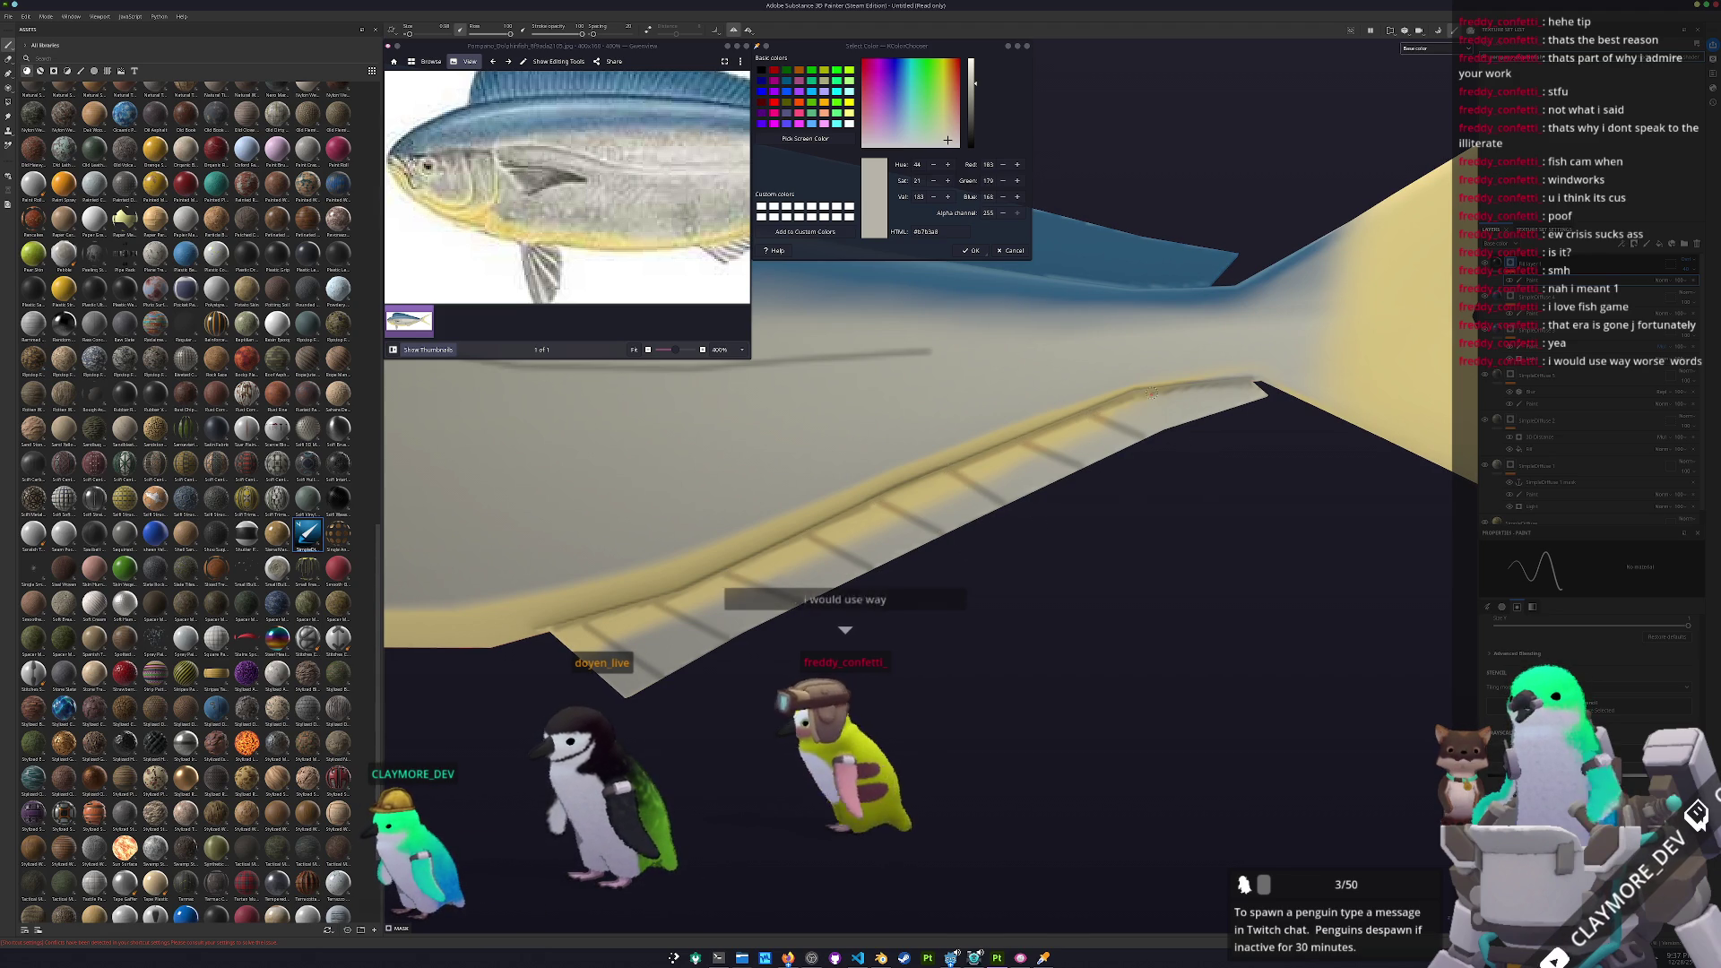
mouse_move(1172, 433)
left_mouse_down("alt")
mouse_move(1174, 458)
mouse_move(1087, 484)
mouse_move(1044, 451)
left_mouse_up("alt")
scroll(659, 246, "right", 6)
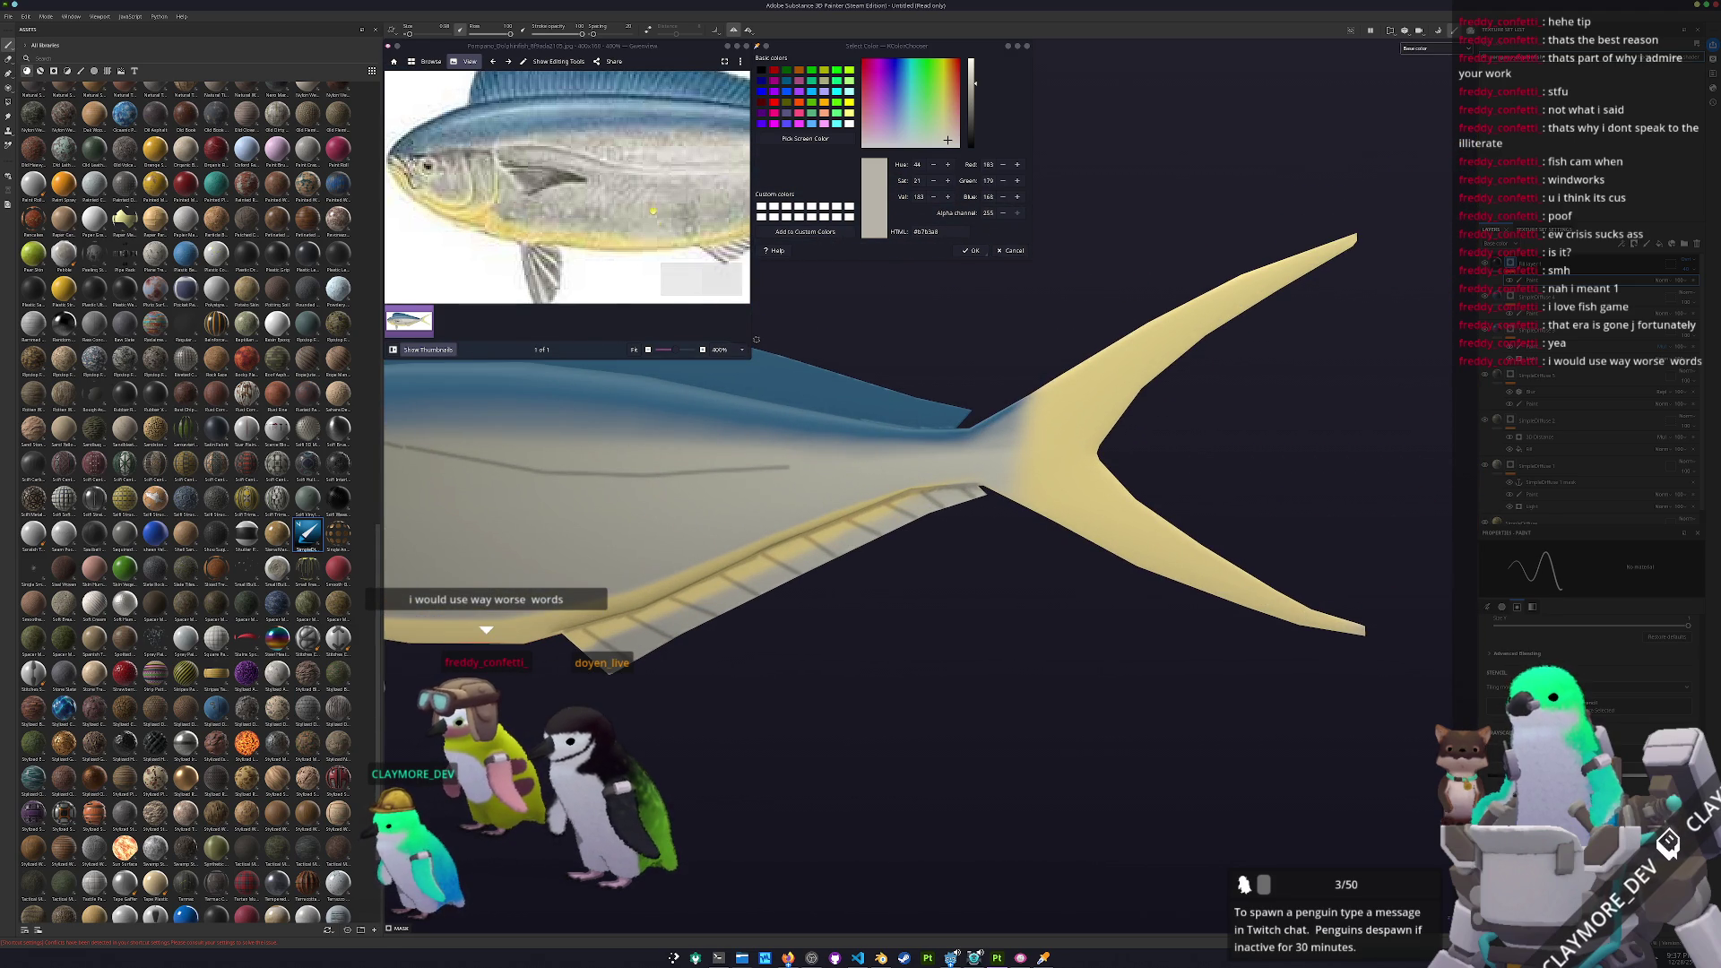
mouse_move(1013, 439)
left_mouse_down("alt")
mouse_move(987, 451)
mouse_move(987, 488)
mouse_move(1194, 336)
mouse_move(1309, 285)
left_mouse_up("alt")
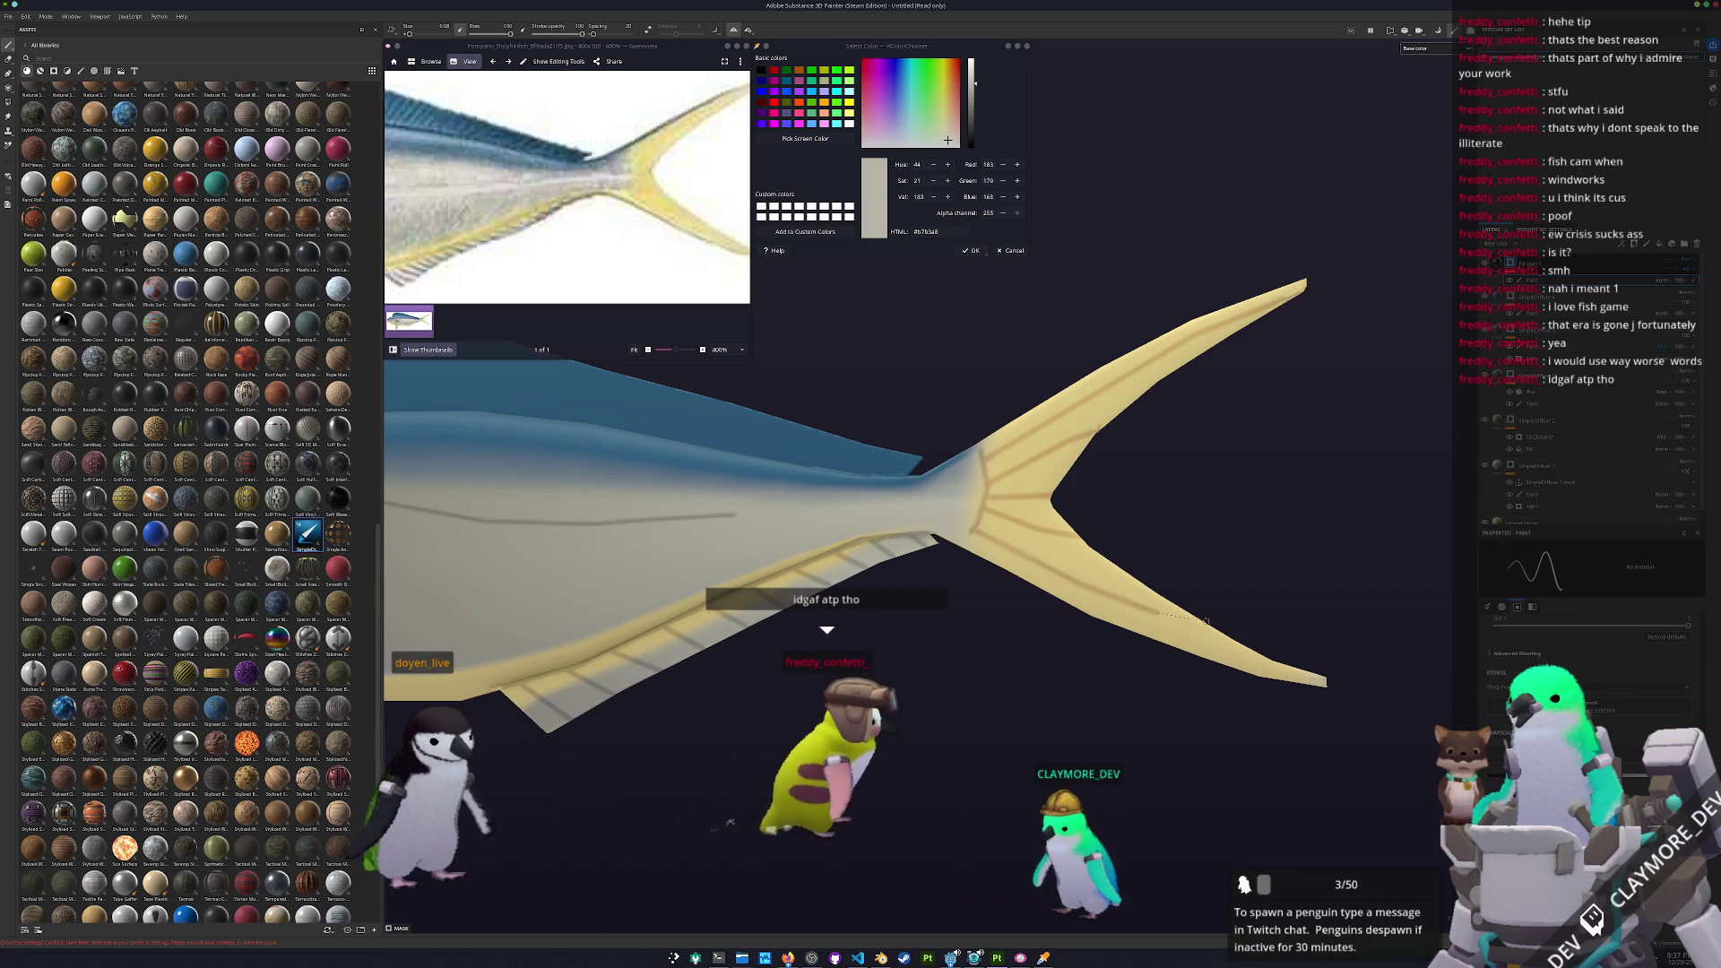
scroll(986, 582, "down", 5)
mouse_move(986, 583)
left_mouse_down("alt")
mouse_move(771, 544)
mouse_move(699, 500)
left_mouse_up("alt")
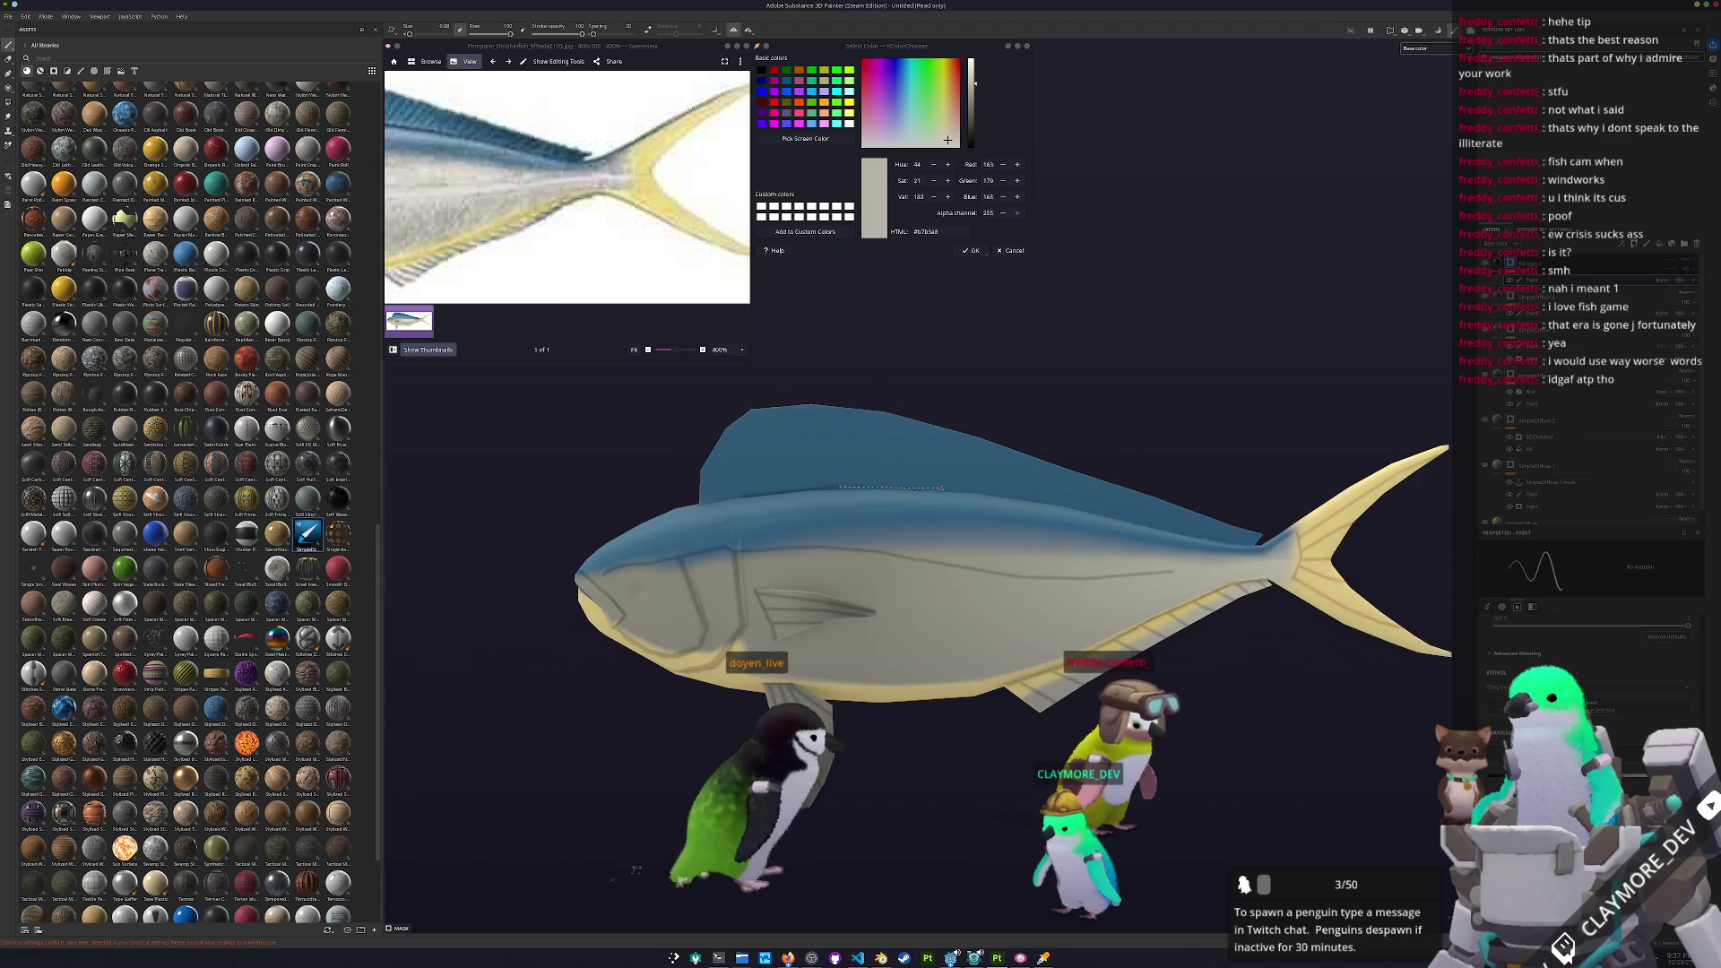
Stripe the blue dorsal fin with straight dark ray lines, checking from several angles
left_click_drag(949, 486, 834, 480, "alt")
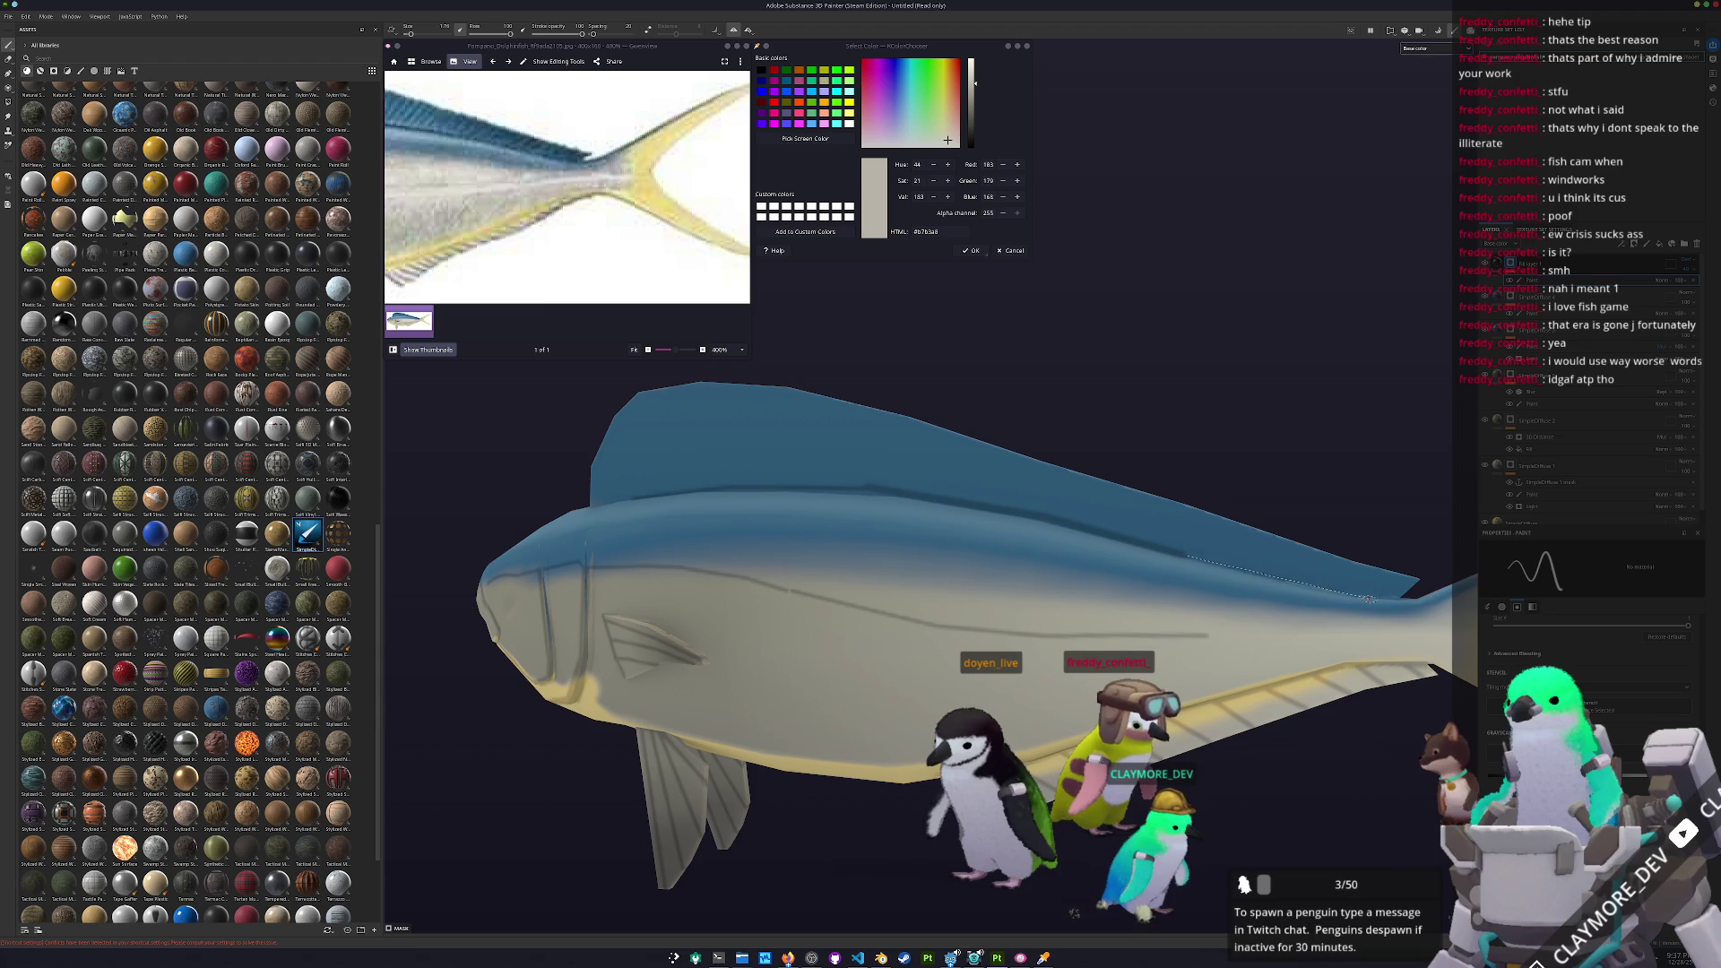
left_click_drag(714, 525, 842, 511, "alt")
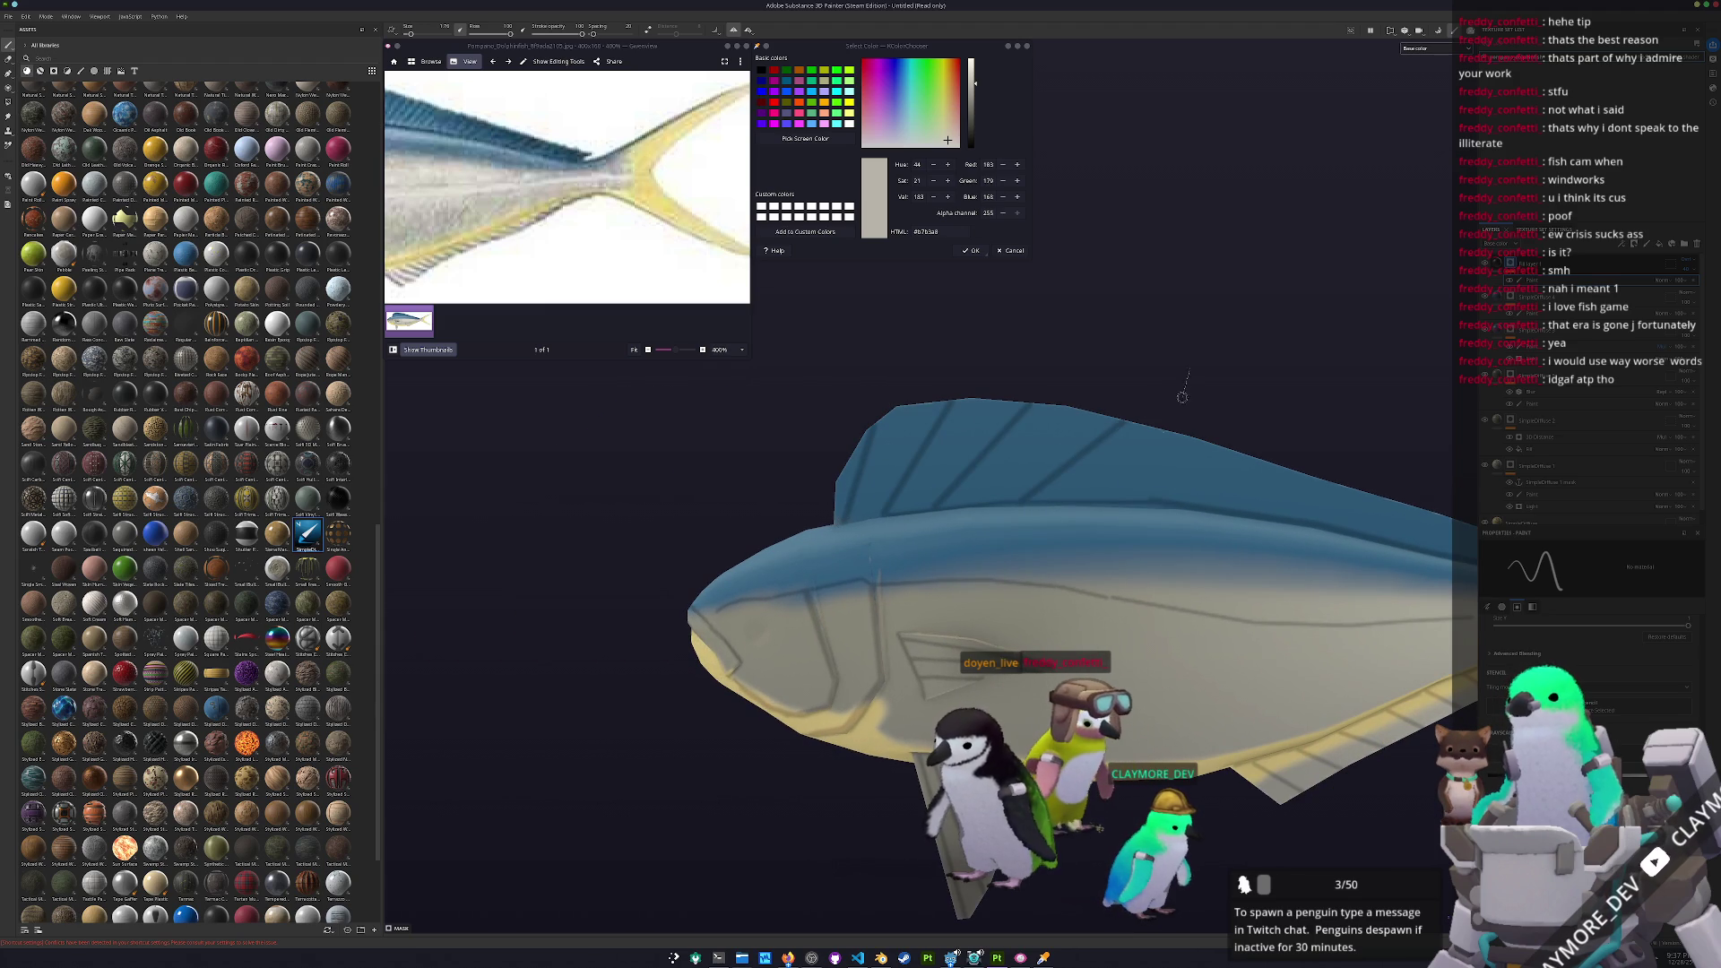
left_click_drag(1280, 428, 987, 499, "alt")
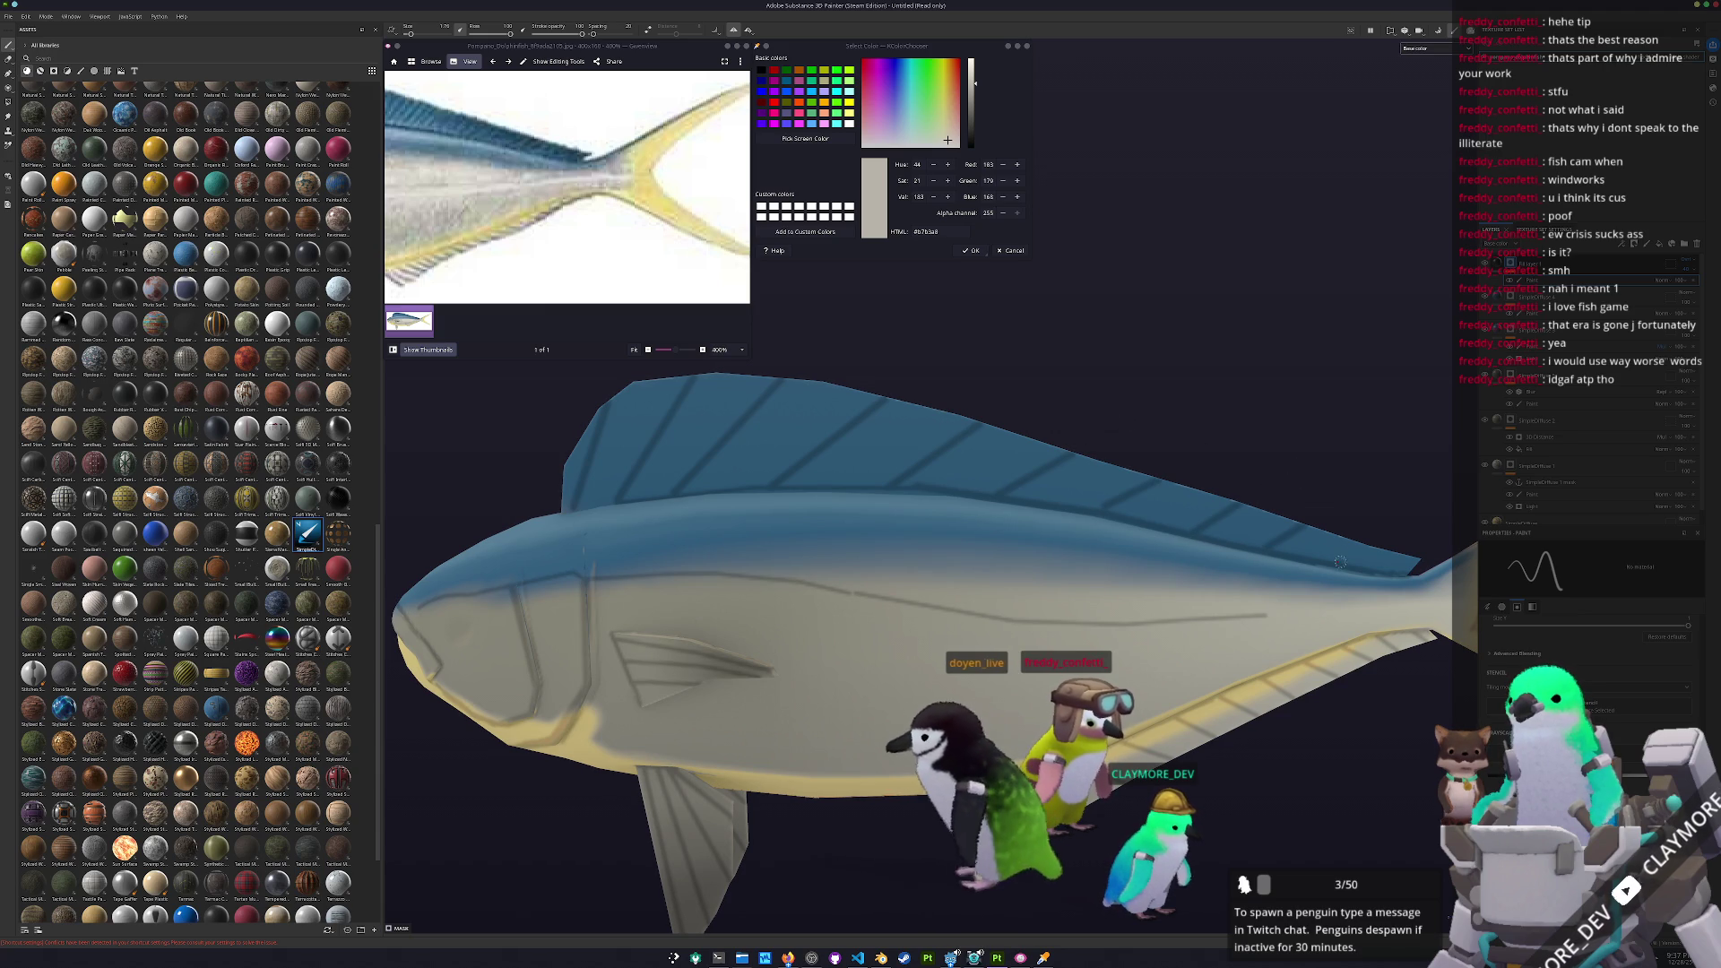
scroll(1430, 494, "down", 3)
left_click_drag(1430, 494, 1345, 435, "alt")
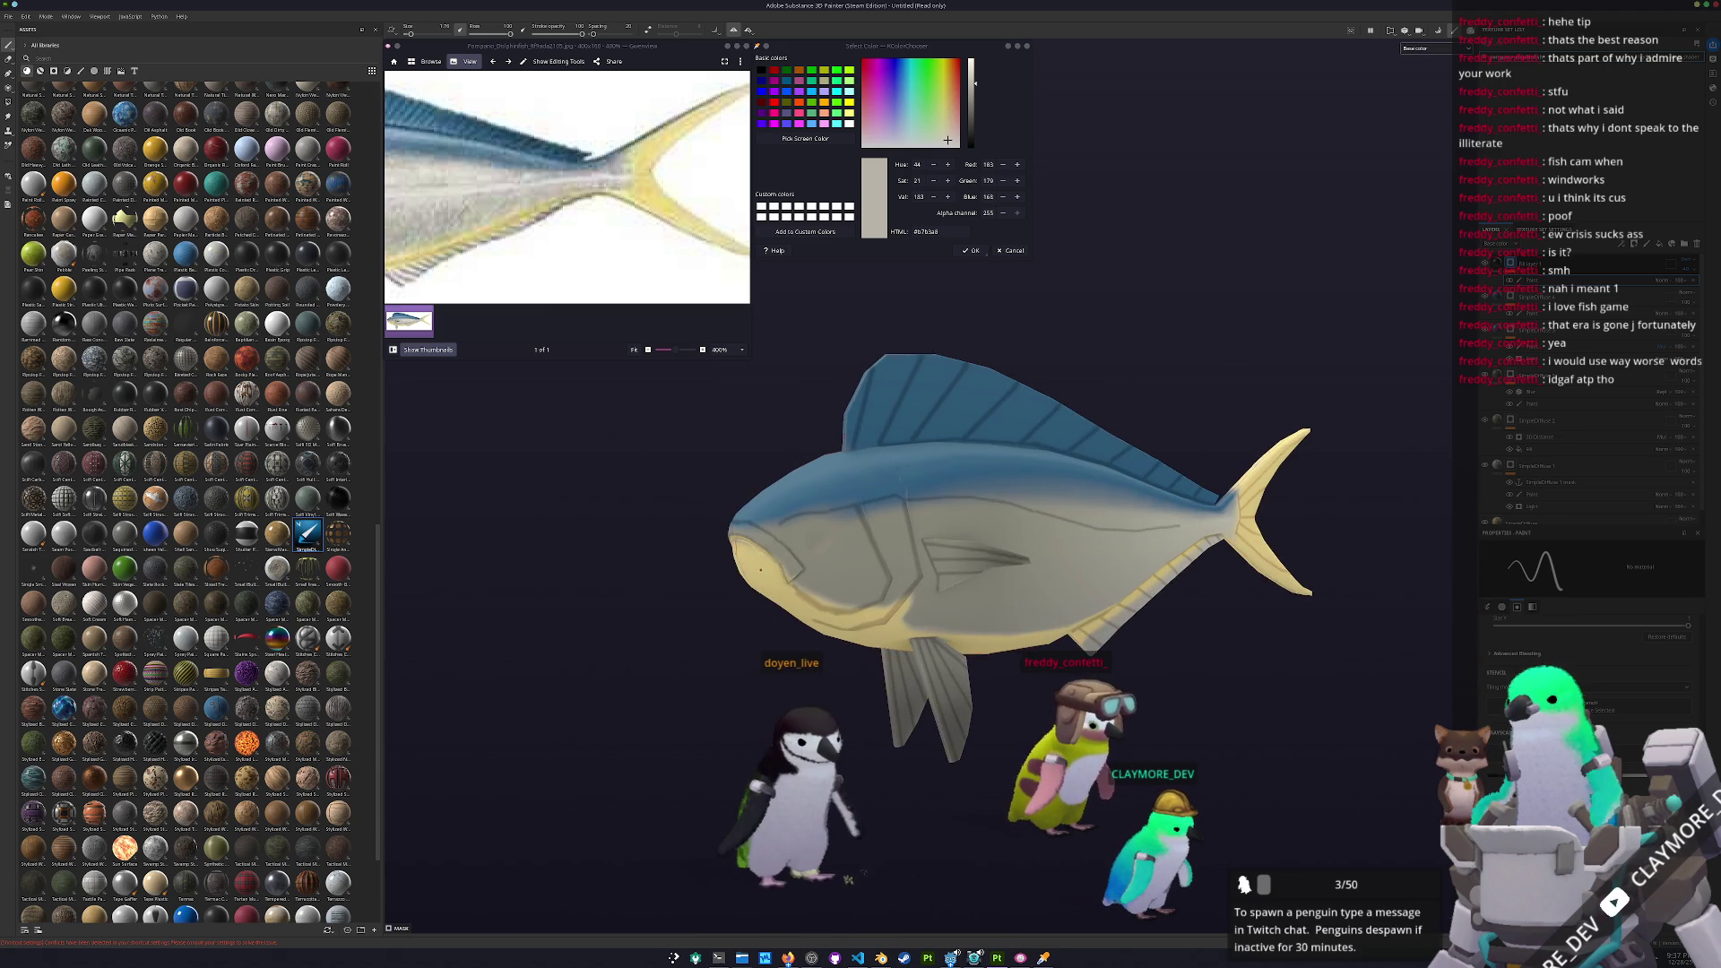
Add a filter layer using the Blur Slope filter
left_click(1685, 262)
left_click(1685, 282)
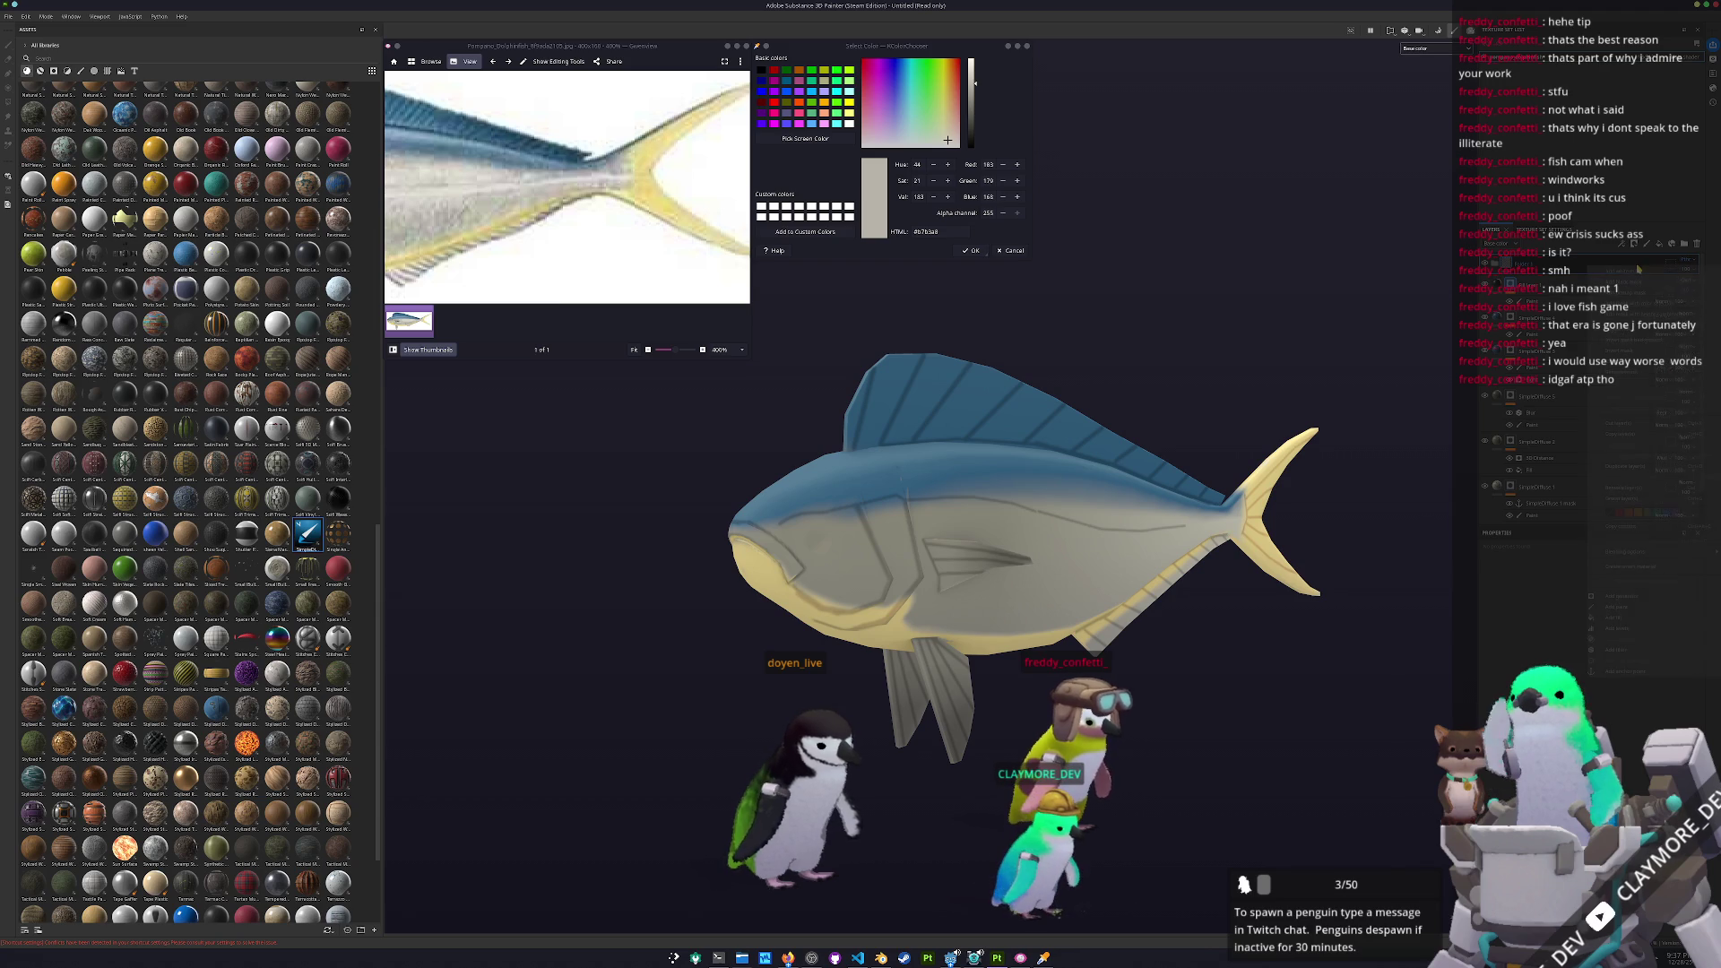
left_click(1651, 639)
mouse_move(1255, 556)
left_mouse_down("alt")
mouse_move(1211, 595)
mouse_move(1250, 524)
mouse_move(1180, 603)
mouse_move(1238, 891)
mouse_move(1179, 681)
mouse_move(1190, 613)
mouse_move(1221, 715)
mouse_move(1238, 700)
left_mouse_up("alt")
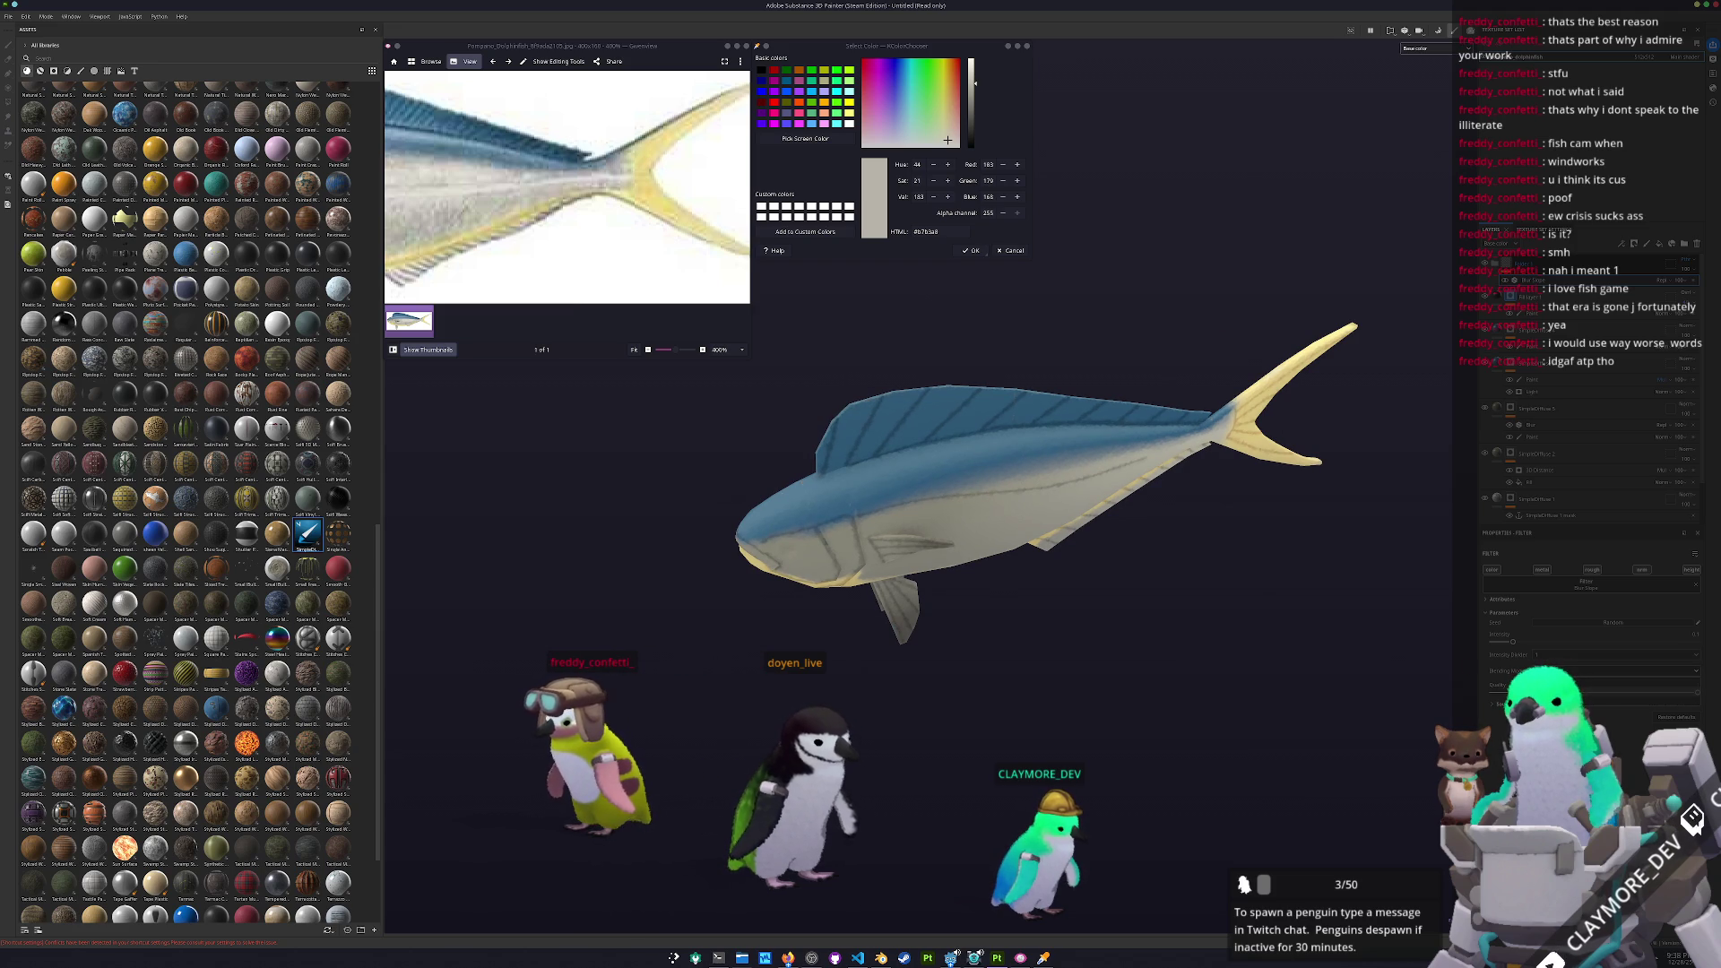
mouse_move(1238, 699)
left_mouse_down("alt")
mouse_move(1164, 577)
mouse_move(1183, 619)
left_mouse_up("alt")
scroll(583, 262, "down", 1, "ctrl")
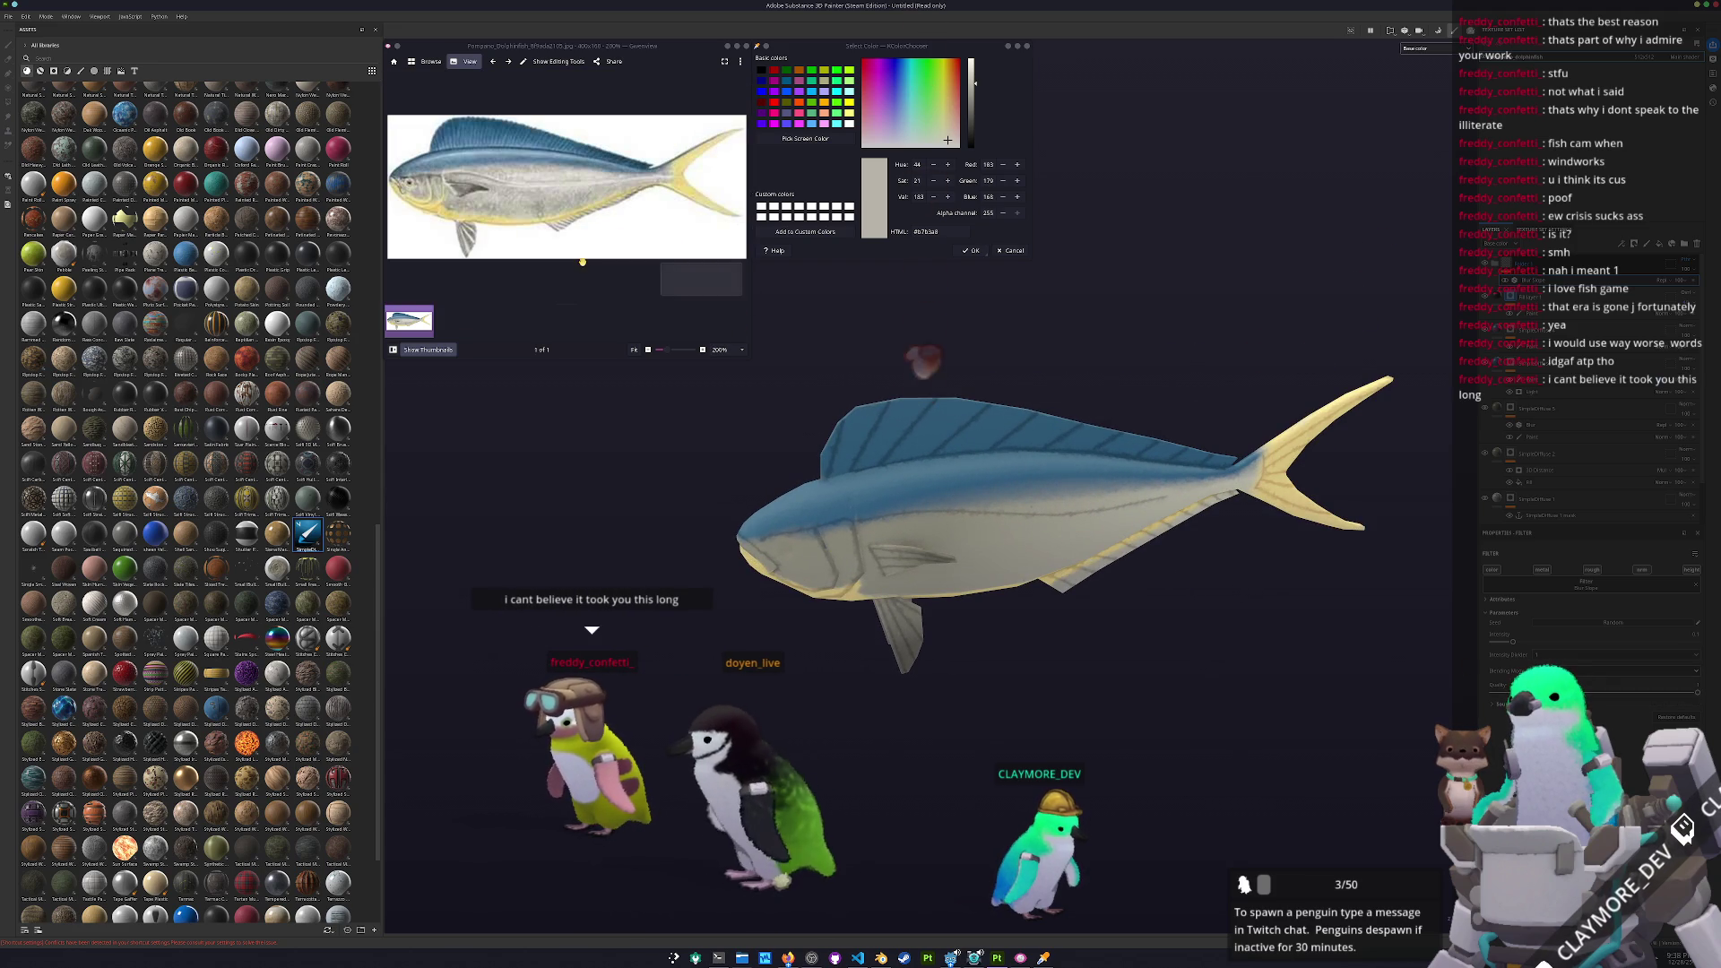
left_click_drag(1264, 448, 1286, 424, "alt")
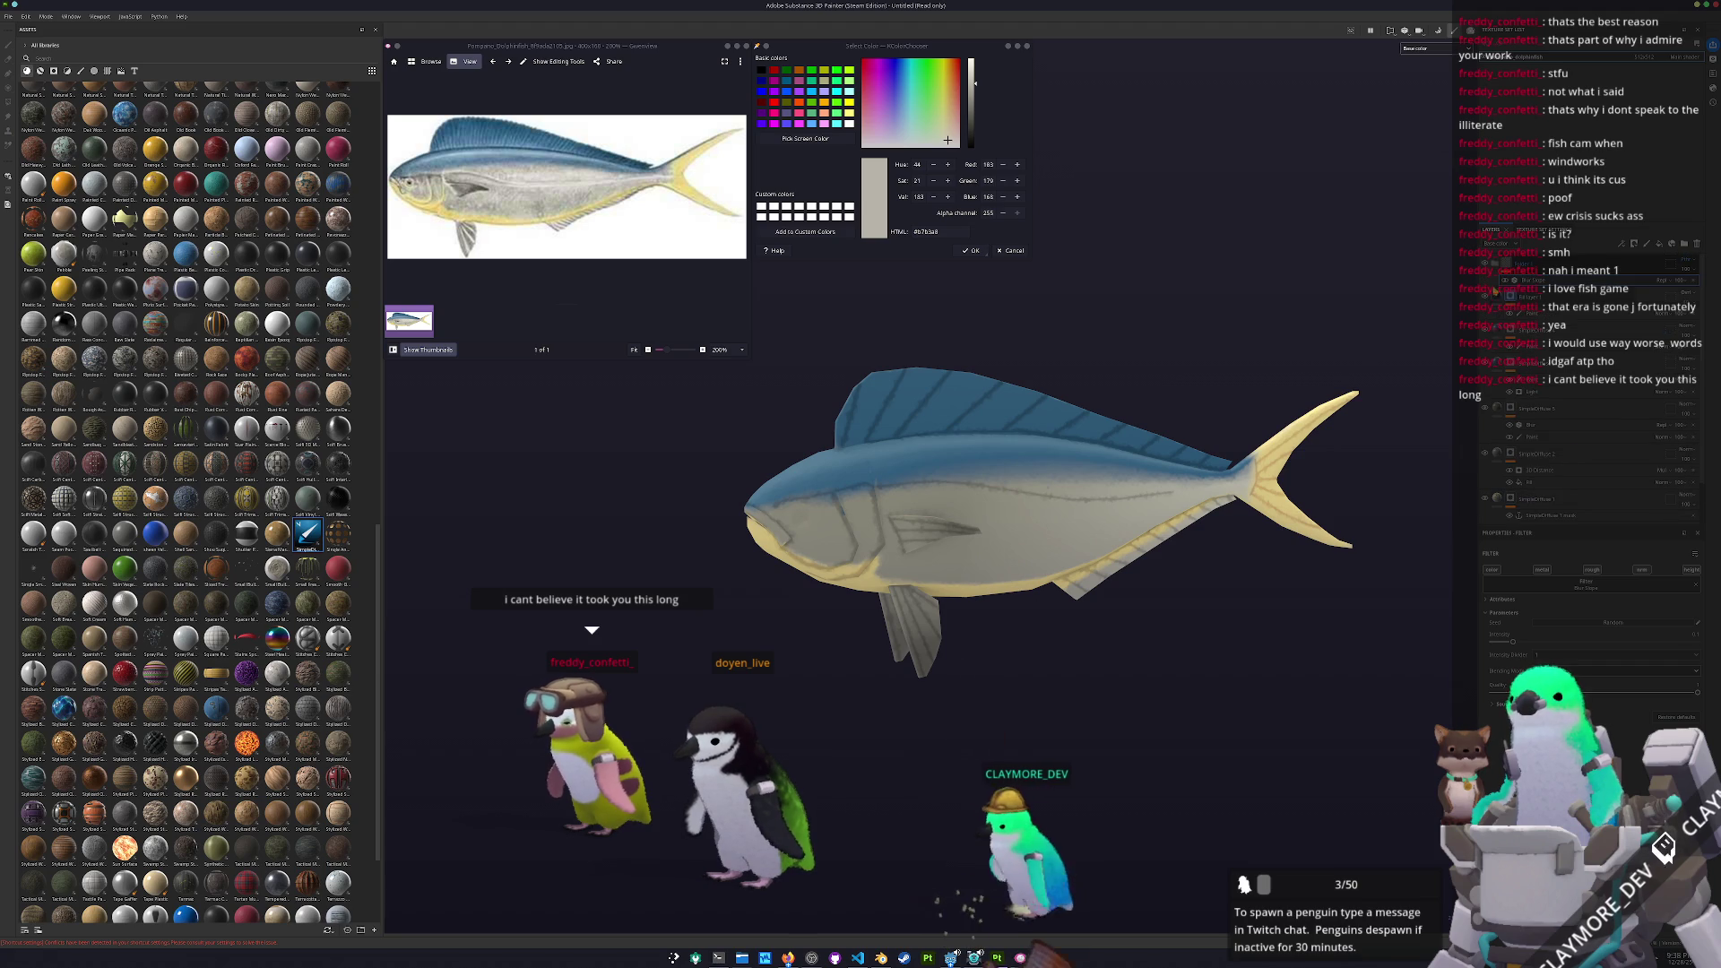
Add a new paint layer and a fill layer set to Tri-planar projection
left_click(1646, 243)
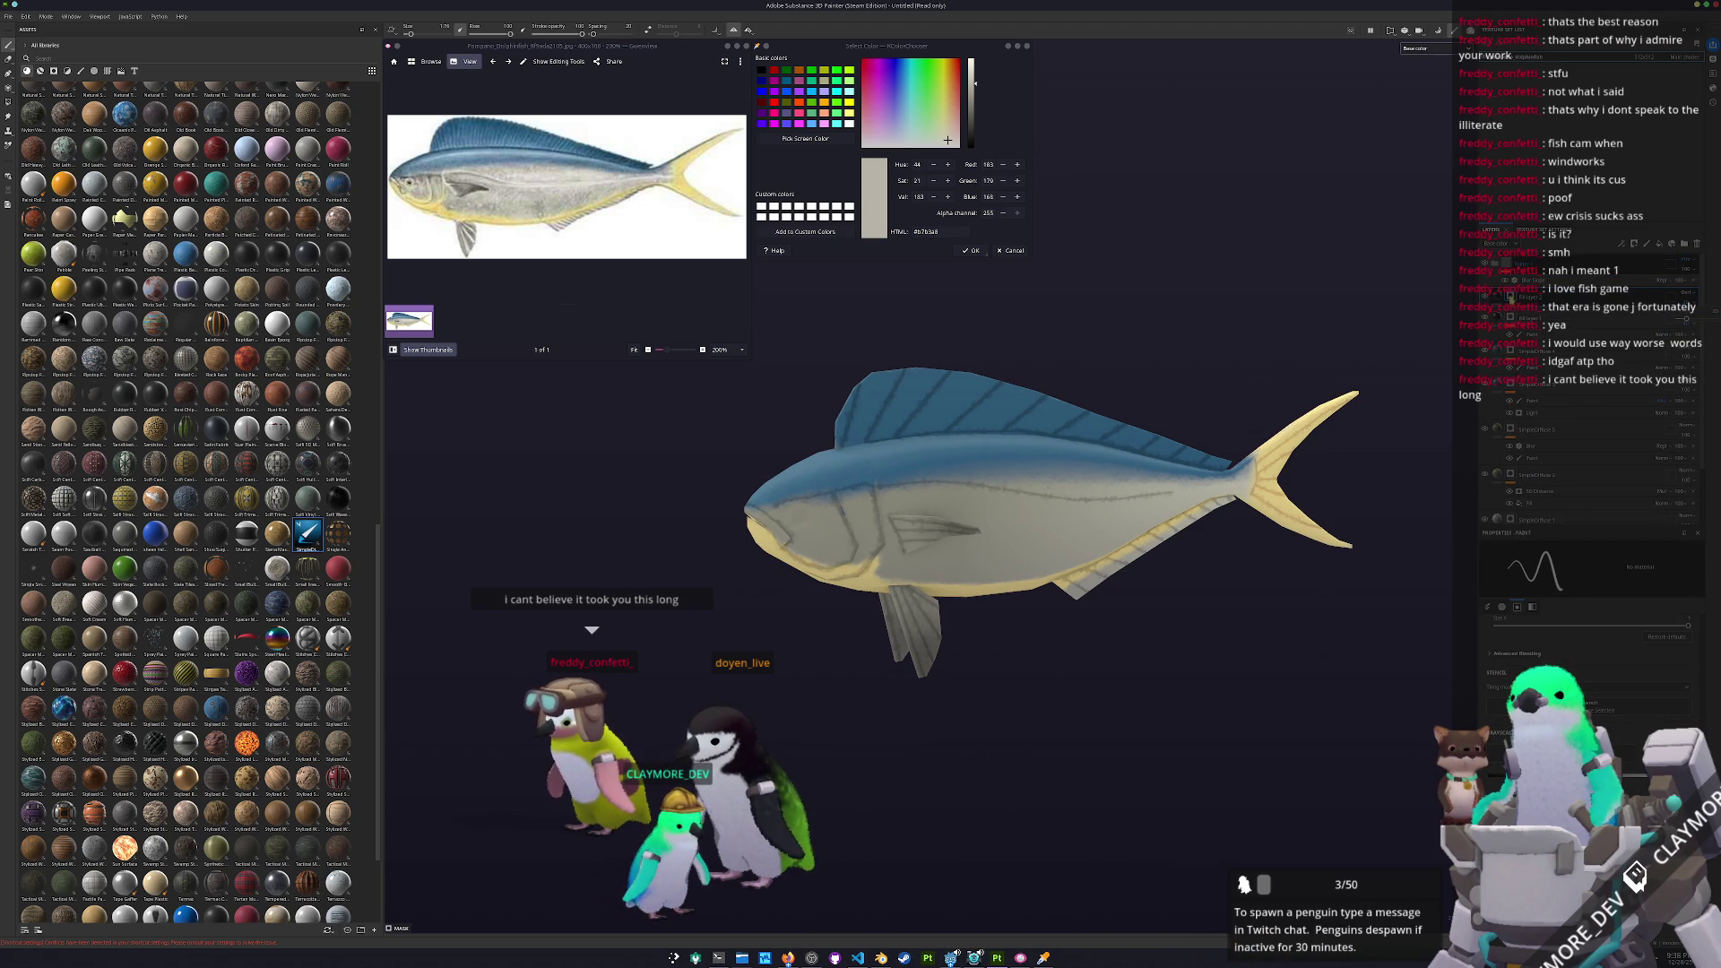
right_click(1509, 310)
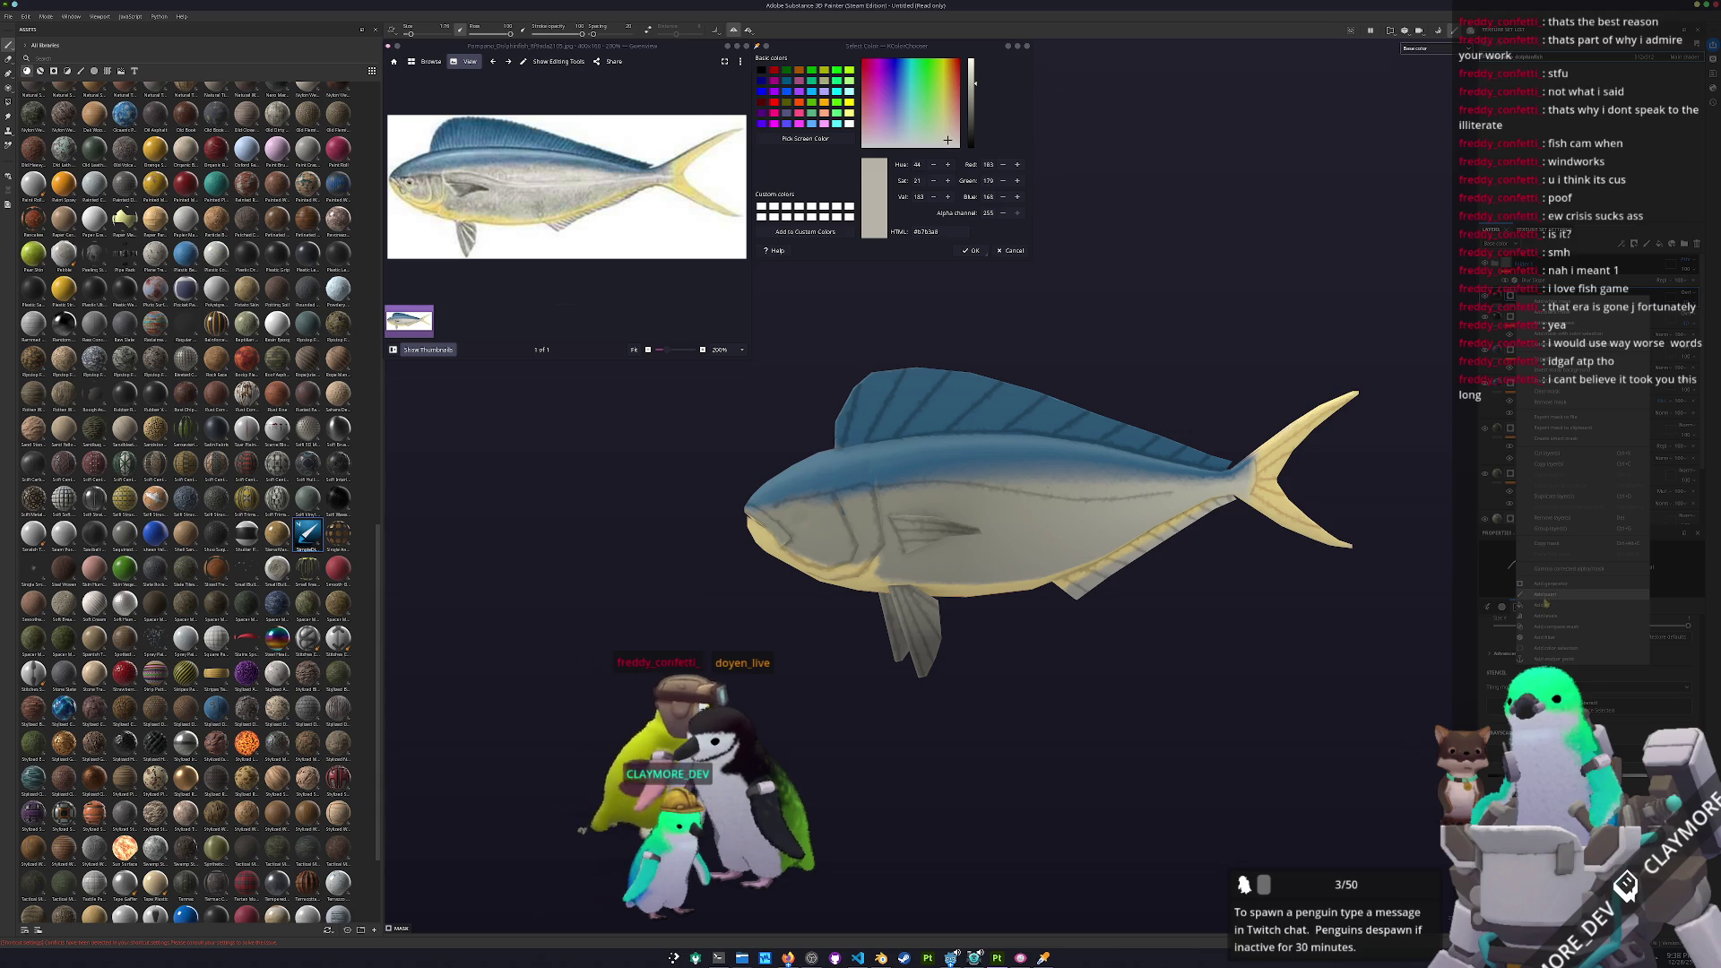
left_click(1544, 606)
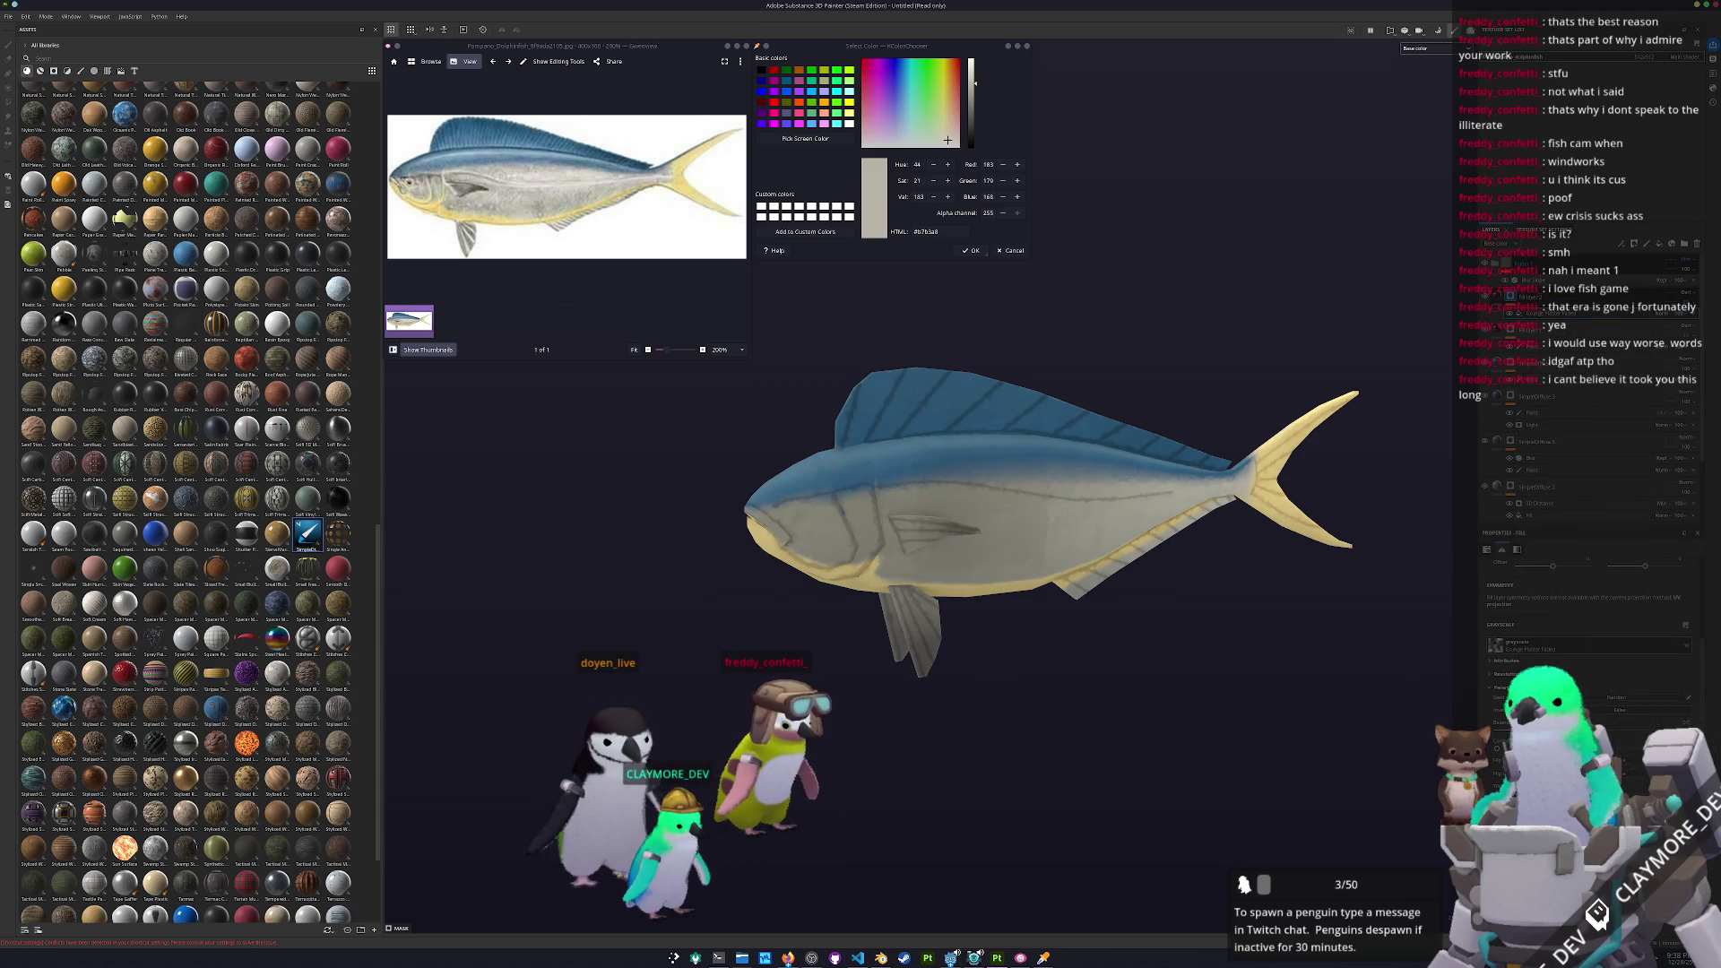
left_click(1576, 604)
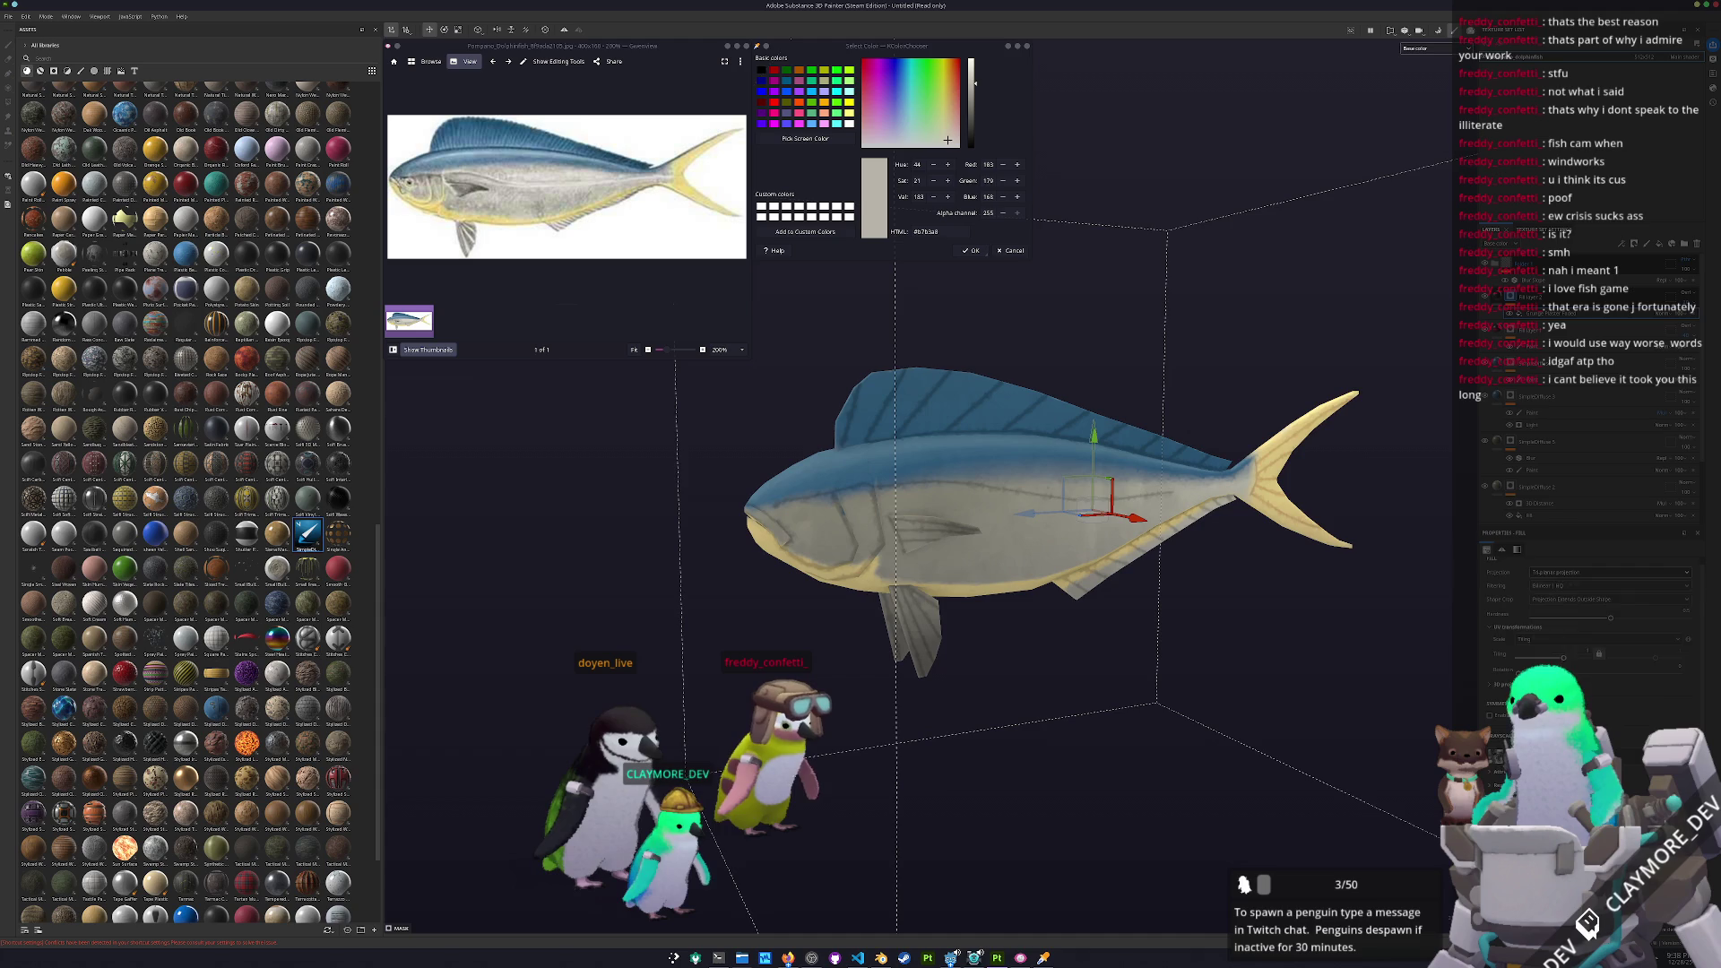
mouse_move(1435, 705)
left_mouse_down("alt")
mouse_move(1279, 697)
mouse_move(1291, 707)
left_mouse_up("alt")
scroll(1300, 699, "up", 2)
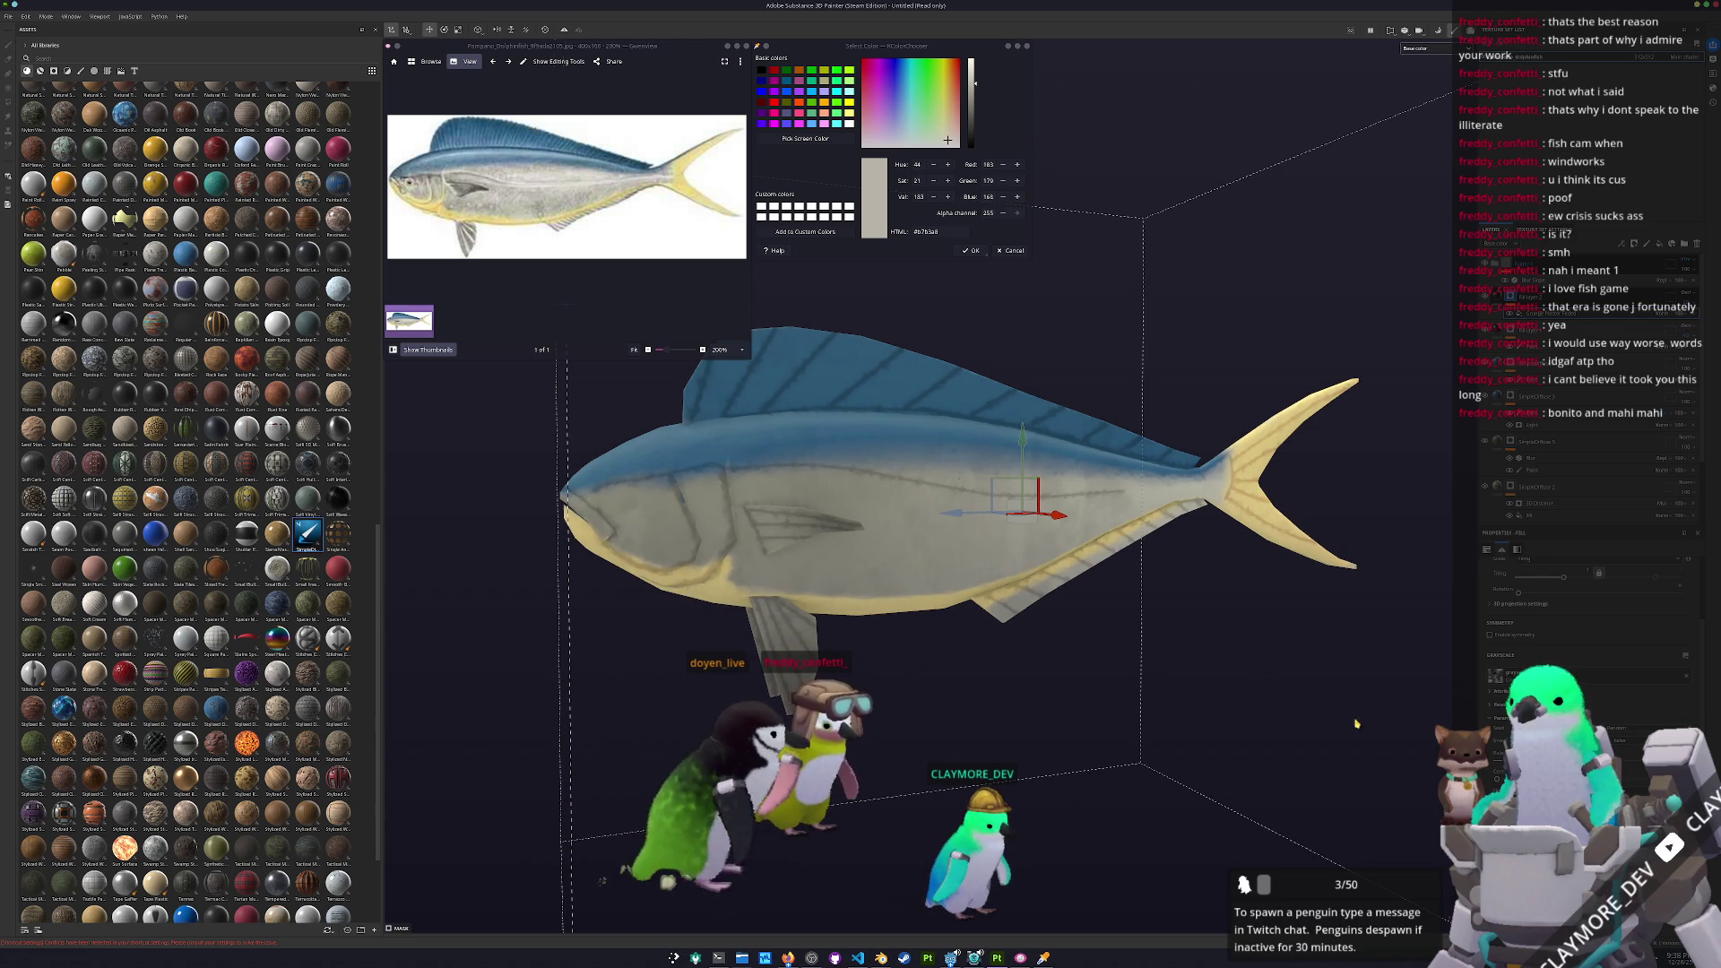
left_click_drag(1428, 726, 1115, 621, "alt")
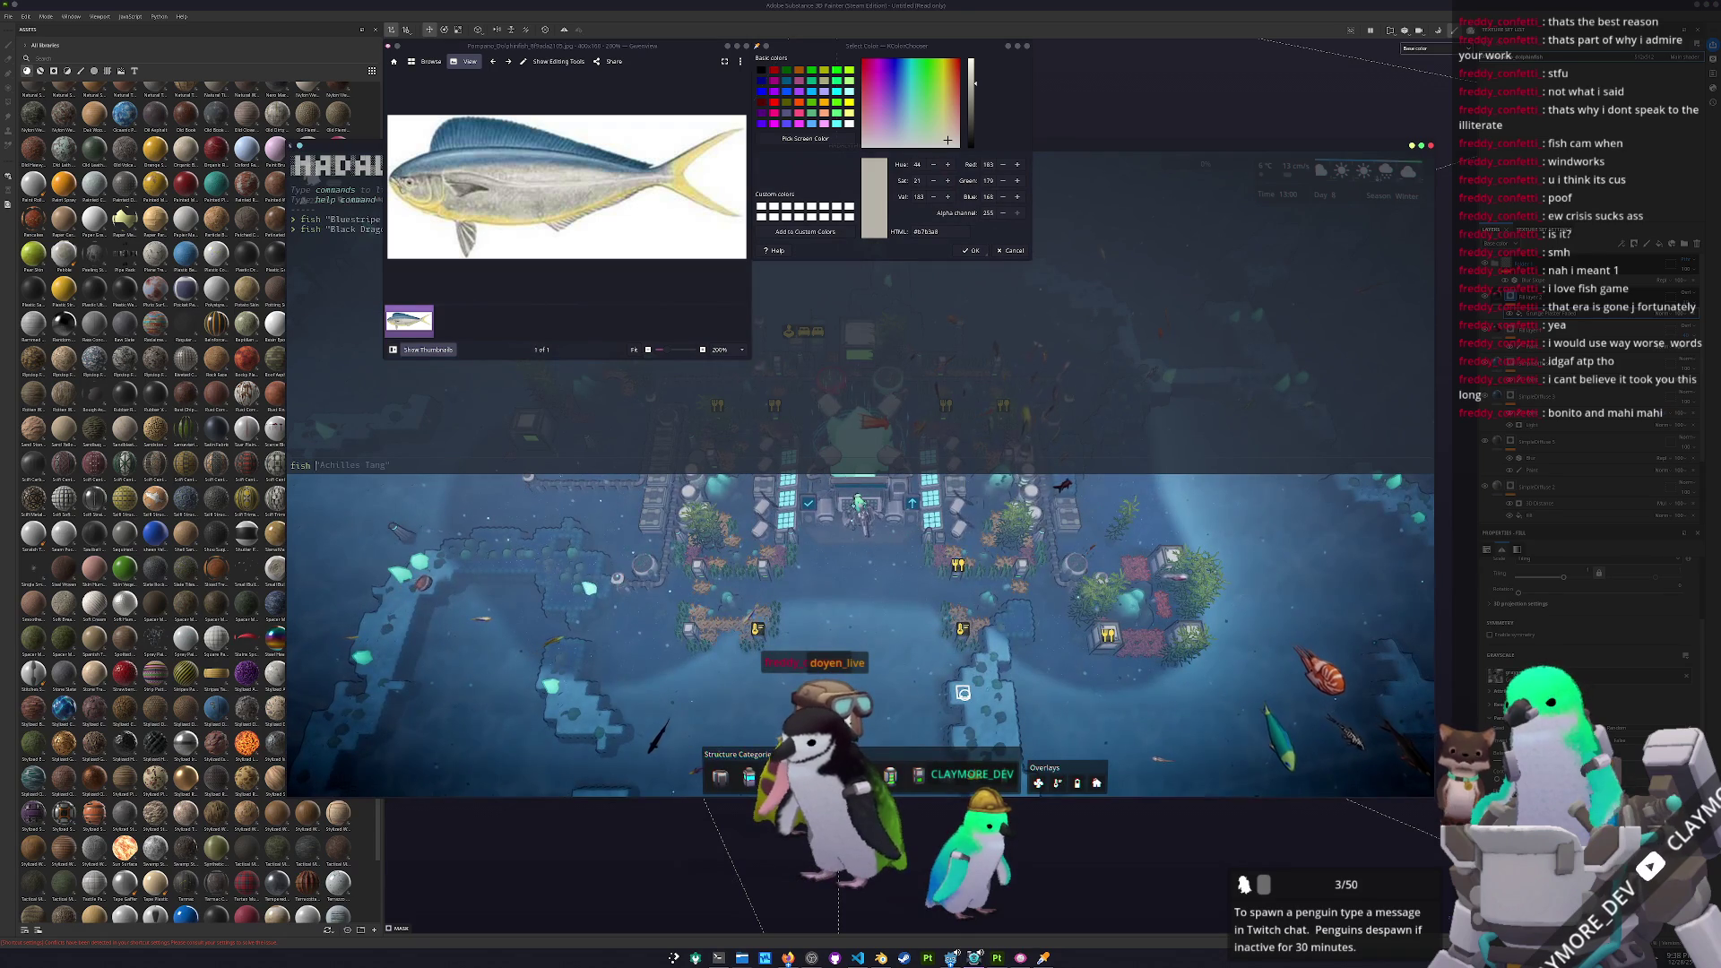
Spawn 10 Mahi-mahi with the fish console command and pan the camera to them
key("Tab")
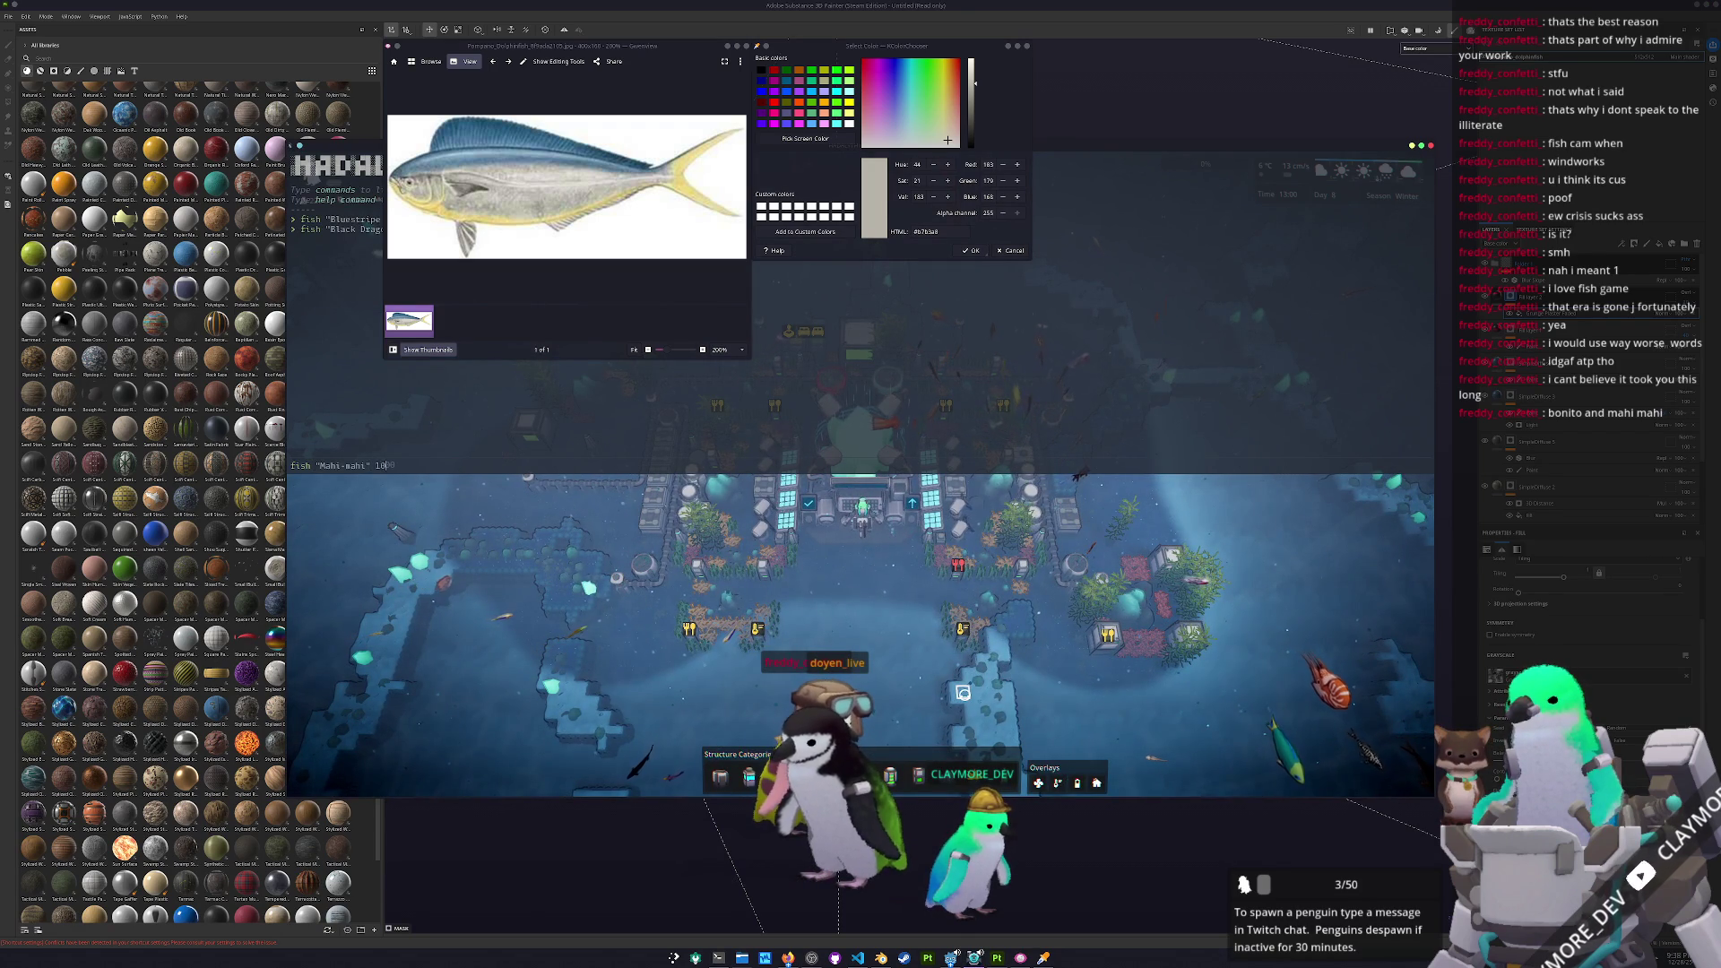
key("Return")
key("d")
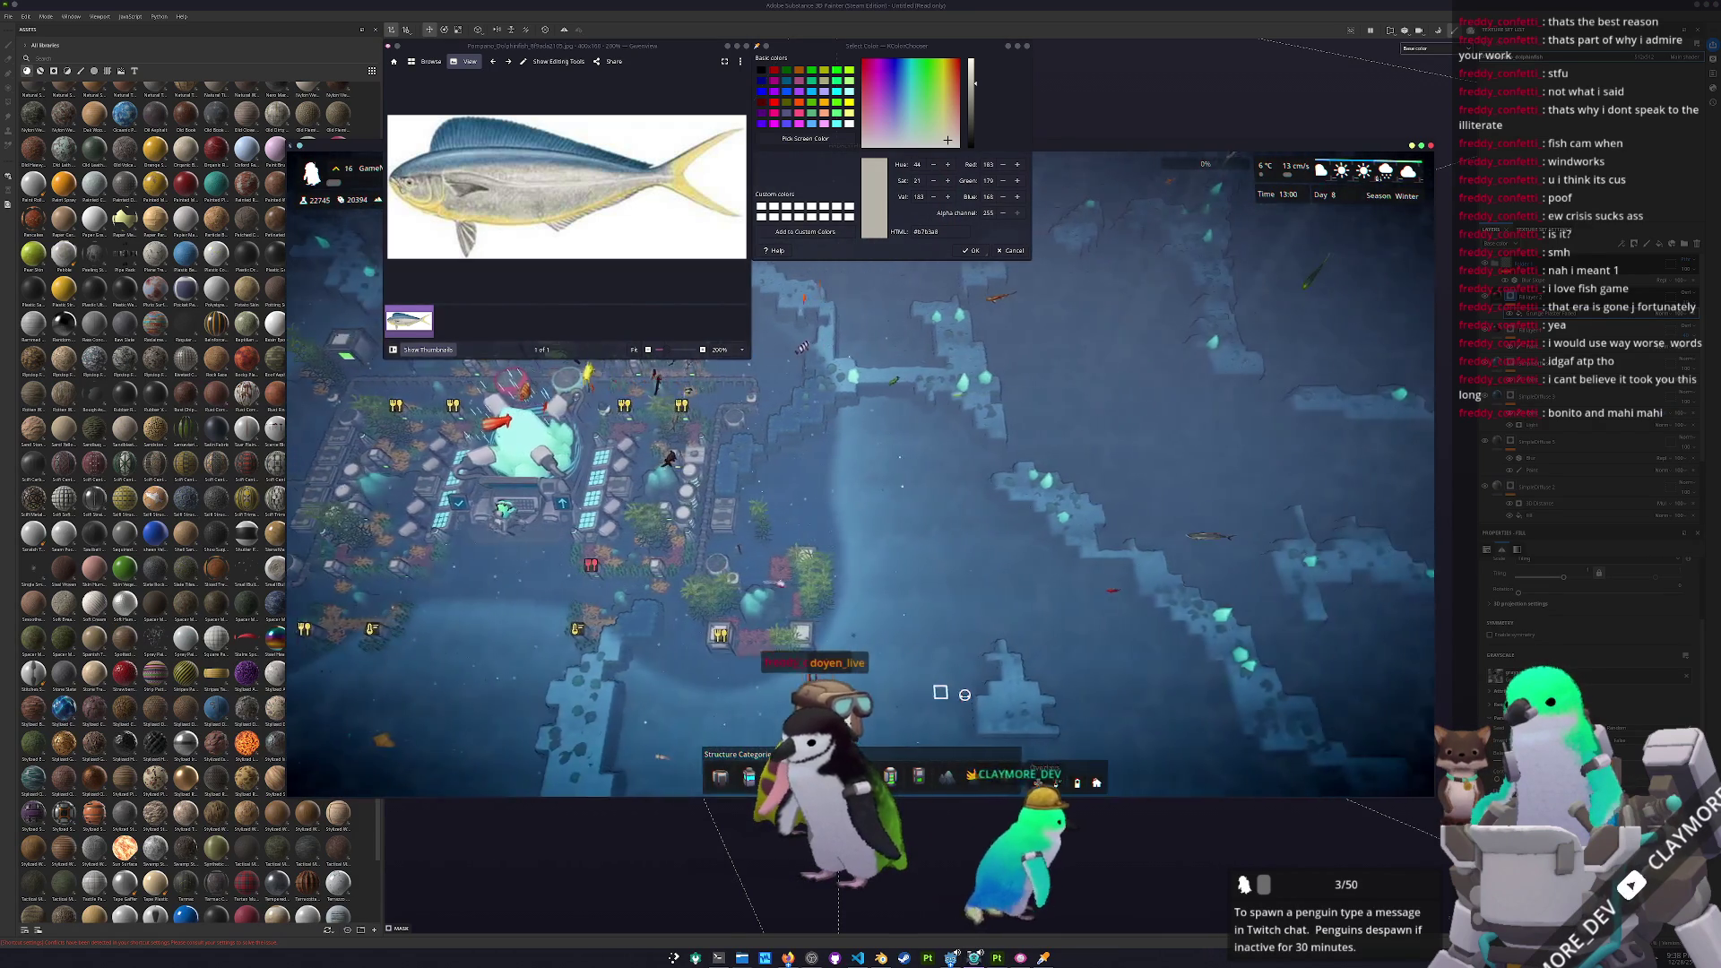
key("d")
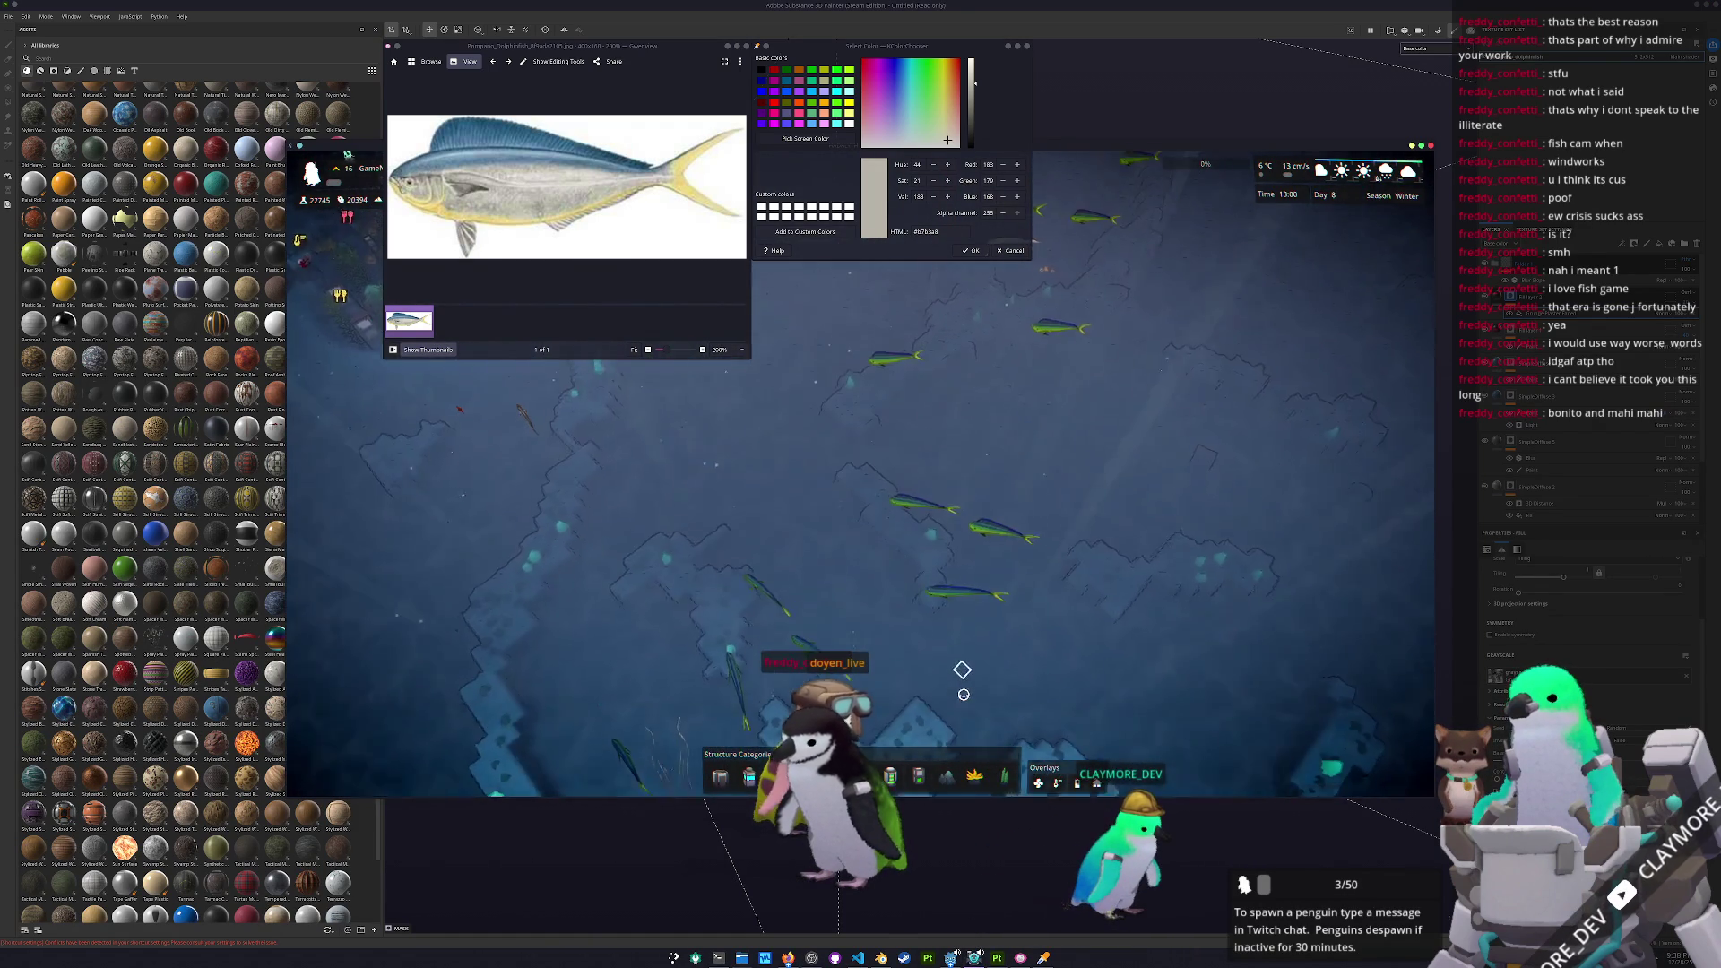
scroll(961, 670, "up", 5)
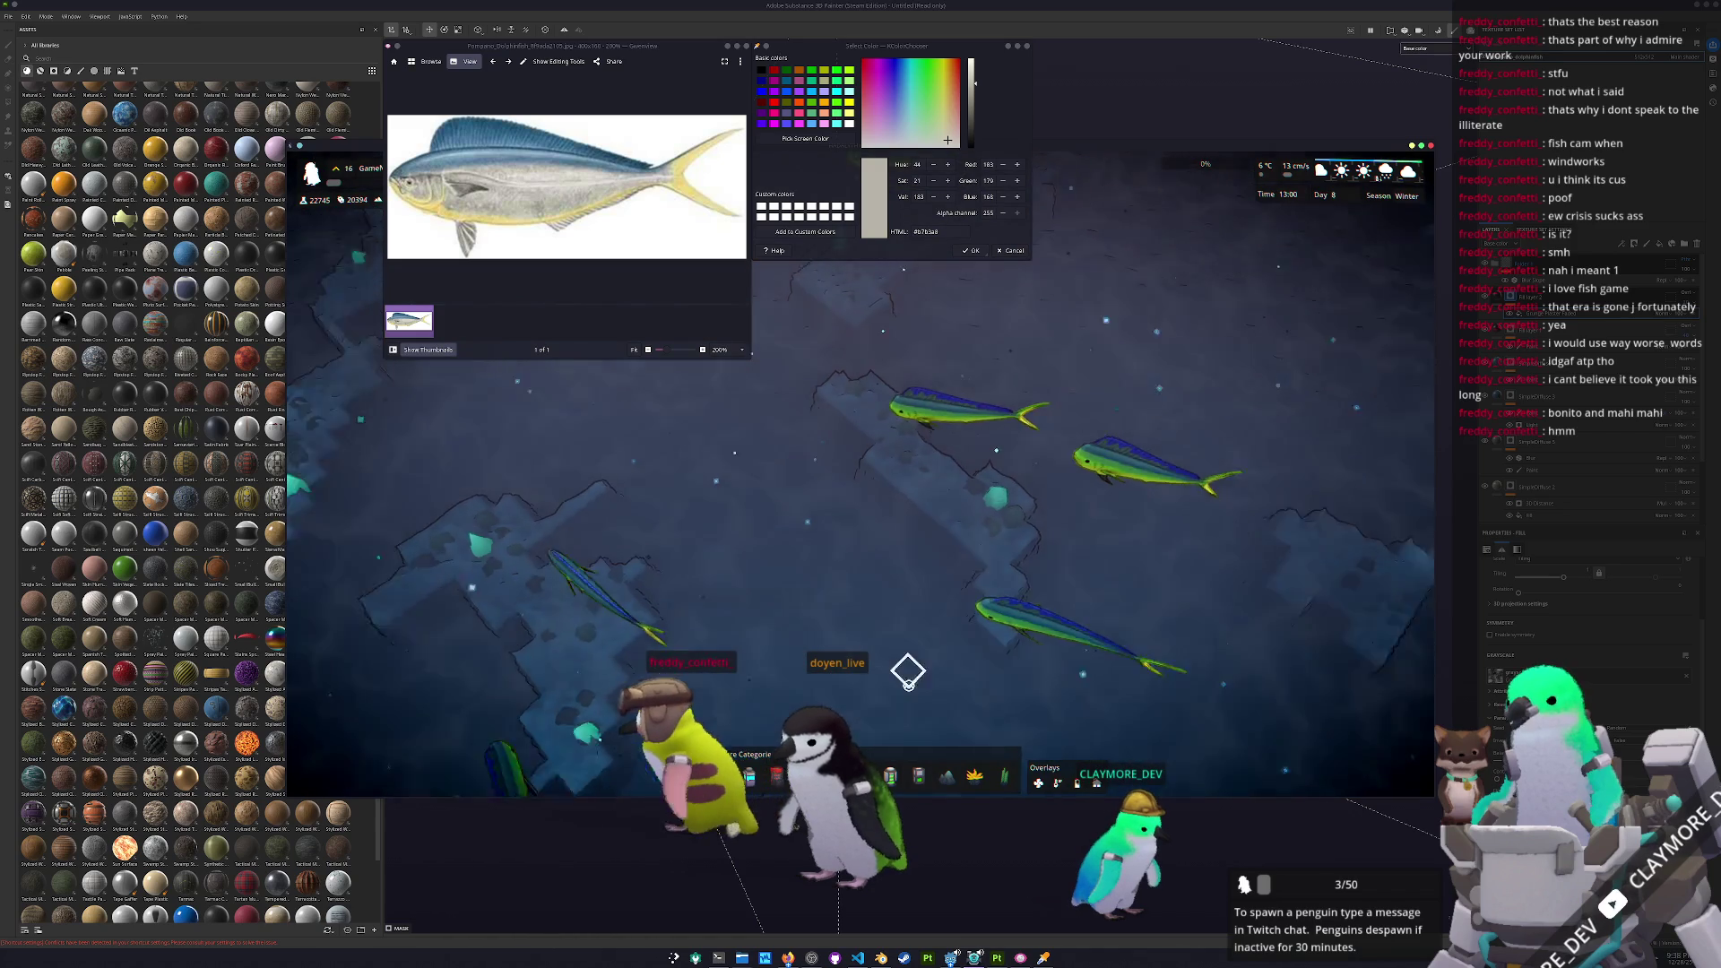
scroll(908, 672, "down", 2)
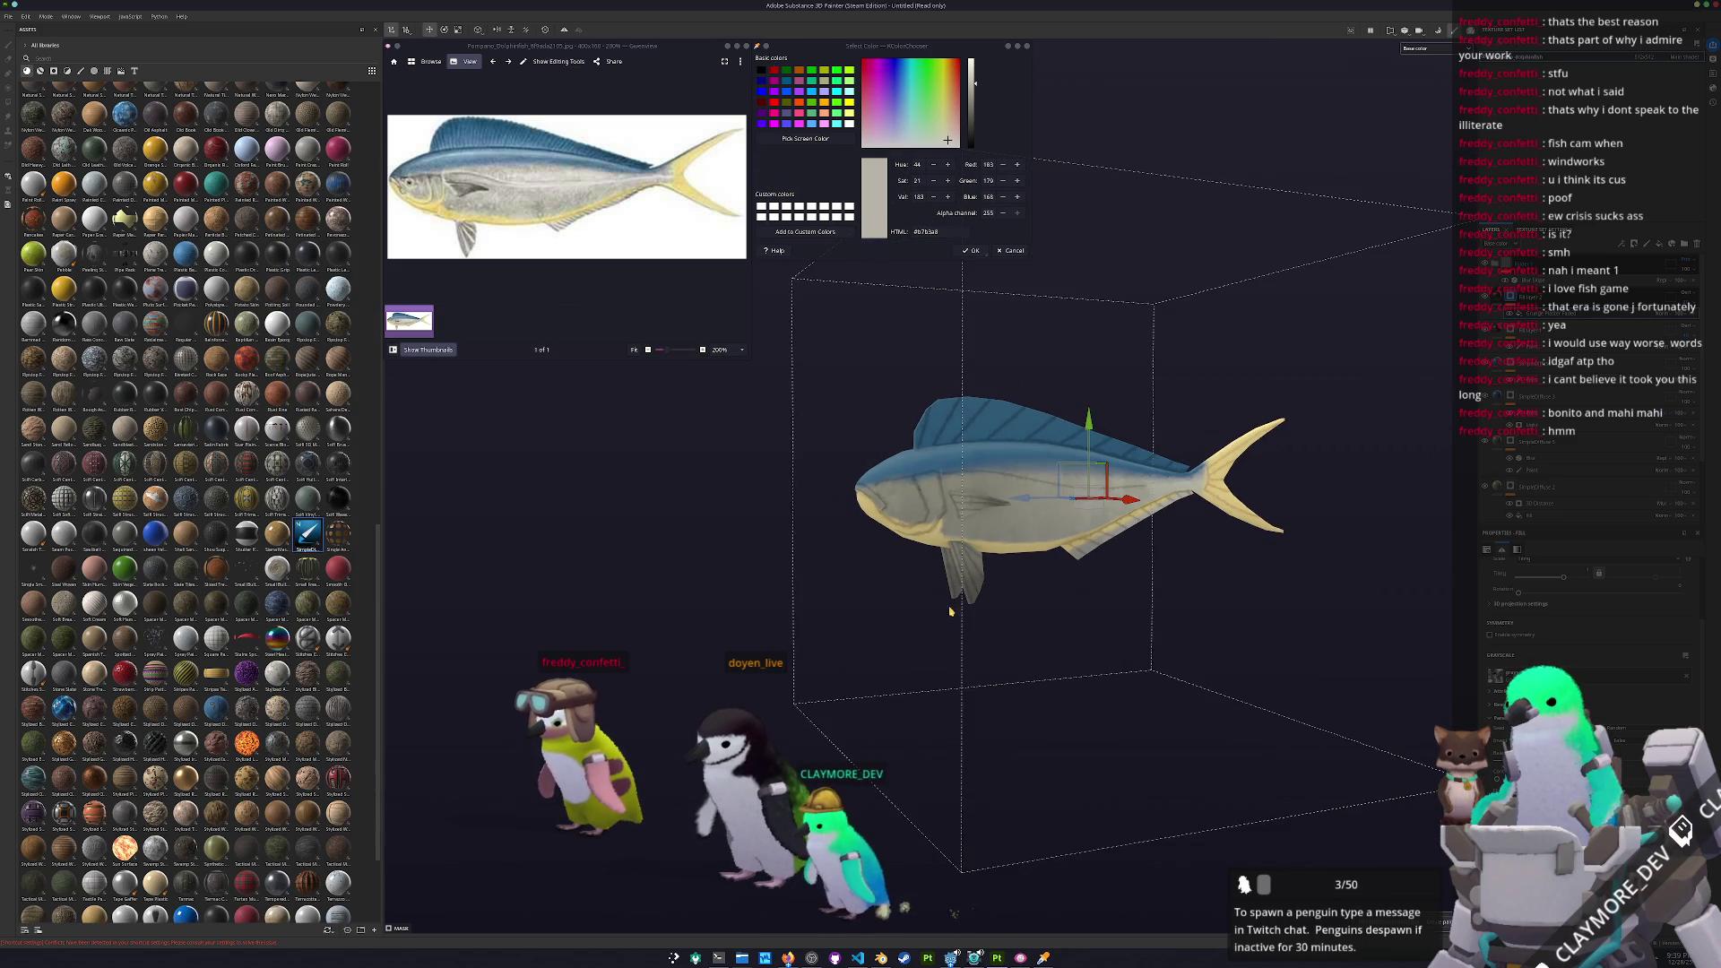
mouse_move(951, 610)
left_mouse_down("alt")
mouse_move(1237, 584)
mouse_move(1086, 625)
left_mouse_up("alt")
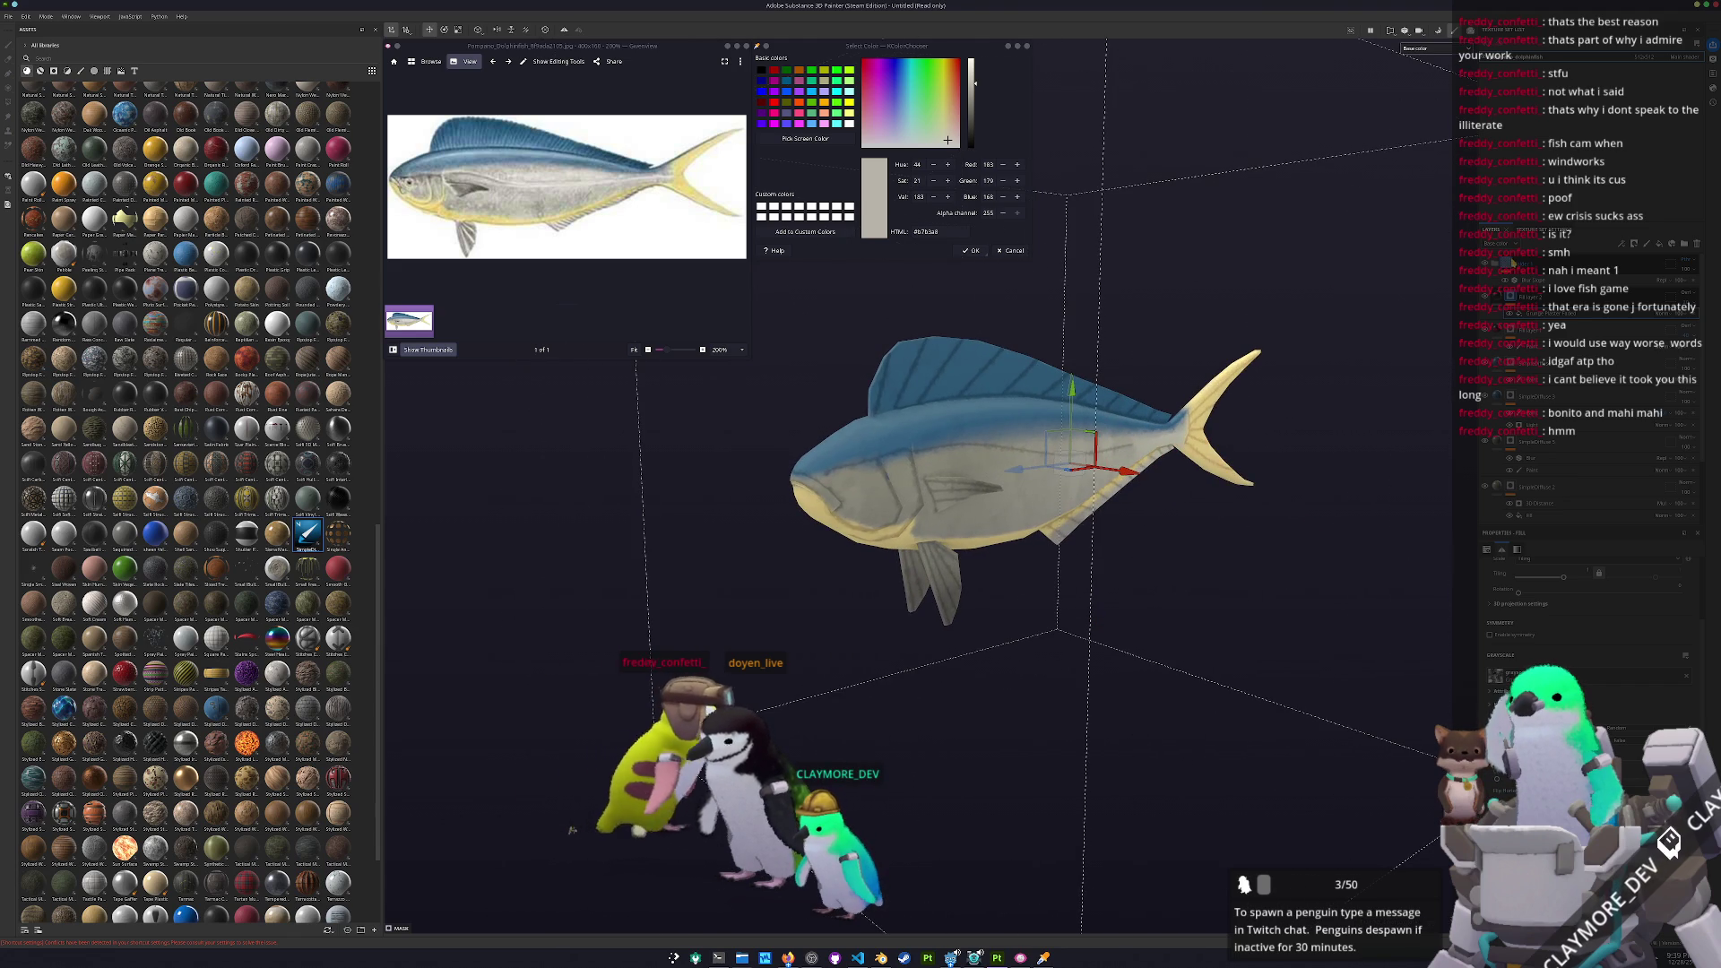
Sample the near-black eye colour with Pick Screen Color and add a new fill layer
key("f")
left_click_drag(1301, 359, 1316, 336, "alt")
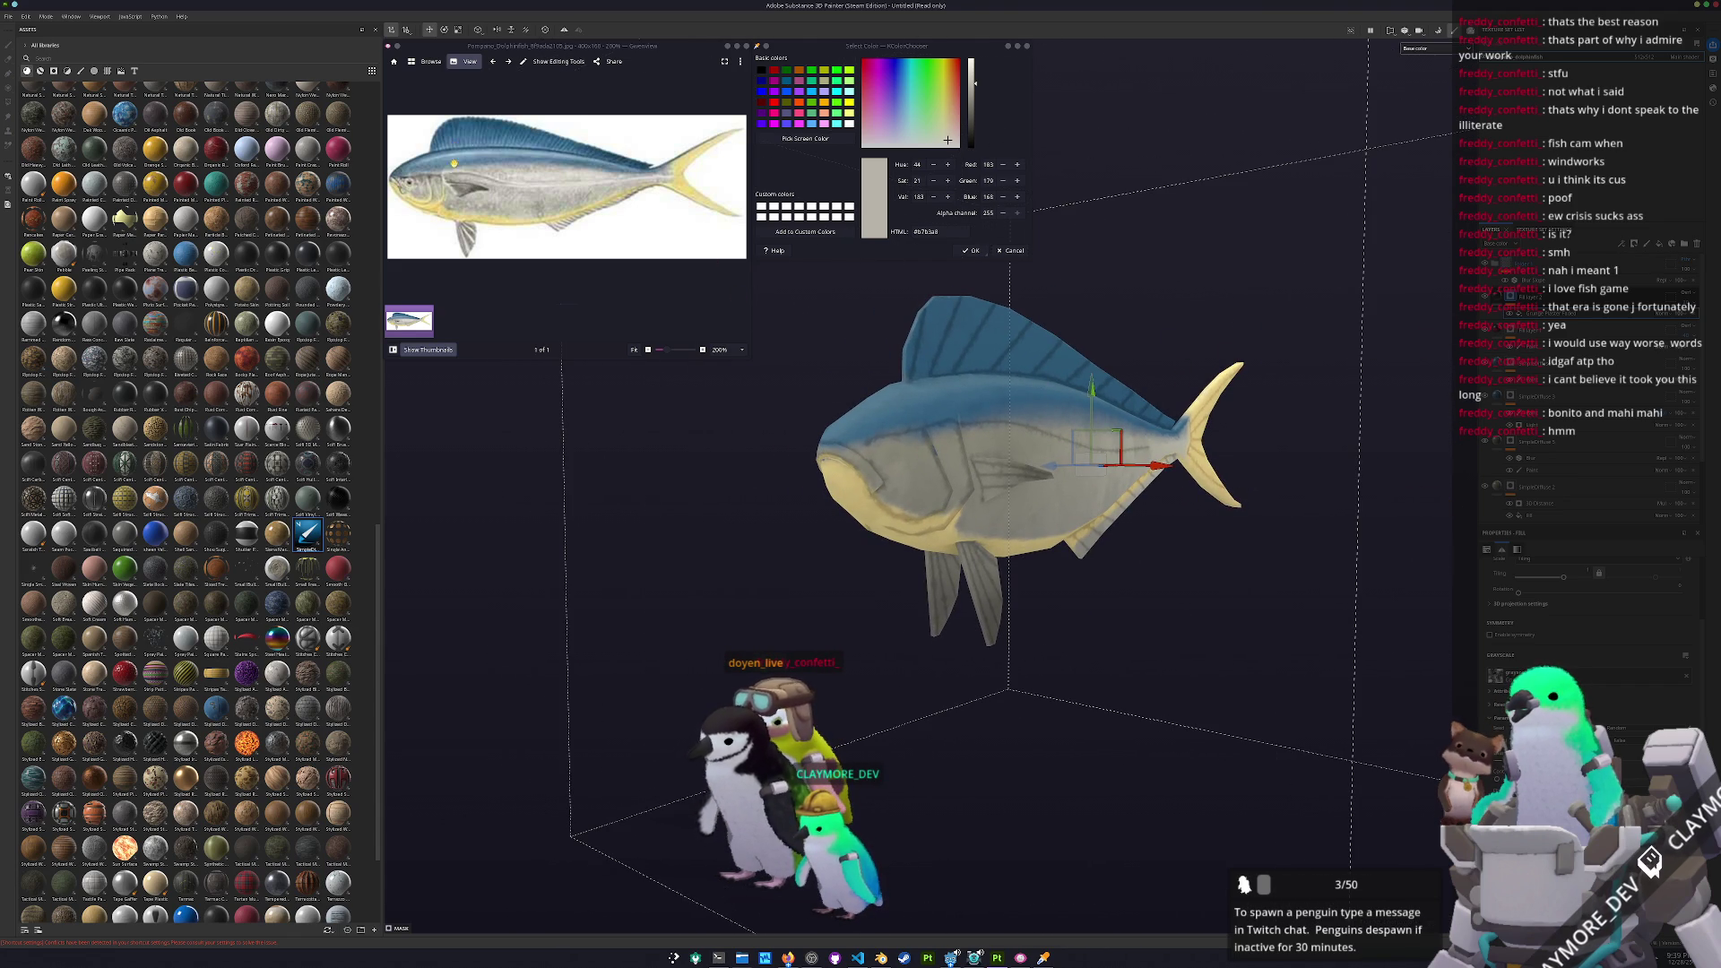
scroll(455, 157, "up", 6, "ctrl")
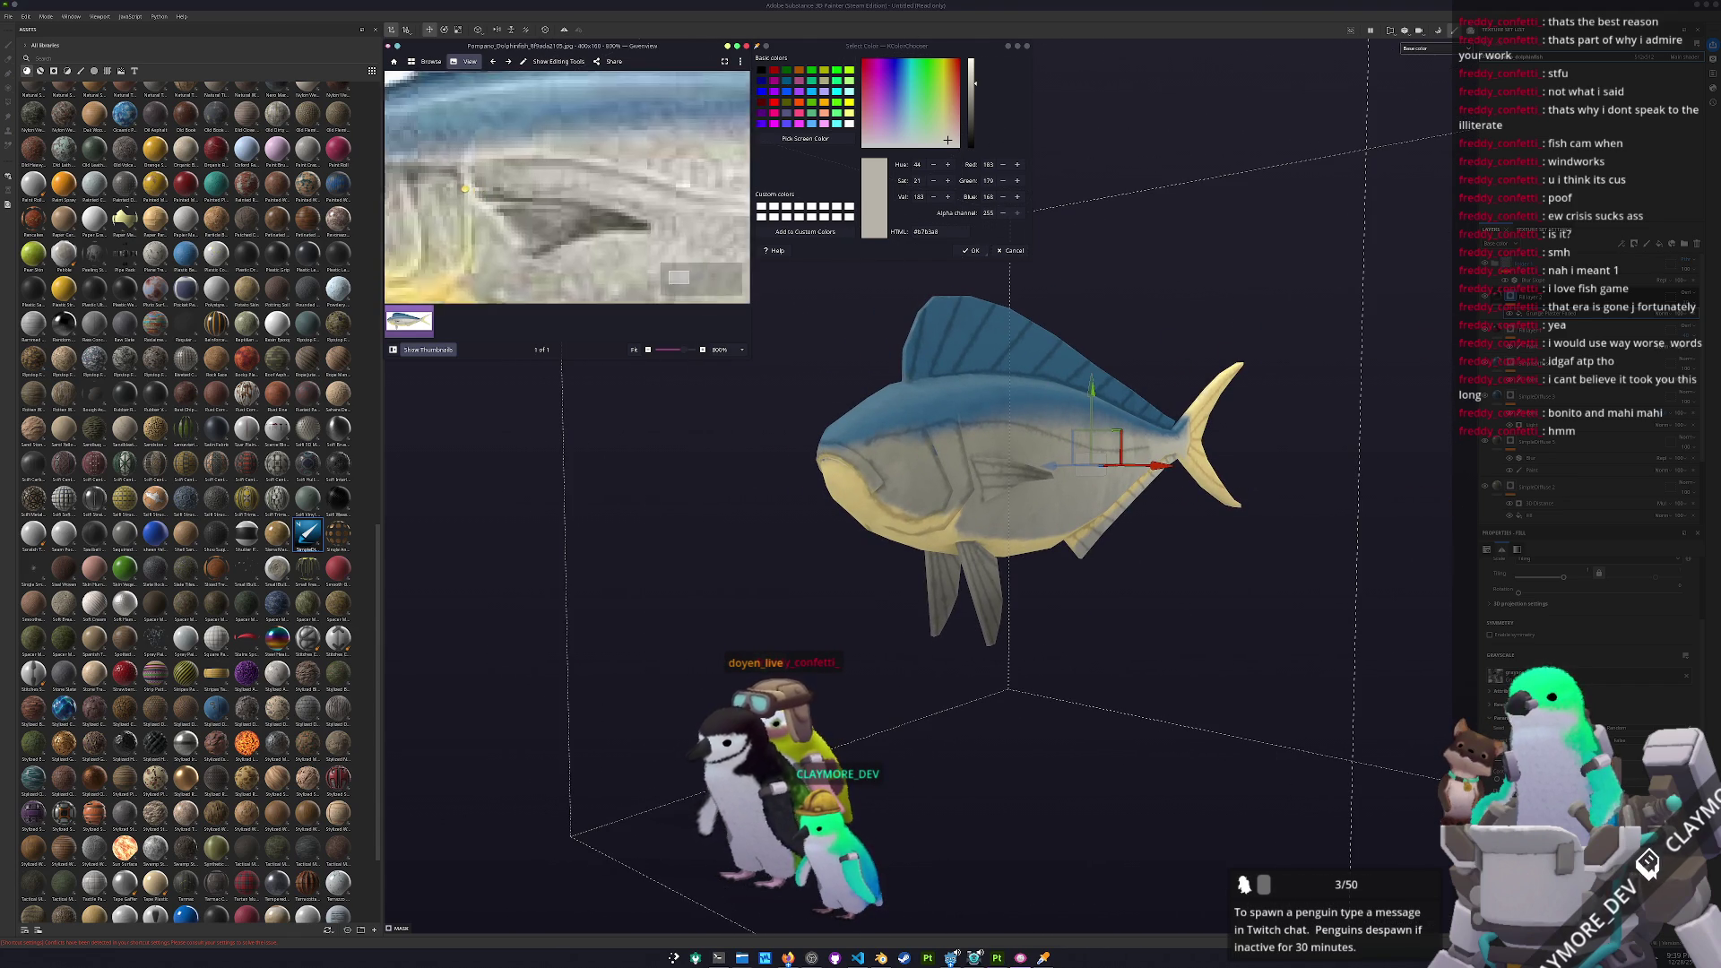
left_click(779, 136)
left_click(507, 149)
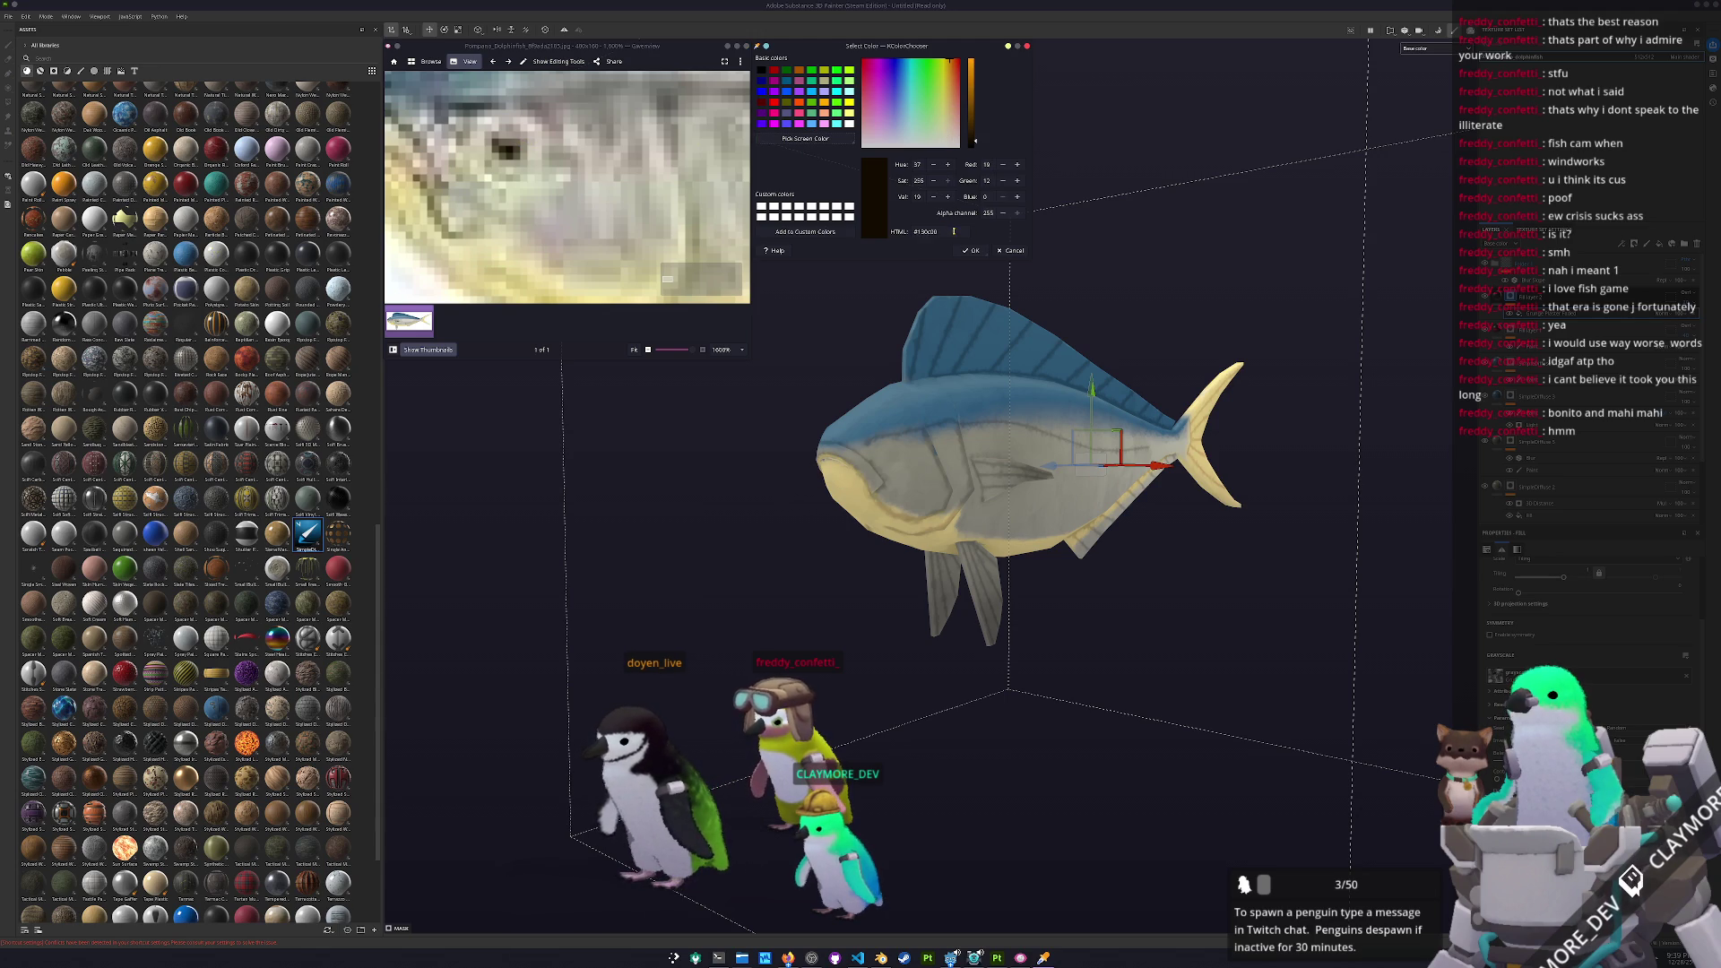
left_click(1582, 285)
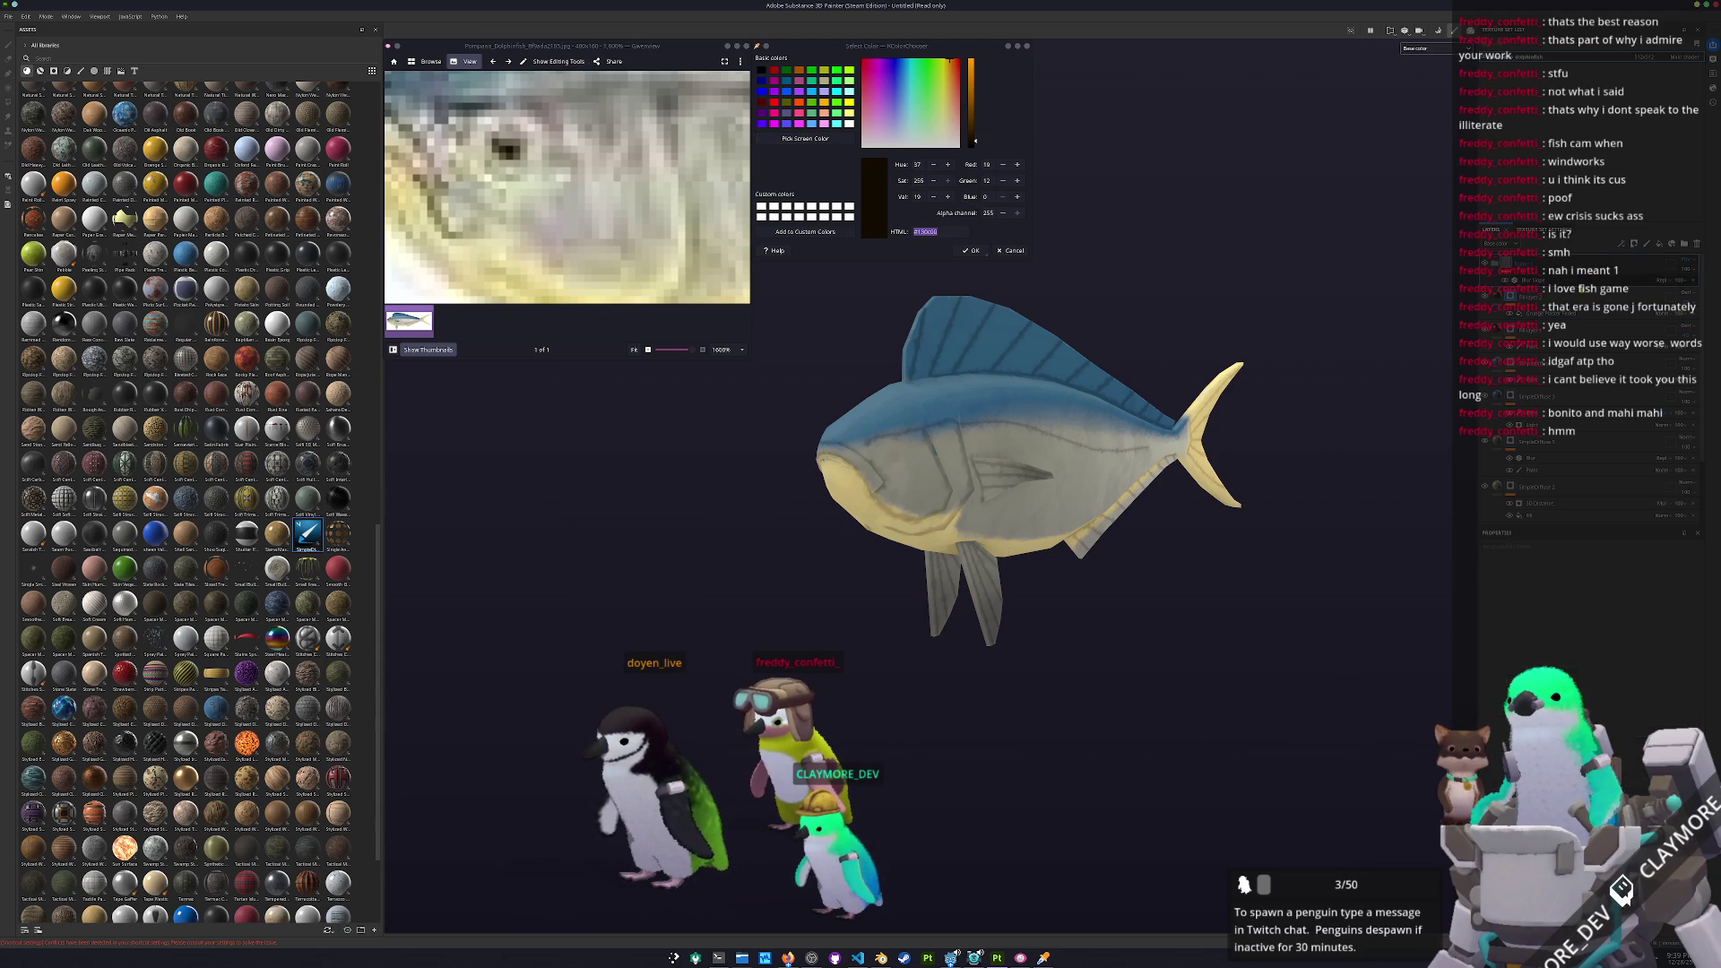
left_click(1658, 244)
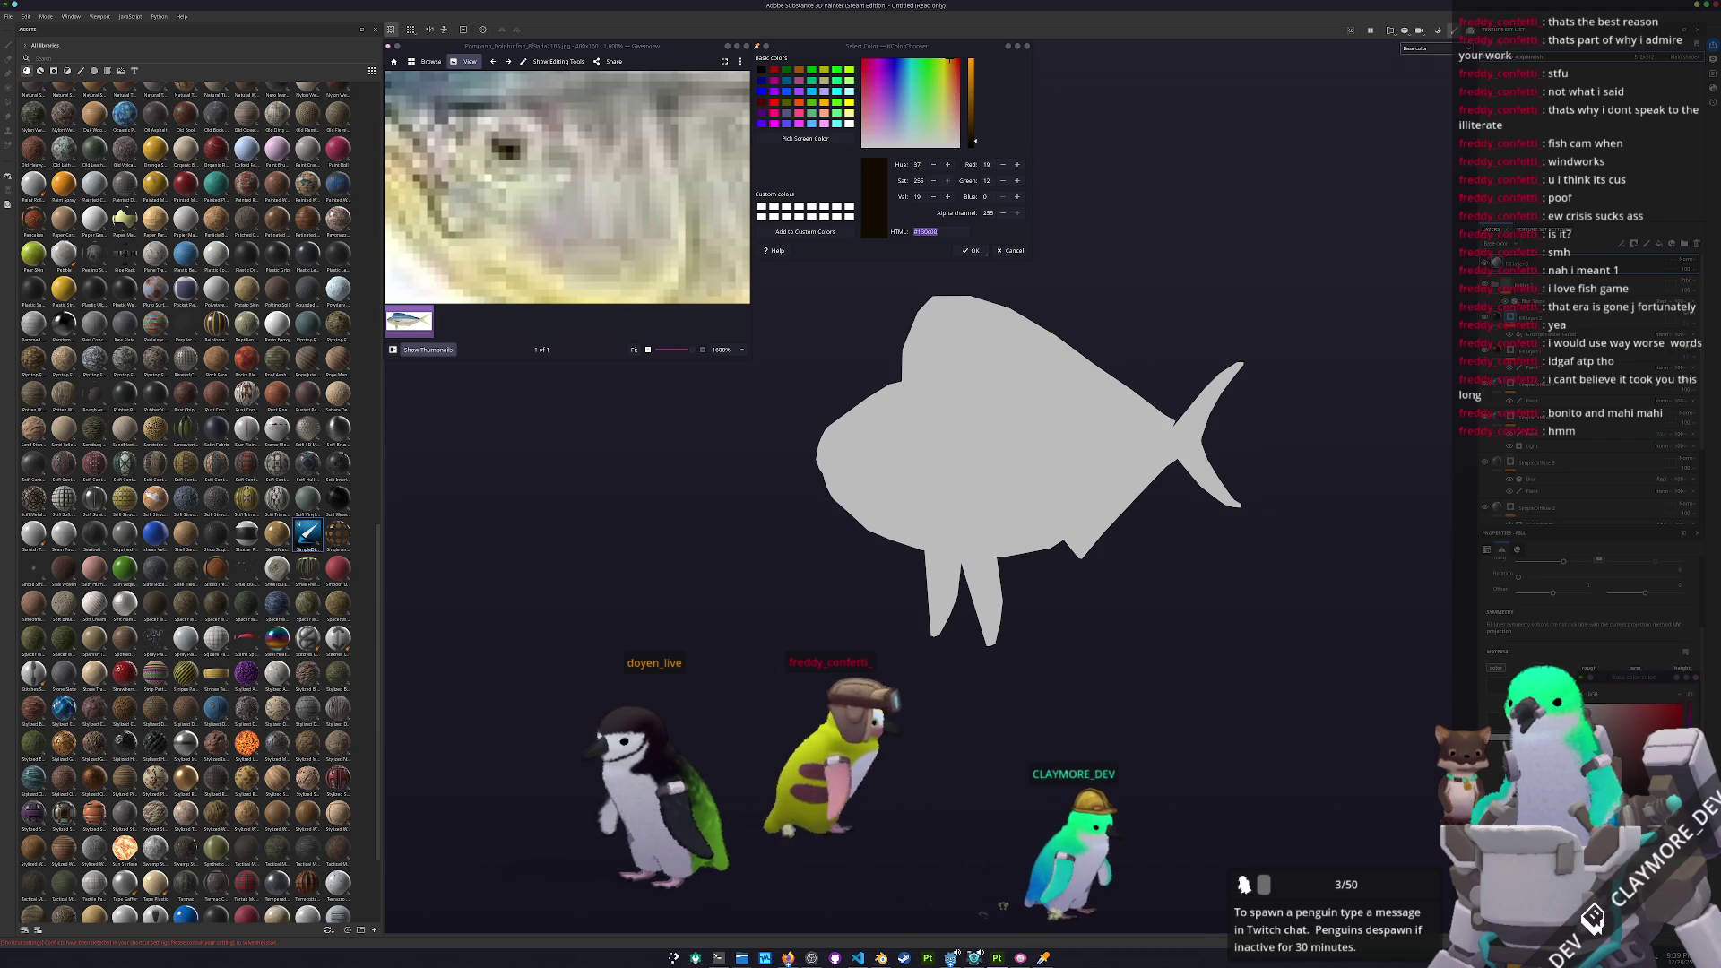
Add a mask to the dark fill layer and another fill layer, restoring the fish's texture
right_click(1524, 271)
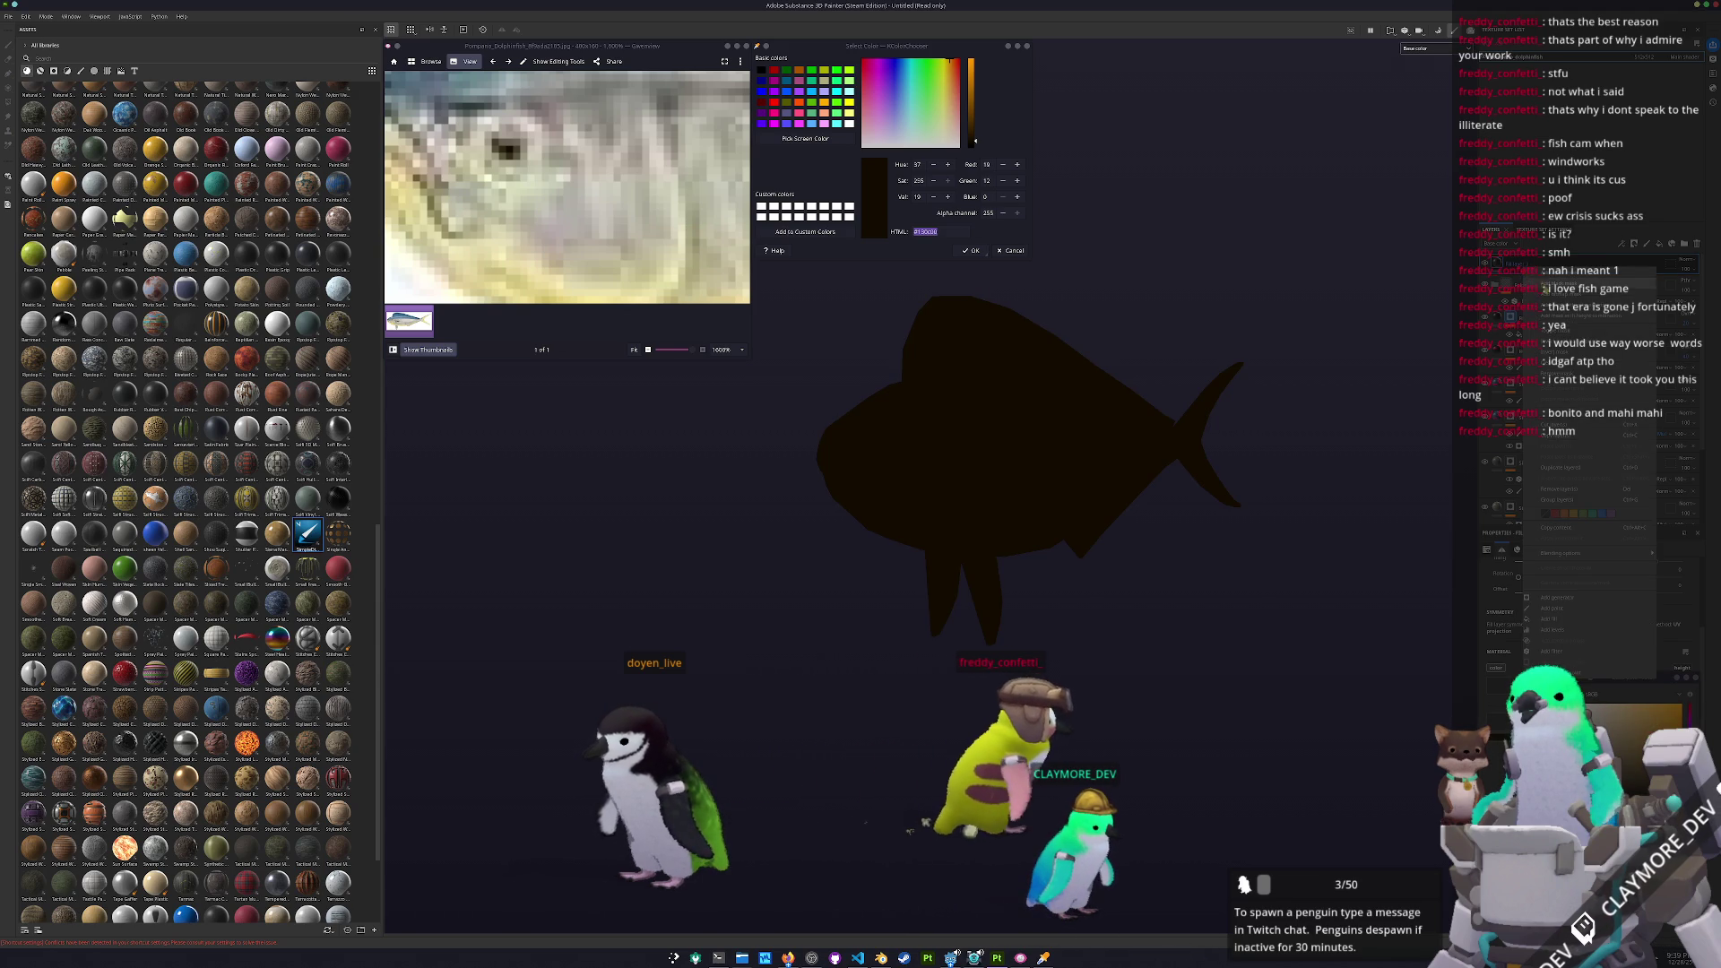
left_click(1560, 289)
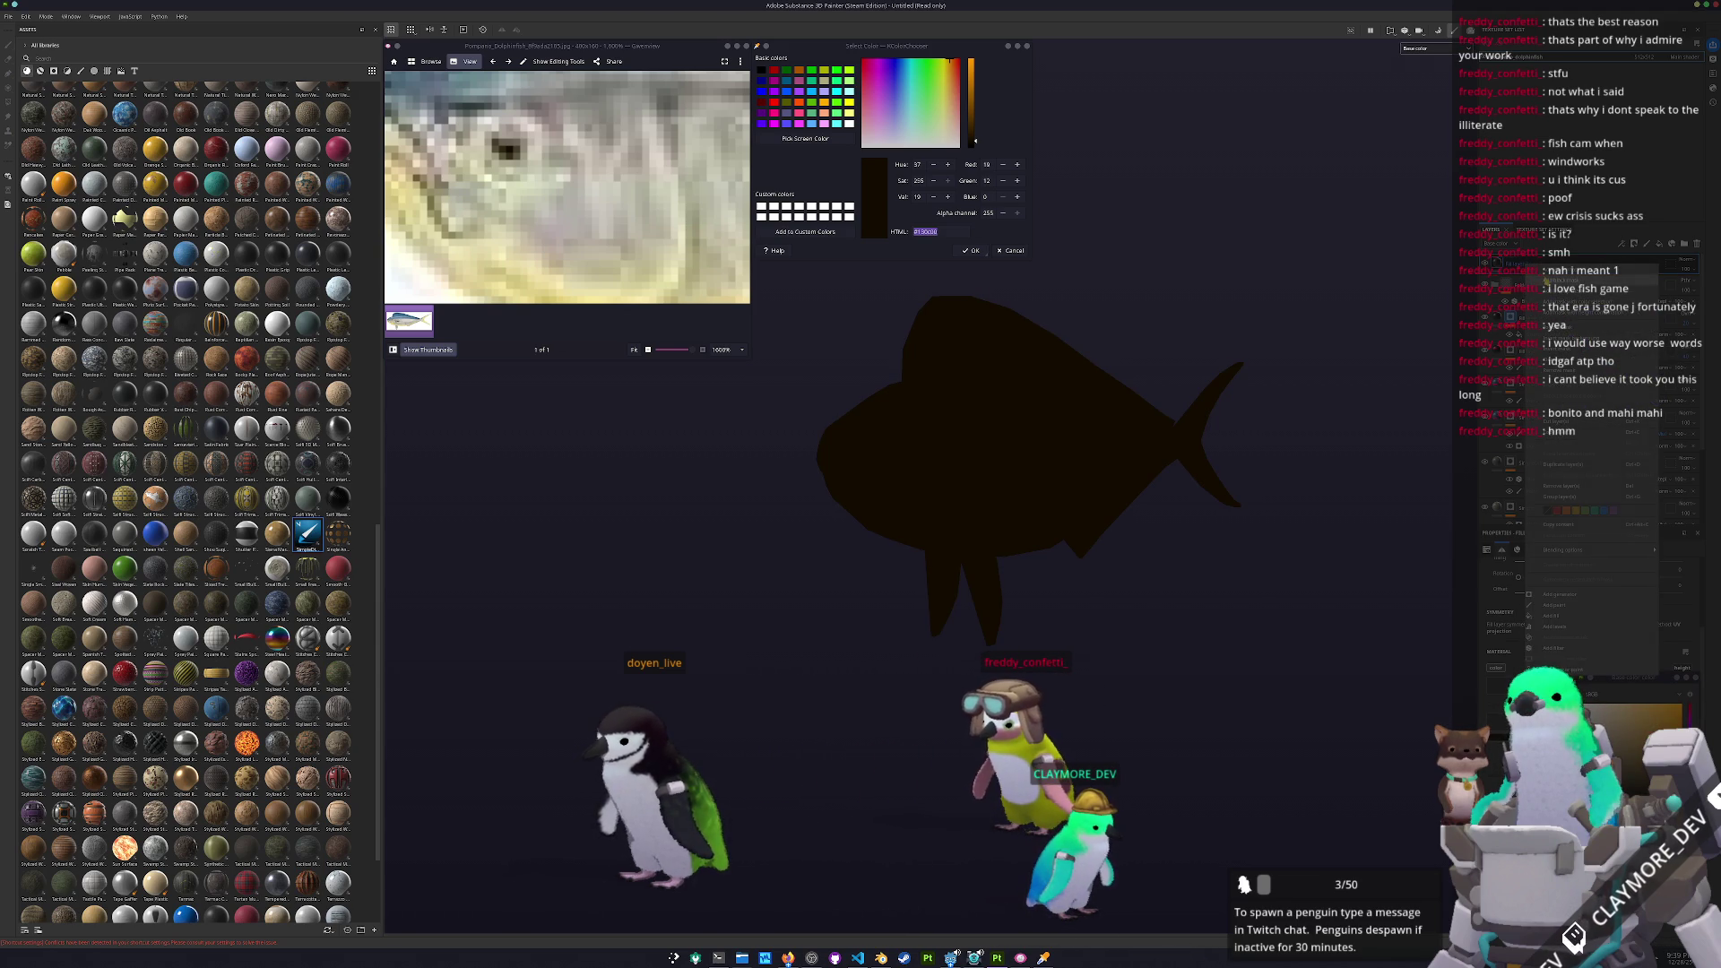
right_click(1510, 268)
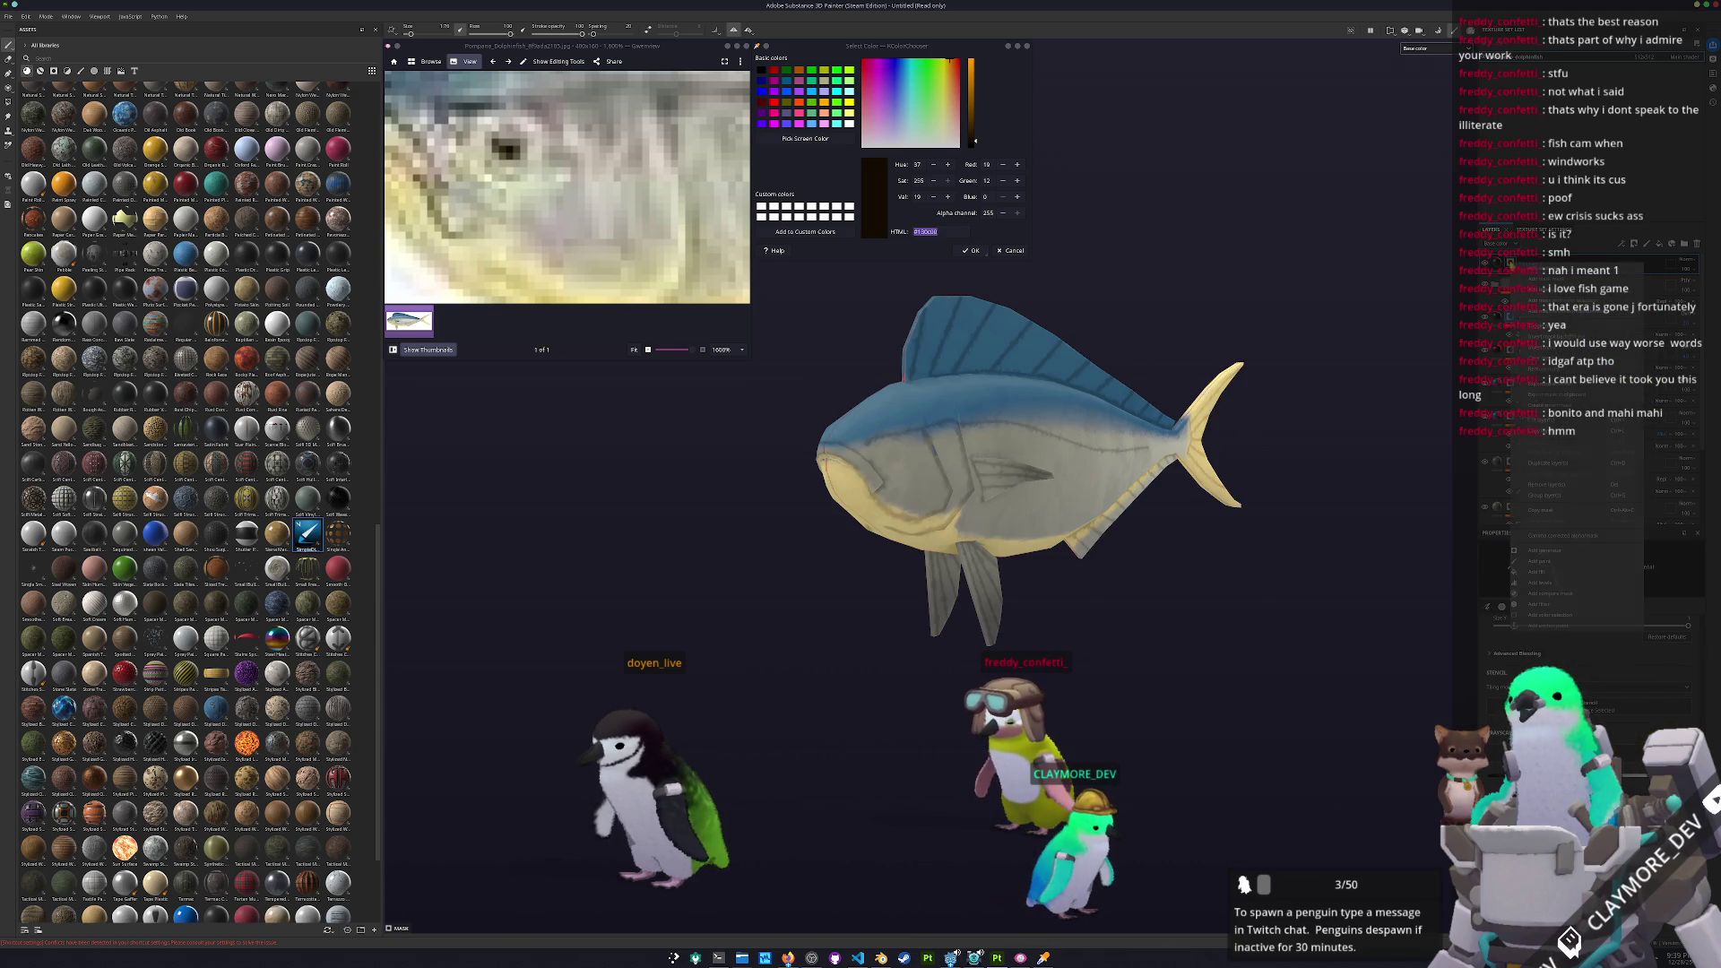
left_click(1524, 572)
left_click_drag(1477, 593, 1272, 640, "alt")
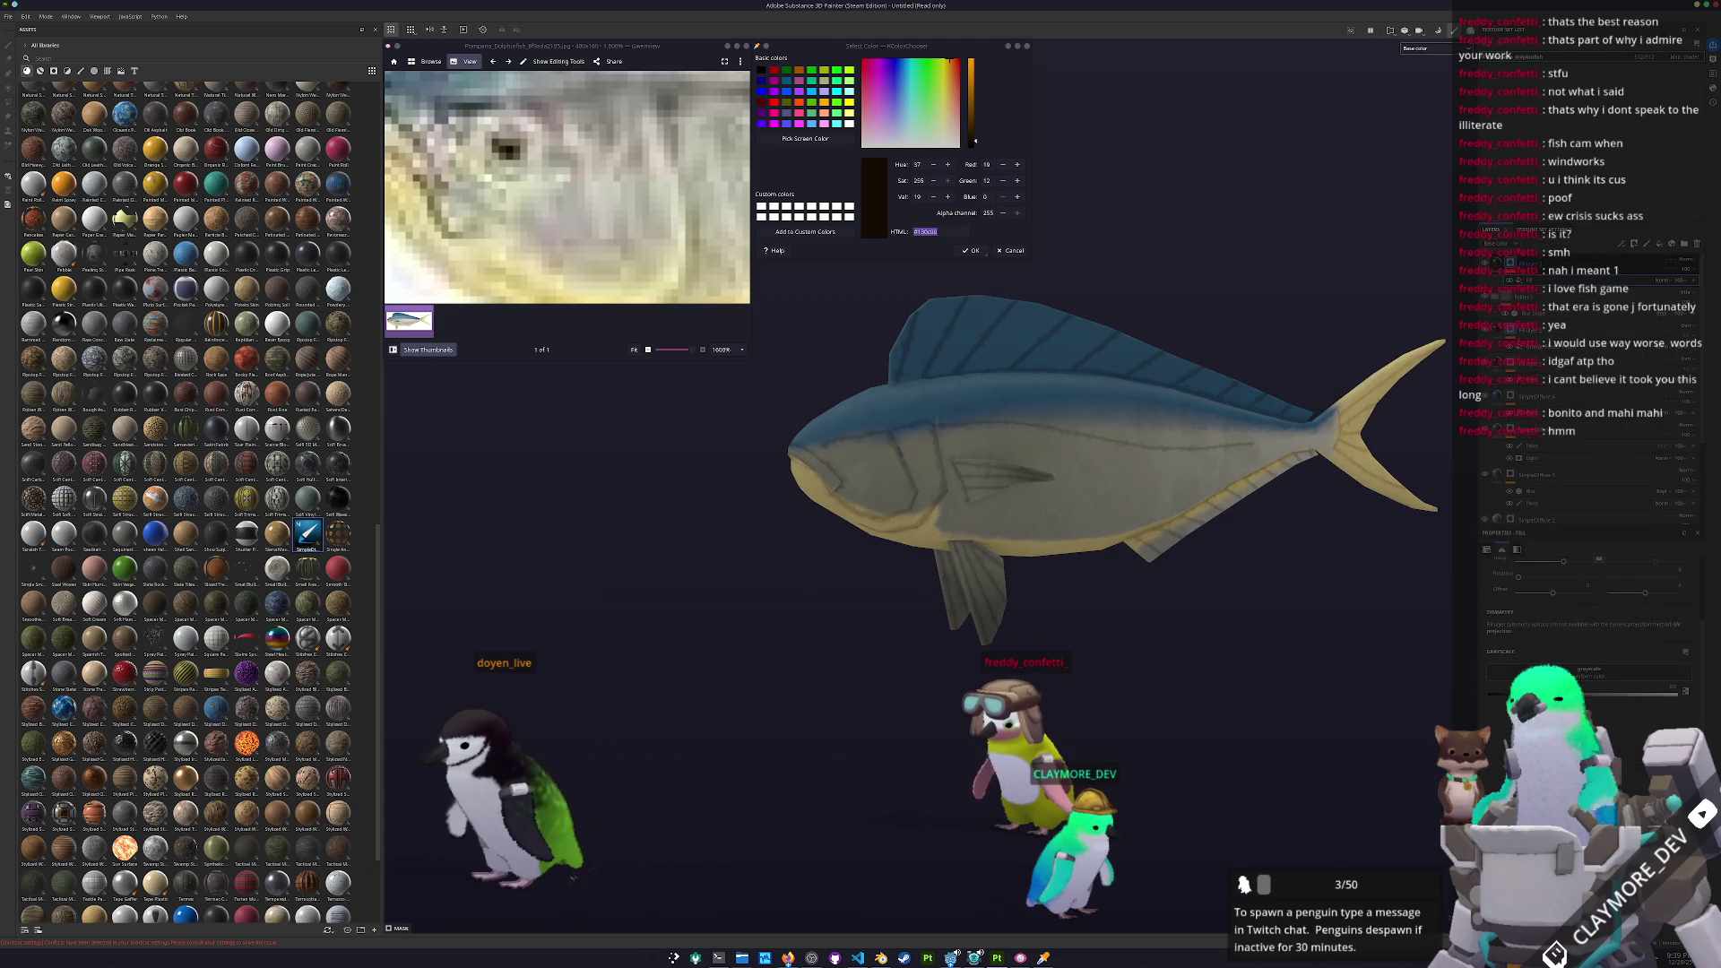
Add an empty paint layer for the eye and zoom in on the head
key("1")
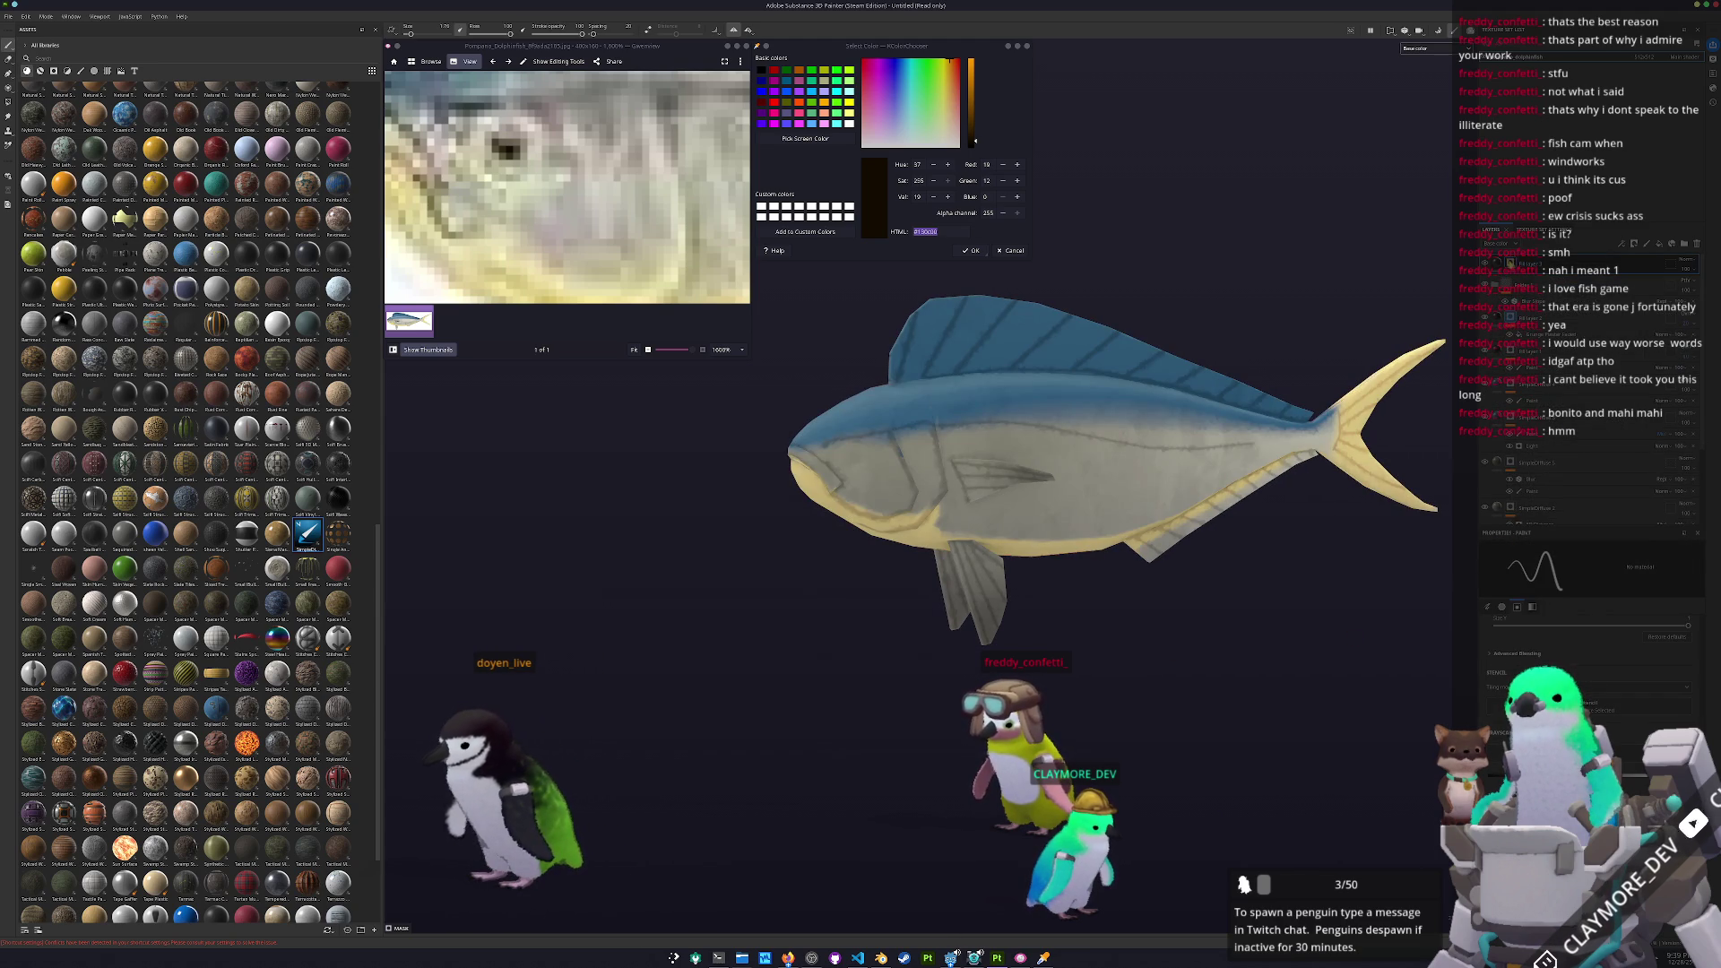
right_click(1511, 263)
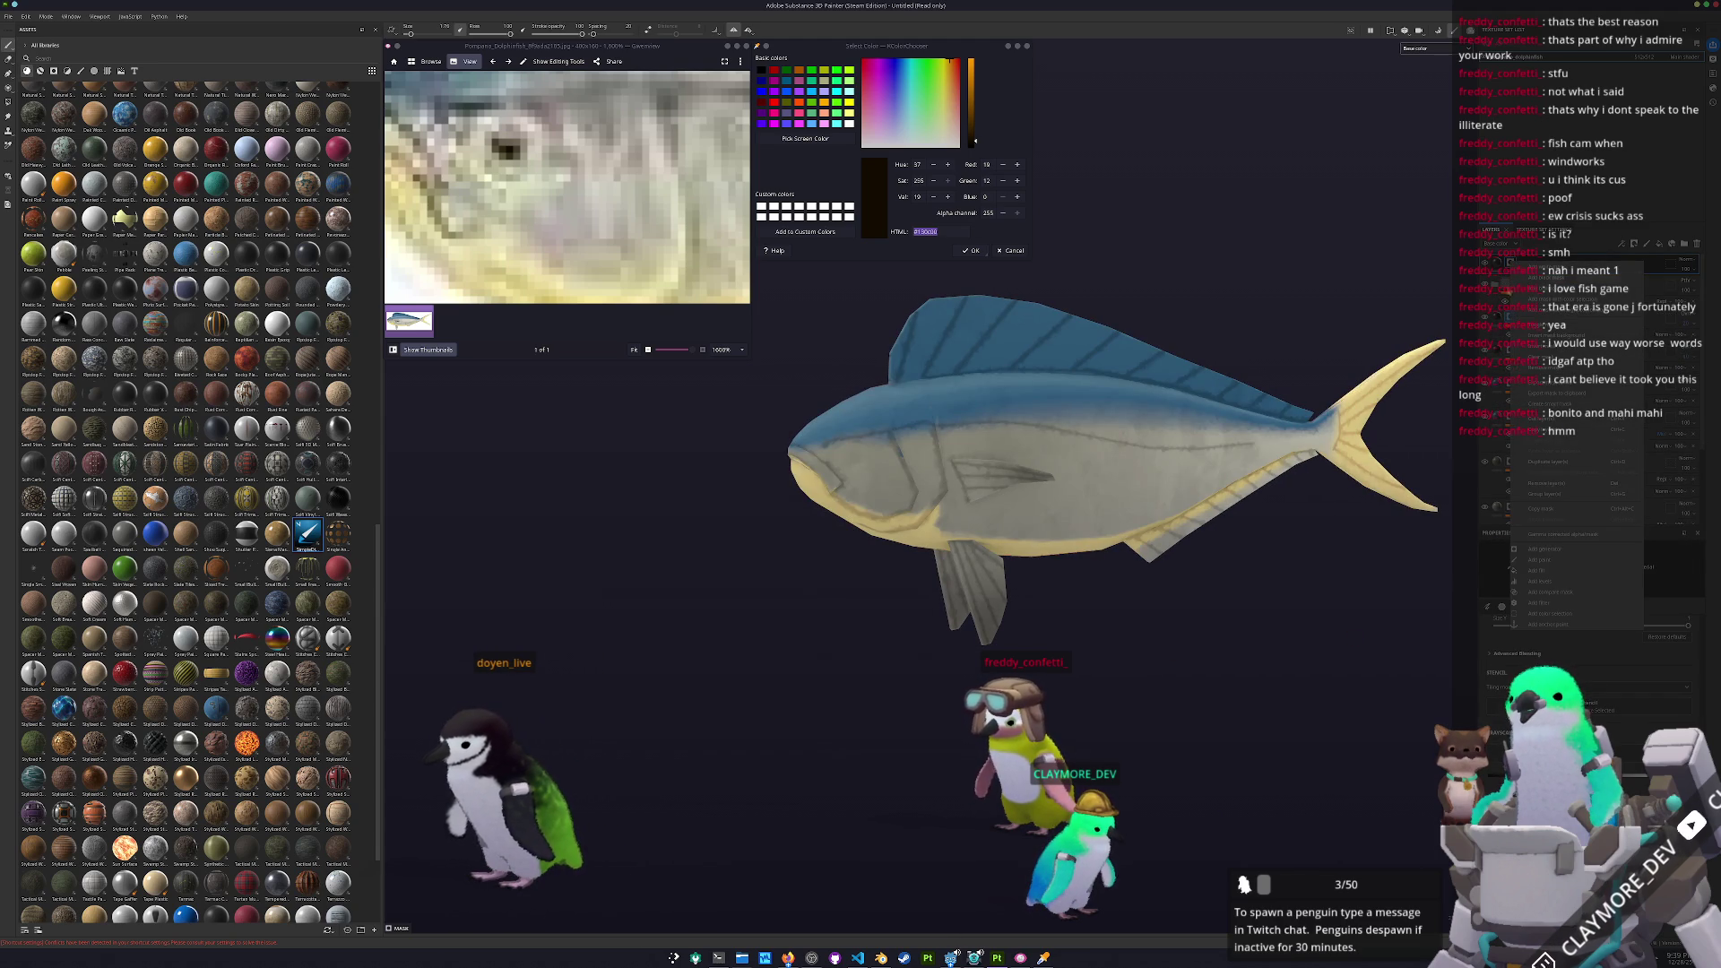
left_click(1548, 562)
scroll(987, 520, "up", 5)
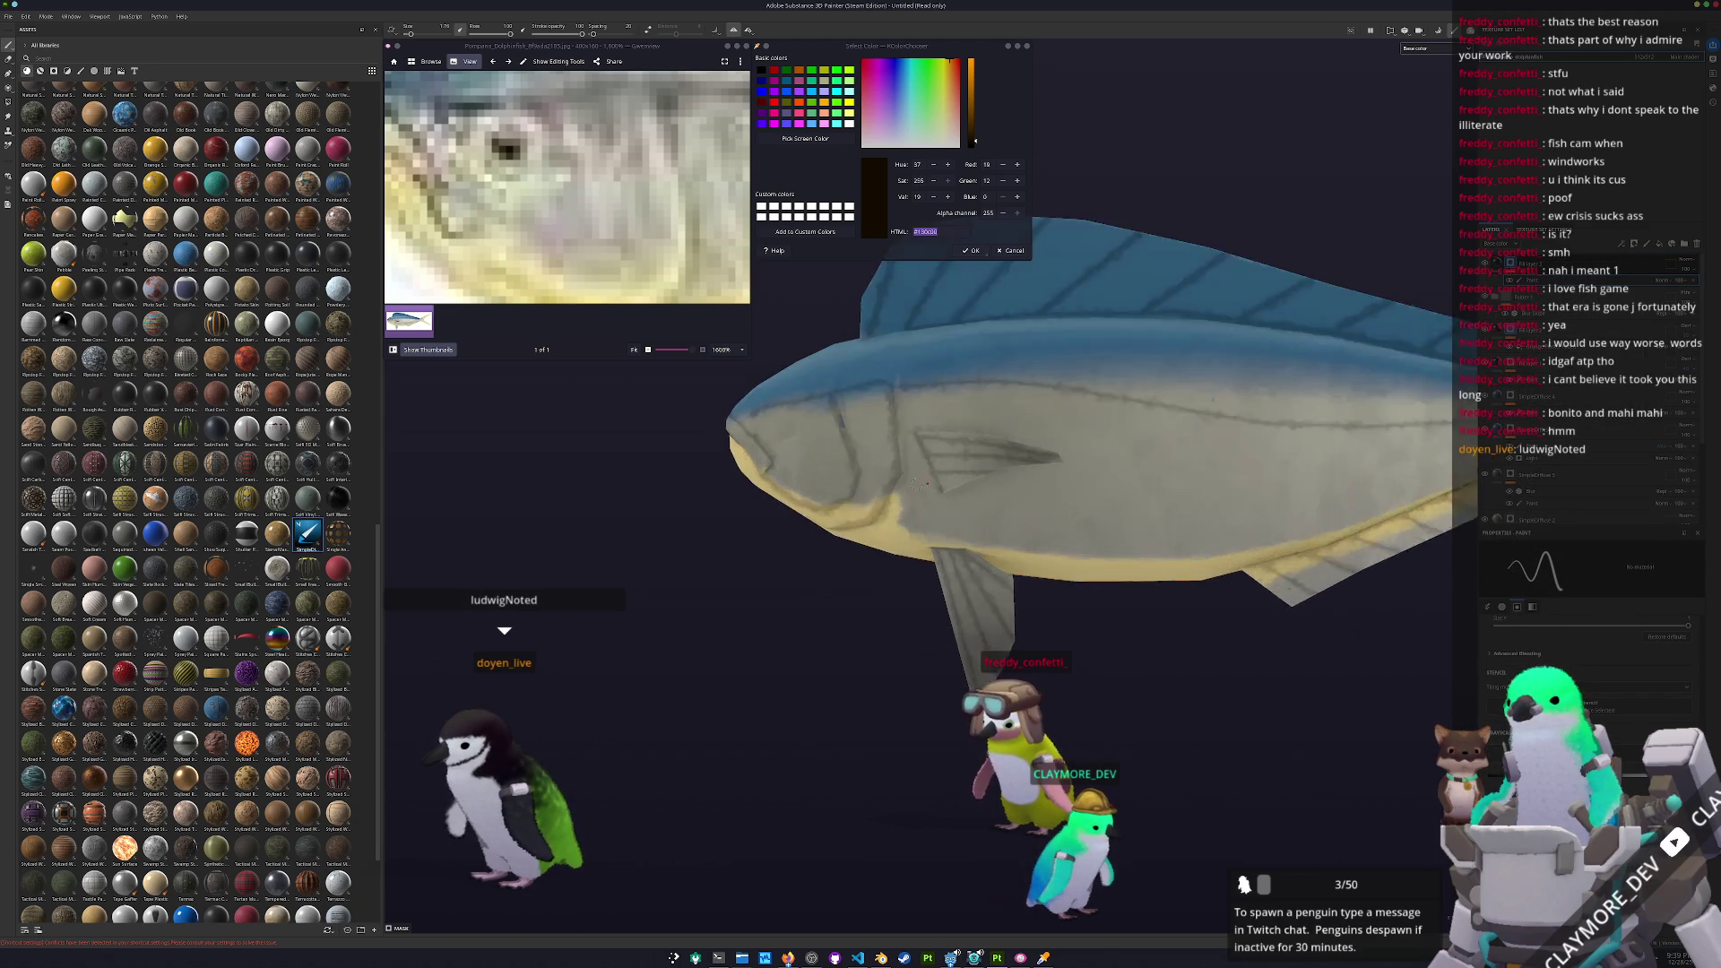
scroll(987, 520, "up", 2)
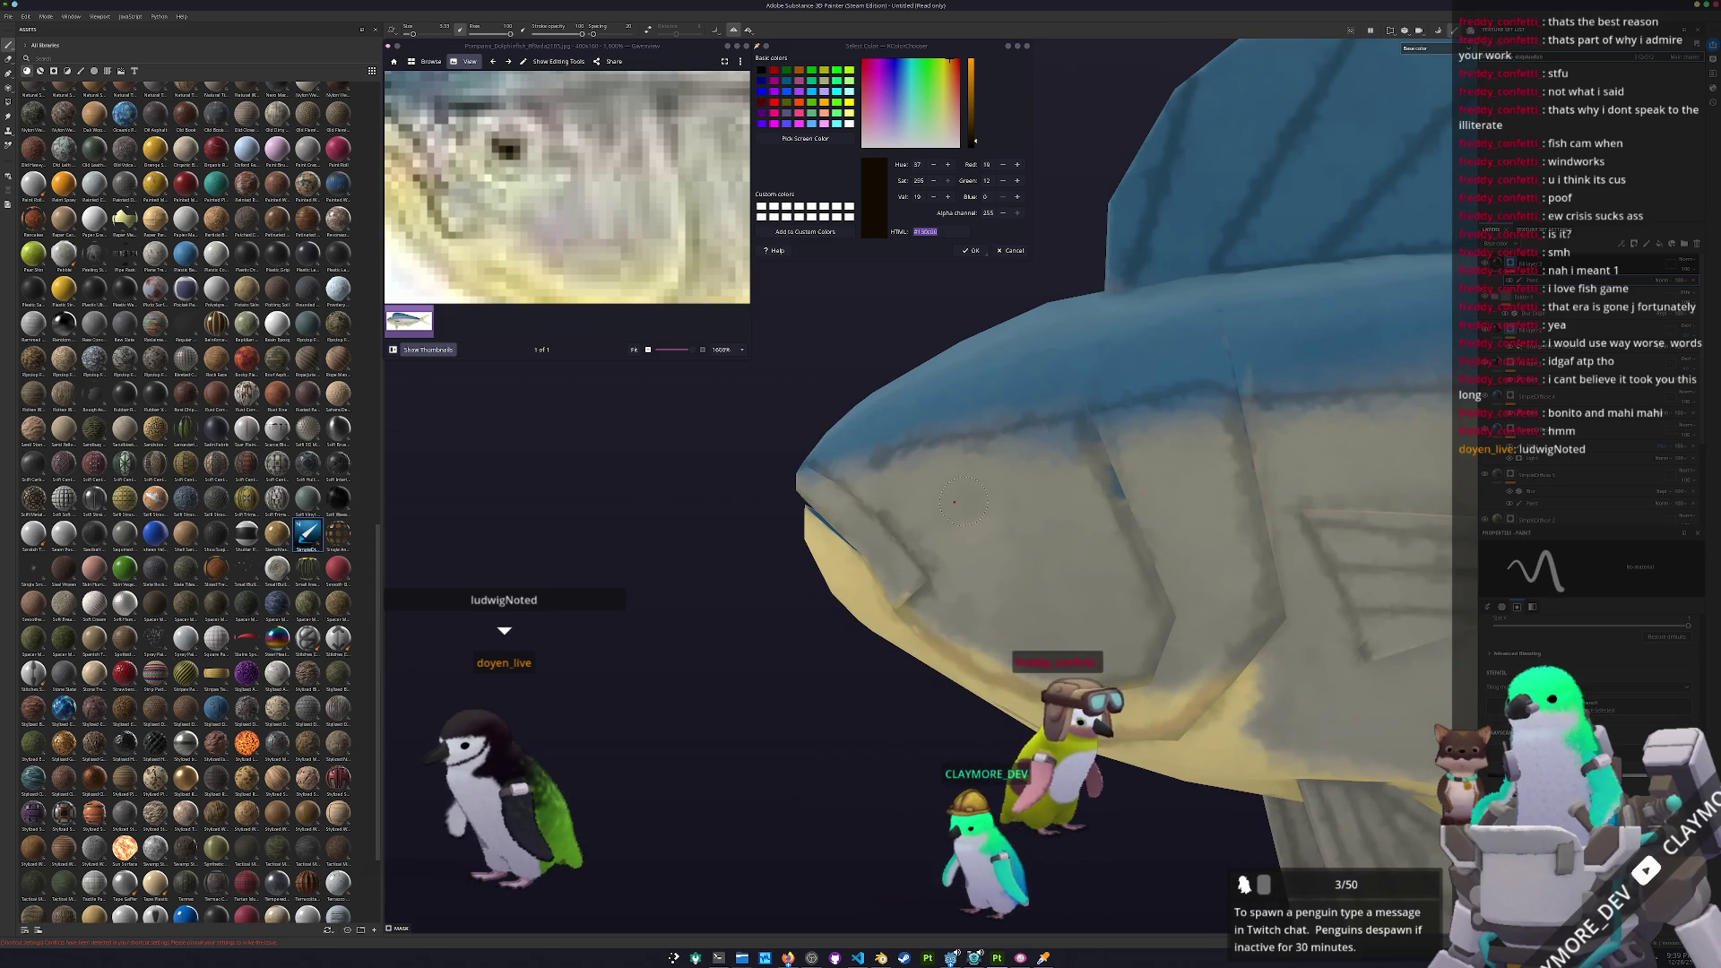
Paint a dark, enlarged eye on the fish's head
left_click(962, 500)
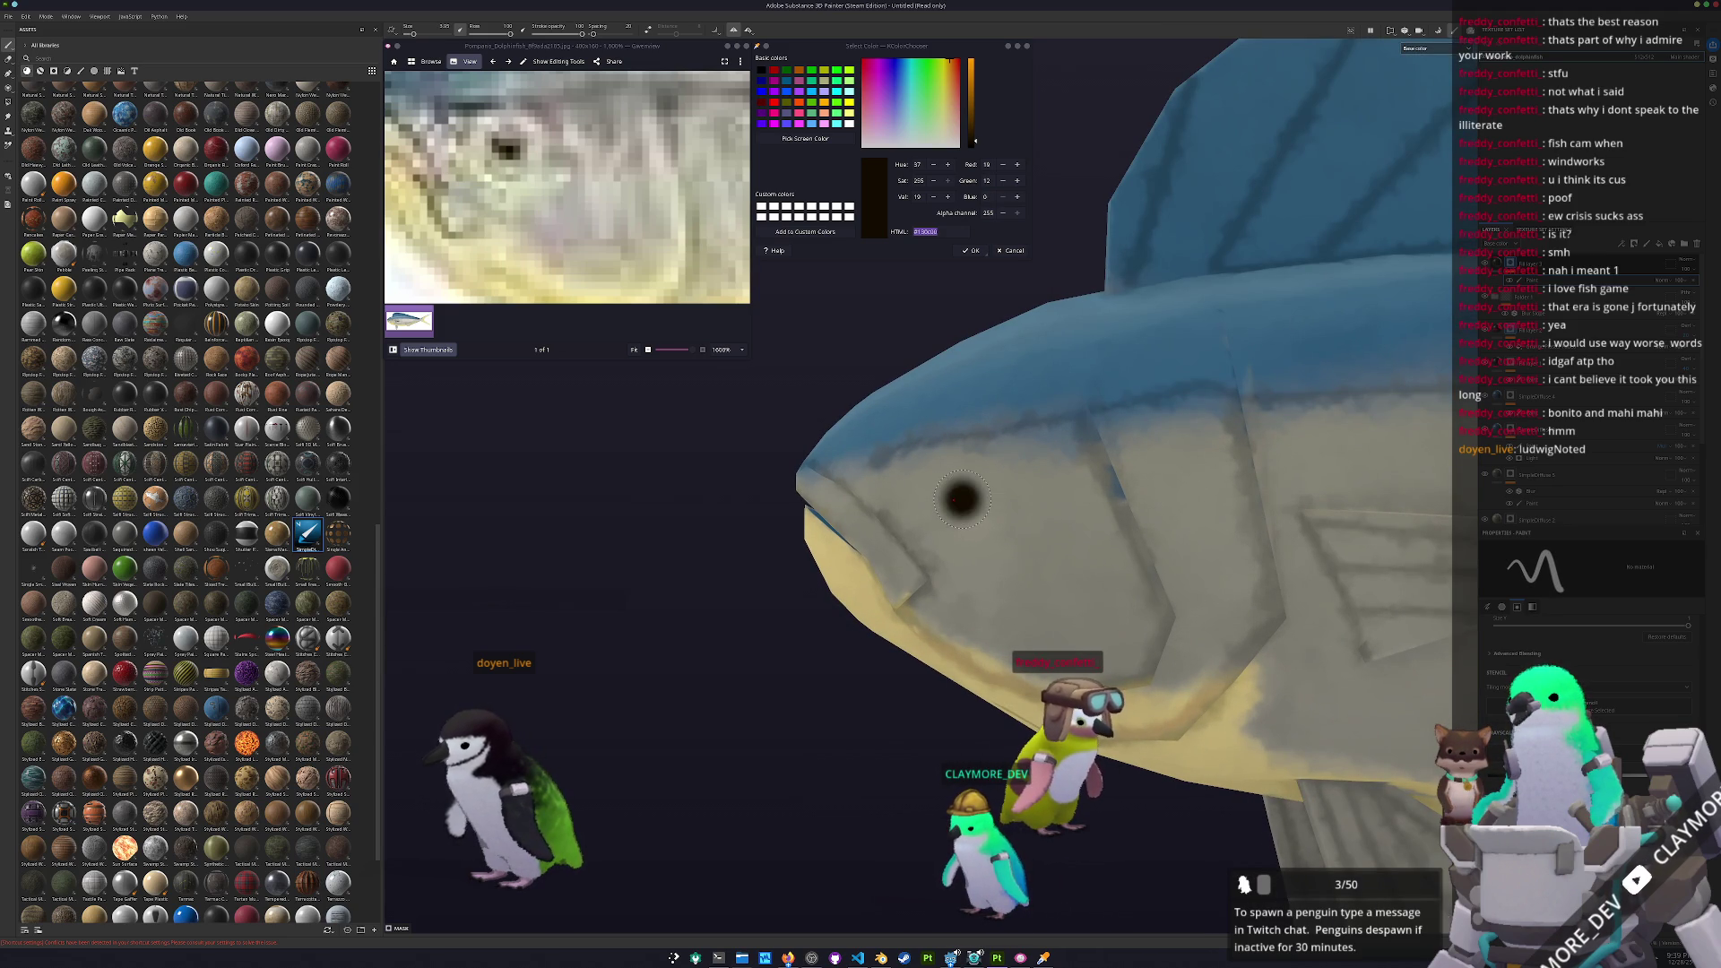
mouse_move(962, 499)
left_mouse_down("alt")
mouse_move(798, 506)
mouse_move(1131, 529)
mouse_move(959, 502)
left_mouse_up("alt")
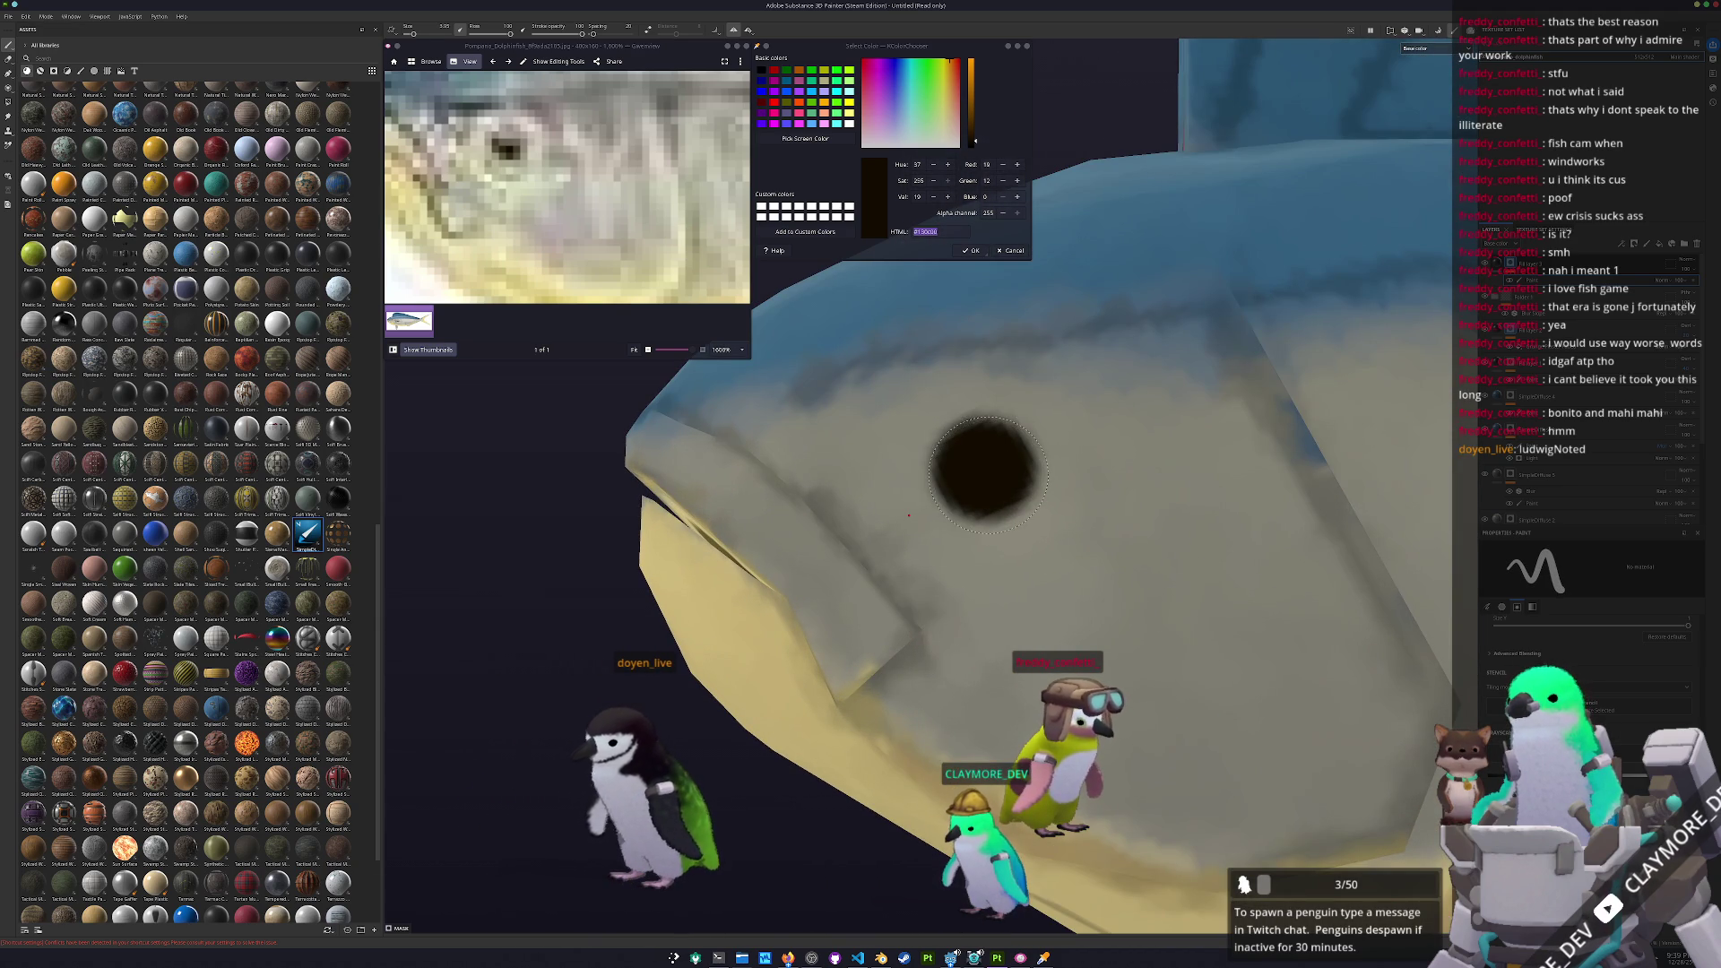
left_click(984, 470)
scroll(894, 524, "down", 8)
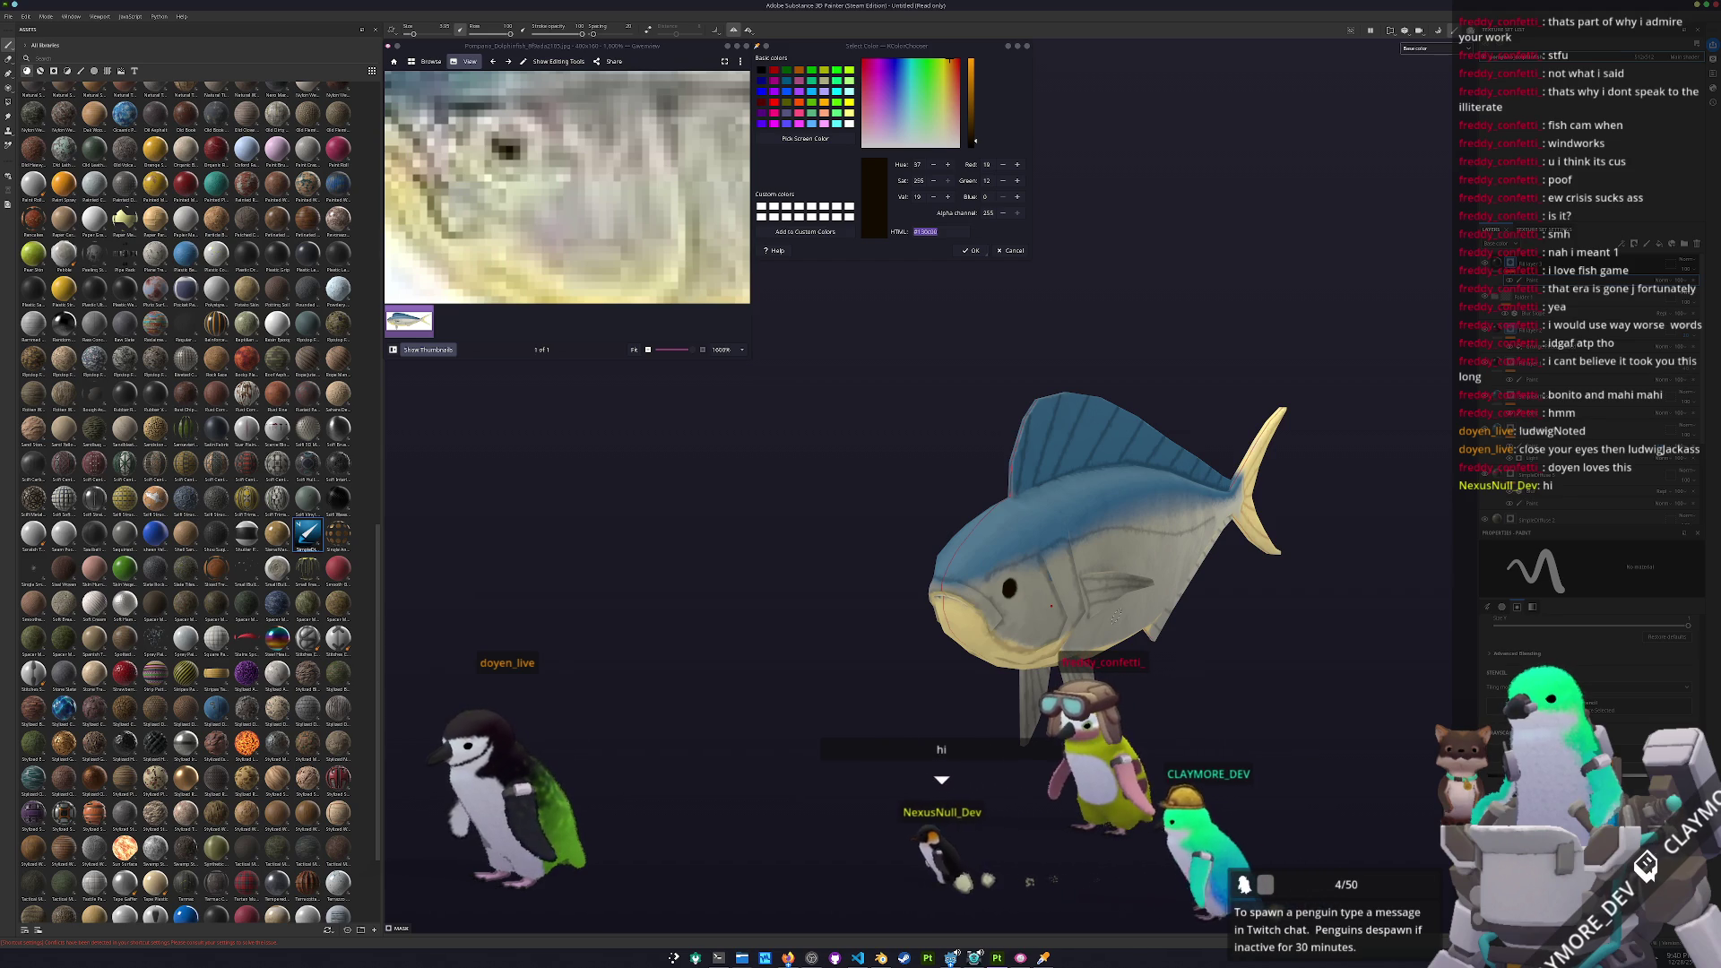
Open the Save project dialog with Ctrl+S and move it clear of the fish
left_click_drag(1115, 615, 1058, 641, "alt")
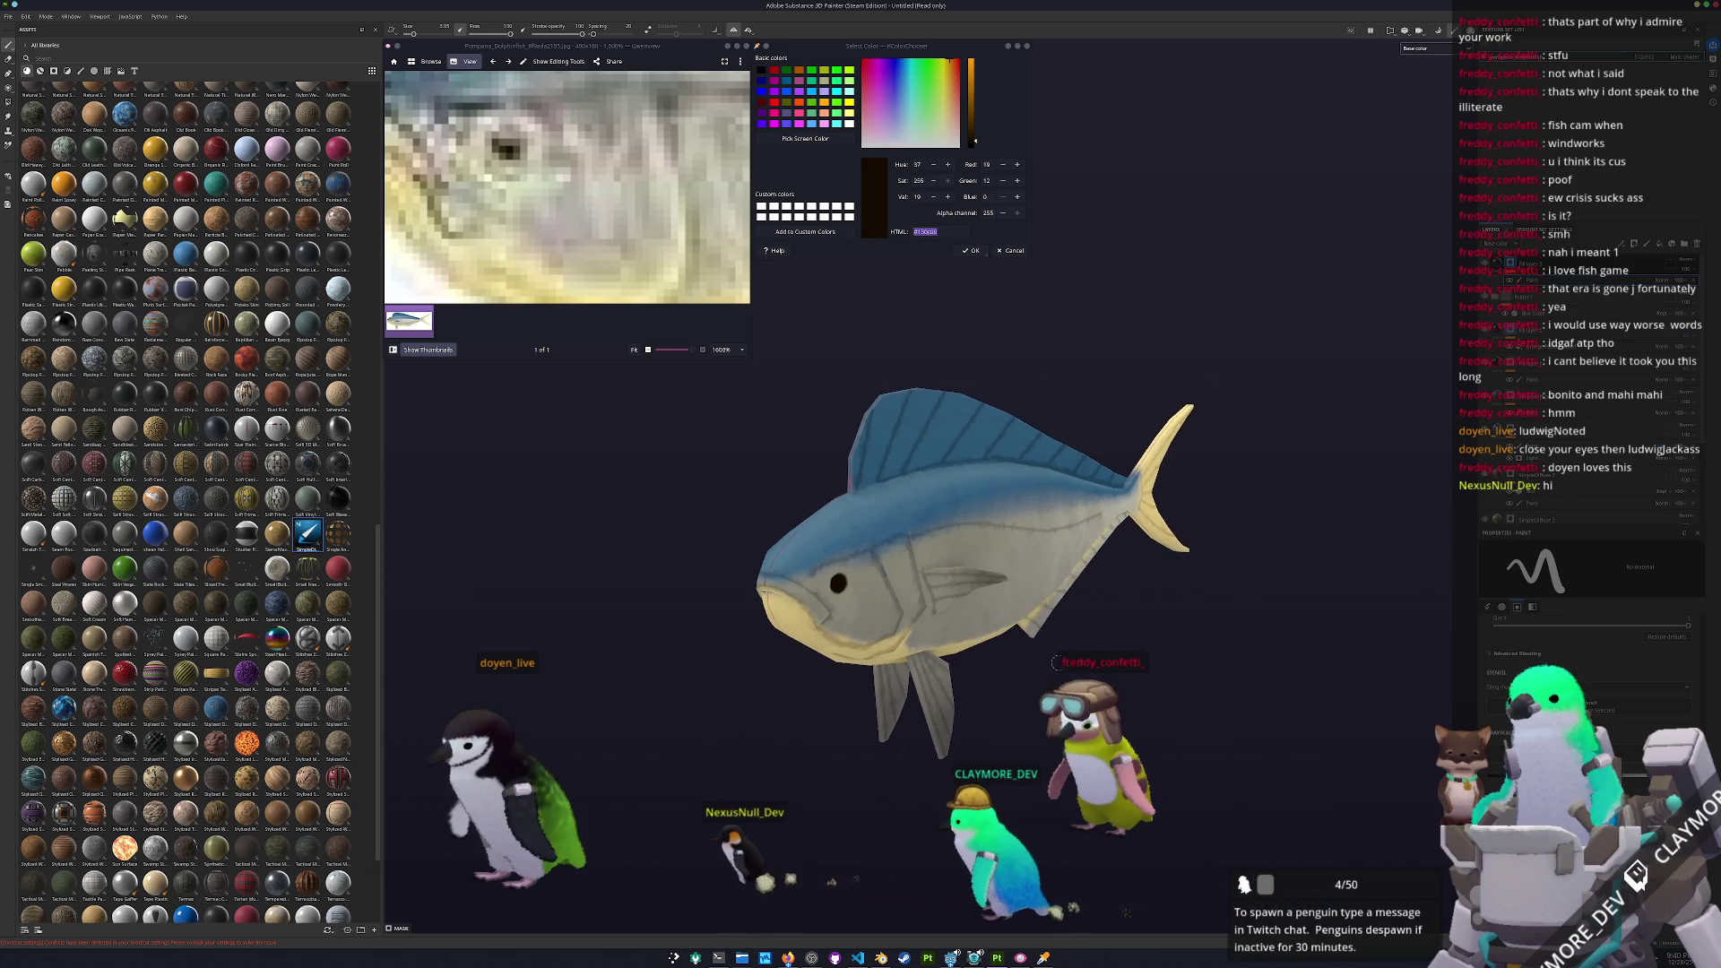
scroll(1015, 667, "up", 5)
scroll(1015, 667, "down", 5)
key("ctrl+s")
left_click_drag(852, 362, 1259, 316)
Save the Painter project as pompano_dolphinfish in the fish's project folder, then open Export textures
left_click(1246, 332)
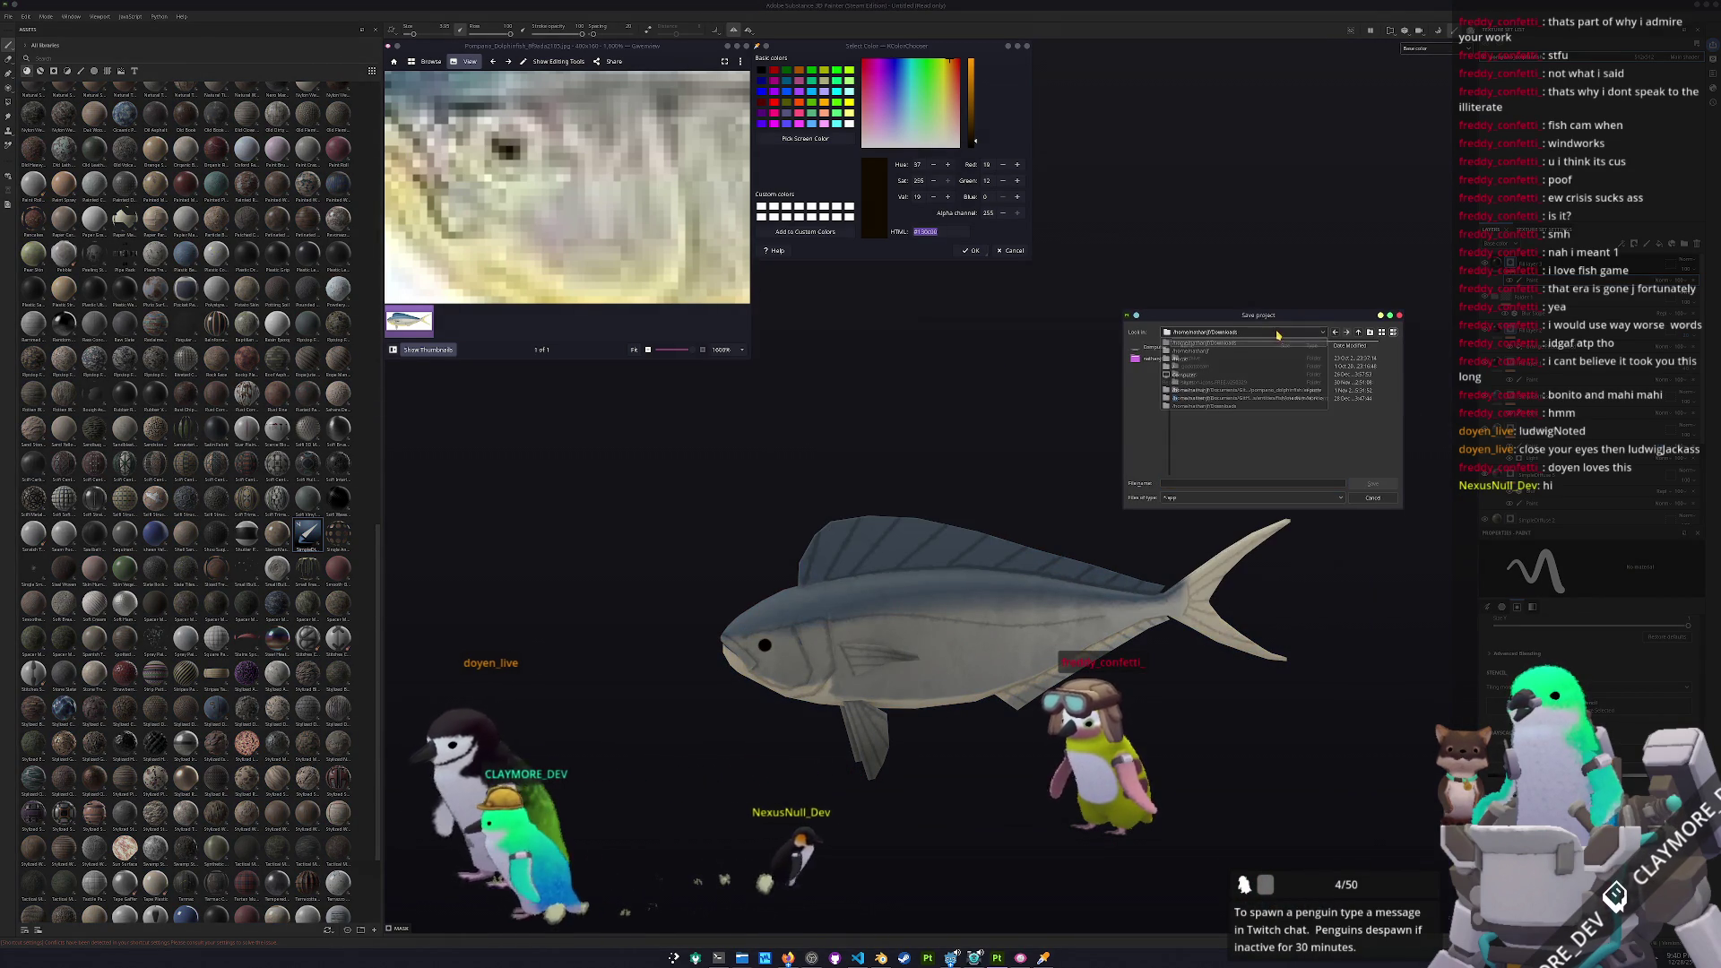
left_click(1282, 390)
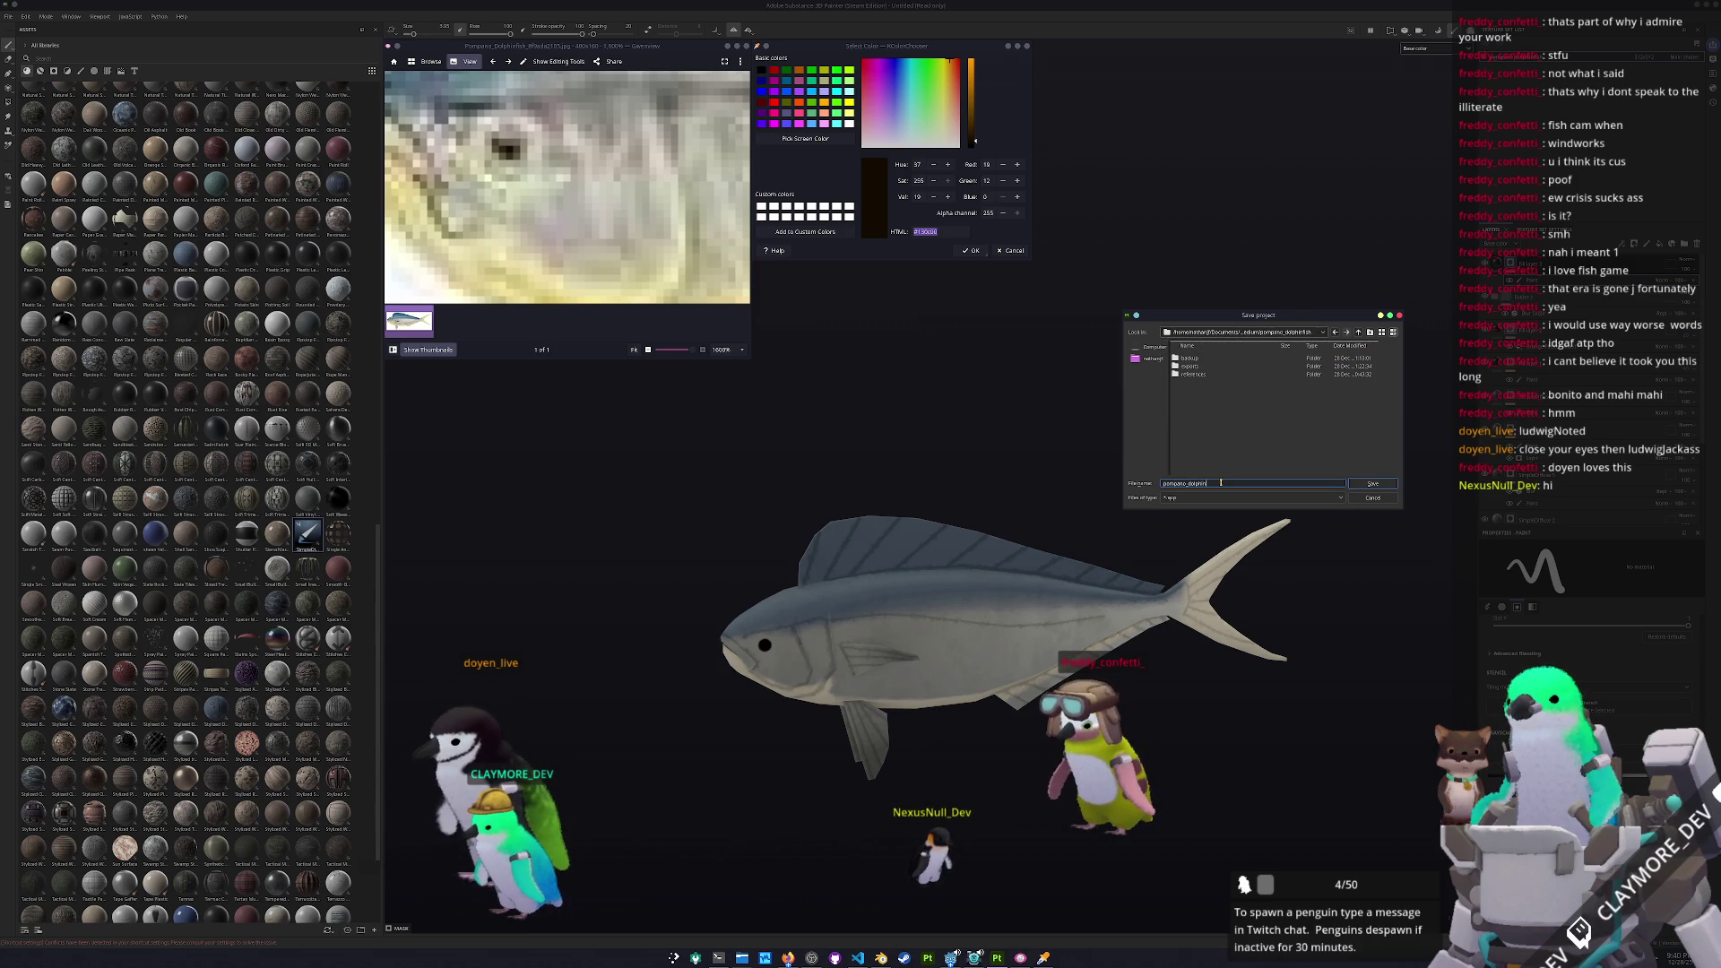
key("Return")
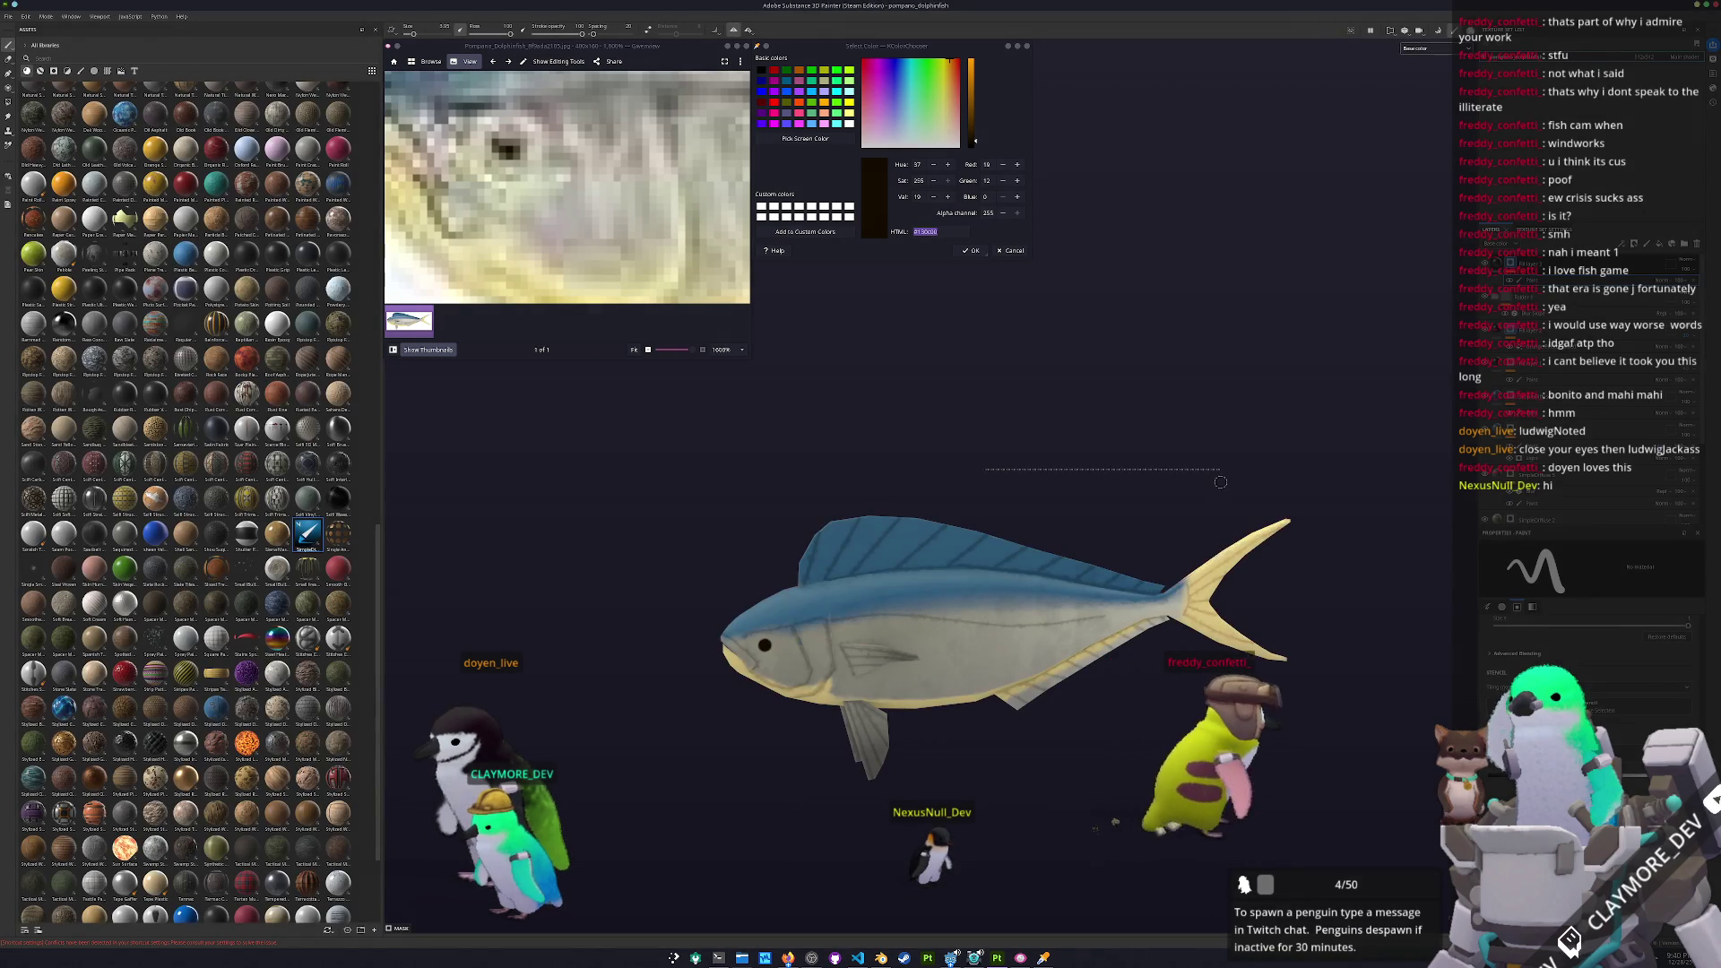
key("ctrl+shift+e")
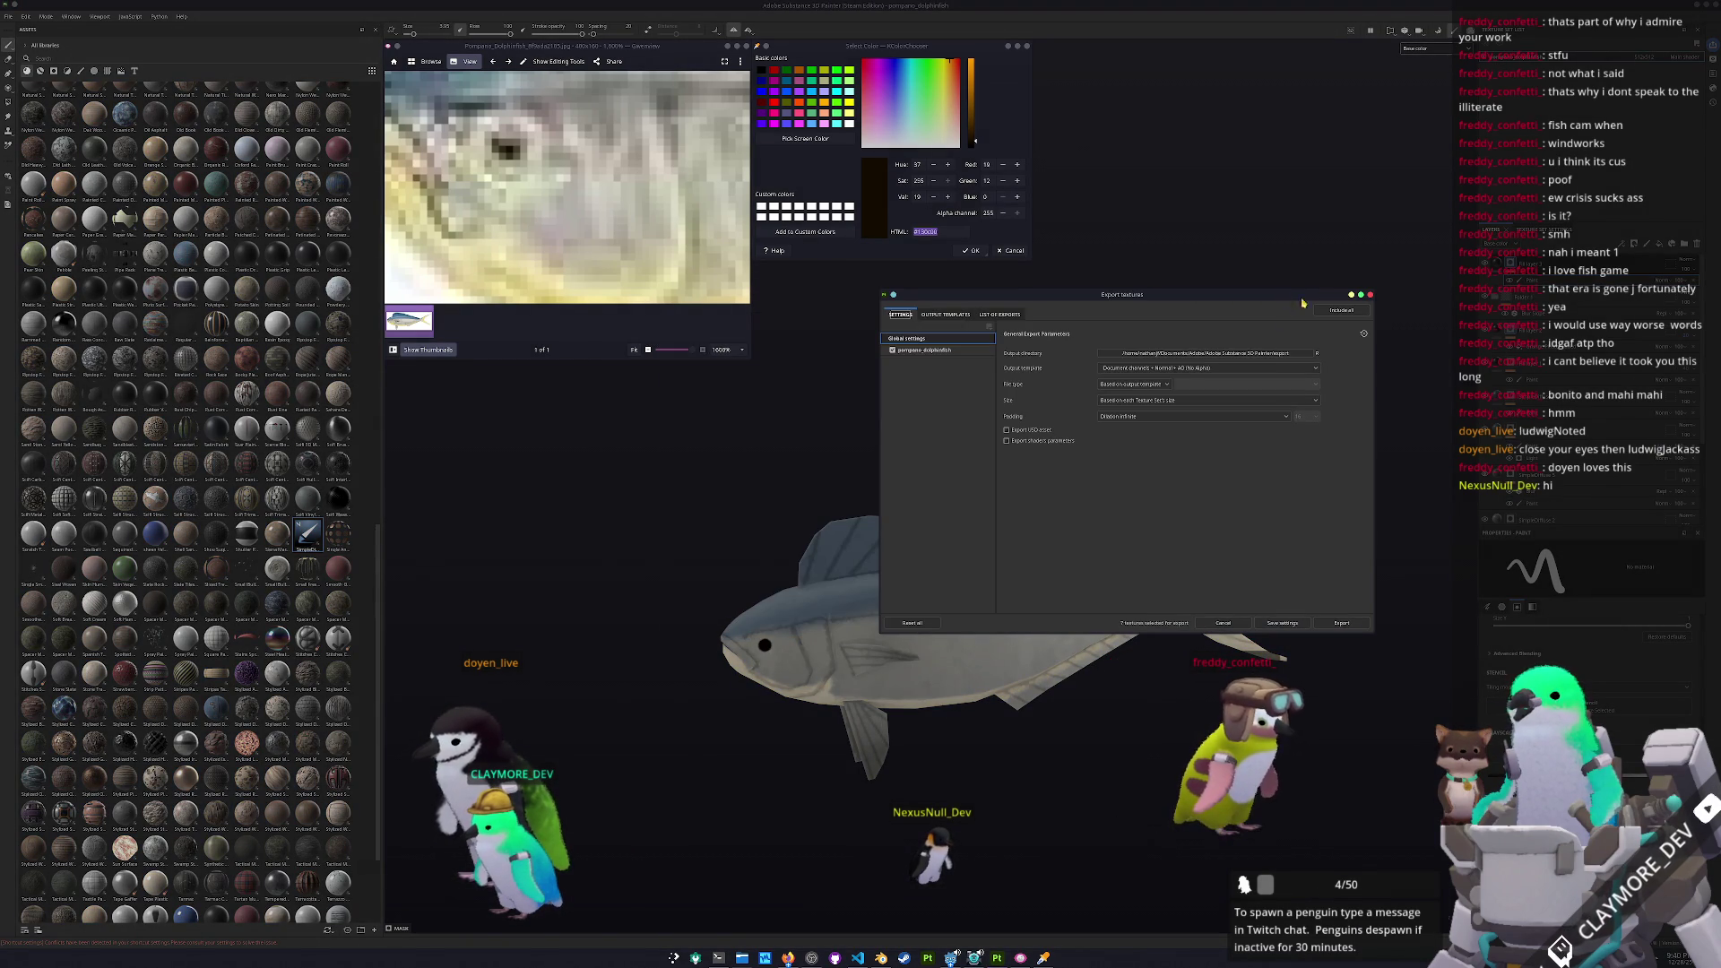
Set the export output directory to a new 'textures' folder inside pompano_dolphinfish
left_click(1249, 352)
left_click(907, 389)
left_click(879, 453)
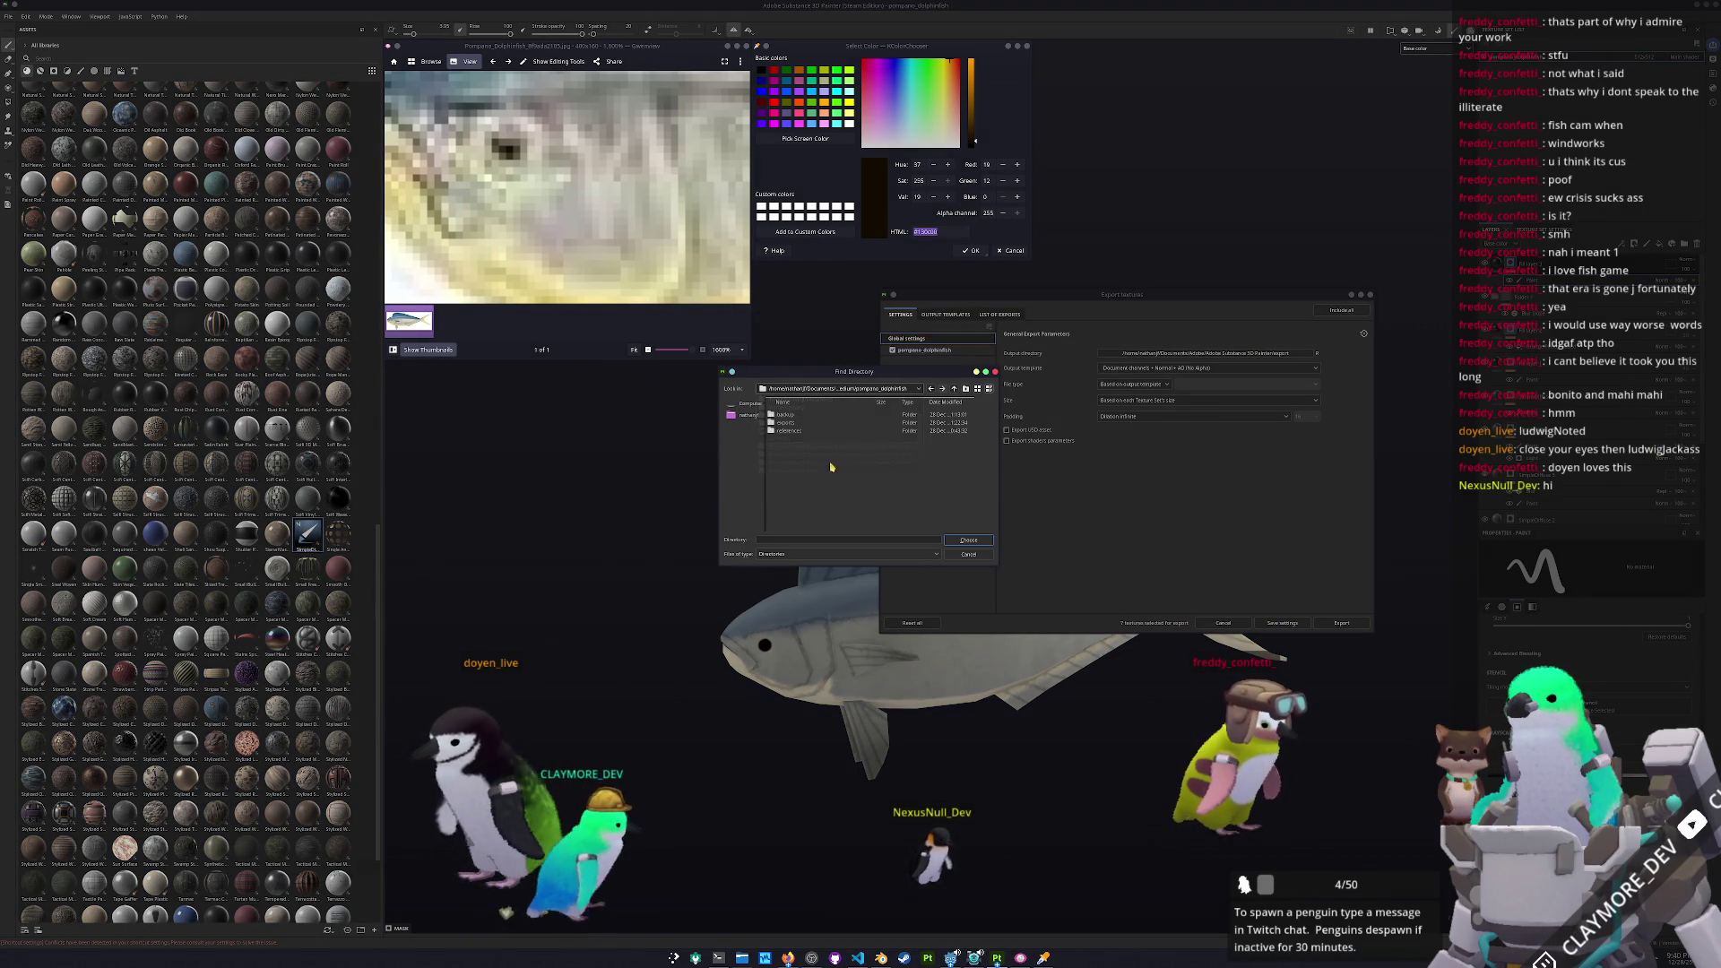
left_click(965, 388)
type("textures")
key("Return")
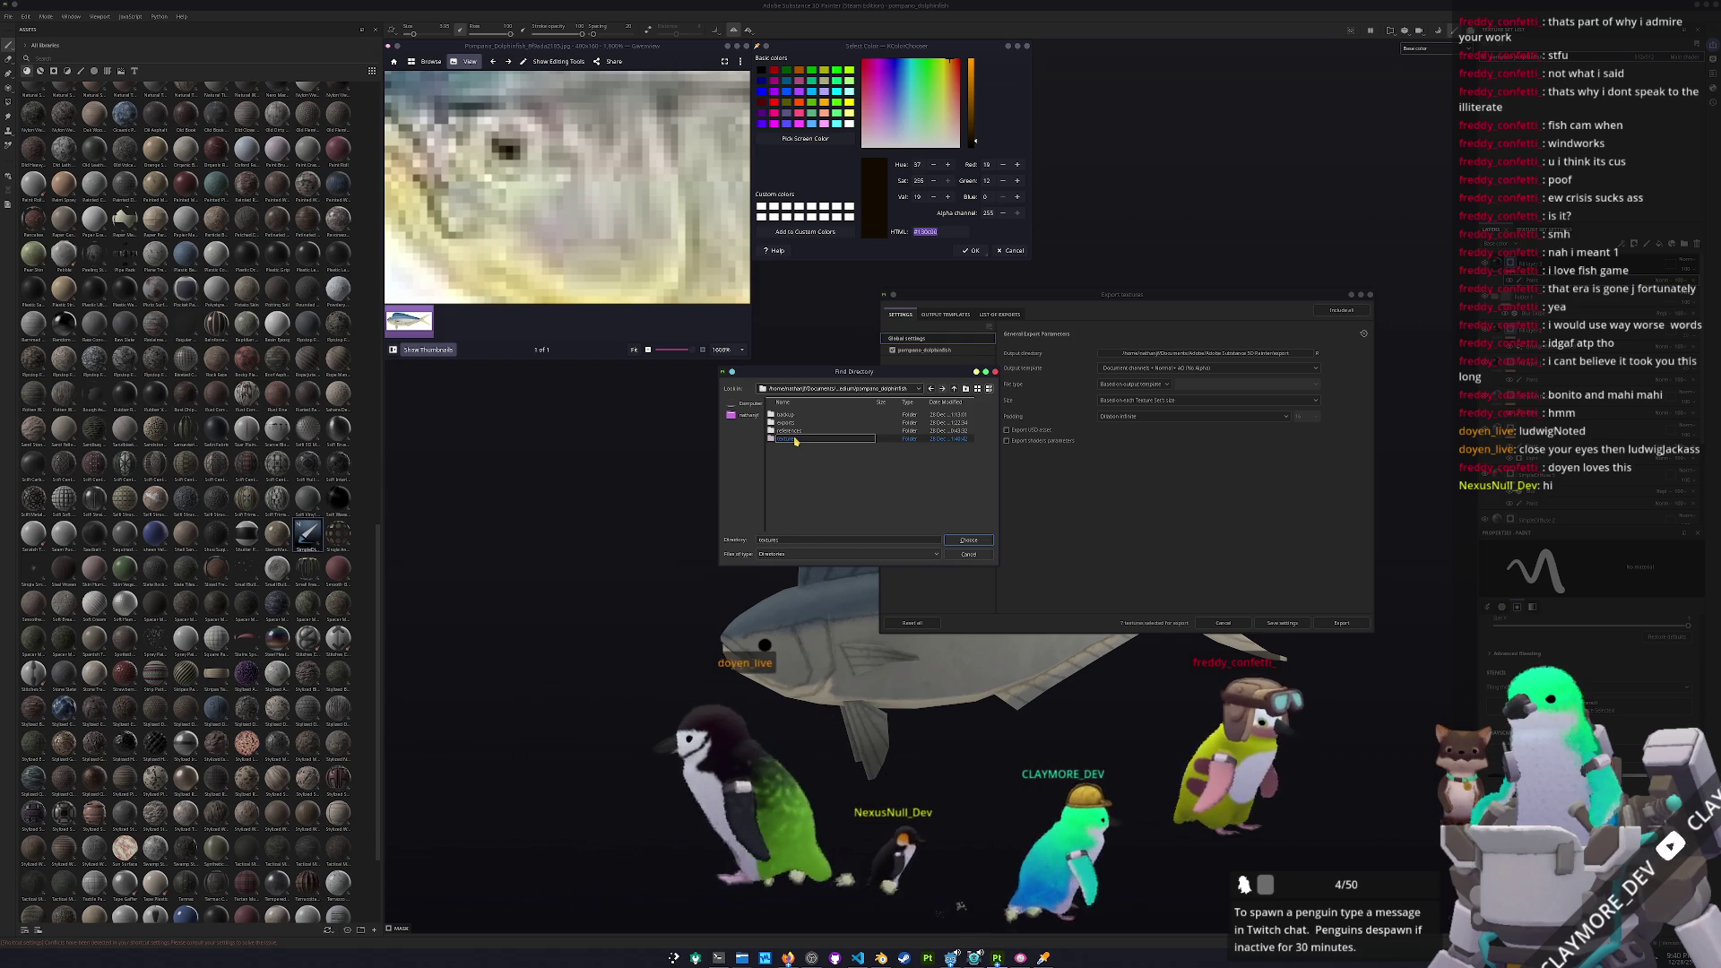
double_click(796, 441)
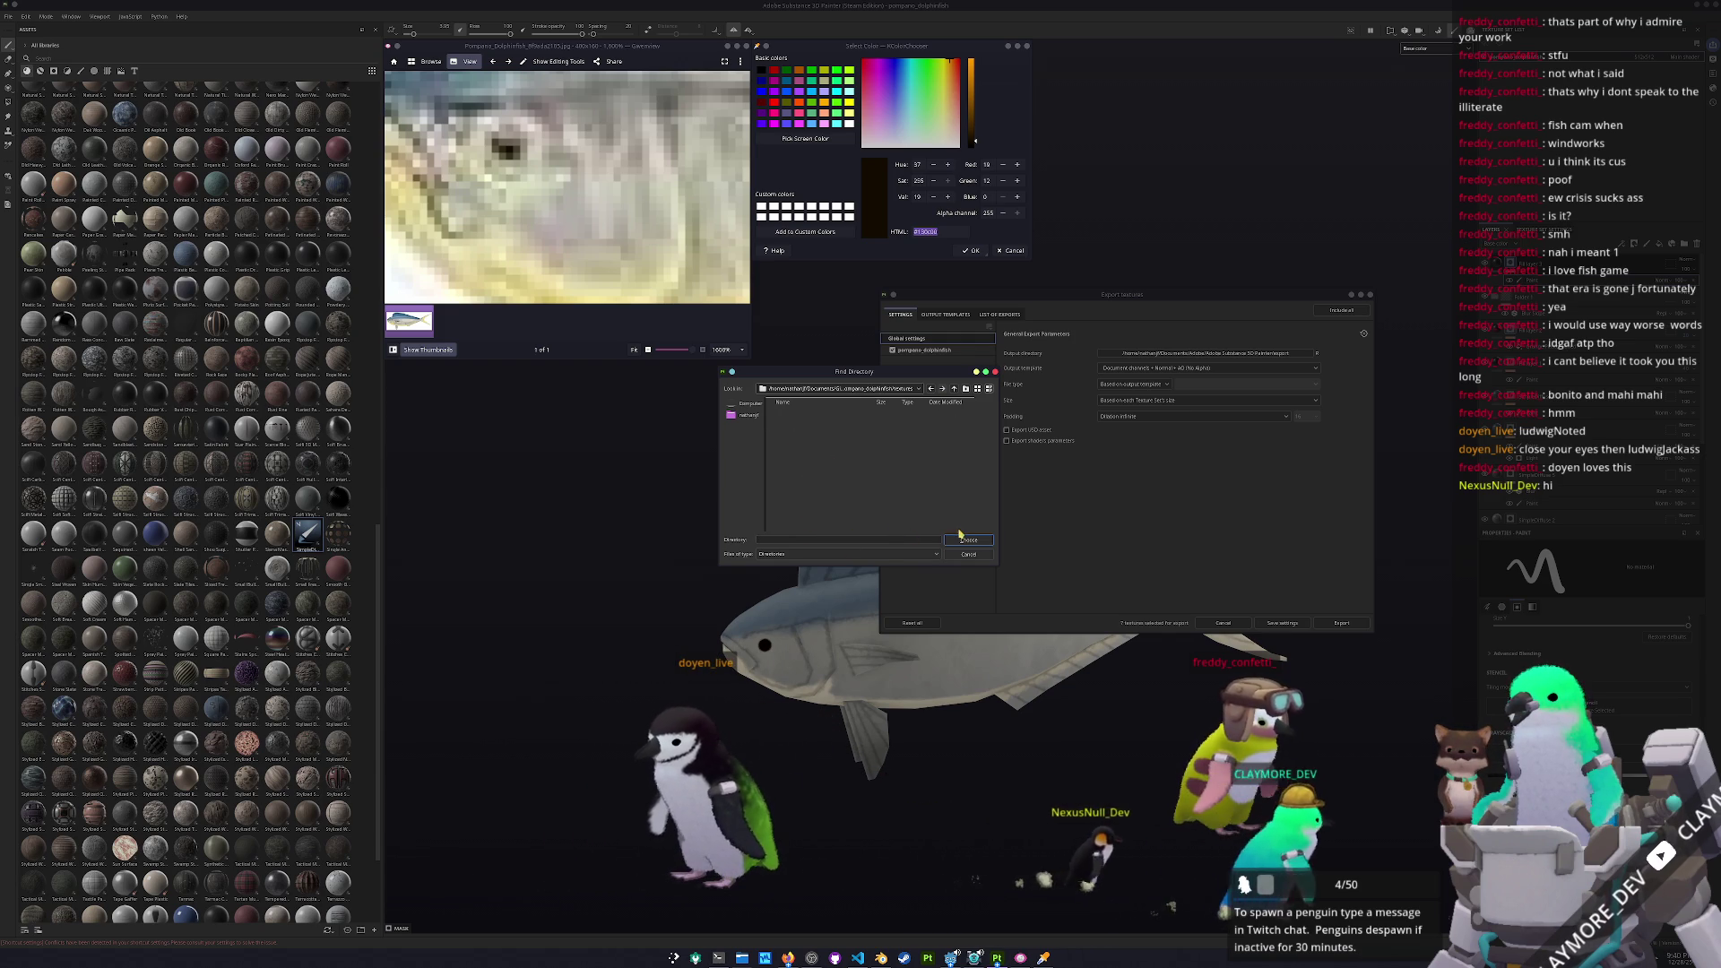
left_click(960, 541)
Export the pompano_dolphinfish texture set's maps and quit Painter
left_click(924, 351)
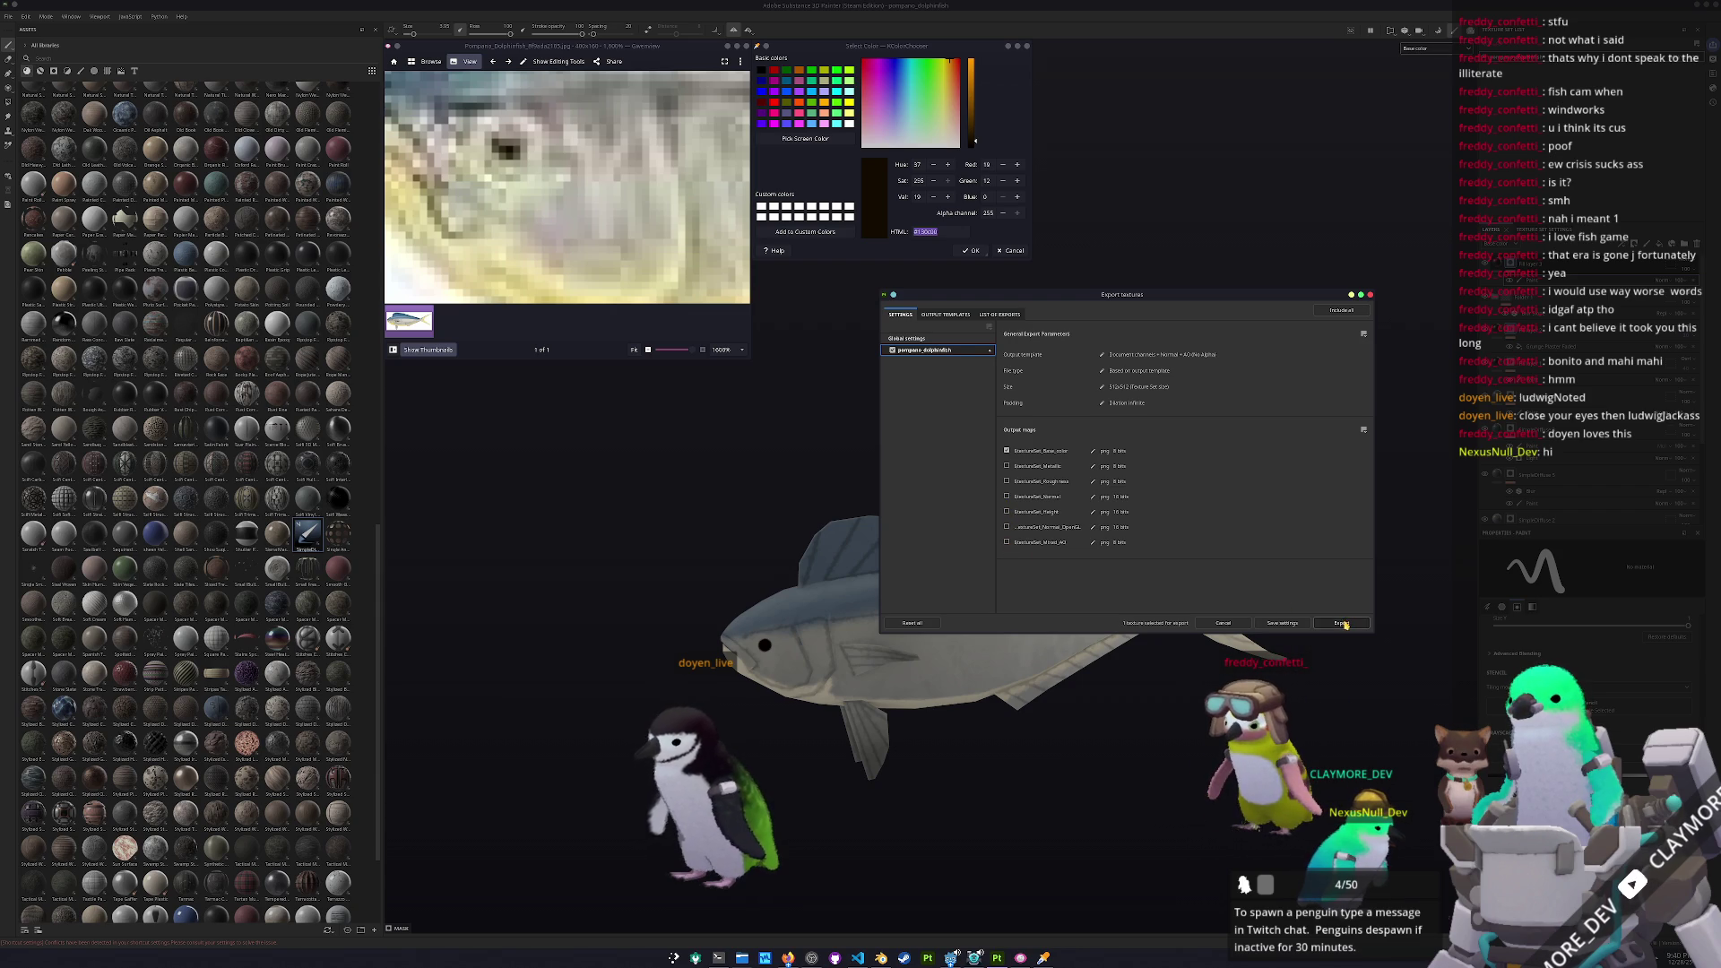
left_click(1343, 624)
left_click(1224, 622)
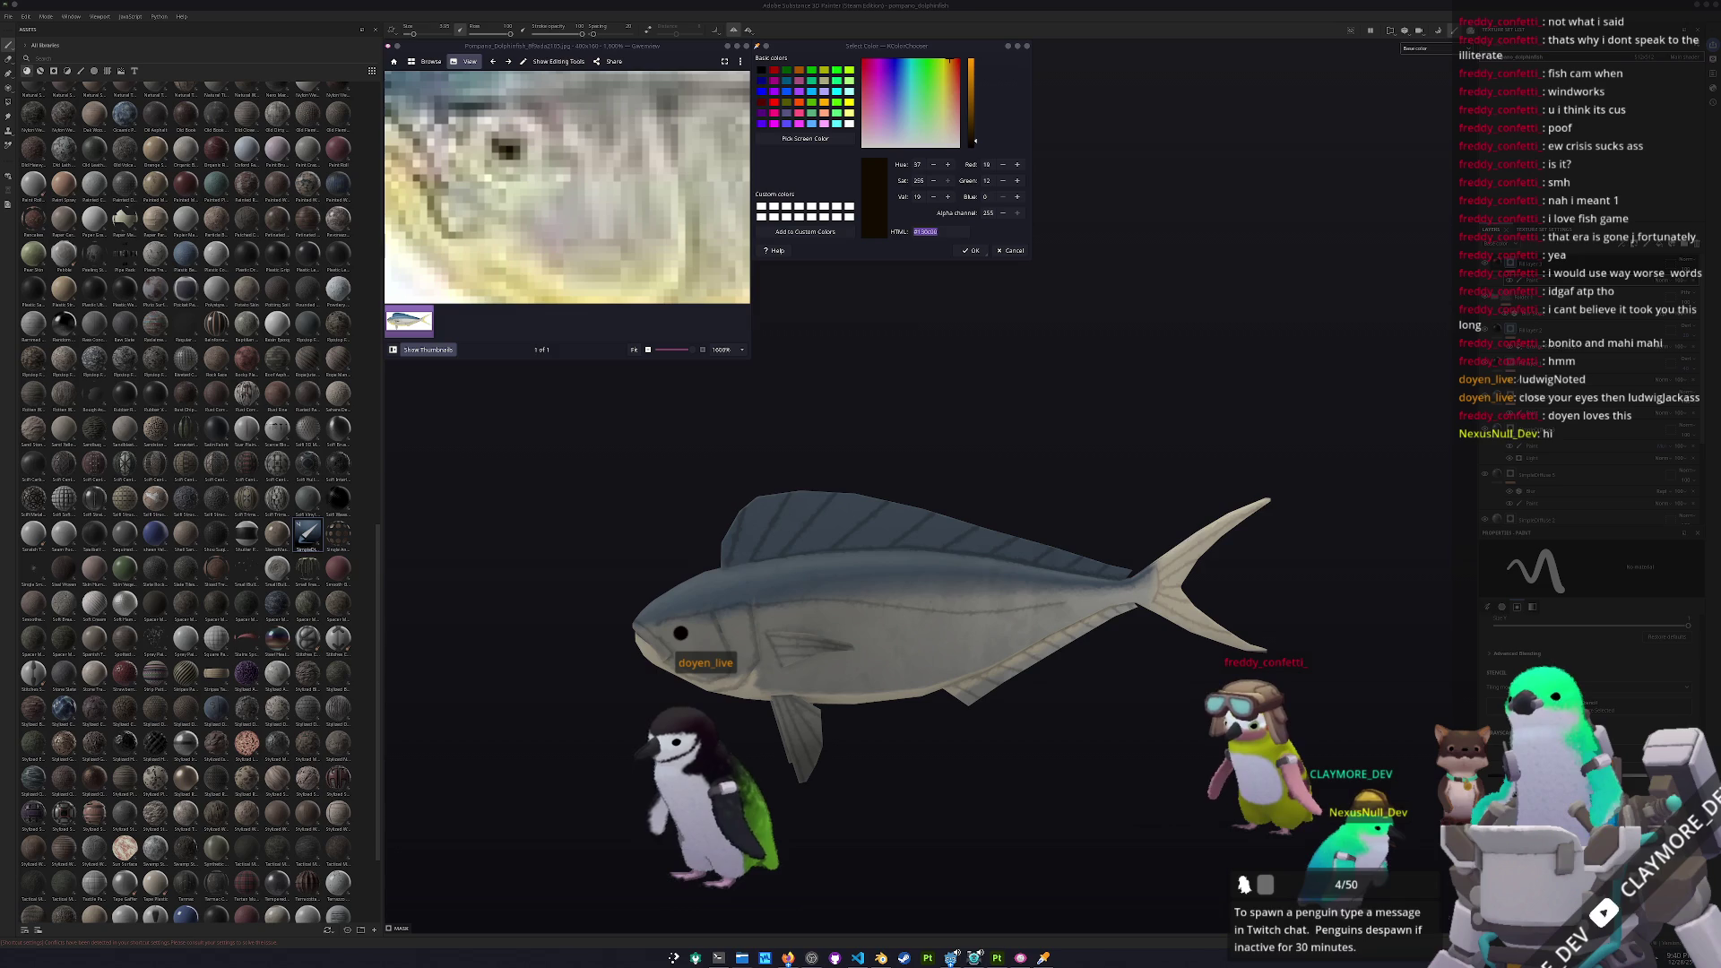
left_click(886, 473)
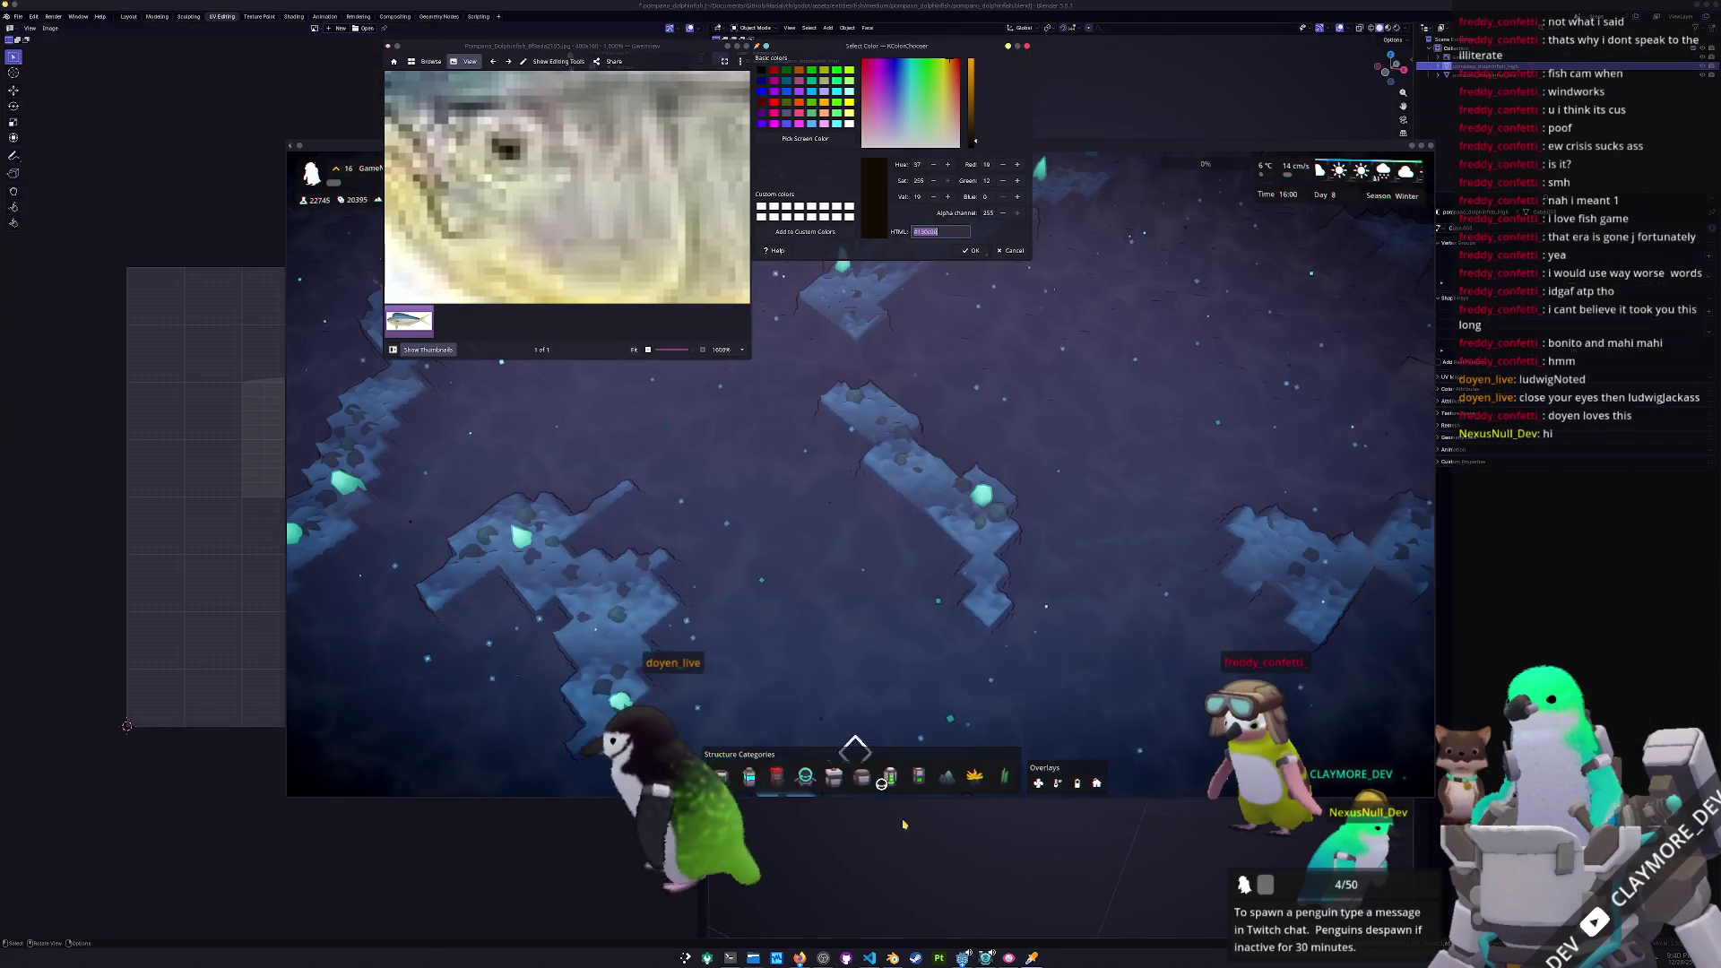
Export the selected fish from Blender as pompano_dolphinfish.obj with Colors enabled
left_click(904, 921)
left_click(1041, 507)
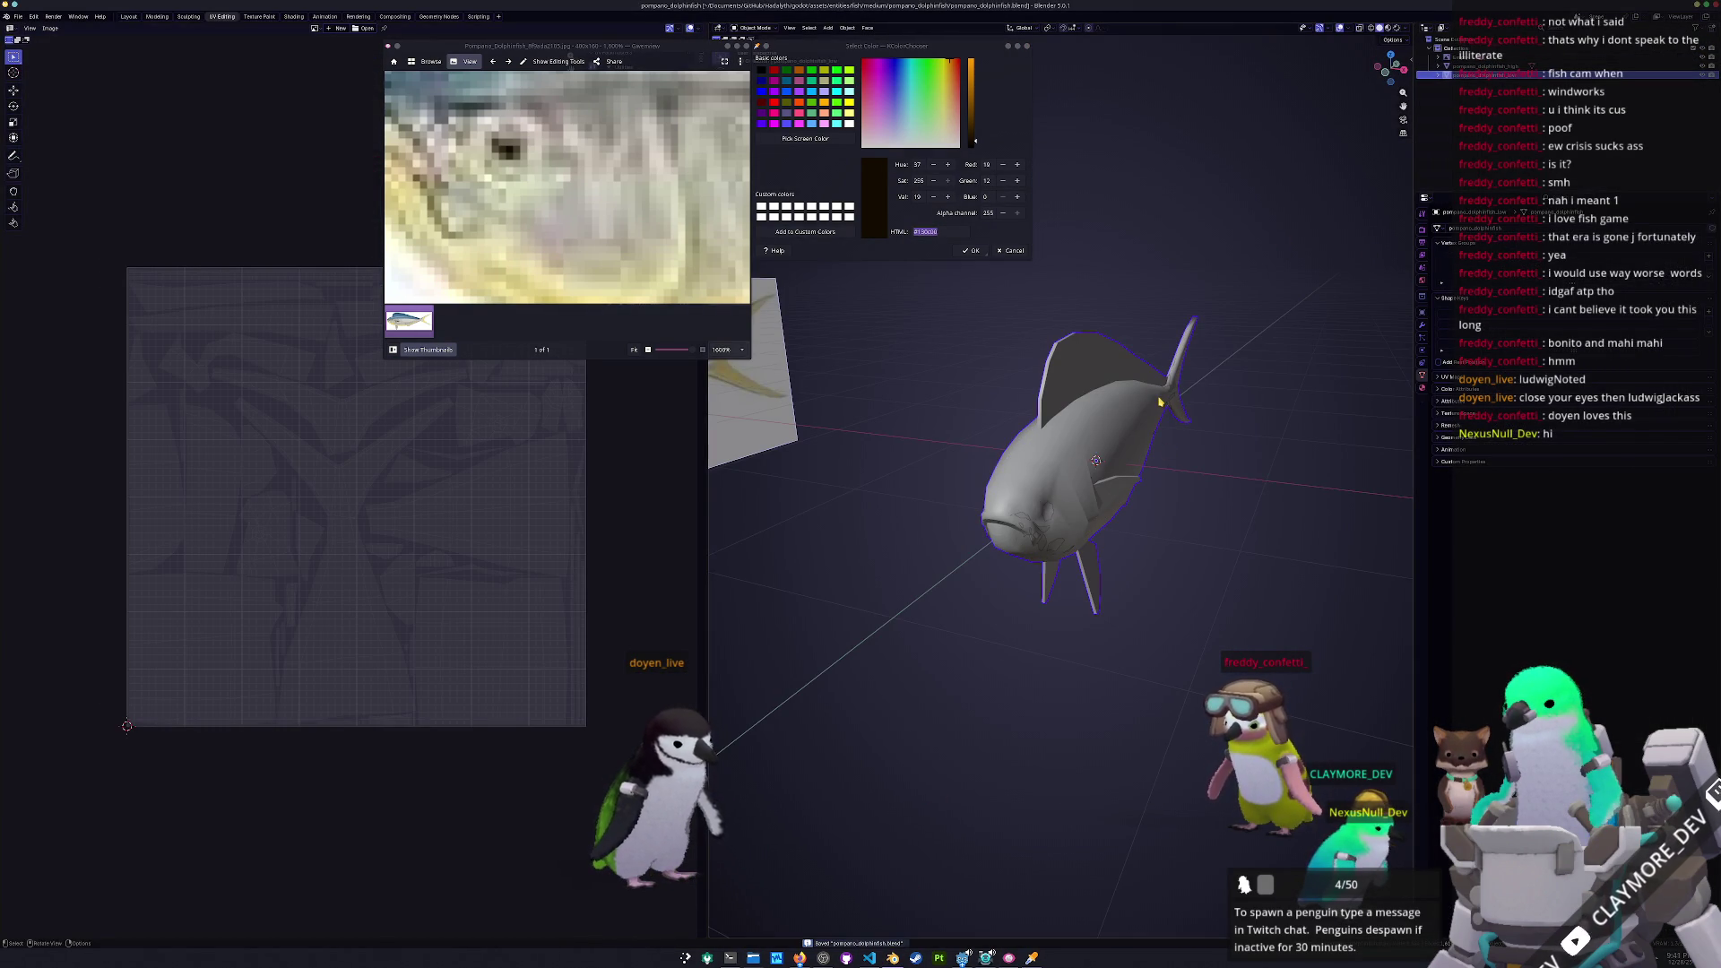
left_click(19, 17)
mouse_move(38, 164)
left_click(144, 192)
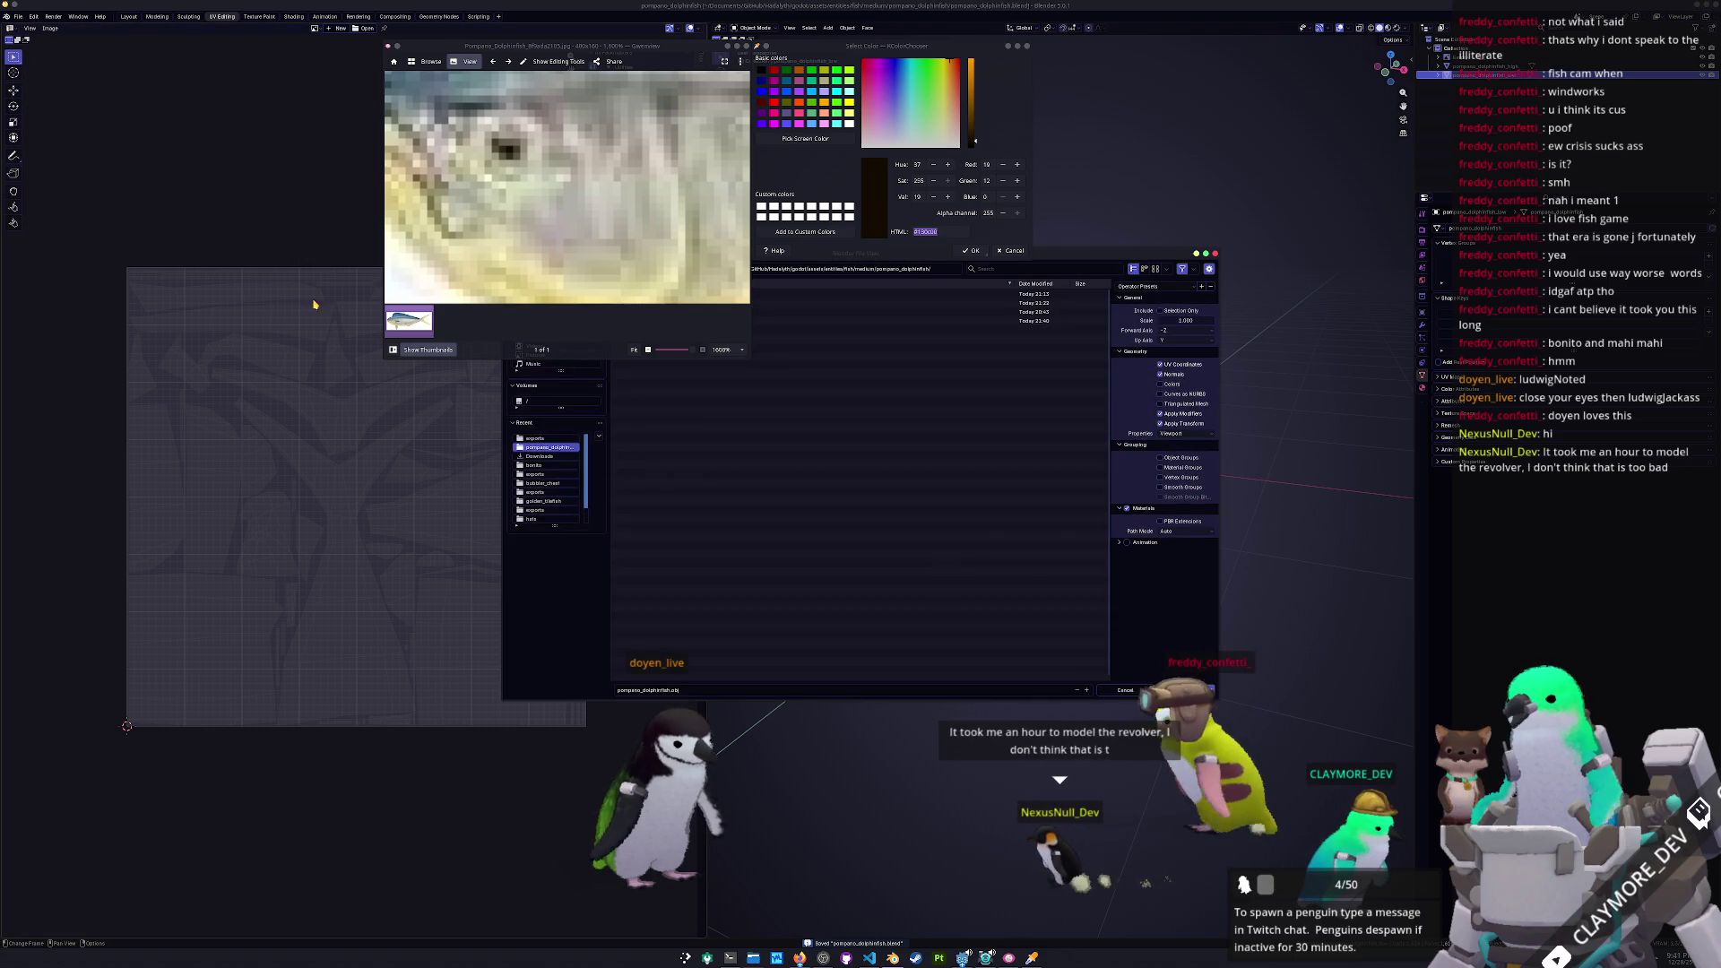
left_click(1219, 471)
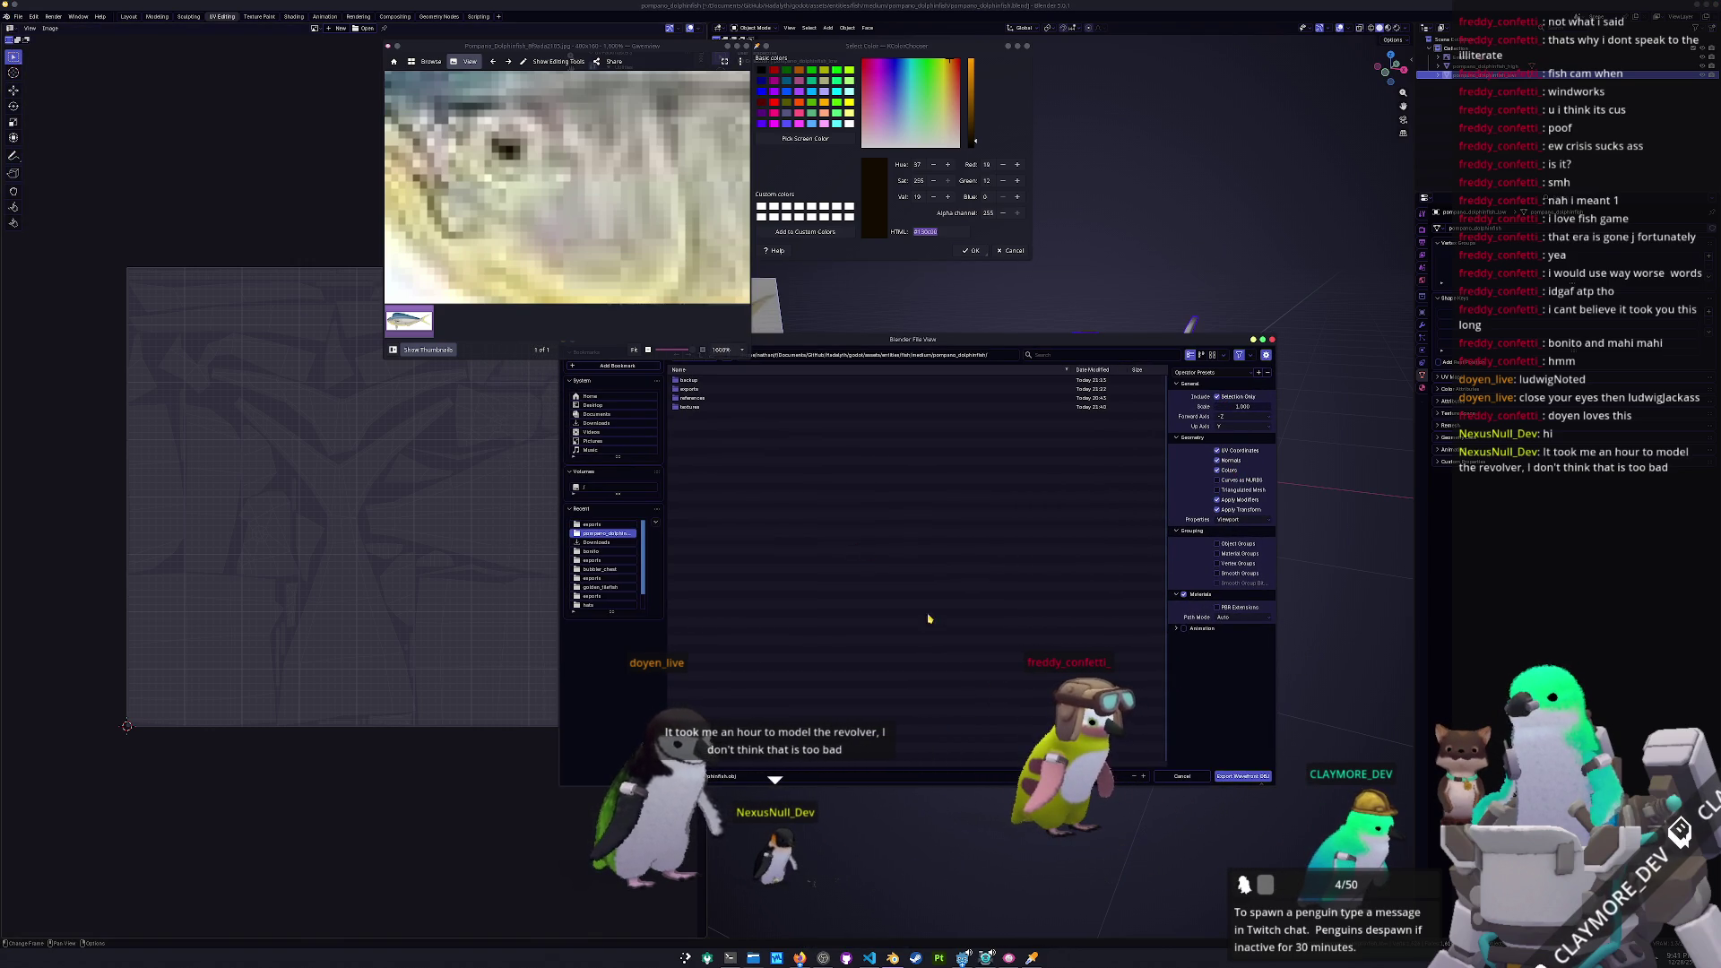
left_click(1244, 778)
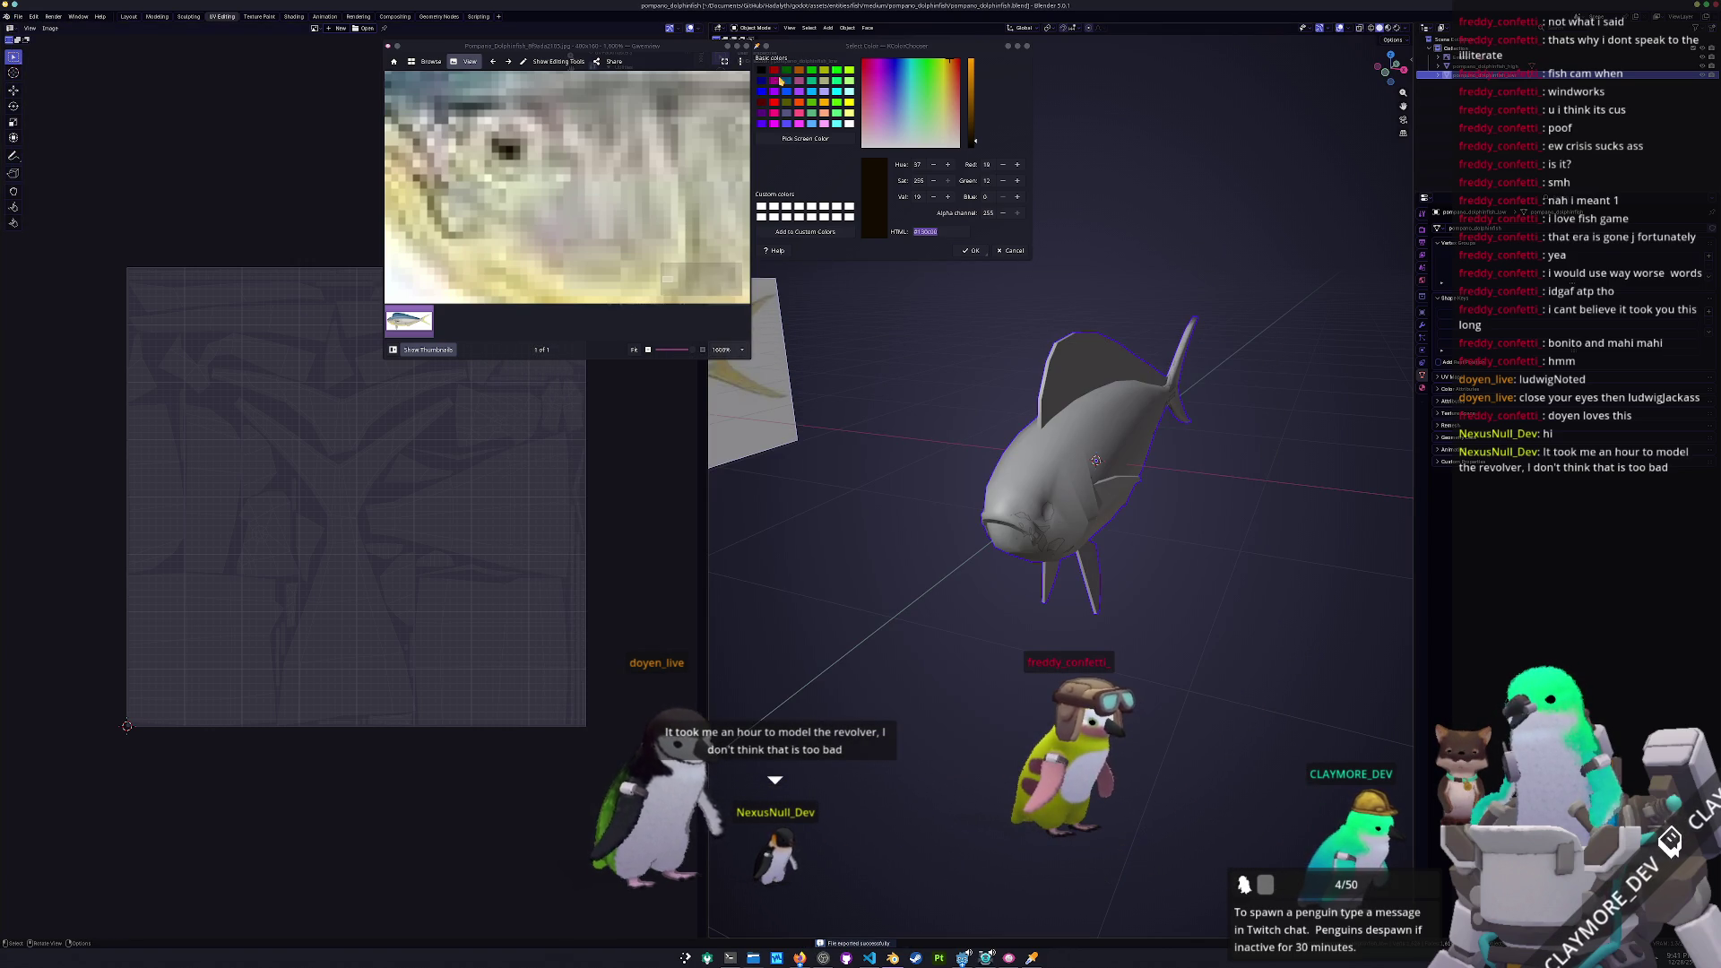
Close the reference image viewer and colour picker, then save the Blender file
left_click(750, 45)
left_click(1012, 250)
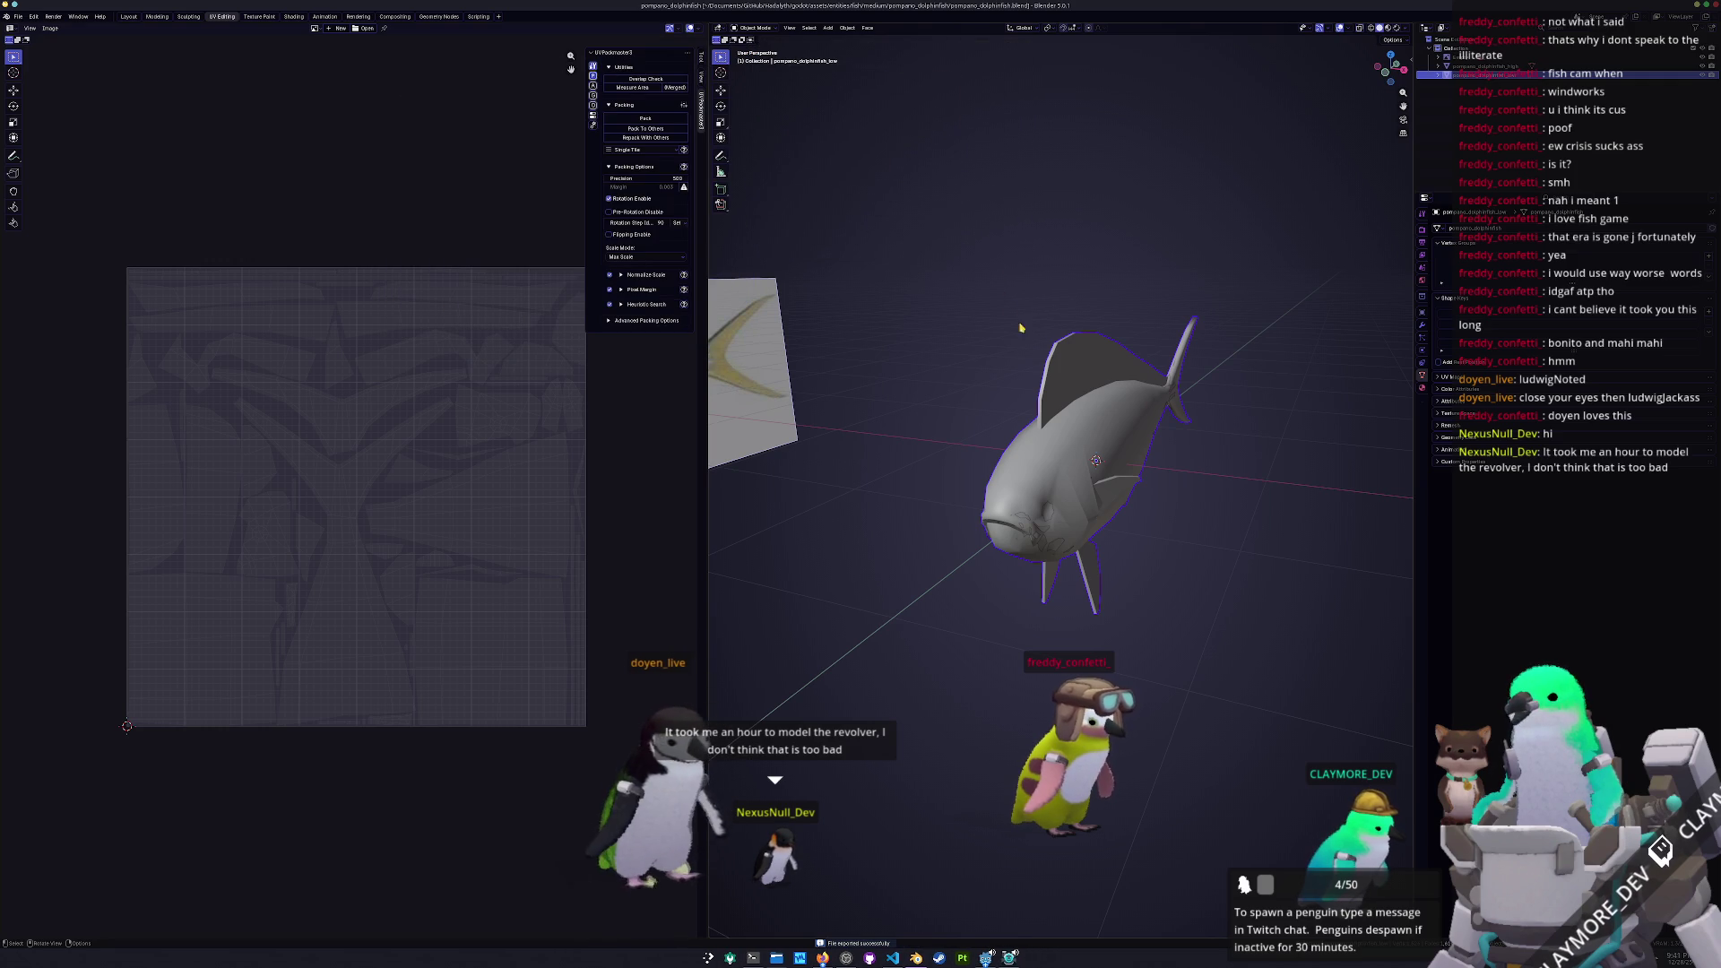
scroll(1081, 448, "up", 3)
scroll(1195, 546, "down", 3)
scroll(1194, 545, "up", 3)
middle_click_drag(1194, 546, 1179, 537)
key("ctrl+s")
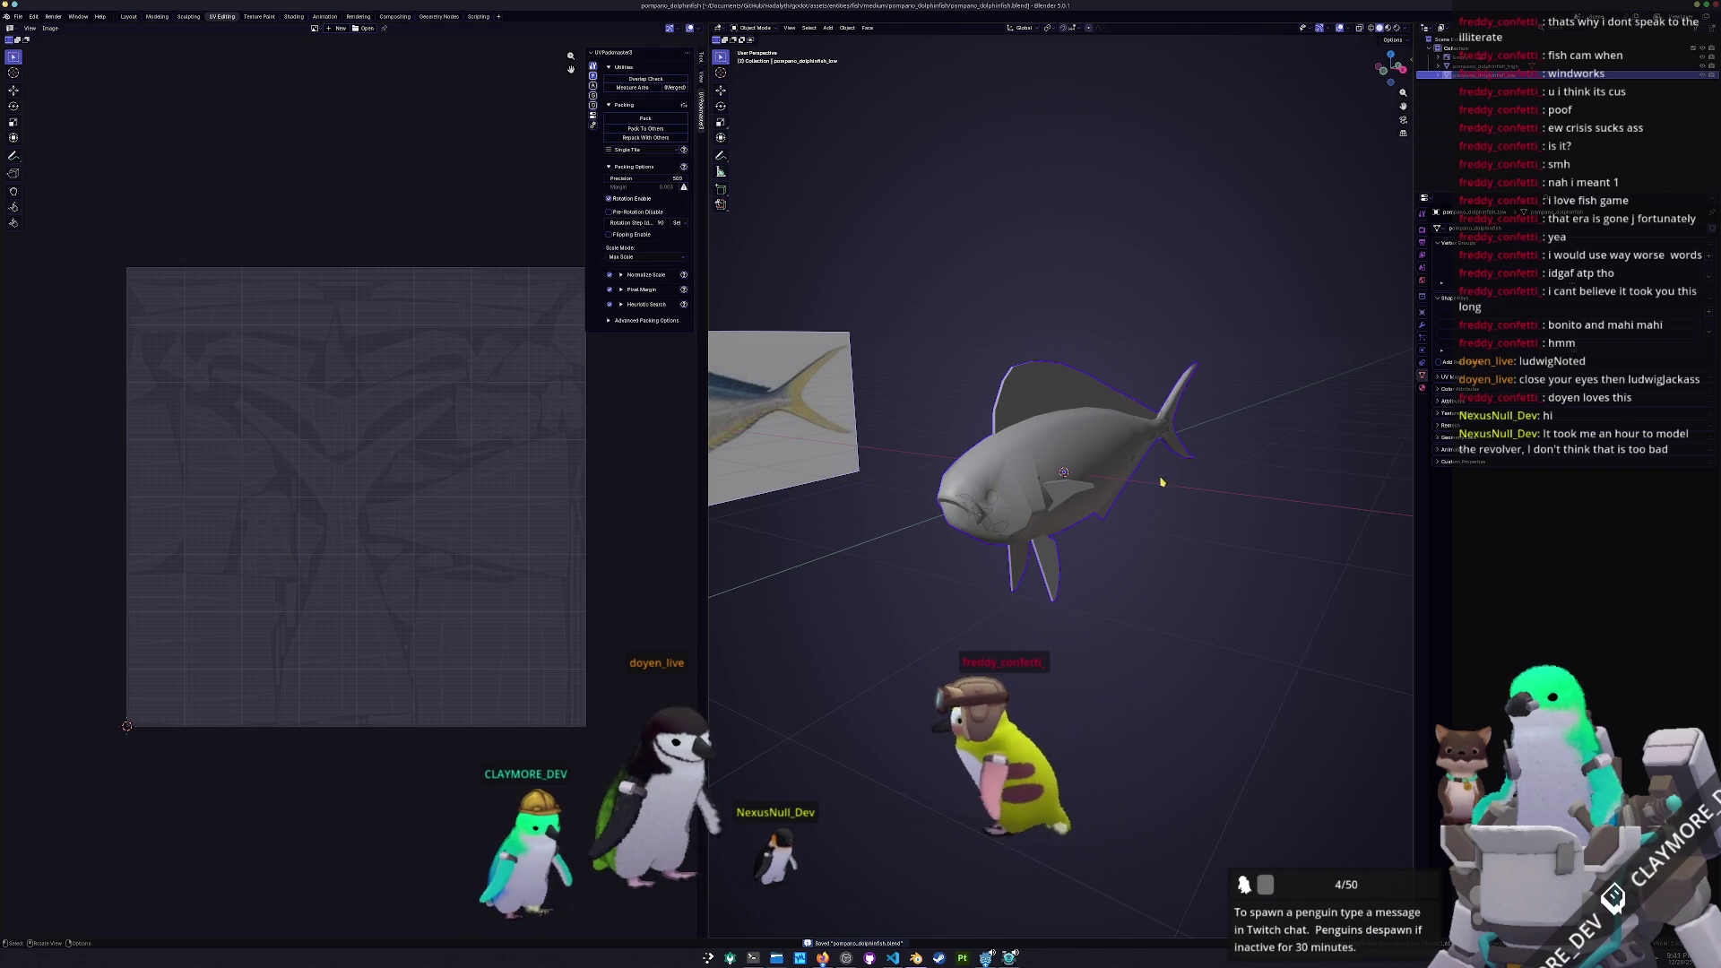
Switch to Godot and collapse the bonito folder among the medium fish folders
left_click(986, 957)
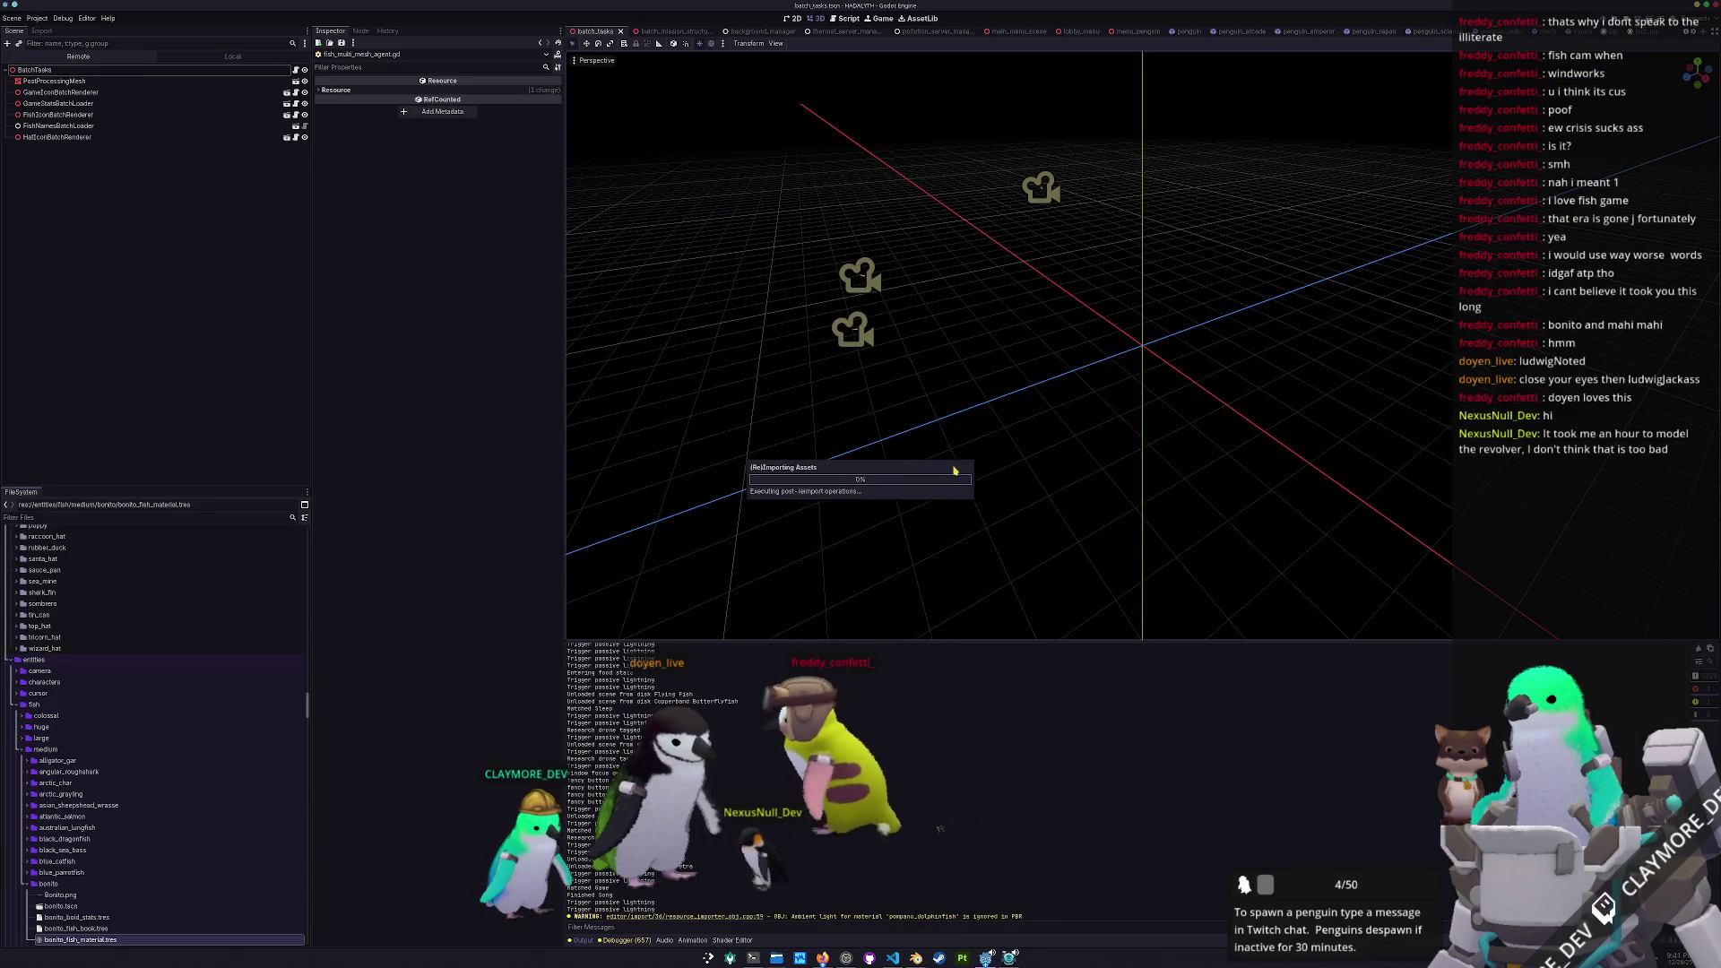
double_click(51, 780)
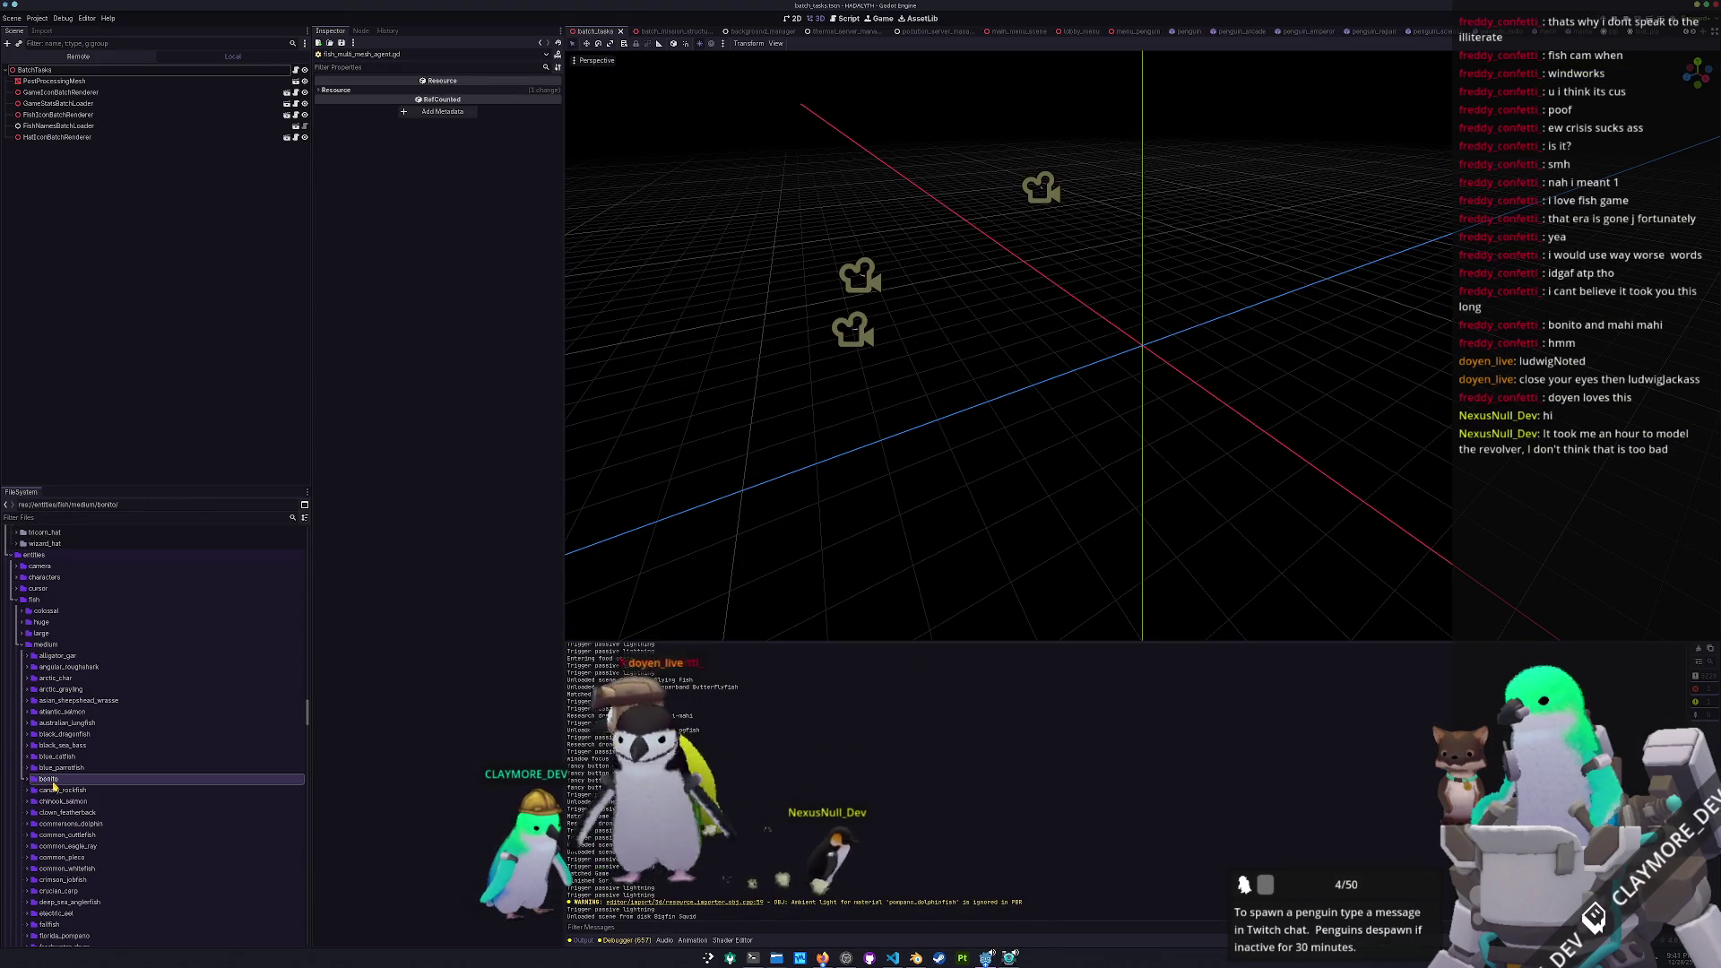
left_click(51, 767)
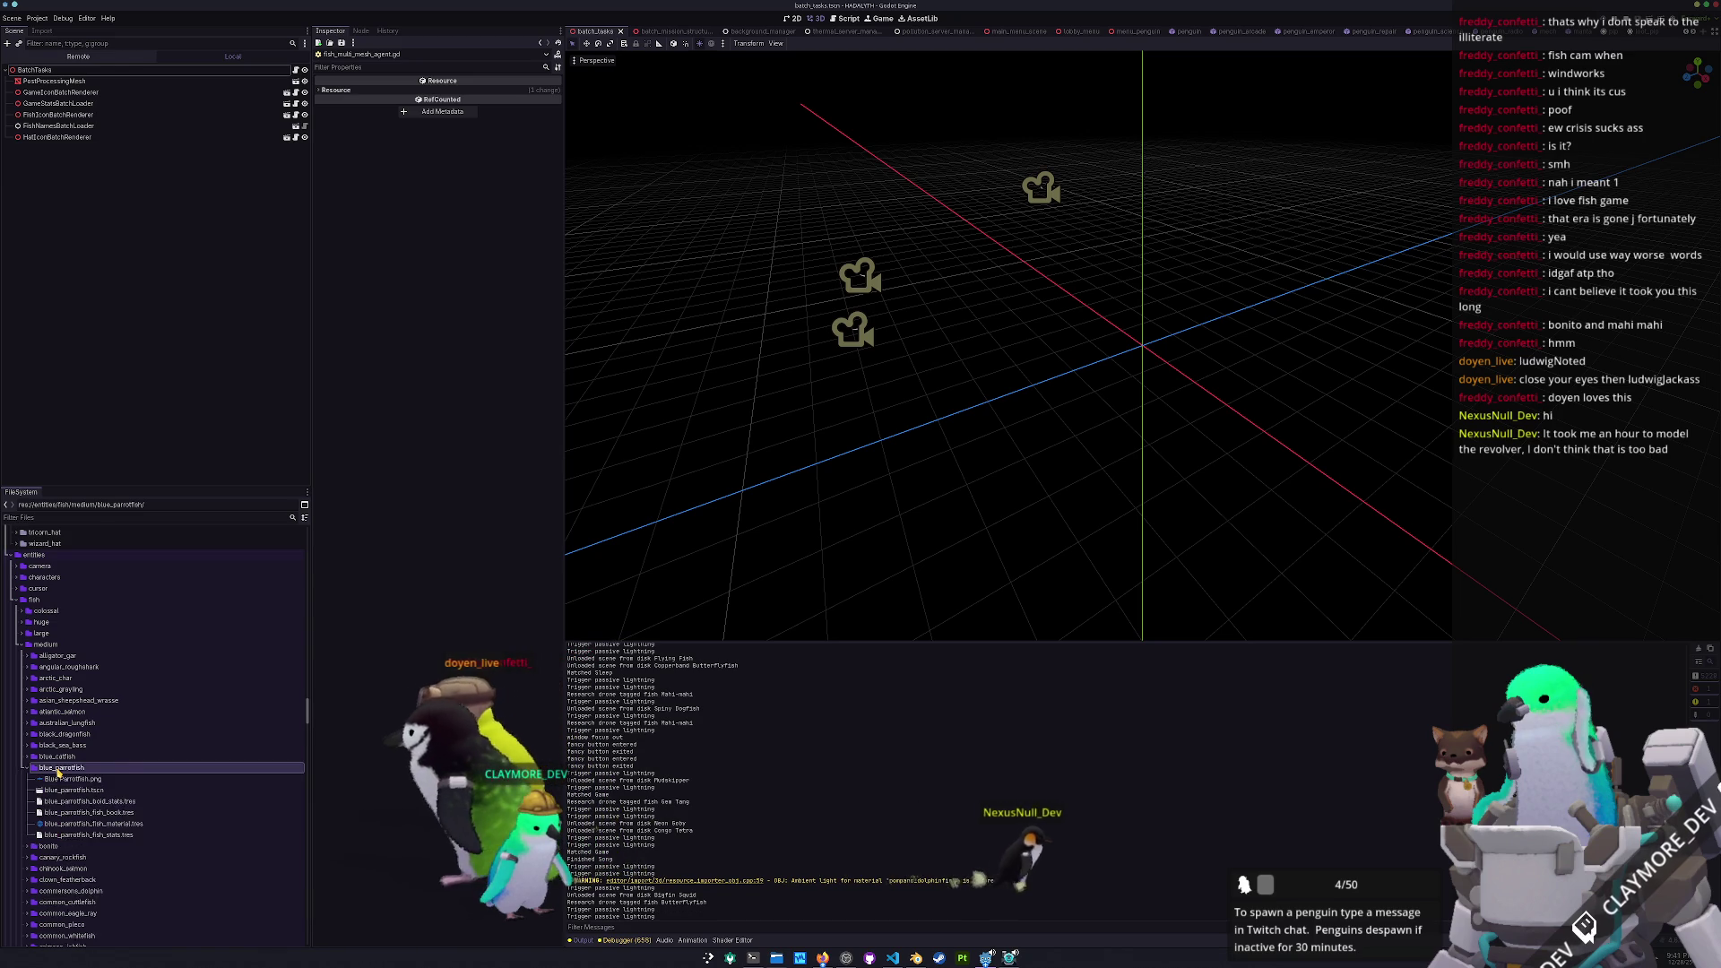
Duplicate the mahi_mahi folder as pompano_dolphinfish and open the copy's mahi_mahi.tscn scene
scroll(55, 786, "down", 3)
scroll(55, 785, "down", 1)
double_click(57, 828)
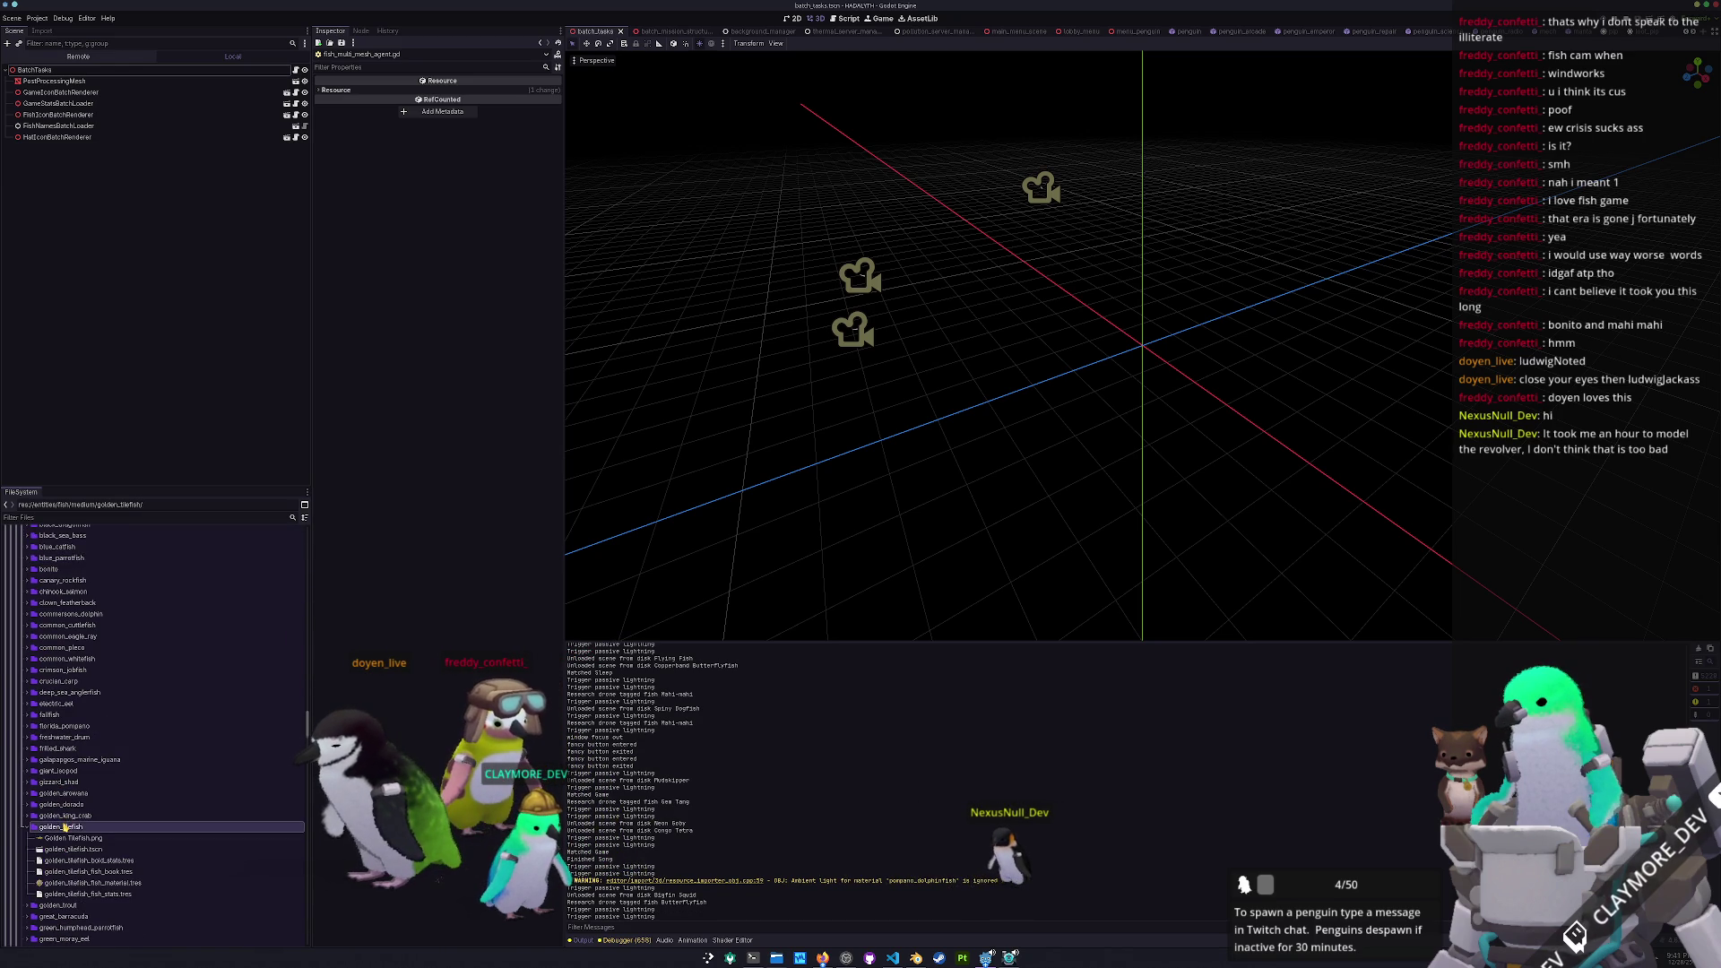
scroll(56, 829, "down", 2)
scroll(56, 829, "down", 4)
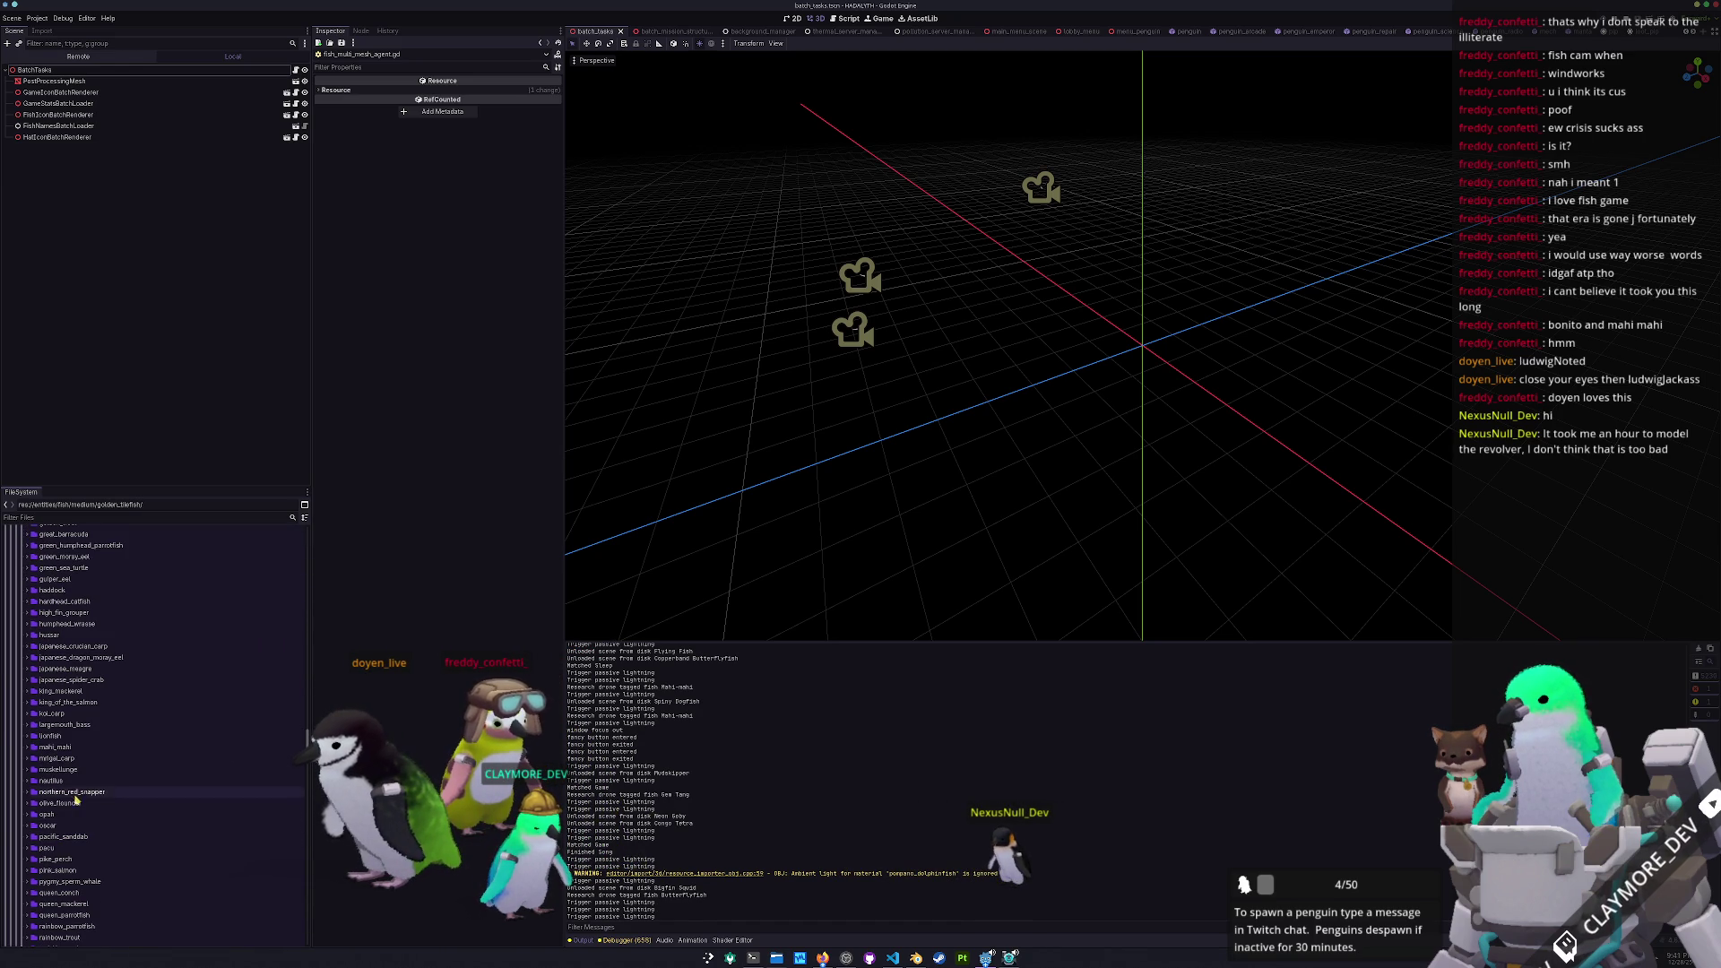
left_click(71, 749)
key("ctrl+d")
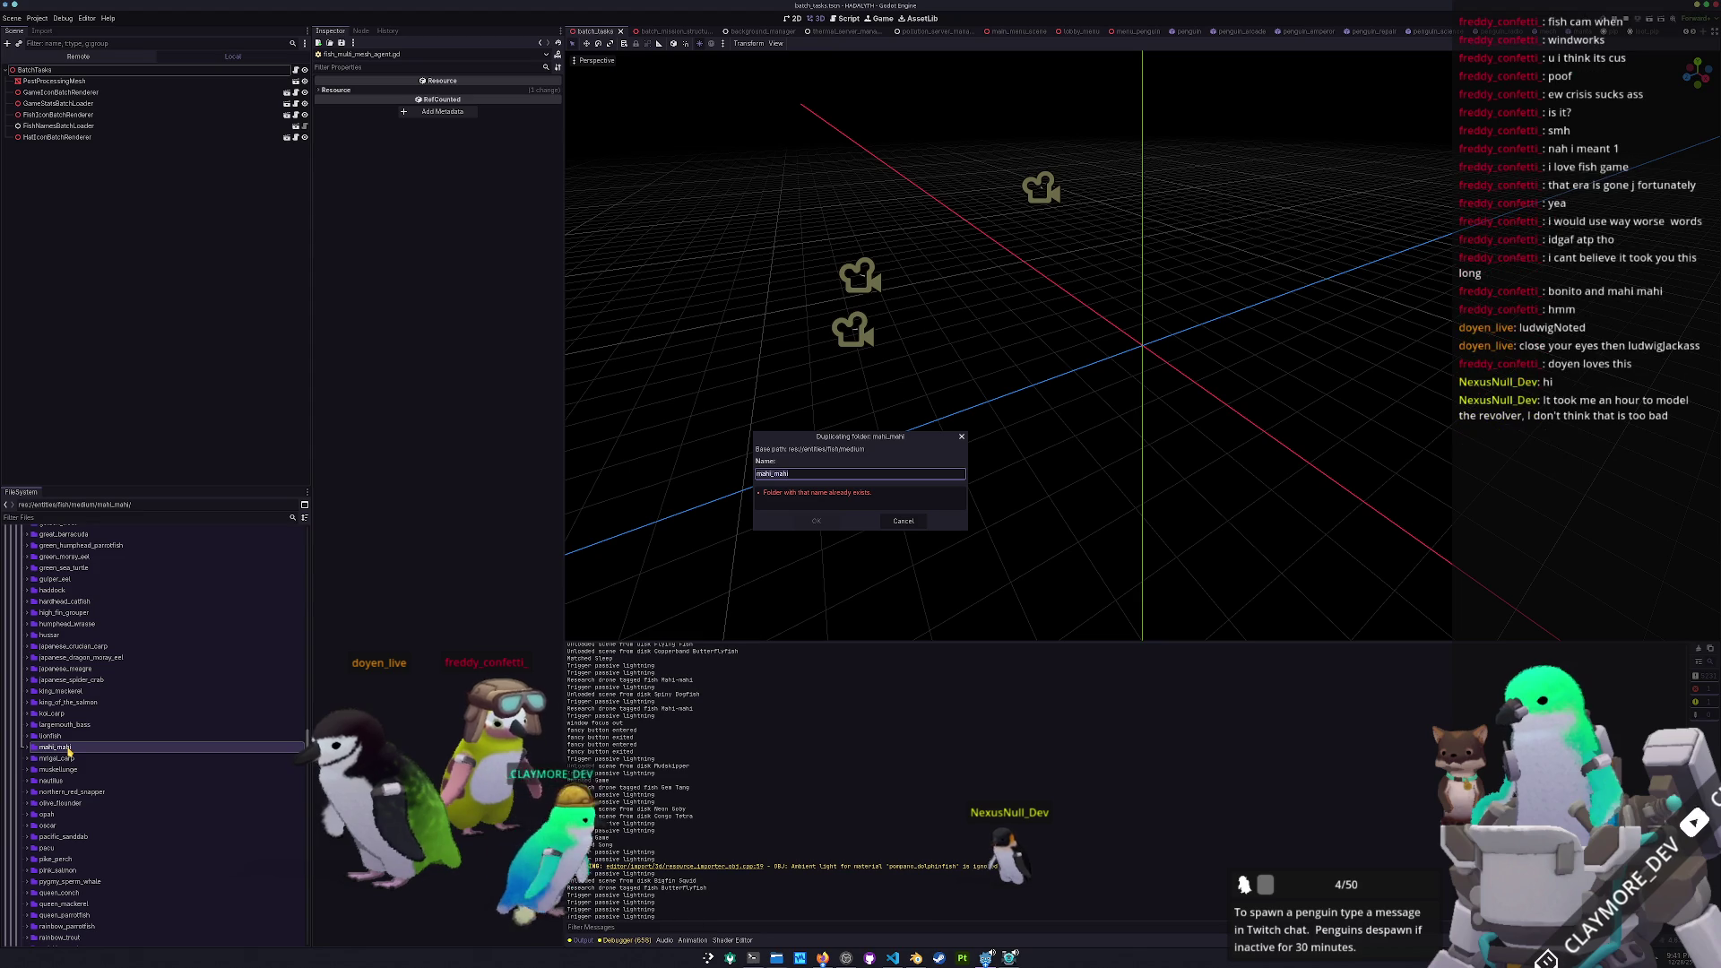
type("pompan")
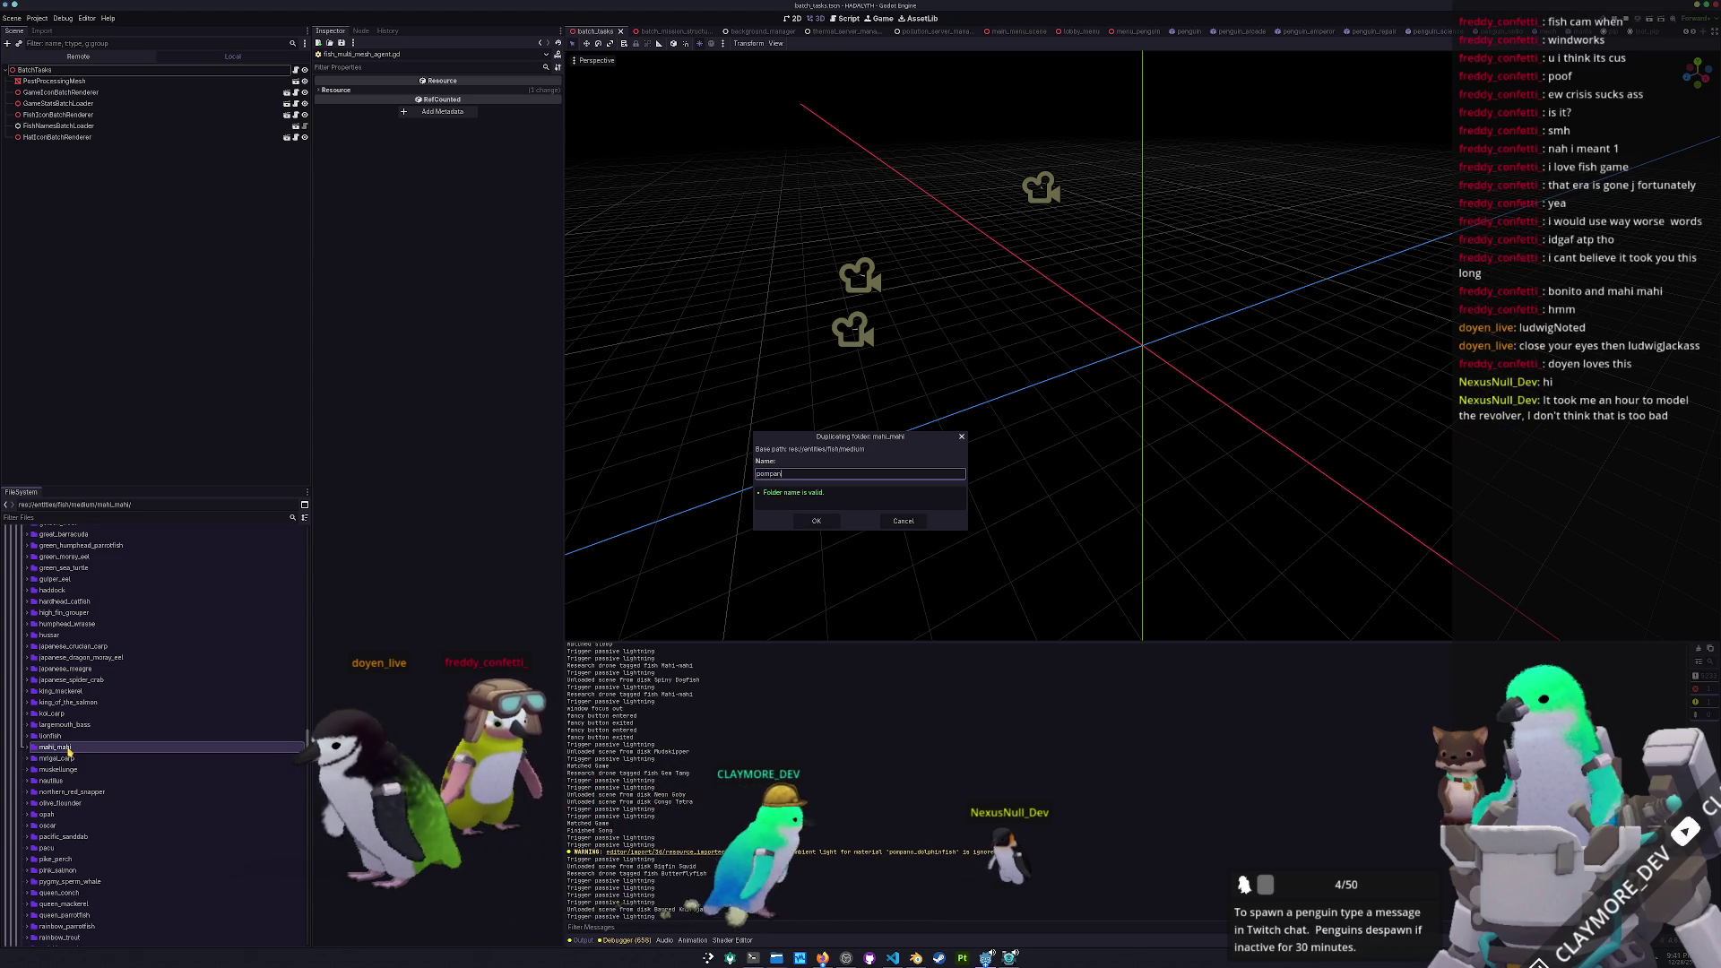
type("o_dolphinfish")
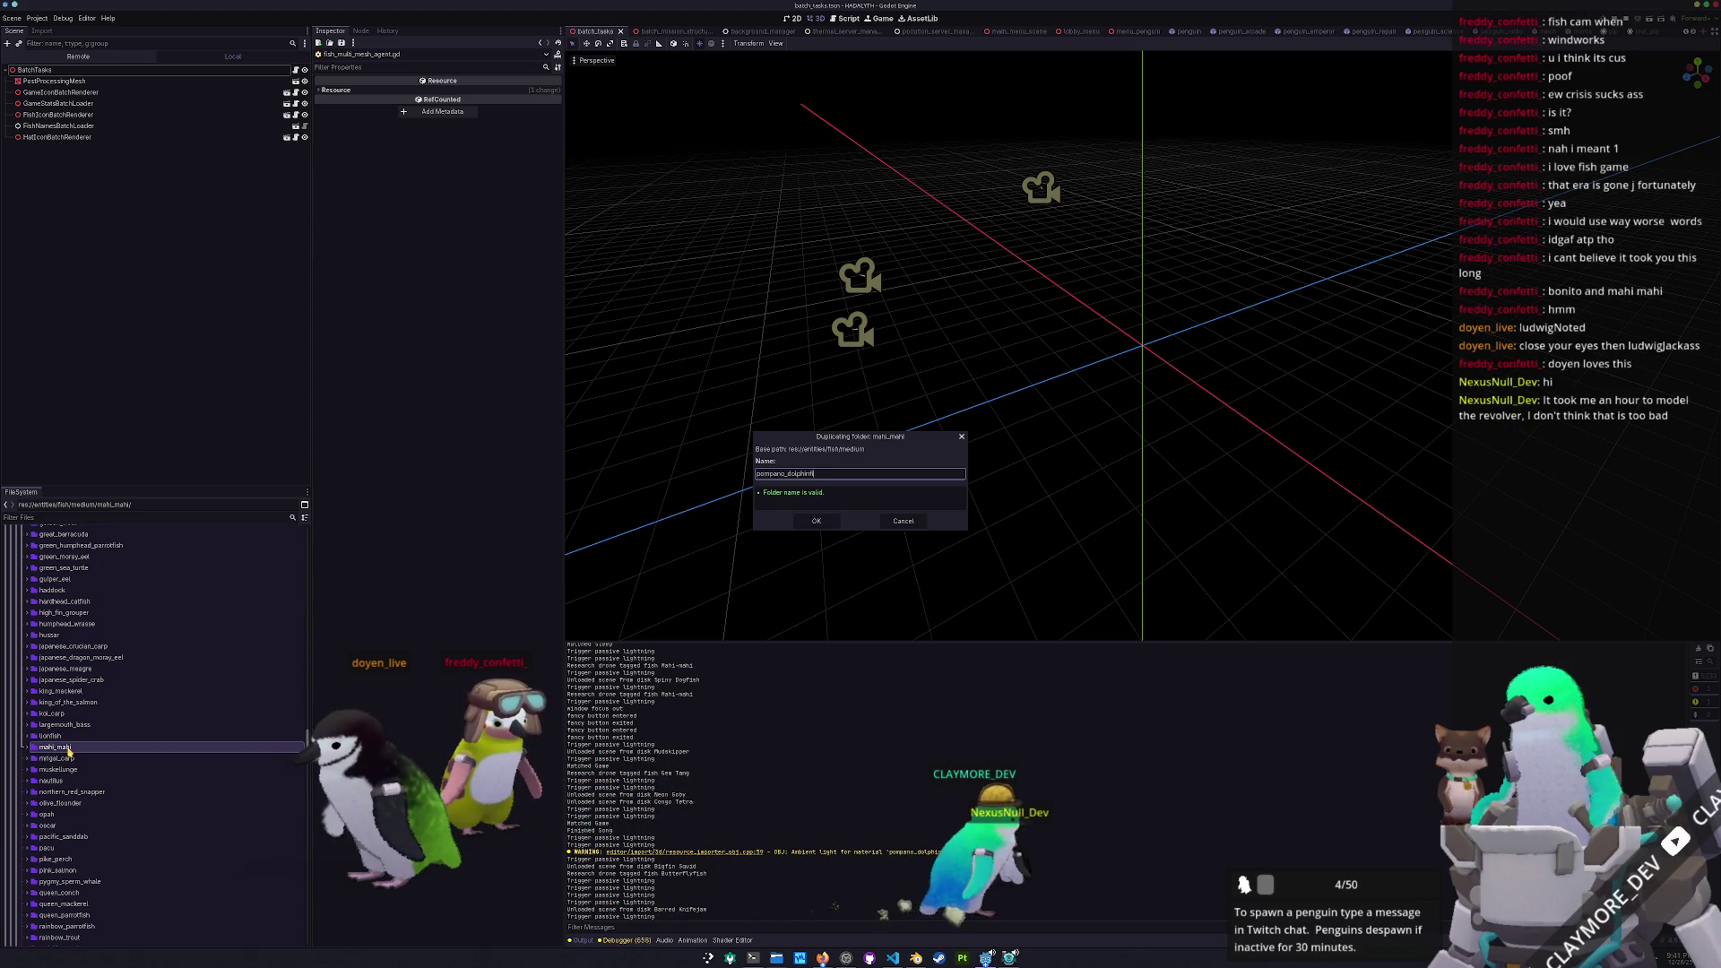
key("Return")
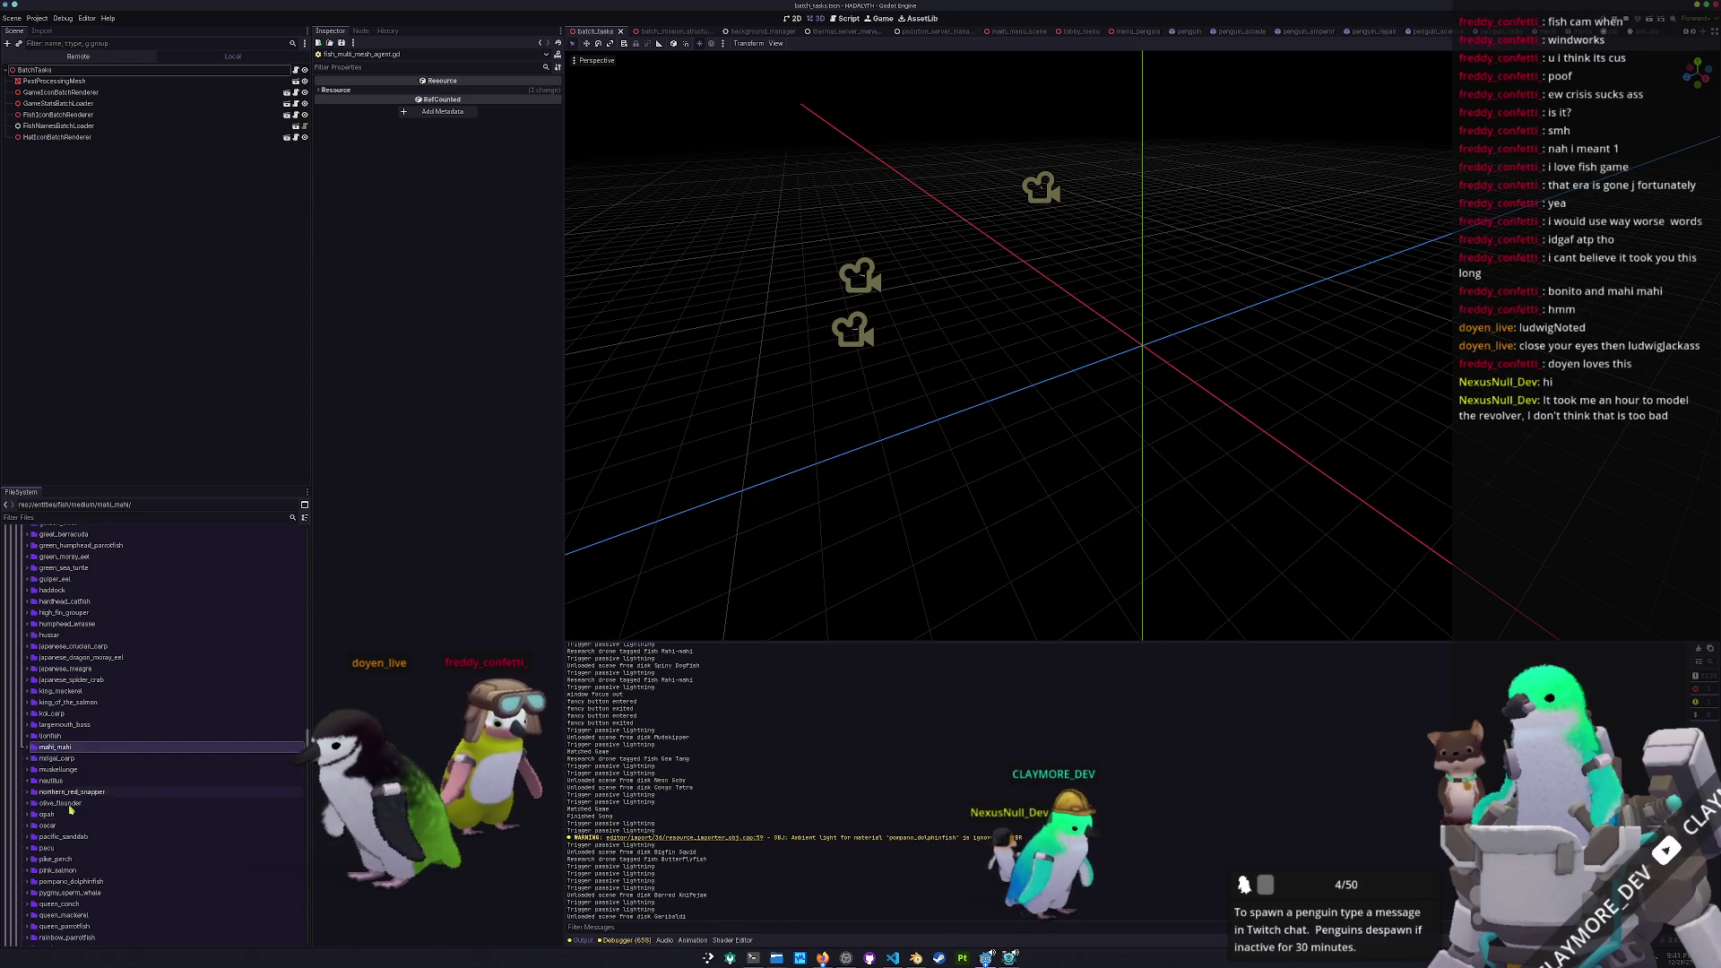
scroll(101, 828, "down", 5)
double_click(84, 749)
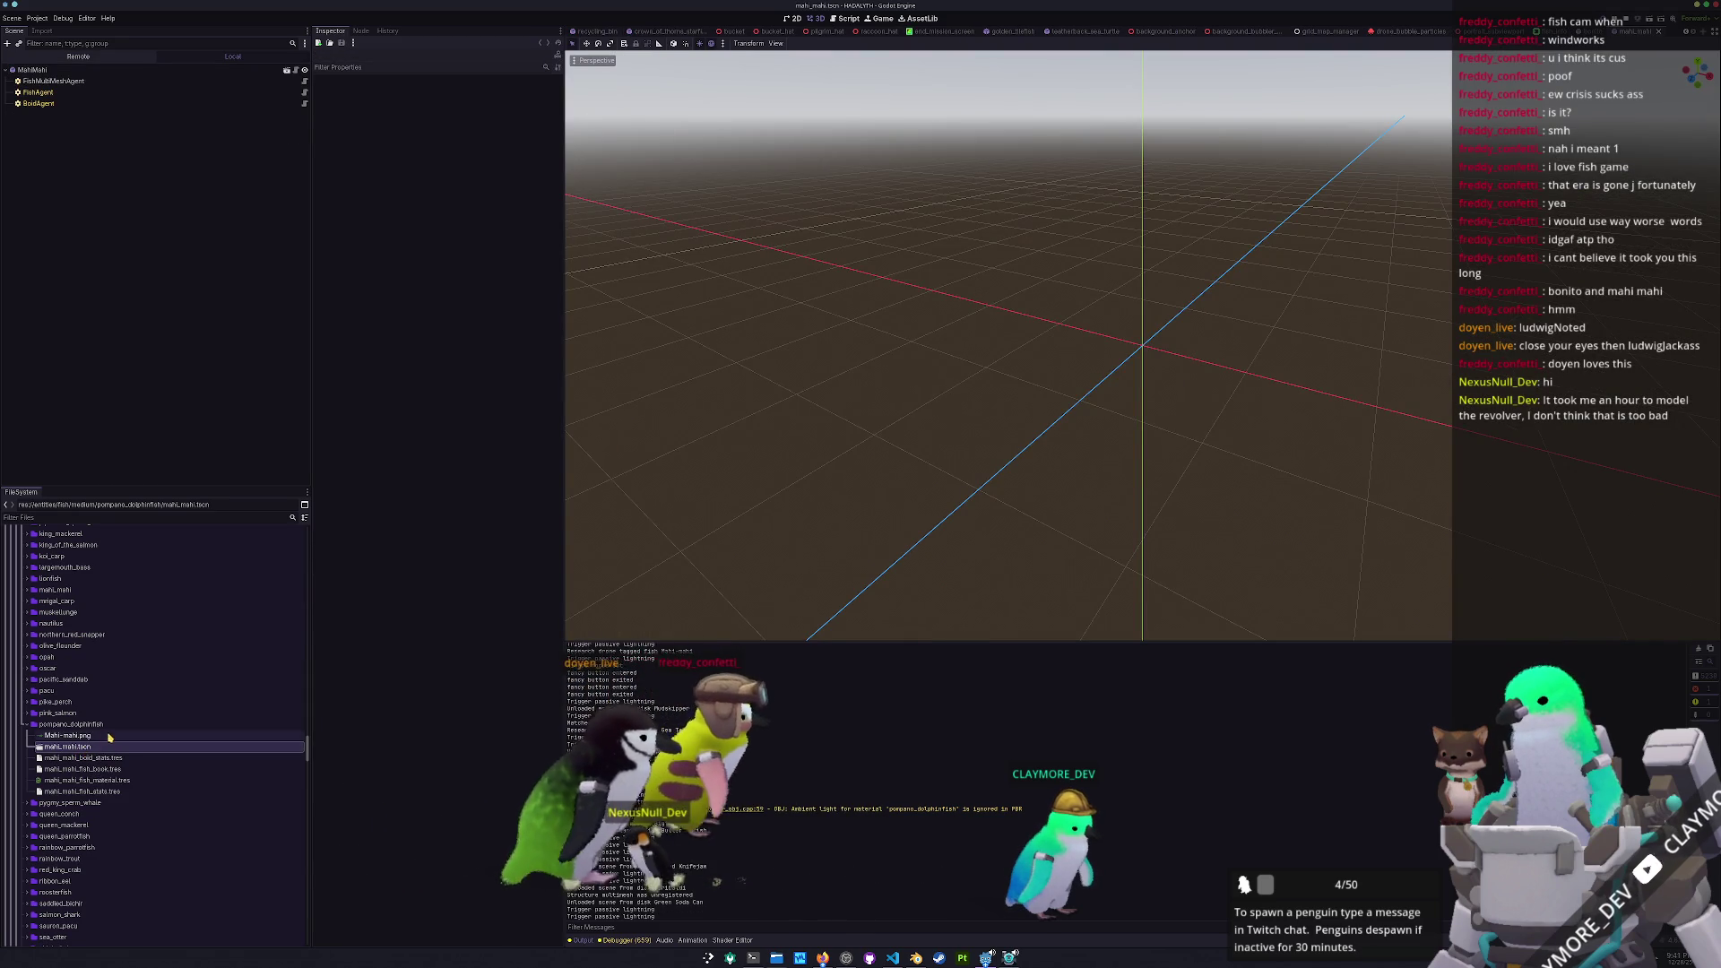
Rename the copied scene, stats, material, book and boid stats files to pompano_dolphinfish
left_click(107, 727)
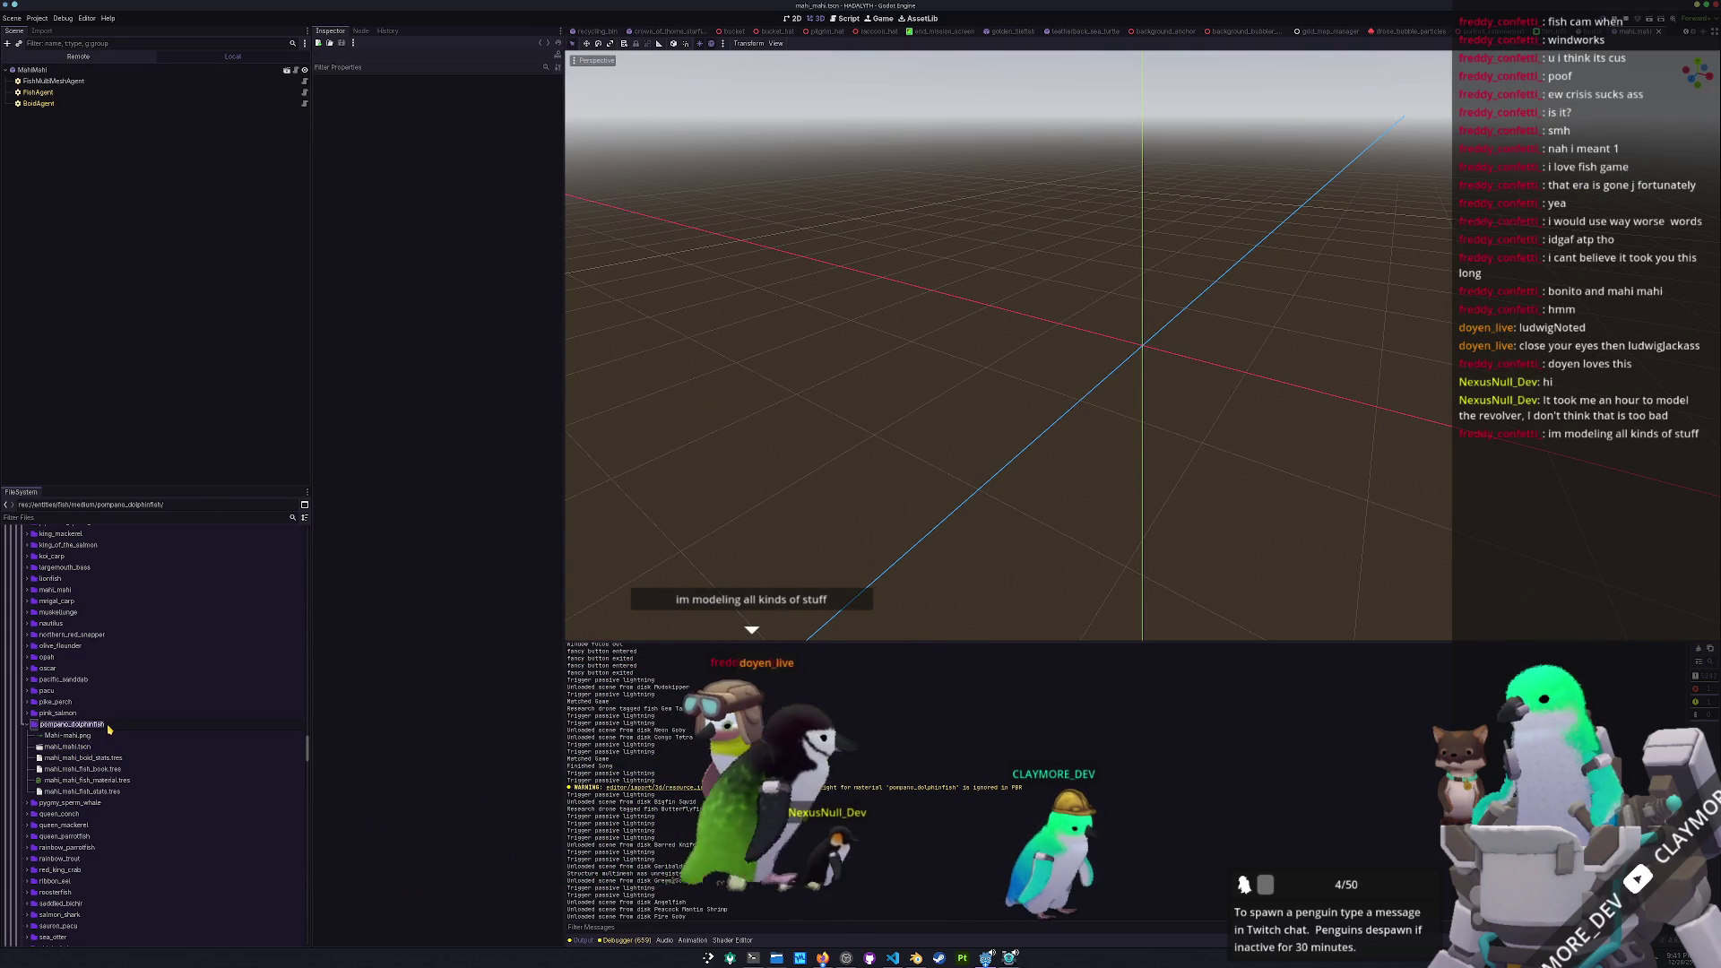
left_click(99, 747)
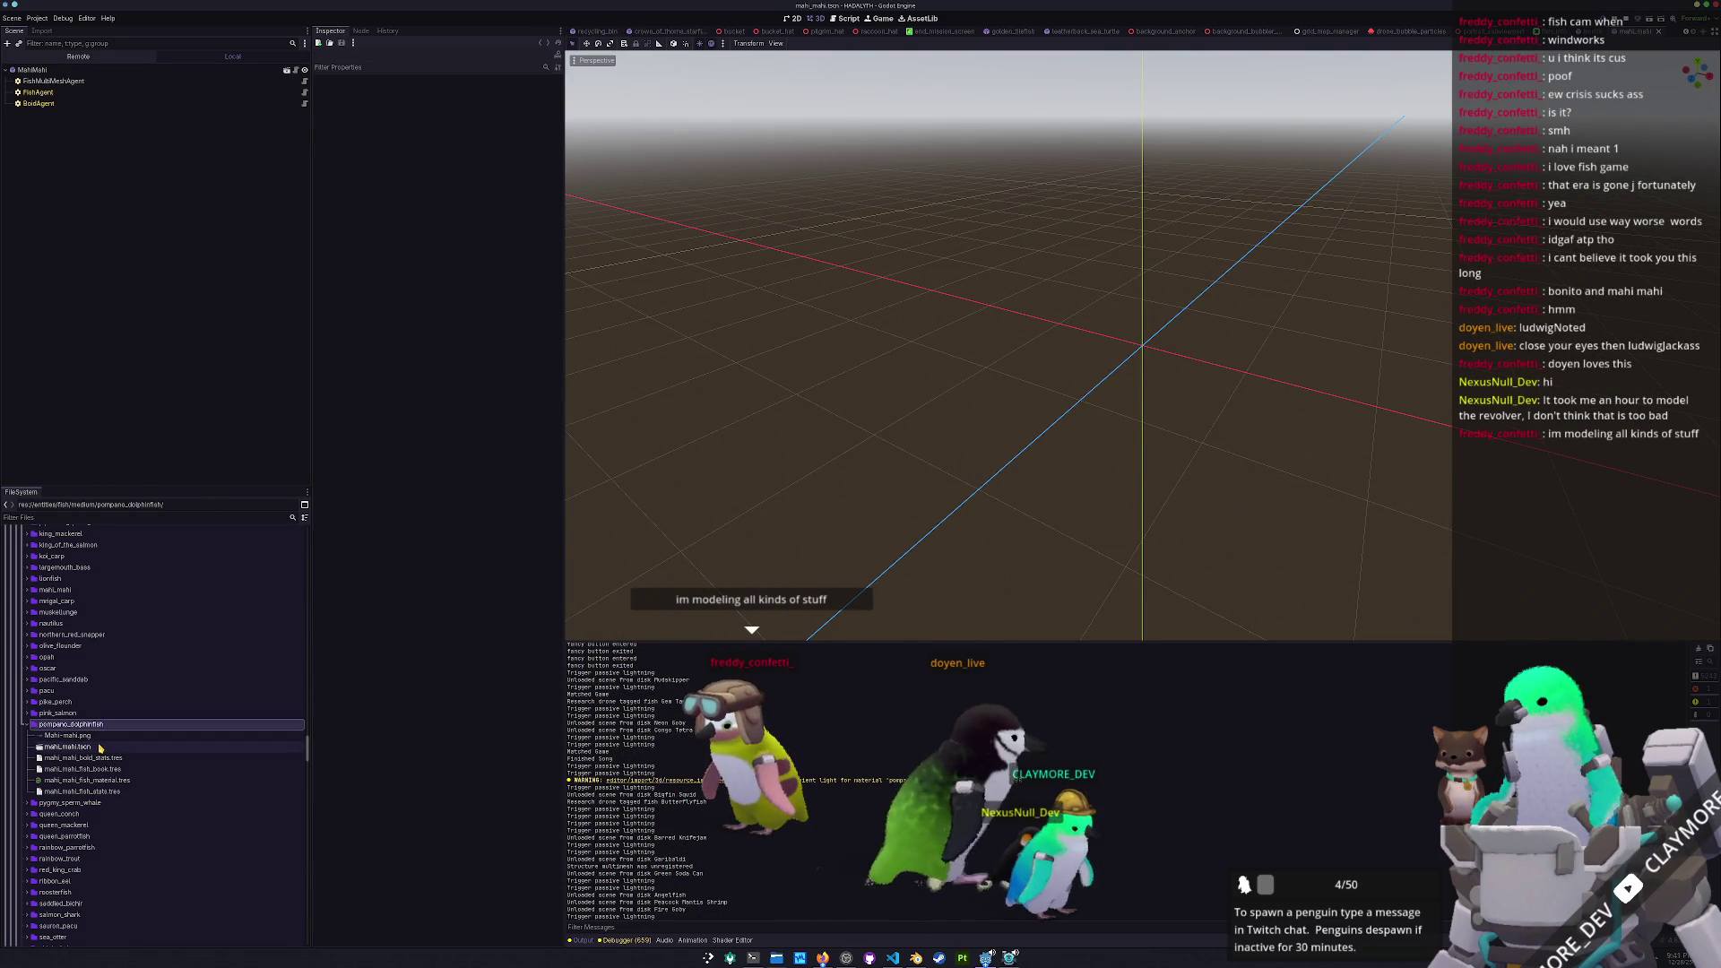
key("F2")
type("pompano_dolphinfish")
key("Return")
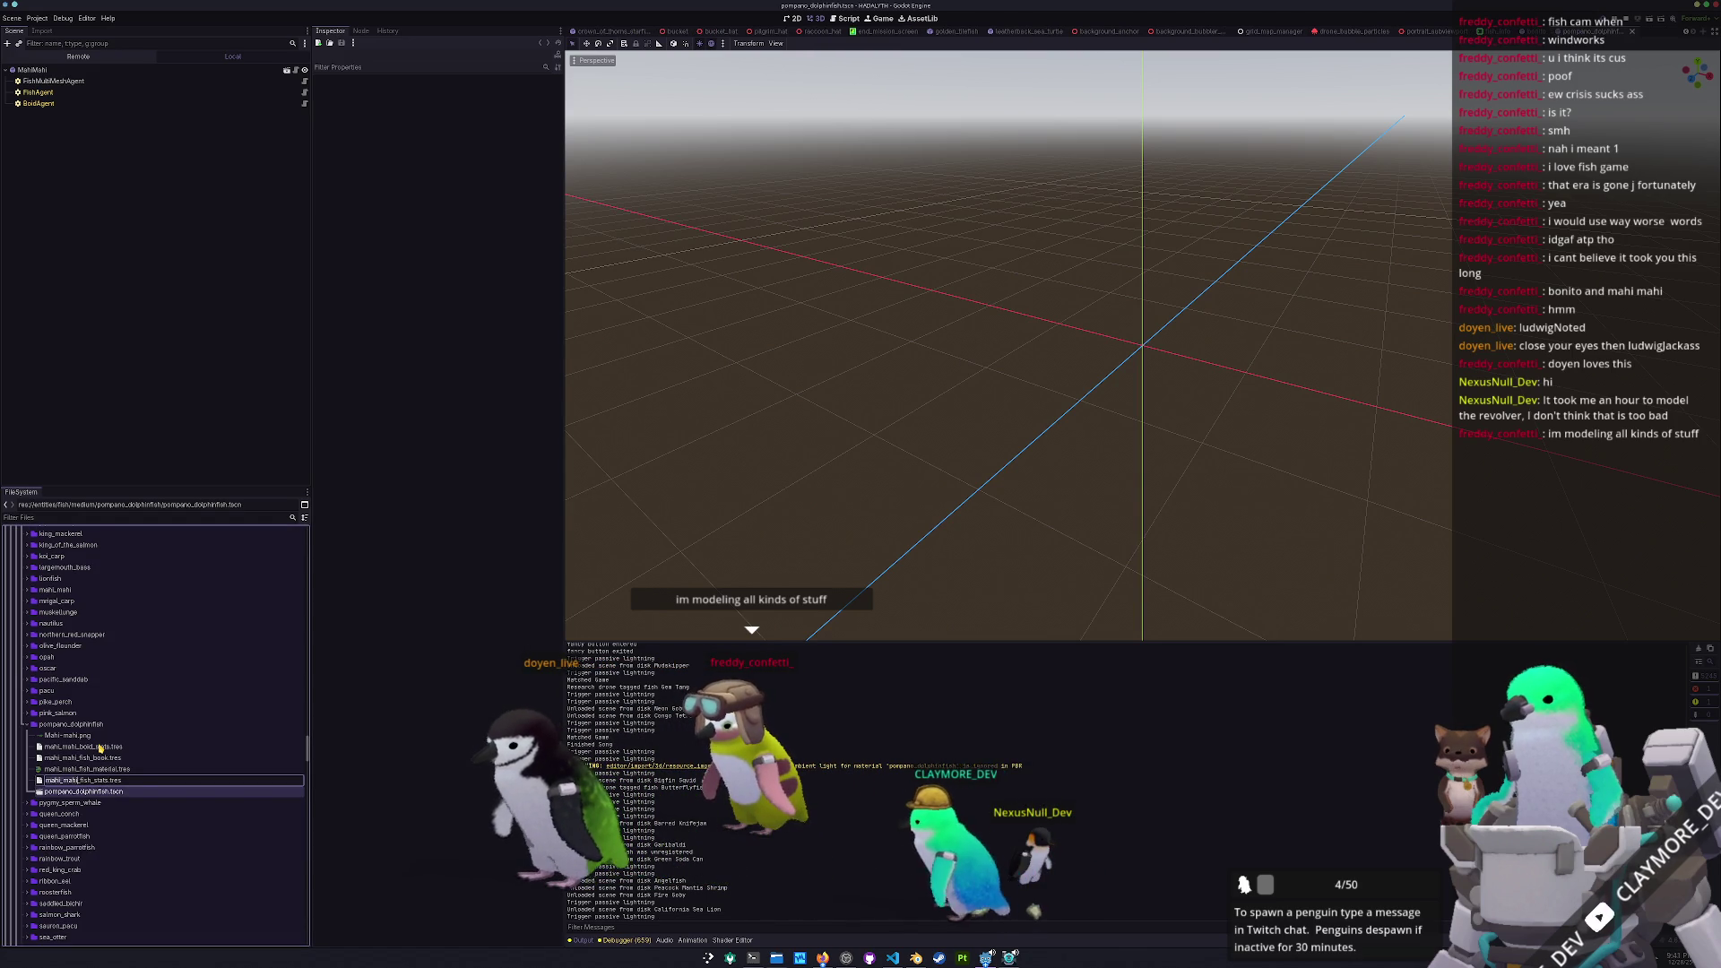
key("Return")
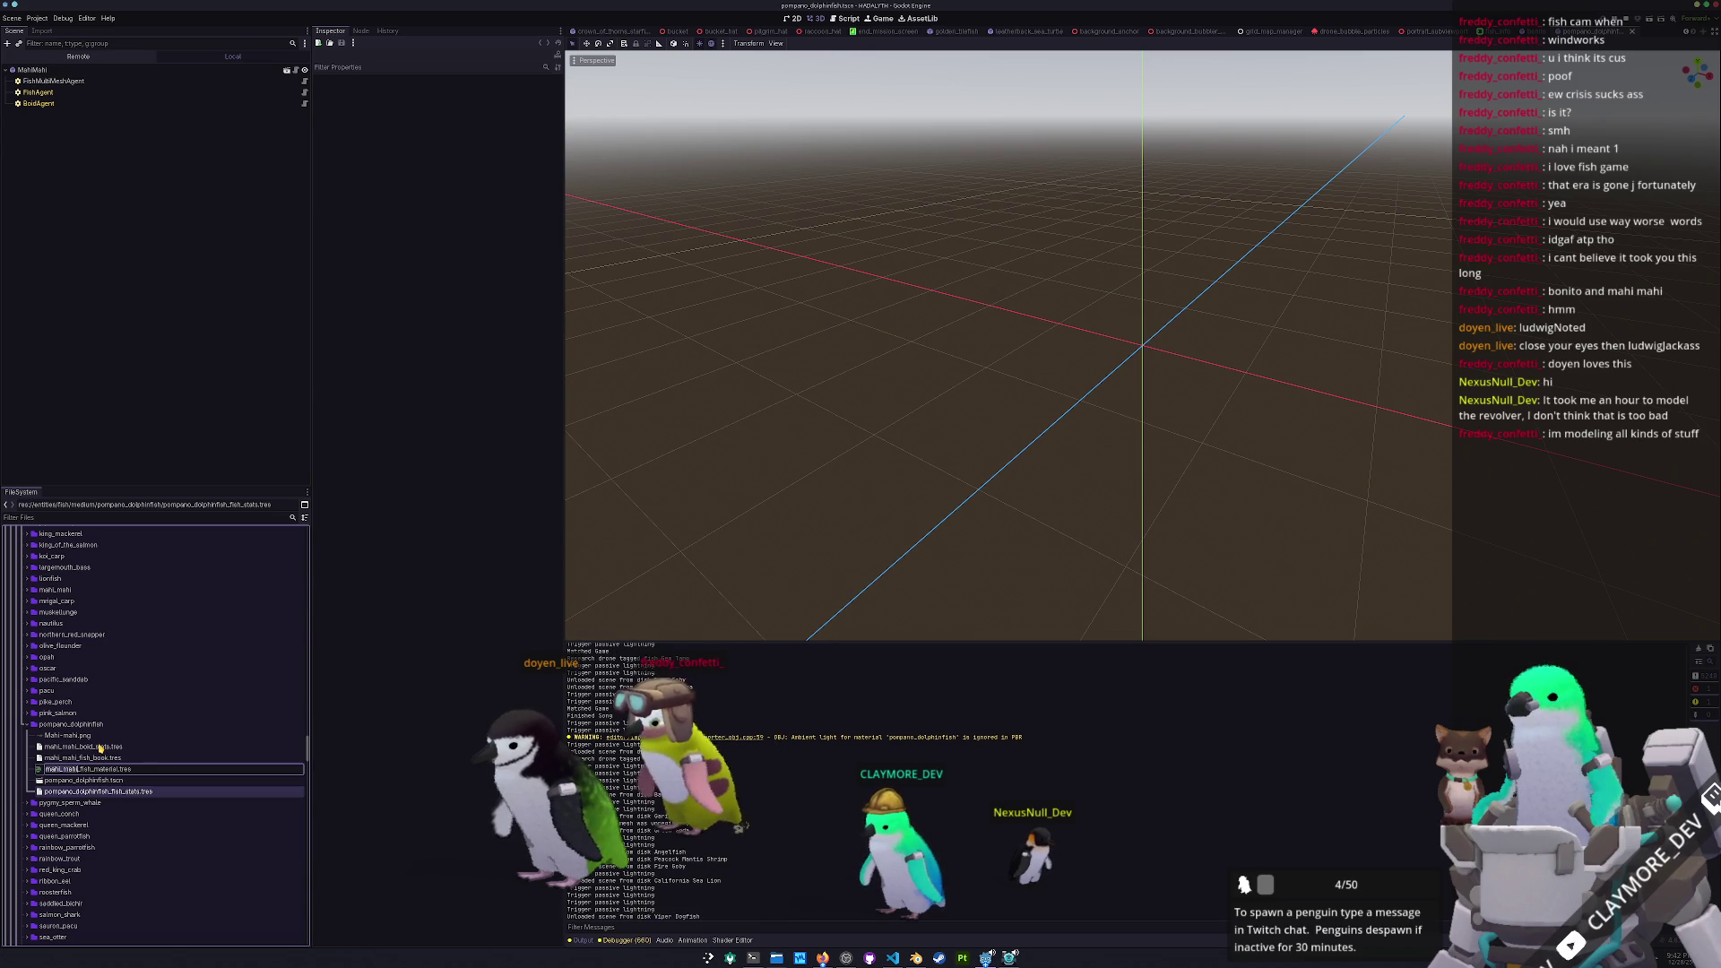
key("Return")
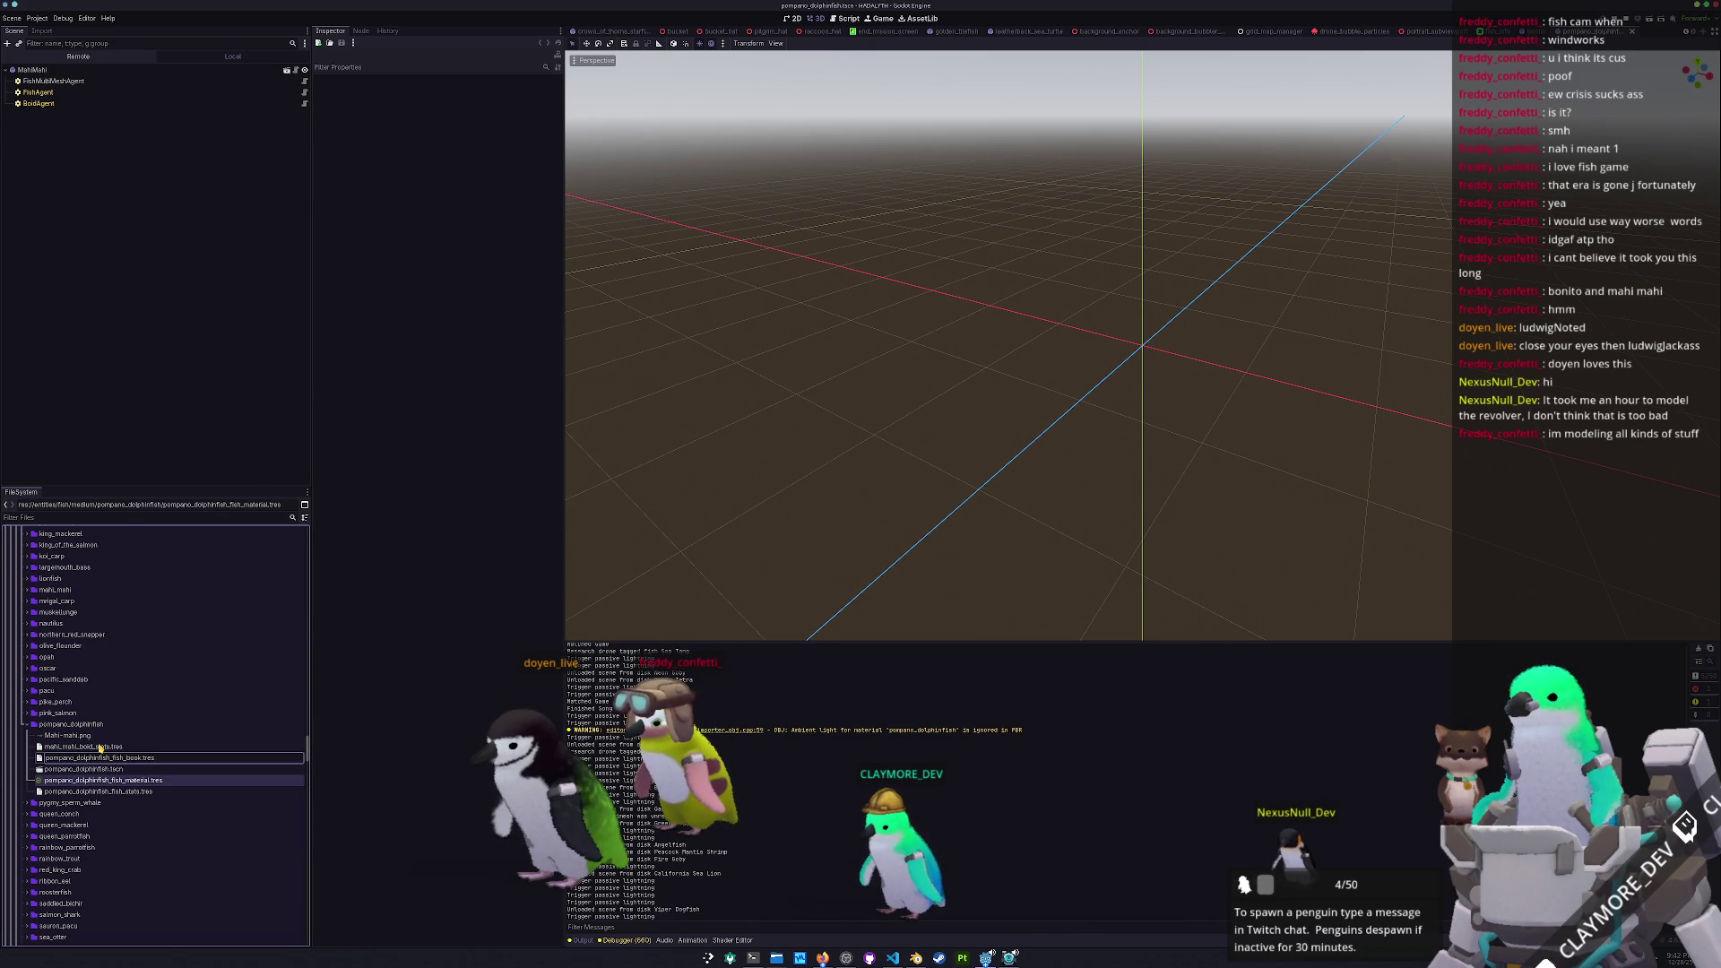
key("Return")
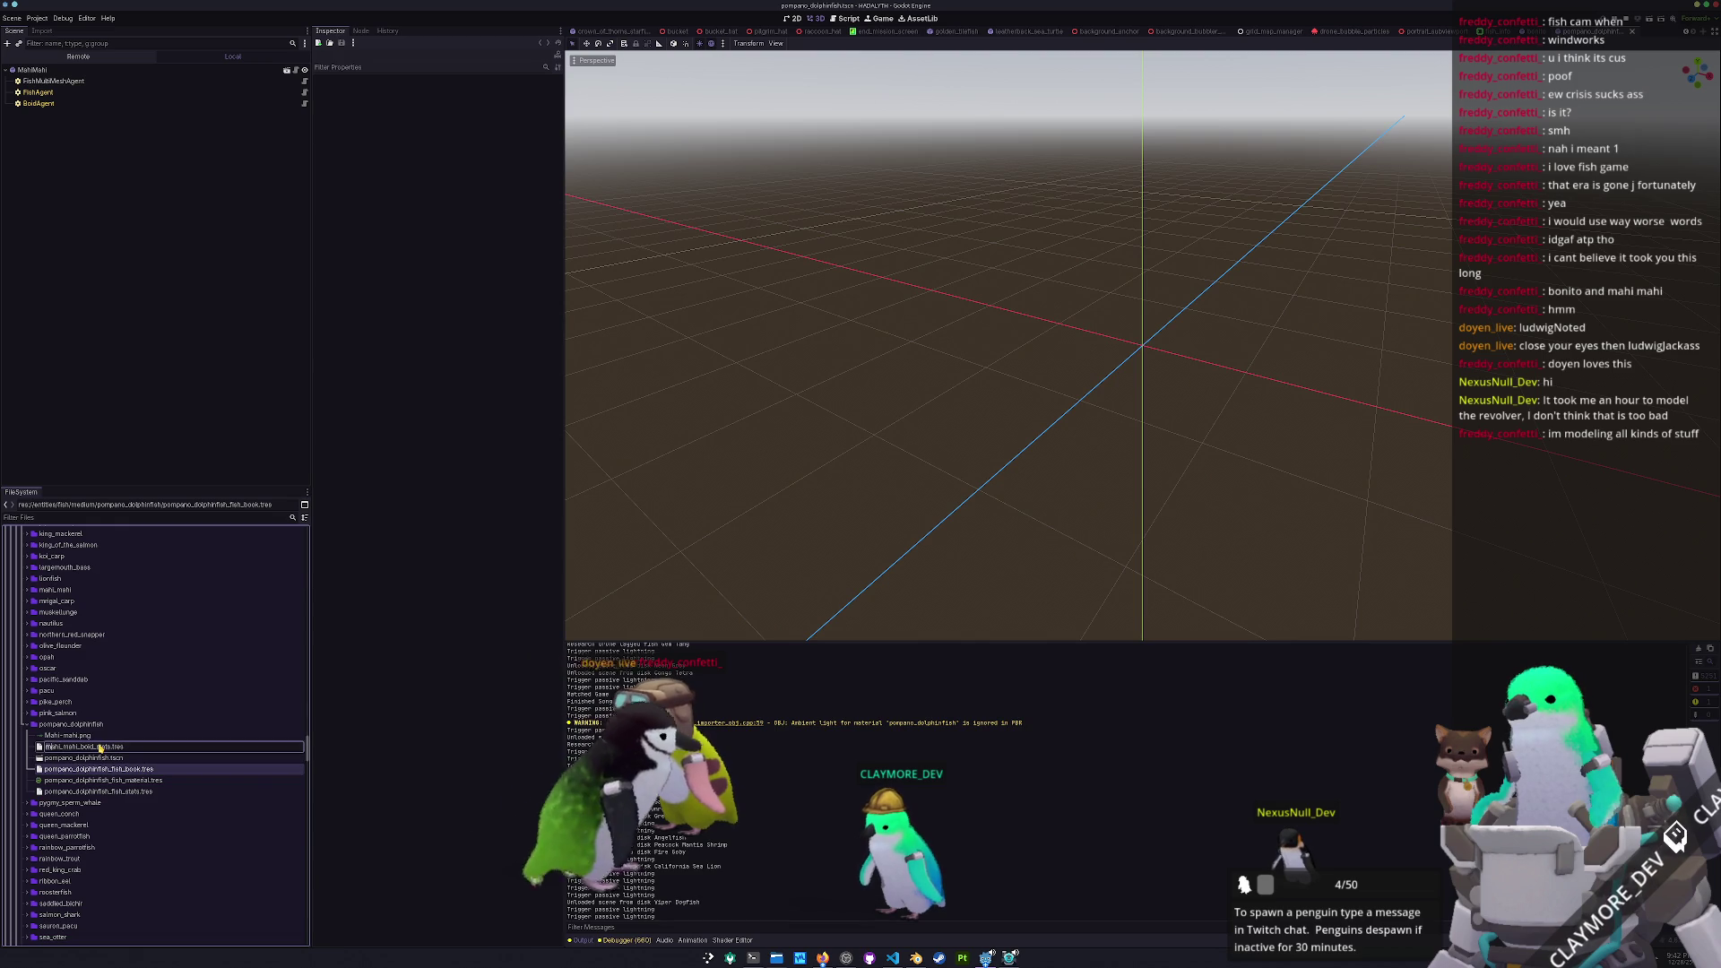
type("pompano_dolphinfish")
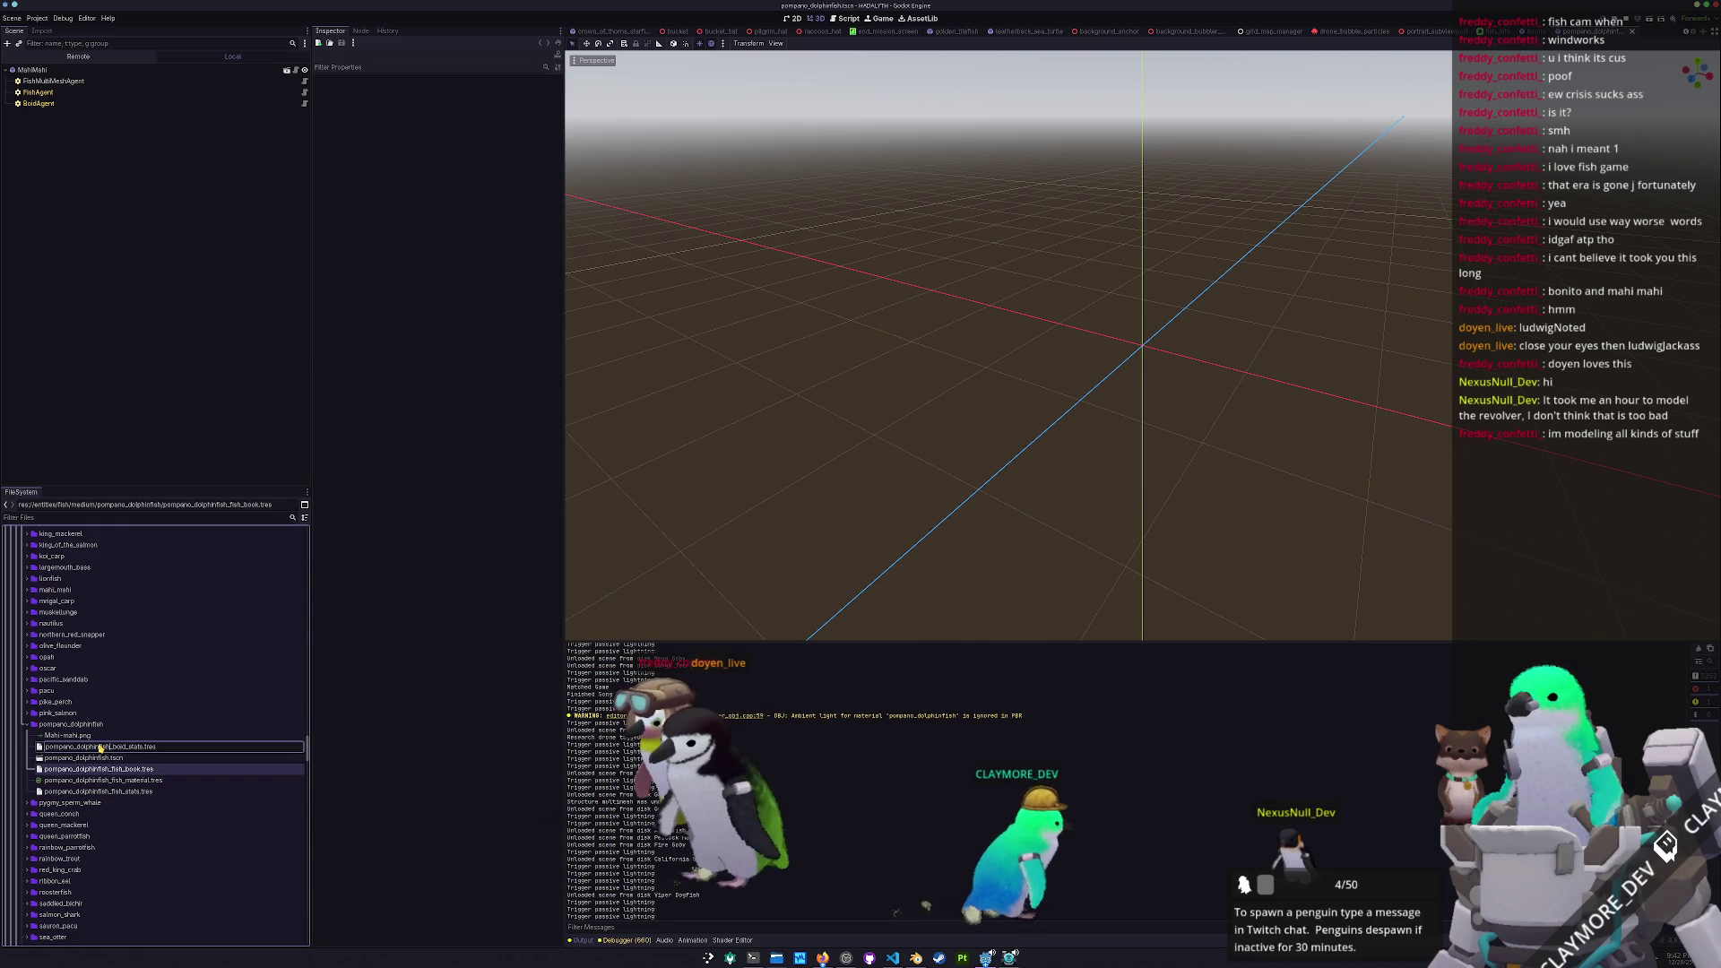
key("Return")
left_click(66, 736)
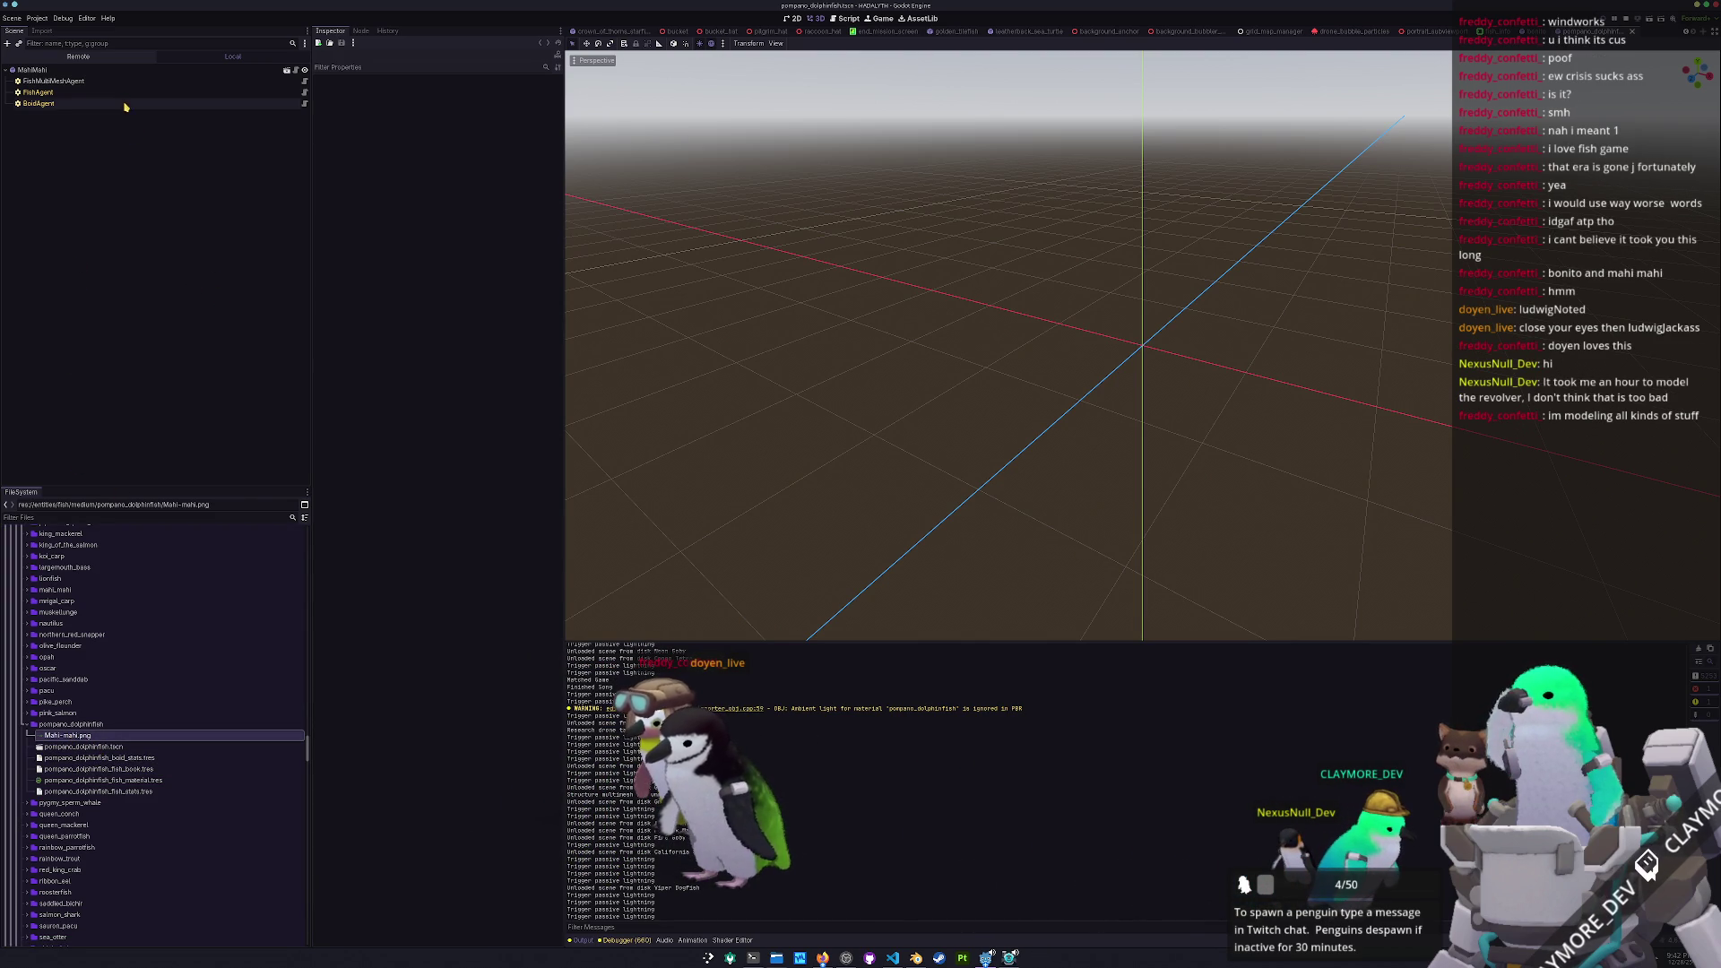
Rename the scene's root node to PompanoDolphinfish
left_click(81, 70)
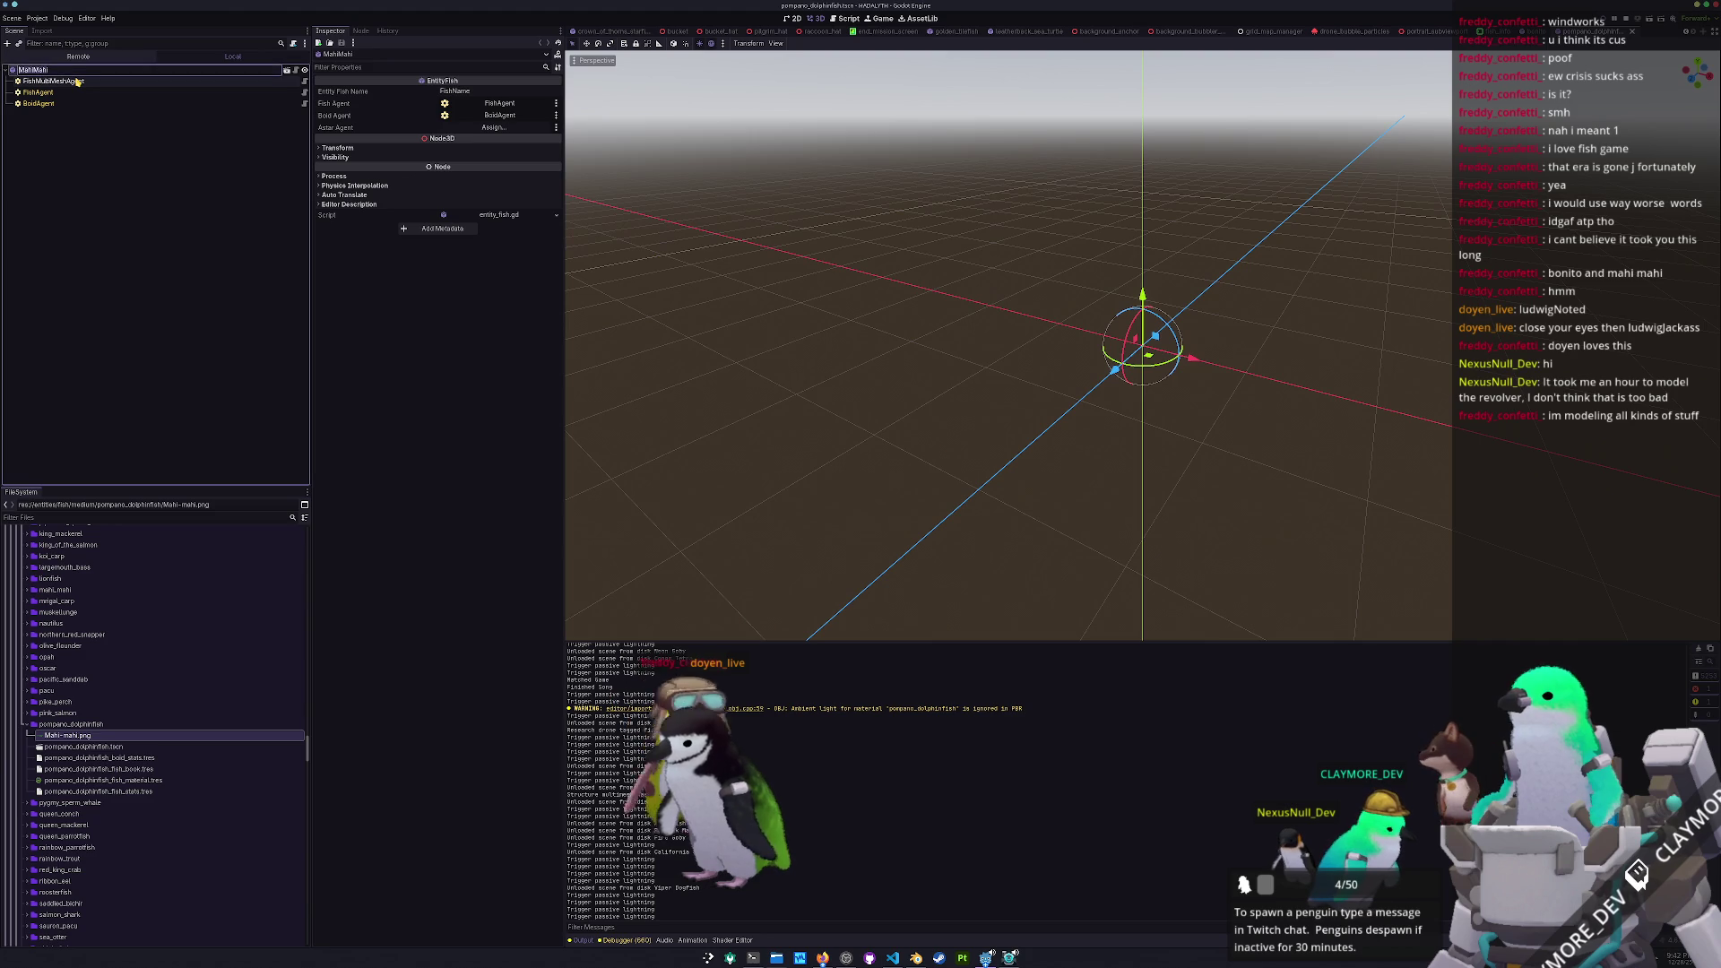
type("Pom")
type("pano")
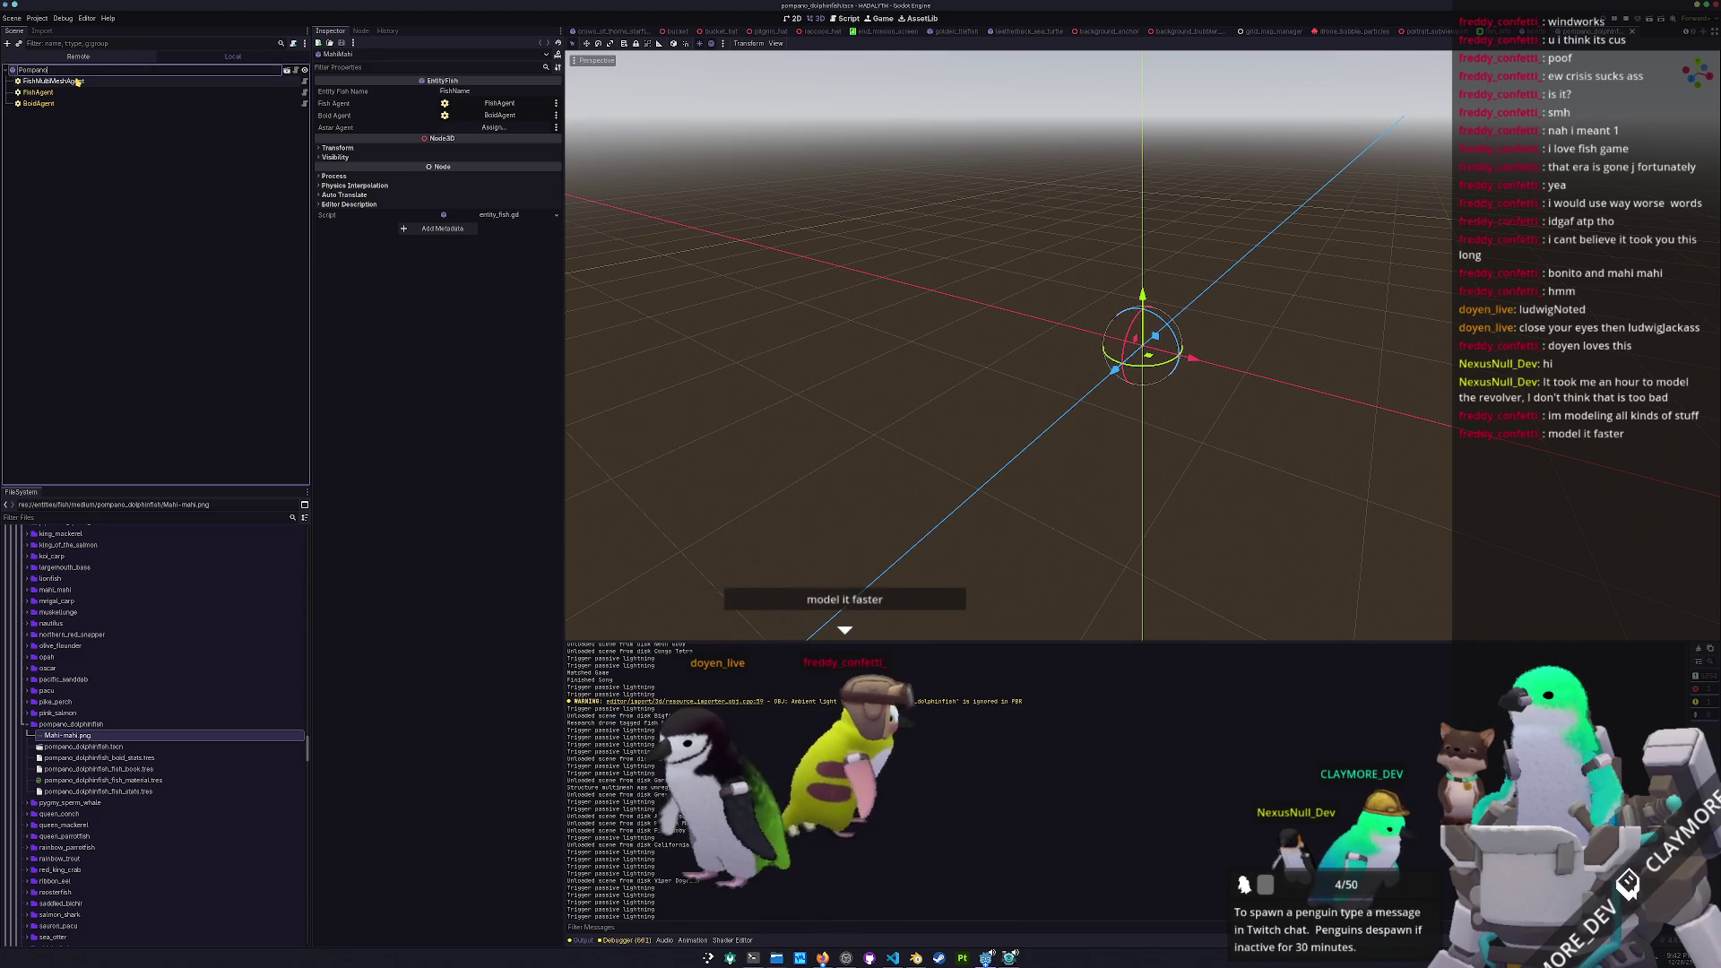
type("Dolphfish")
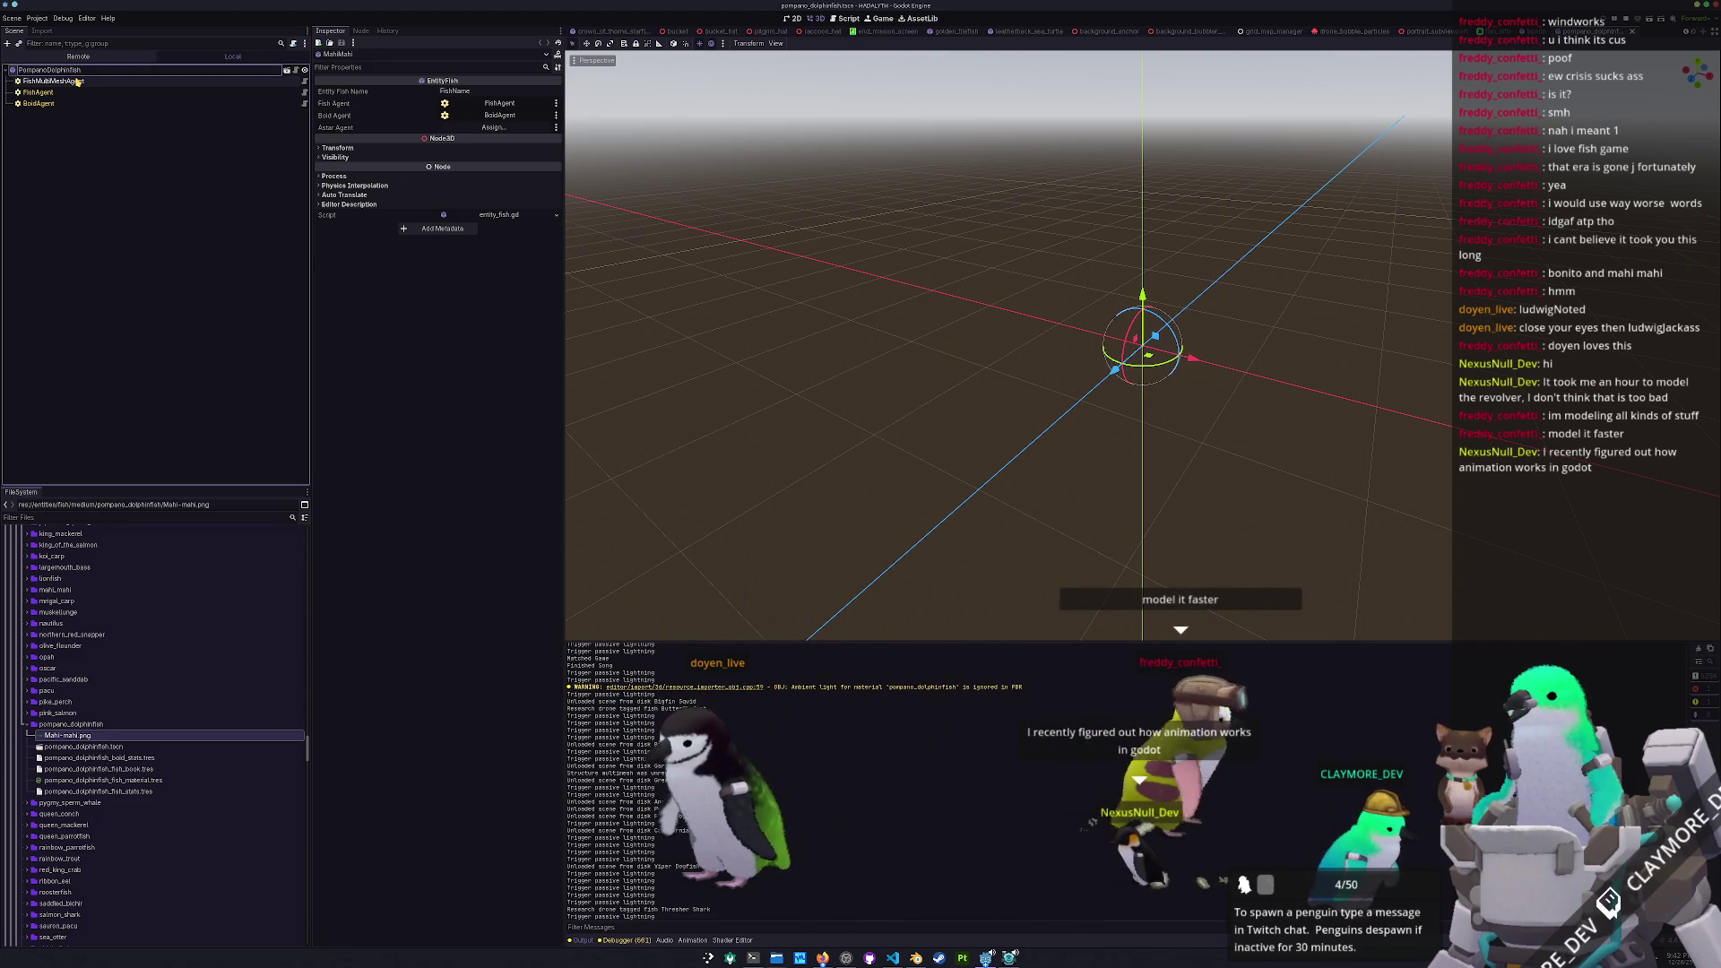
key("Return")
Quick Load the pompano_dolphinfish mesh onto the FishMultiMeshAgent
left_click(77, 80)
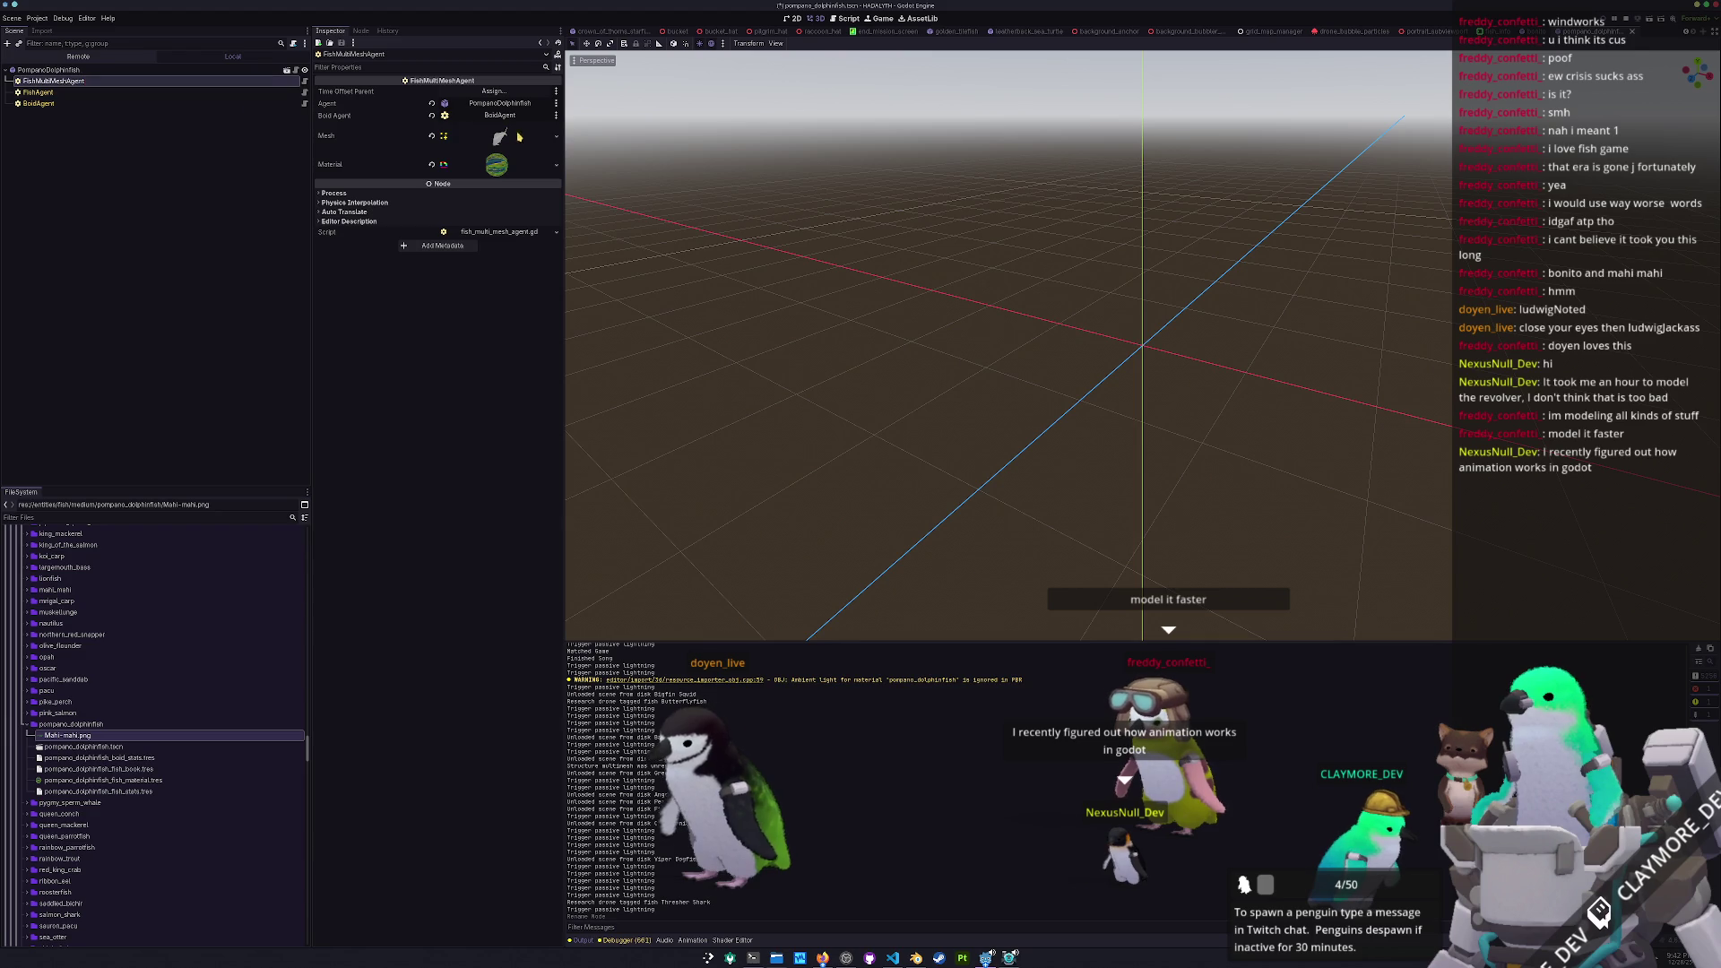
left_click(557, 137)
left_click(505, 334)
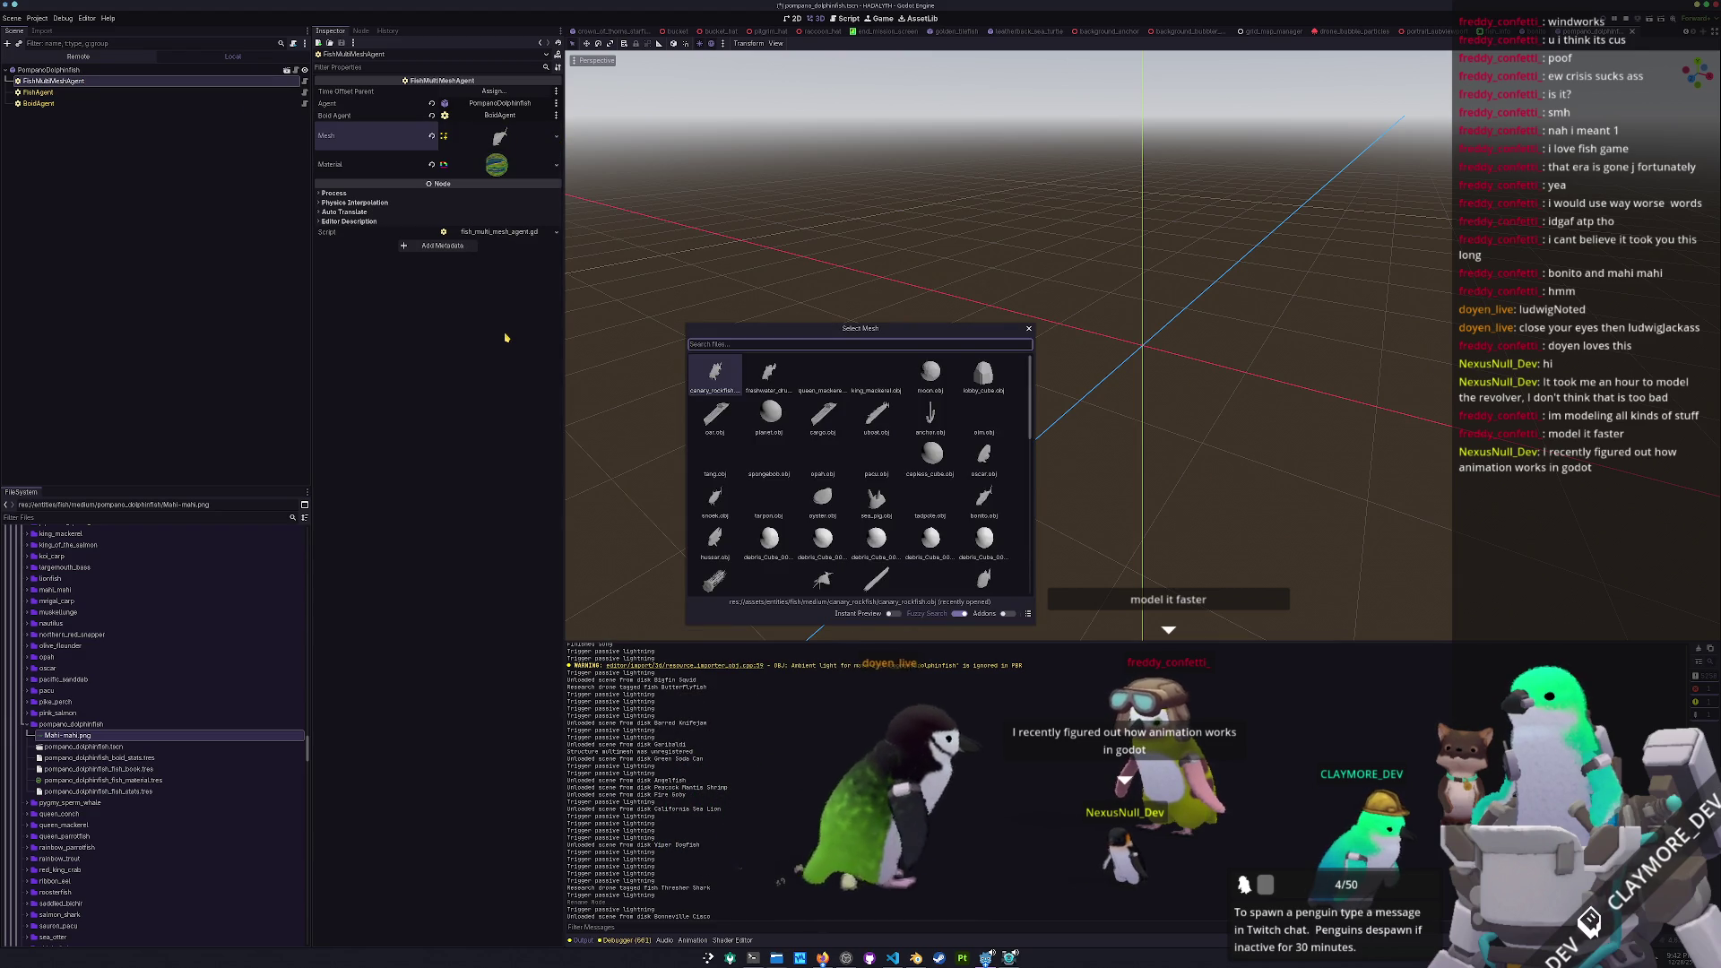
type("pompano")
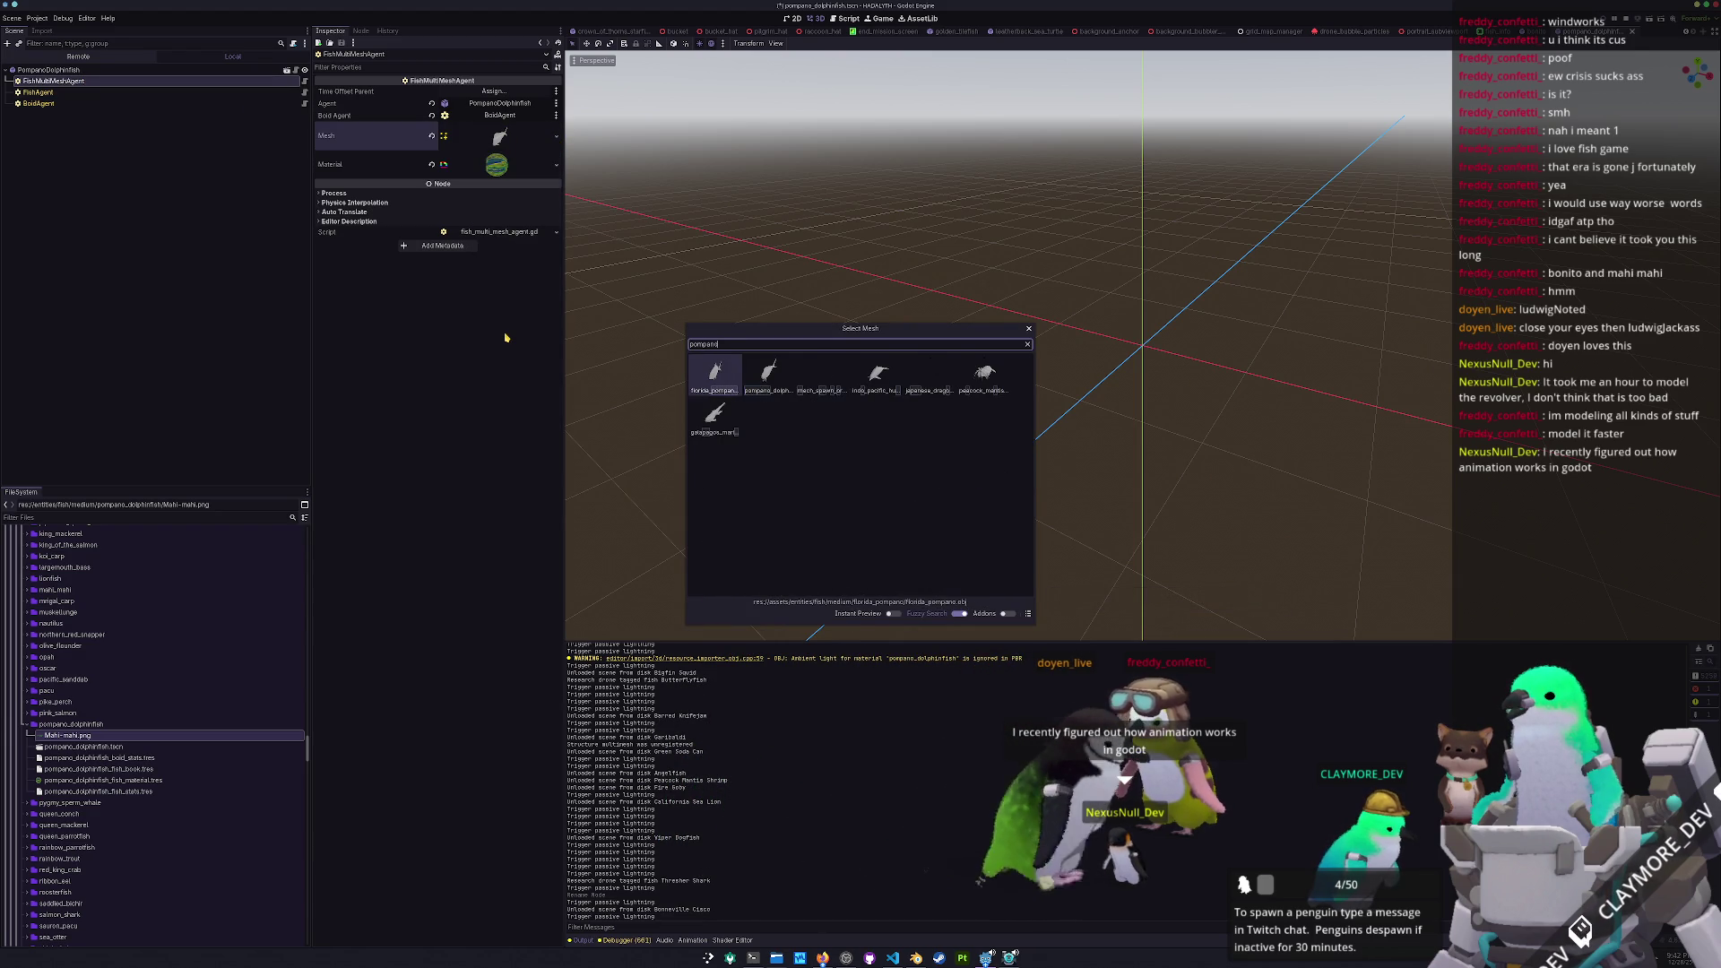
key("Right")
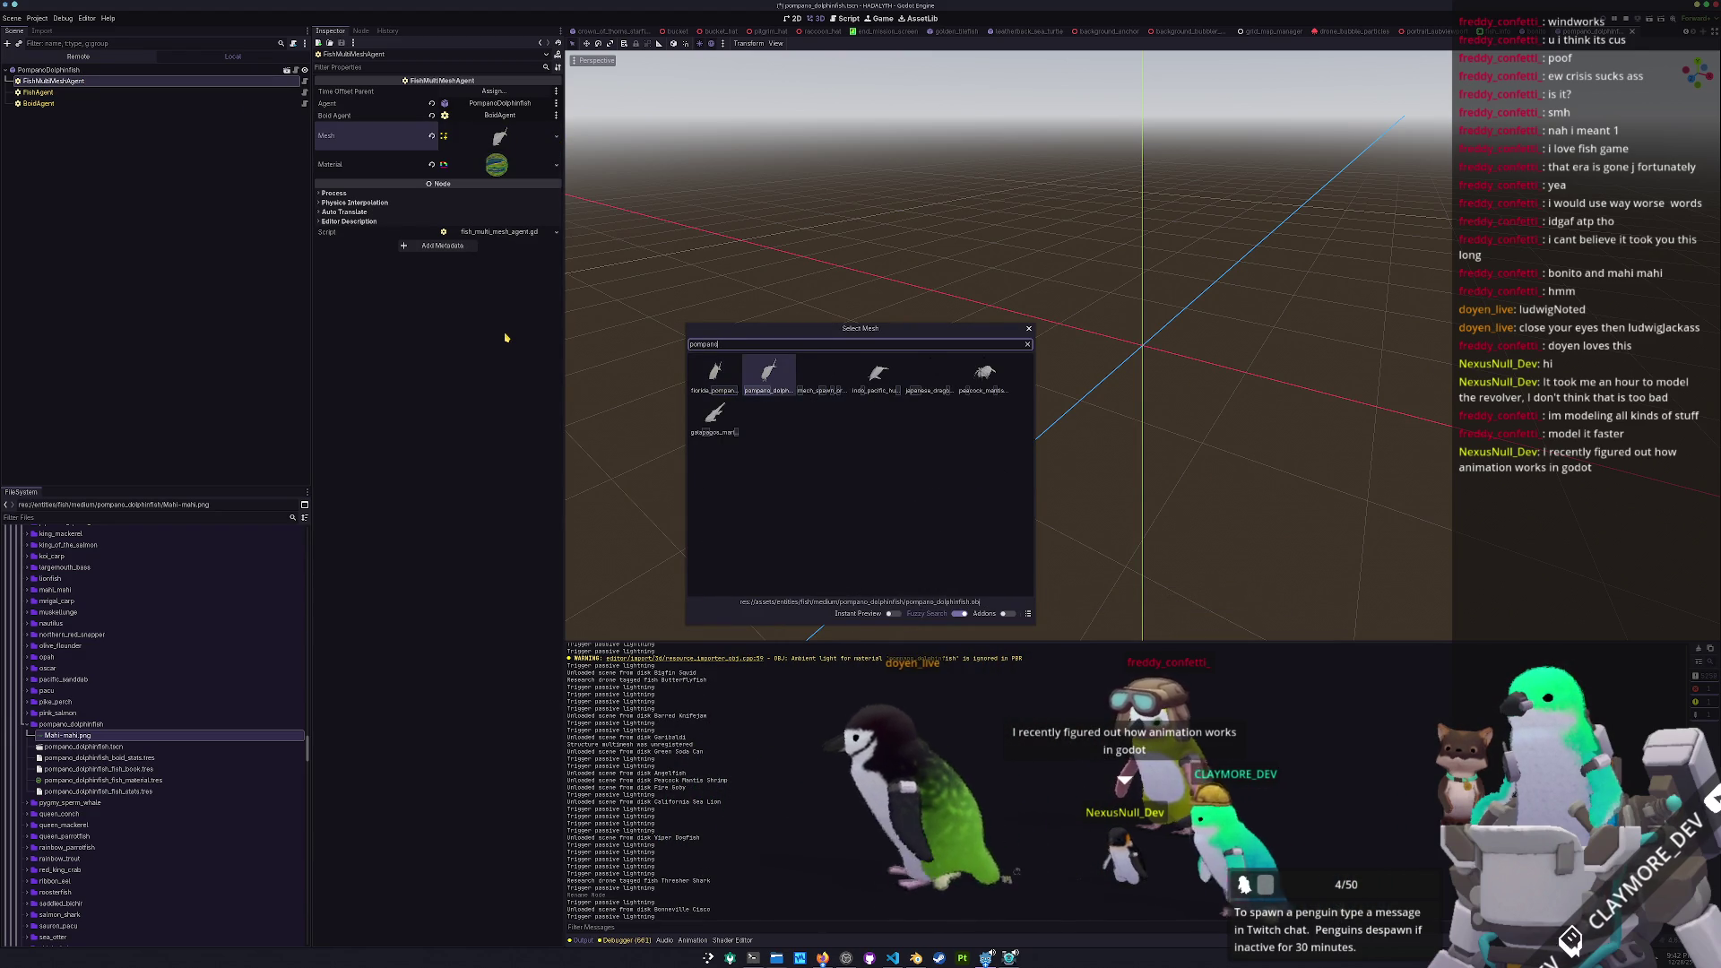
key("Return")
Set the material's Albedo texture to the pompano_dolphinfish texture
left_click(497, 164)
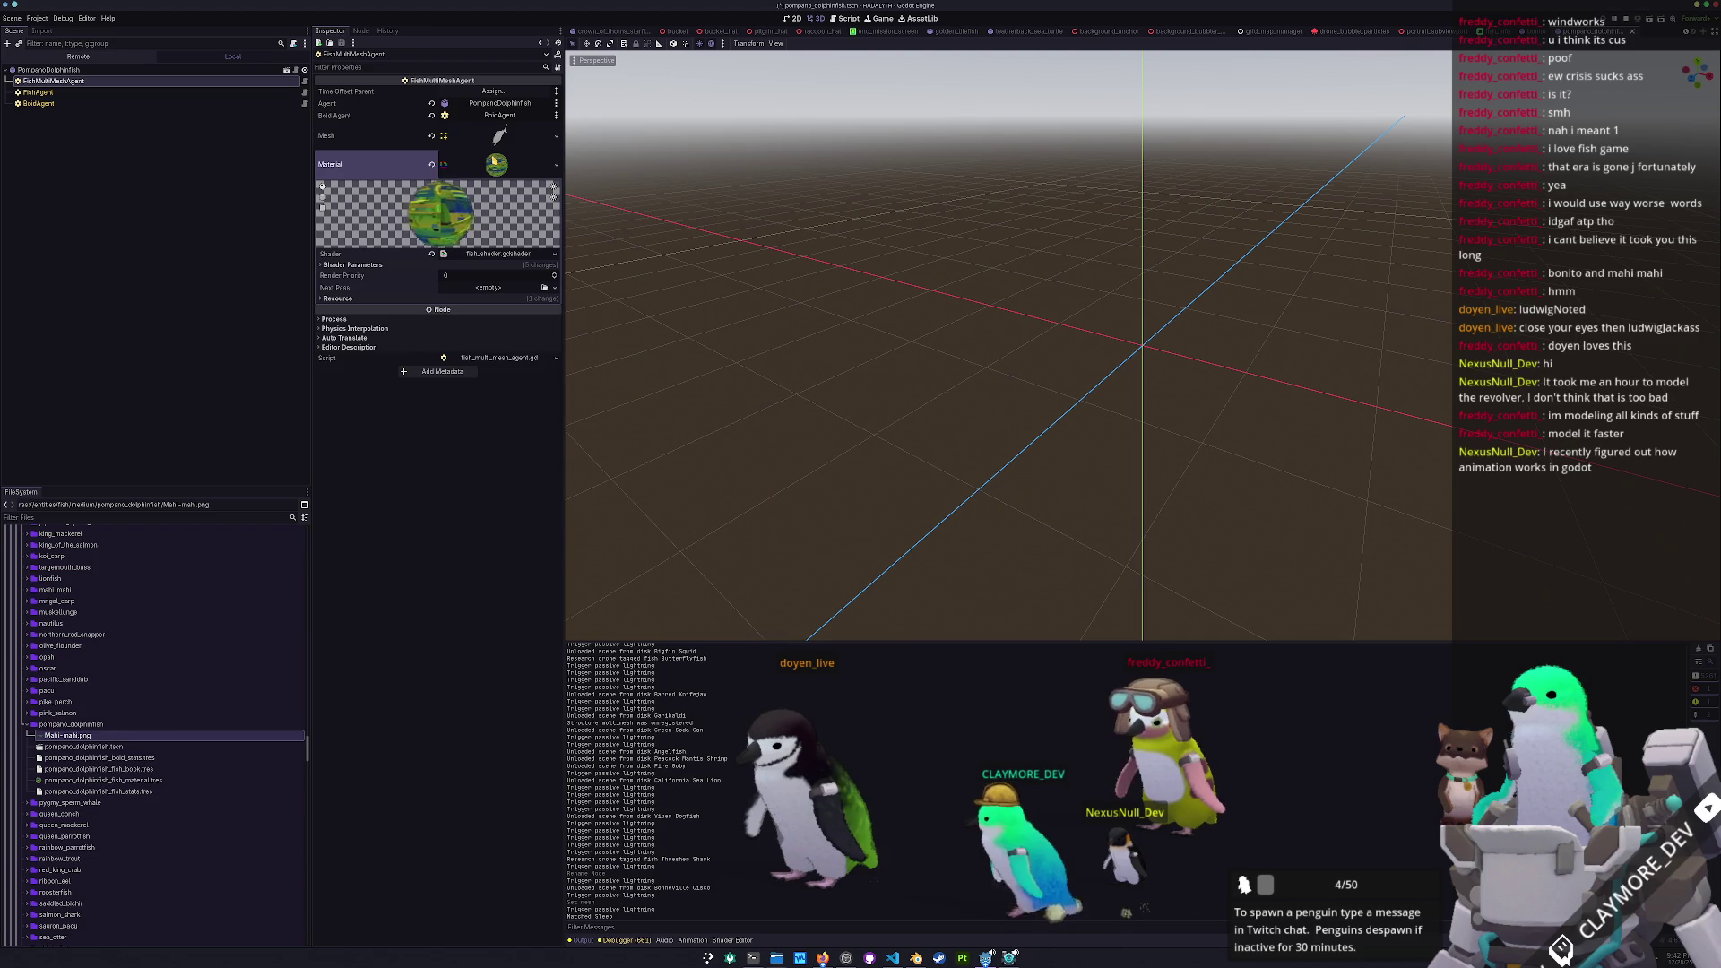
left_click(554, 283)
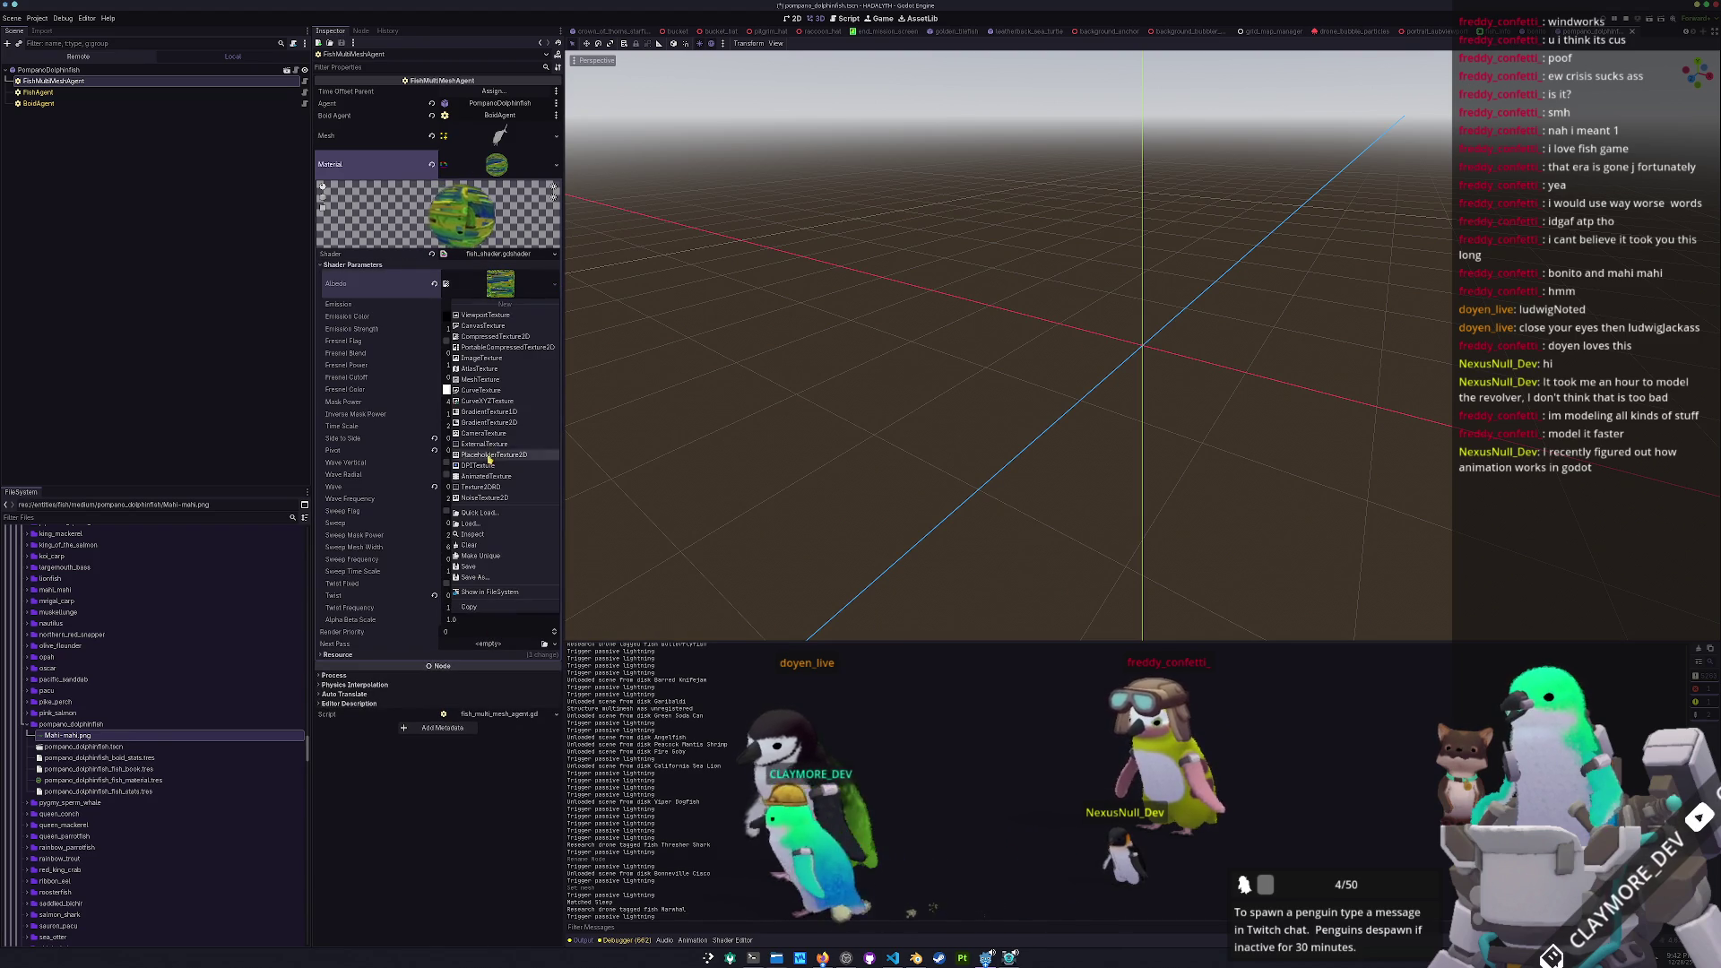
left_click(487, 513)
type("pompano")
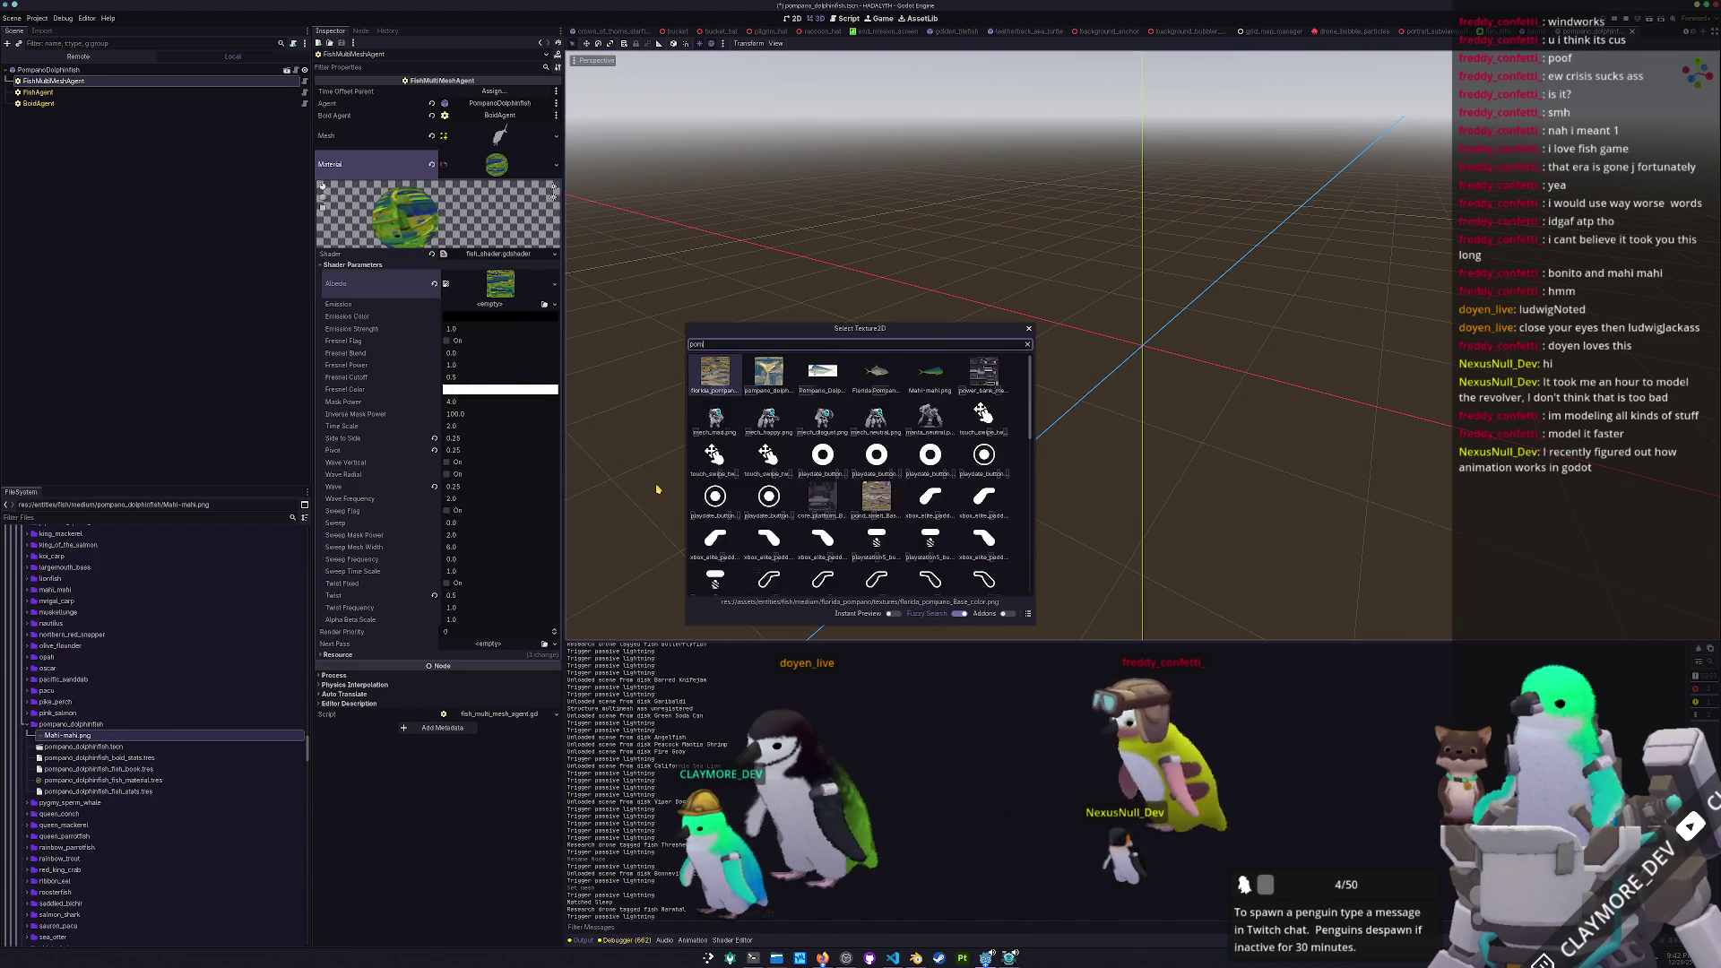
key("Right")
key("Return")
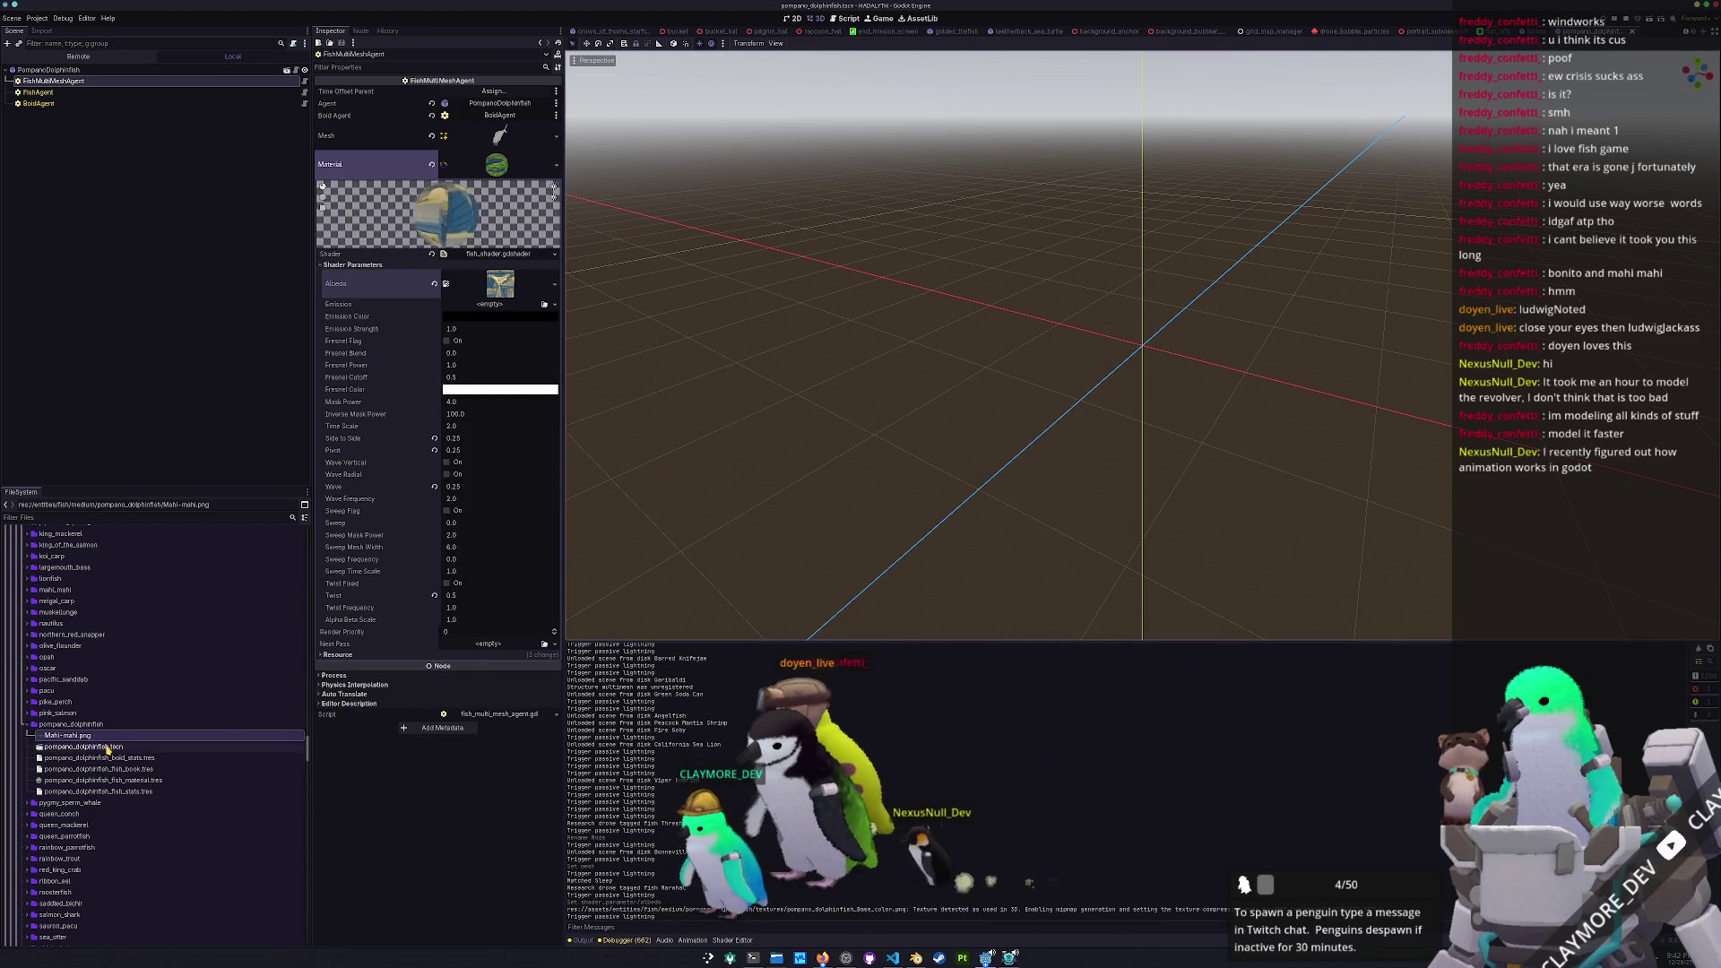
left_click(54, 93)
left_click(482, 93)
type("Pompano D")
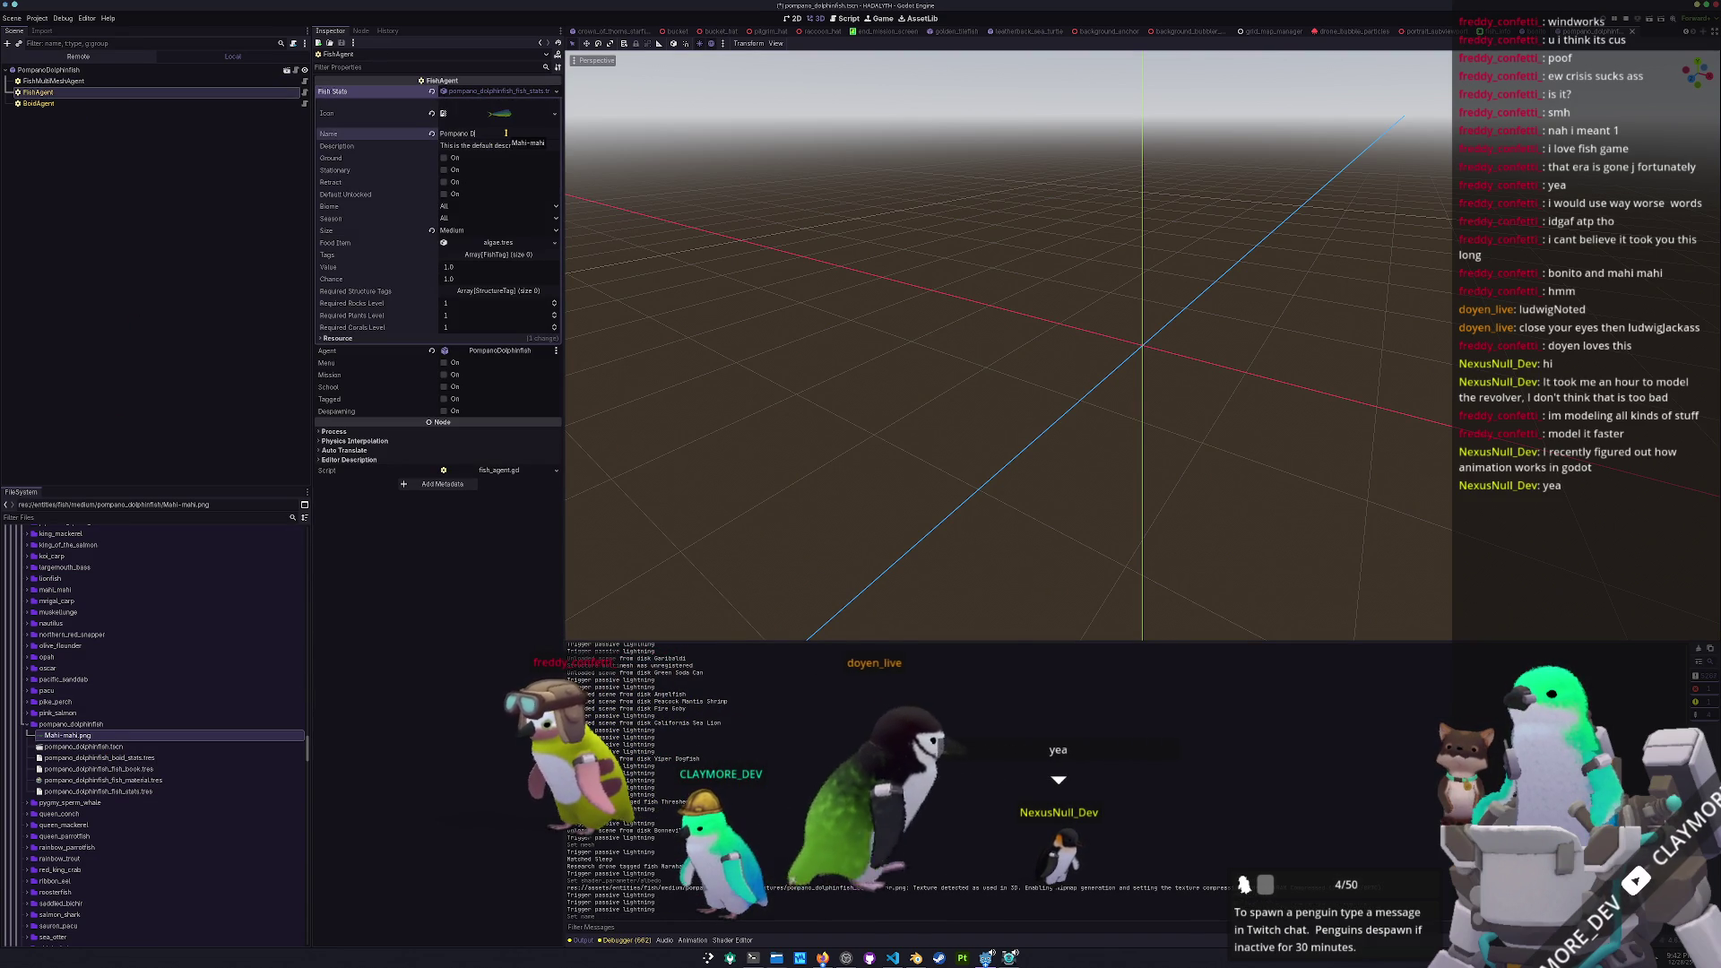
Name the fish stats Pompano Dolphinfish and use Mahi-mahi.png as its icon
type("olphinfish")
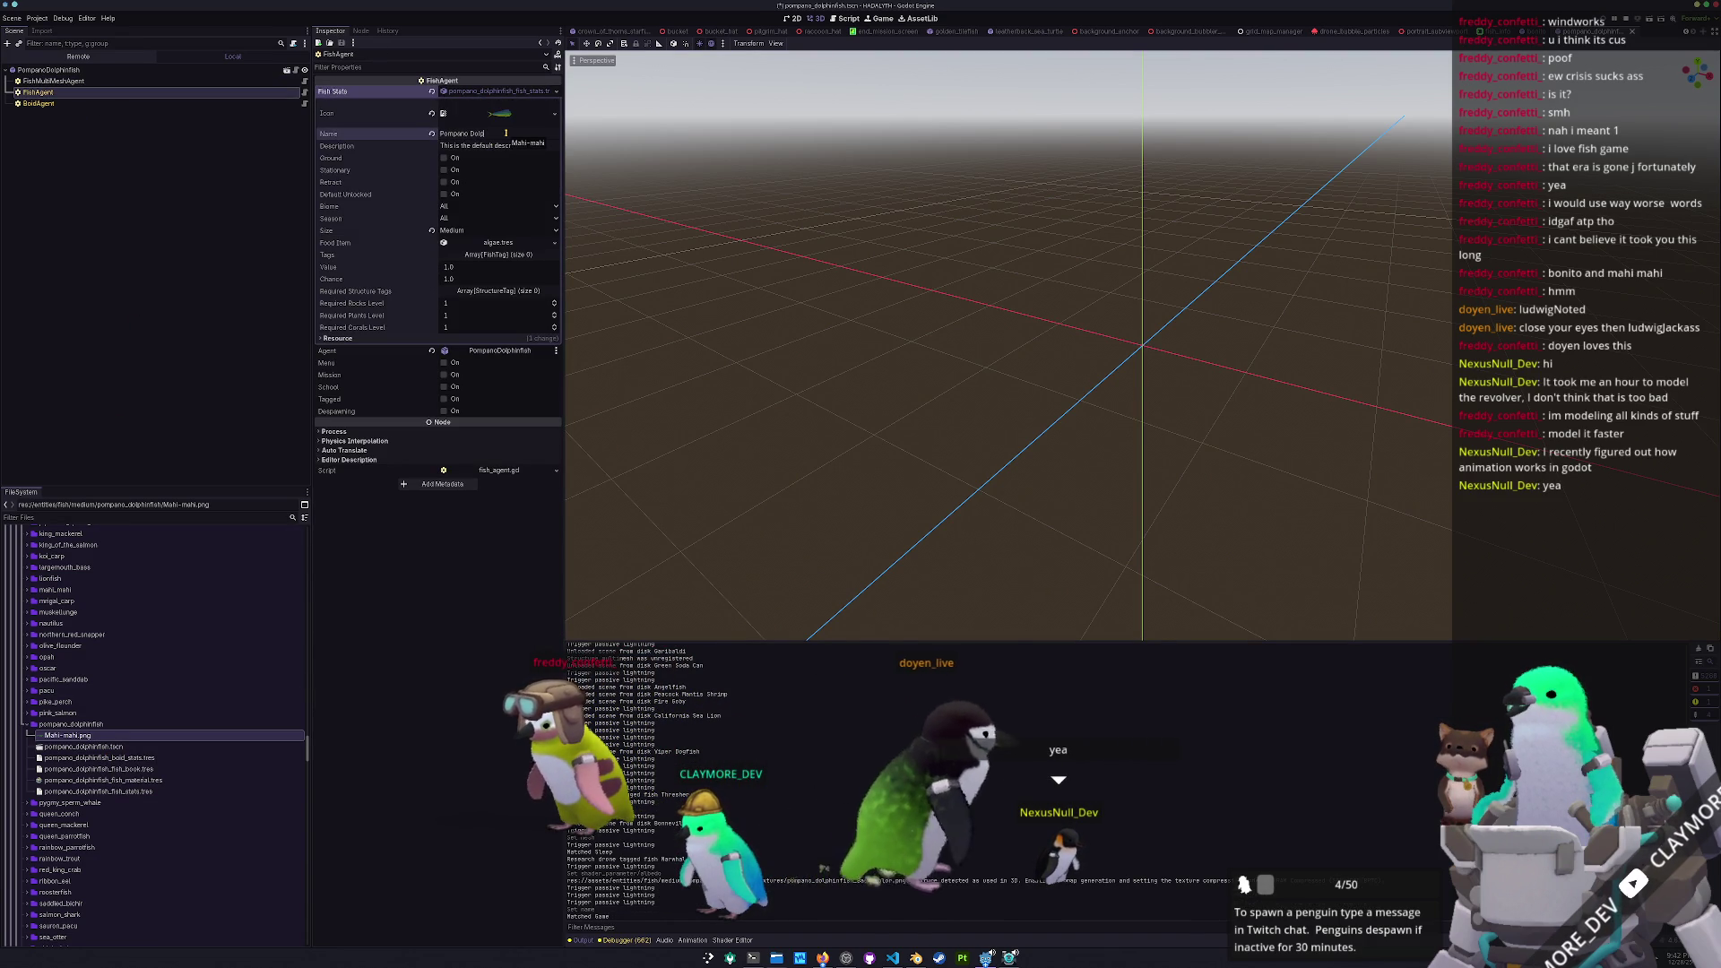
left_click_drag(508, 134, 500, 113)
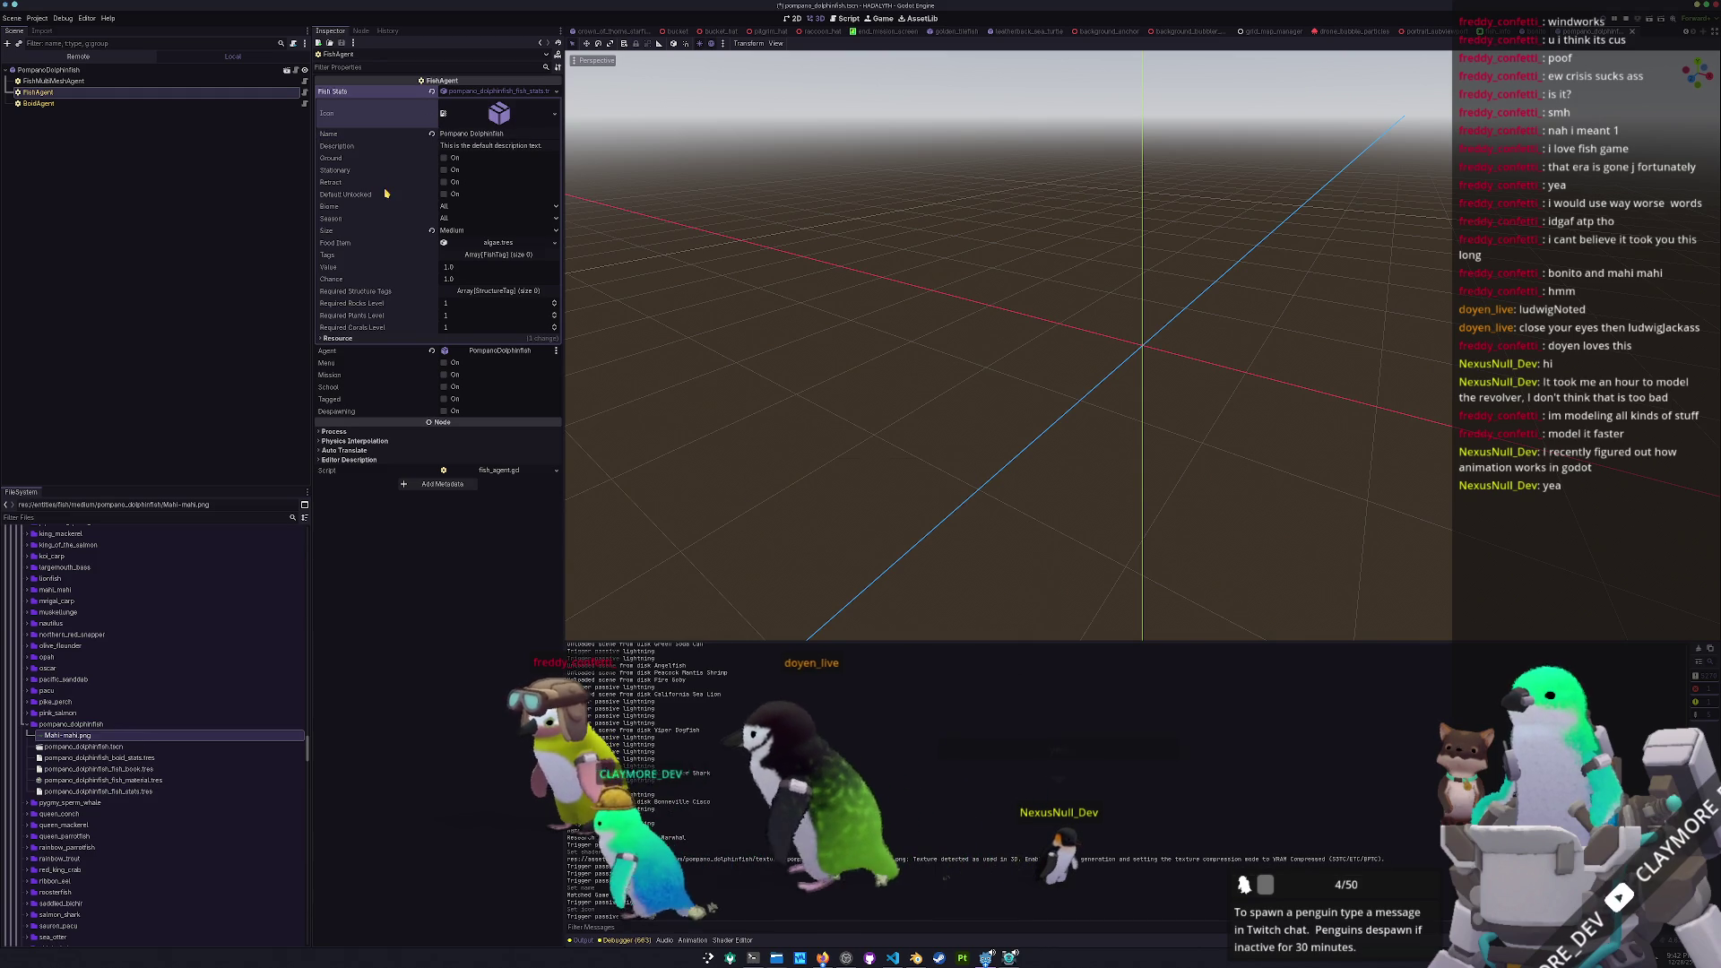
left_click(103, 780)
left_click(99, 769)
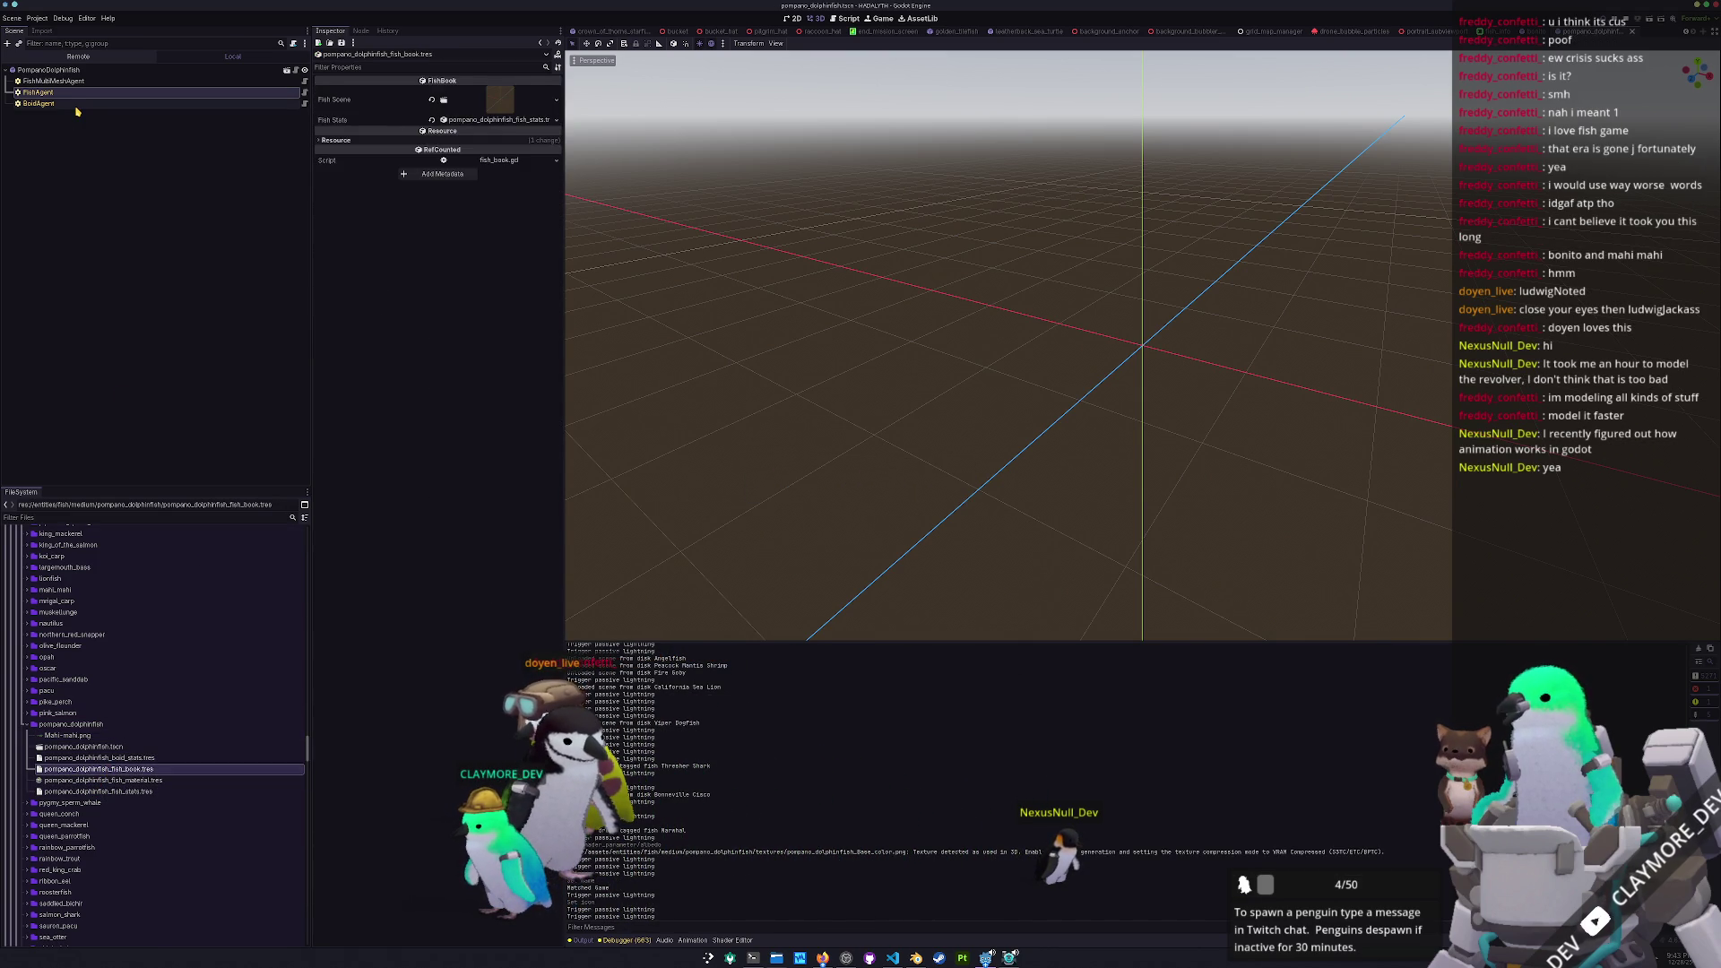
left_click(49, 69)
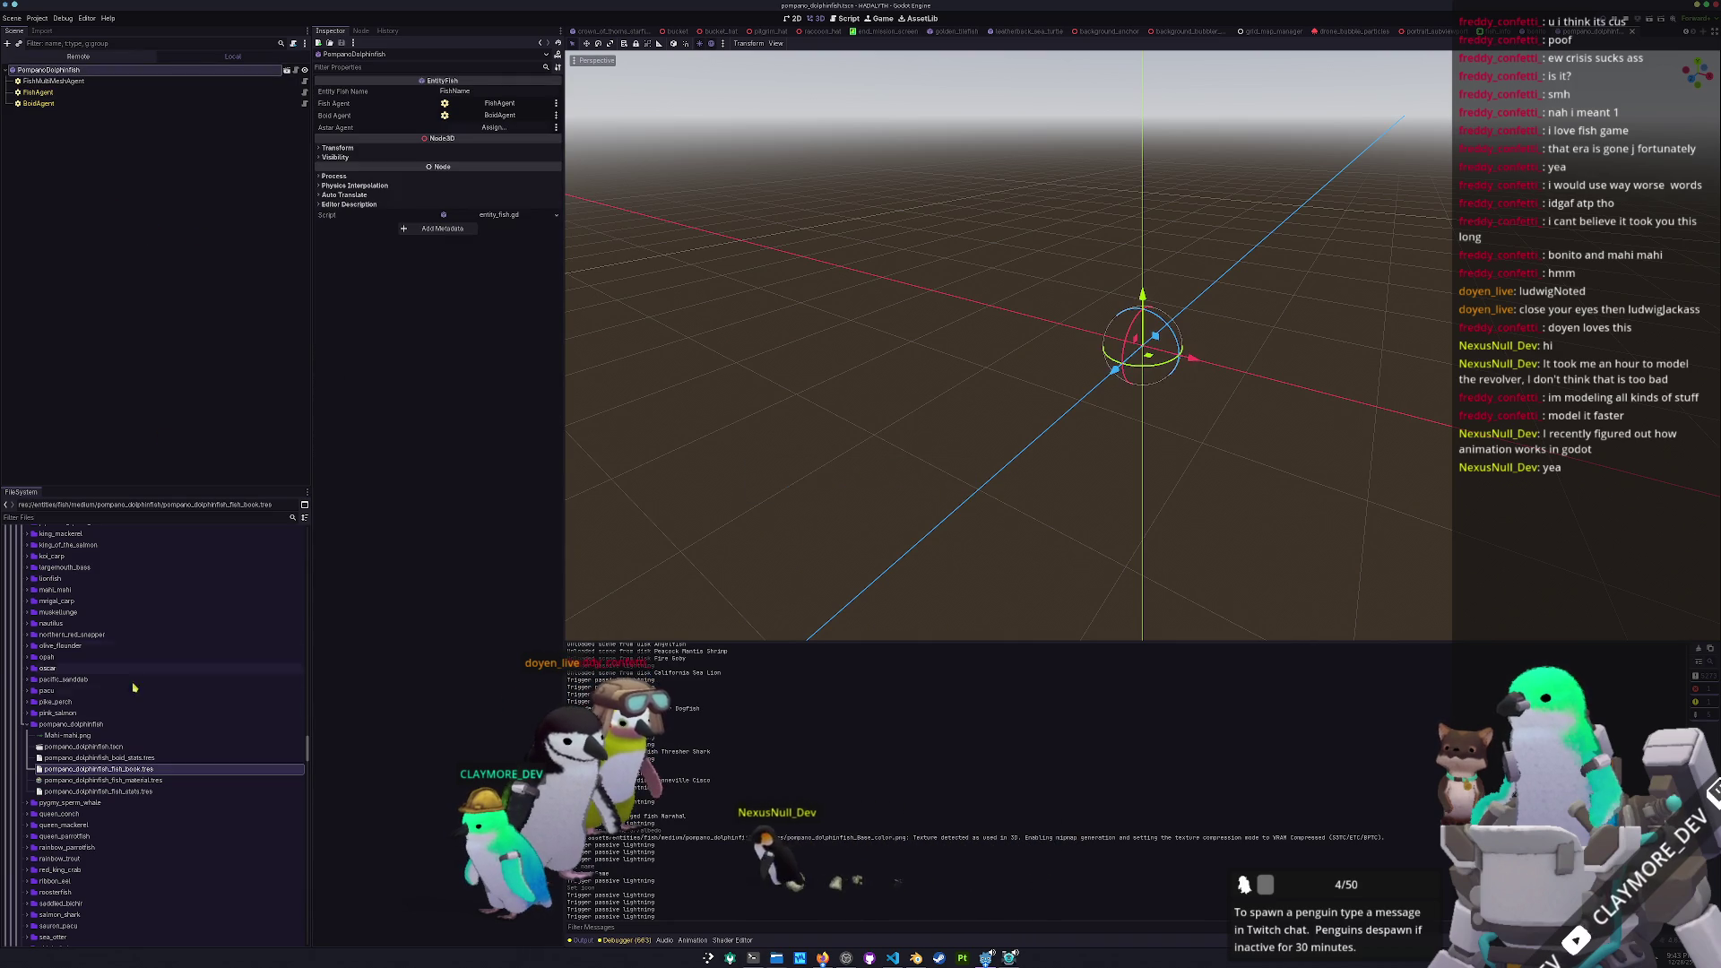
Delete Mahi-mahi.png from the pompano_dolphinfish folder
left_click(87, 736)
key("Delete")
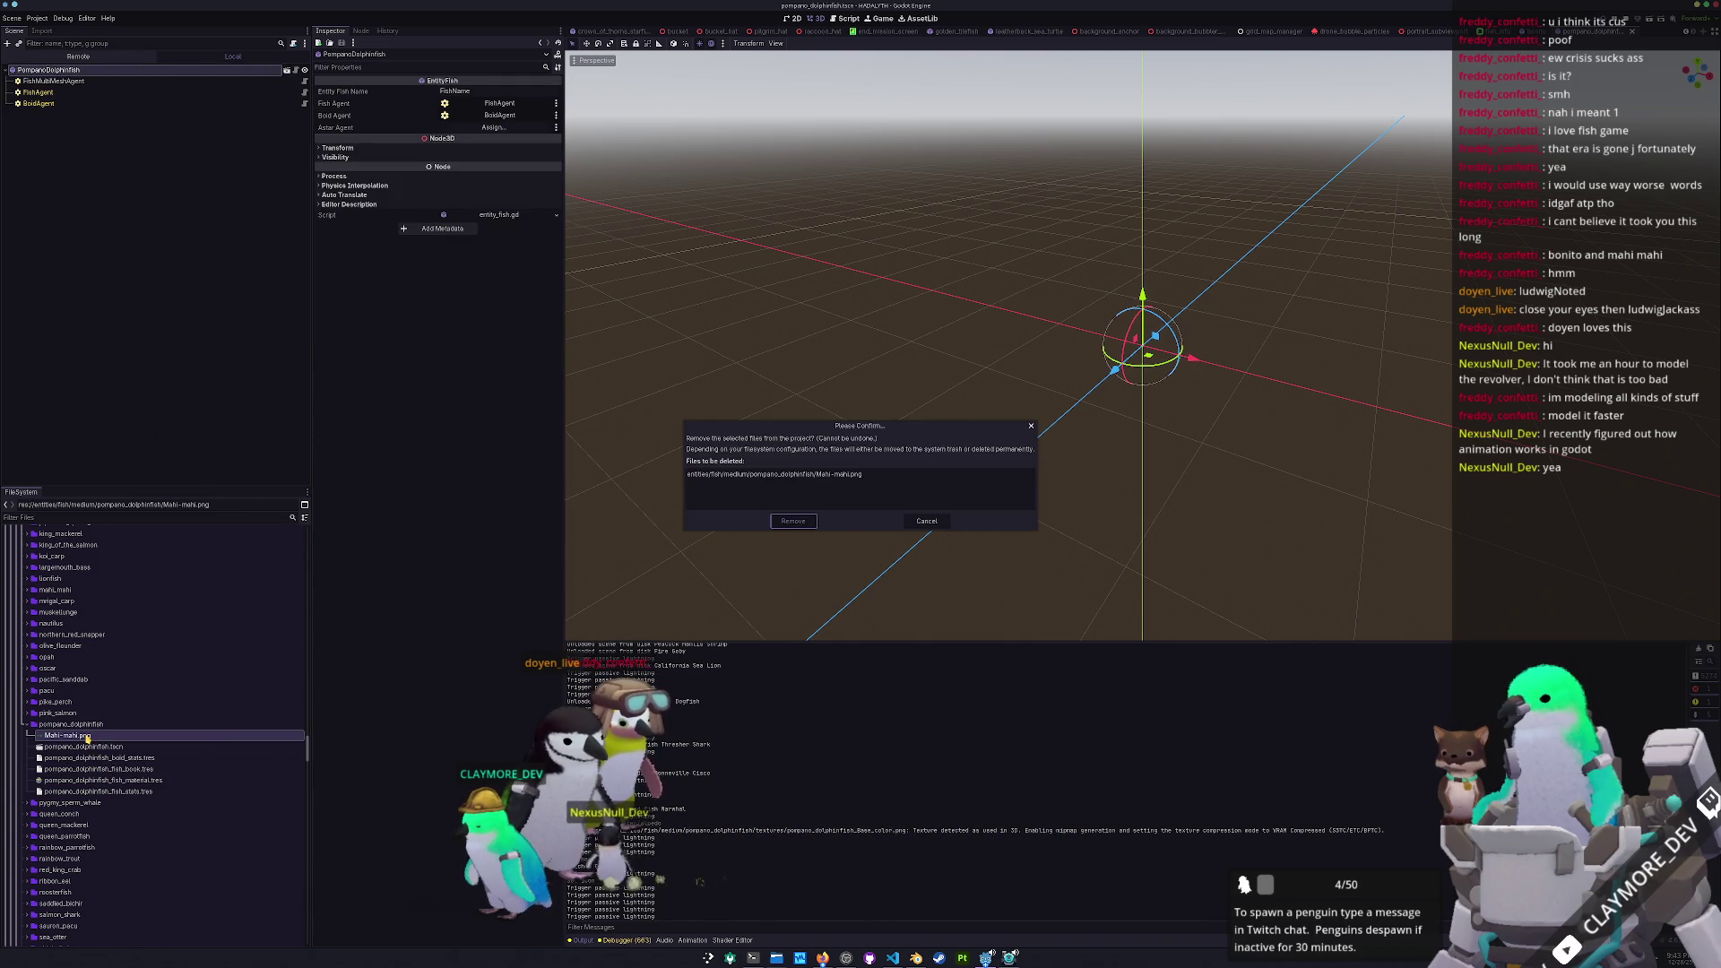
key("Return")
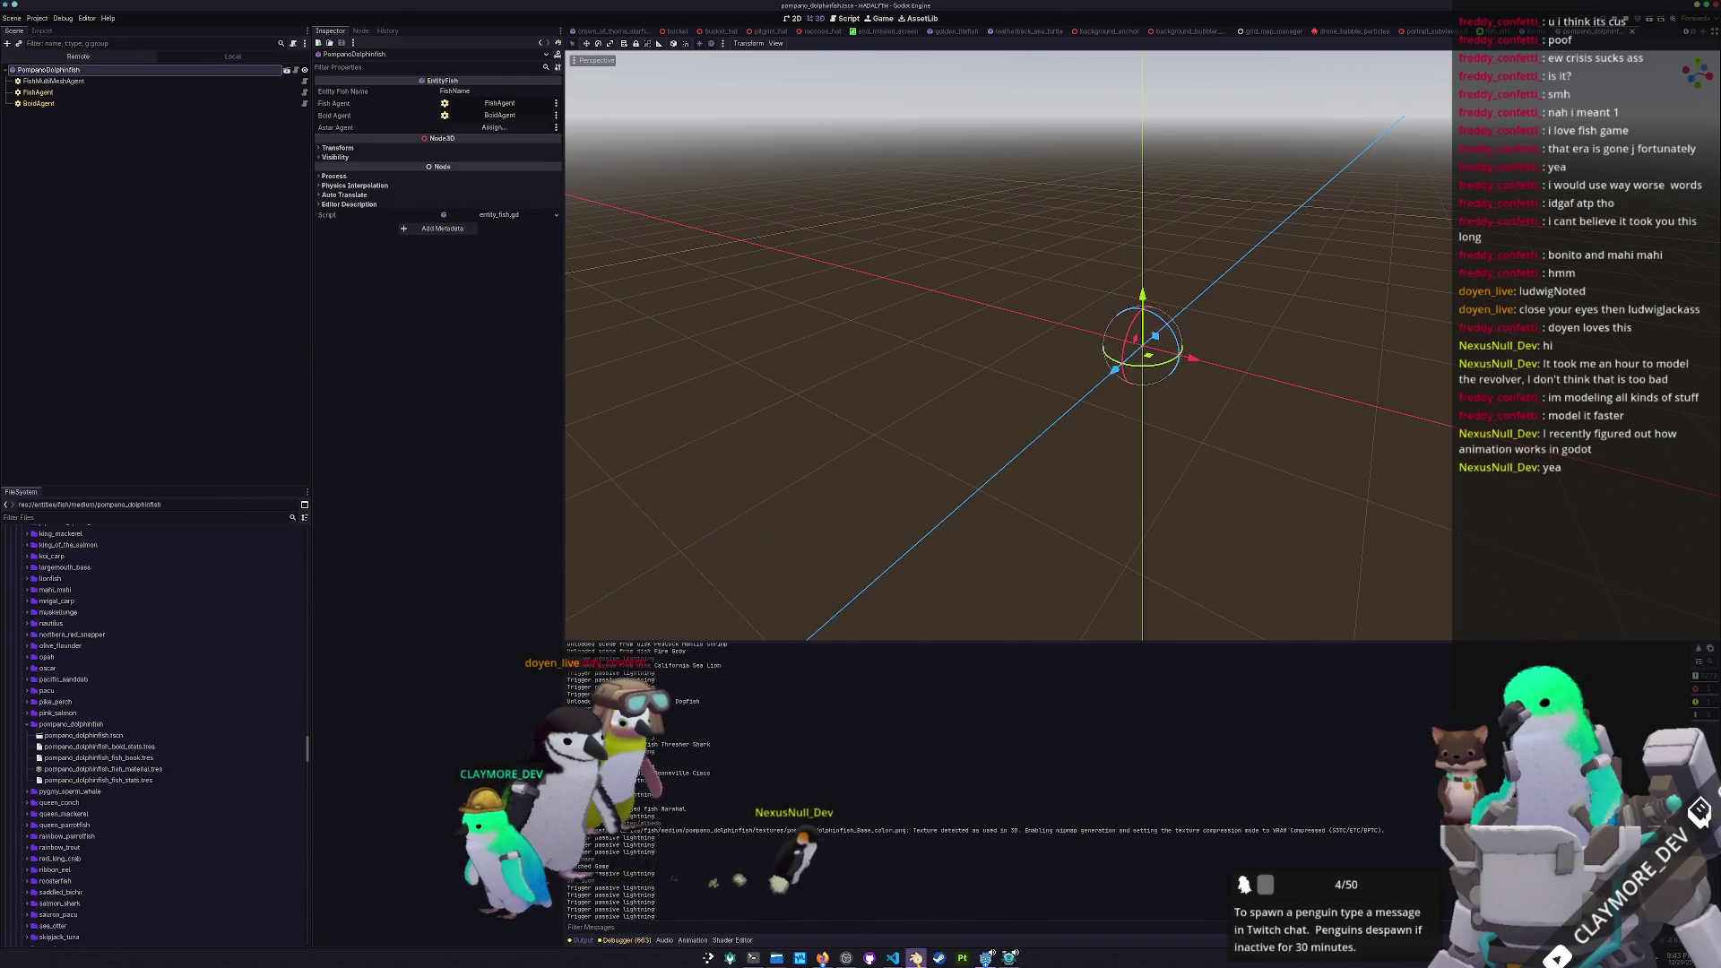
key("alt+Tab")
In Blender's File > Open browser, go up to the medium fish folders and scroll through them
left_click(16, 17)
left_click(42, 45)
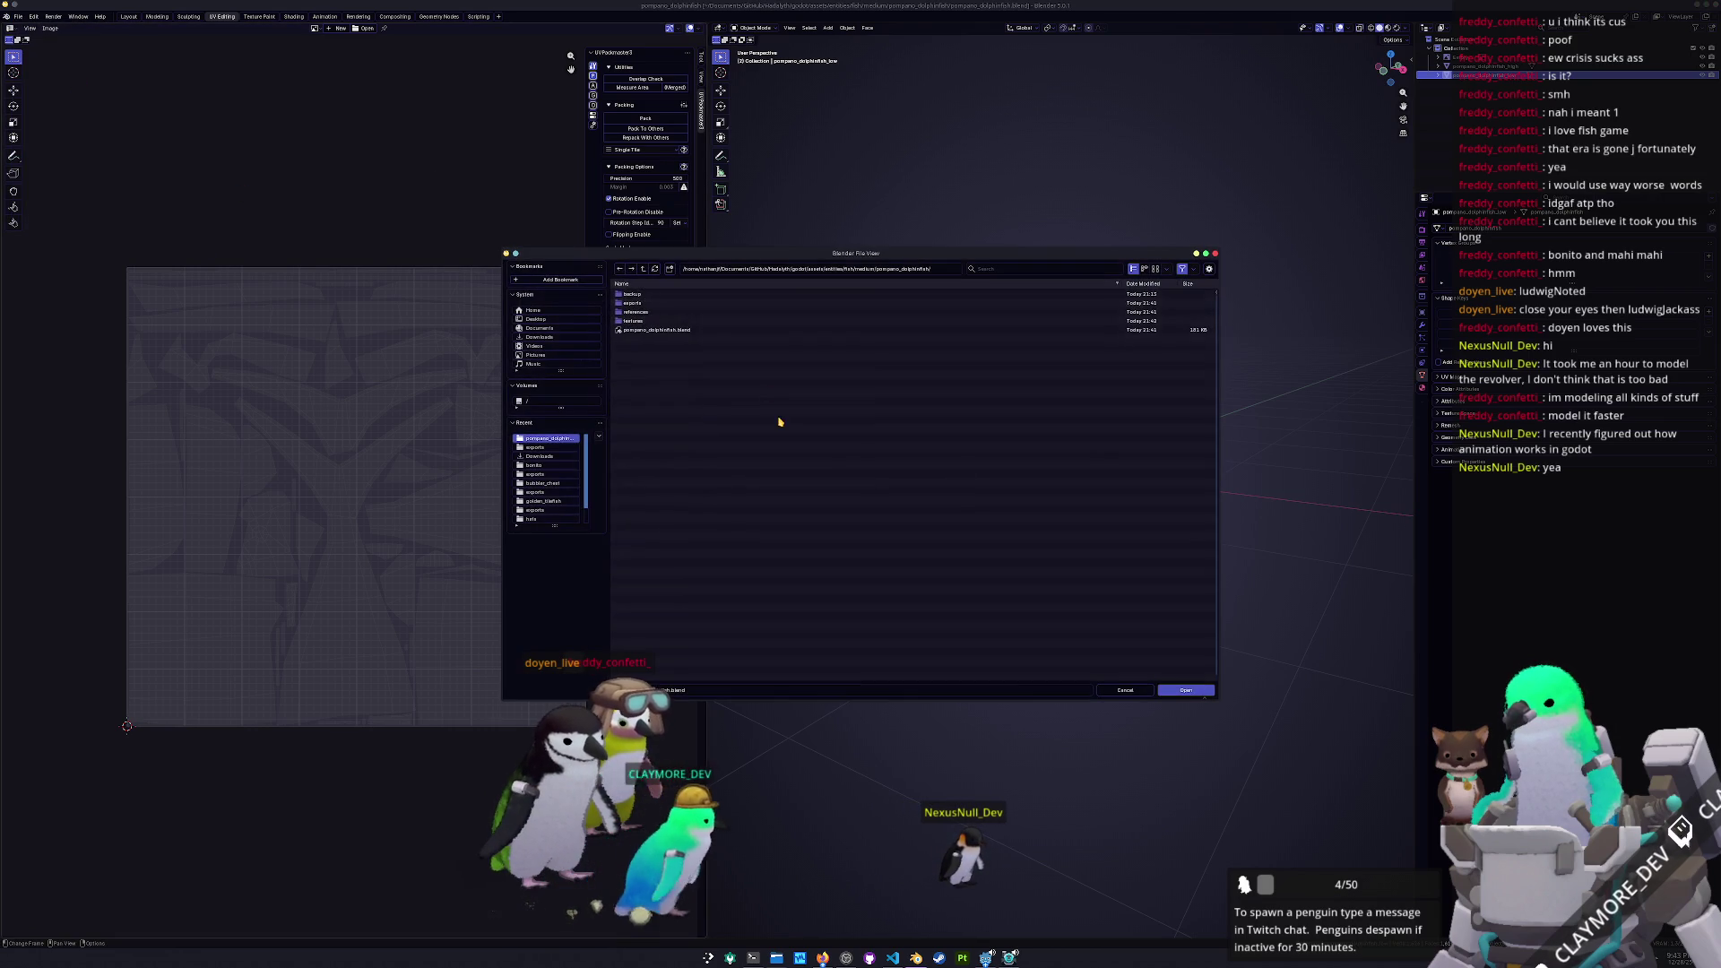
left_click(643, 269)
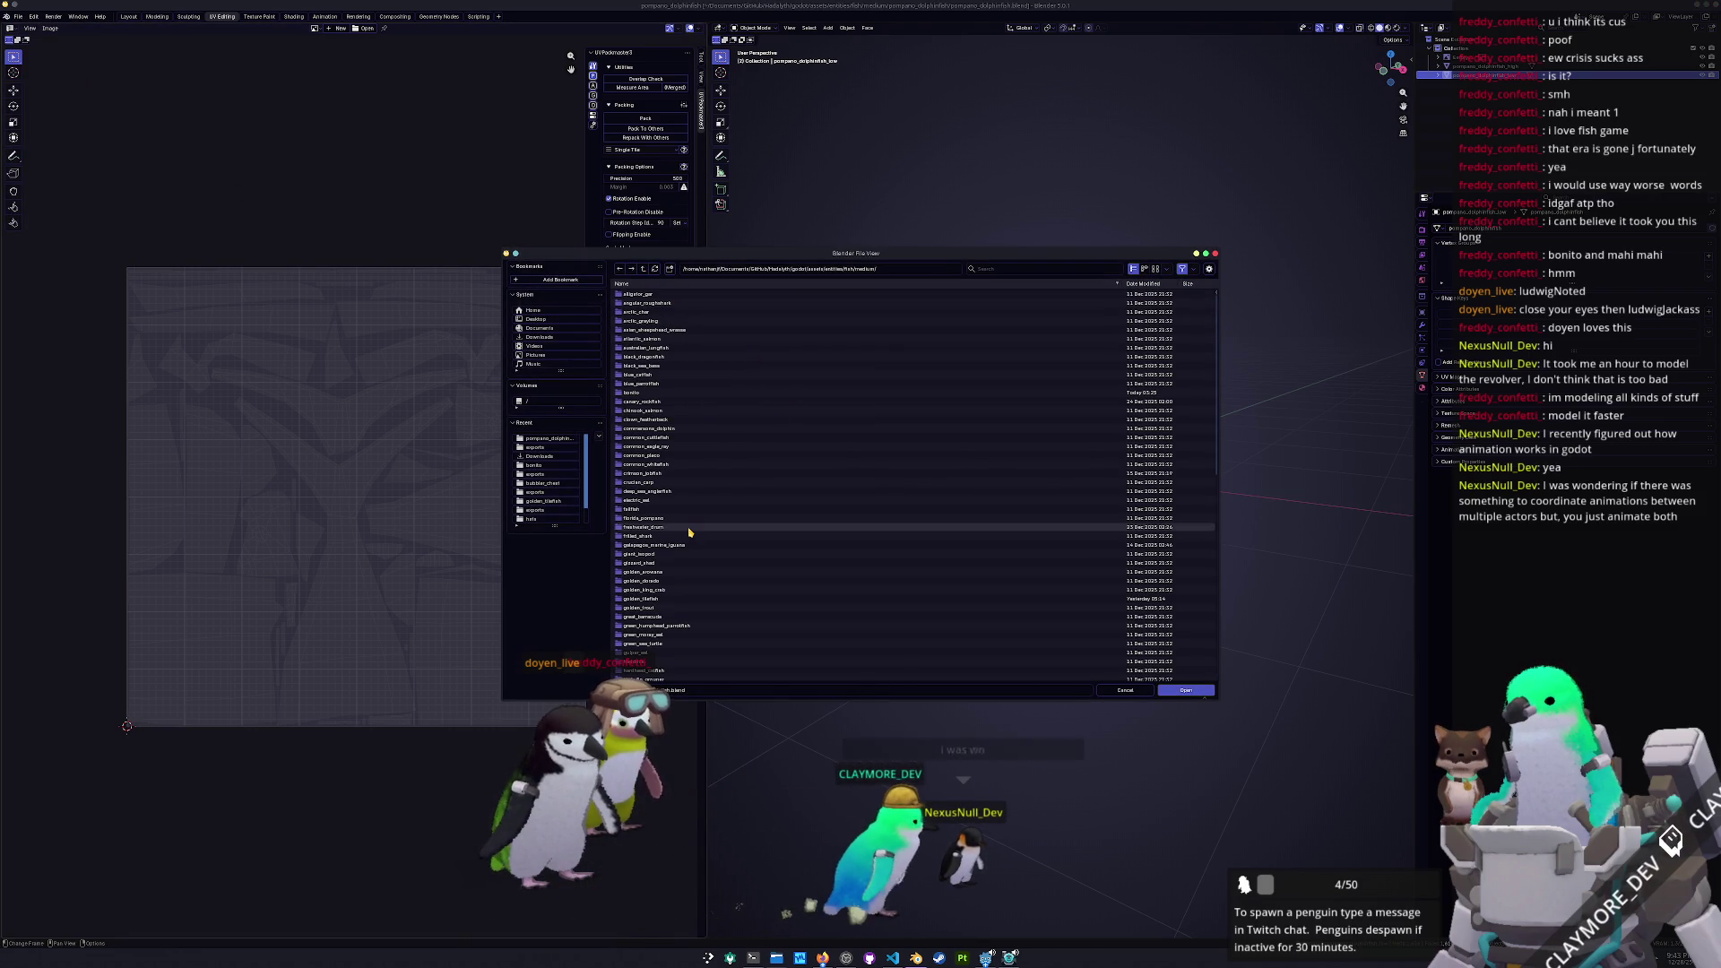
scroll(690, 533, "down", 1)
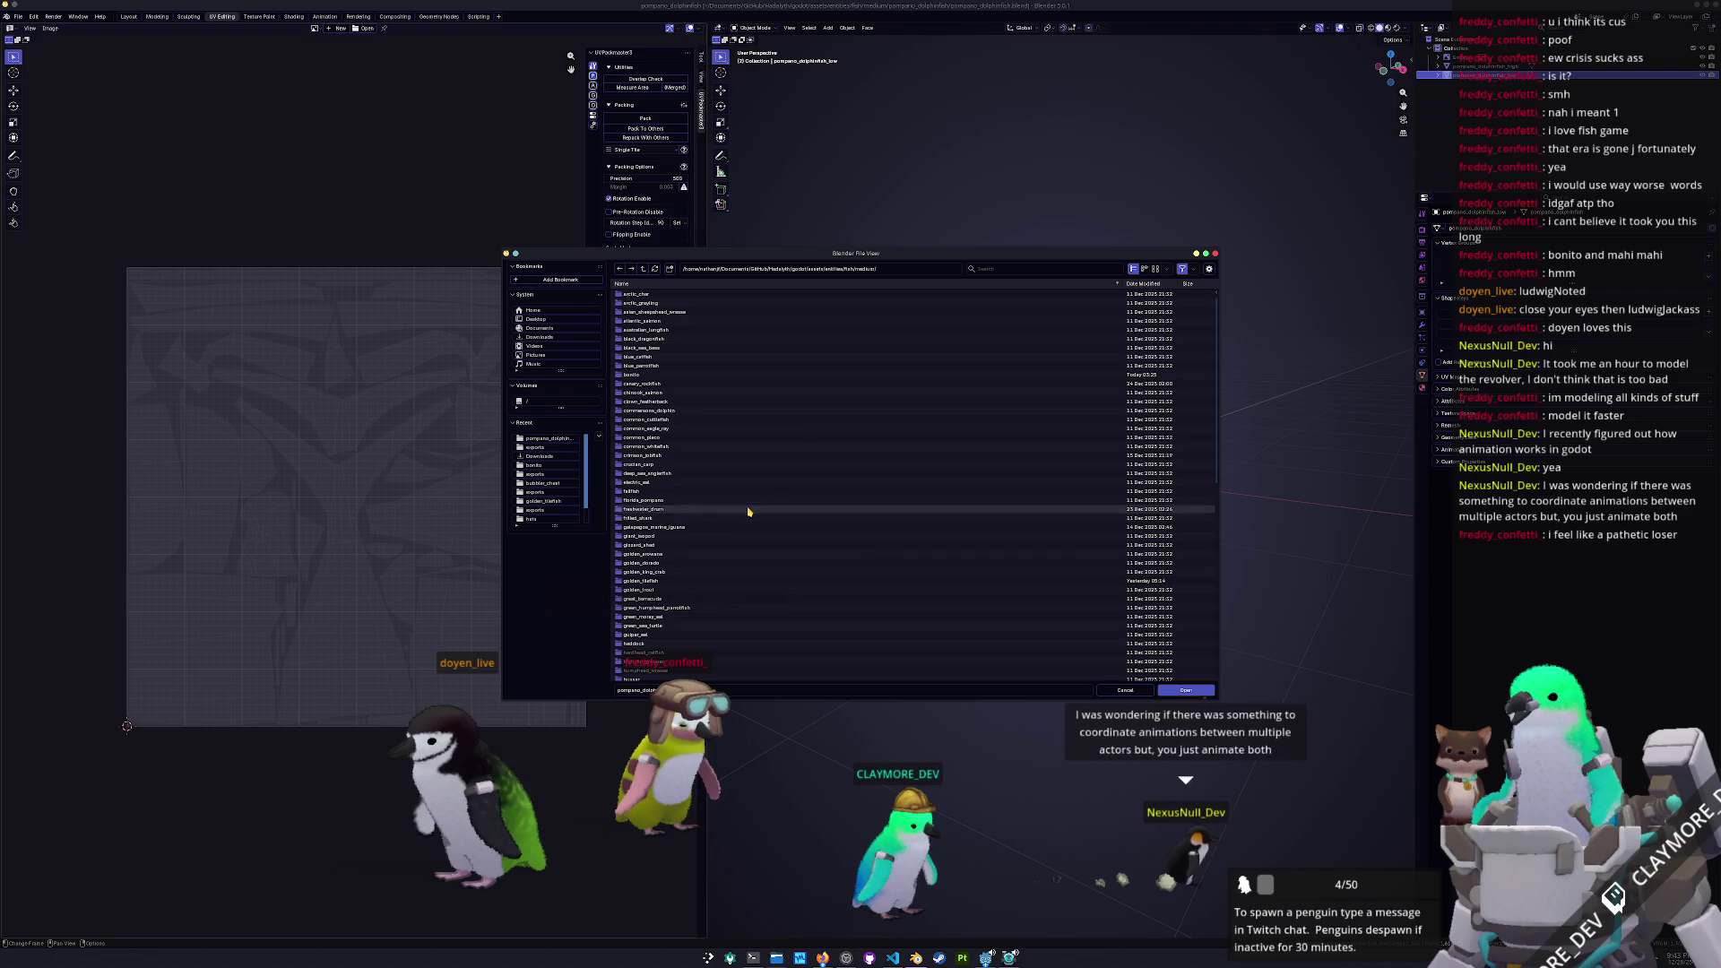
scroll(713, 643, "down", 3)
scroll(715, 640, "up", 4)
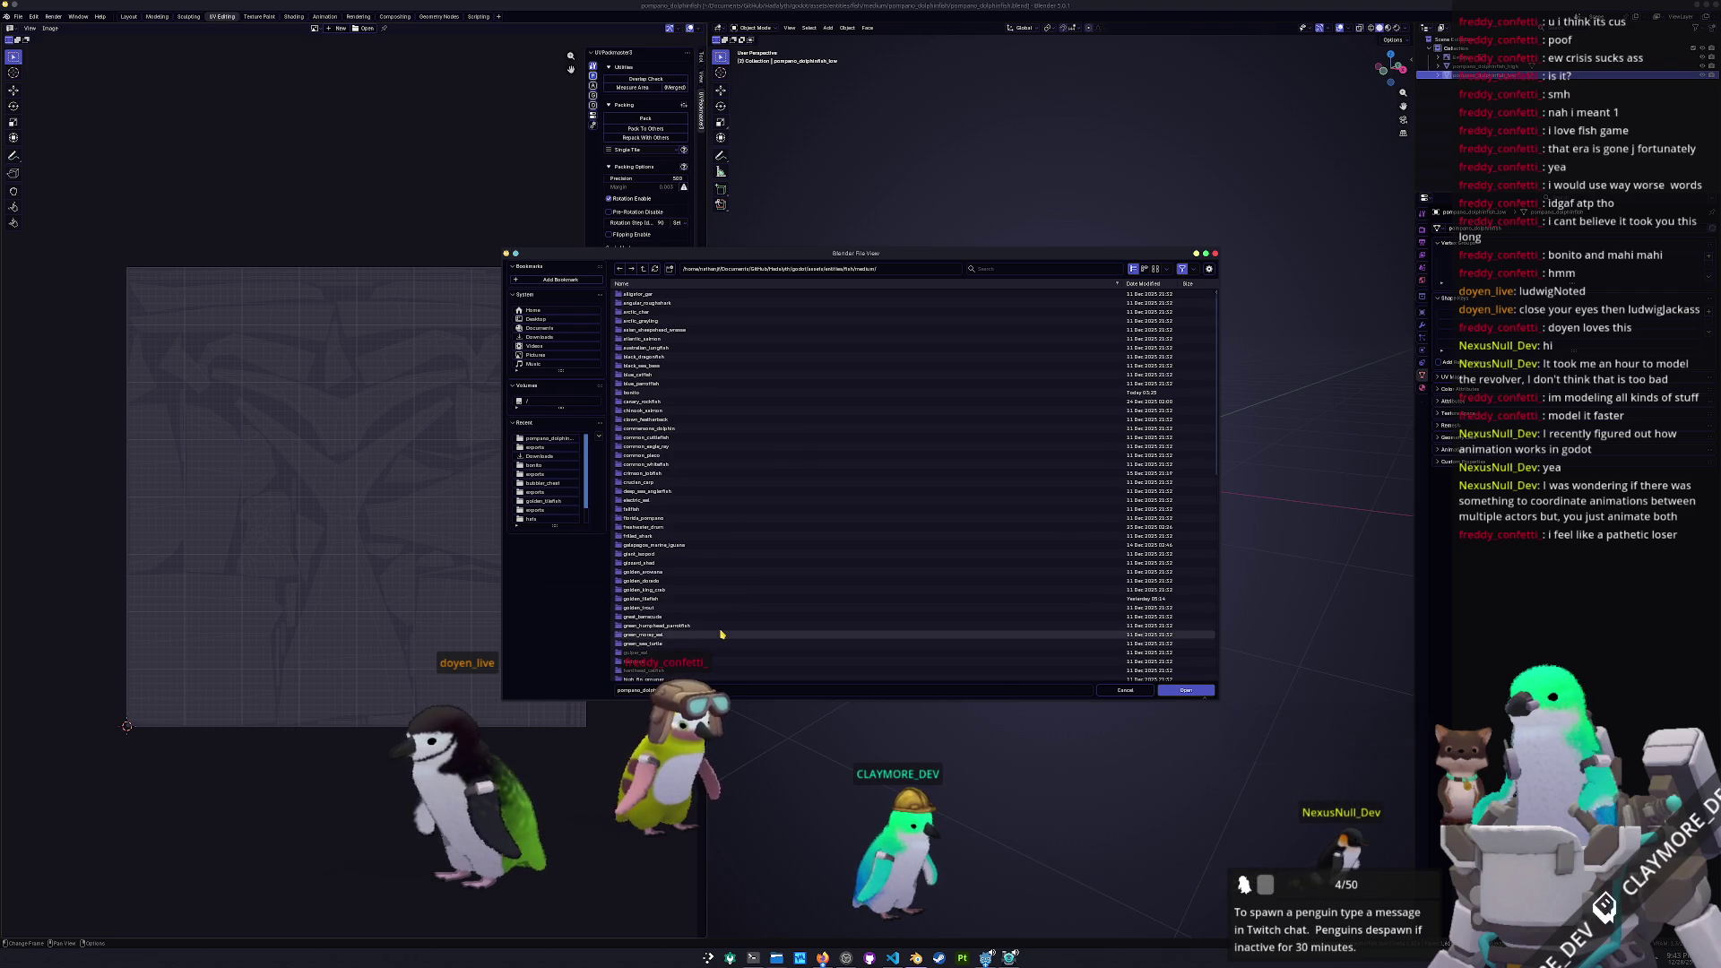
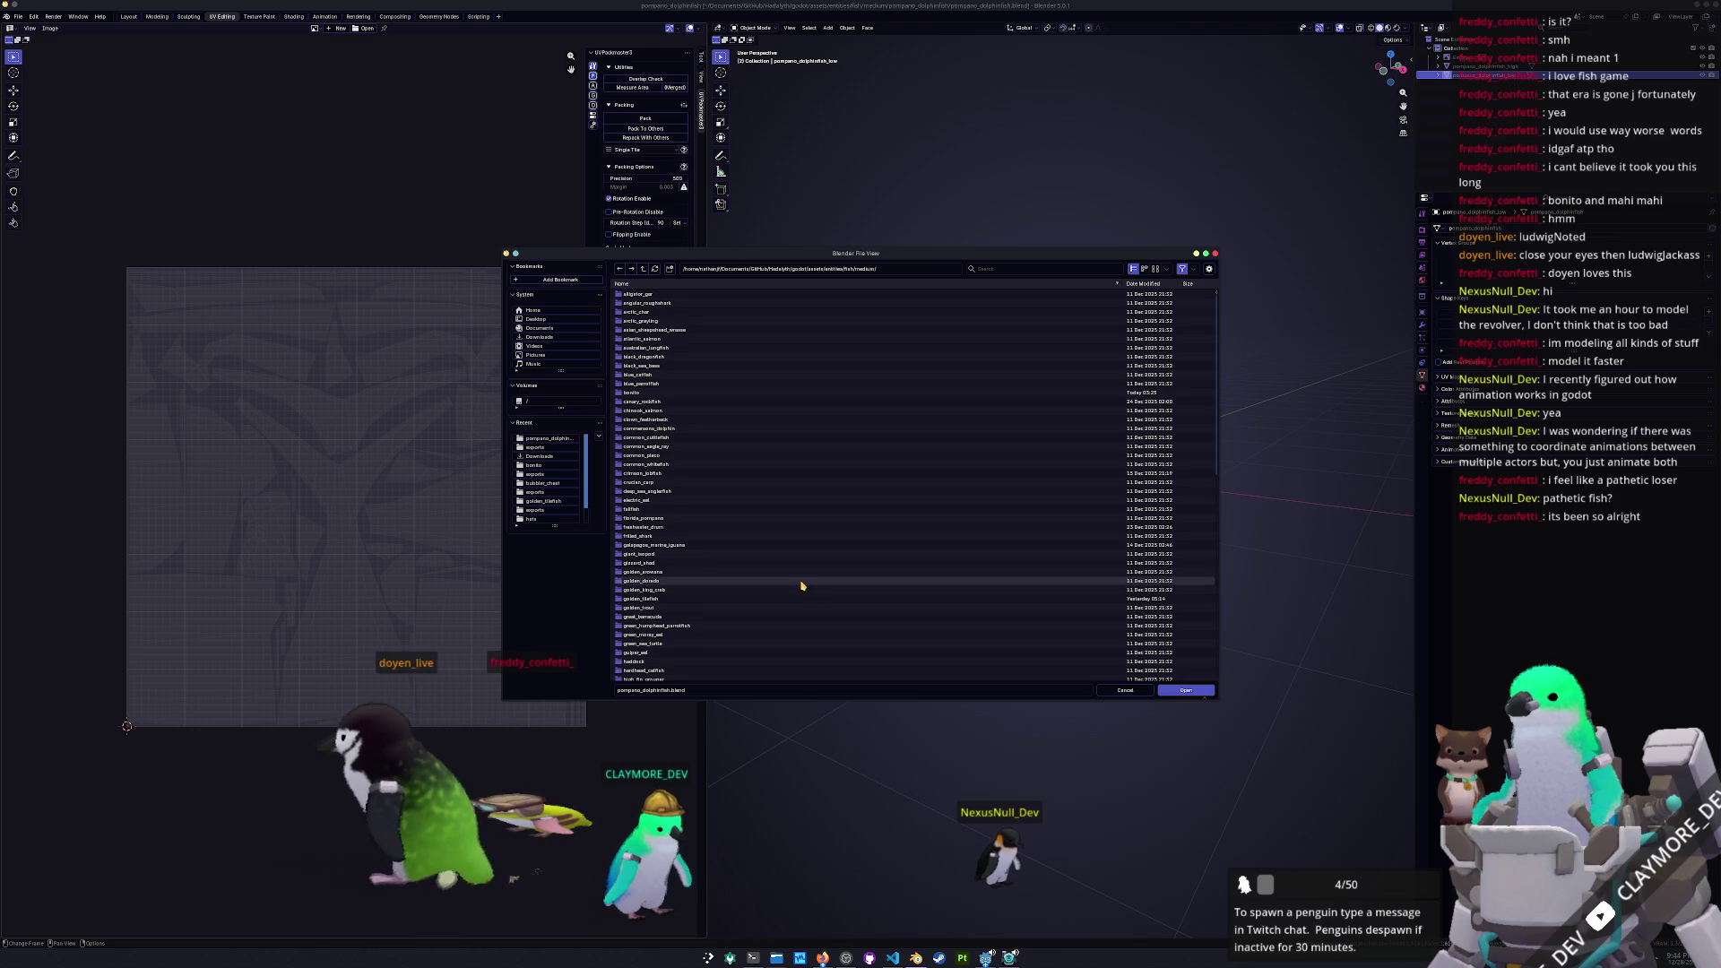
Open mahi_mahi.blend from the mahi_mahi folder and show its transform sidebar
scroll(794, 578, "down", 3)
scroll(794, 578, "up", 3)
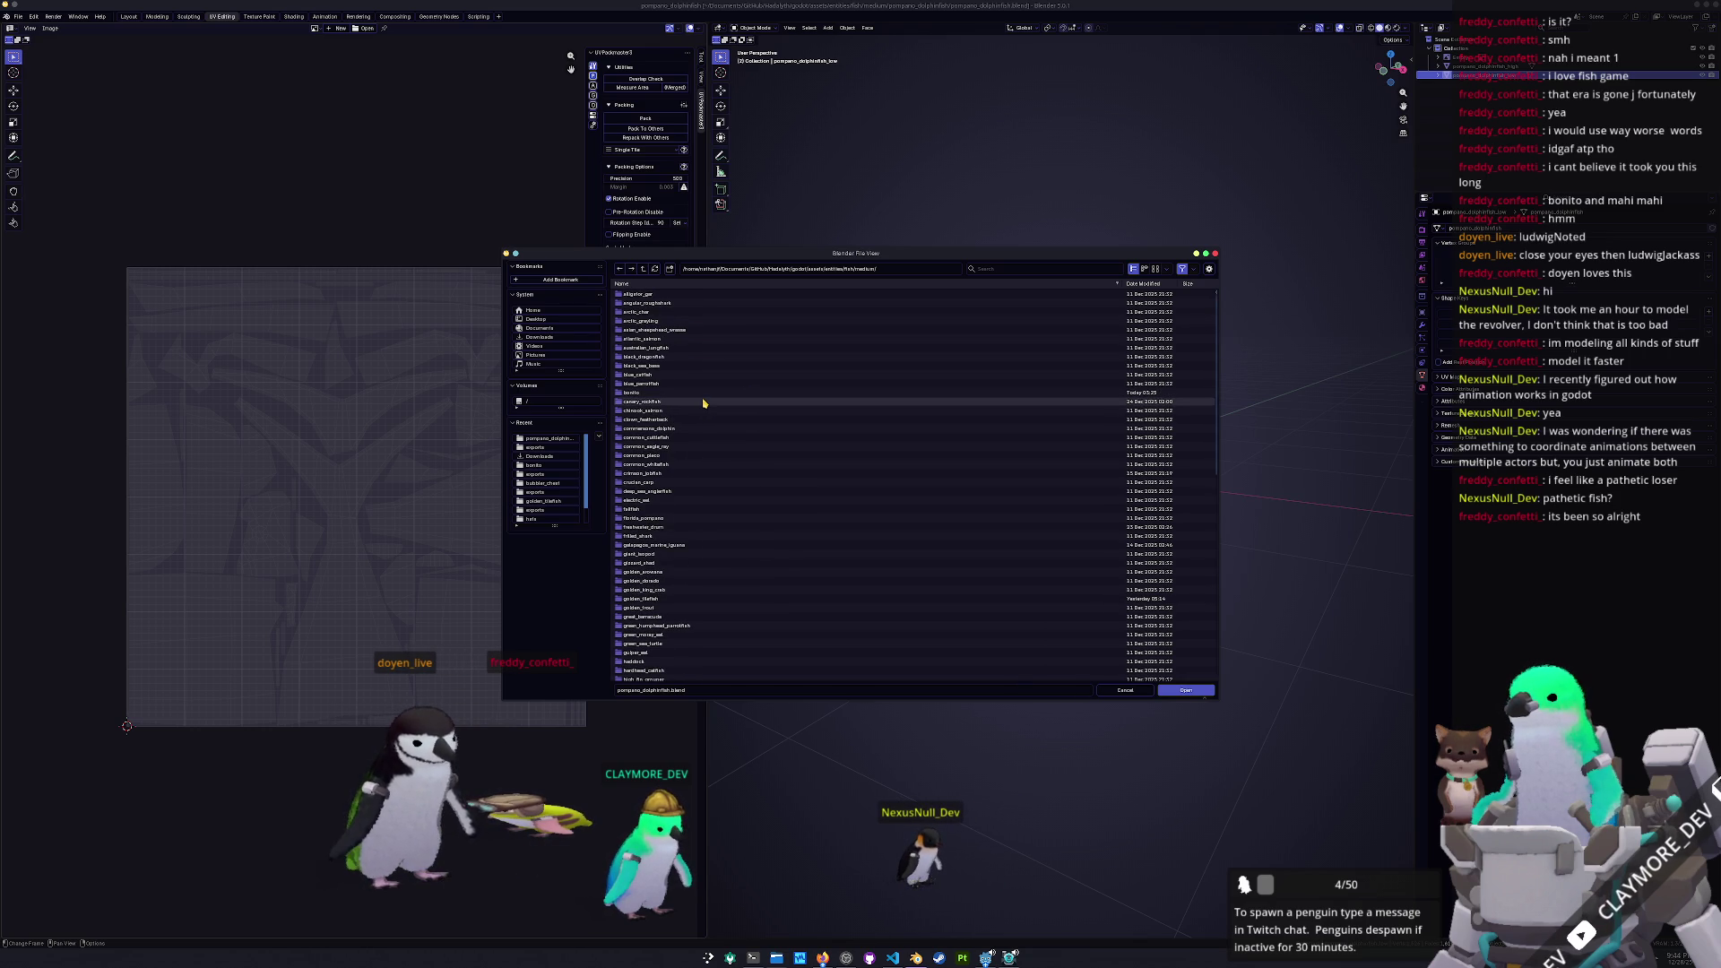
scroll(664, 578, "down", 8)
double_click(645, 508)
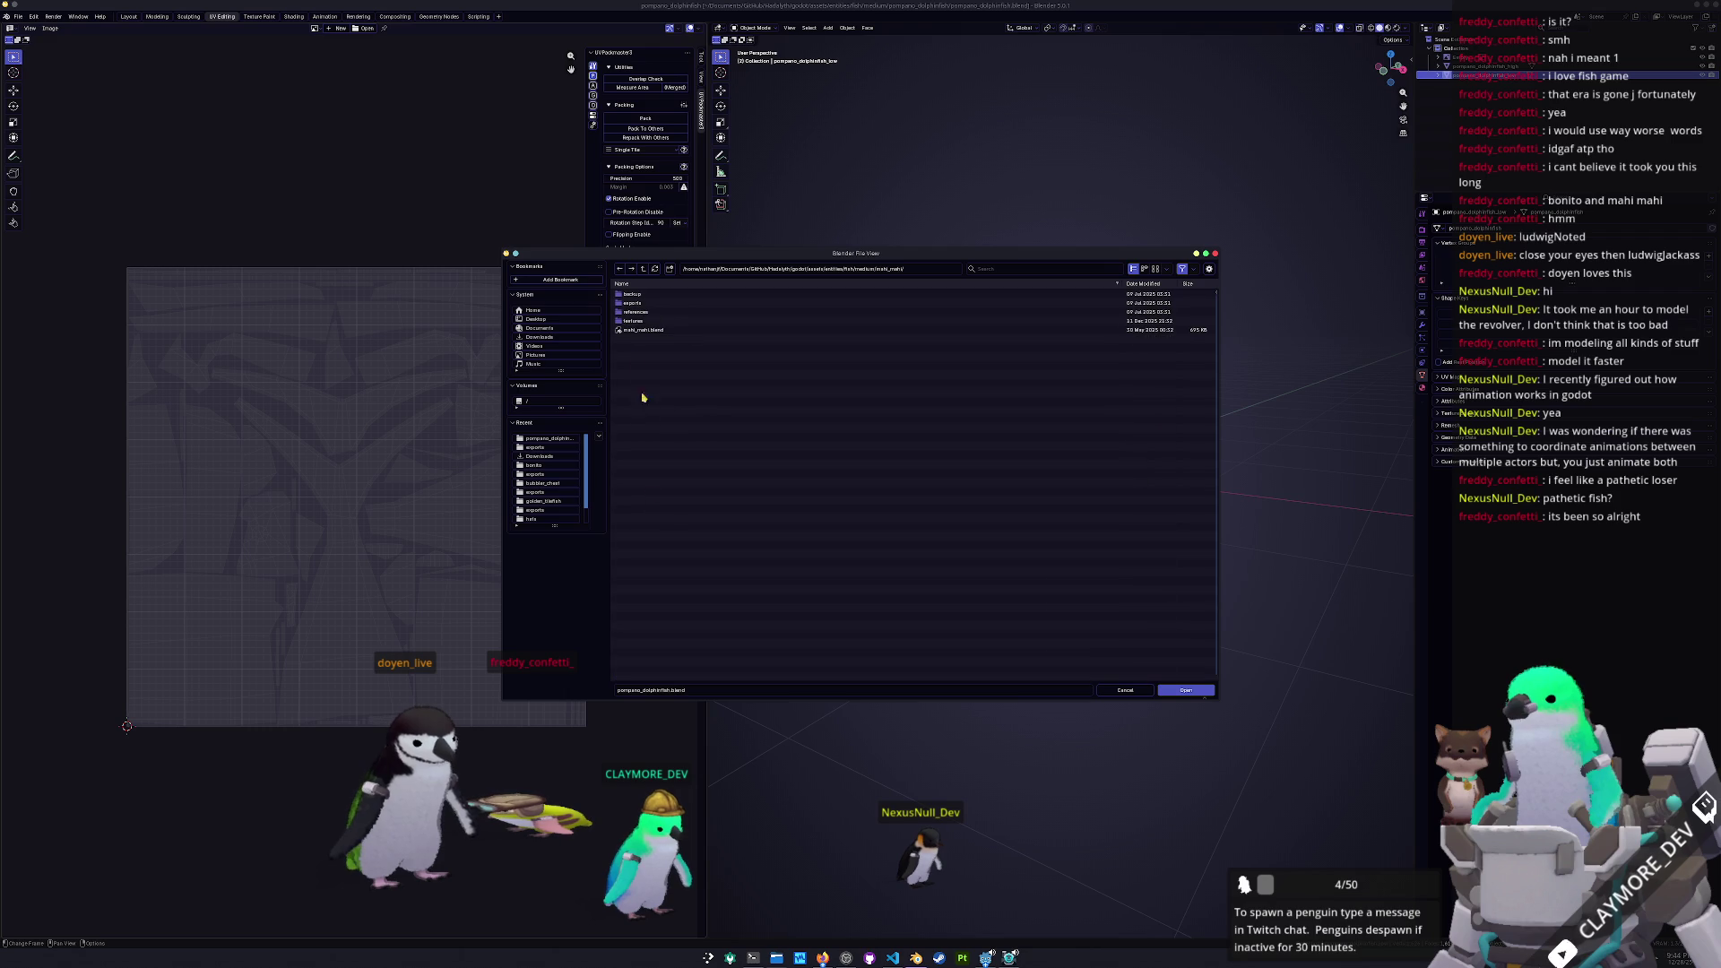
double_click(649, 333)
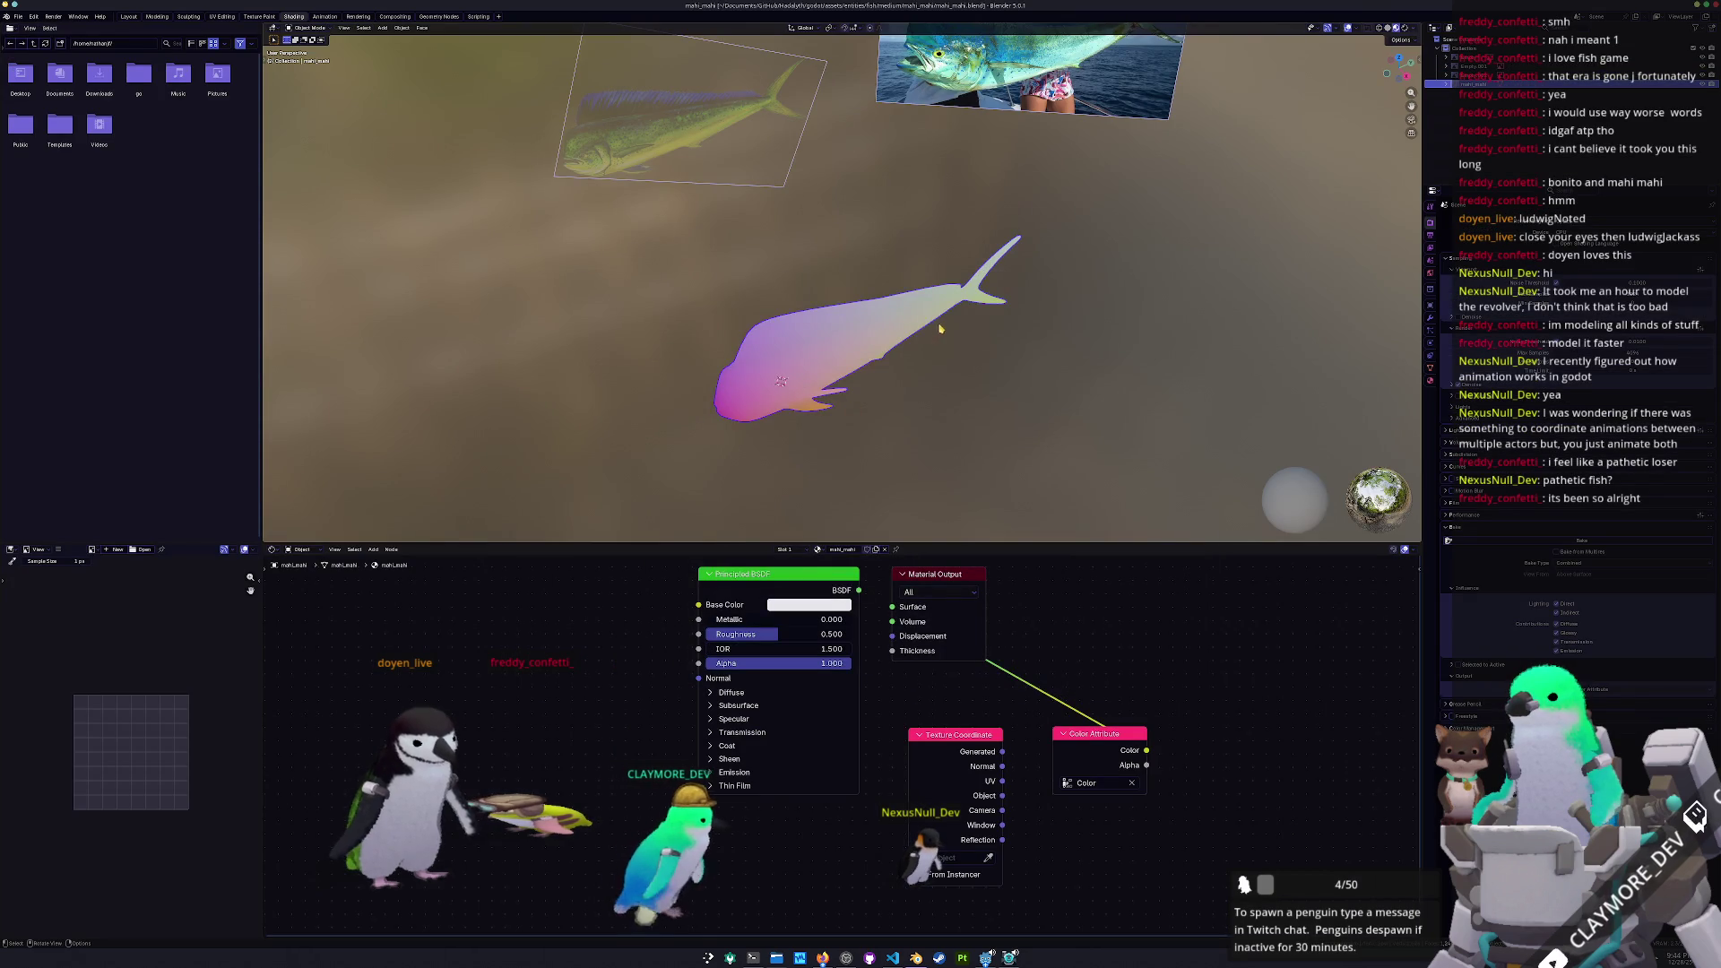
key("n")
middle_click_drag(1076, 314, 1127, 307)
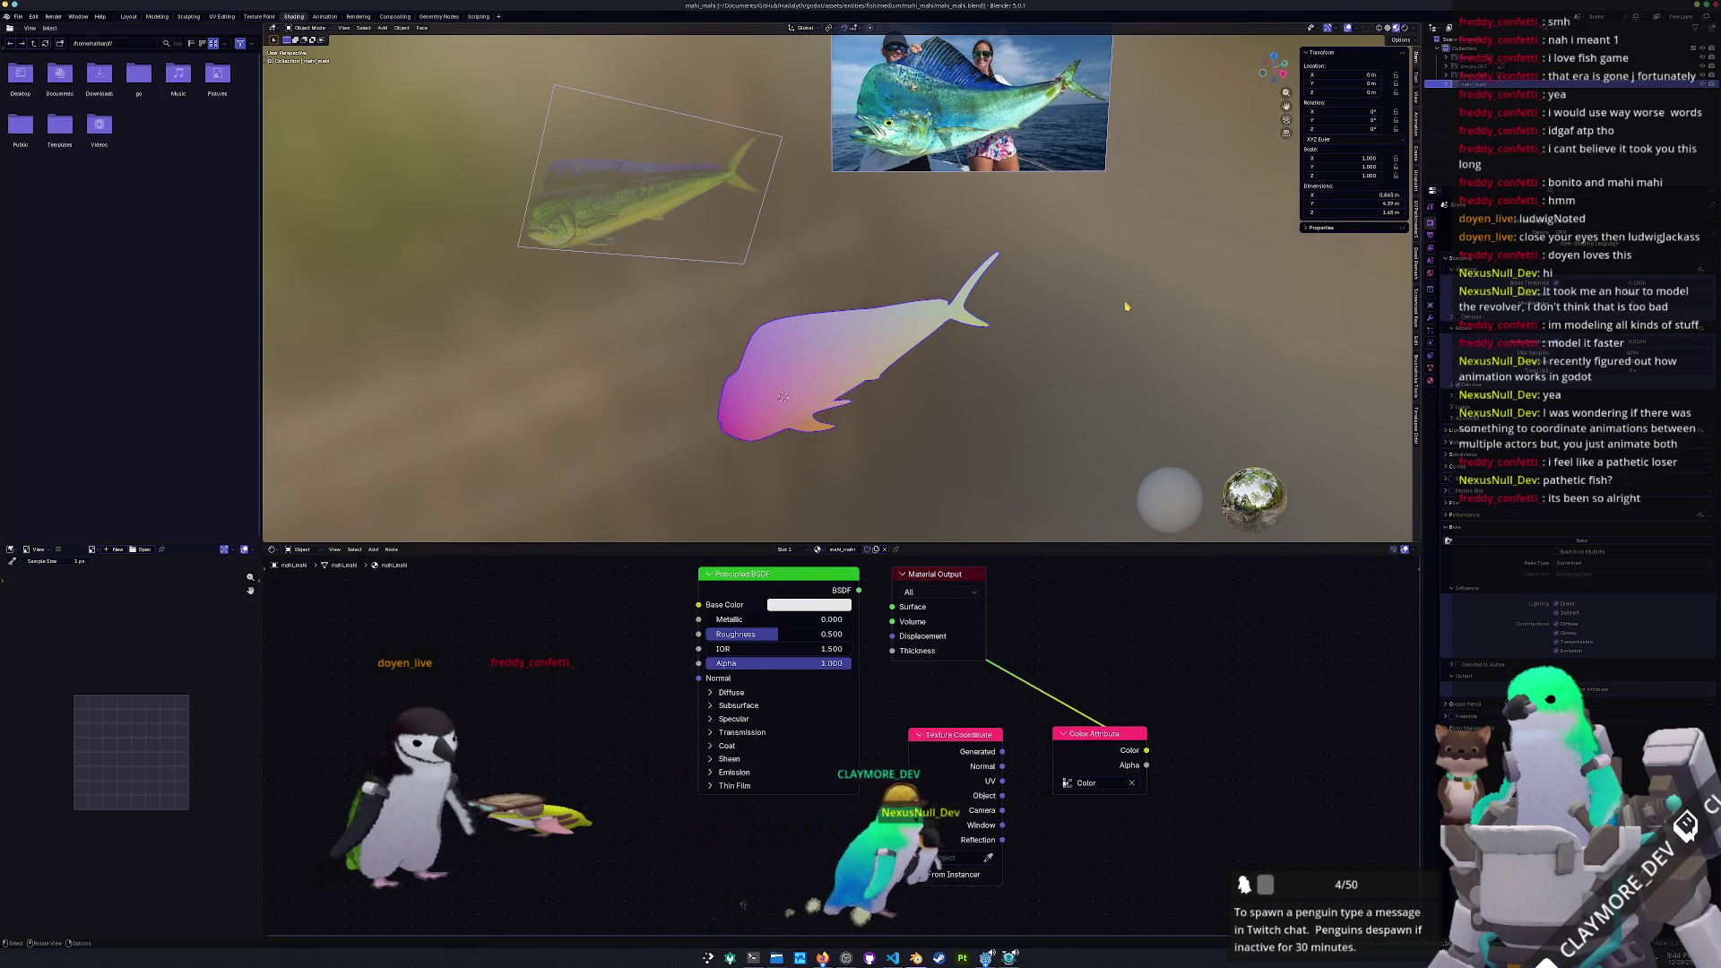
Reopen pompano_dolphinfish.blend from the recent files list
left_click(18, 16)
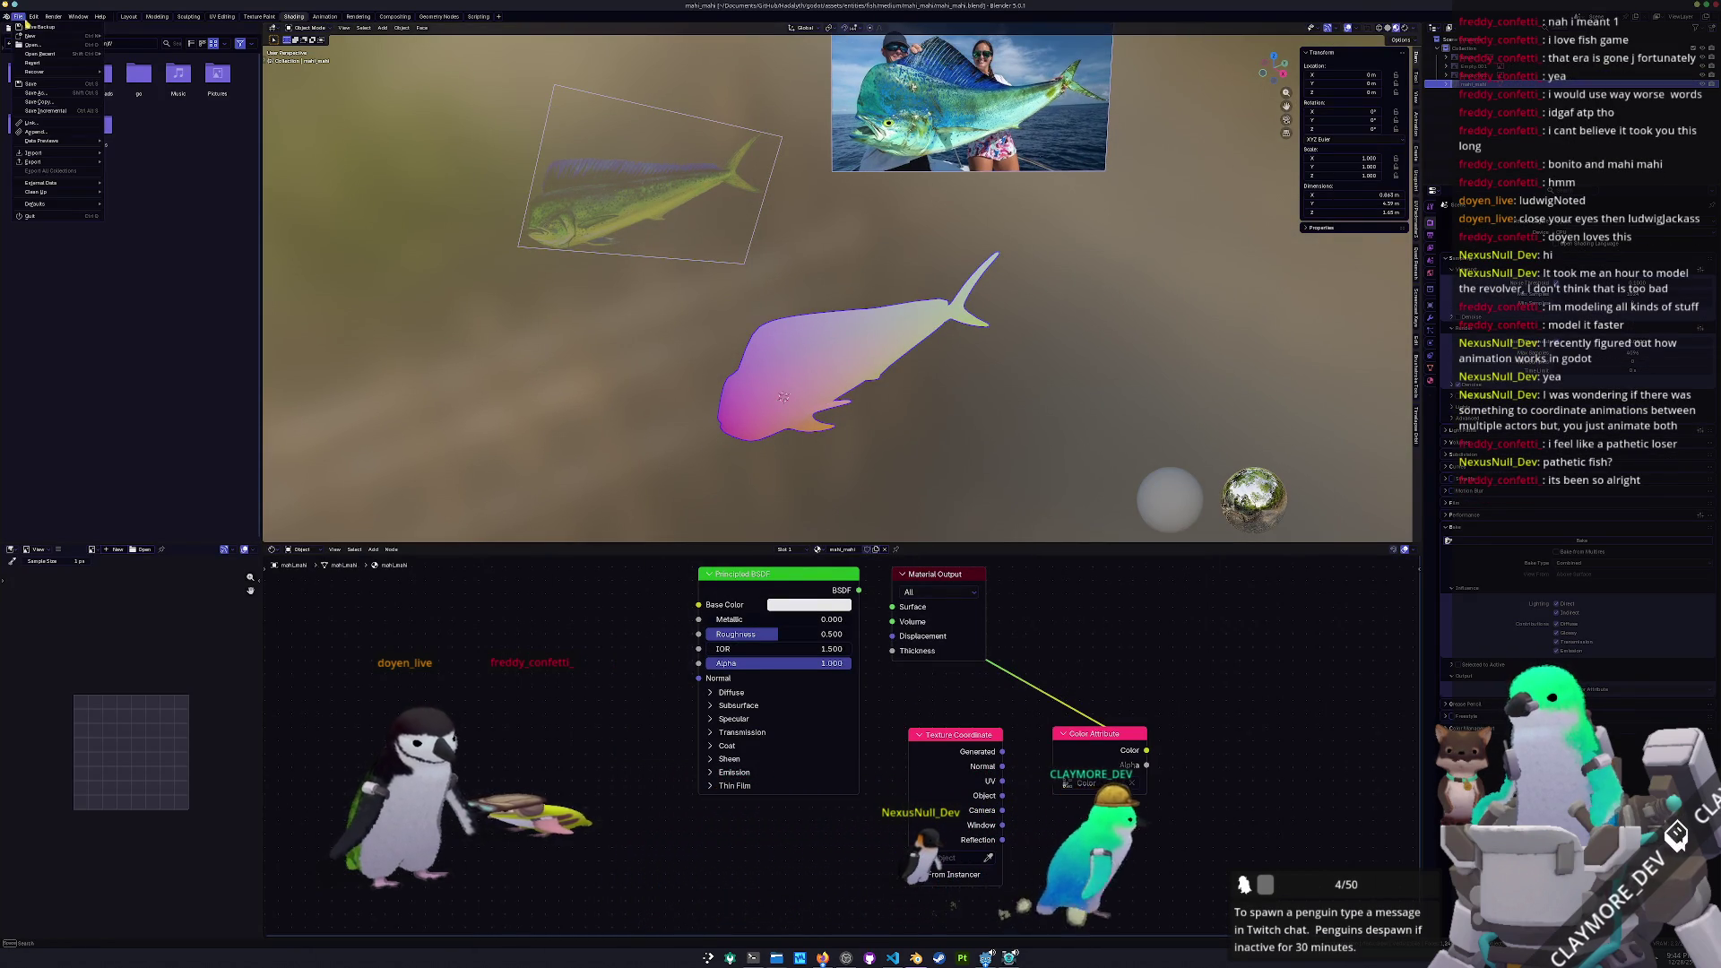
mouse_move(54, 54)
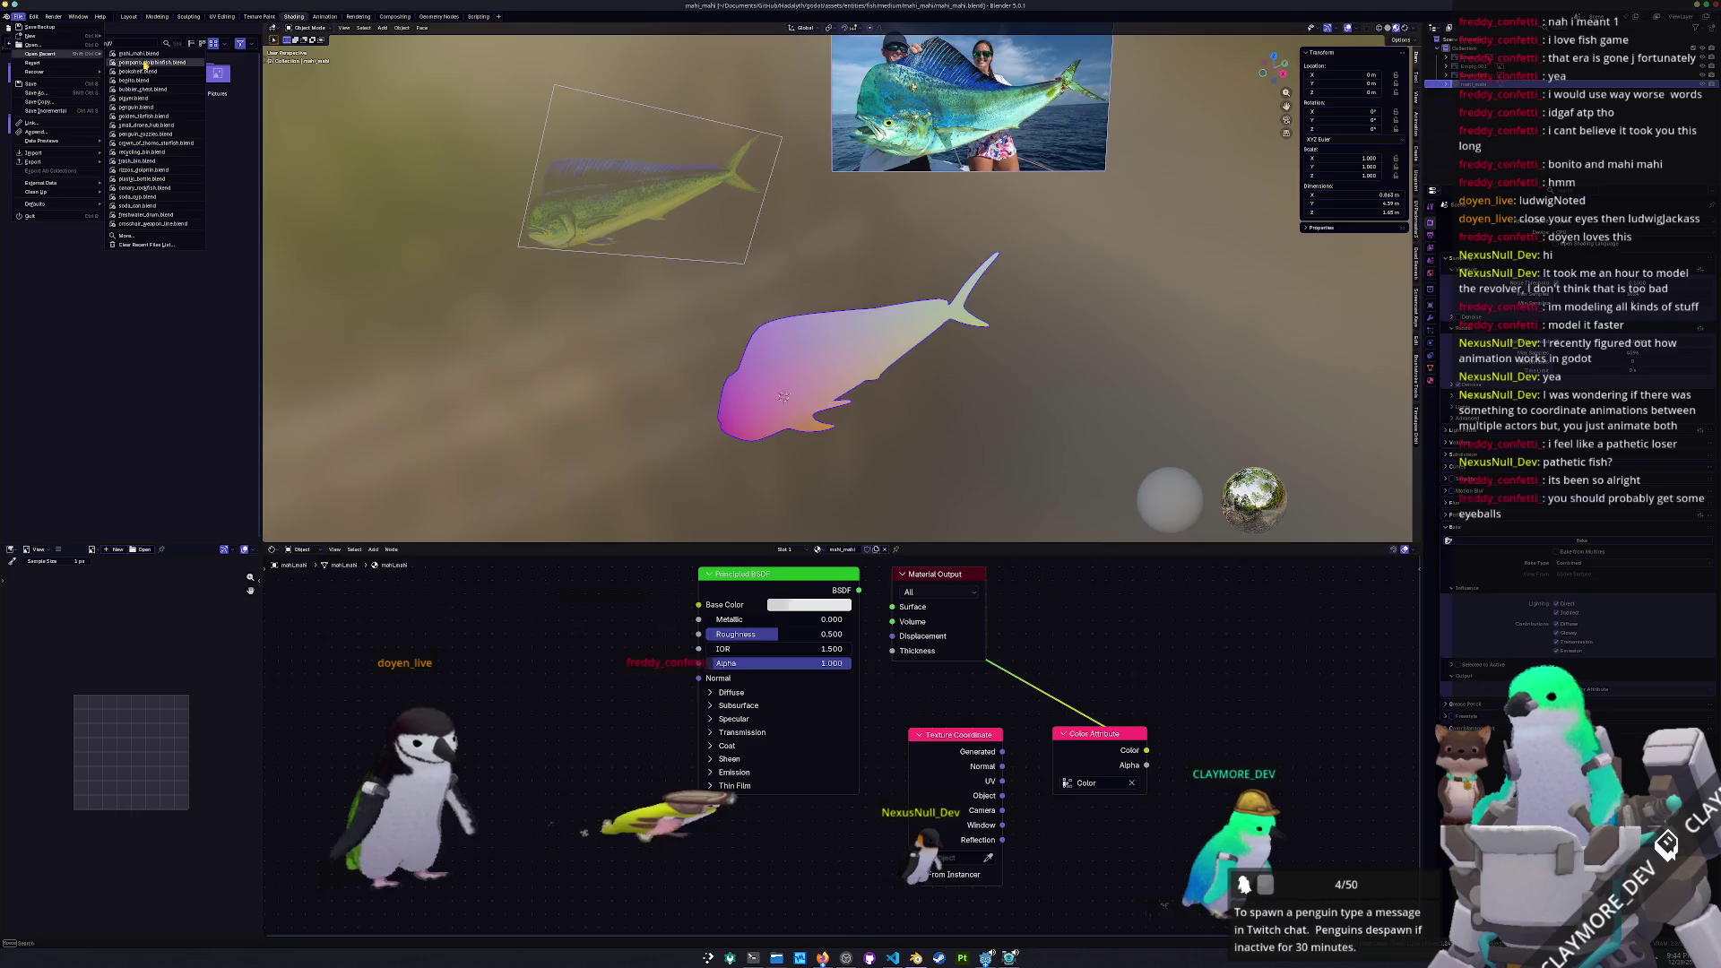
left_click(145, 63)
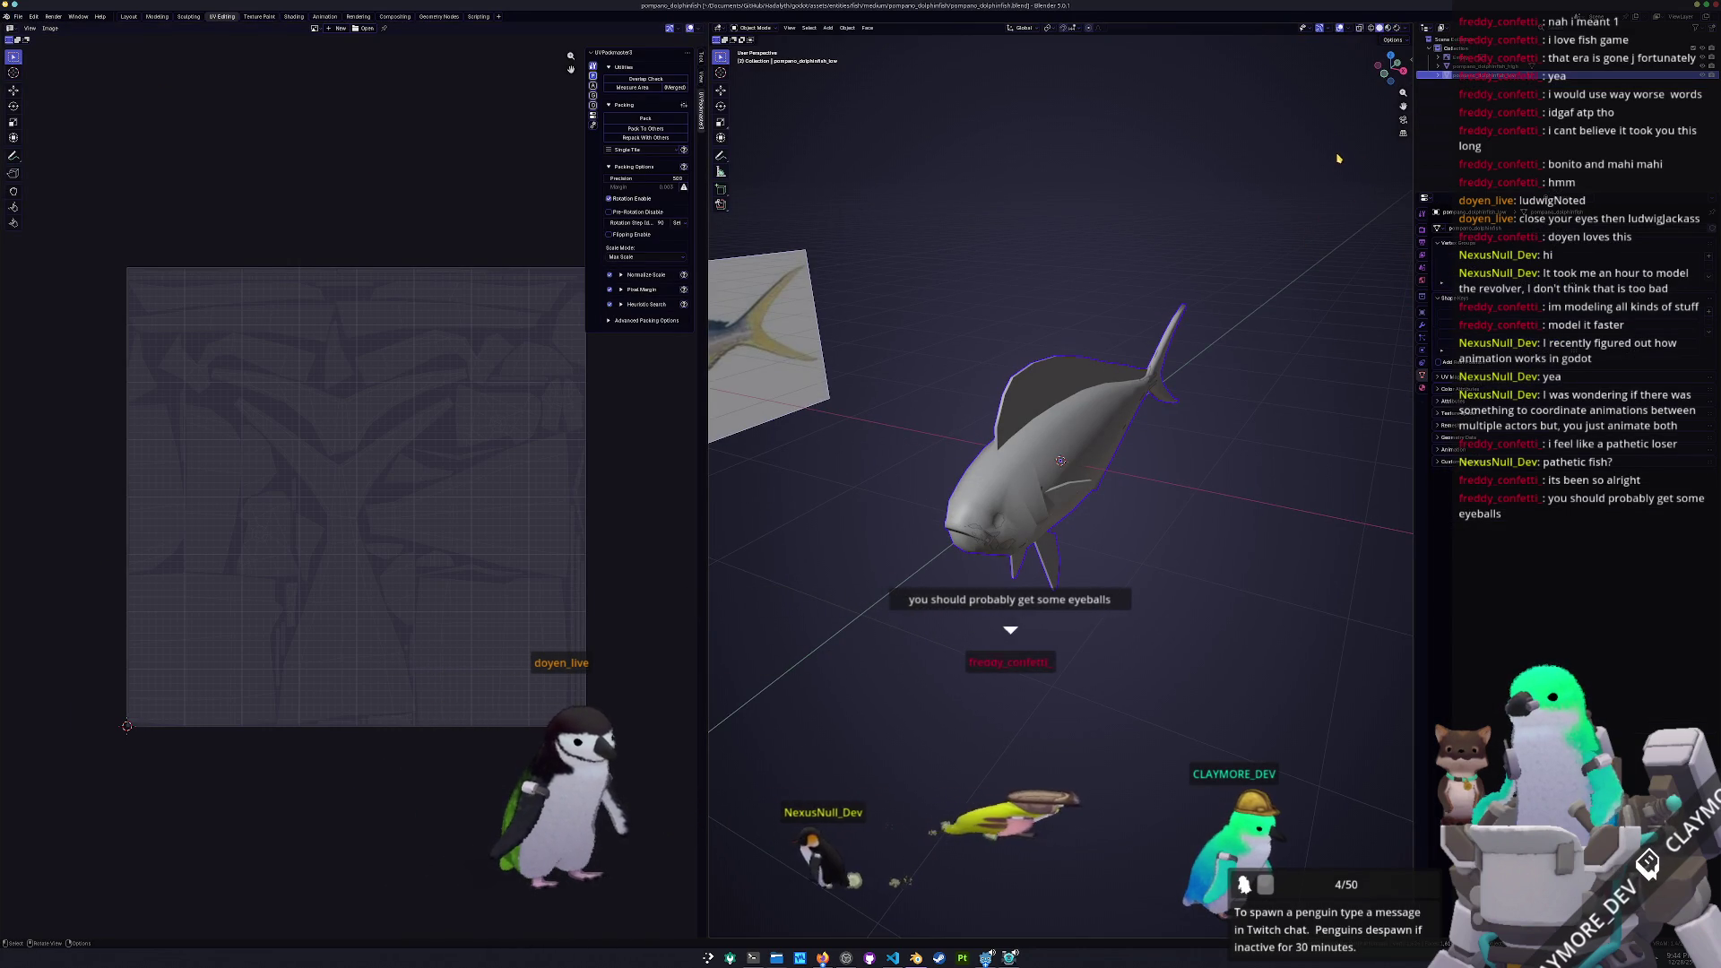
Scale the dolphinfish up slightly and apply all transforms so its scale resets to 1
key("n")
key("s")
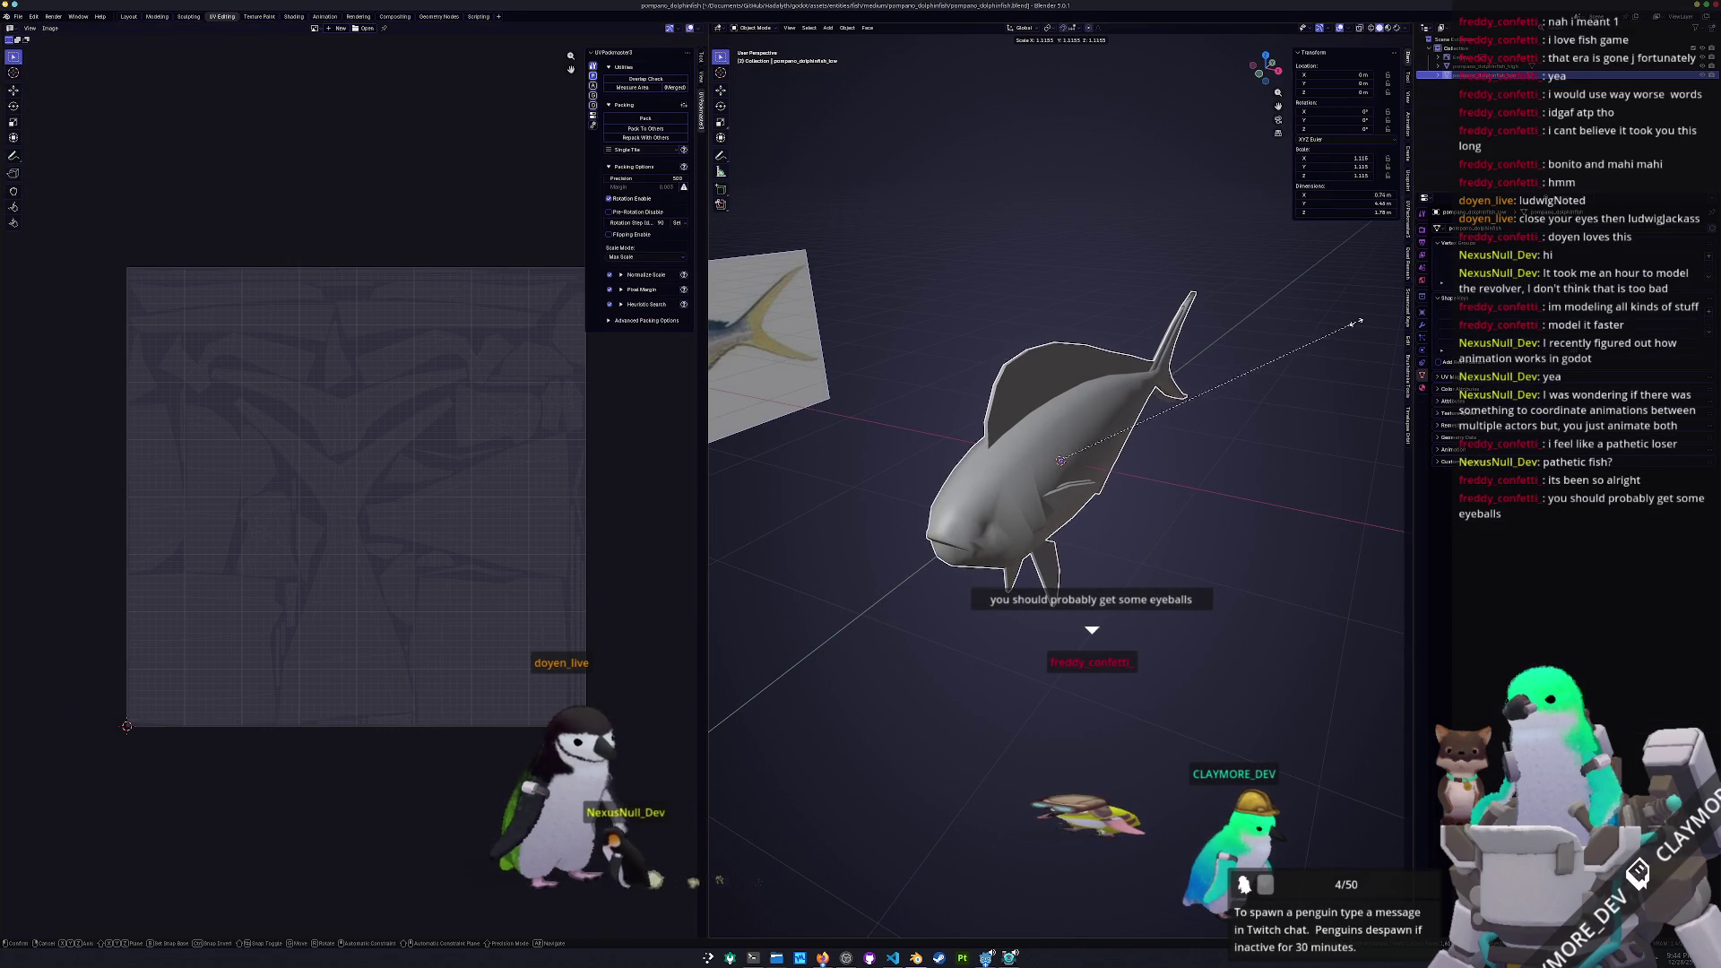
key("Escape")
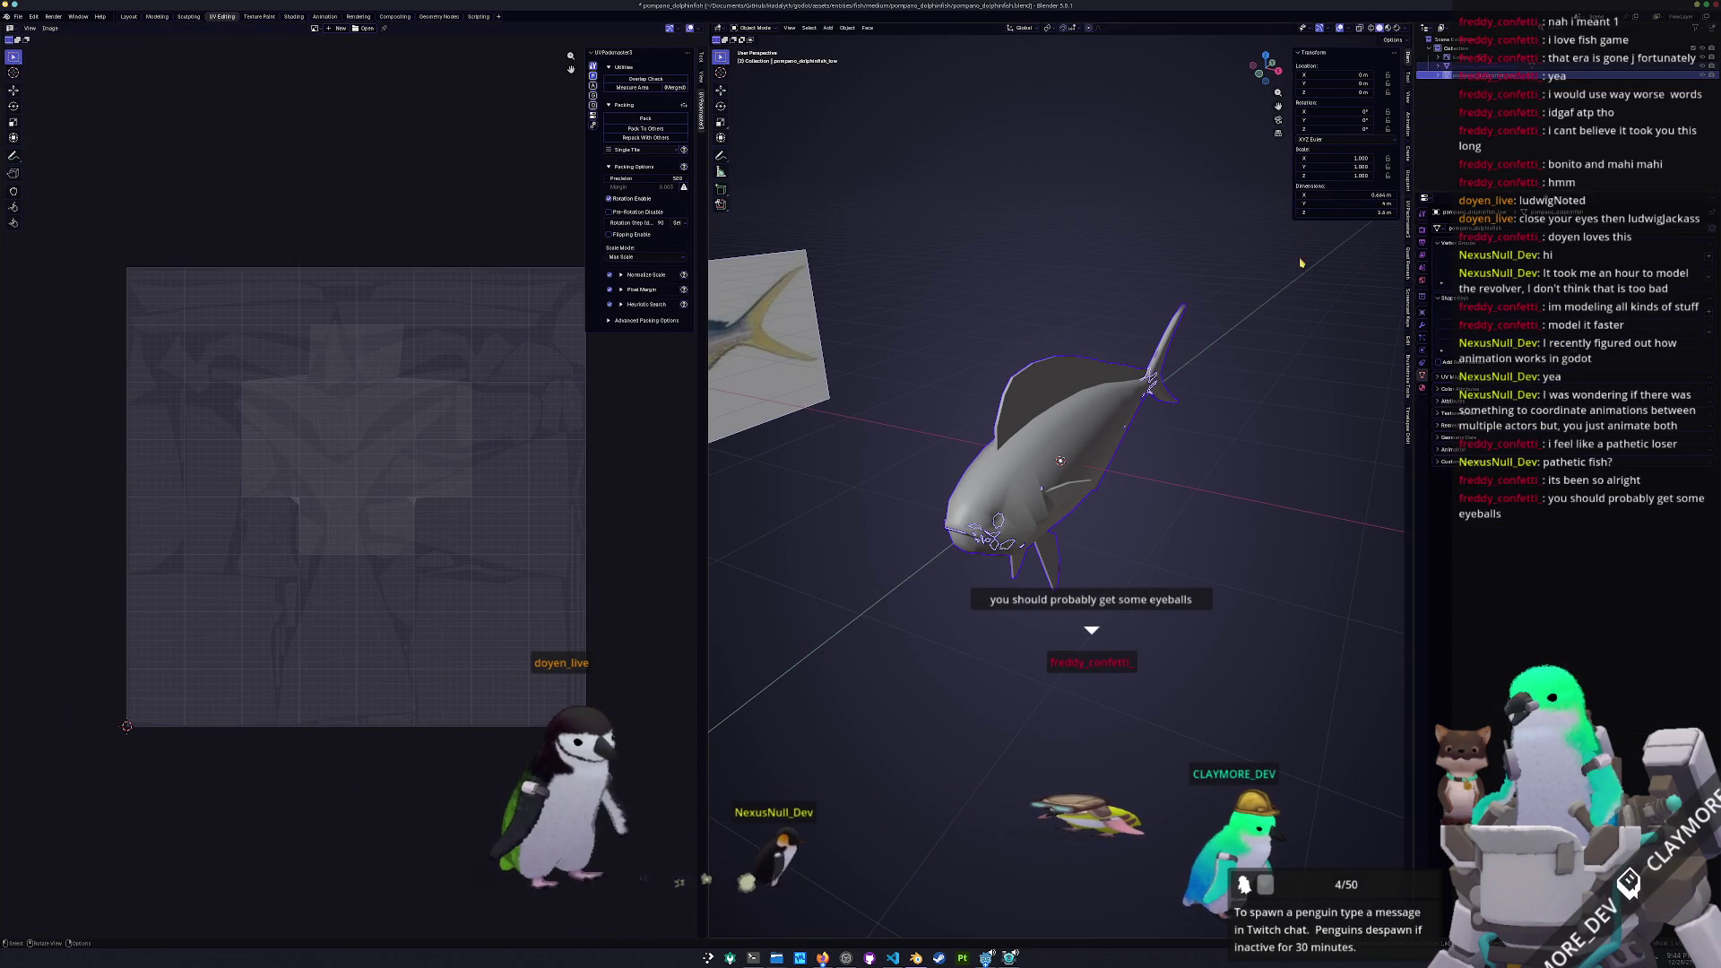
key("s")
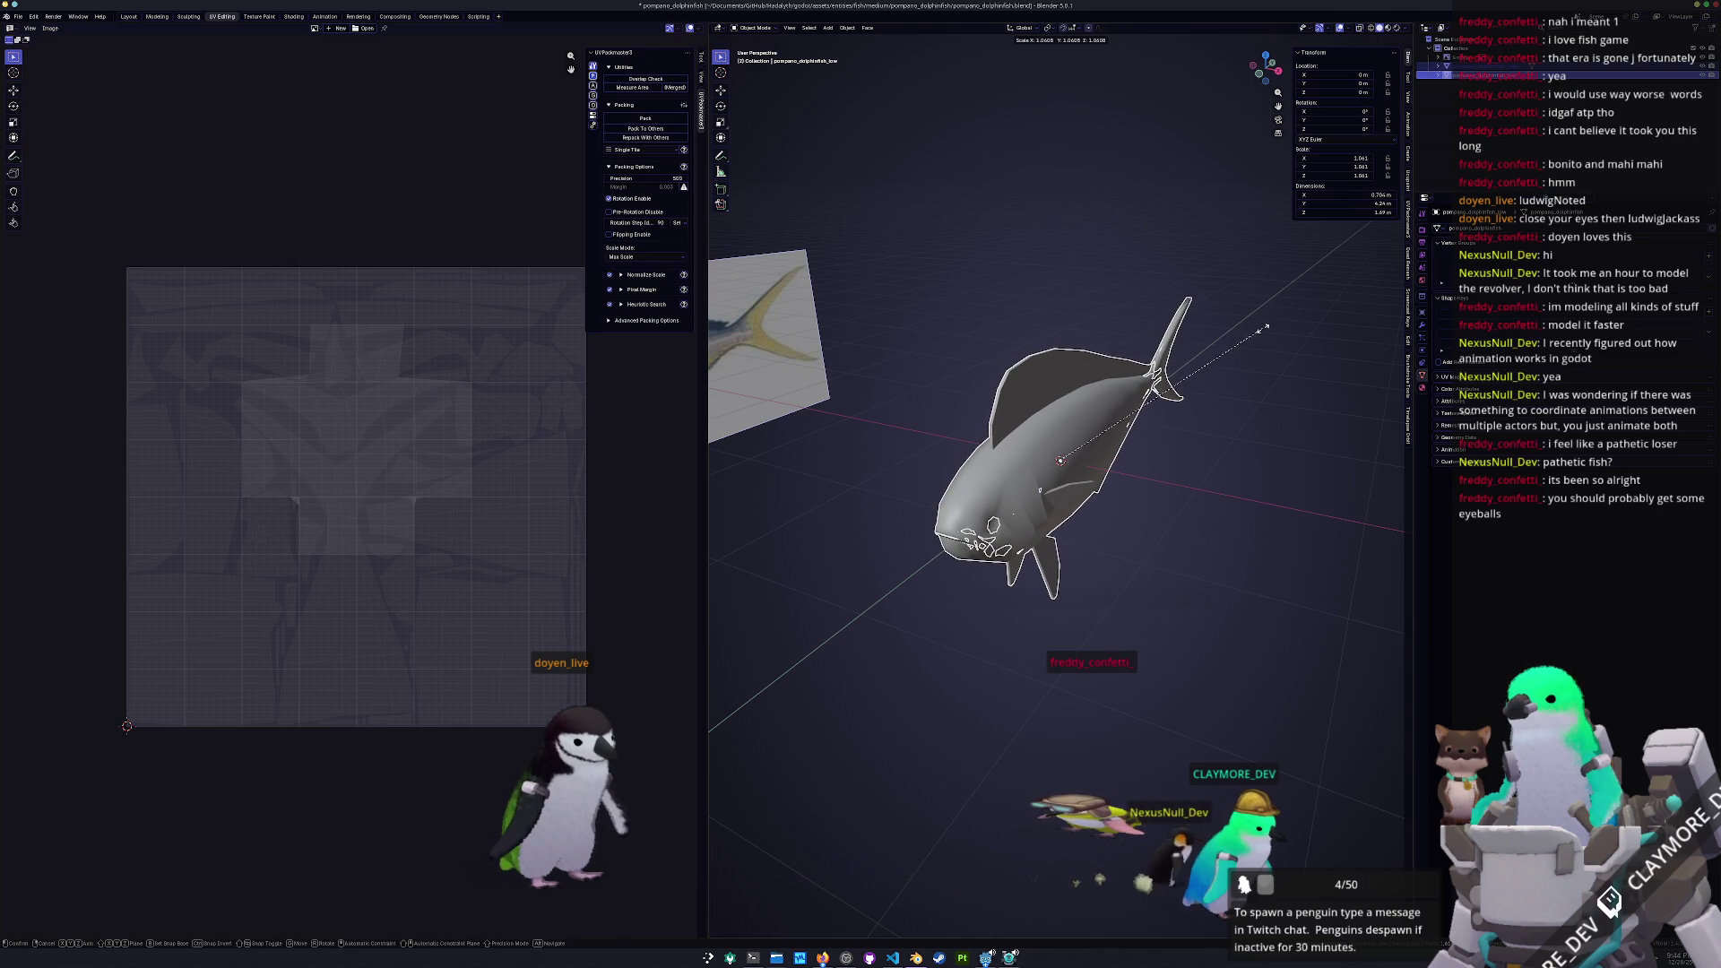
left_click(1270, 328)
key("ctrl+a")
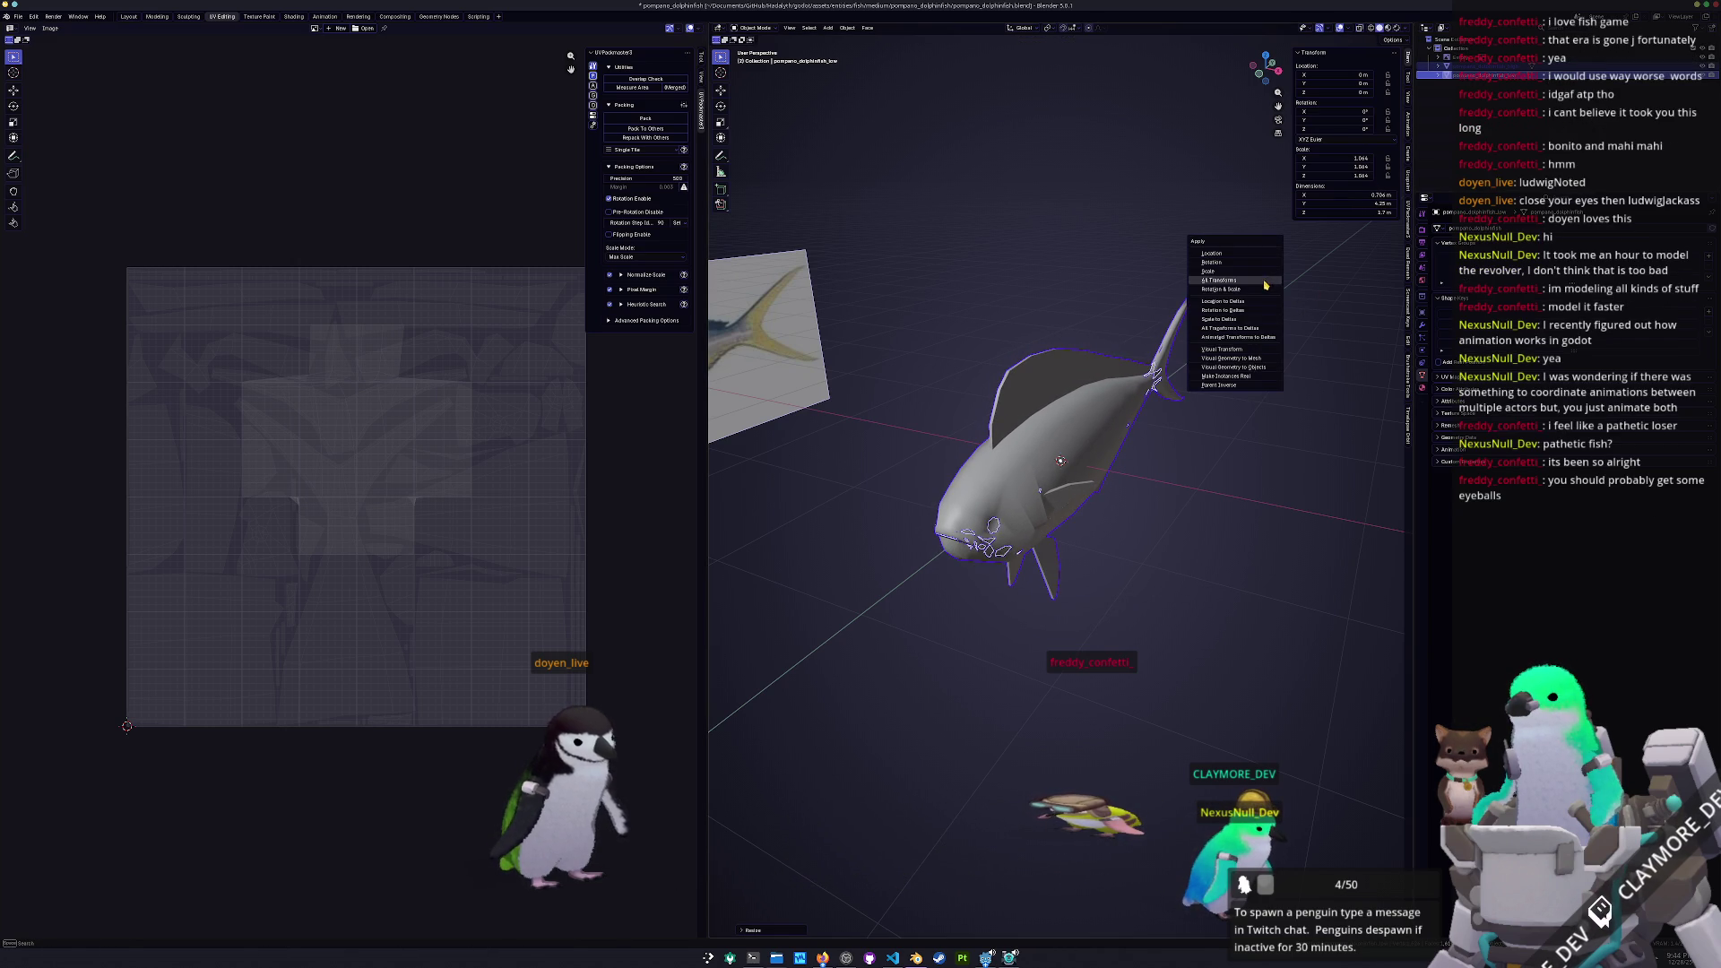
left_click(1264, 281)
left_click(1443, 67)
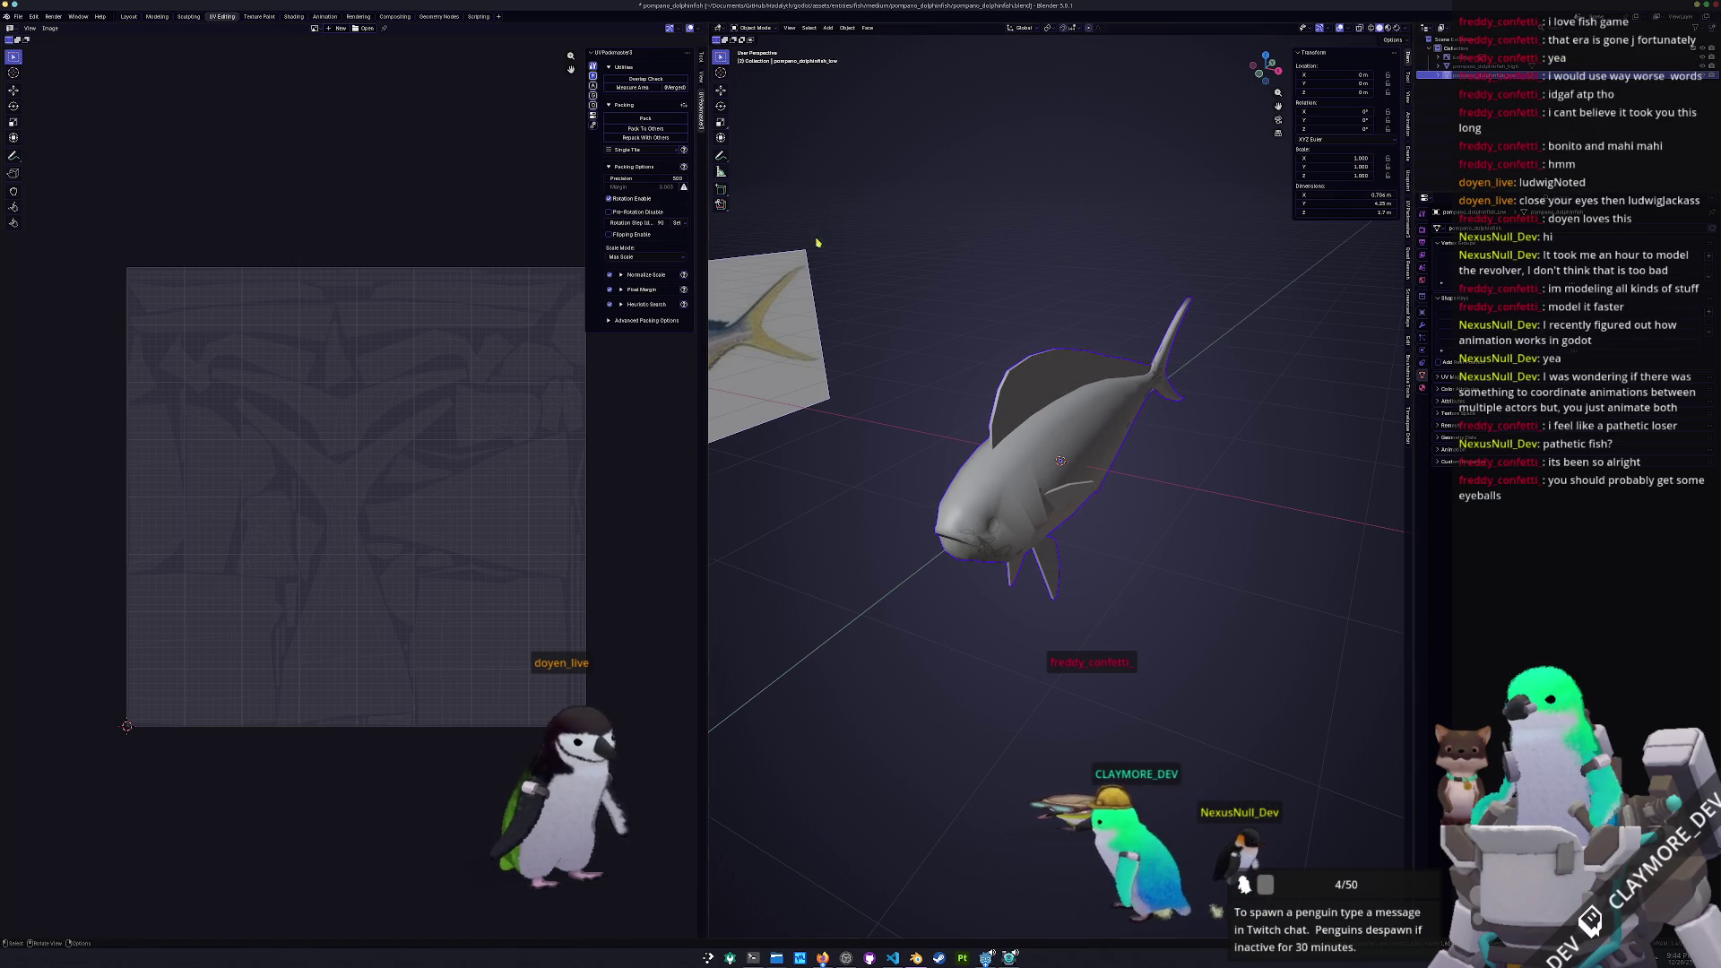
Export the dolphinfish as a Wavefront OBJ file
left_click(19, 17)
mouse_move(36, 162)
left_click(143, 197)
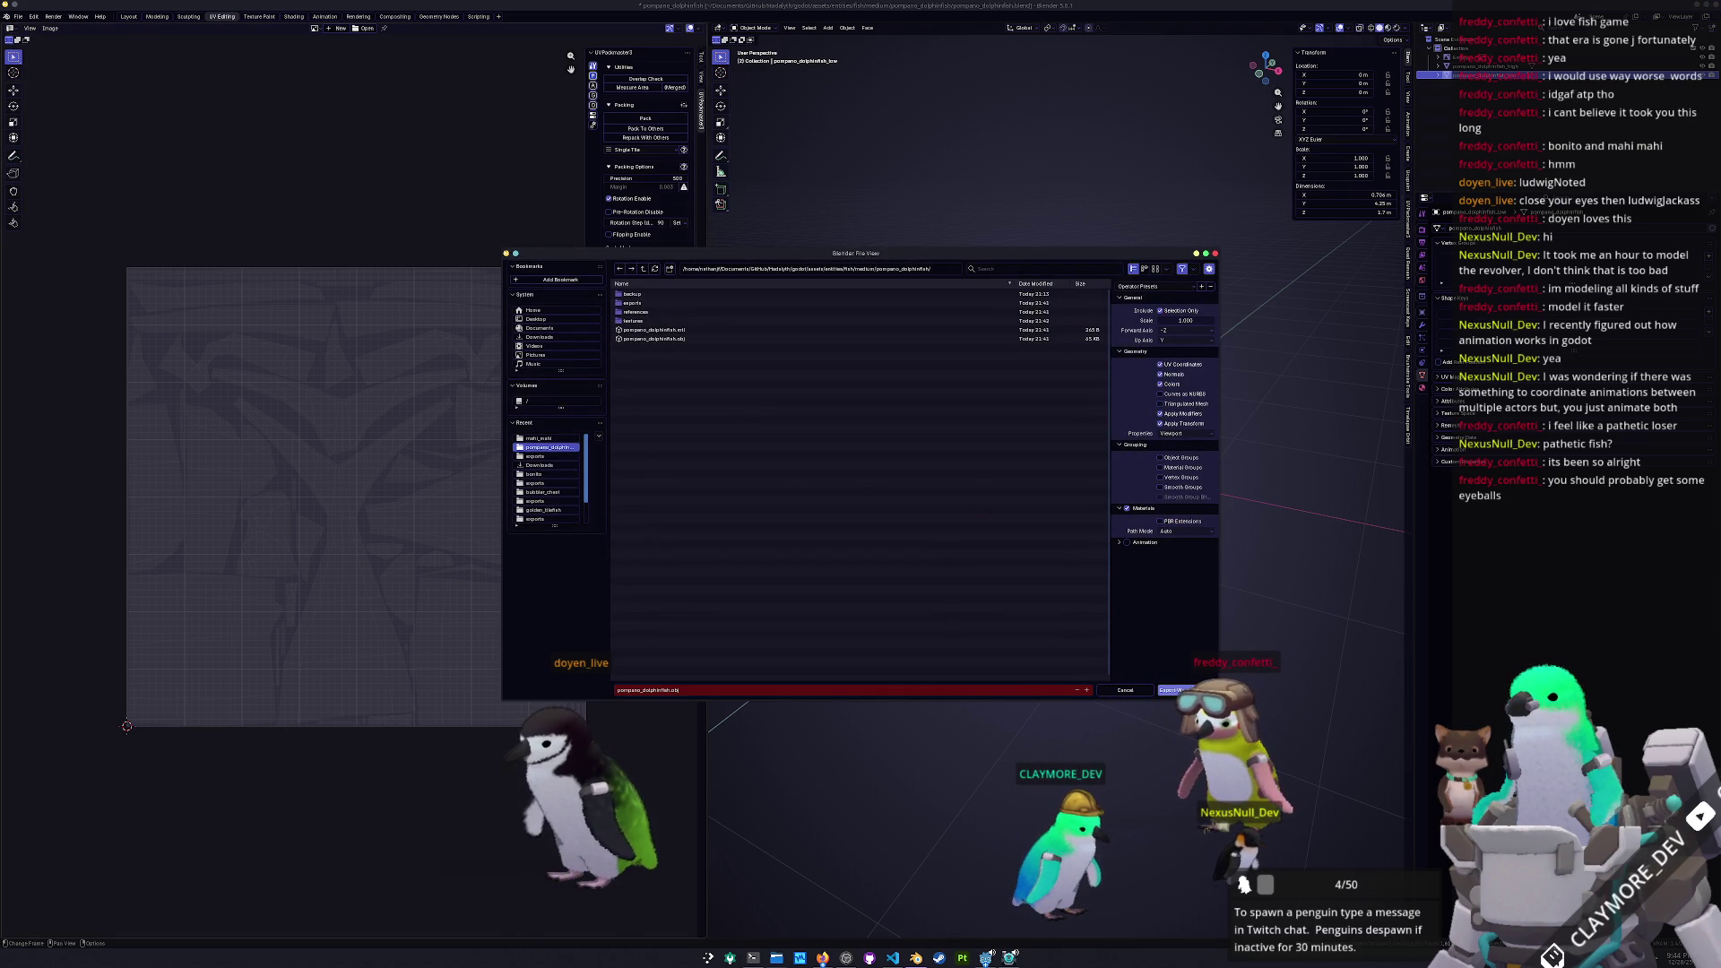
key("Return")
Append pompano_dolphinfish_fish_book to medium_fish_library's Fish Books and save
left_click(987, 958)
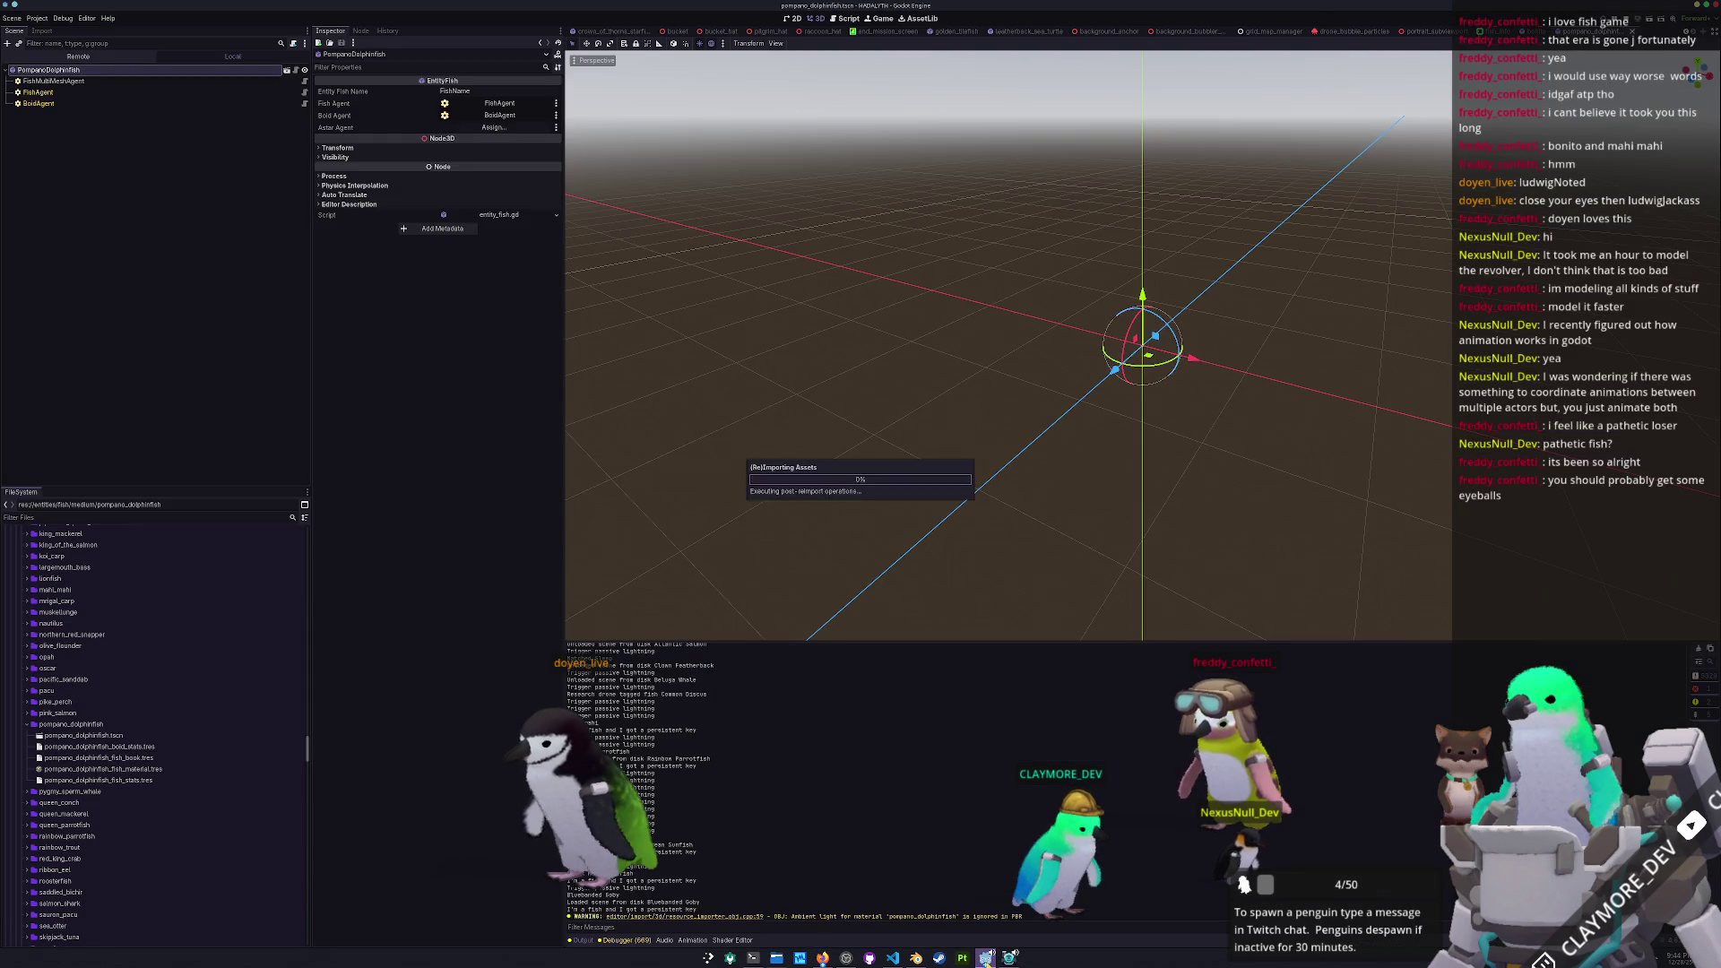
scroll(79, 747, "up", 15)
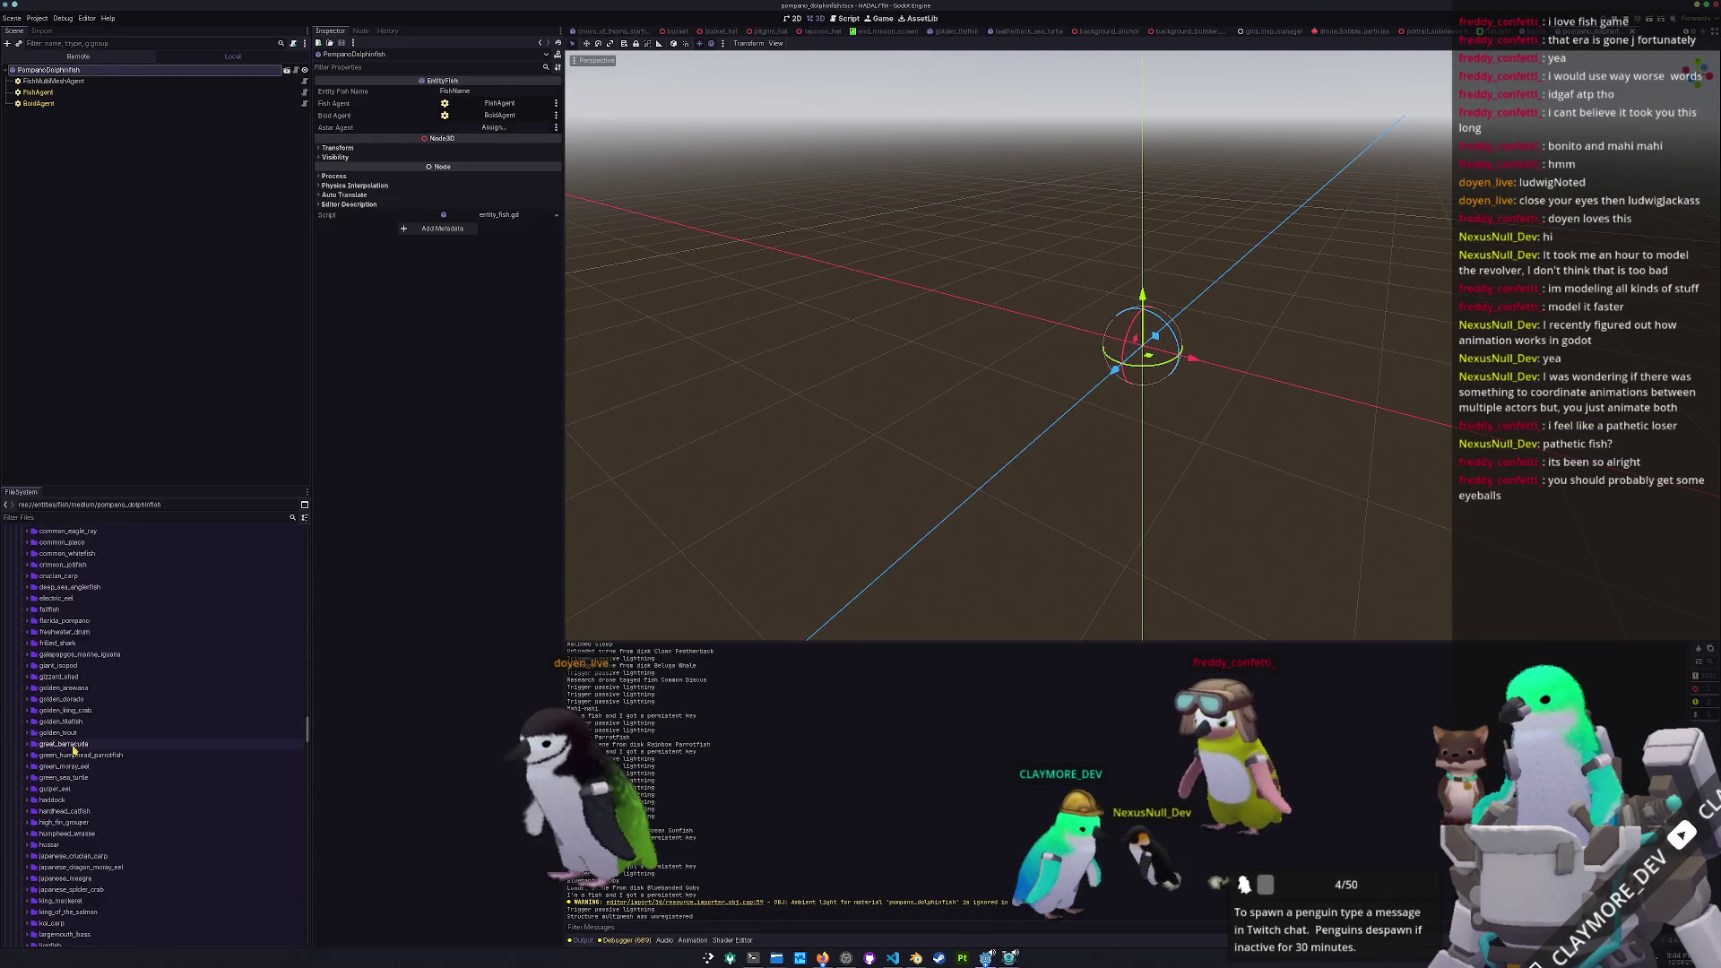
scroll(64, 709, "up", 10)
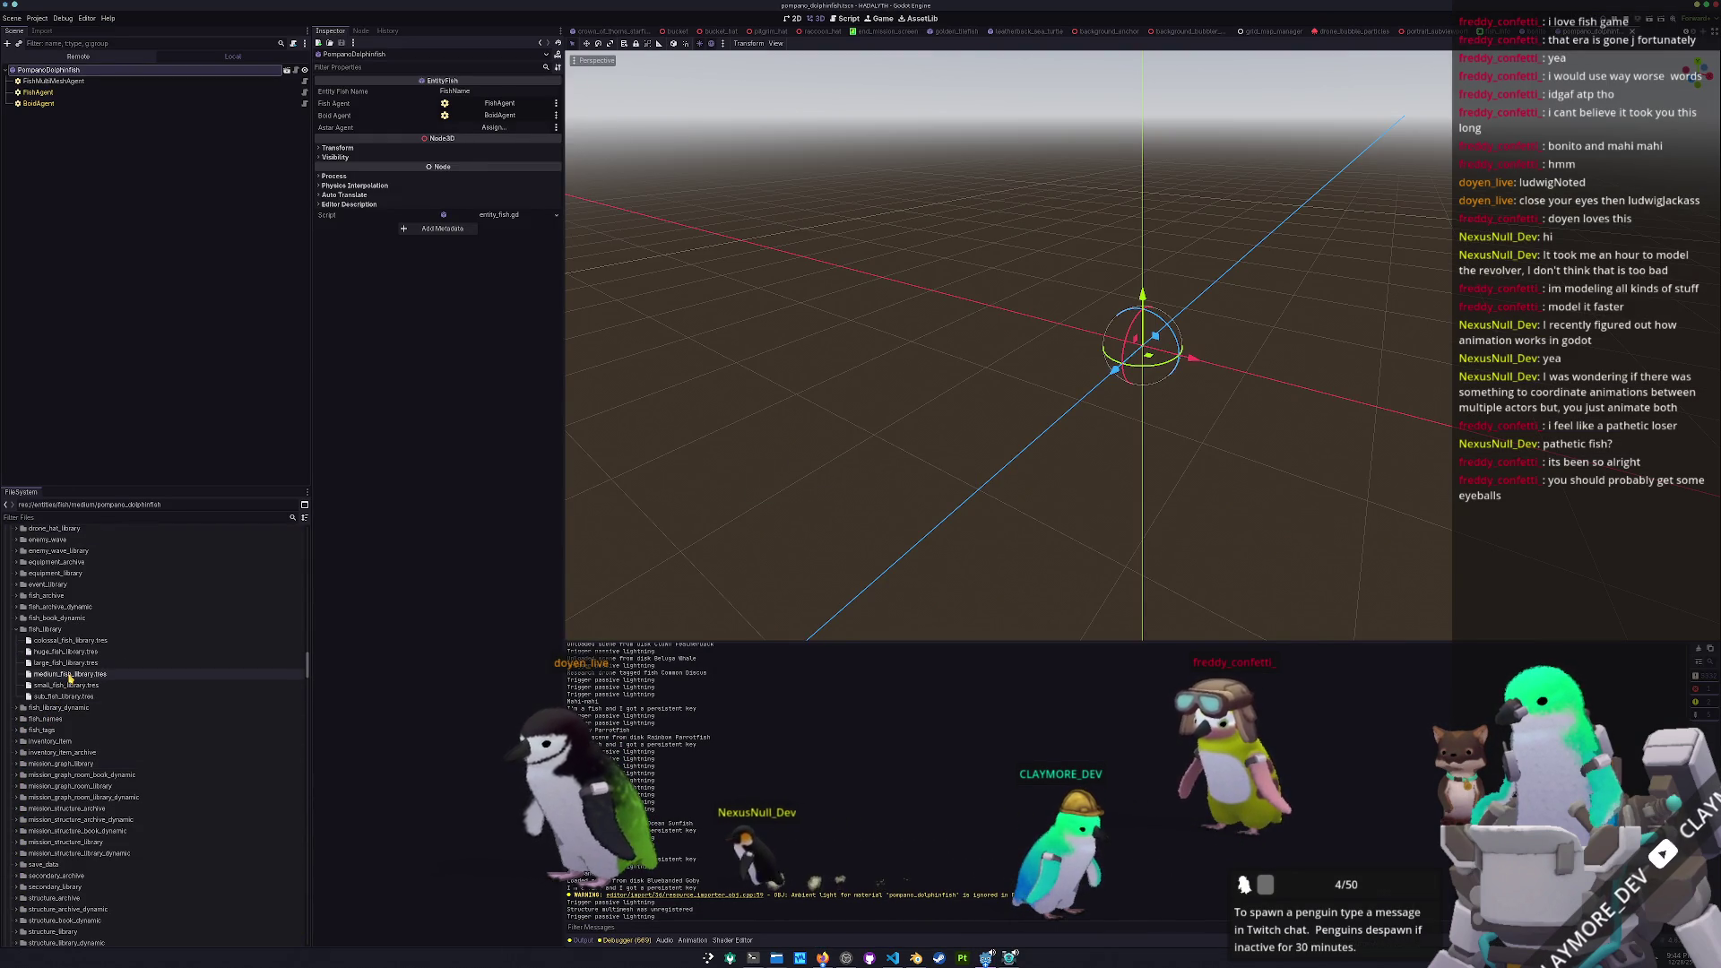
left_click(70, 674)
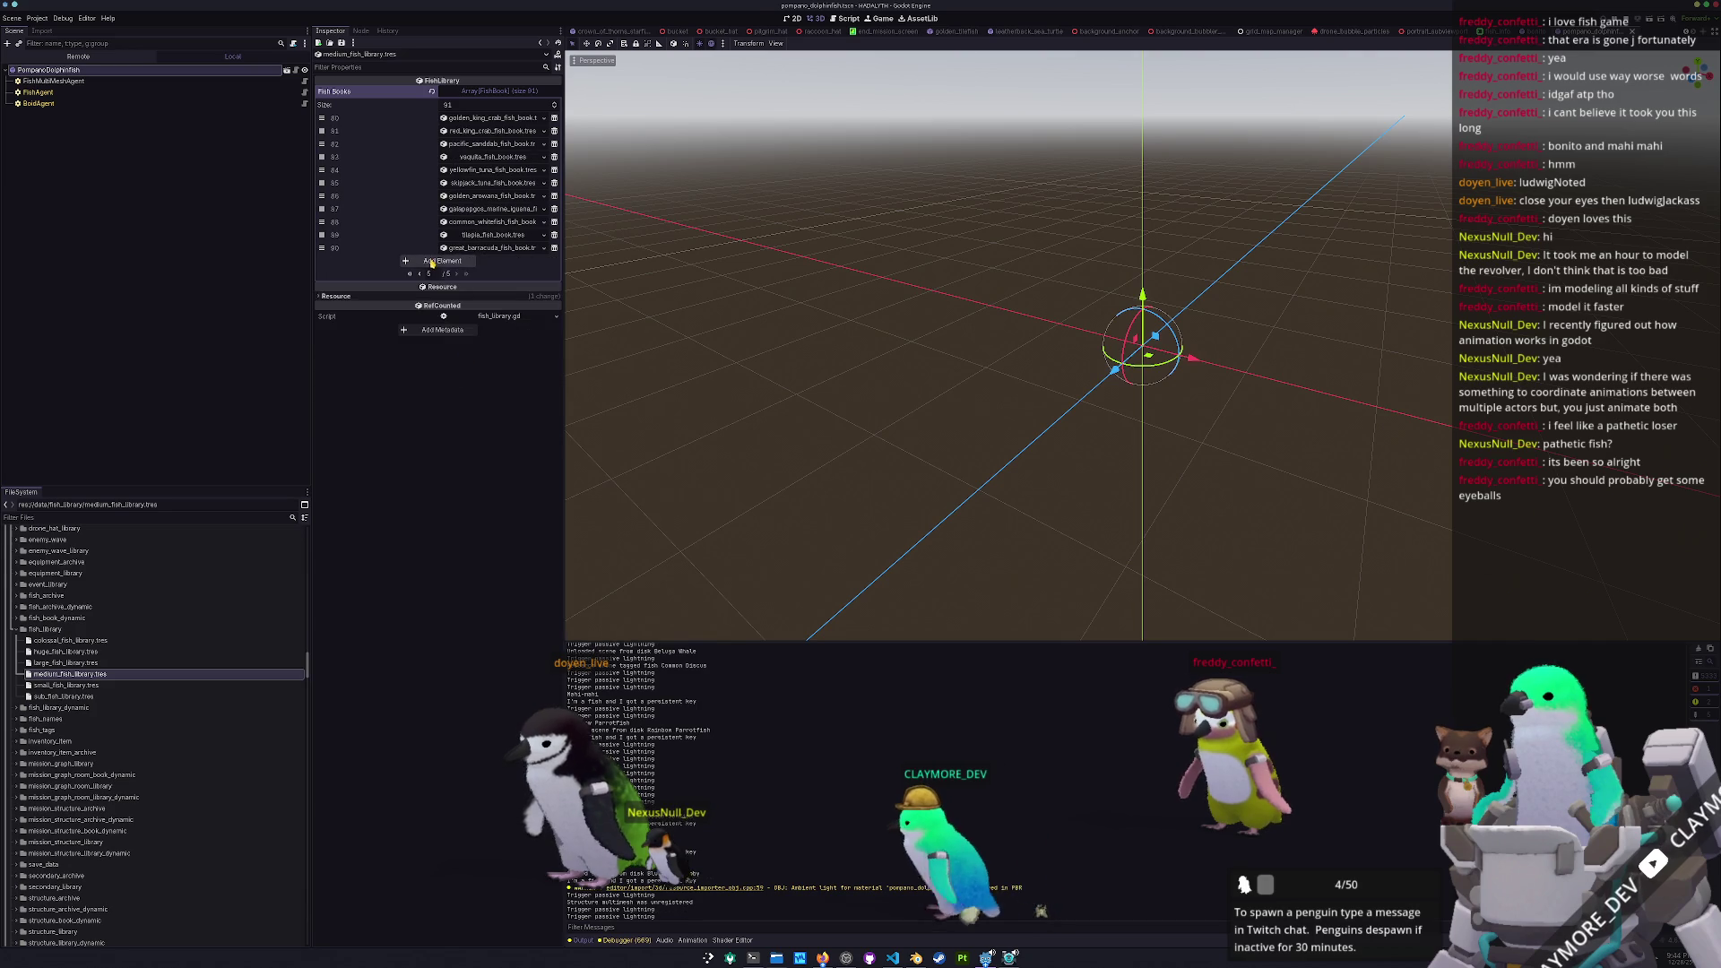
left_click(442, 260)
left_click(535, 261)
type("pomp")
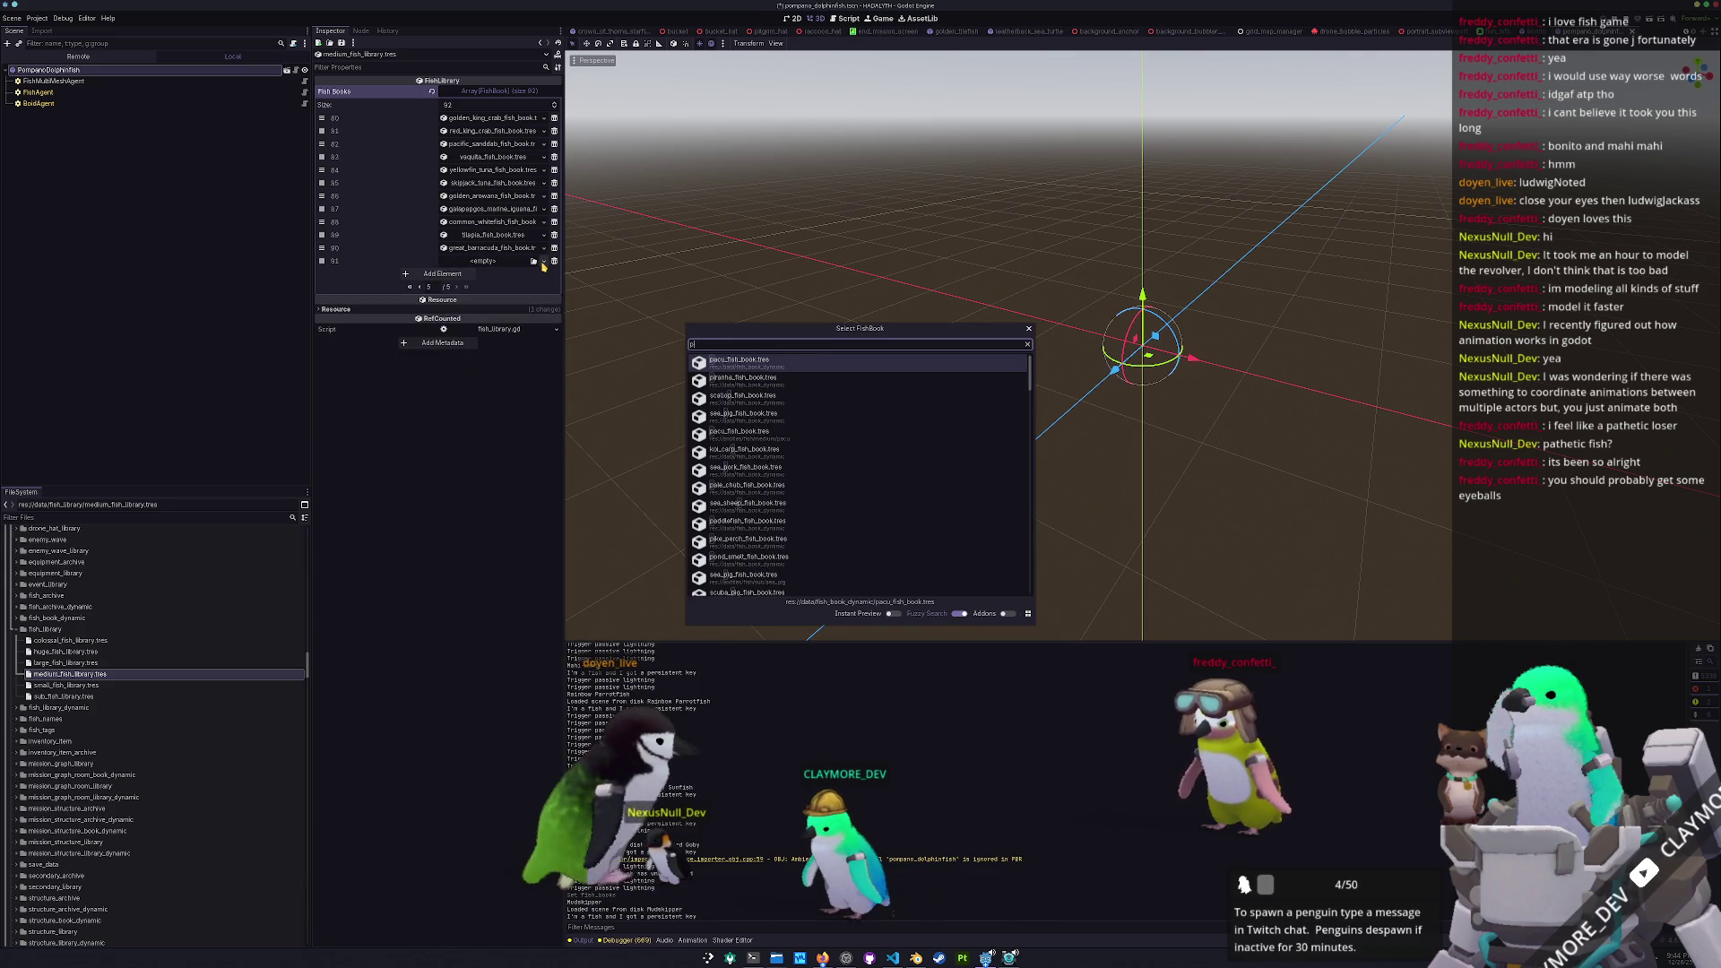
key("Down")
key("Down")
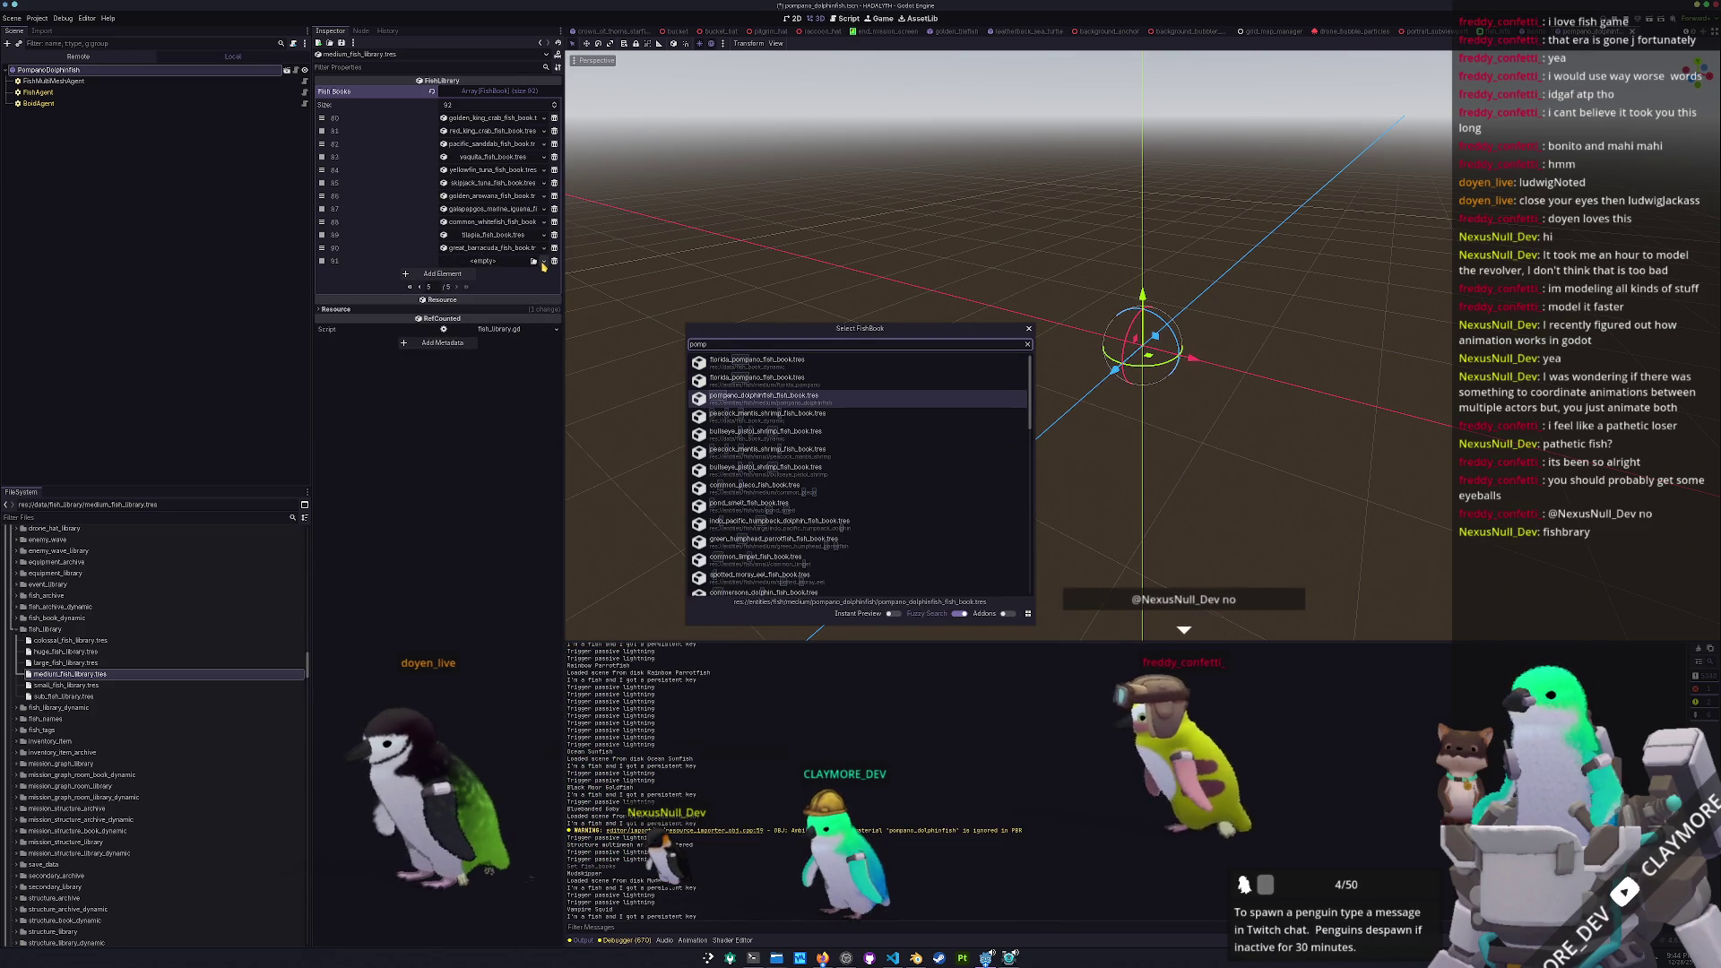
key("Return")
key("ctrl+s")
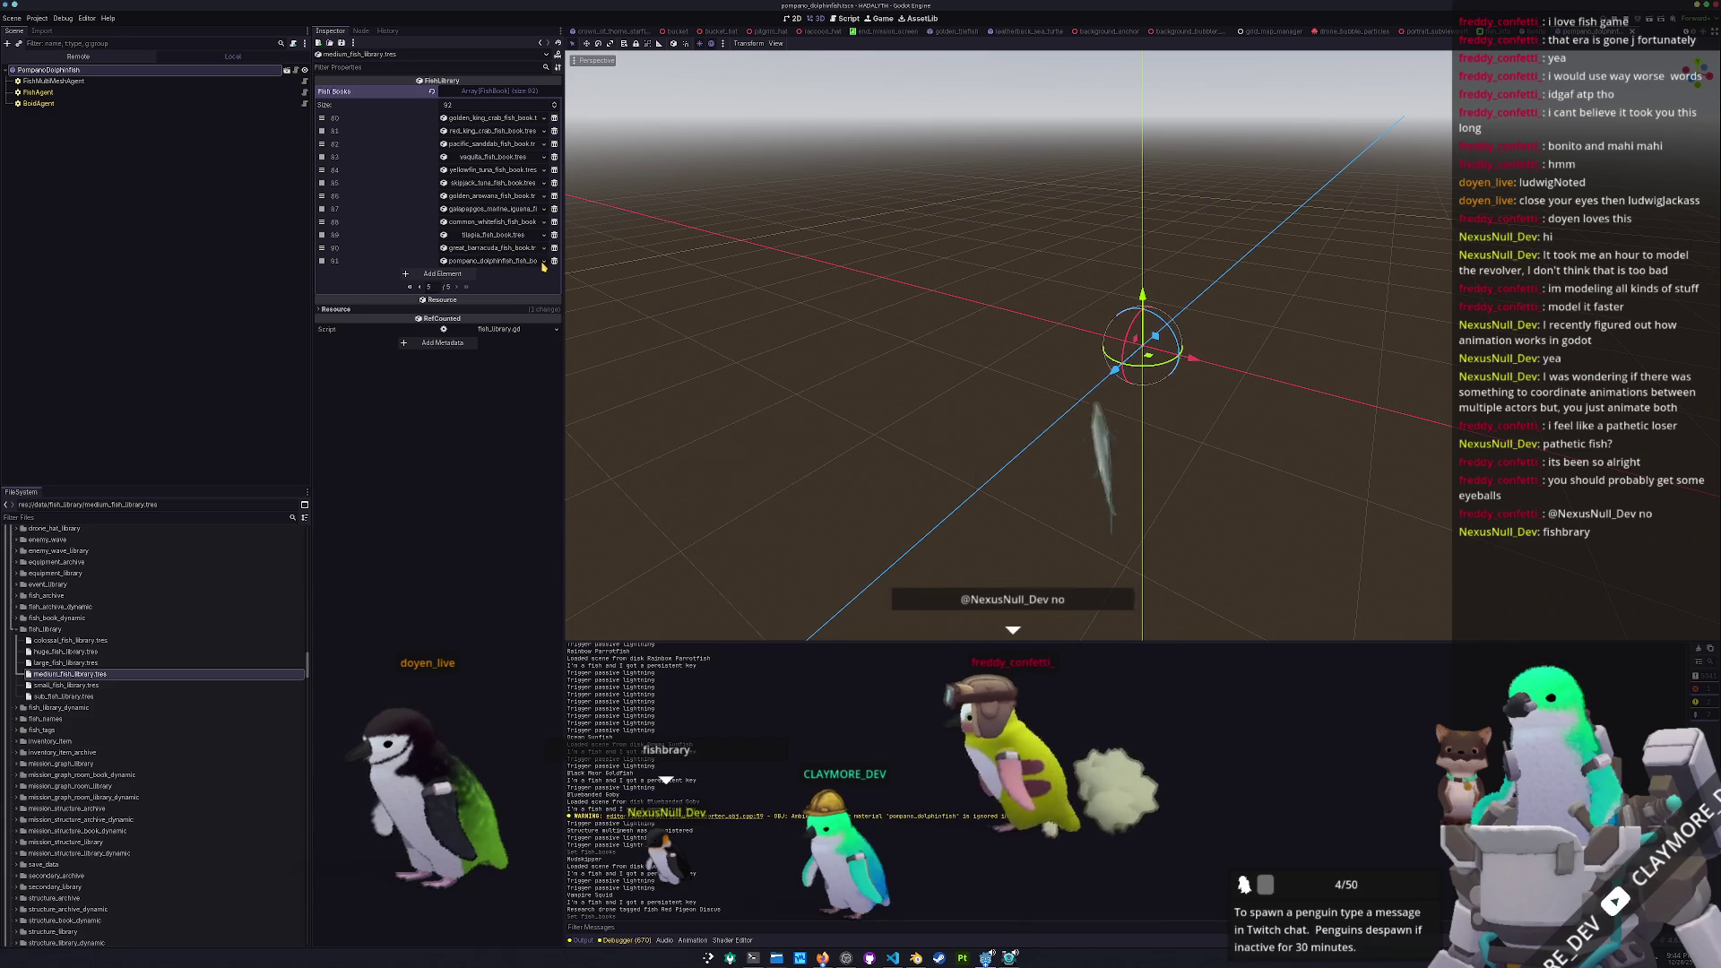
Quick-open the batch_tasks.tscn scene
key("shift+alt+o")
type("batch_tasks")
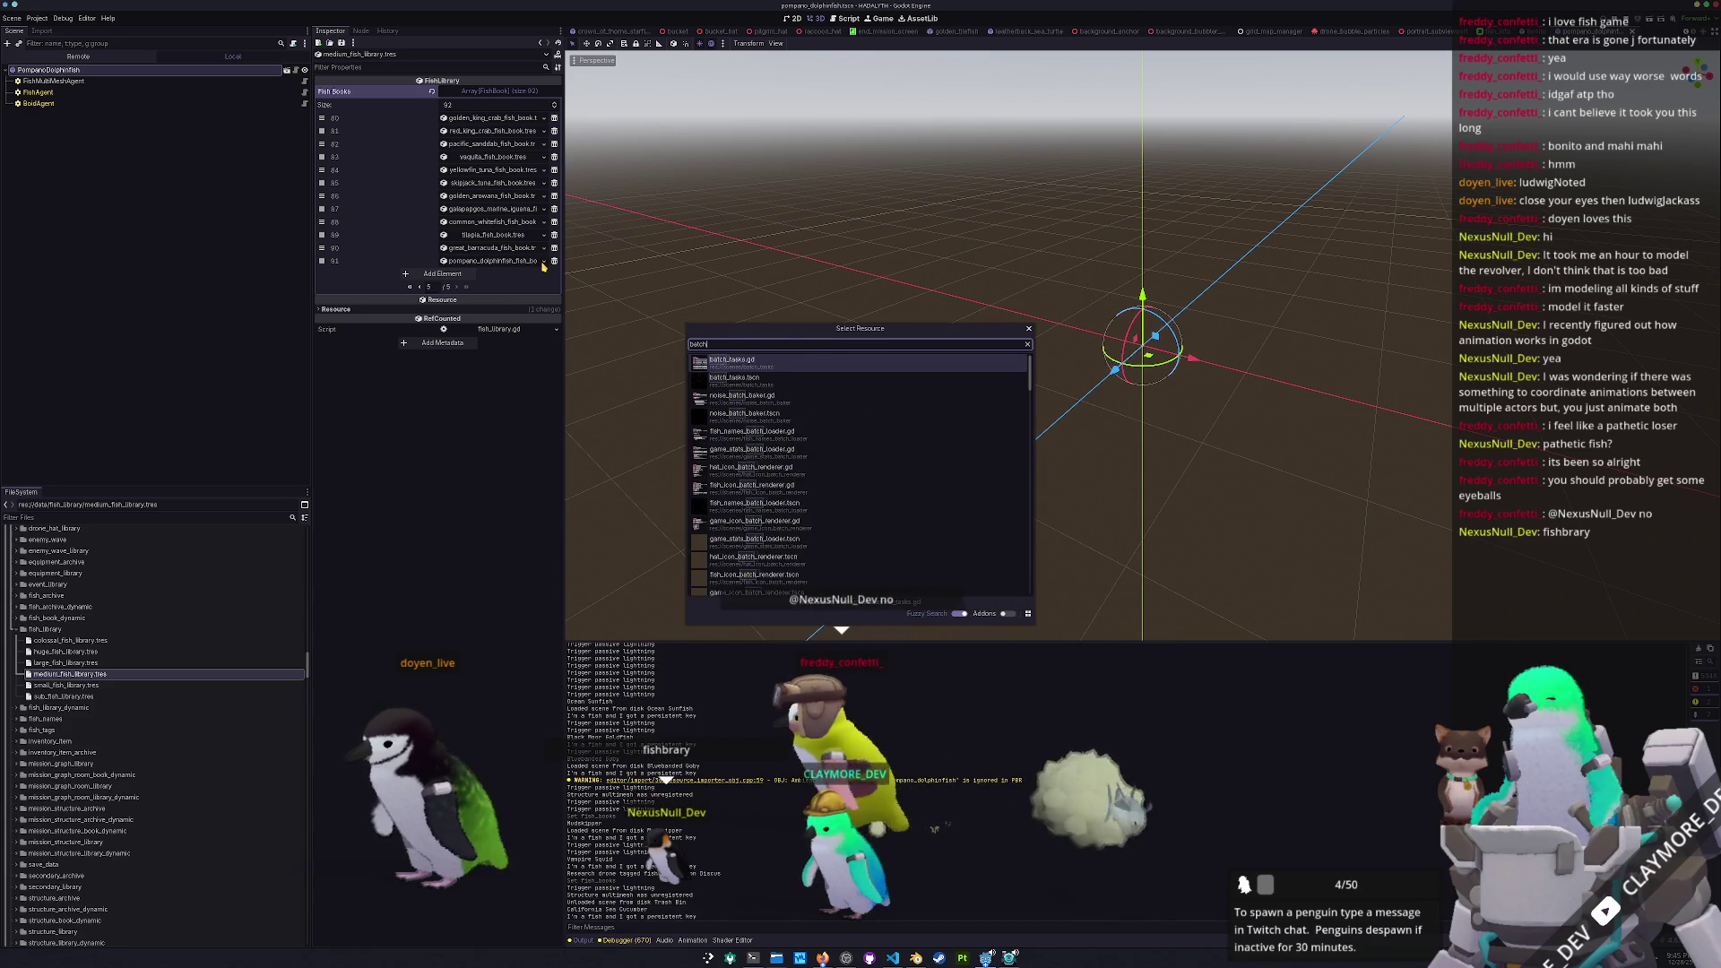
key("Down")
key("Return")
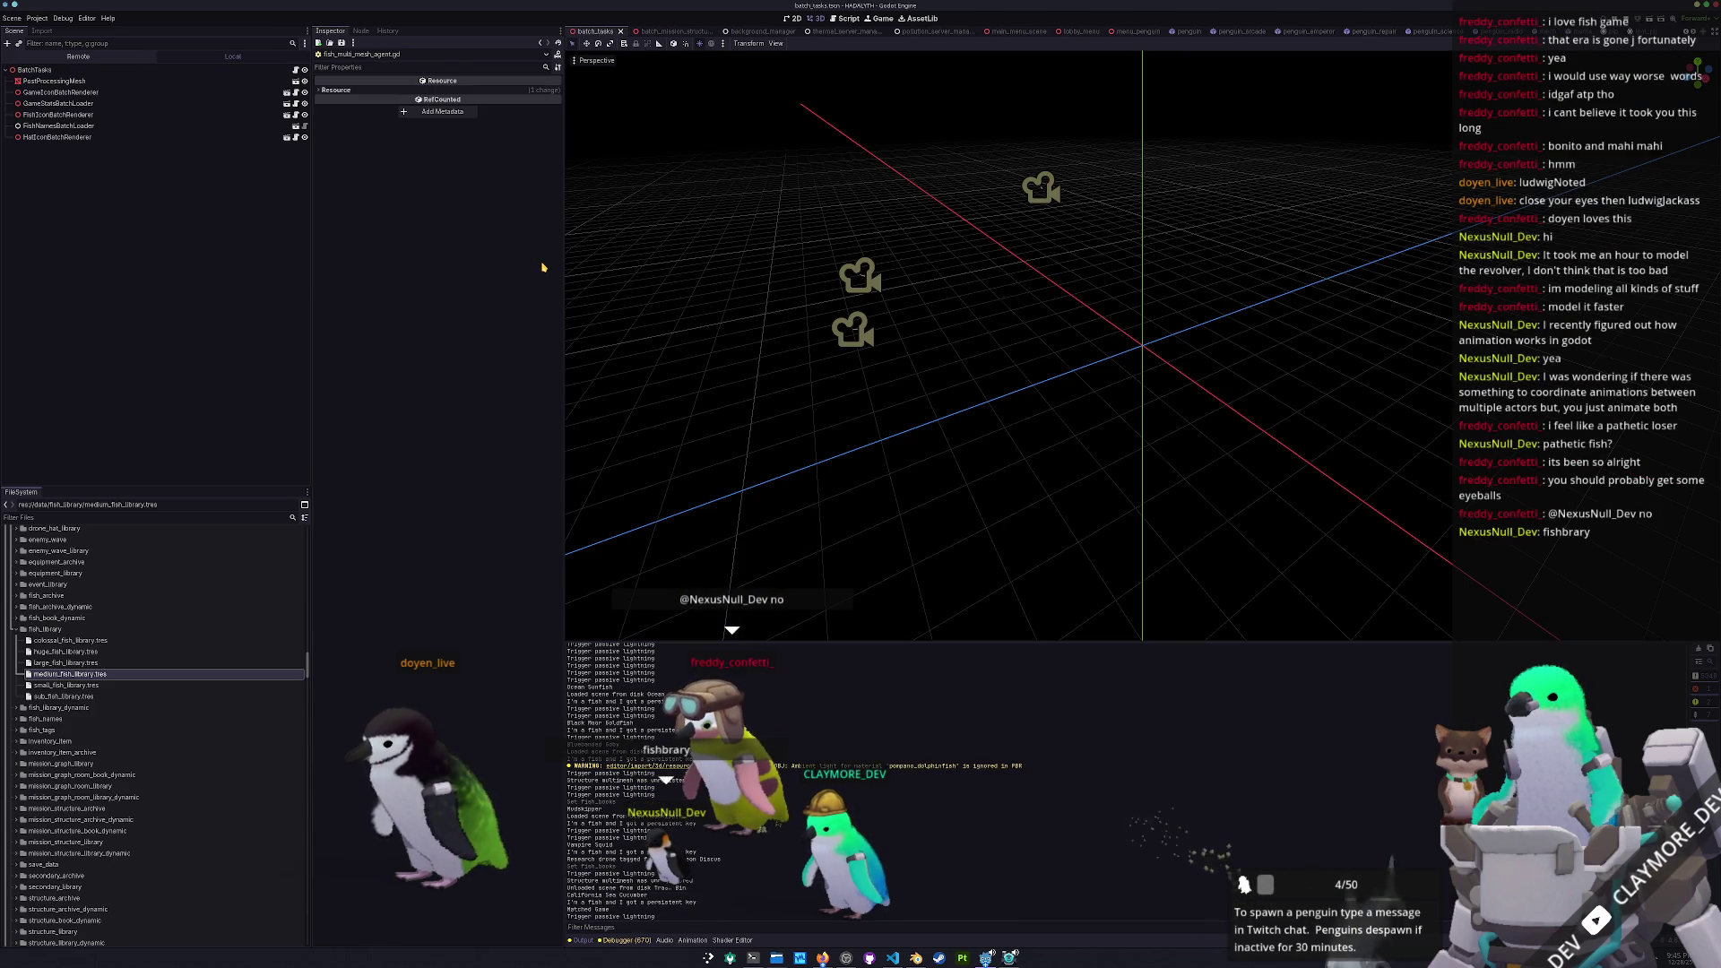
Run the project so the game window shows the penguin station base
key("F6")
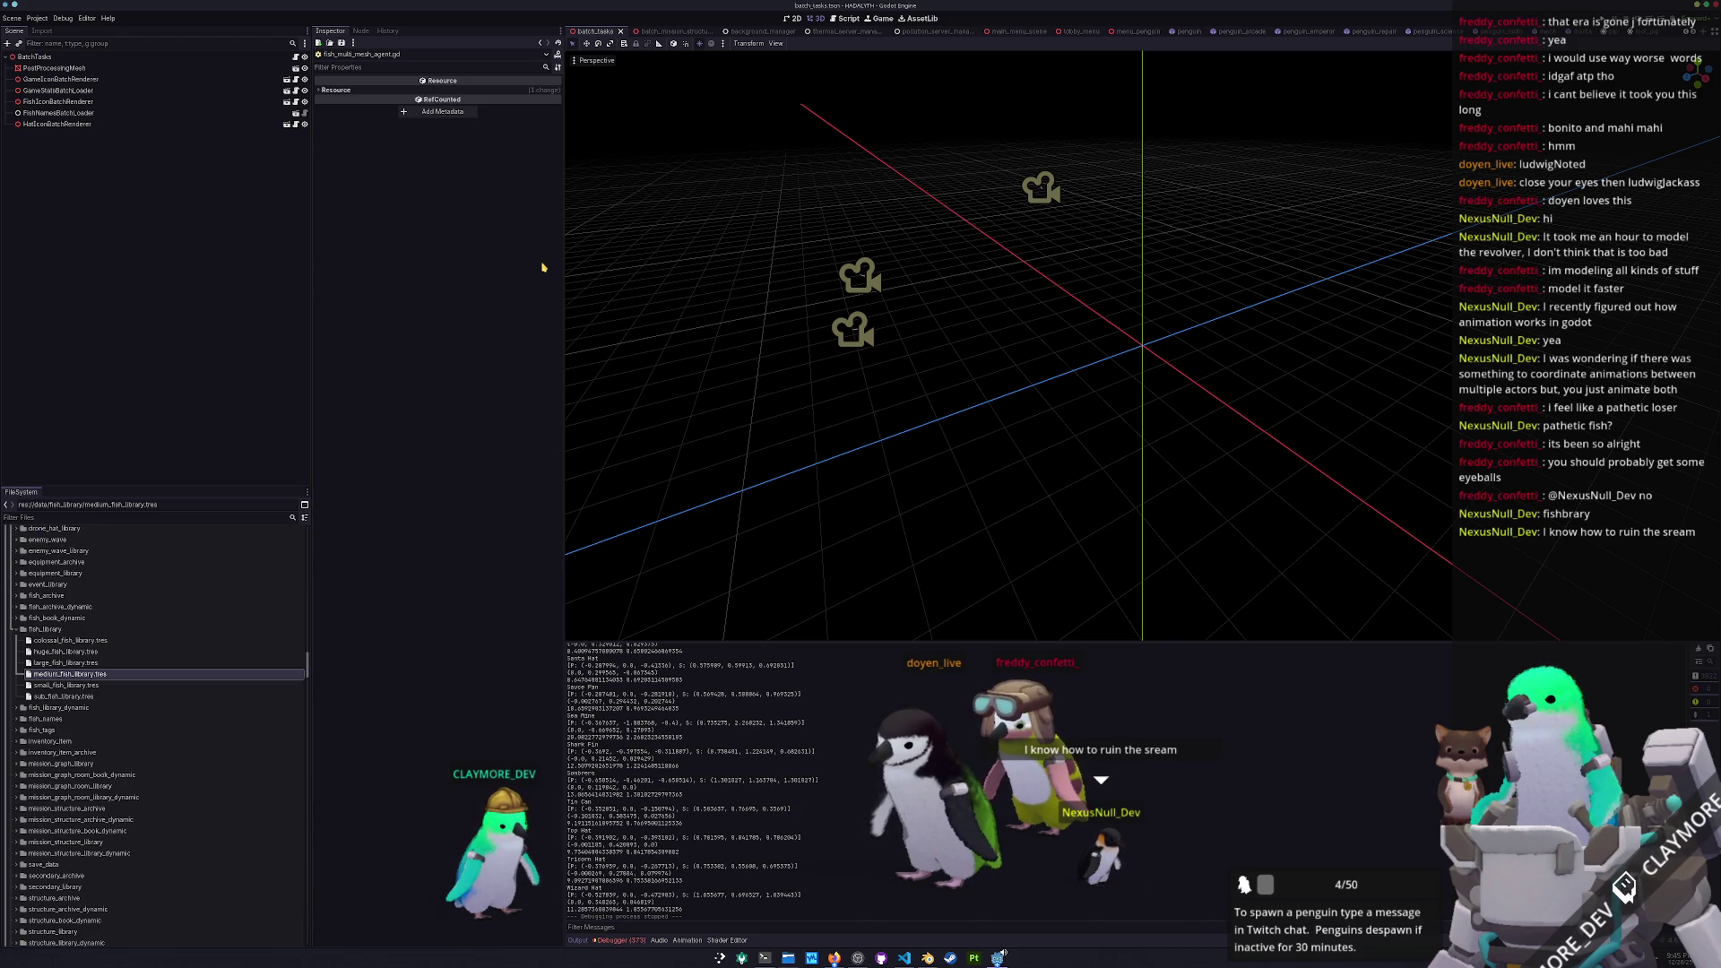
key("F5")
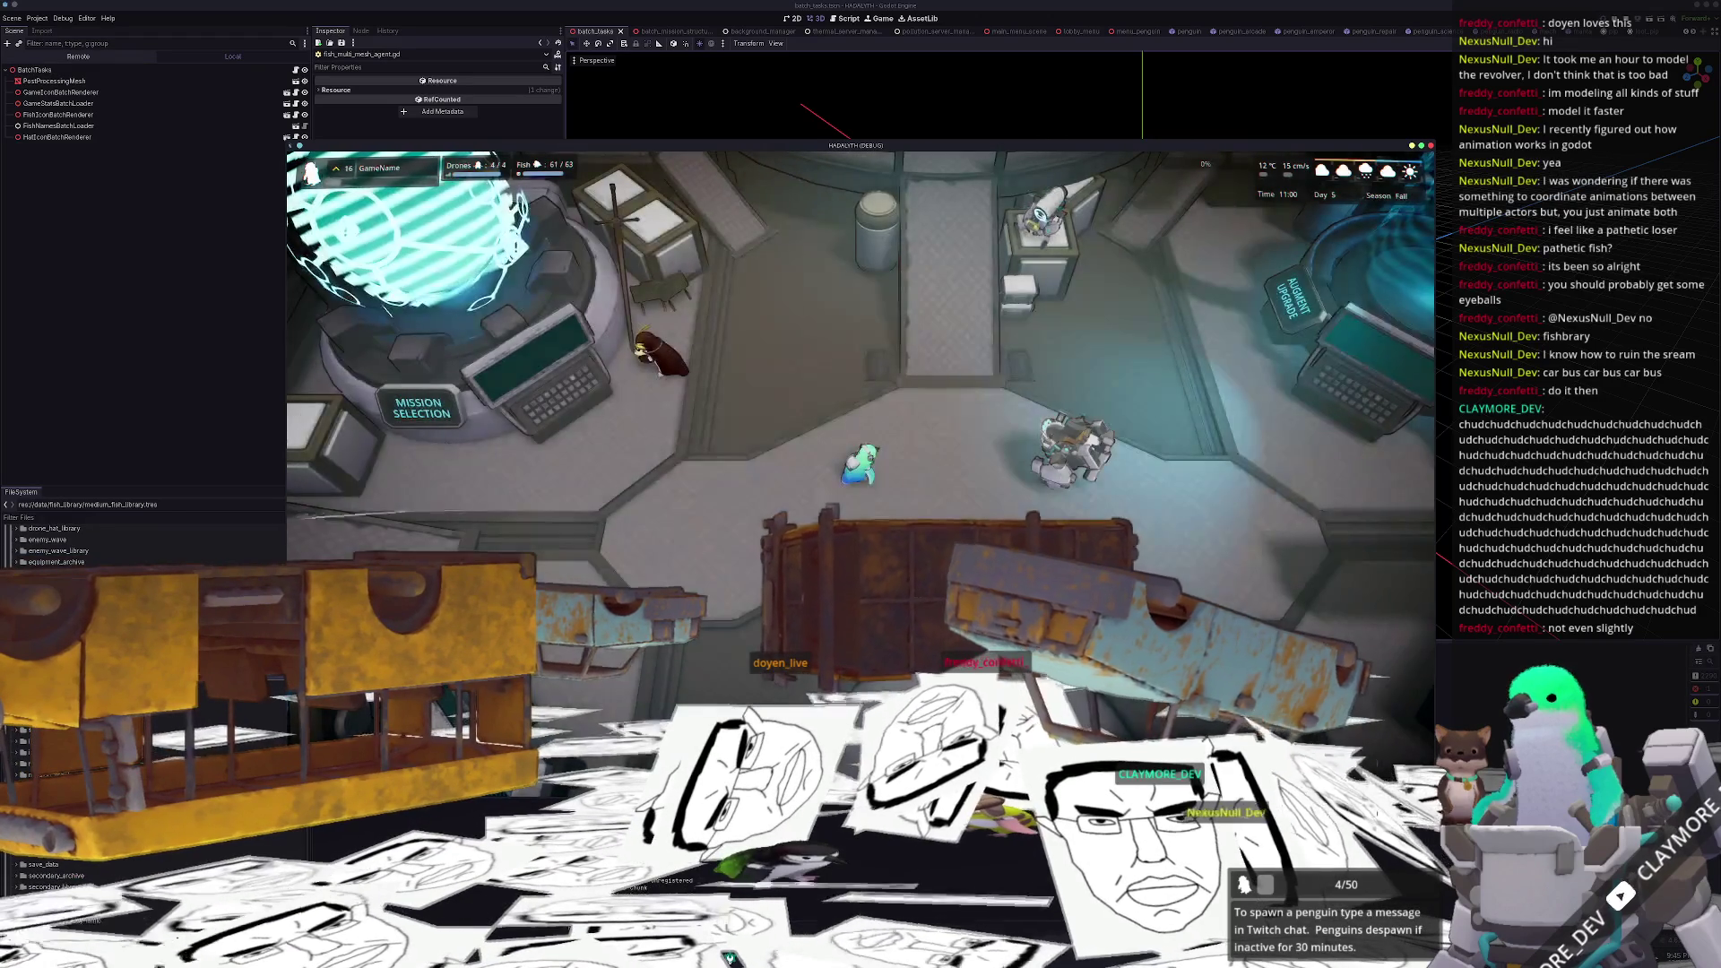
Walk the penguin around the base and spawn 100 Pompano Dolphinfish from the console
key("d")
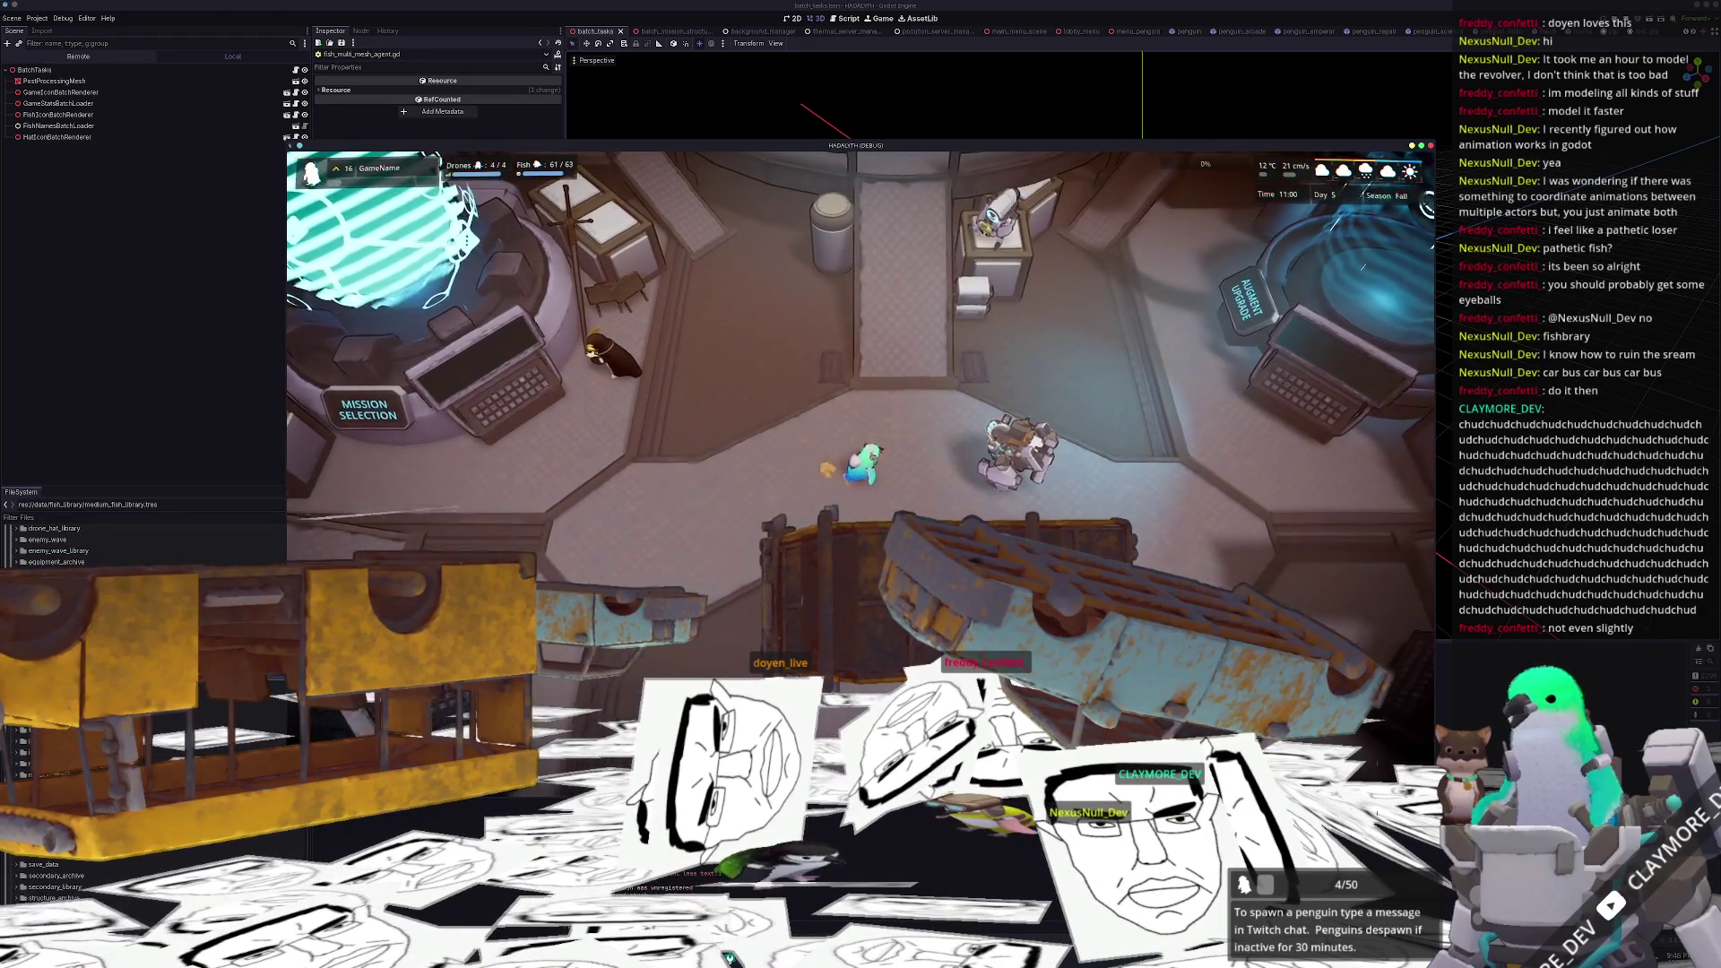
key("a")
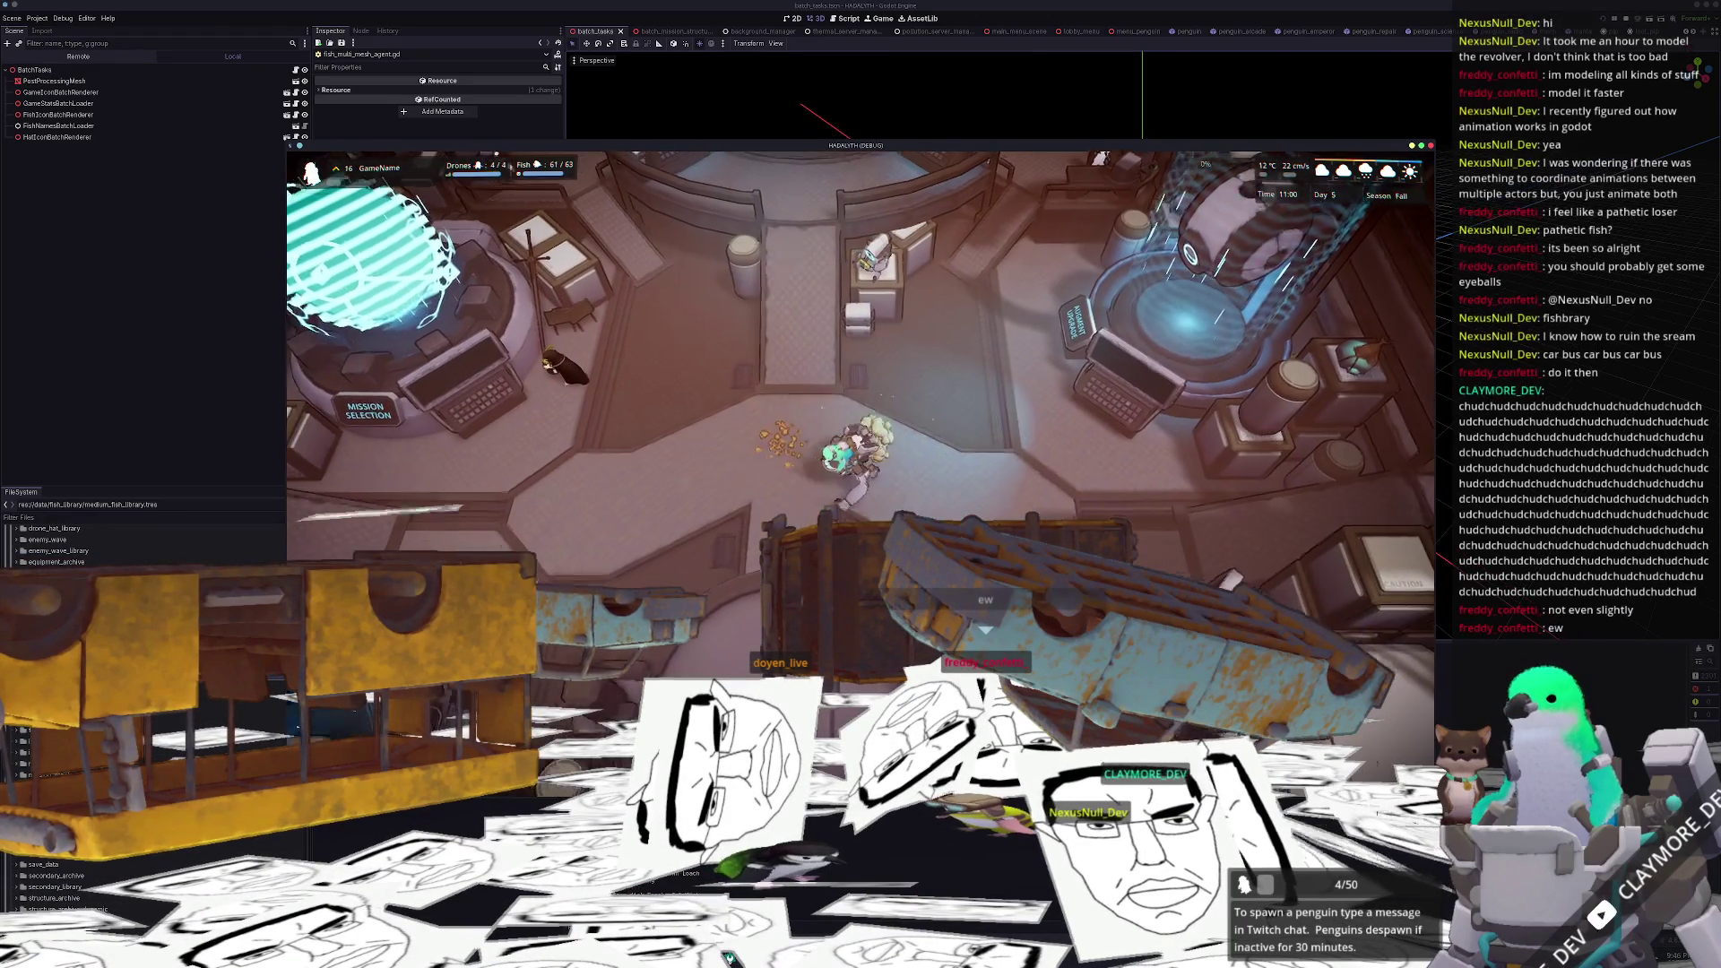
key("s")
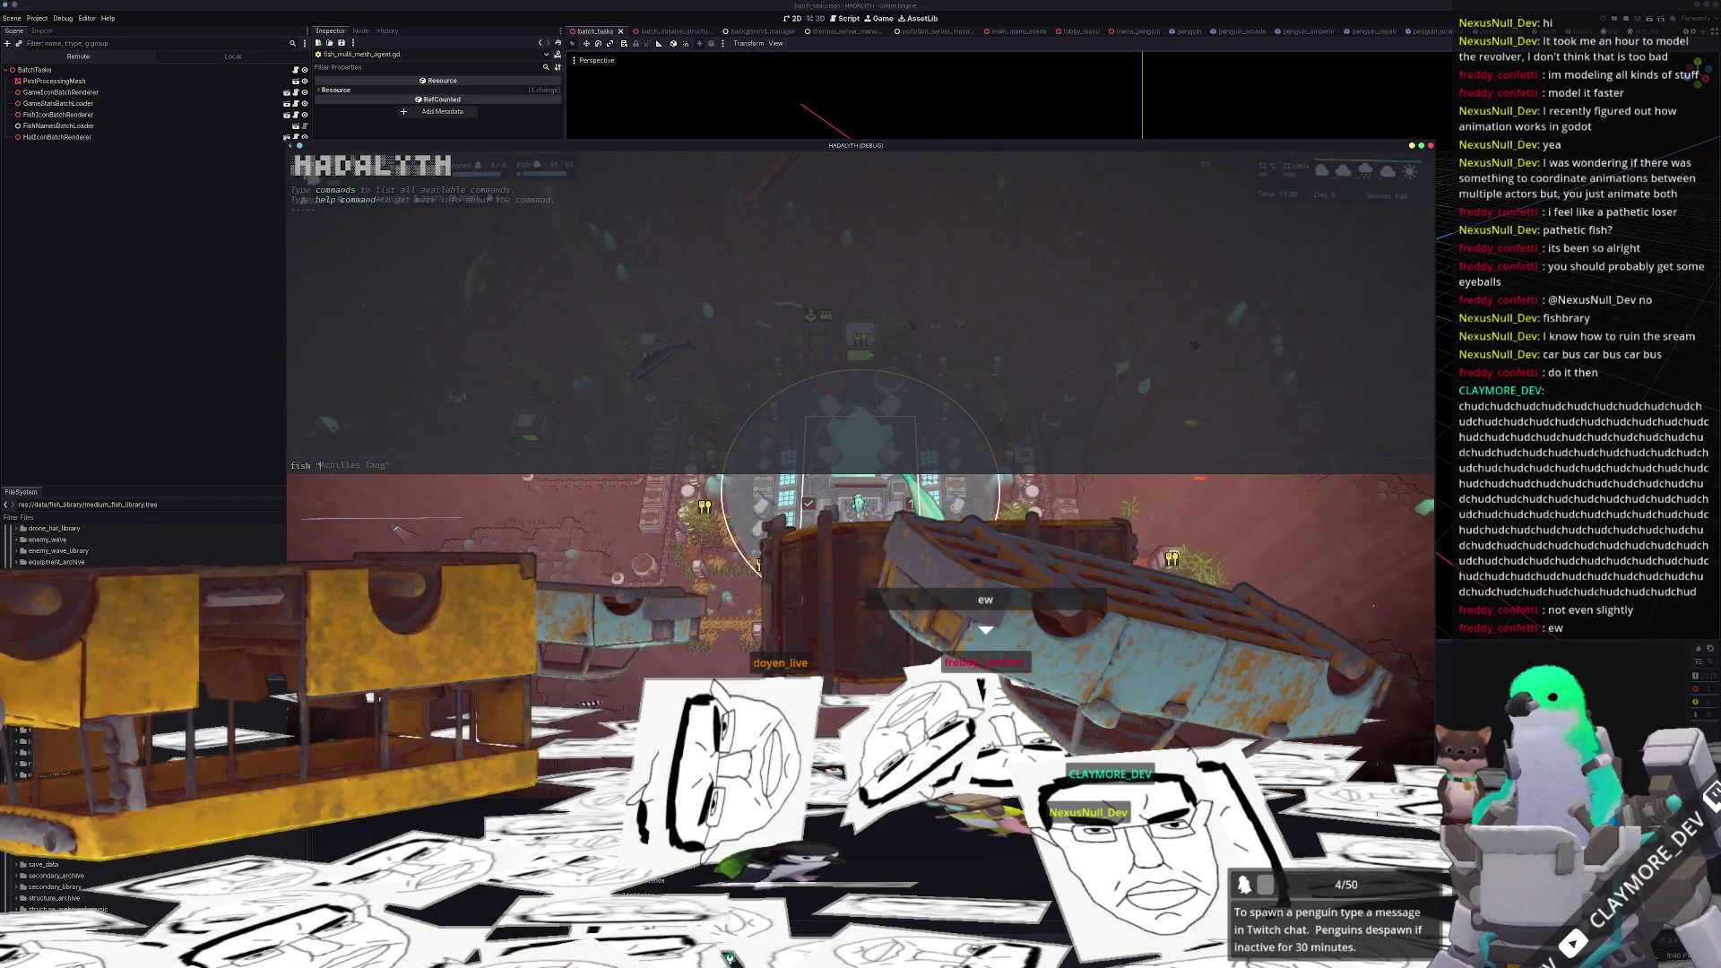
type("ano Dolphinfish\" 100")
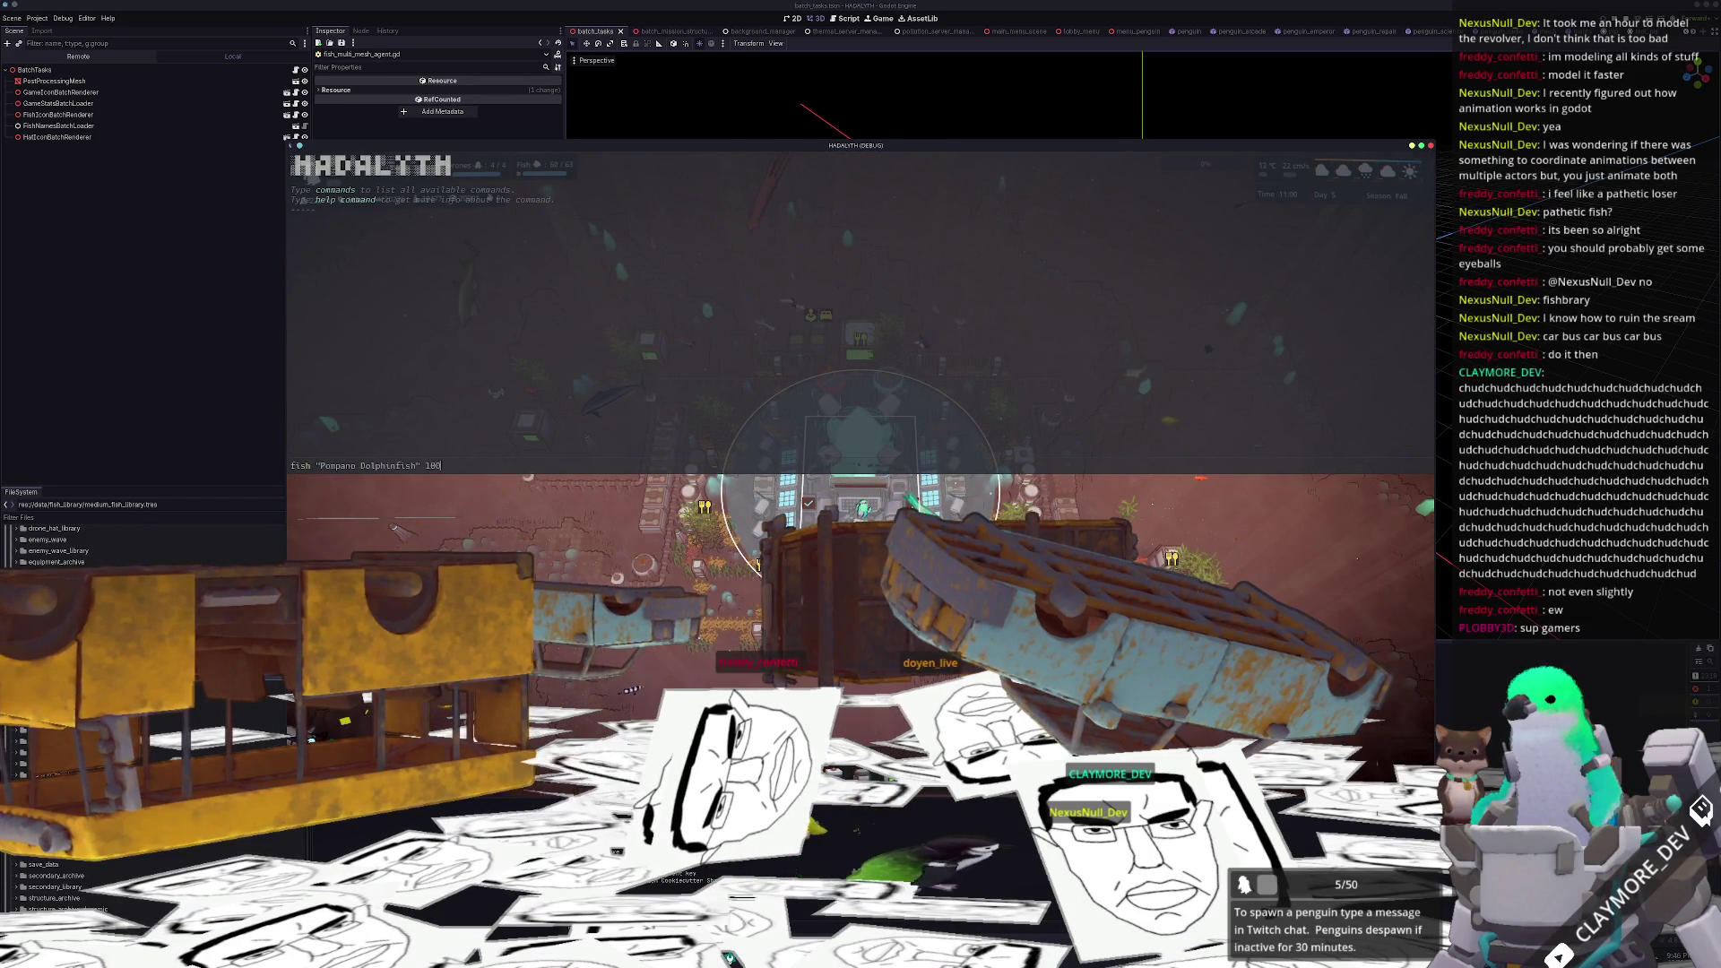
key("Return")
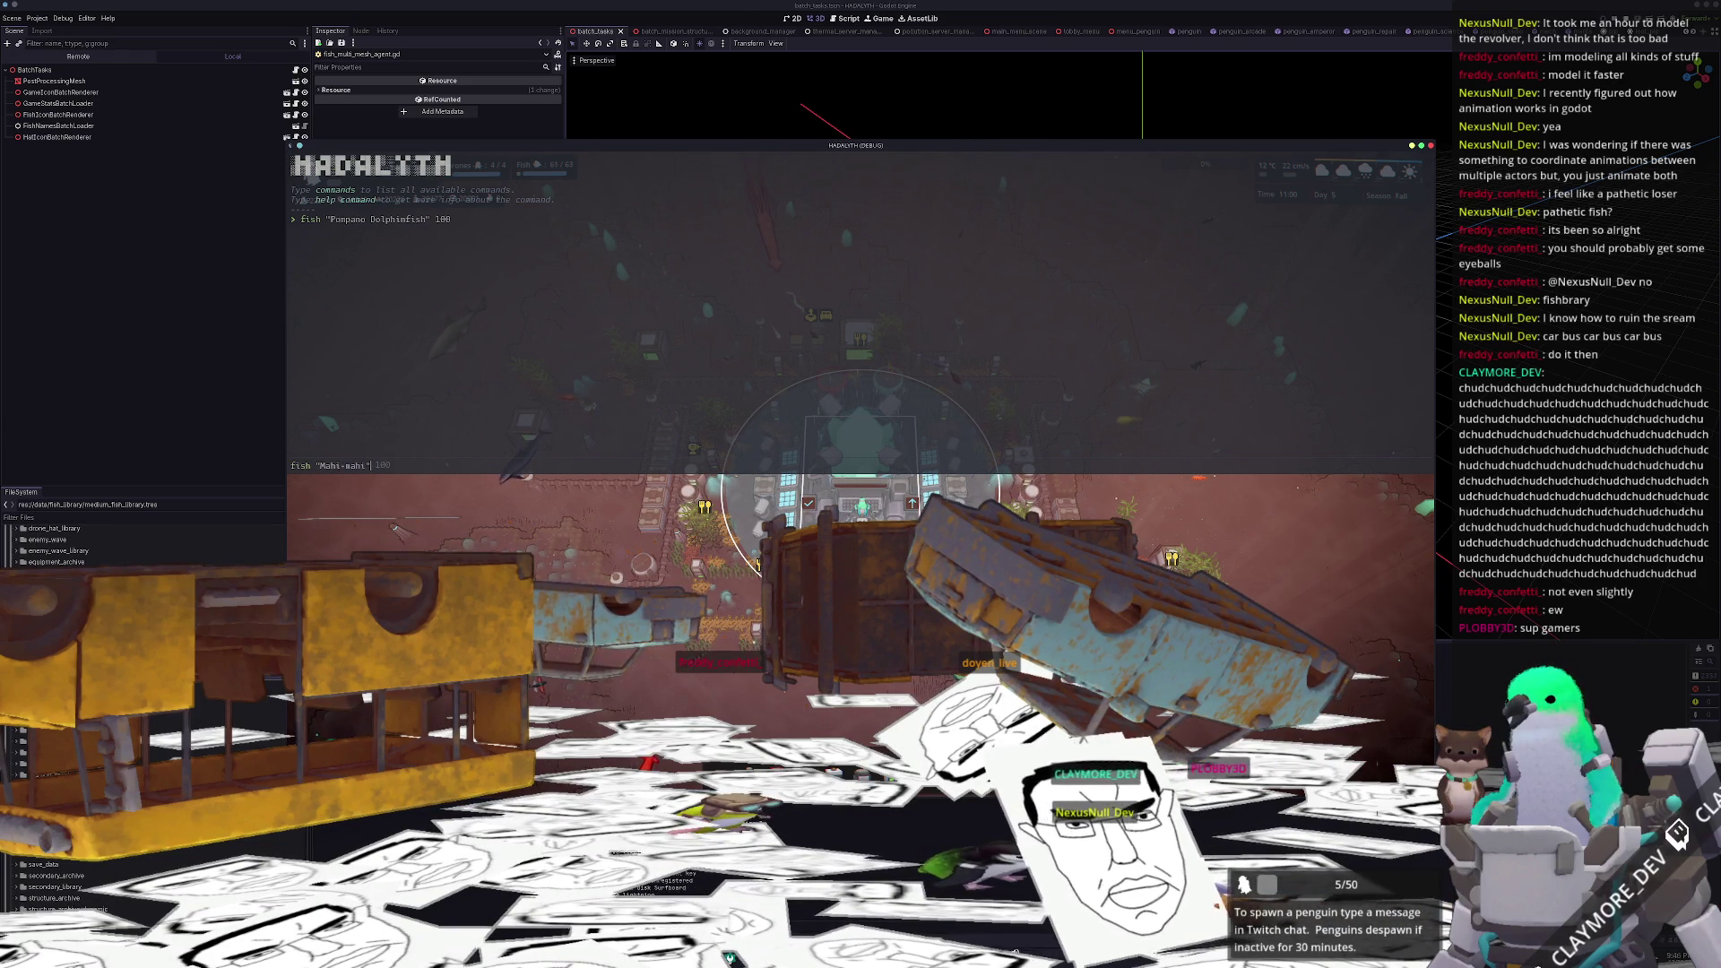
key("Escape")
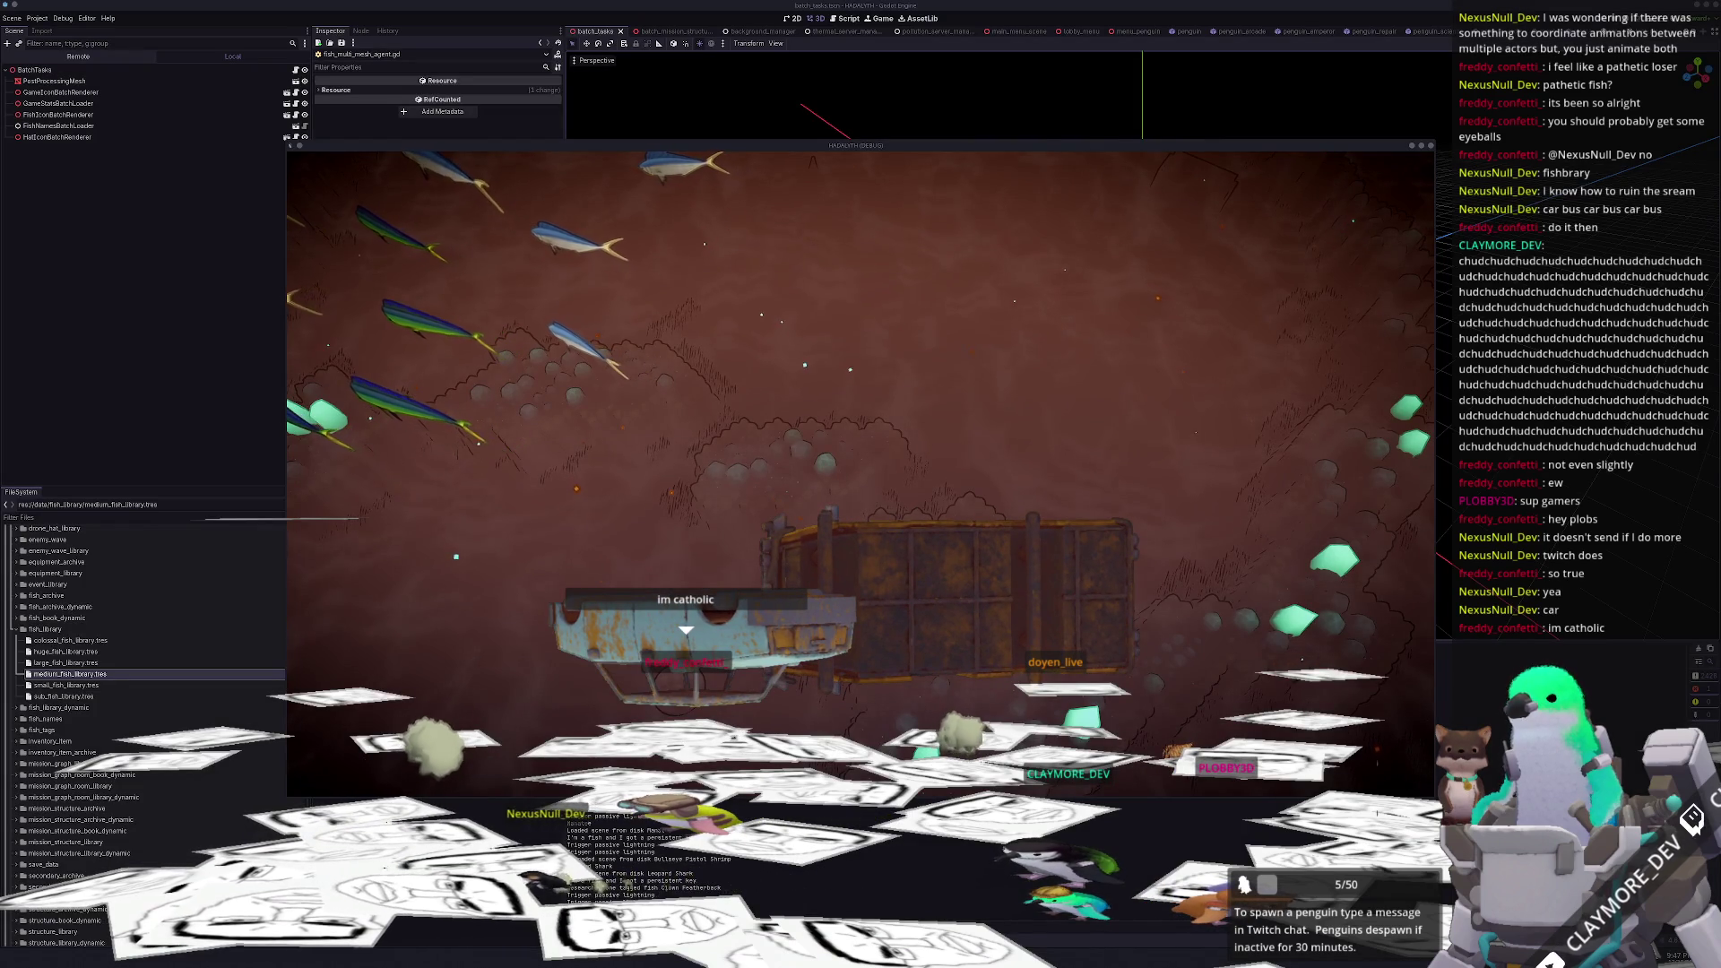
Launch Kdenlive from the application launcher
key("super")
type("kden")
key("Return")
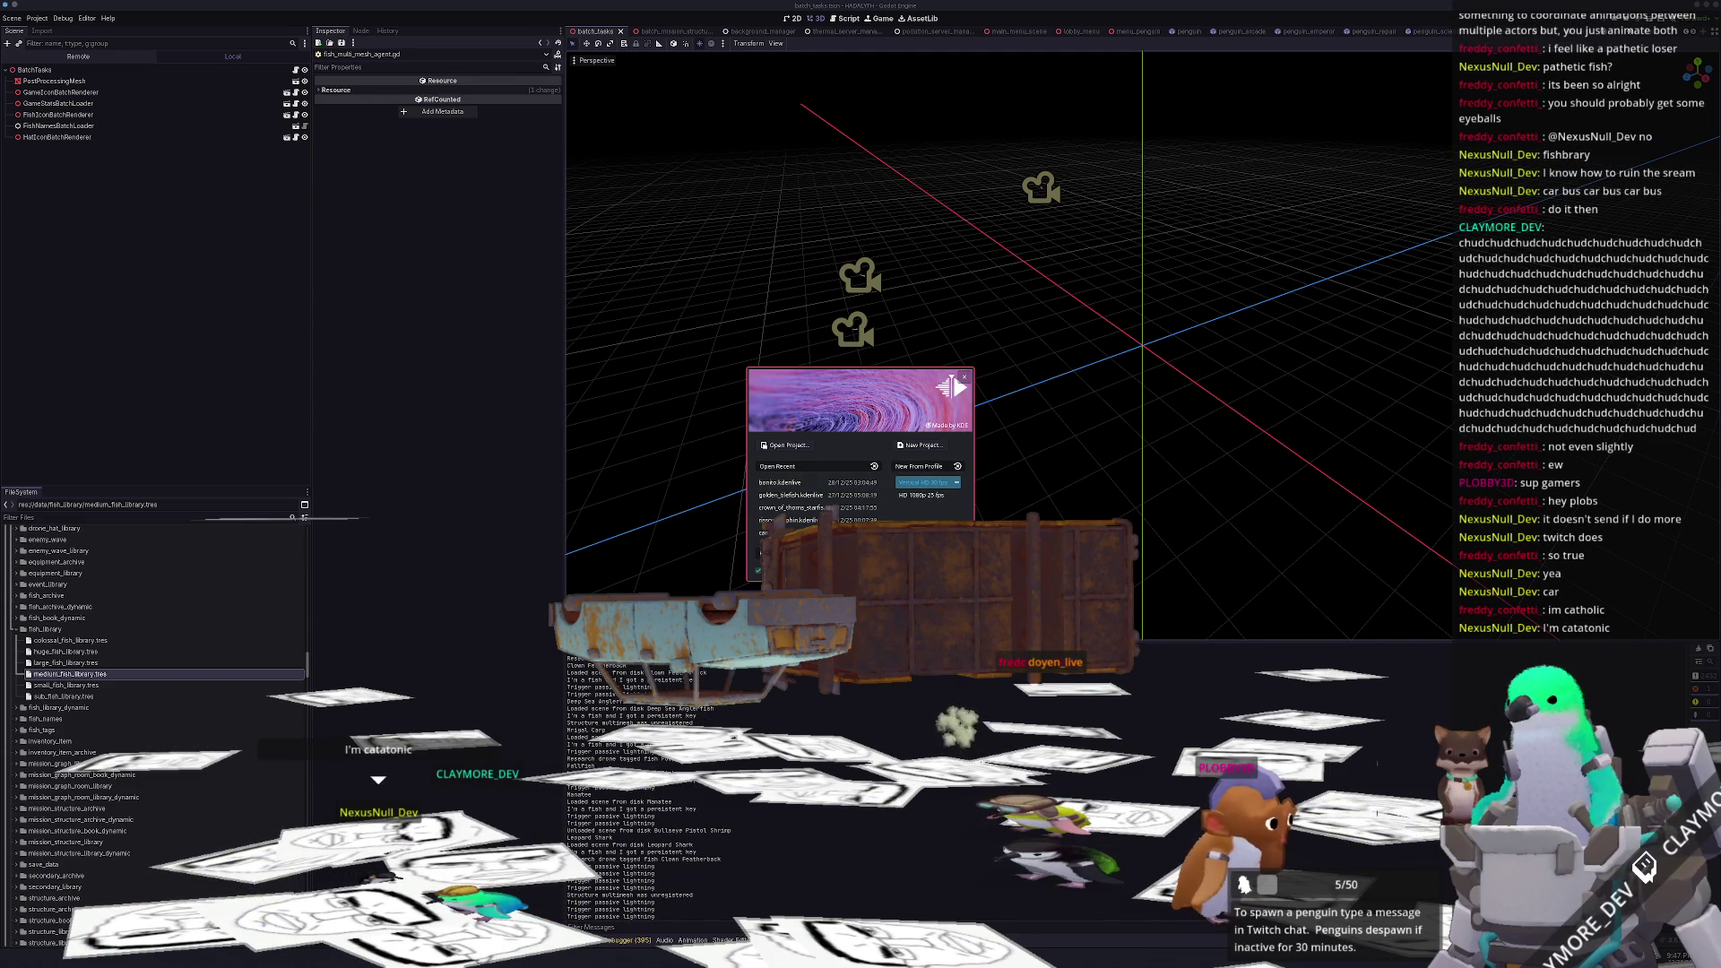
Start a new project and import the latest recording from Videos/Recordings onto the timeline
left_click(899, 483)
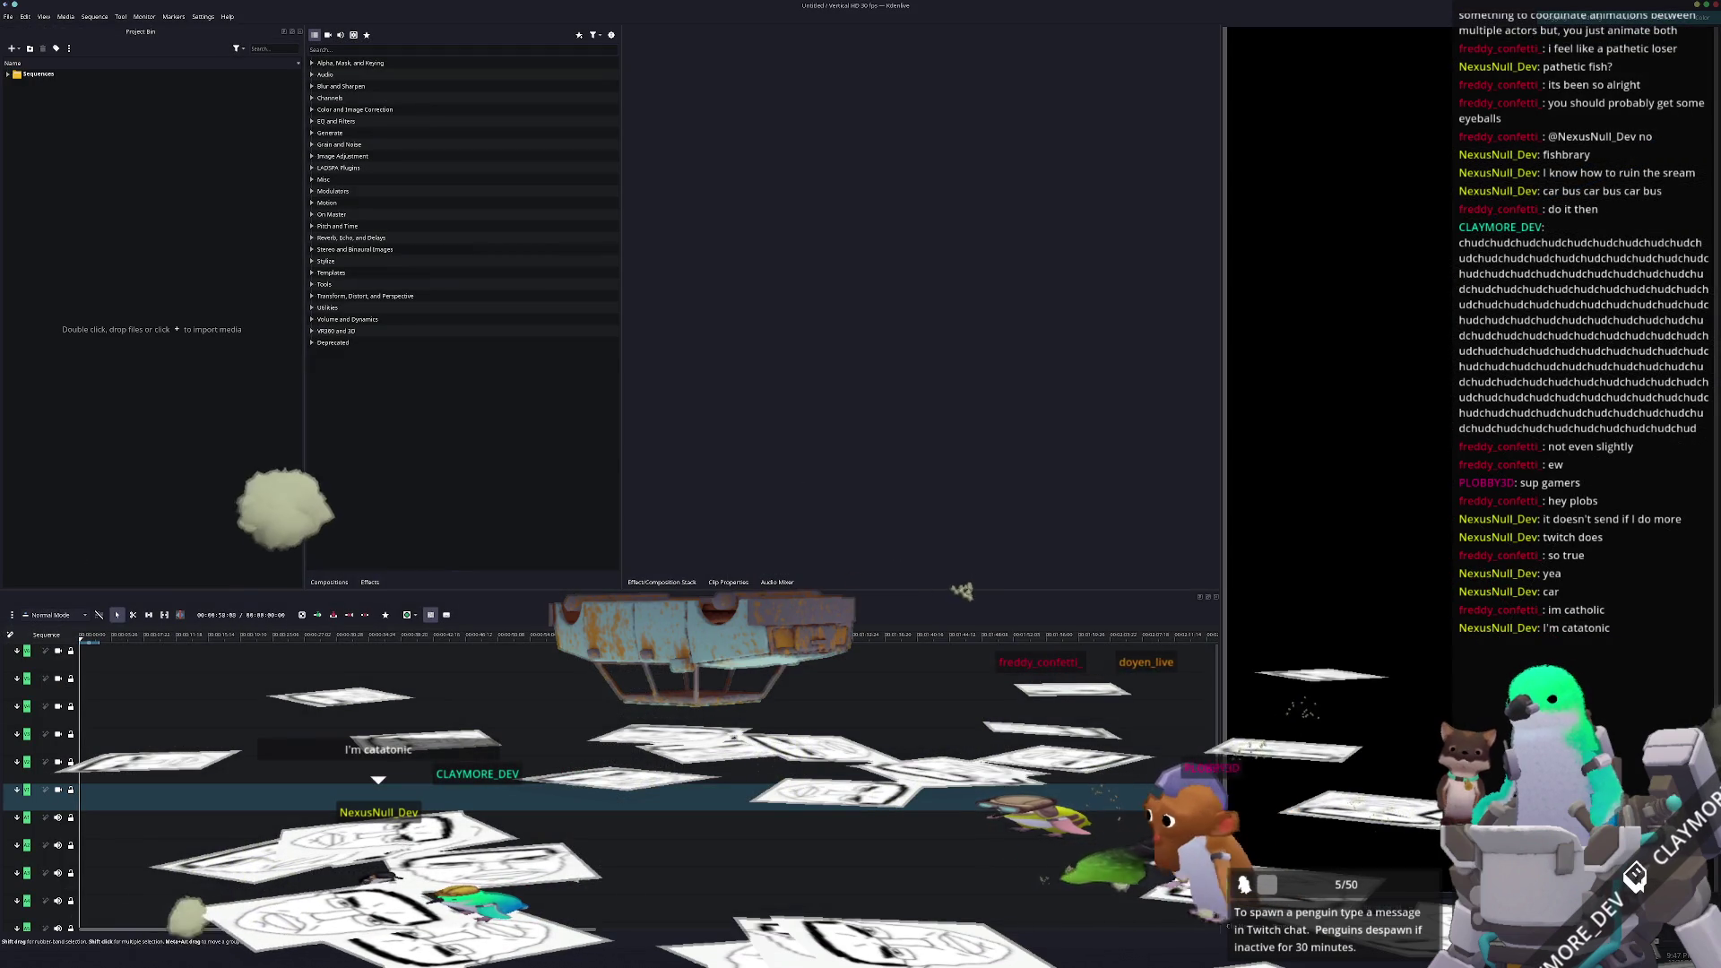
left_click_drag(862, 281, 1161, 372)
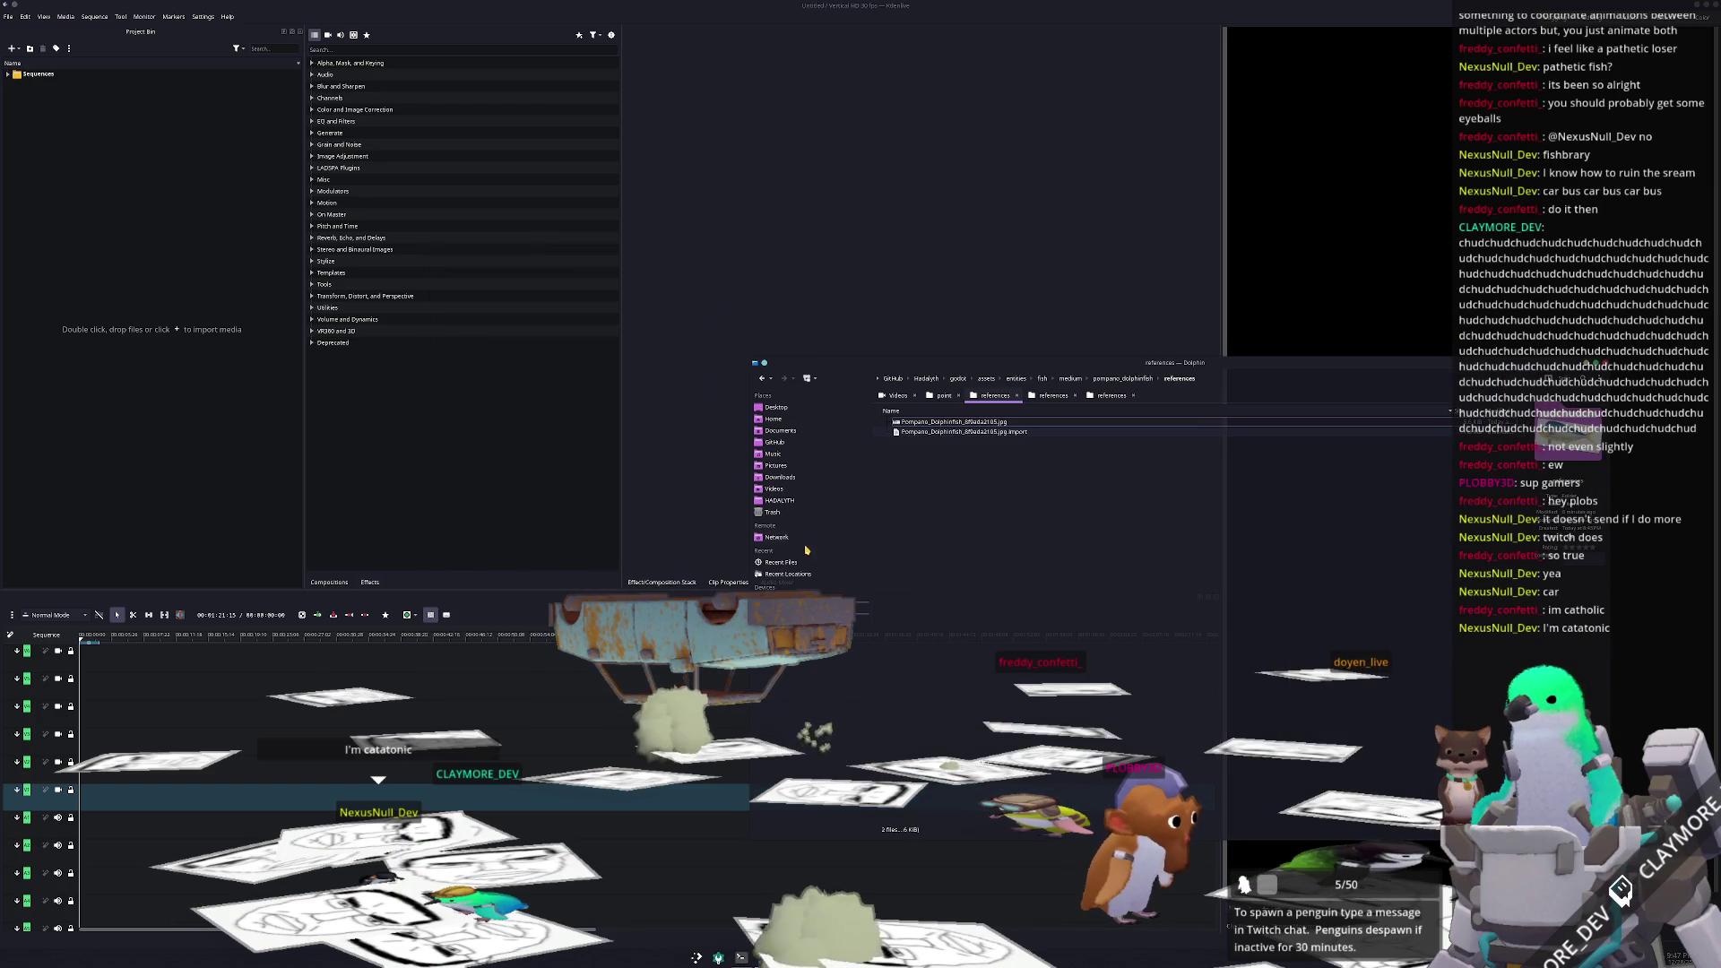
left_click(775, 489)
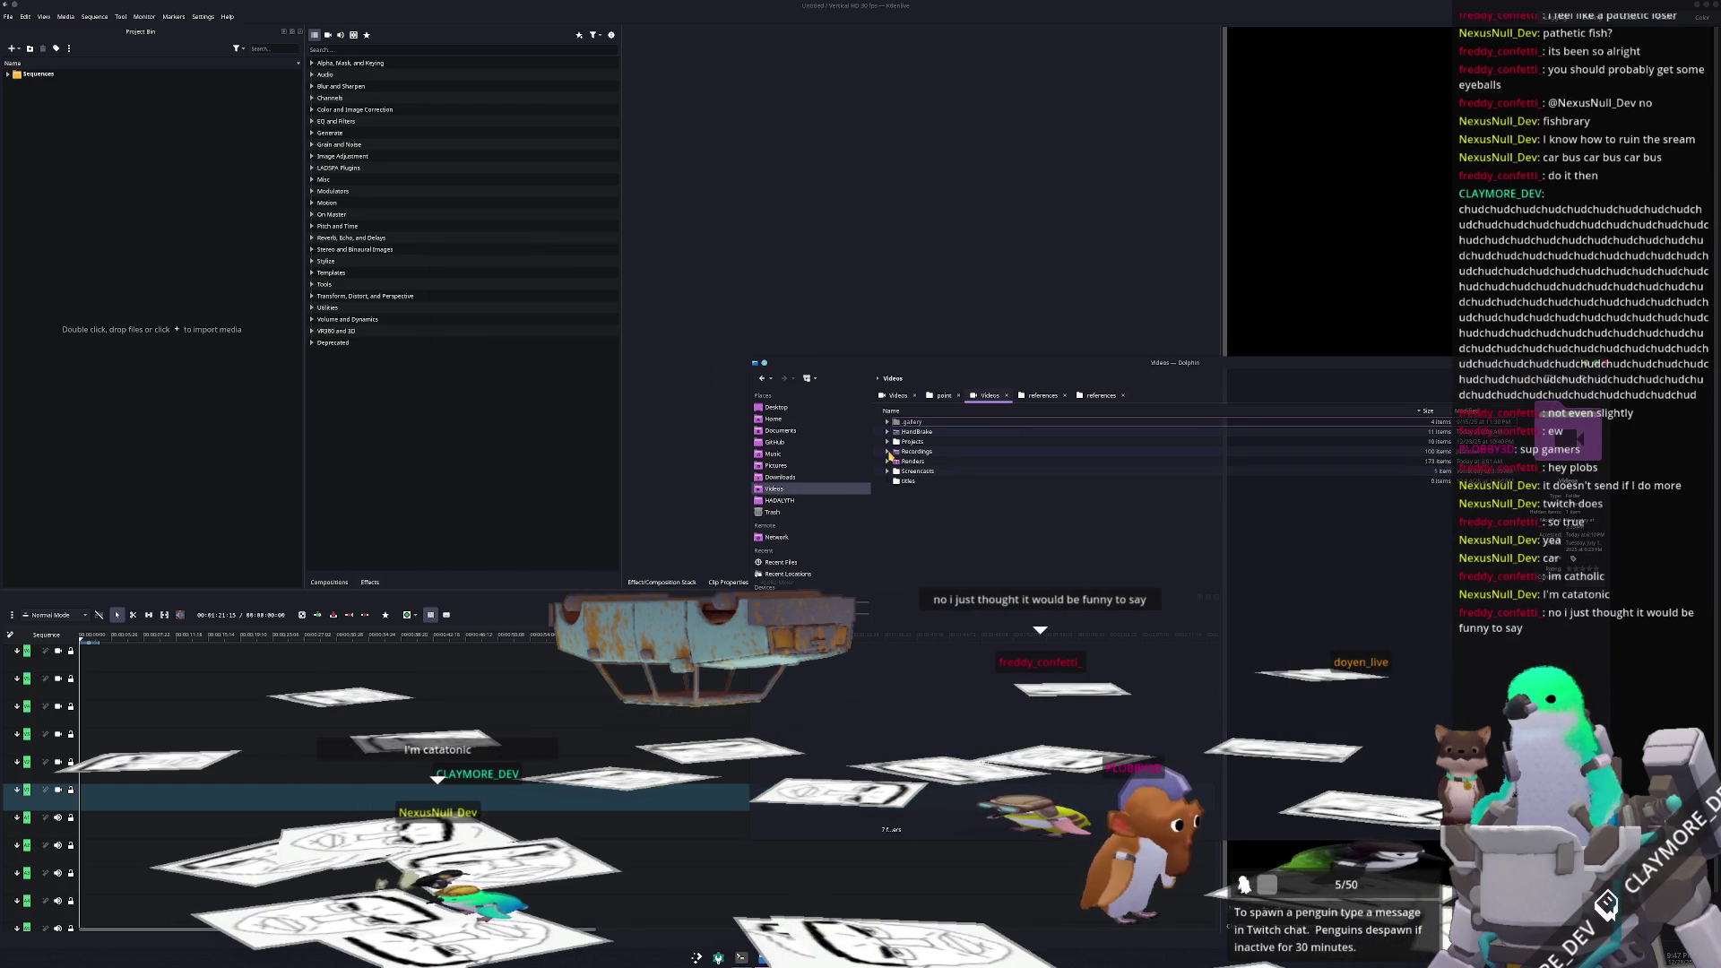
left_click(888, 451)
scroll(945, 741, "down", 10)
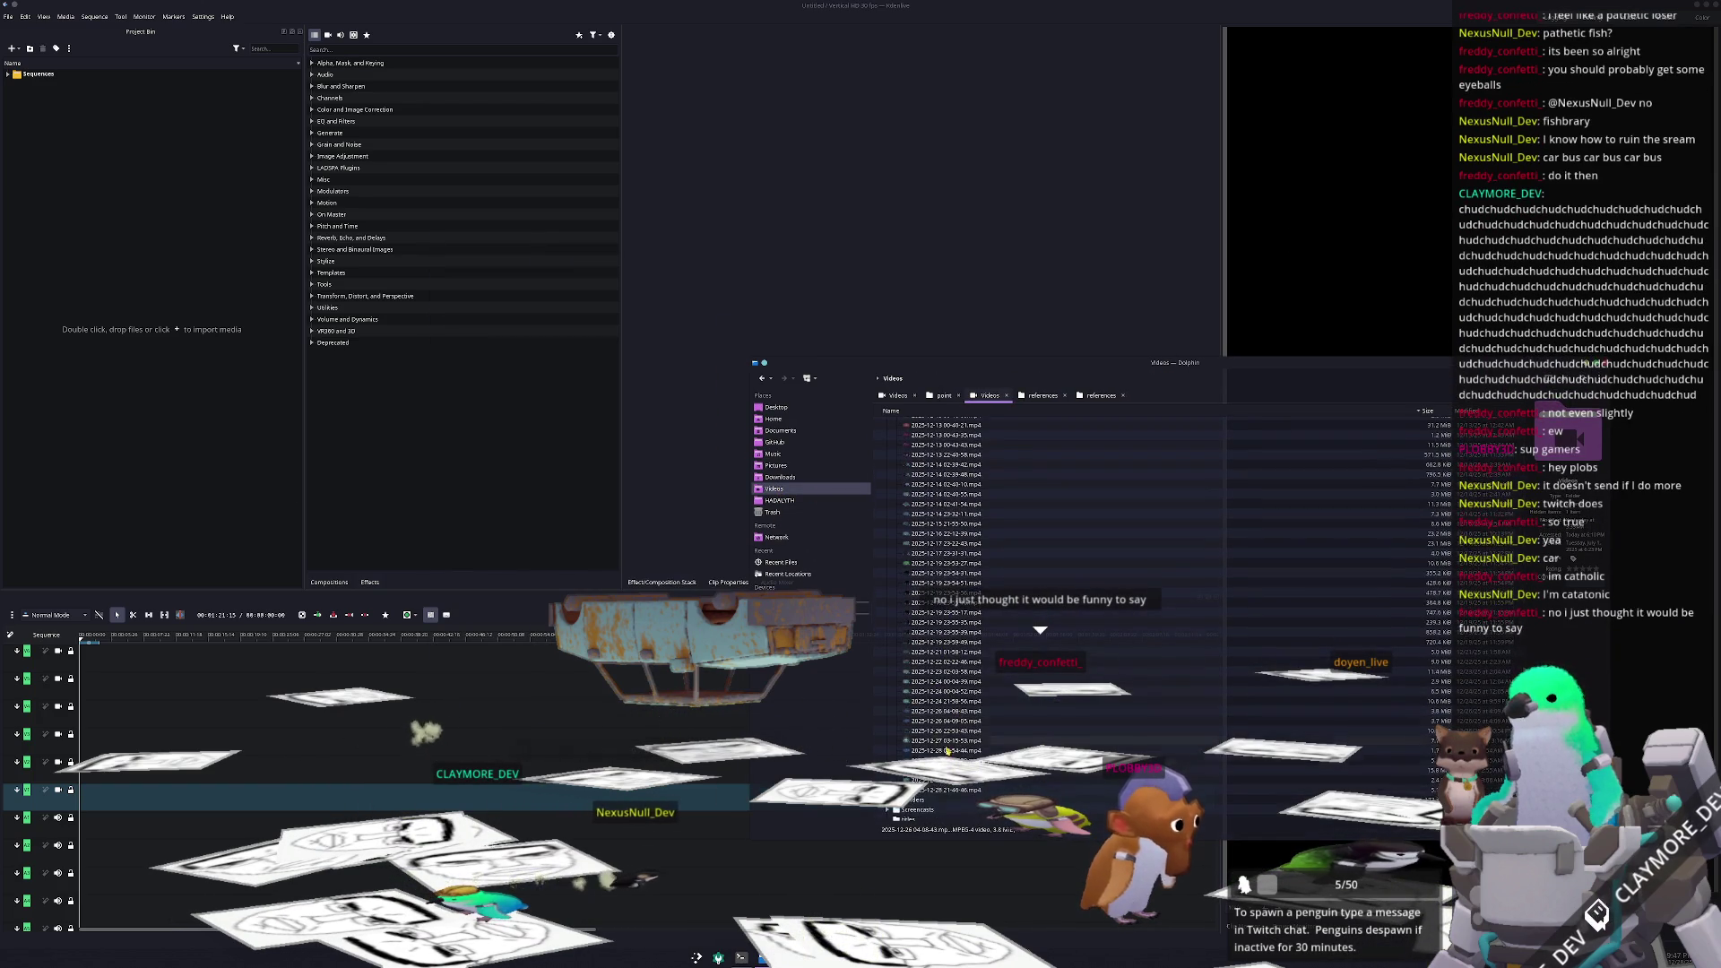
mouse_move(957, 792)
left_mouse_down()
mouse_move(66, 109)
mouse_move(115, 135)
mouse_move(269, 708)
mouse_move(538, 780)
mouse_move(132, 824)
mouse_move(142, 807)
left_mouse_up()
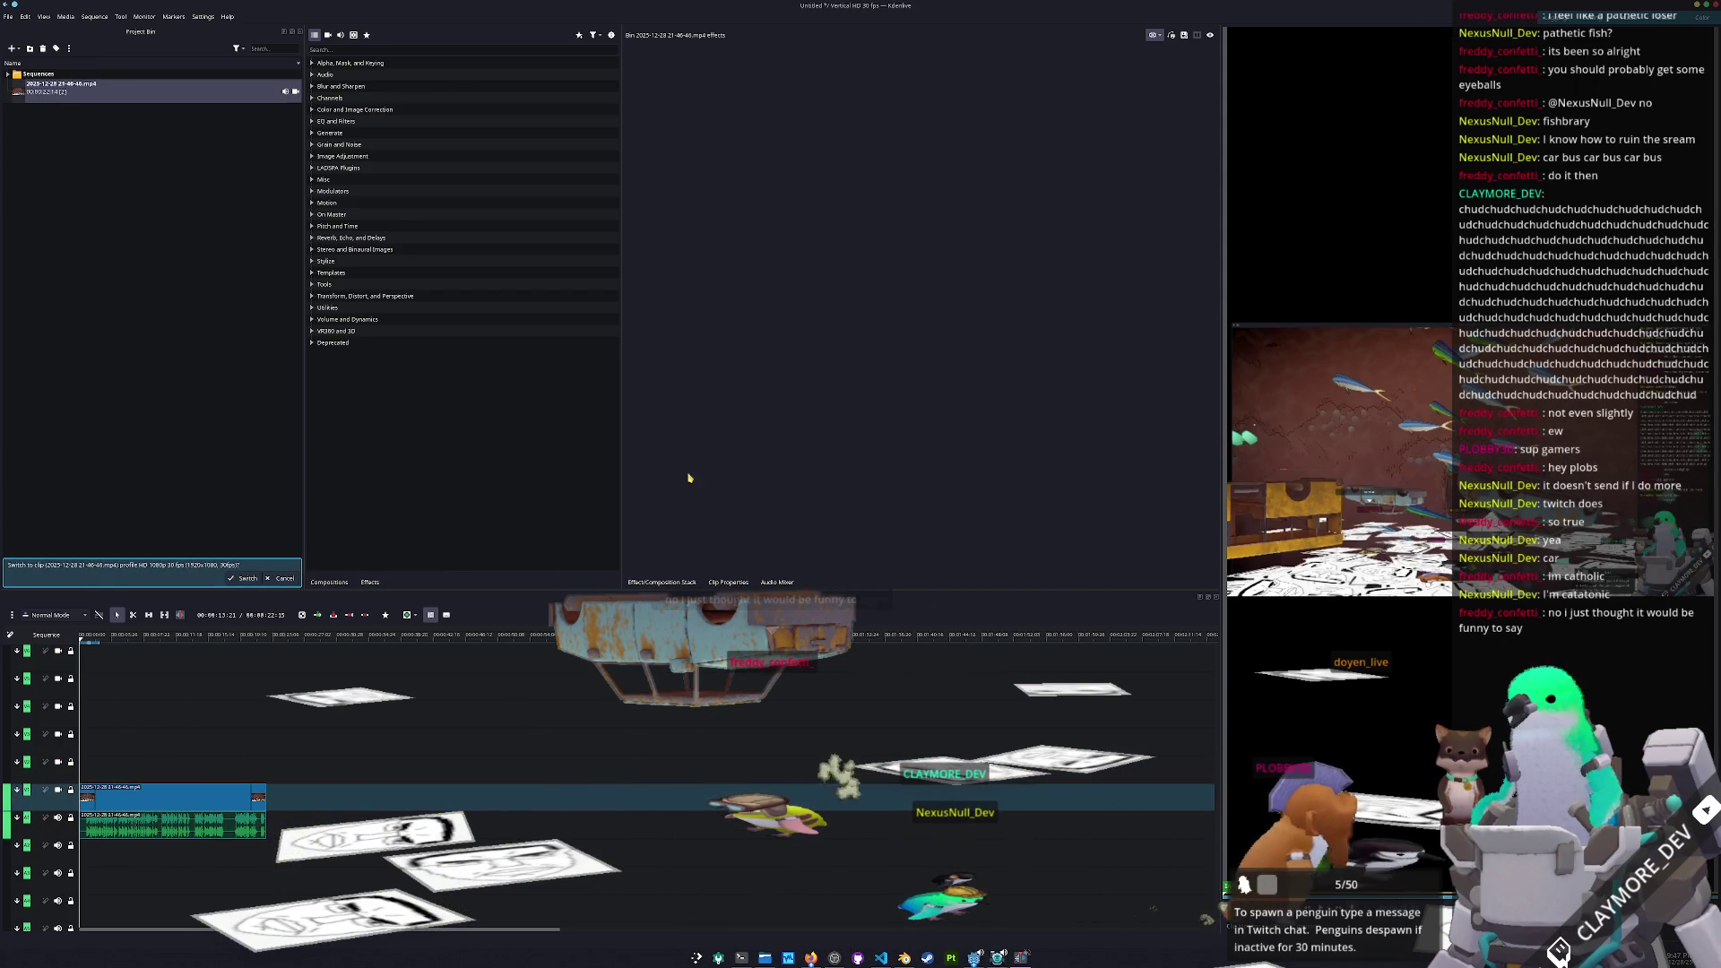
Apply a Position and Zoom effect to the clip with Scale 330%
type("zoom")
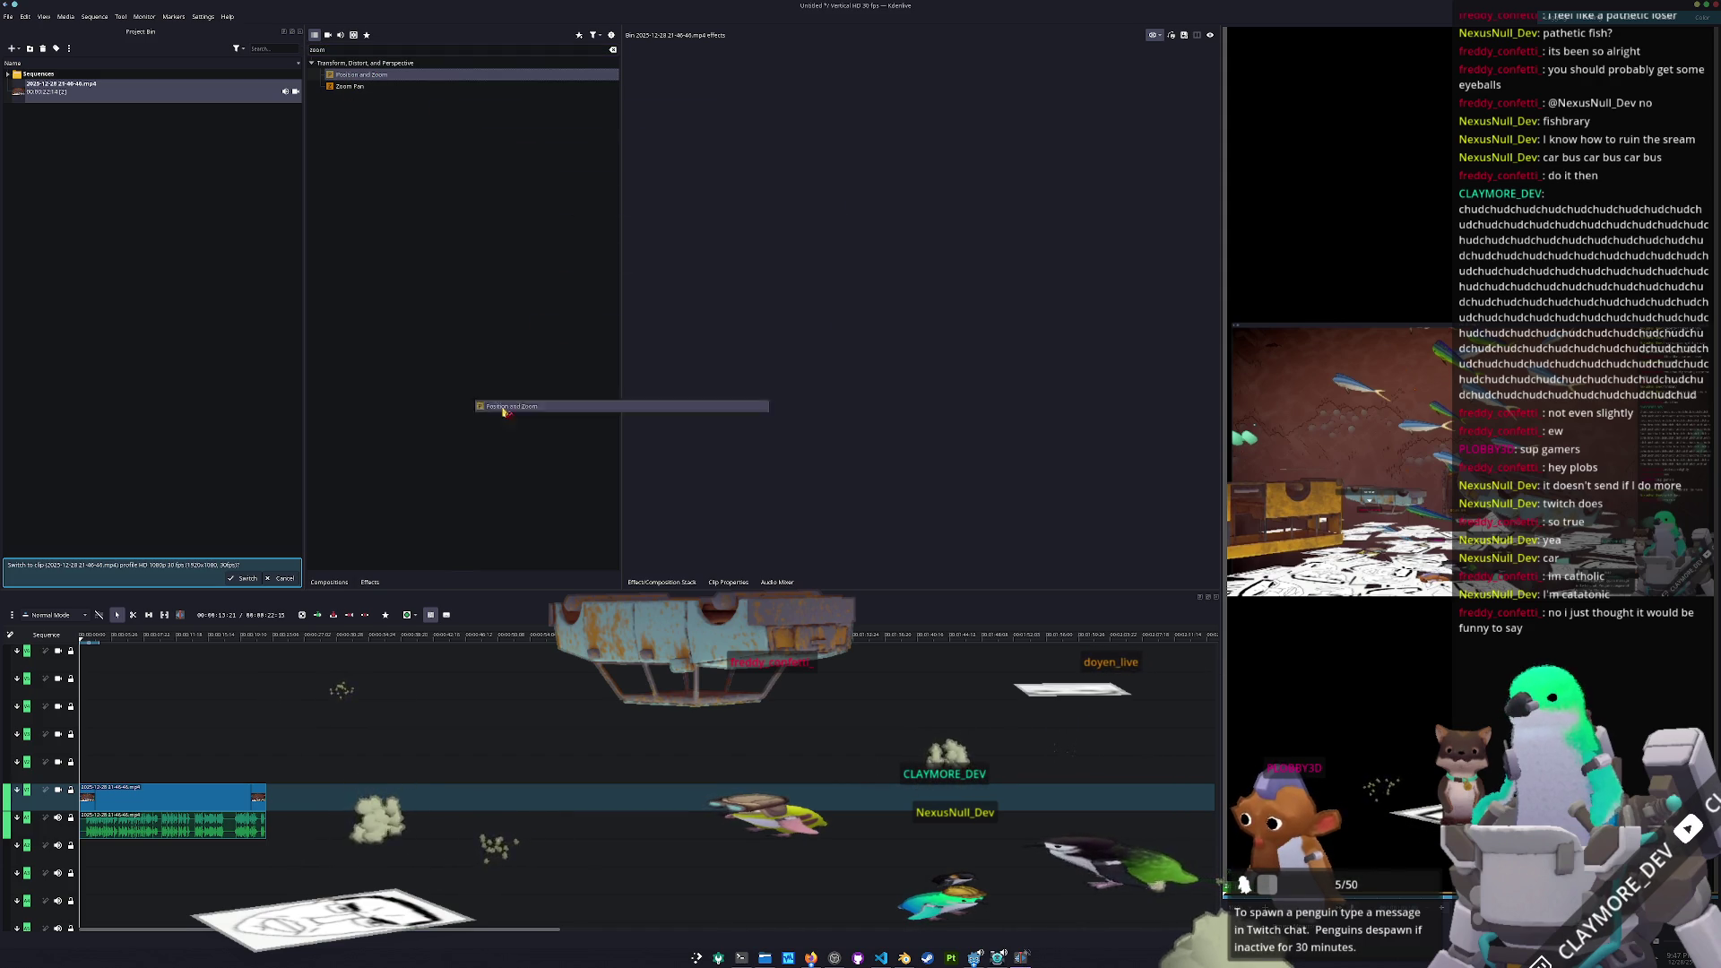
left_click_drag(143, 809, 145, 807)
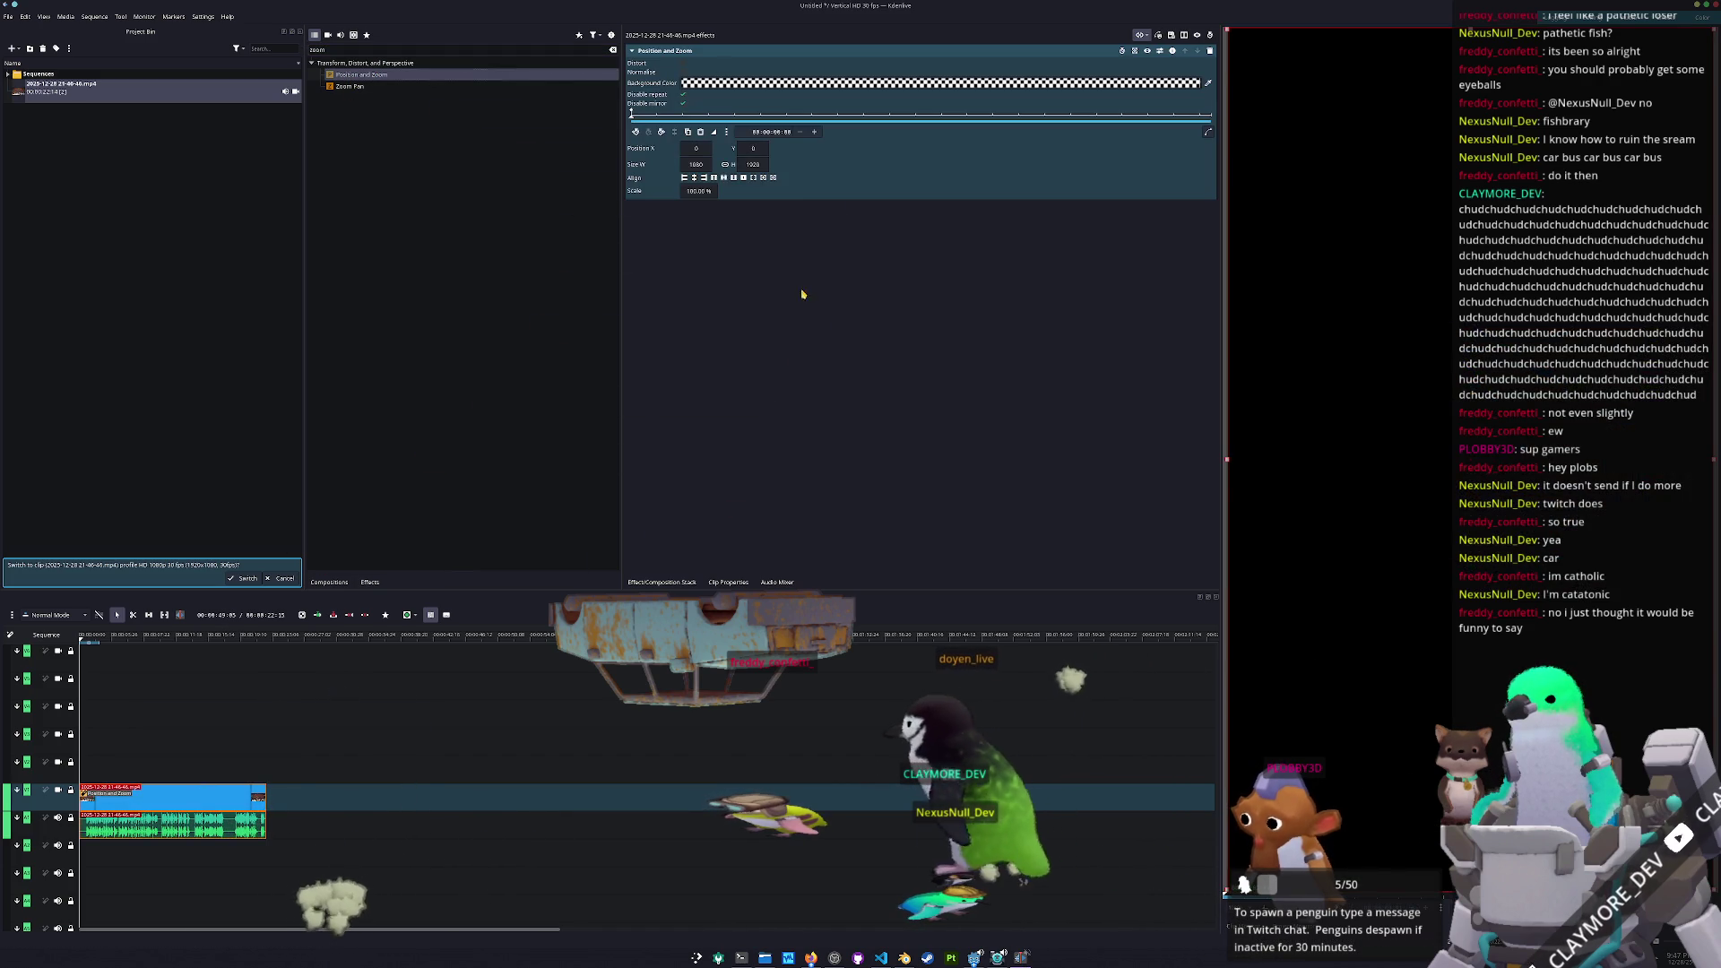
left_click(697, 191)
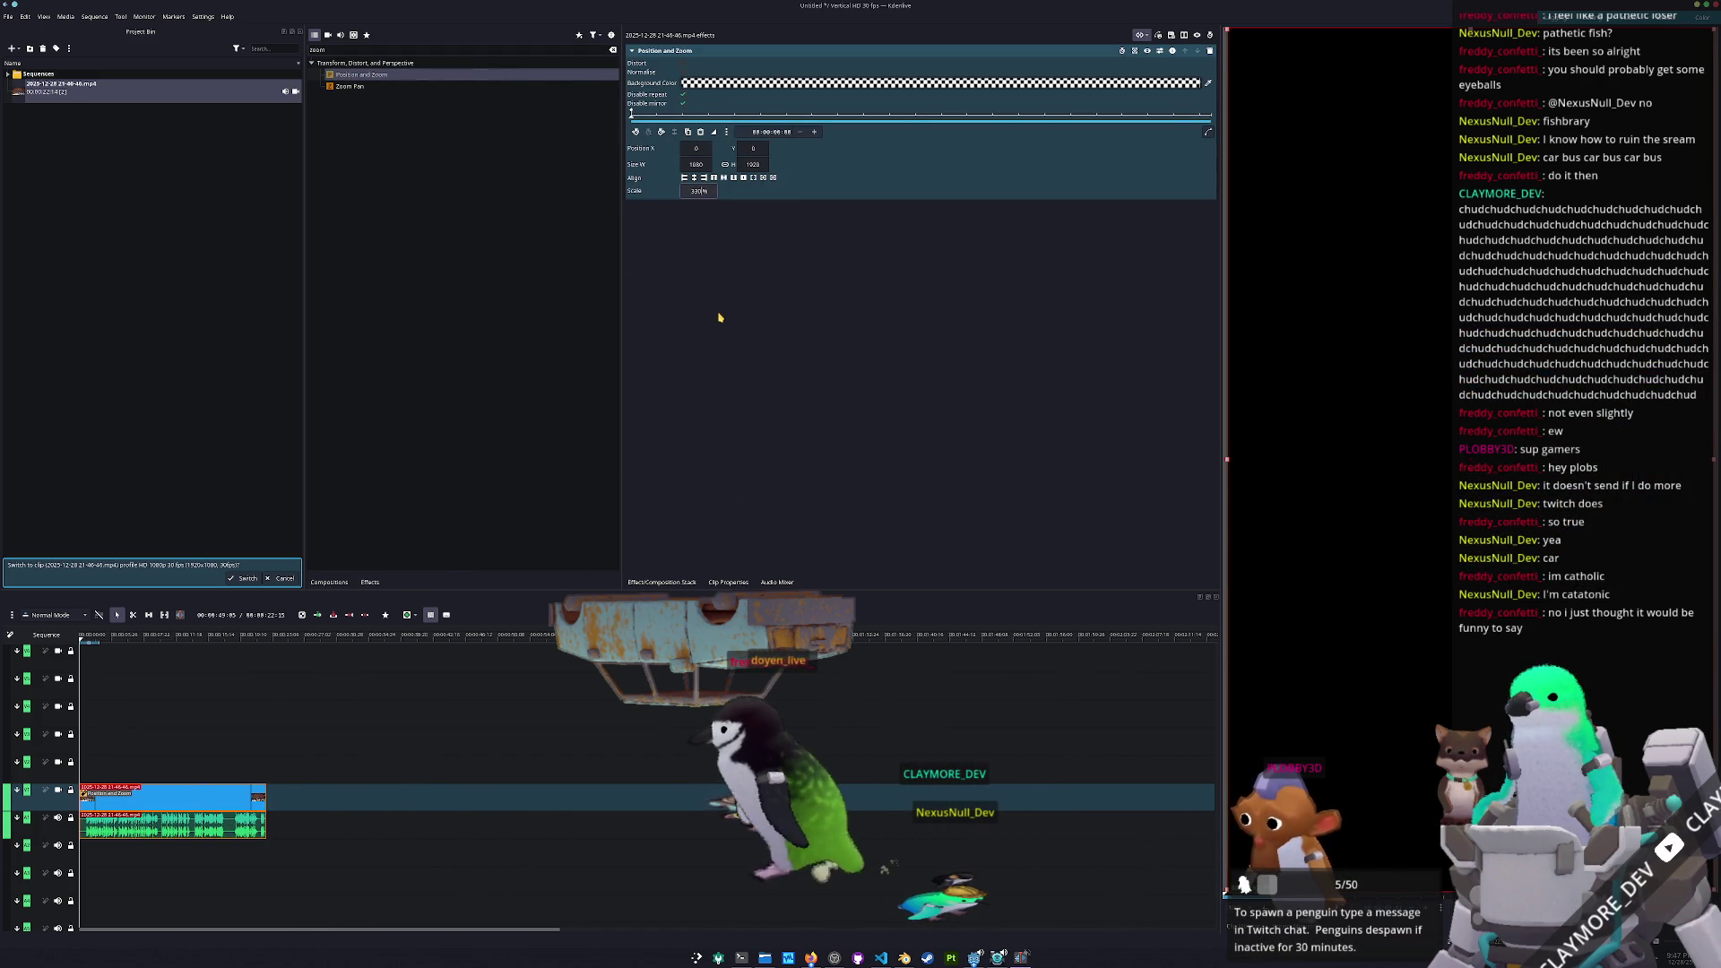
key("Return")
Play back the clip at several points to preview the zoom
left_click(169, 642)
key("space")
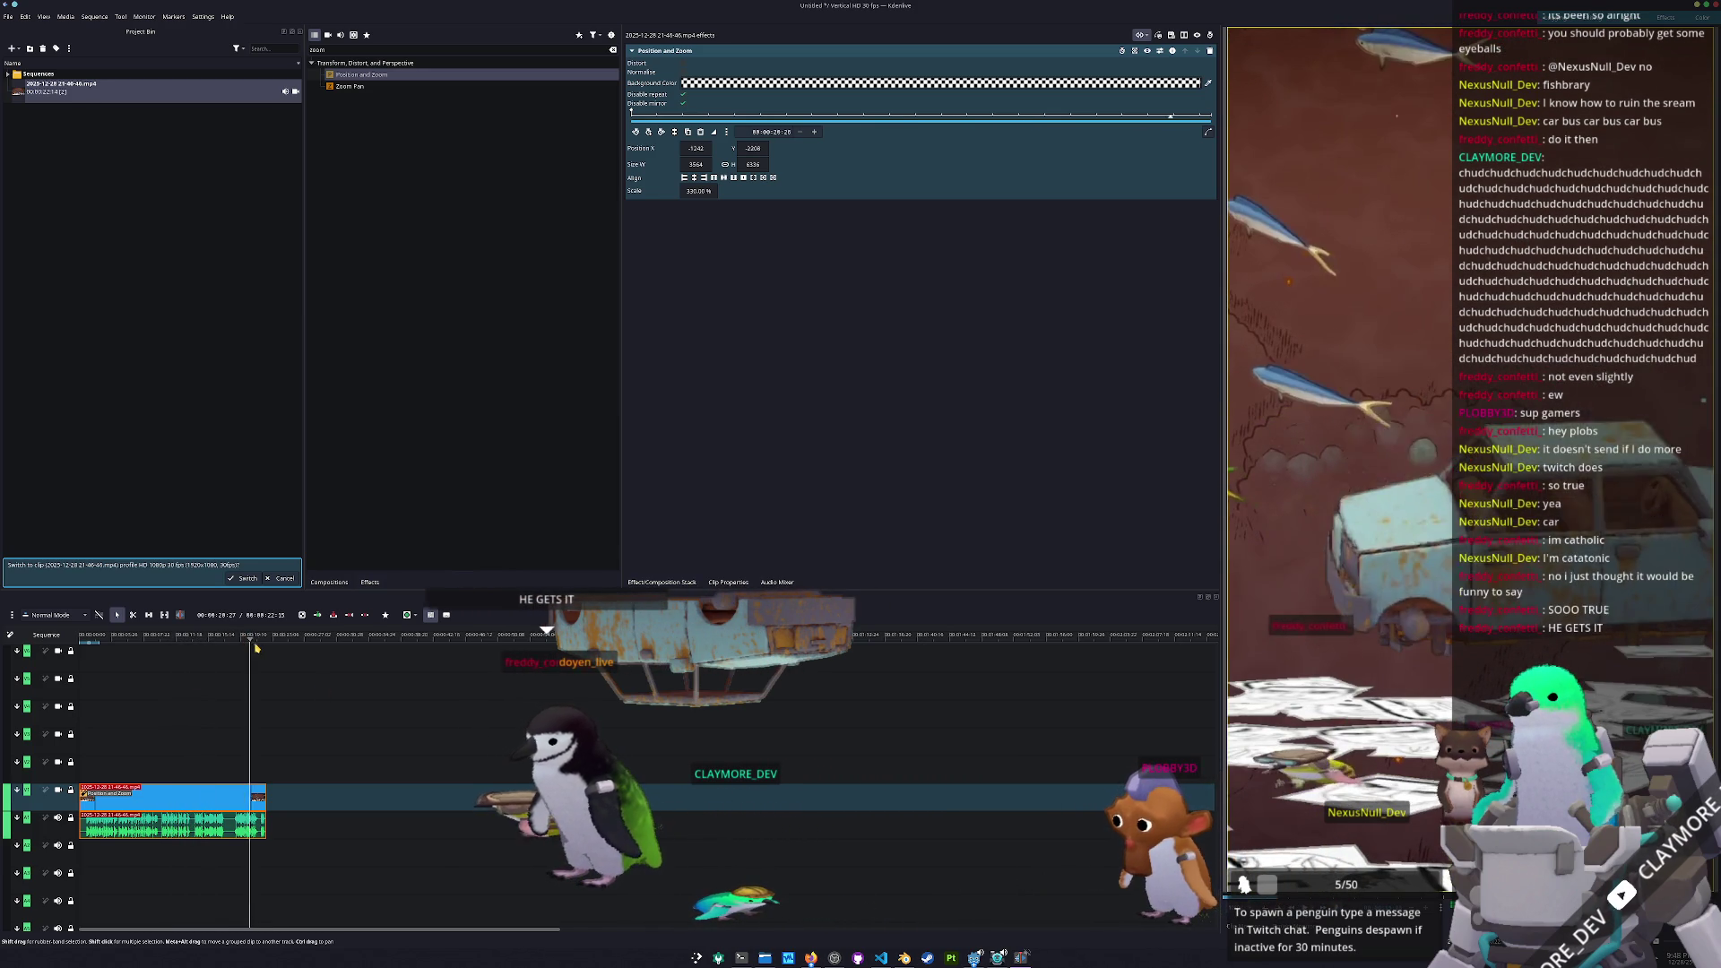
left_click_drag(231, 647, 84, 642)
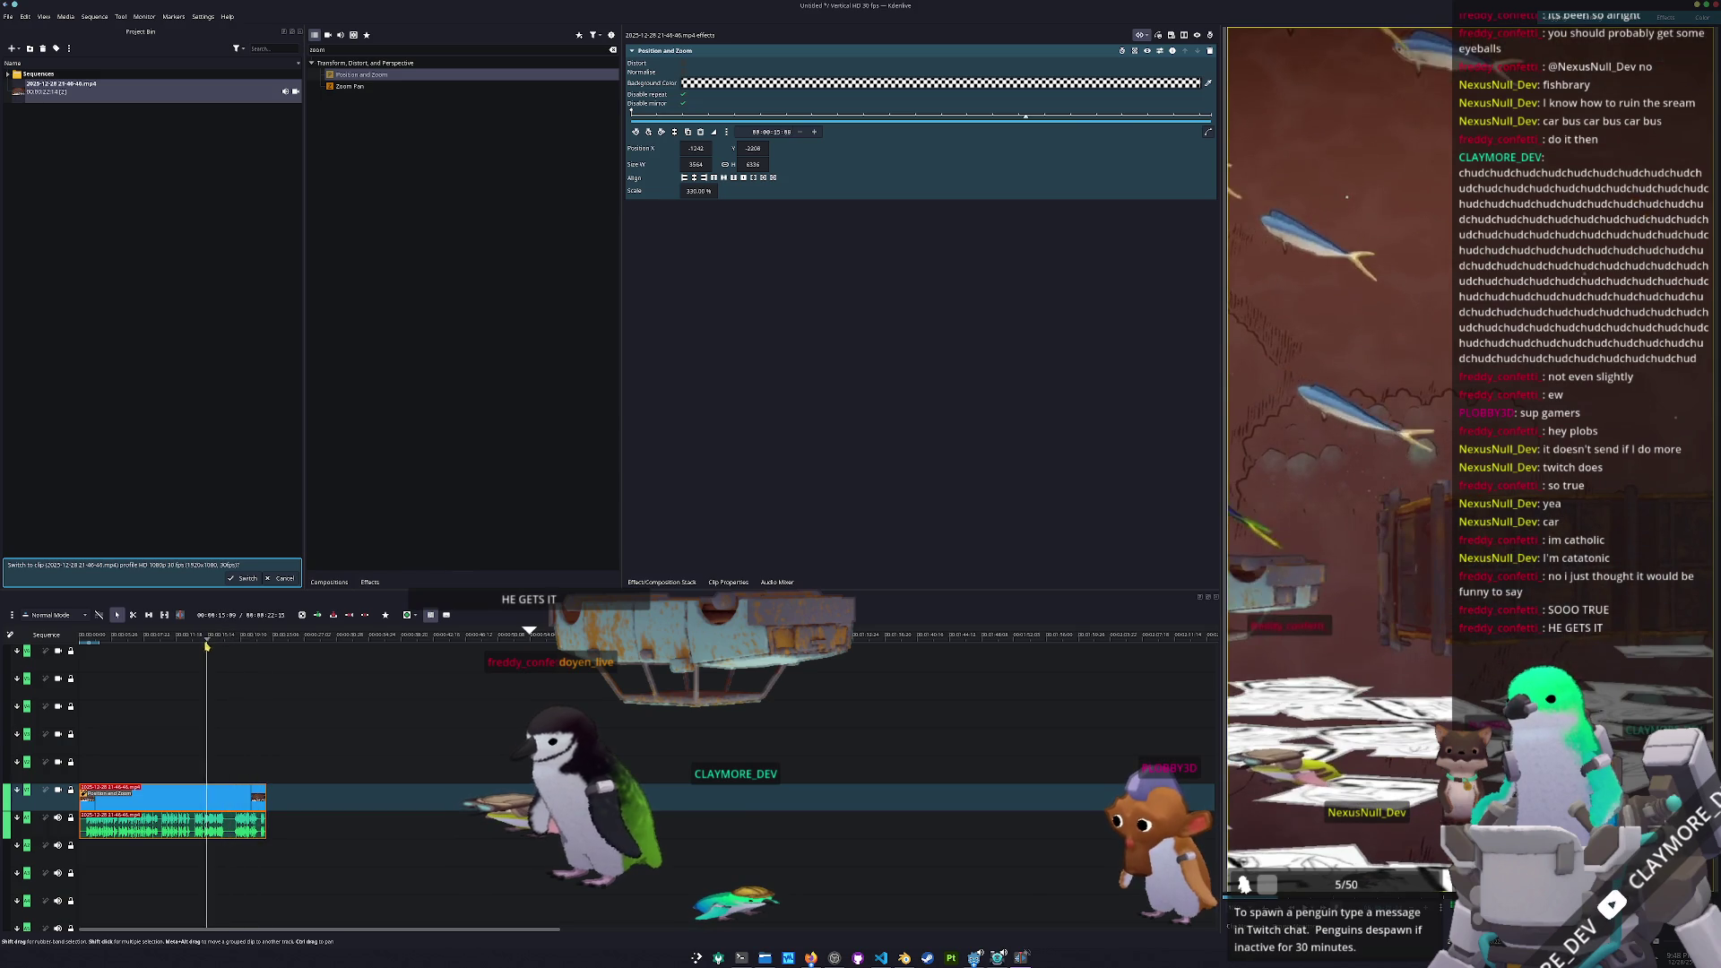
left_click(186, 637)
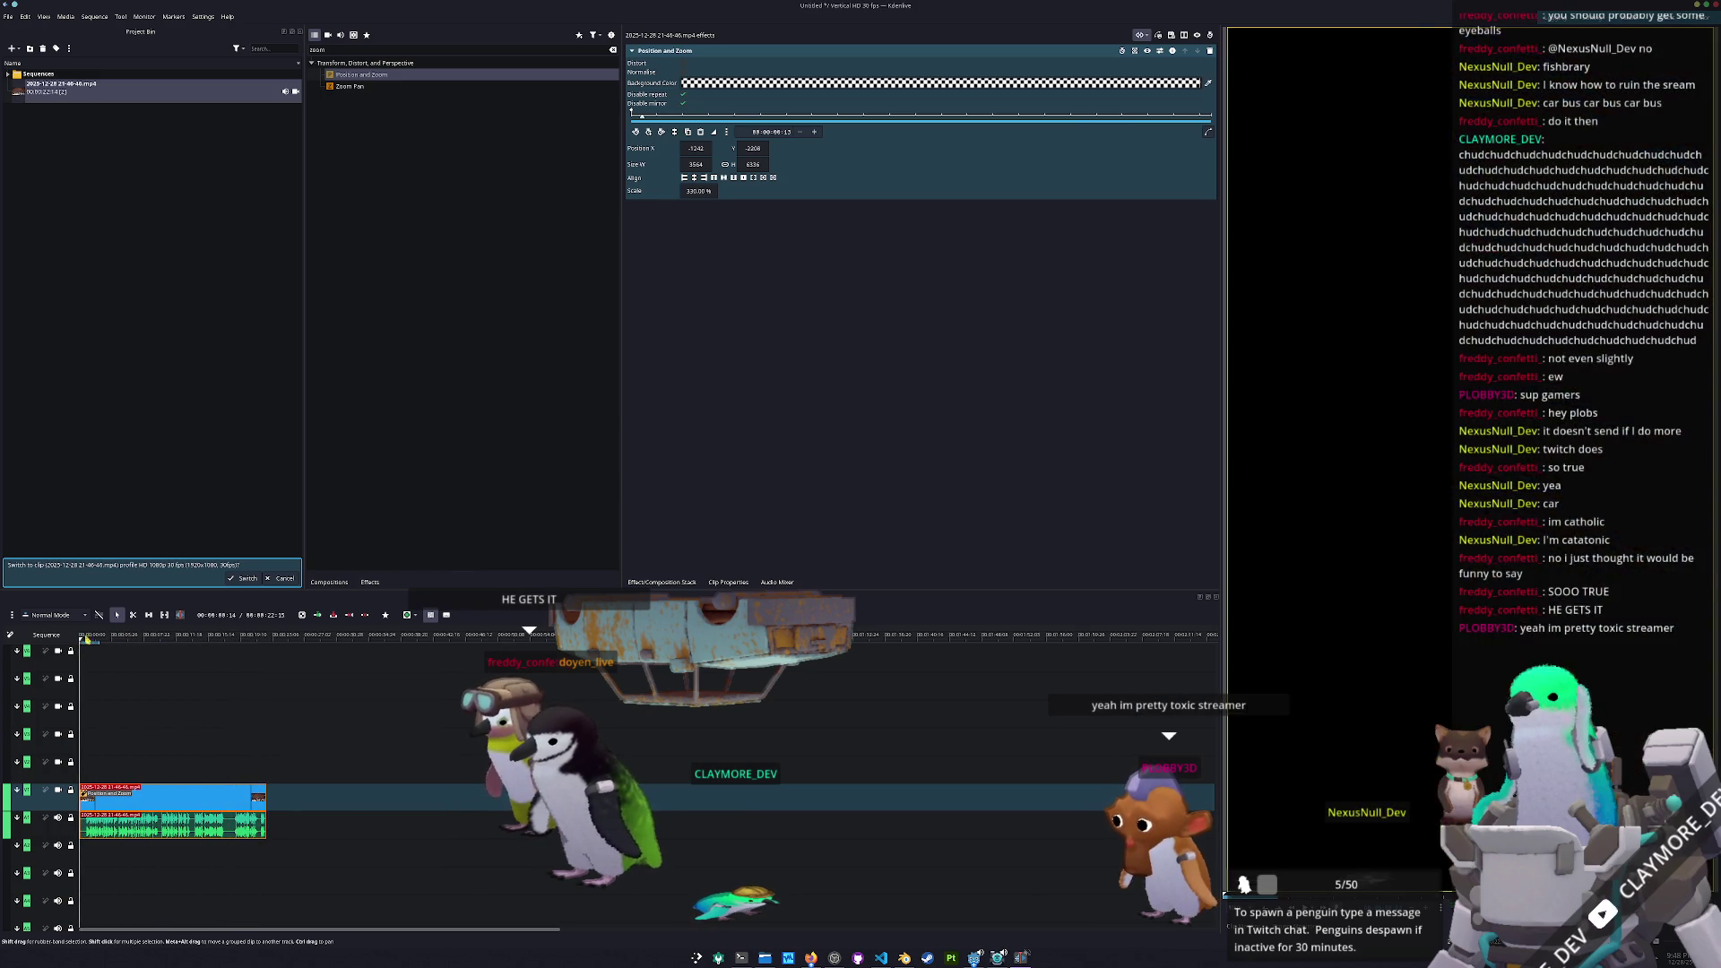
left_click_drag(145, 637, 92, 638)
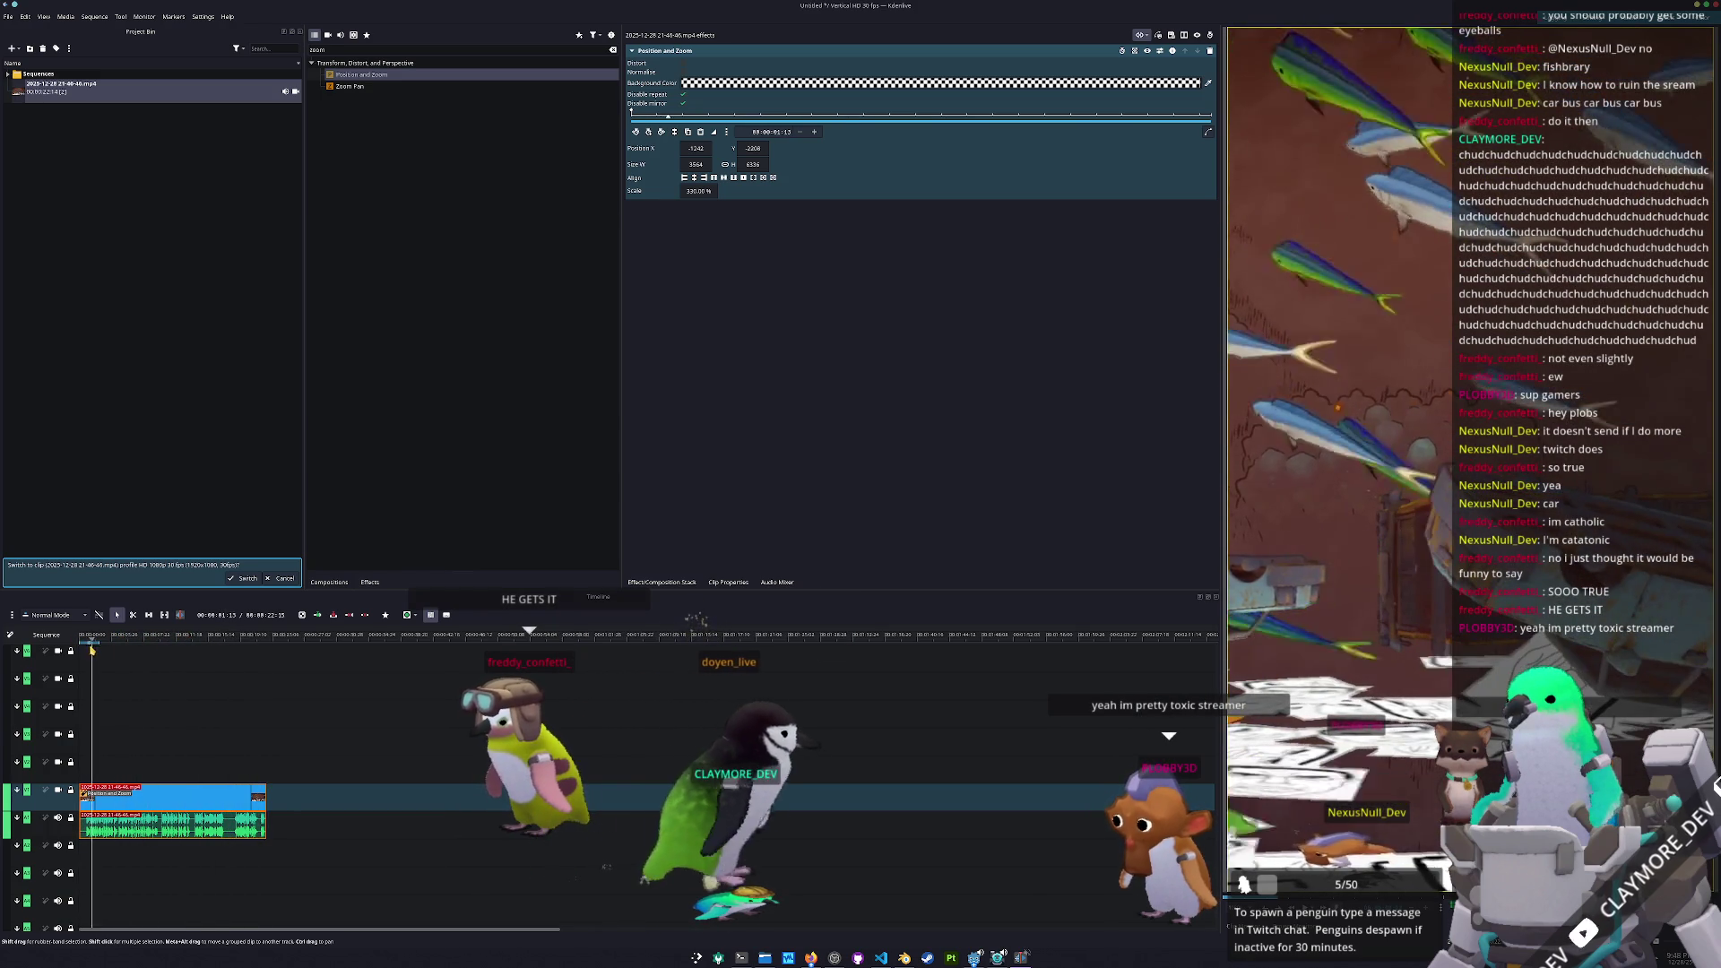
Save the project into a new pompano_dolphinfish folder under Projects/shorts
left_click(134, 638)
key("ctrl+s")
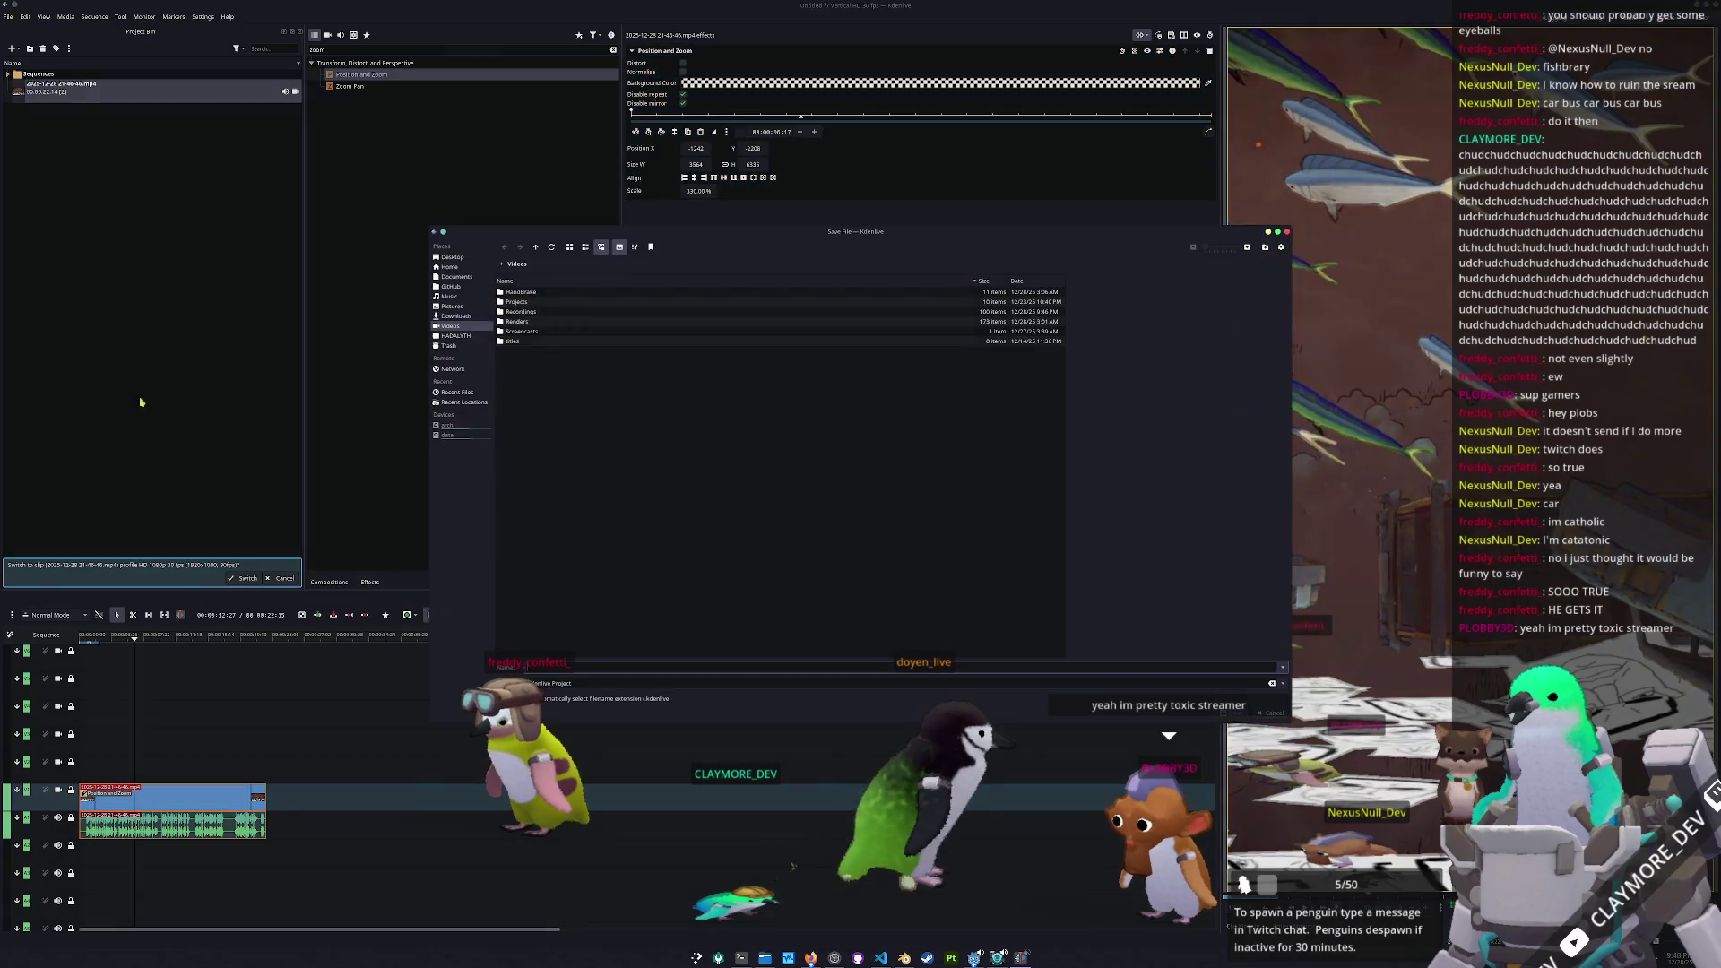
double_click(516, 303)
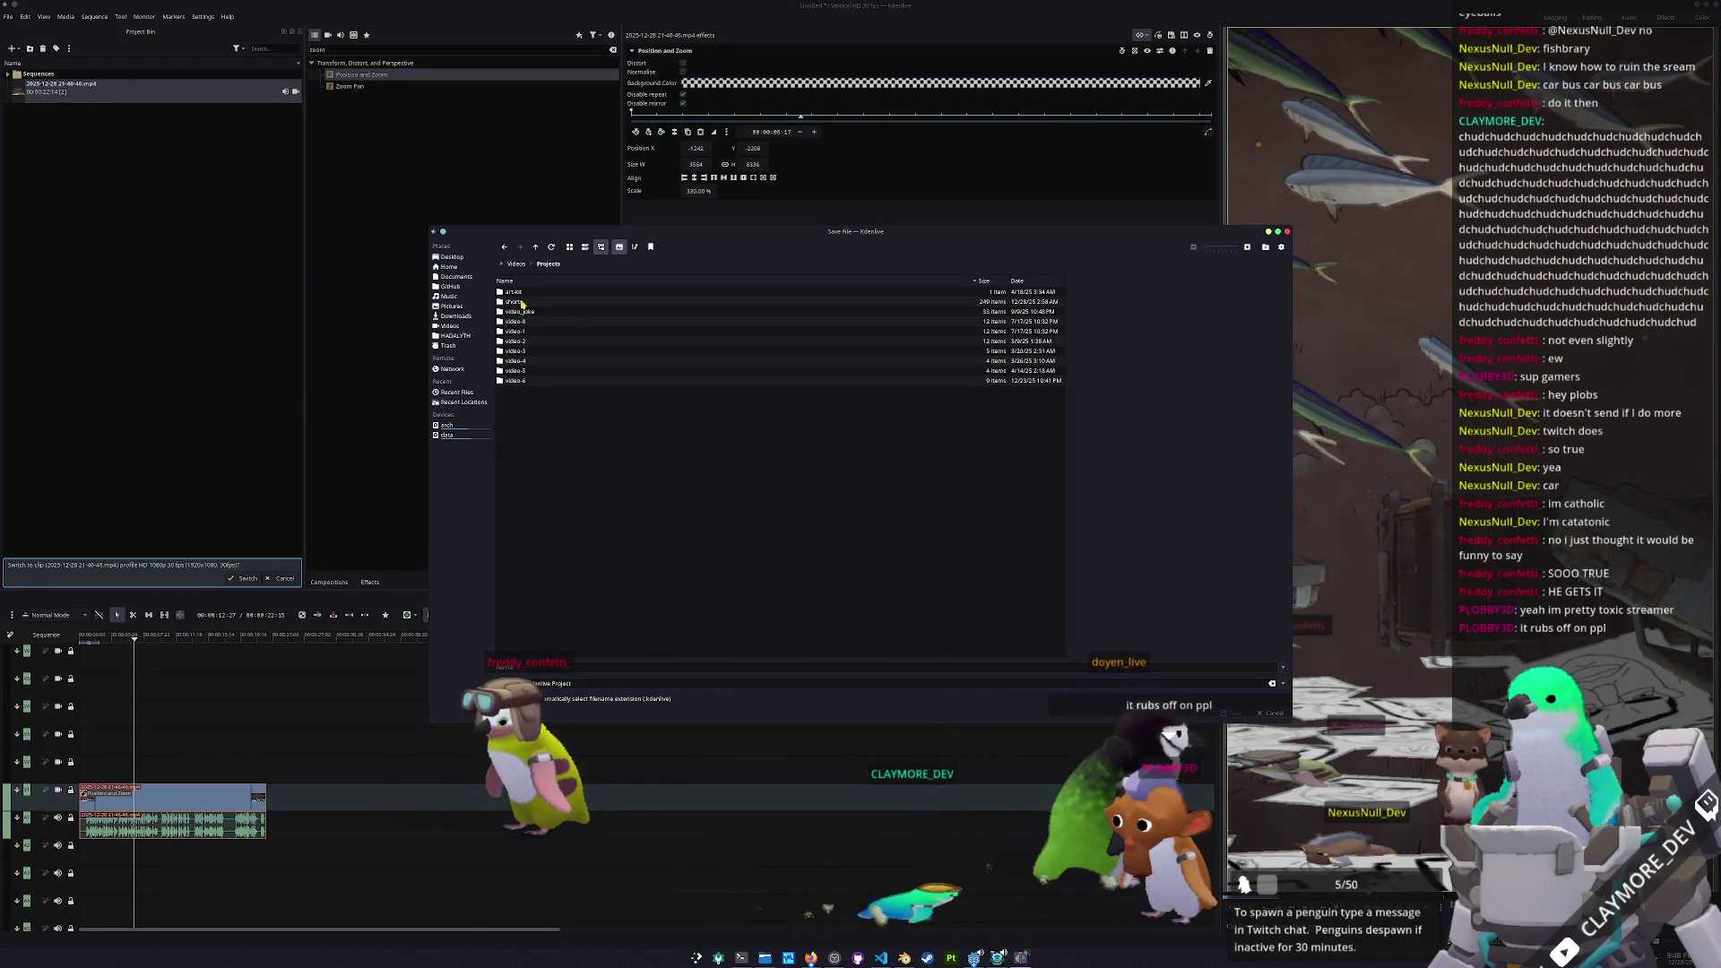
double_click(515, 302)
scroll(1051, 359, "down", 10)
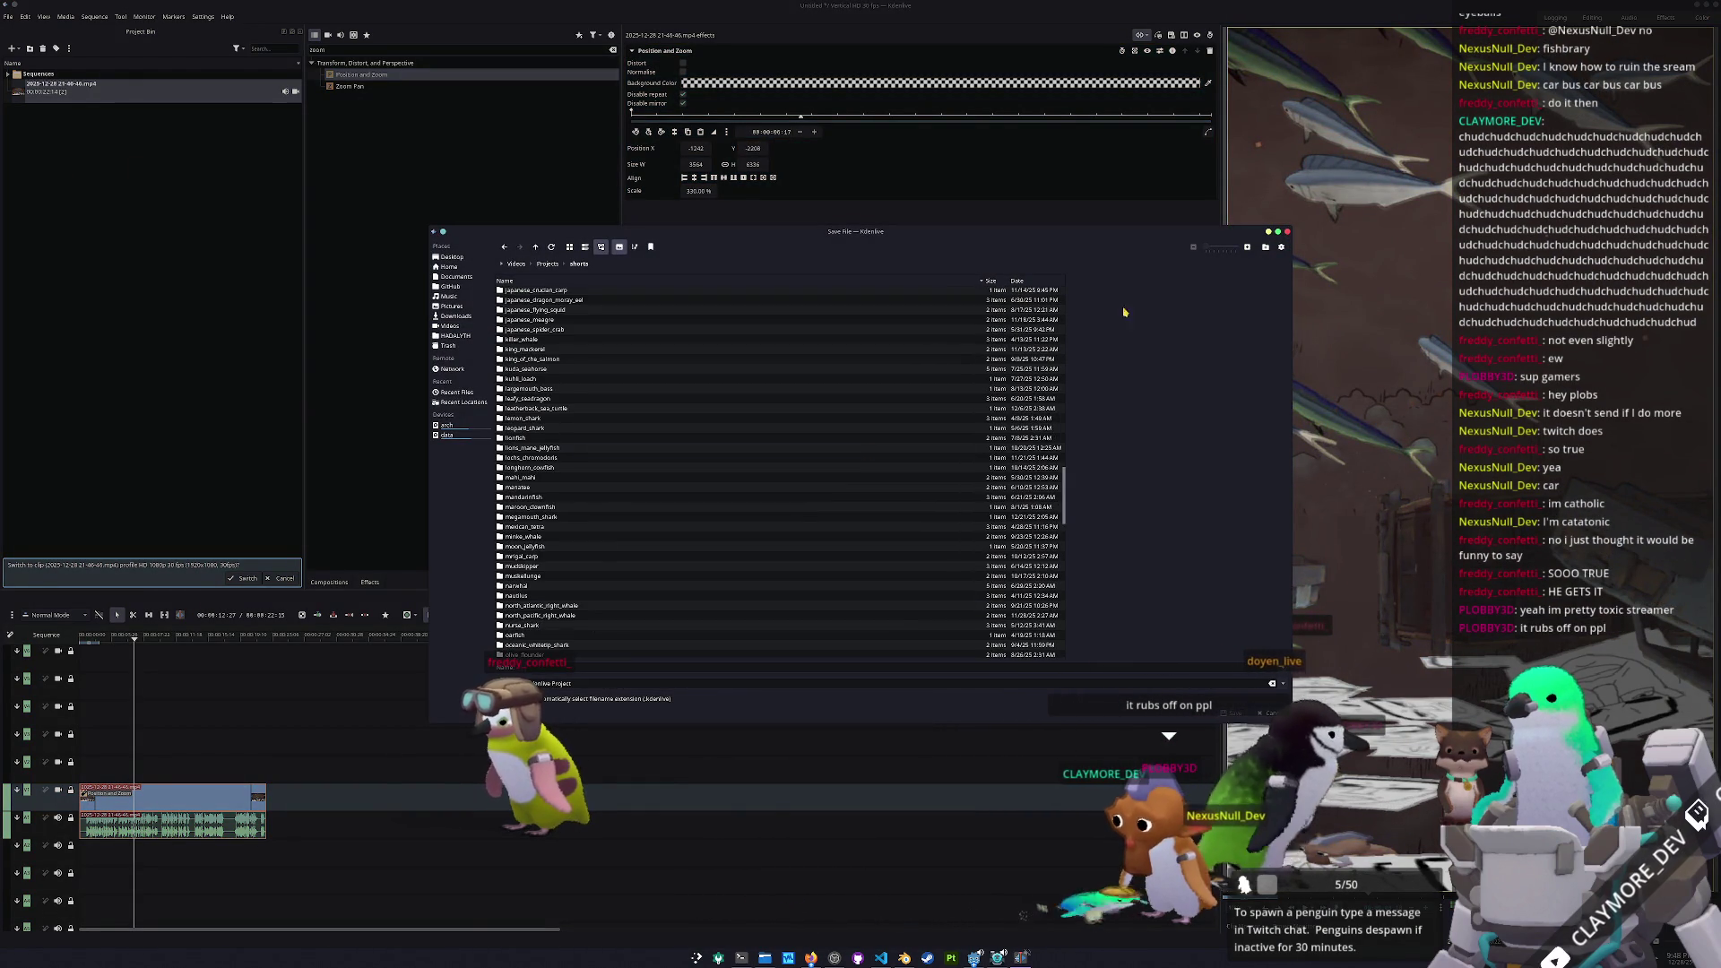
key("F10")
type("pompano_dolphinfish")
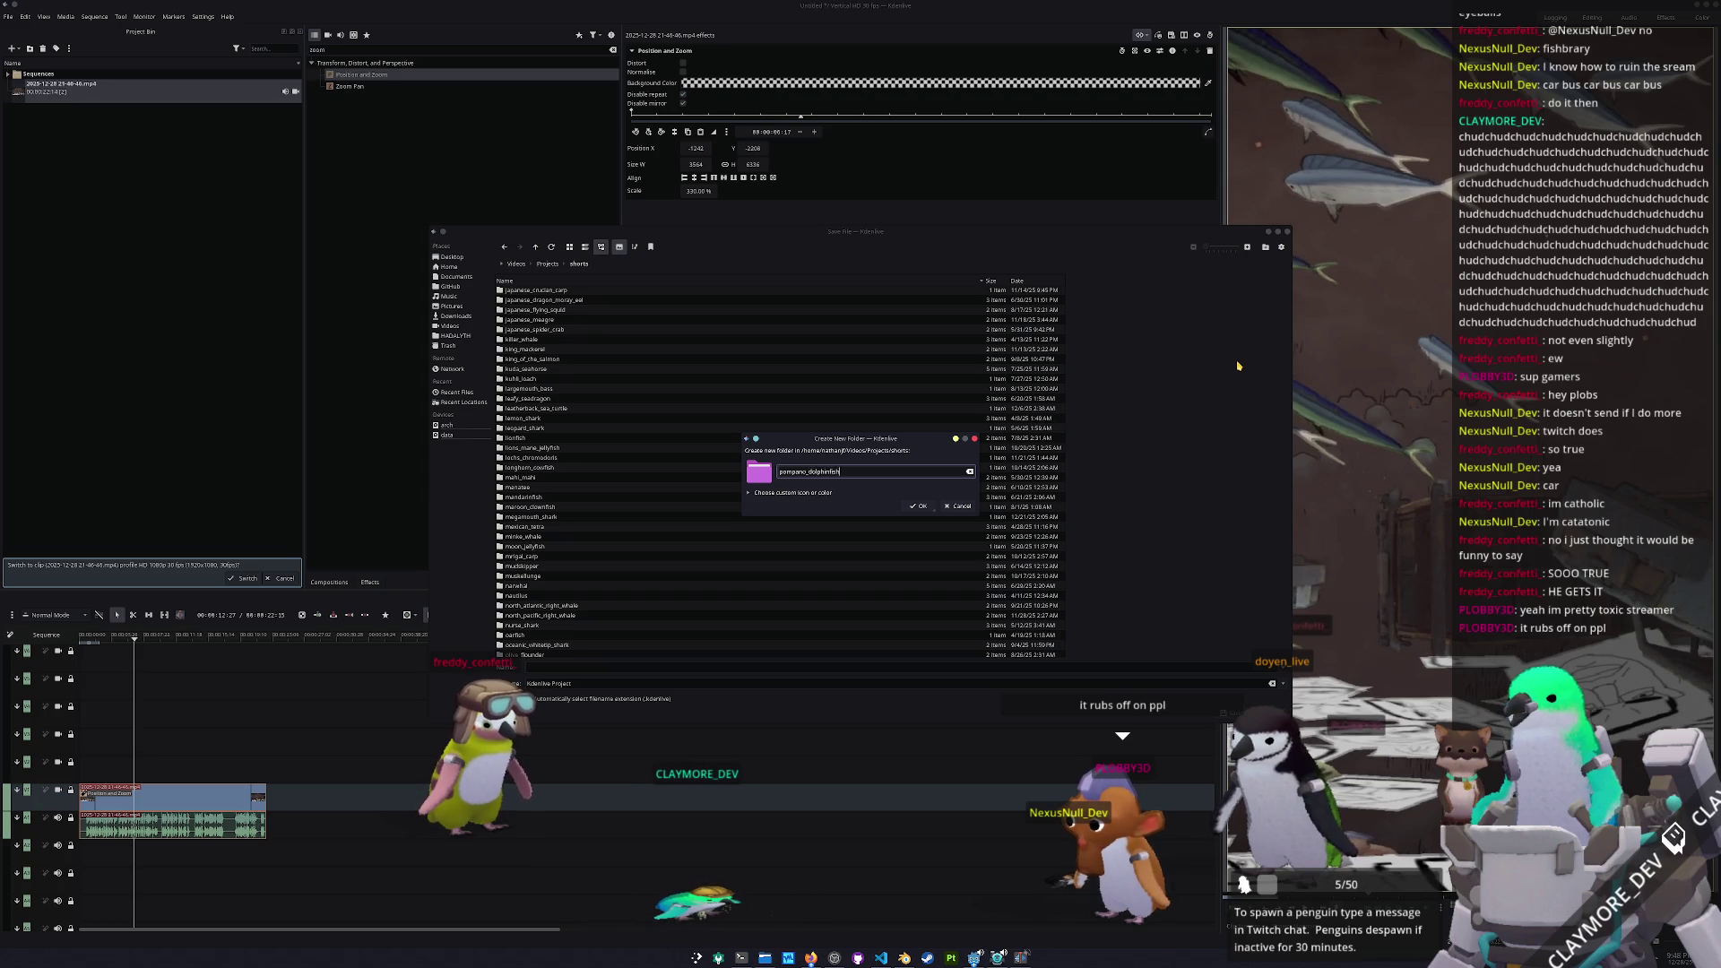
key("Return")
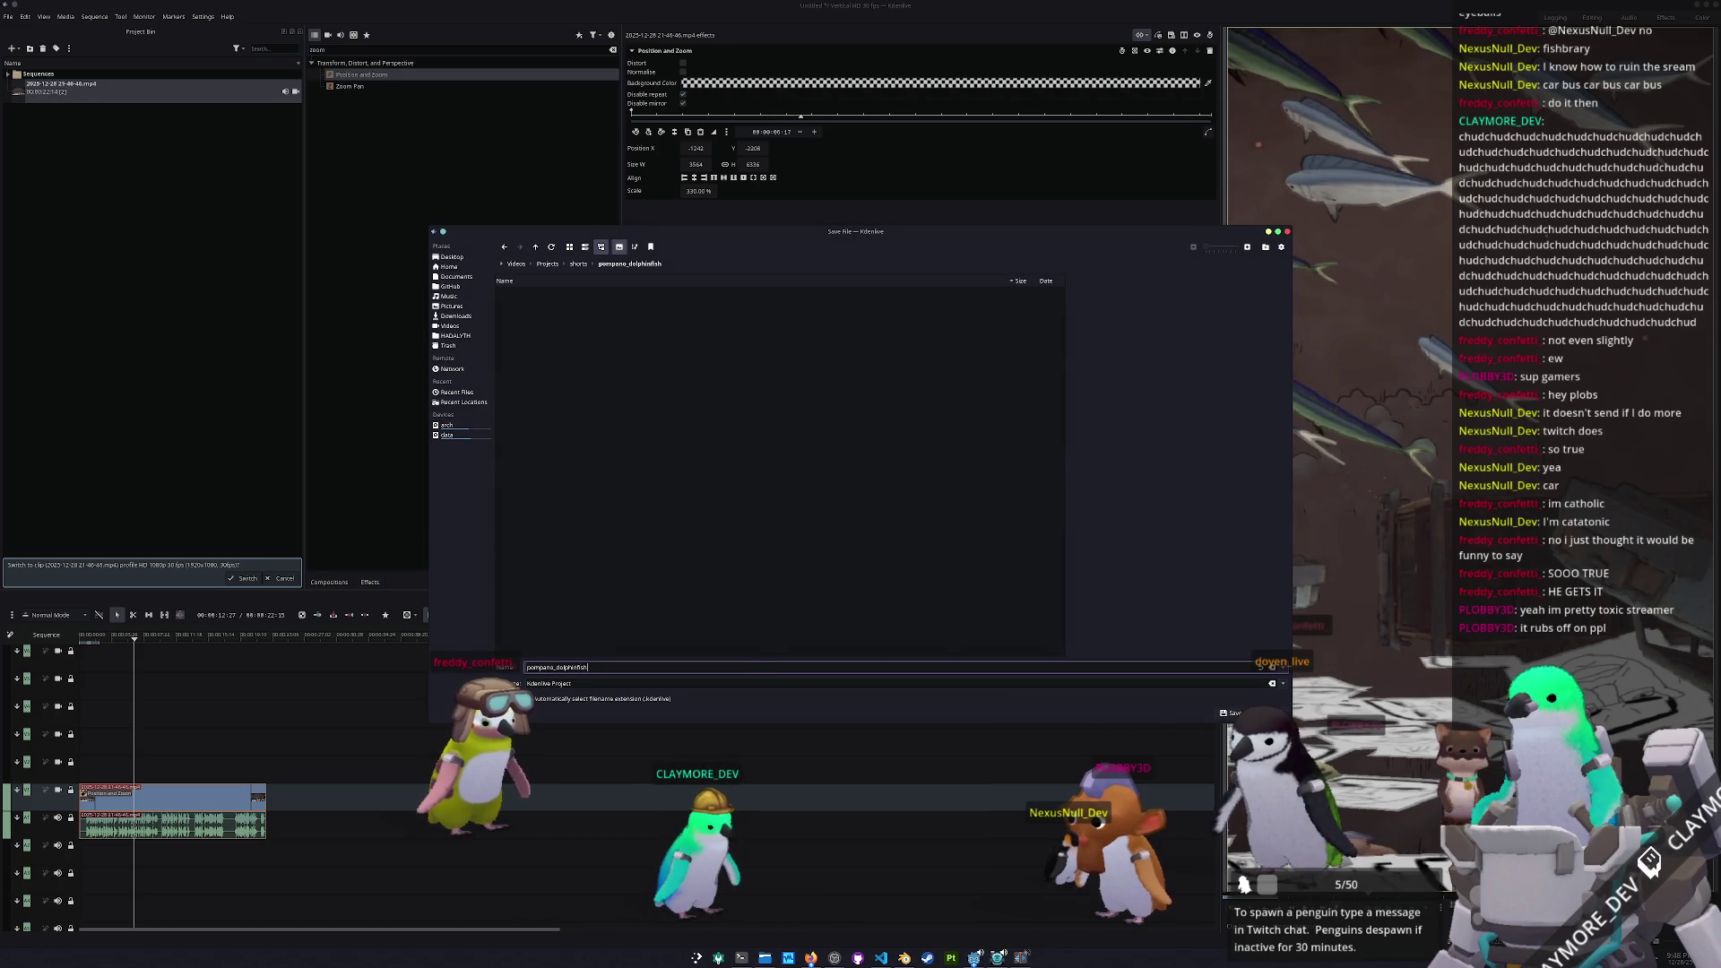
key("Return")
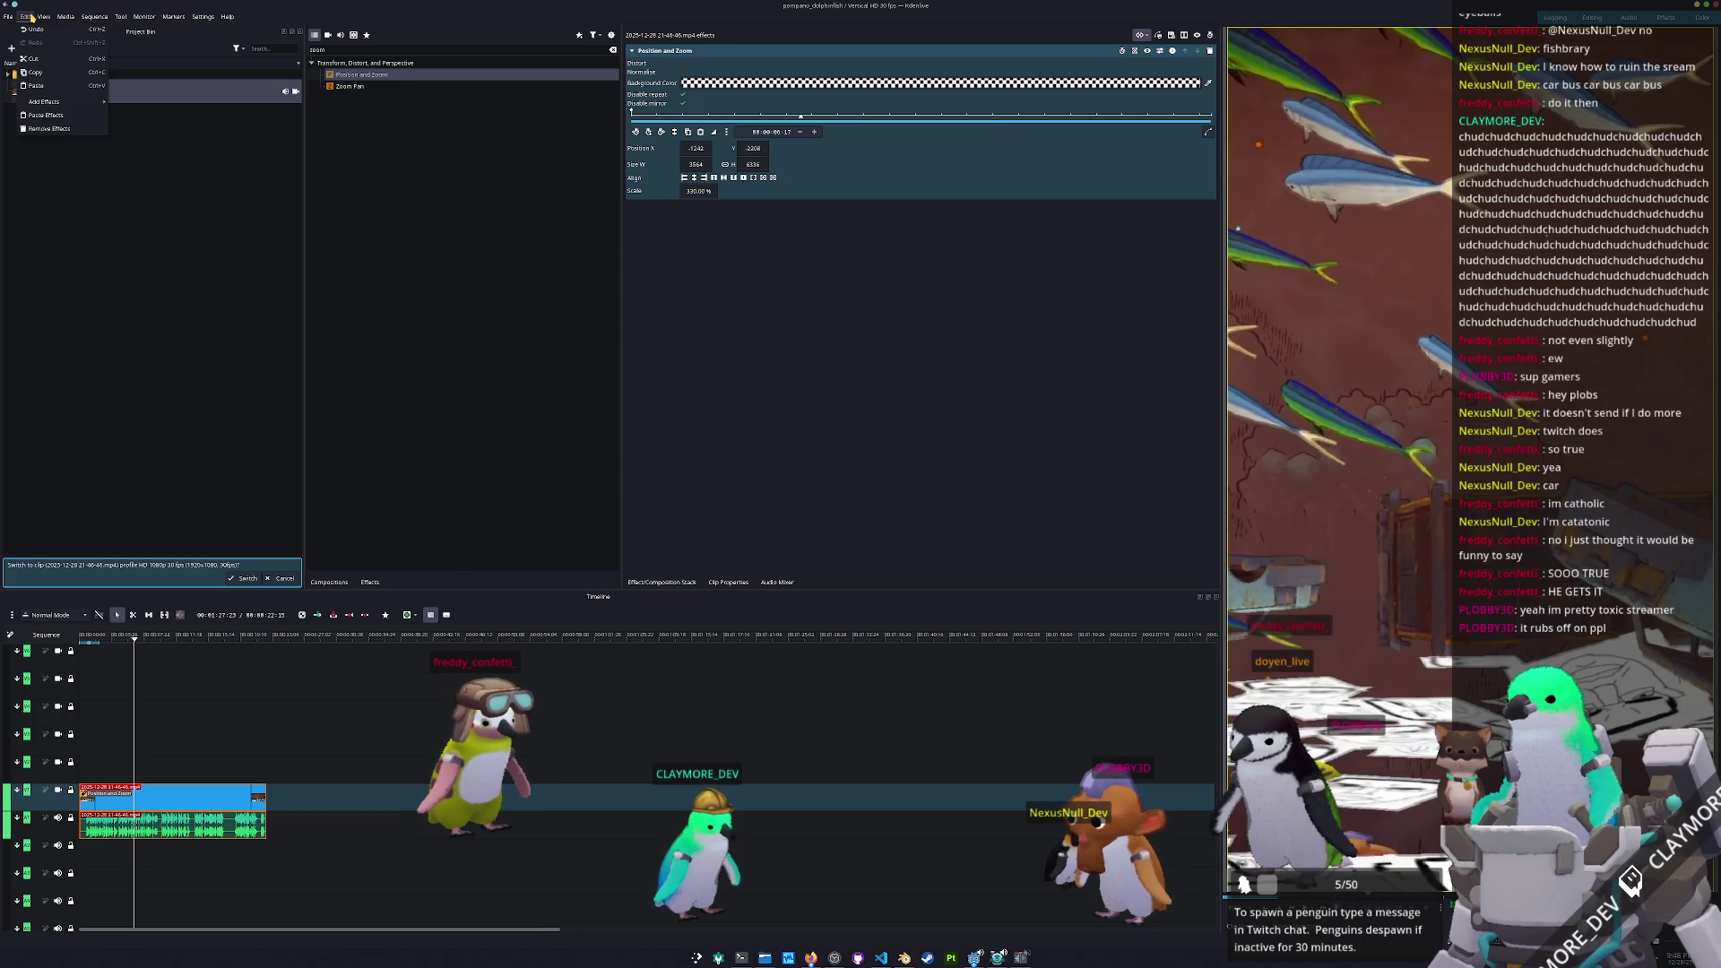
Render the project to a video file
mouse_move(8, 17)
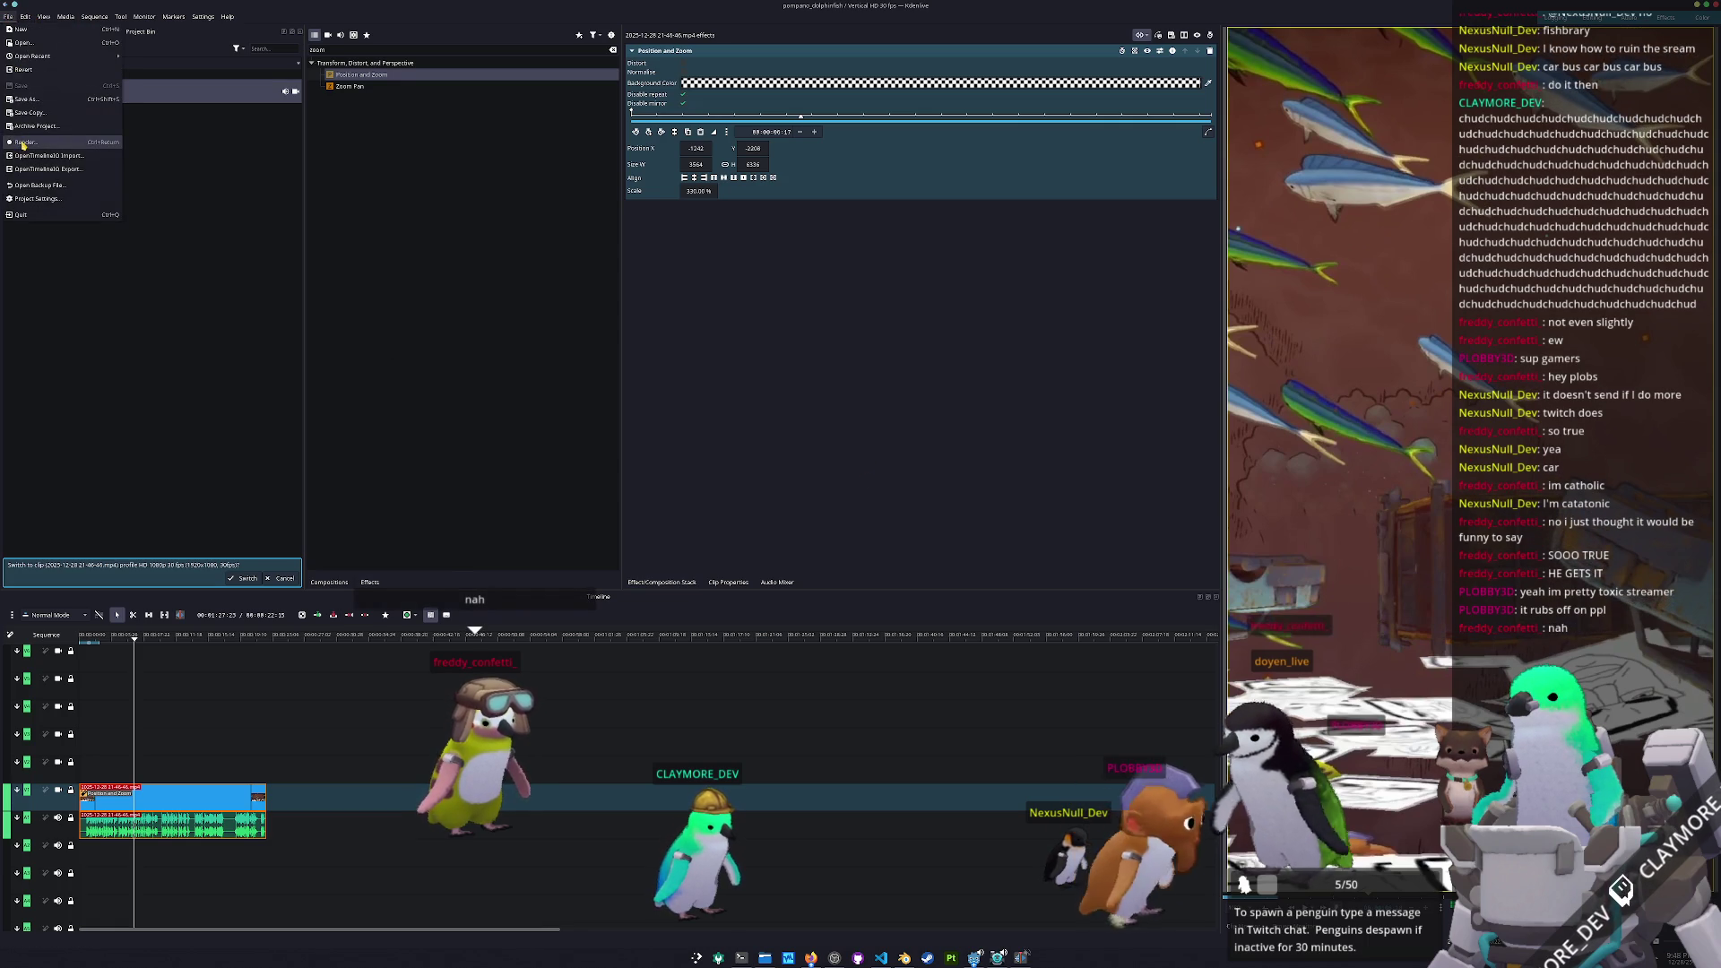
left_click(24, 144)
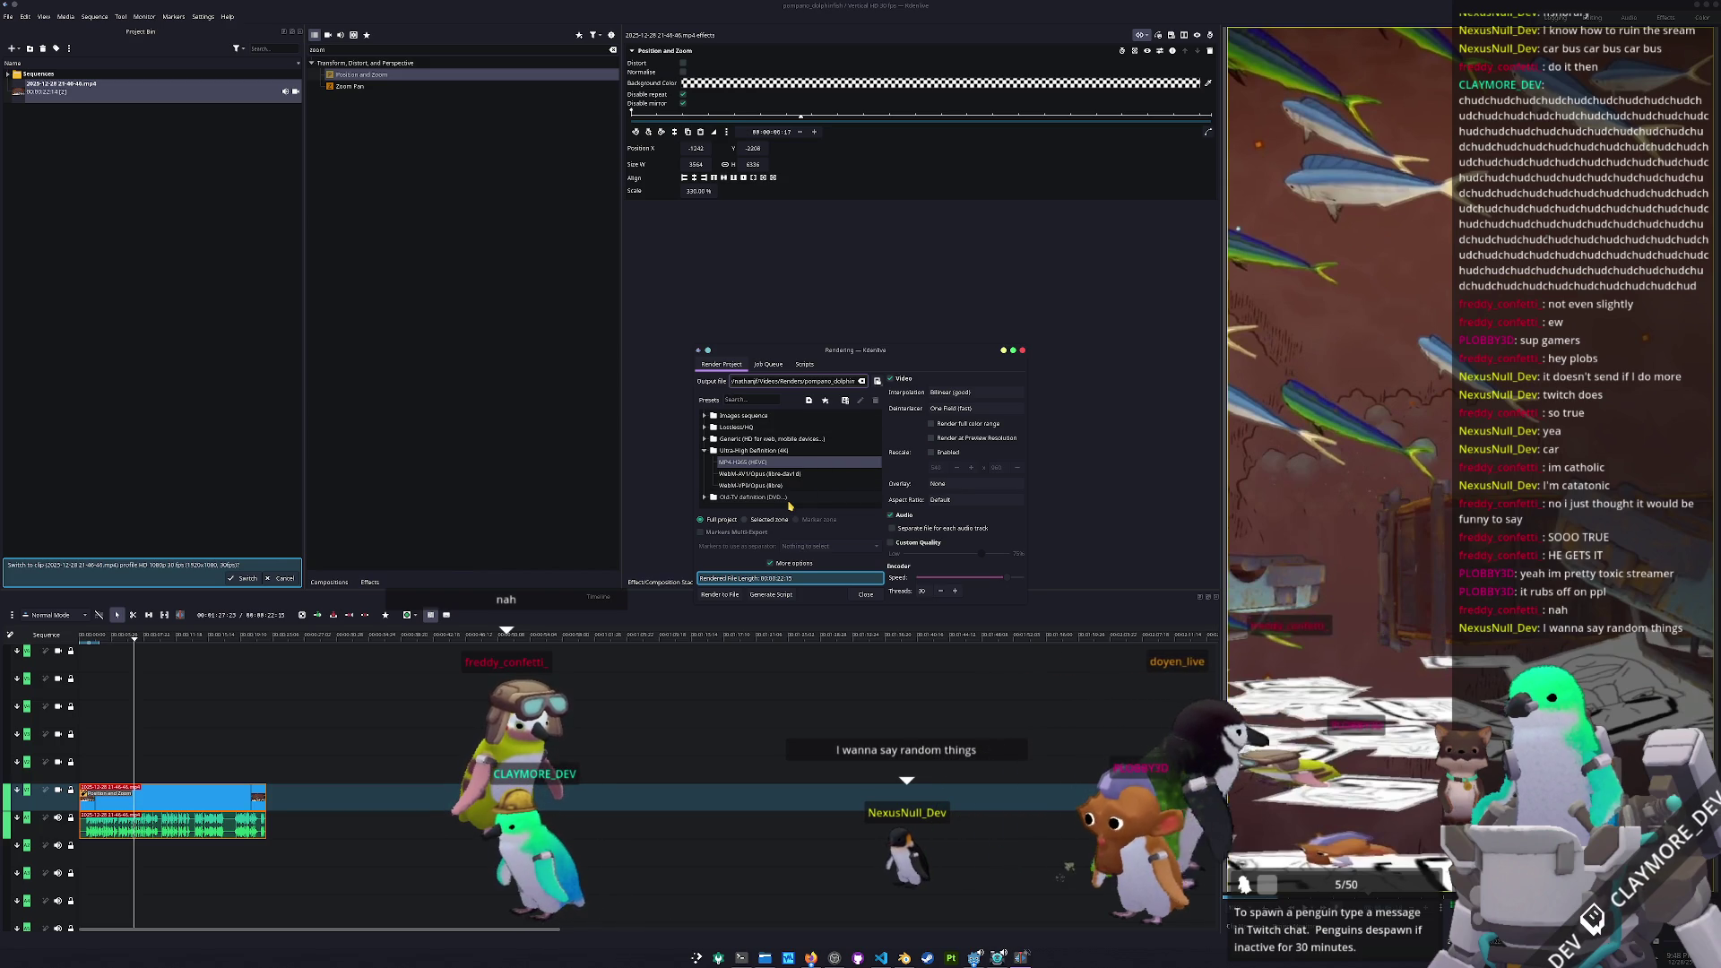
left_click(722, 596)
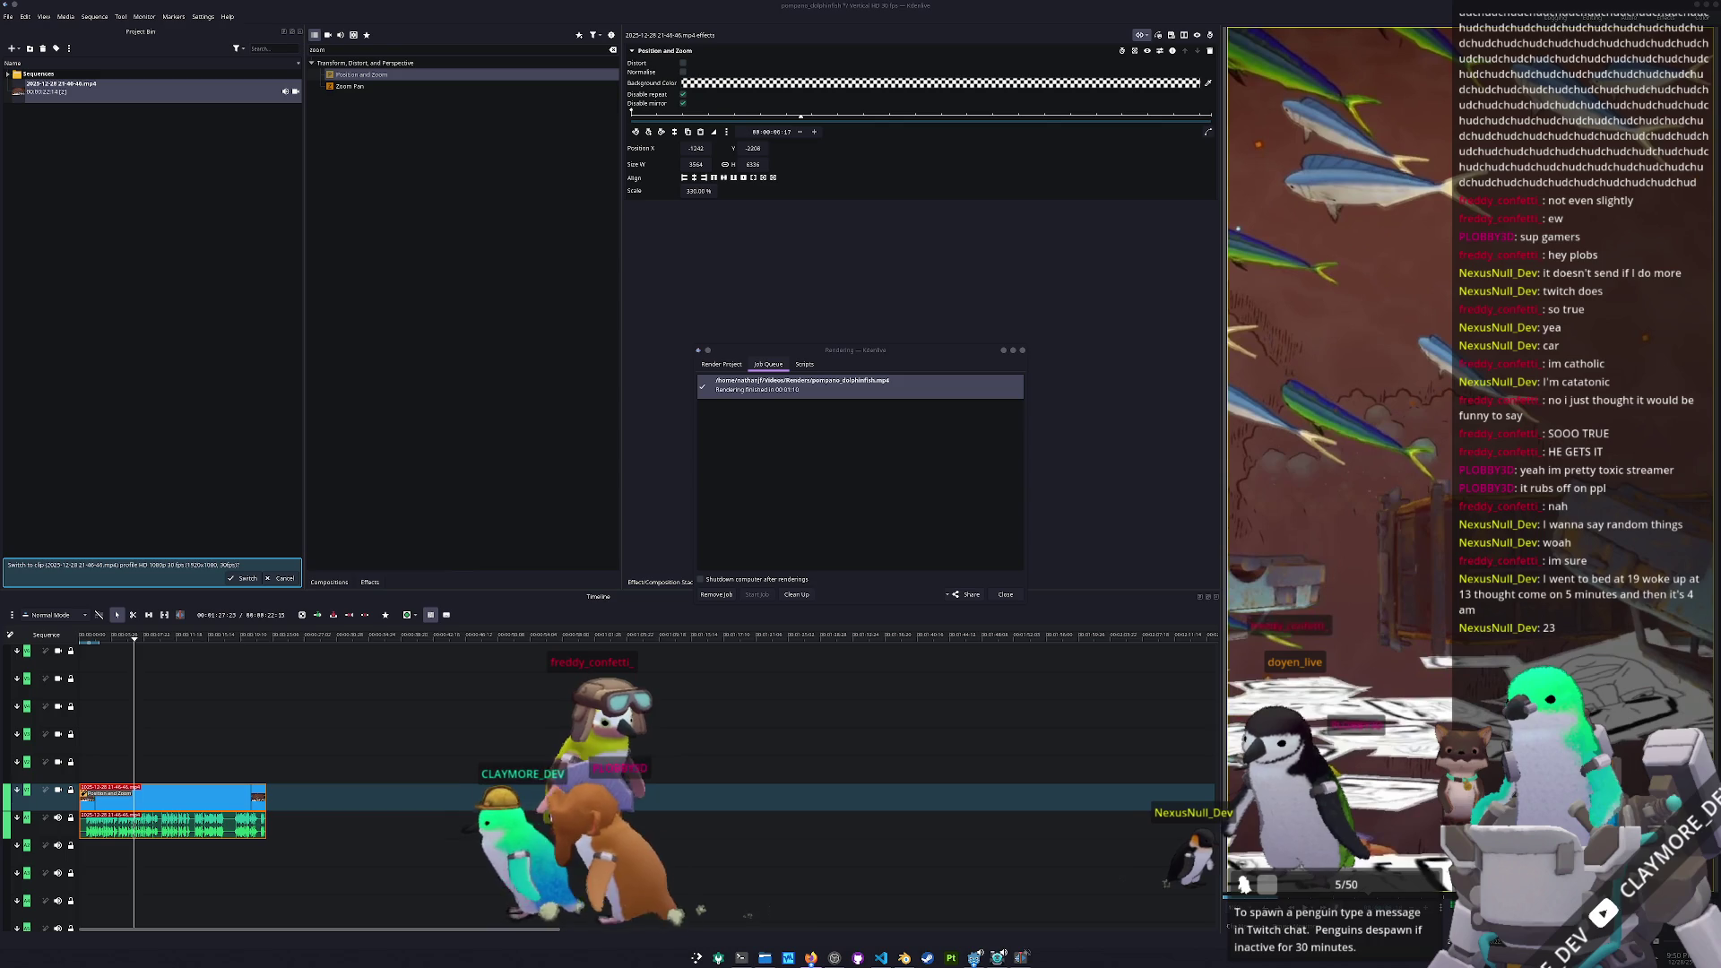
Edit the upload's title, trim it under the limit and add the #gamedev hashtag
key("alt+Tab")
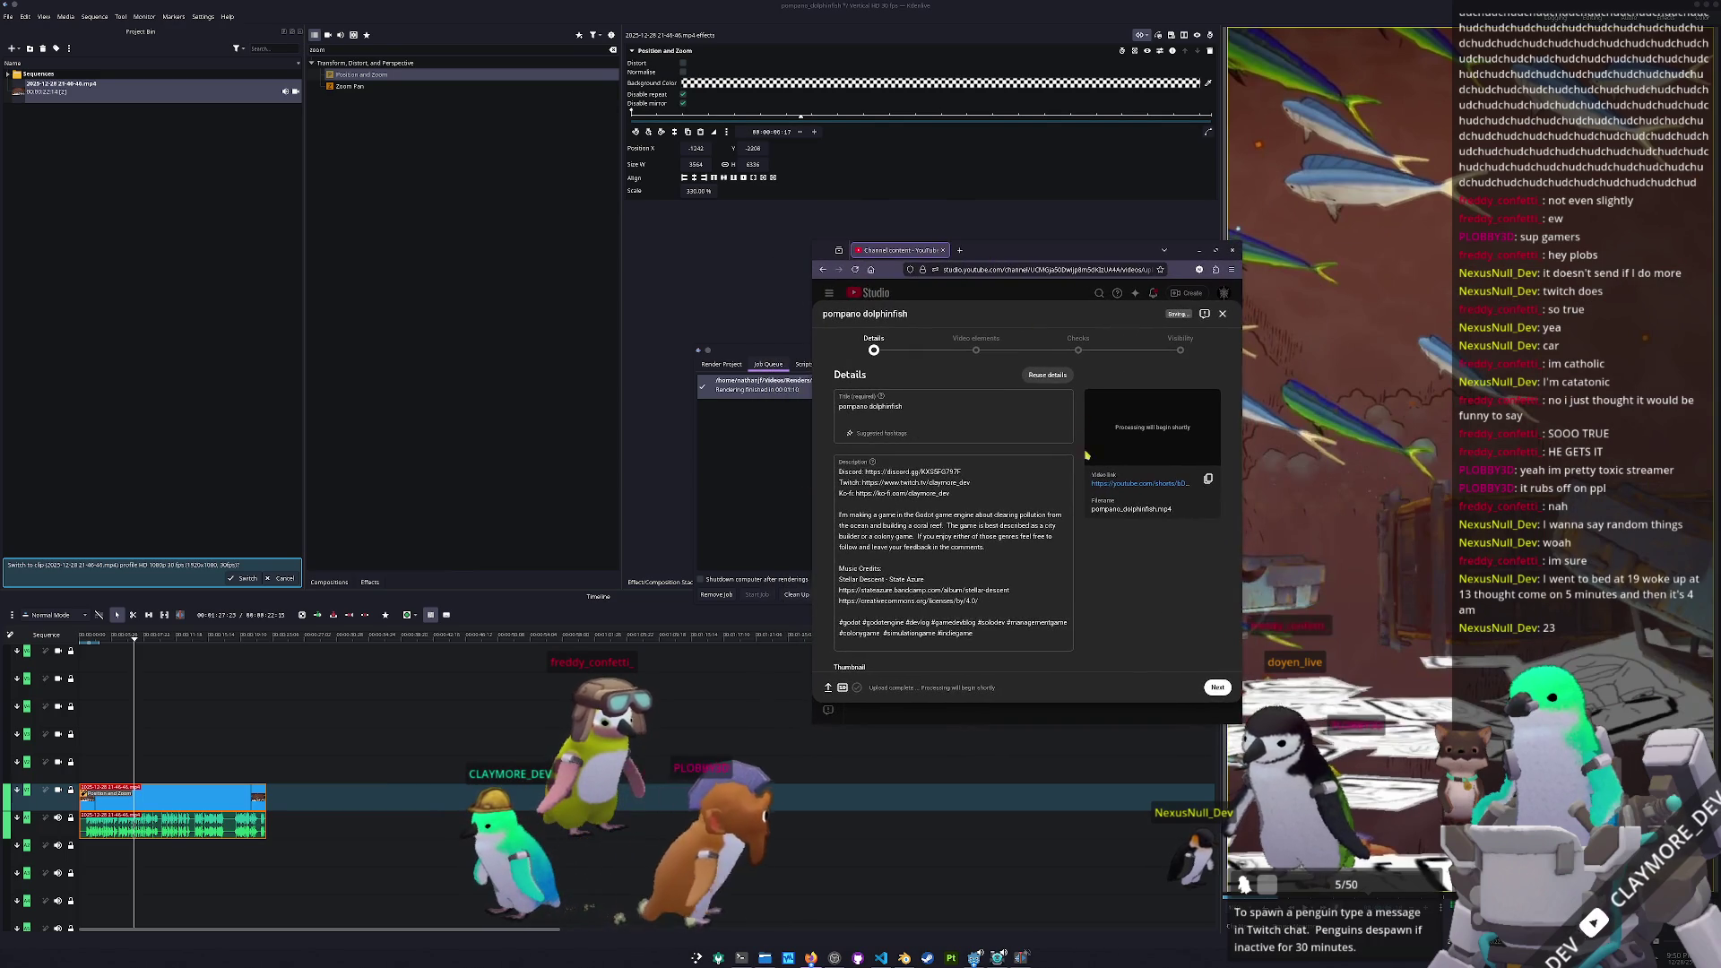
left_click(946, 434)
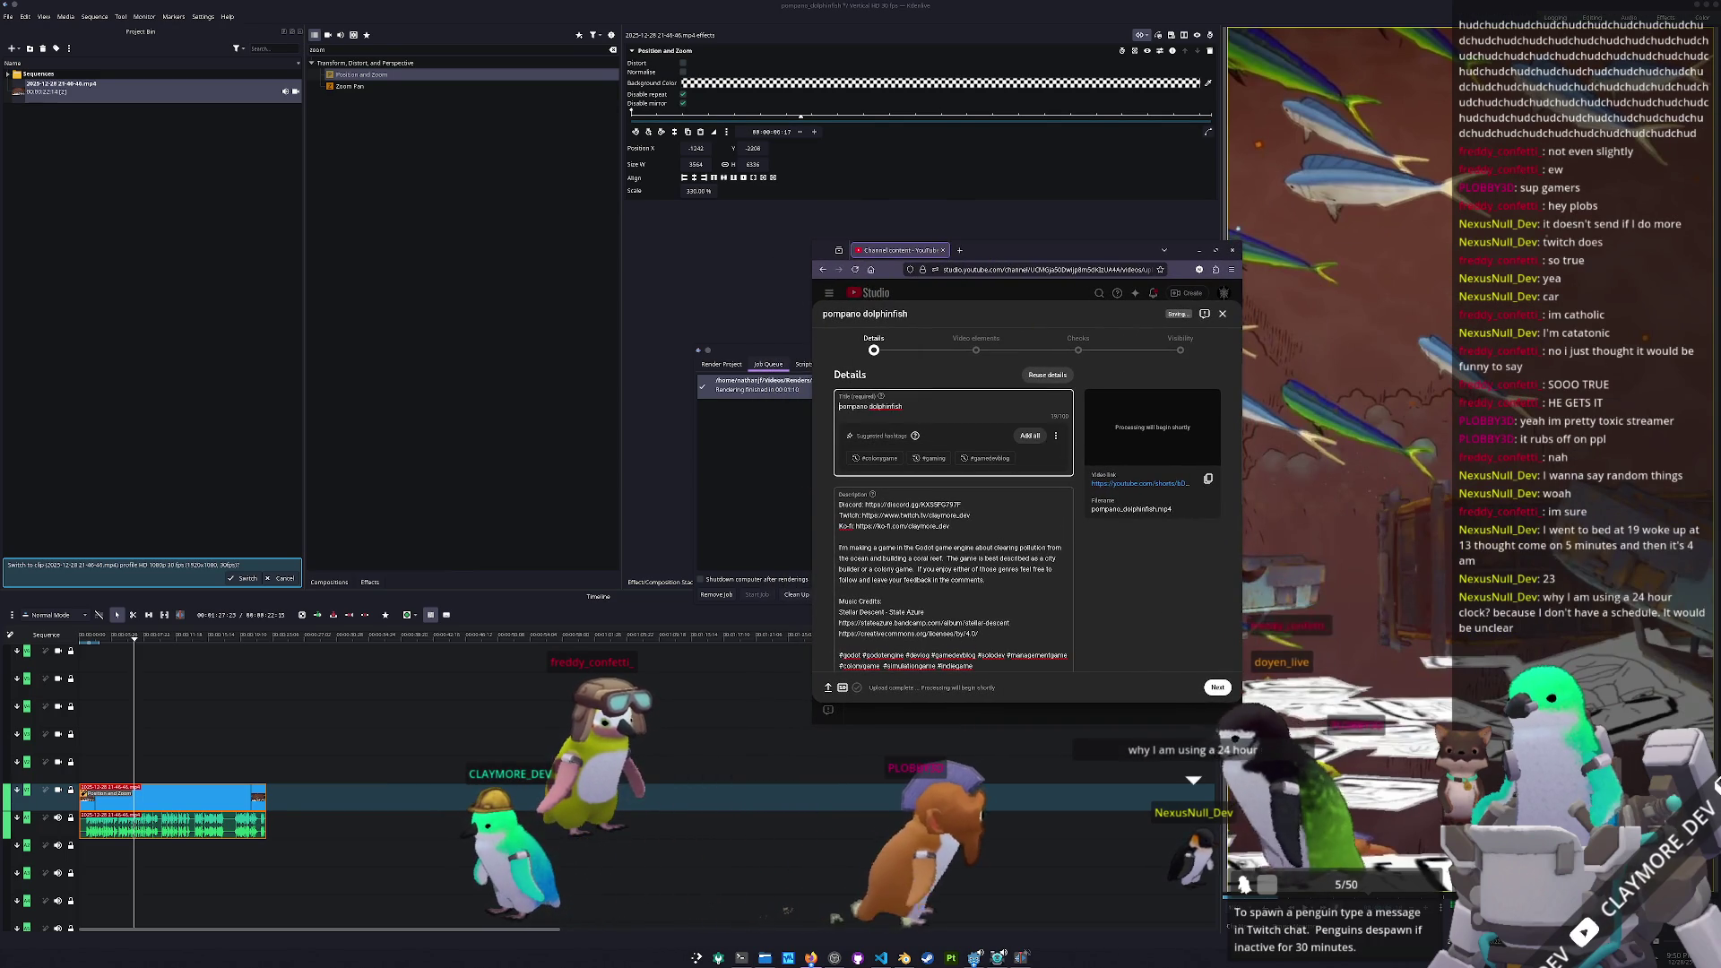
type("there is n")
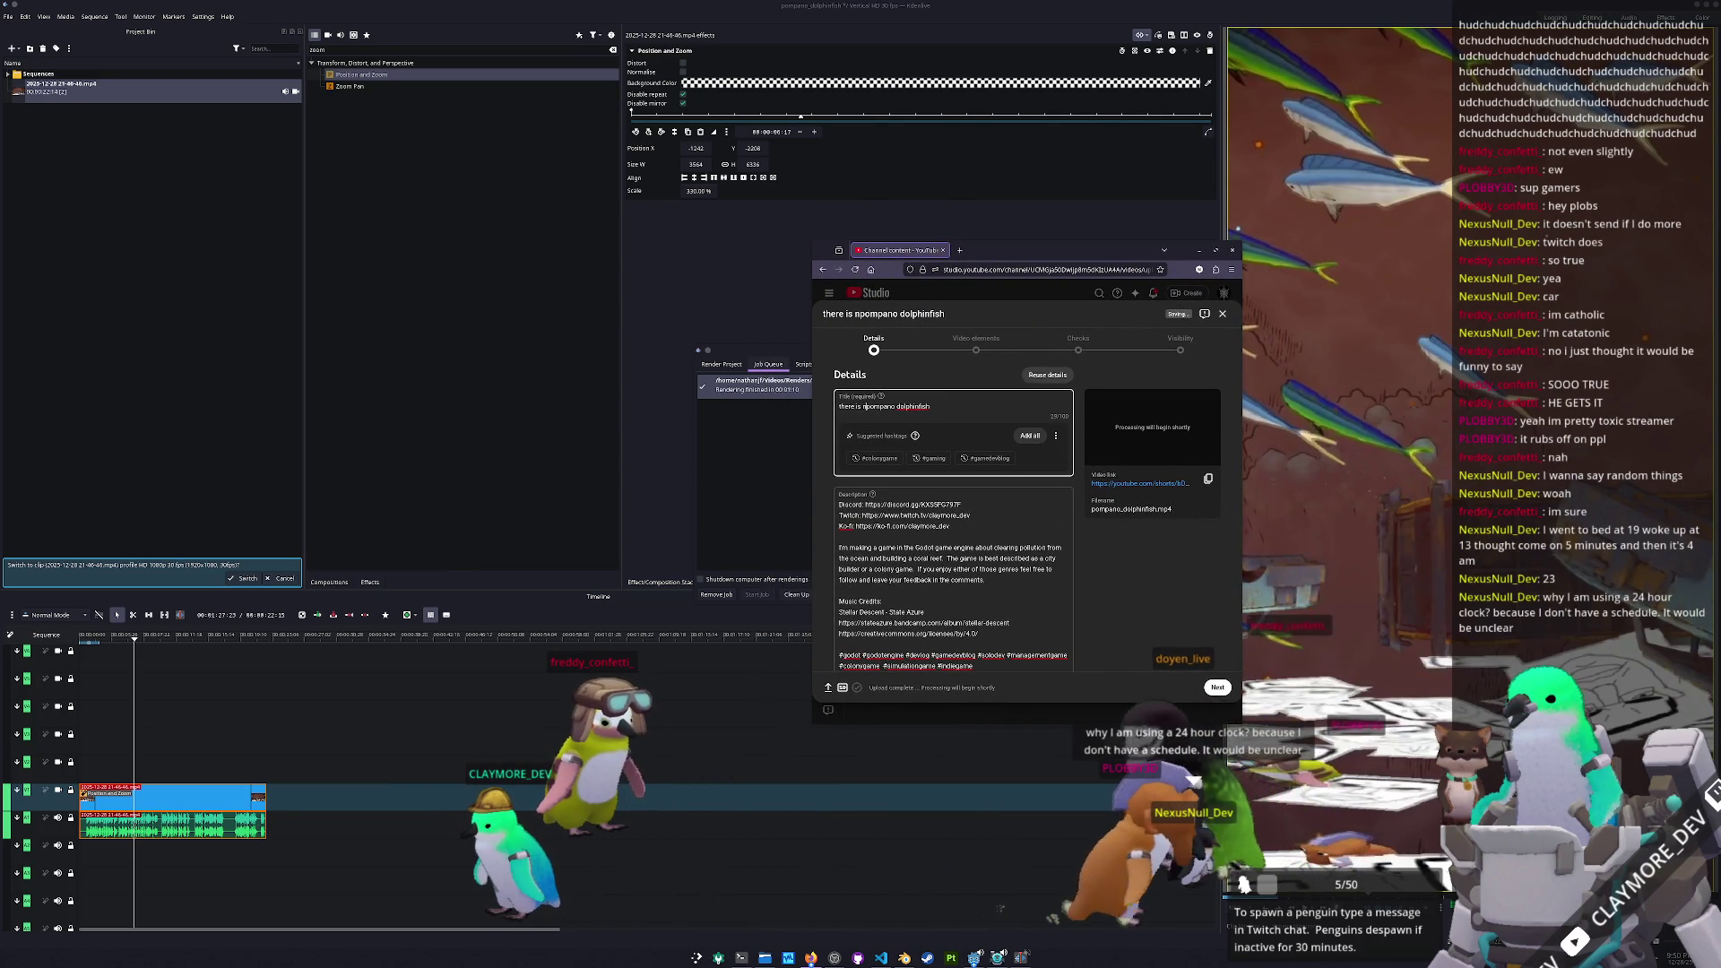
type("g but ")
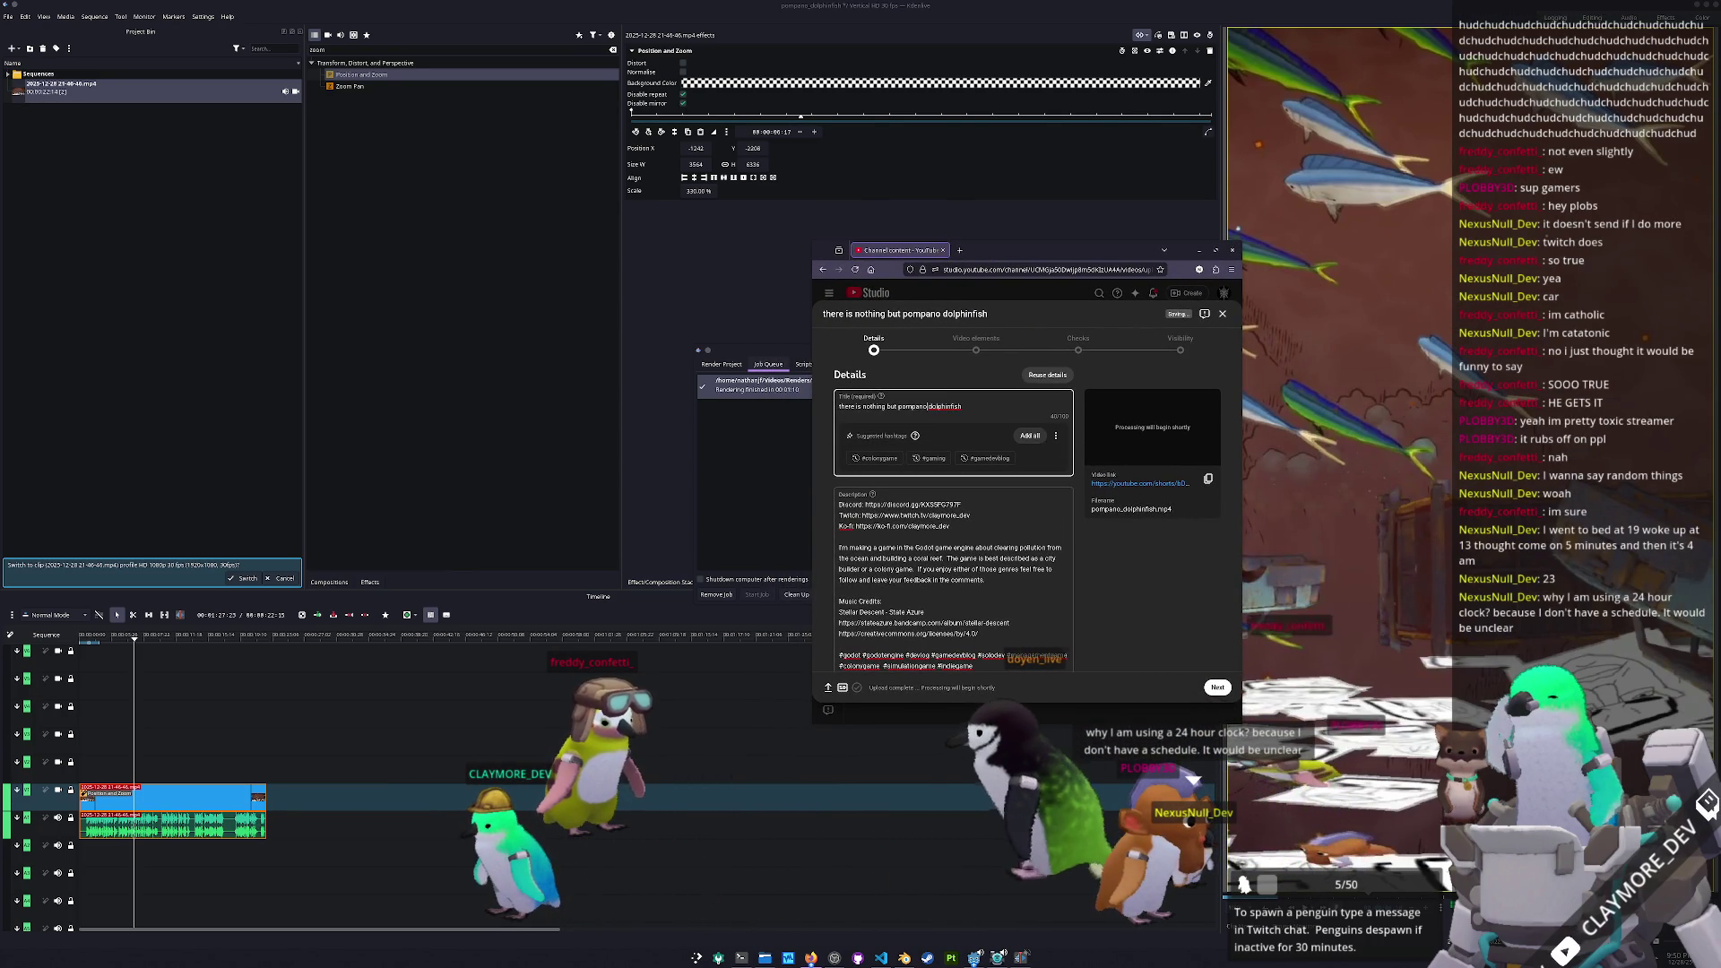
type(" left fo")
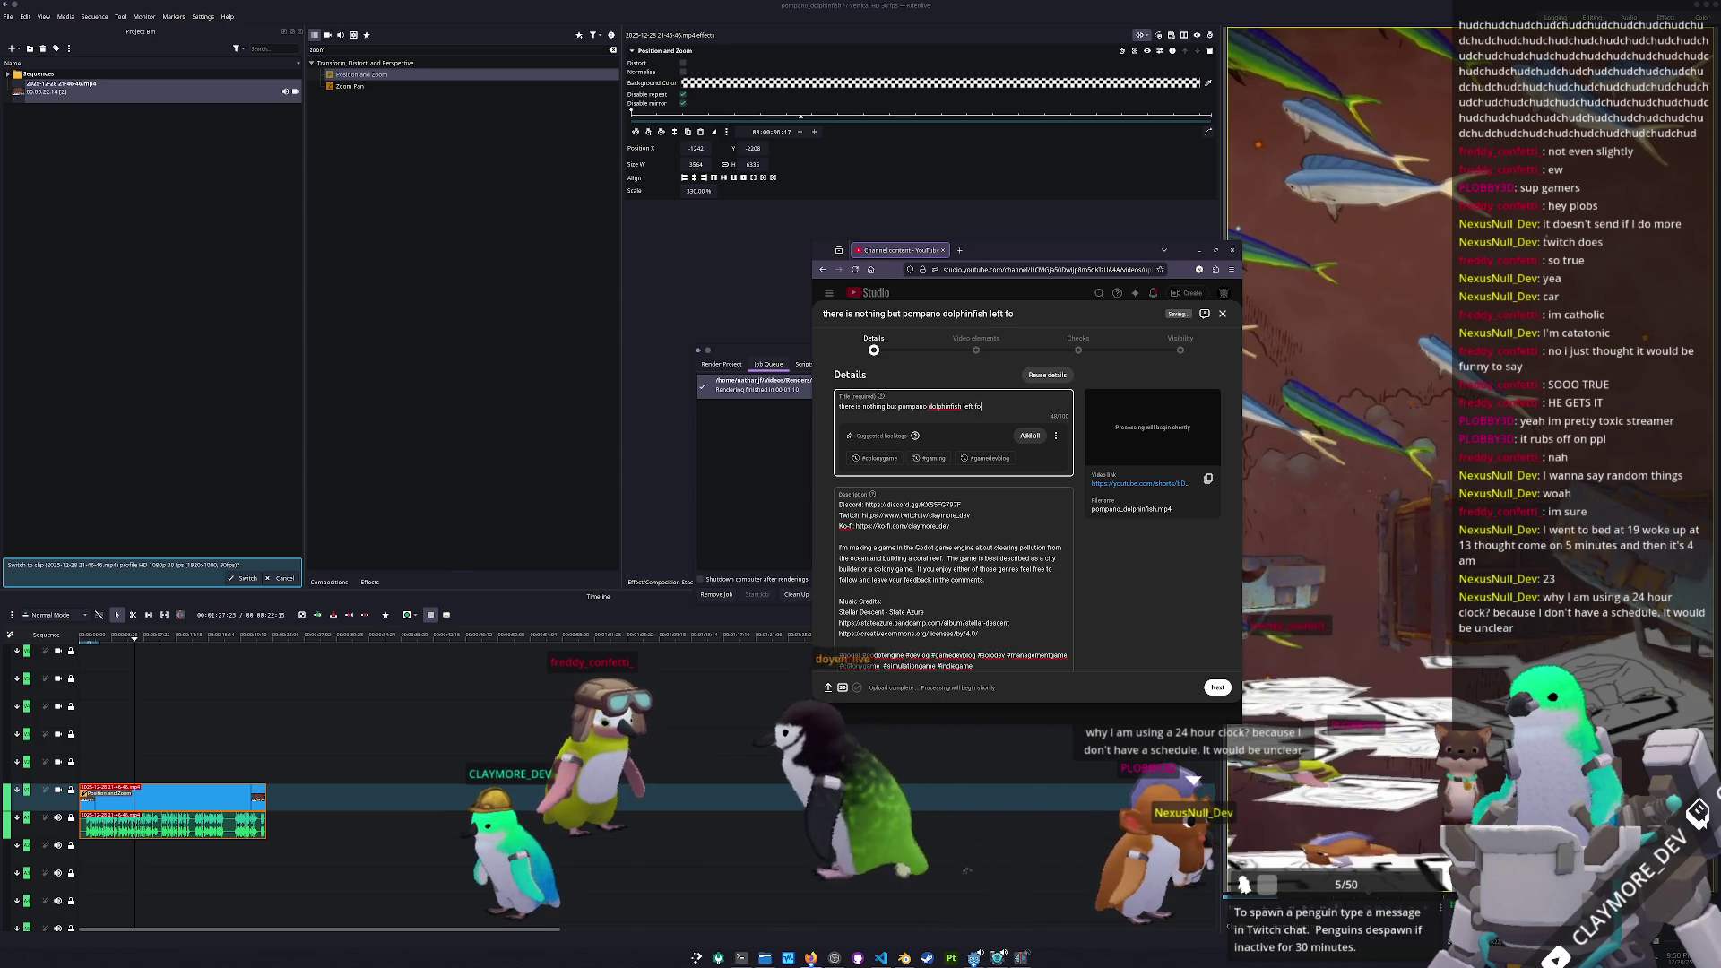
type("r me. I lost it")
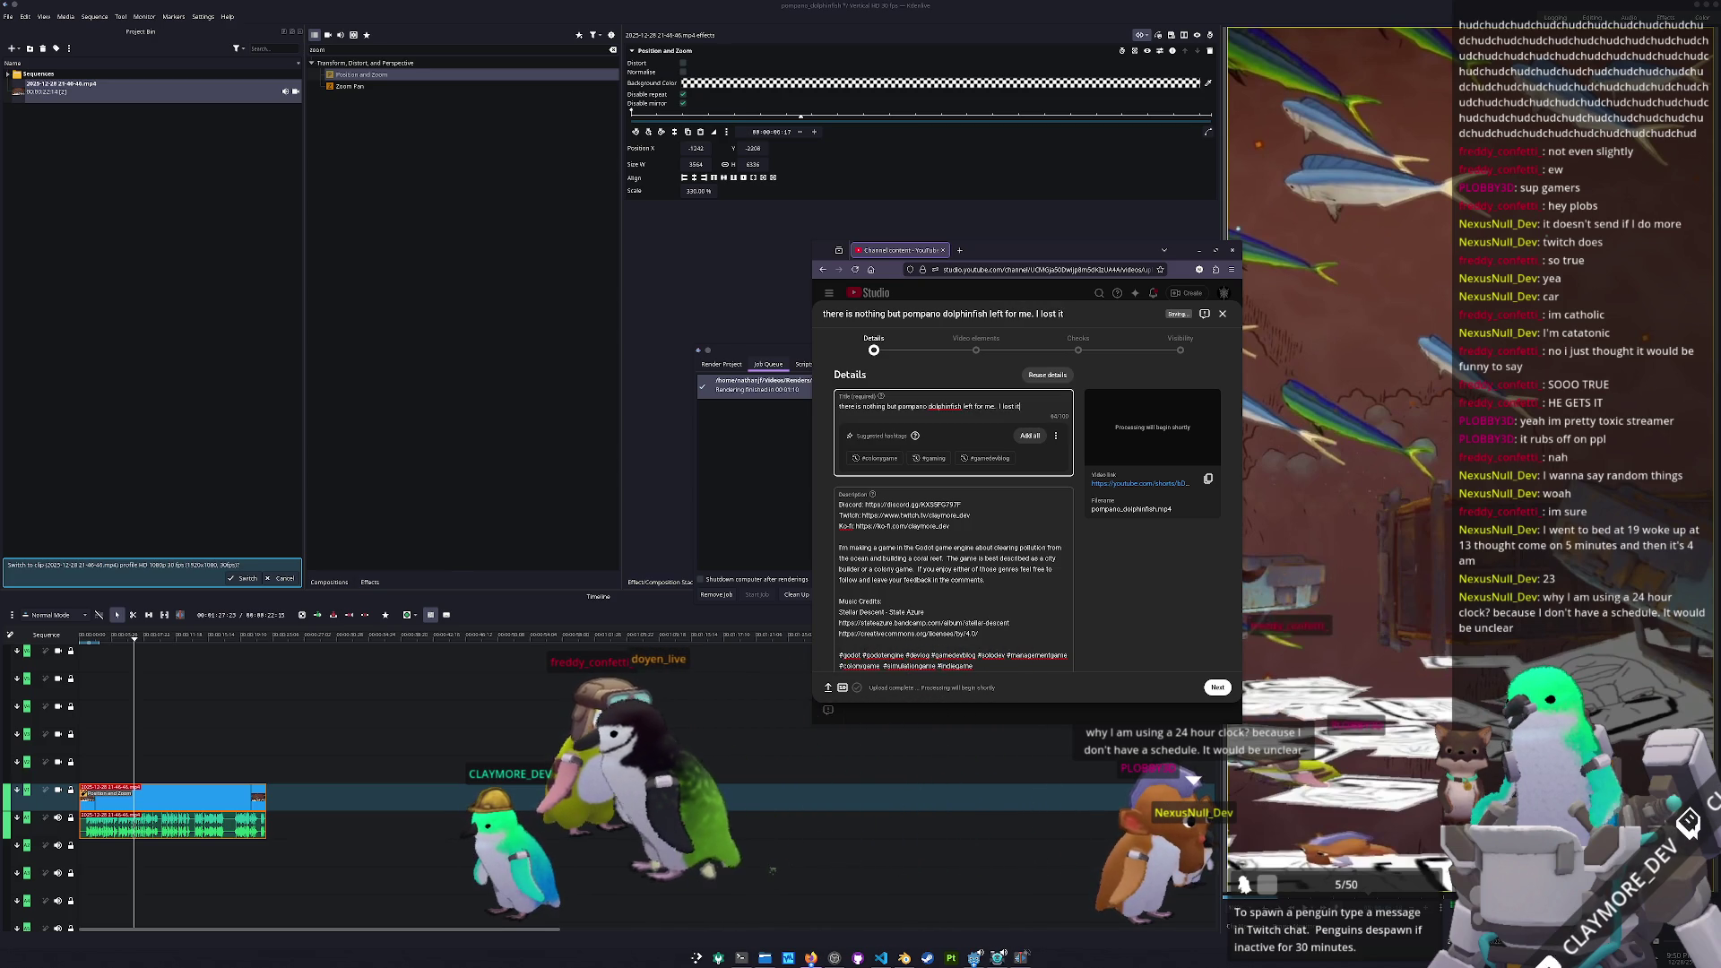
type("I bet it")
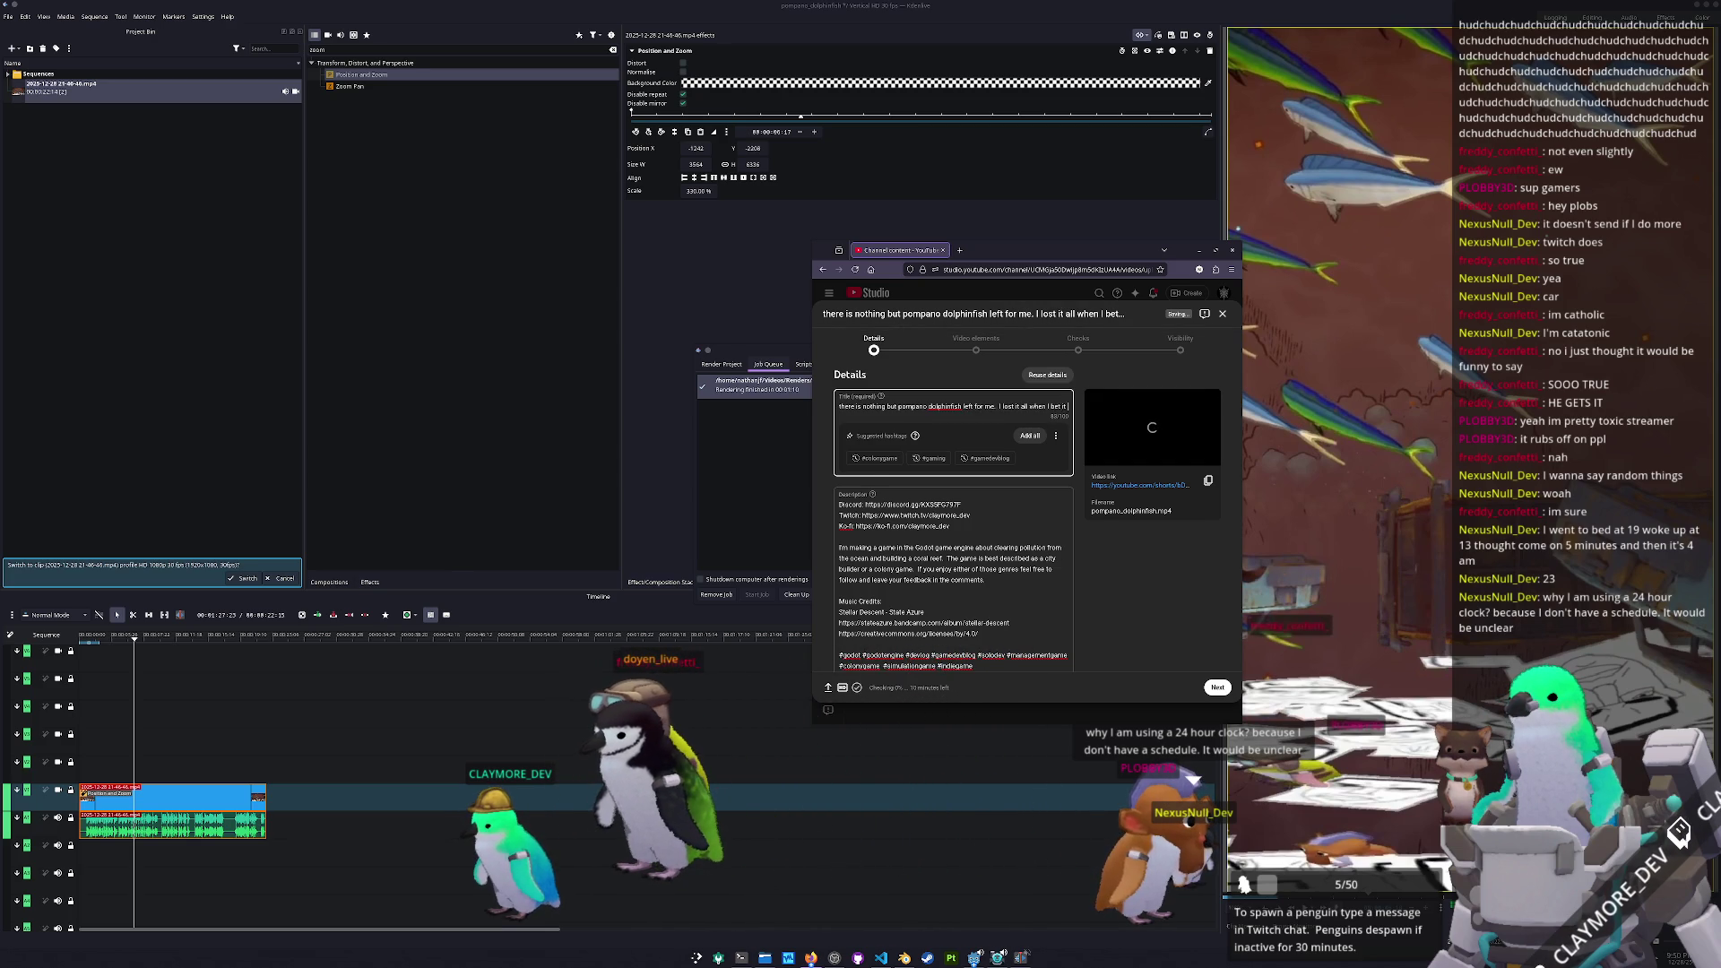
type(" on black and w")
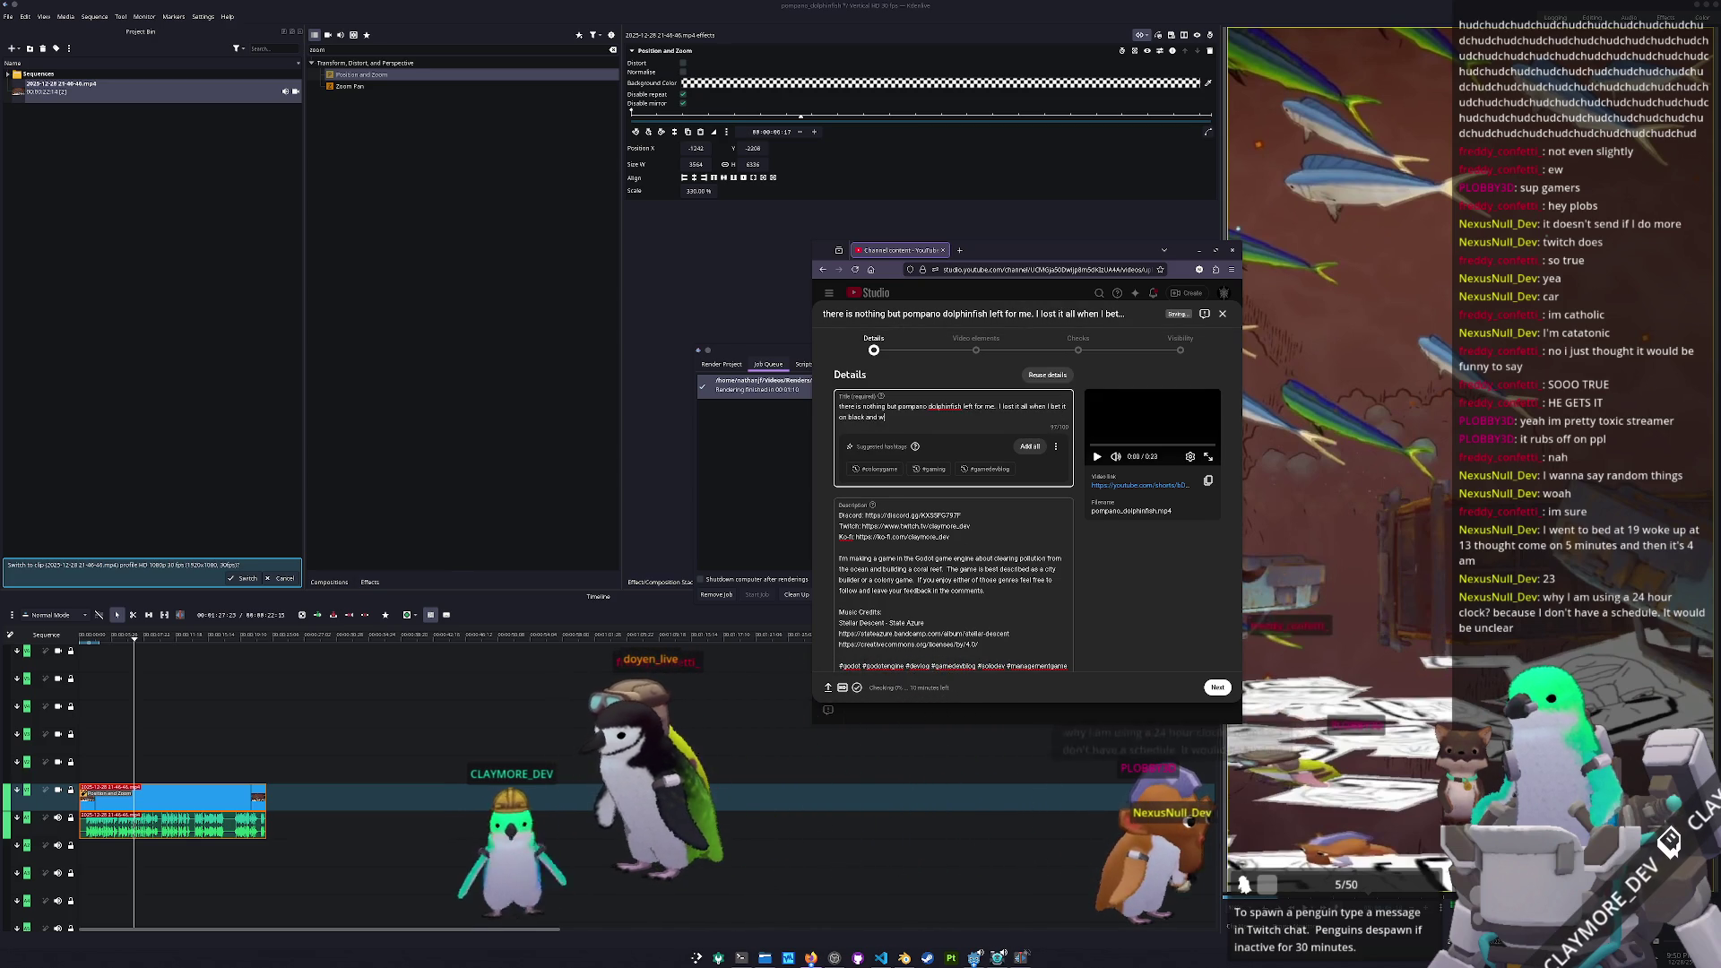
type(" not")
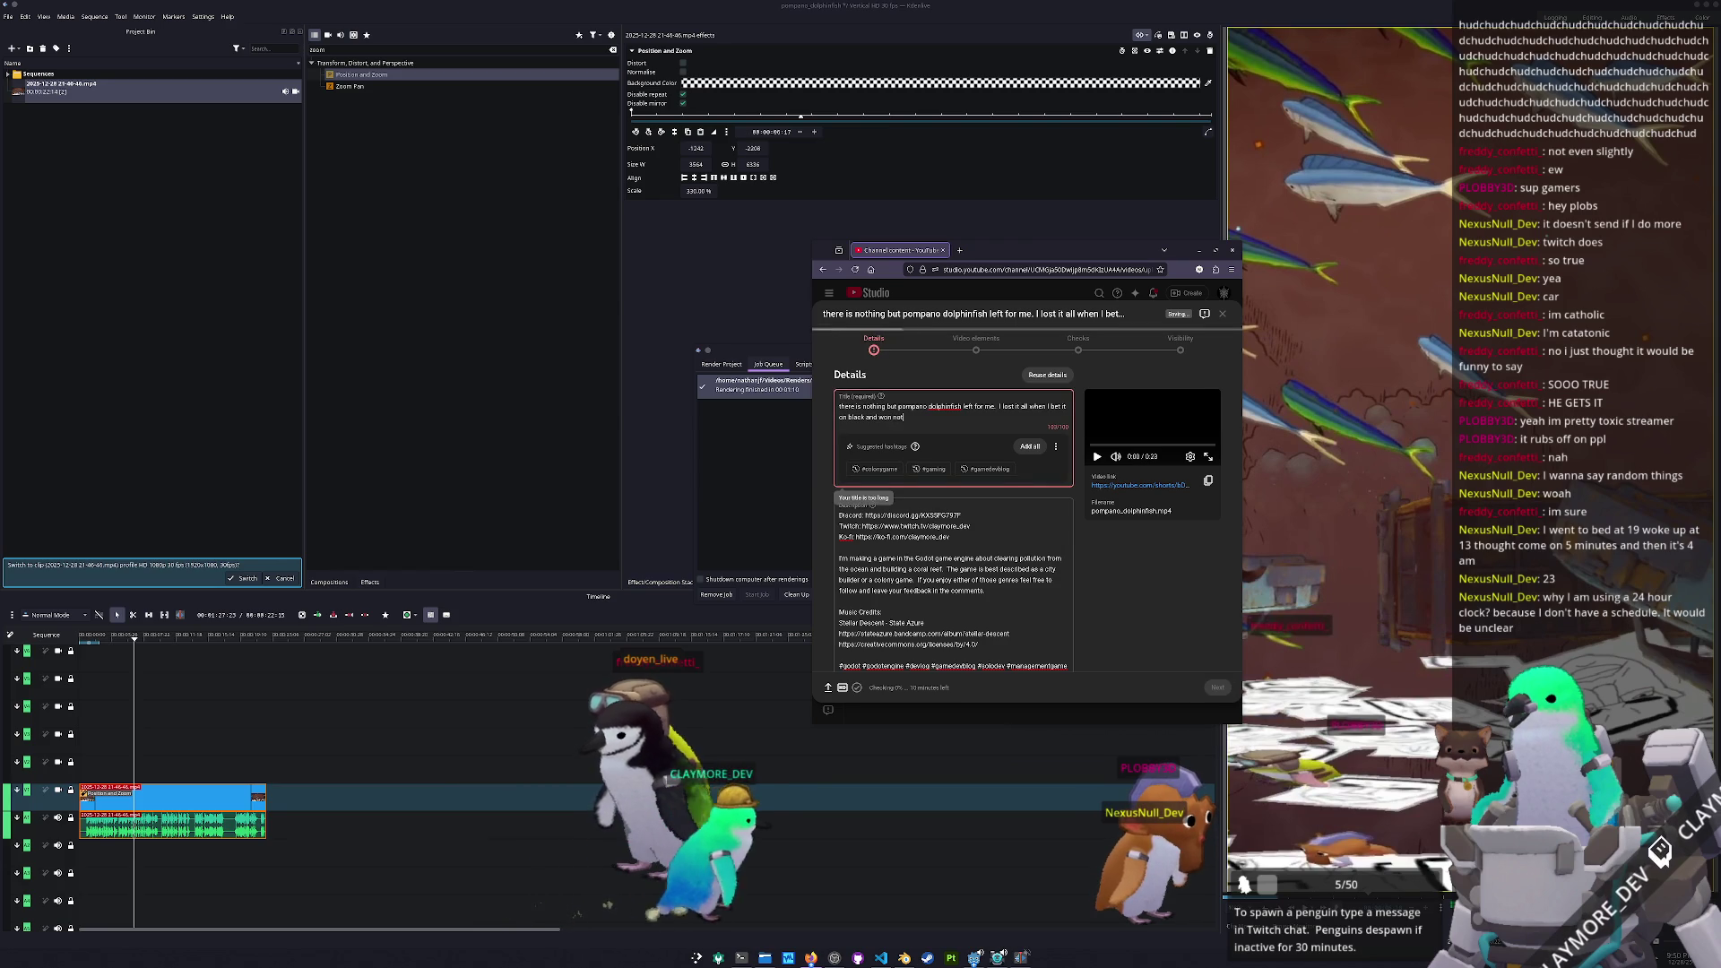
key("BackSpace")
key("BackSpace")
key("BackSpace")
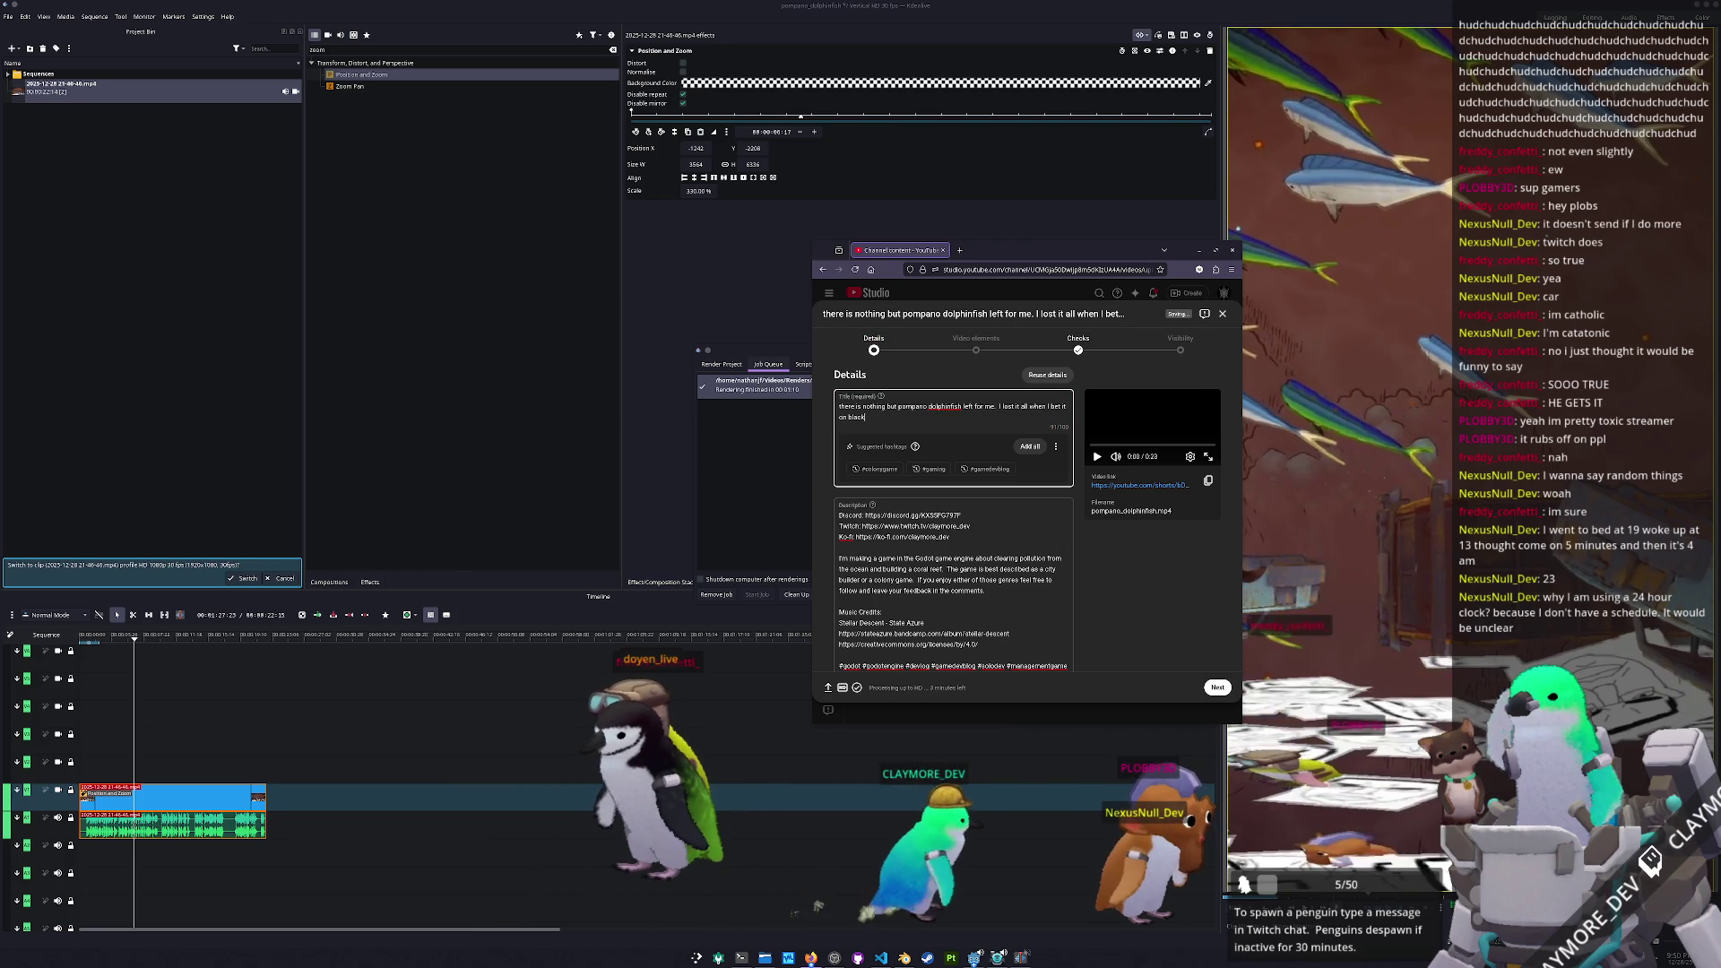
type(" #gasme")
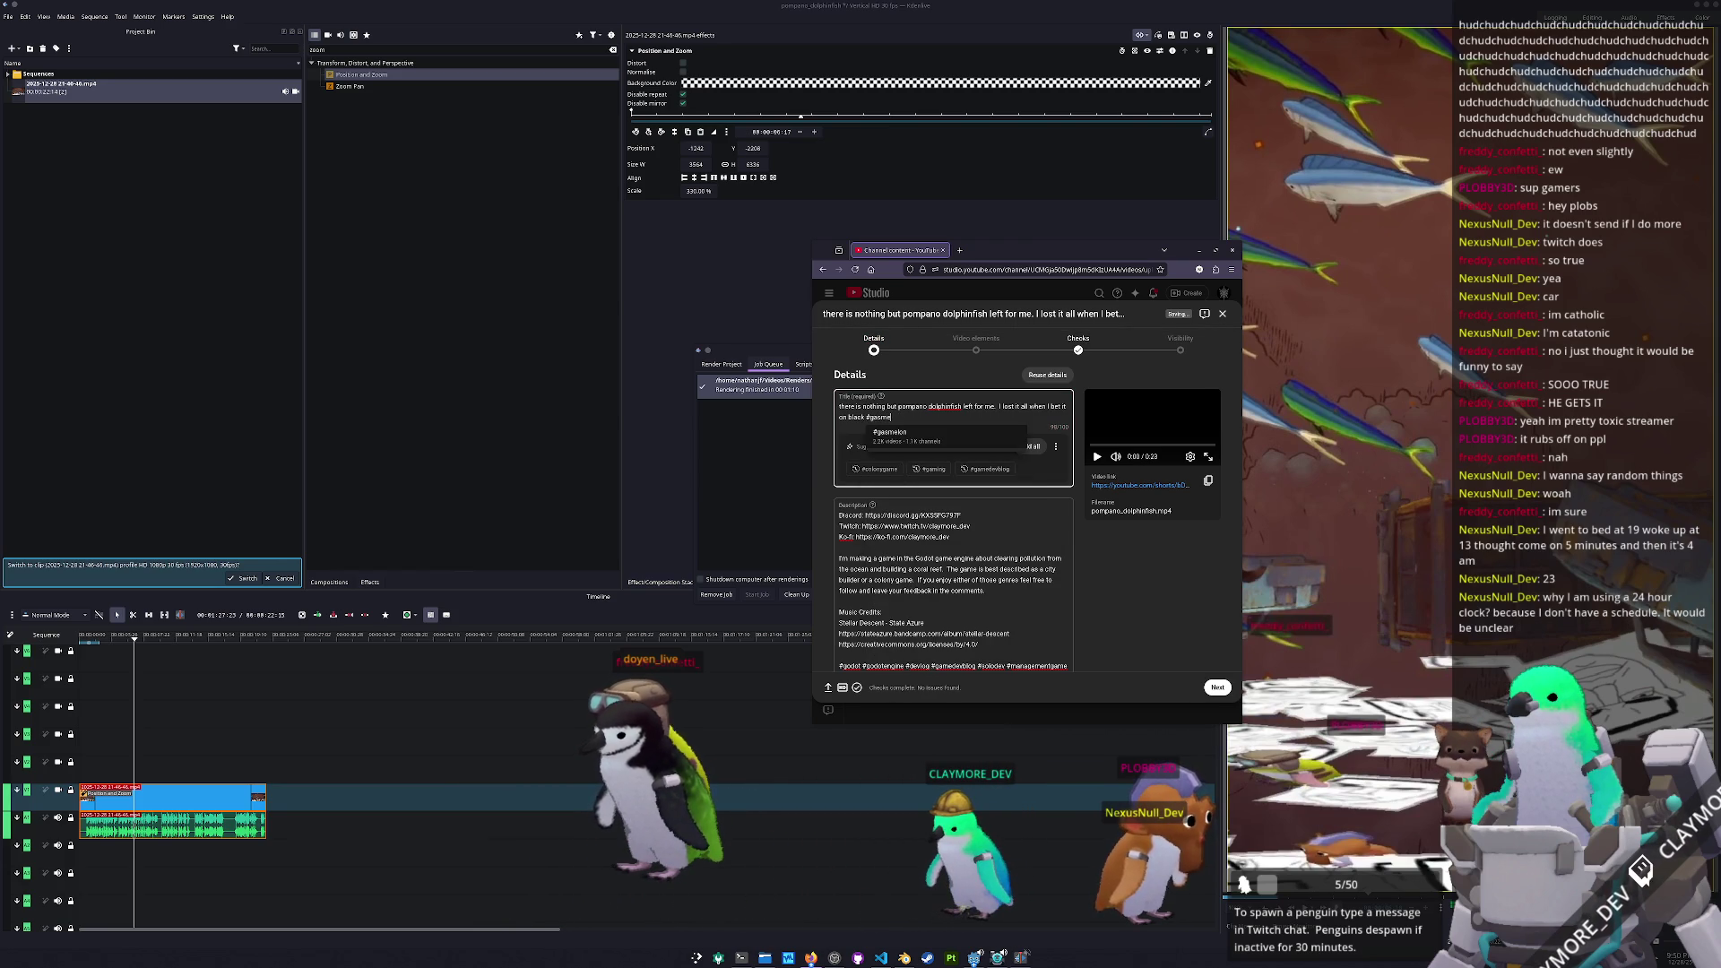
key("BackSpace")
key("BackSpace")
key("BackSpace")
type("me")
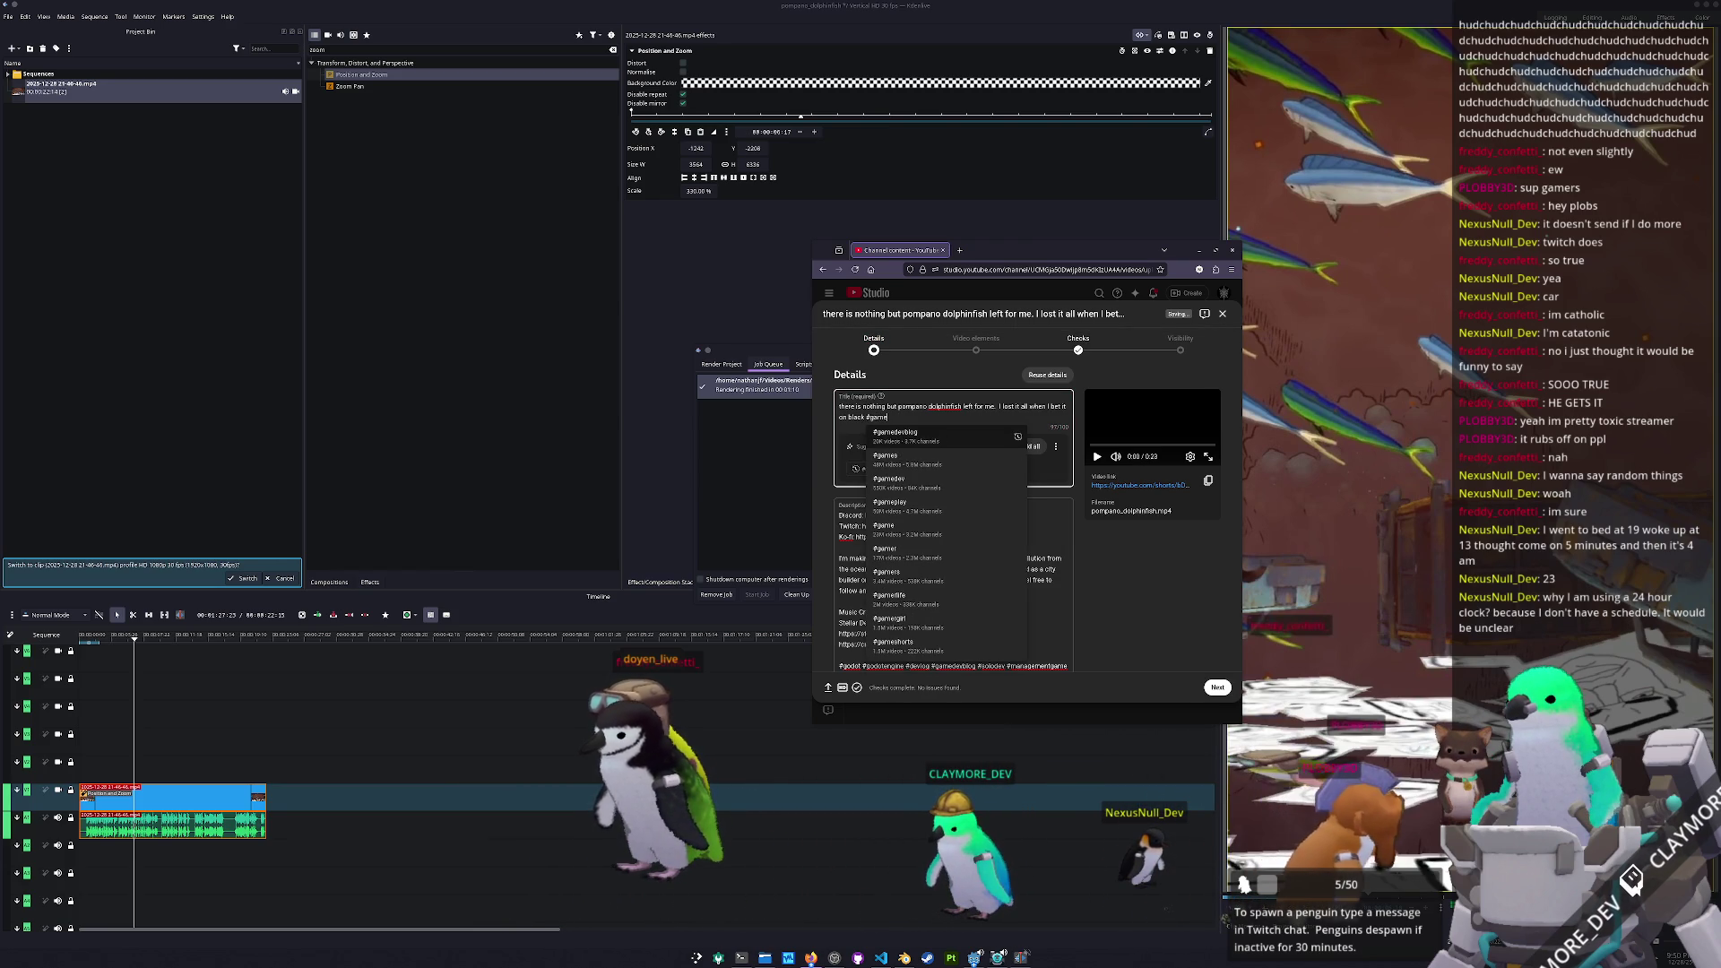
type("dev")
Dismiss hashtag suggestions, review the playlists and continue to video elements
left_click(1175, 552)
scroll(1031, 529, "down", 5)
left_click(868, 484)
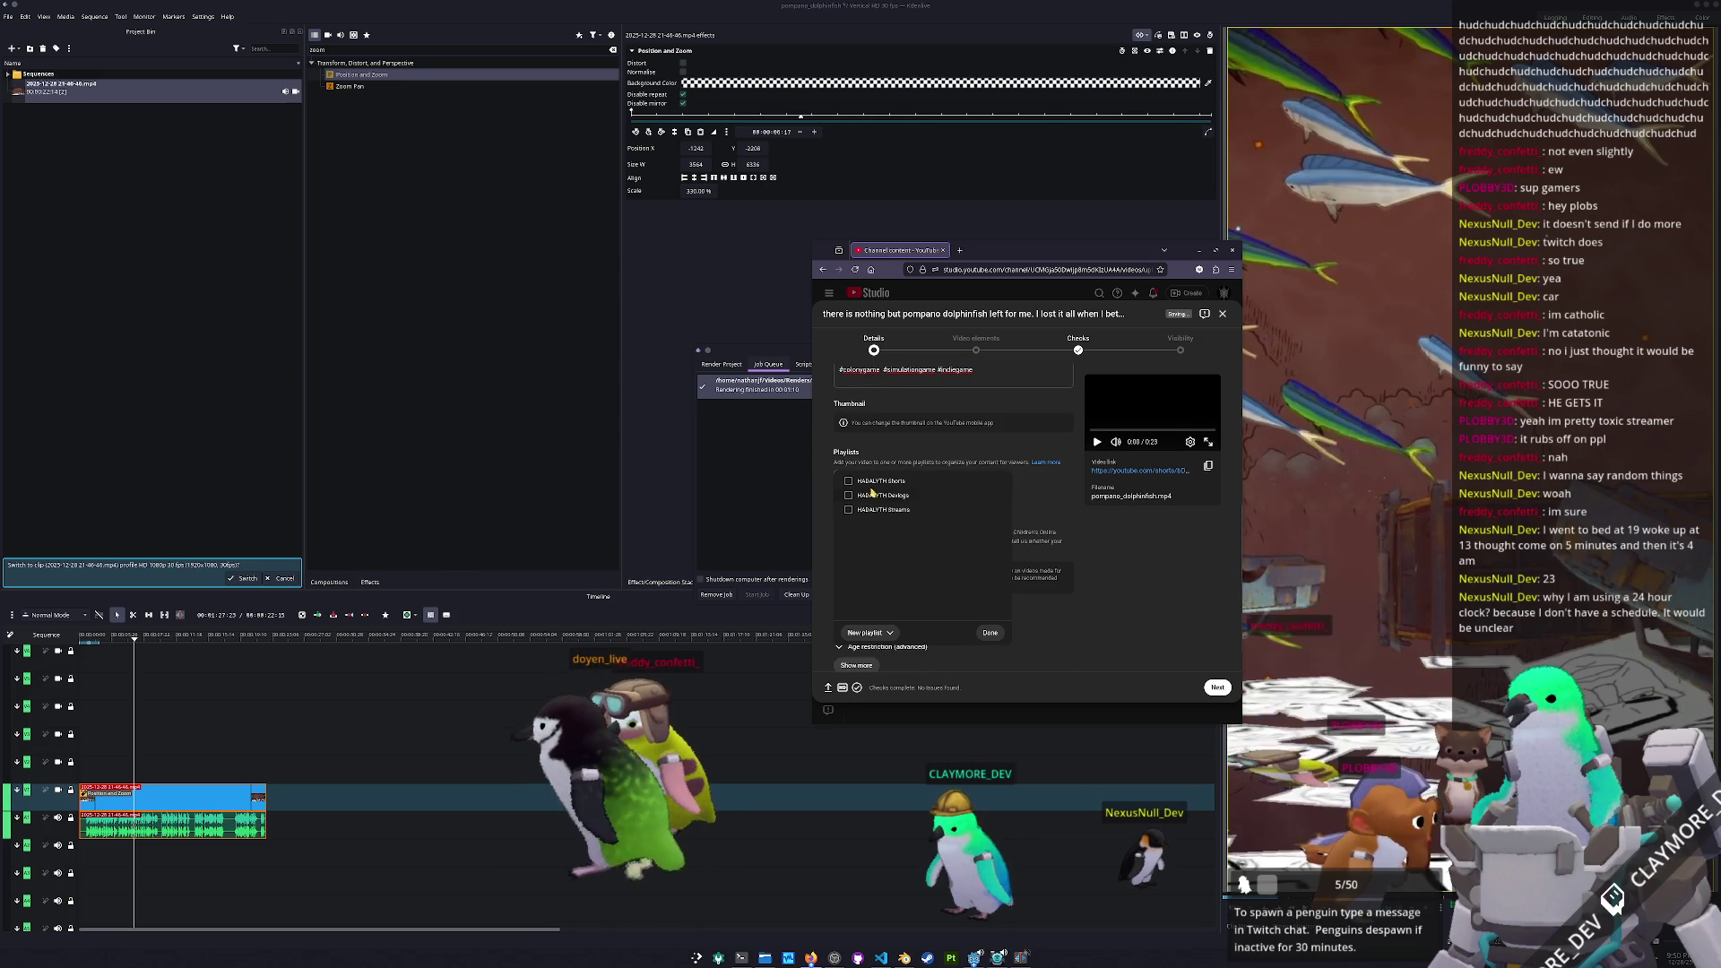
left_click(990, 633)
left_click(1217, 688)
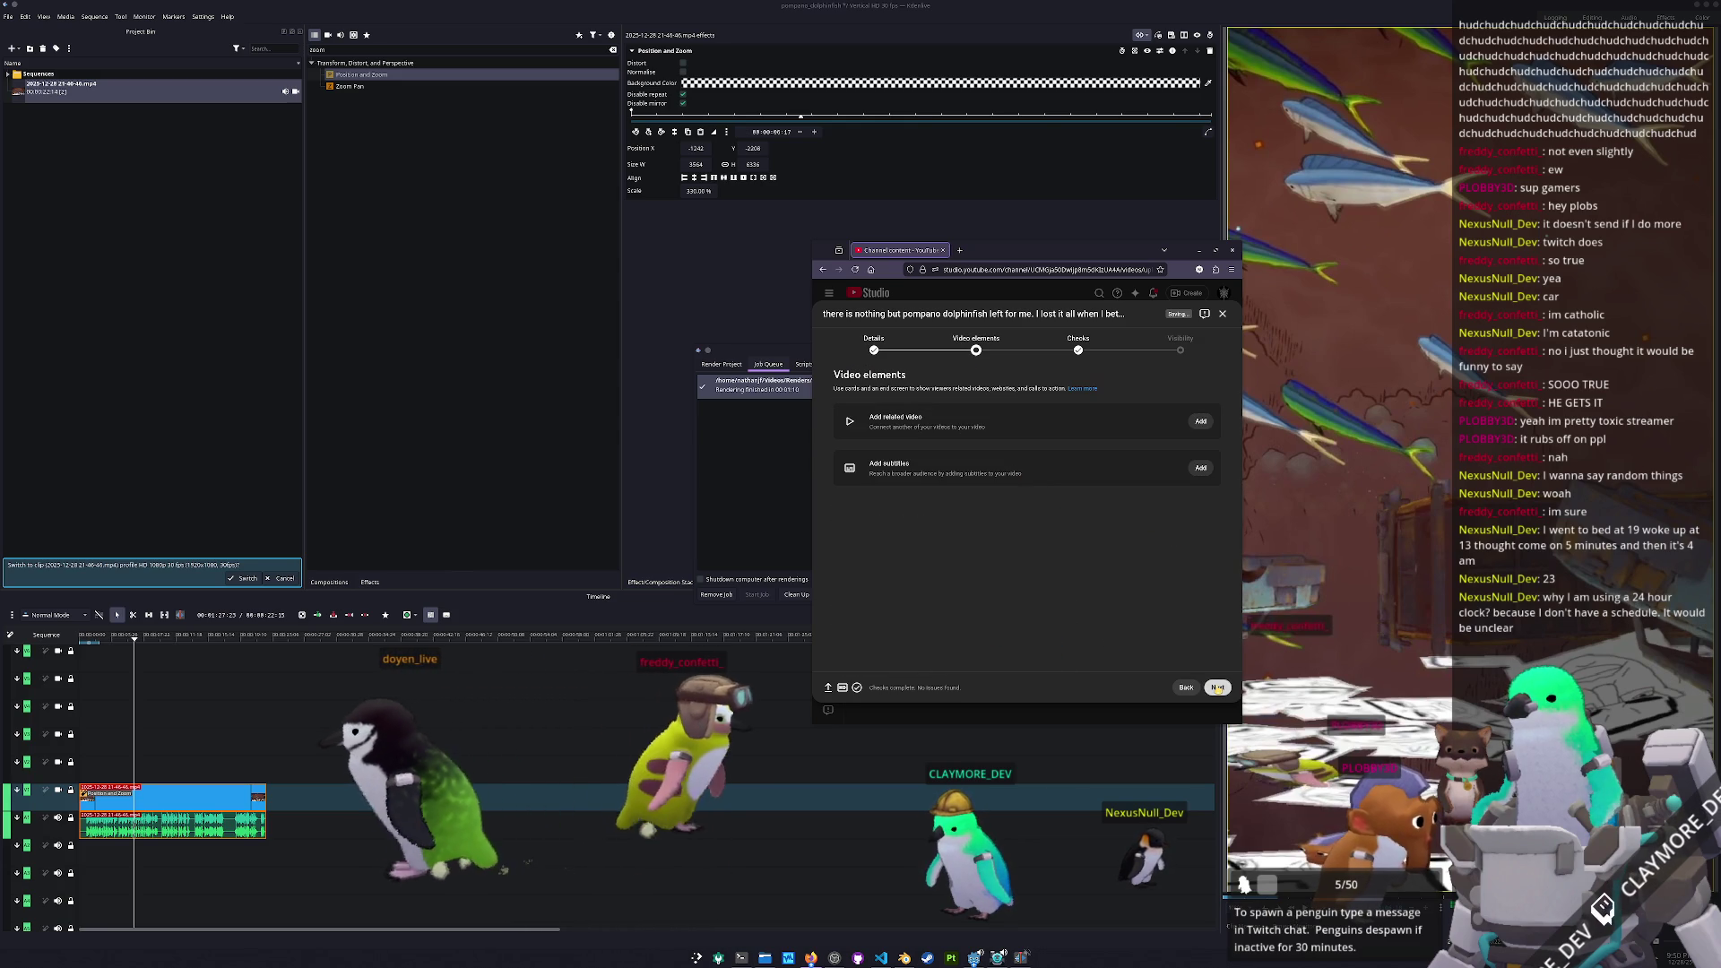
Add the first video as a related video and advance to Checks
left_click(1201, 420)
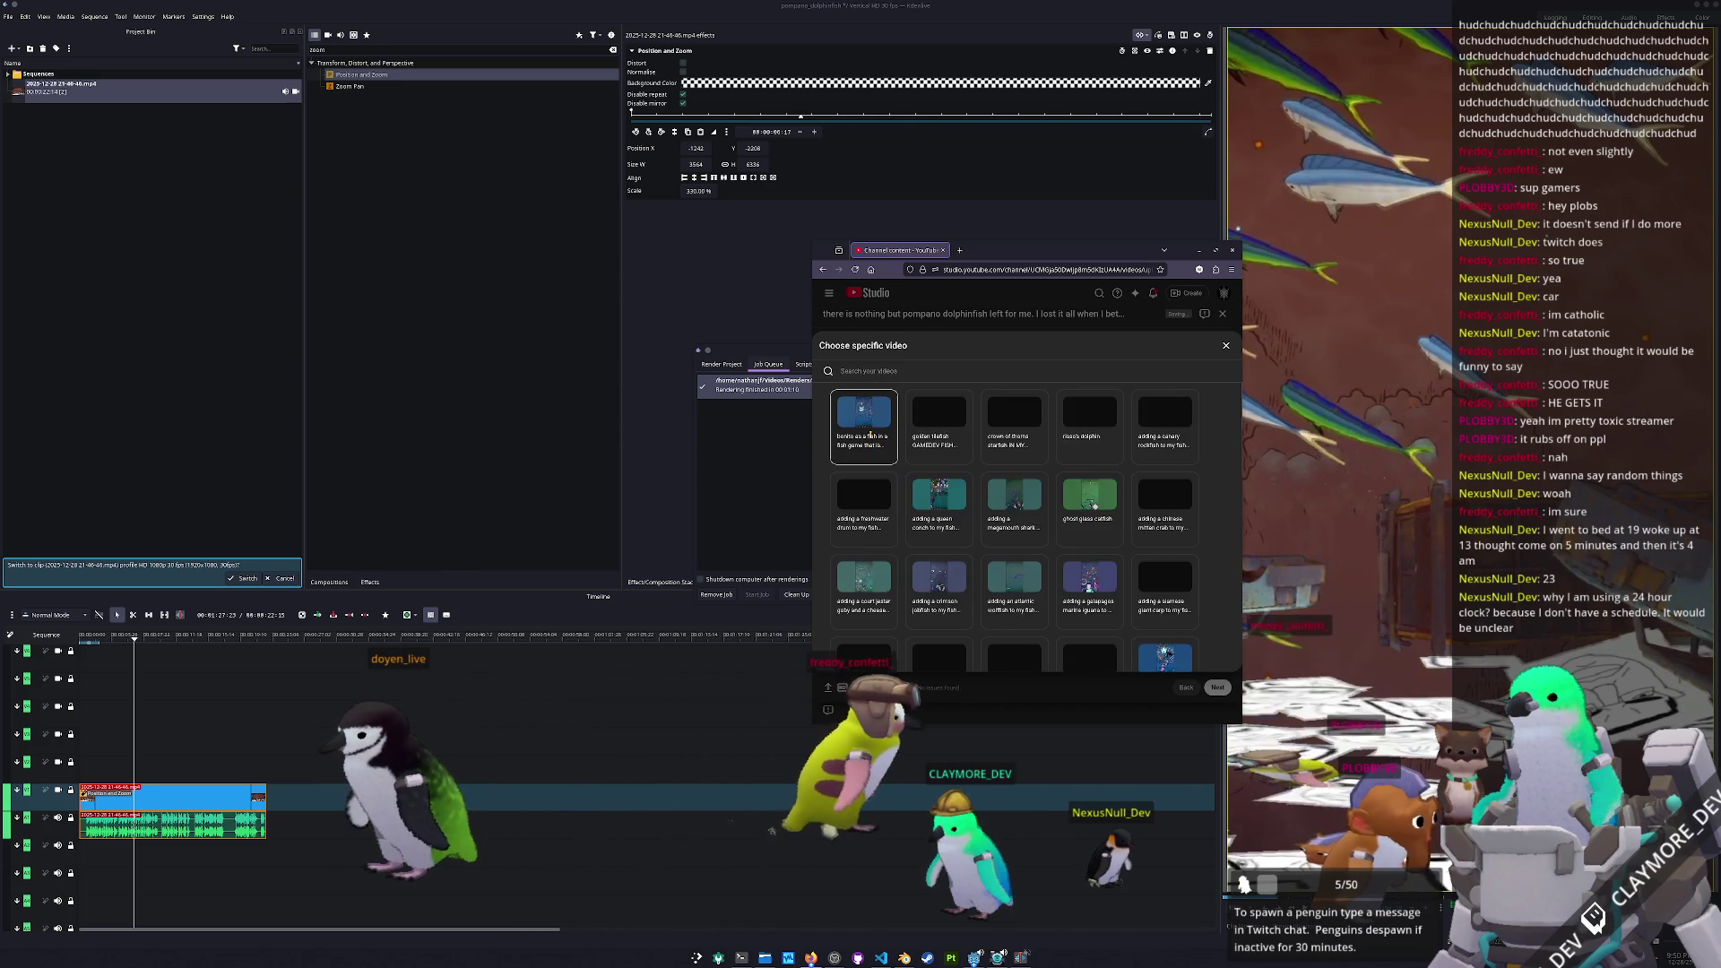
left_click(870, 435)
left_click(1217, 688)
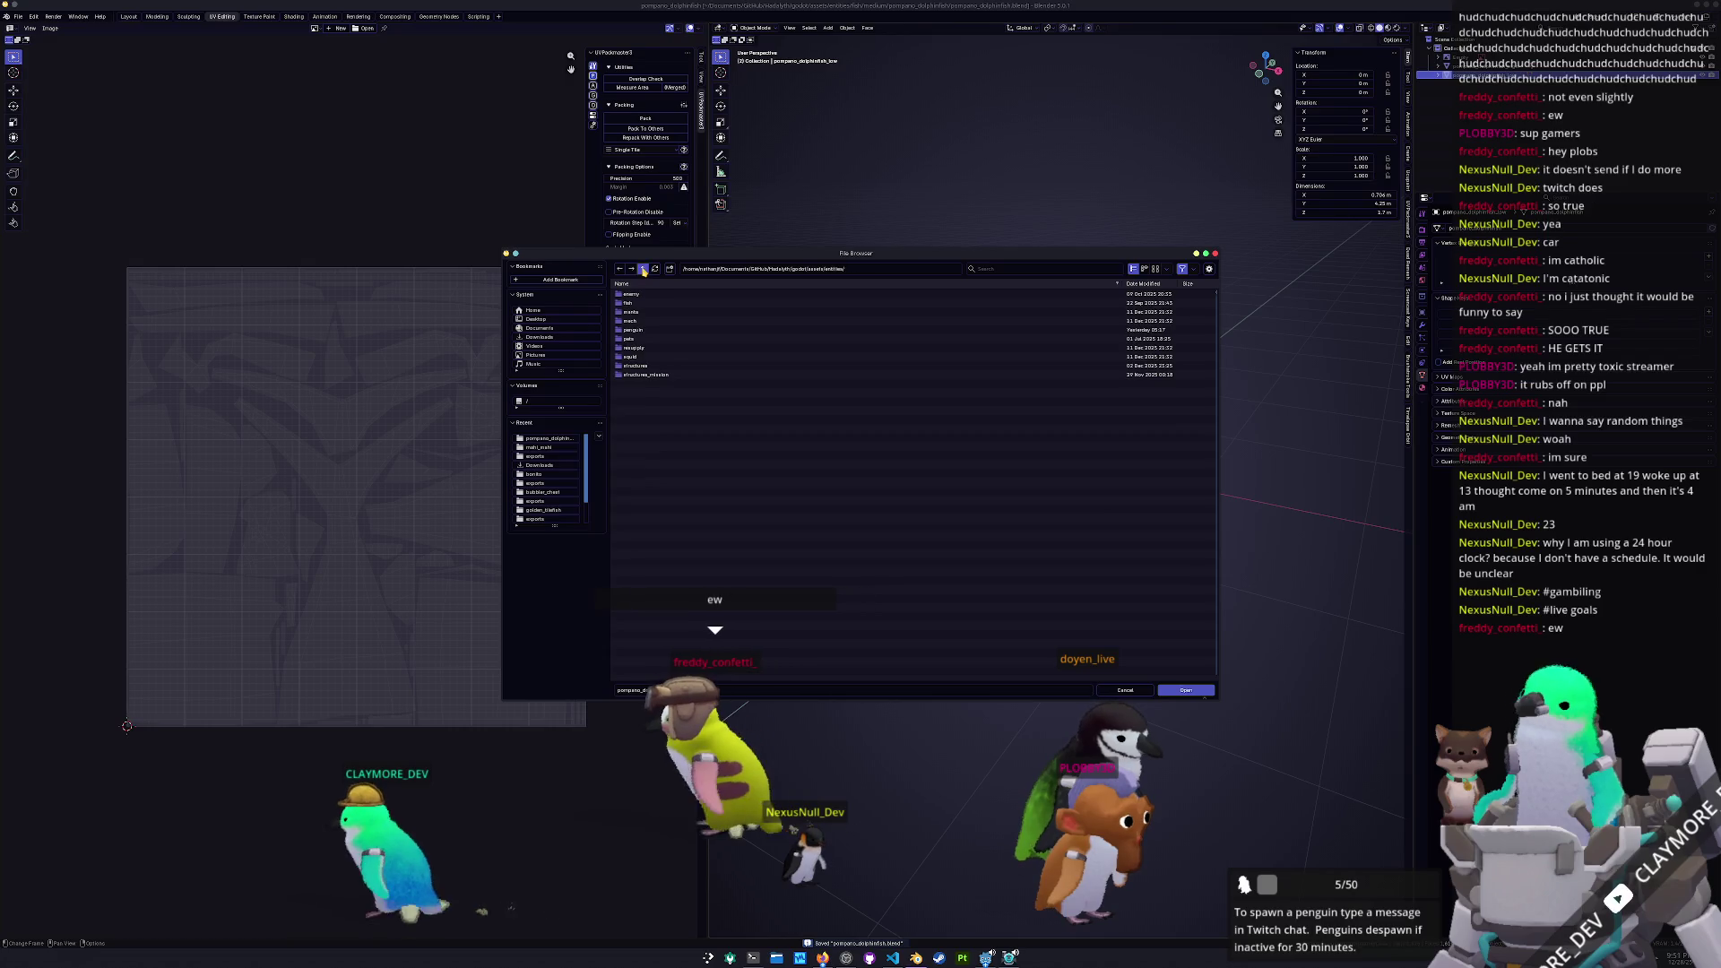
Open fish_logo.blend from the PersonaArt/fish_logo folder and deselect the dog's armature
left_click(644, 270)
left_click(643, 270)
left_click(644, 270)
left_click(644, 270)
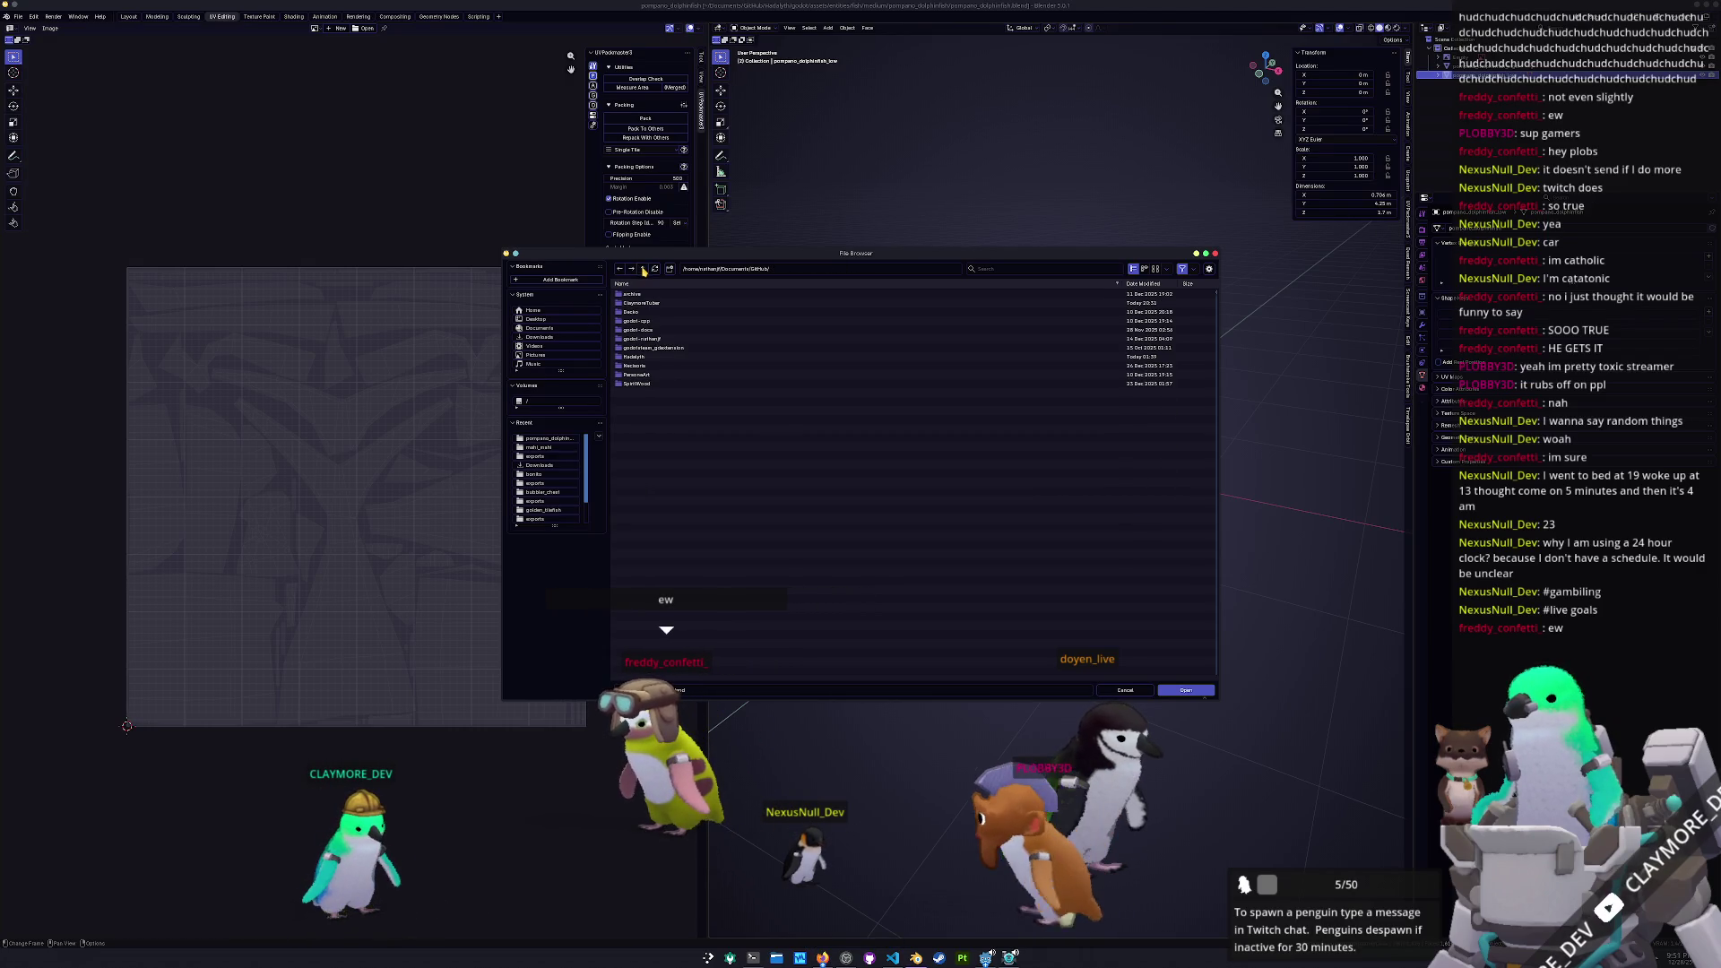
double_click(638, 375)
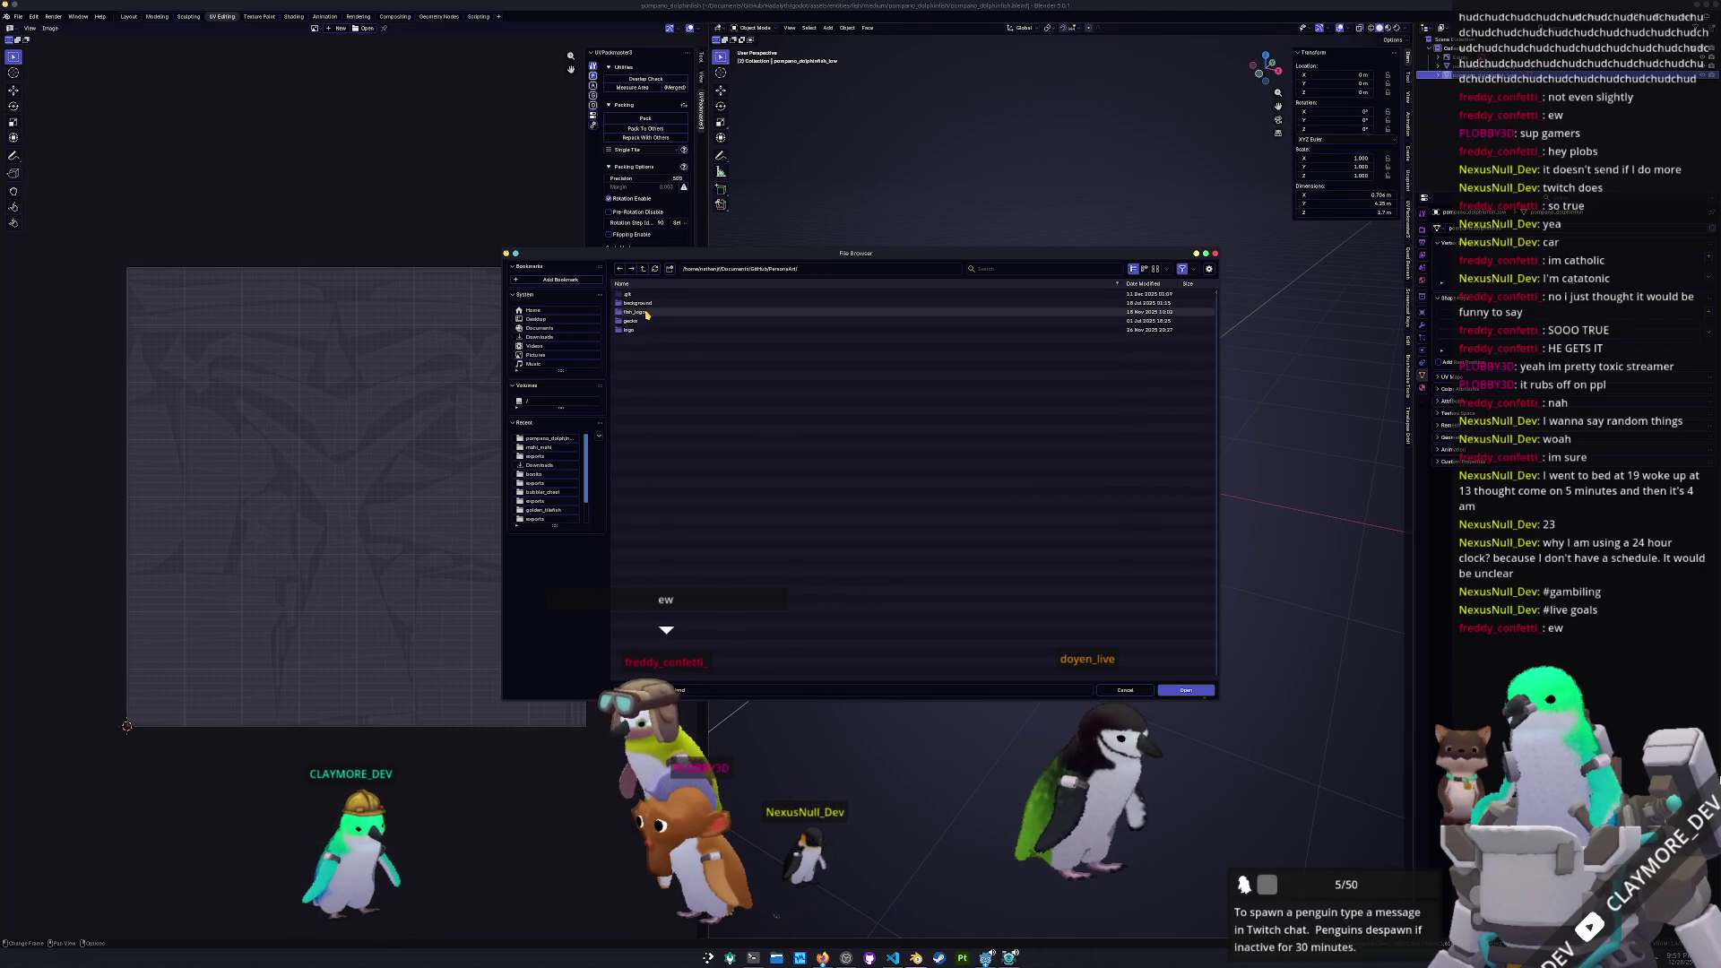
double_click(646, 314)
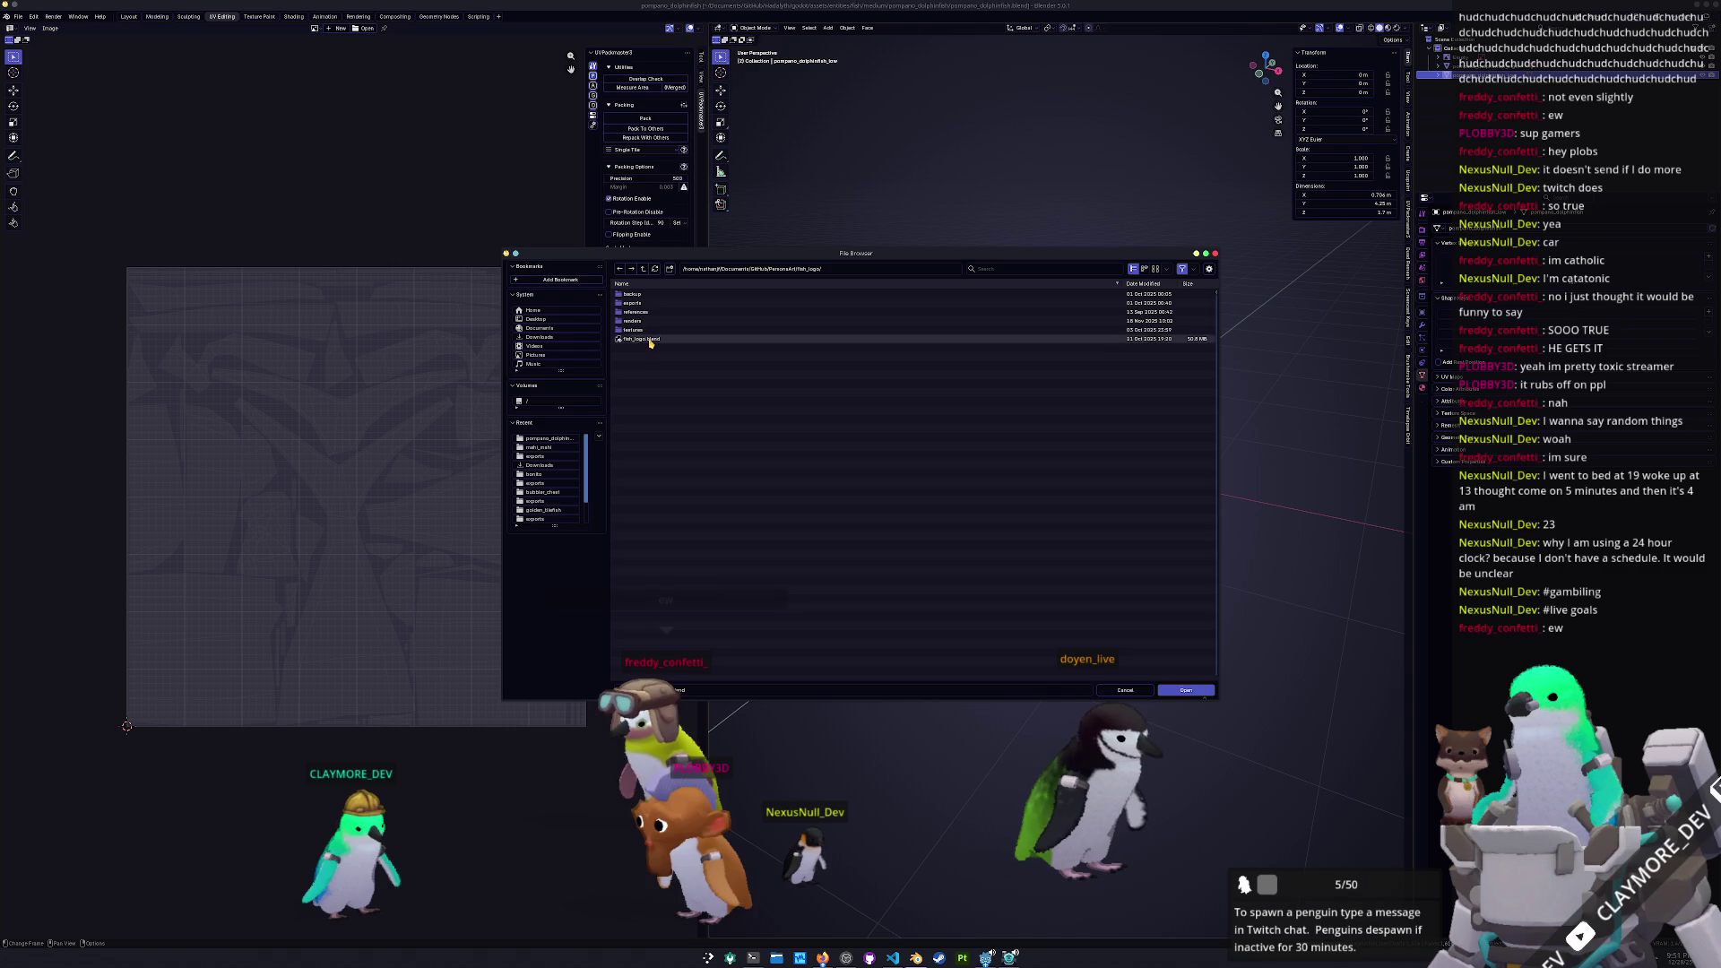
double_click(646, 338)
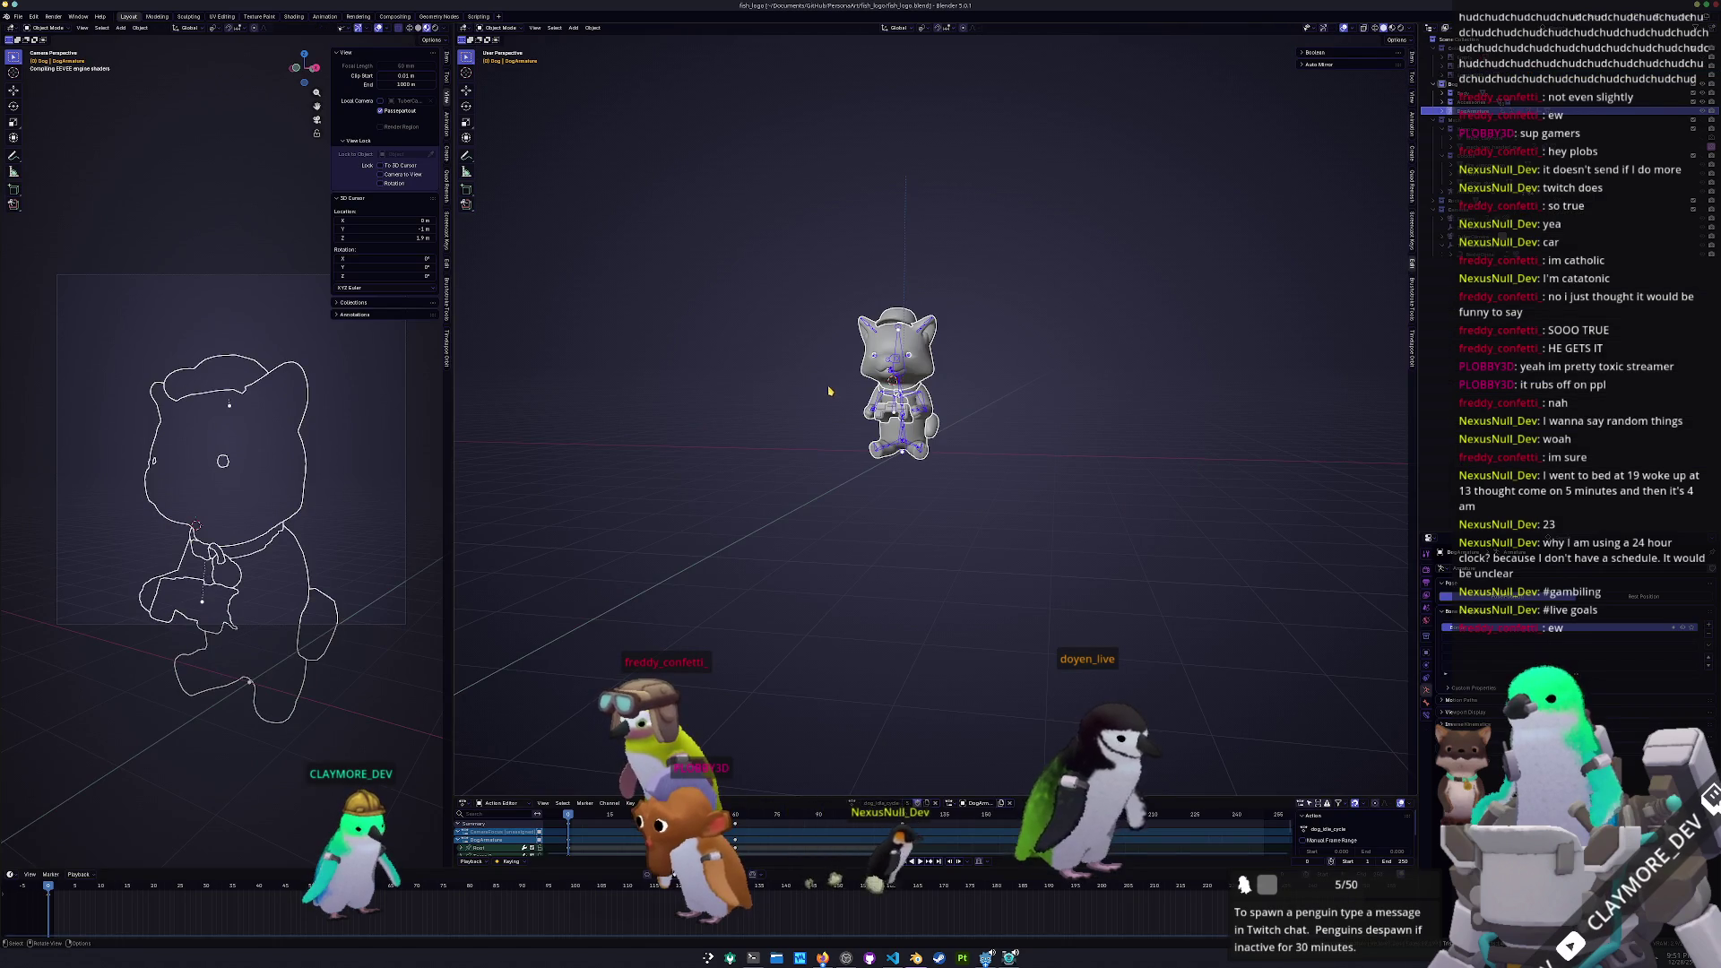
scroll(767, 395, "up", 4)
middle_click_drag(714, 391, 704, 427, "shift")
left_click(704, 427)
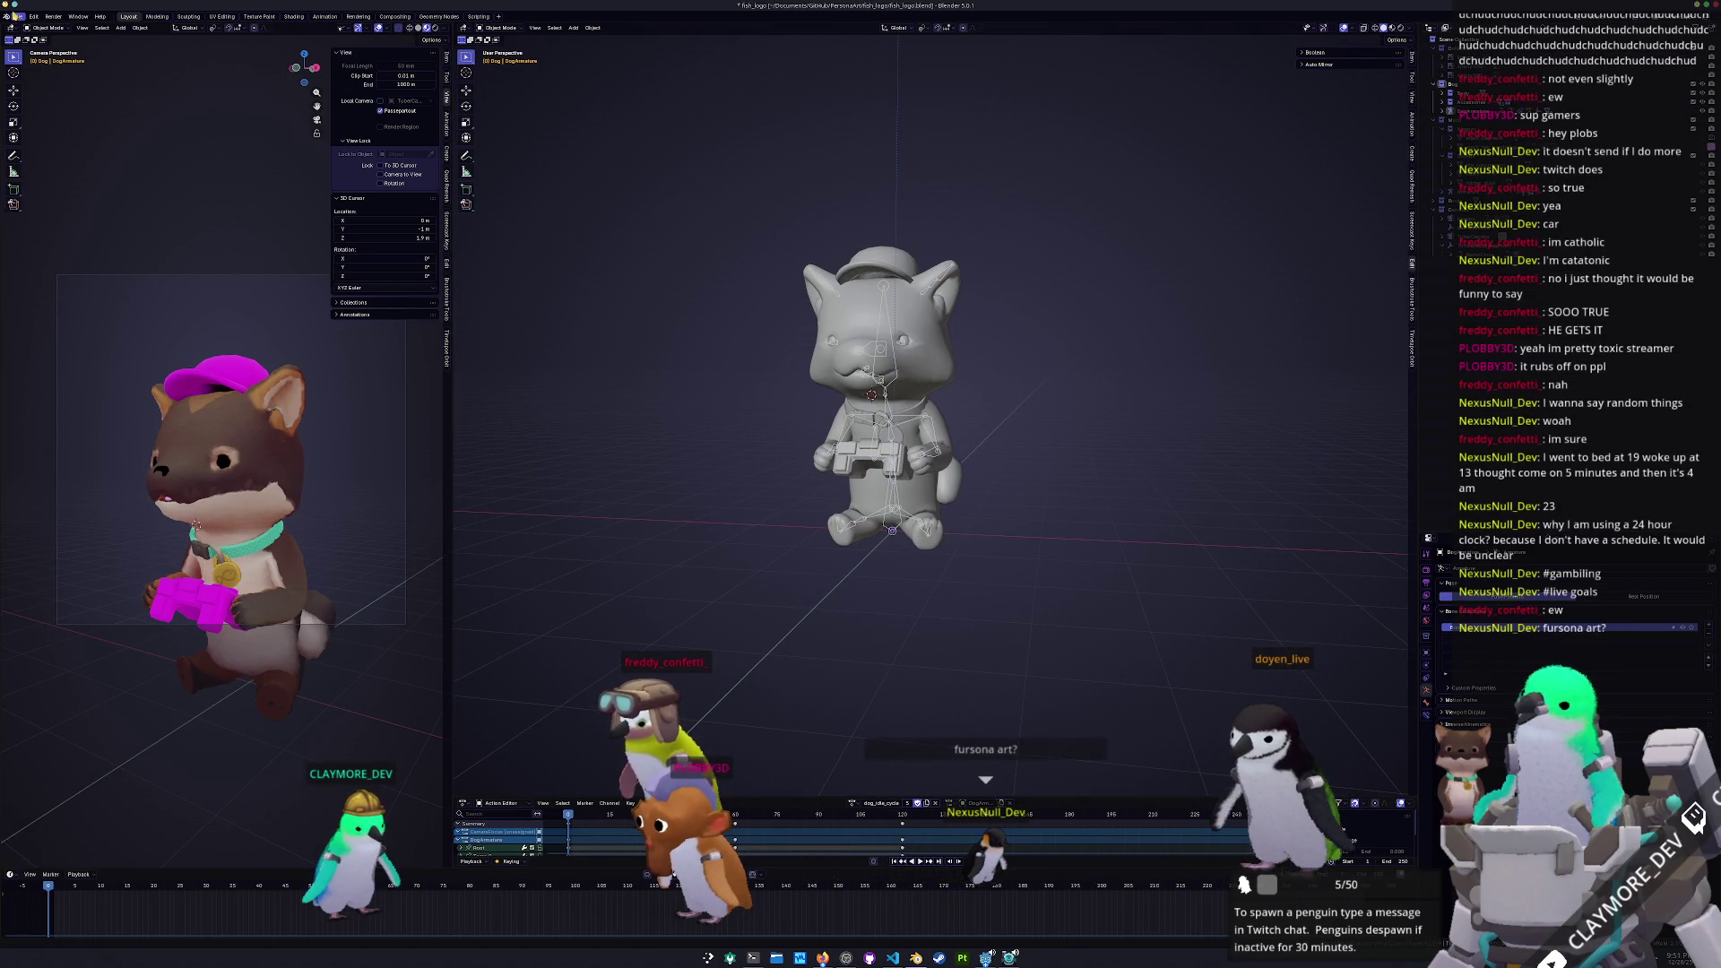
Save fish_logo.blend when prompted while switching to a recent file
left_click(18, 16)
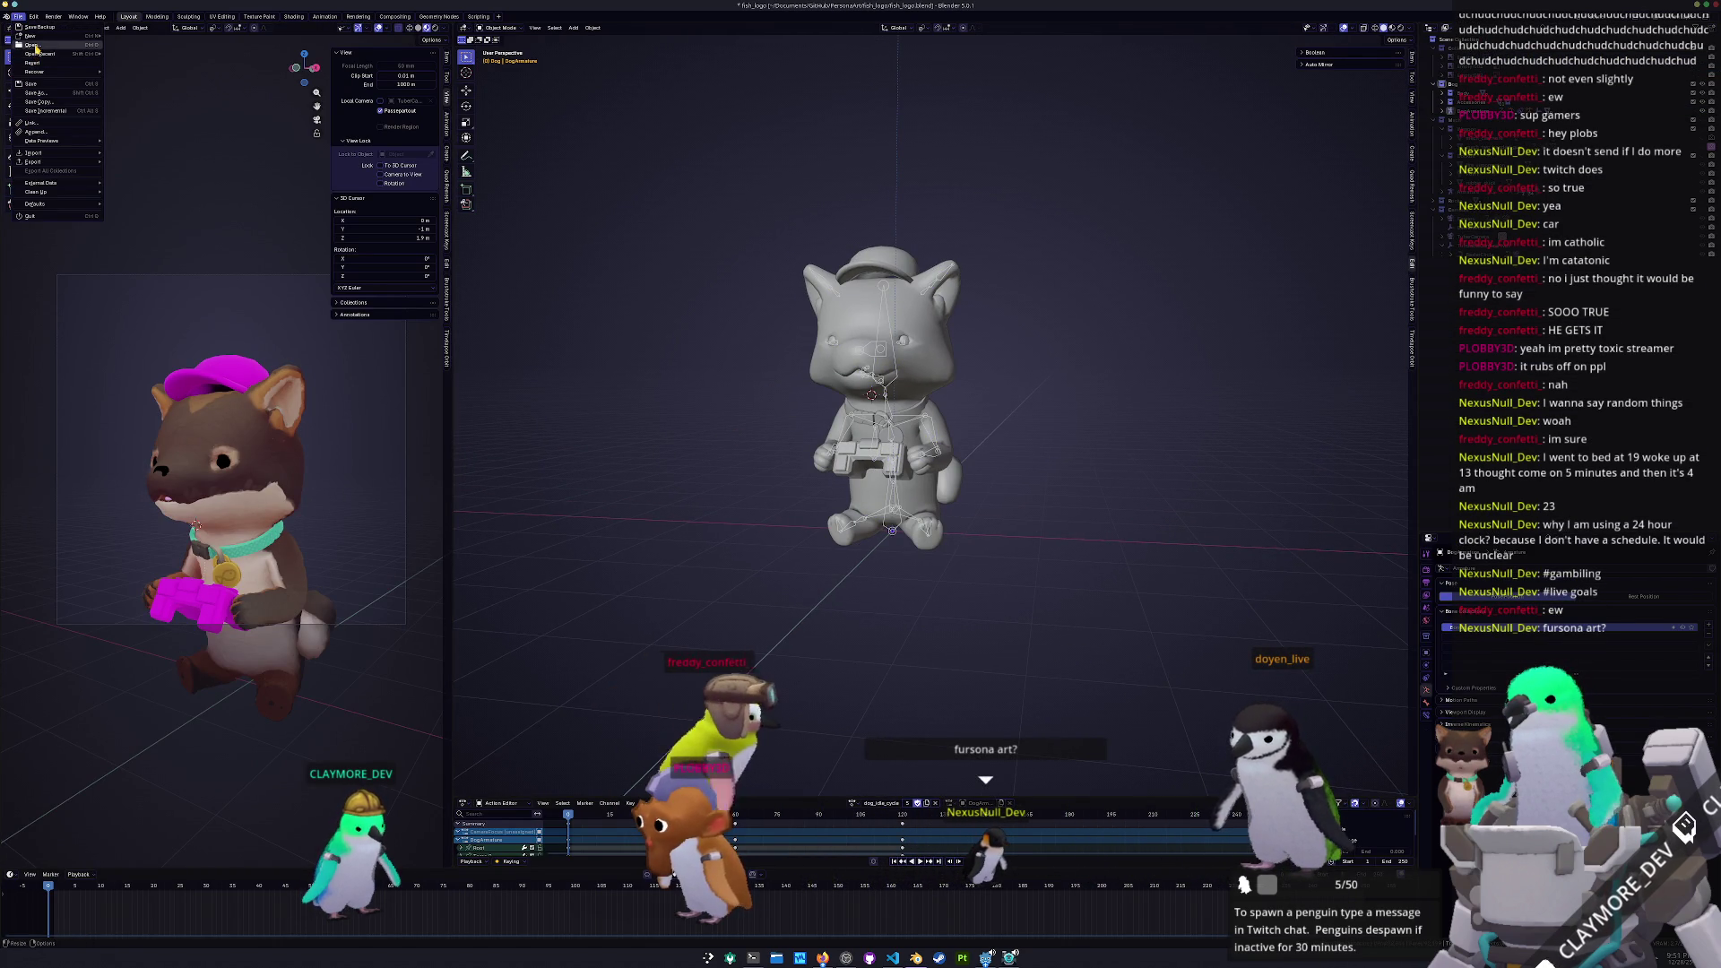
left_click(152, 57)
left_click(930, 492)
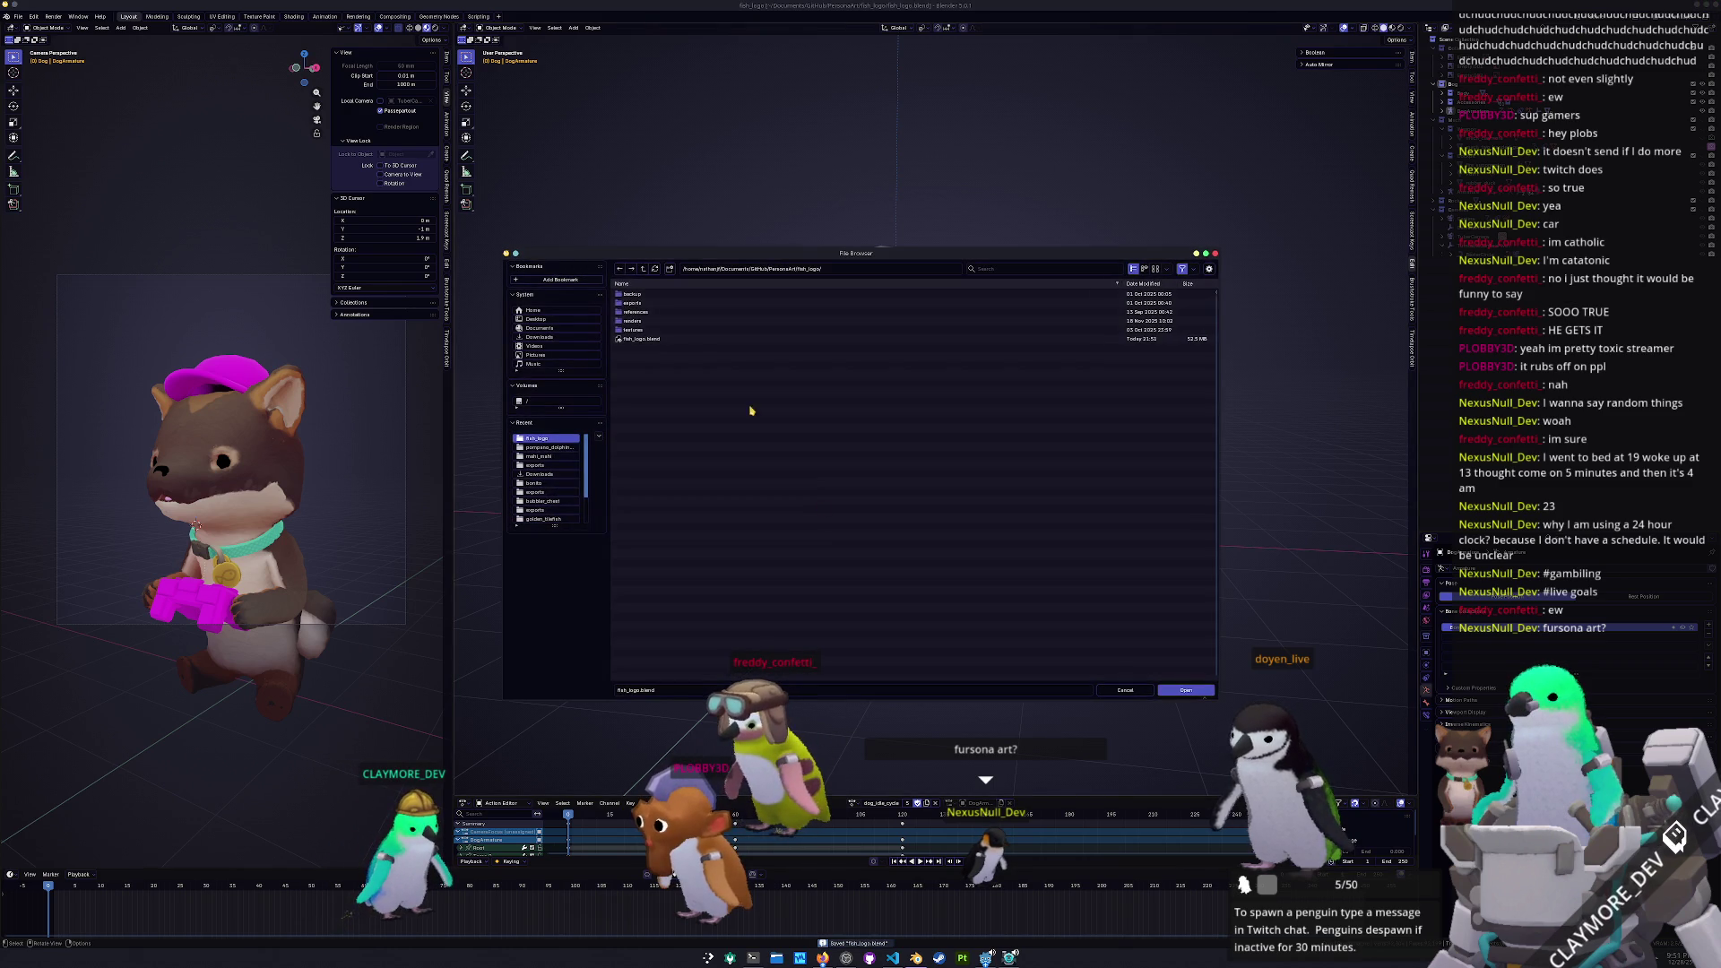
Browse to Hadalyth art/godot/assets/entities/penguin and open penguin_logos.blend
left_click(645, 271)
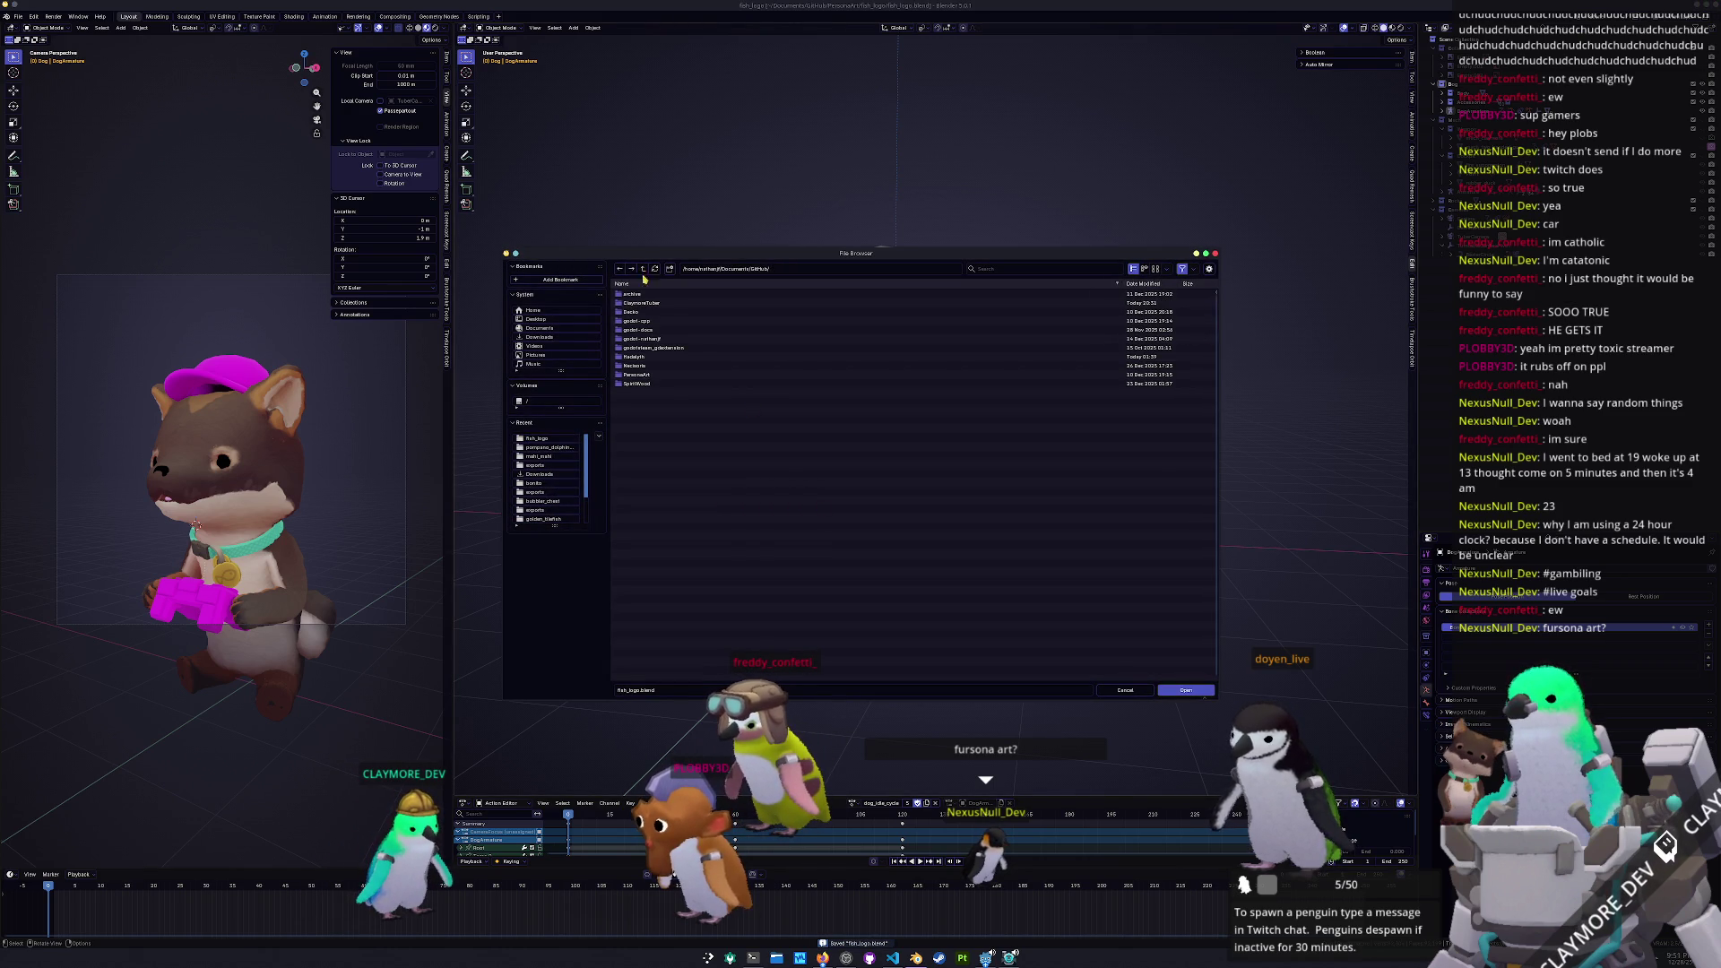
double_click(650, 357)
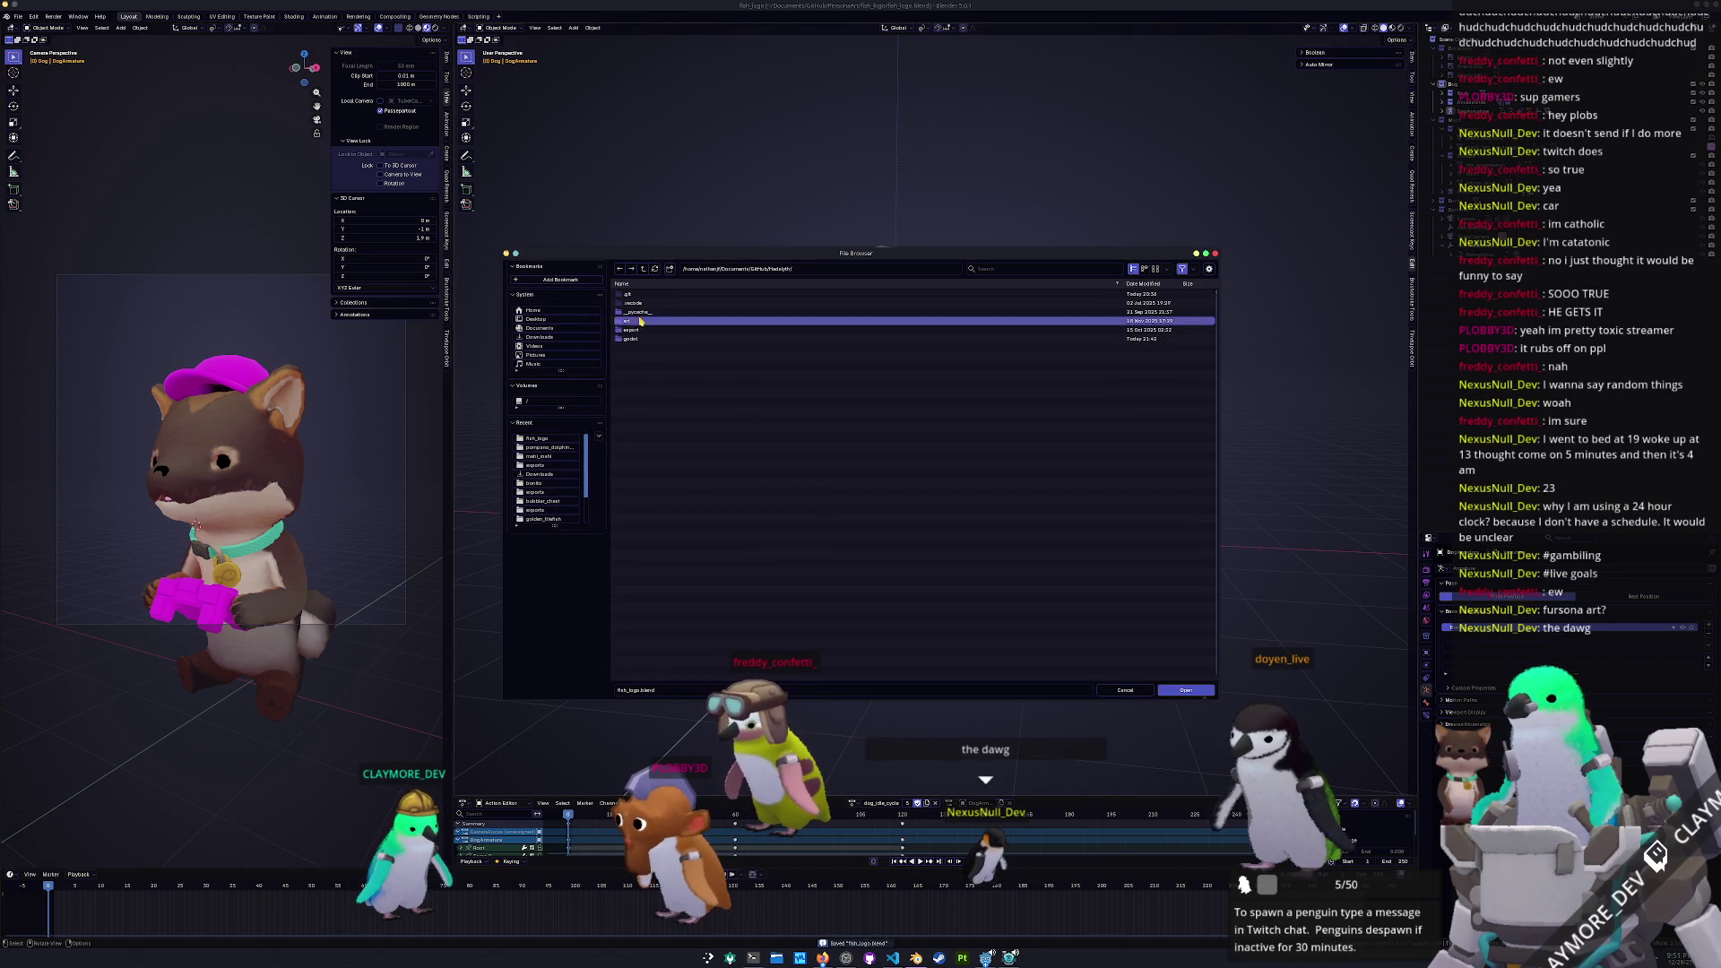
double_click(642, 319)
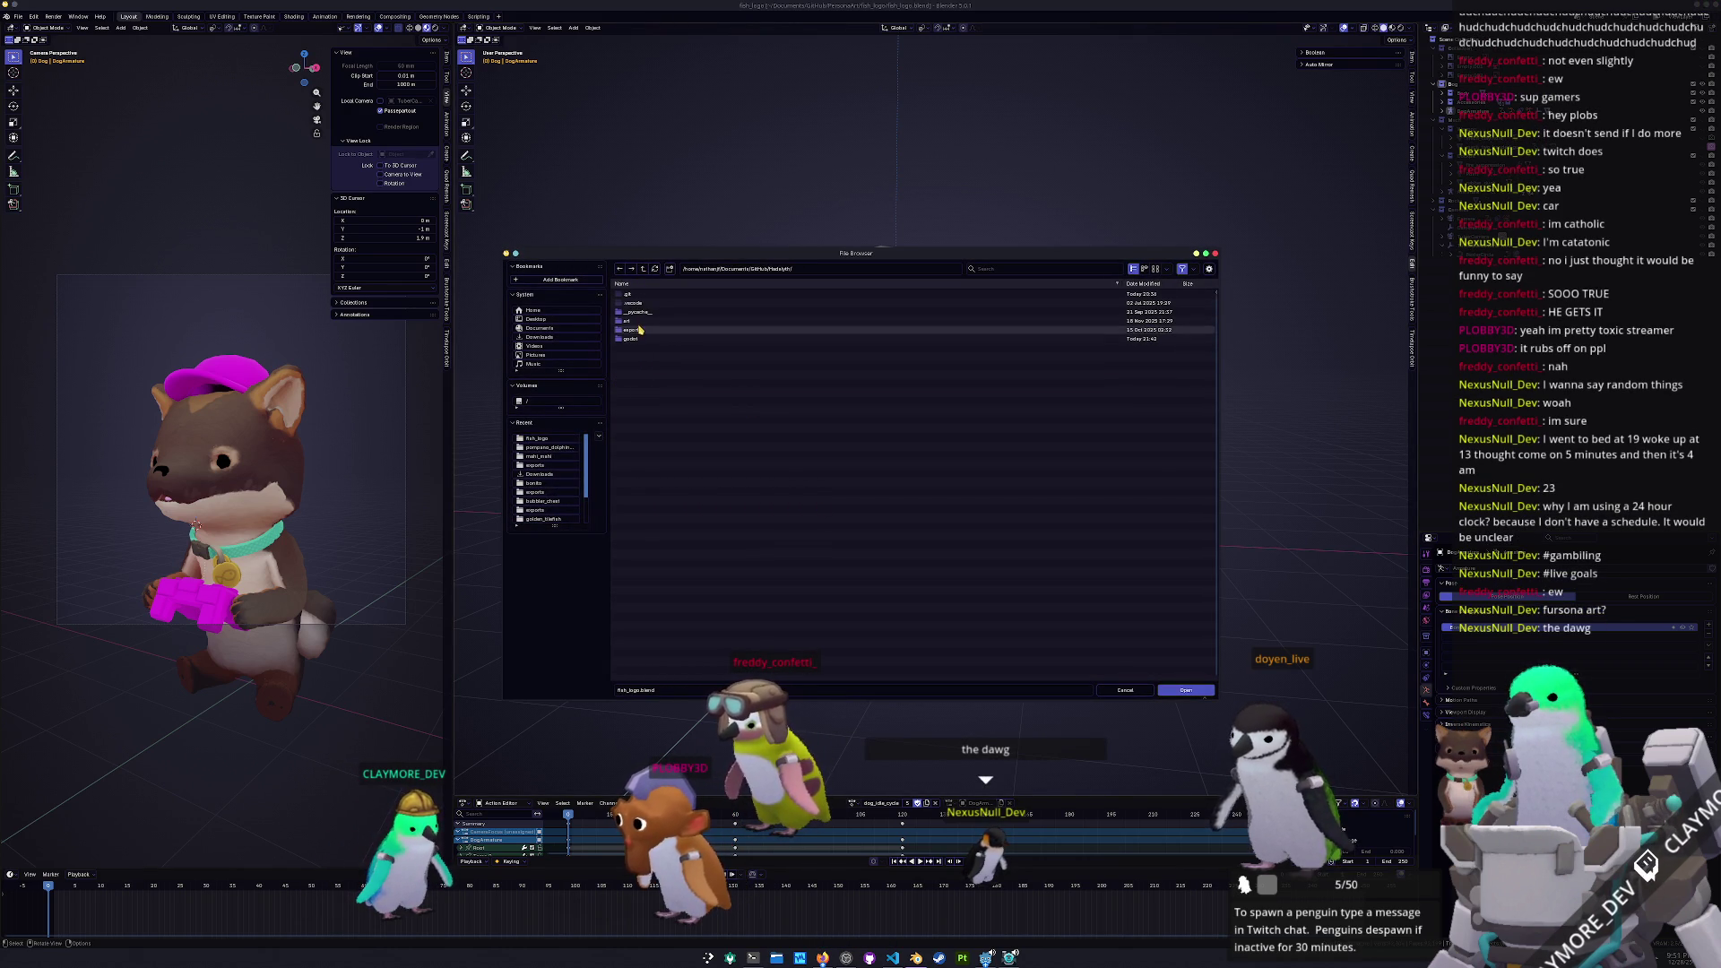
double_click(638, 341)
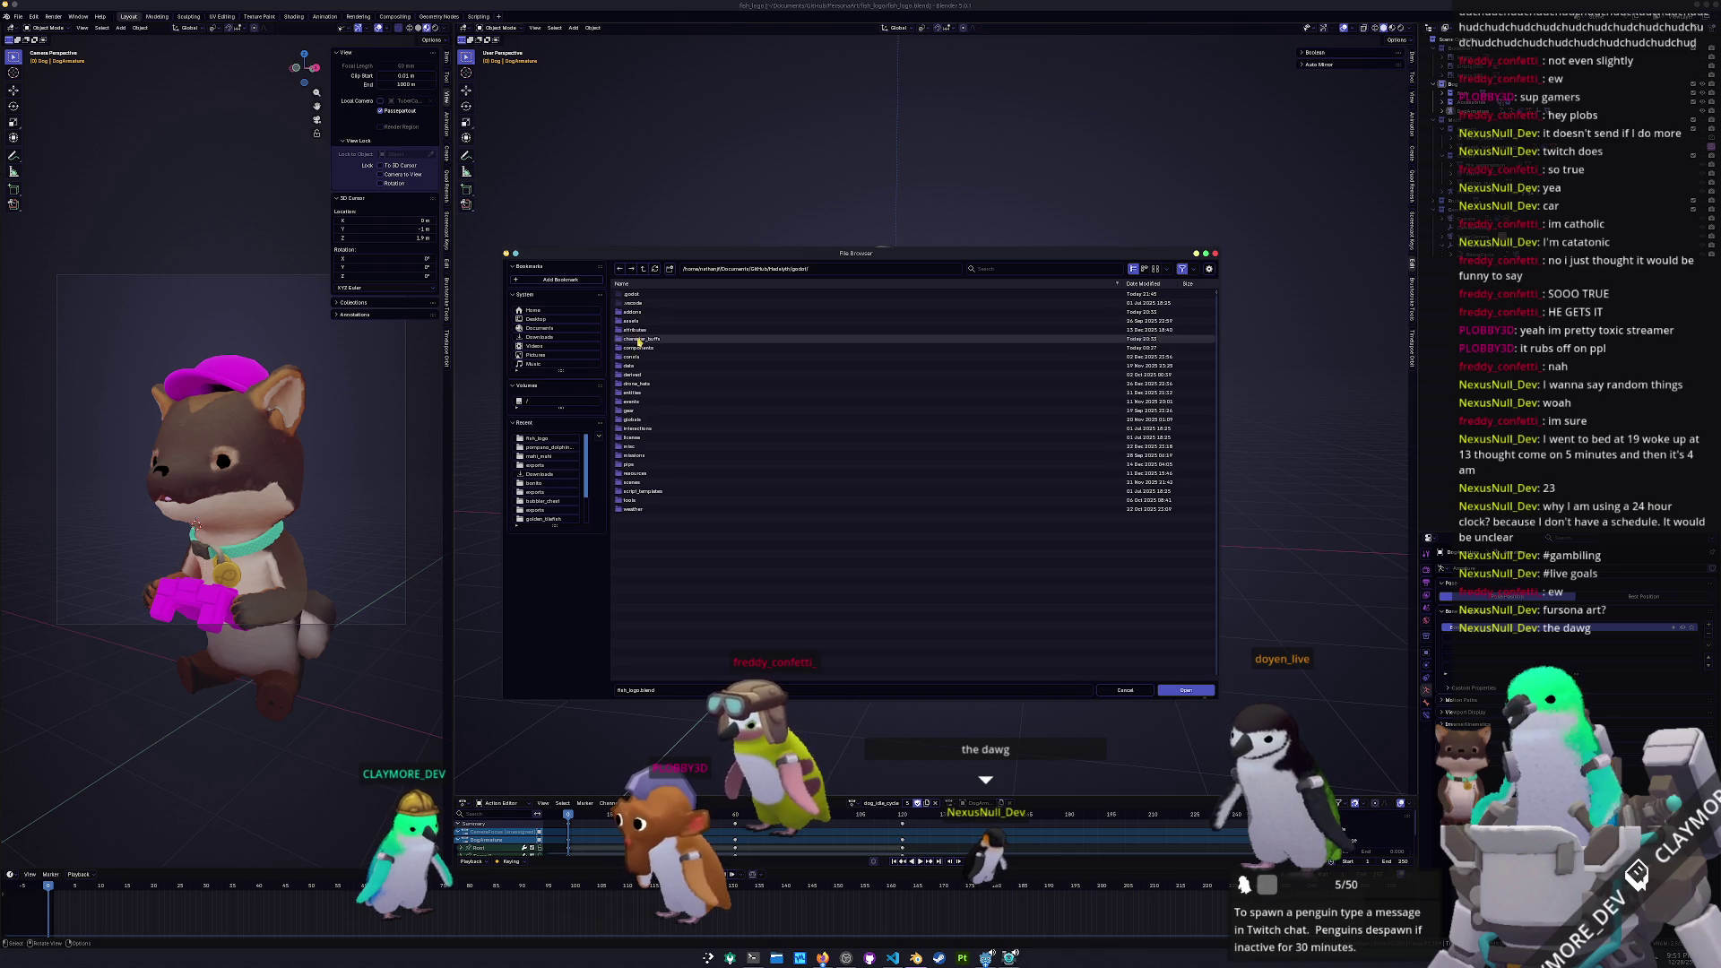
double_click(639, 321)
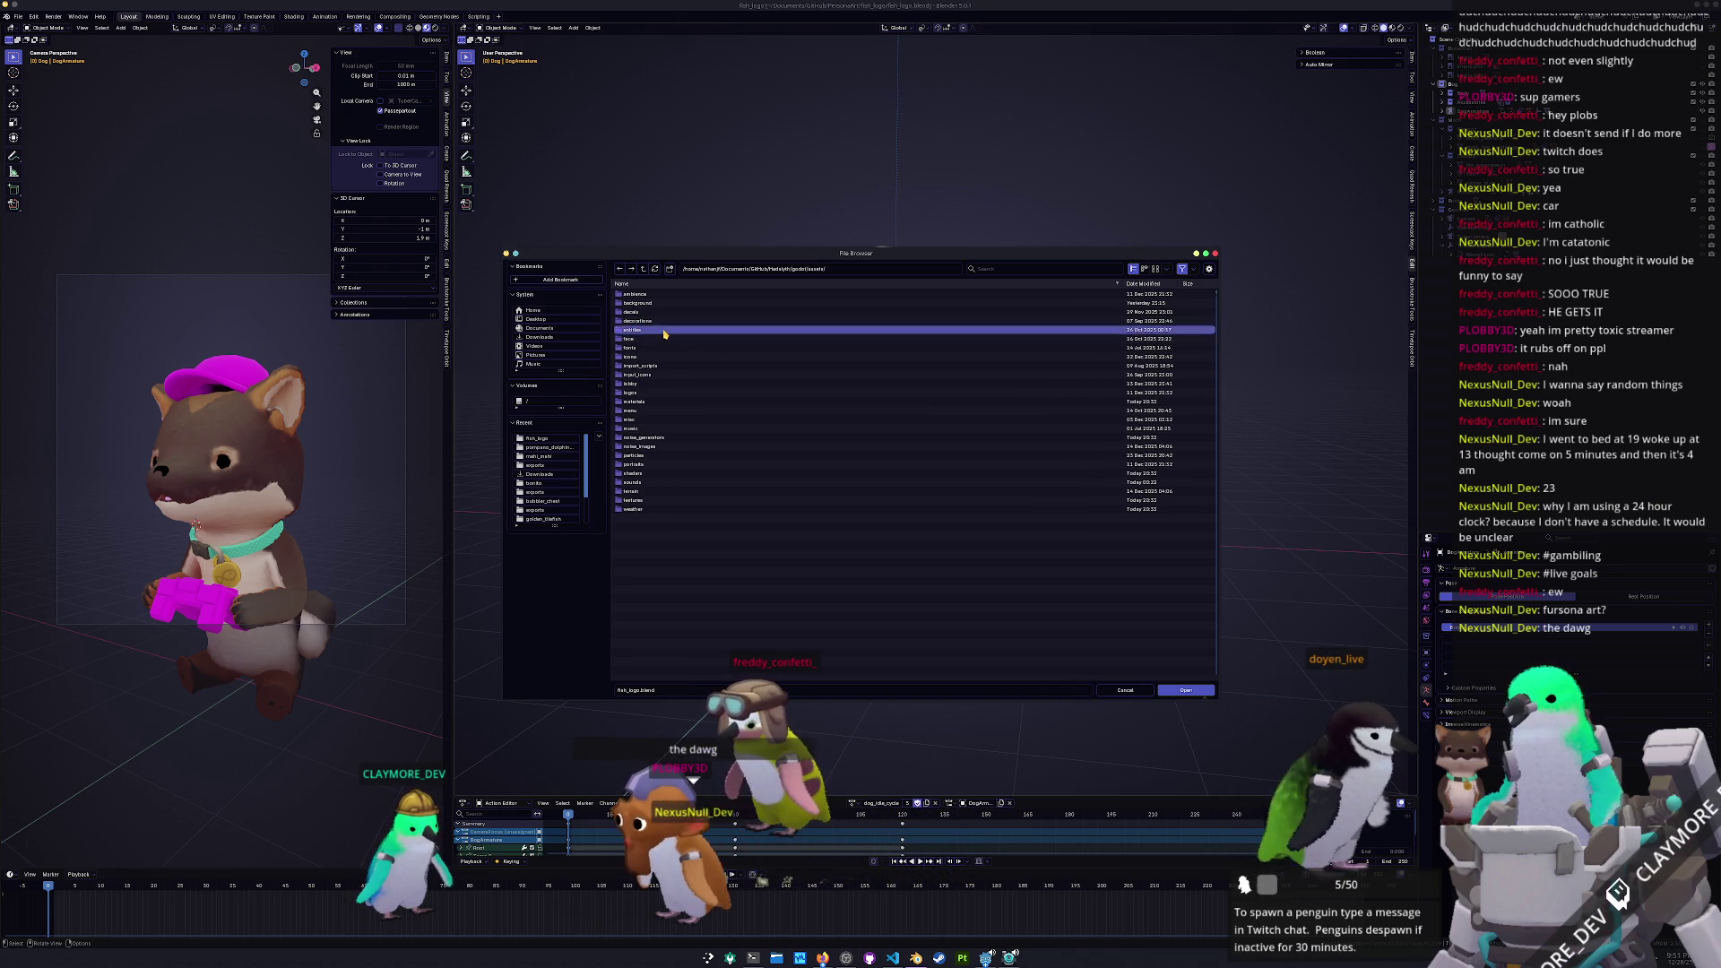
double_click(665, 332)
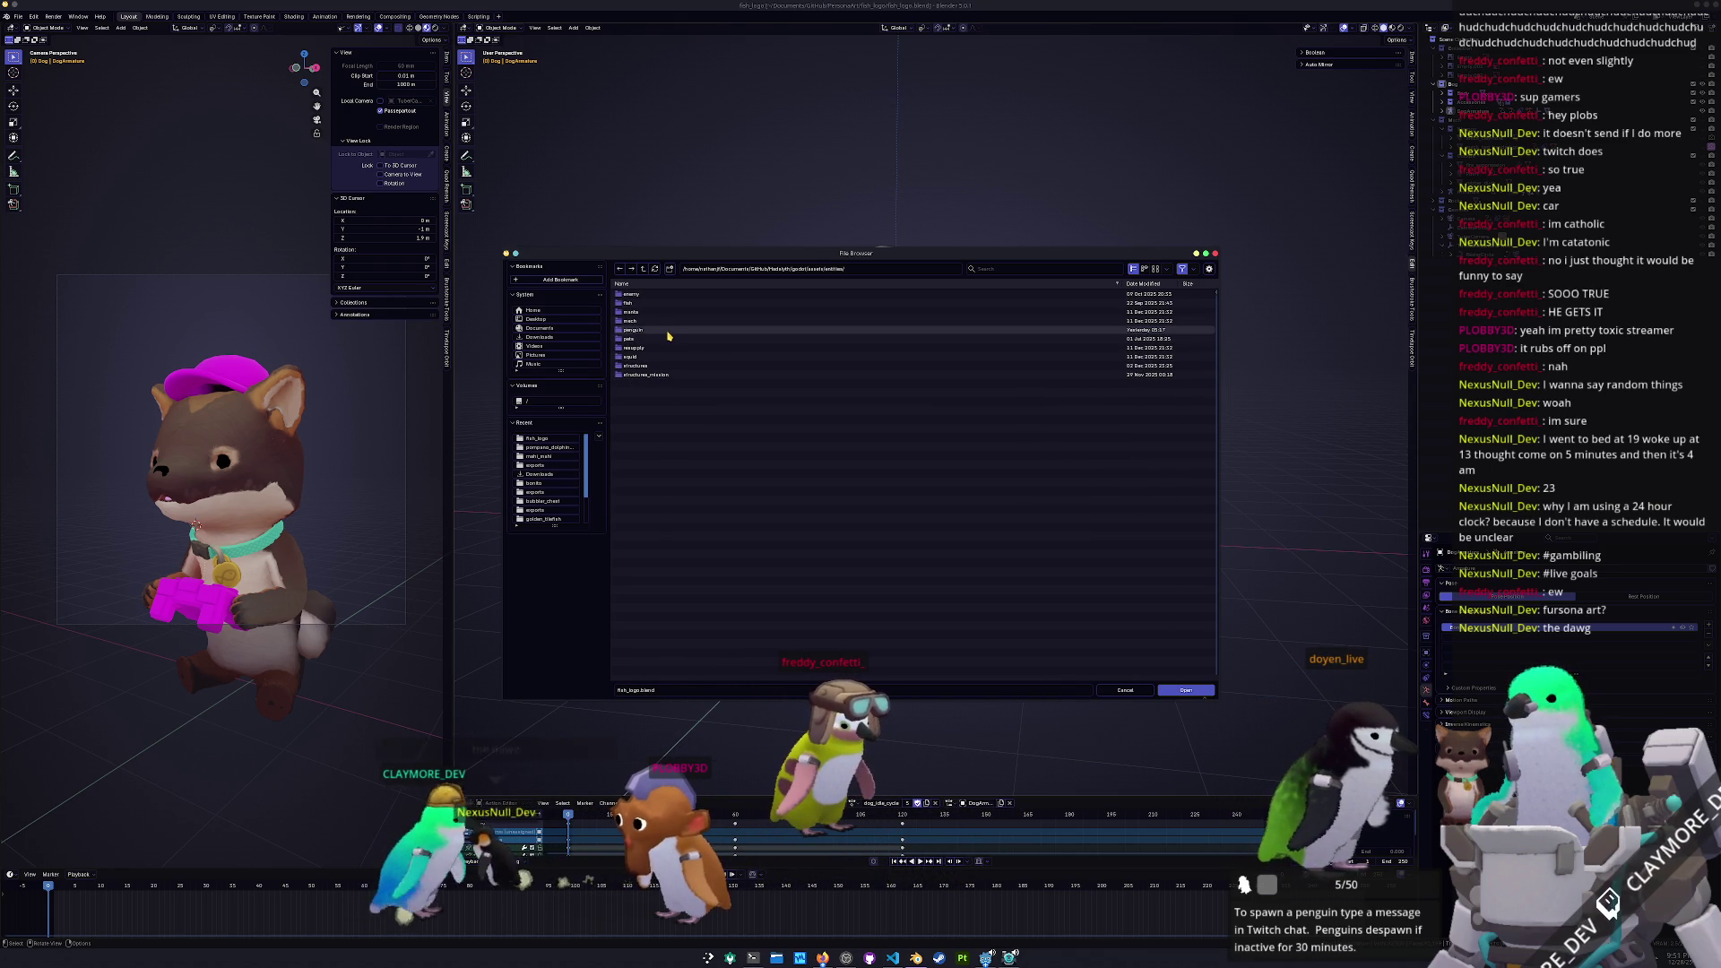
left_click(643, 269)
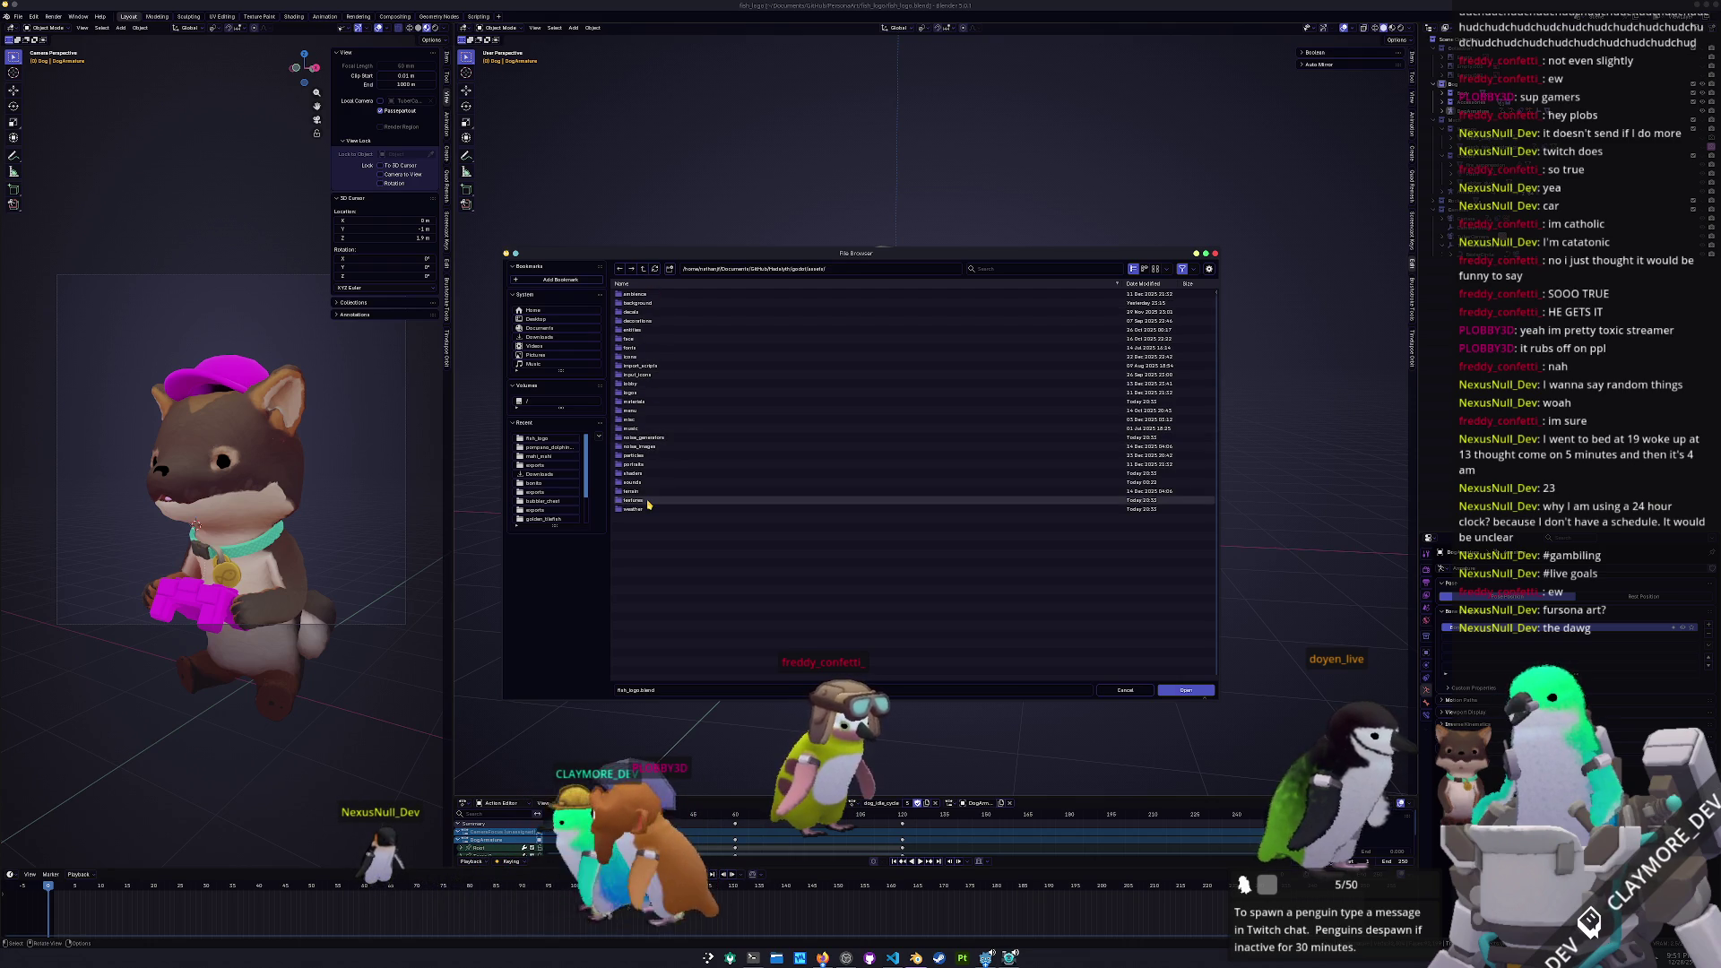
double_click(637, 330)
double_click(636, 330)
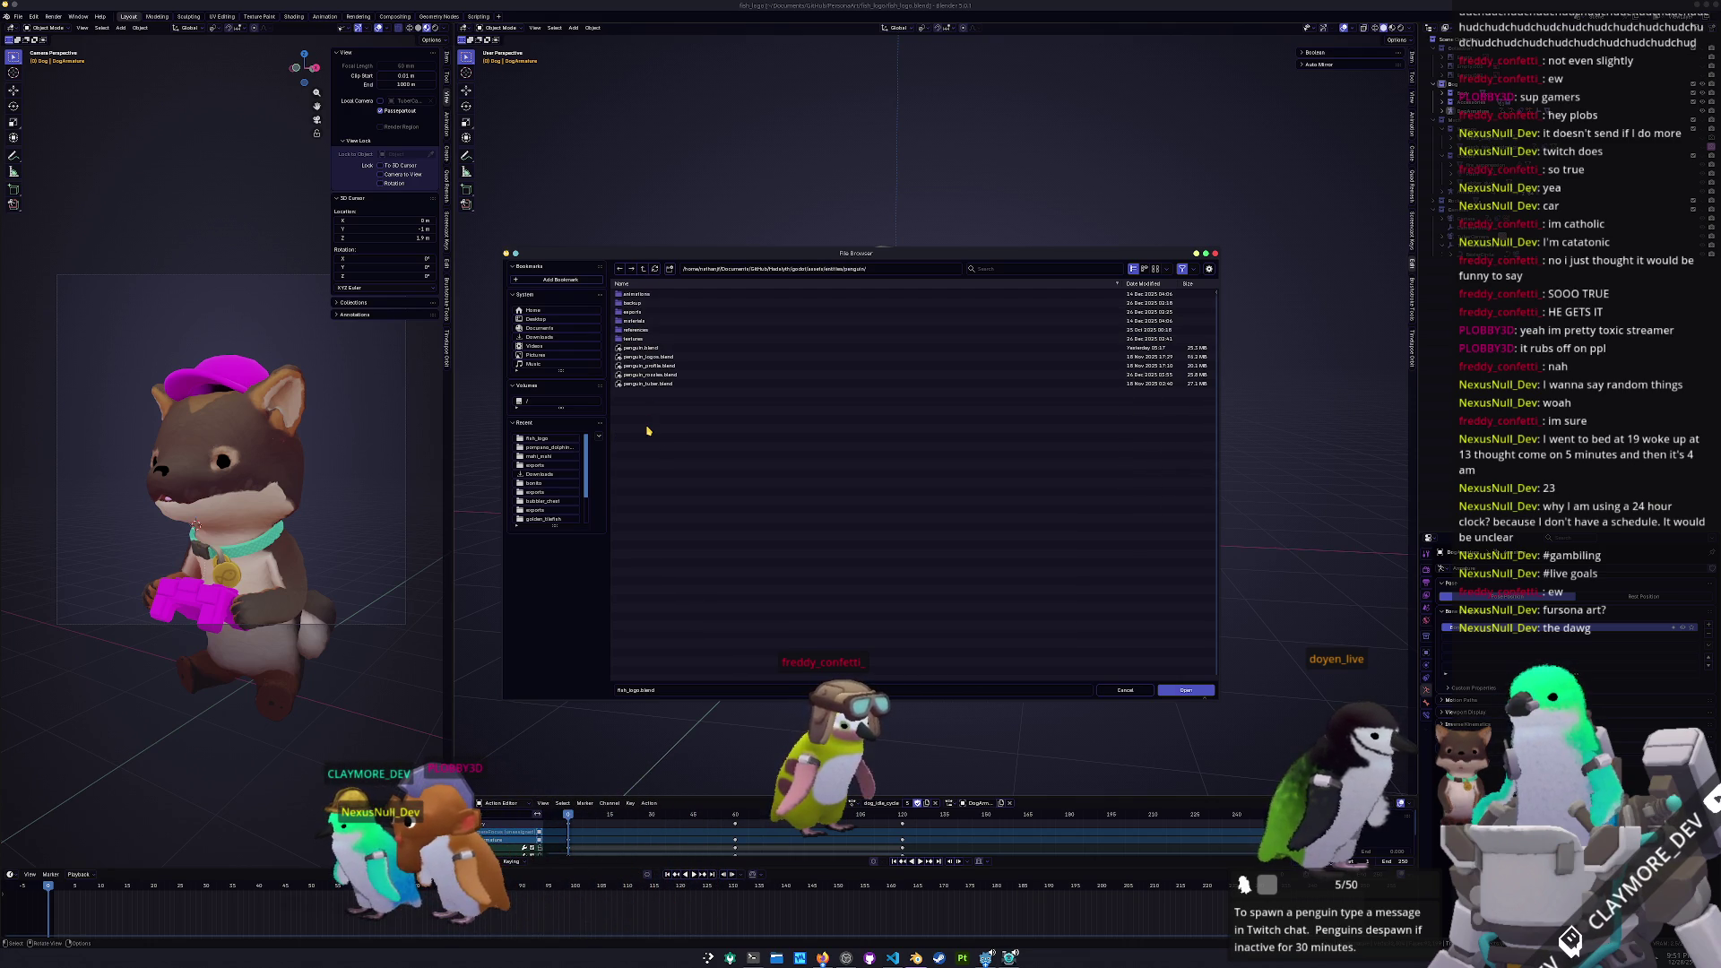
double_click(652, 357)
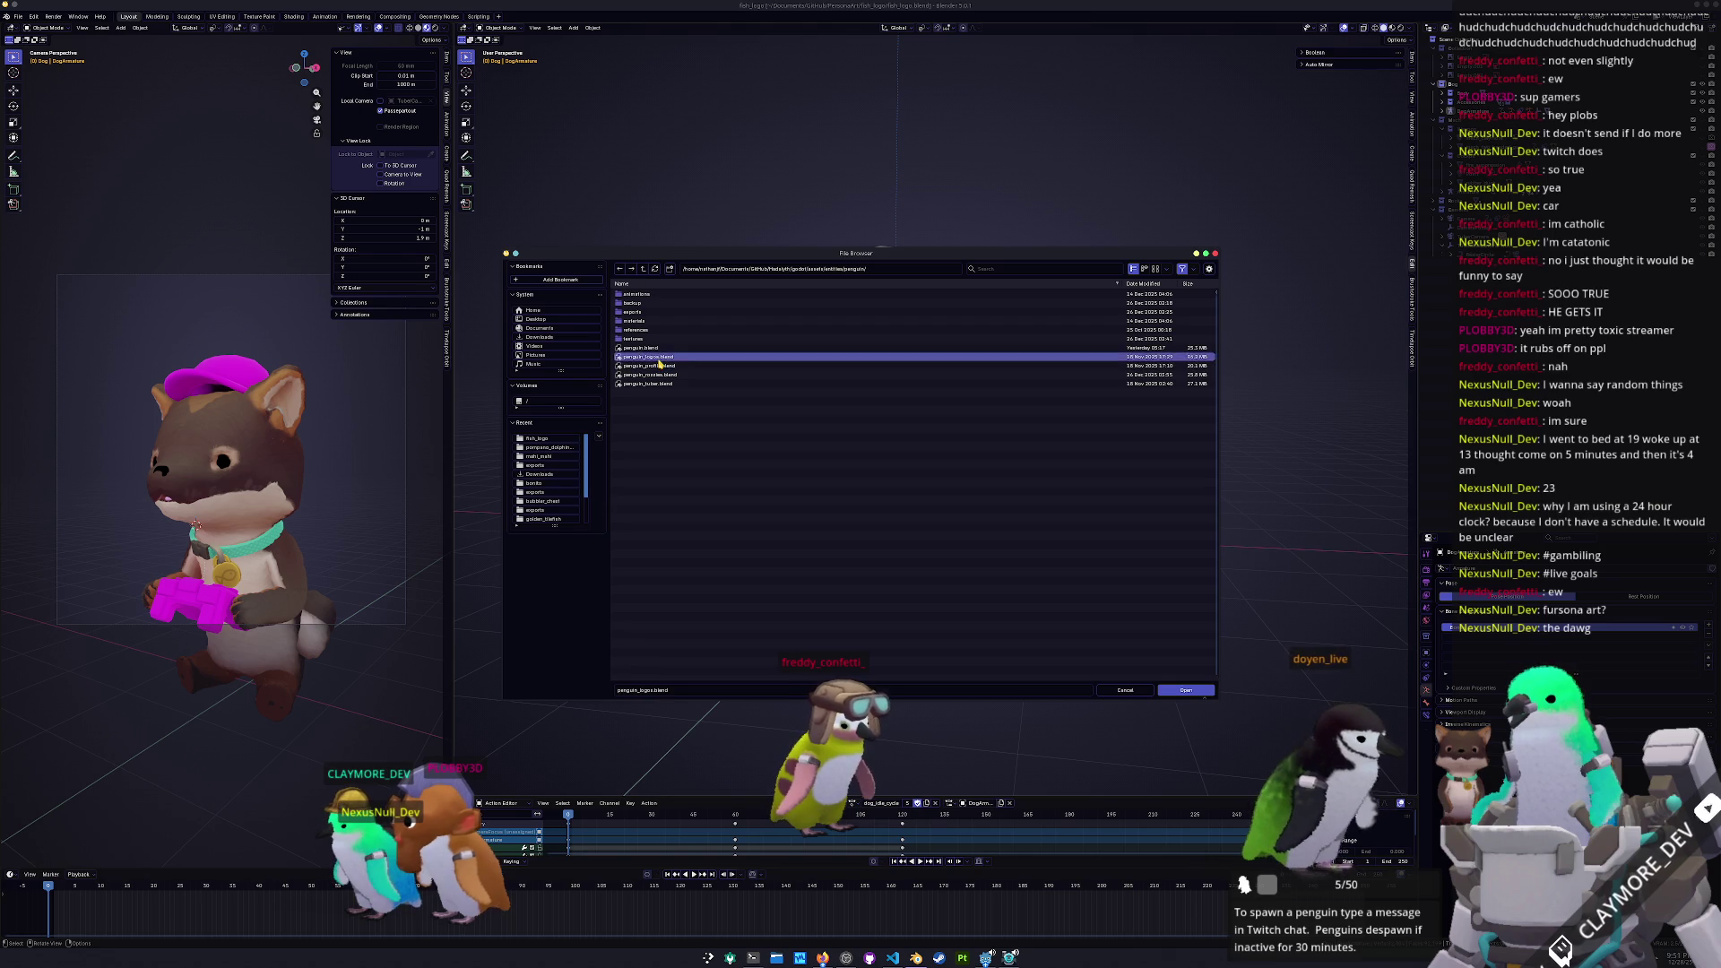
In Layout, show the left viewport rendered with the Compositor set to Camera
left_click(130, 17)
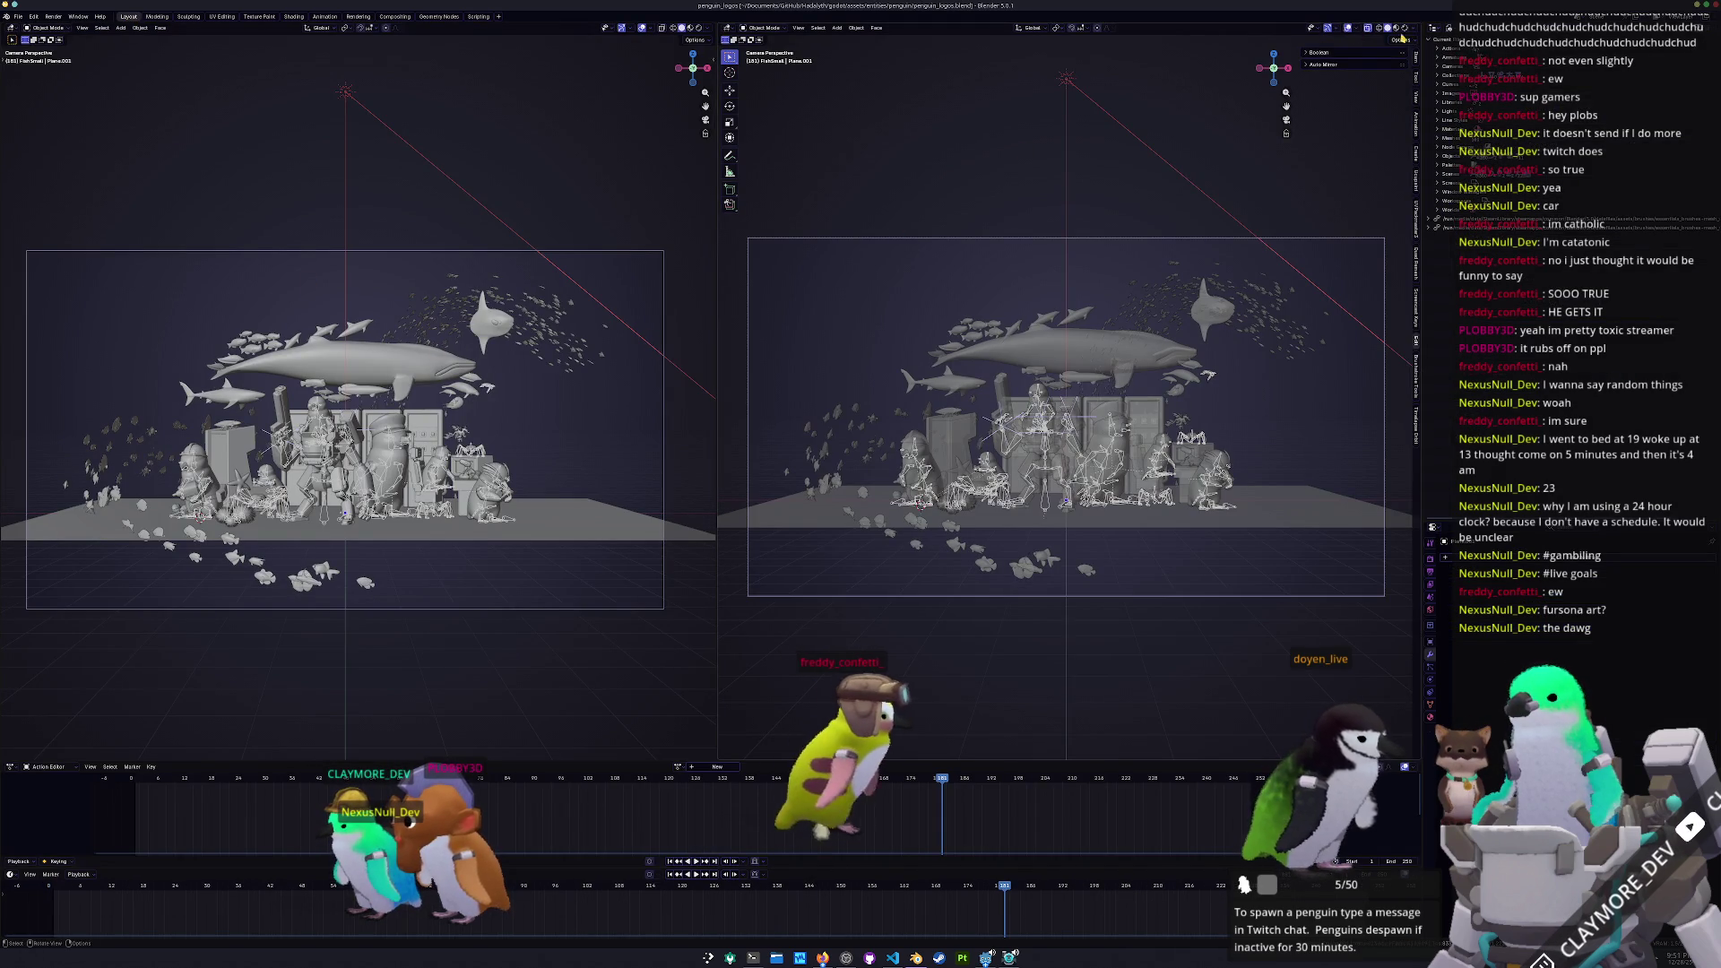
key("z")
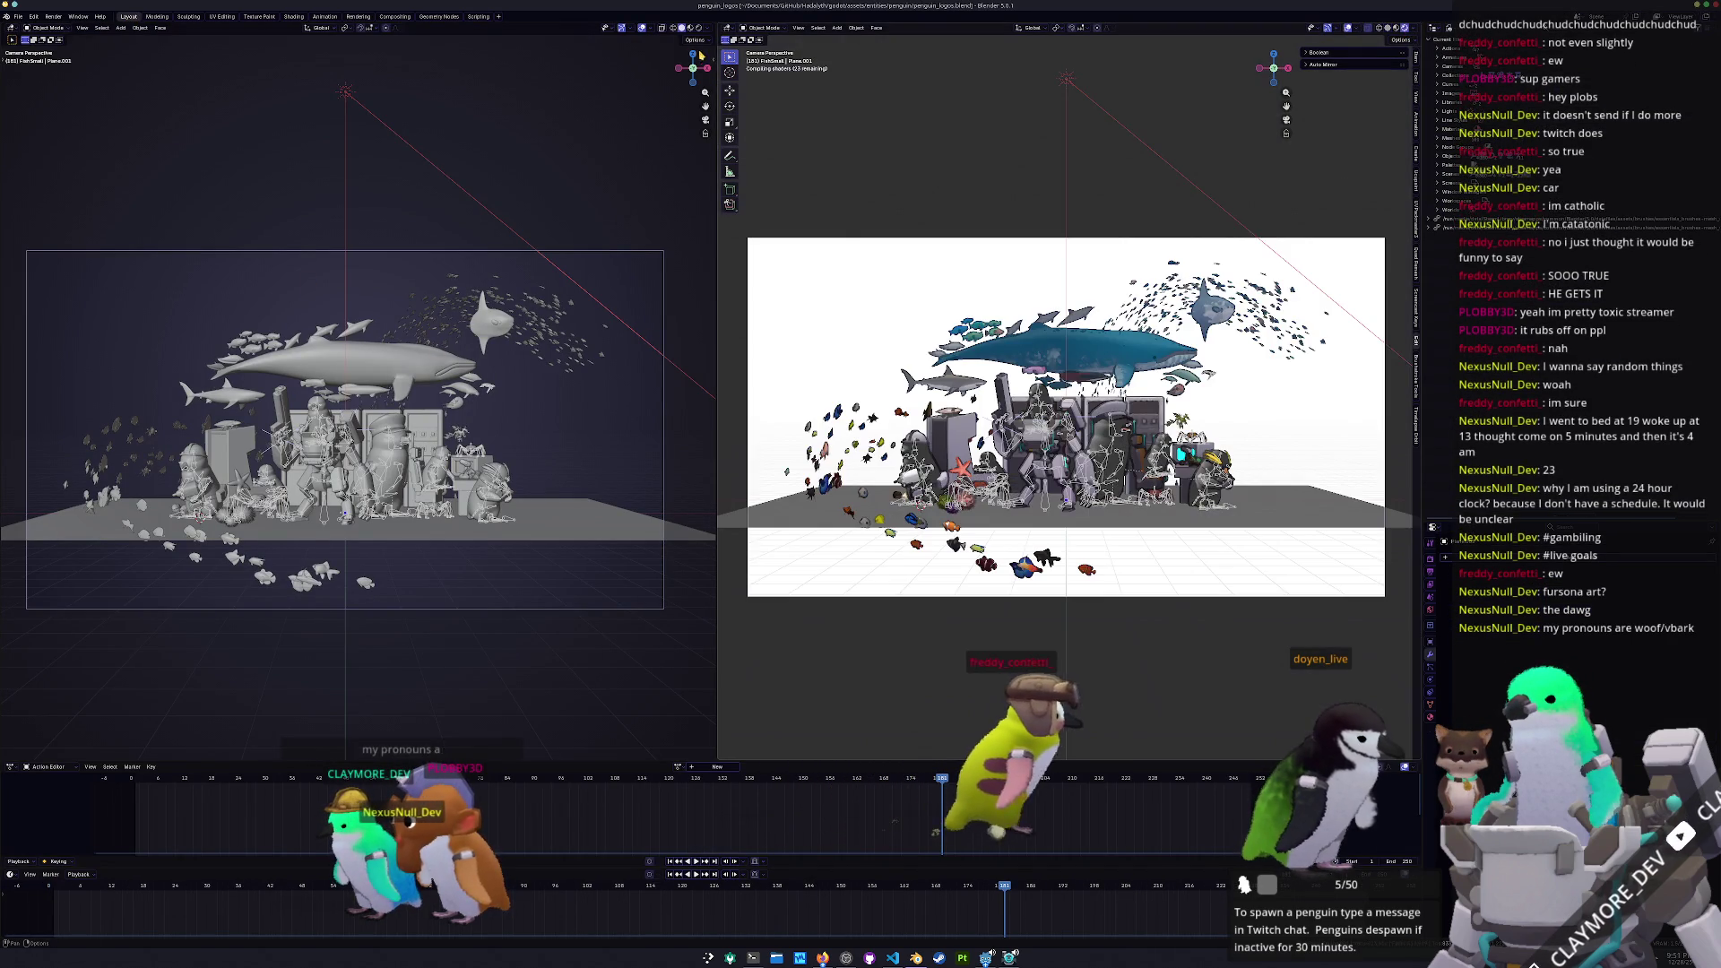
left_click(699, 29)
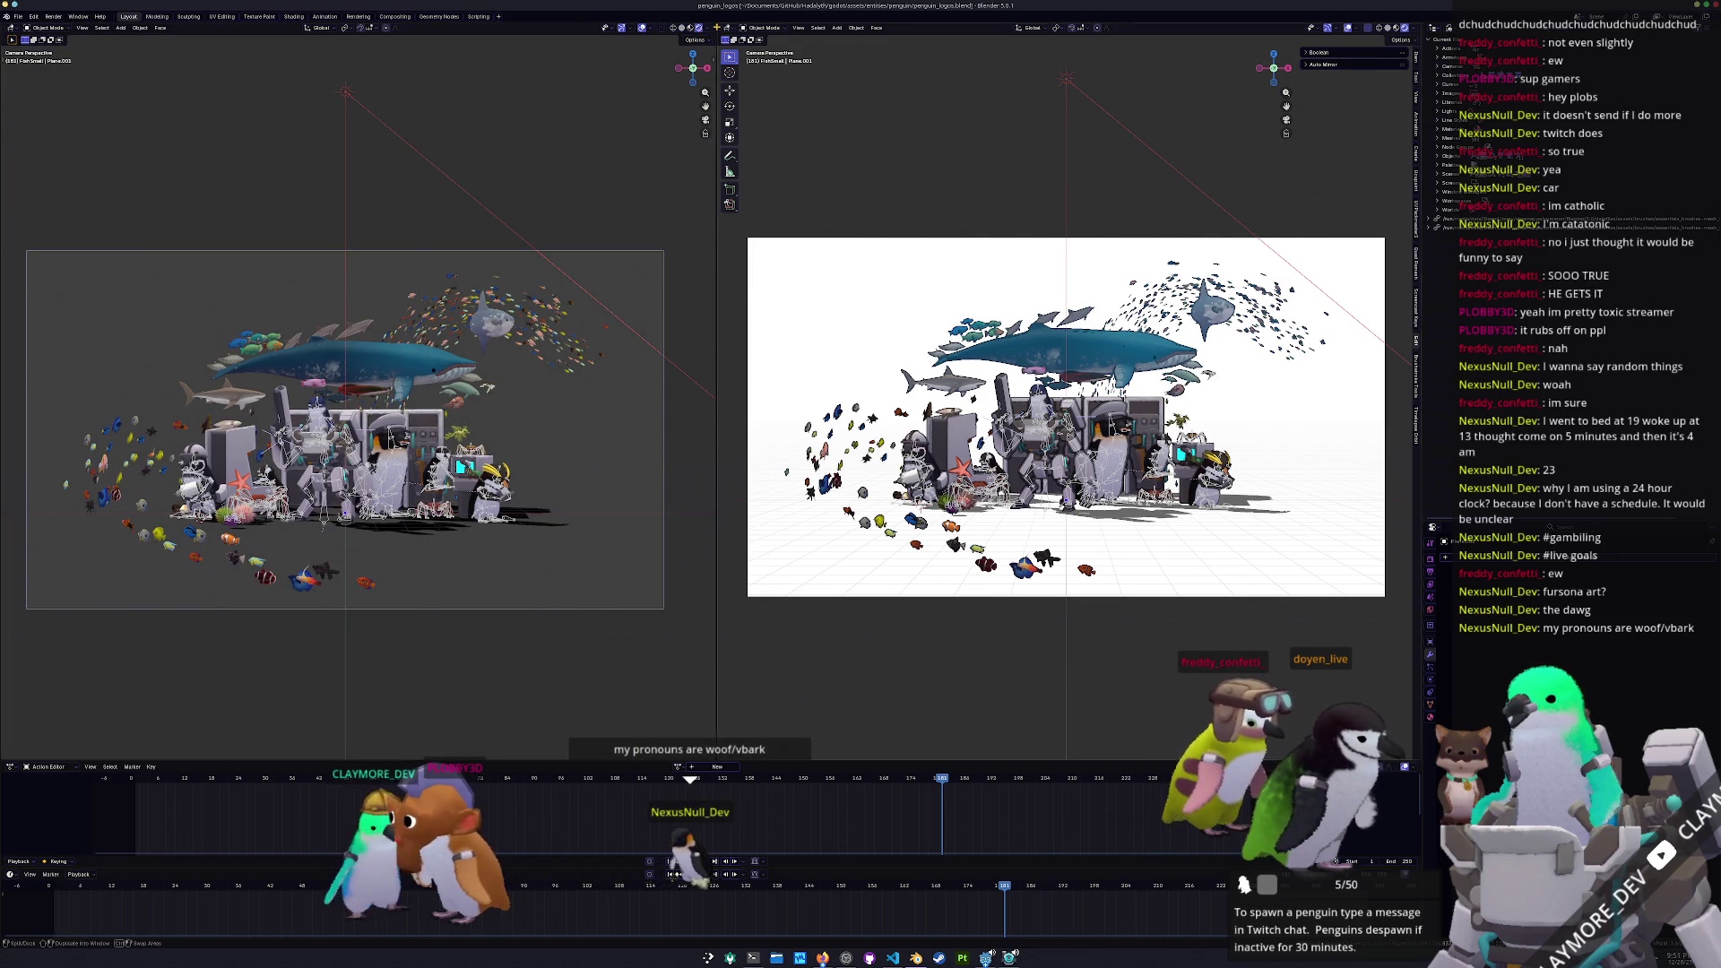
left_click(707, 30)
left_click(707, 164)
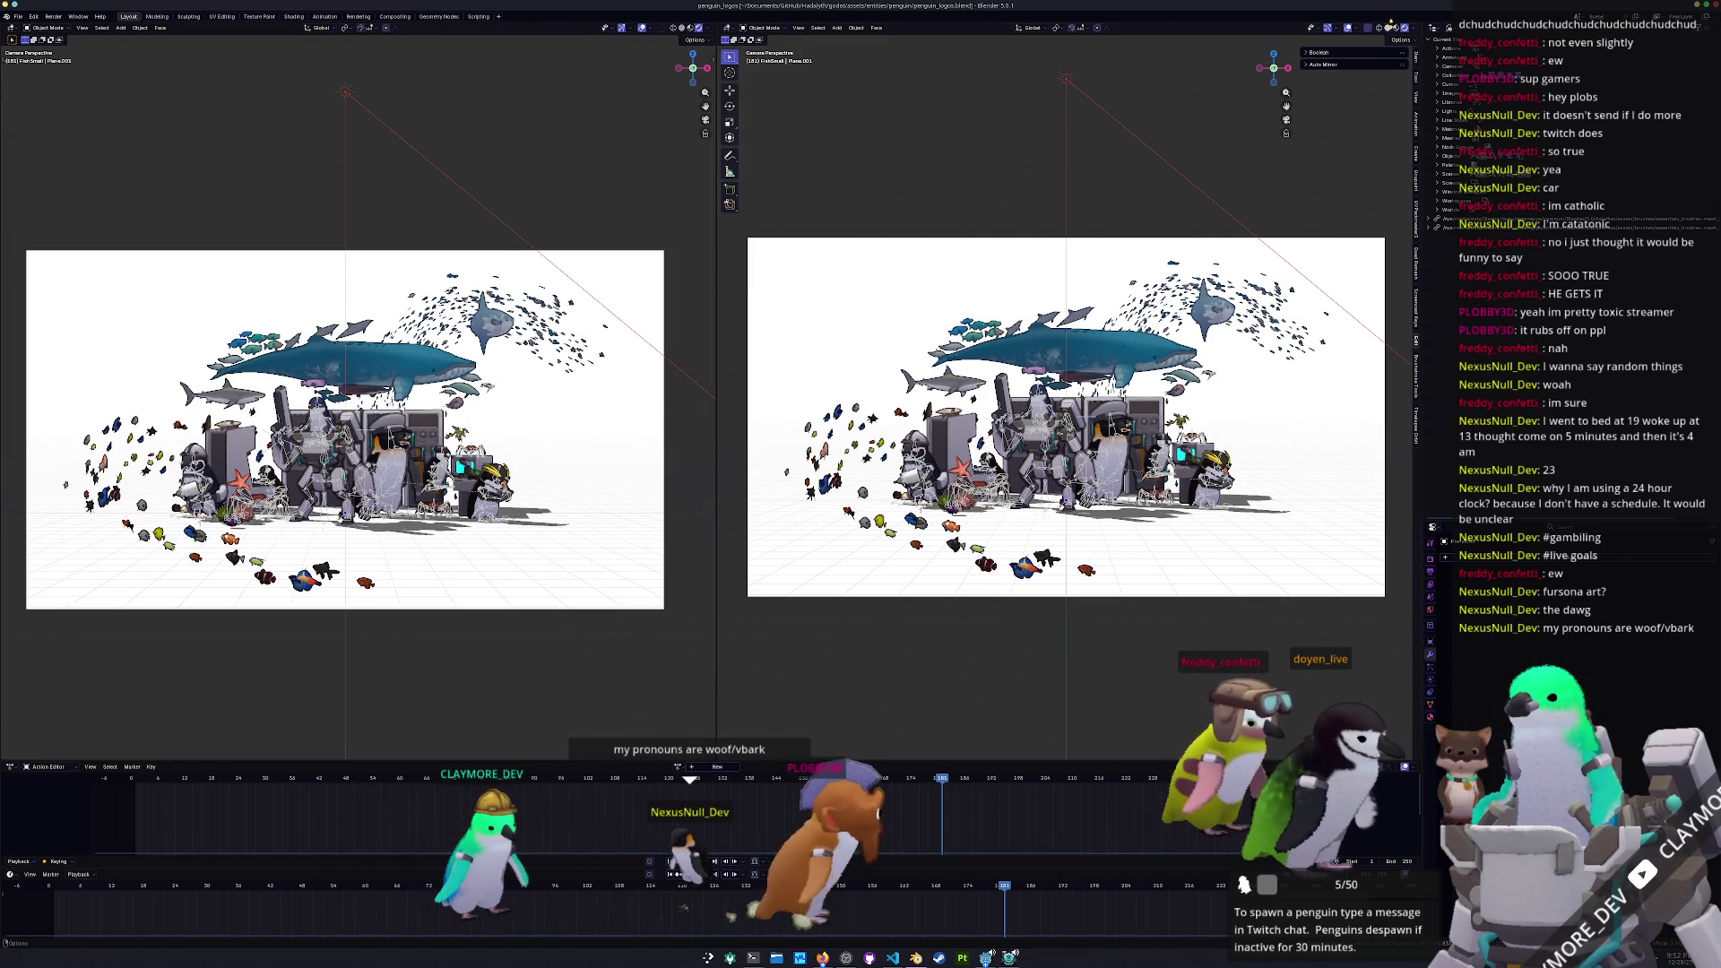
left_click(1379, 28)
Select penguin_body and view its texture material nodes in the Shading workspace
scroll(1148, 417, "up", 3)
left_click(1004, 385)
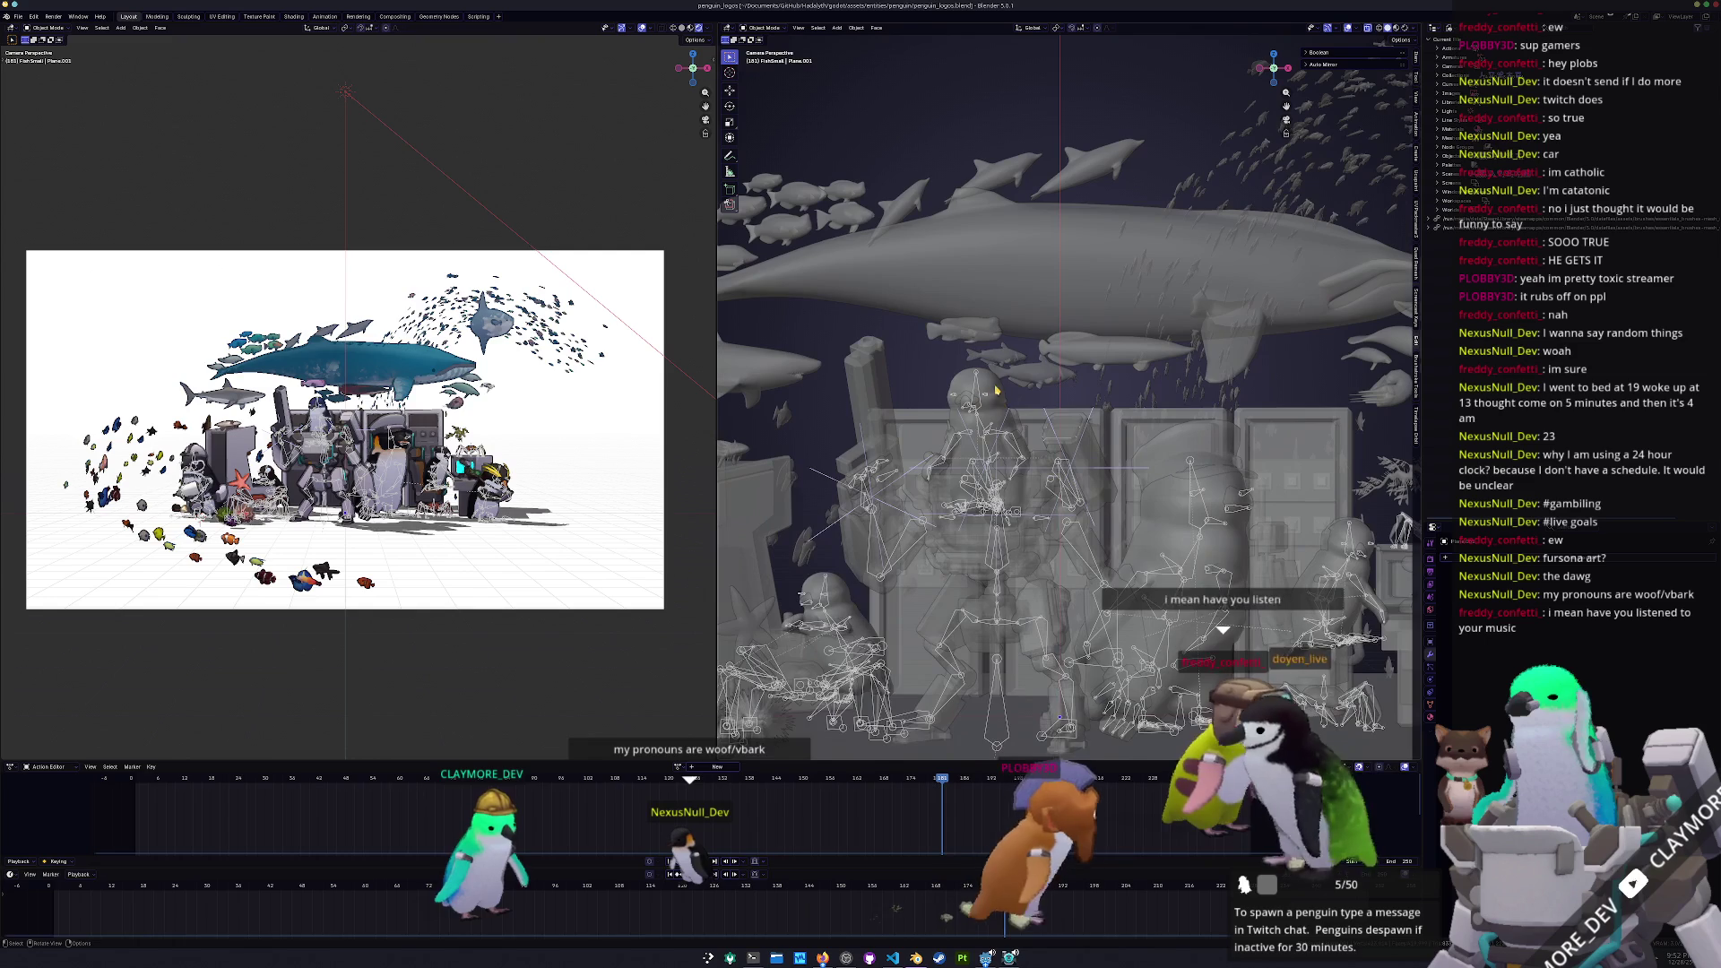
scroll(1031, 376, "up", 2)
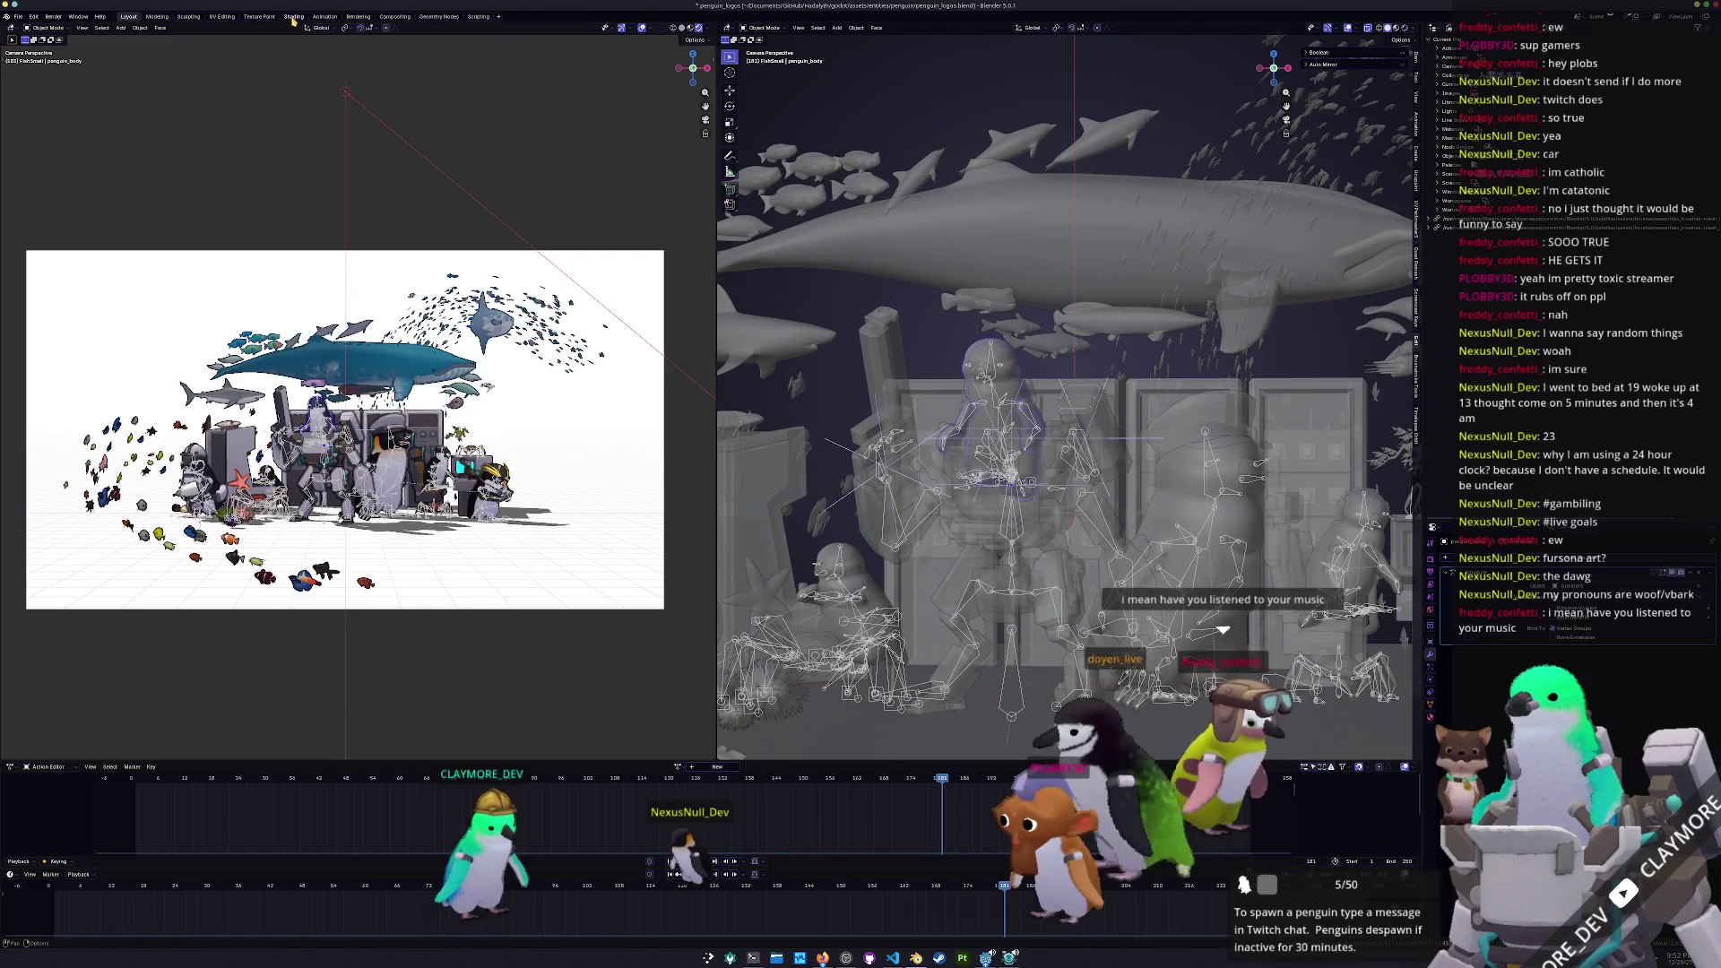
left_click(293, 16)
scroll(841, 287, "up", 3)
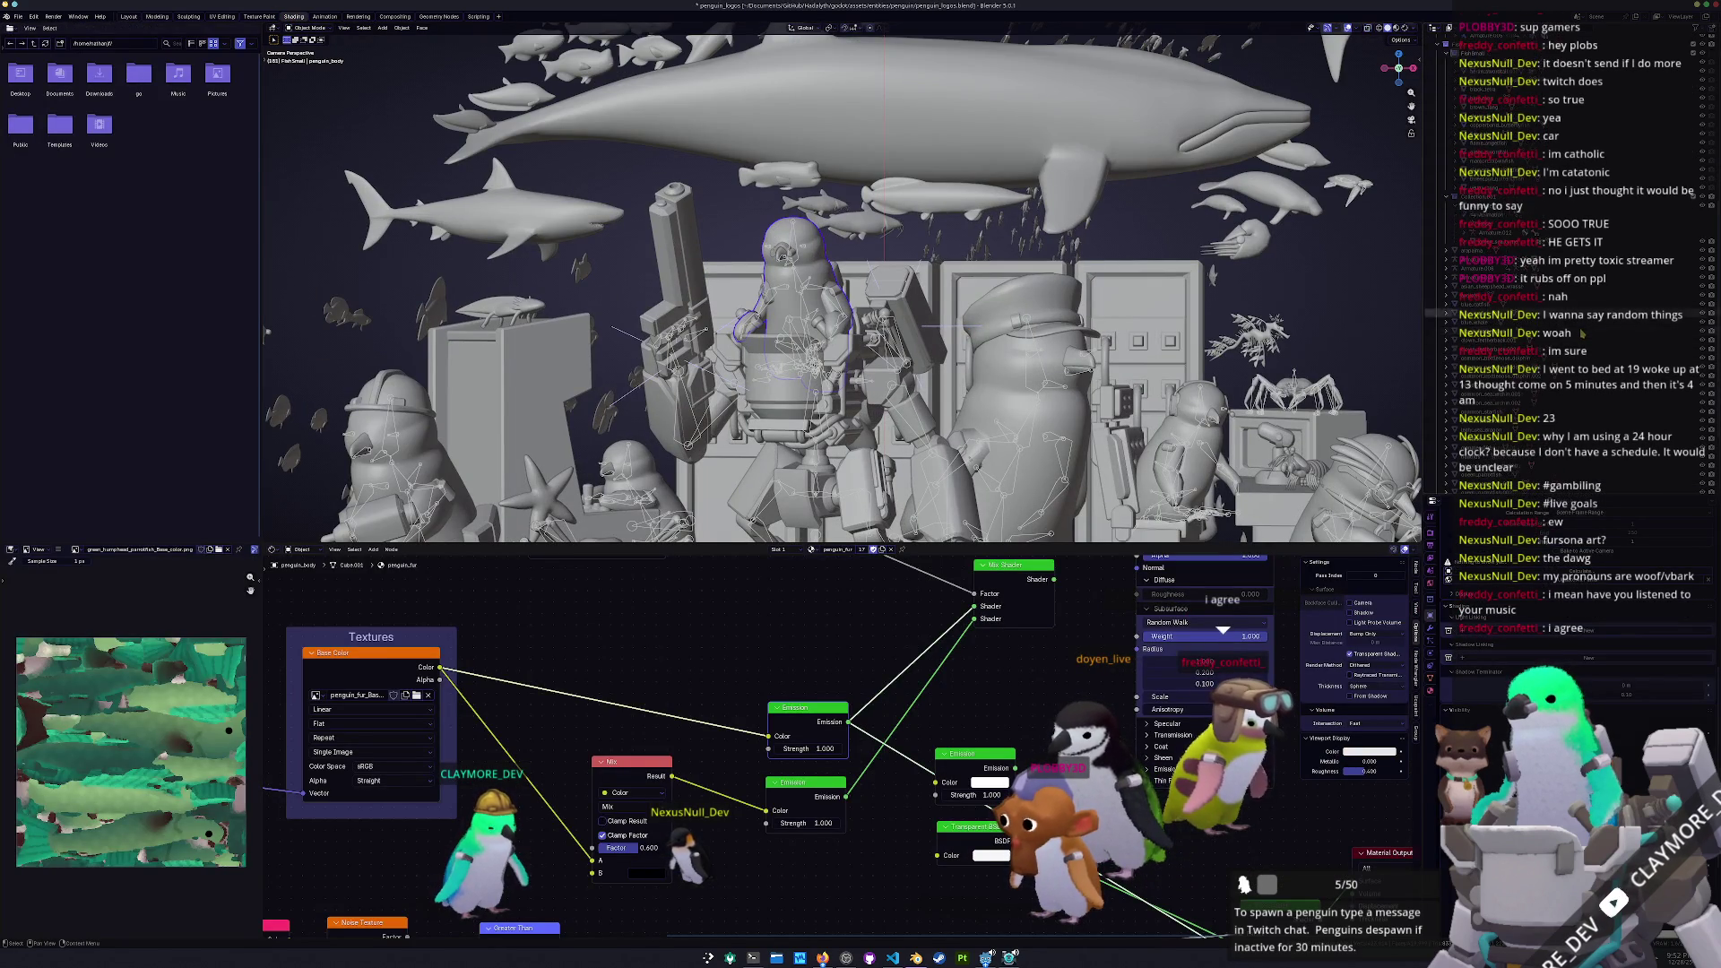
Duplicate the headset and move the copy, headset.001, into the Headset collection
scroll(1558, 363, "up", 5)
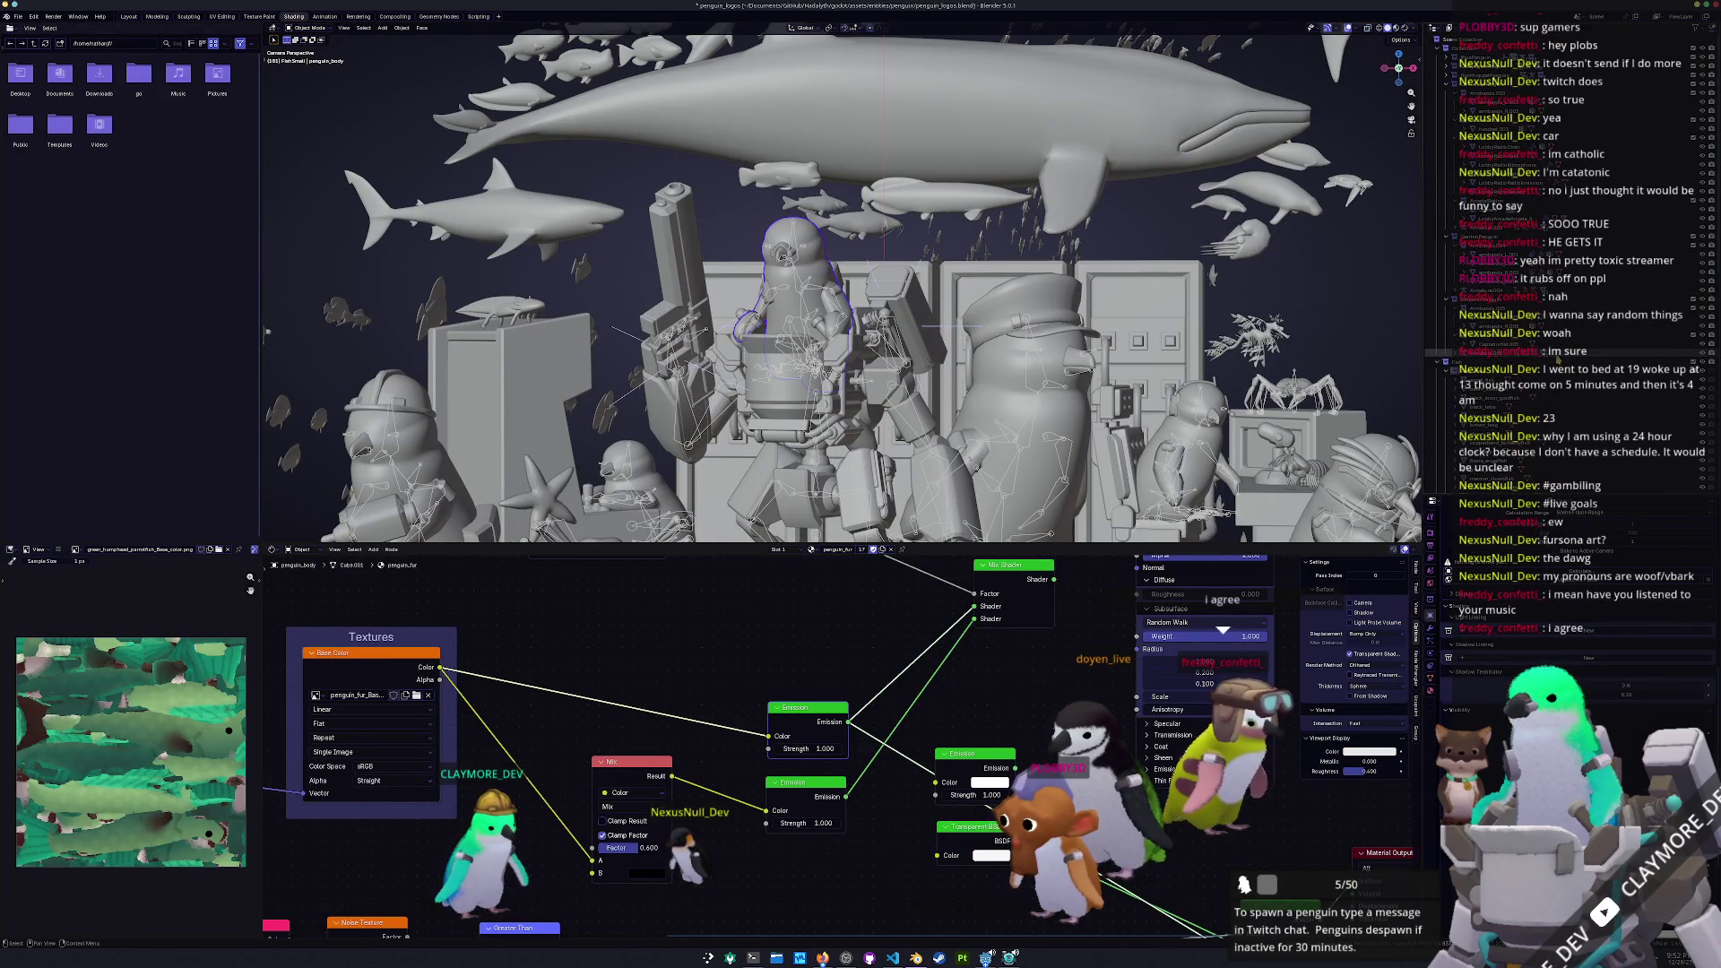
scroll(1558, 364, "down", 10)
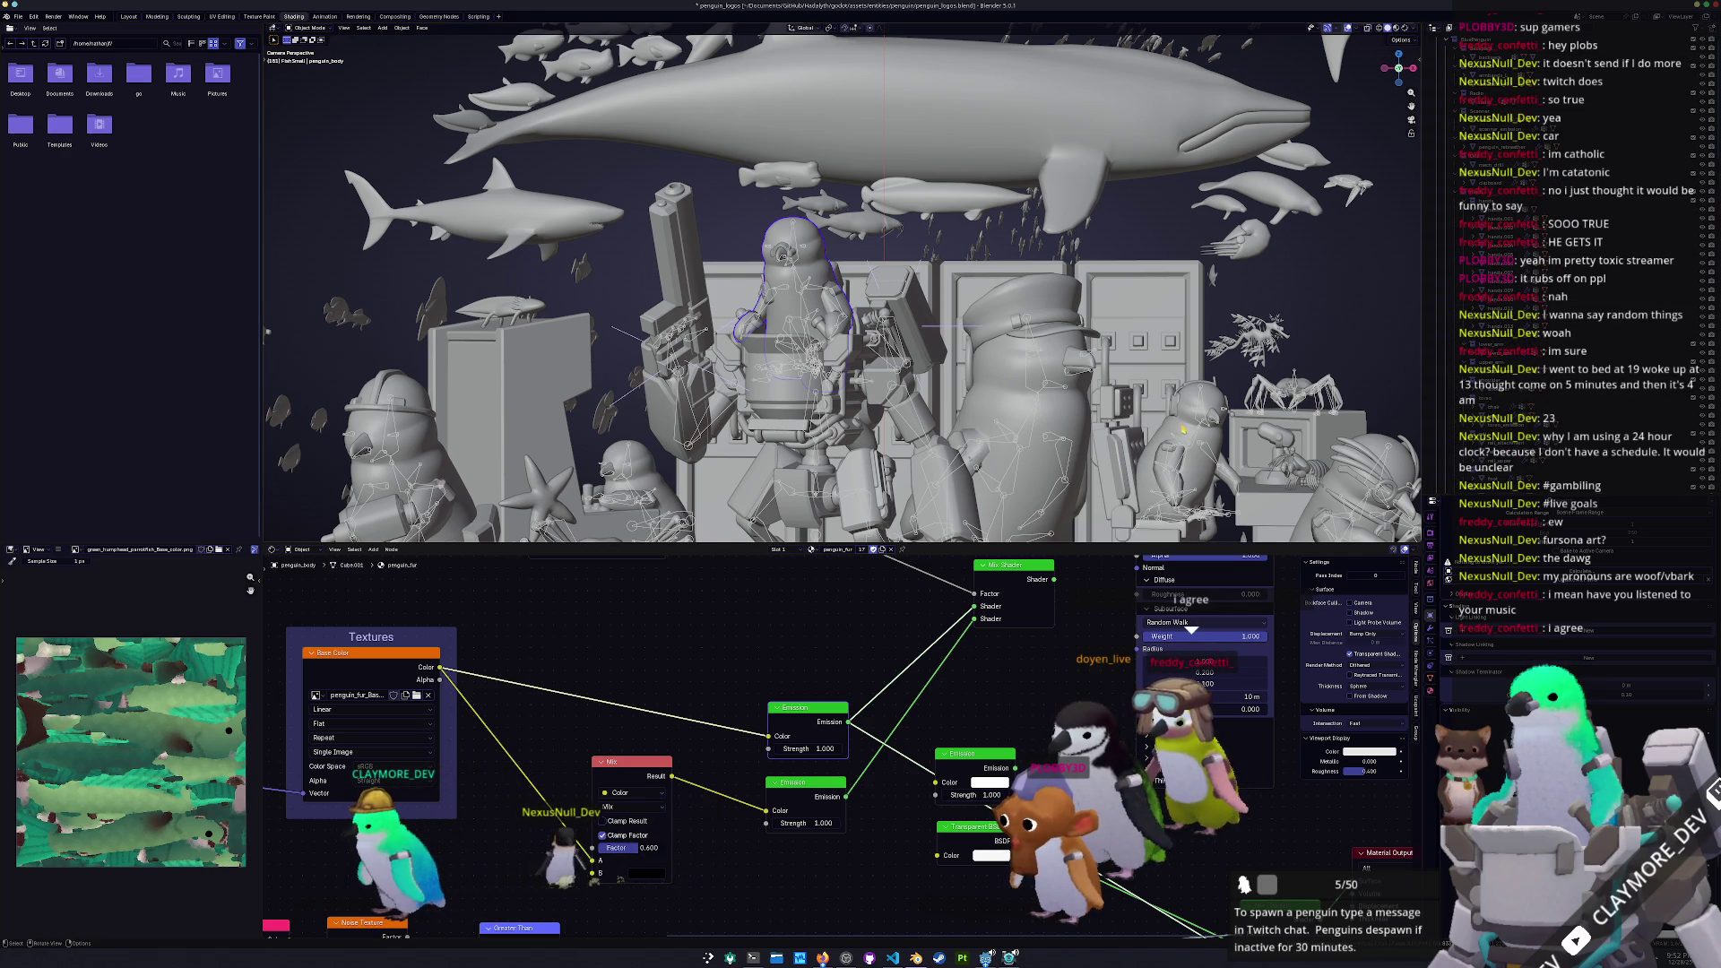
left_click(1172, 405)
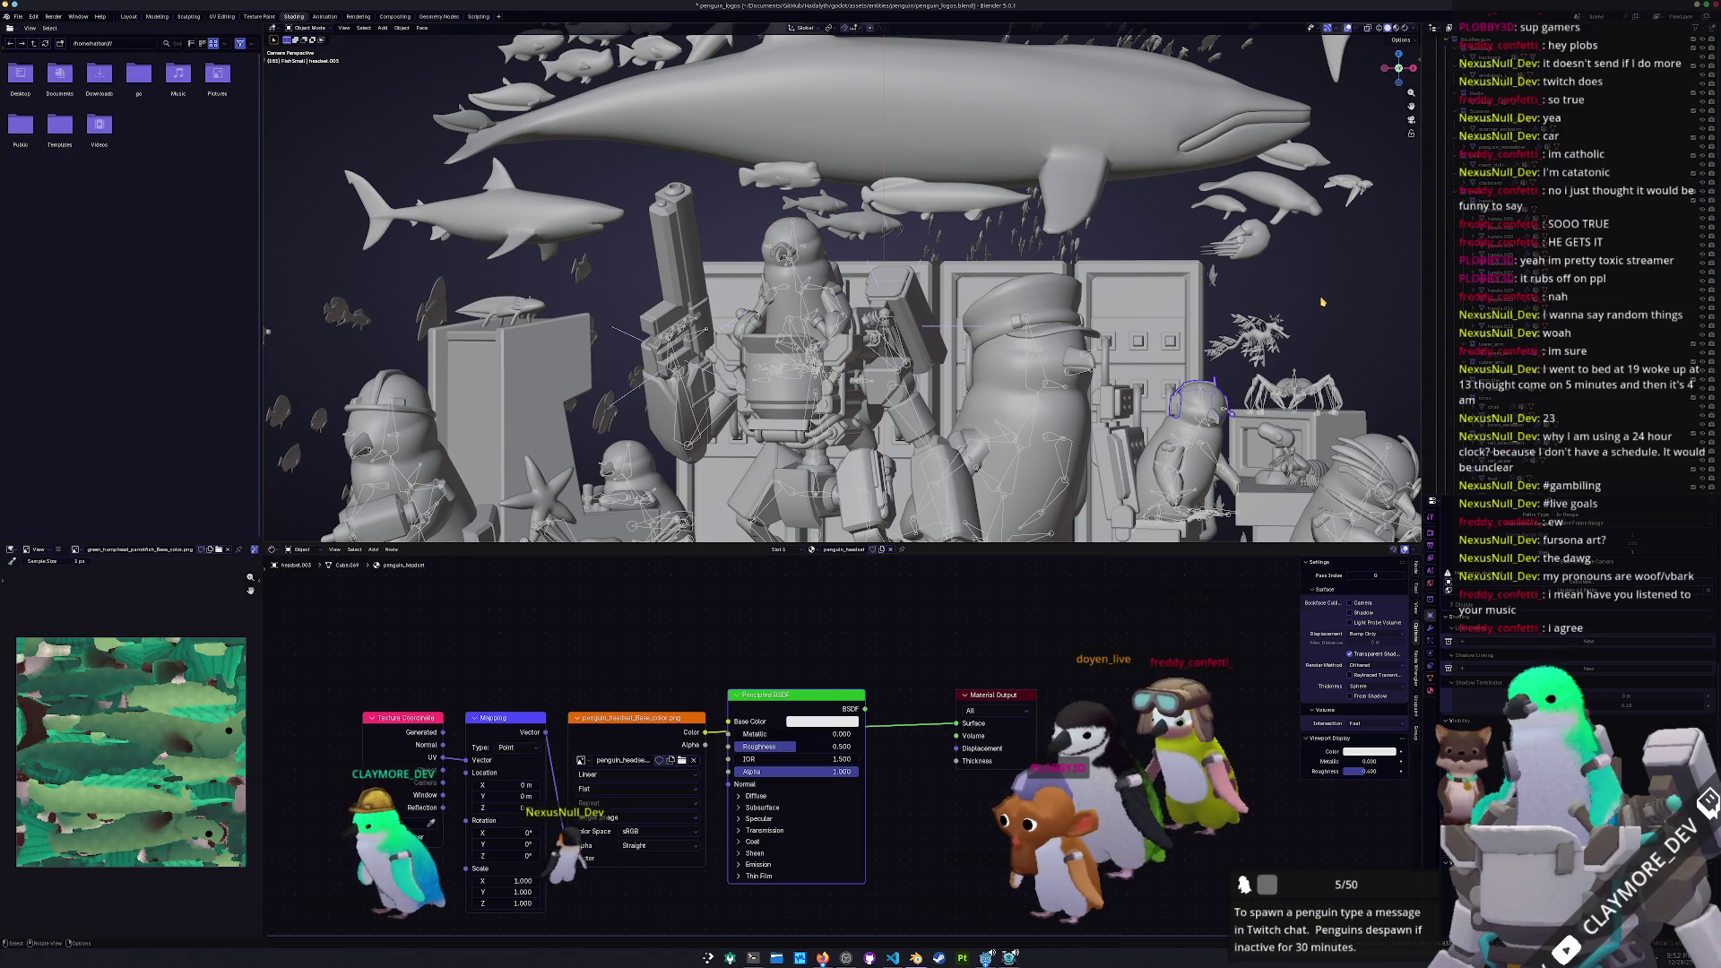
key("shift+d")
key("Escape")
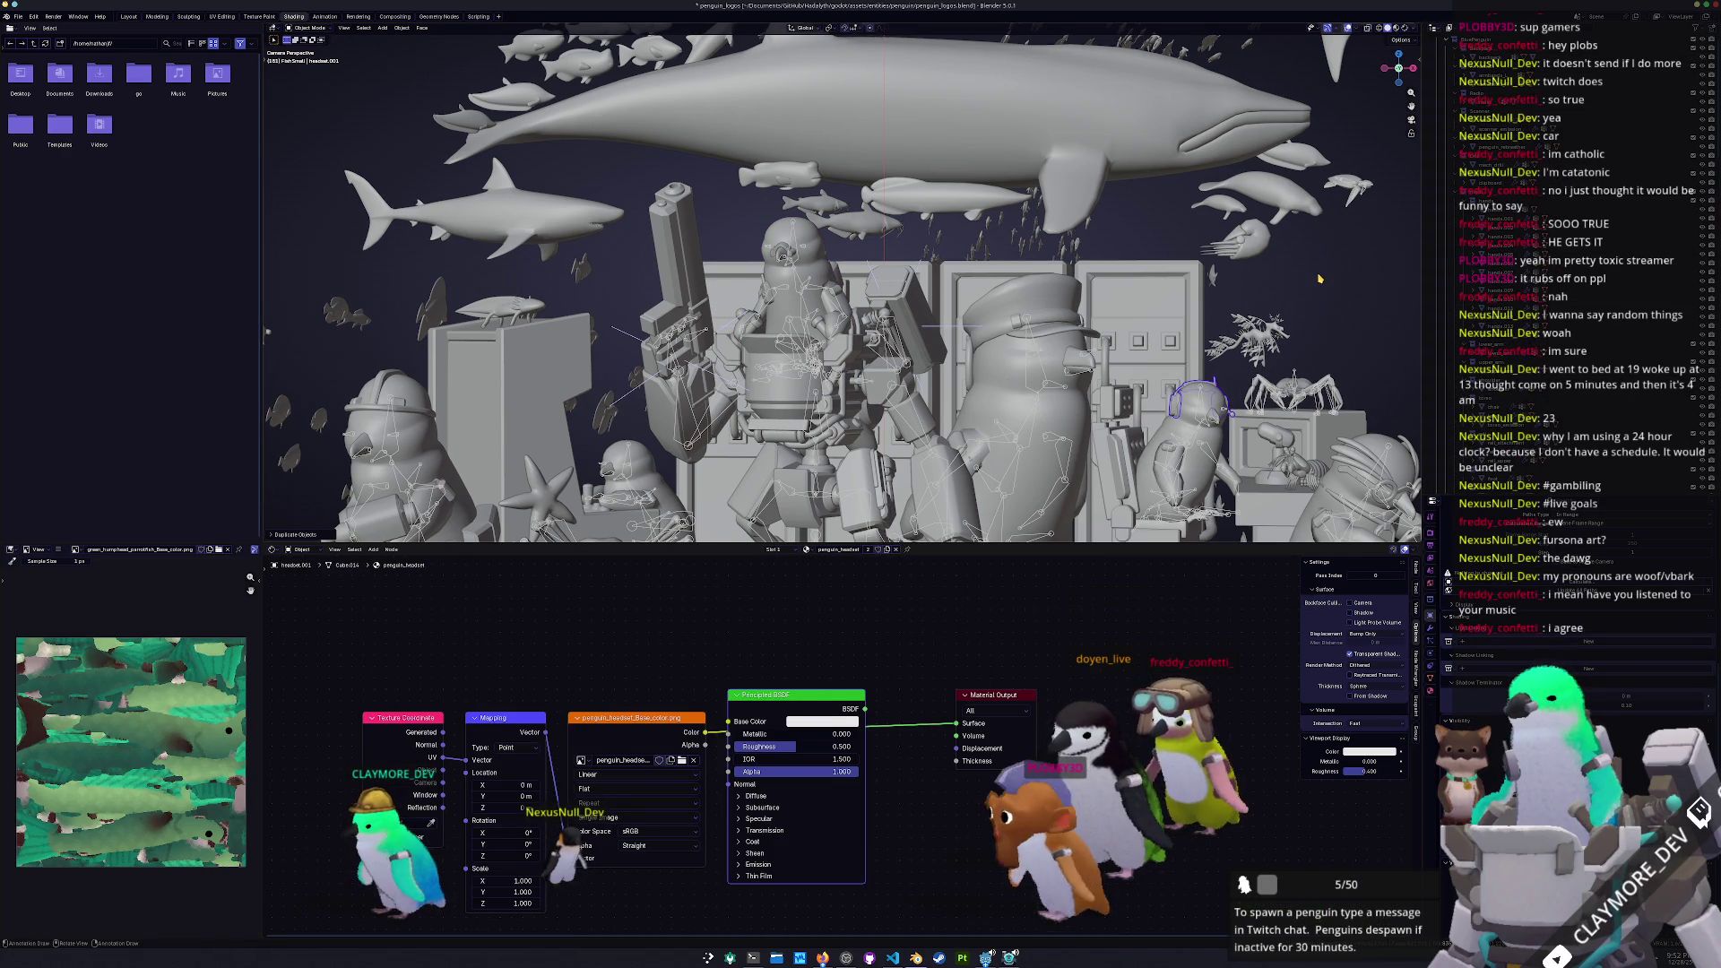
key("m")
mouse_move(1306, 309)
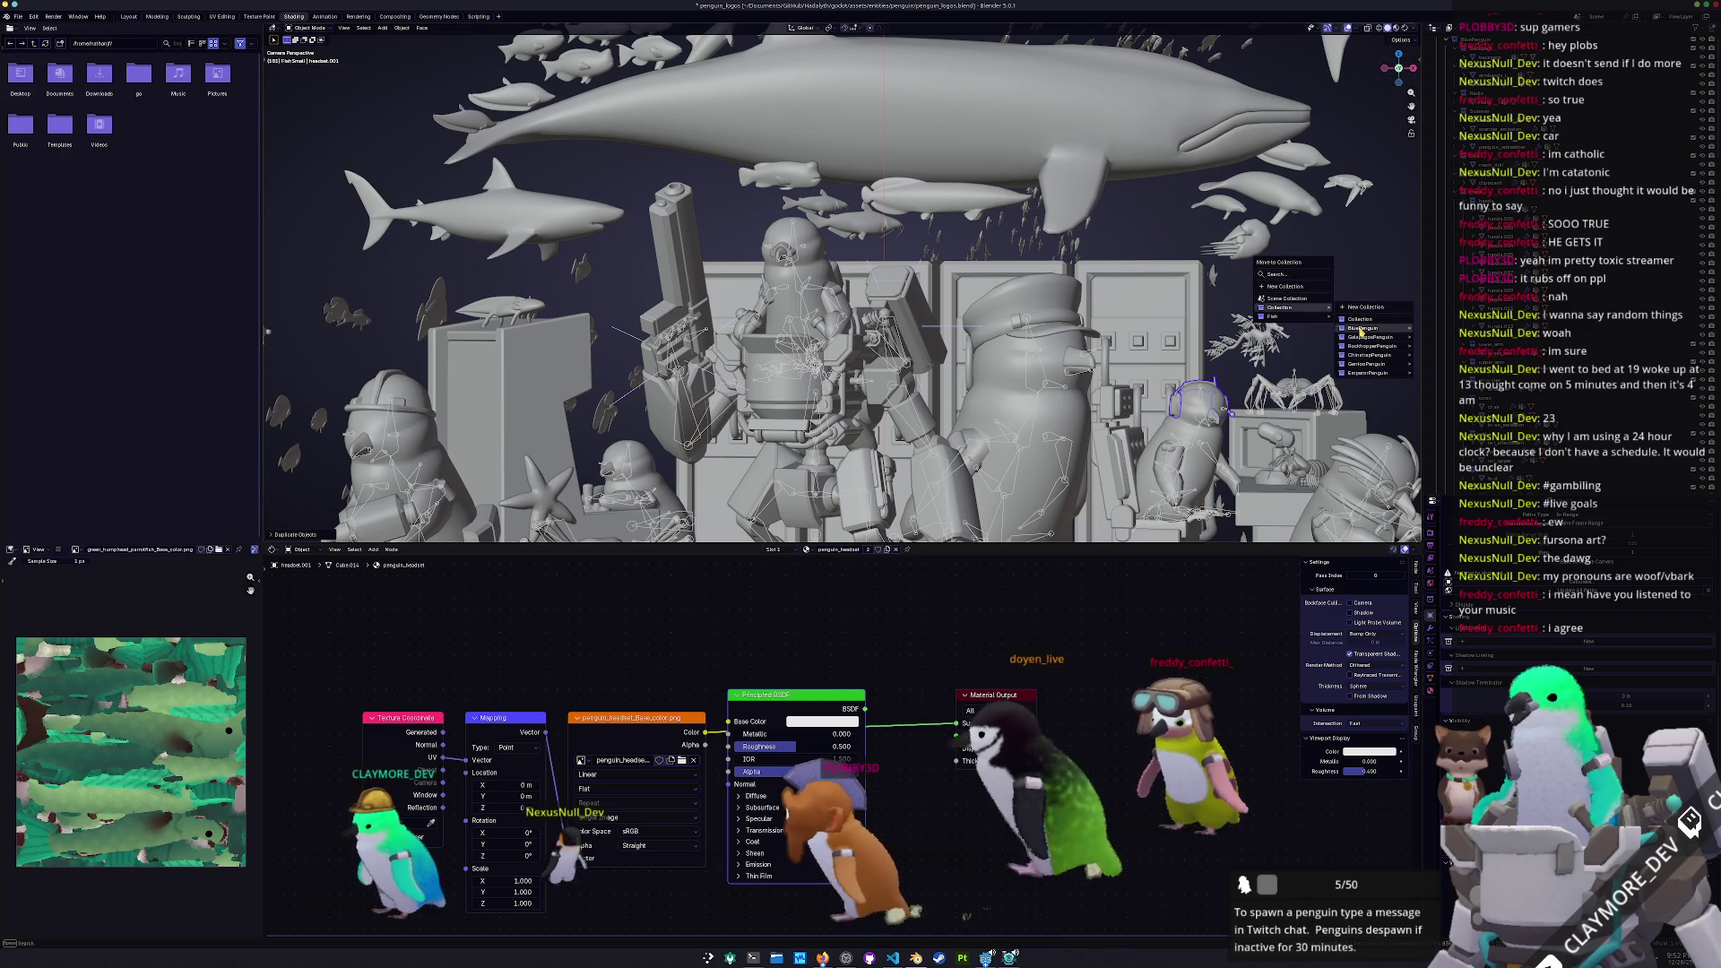
mouse_move(1399, 328)
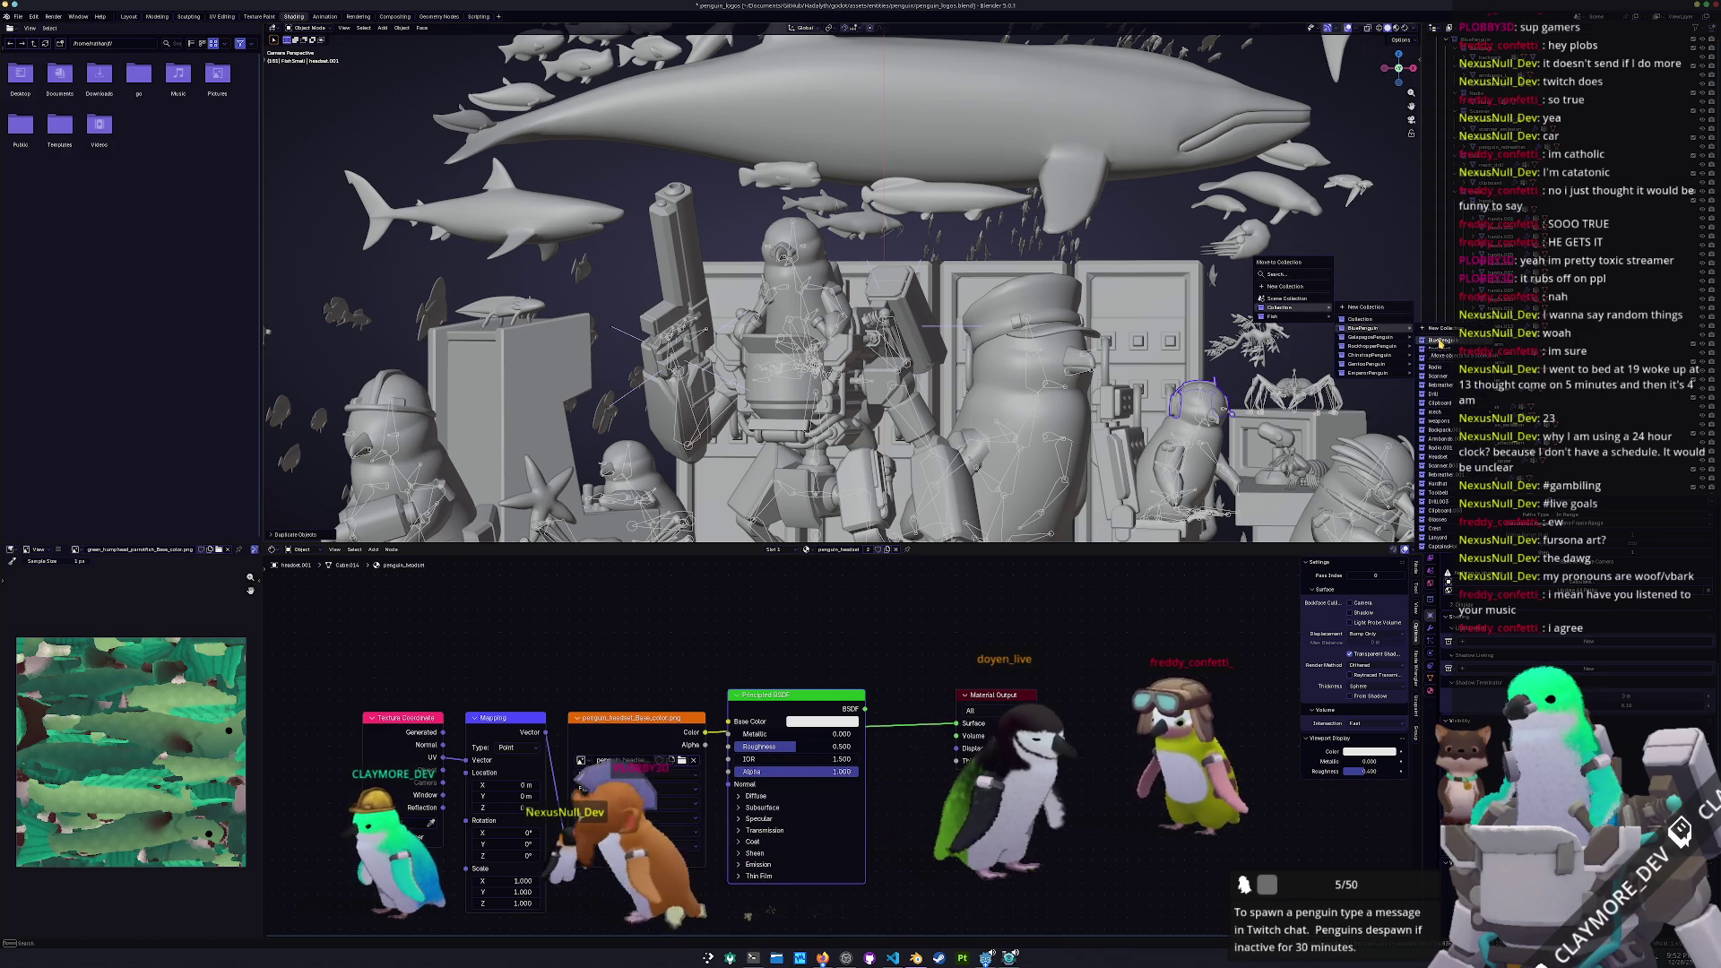
left_click(1440, 458)
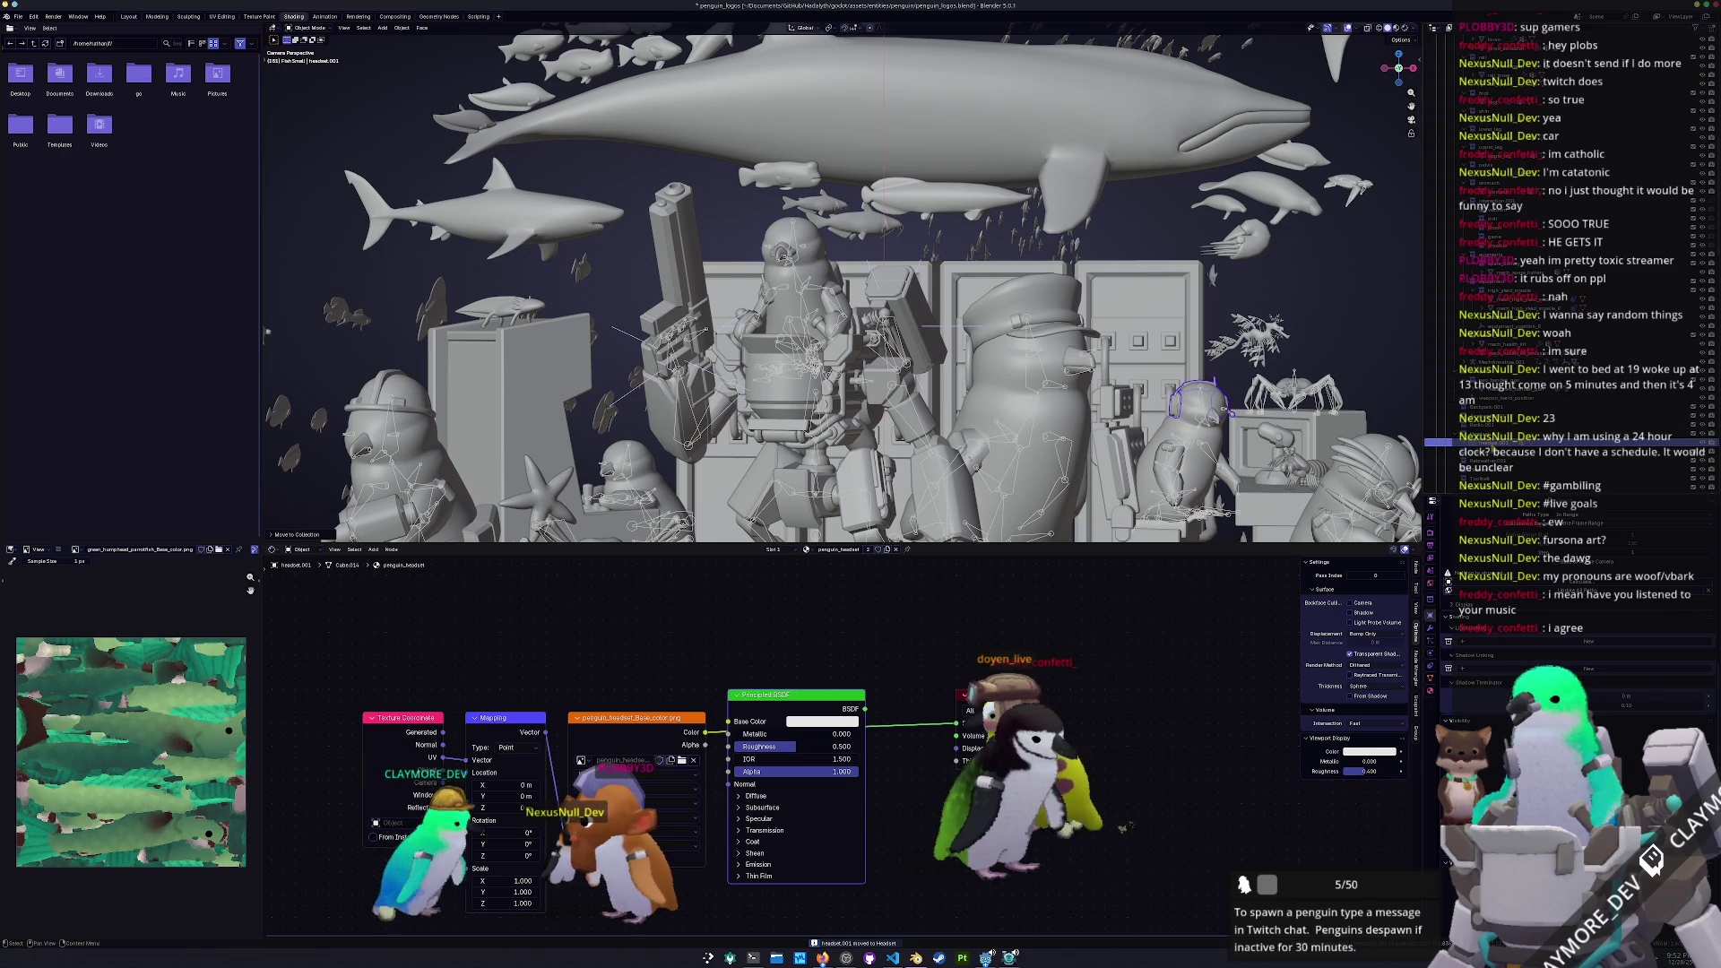
Clear headset.001's location offset, nudge it upward on its penguin, and return to Layout
scroll(1366, 389, "down", 2)
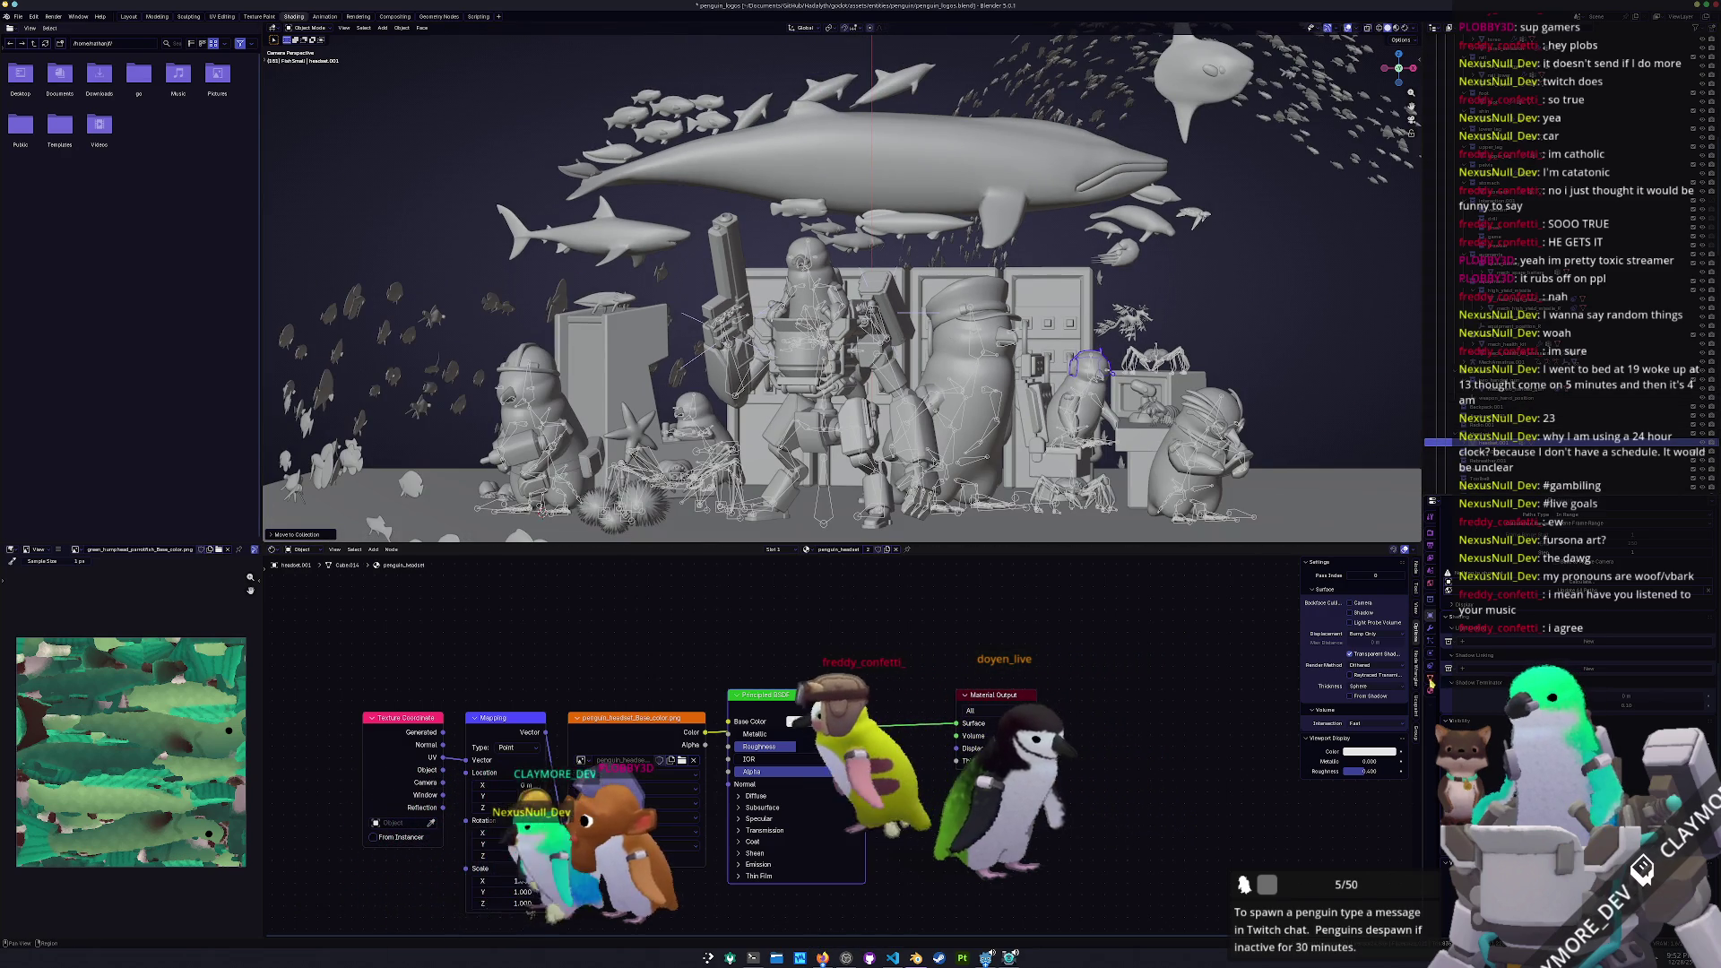
key("alt+g")
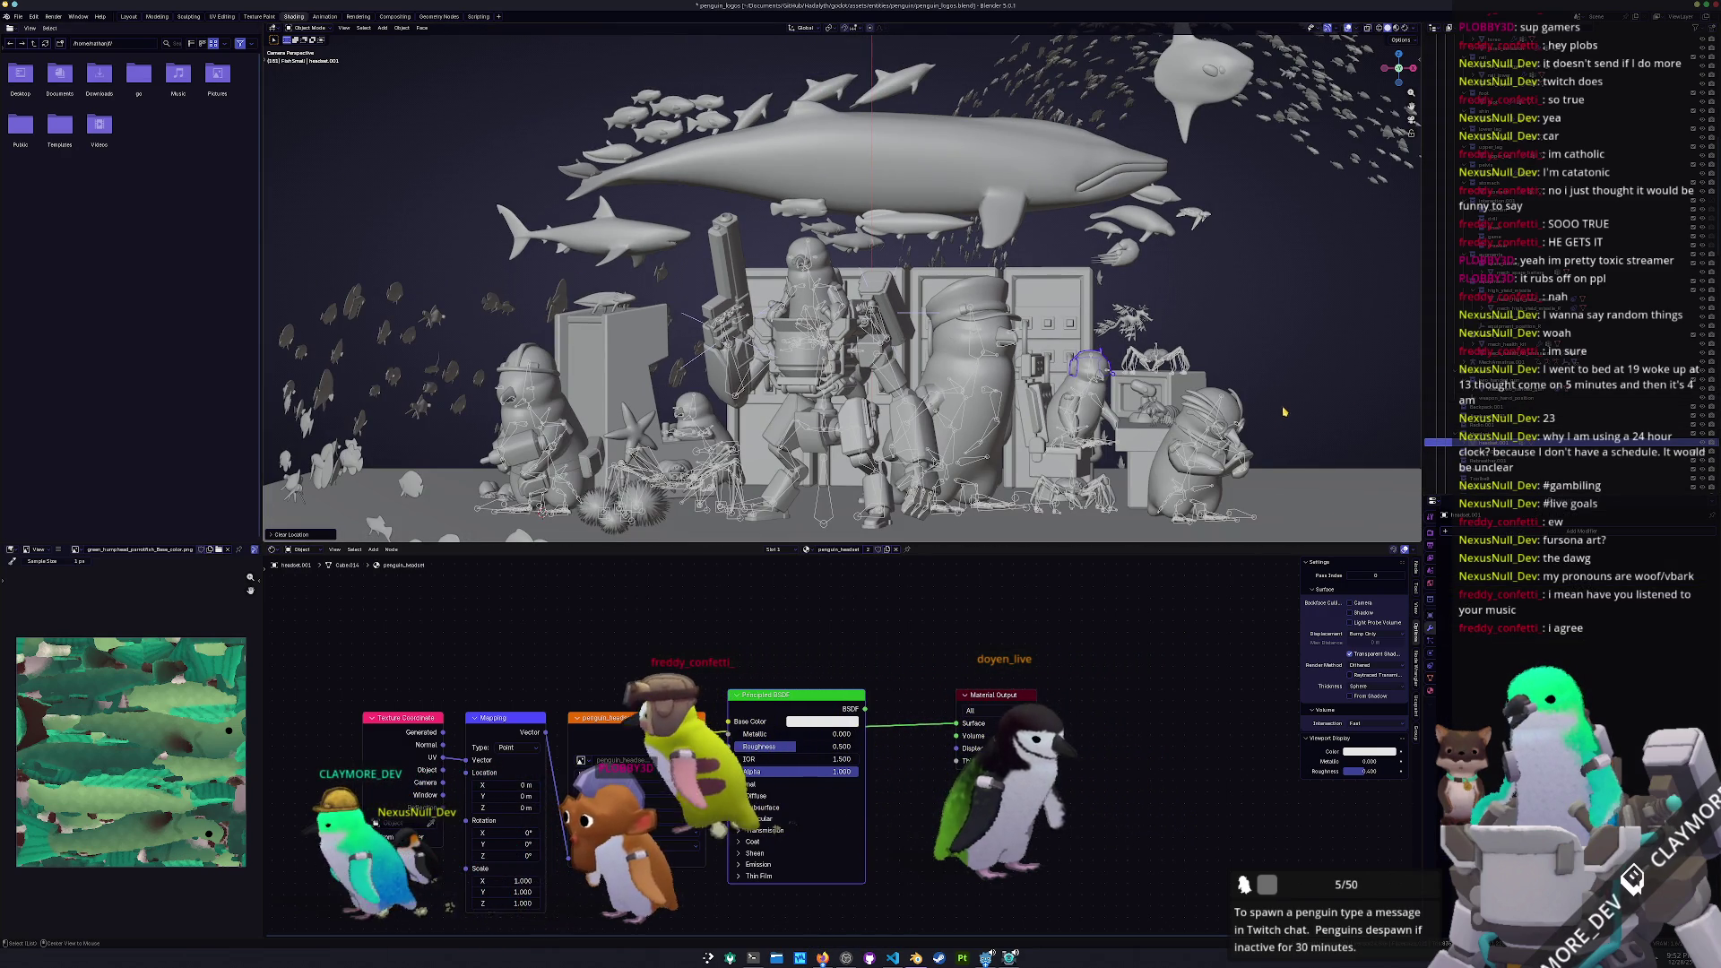
scroll(1282, 414, "up", 2)
middle_click_drag(1293, 414, 1244, 368, "shift")
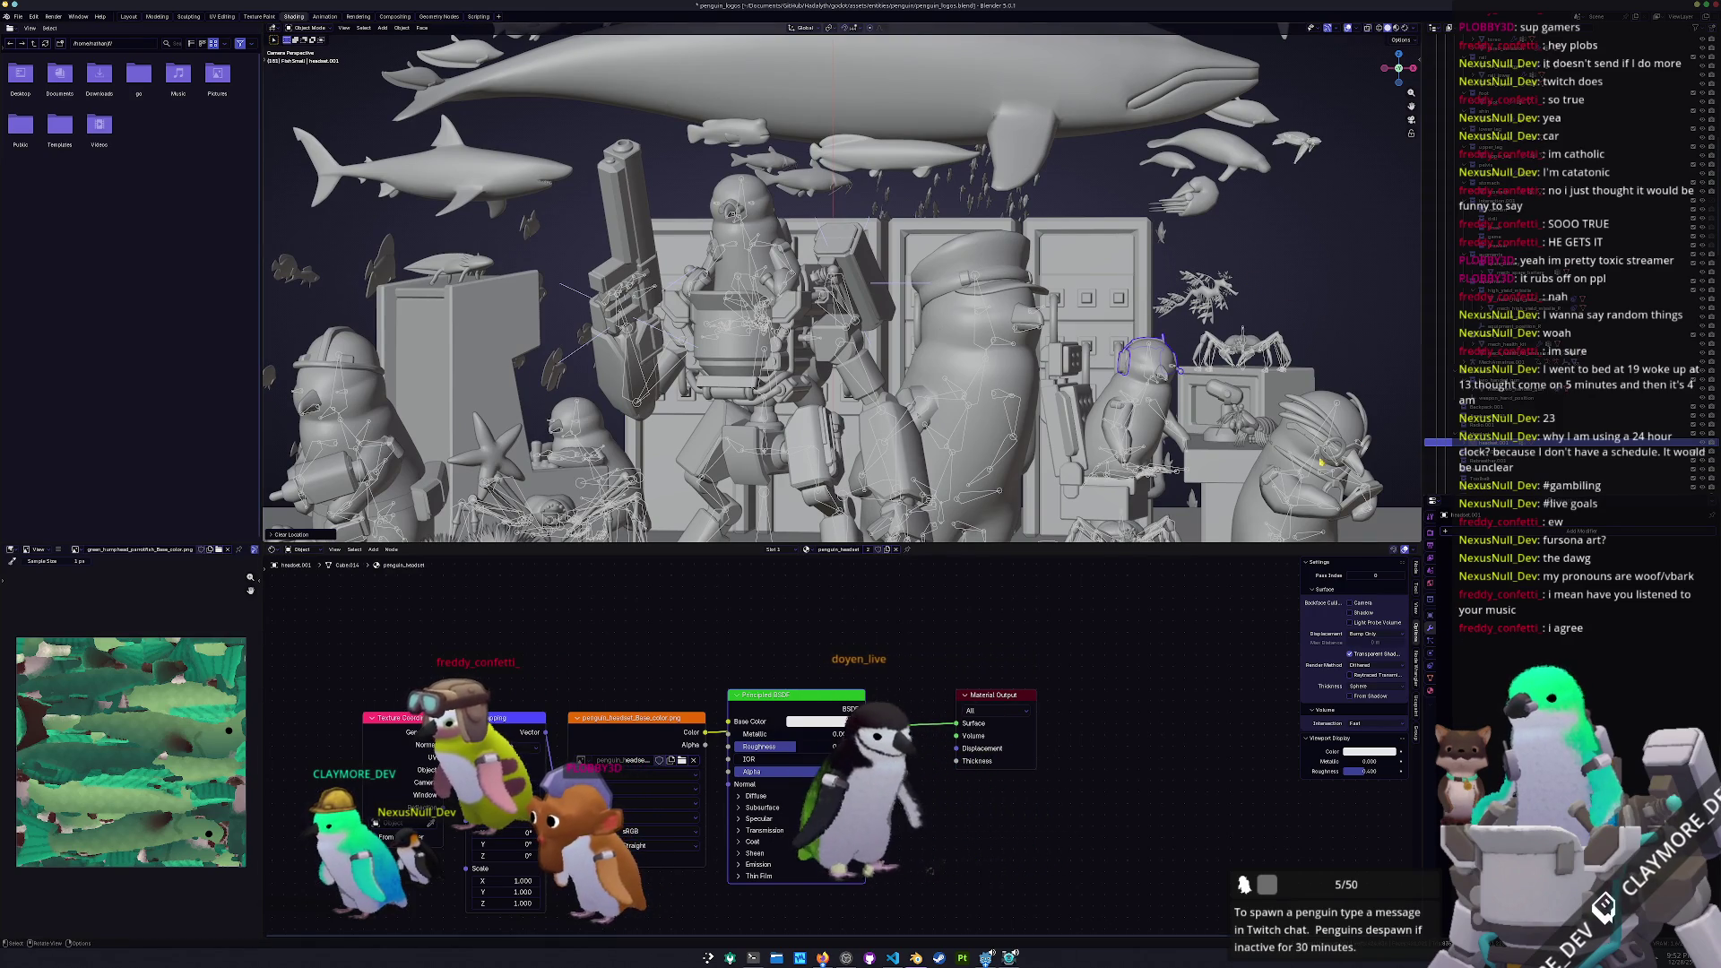
scroll(1312, 321, "up", 2)
middle_click_drag(1260, 382, 1039, 291, "shift")
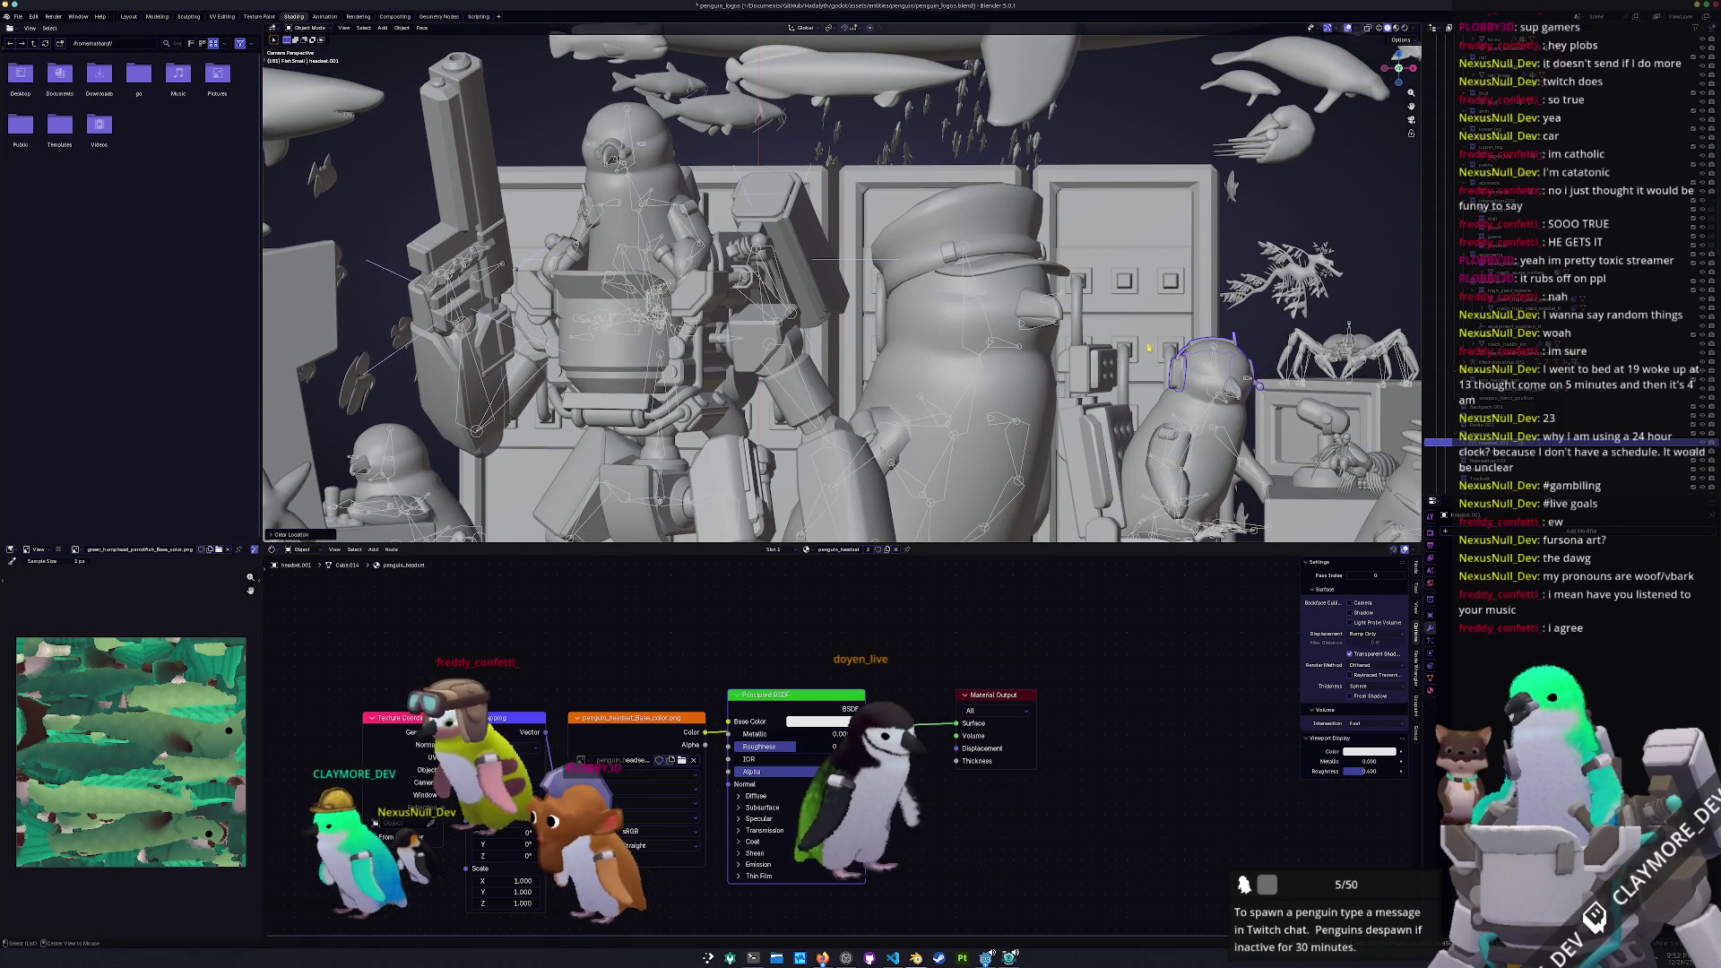
key("g")
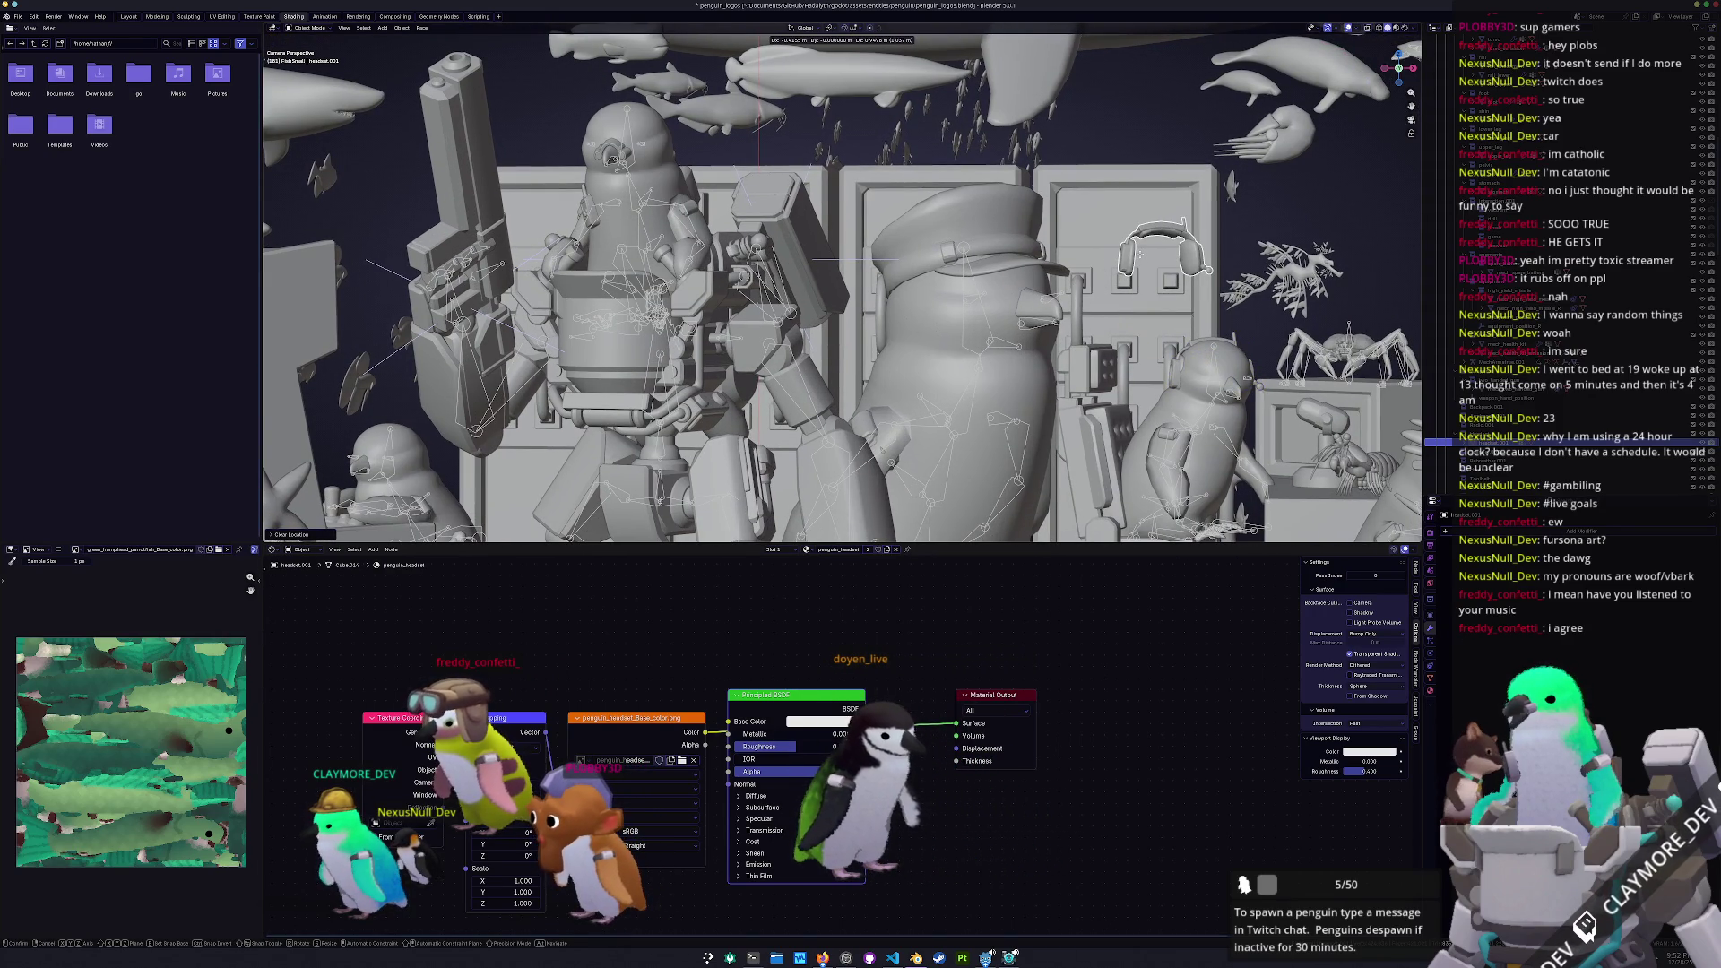
key("Escape")
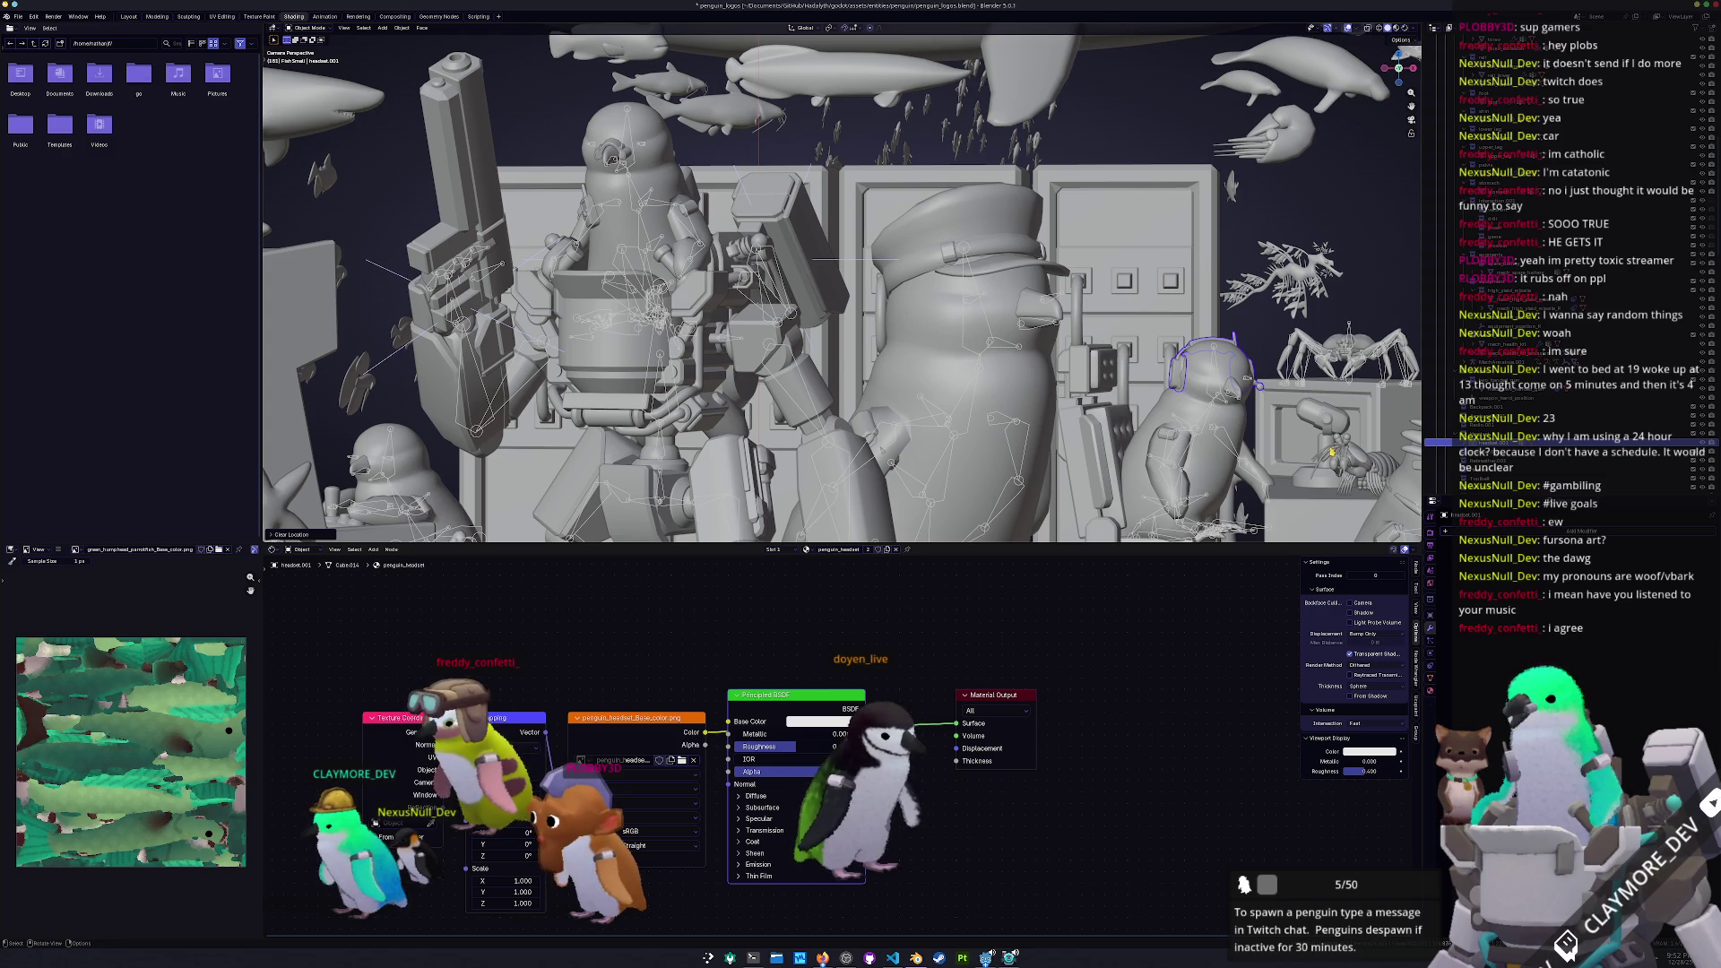
scroll(842, 282, "down", 2)
scroll(1192, 433, "up", 1)
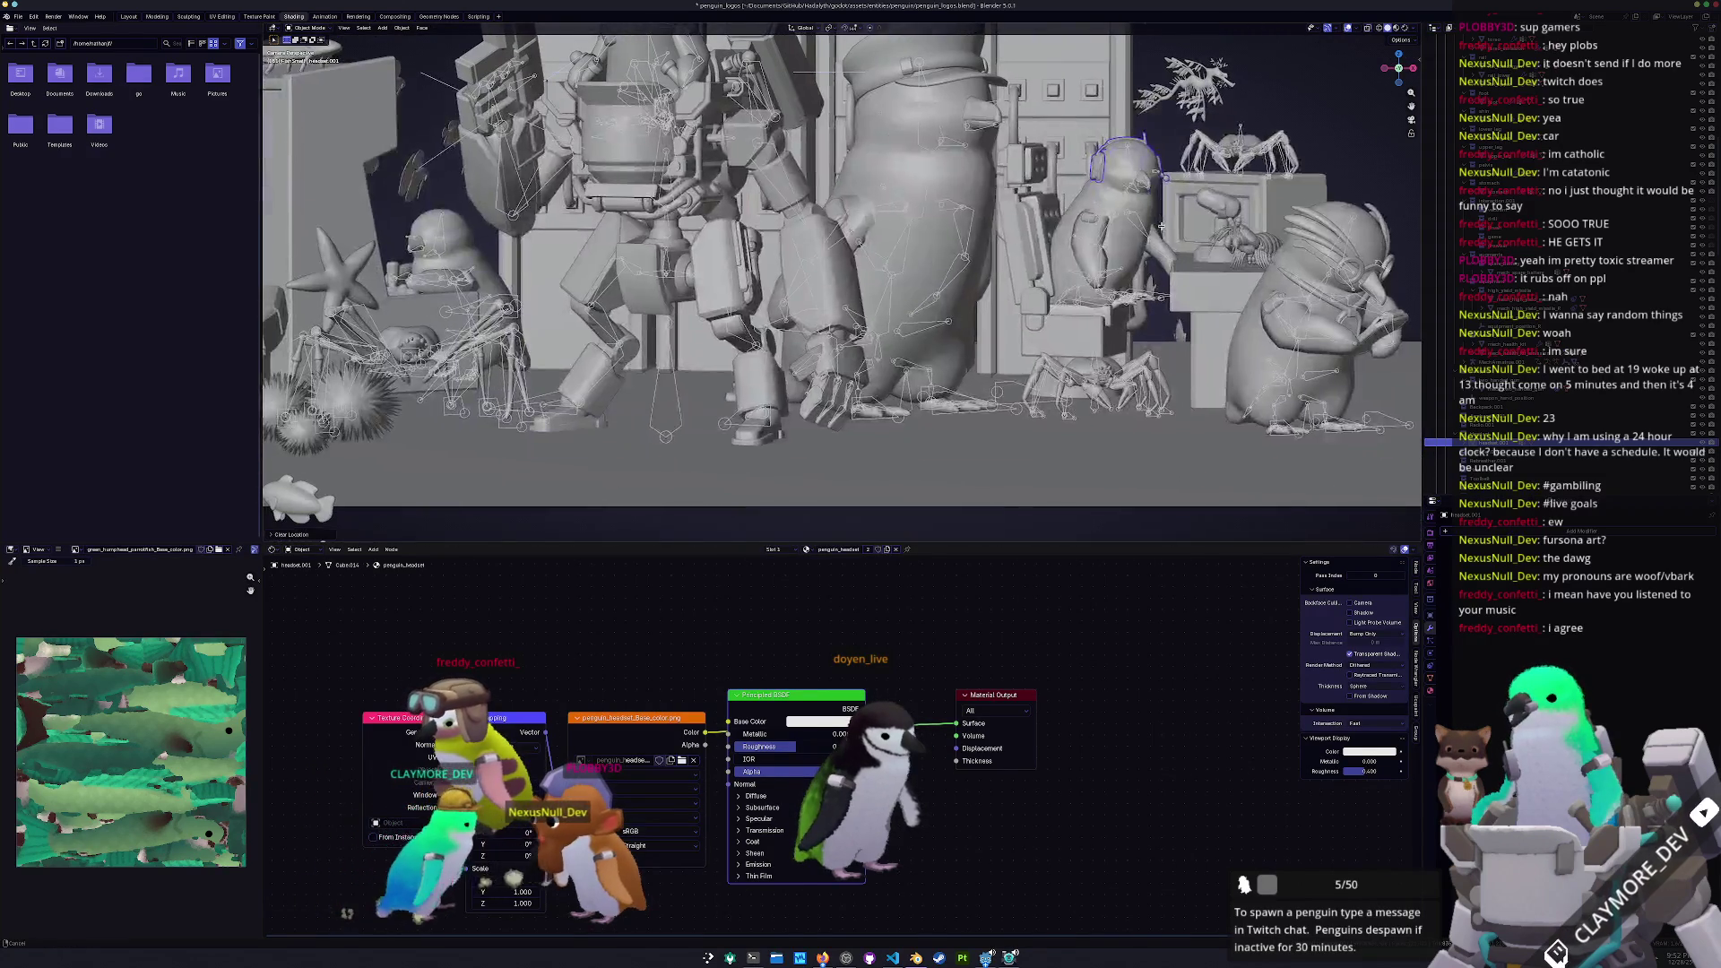
key("g")
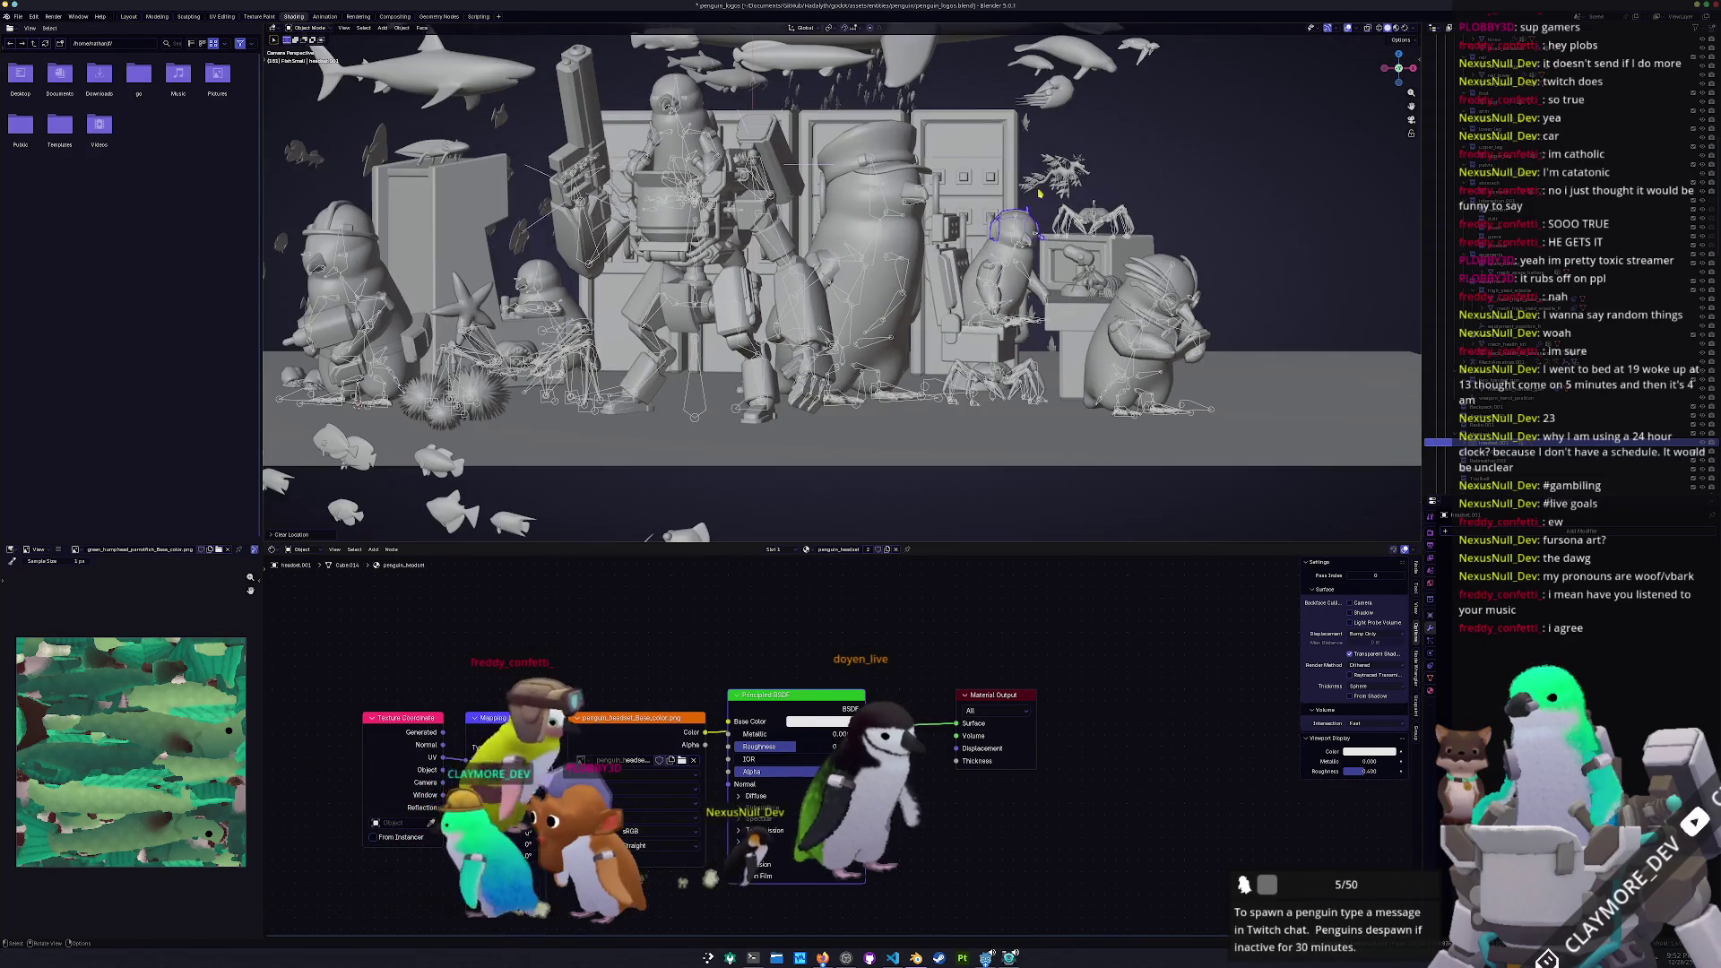
left_click(128, 17)
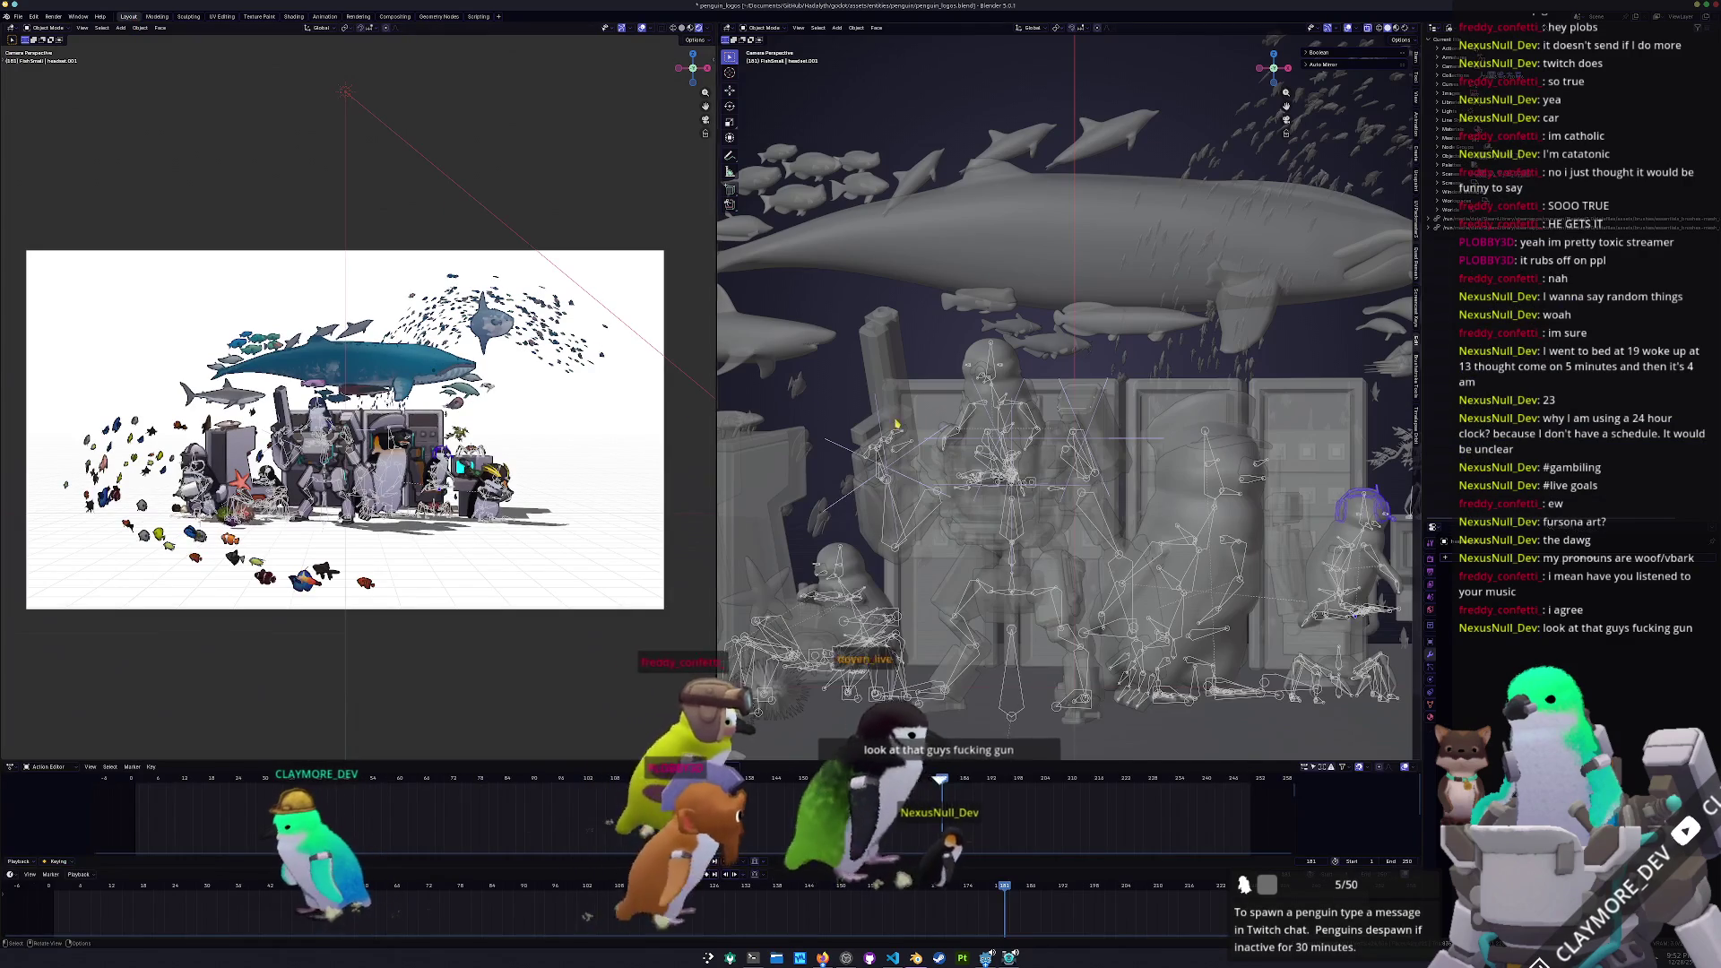
Select the penguin armature, enter Pose Mode and pick the Toe.03.05.L bone
scroll(1024, 299, "up", 4)
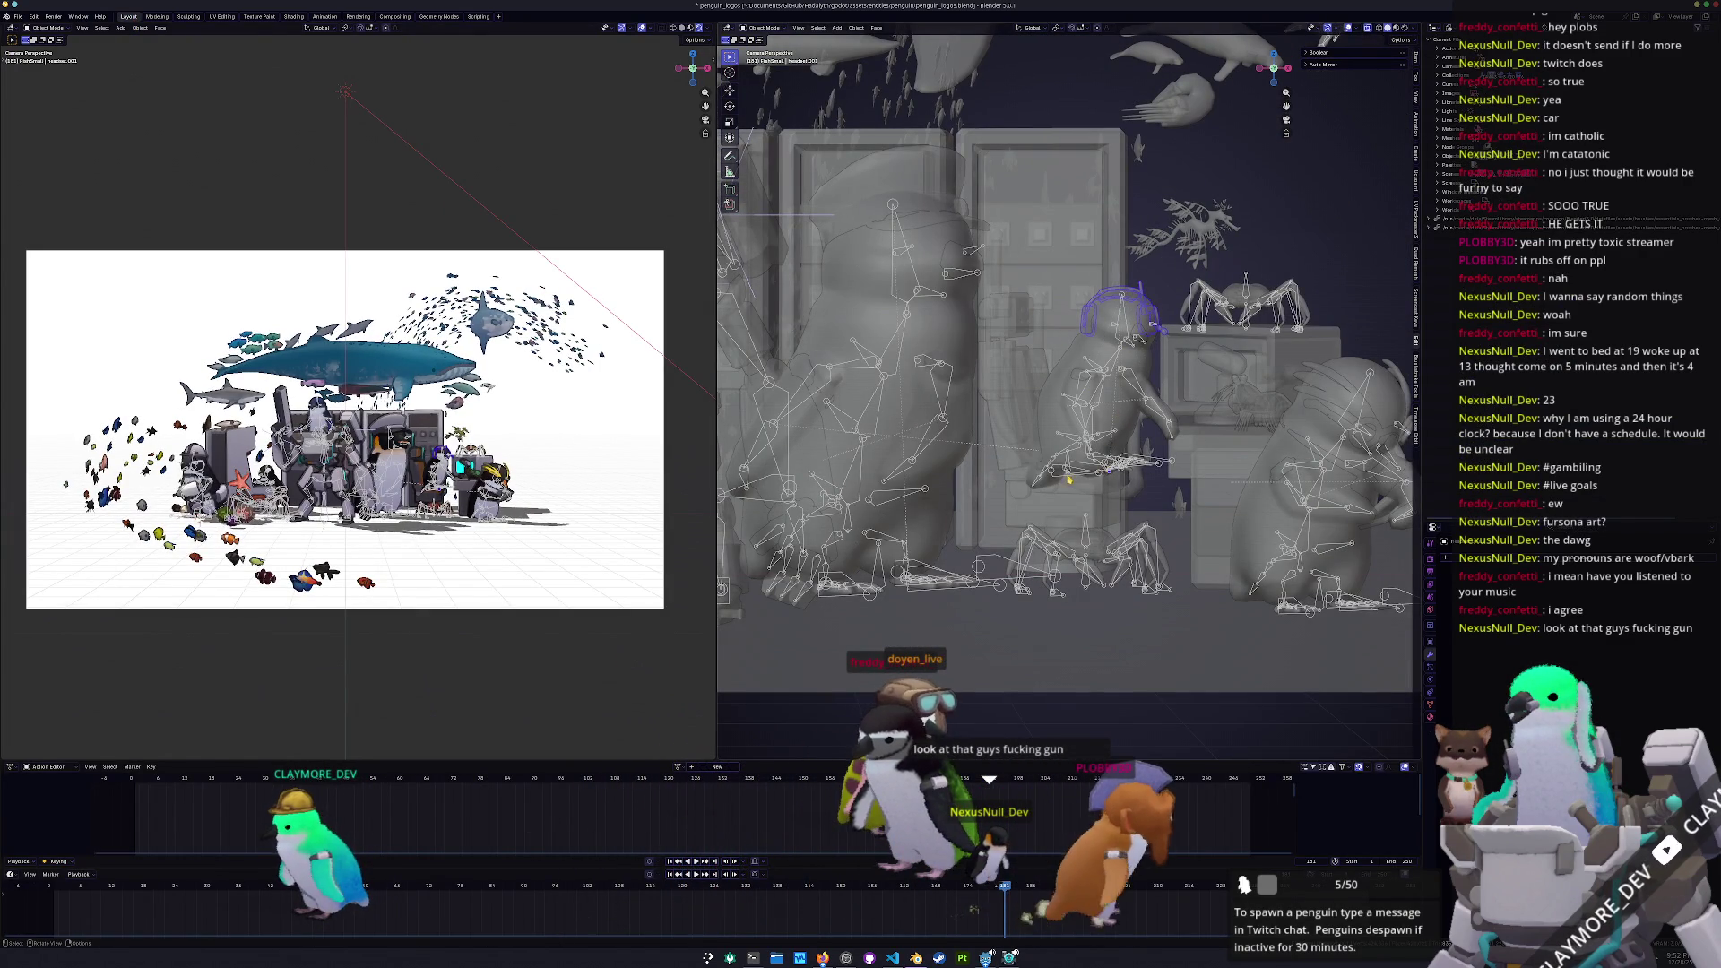
scroll(1103, 457, "up", 4)
scroll(1127, 606, "down", 1)
middle_click_drag(1127, 605, 1072, 433)
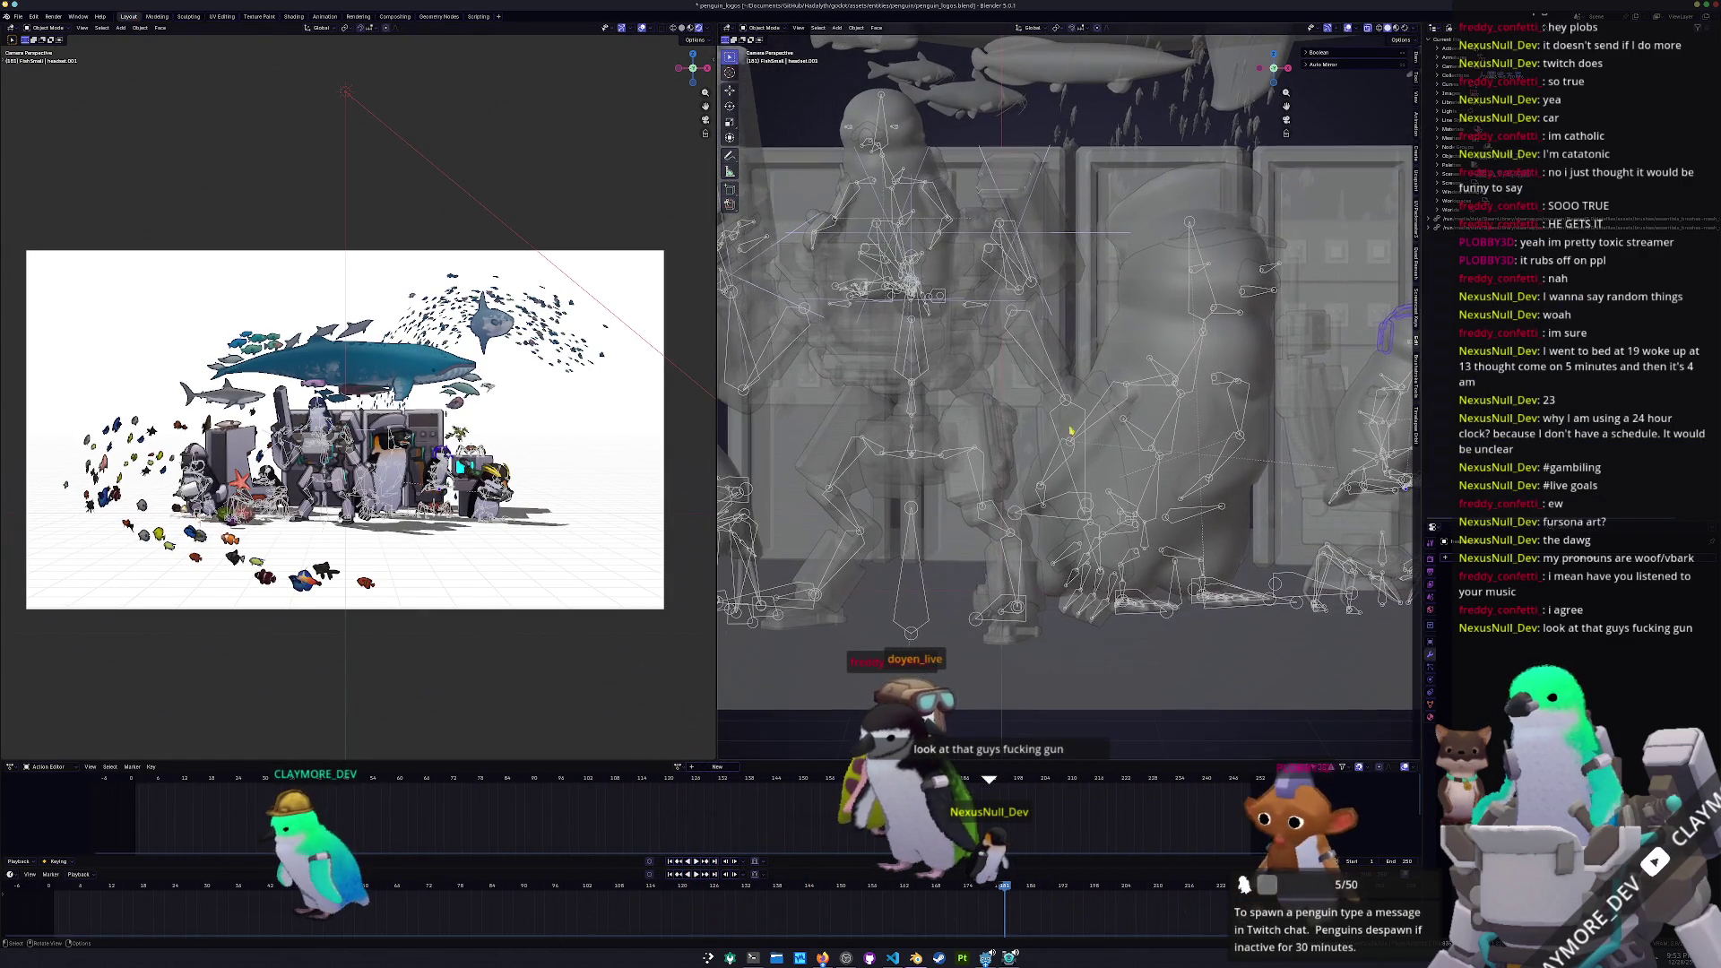
left_click(892, 172)
key("Tab")
middle_click_drag(897, 278, 910, 288)
scroll(909, 288, "up", 8)
key("ctrl+Tab")
scroll(958, 299, "up", 5)
left_click(1011, 389)
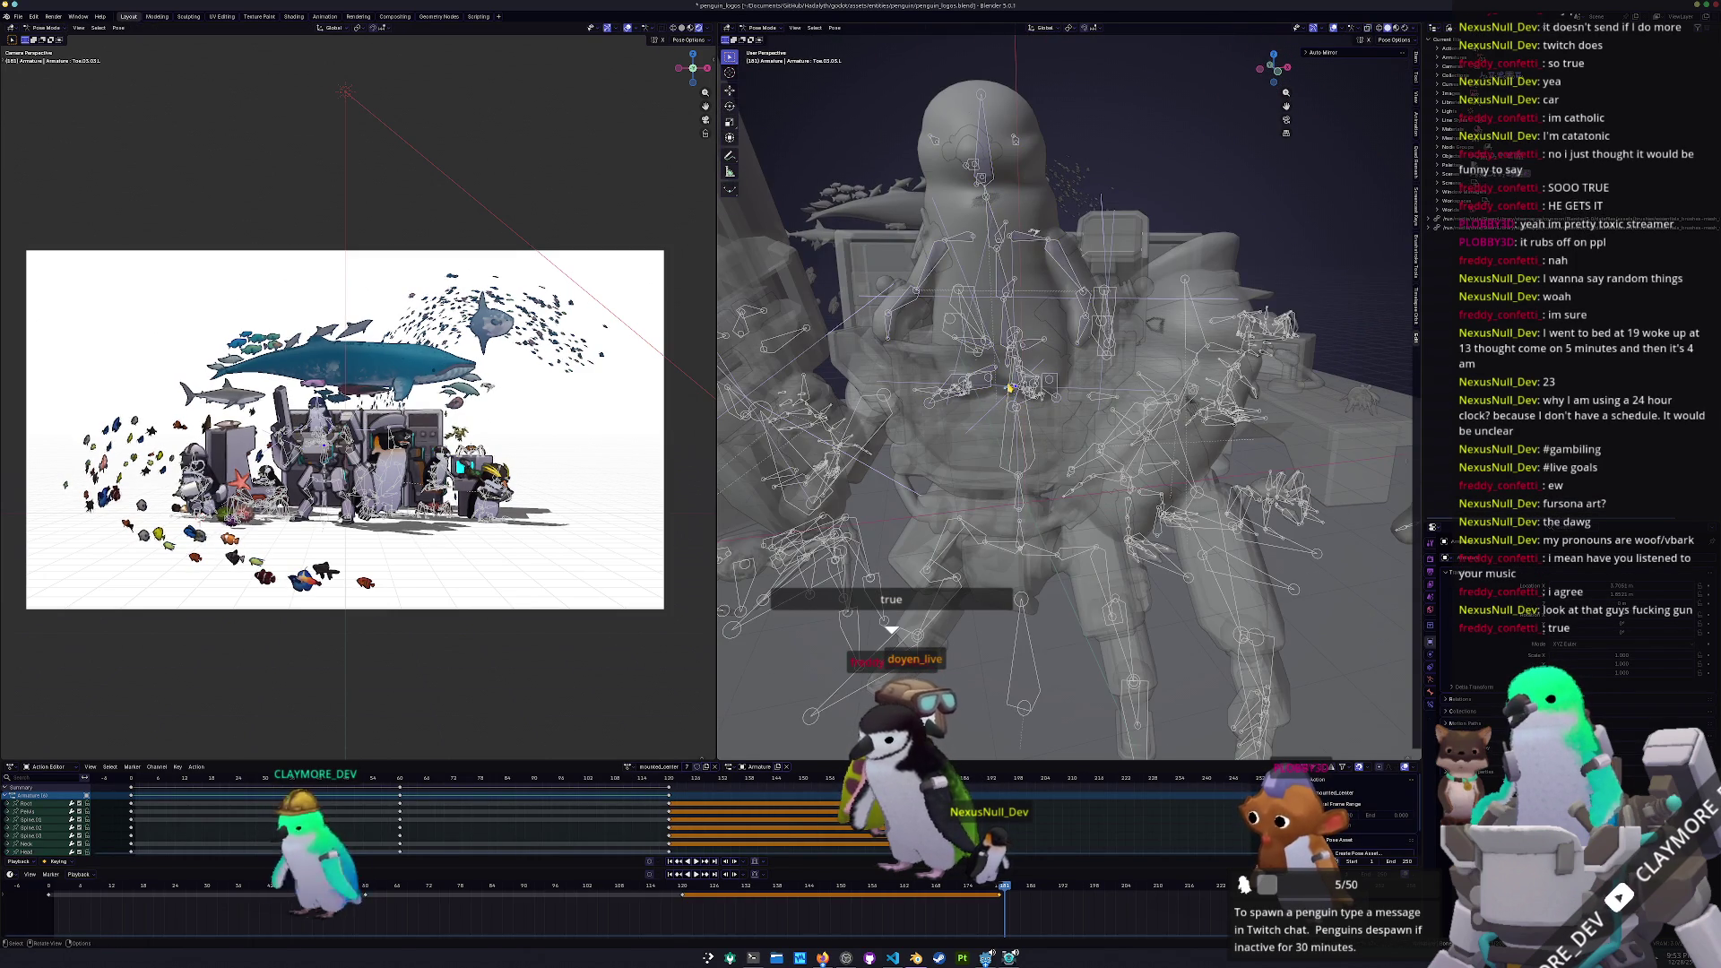
Frame the Toe.03.05.L bone, select the Root bone, and return to Object Mode
middle_click_drag(1010, 389, 1020, 431)
scroll(1020, 431, "down", 6)
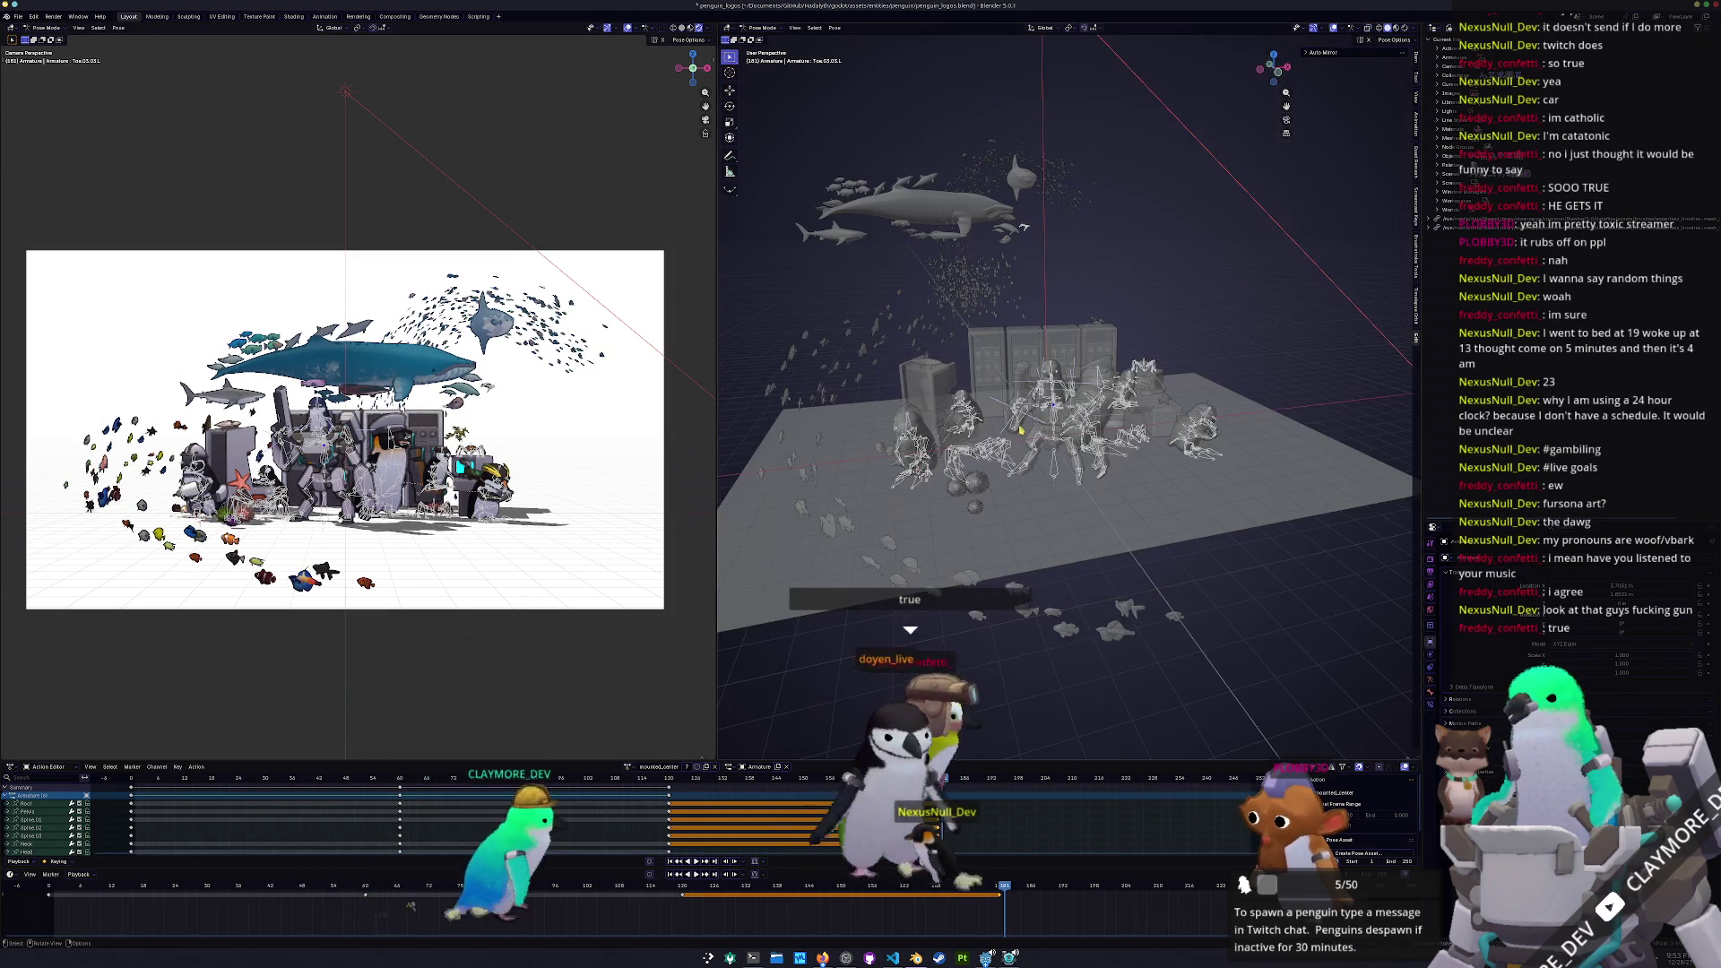
key("KP_Decimal")
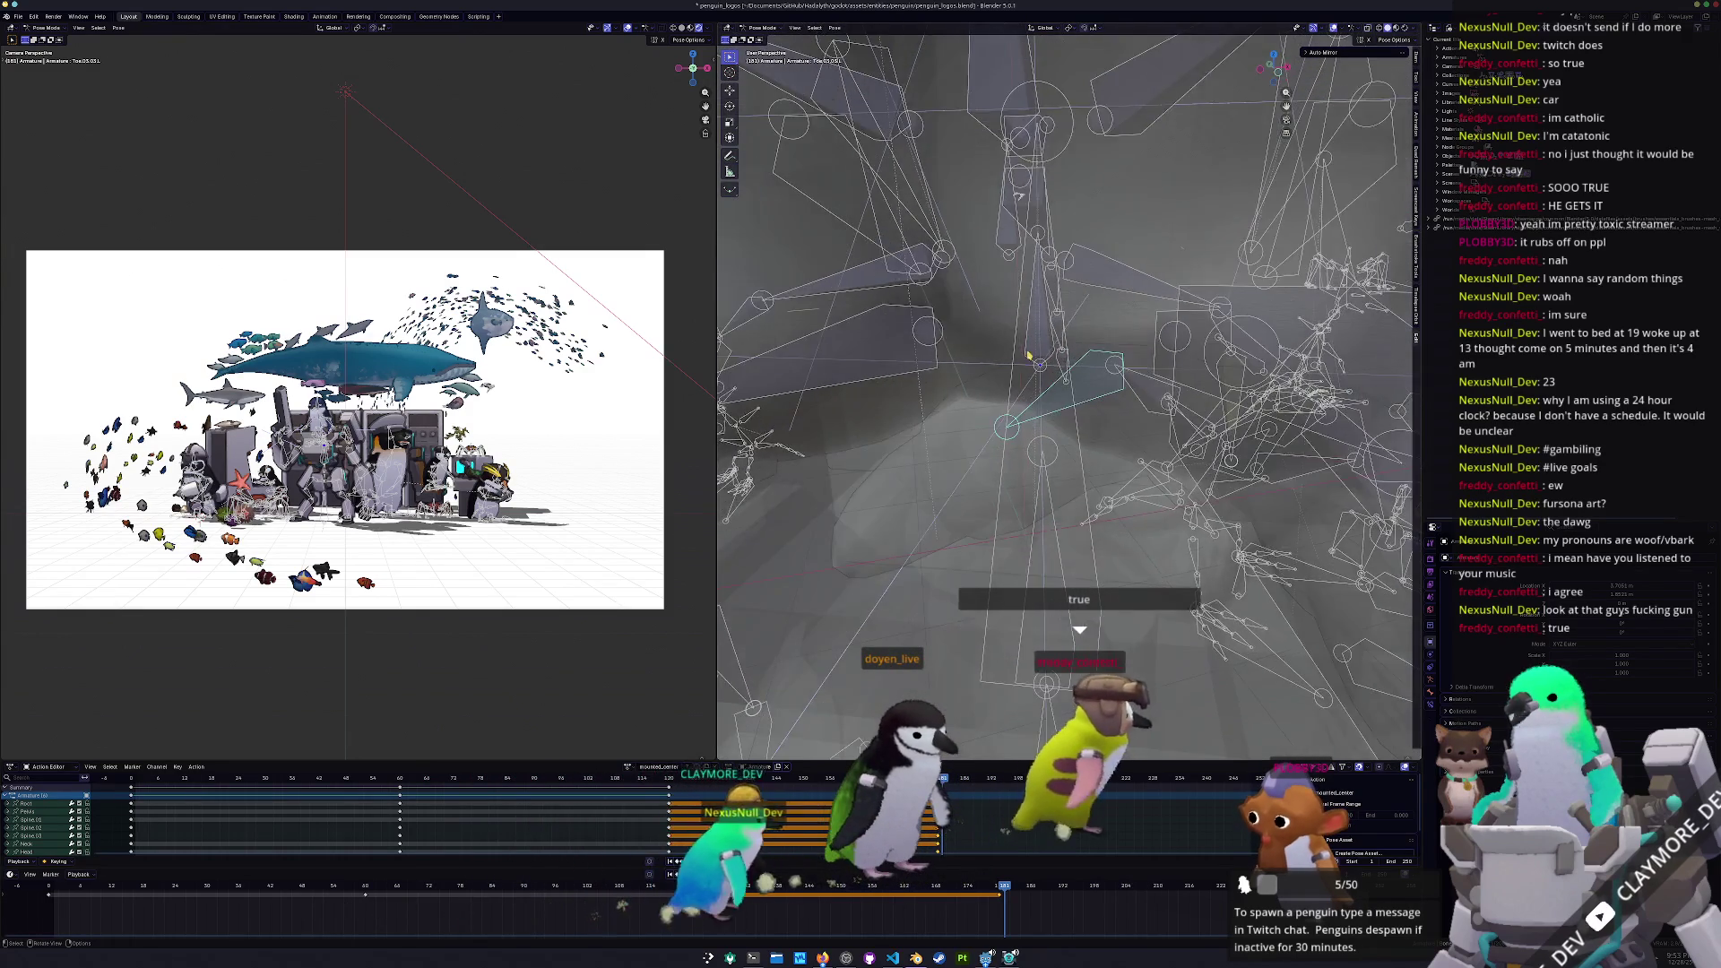
left_click(1030, 352)
middle_click_drag(1030, 351, 1004, 433)
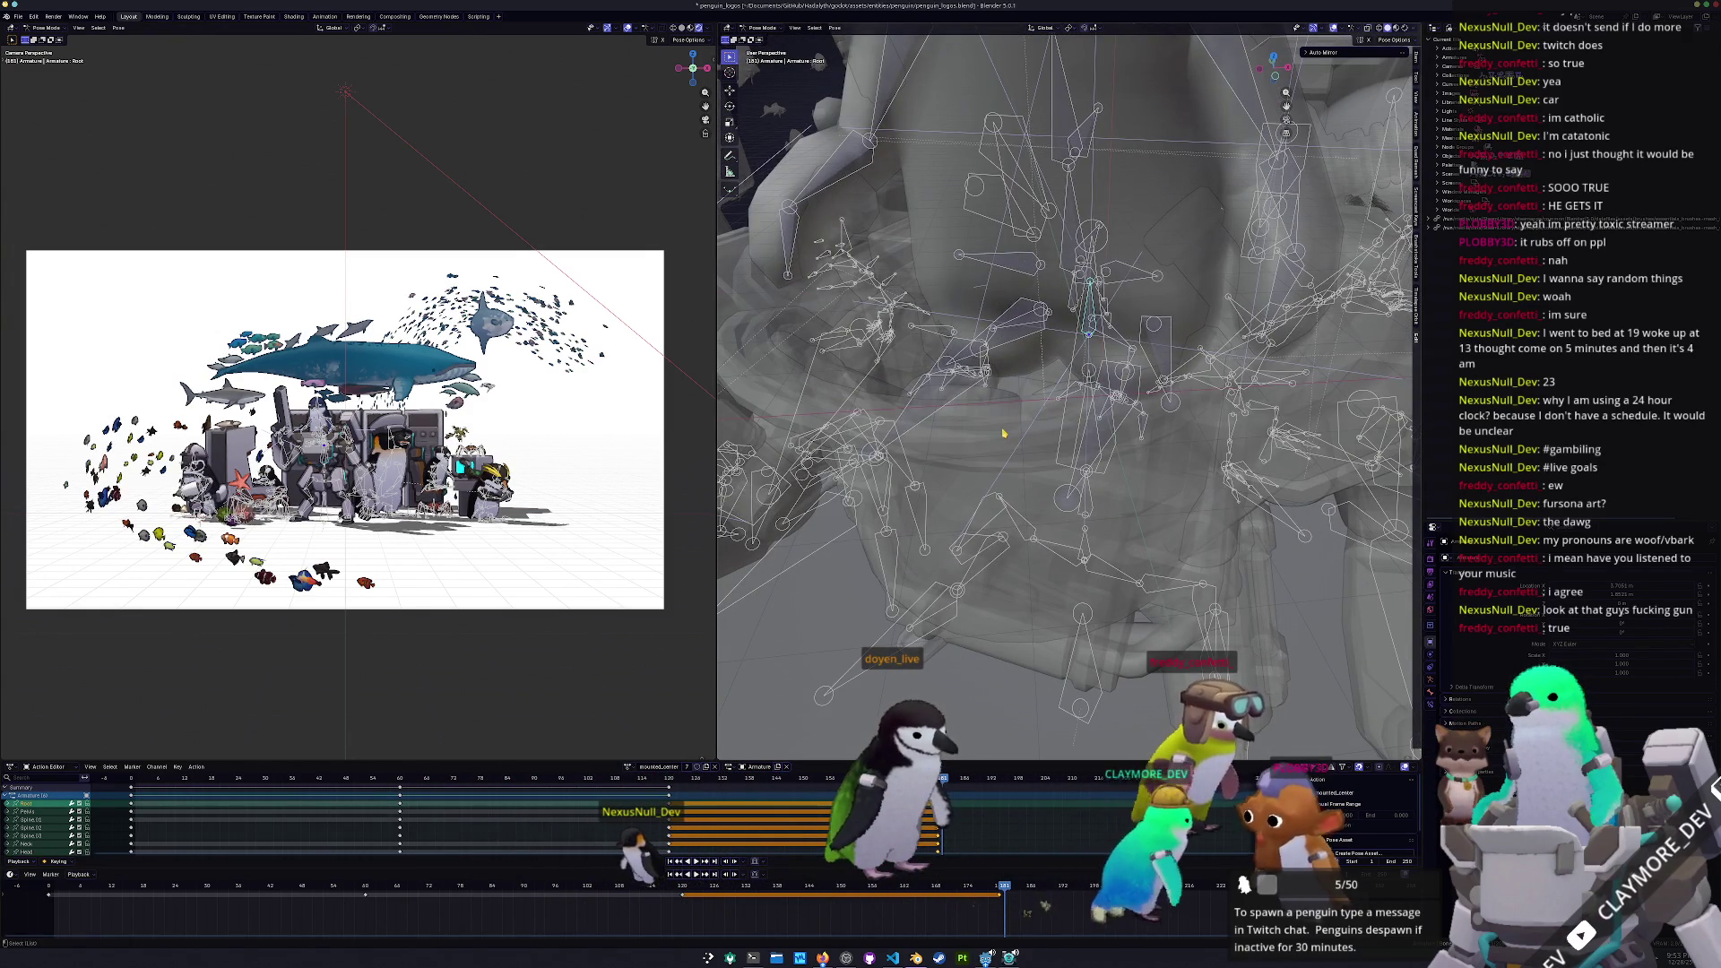
key("ctrl+Tab")
scroll(1011, 440, "down", 8)
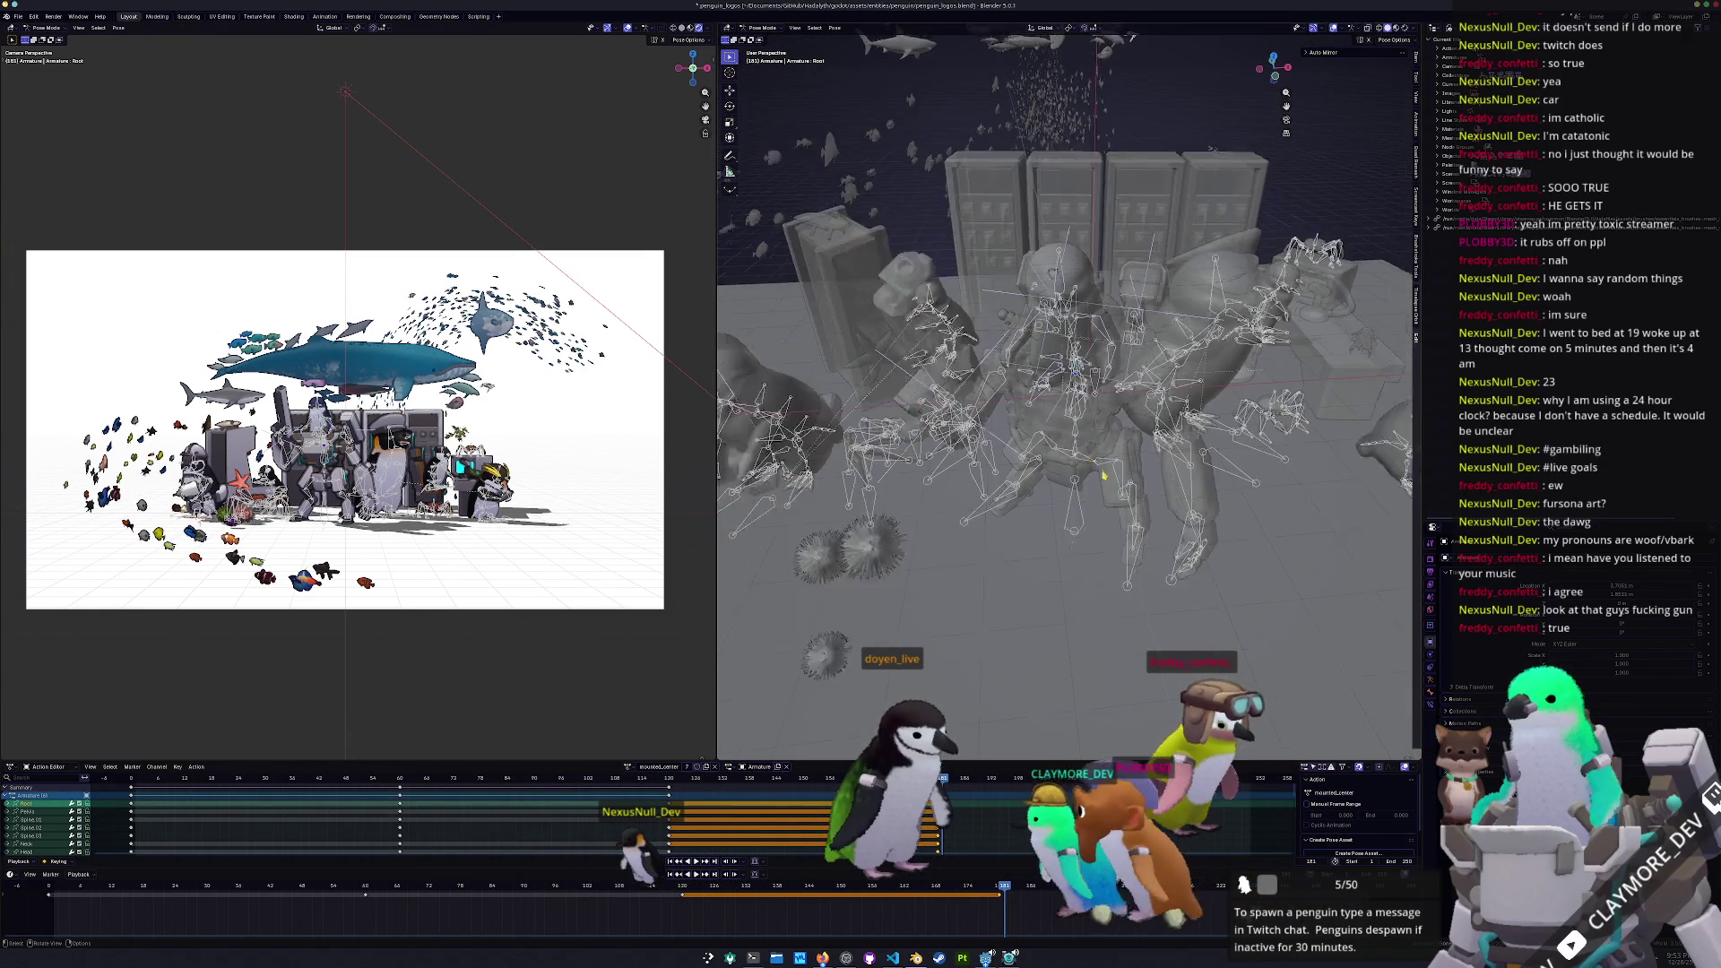
Inspect the penguin armature in pose and rest positions, then return to Object Mode
left_click(1215, 309)
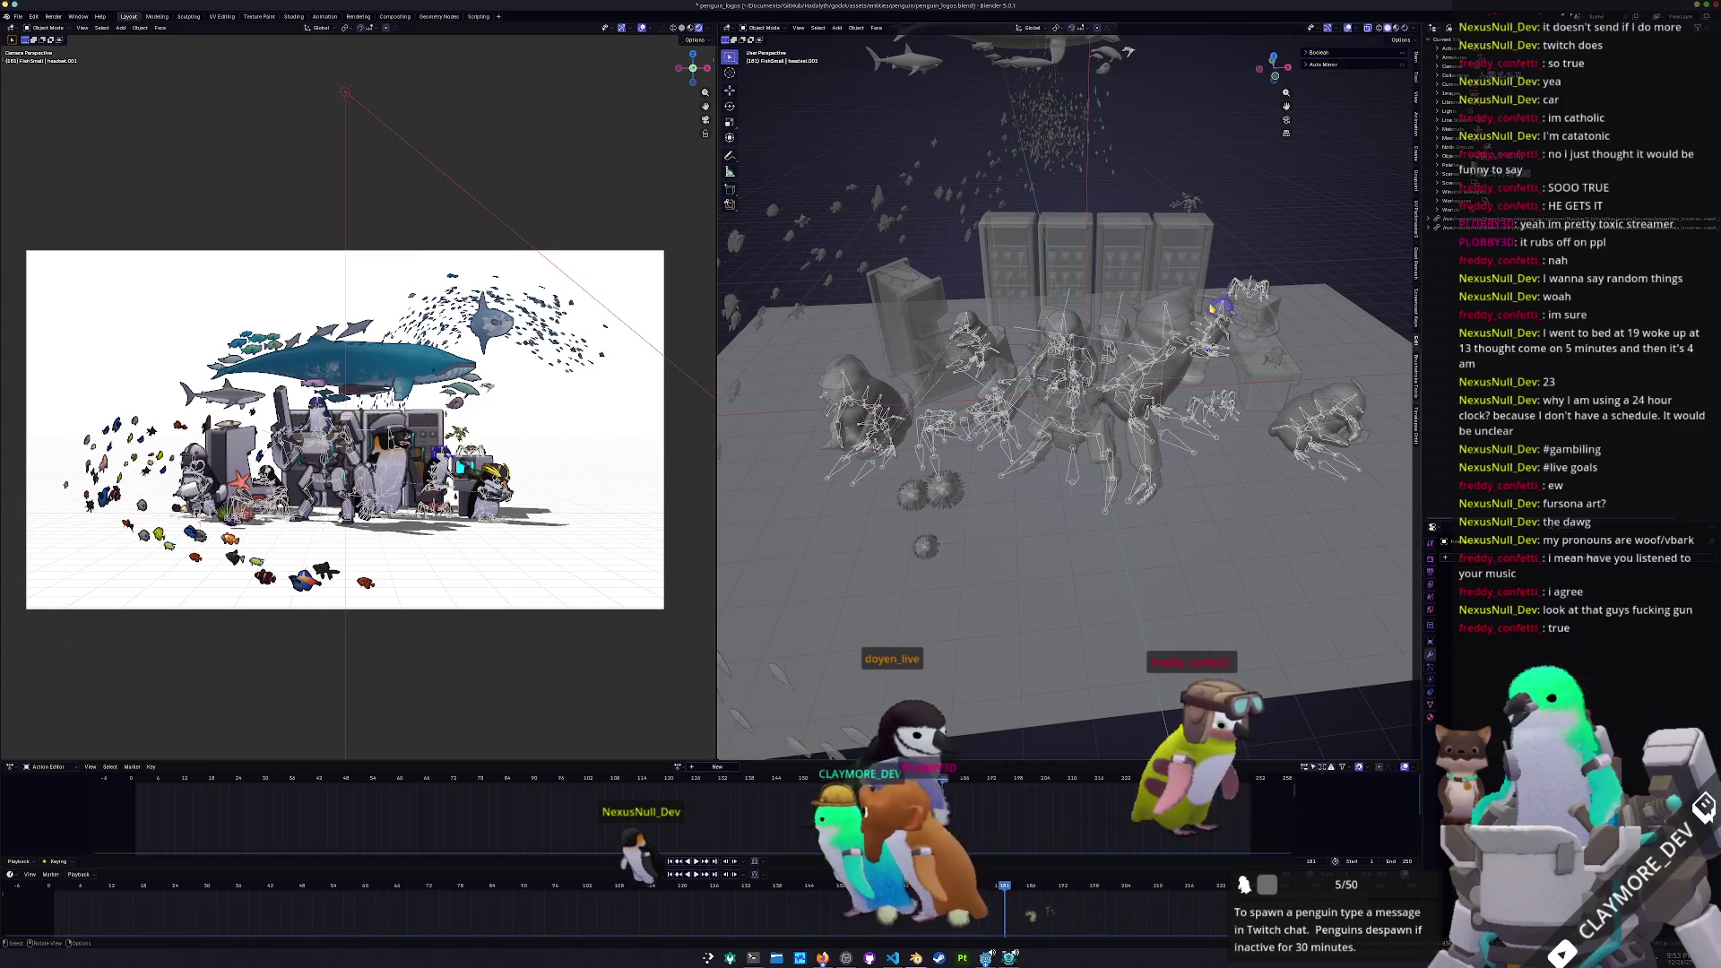
scroll(1067, 394, "up", 2)
scroll(1097, 422, "up", 5)
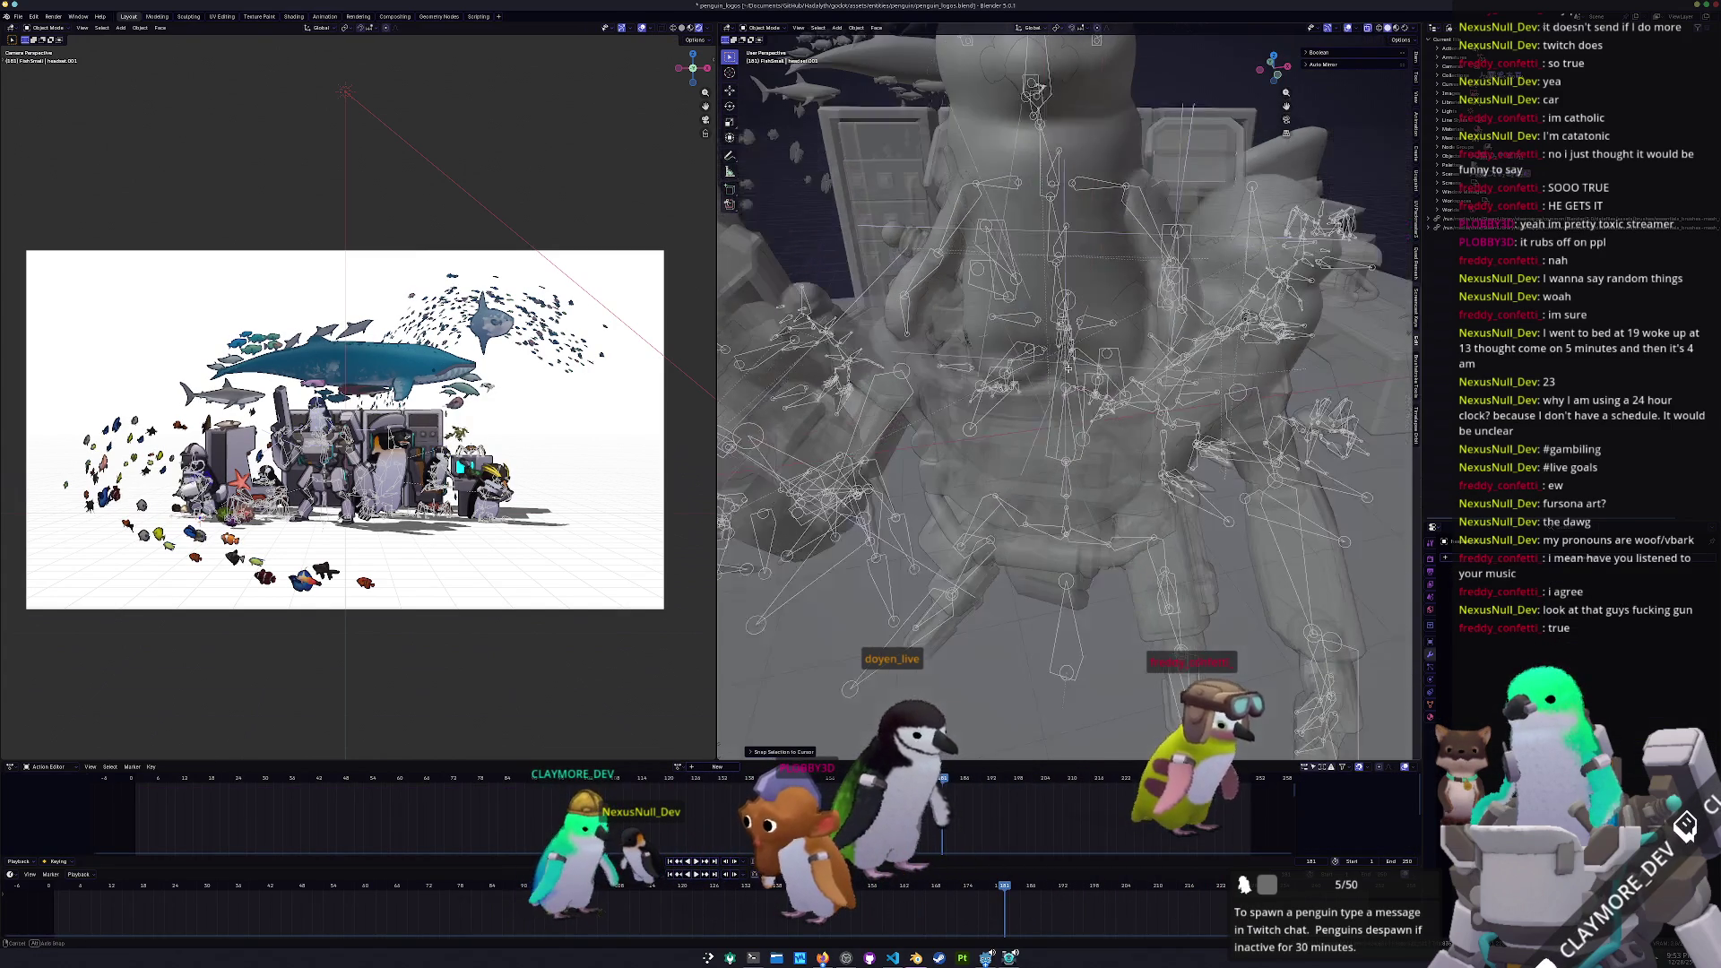
left_click(1061, 365)
left_click(1061, 363)
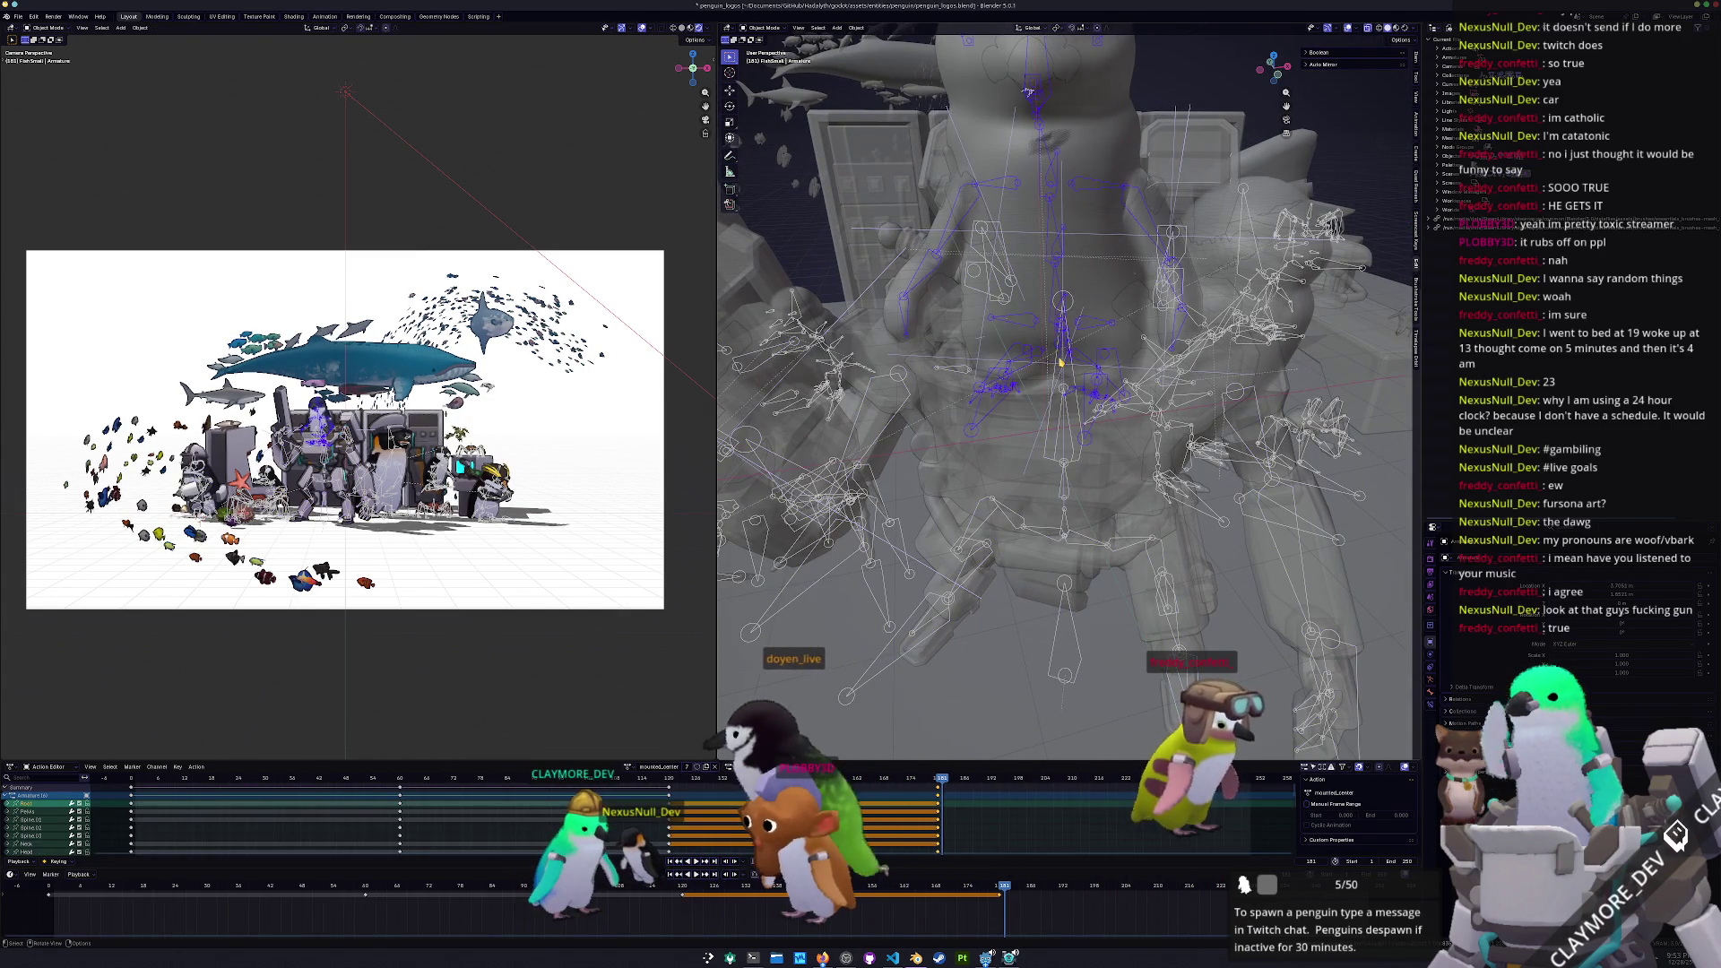
key("ctrl+Tab")
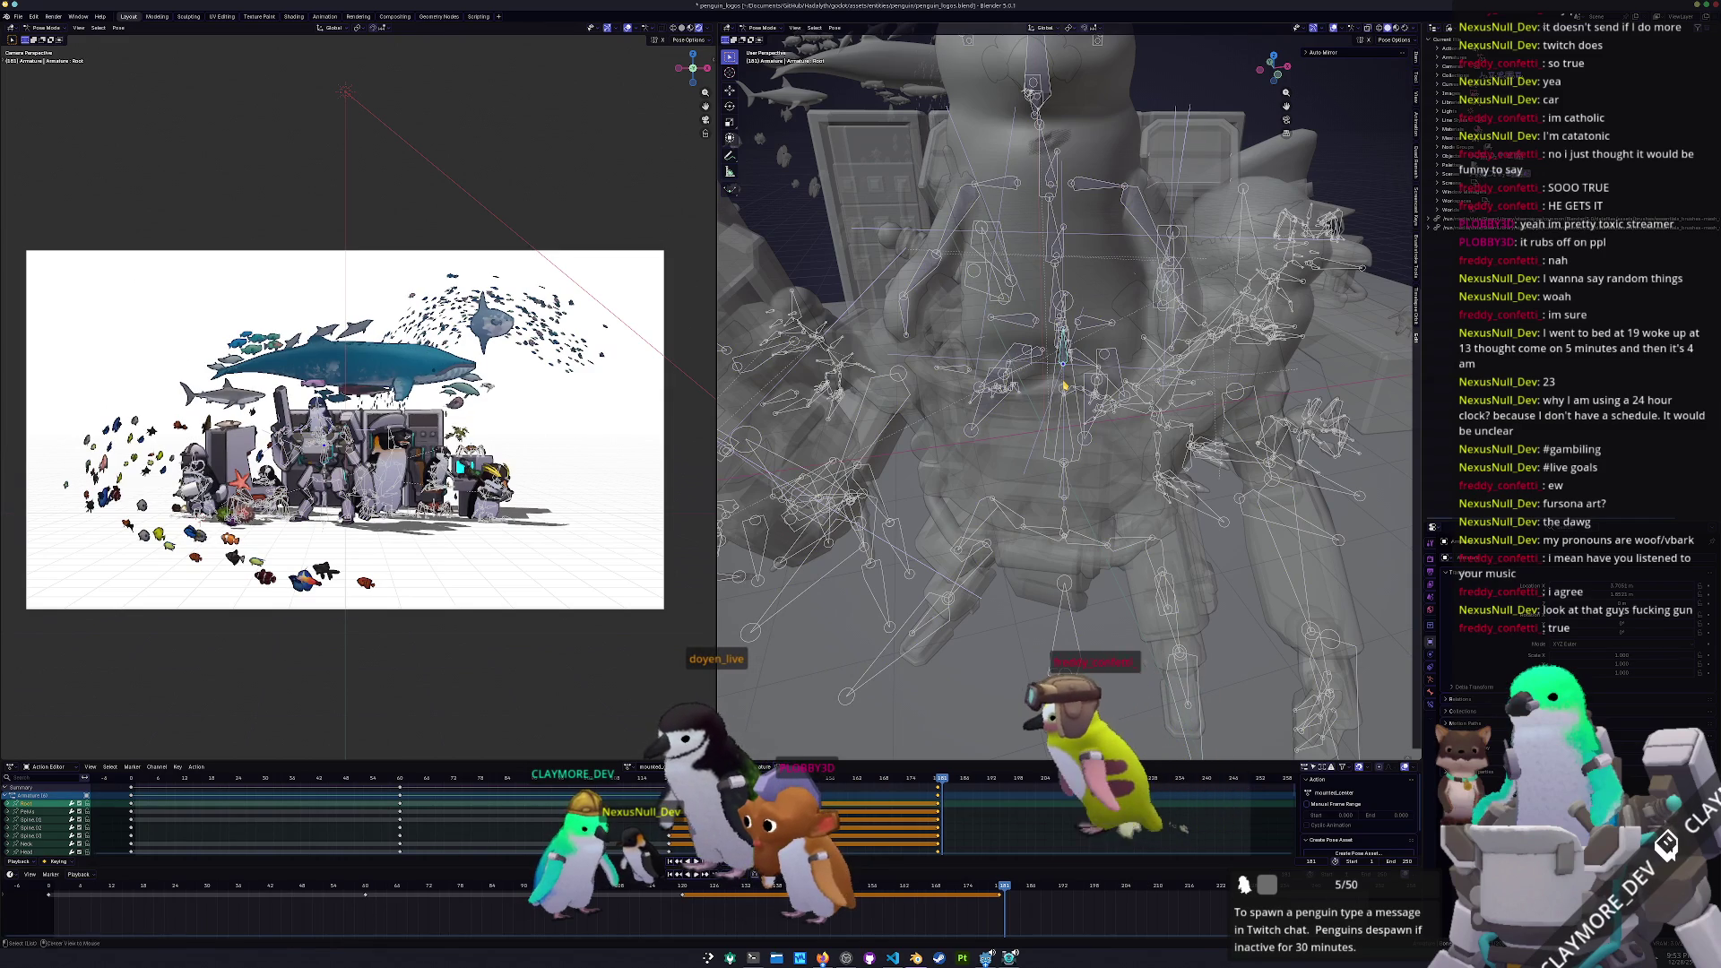
middle_click_drag(1040, 433, 1043, 426)
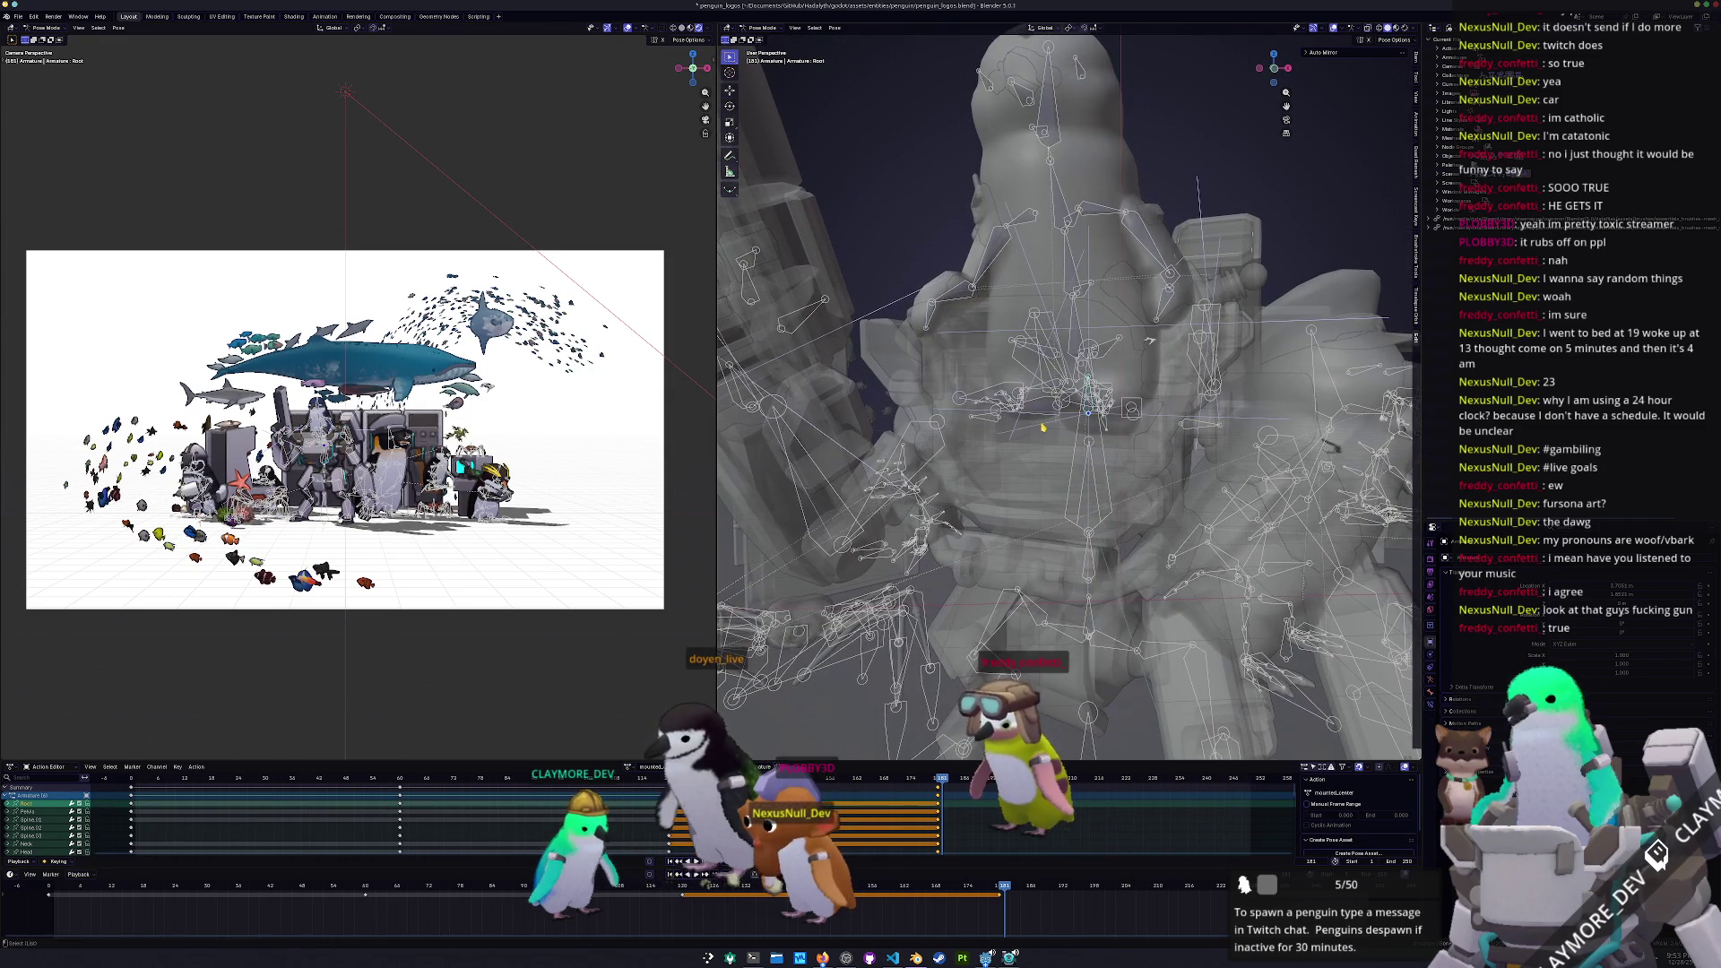
key("Tab")
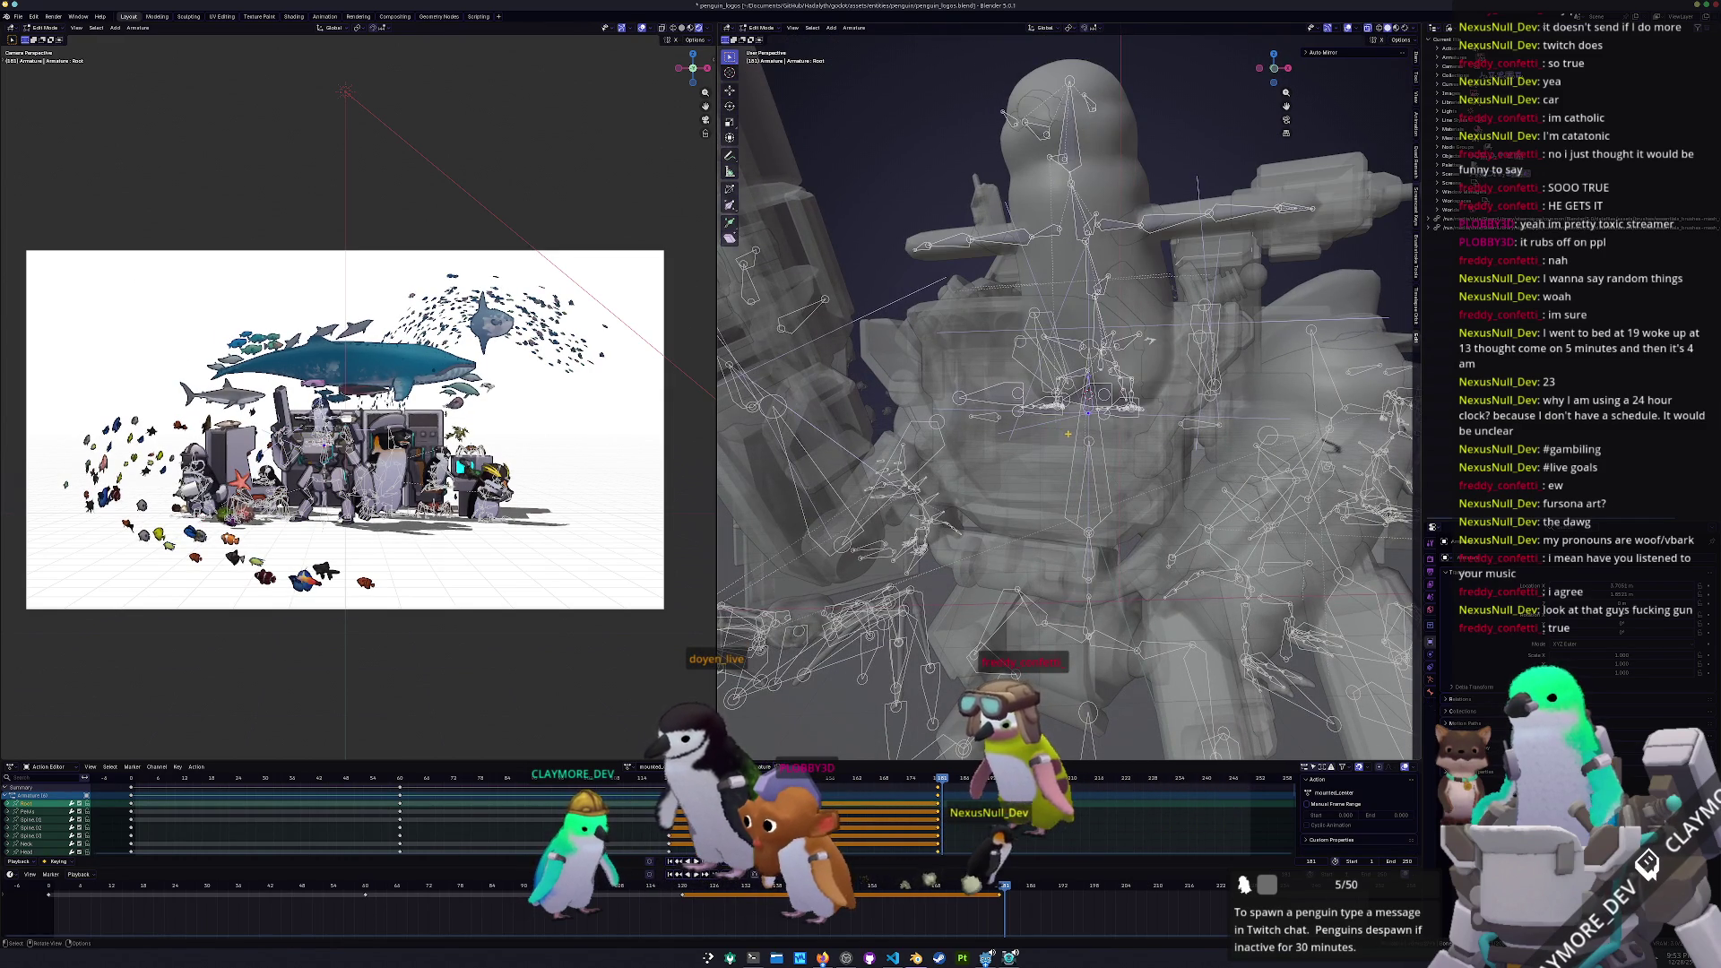
scroll(1151, 338, "up", 6)
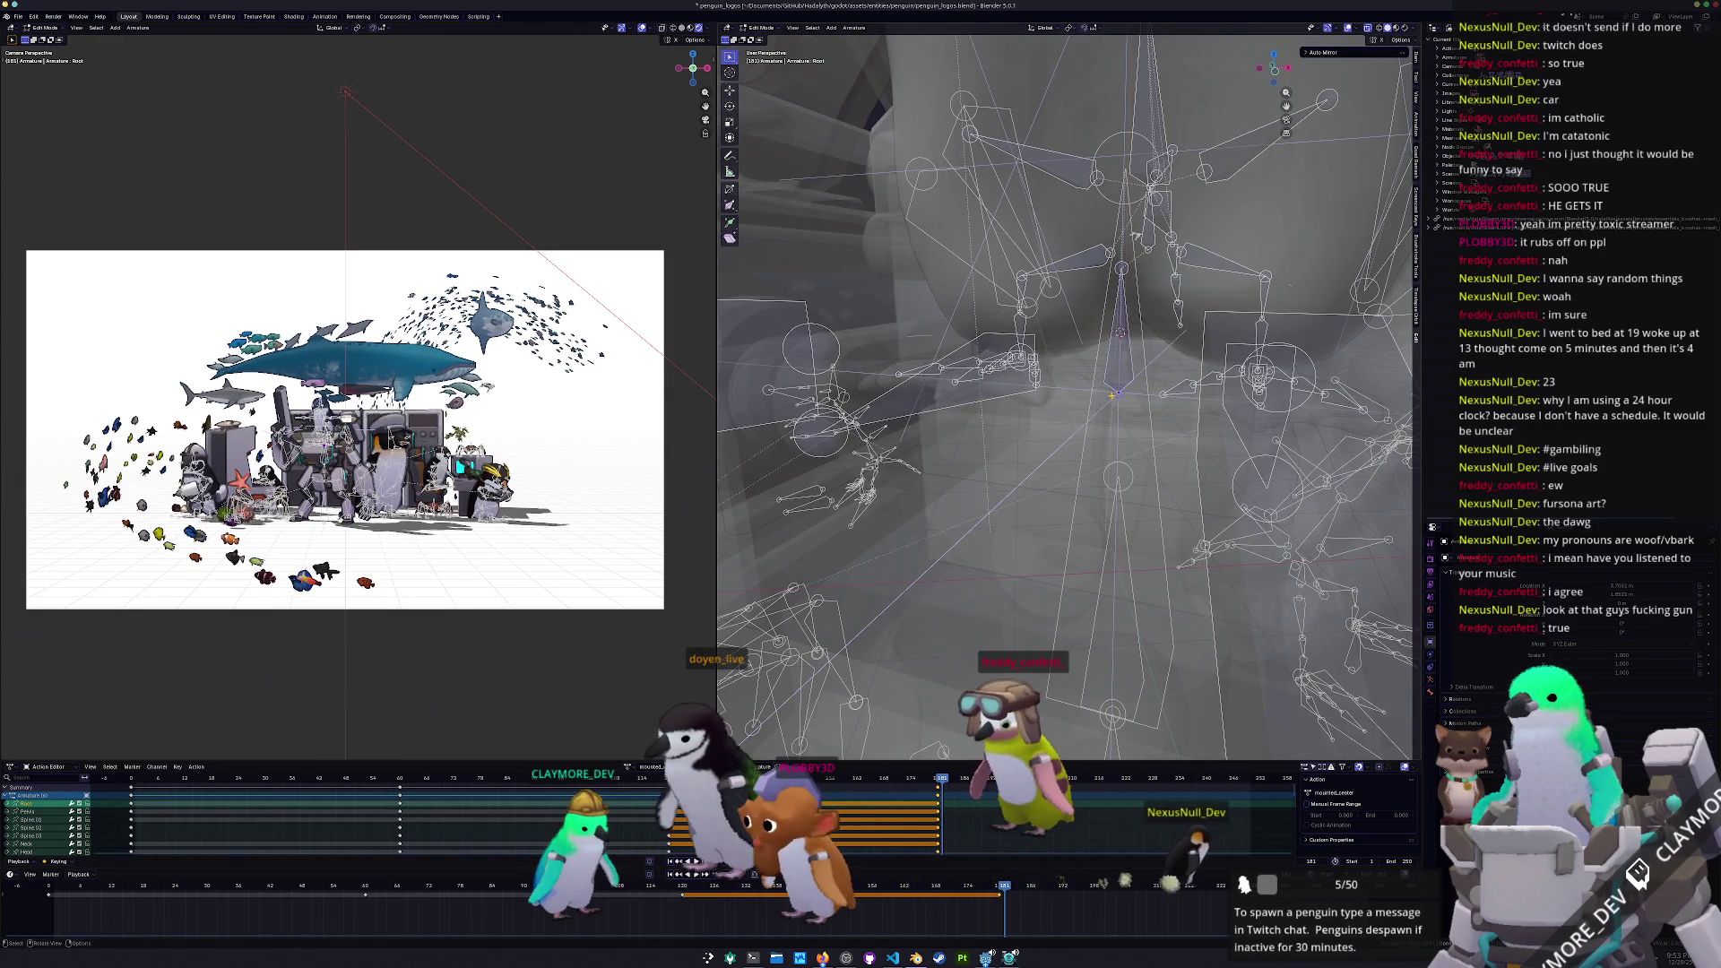
key("Tab")
scroll(1134, 242, "down", 8)
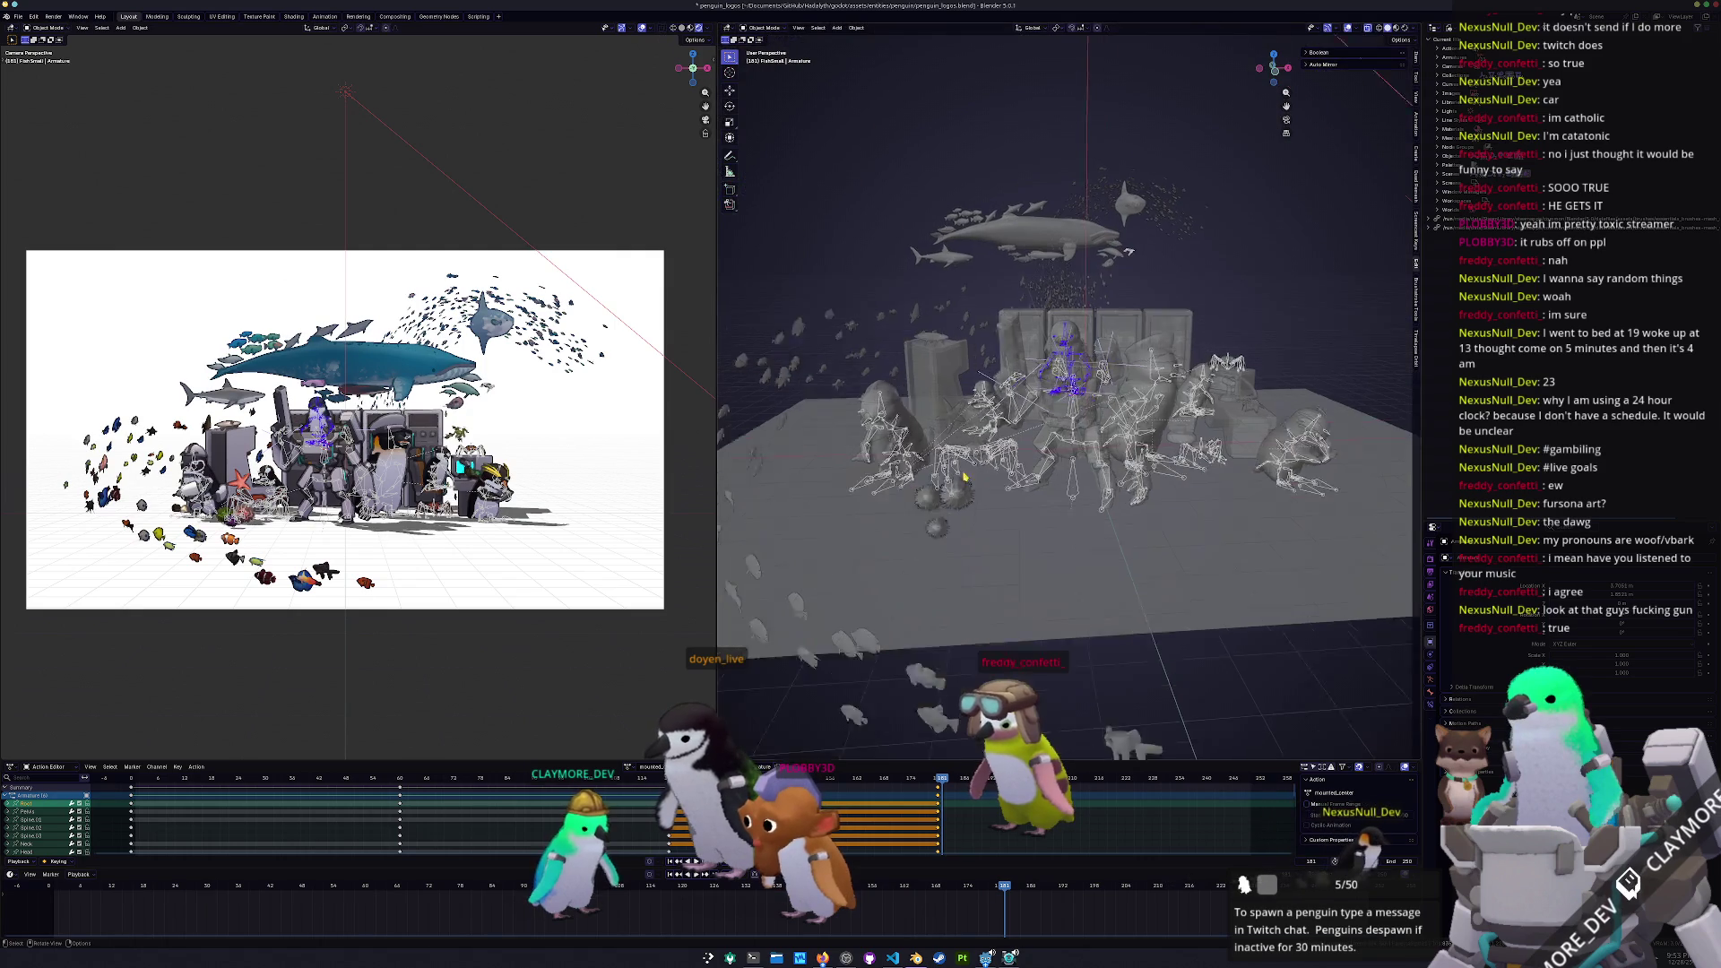
Select Armature.001 and switch the Outliner to the View Layer display
left_click(913, 417)
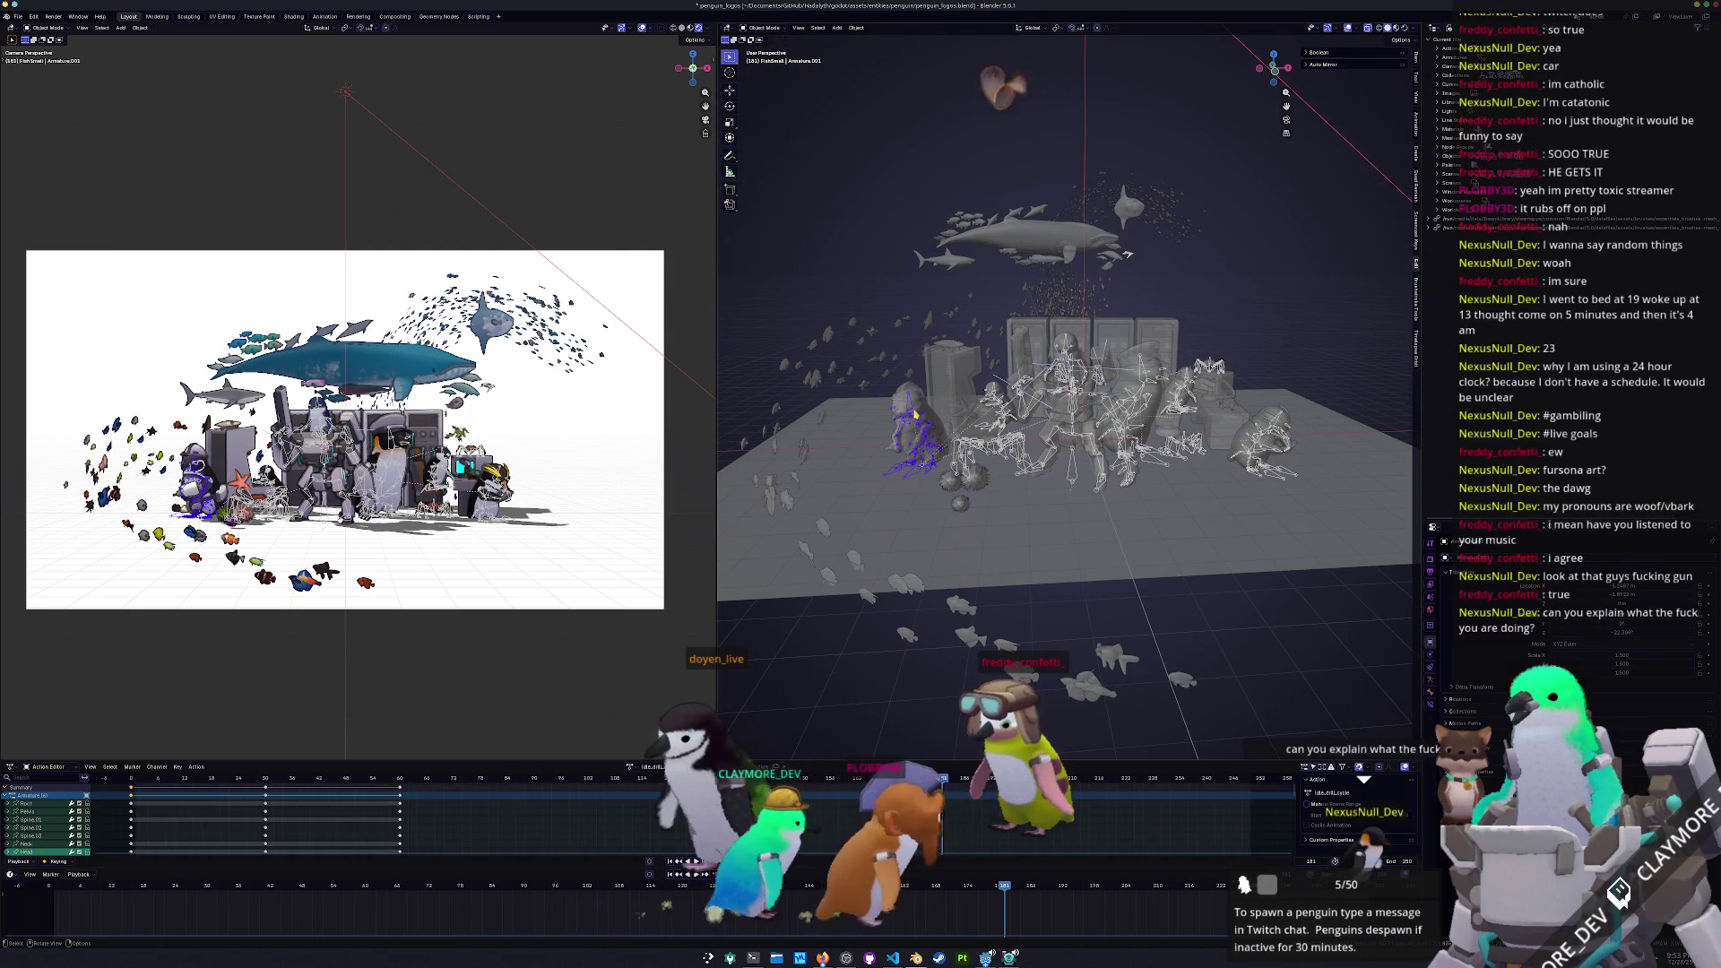
scroll(1031, 391, "up", 3)
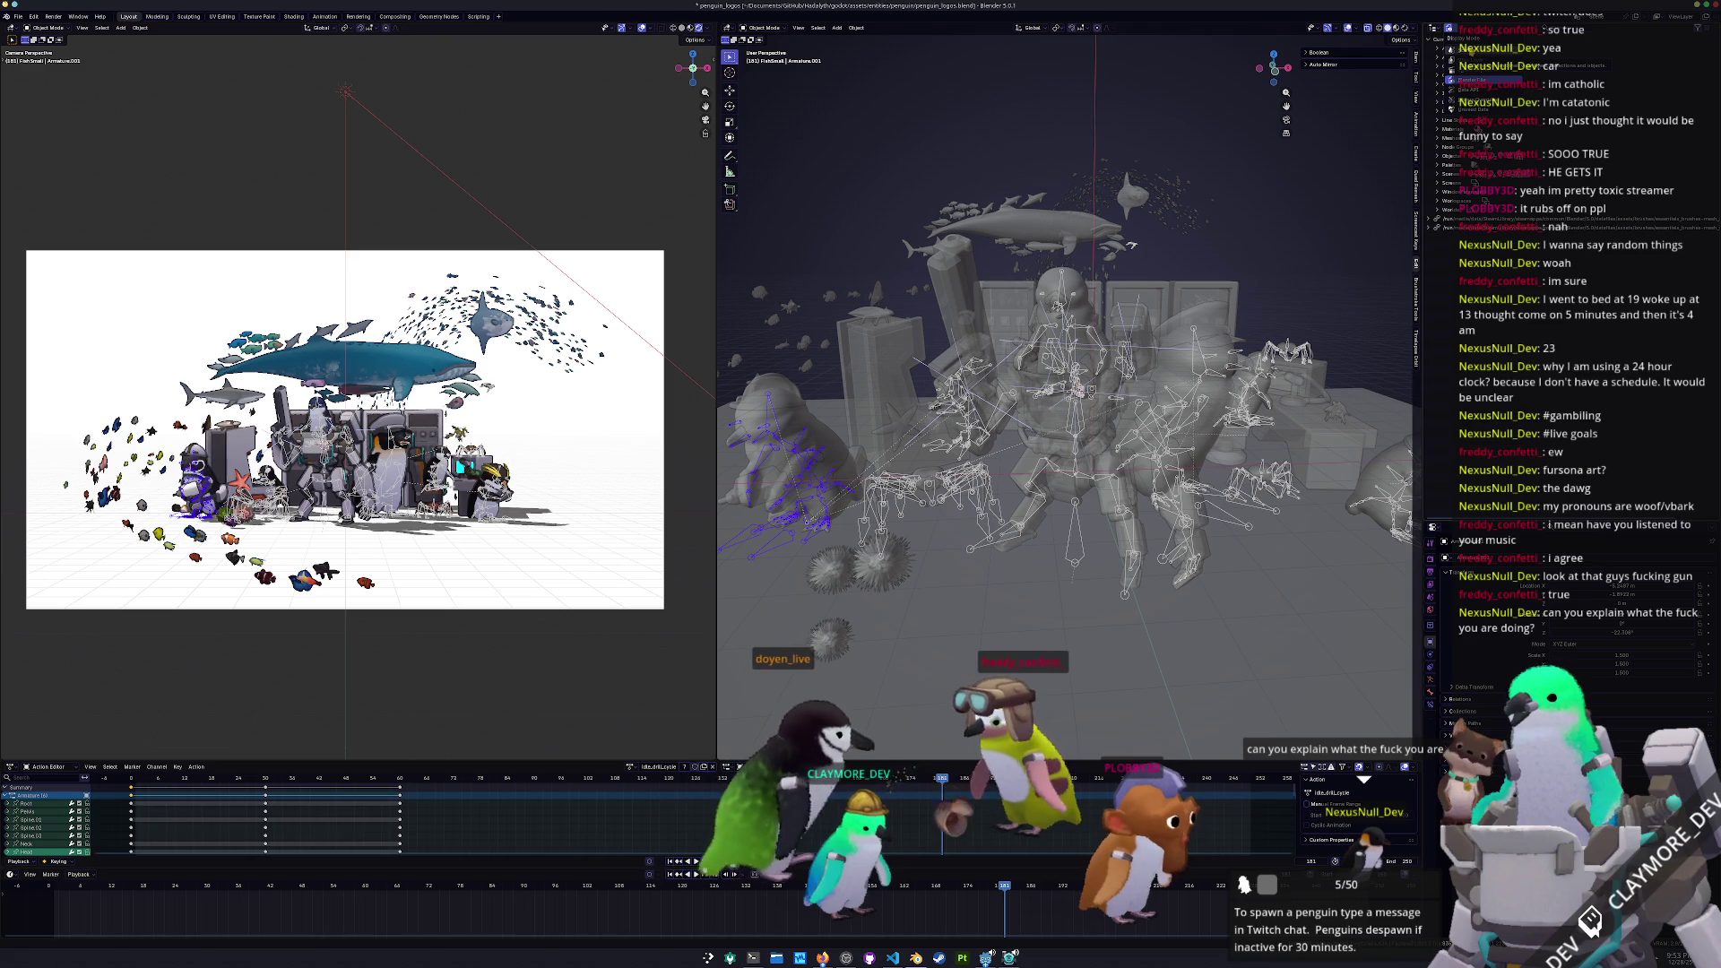
left_click(1443, 47)
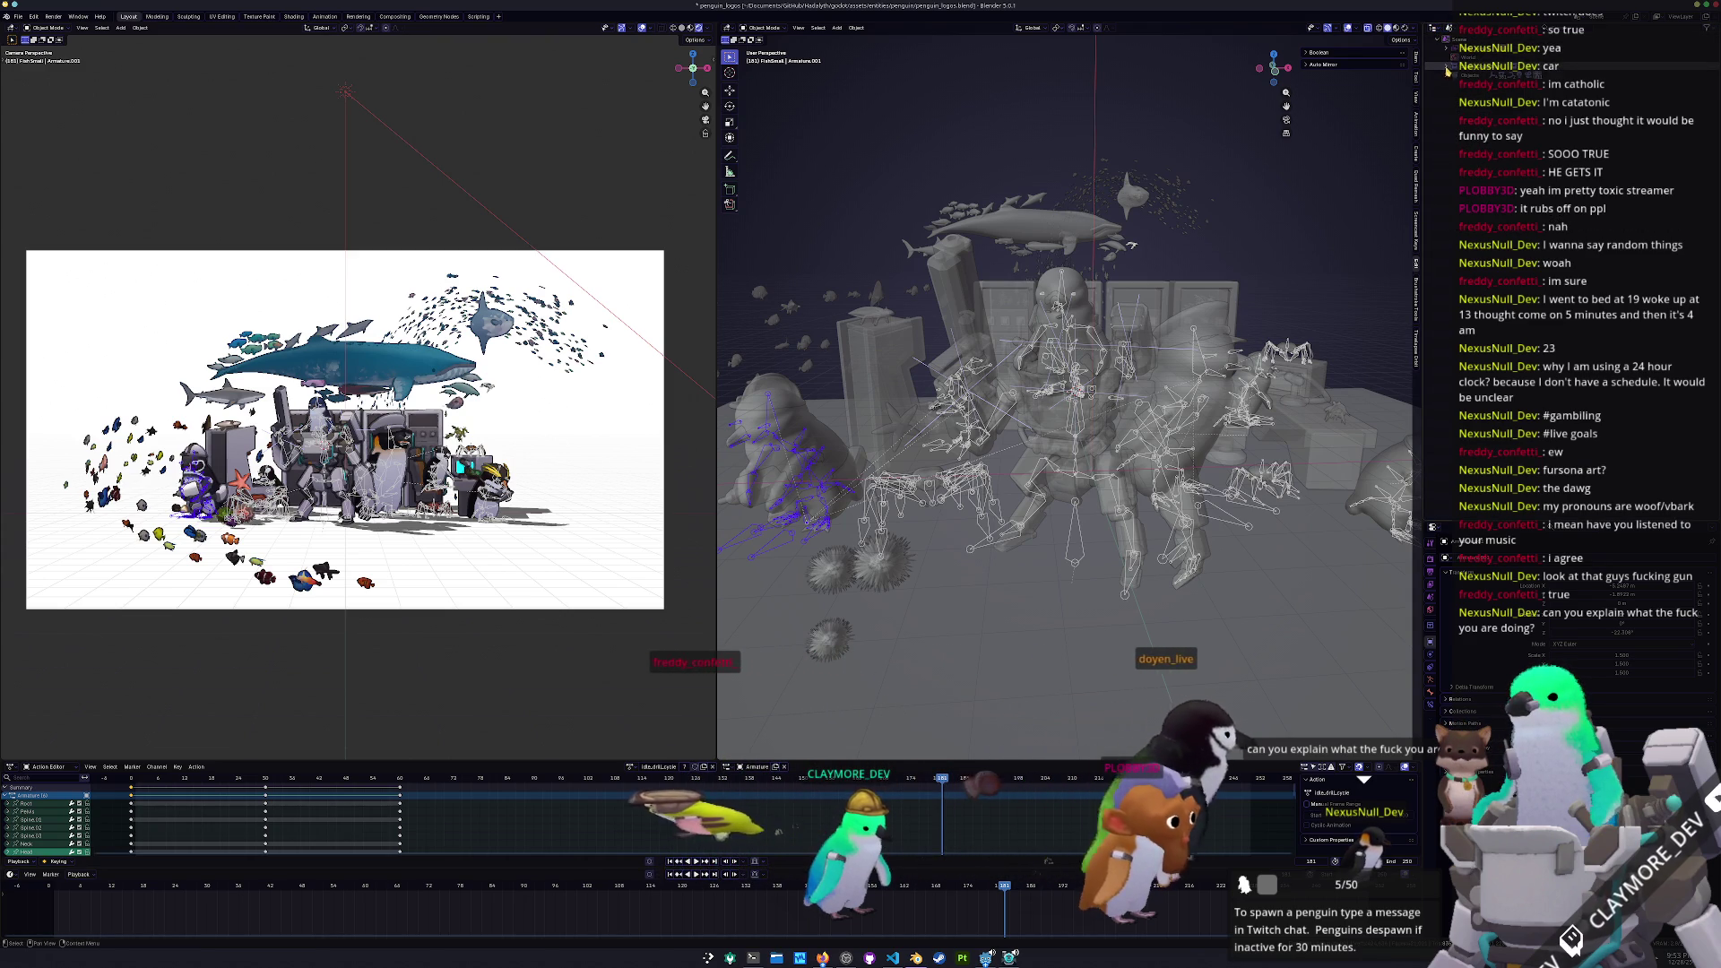
left_click(1452, 77)
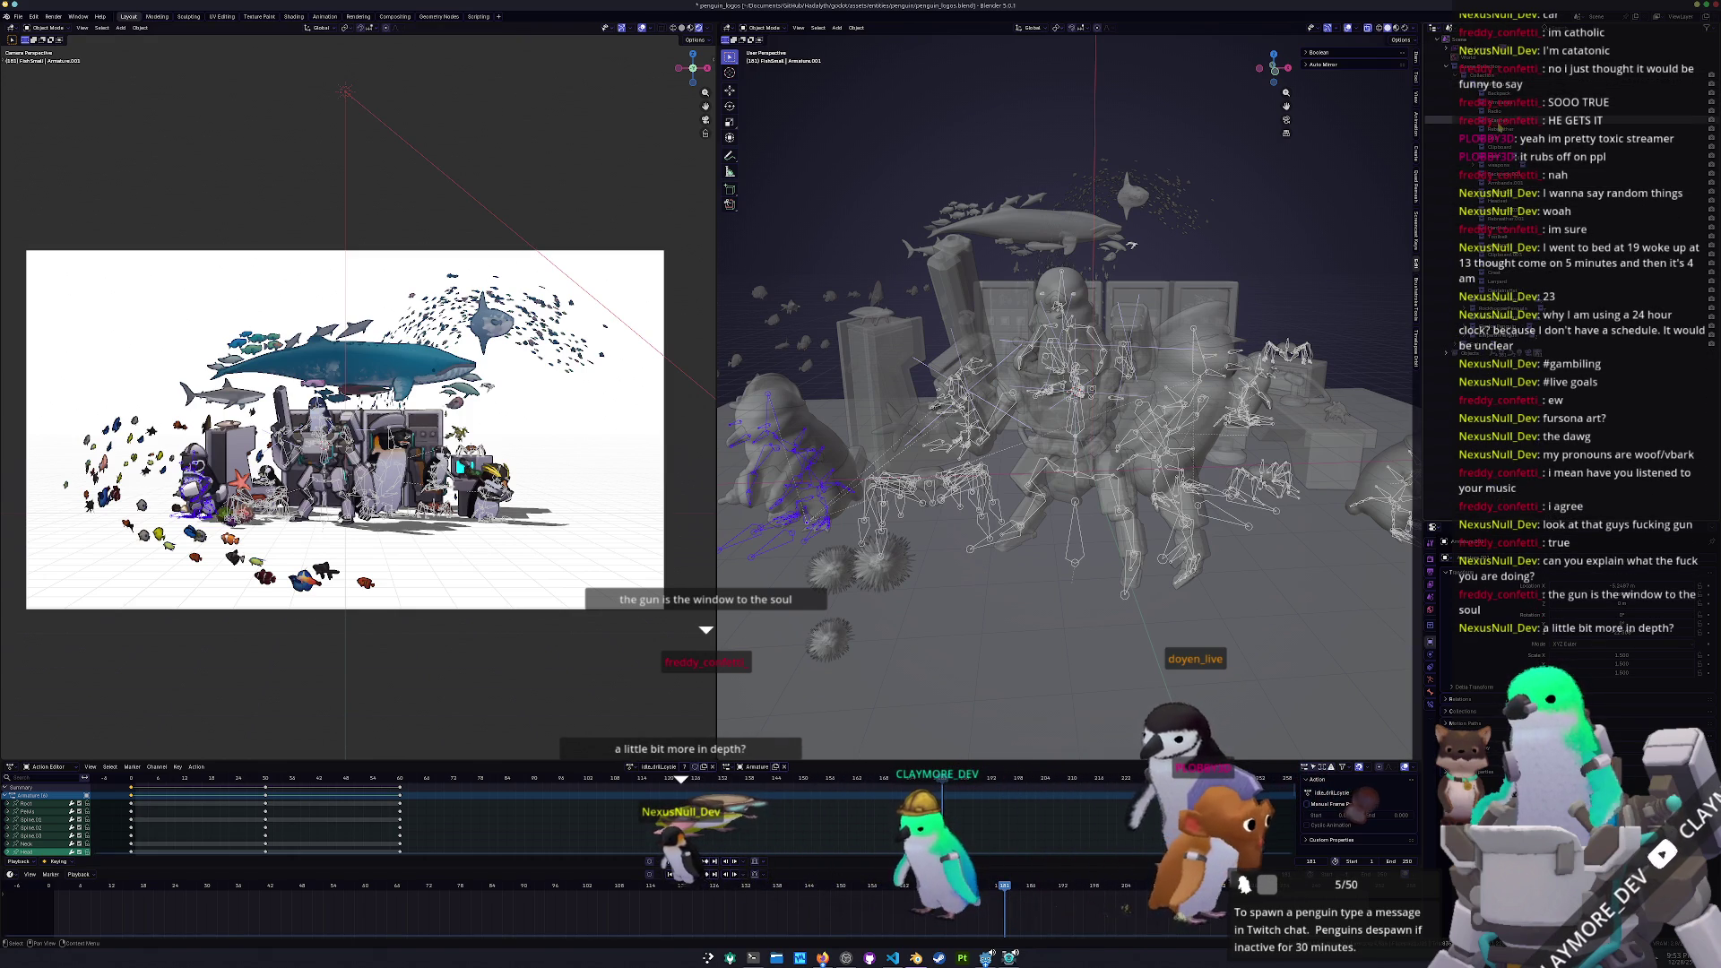
left_click(1489, 229)
left_click(1450, 28)
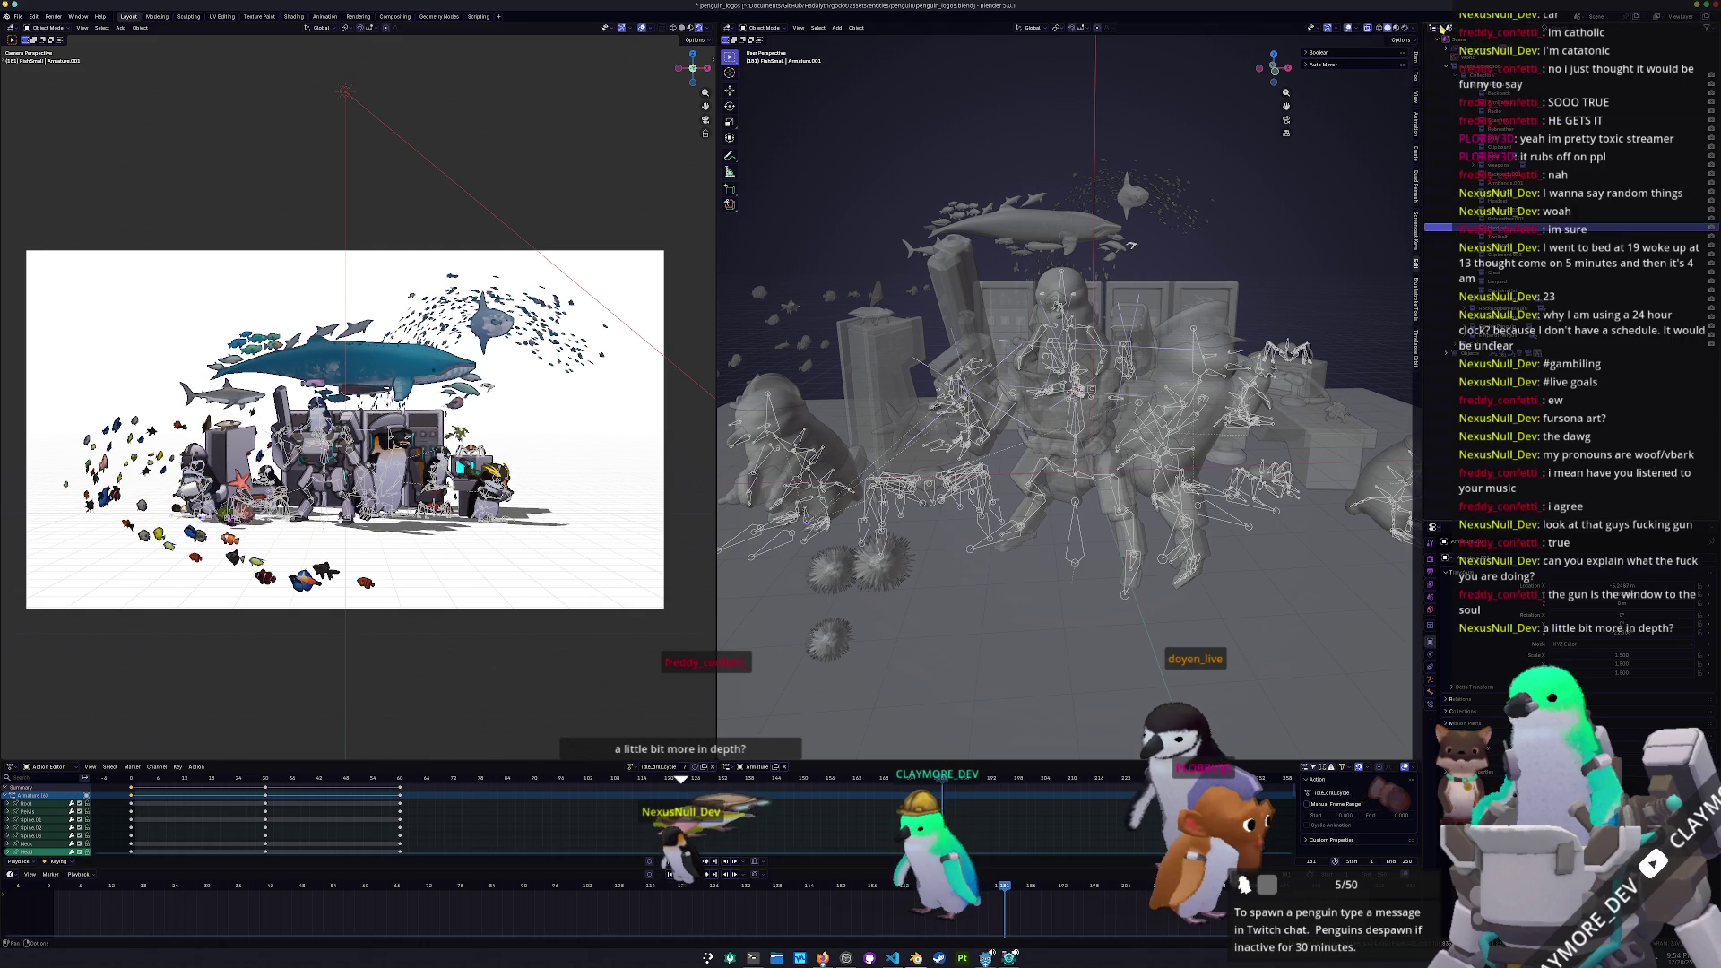
left_click(1479, 56)
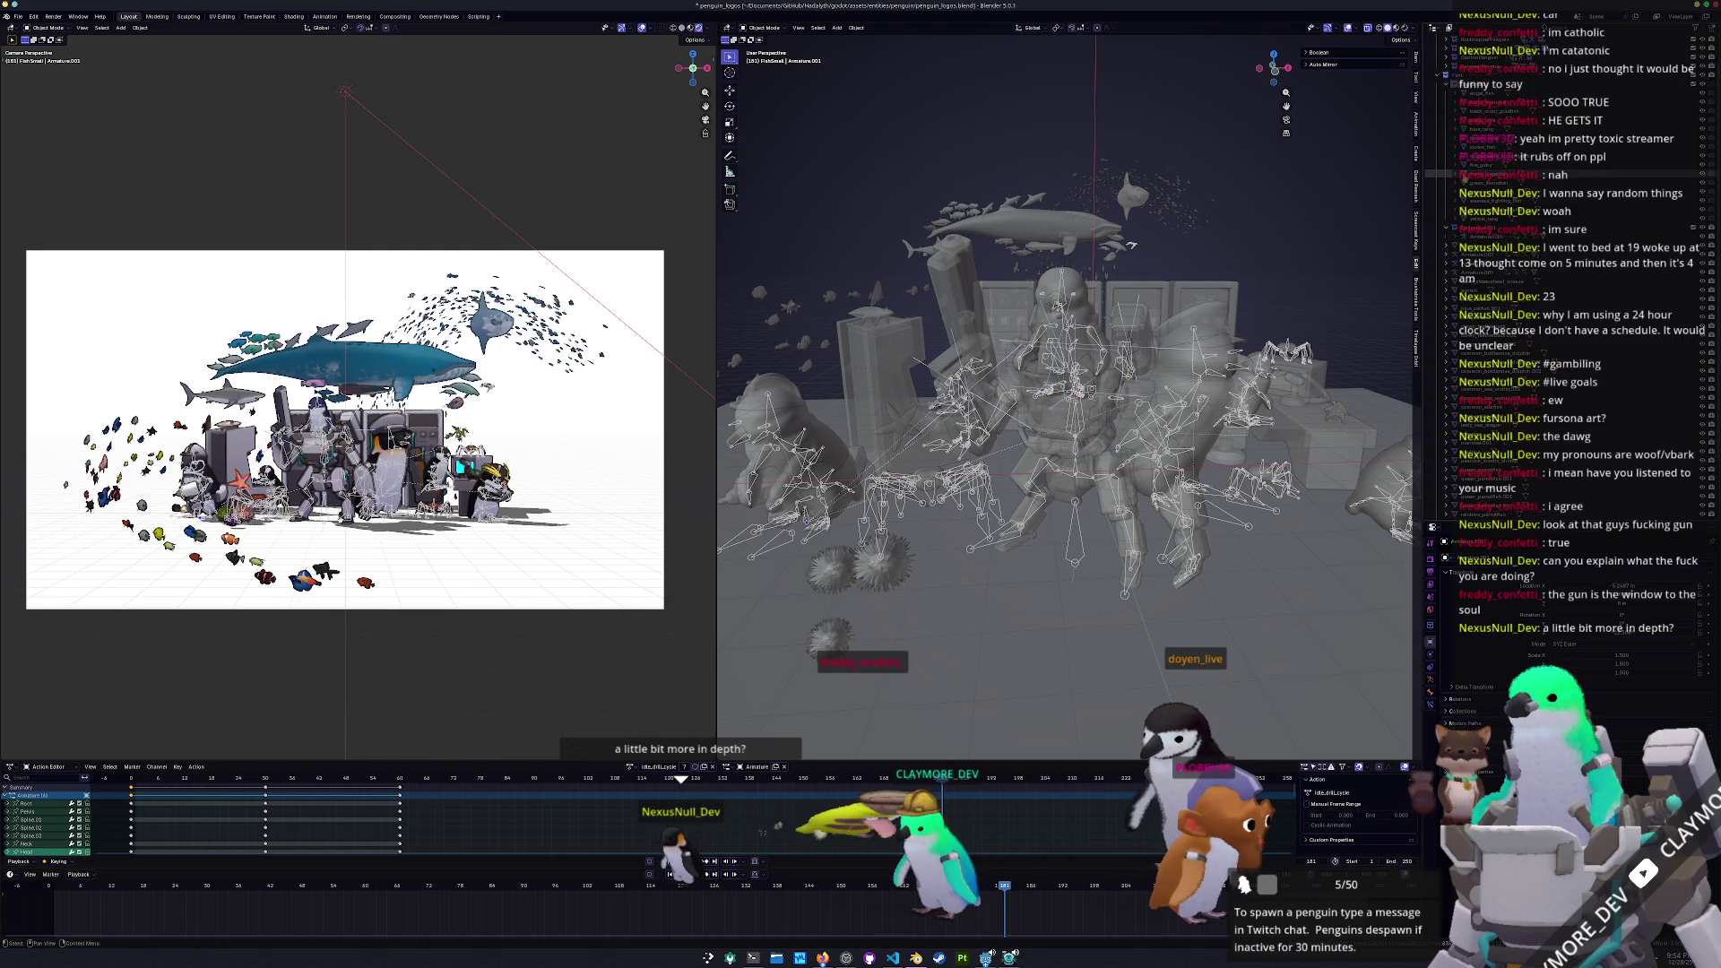
scroll(1524, 269, "up", 5)
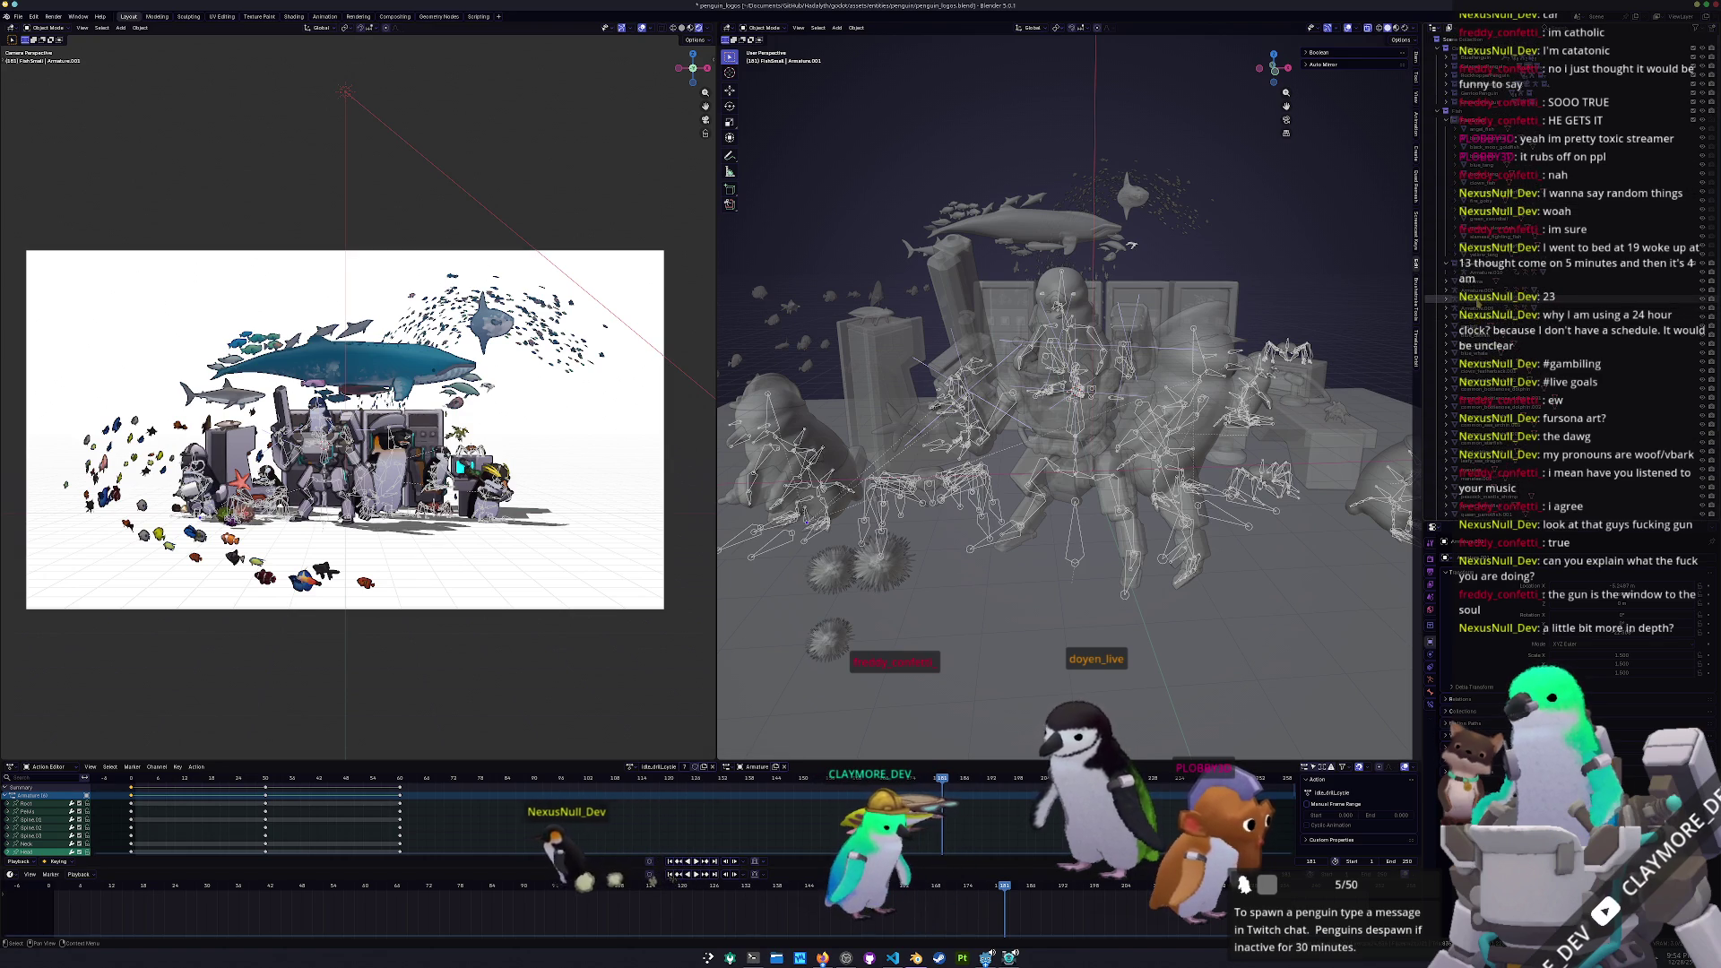
Zoom in and select headset.001 plus the armature's Head bone for Ctrl+P parenting
left_click(1452, 81)
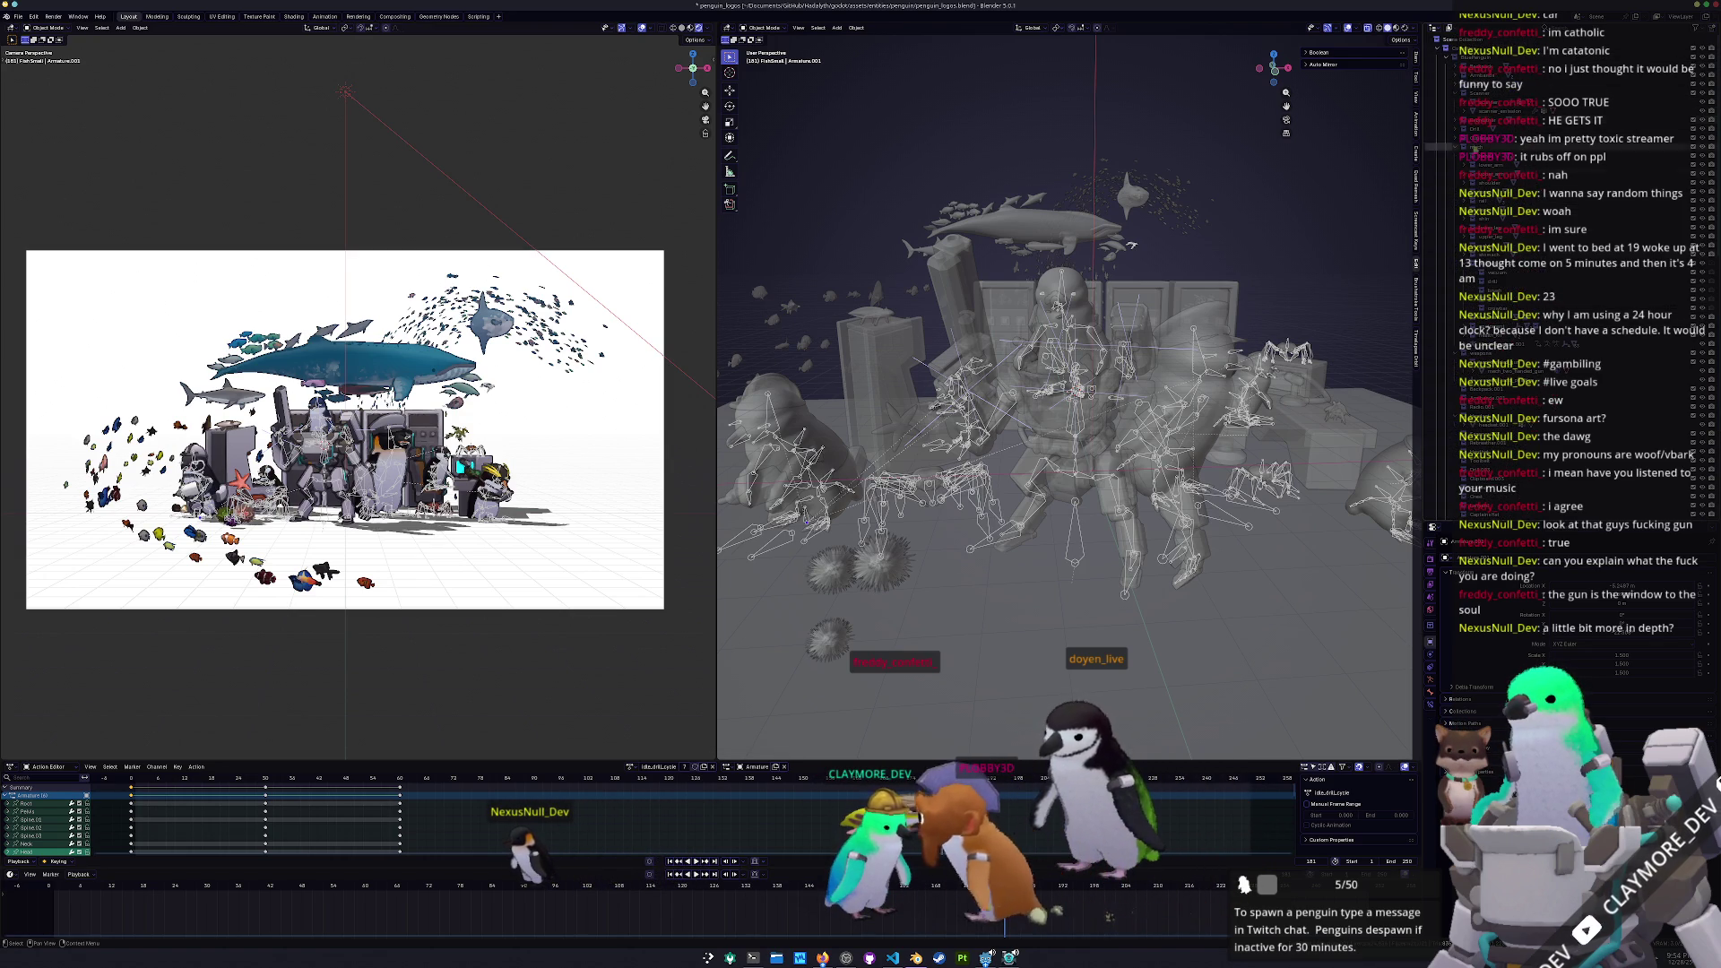
scroll(1443, 345, "down", 3)
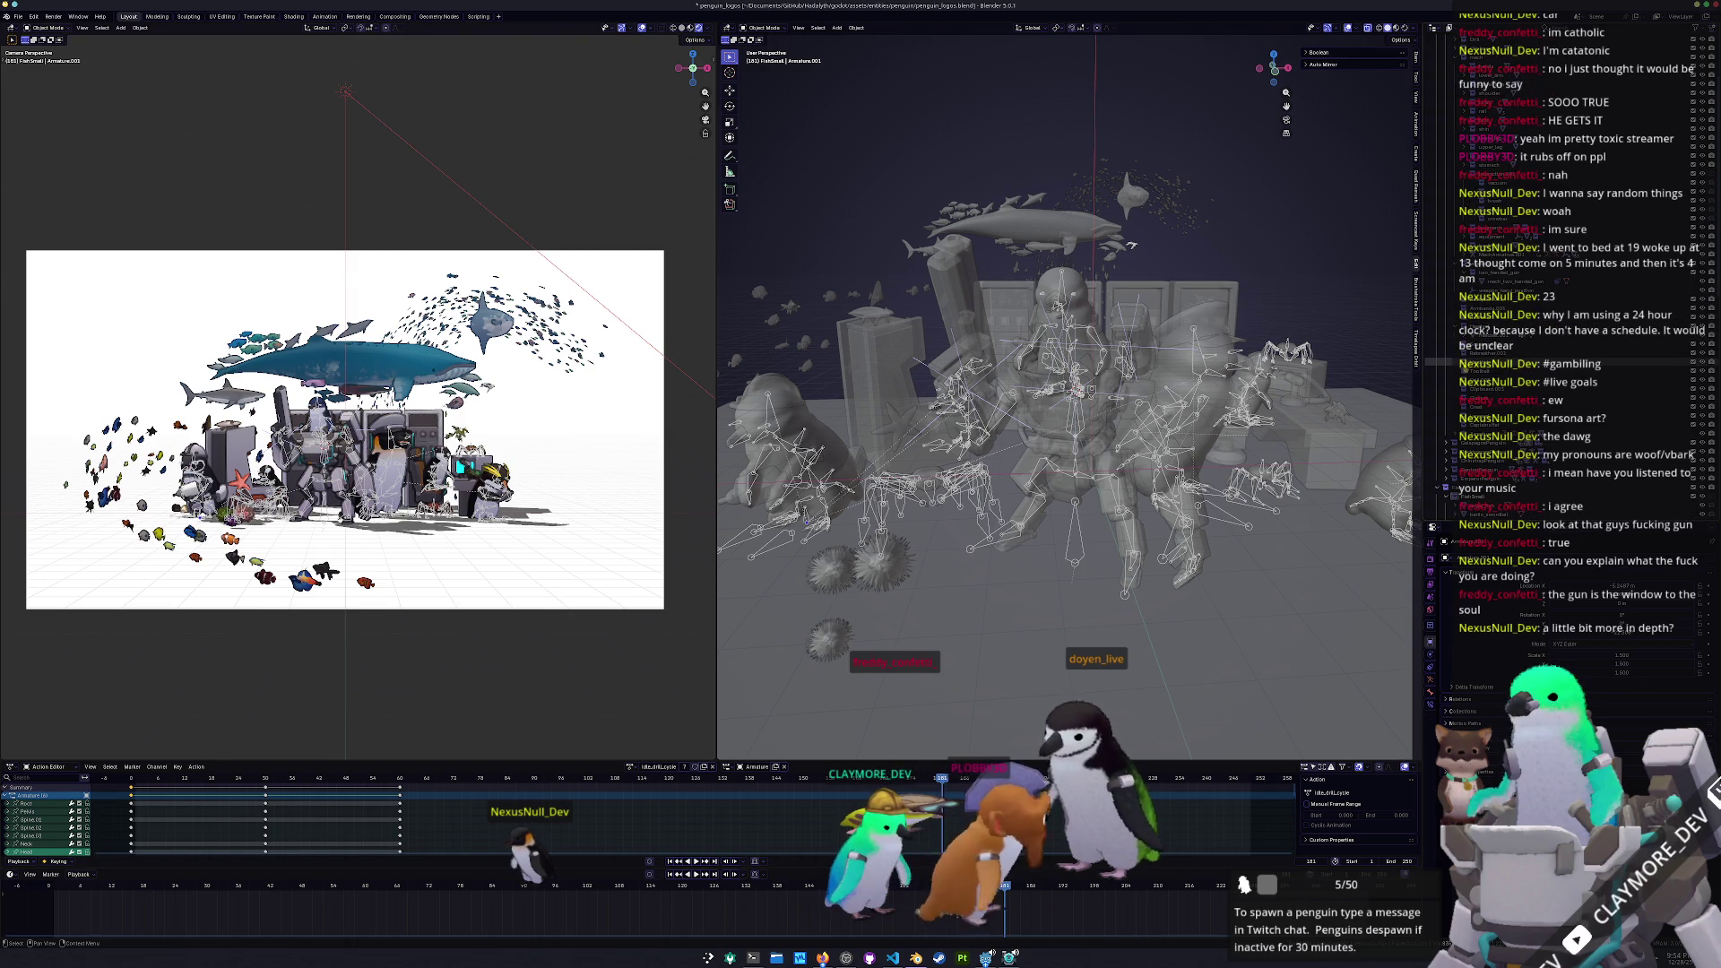
left_click(1439, 336)
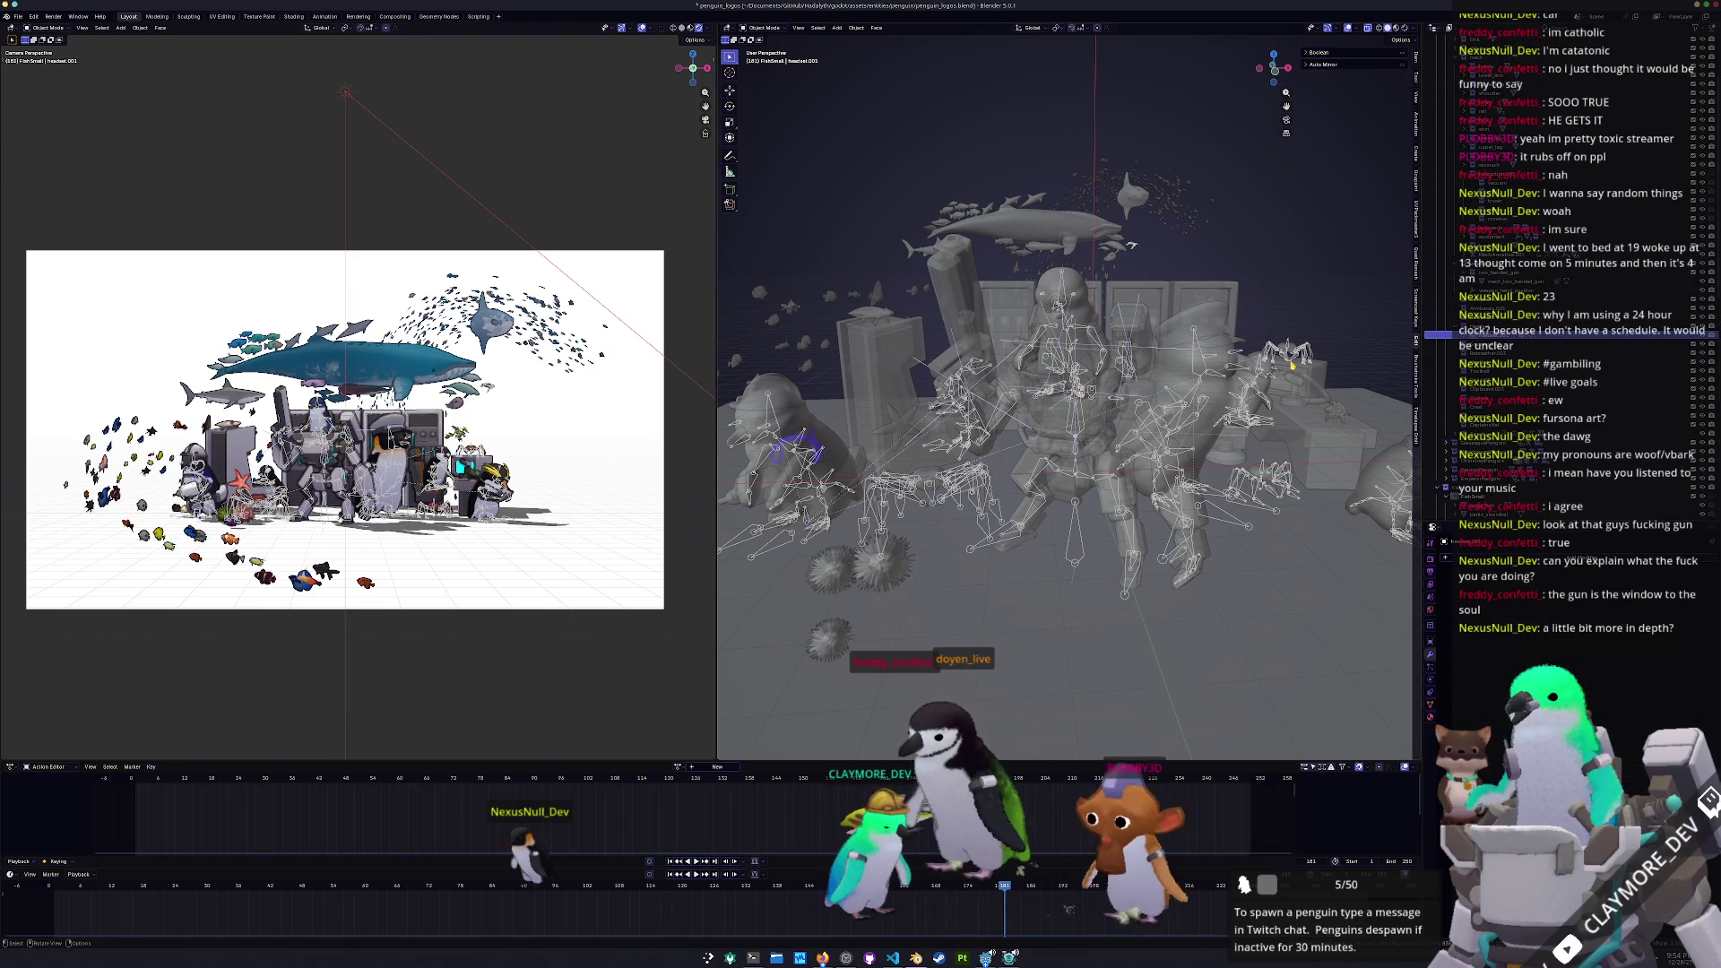
mouse_move(1132, 245)
middle_mouse_down()
mouse_move(1098, 314)
mouse_move(1124, 375)
mouse_move(1216, 238)
middle_mouse_up()
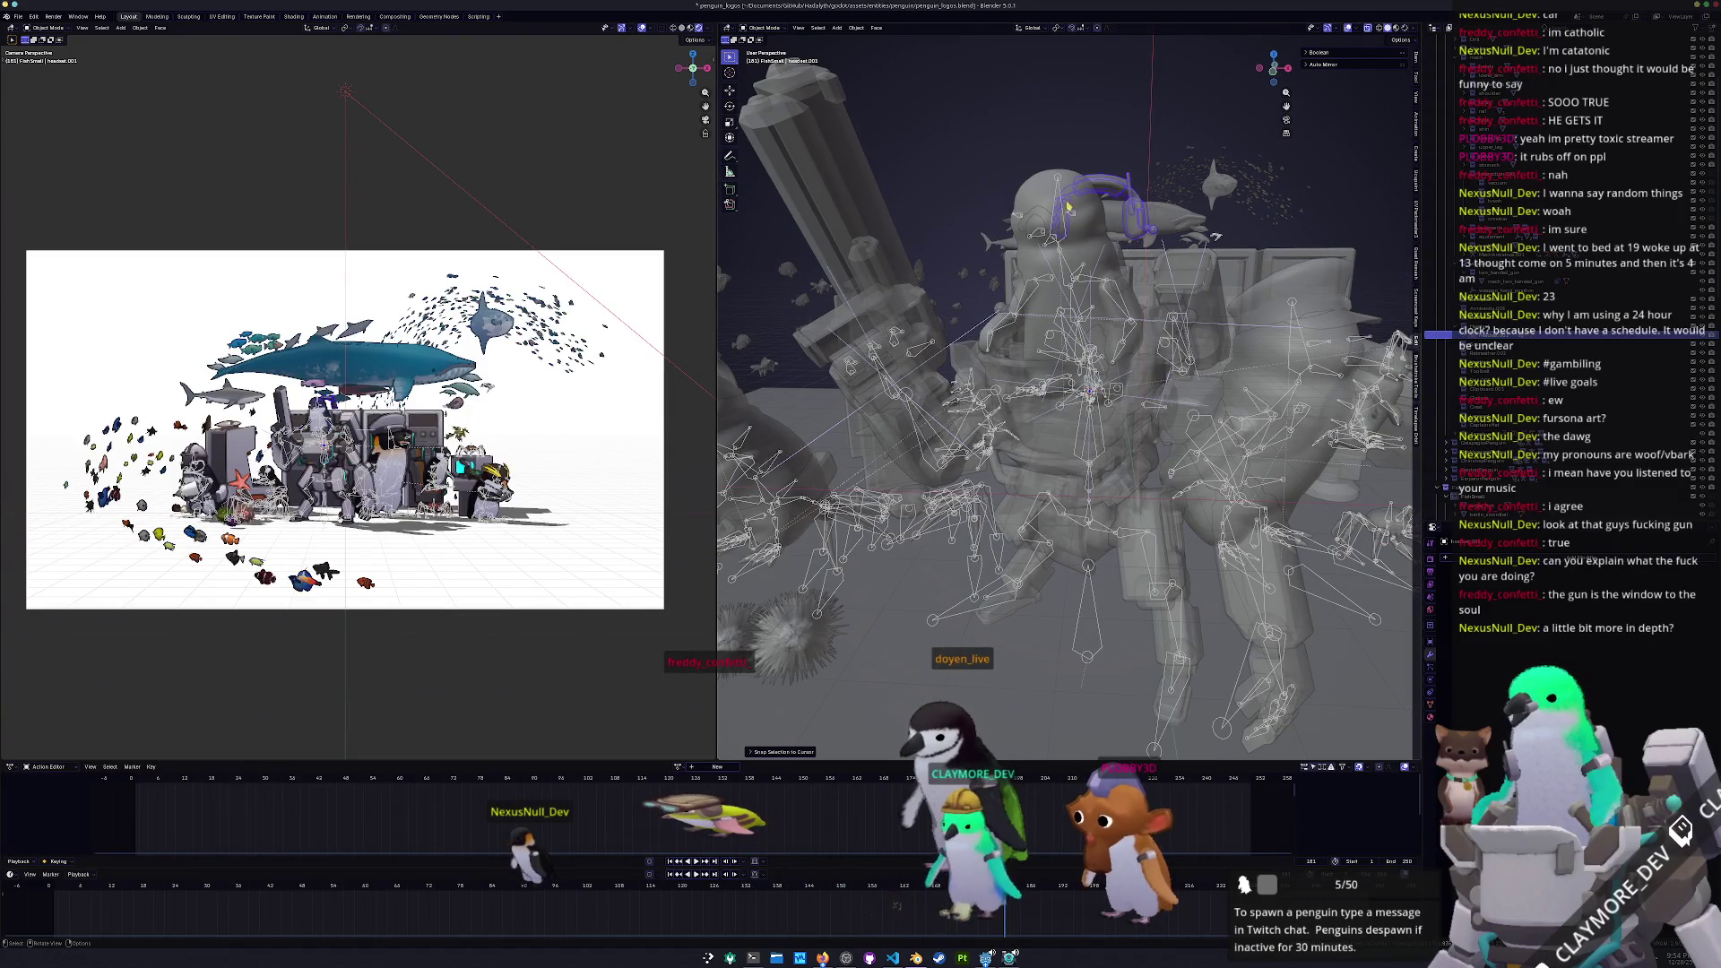
left_click(1439, 434)
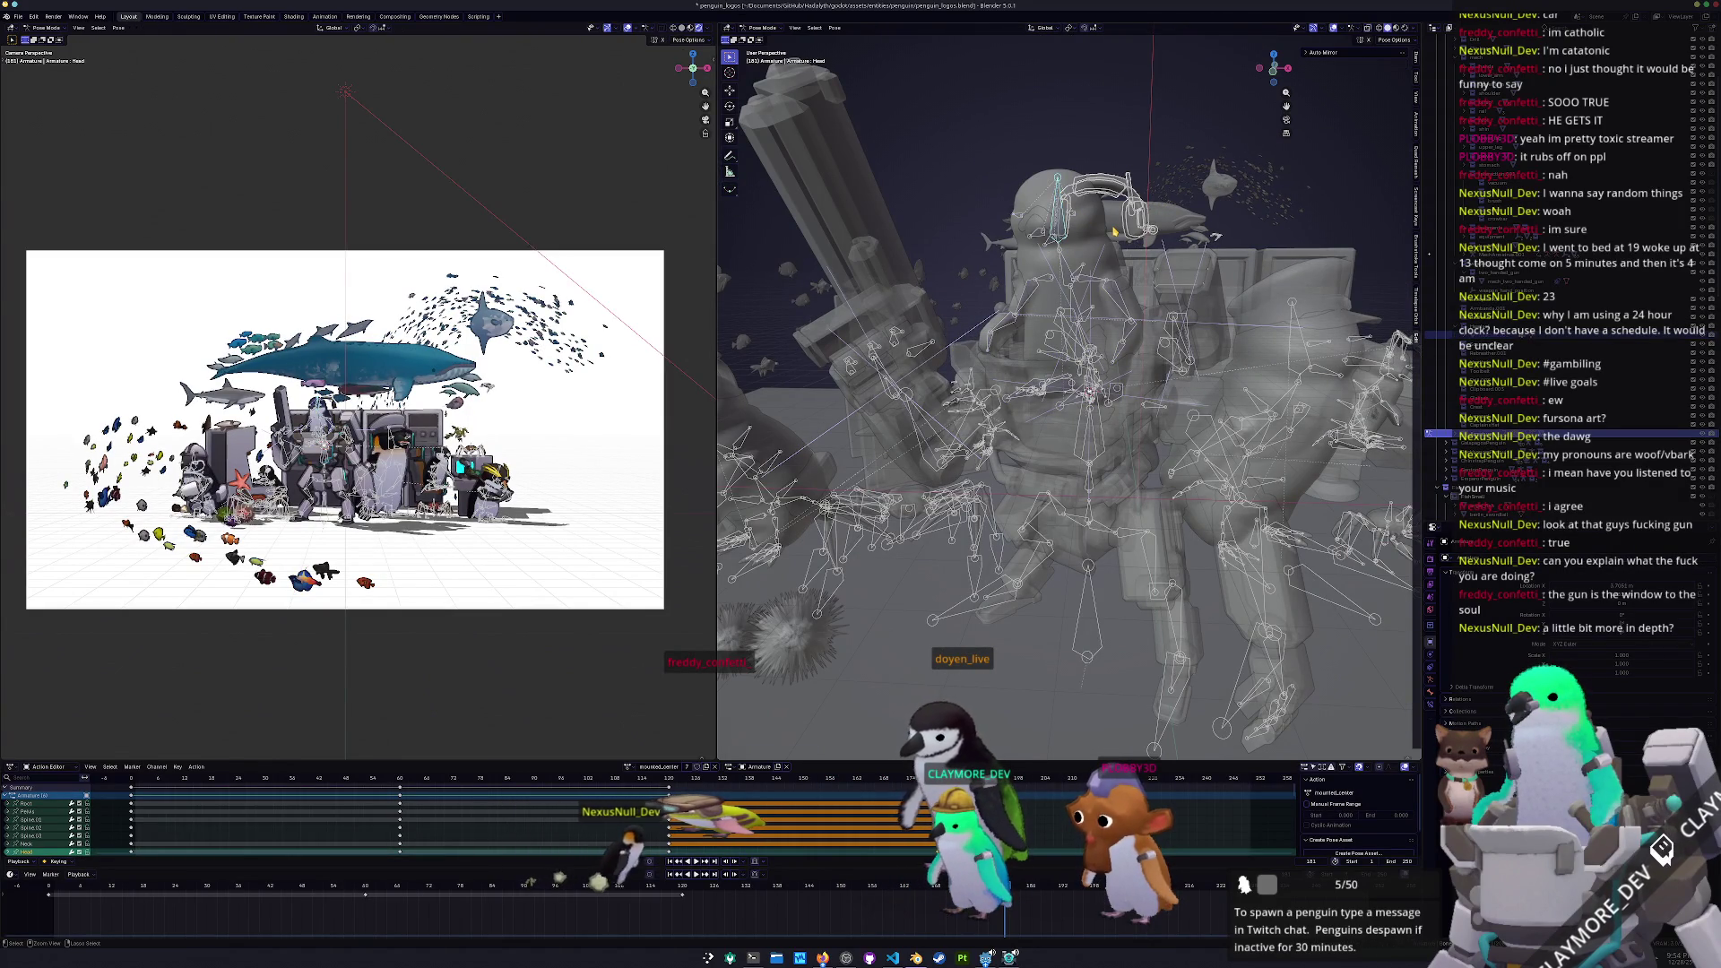
key("ctrl+p")
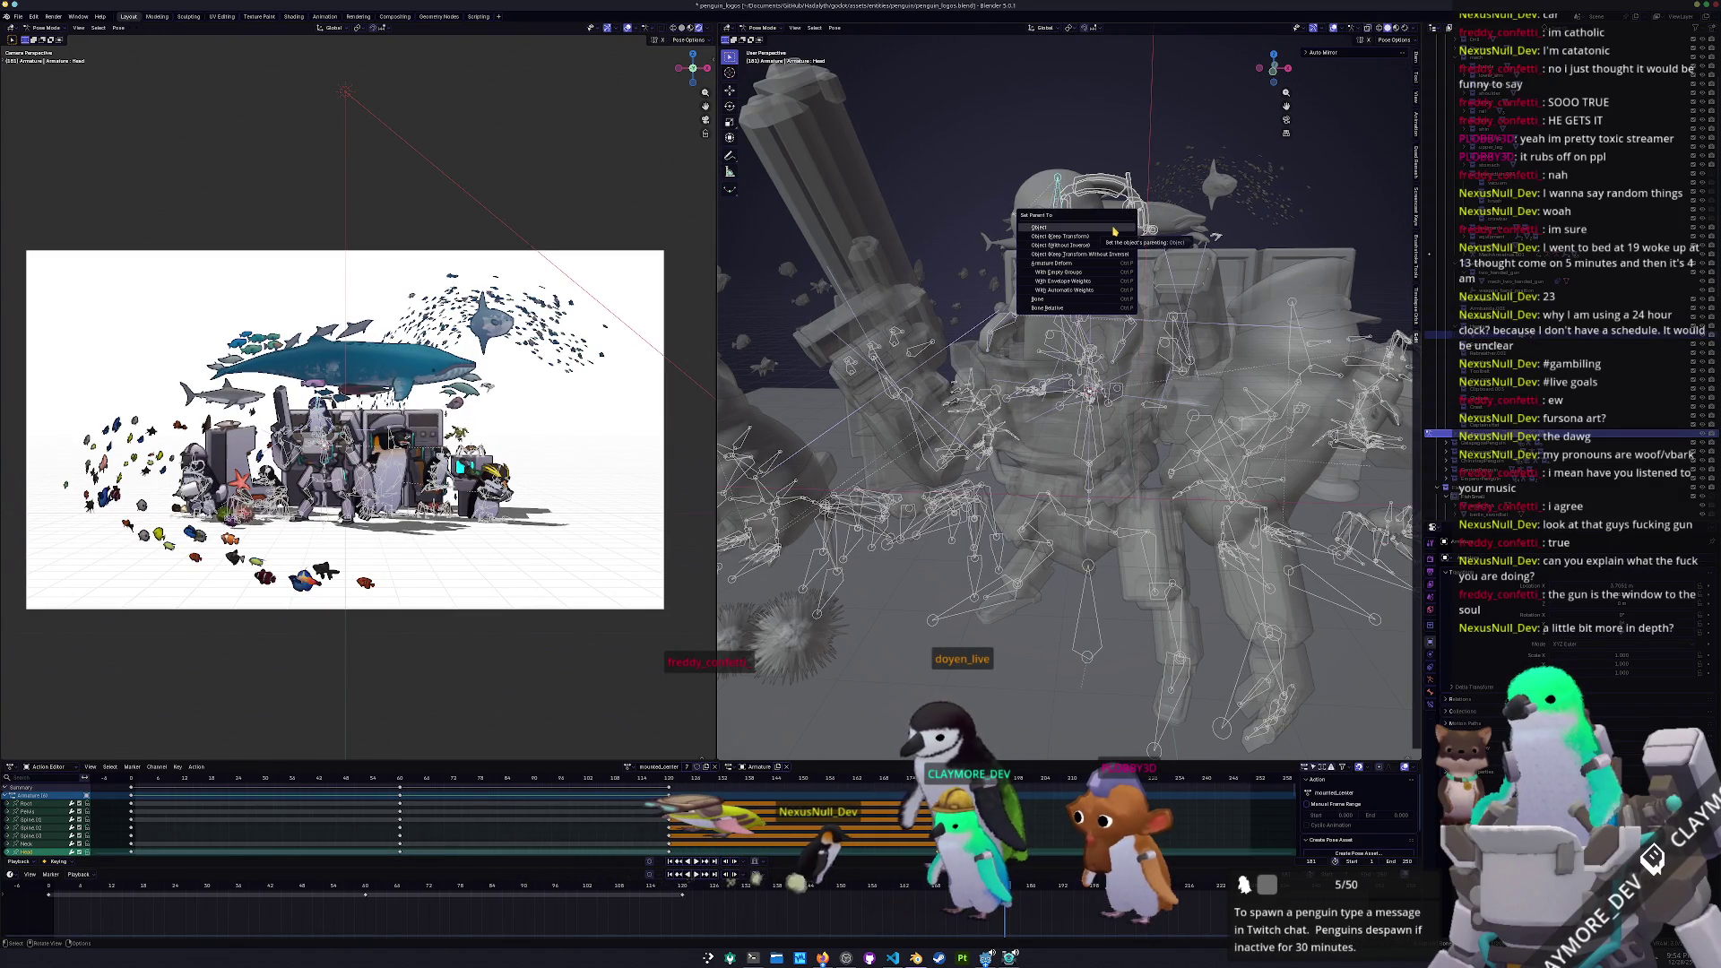
Parent headset.001 to the Head bone, return to Object Mode, and clear its location
left_click(1114, 231)
middle_click_drag(1113, 231, 919, 363)
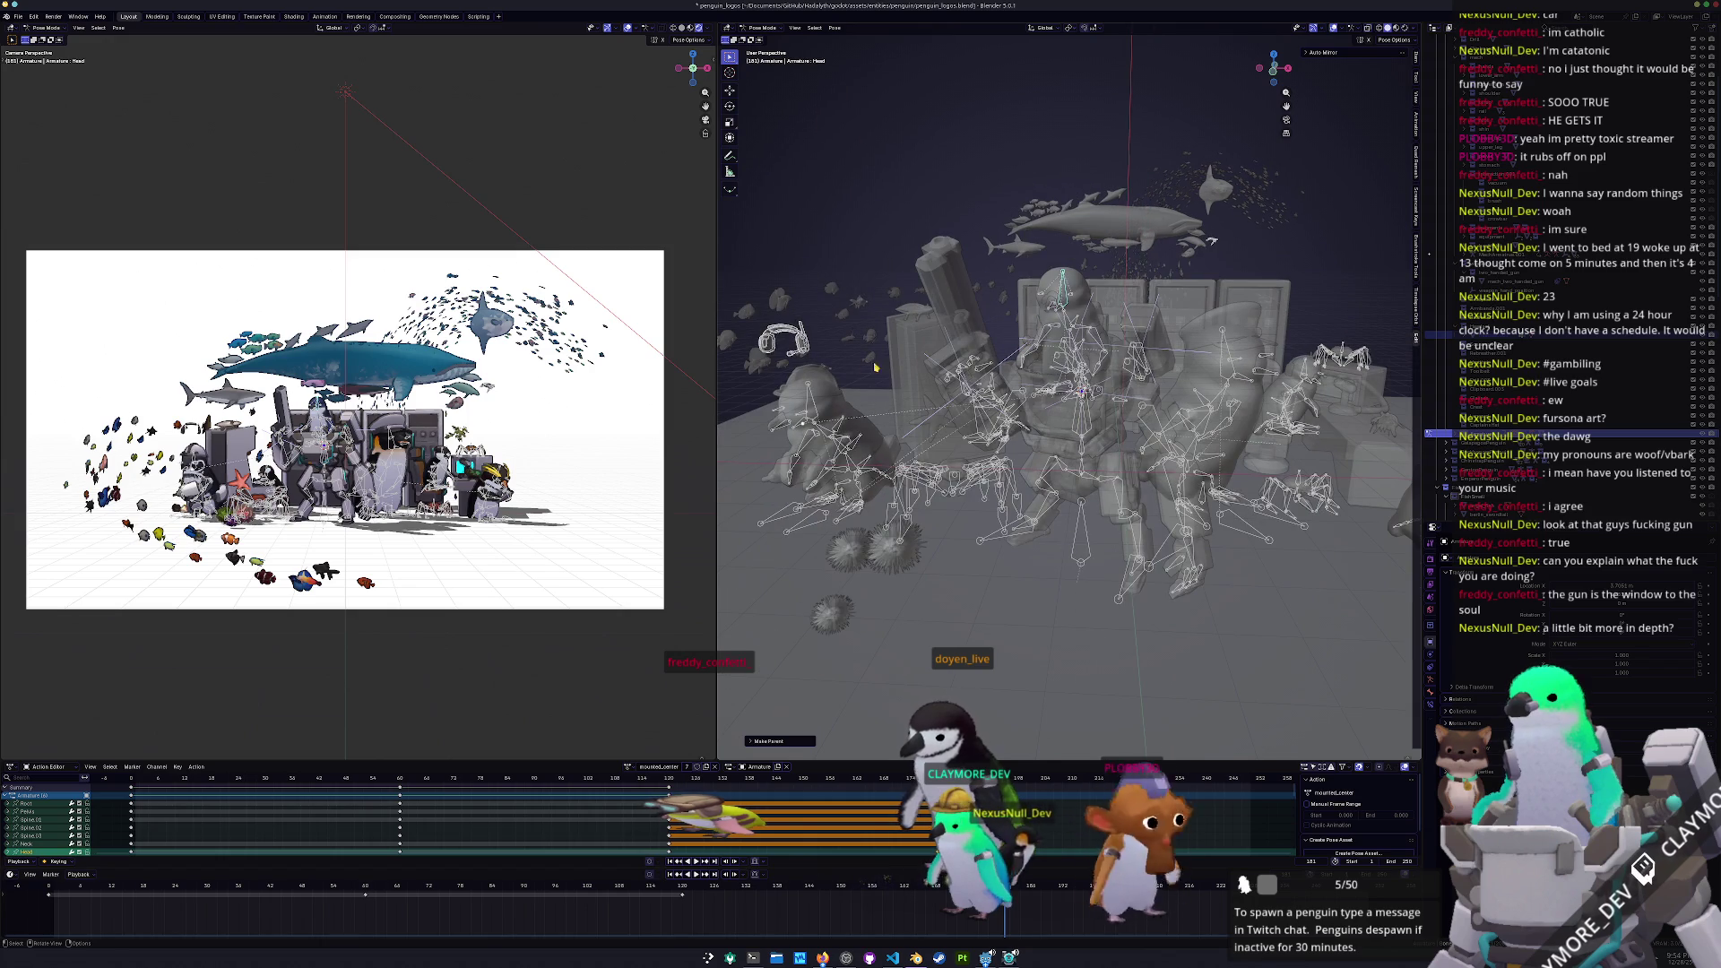
key("ctrl+Tab")
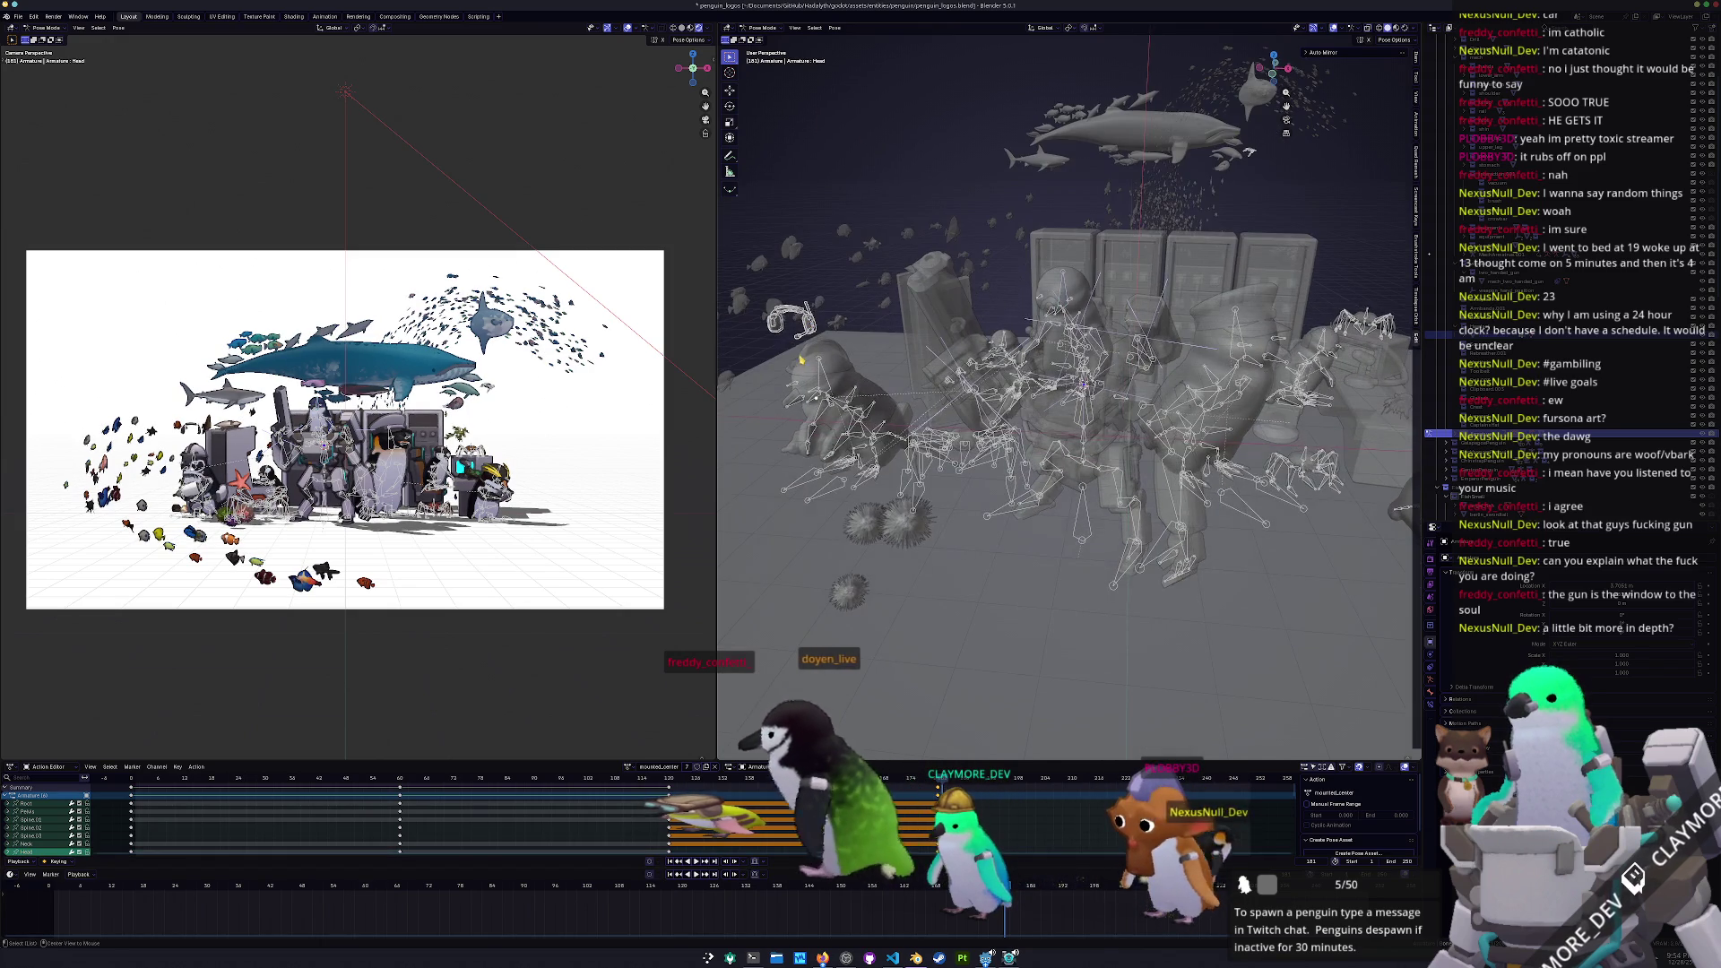
scroll(861, 348, "up", 3)
middle_click_drag(861, 348, 920, 315)
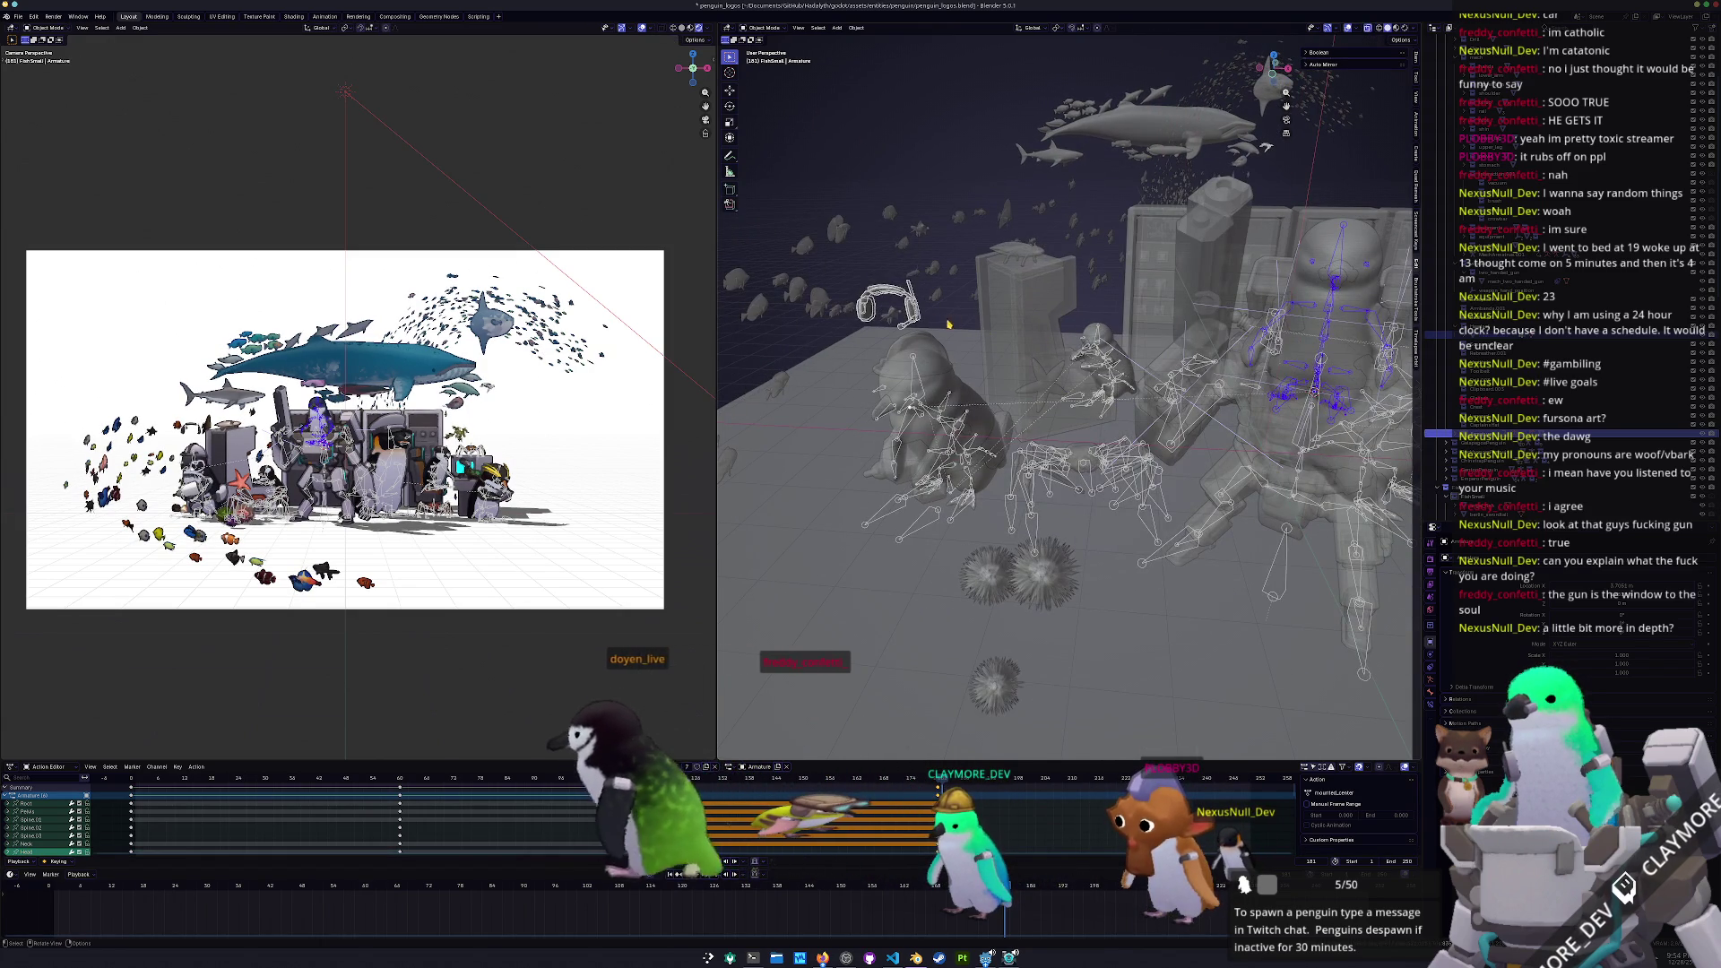
left_click(921, 315)
key("alt+g")
scroll(976, 323, "down", 6)
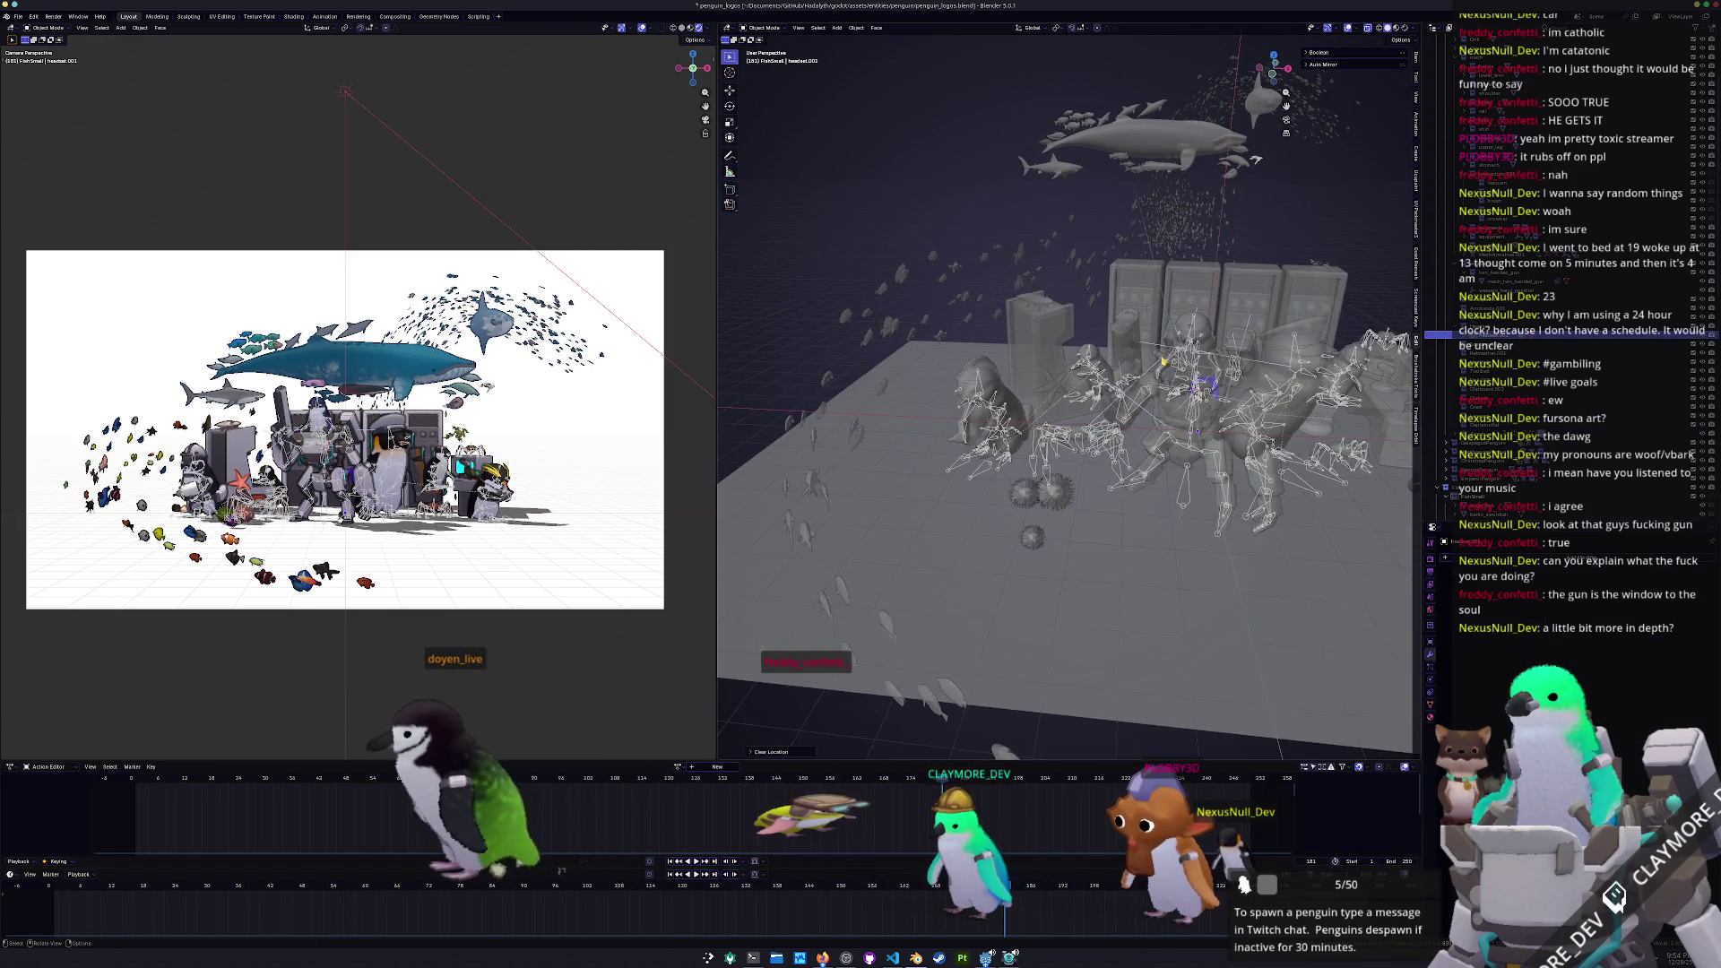
scroll(995, 334, "down", 5)
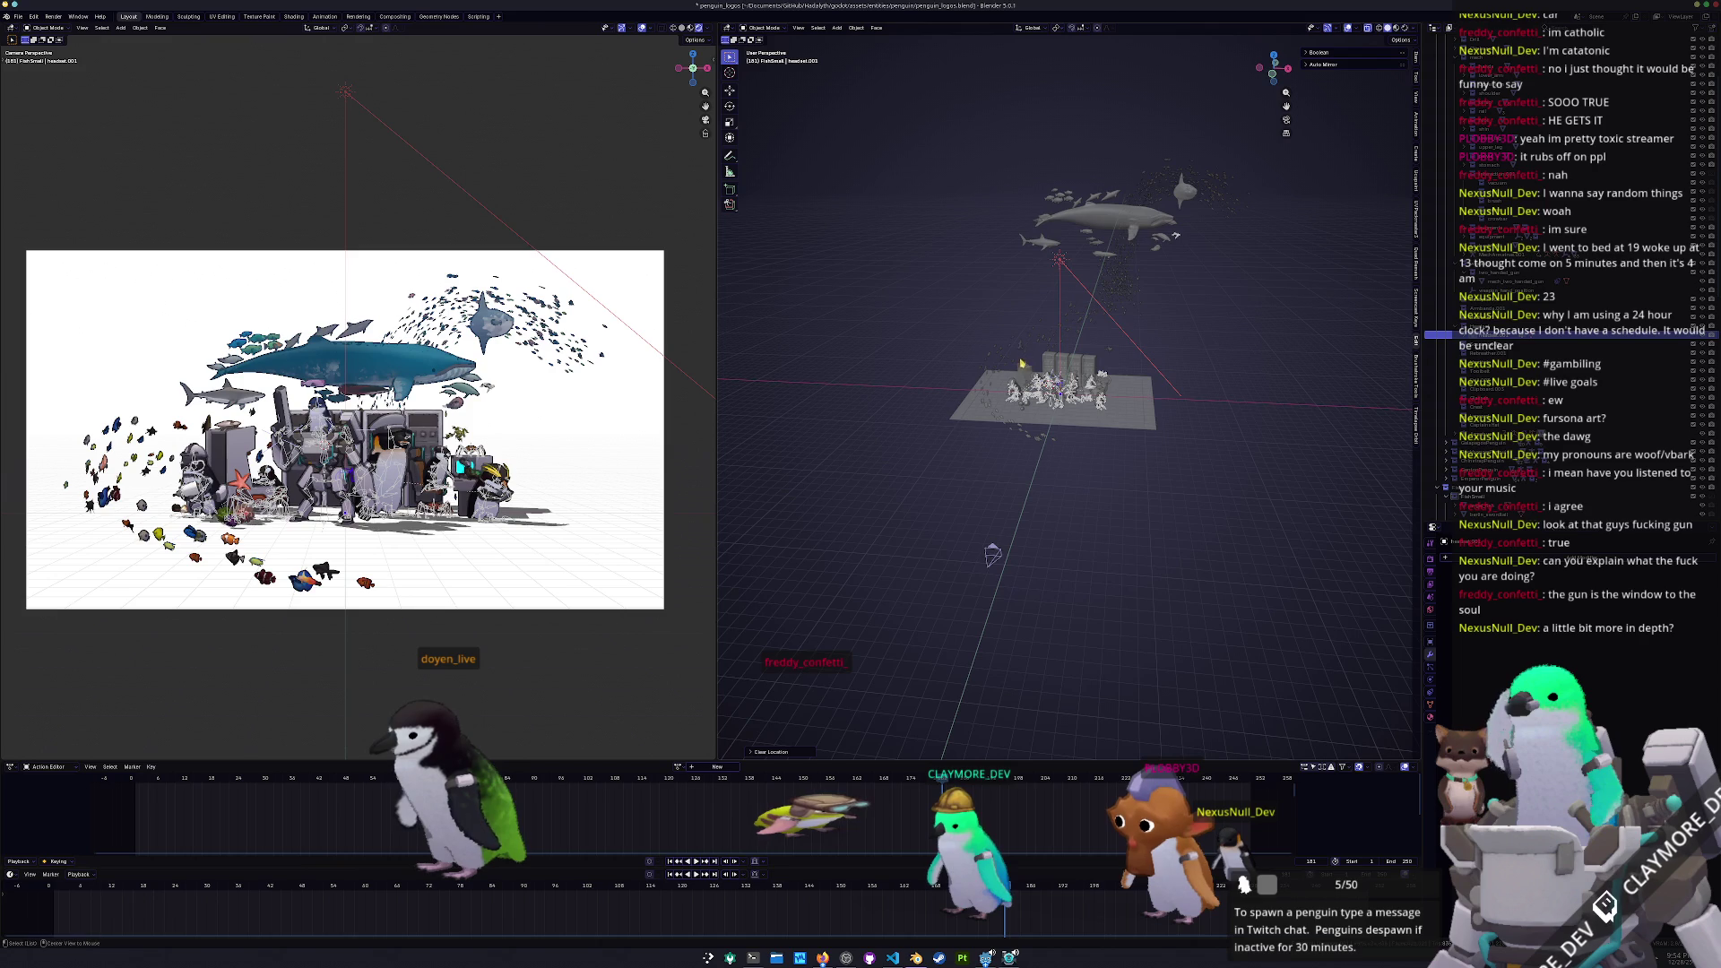
key("KP_Decimal")
Undo the headset's location clear and put the penguin armature into Rest Position
middle_click_drag(935, 393, 986, 419)
scroll(990, 423, "down", 6)
scroll(989, 423, "up", 10)
scroll(1035, 460, "down", 4)
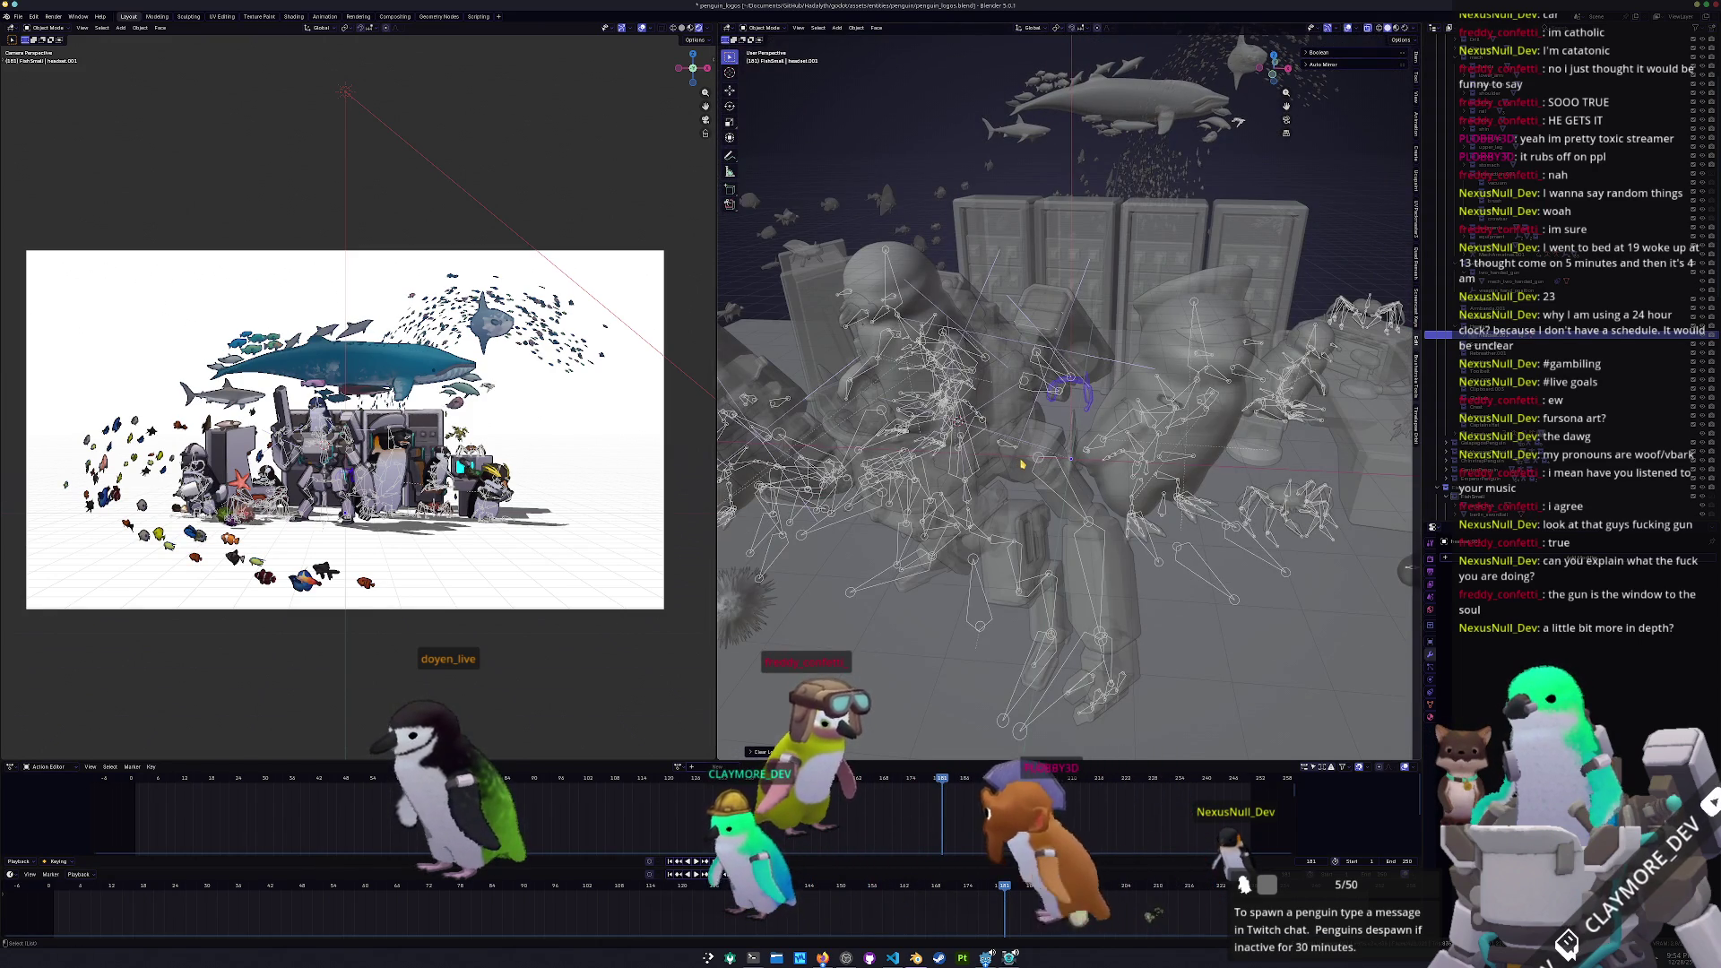
key("ctrl+z")
middle_click_drag(971, 451, 996, 467)
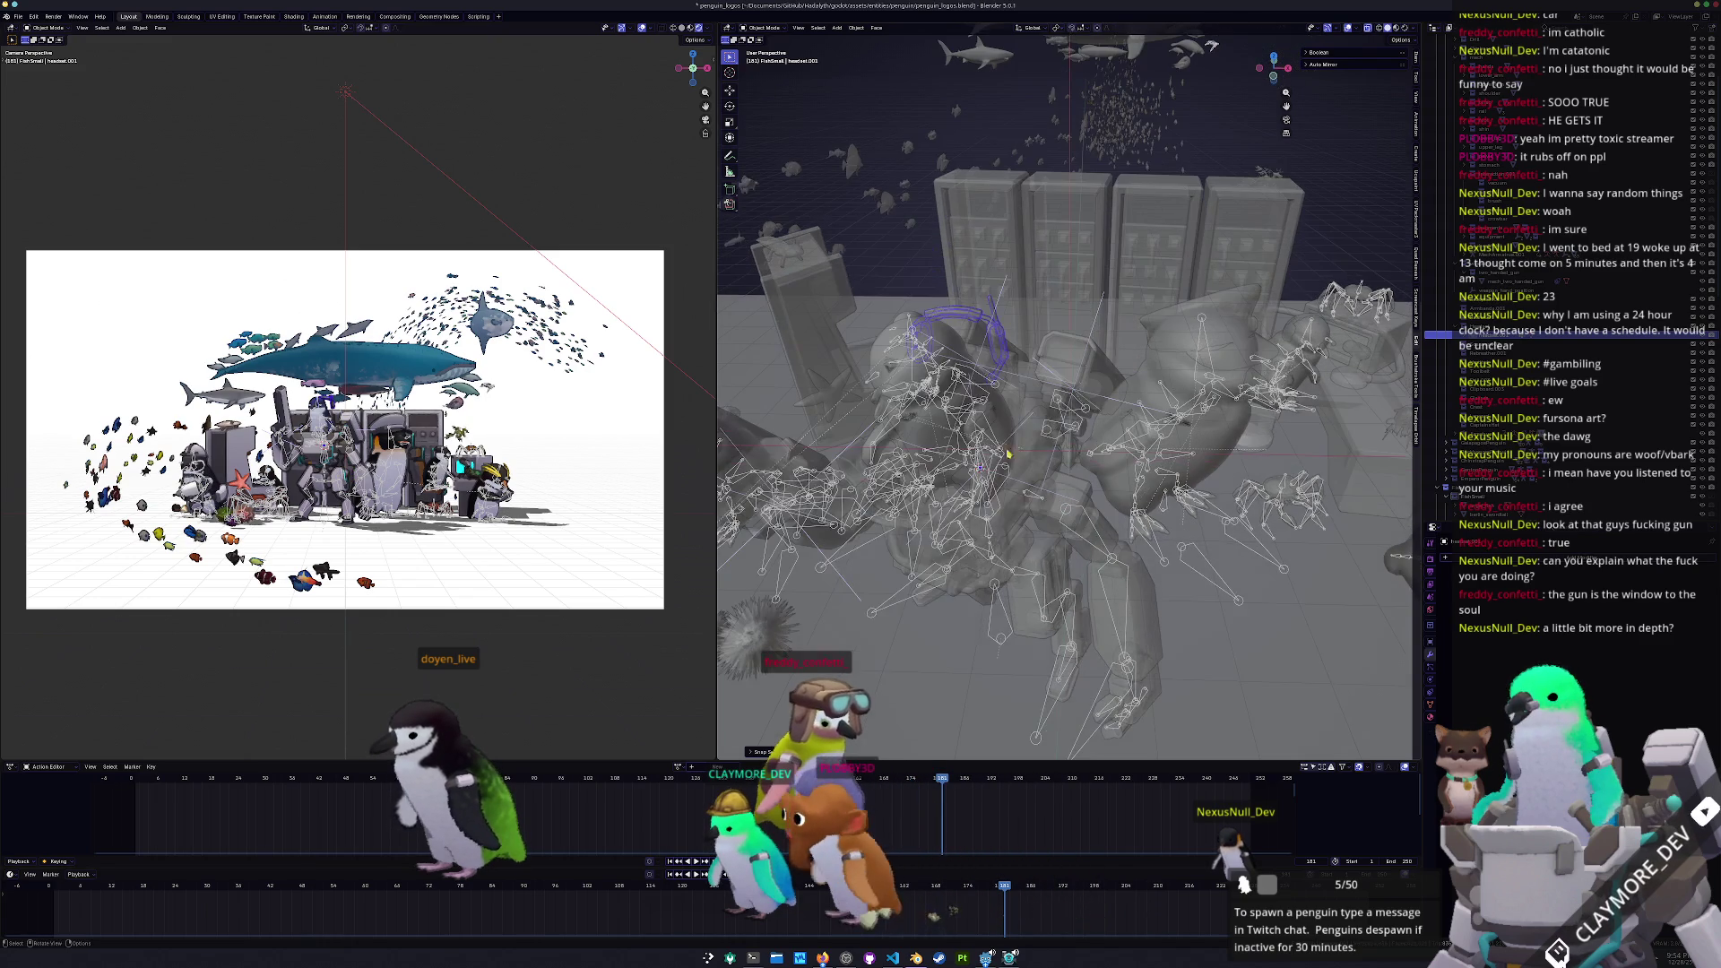
key("r")
key("z")
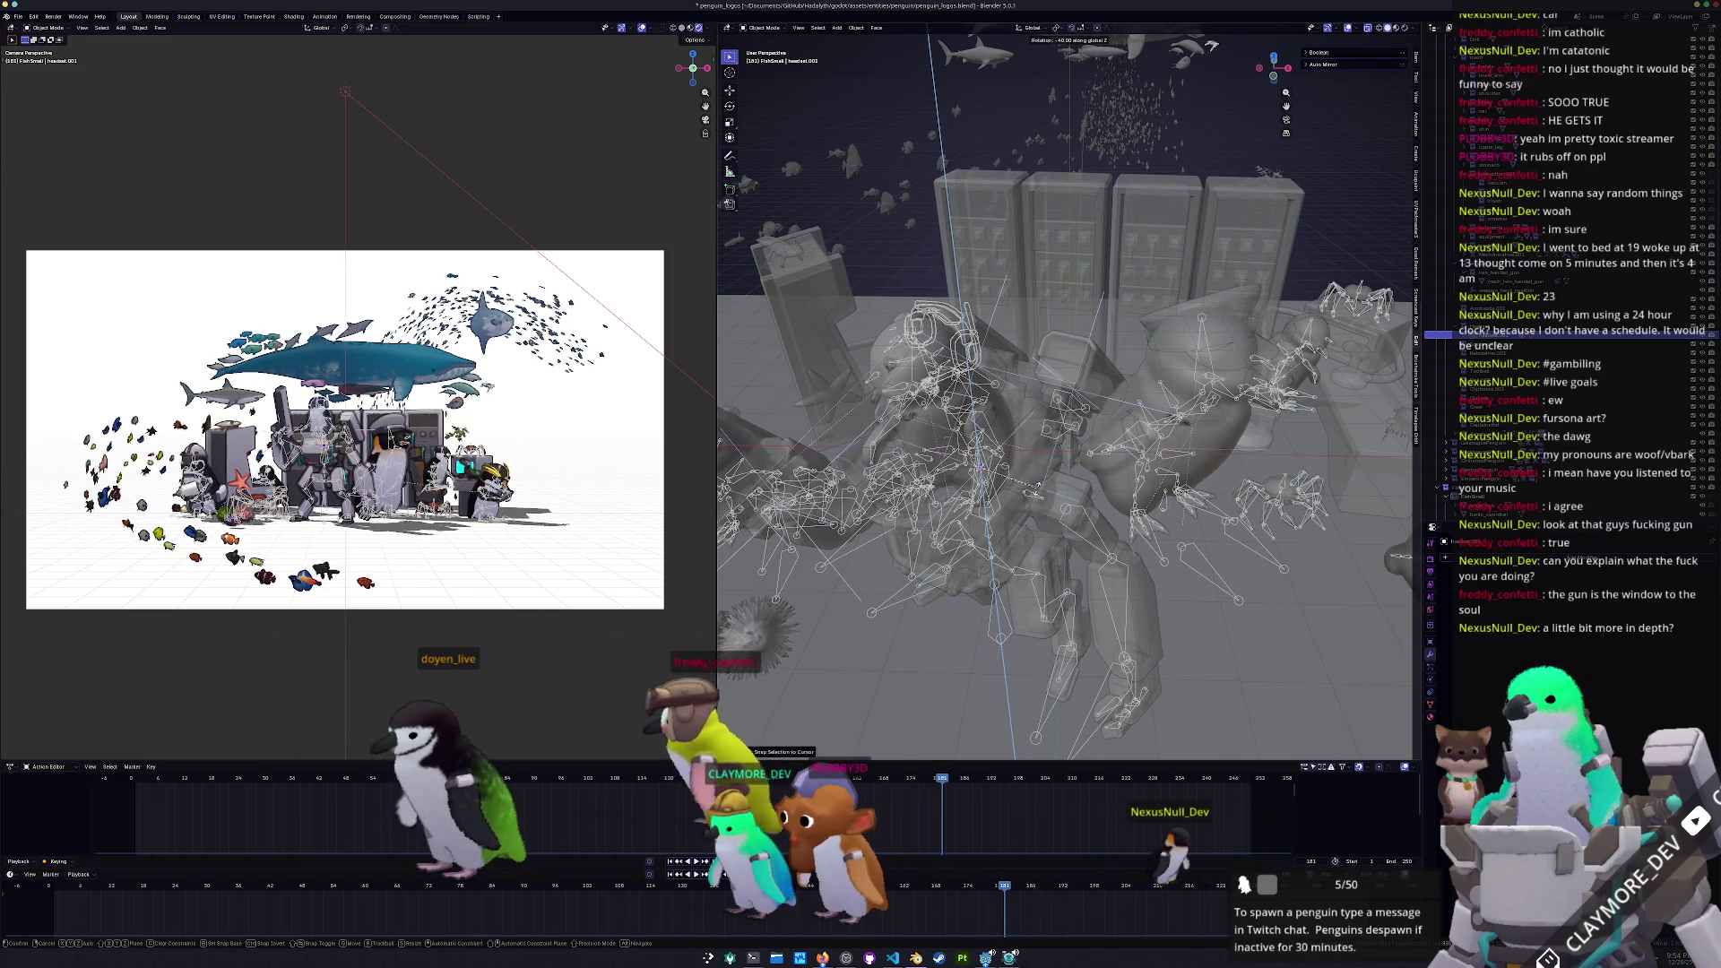
key("Escape")
middle_click_drag(1037, 491, 950, 466)
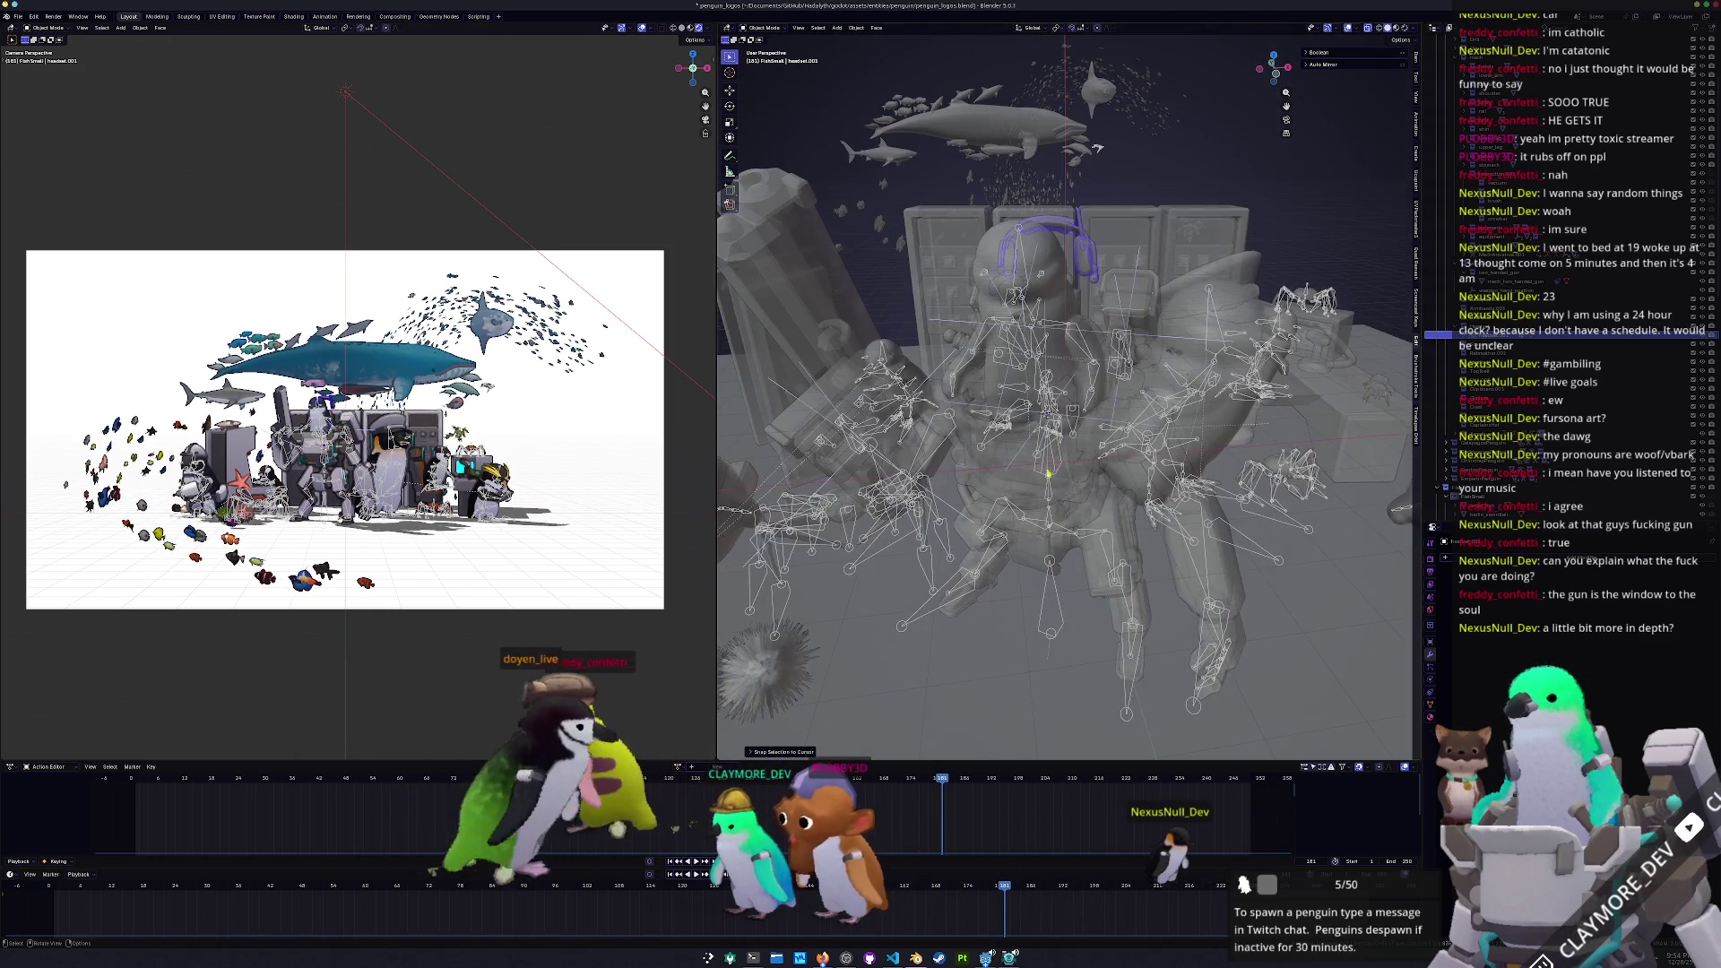
left_click(1037, 378)
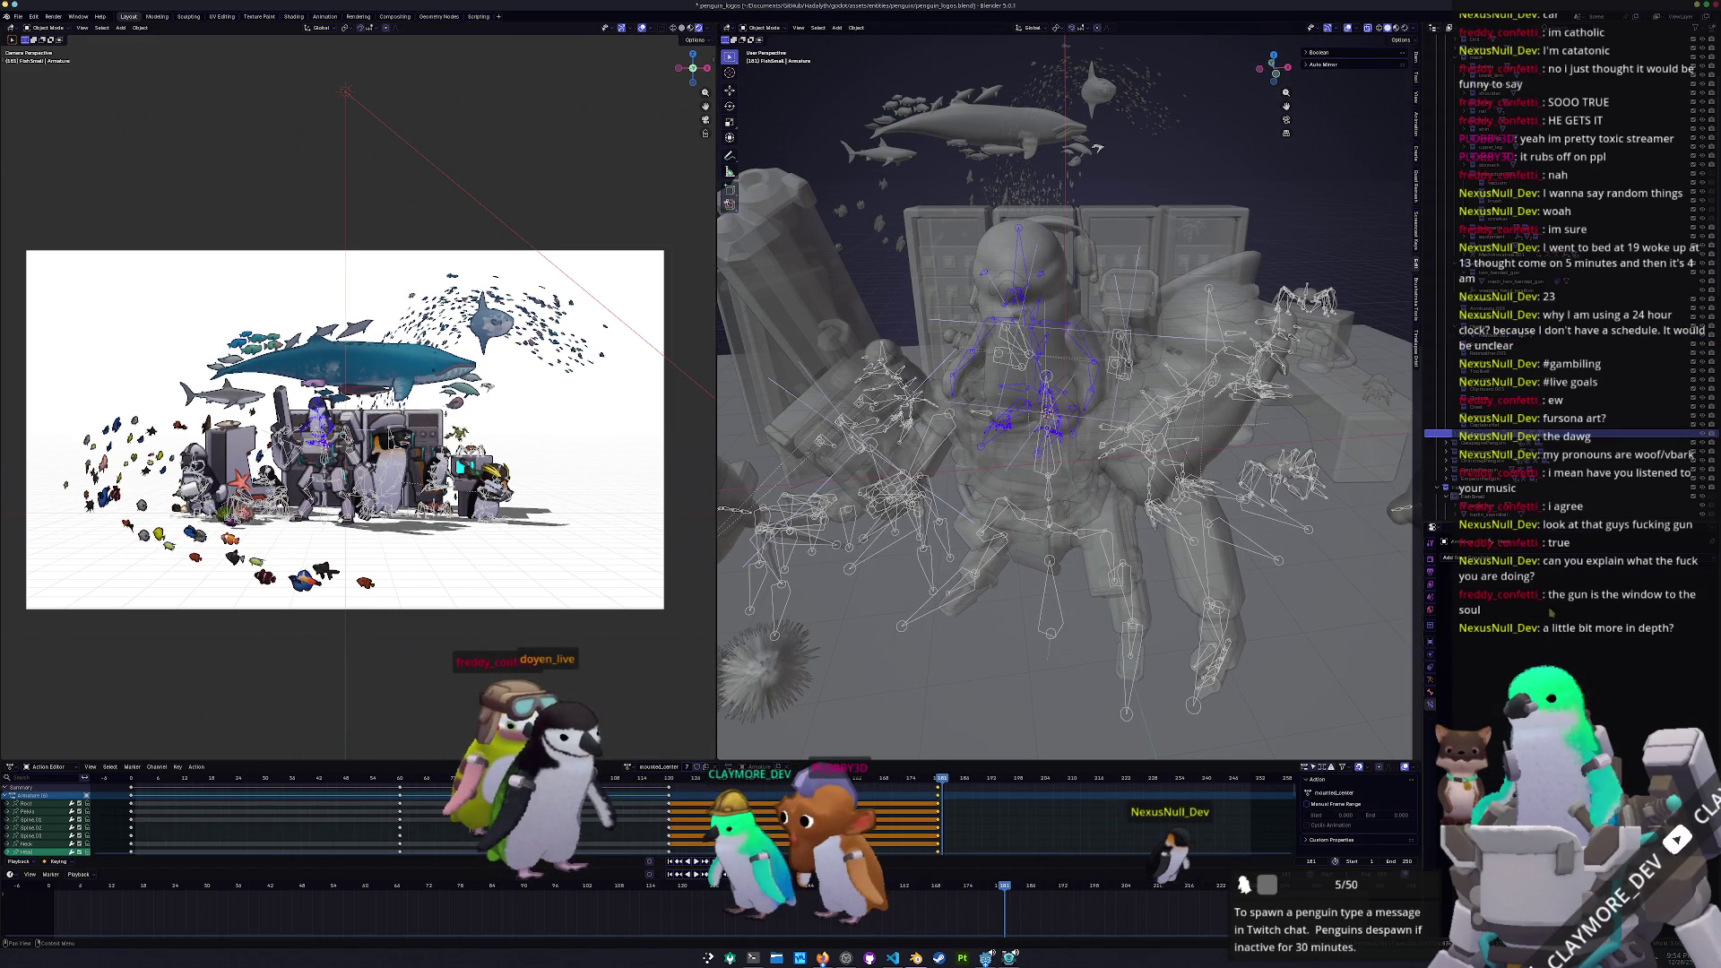
left_click(1640, 587)
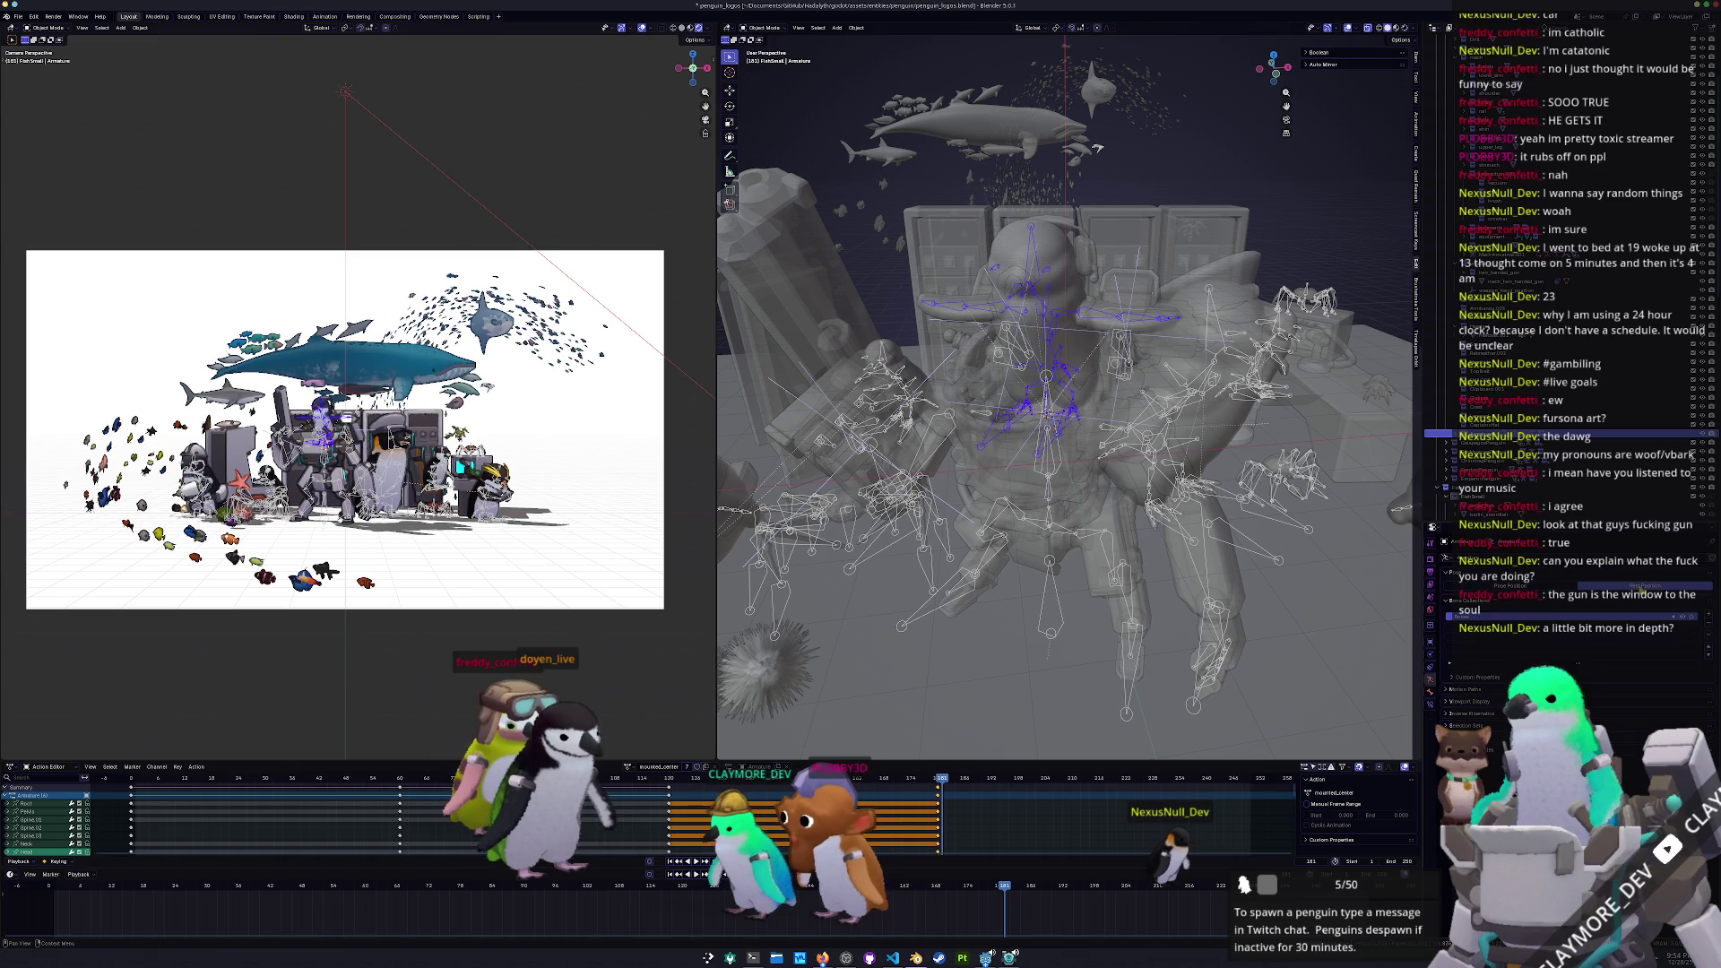
Add and apply a bone-targeted Copy Transforms constraint on headset.001, then tilt it on X
left_click(1112, 284)
mouse_move(1112, 284)
middle_mouse_down()
mouse_move(1073, 308)
mouse_move(1148, 349)
middle_mouse_up()
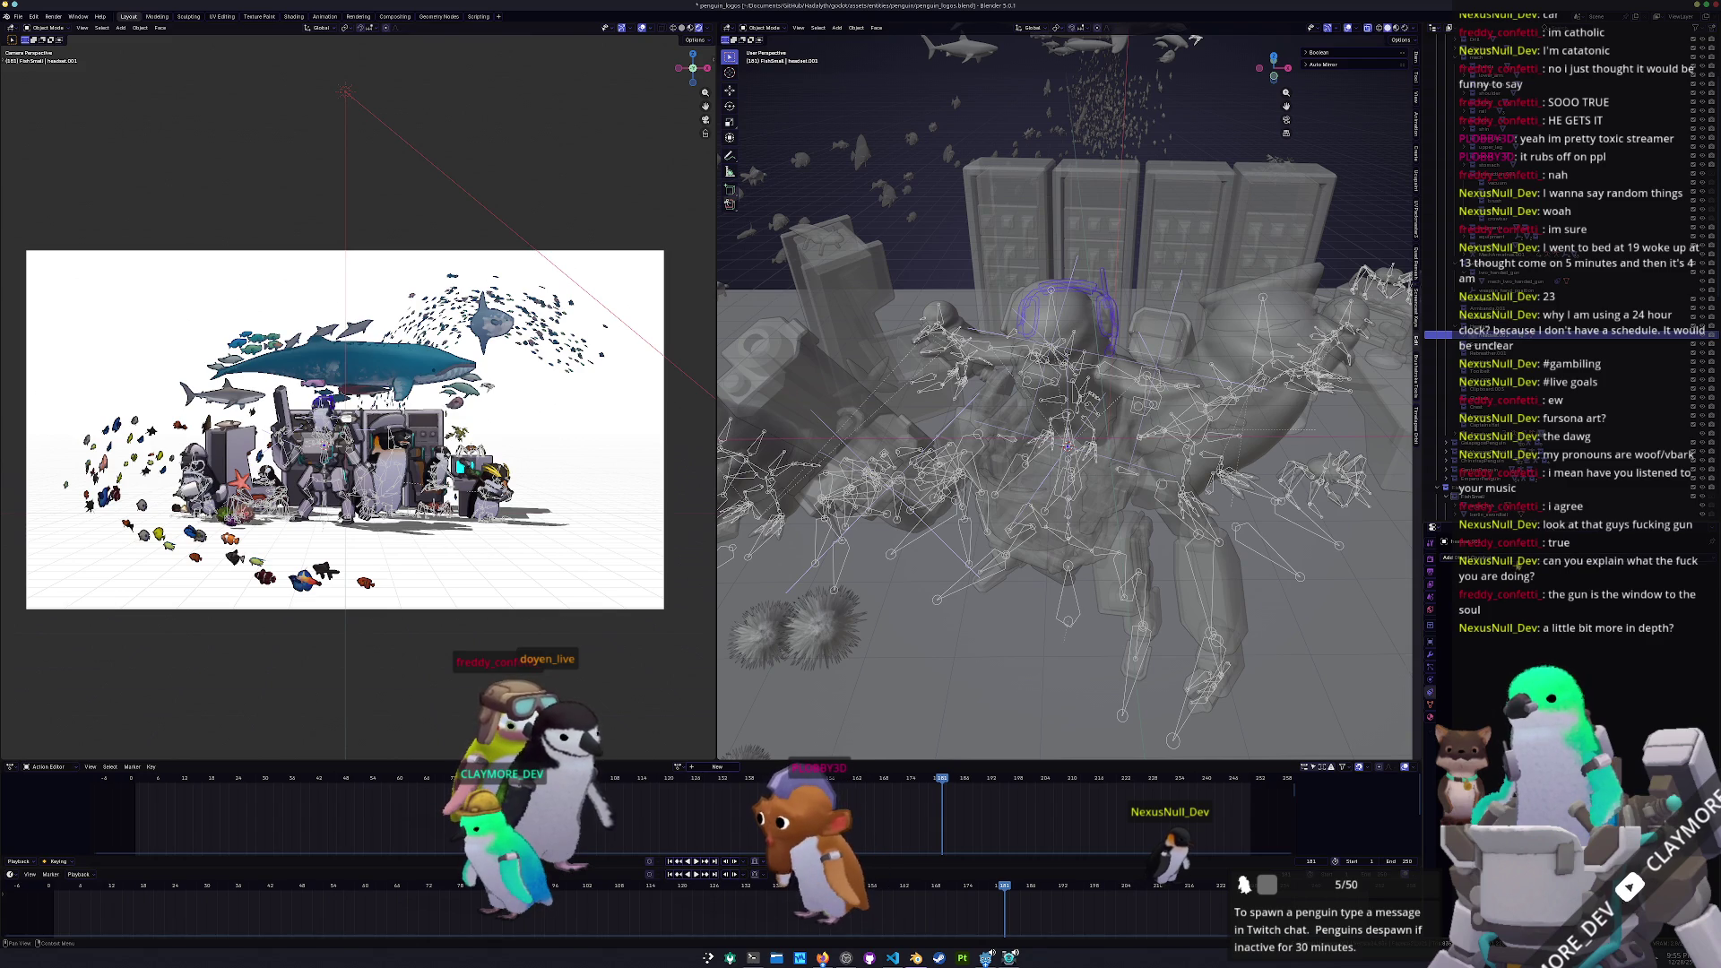
left_click(1516, 560)
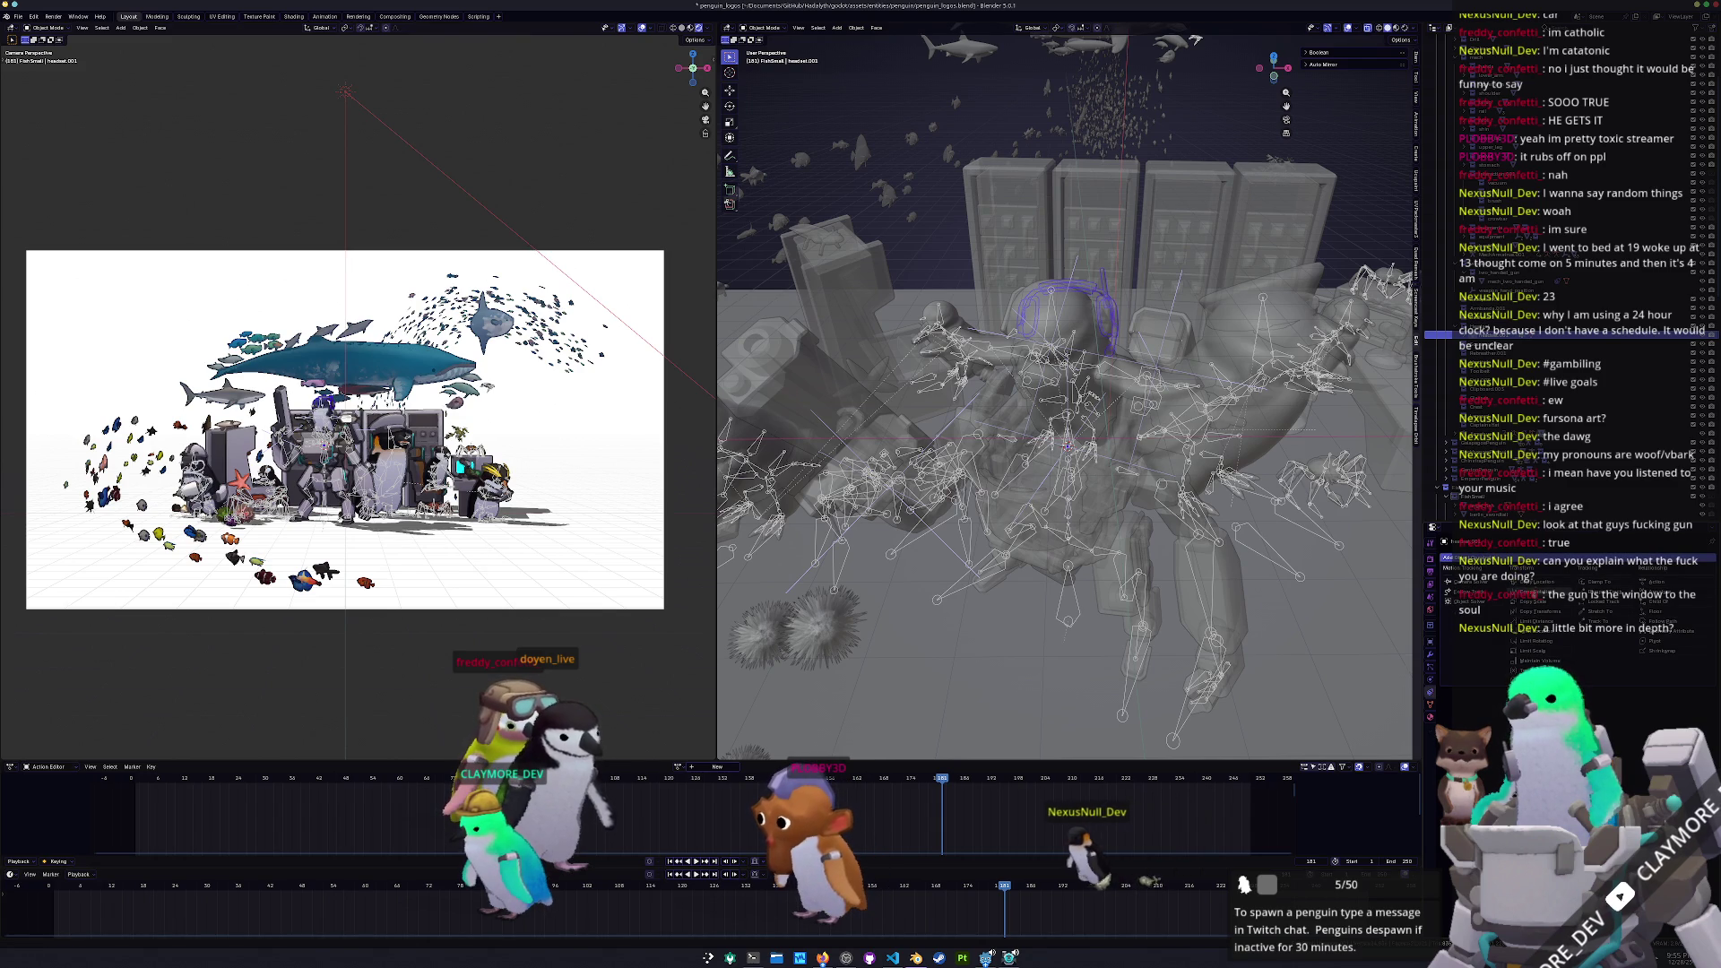
left_click(1537, 613)
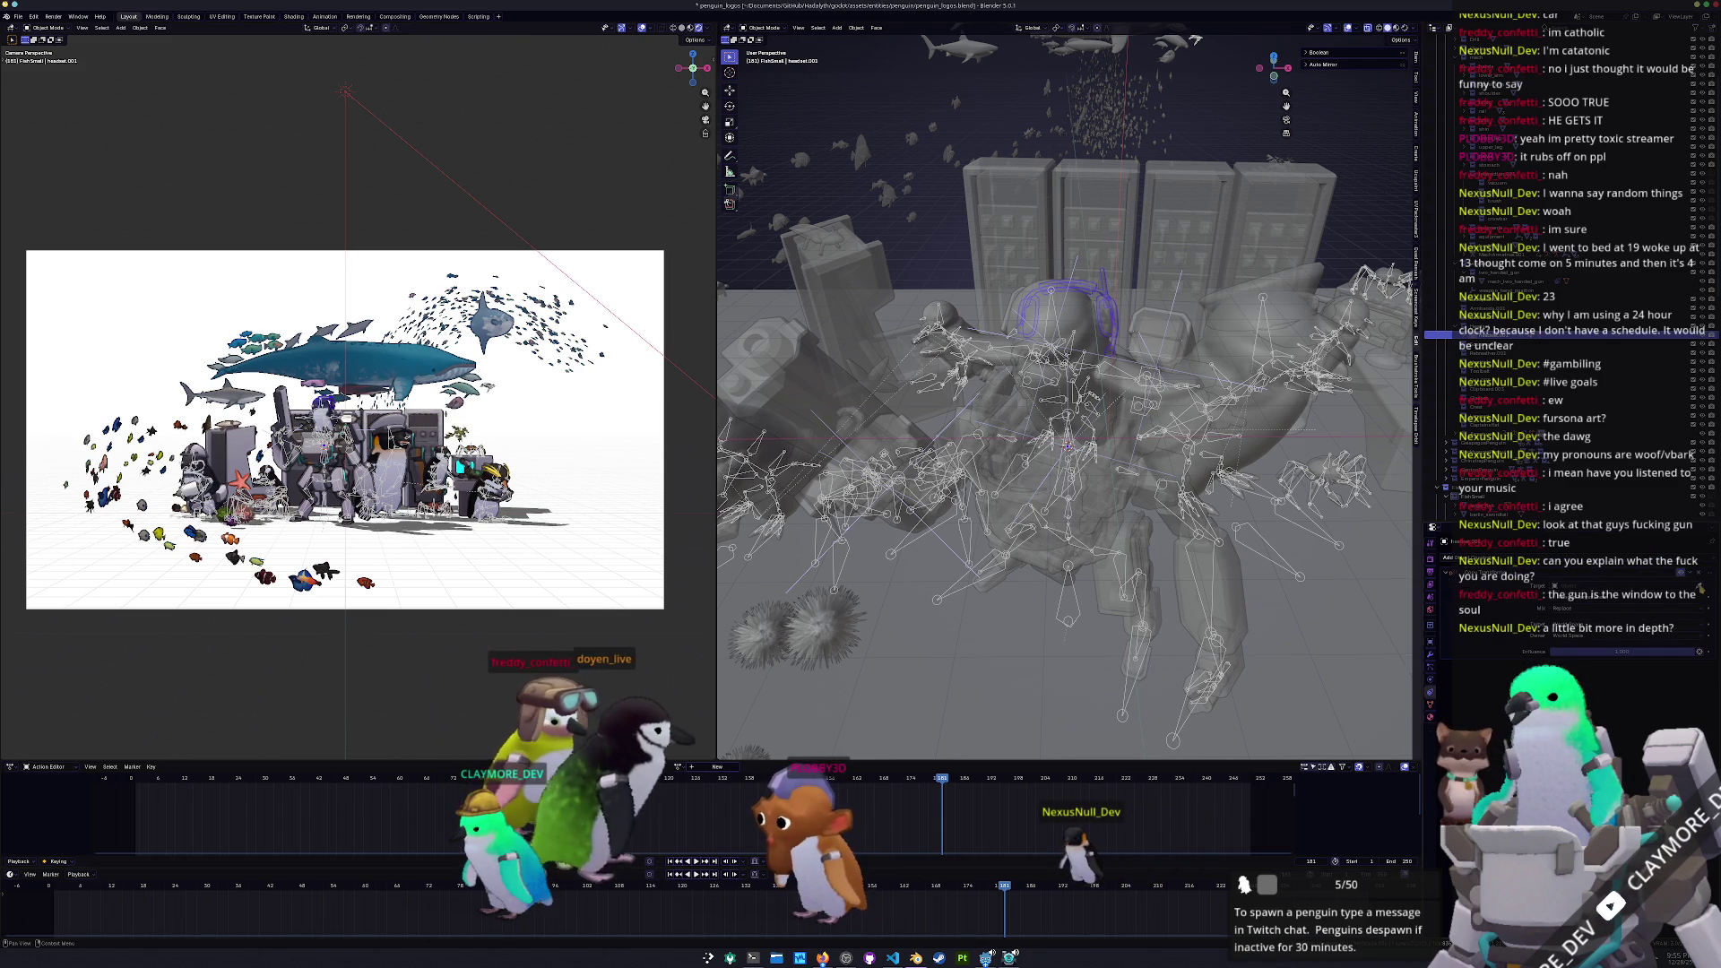
left_click(1578, 599)
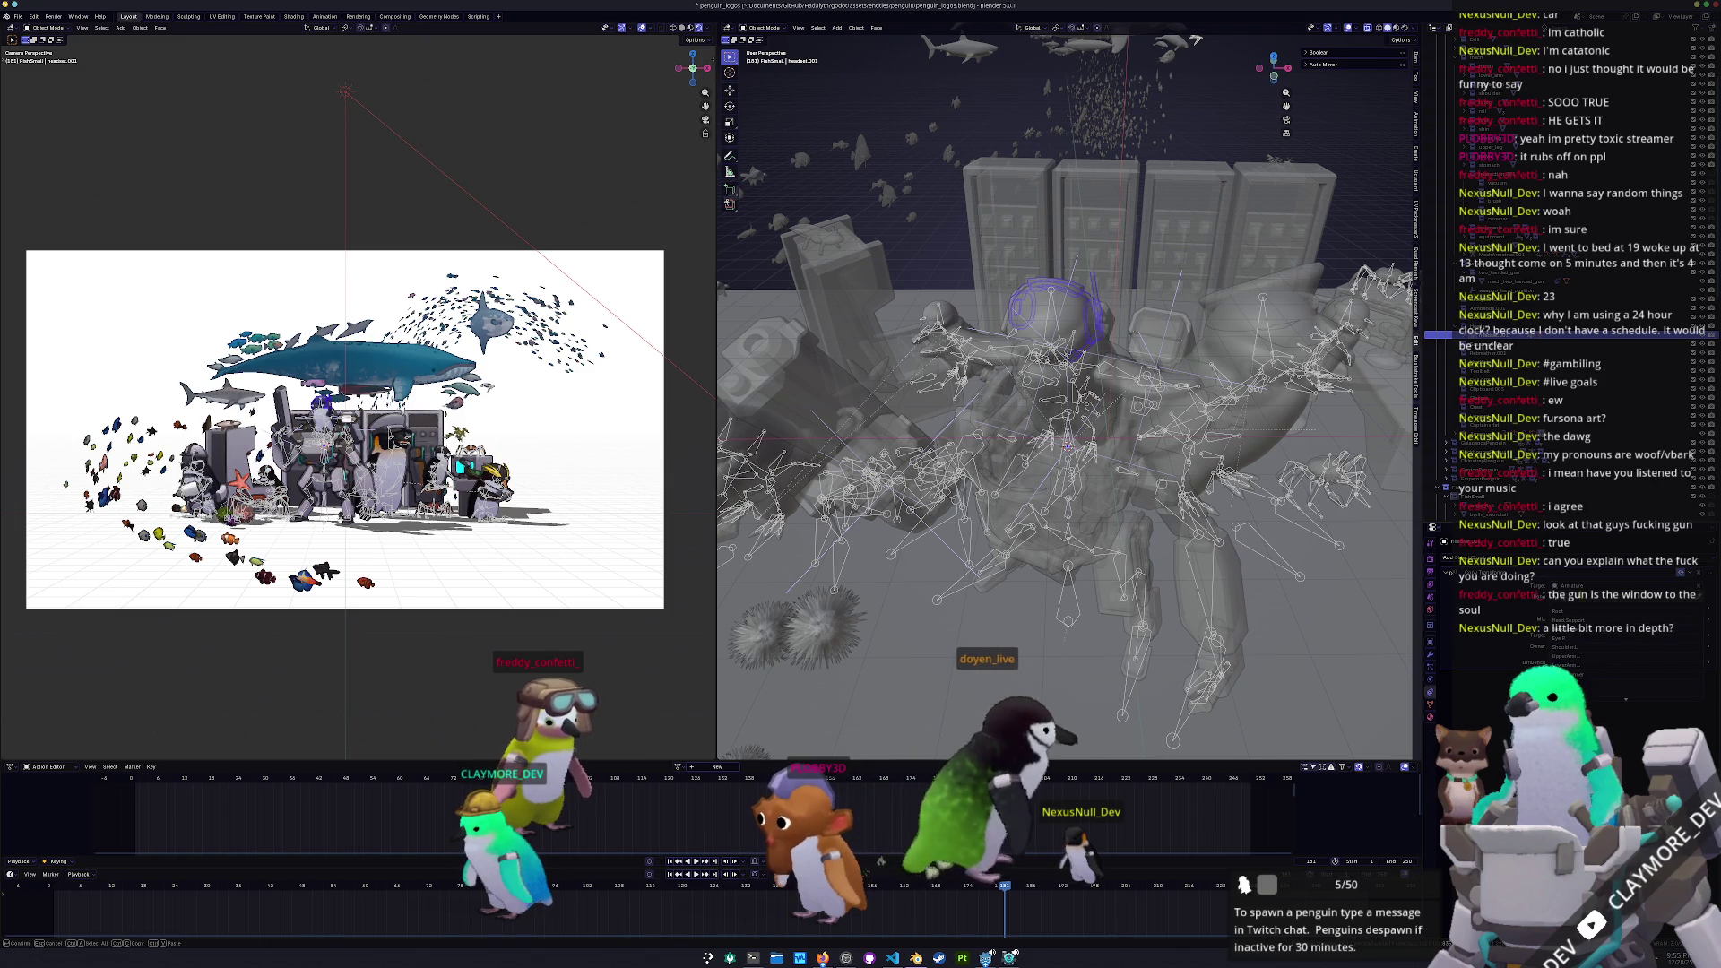
left_click(1569, 664)
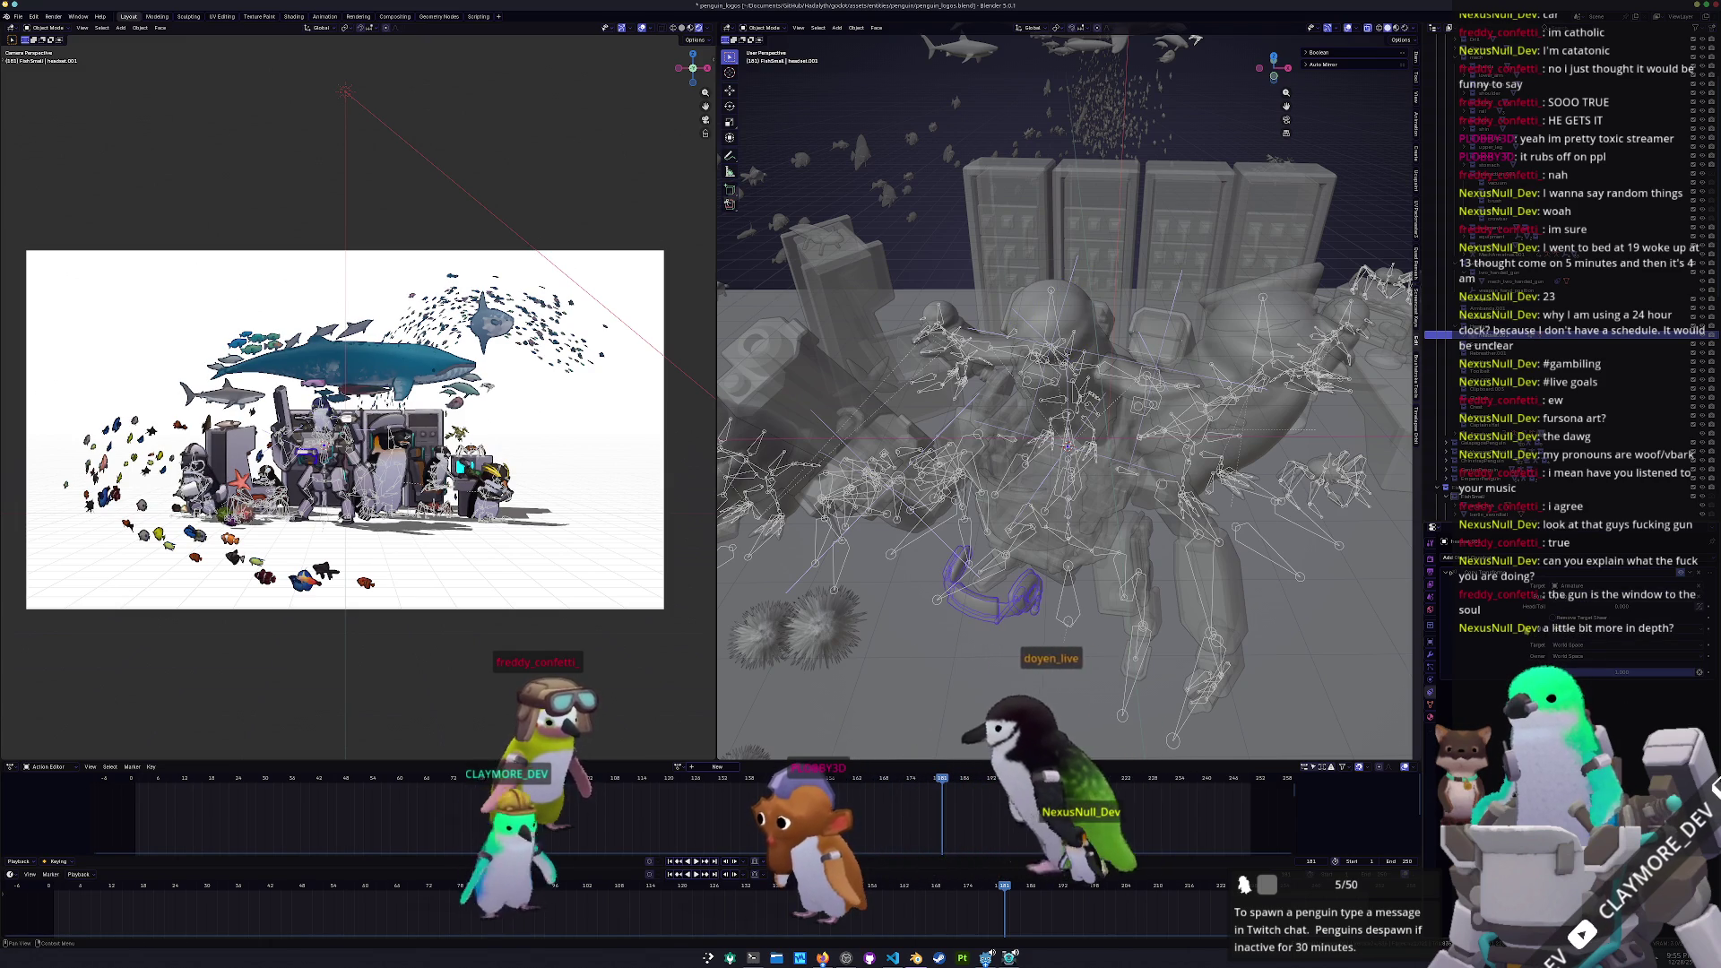
key("ctrl+a")
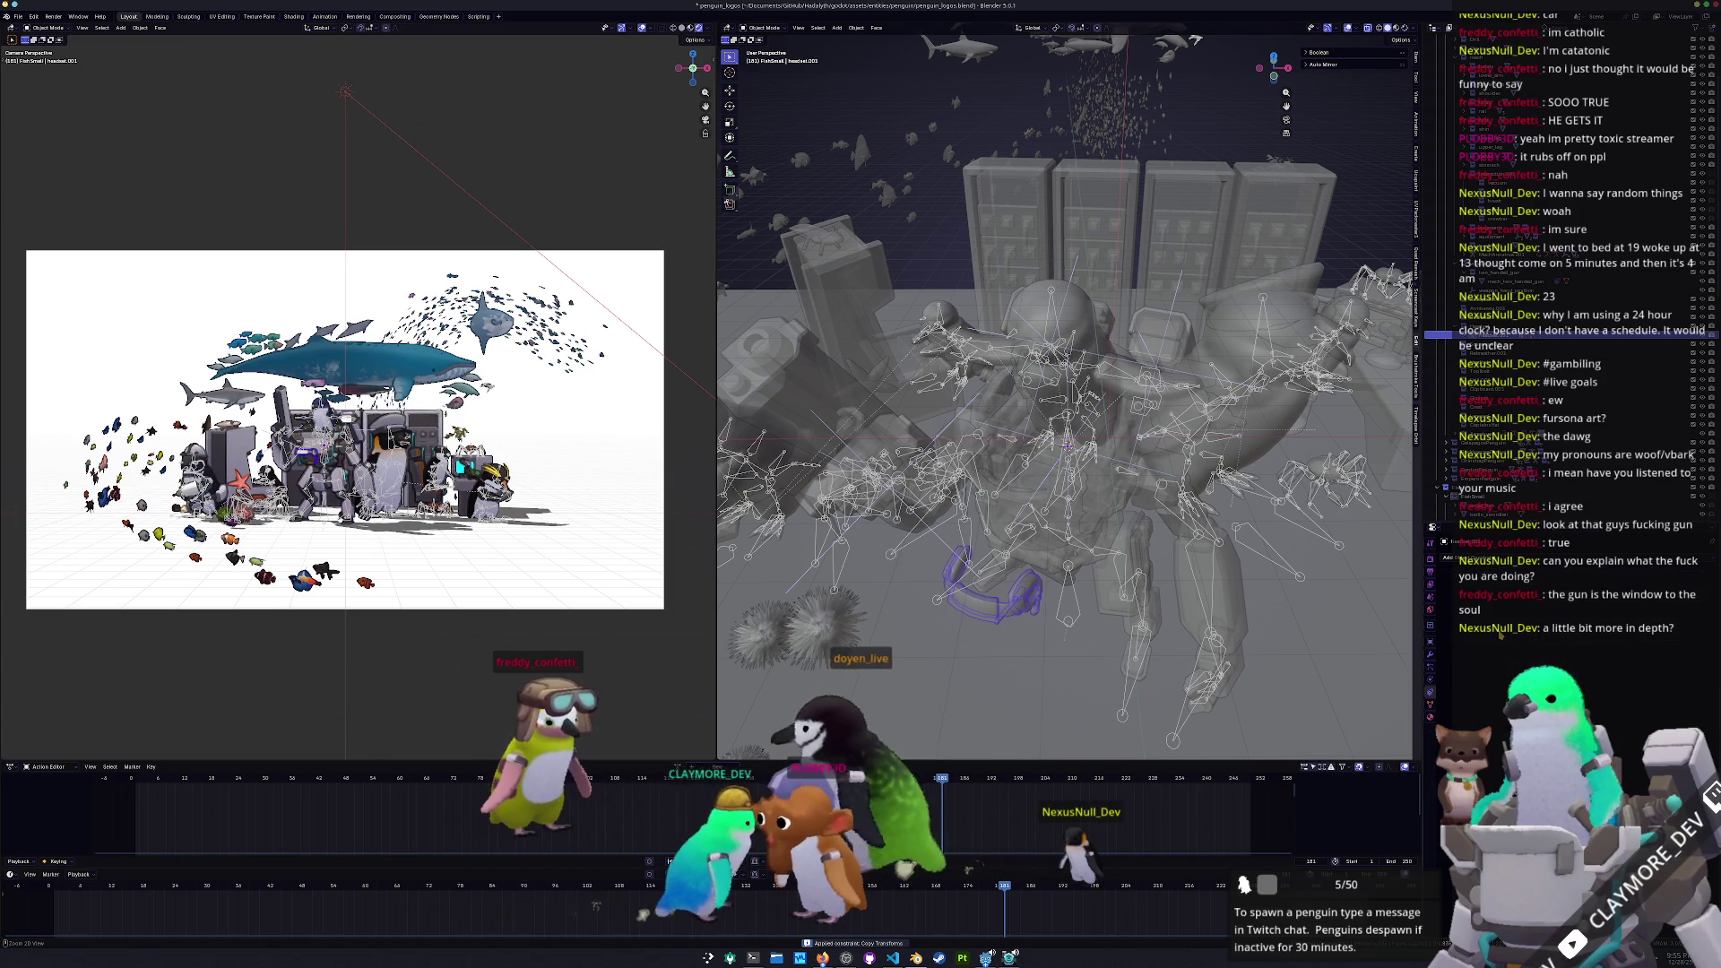
key("r")
key("x")
key("x")
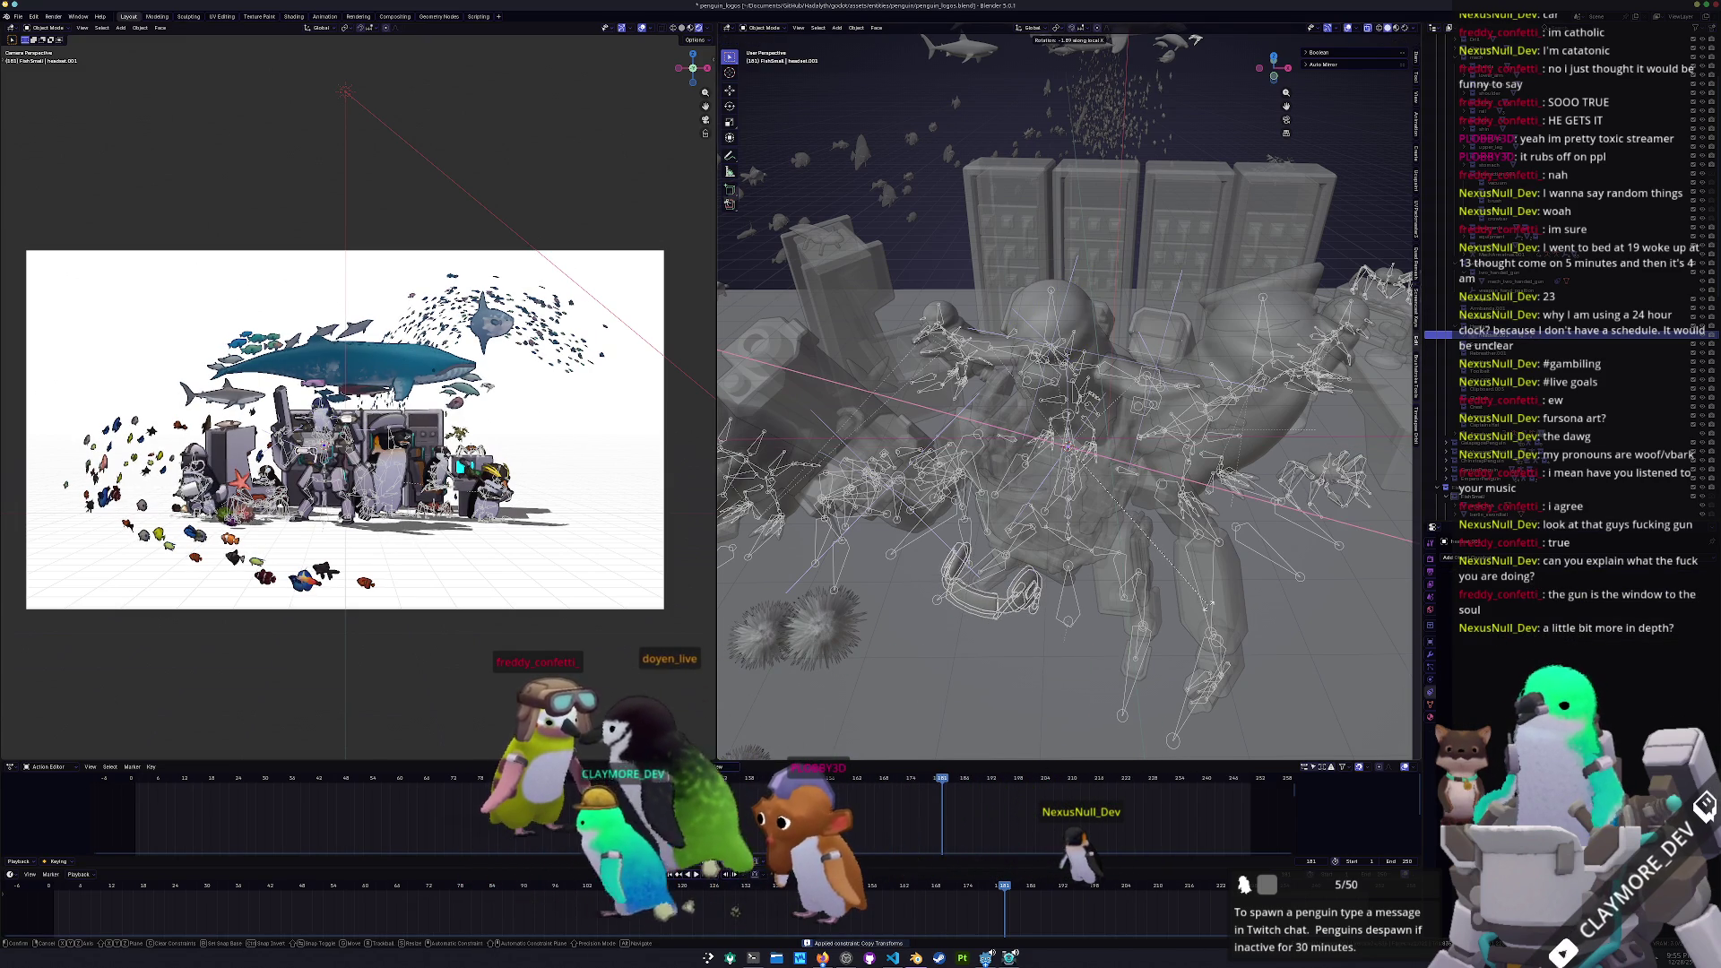
left_click(890, 619)
mouse_move(890, 618)
middle_mouse_down()
mouse_move(940, 531)
mouse_move(935, 337)
mouse_move(1112, 313)
middle_mouse_up()
left_click(1129, 306)
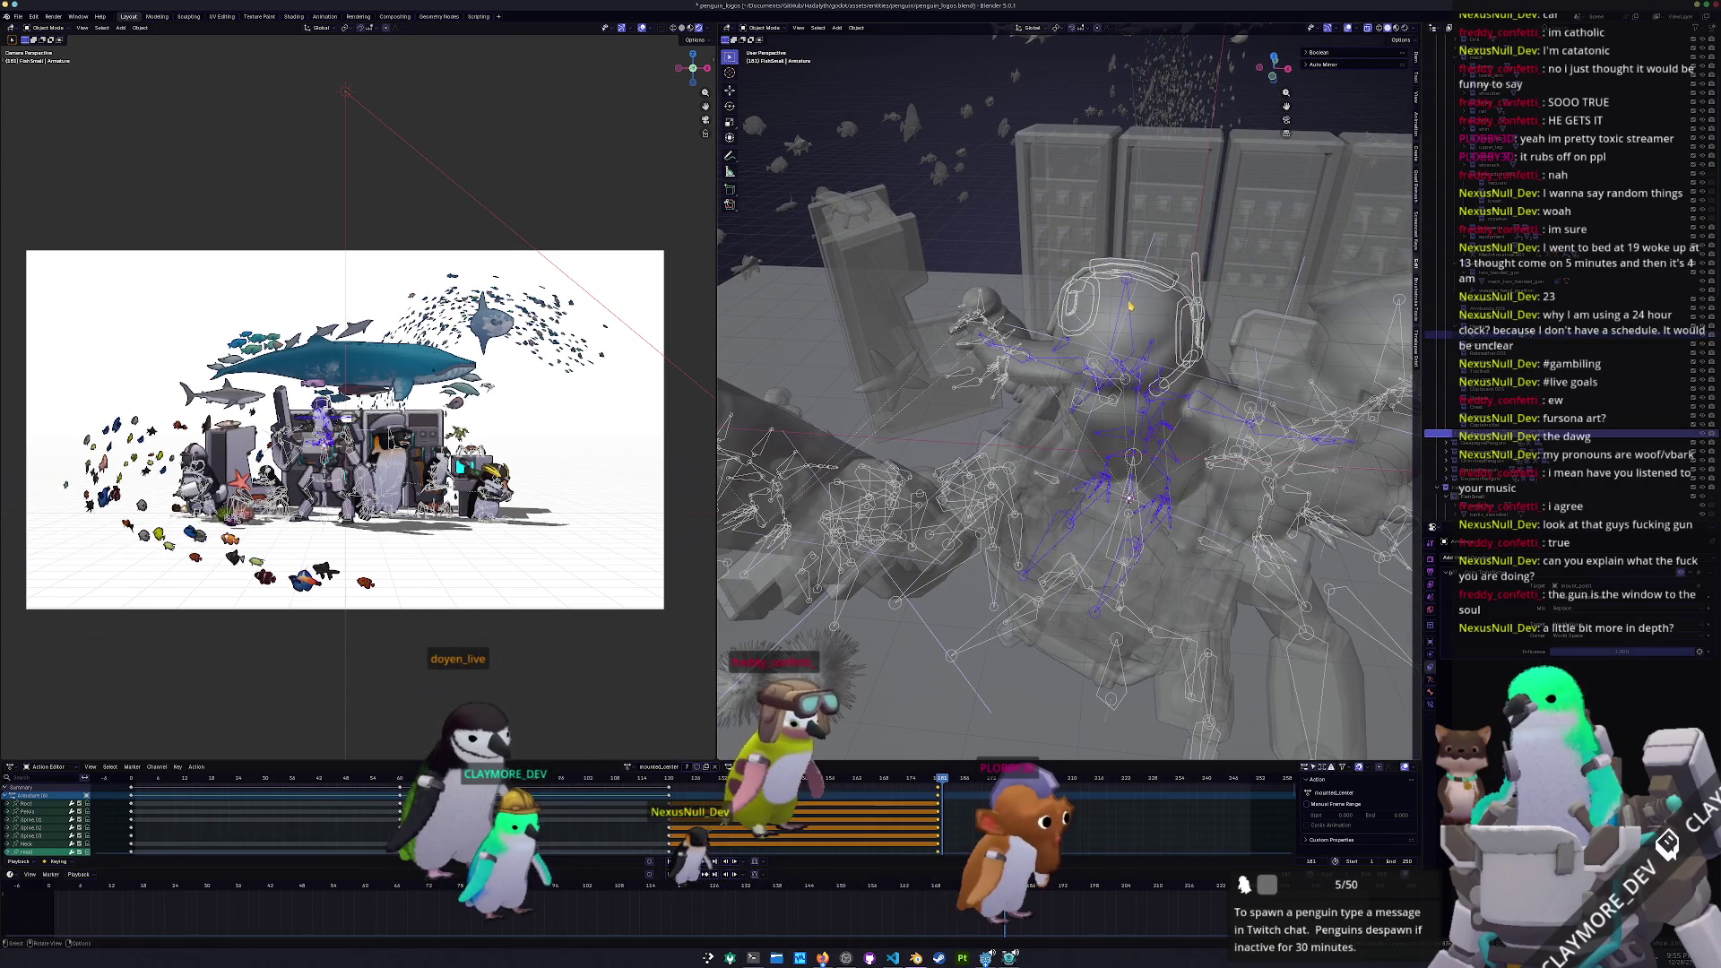
Re-parent headset.001 to the penguin's Head bone in Pose Mode, then return to Object Mode
key("ctrl+Tab")
left_click(1126, 326)
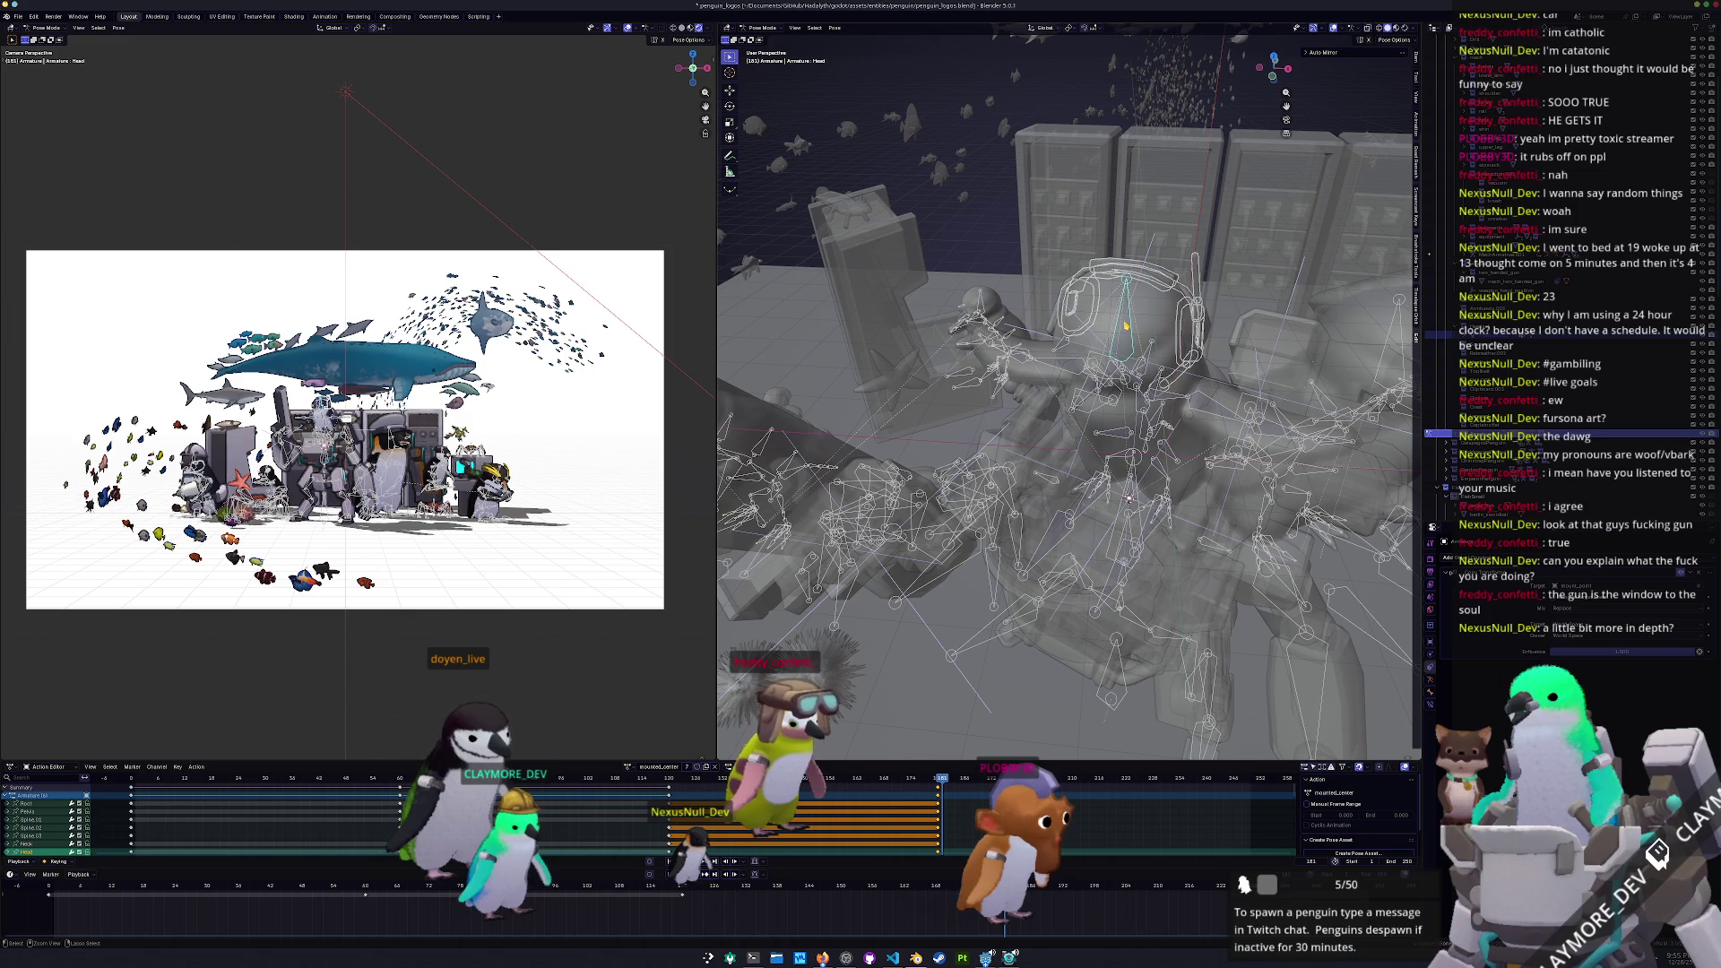
key("ctrl+p")
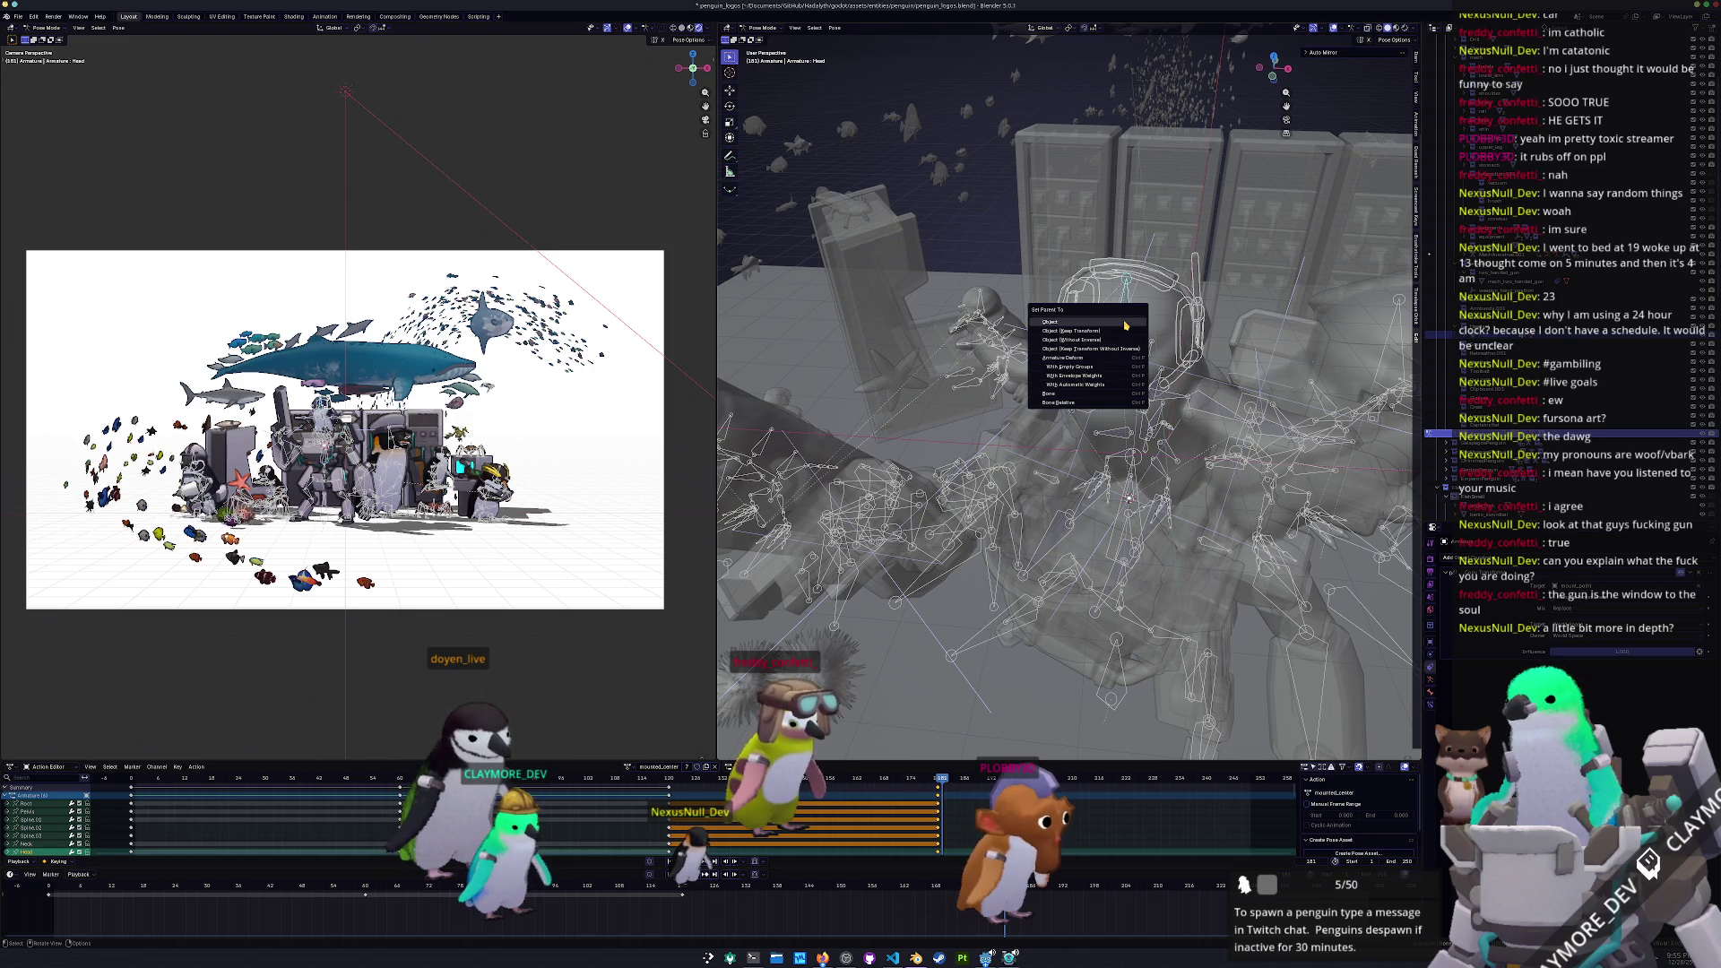
key("Return")
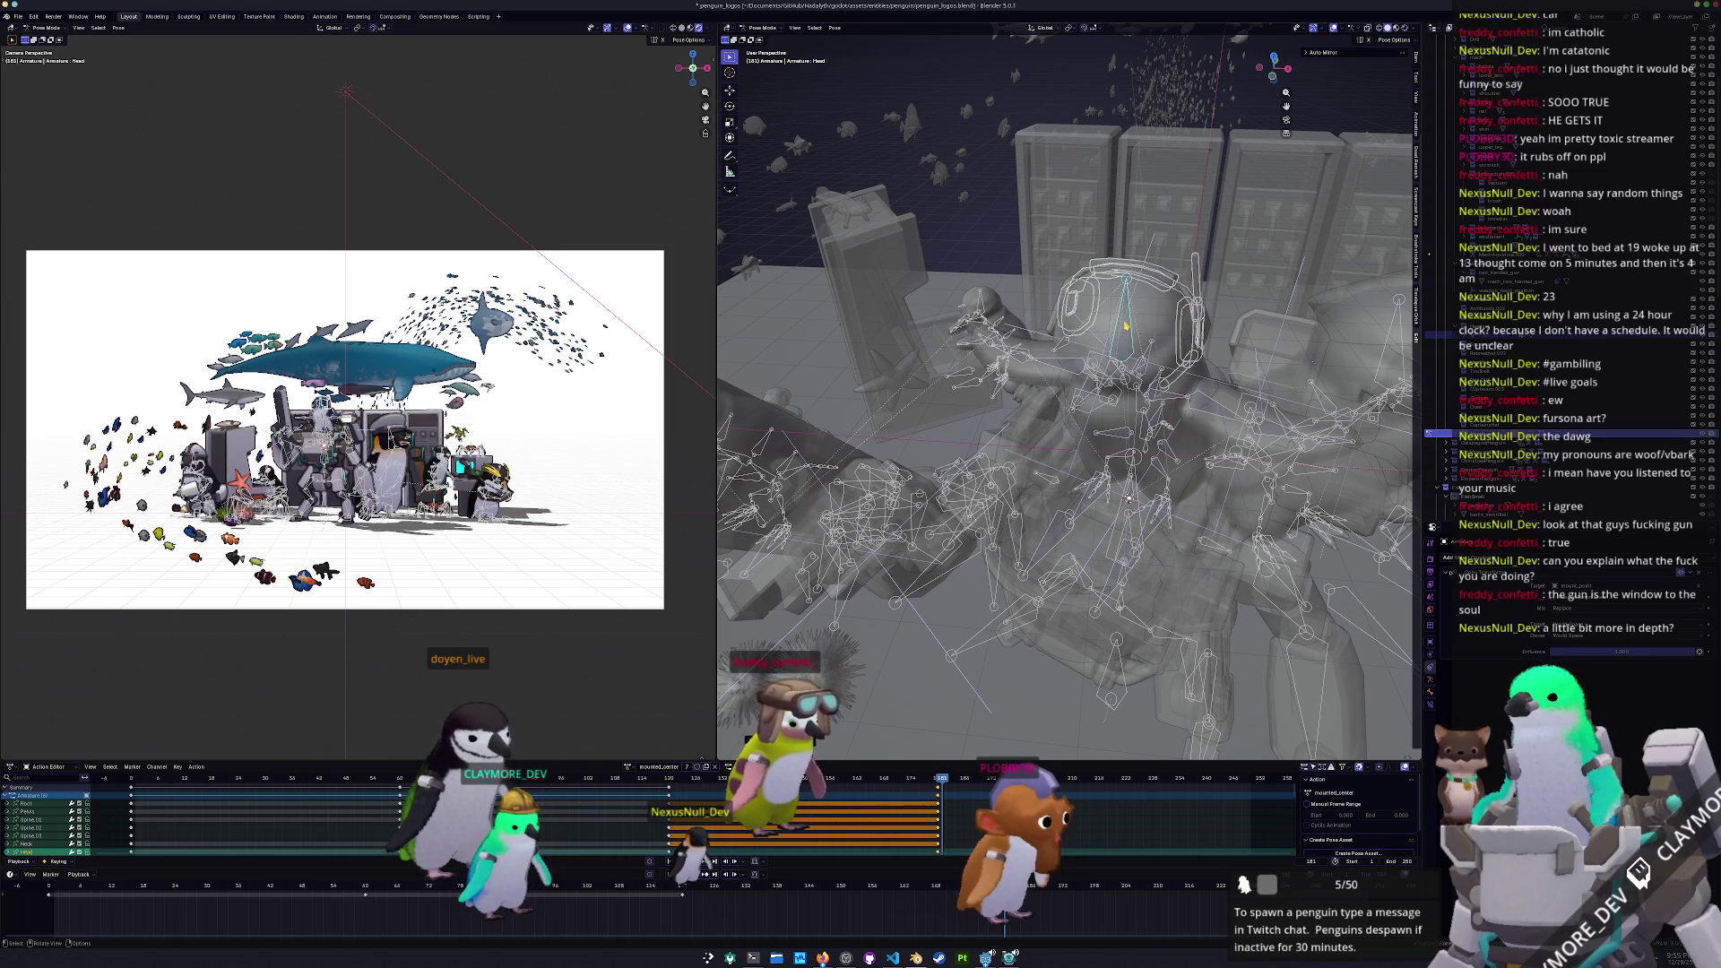
key("ctrl+Tab")
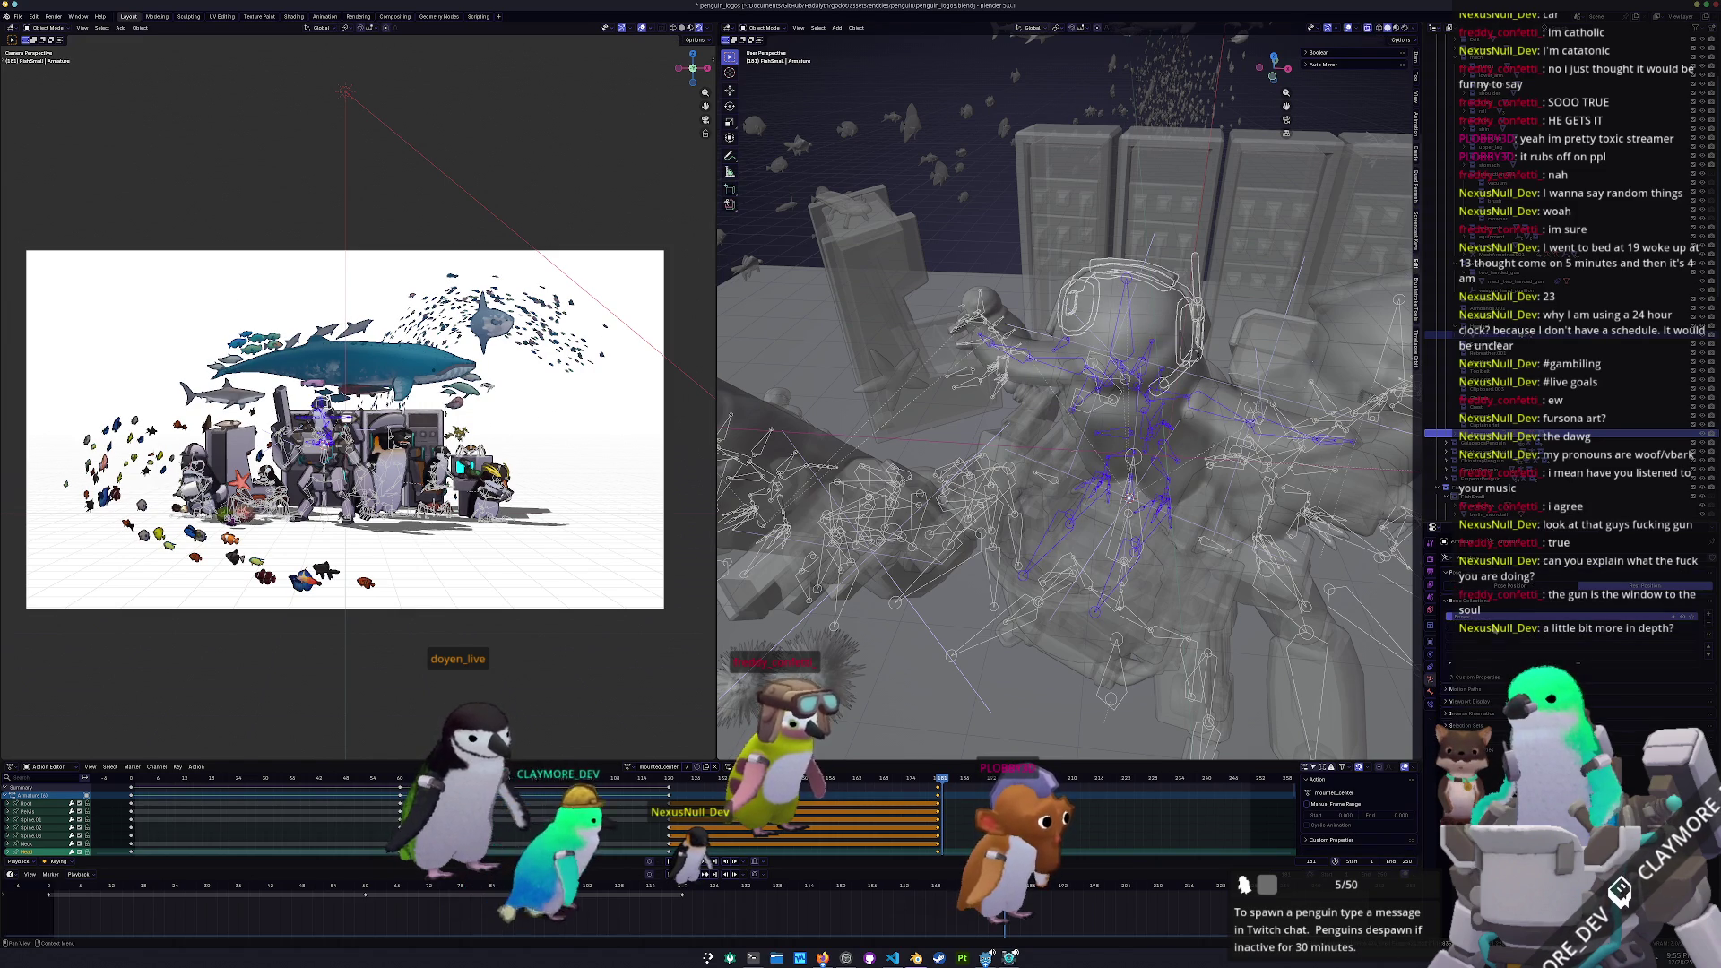
key("g")
scroll(359, 395, "up", 5)
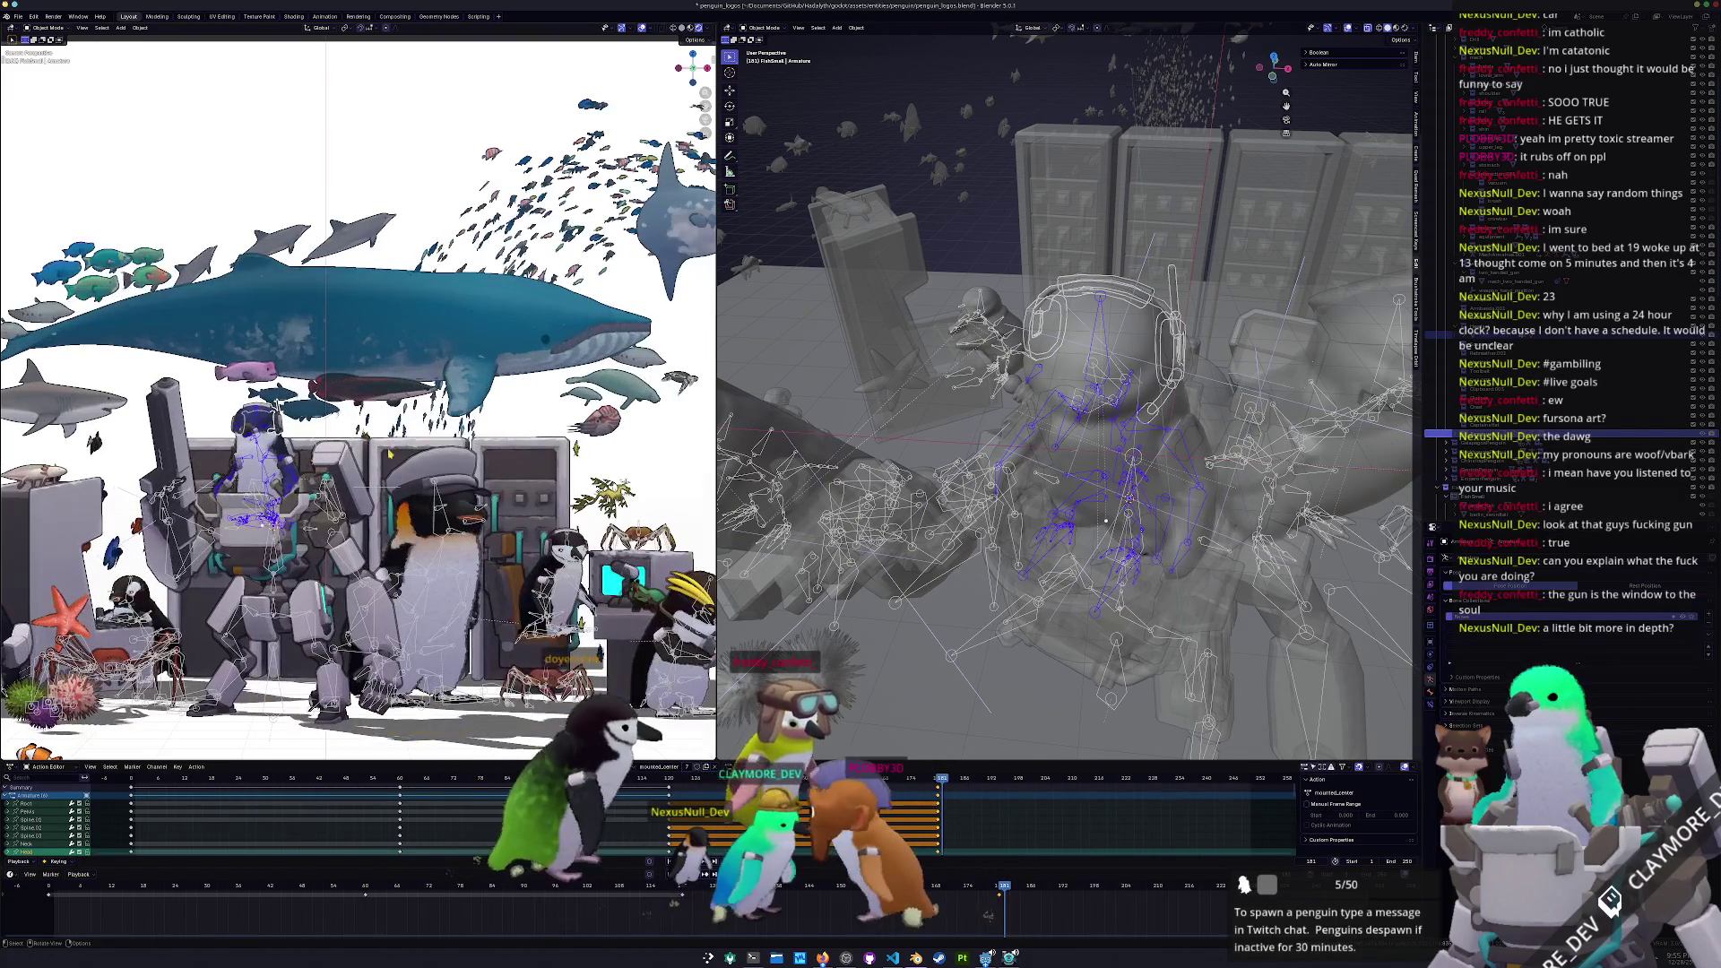
Make Spine.03 the active bone, return to Object Mode, and select the penguin_body mesh
scroll(359, 394, "up", 3)
middle_click_drag(15, 451, 230, 384, "shift")
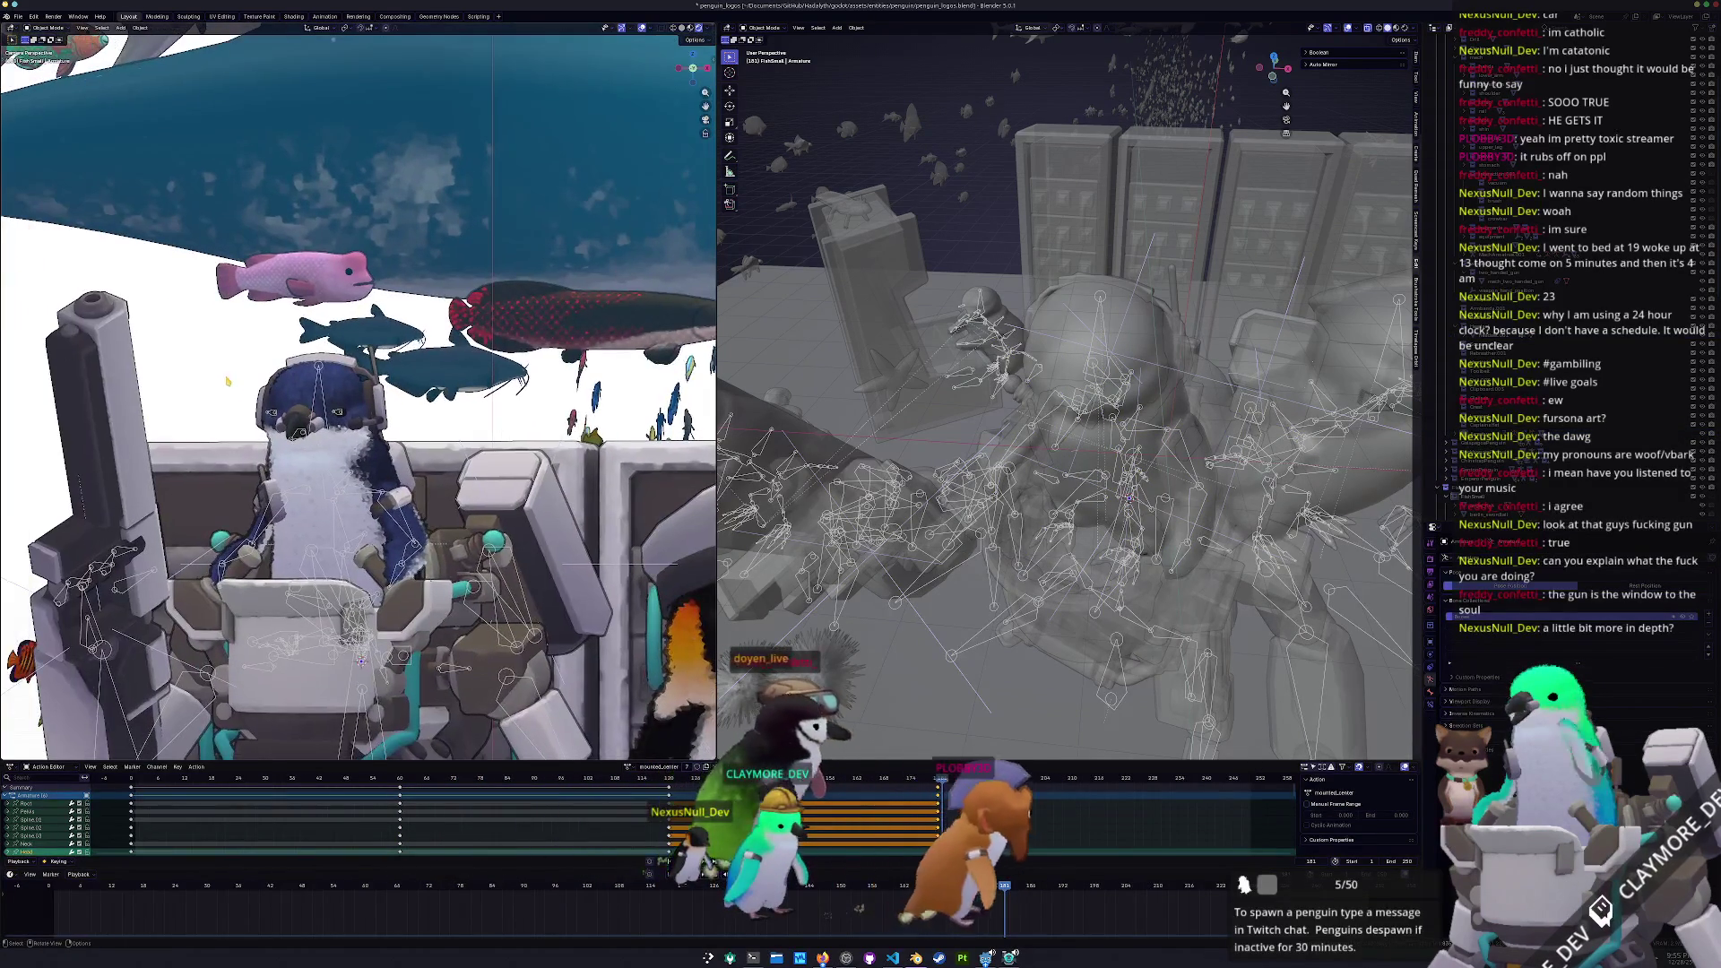
key("ctrl+Tab")
scroll(358, 391, "down", 4)
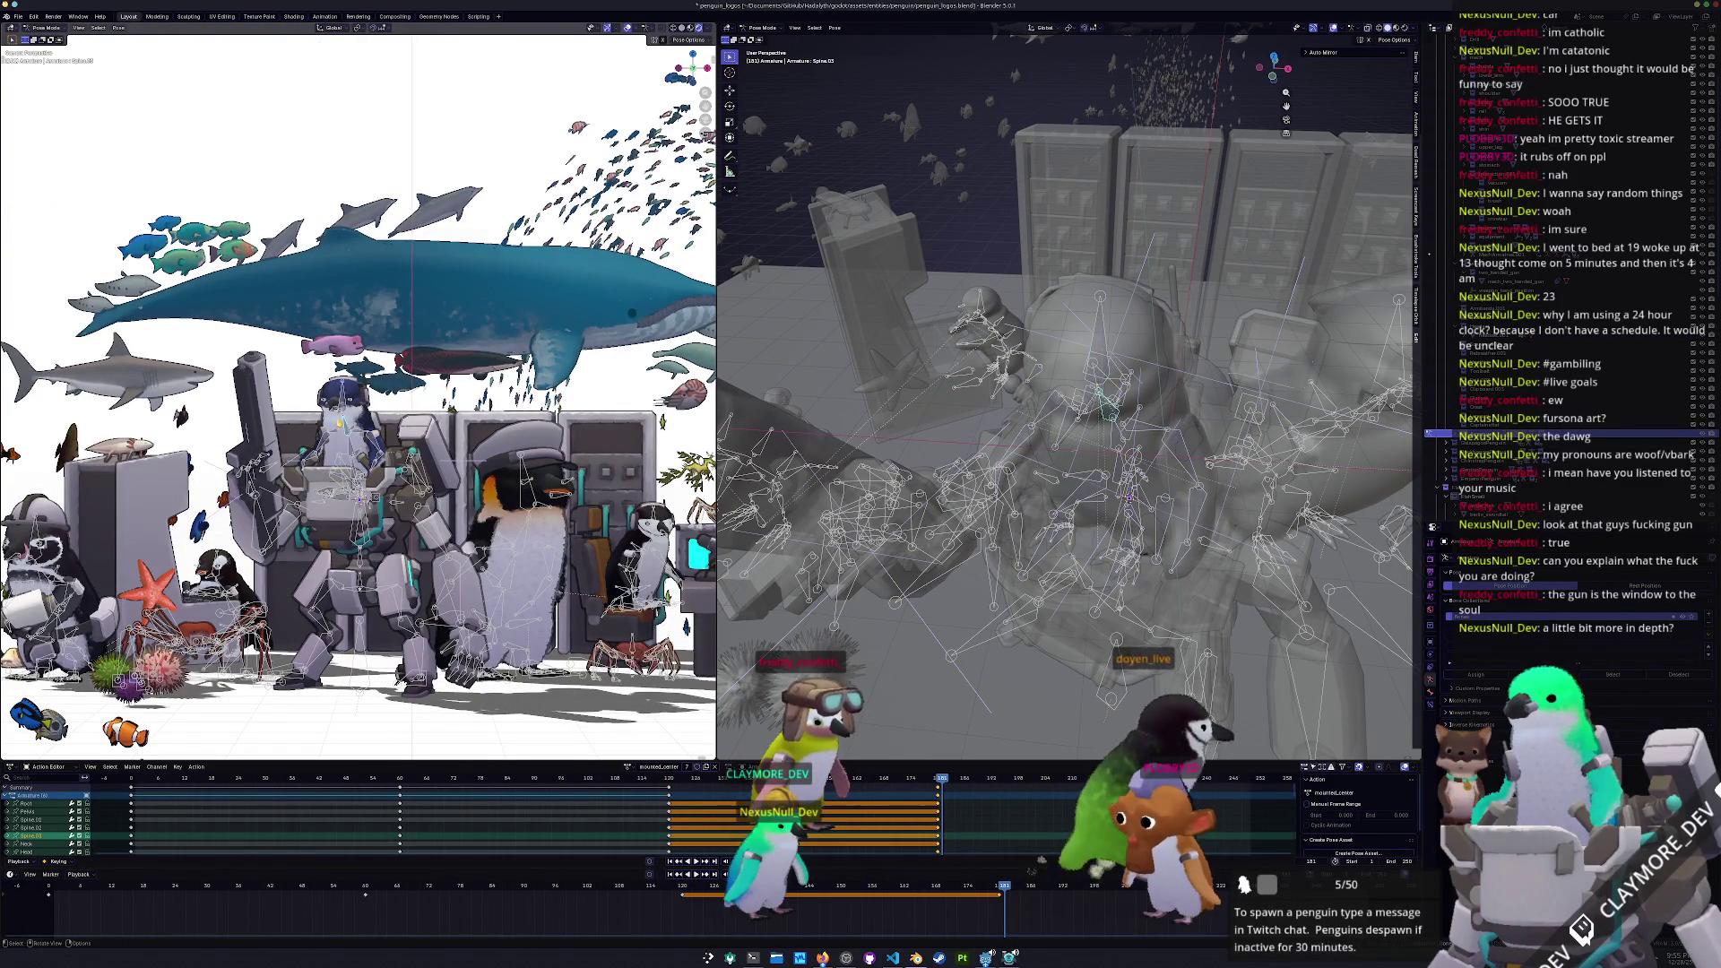
left_click(1103, 399)
key("ctrl+Tab")
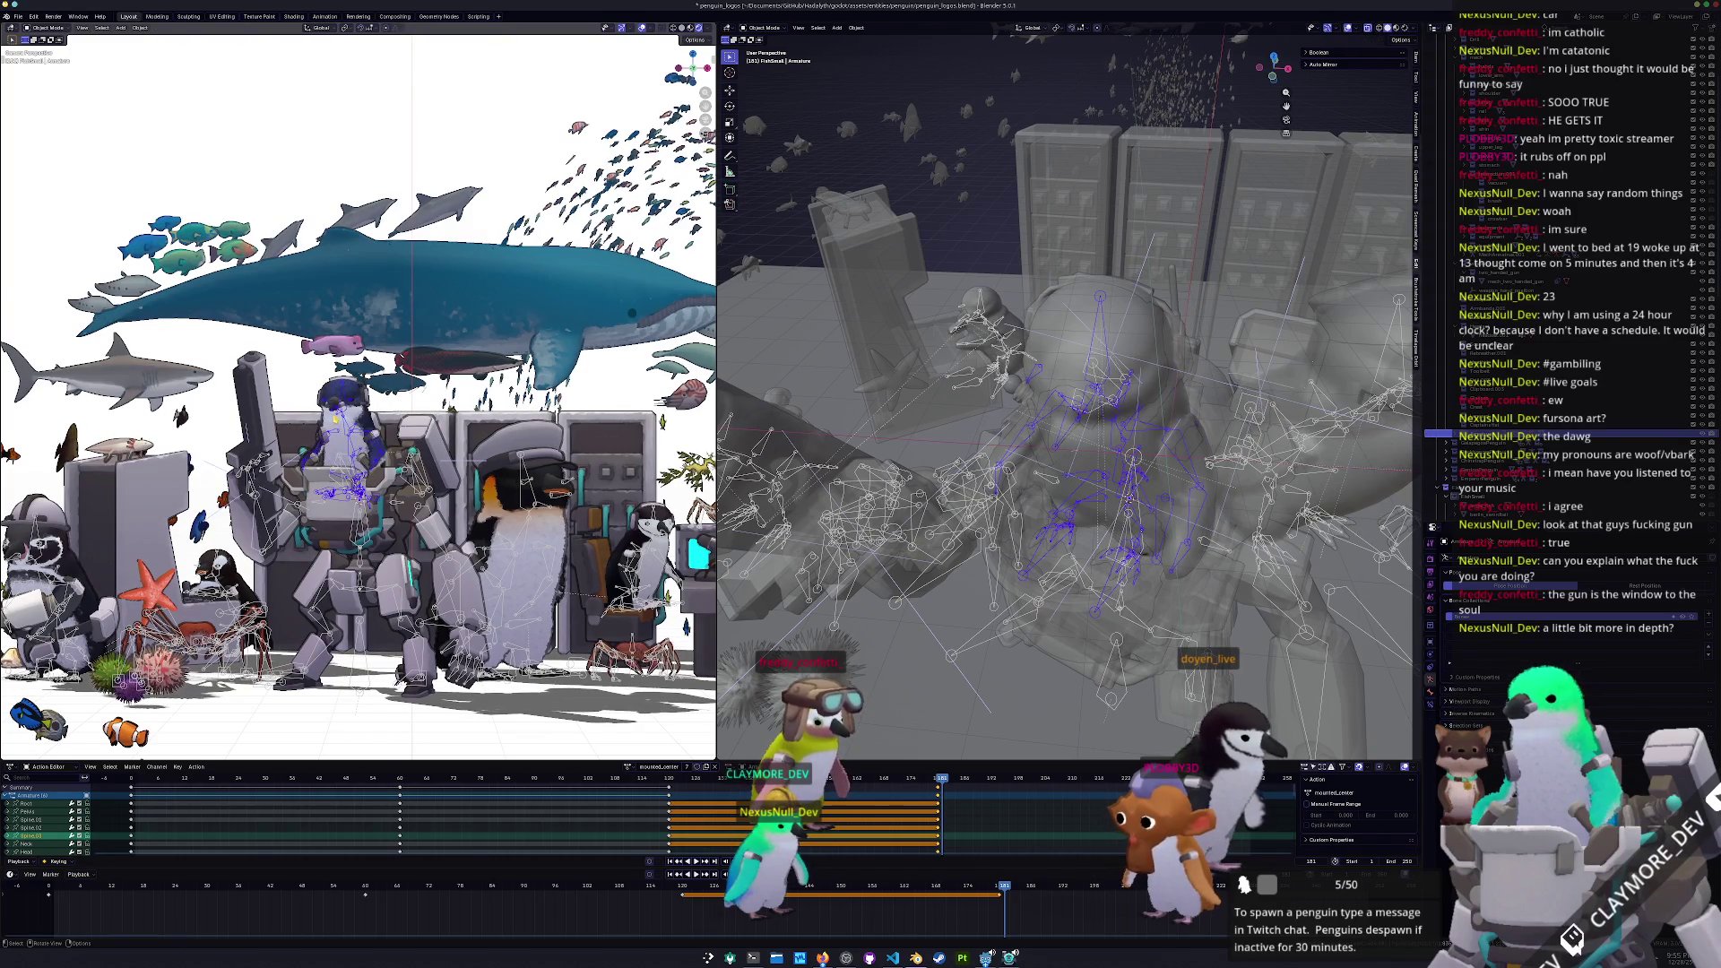
left_click(1103, 399)
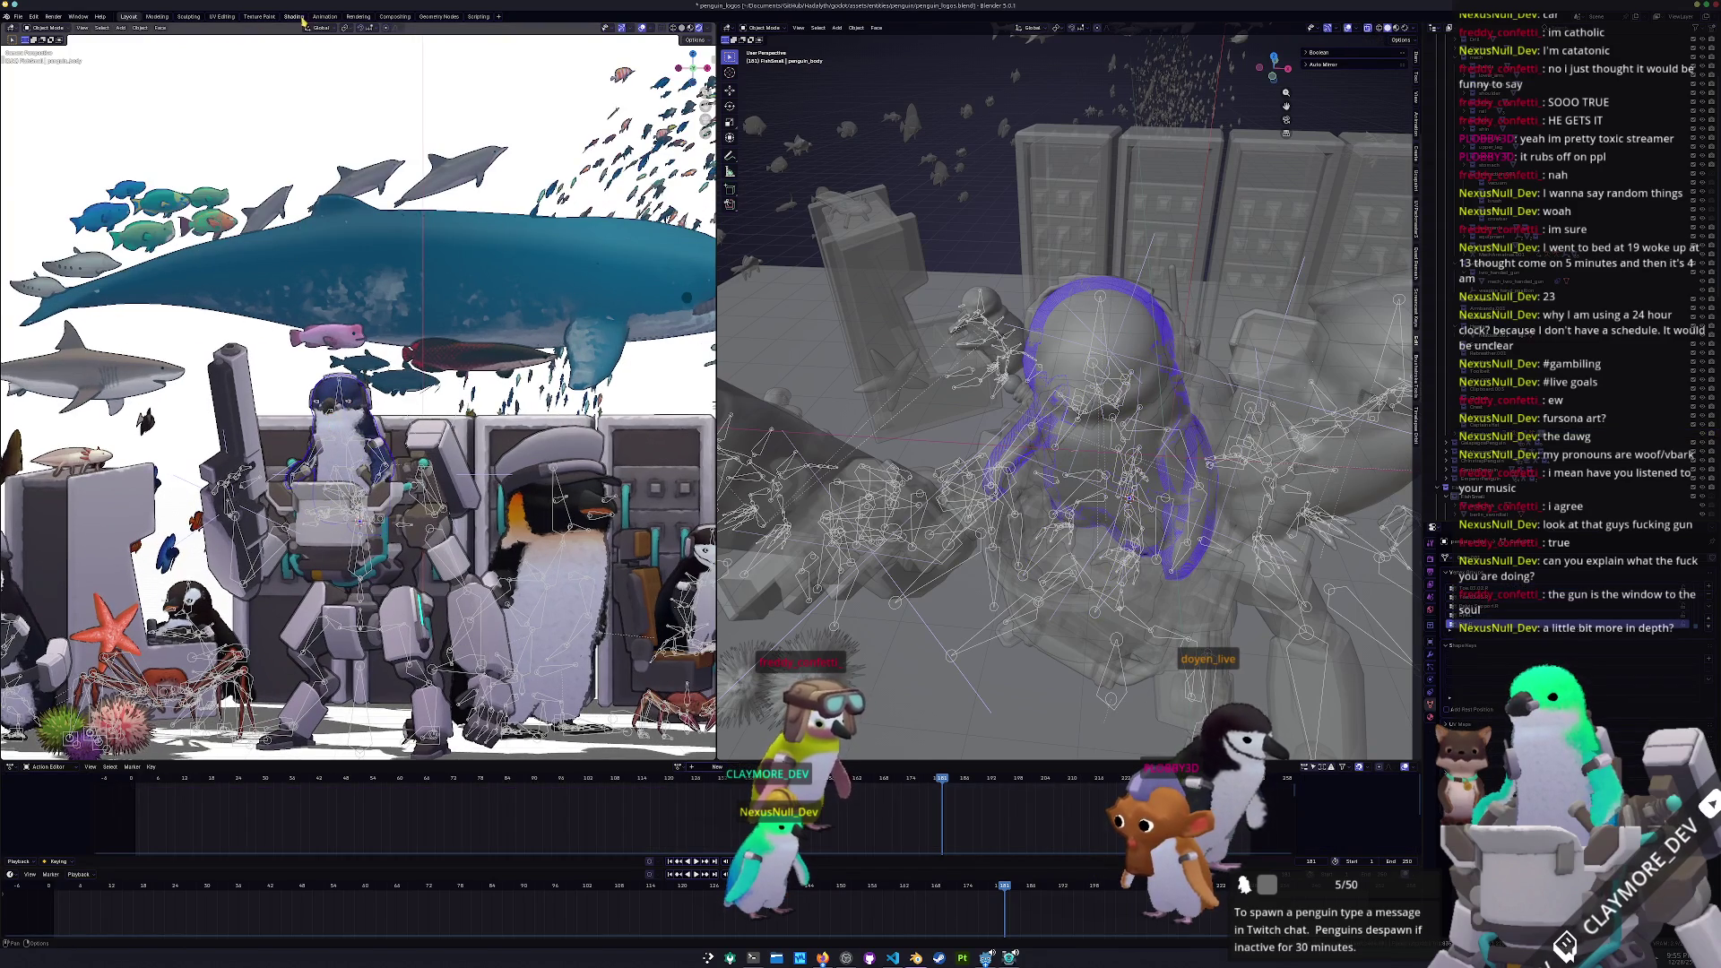
left_click(295, 17)
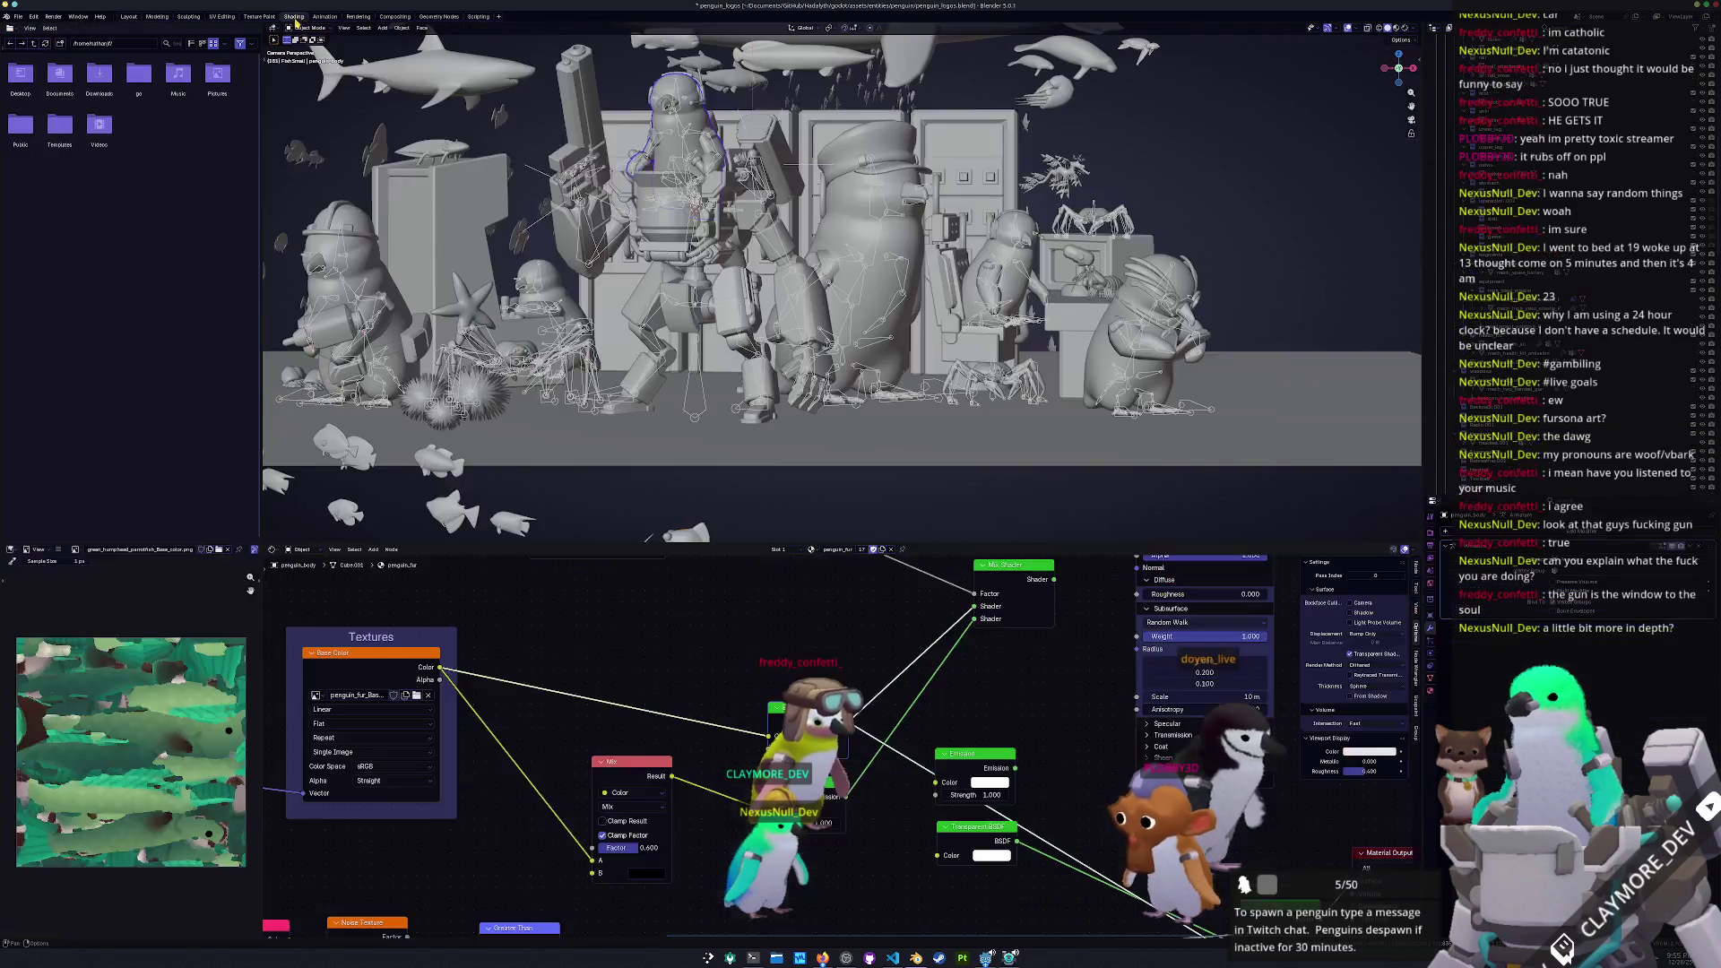
Frame the penguin body in Material Preview and browse for the Image Texture node's image
scroll(731, 627, "down", 3)
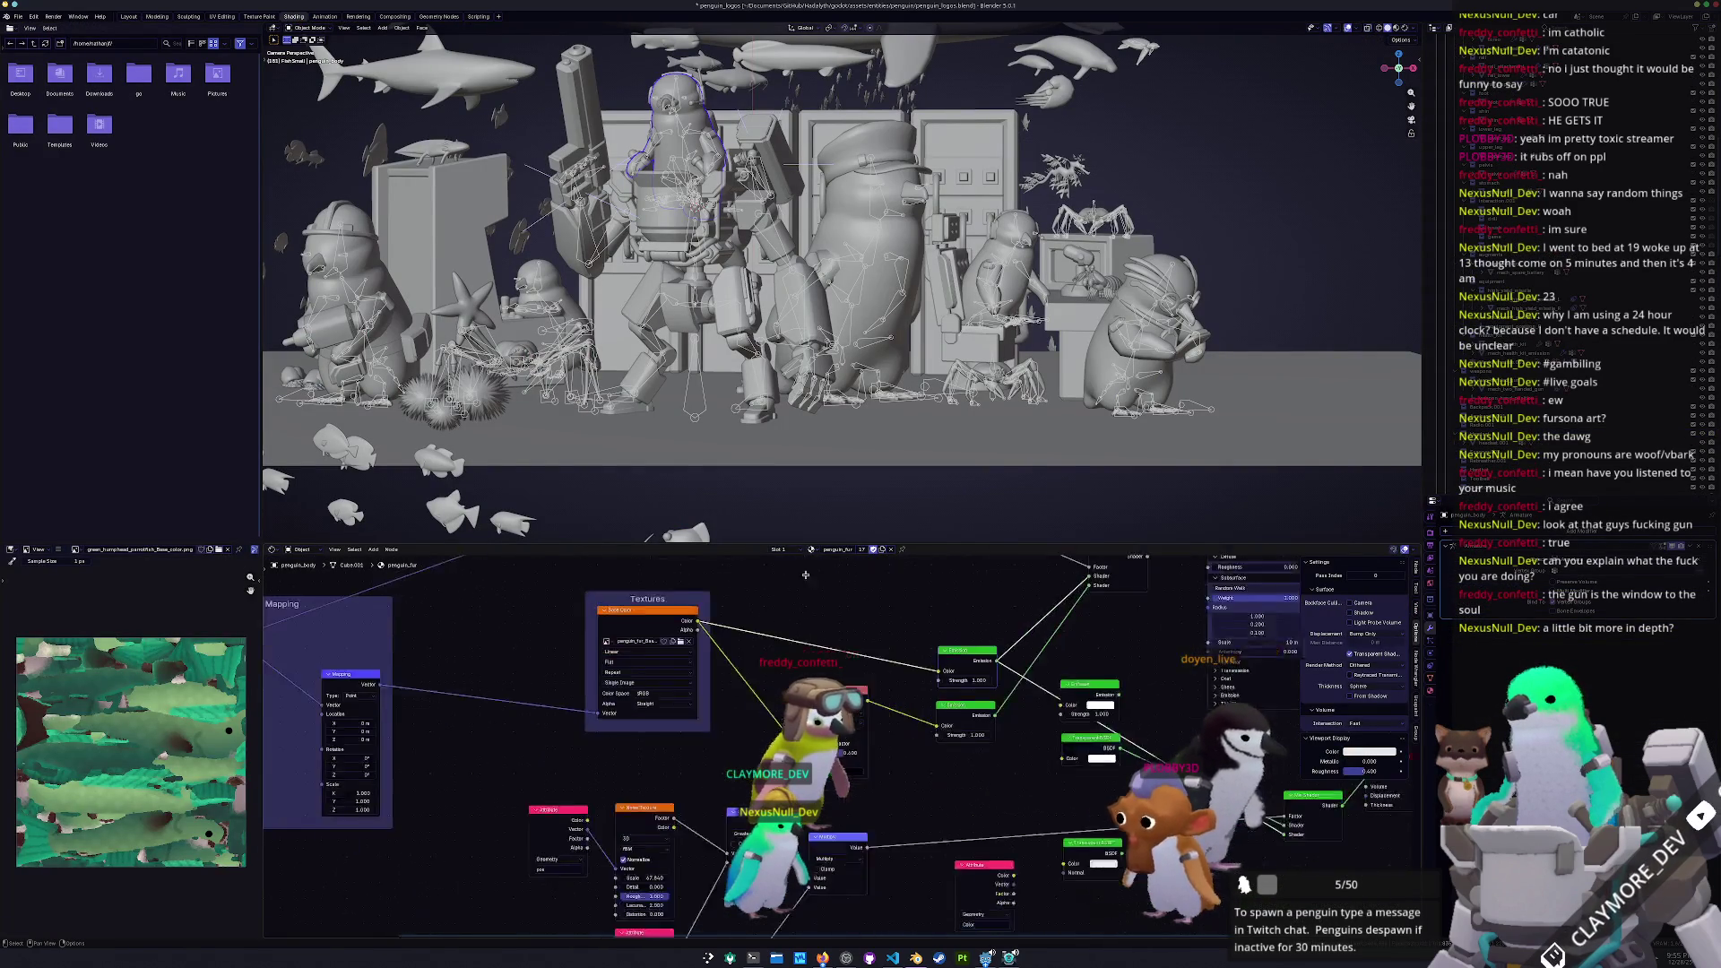
scroll(653, 222, "up", 2)
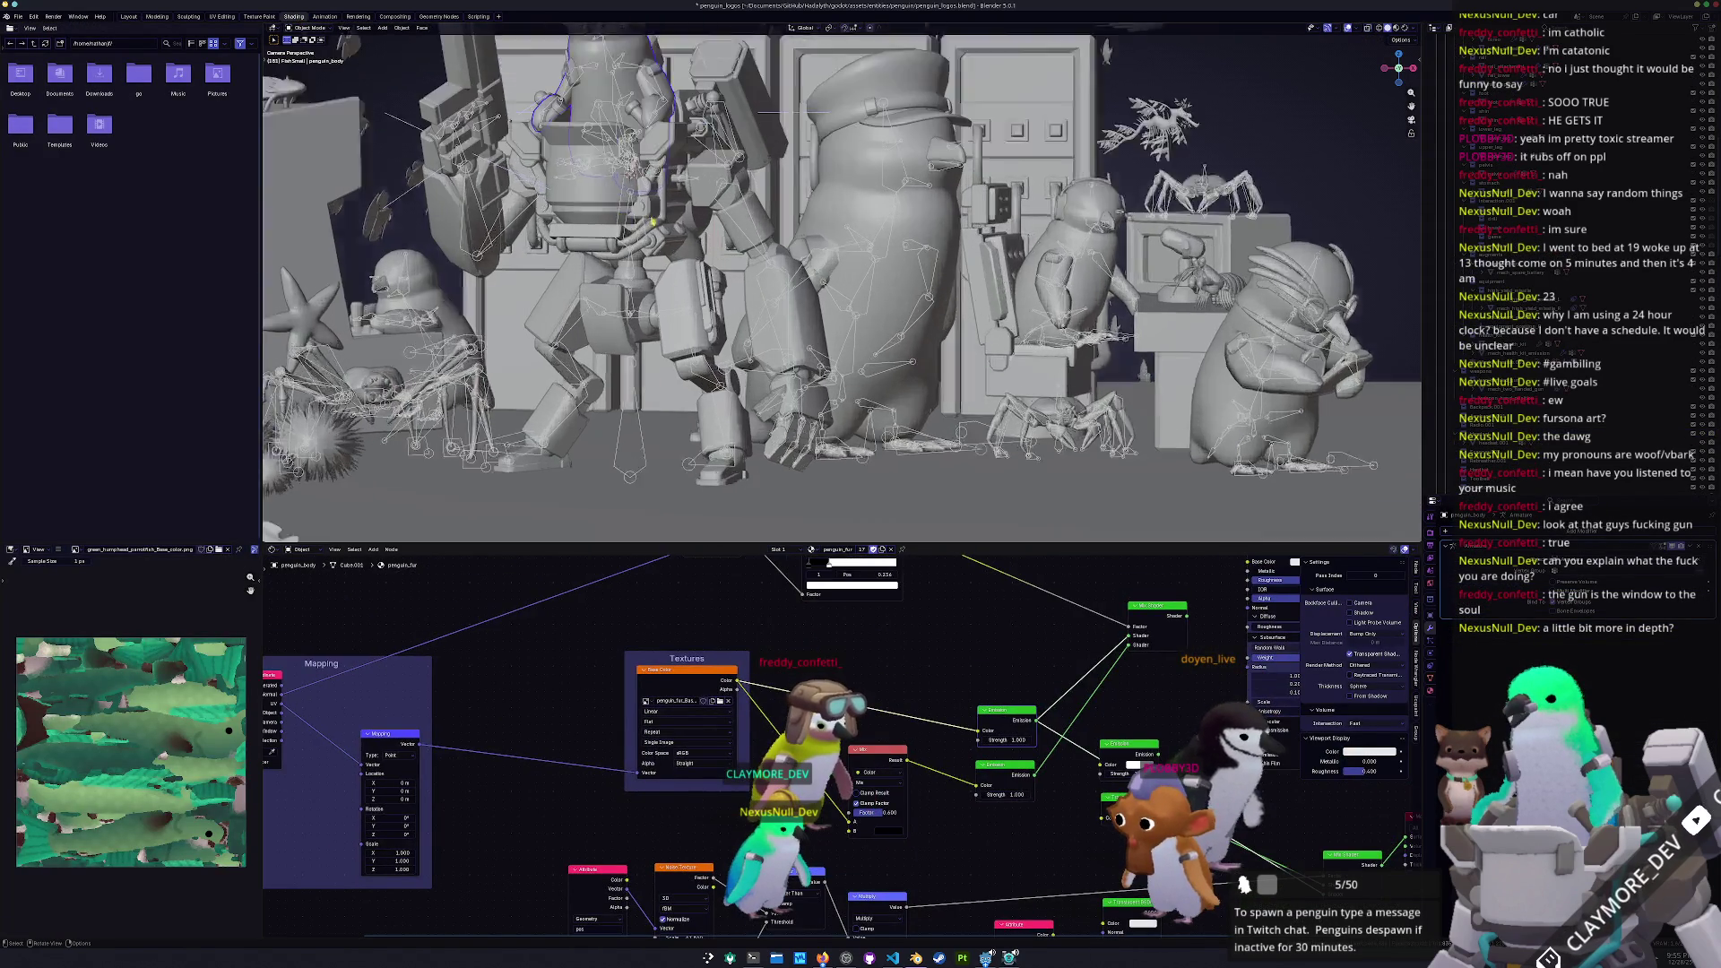
key("KP_Decimal")
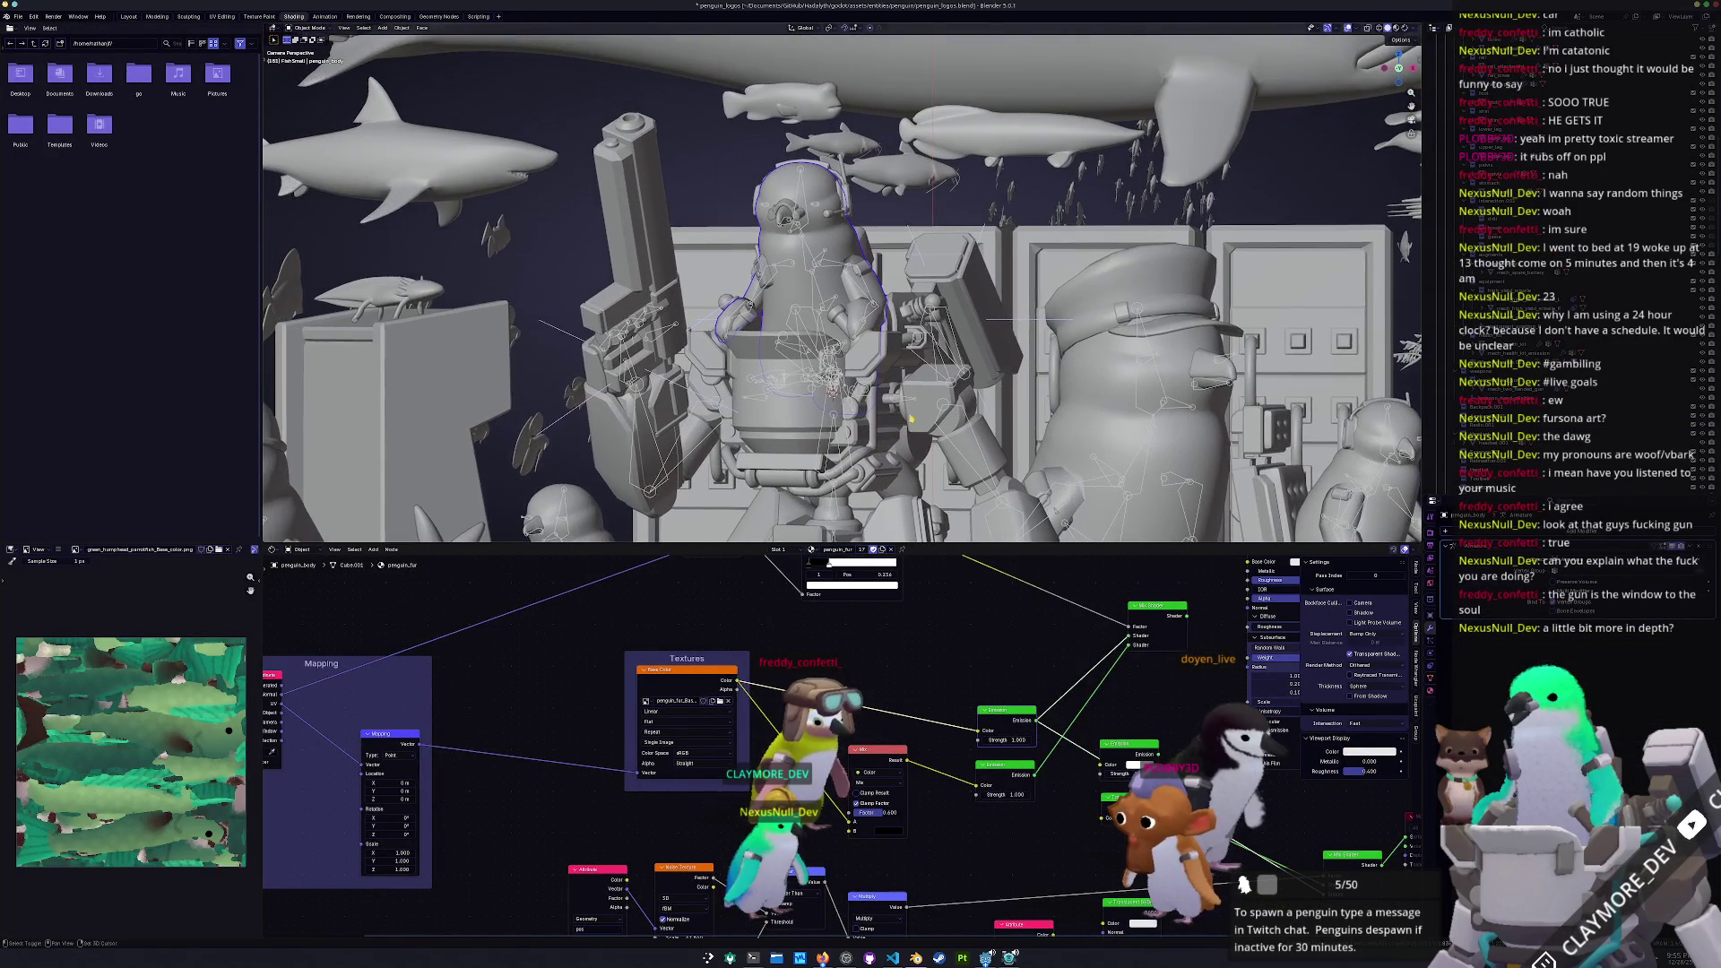
key("z")
scroll(789, 269, "up", 3)
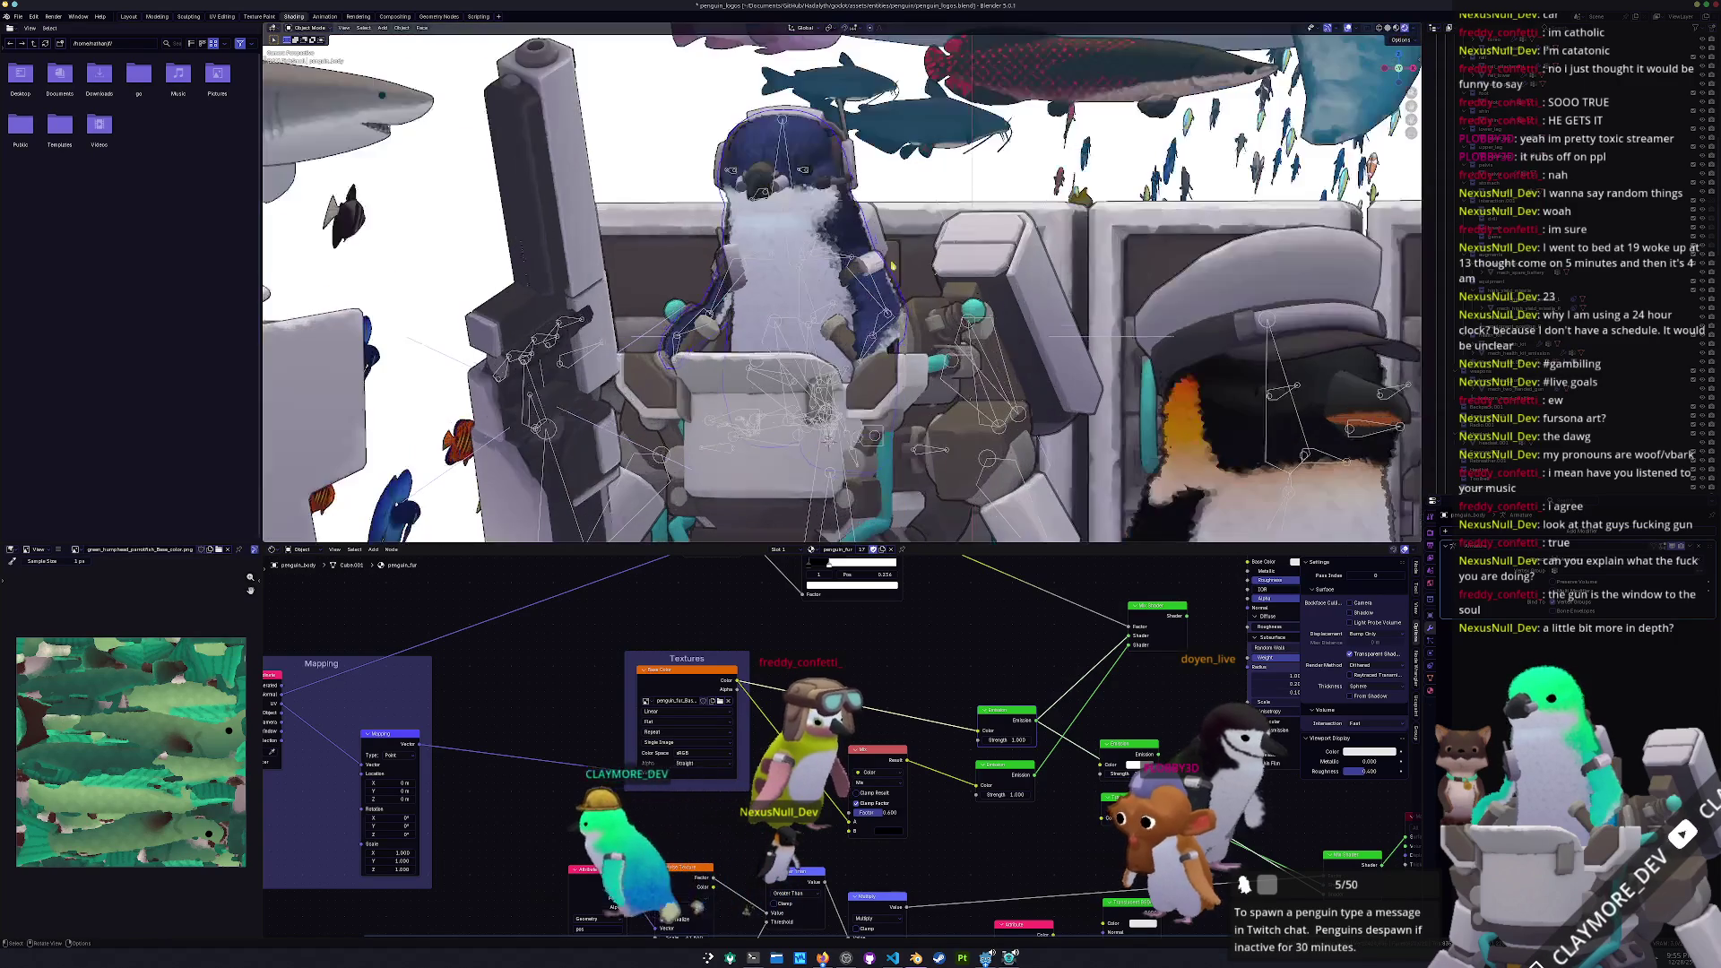
left_click(728, 702)
Load textures/claymore/penguin_fur_Base_color.png as the penguin's texture image
double_click(632, 338)
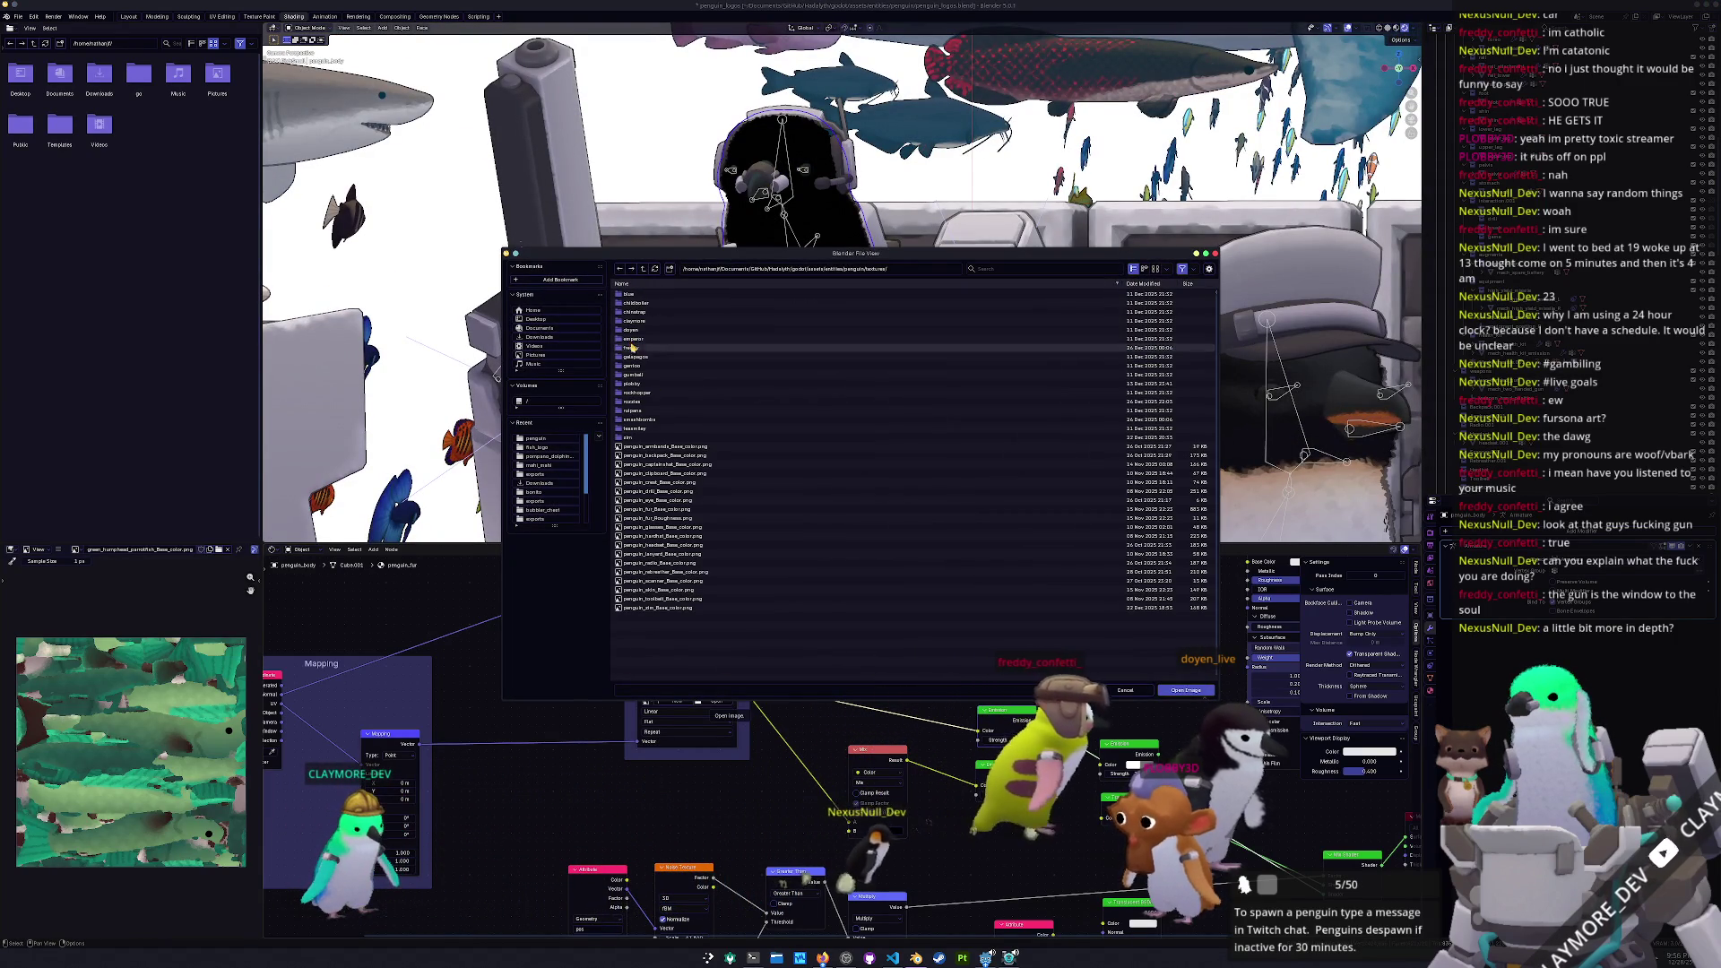
double_click(637, 322)
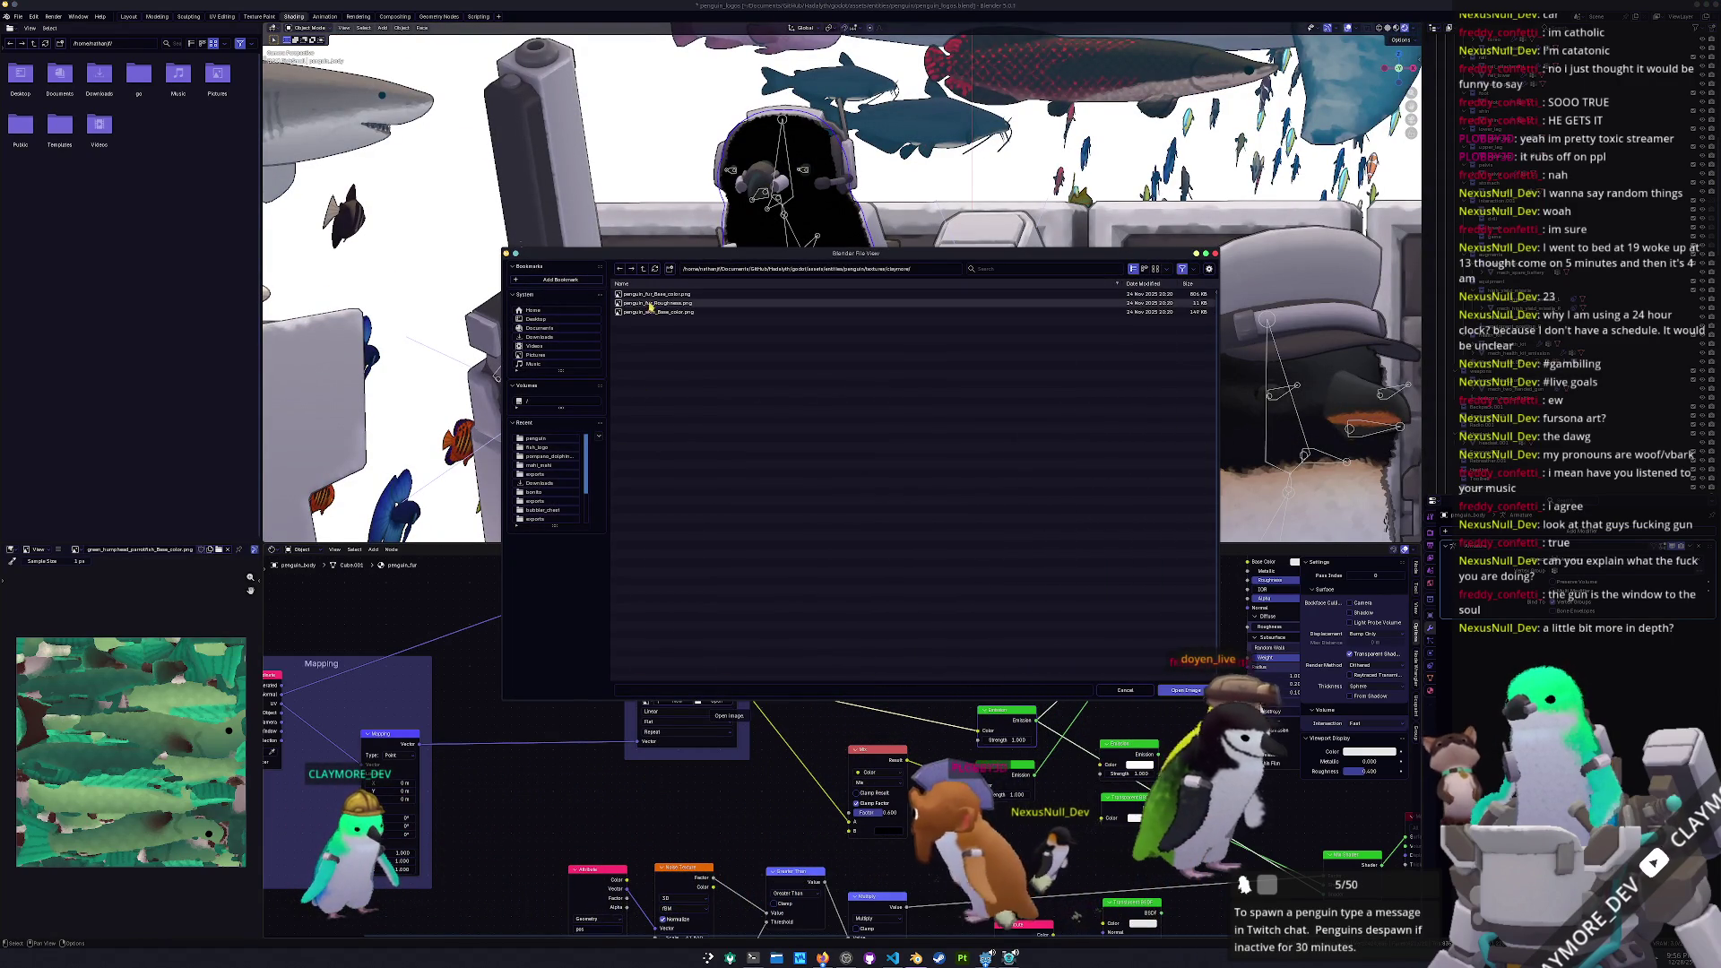
double_click(654, 295)
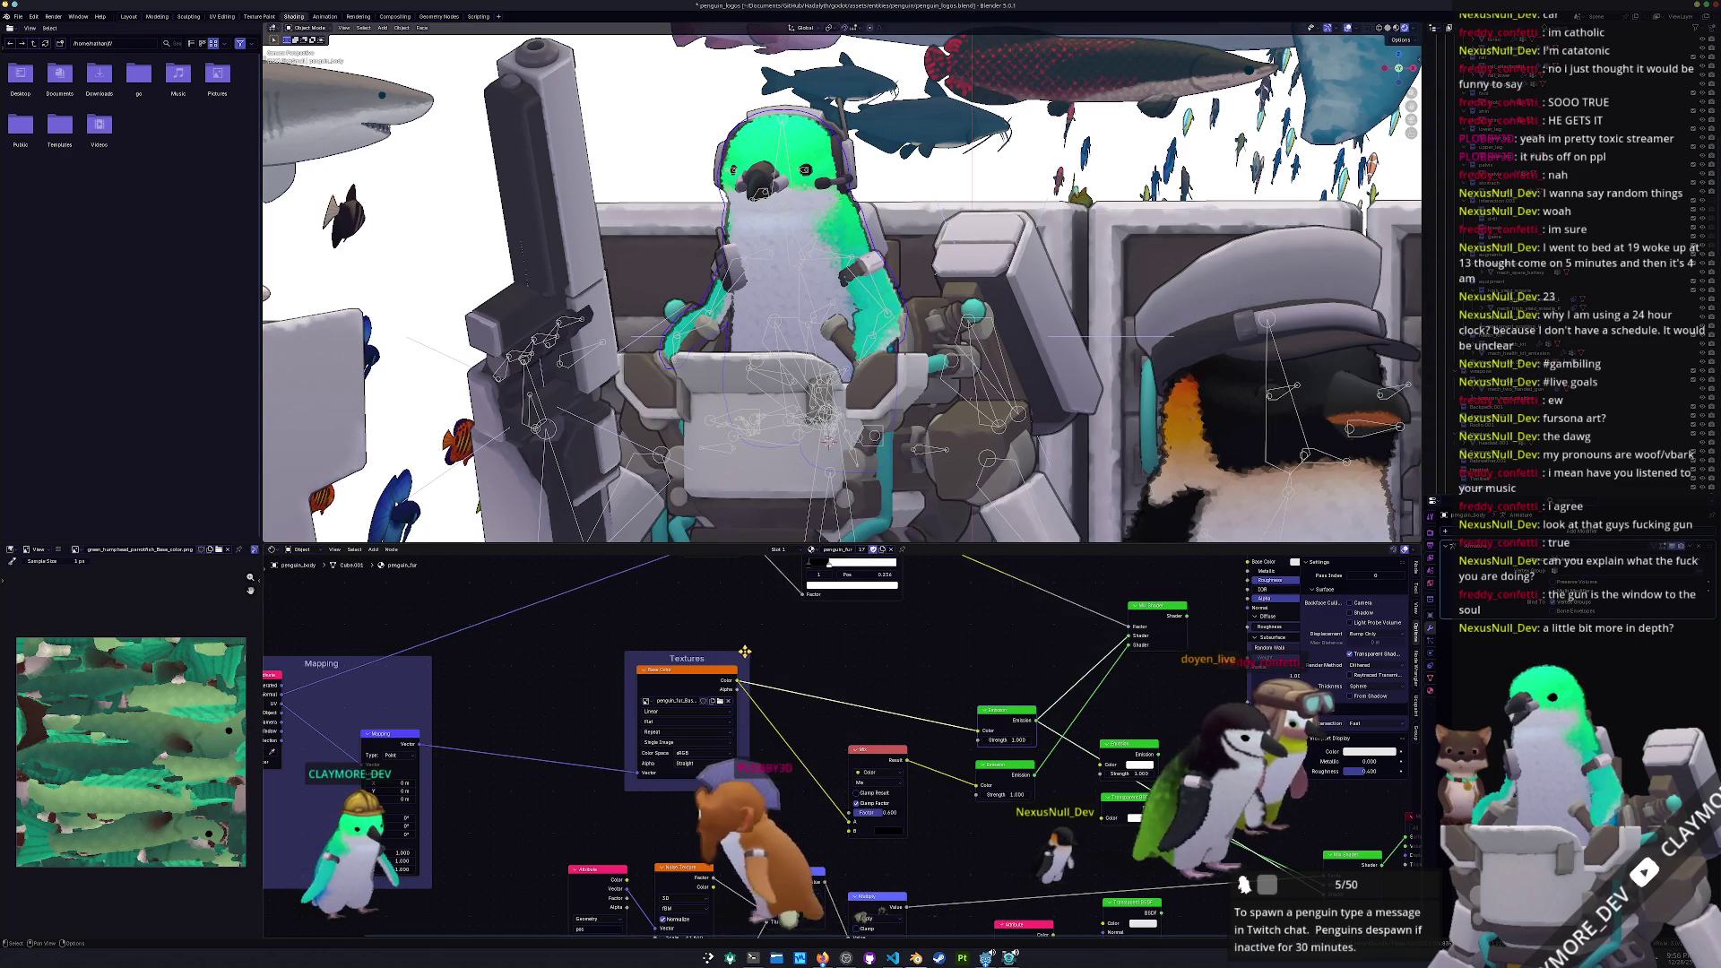
scroll(743, 645, "down", 3)
middle_click_drag(744, 645, 712, 875)
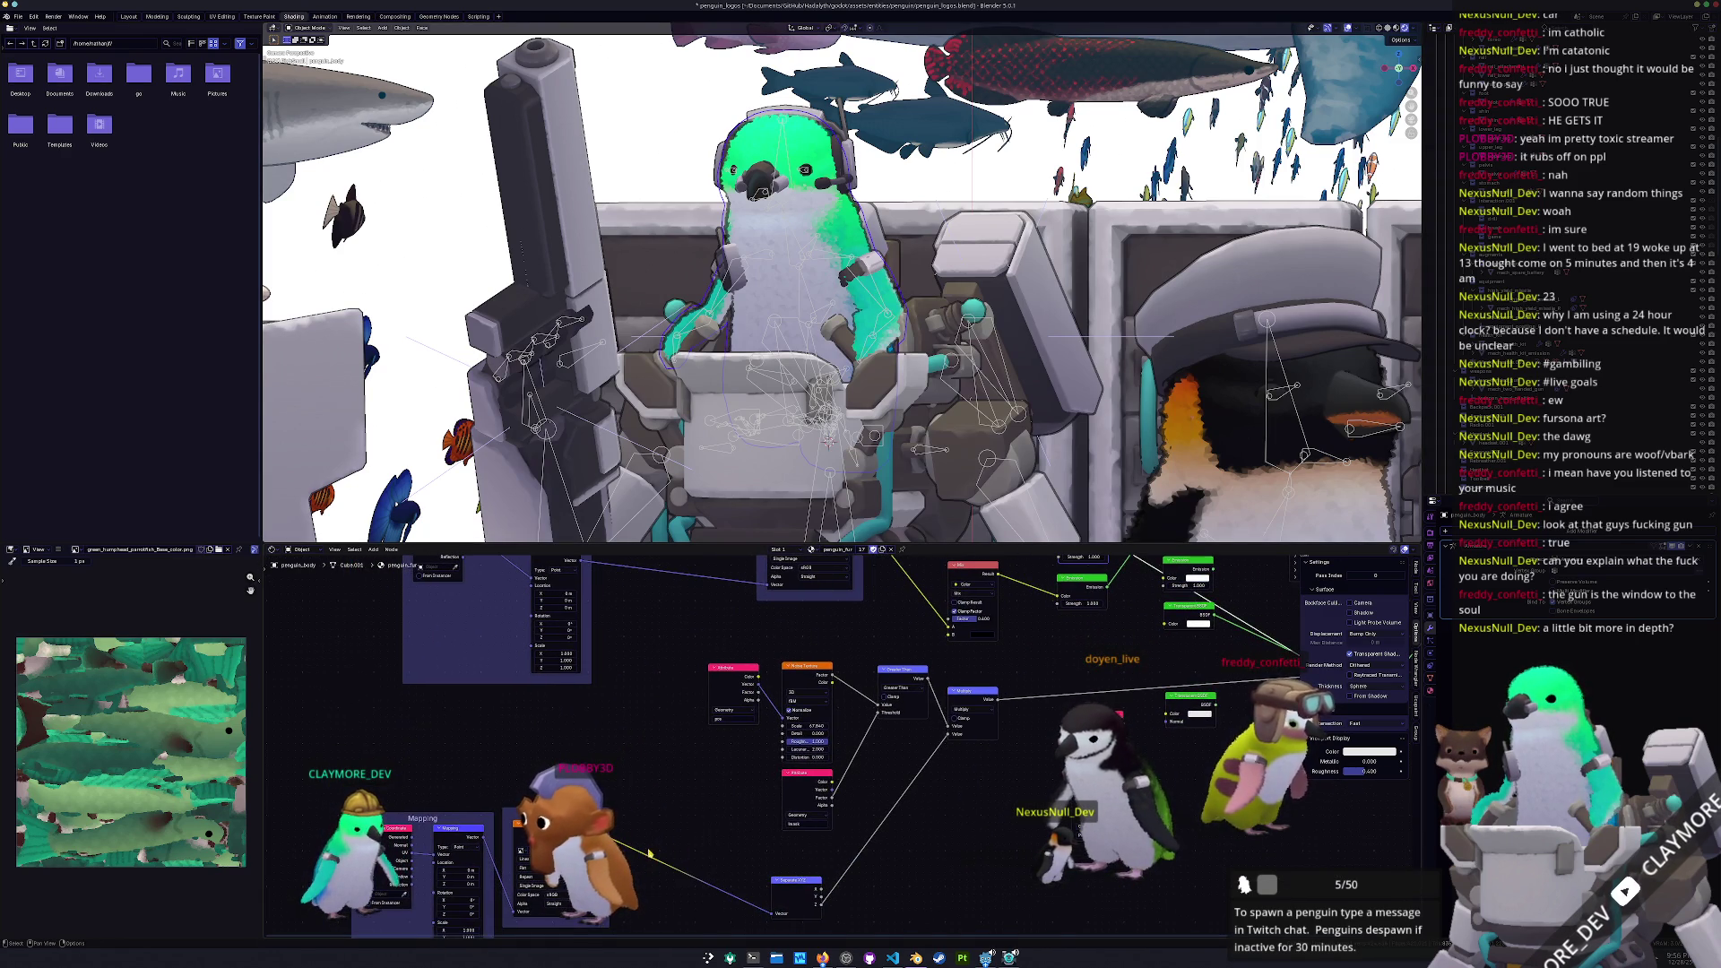
scroll(650, 856, "up", 1)
middle_click_drag(712, 649, 691, 678)
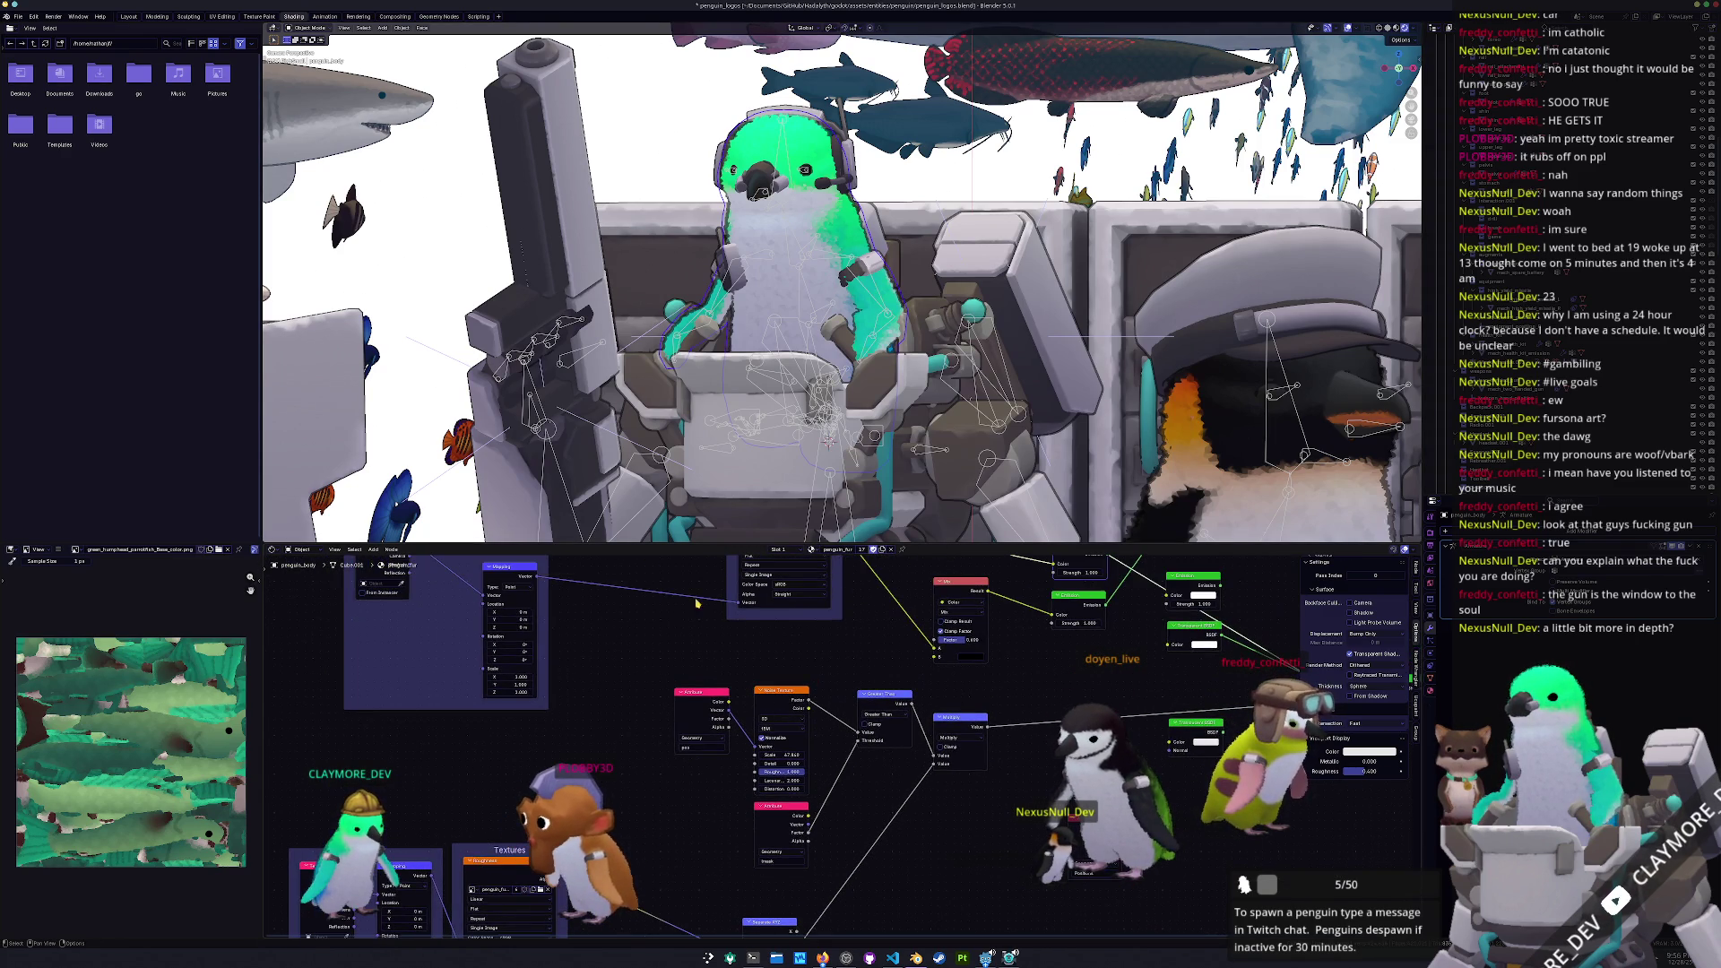
Look through the scene camera, fit its frame, and select BézierCurve.001
key("KP_0")
scroll(1230, 336, "up", 4)
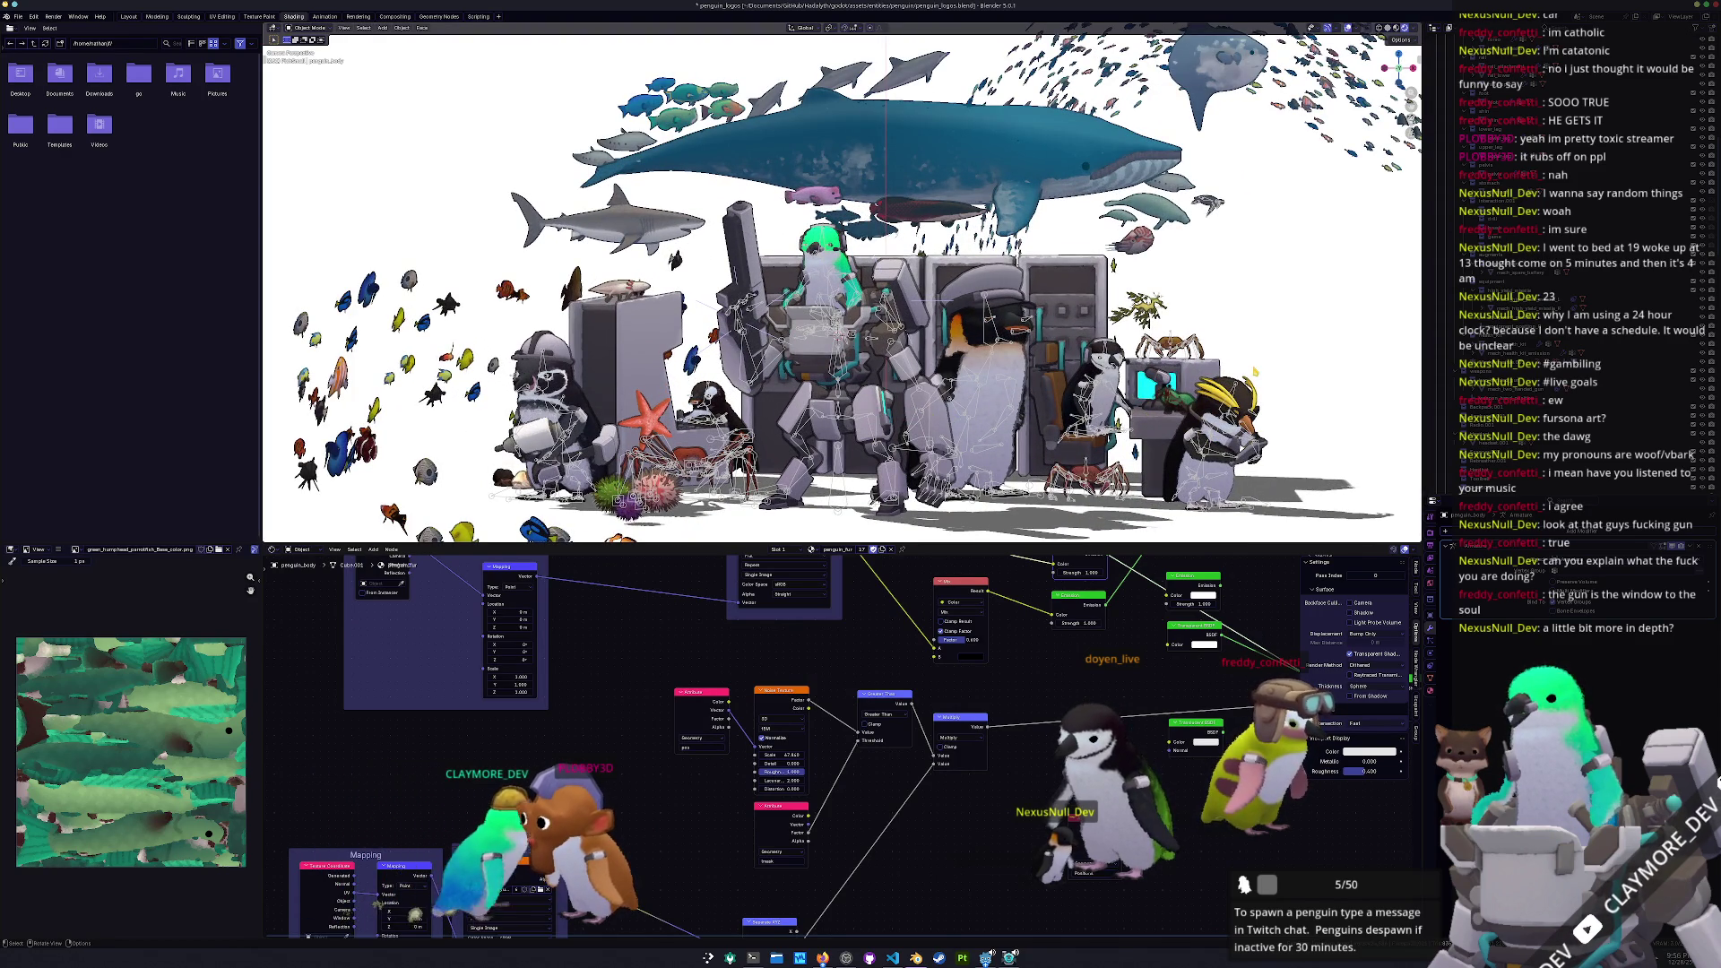
key("Home")
left_click(847, 495)
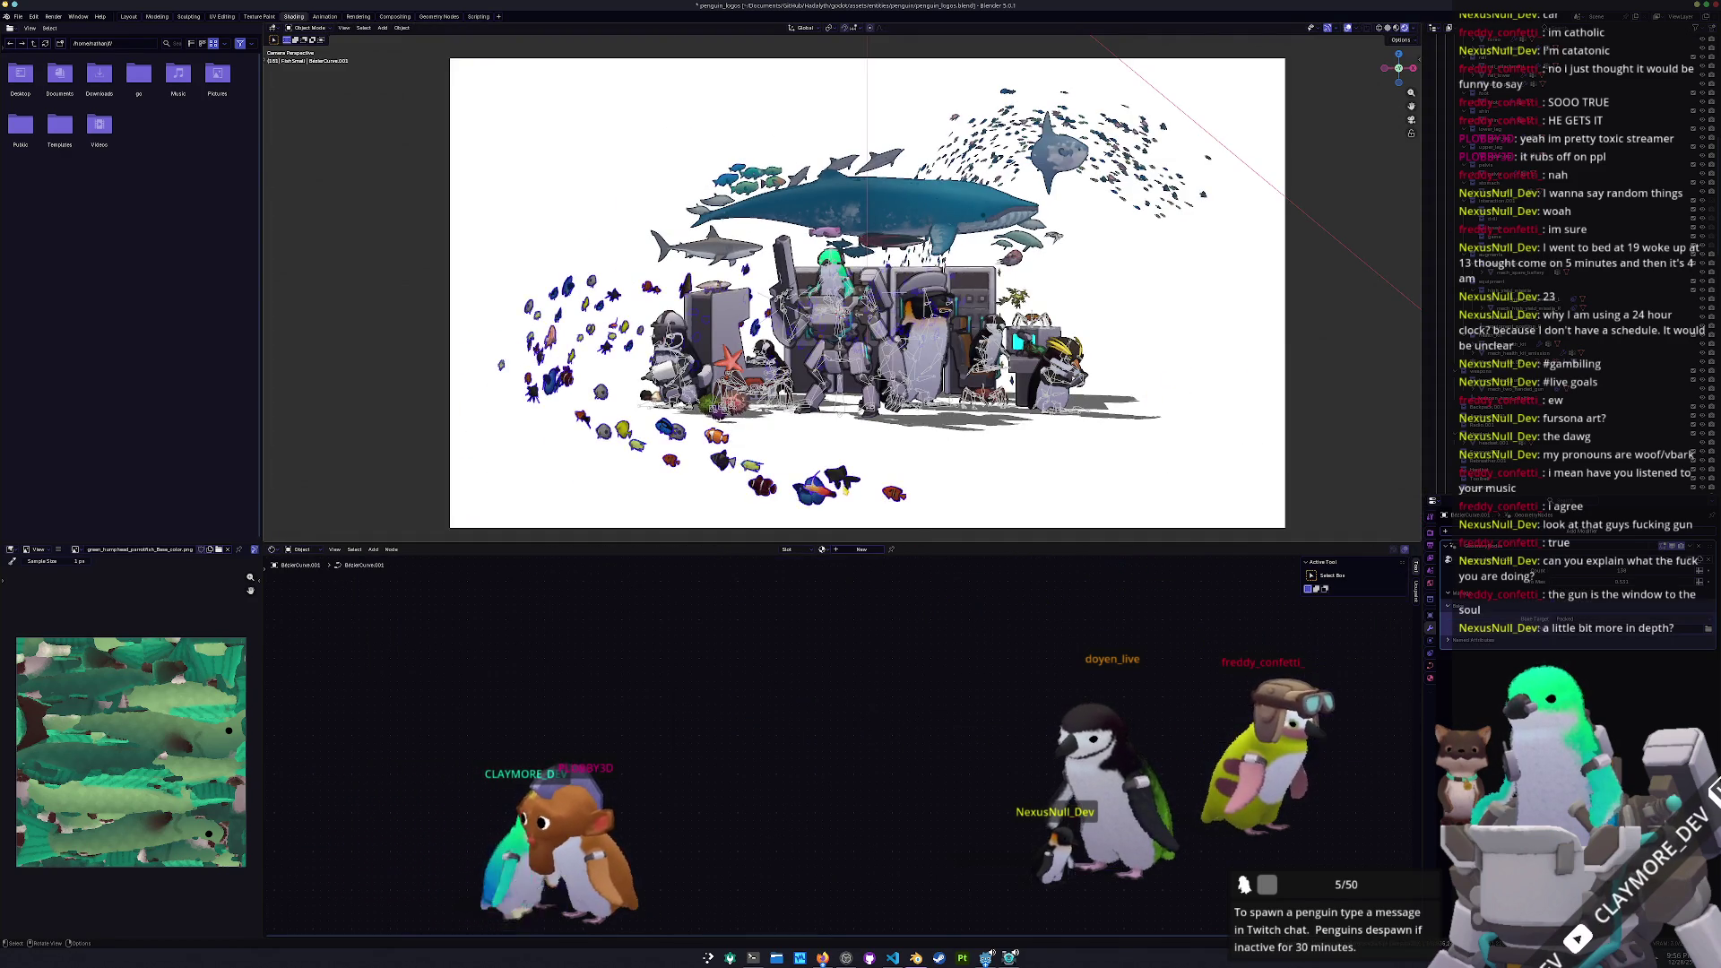
Save the scene as penguin_logos.blend with Ctrl+S
scroll(1305, 374, "up", 2)
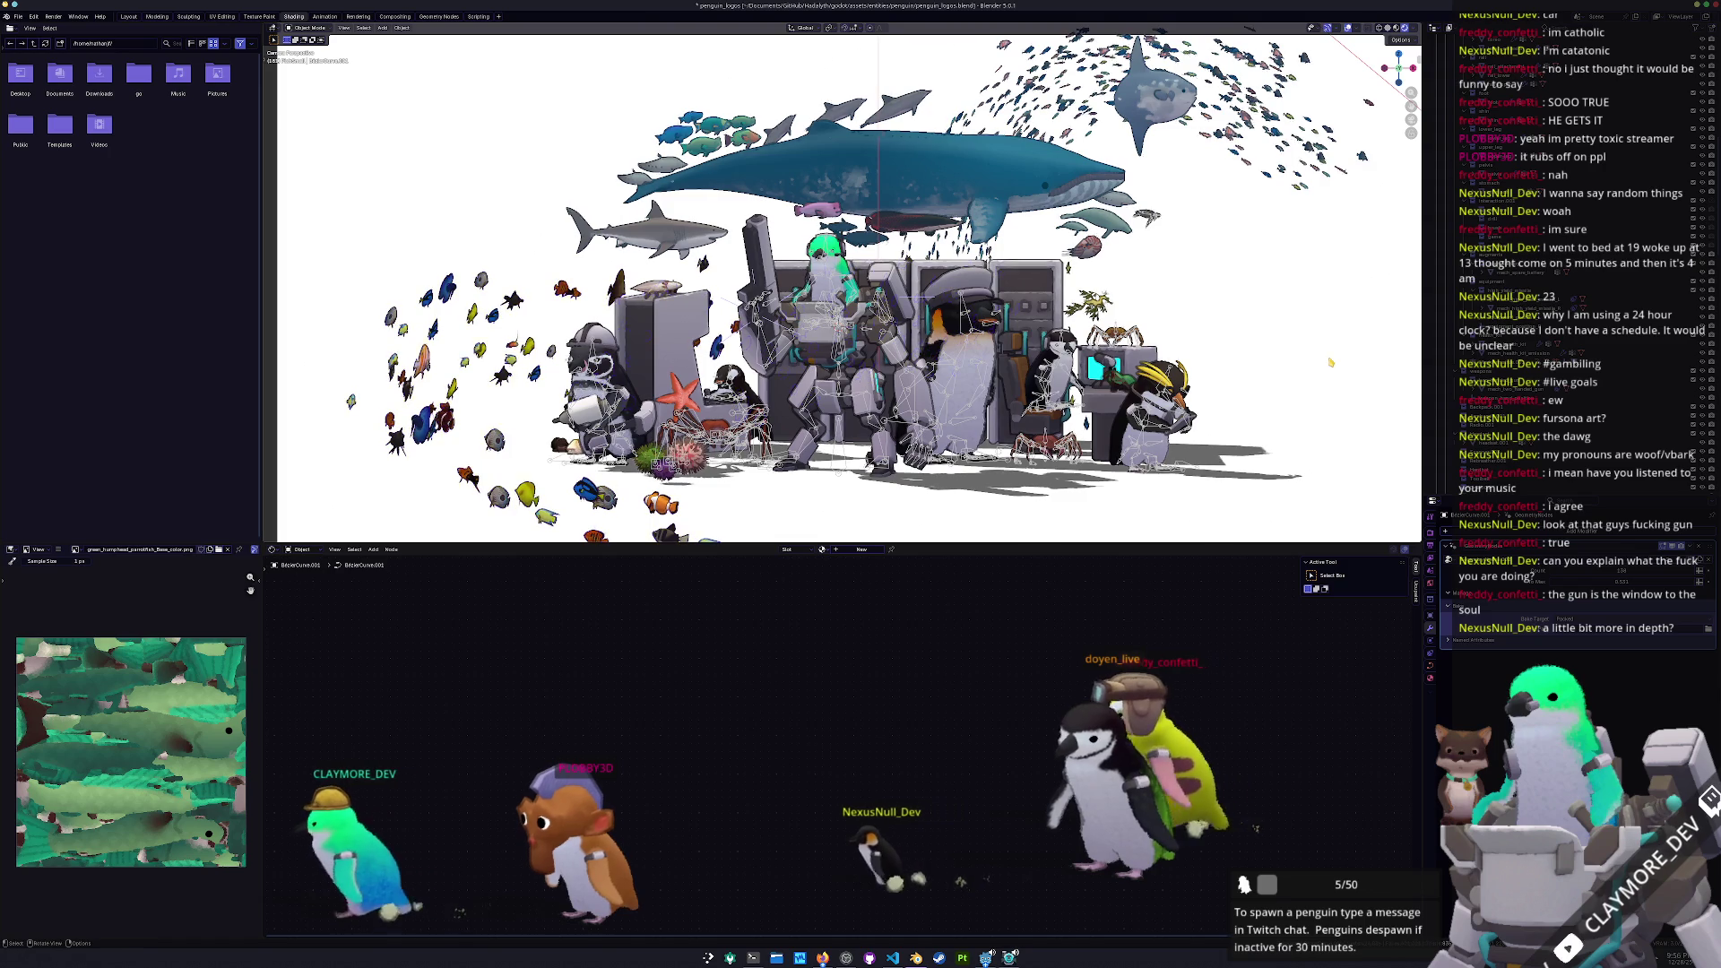
key("ctrl+s")
scroll(1272, 381, "up", 1)
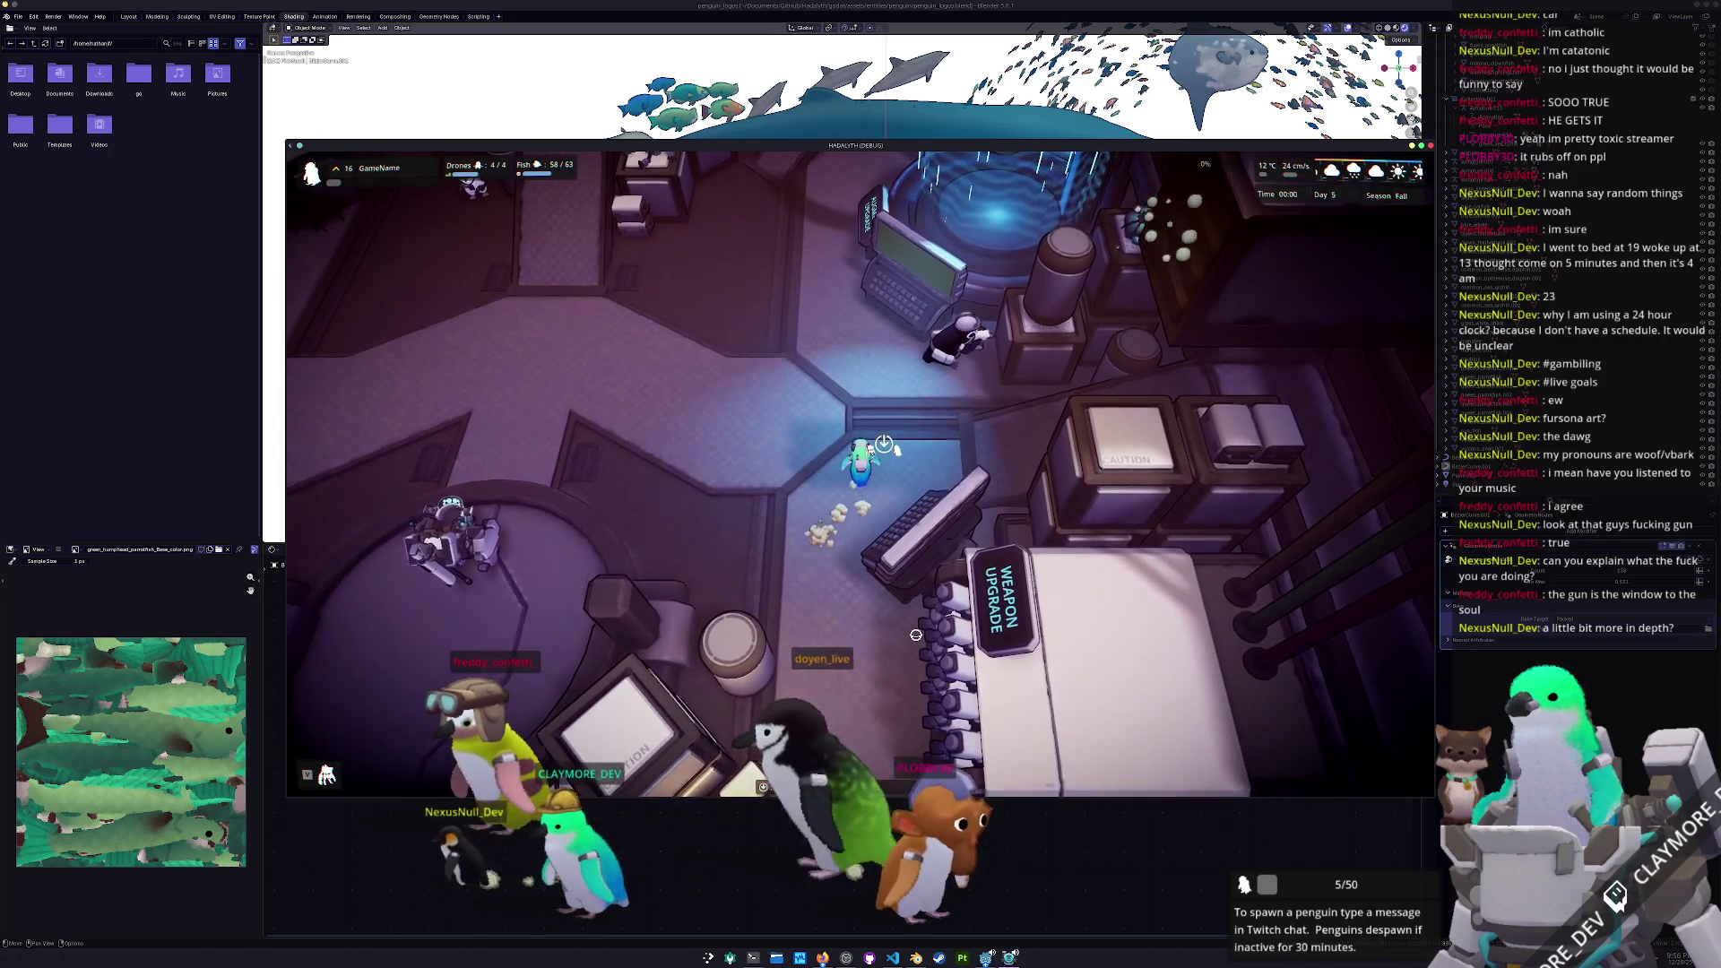
Walk the penguin up and left from the weapon upgrade station into the central hub
key("w")
key("a")
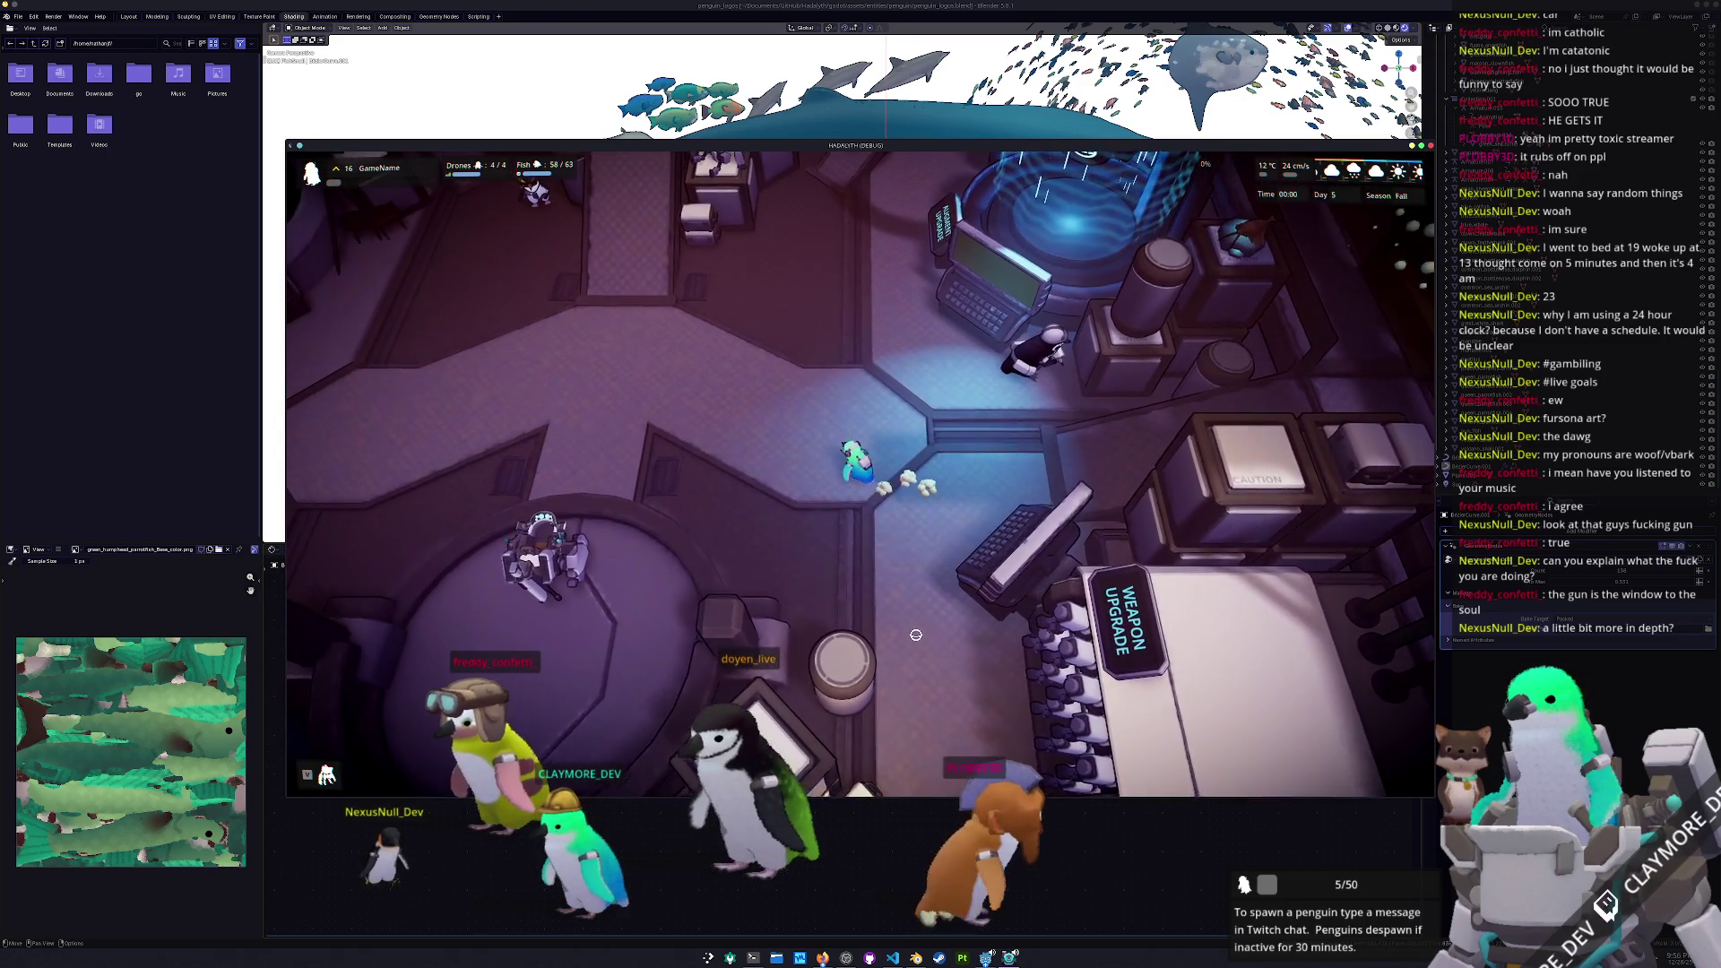
key("w")
key("a")
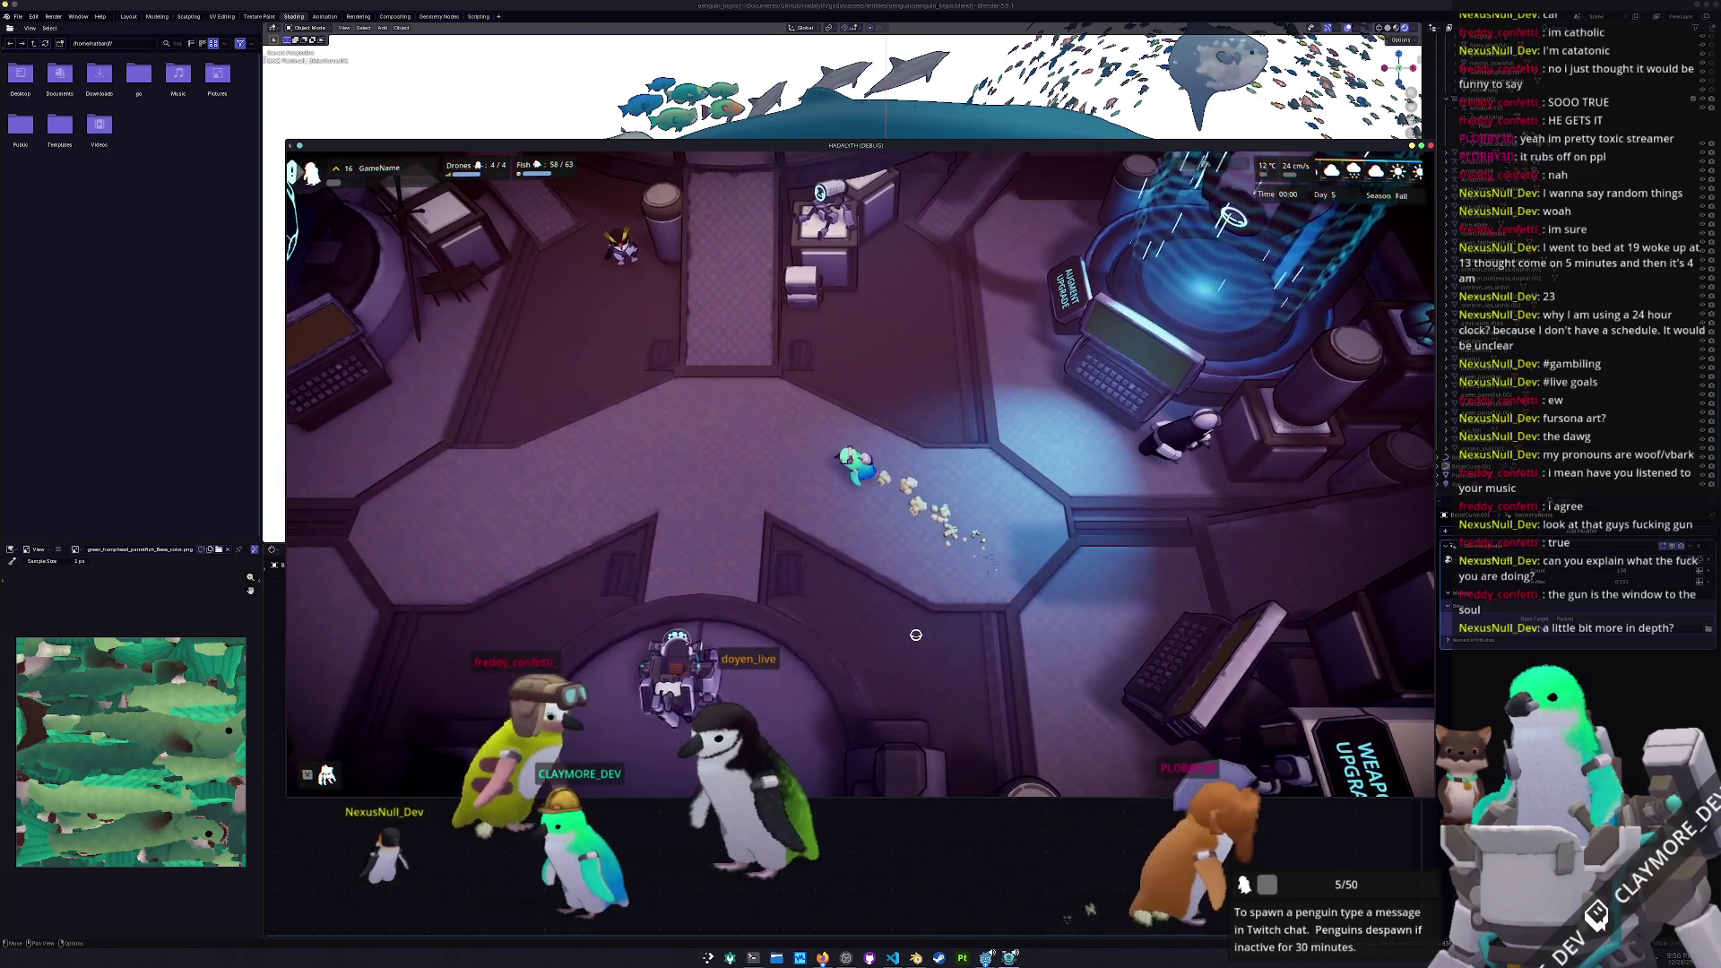
key("a")
key("w")
key("a")
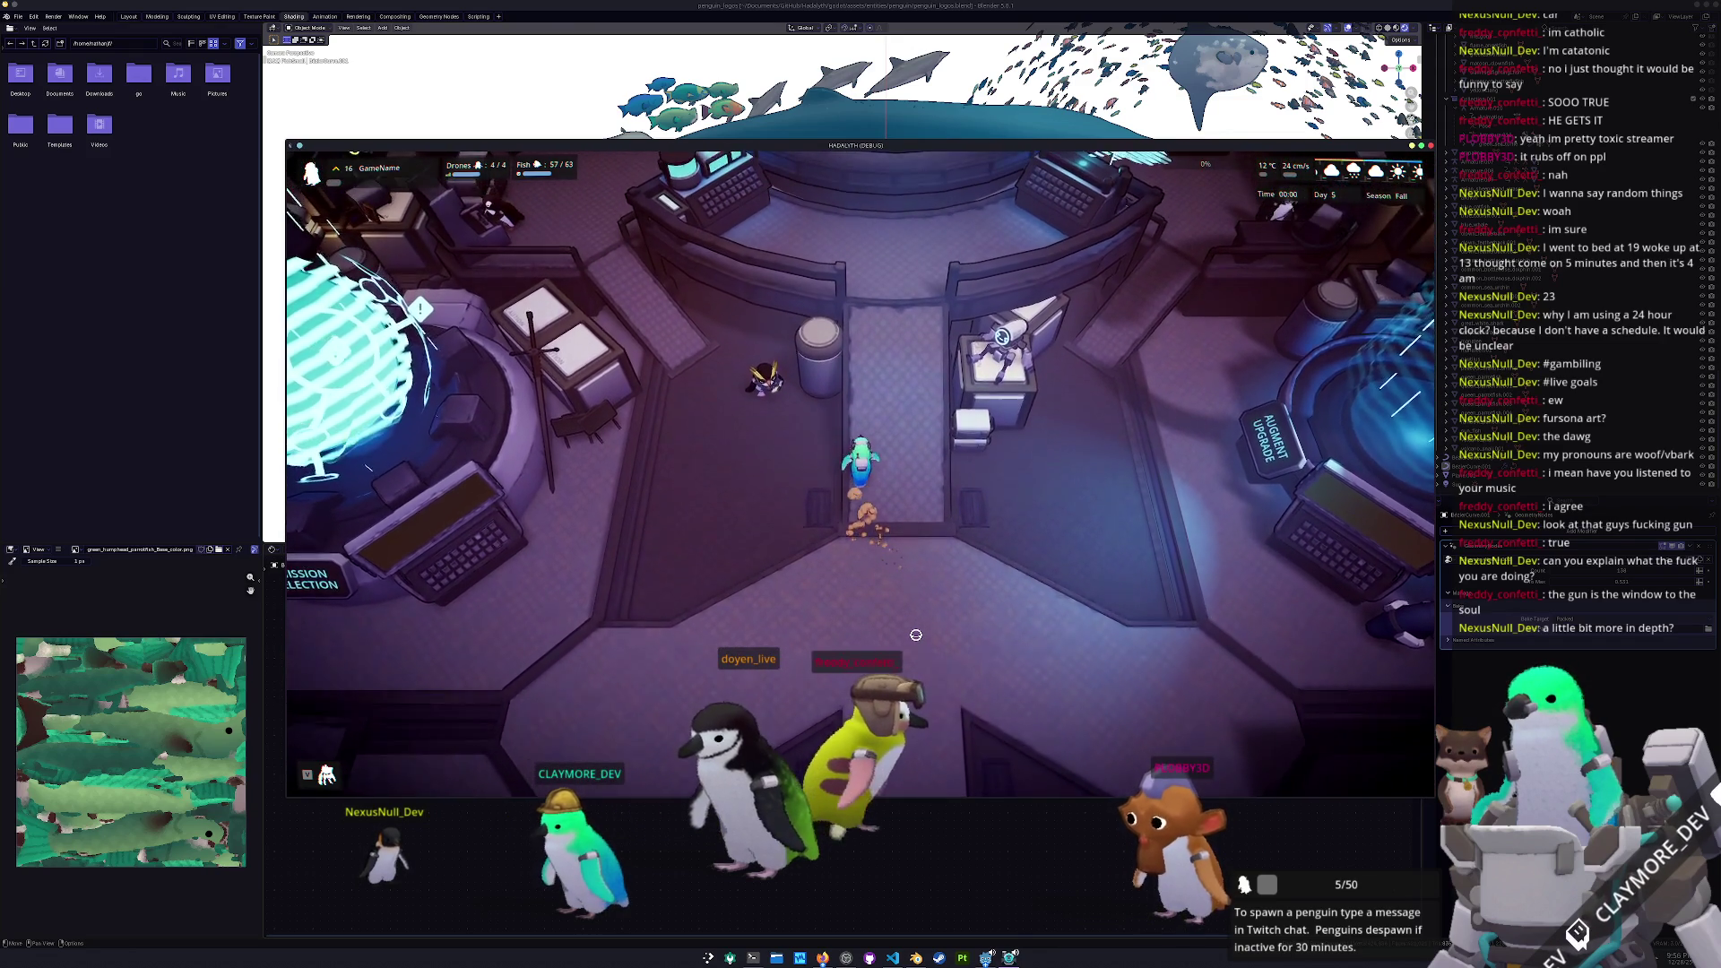
key("w")
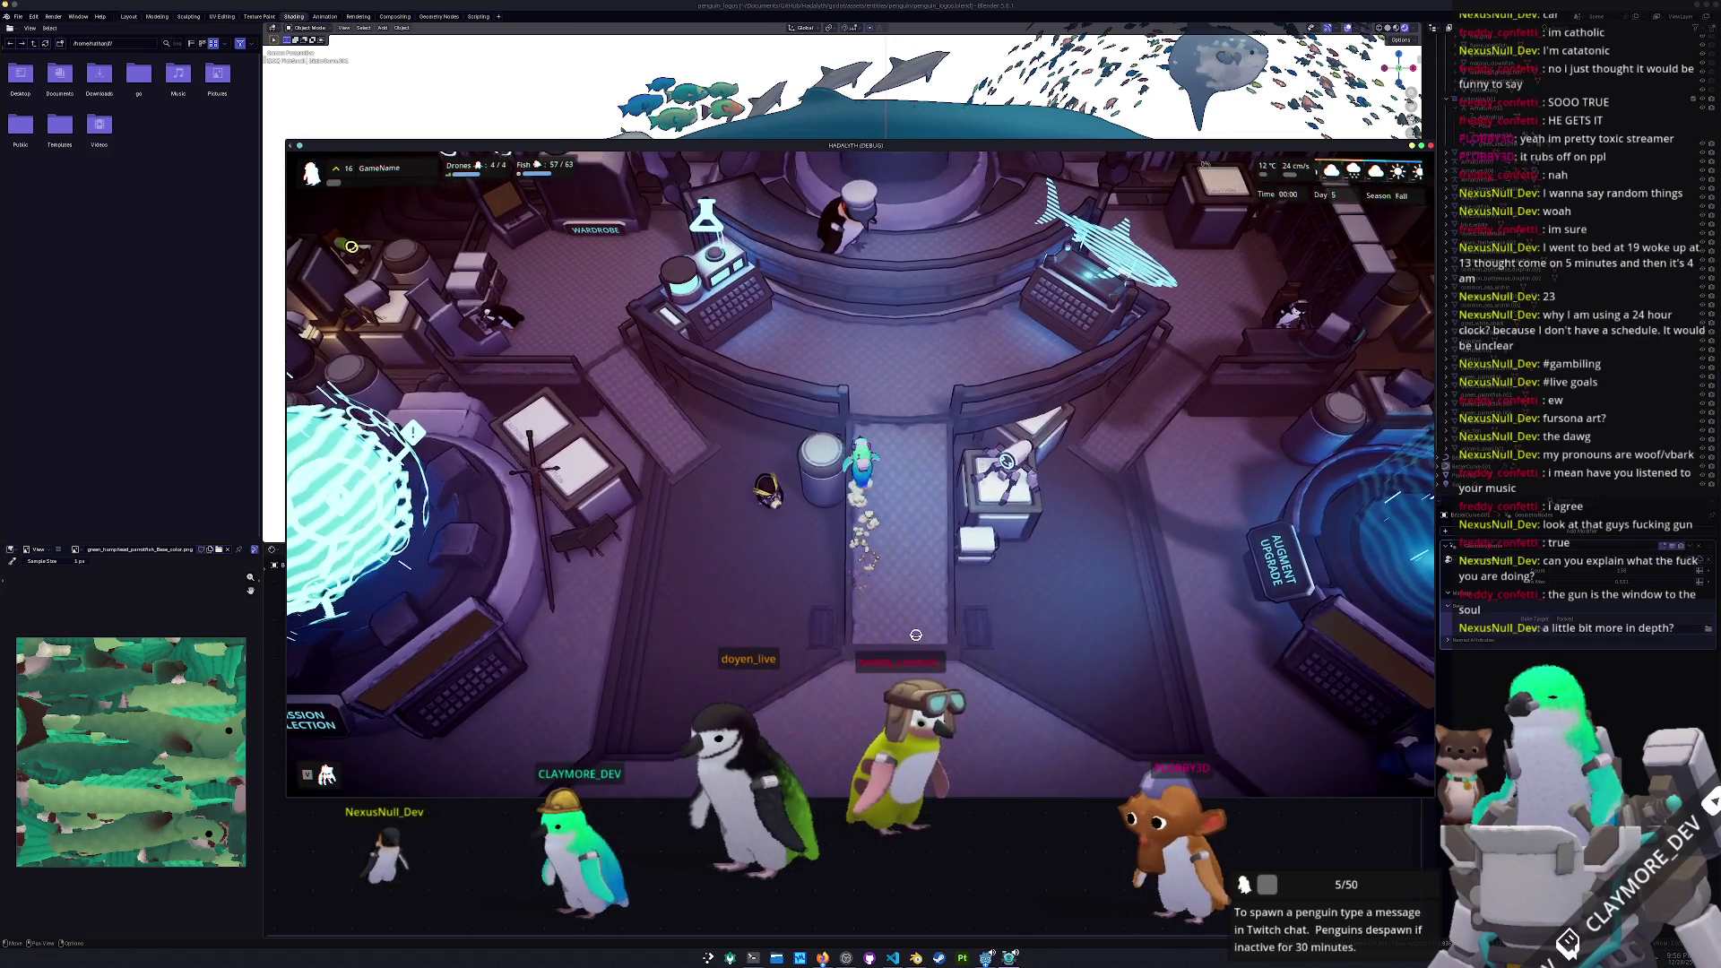
key("a")
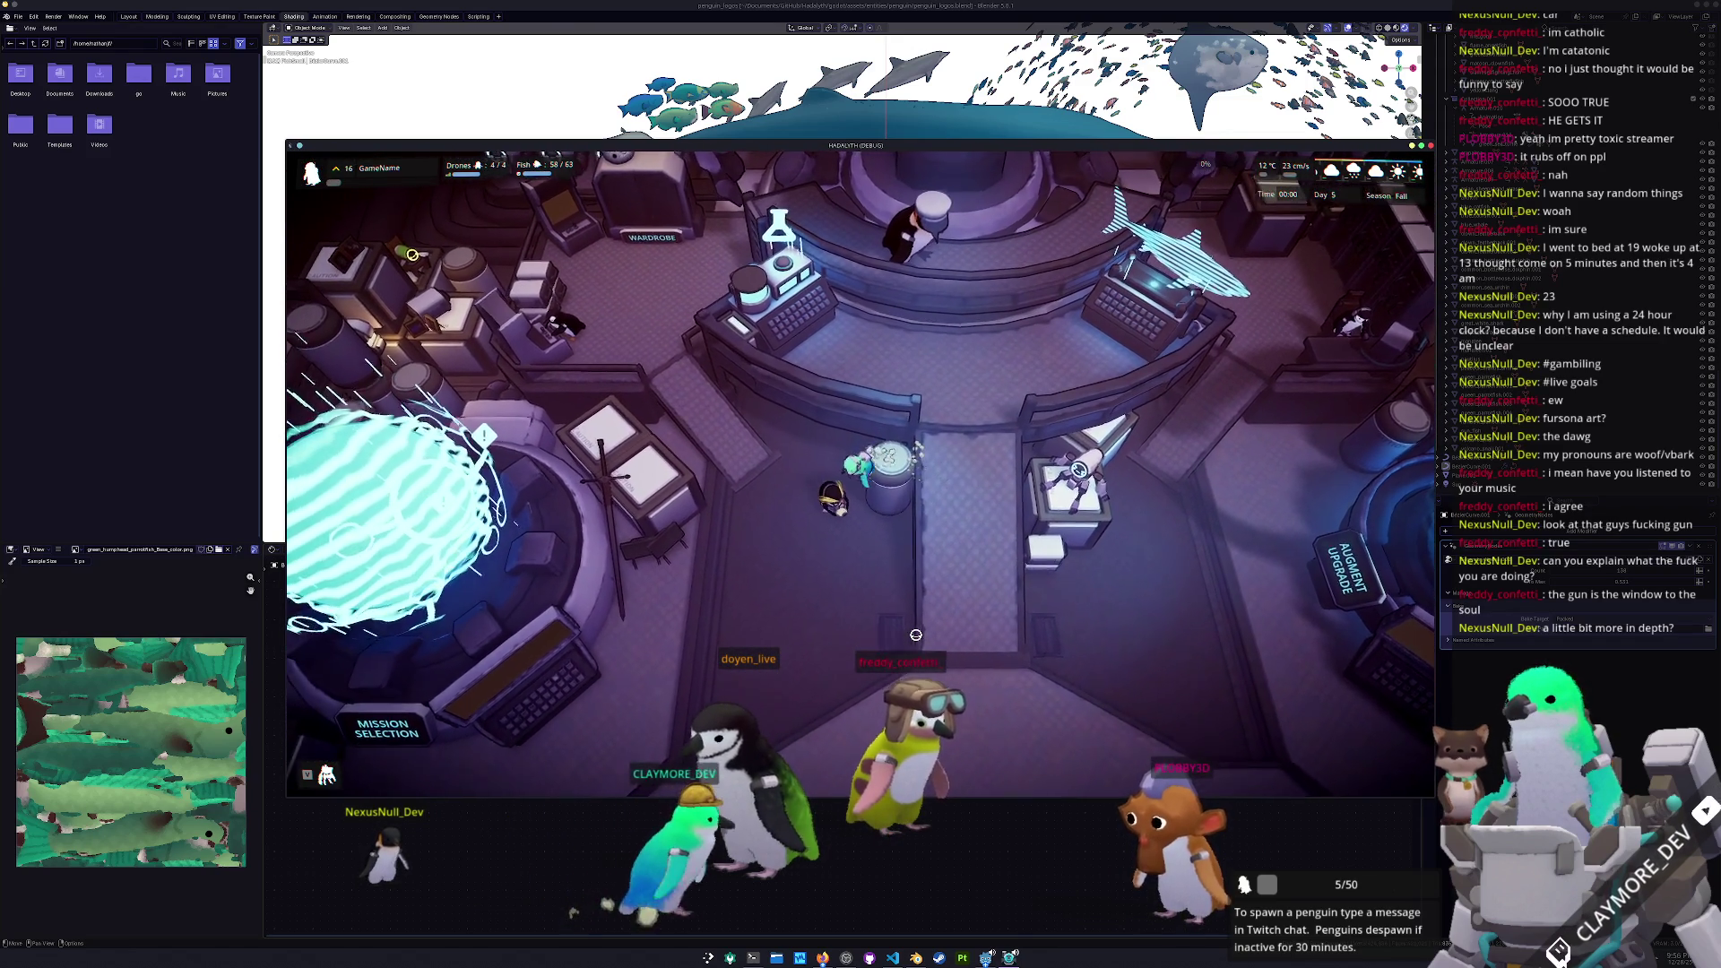
key("s")
key("a")
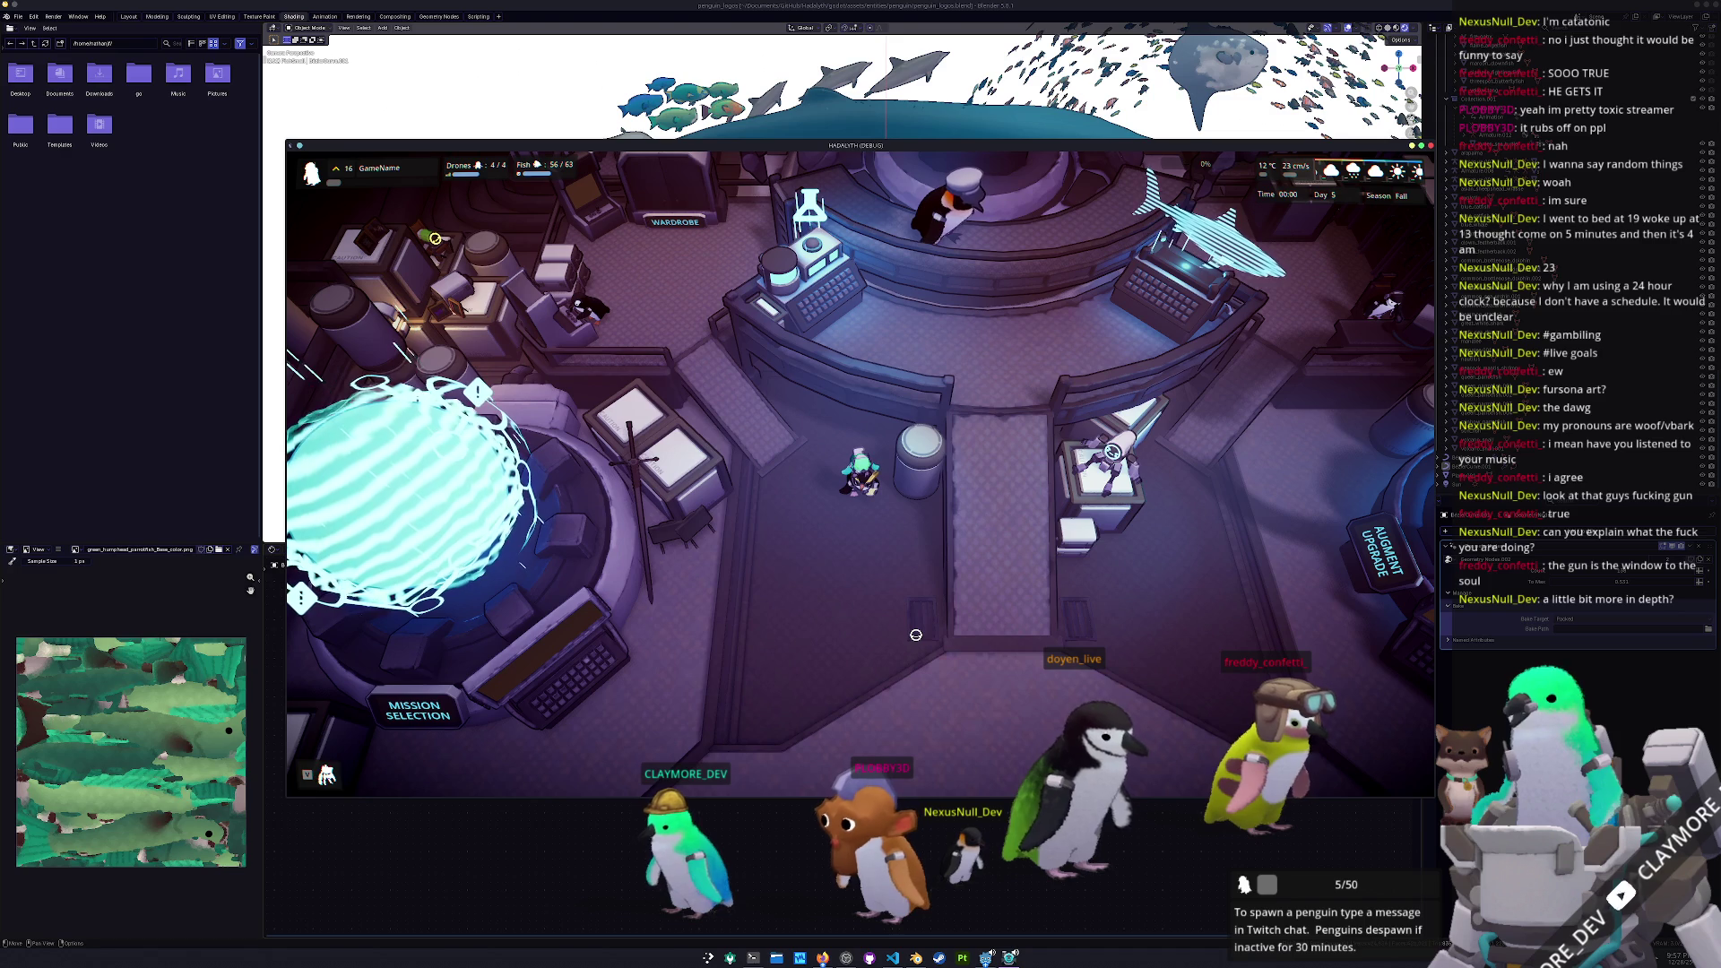
Walk the penguin south, east to the augment upgrade station, then down the room
key("s")
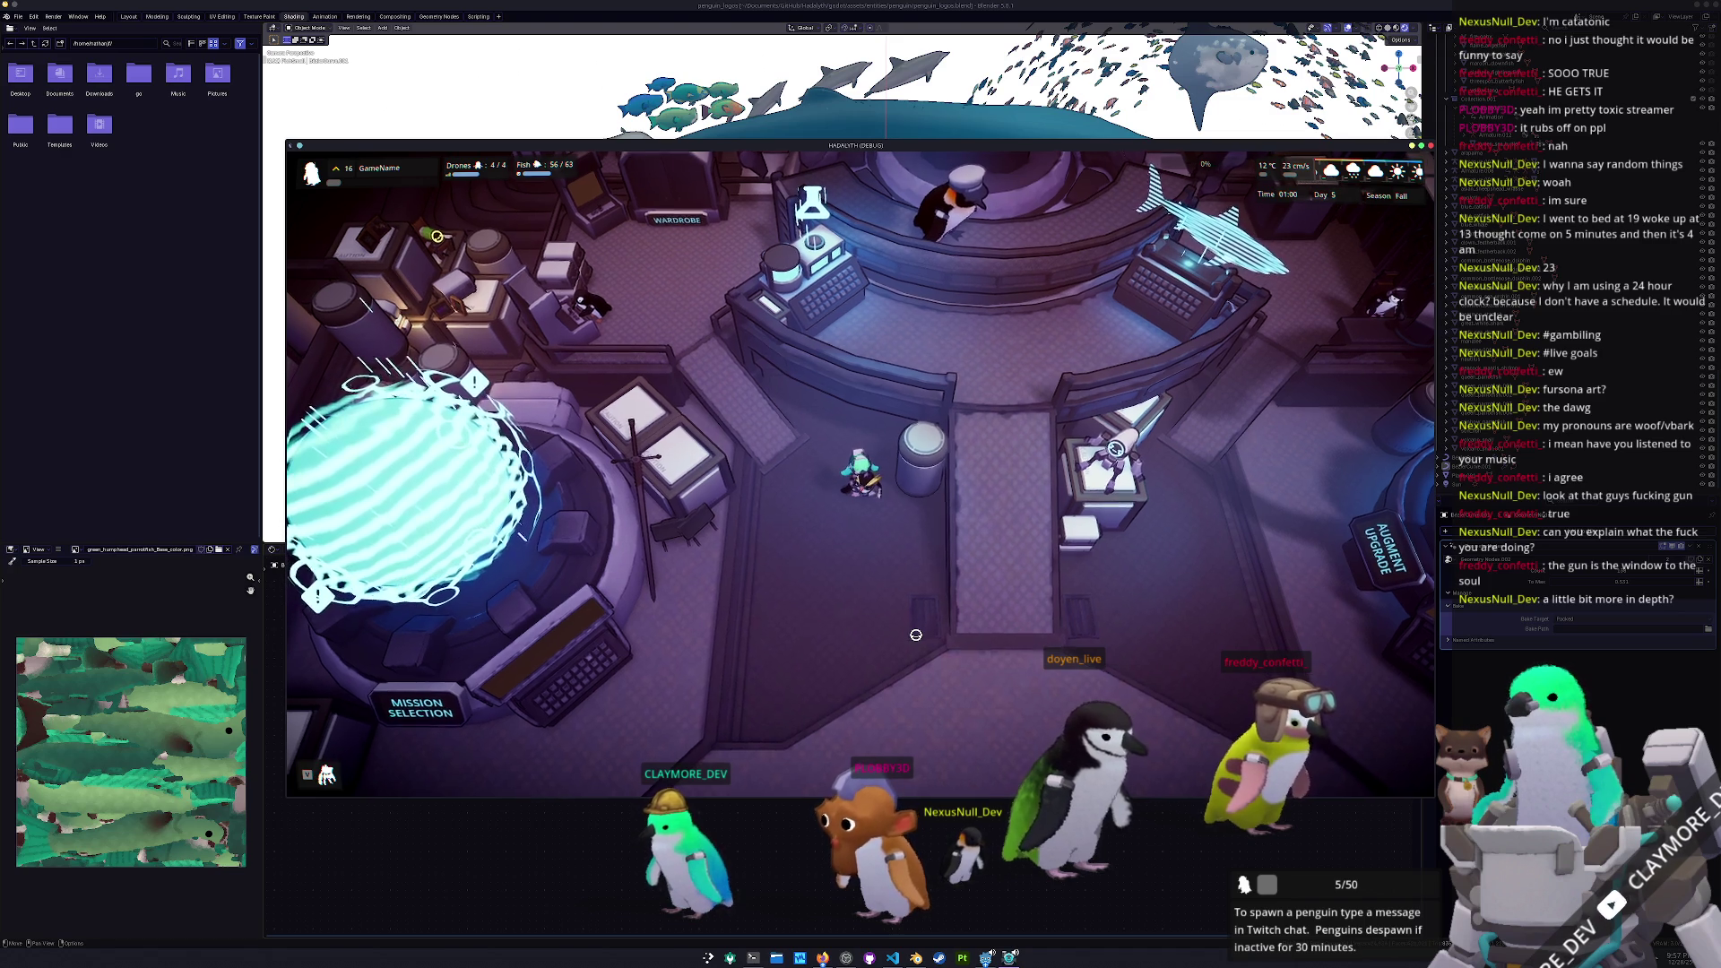
key("s")
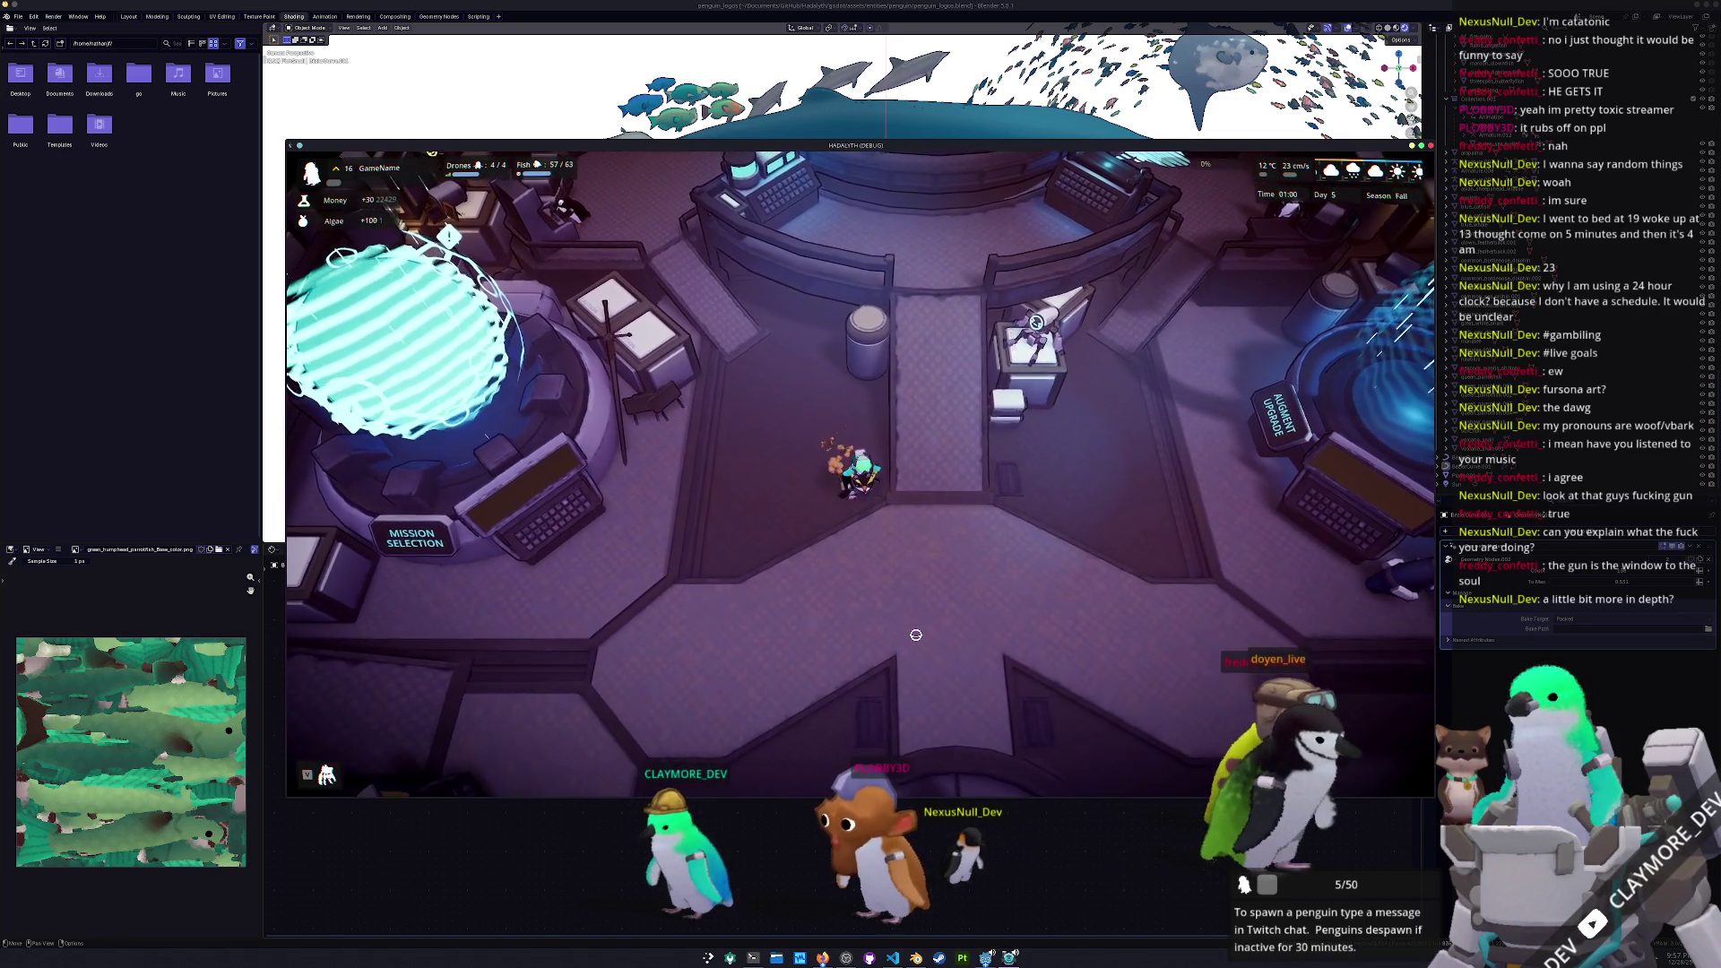
key("d")
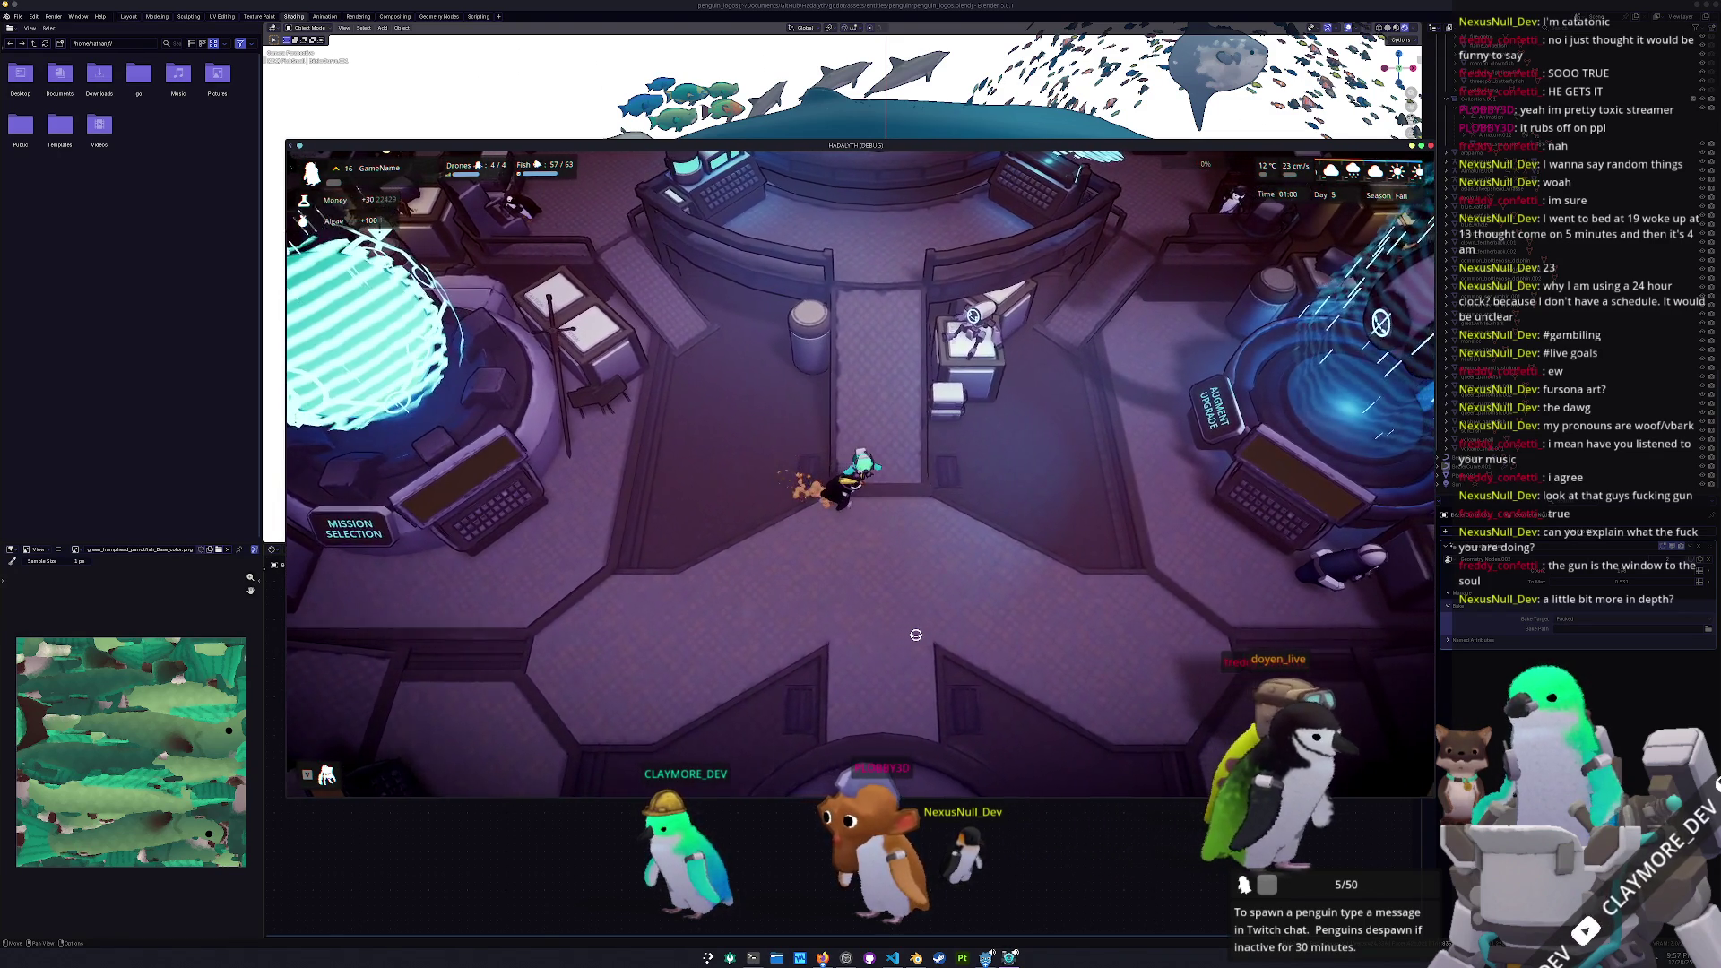
key("d")
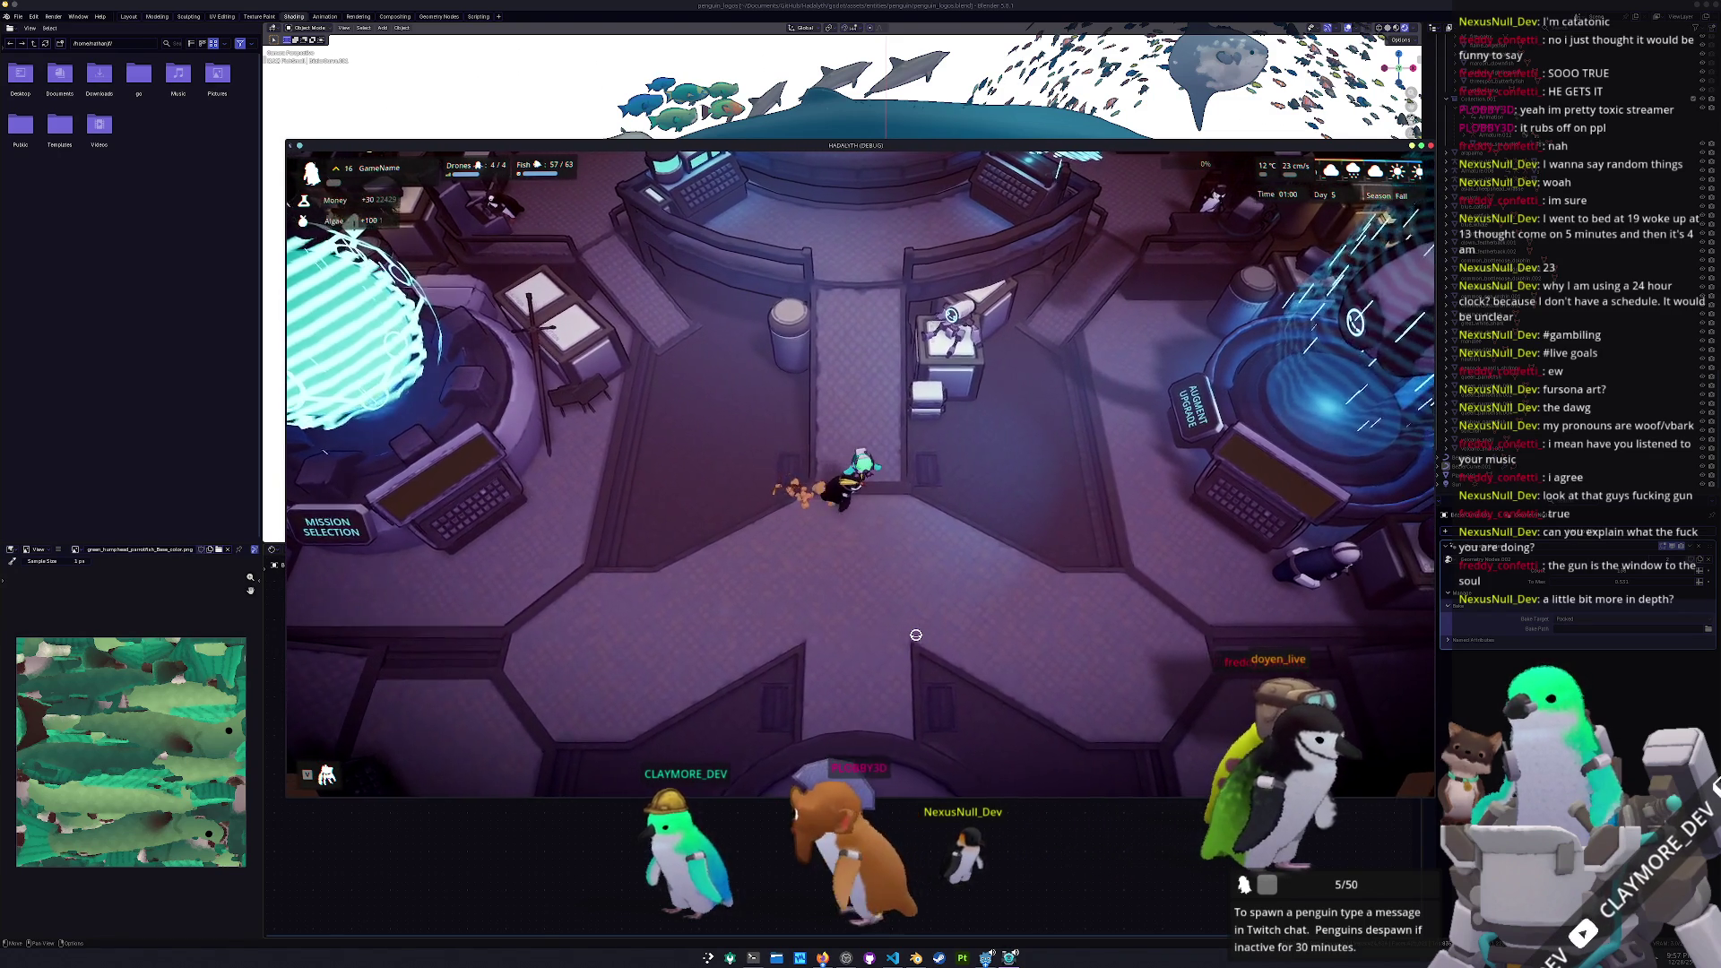
key("d")
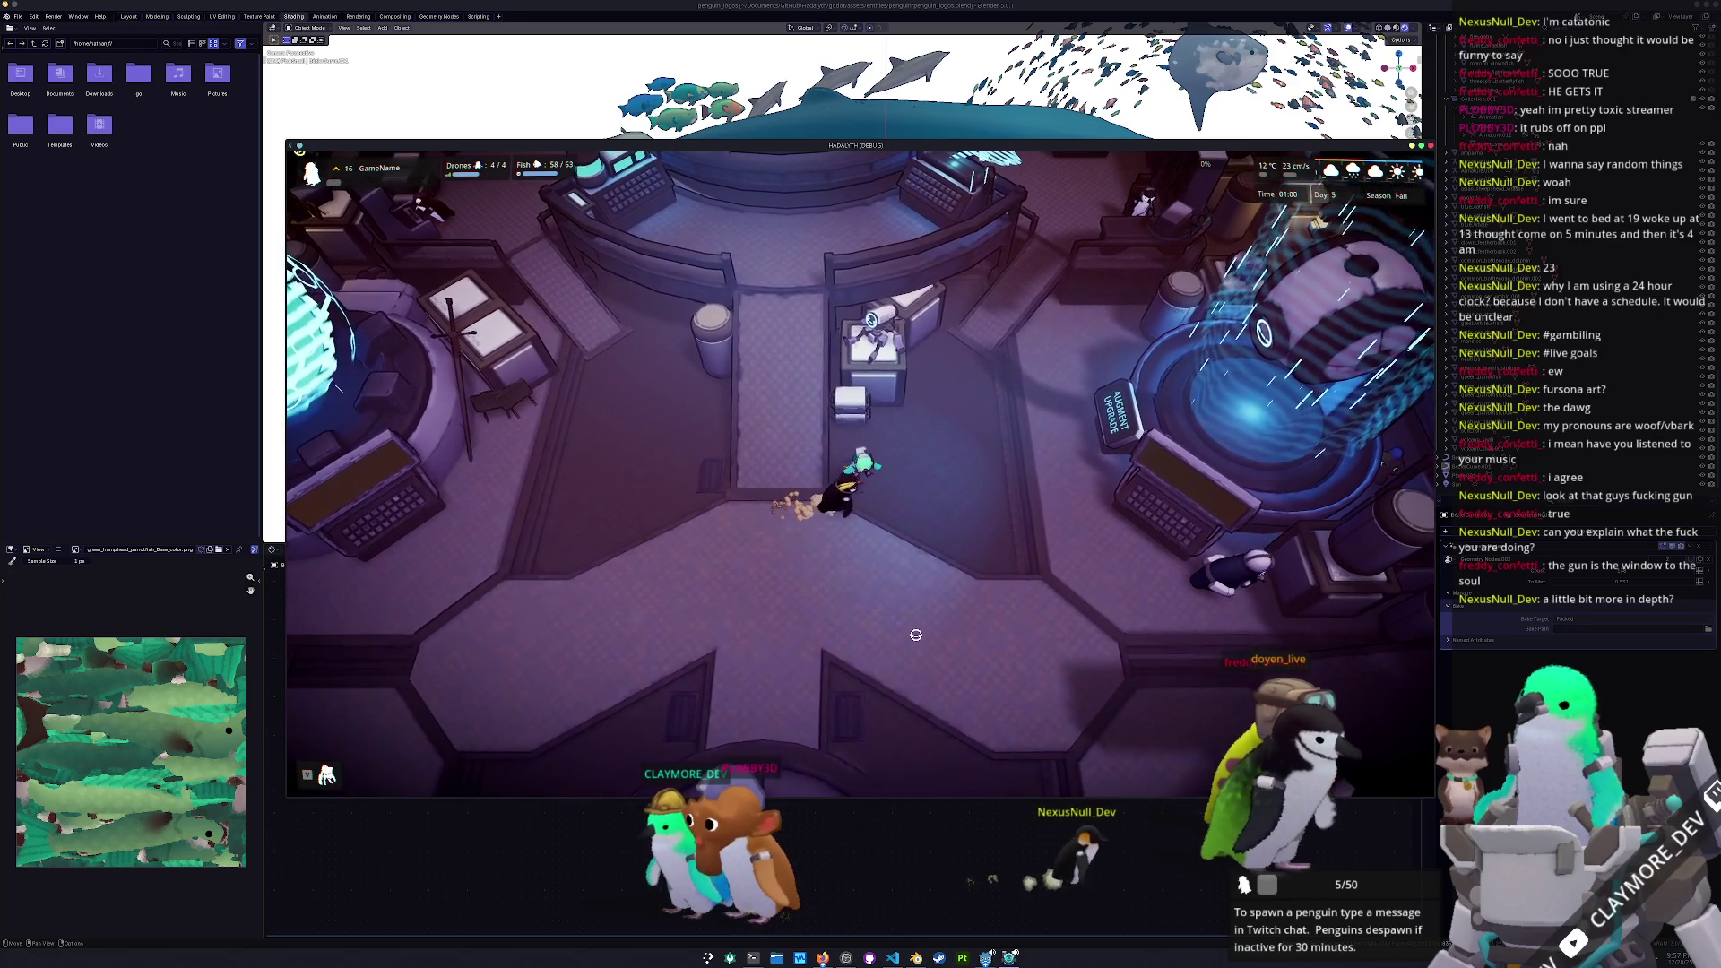
key("d")
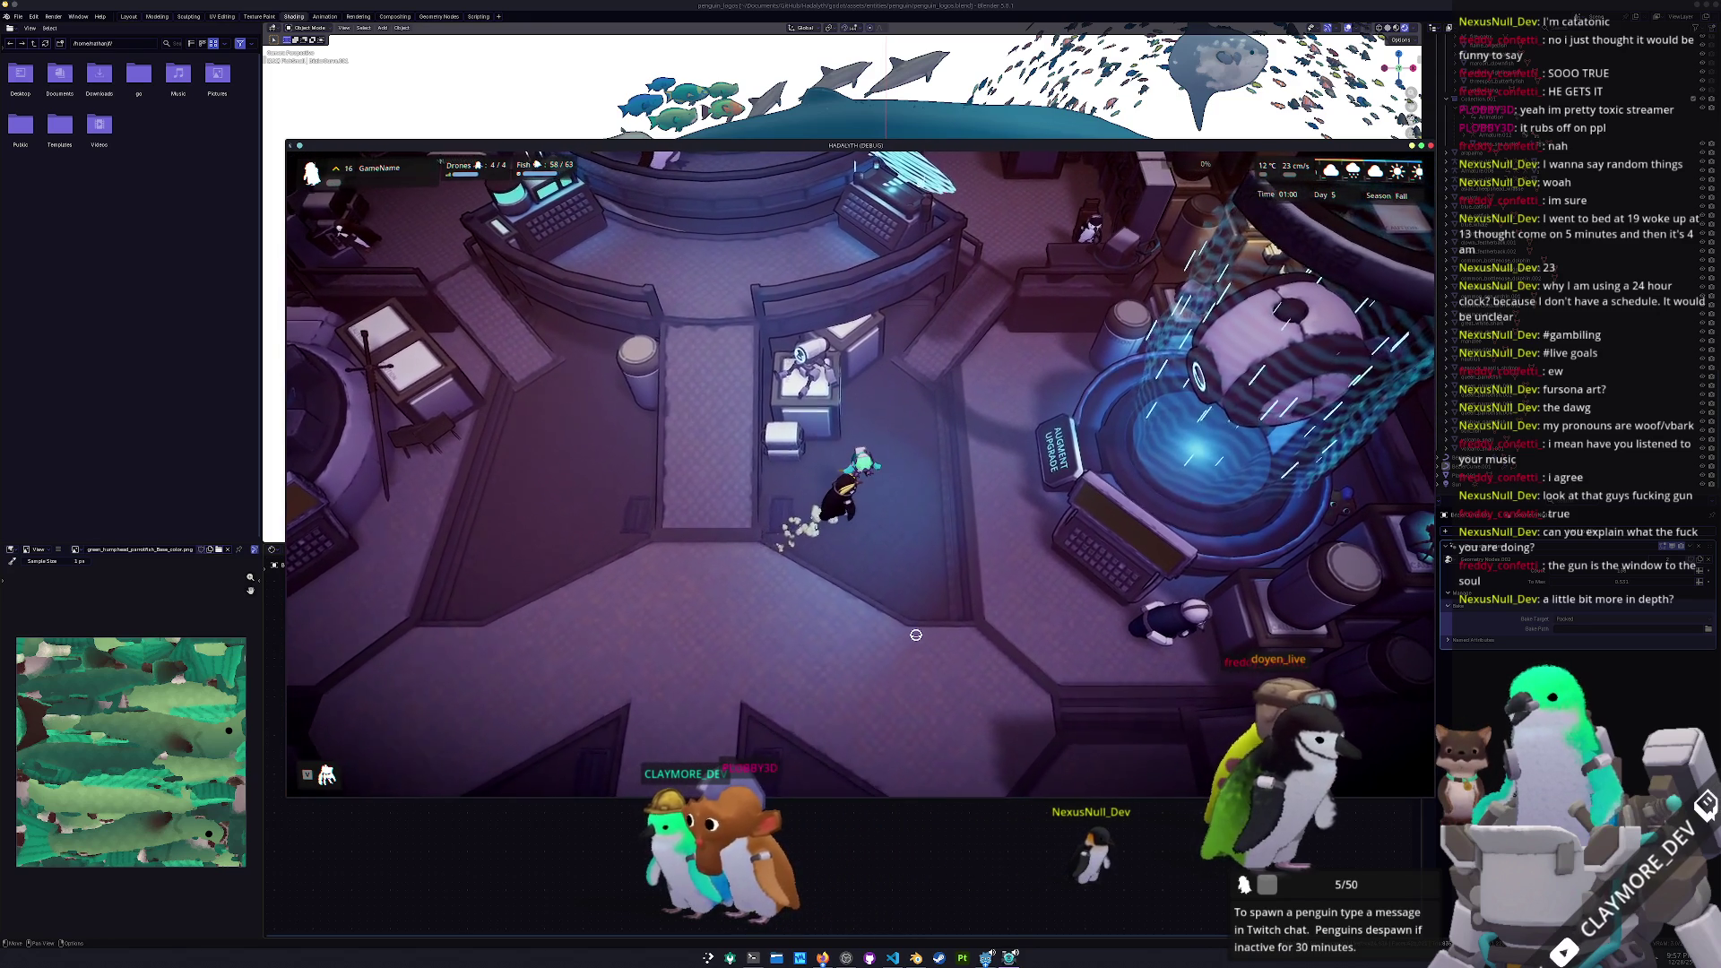
key("d")
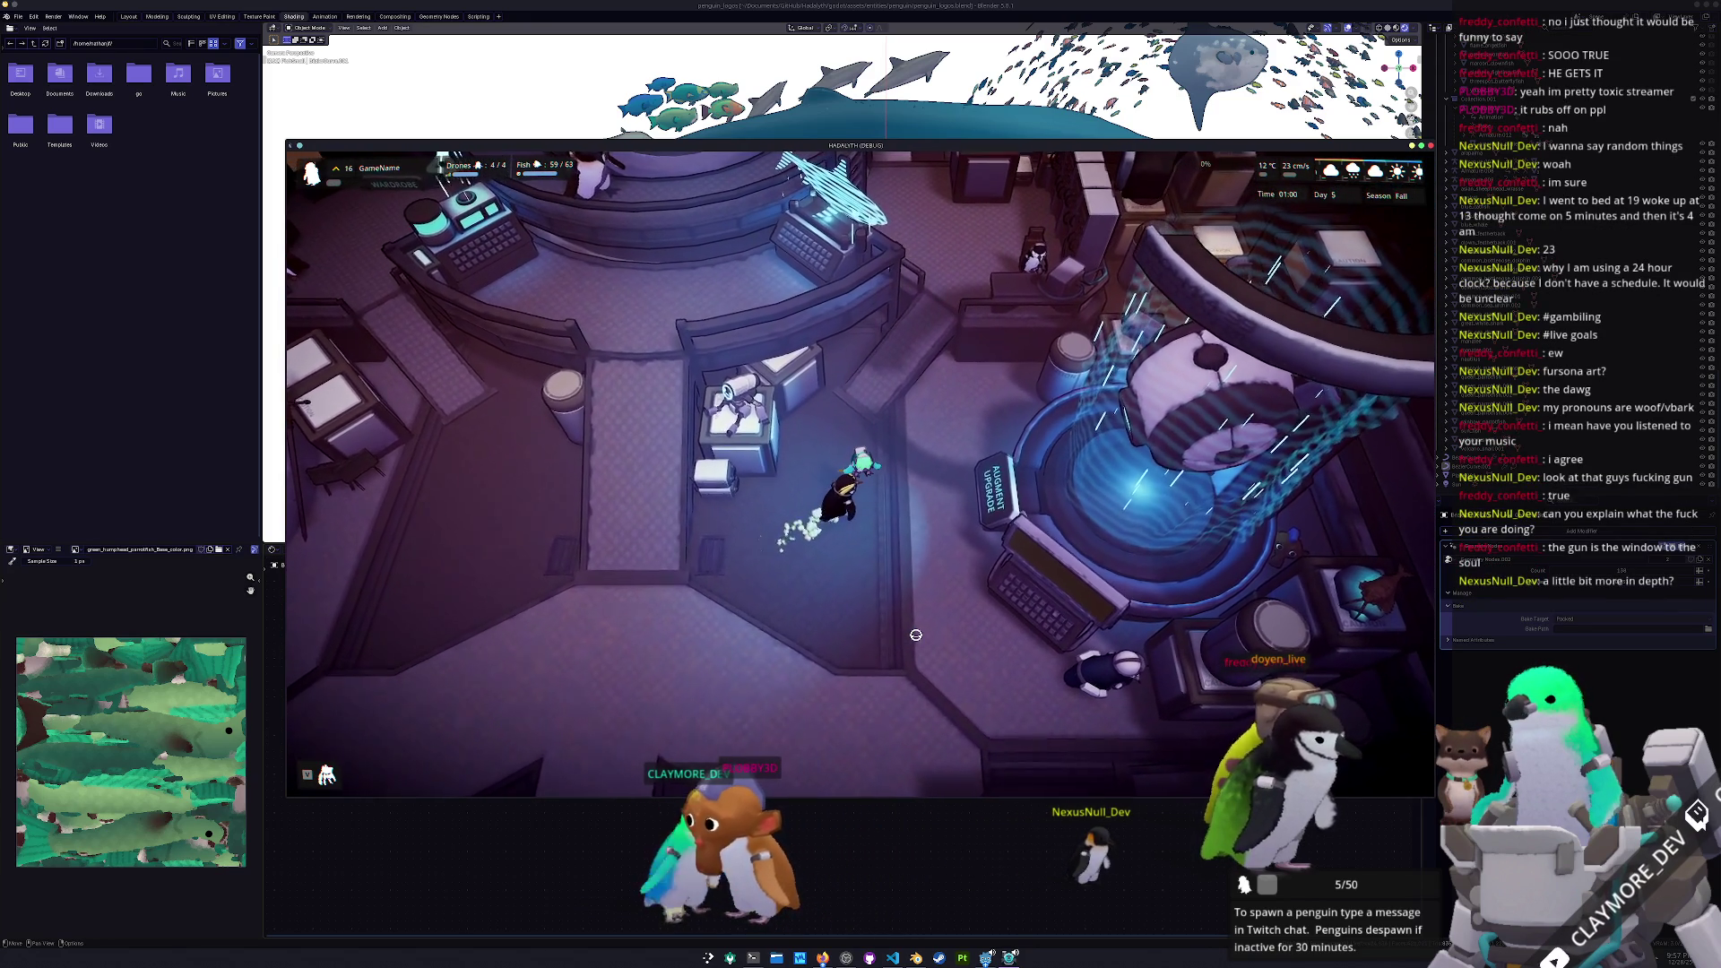
key("d")
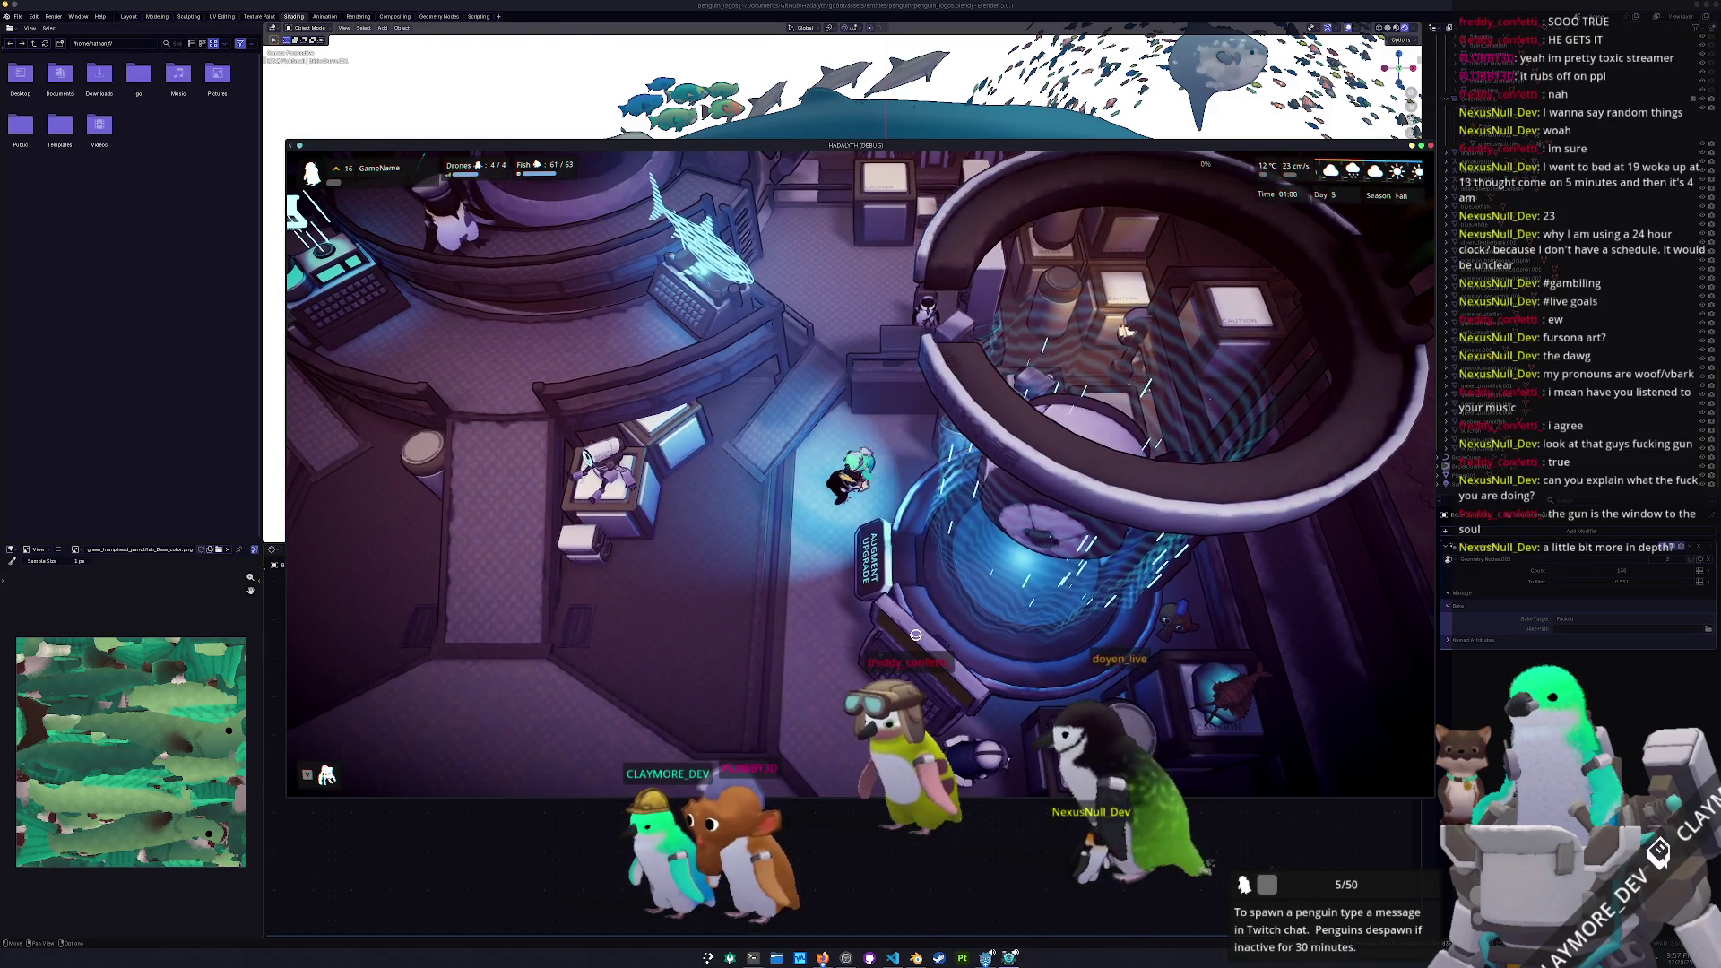
key("d")
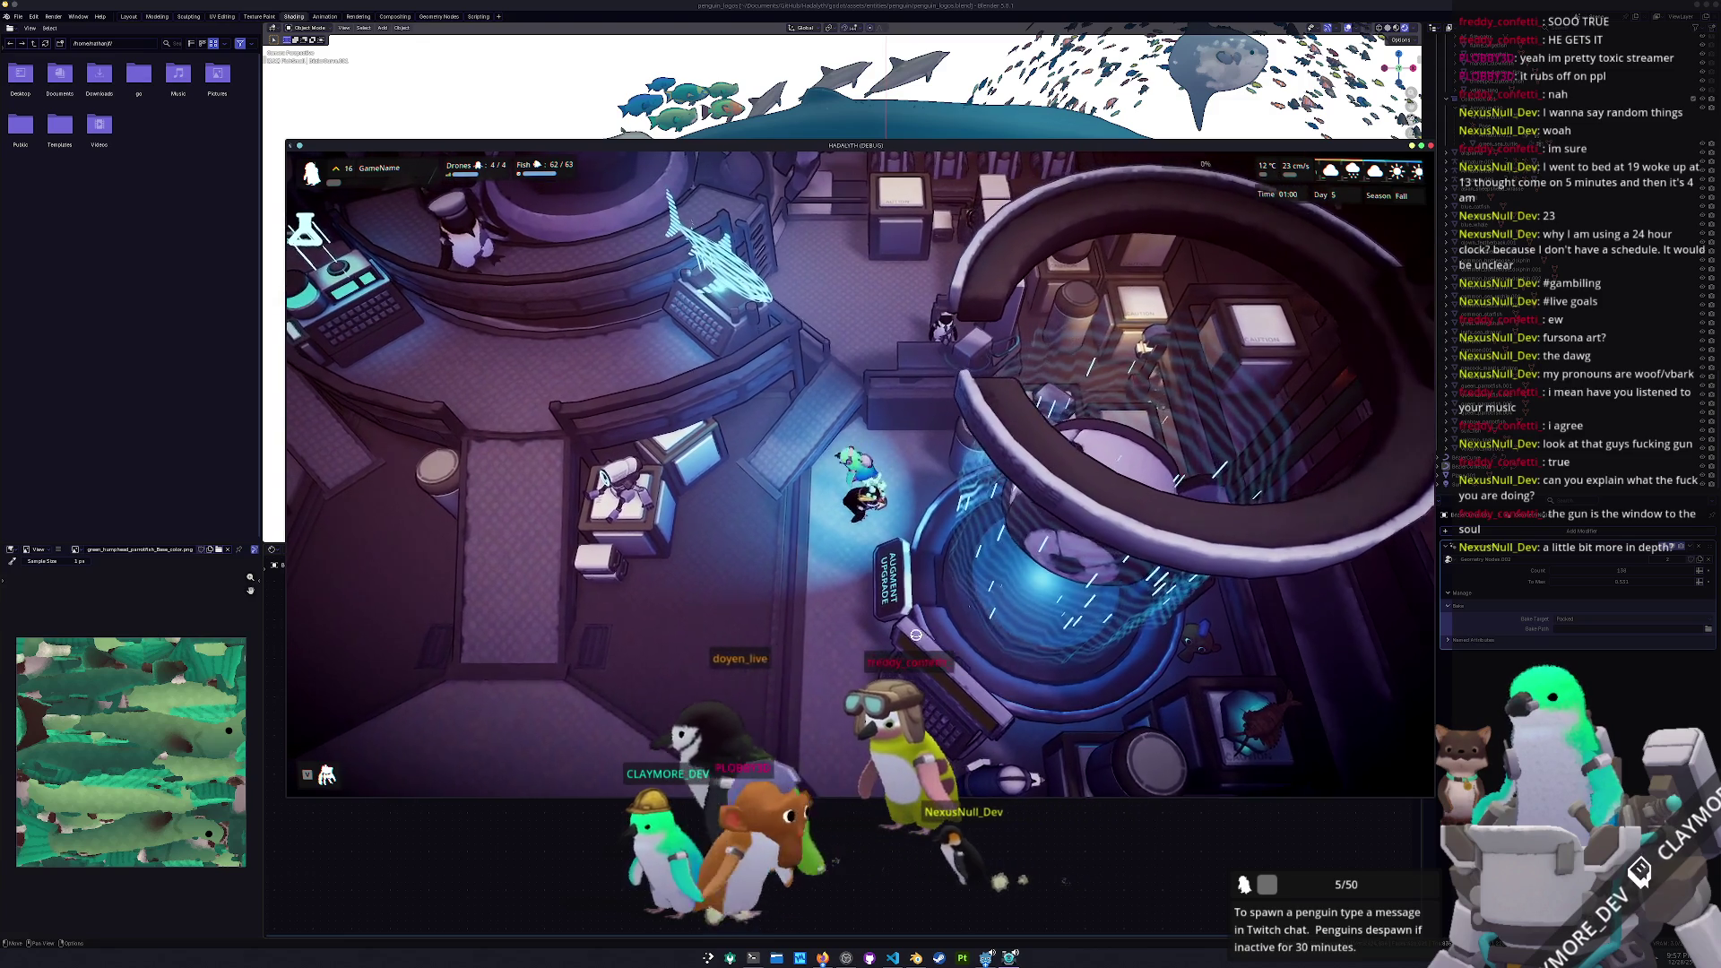
key("s")
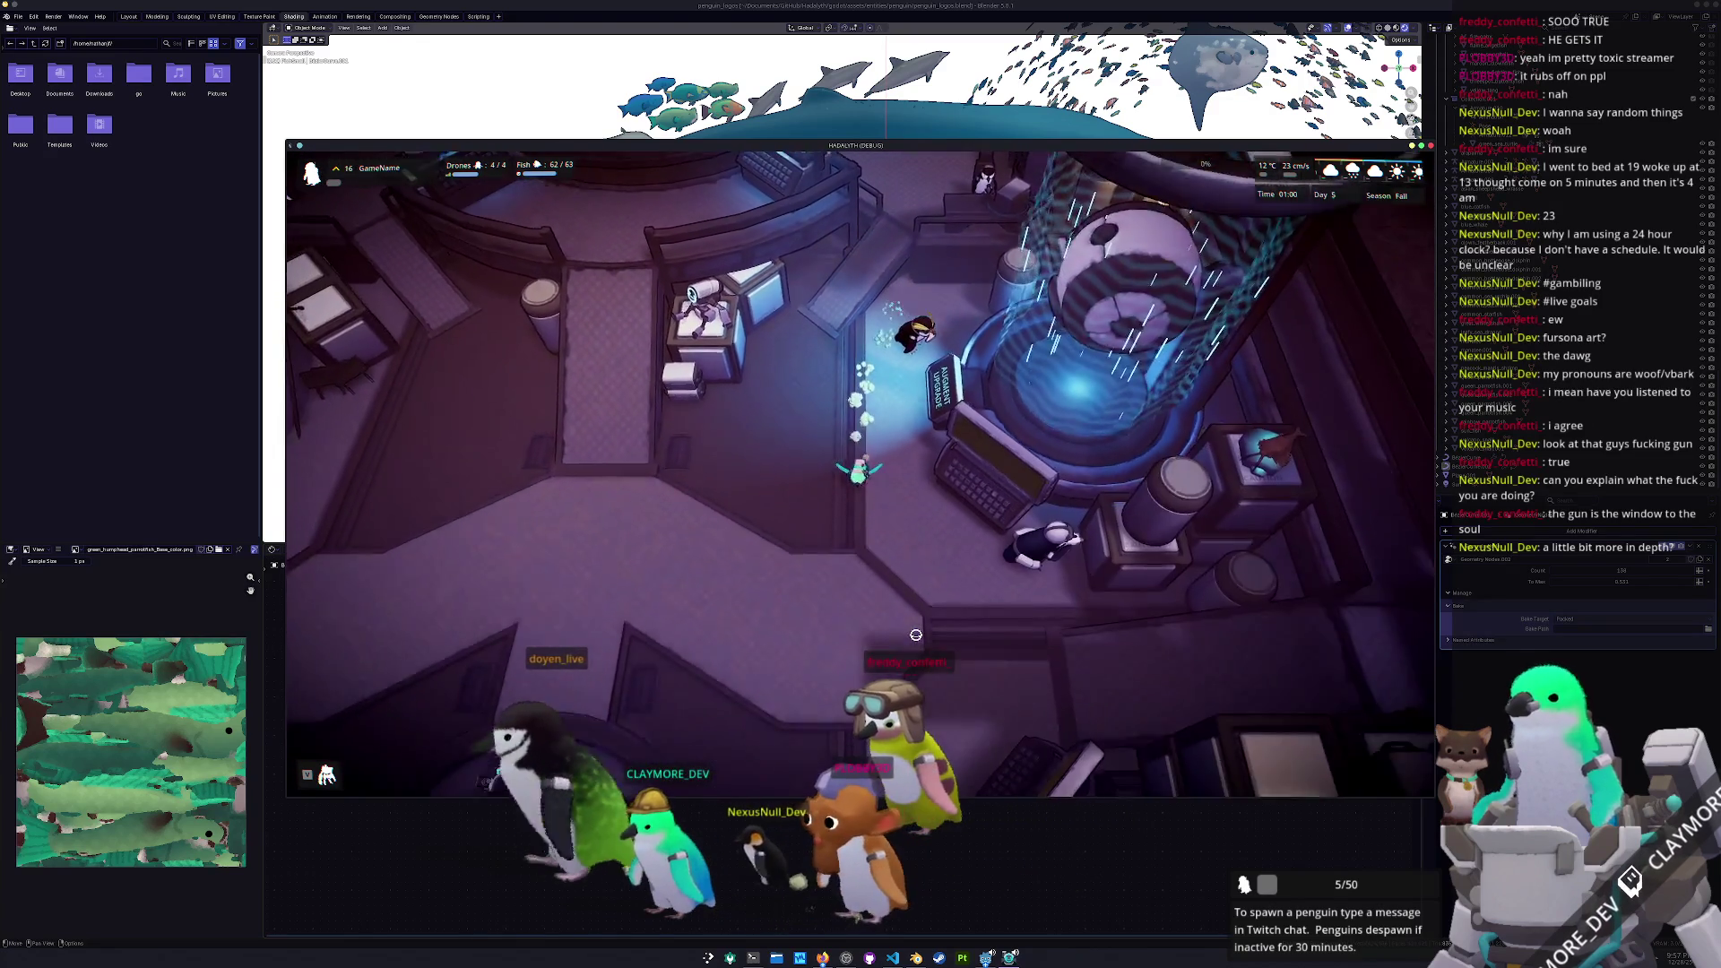
key("s")
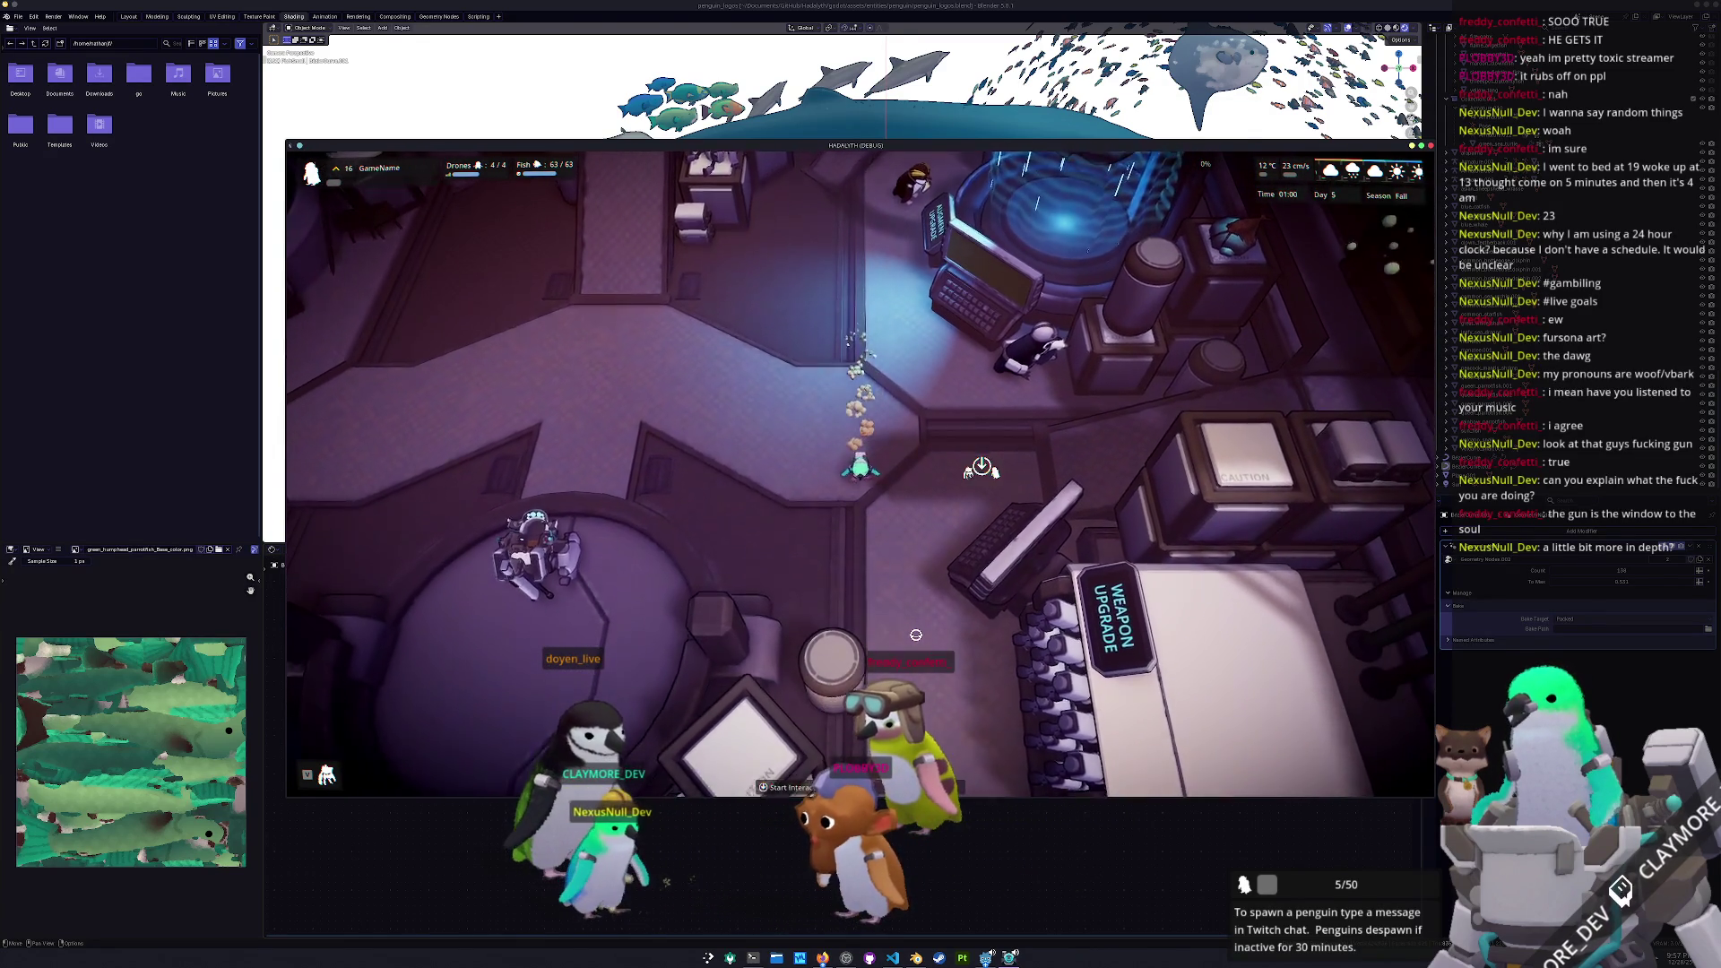
key("s")
key("s")
key("d")
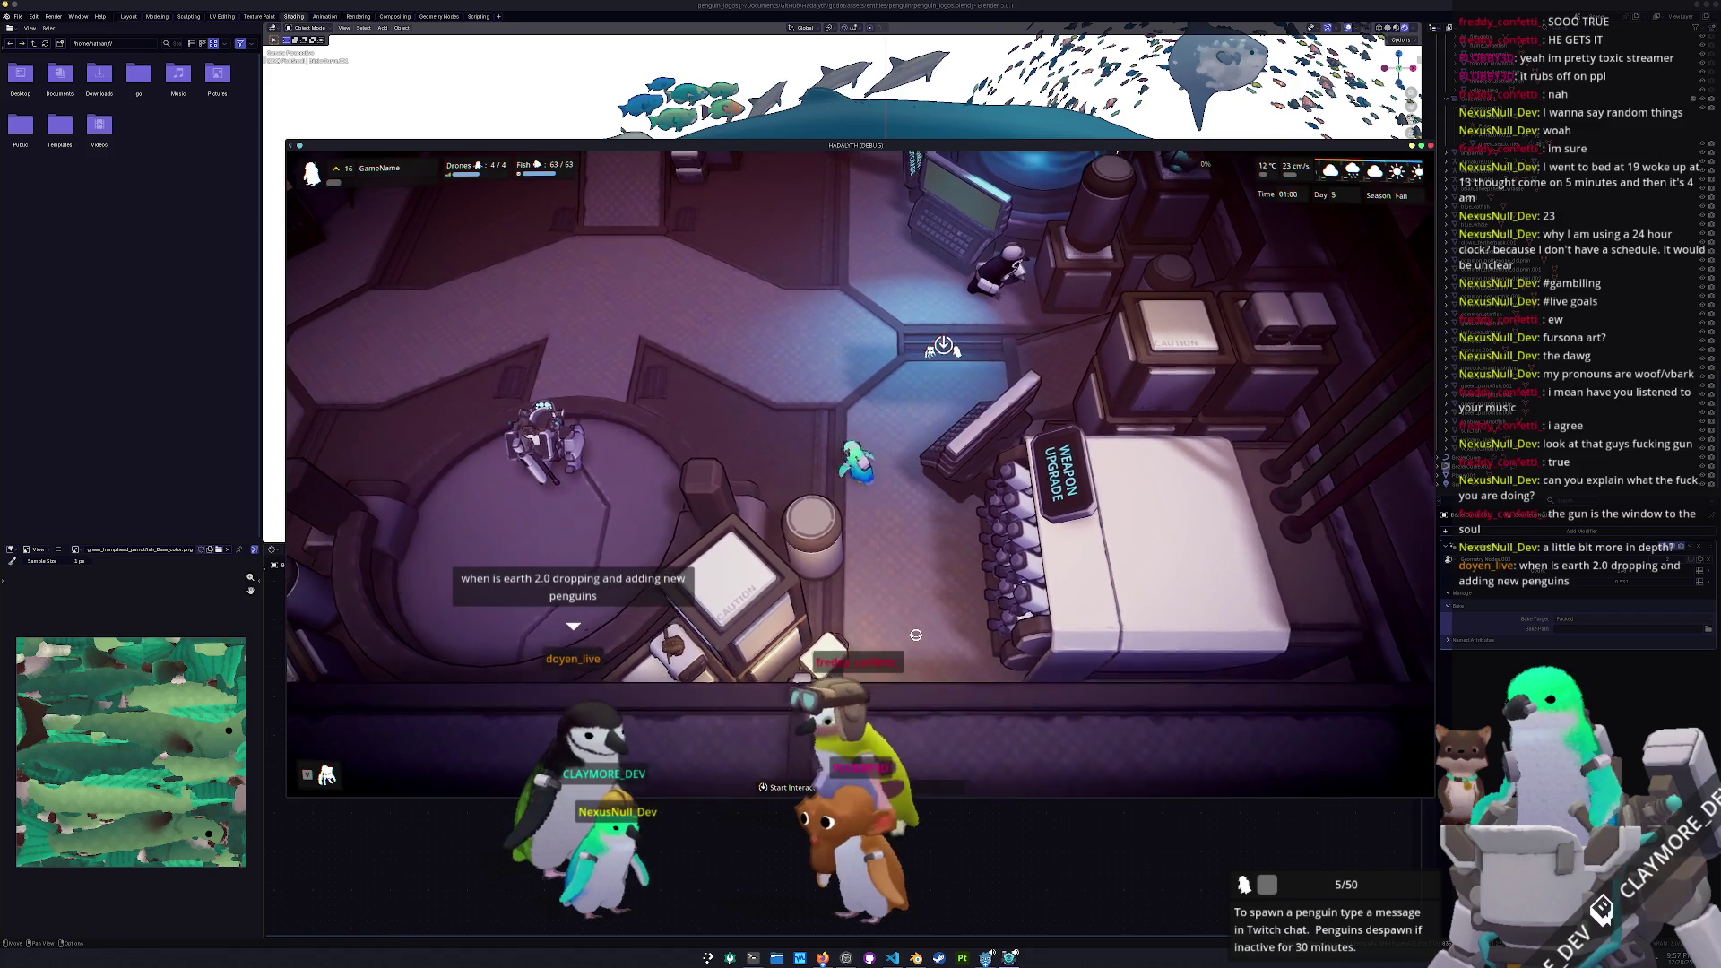
Walk the penguin up and left to stand beside the Mission Selection console
key("a")
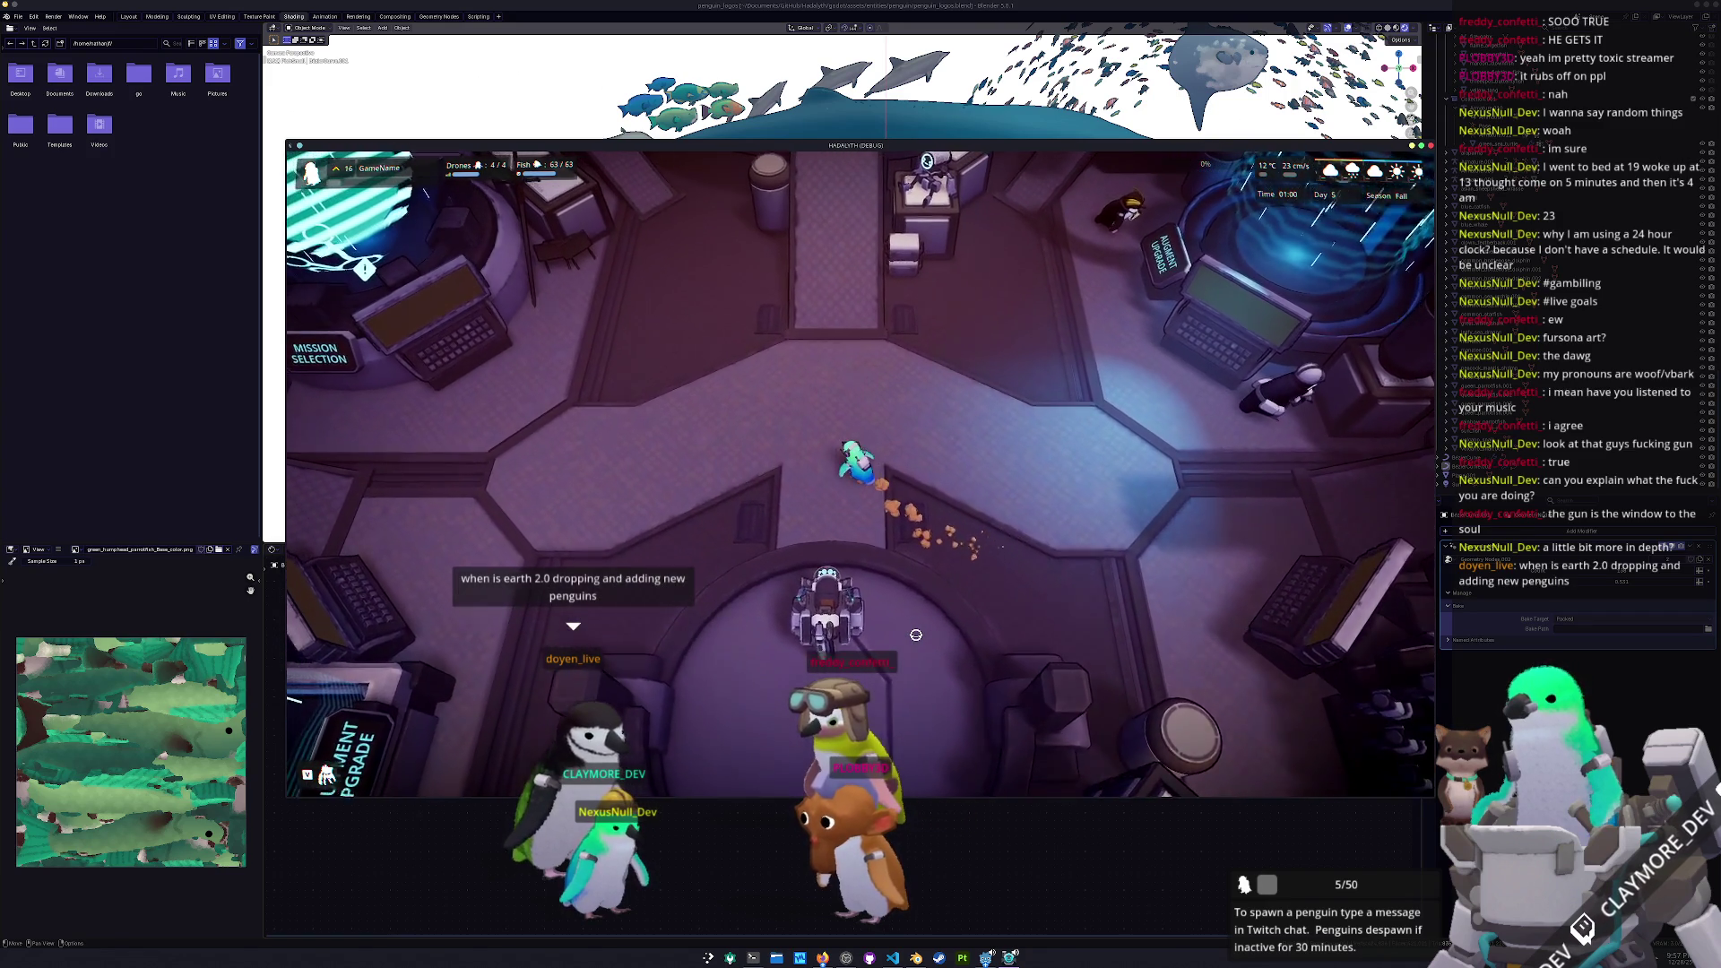
key("w")
key("a")
key("w")
key("a")
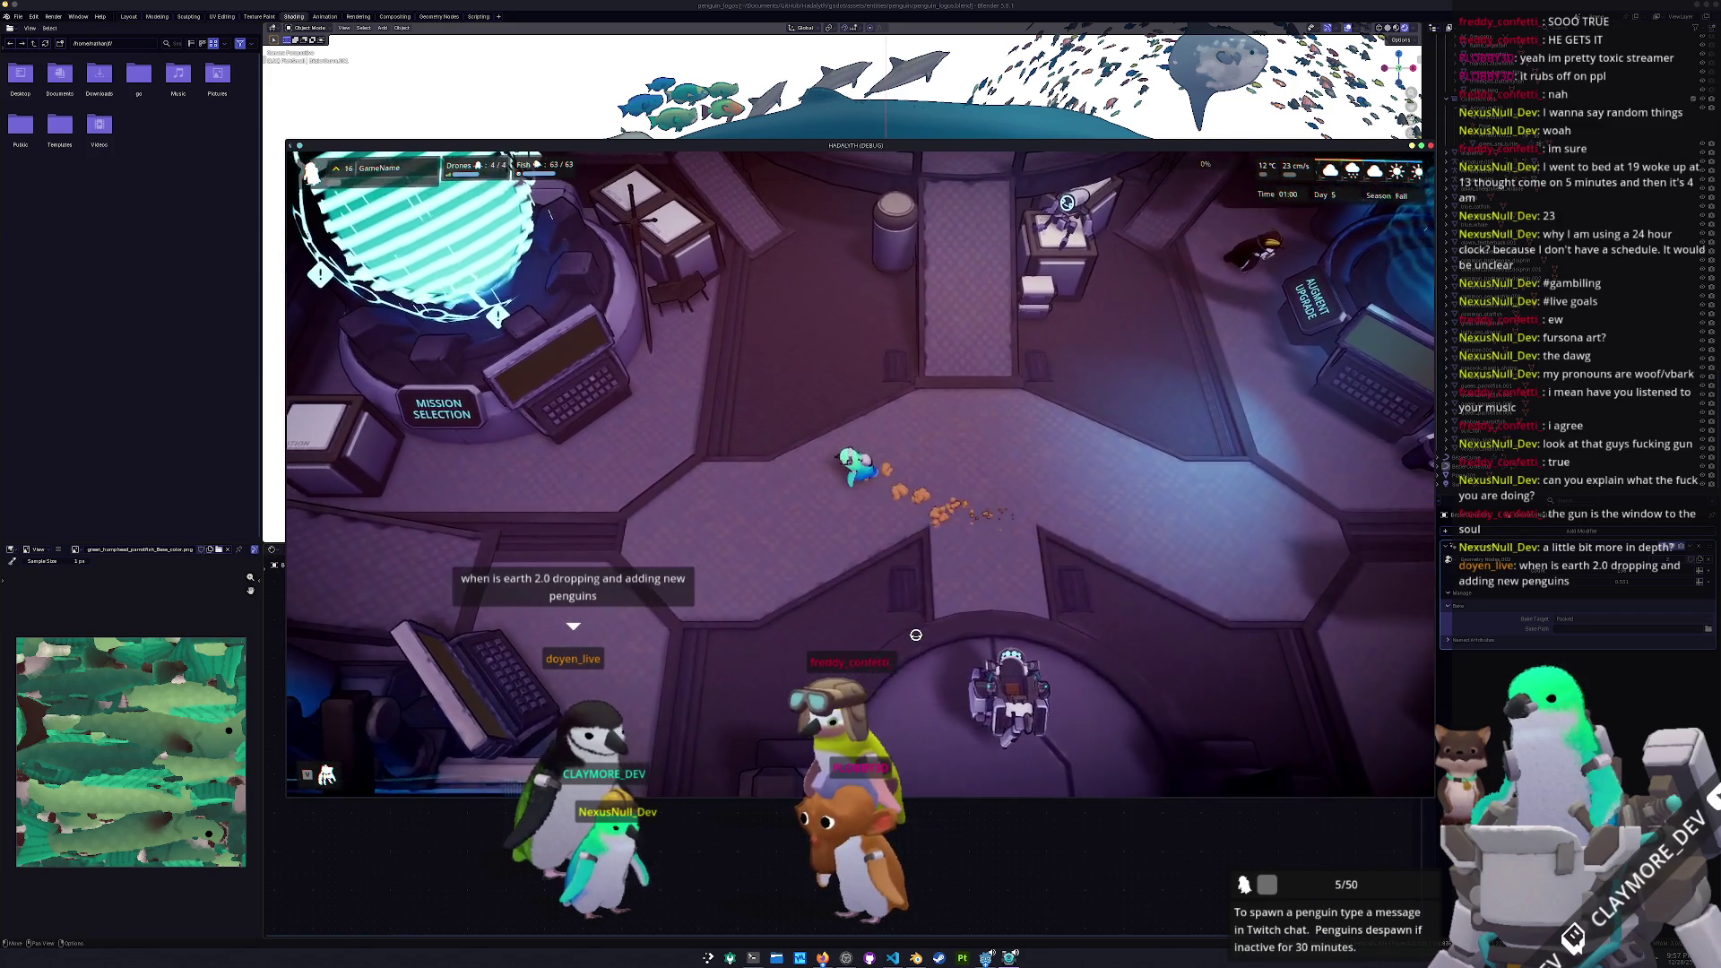
key("w")
key("a")
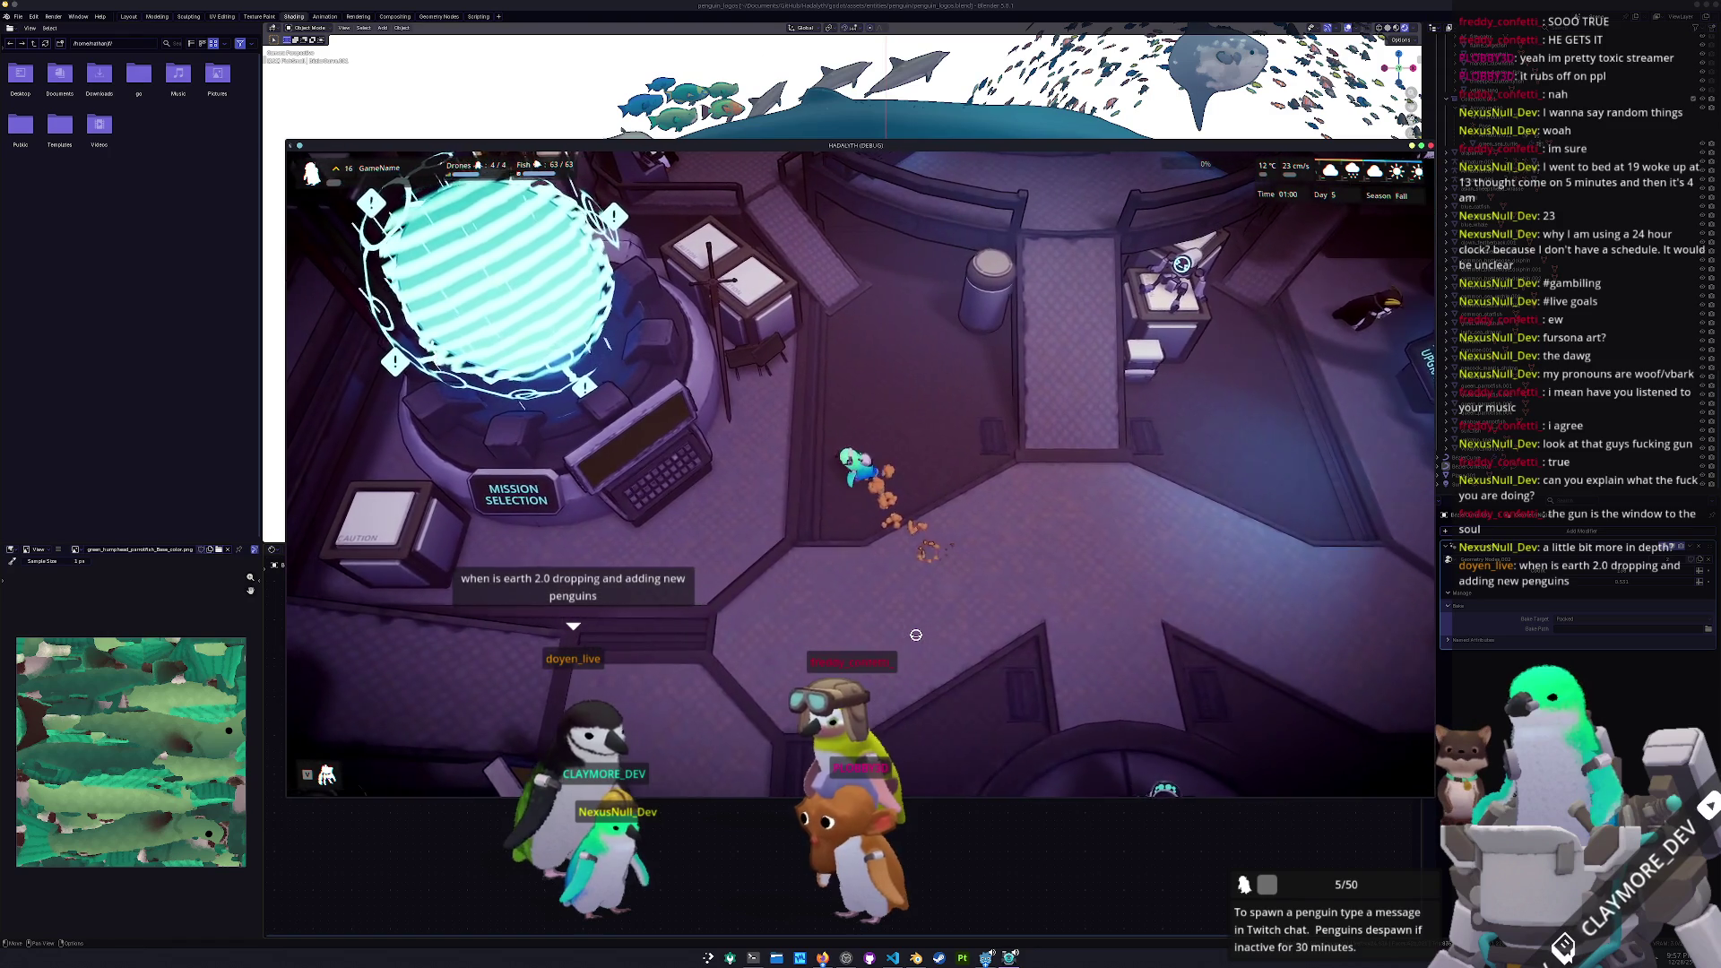
key("w")
key("a")
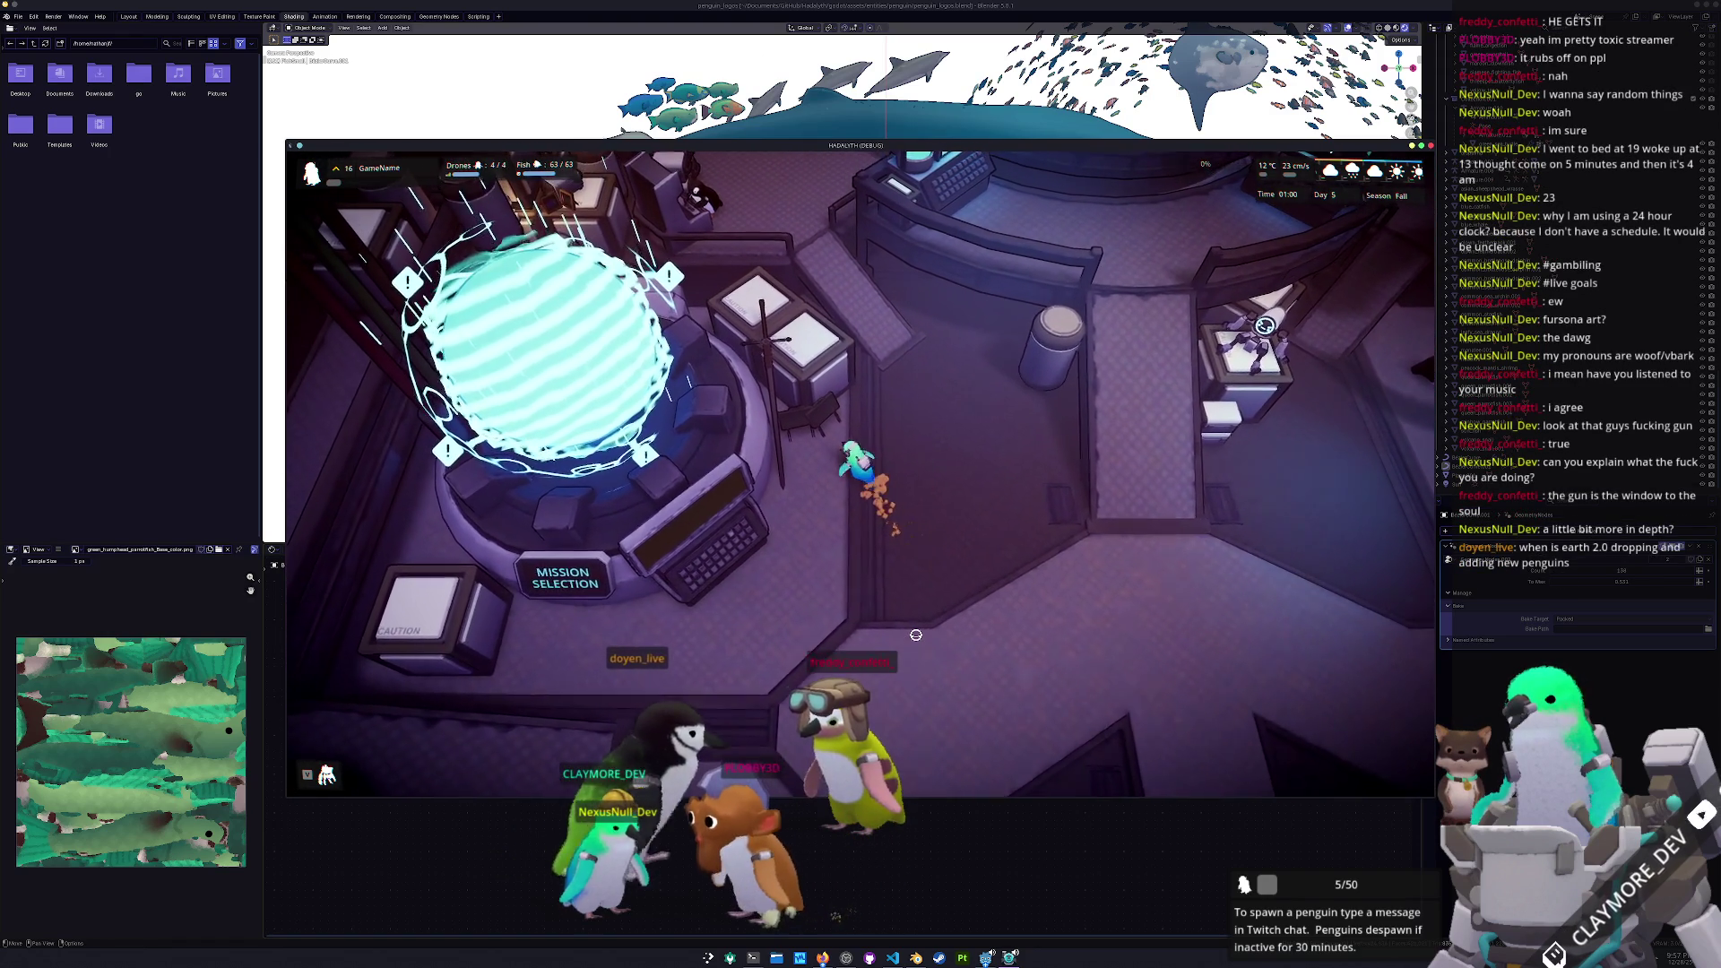
key("s")
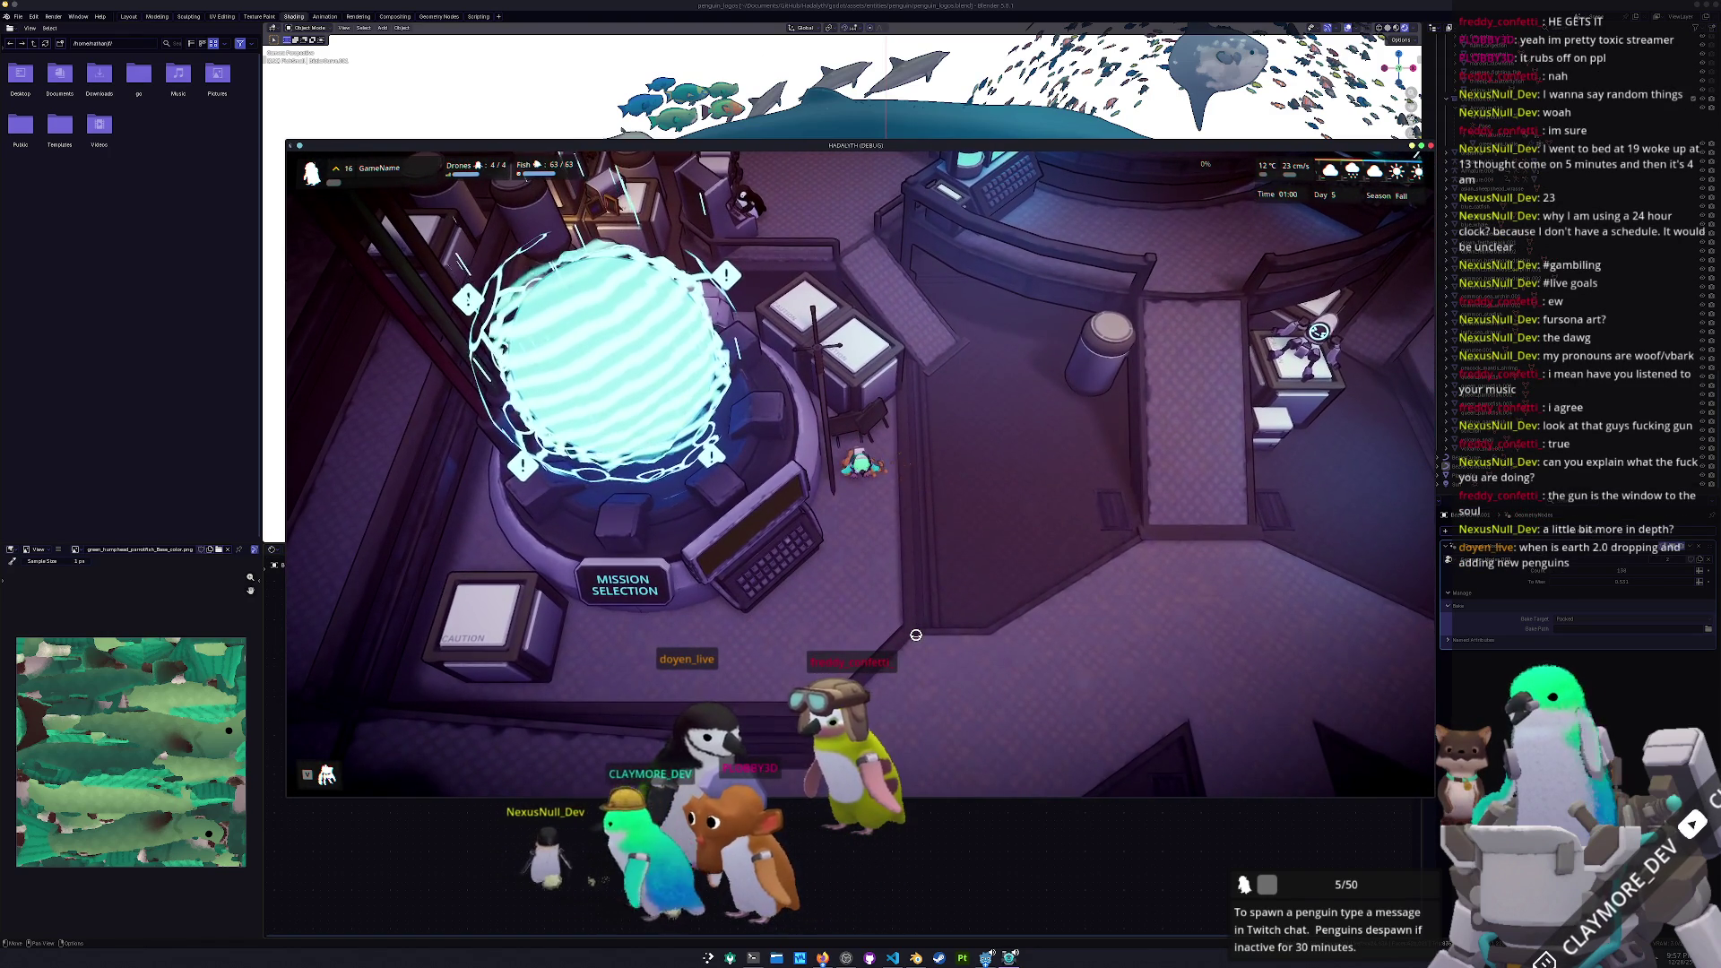
key("w")
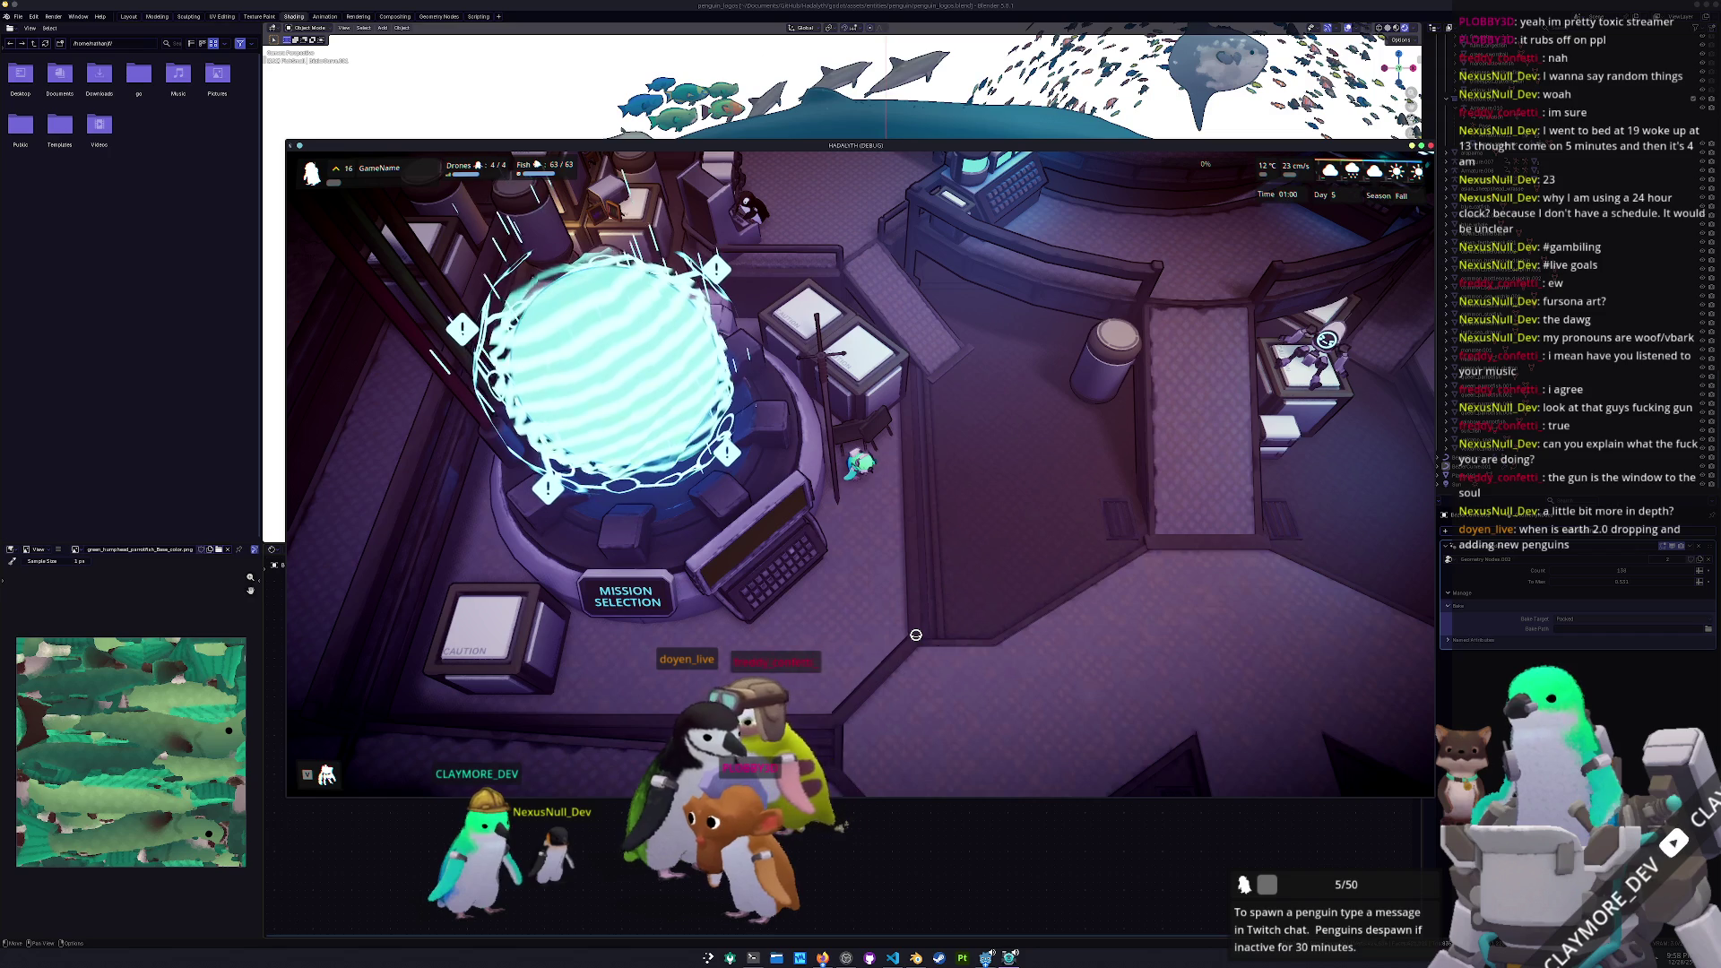
Back in Blender, look around the scene, return to camera view and select Armature.002
left_click(889, 885)
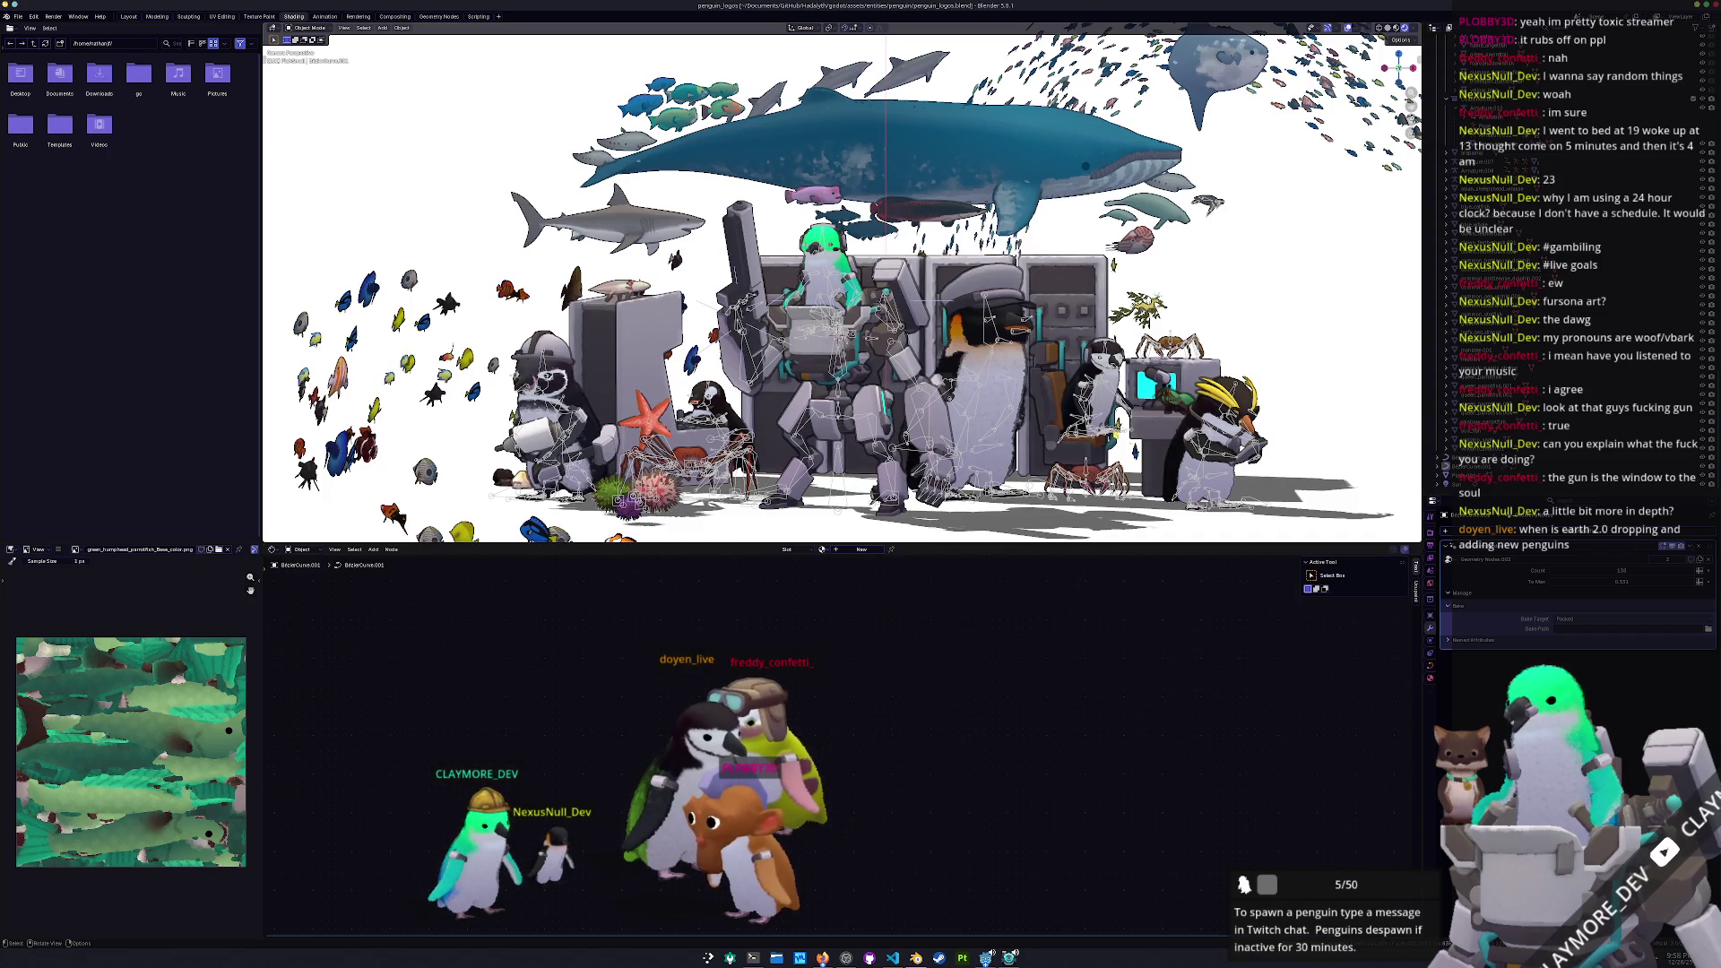
middle_click_drag(1058, 422, 1057, 406, "ctrl")
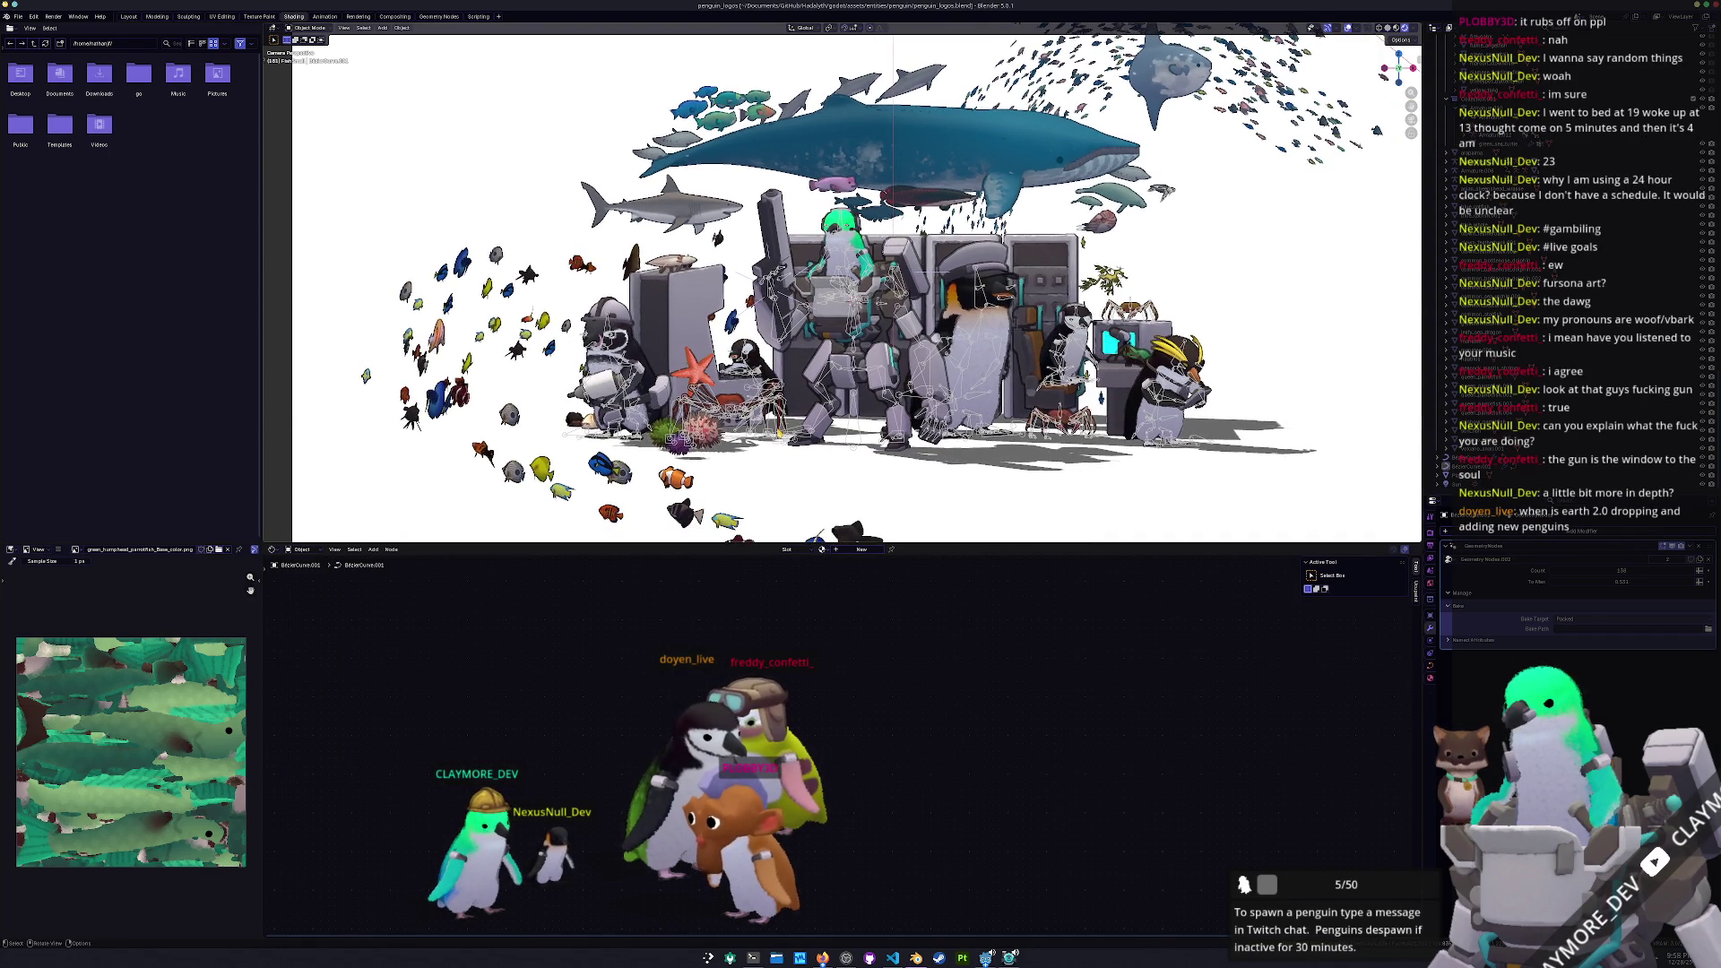
key("KP_0")
middle_click_drag(905, 359, 854, 352)
scroll(853, 352, "up", 2)
middle_click_drag(1145, 65, 1067, 147)
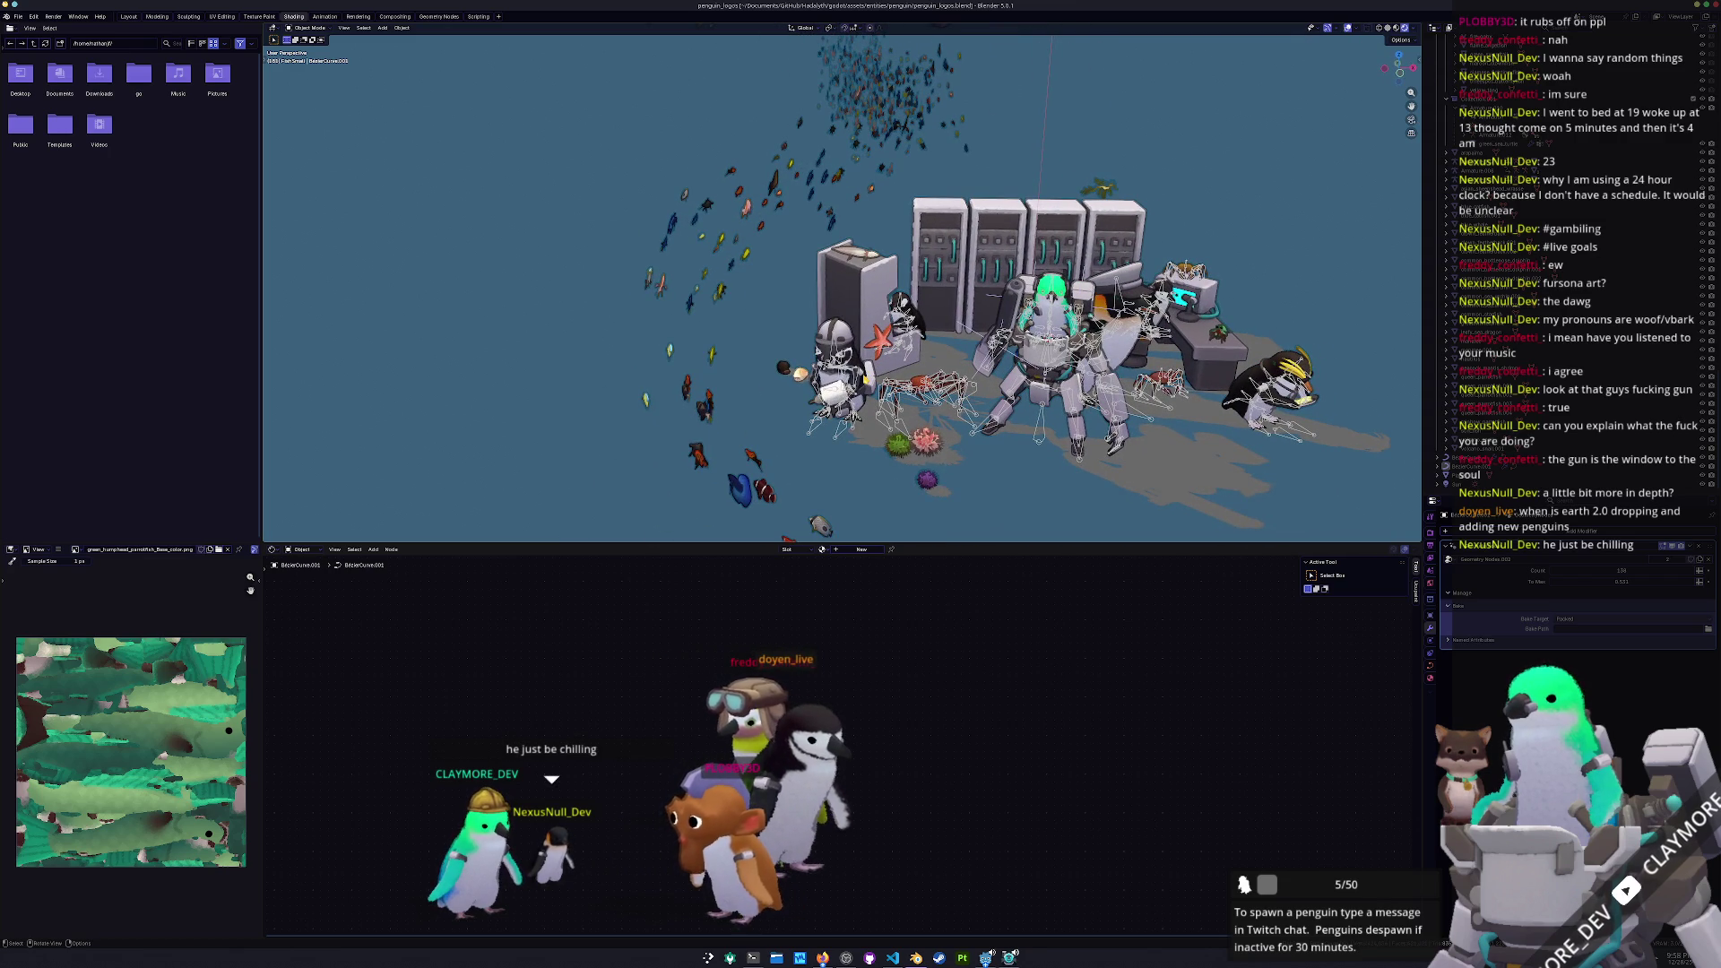
key("KP_0")
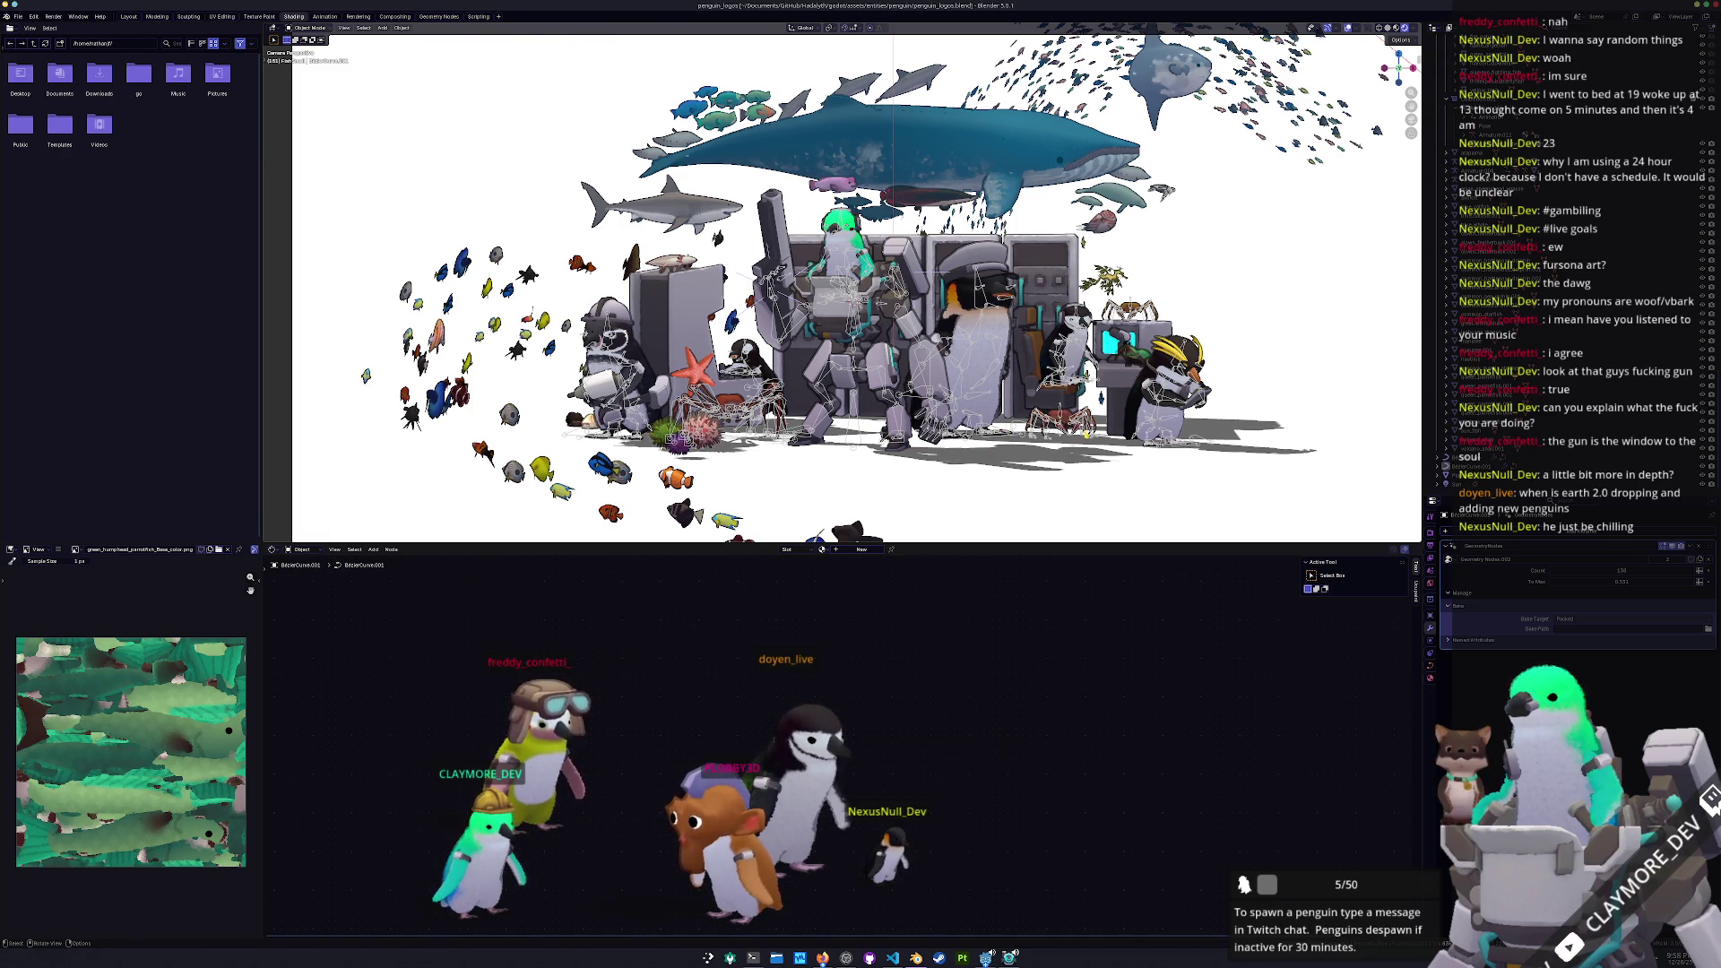
left_click(1450, 147)
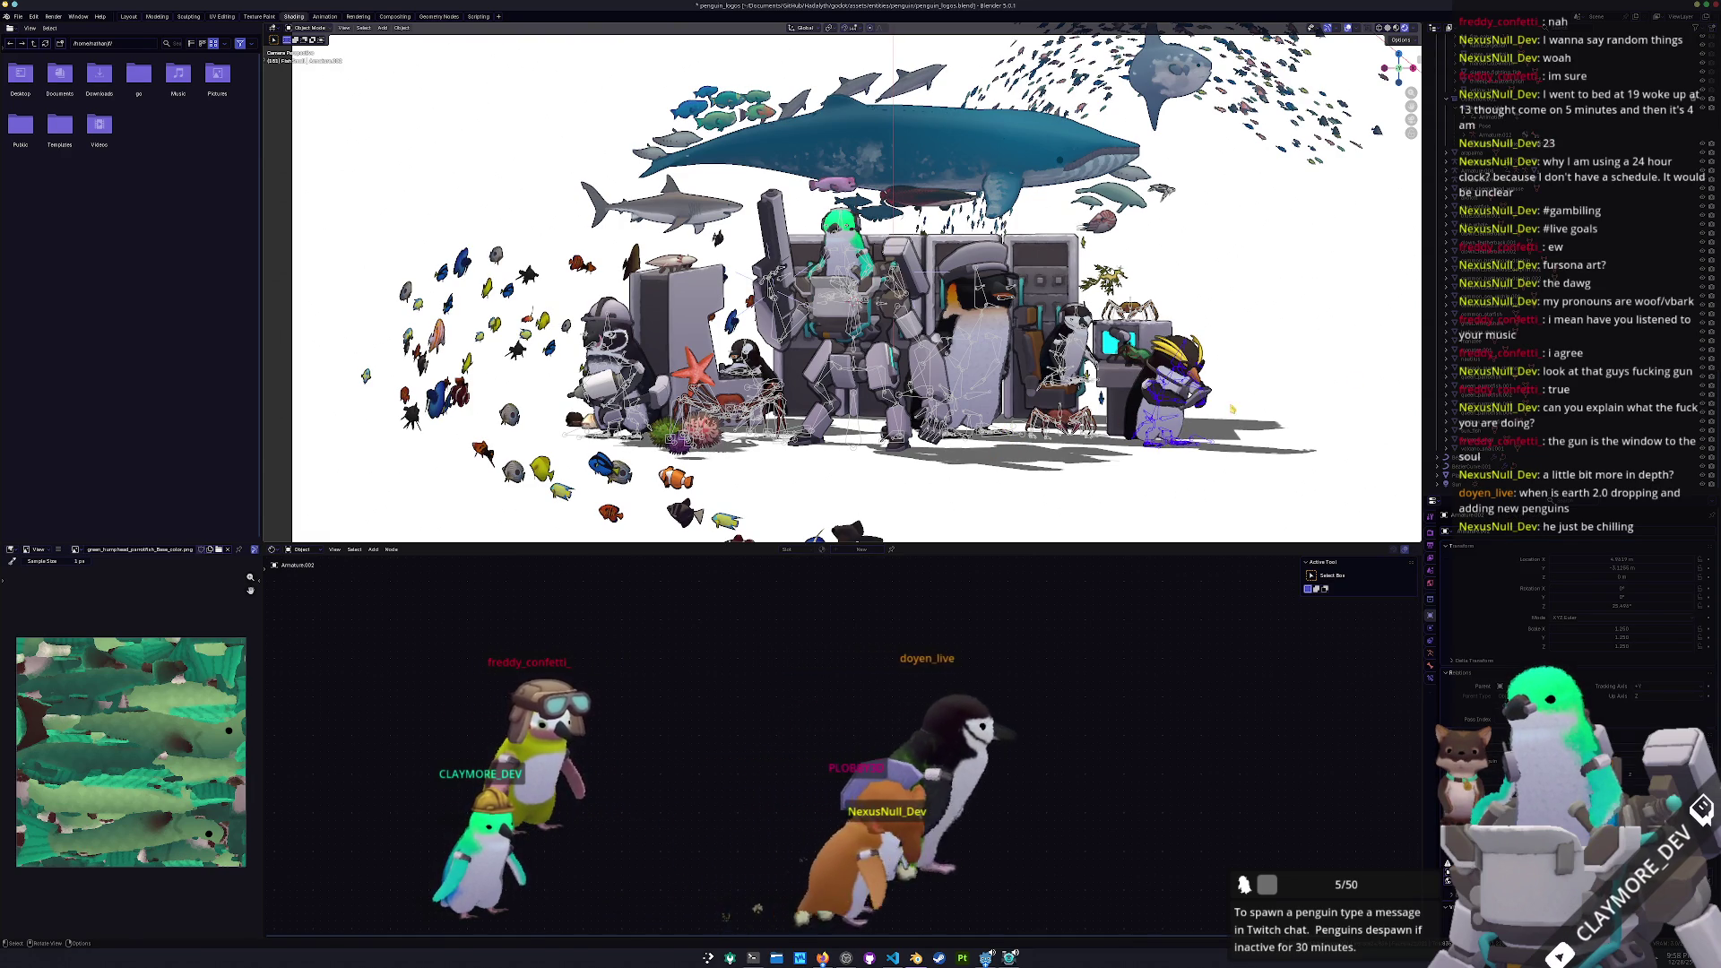
Reframe the camera view and re-expand the penguin hierarchy in the Outliner
key("KP_0")
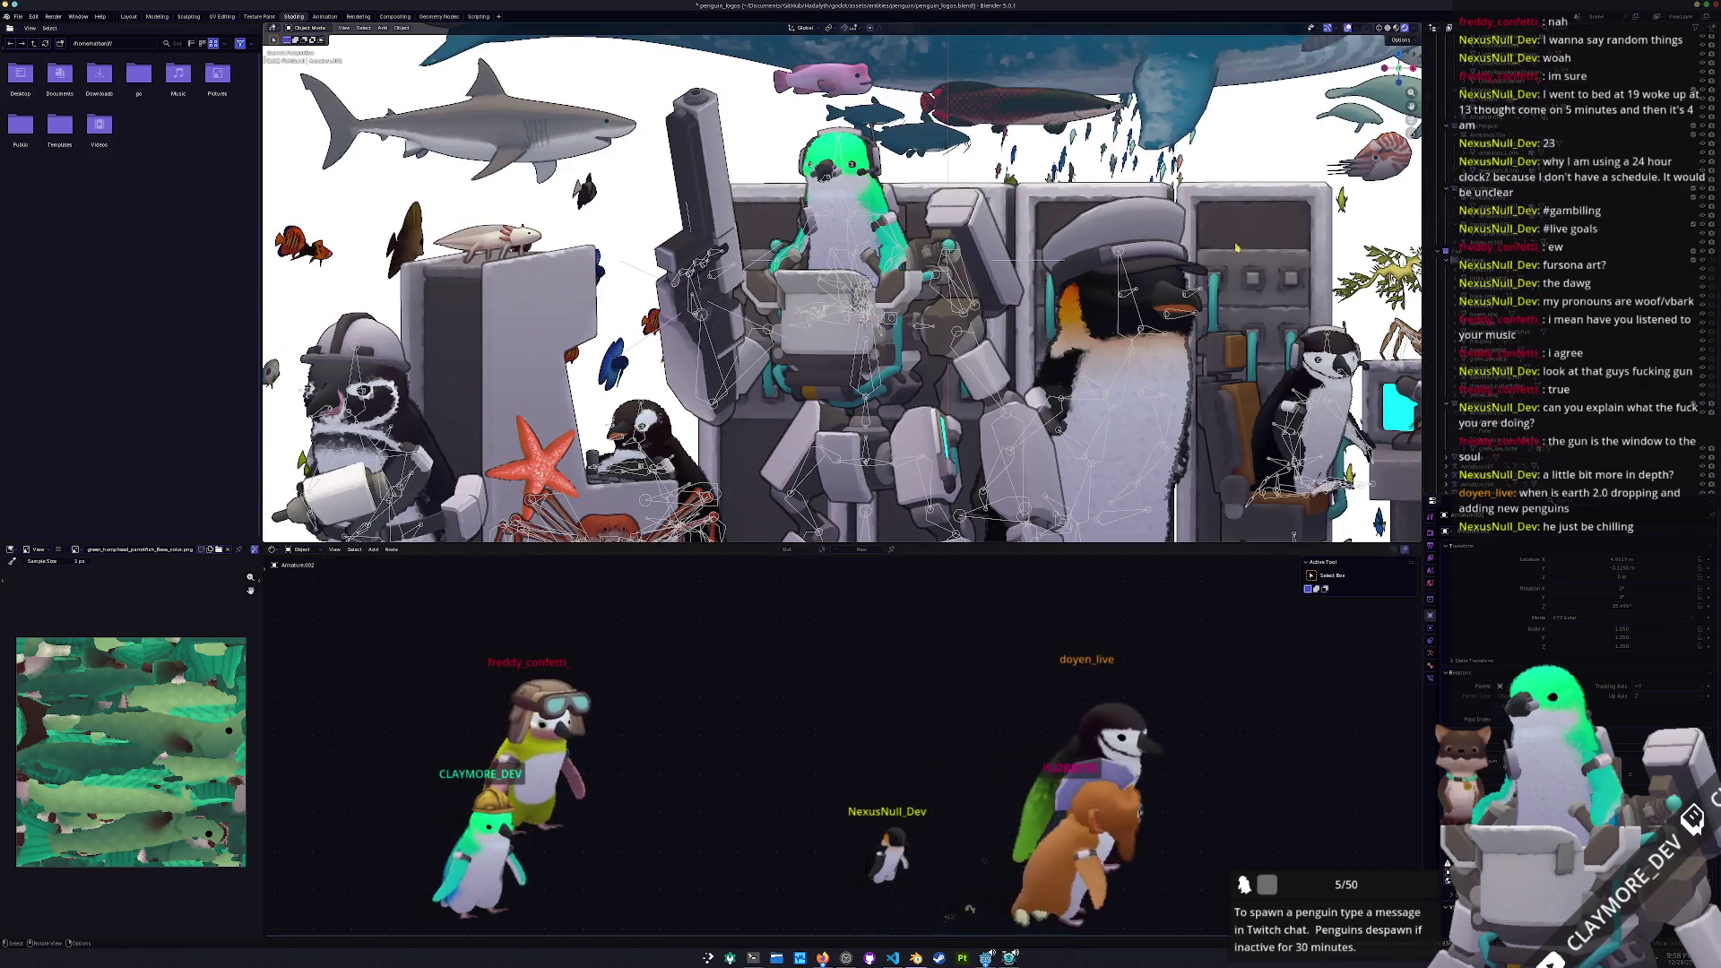
key("KP_0")
middle_click_drag(1228, 281, 1158, 253, "shift")
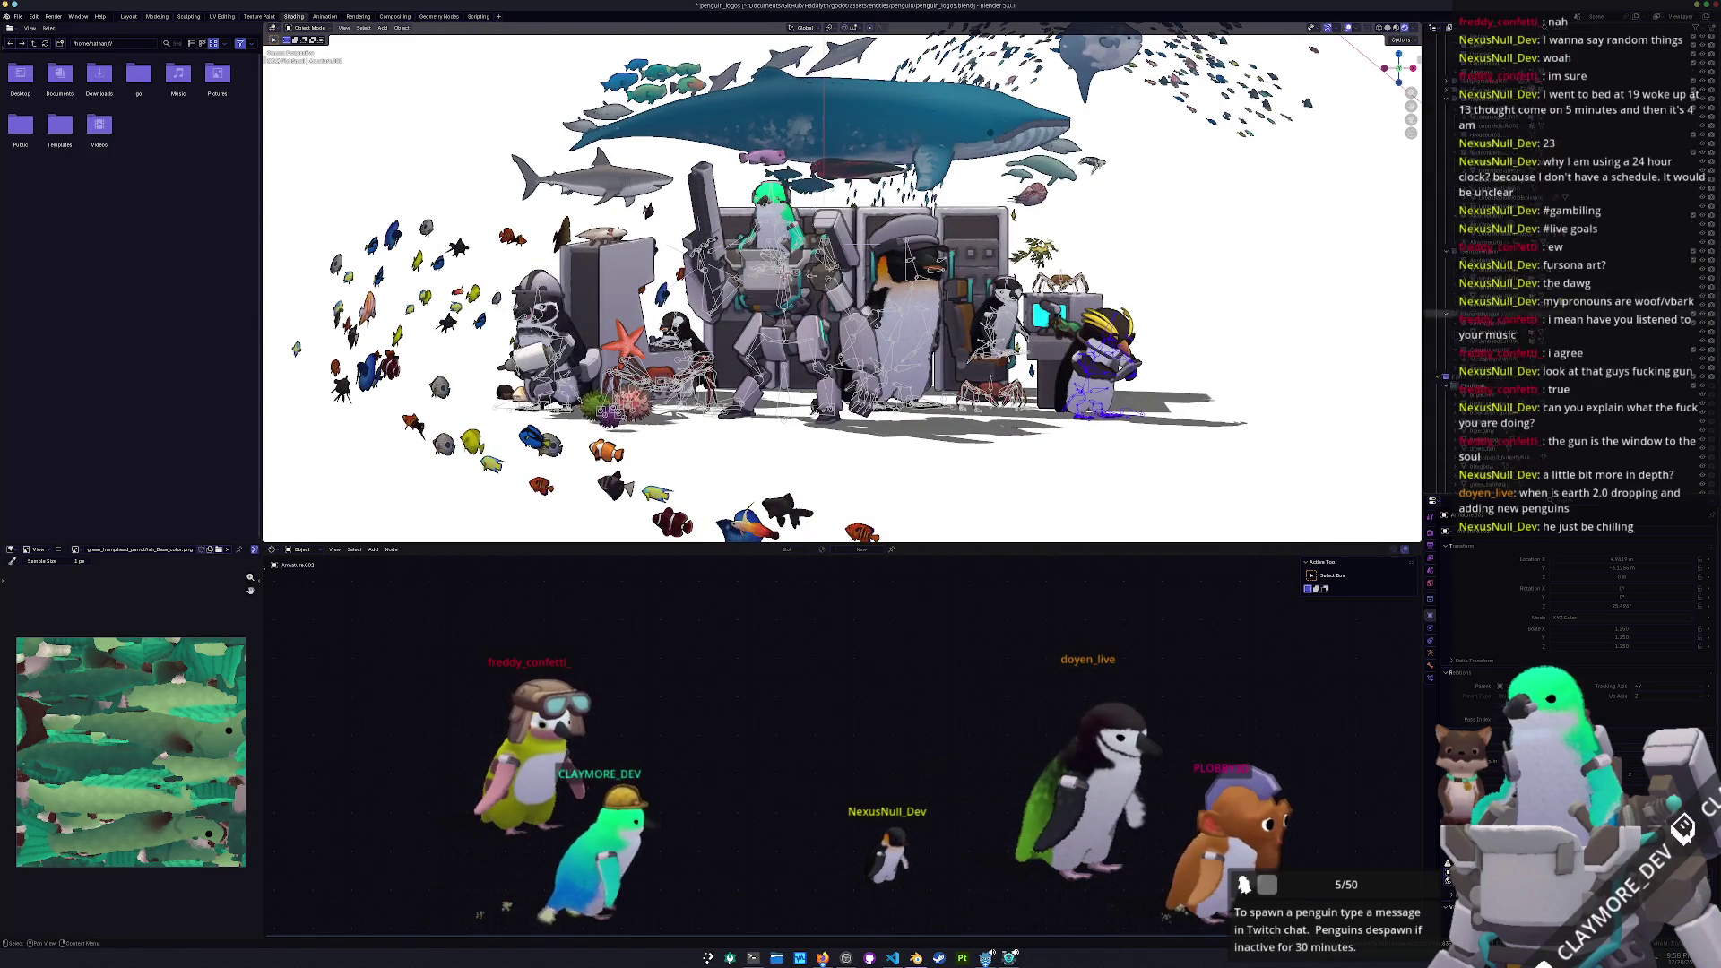
scroll(1569, 278, "up", 5)
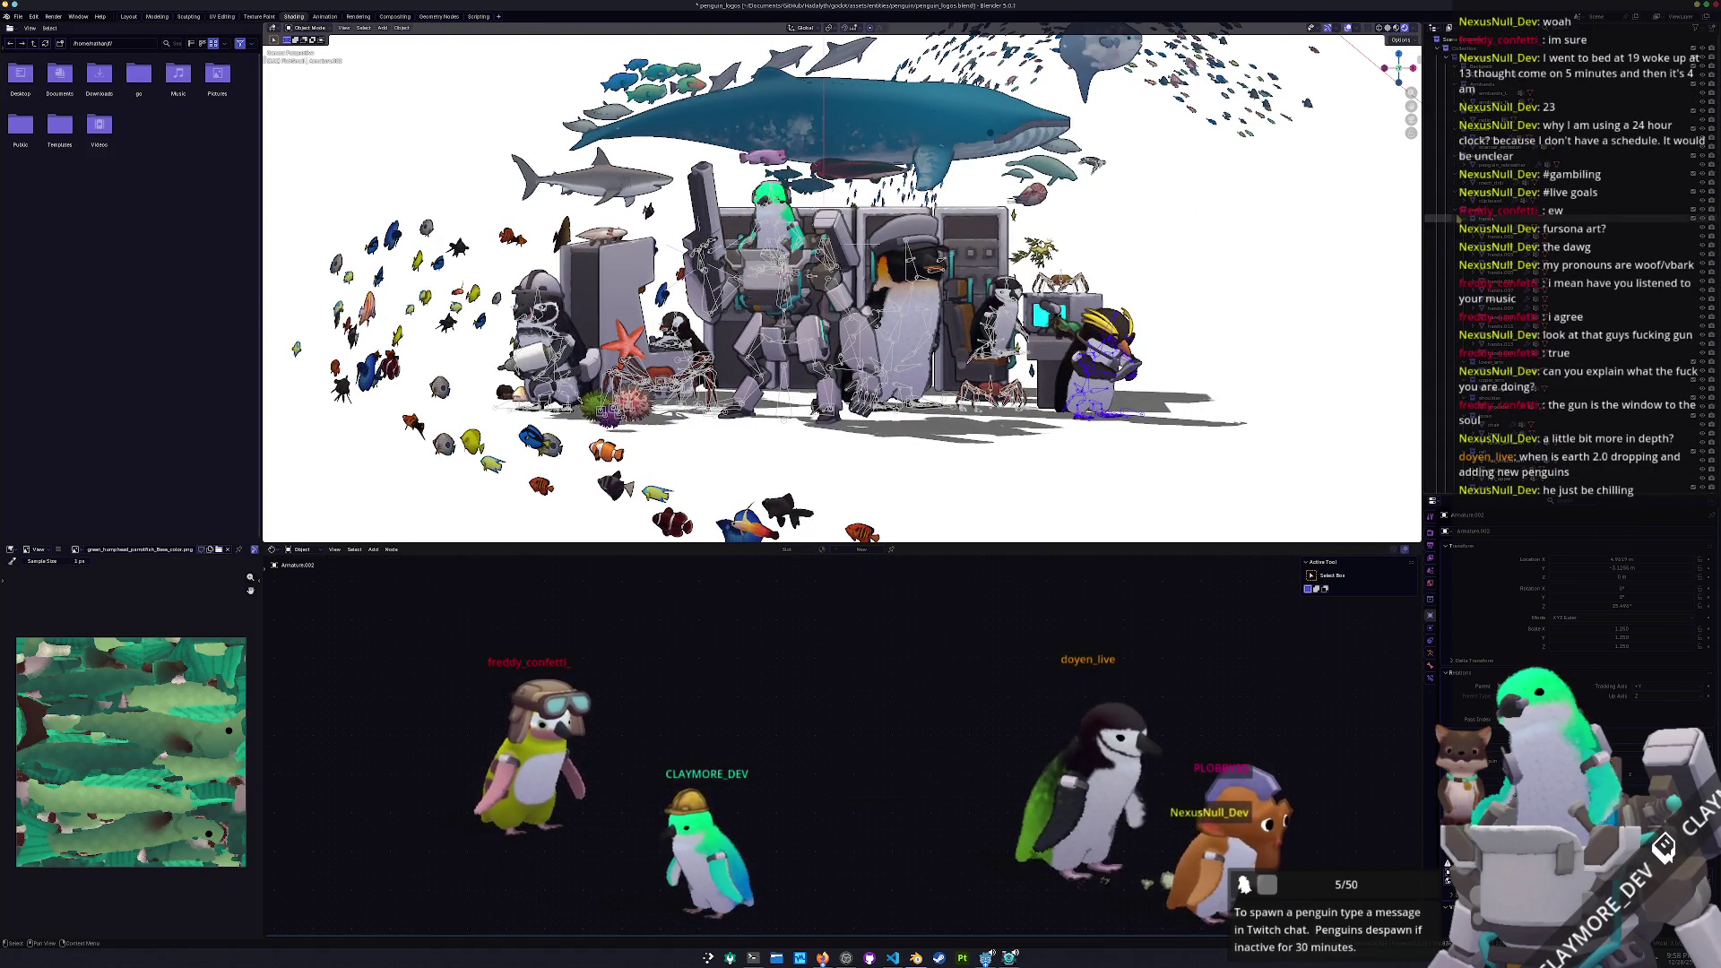
left_click(1466, 199)
left_click(1447, 85)
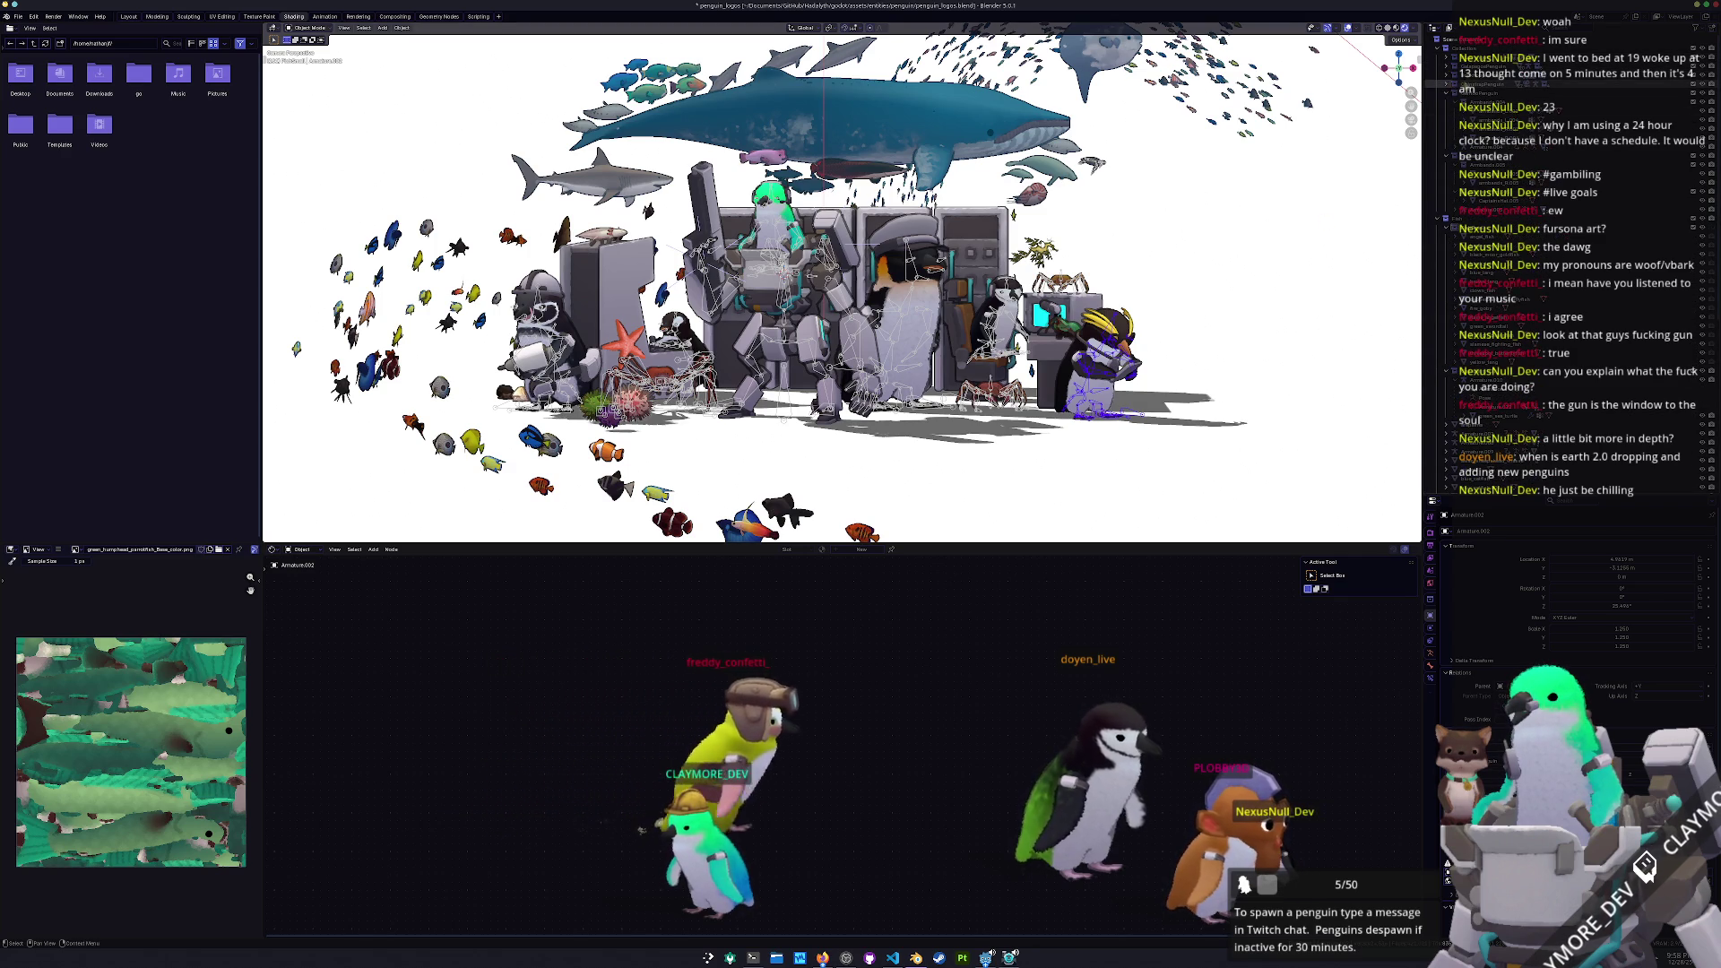
Duplicate the penguin's collection and rename the copy BluePenguin
left_click(1488, 67)
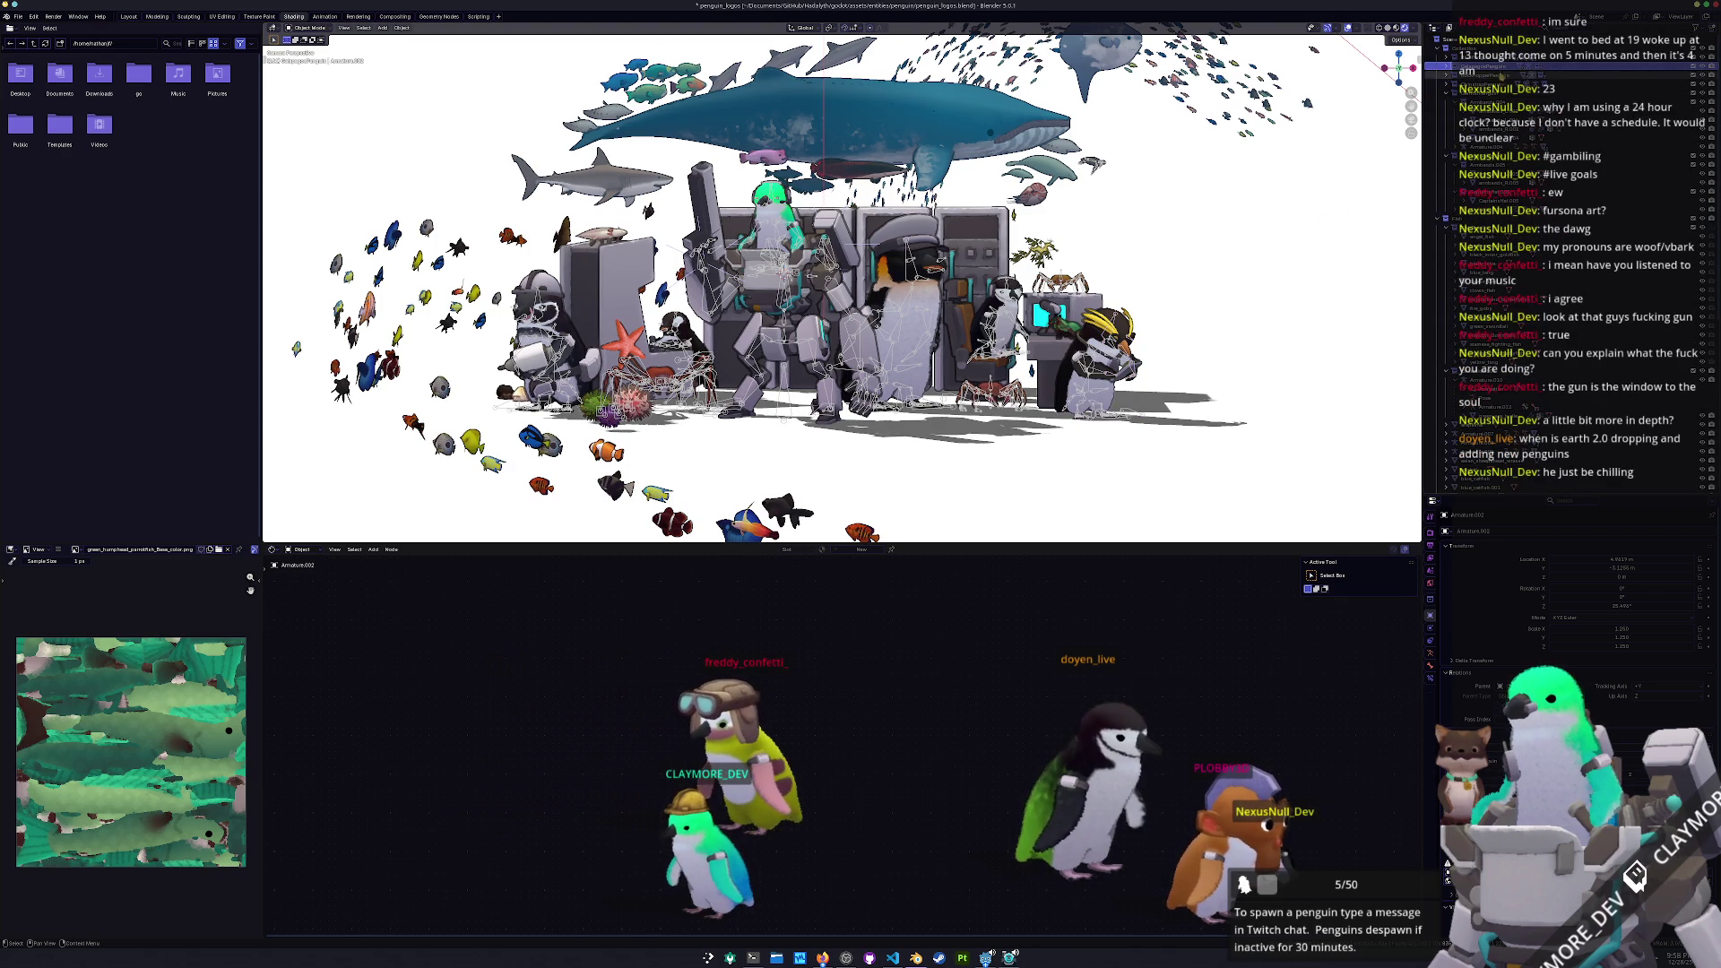
right_click(1450, 81)
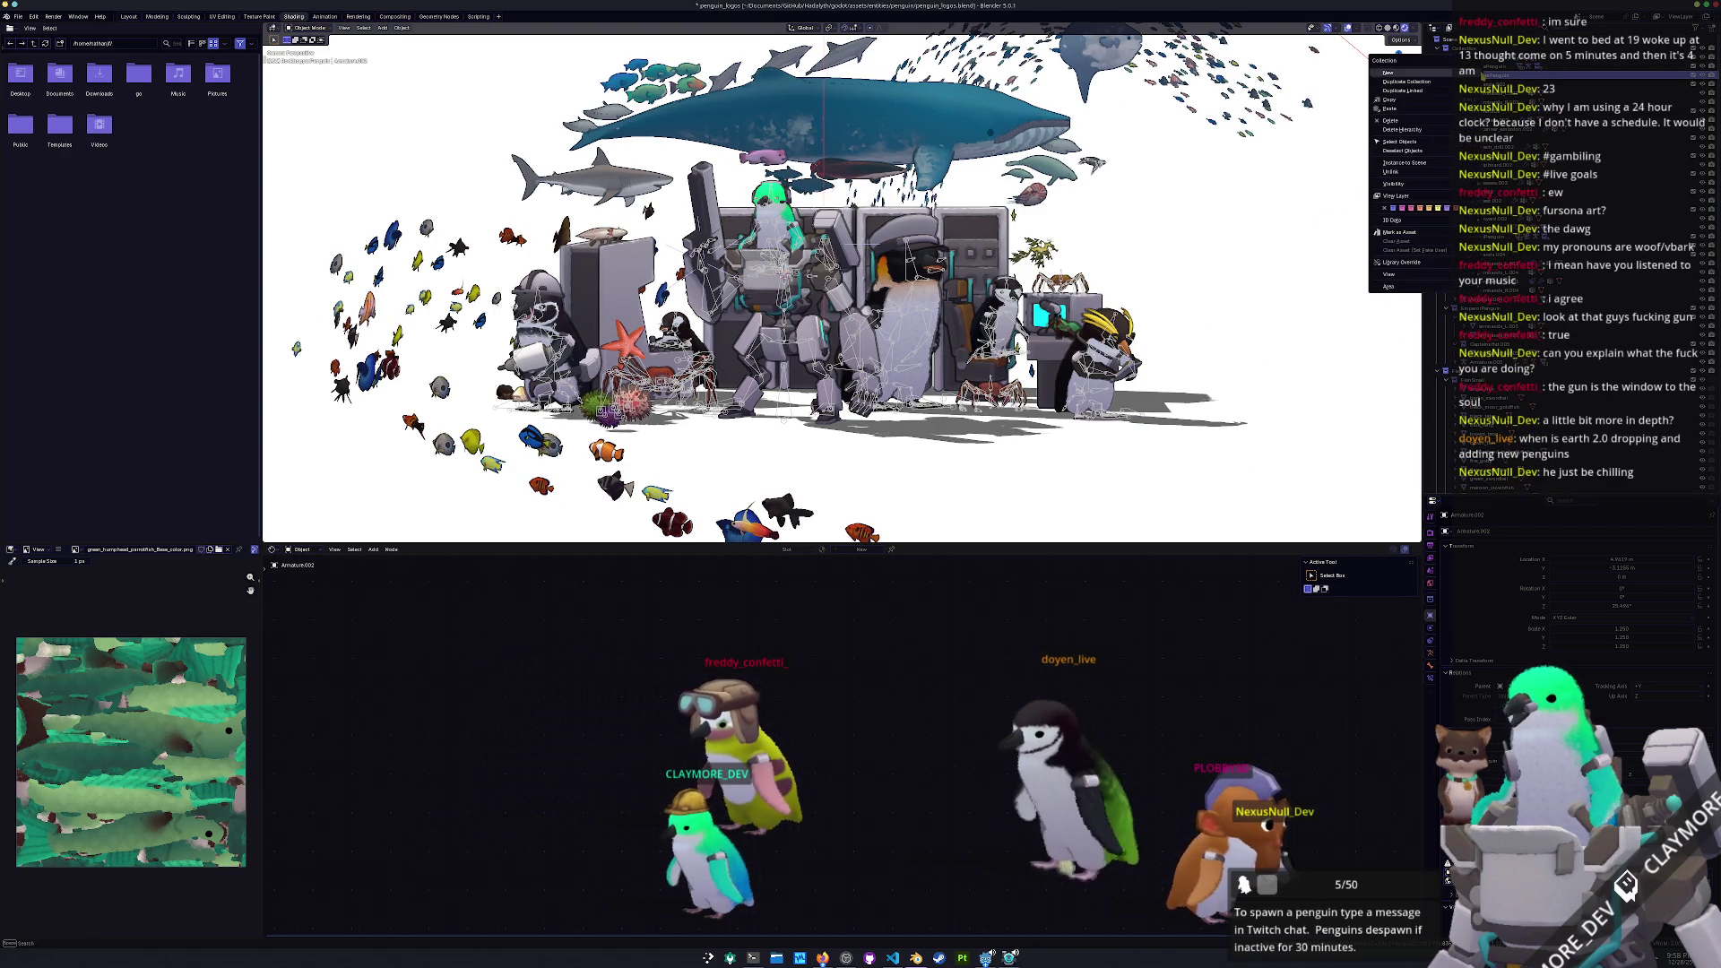
left_click(1448, 84)
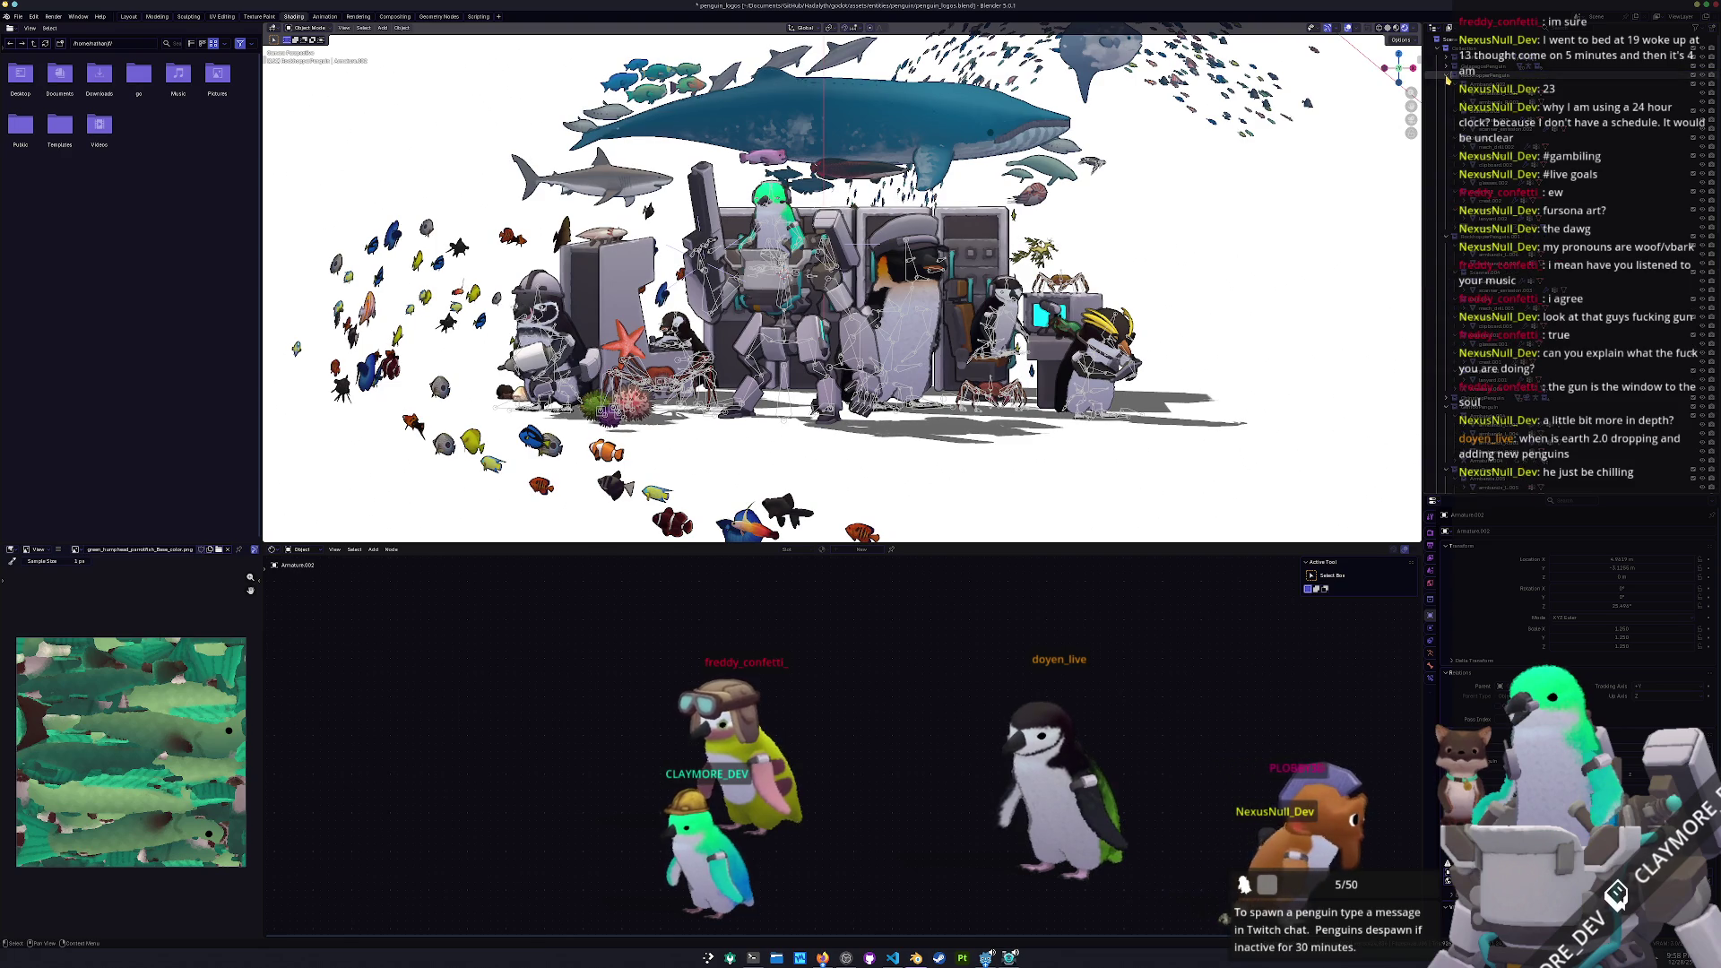
key("F2")
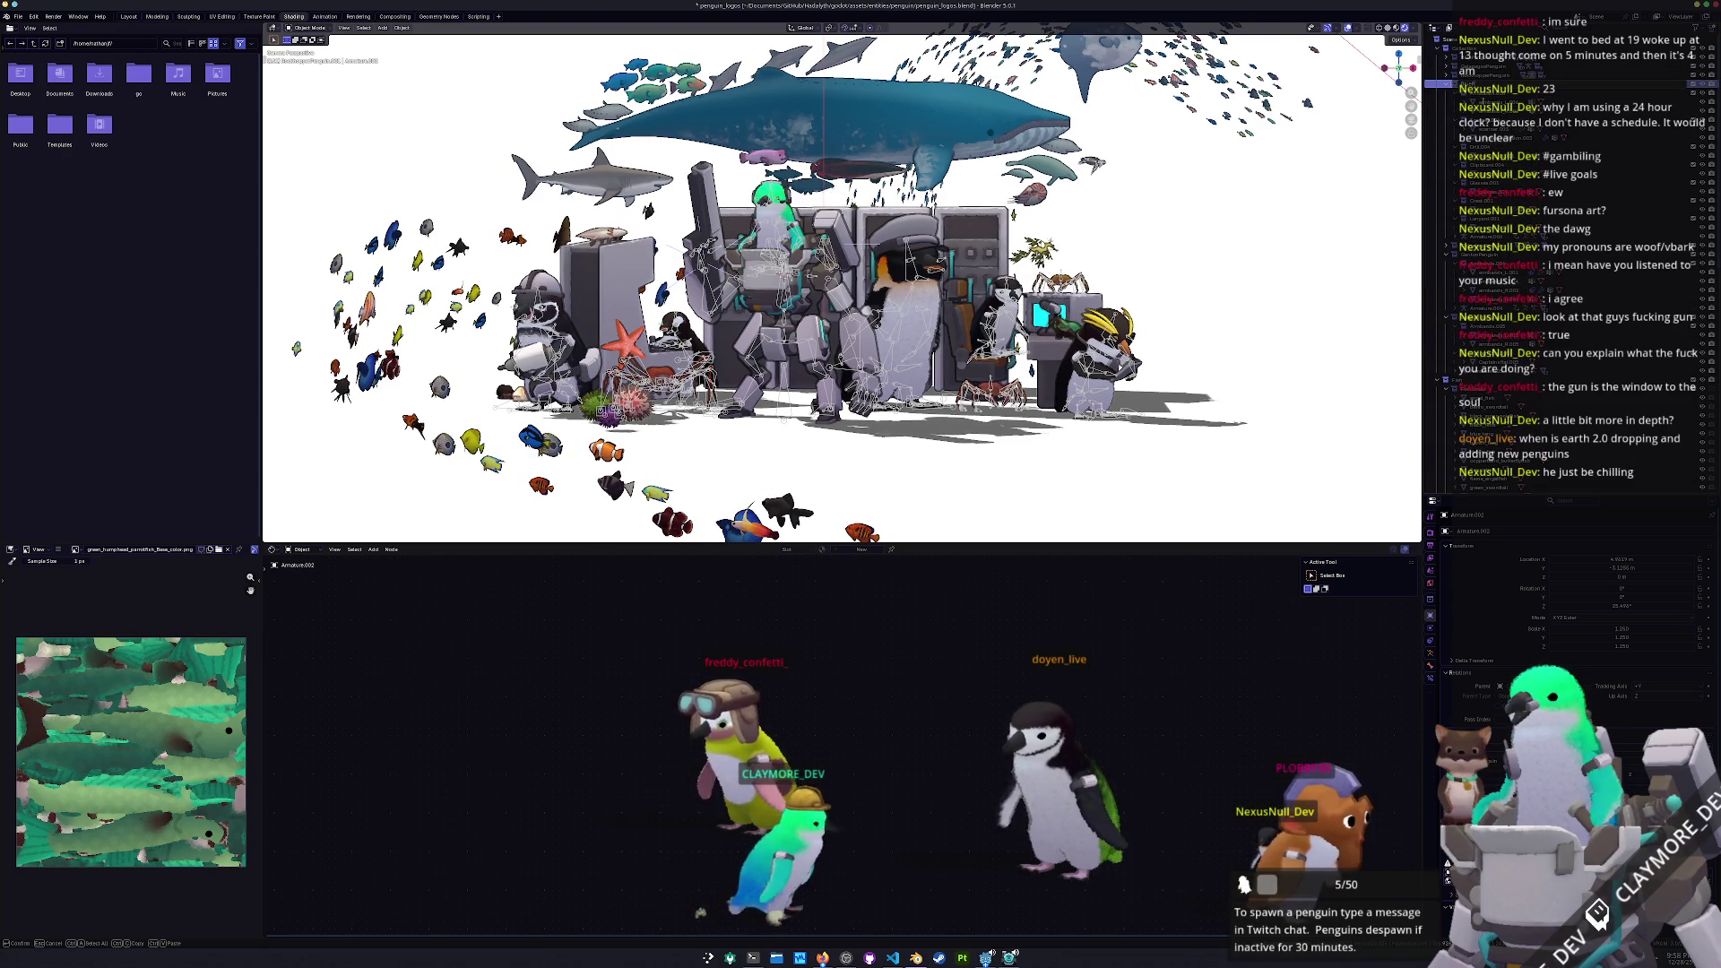
key("Return")
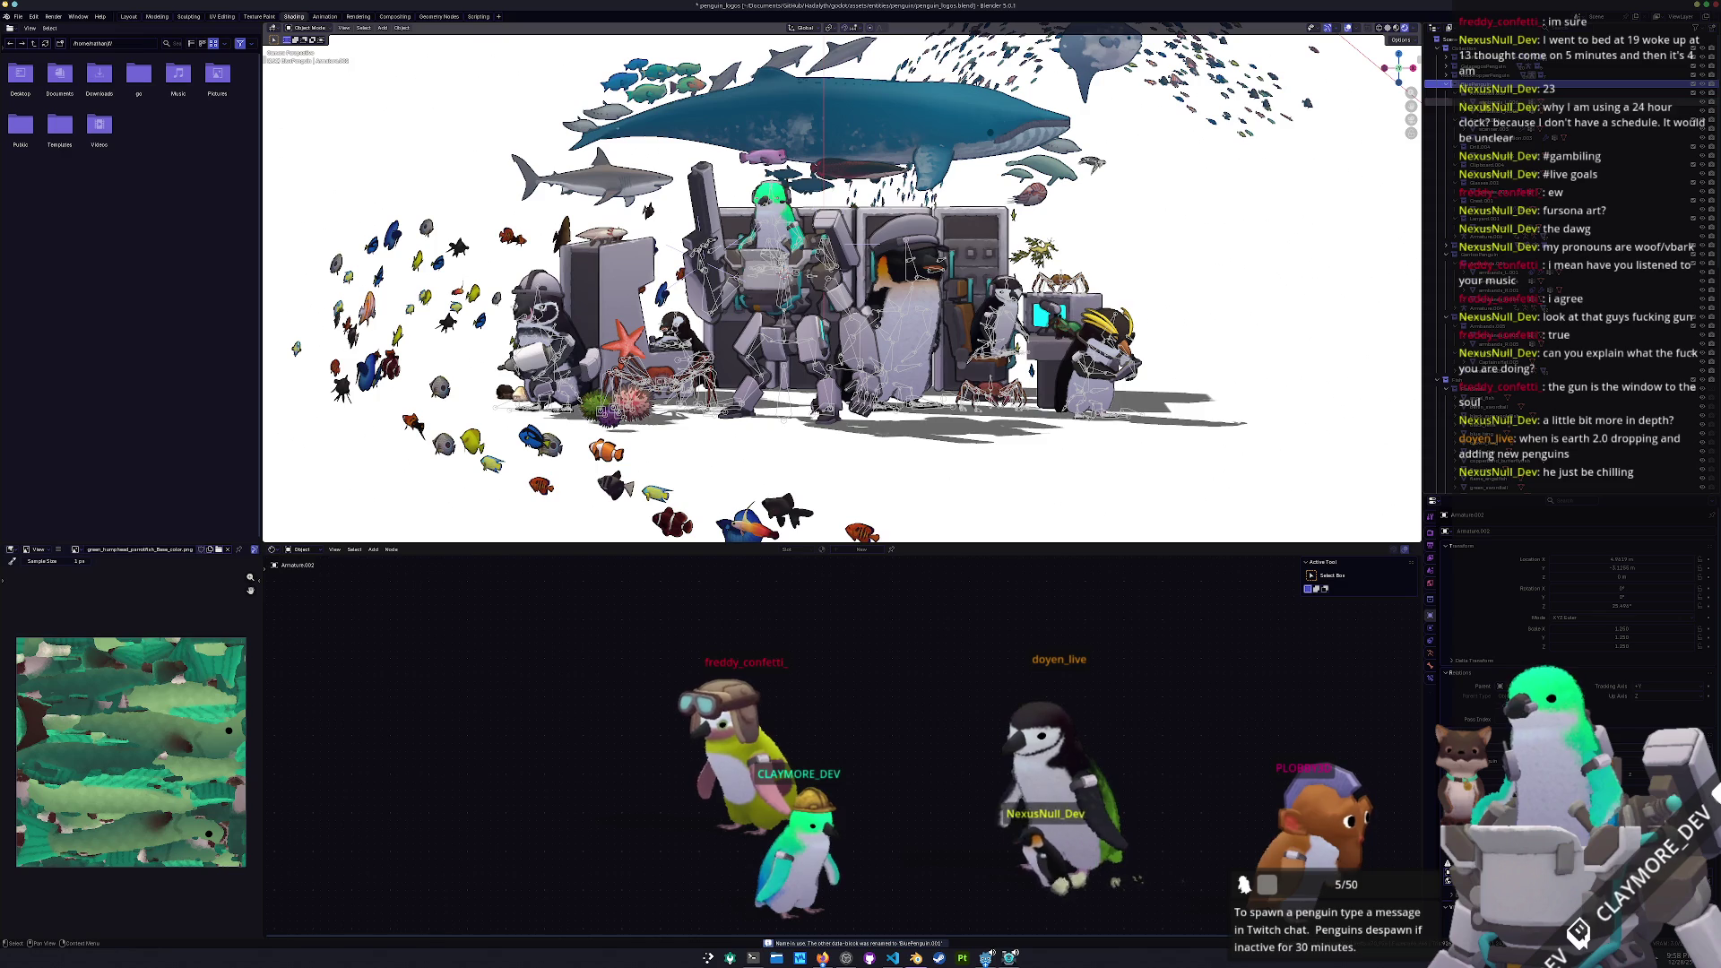
key("Return")
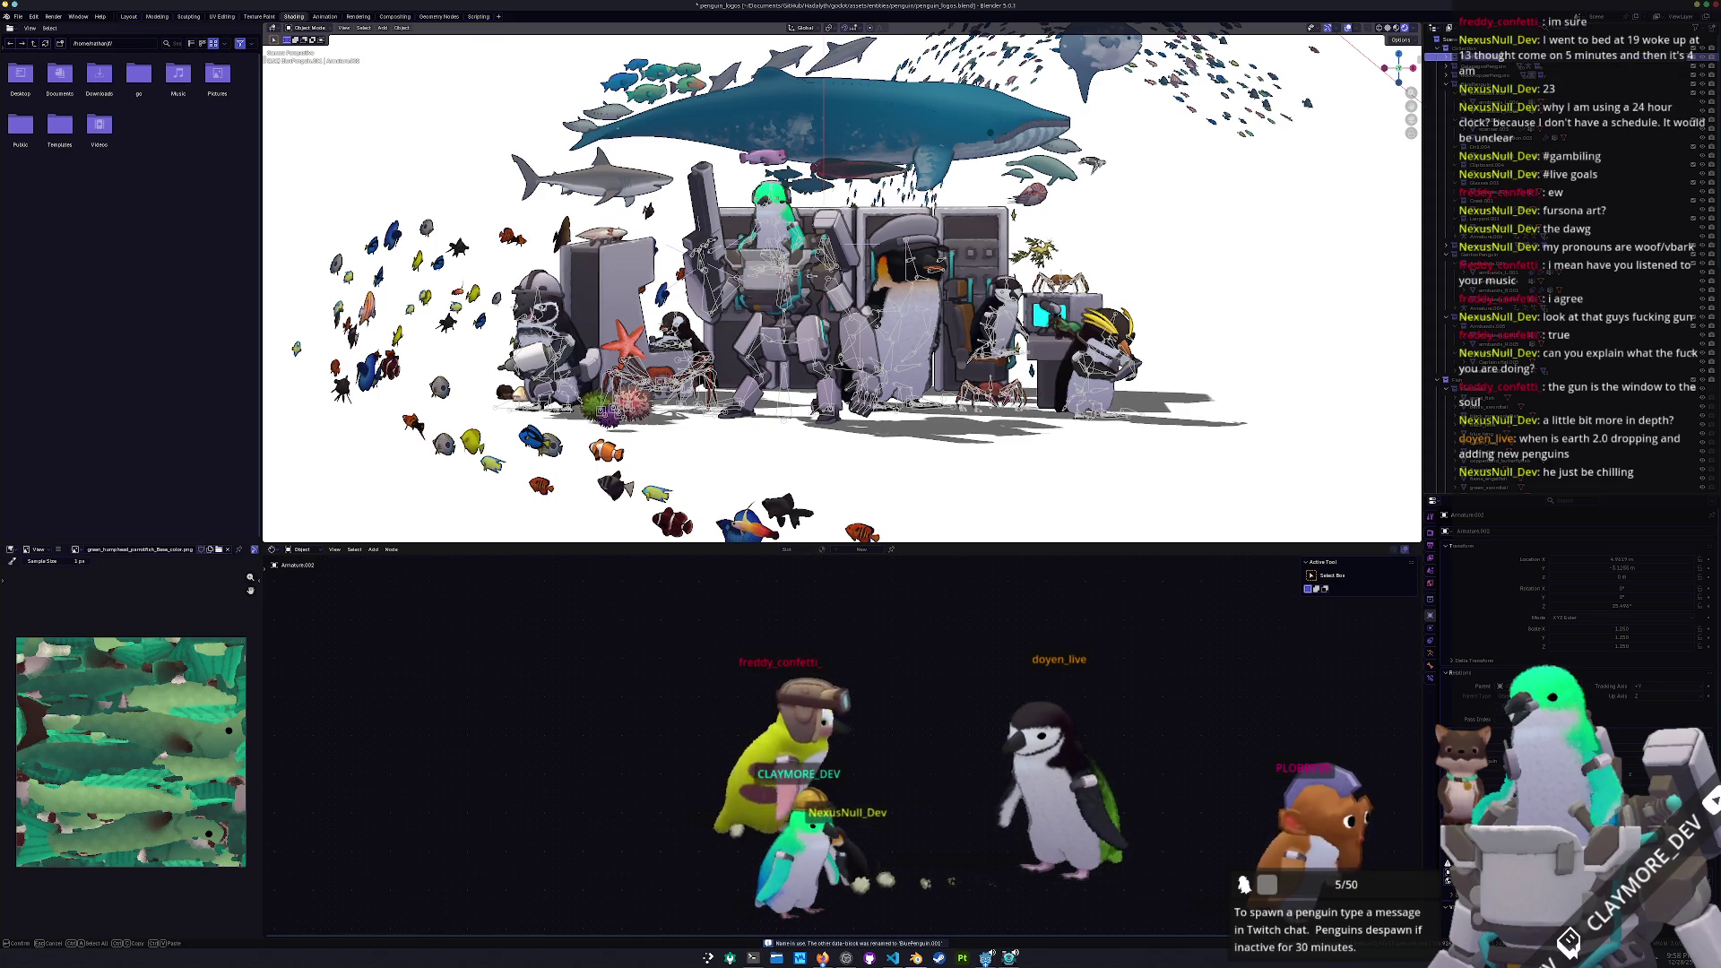
key("Return")
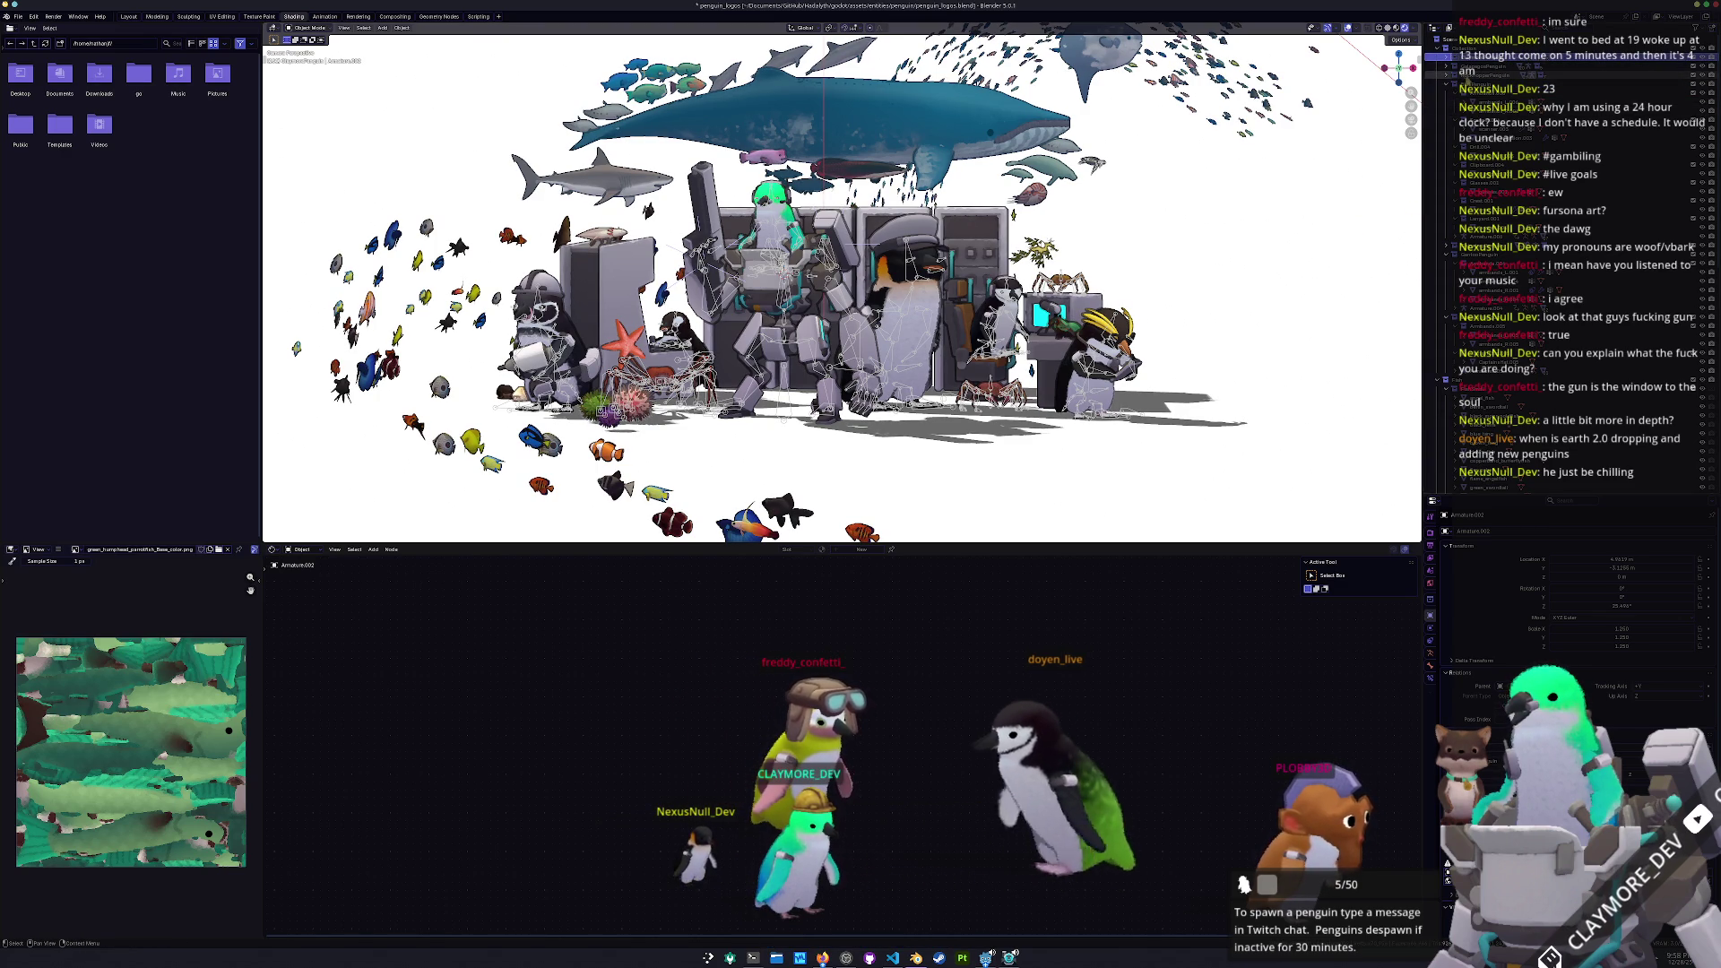
Select scanner.003 to show its penguin_scanner material in the node editor
left_click(1488, 74)
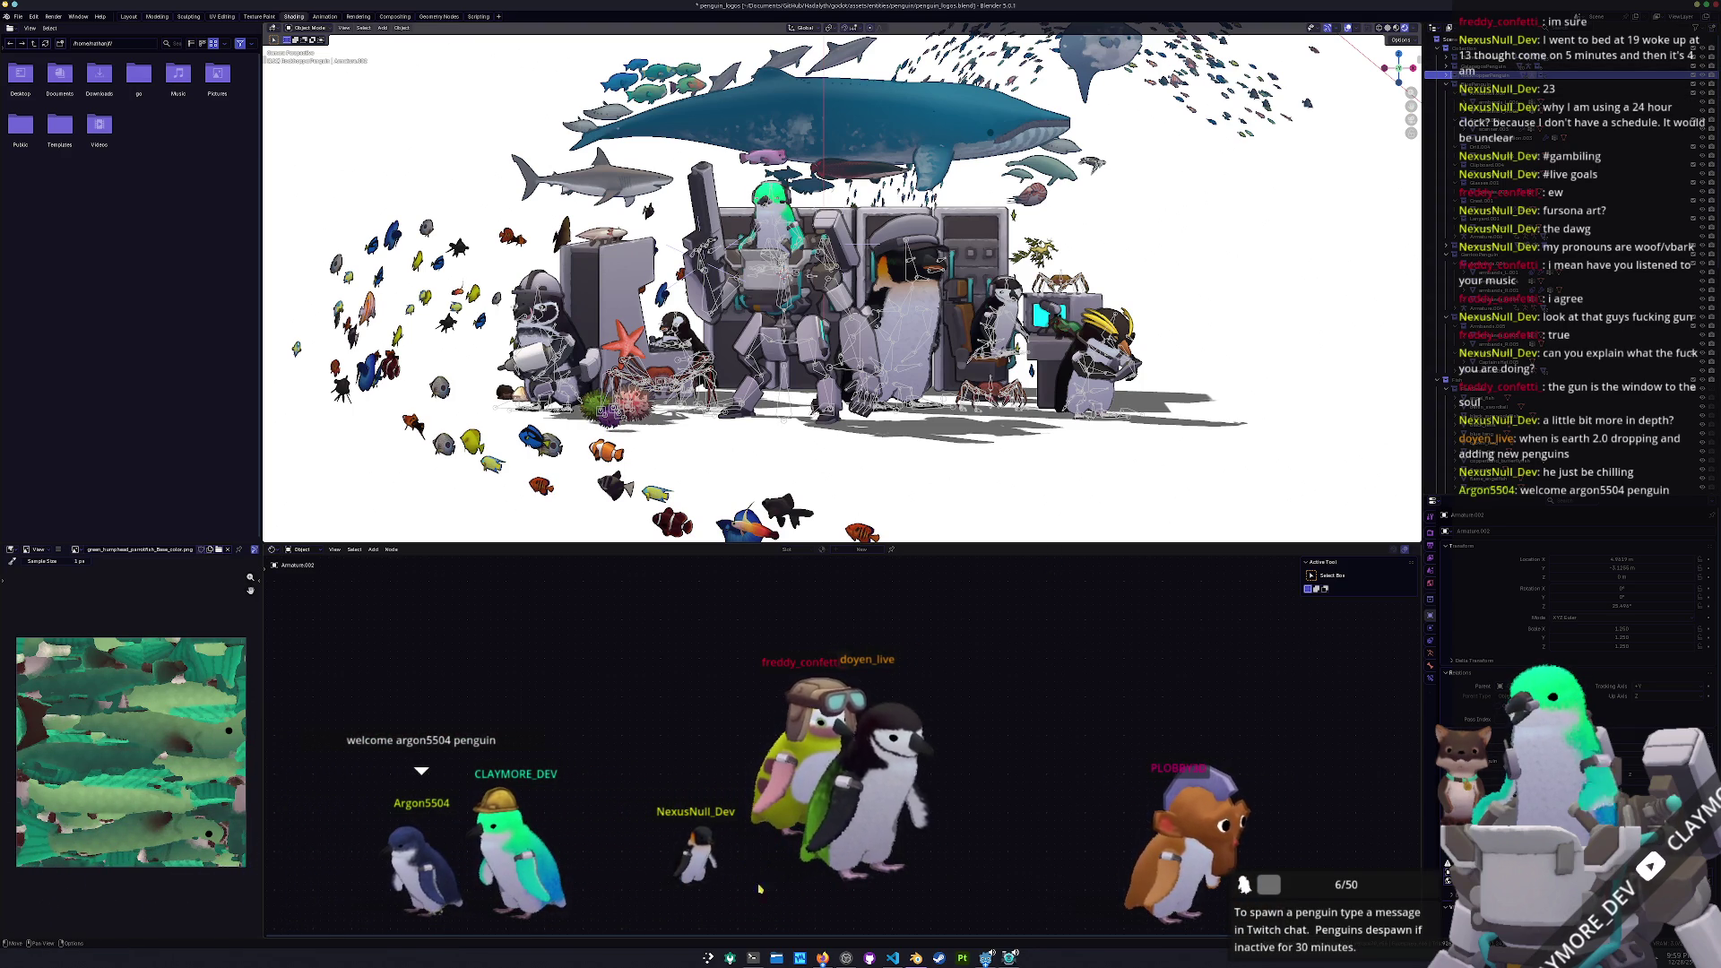
mouse_move(986, 957)
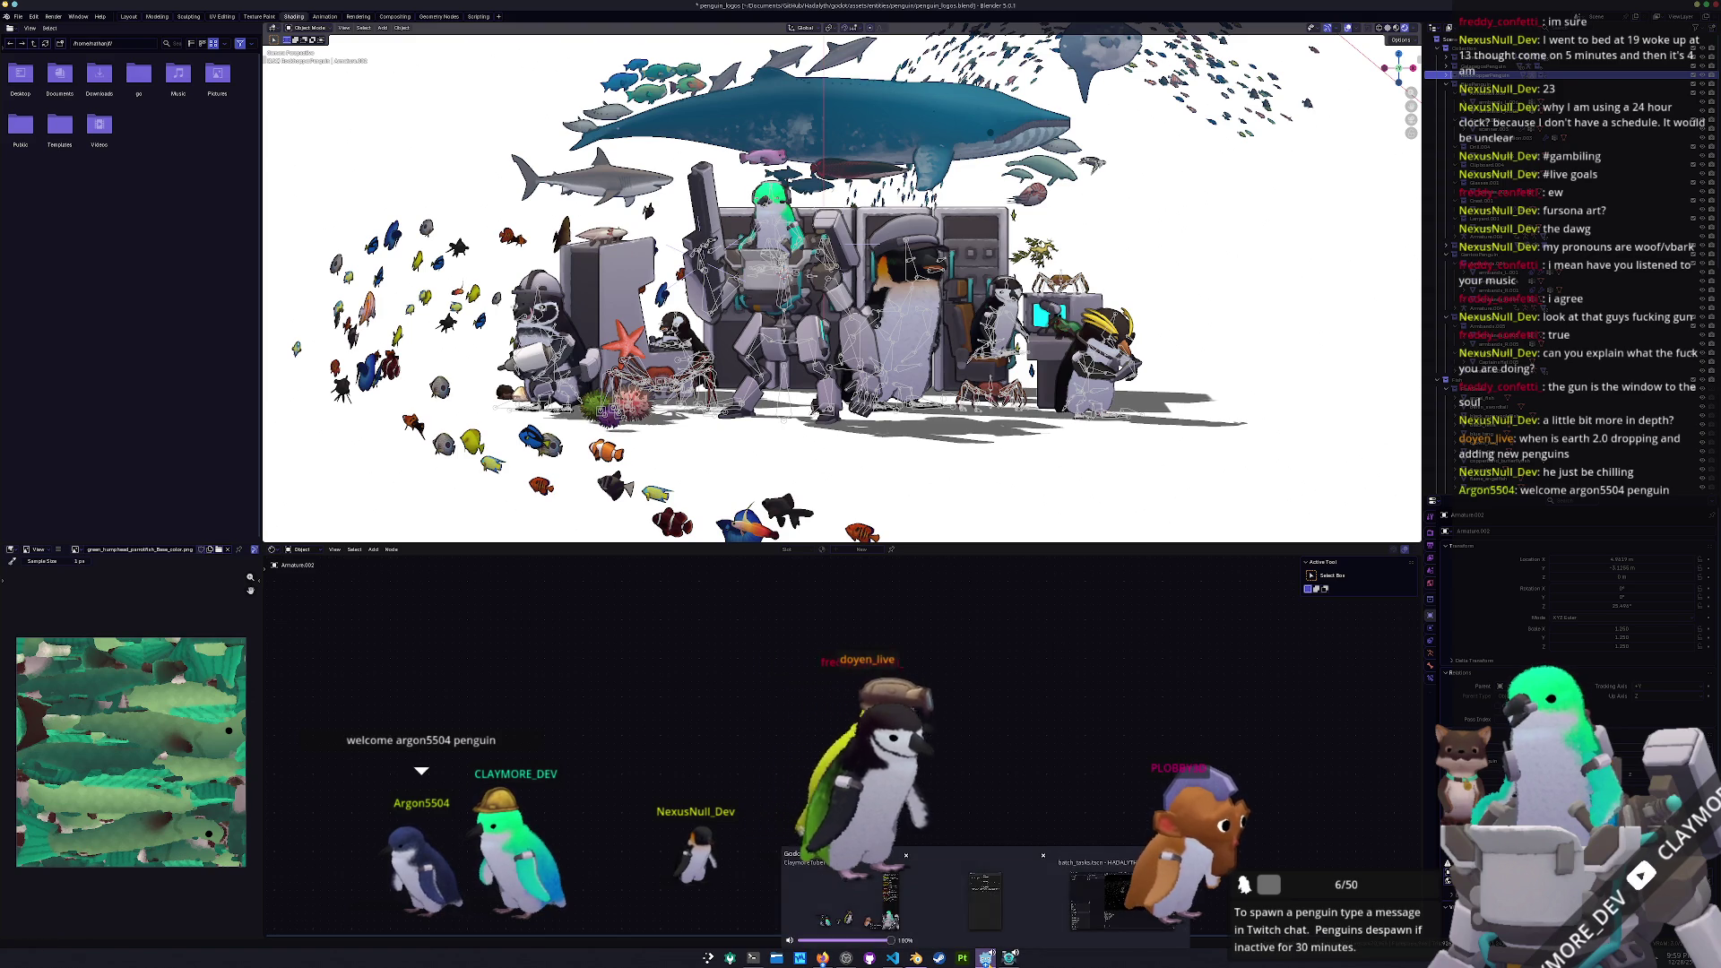
left_click(842, 896)
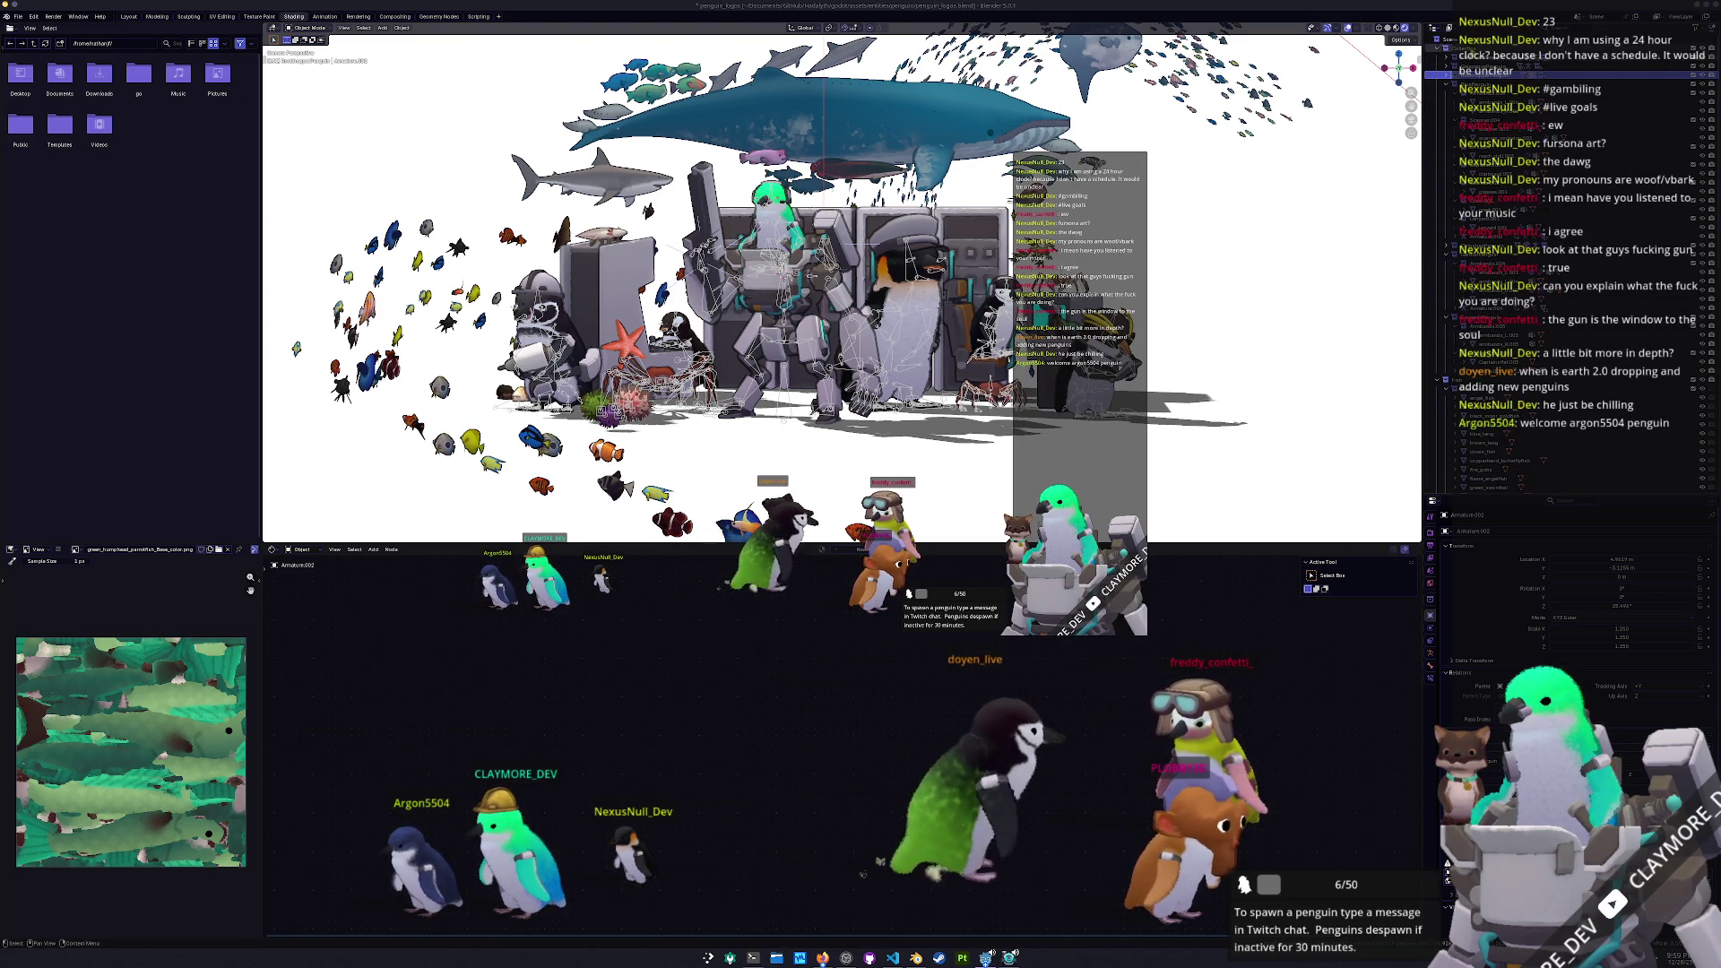
left_click(1445, 81)
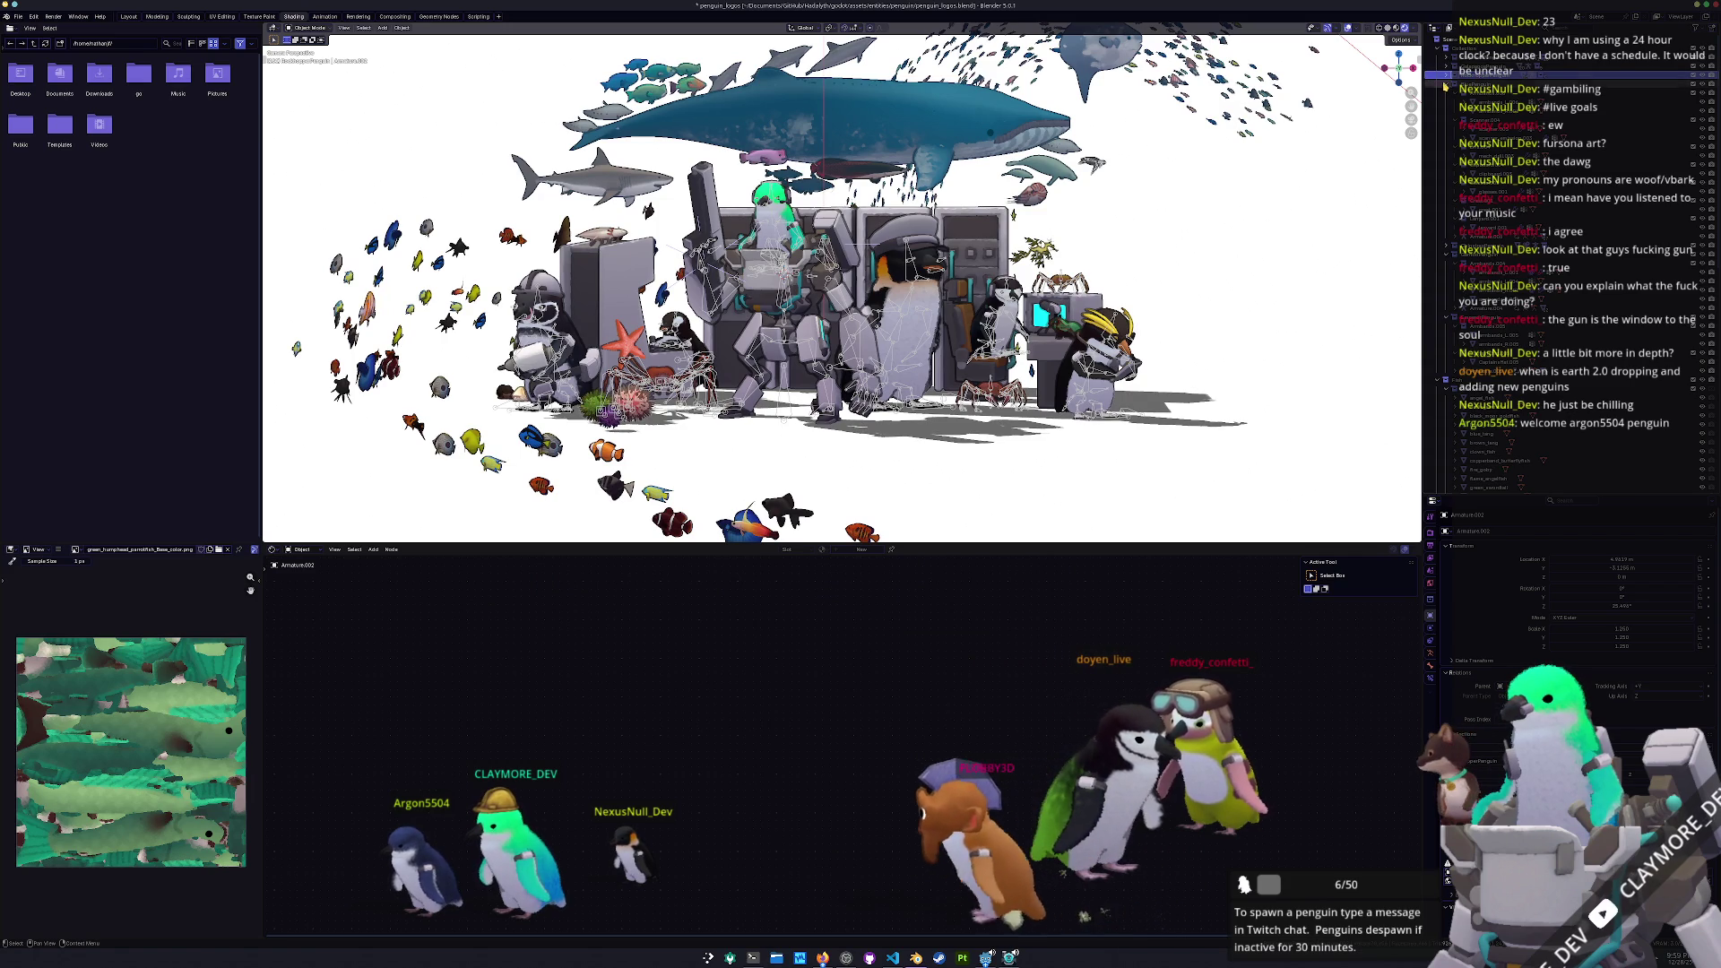
left_click(1445, 101)
left_click(1445, 126)
scroll(843, 287, "up", 2)
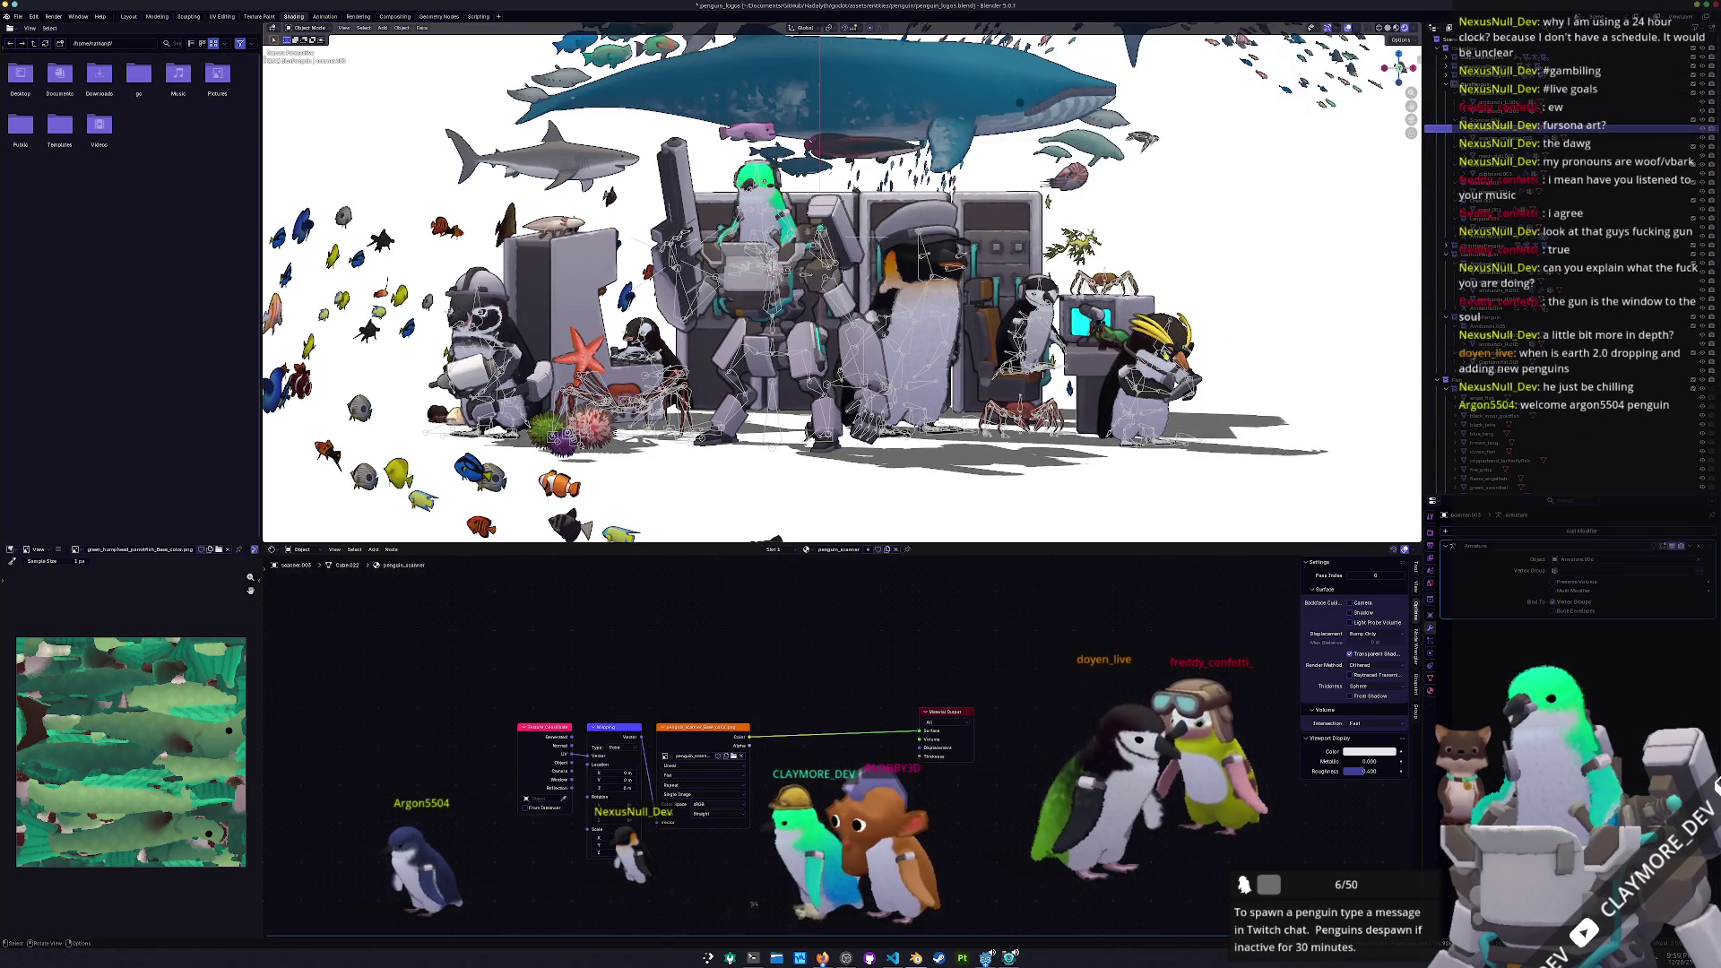
Pan the viewport toward the console penguins and scroll the Outliner down
middle_click_drag(843, 287, 753, 255, "shift")
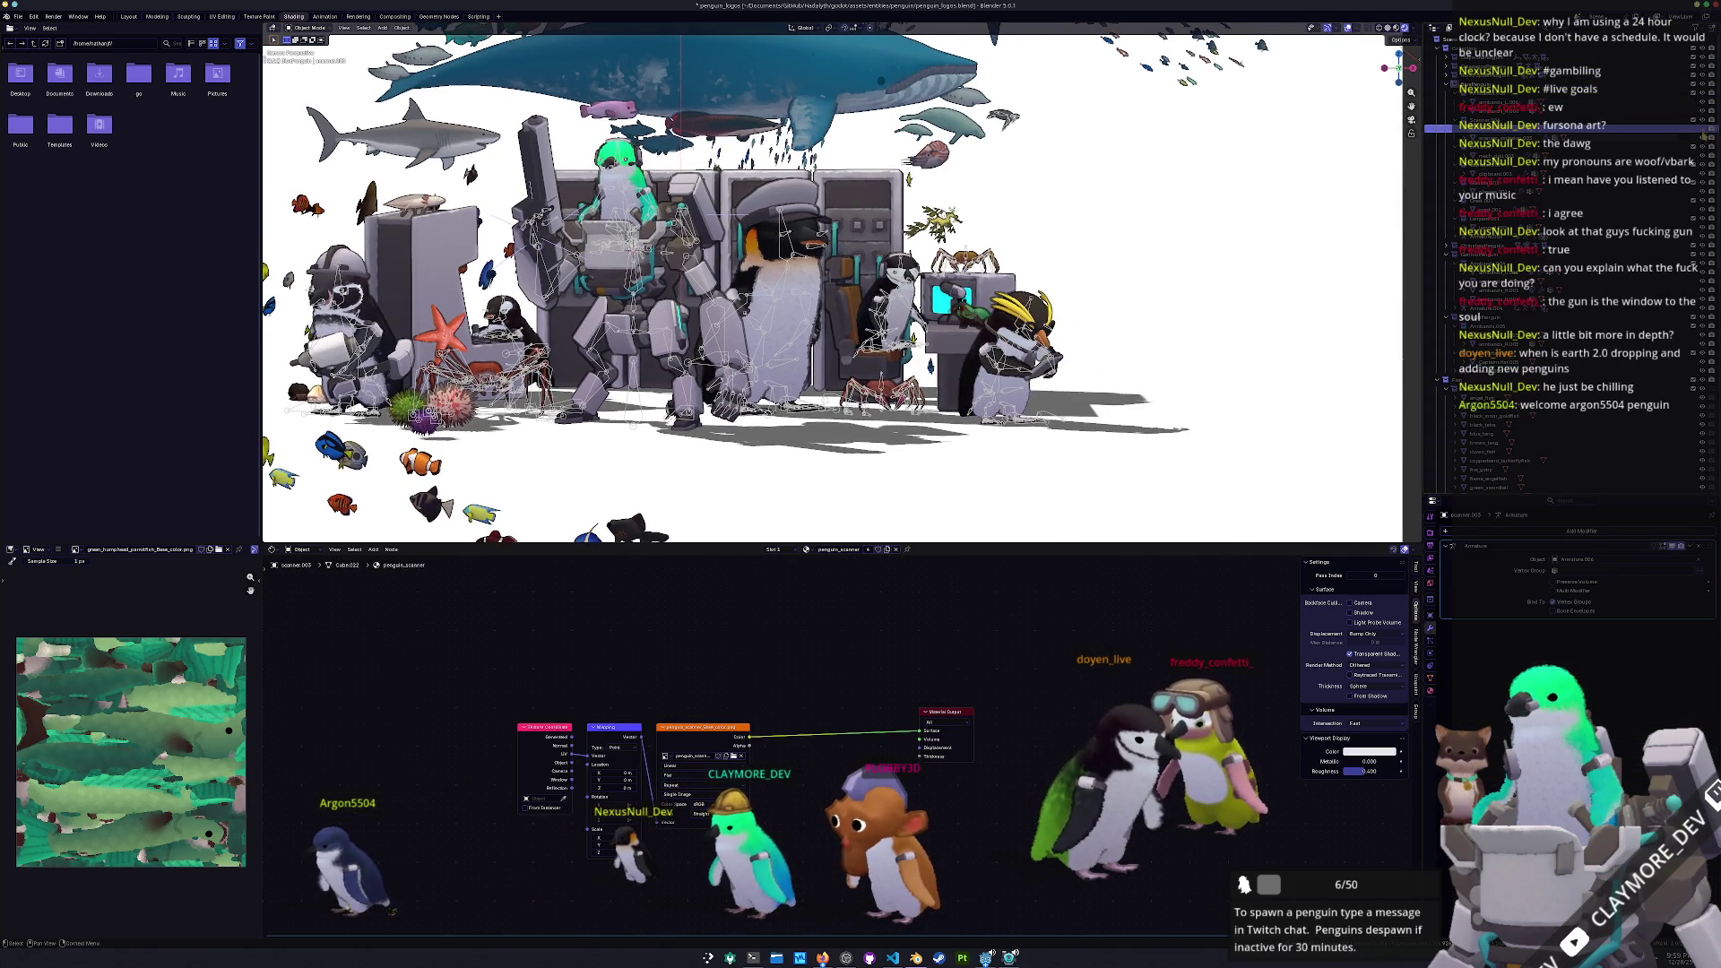
scroll(1450, 96, "down", 2)
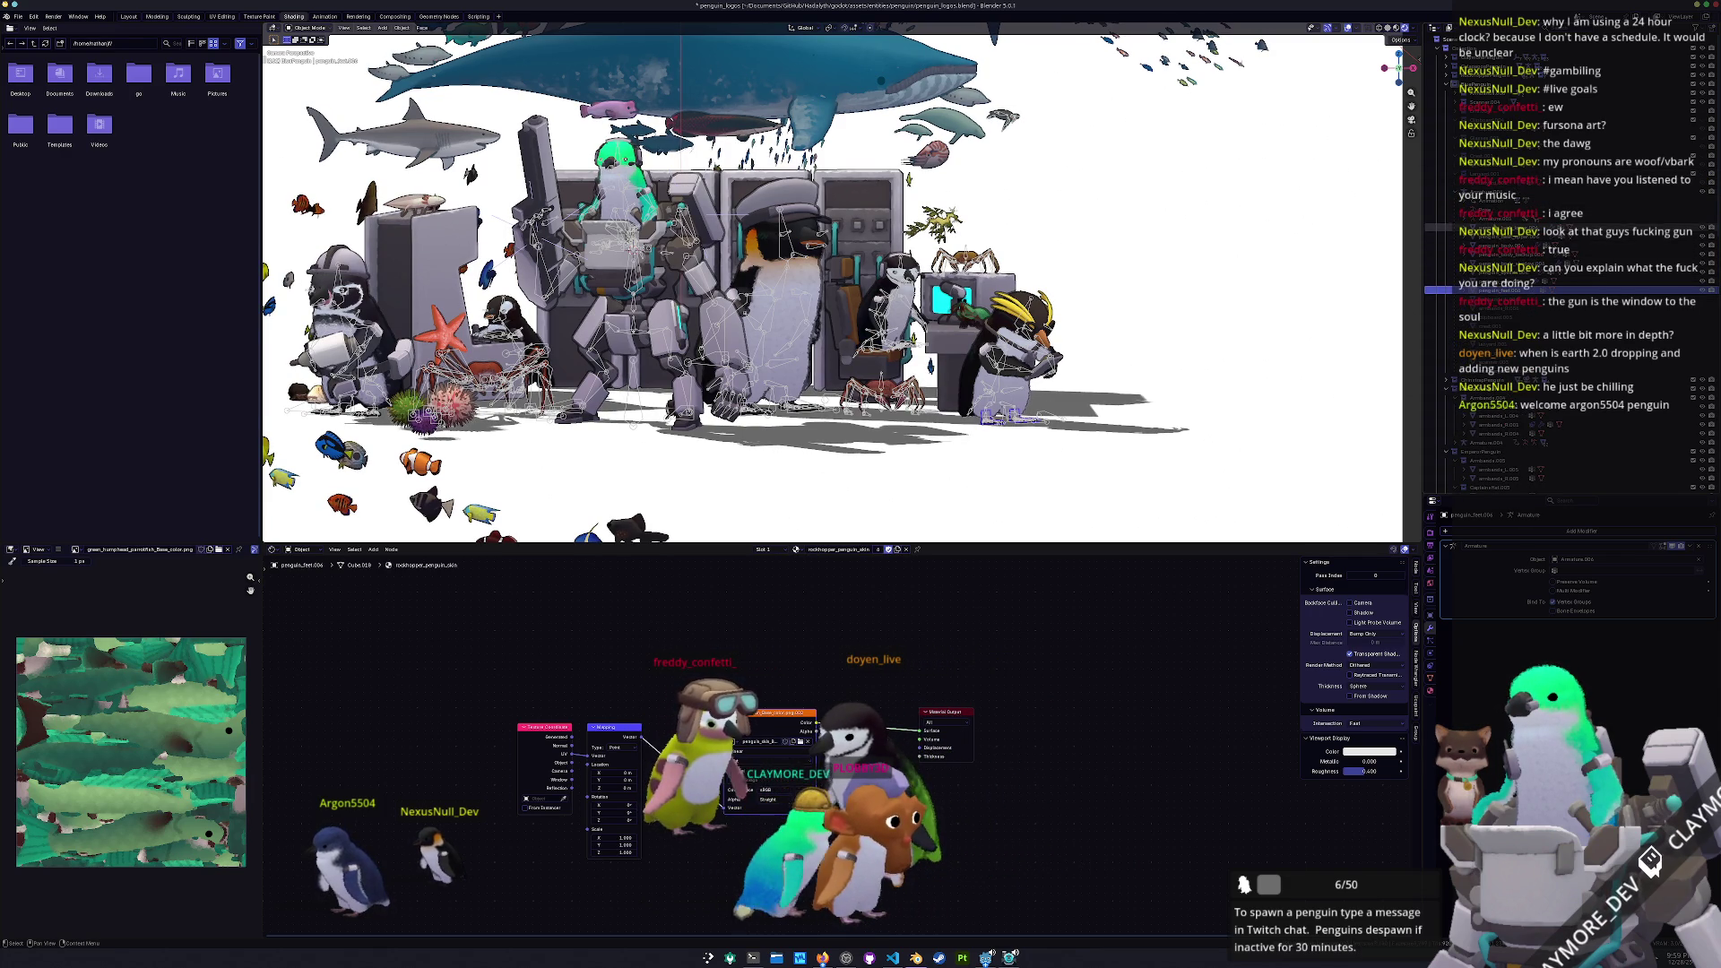
Move the rockhopper penguin 2 m along X, clear its rotation and turn it about Z
left_click(1524, 190)
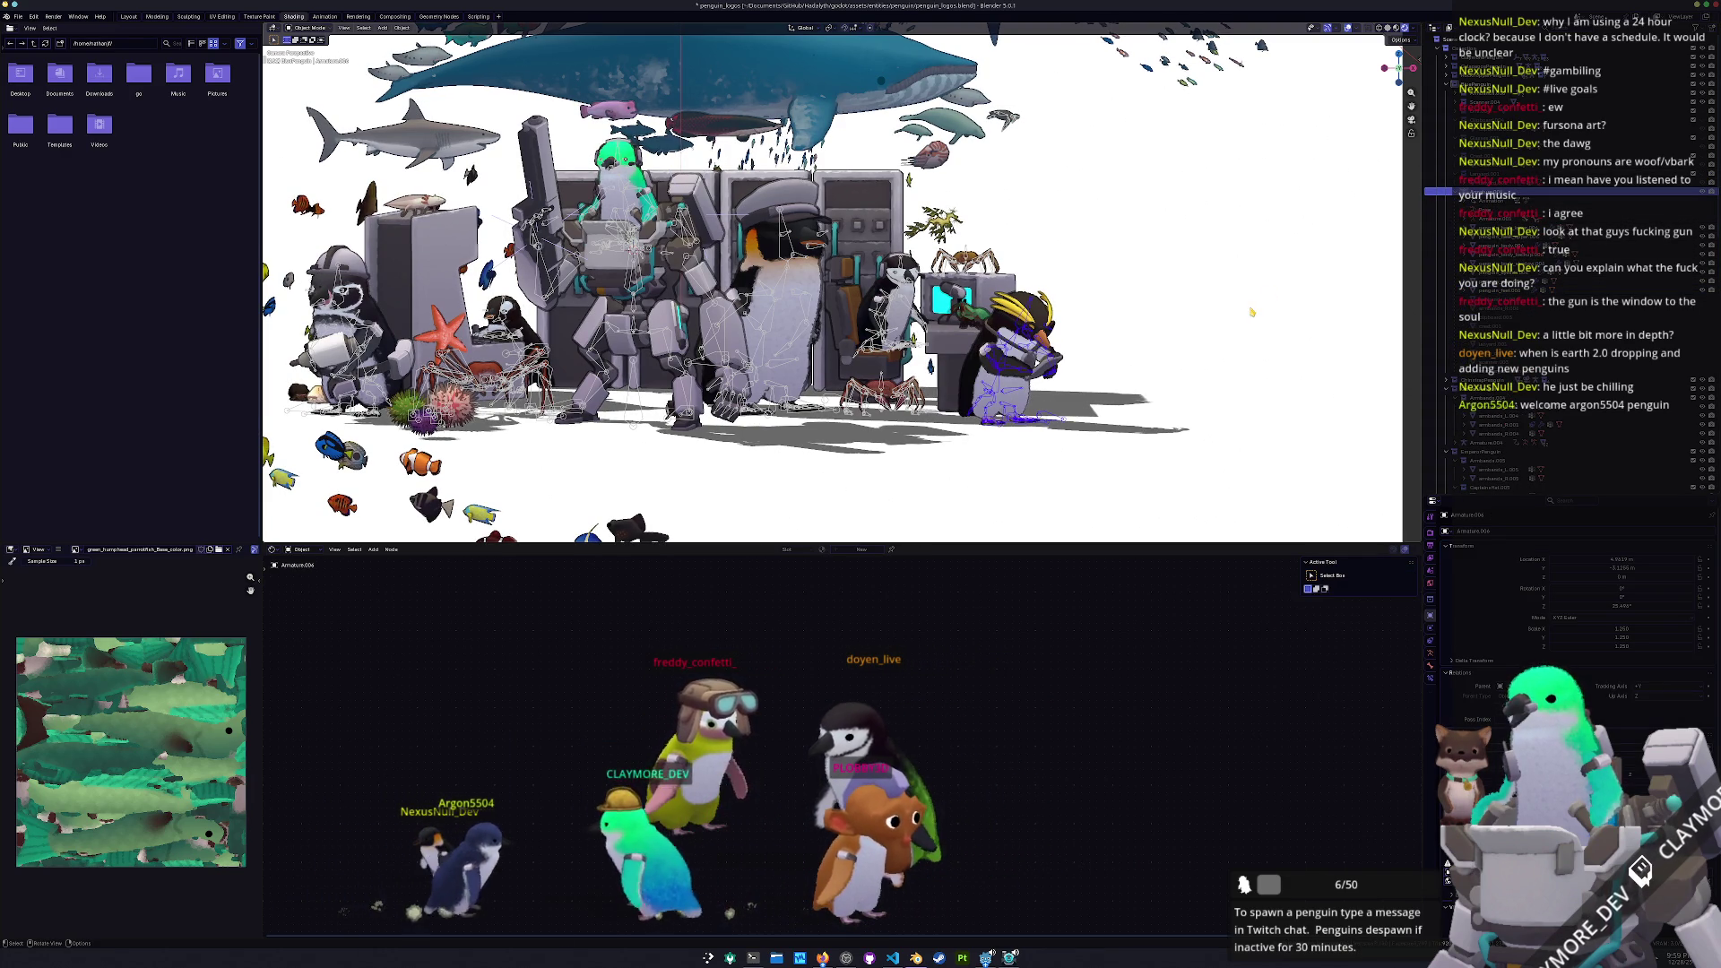
key("g")
key("x")
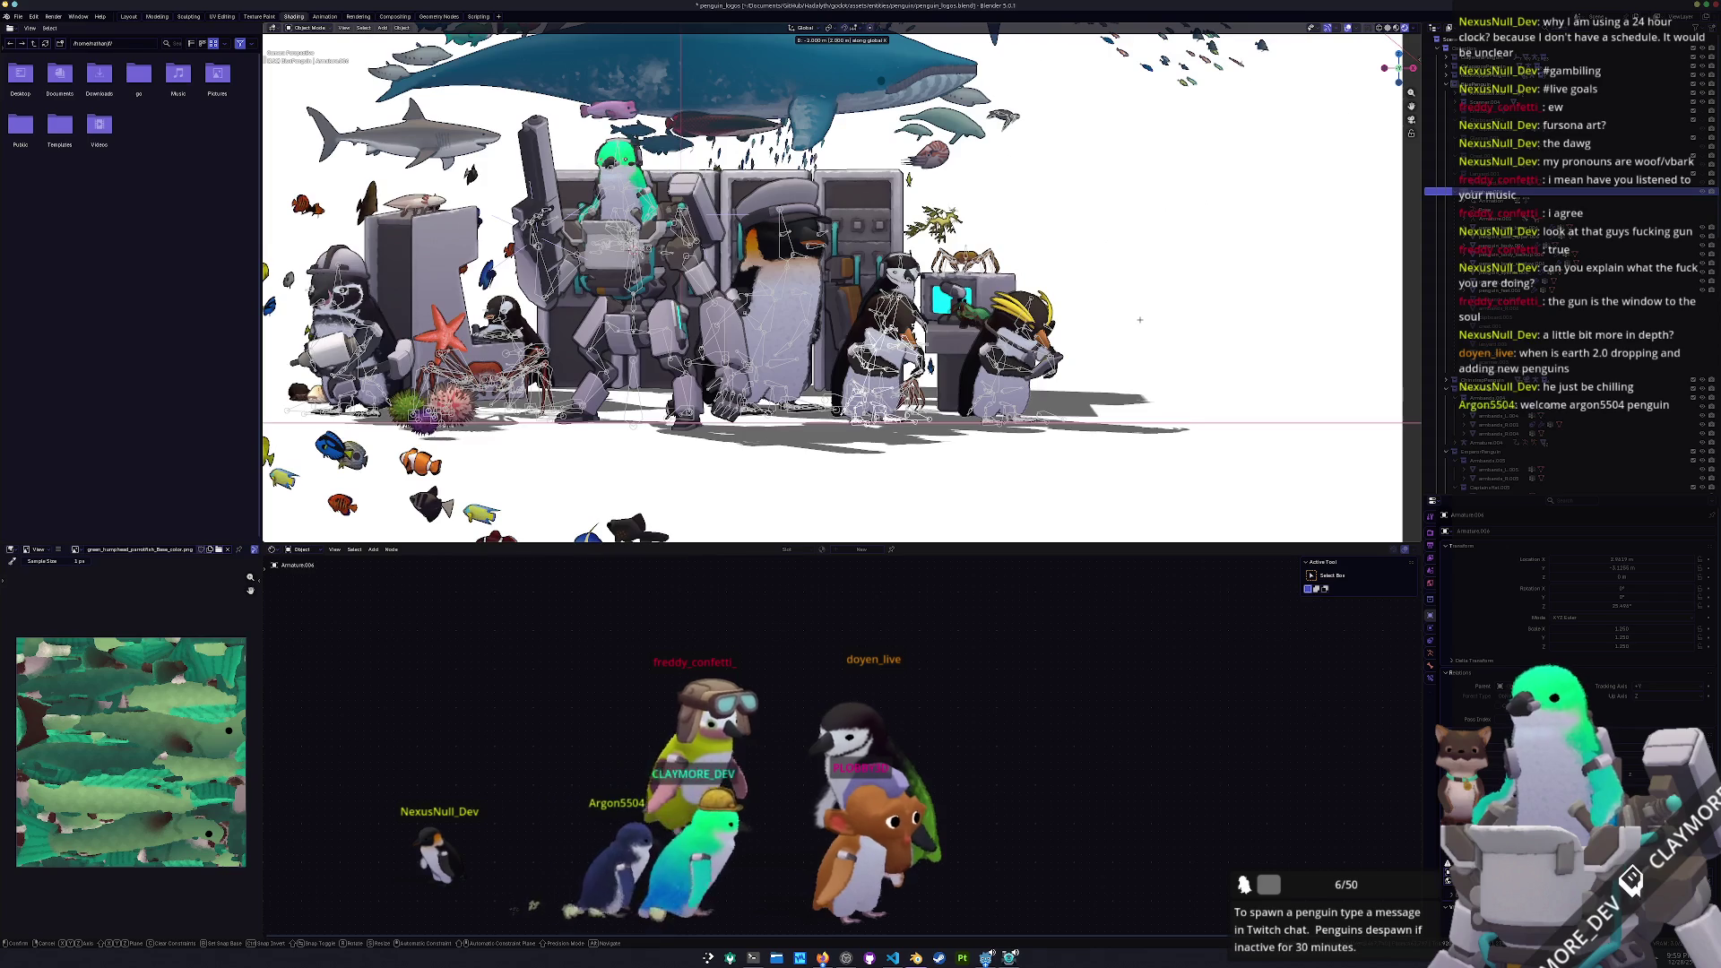
left_click(1140, 321)
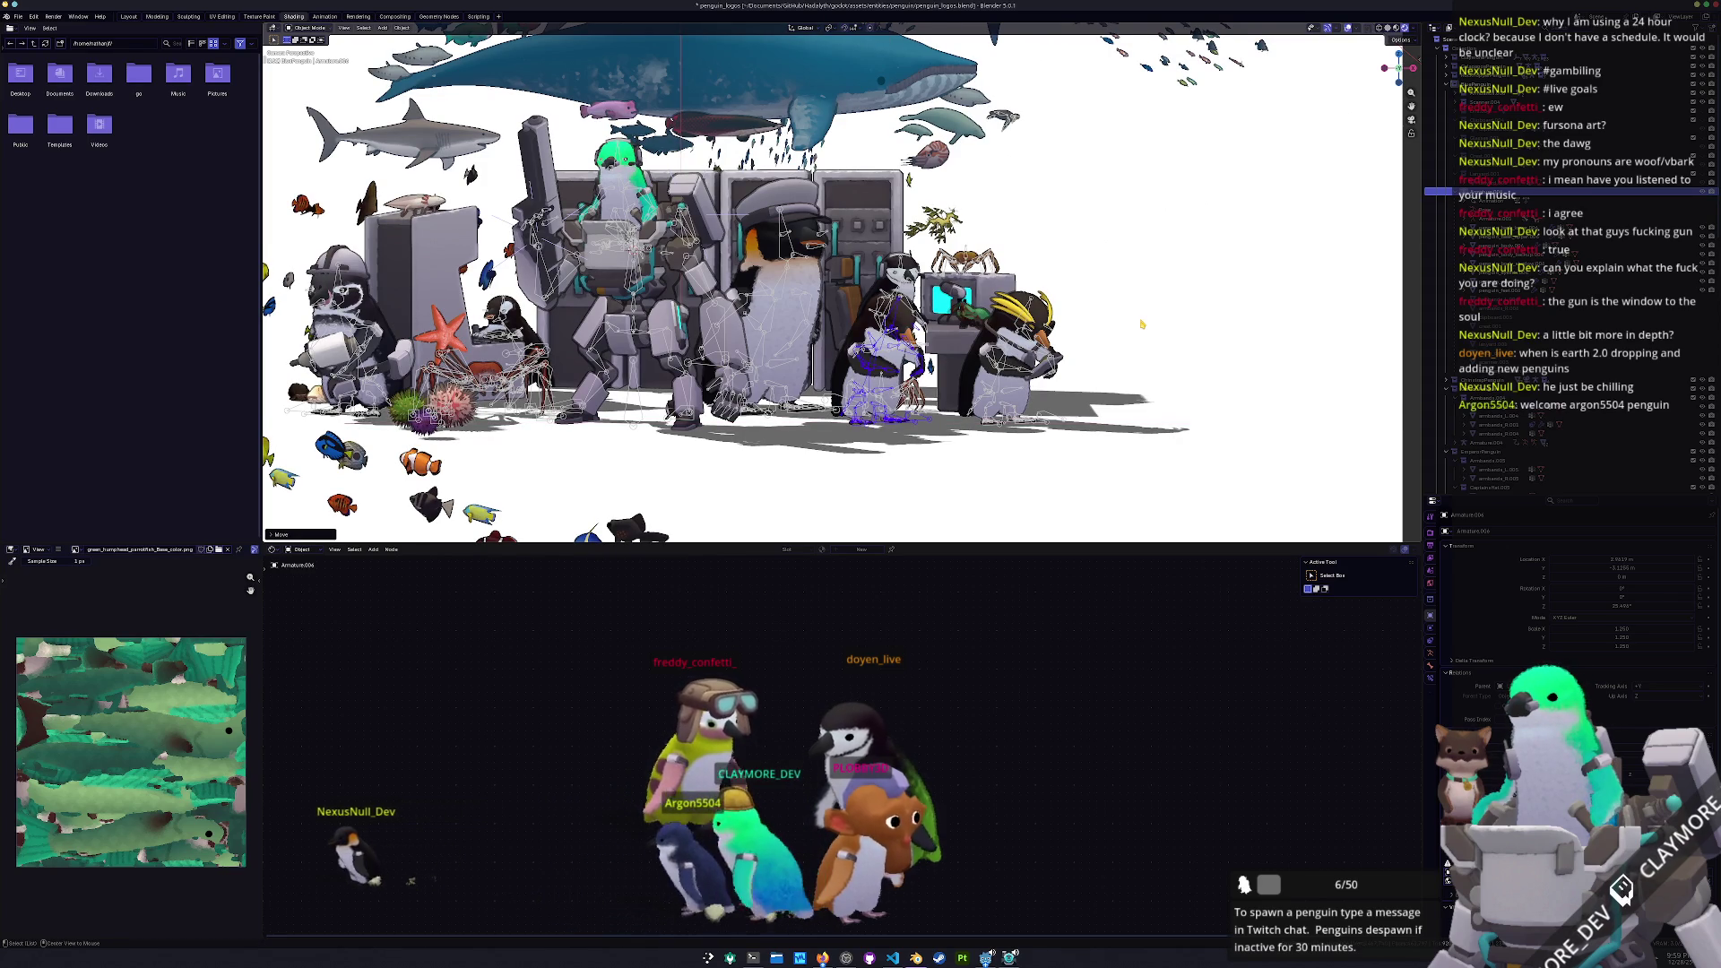
key("alt+r")
key("r")
key("z")
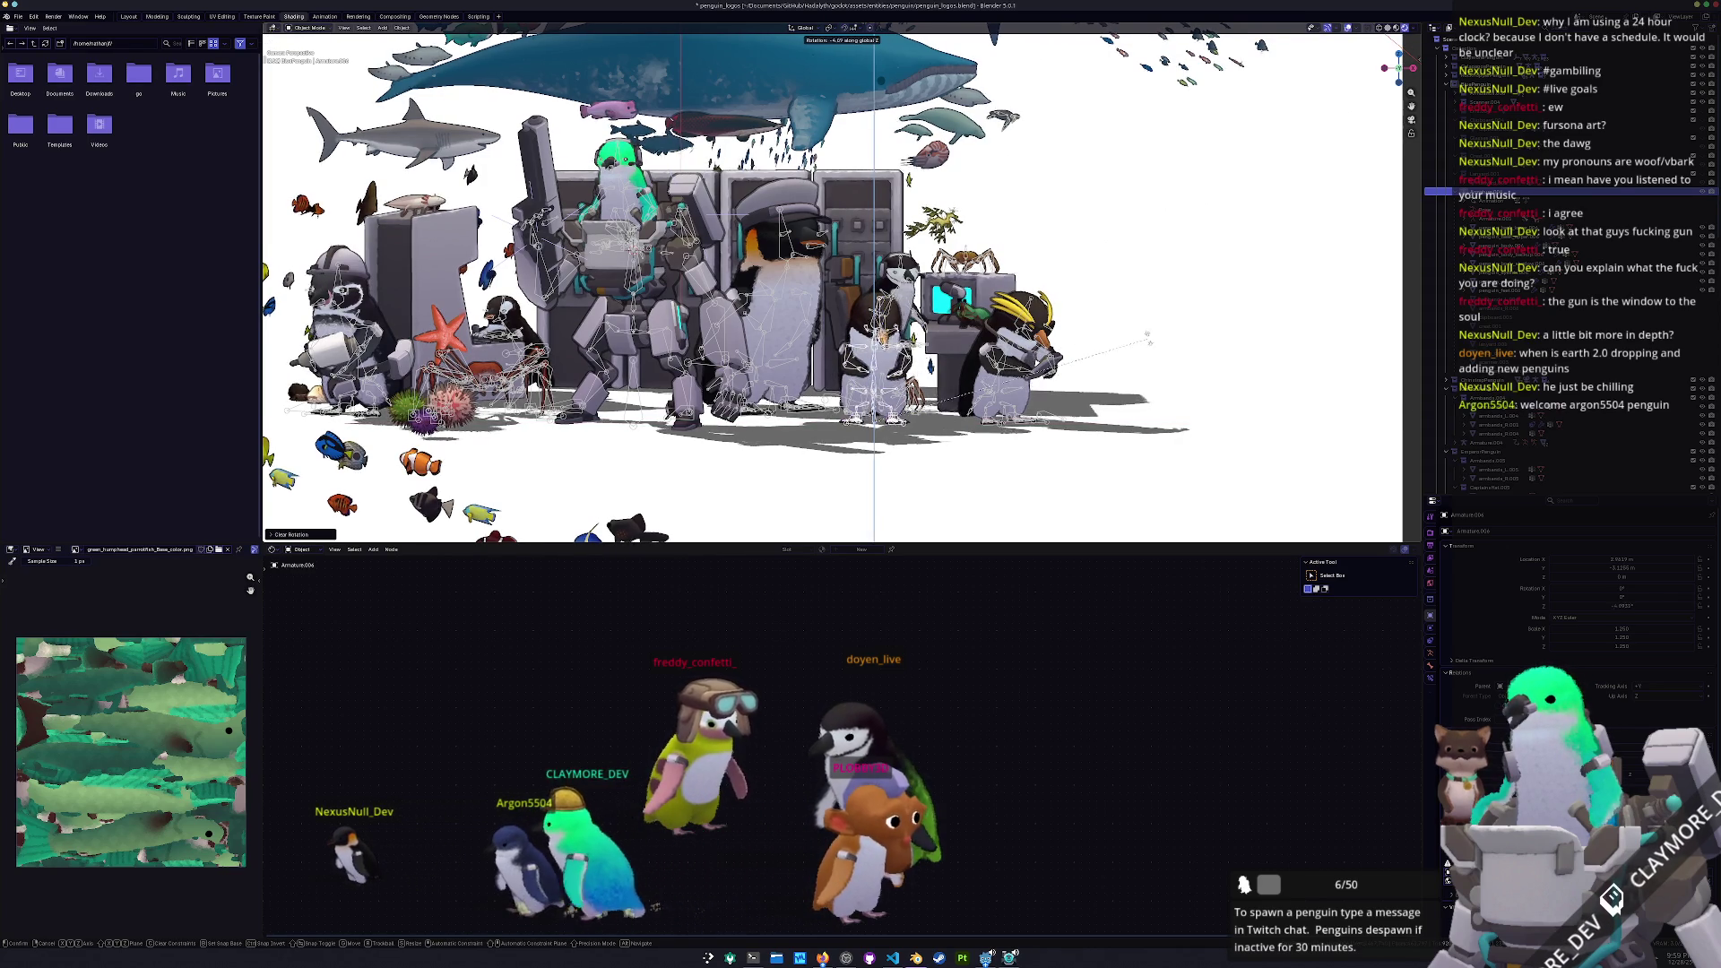
left_click(937, 224)
scroll(942, 222, "up", 2)
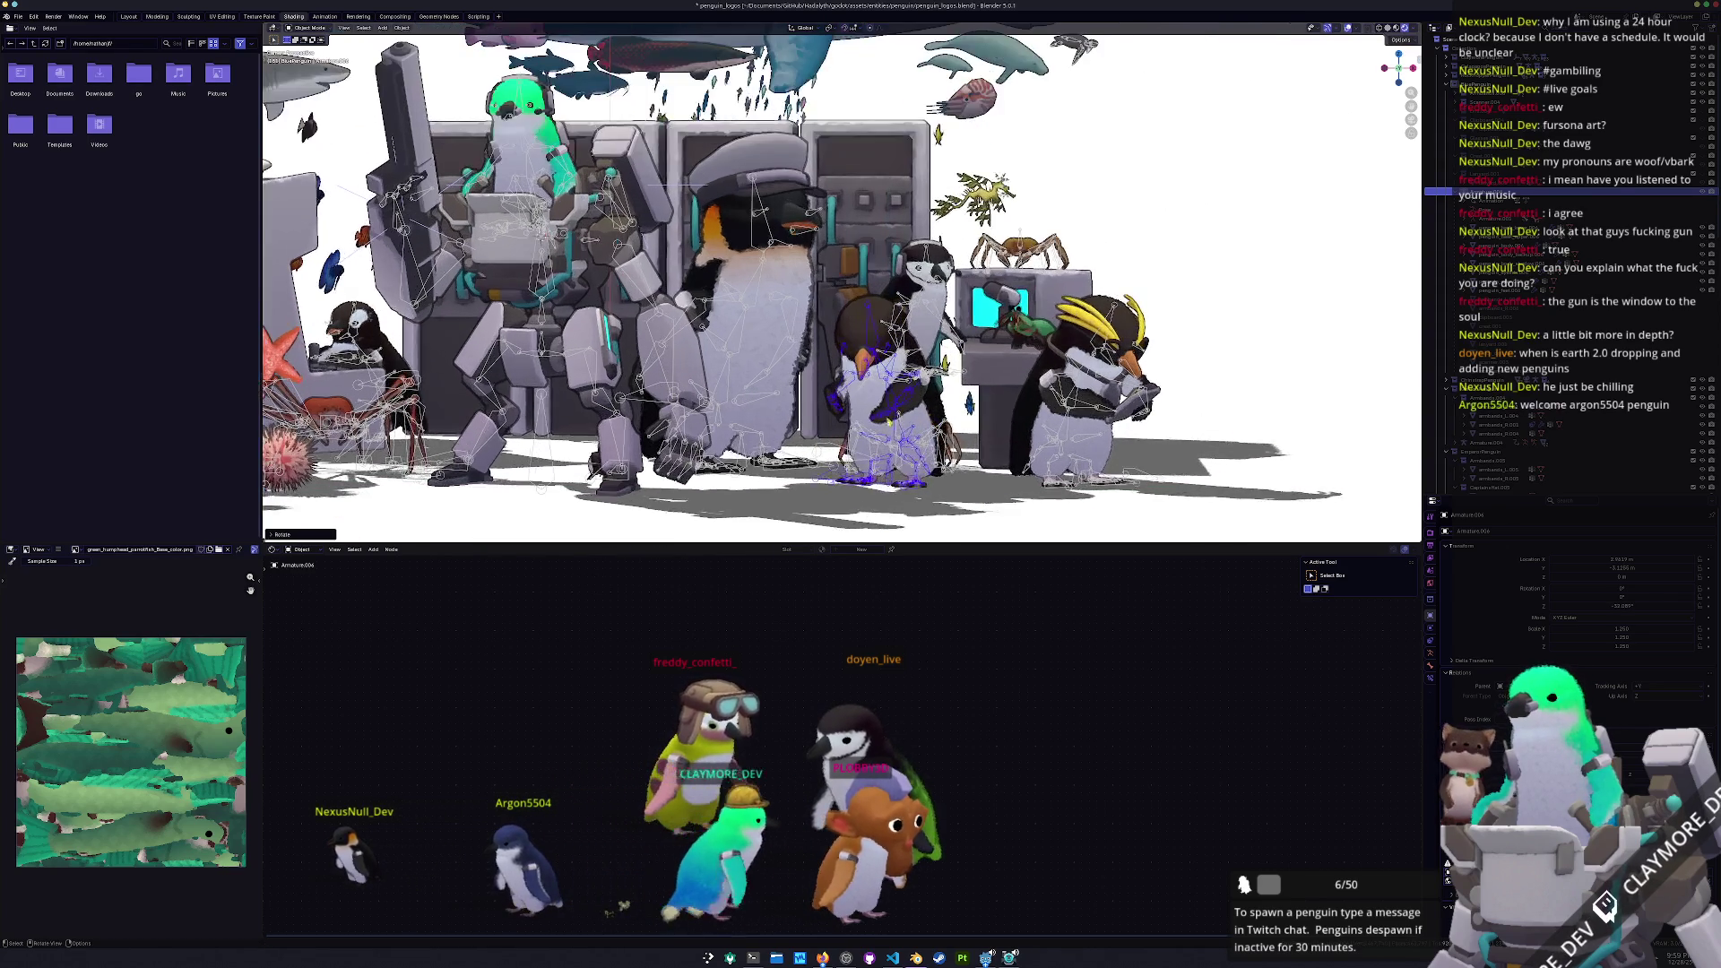
Reselect the new penguin's armature and frame it in the Layout workspace
left_click(832, 488)
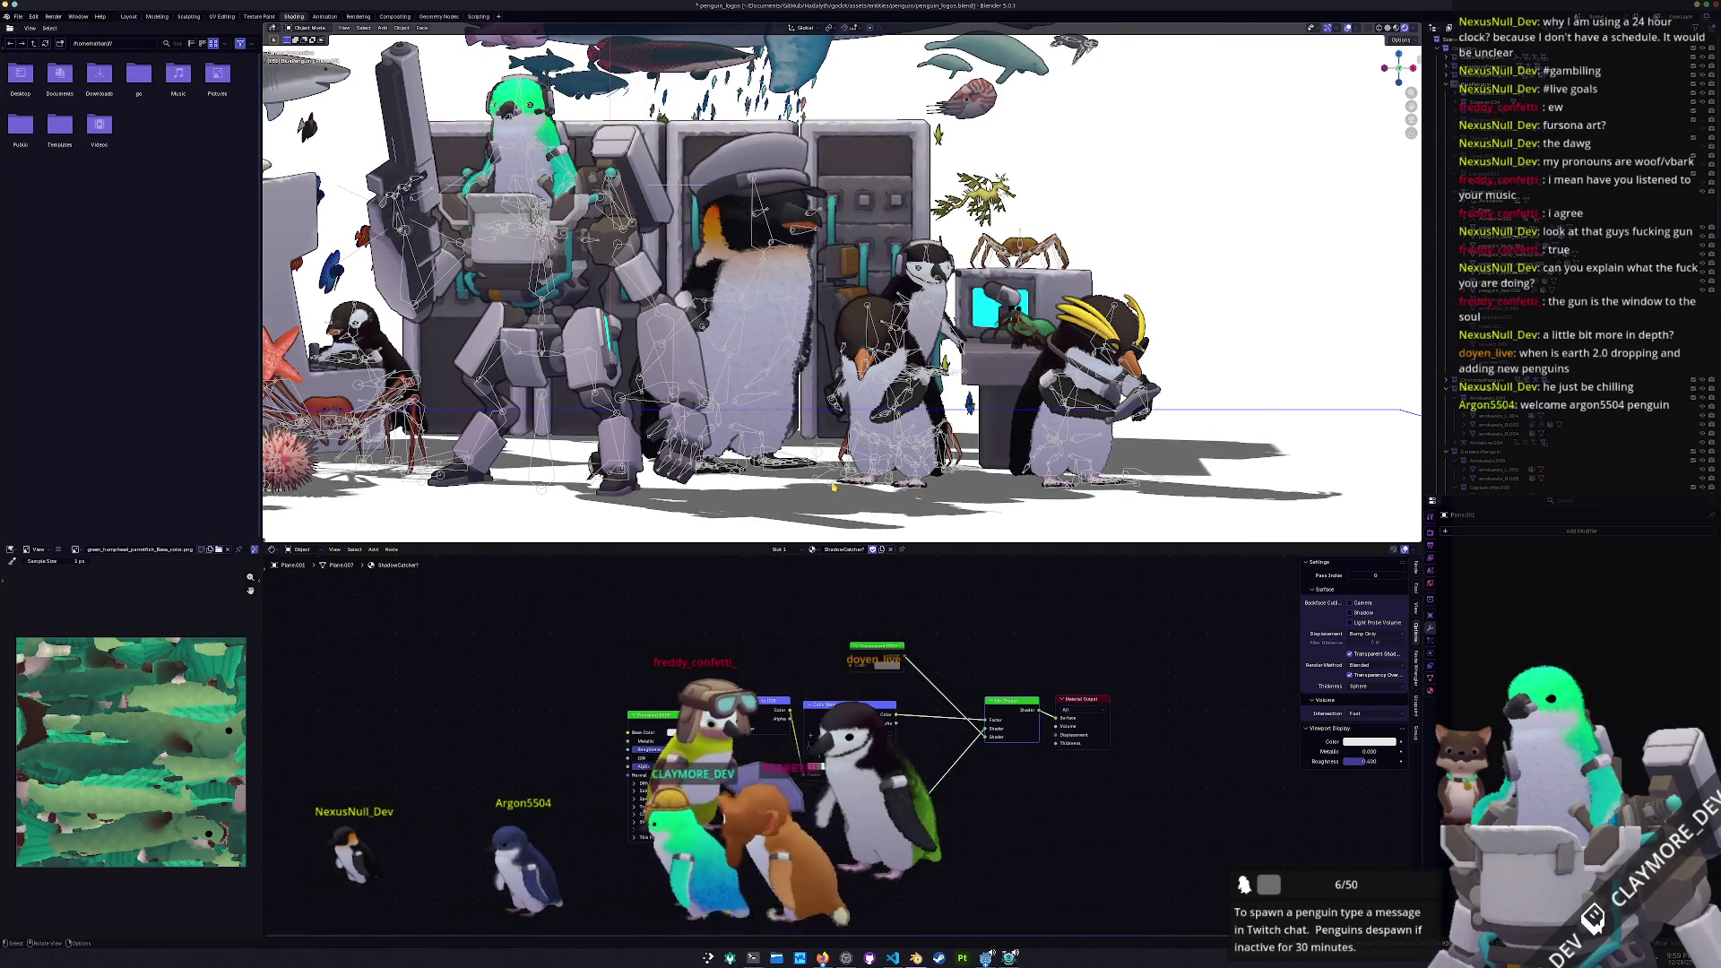
left_click(833, 488)
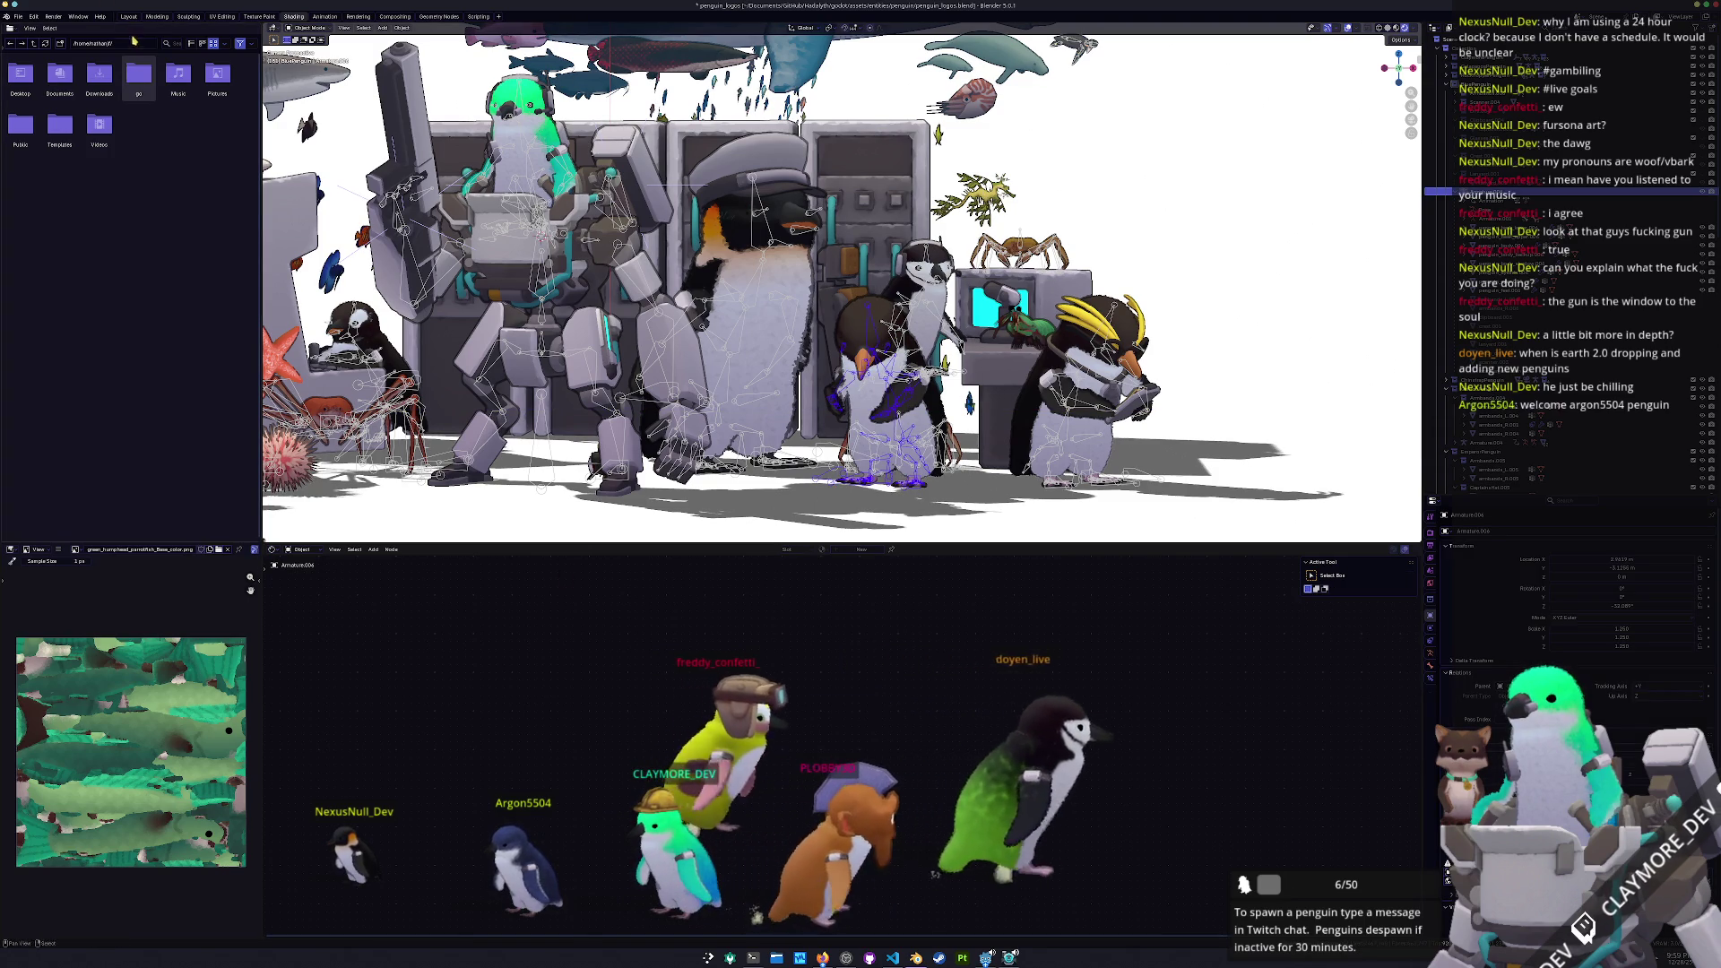
left_click(129, 17)
key("KP_Decimal")
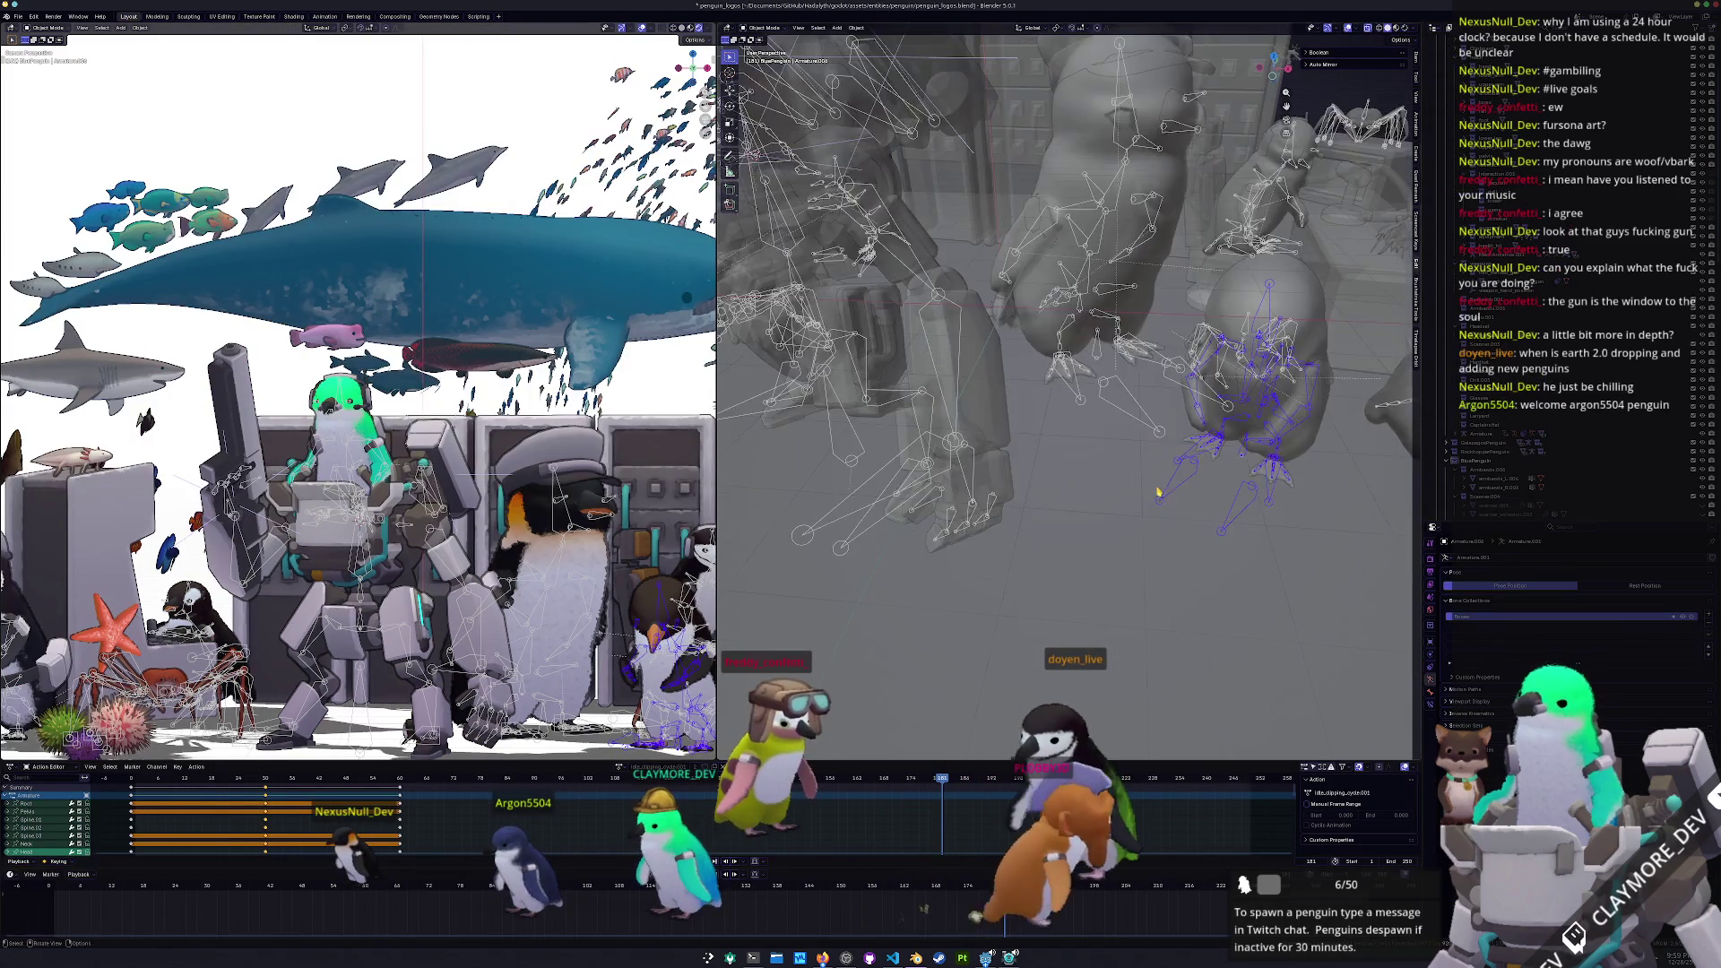
Assign the idle_cycle action to the penguin in the Action Editor
left_click(619, 767)
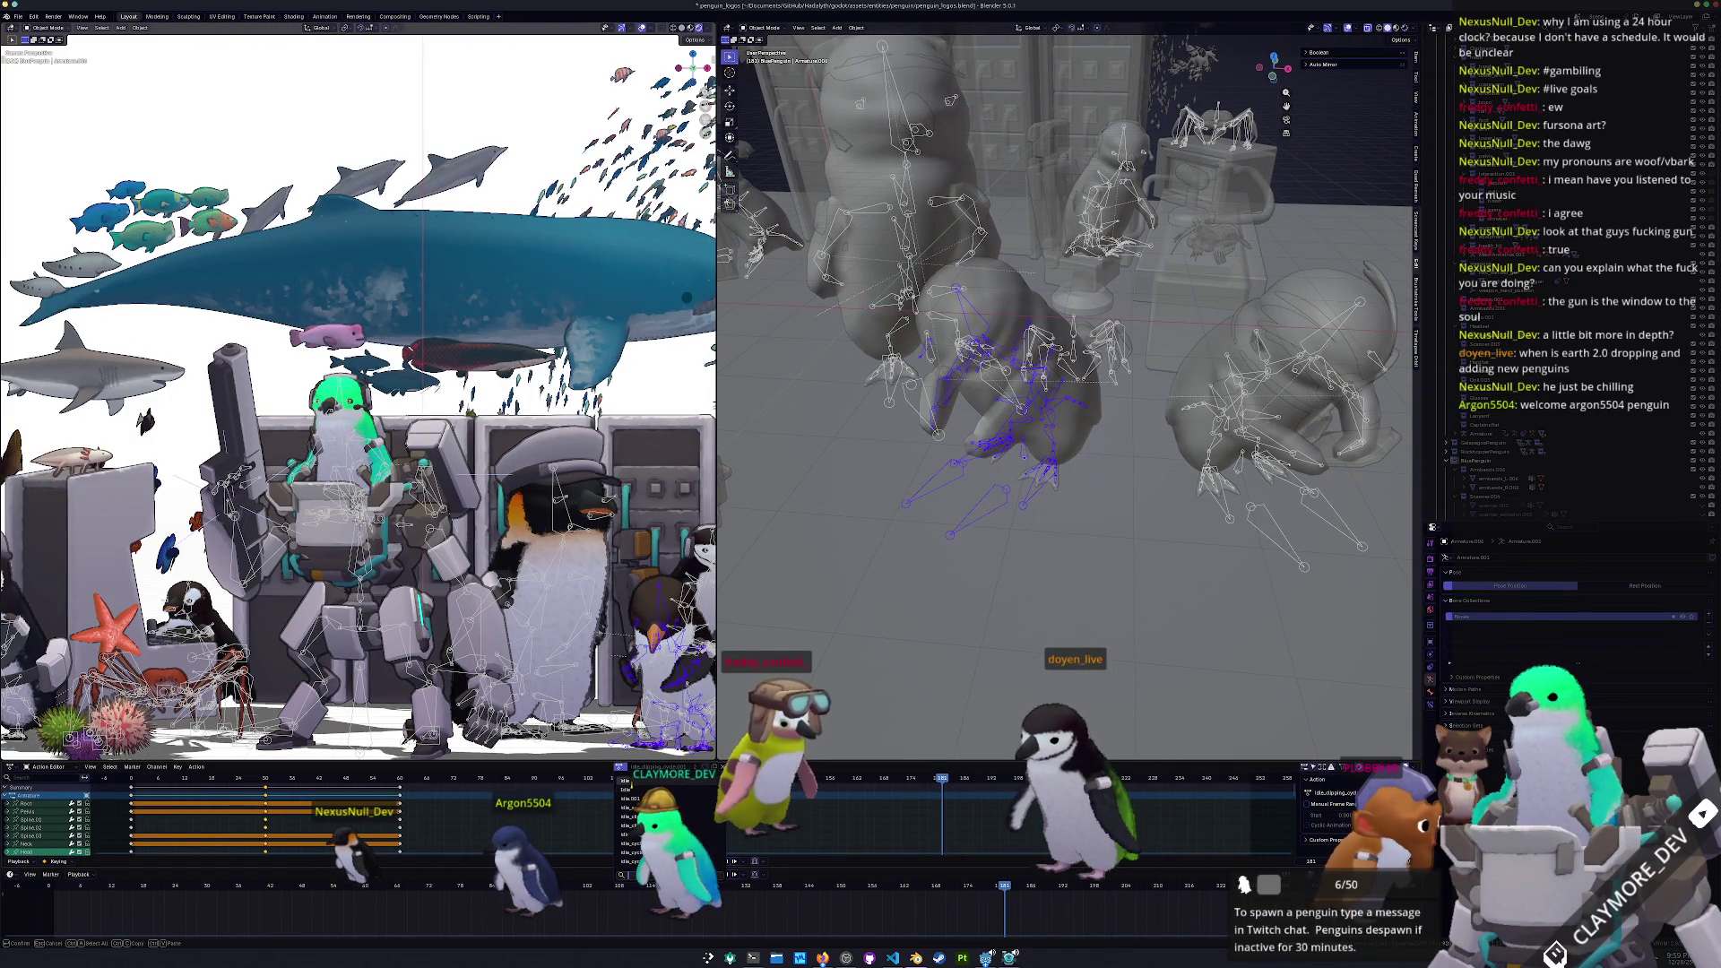
left_click(632, 835)
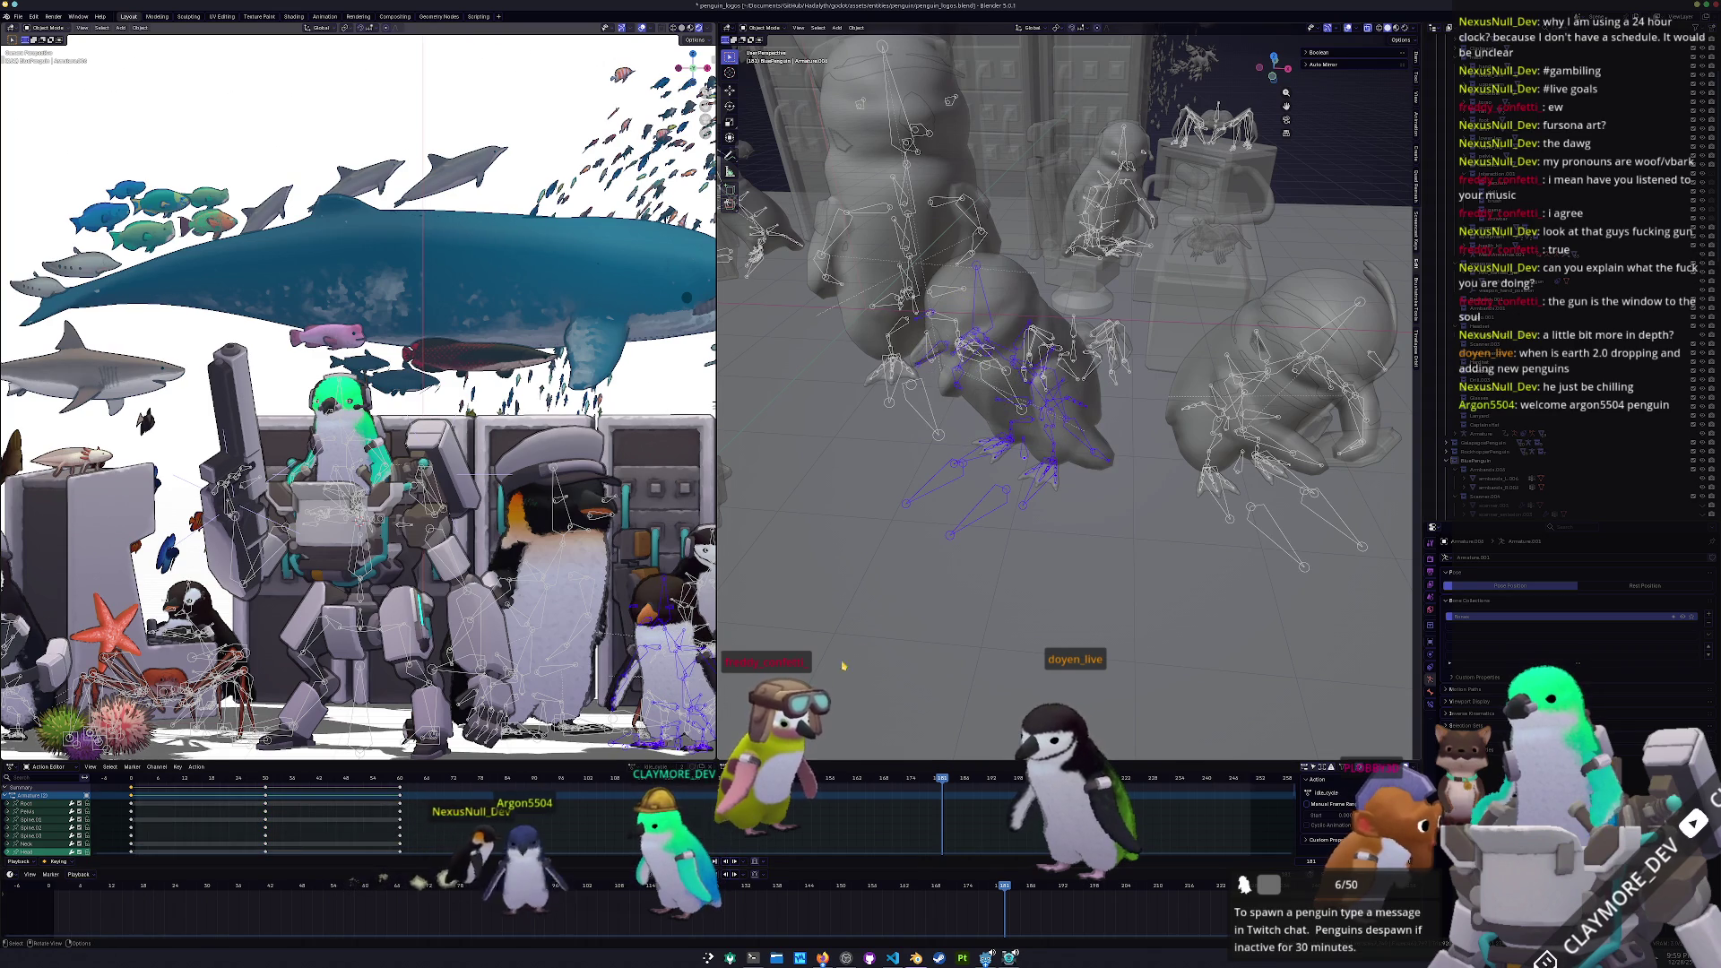
middle_click_drag(610, 660, 557, 606, "shift")
mouse_move(1120, 448)
middle_mouse_down()
mouse_move(1162, 507)
mouse_move(1139, 541)
mouse_move(1181, 487)
middle_mouse_up()
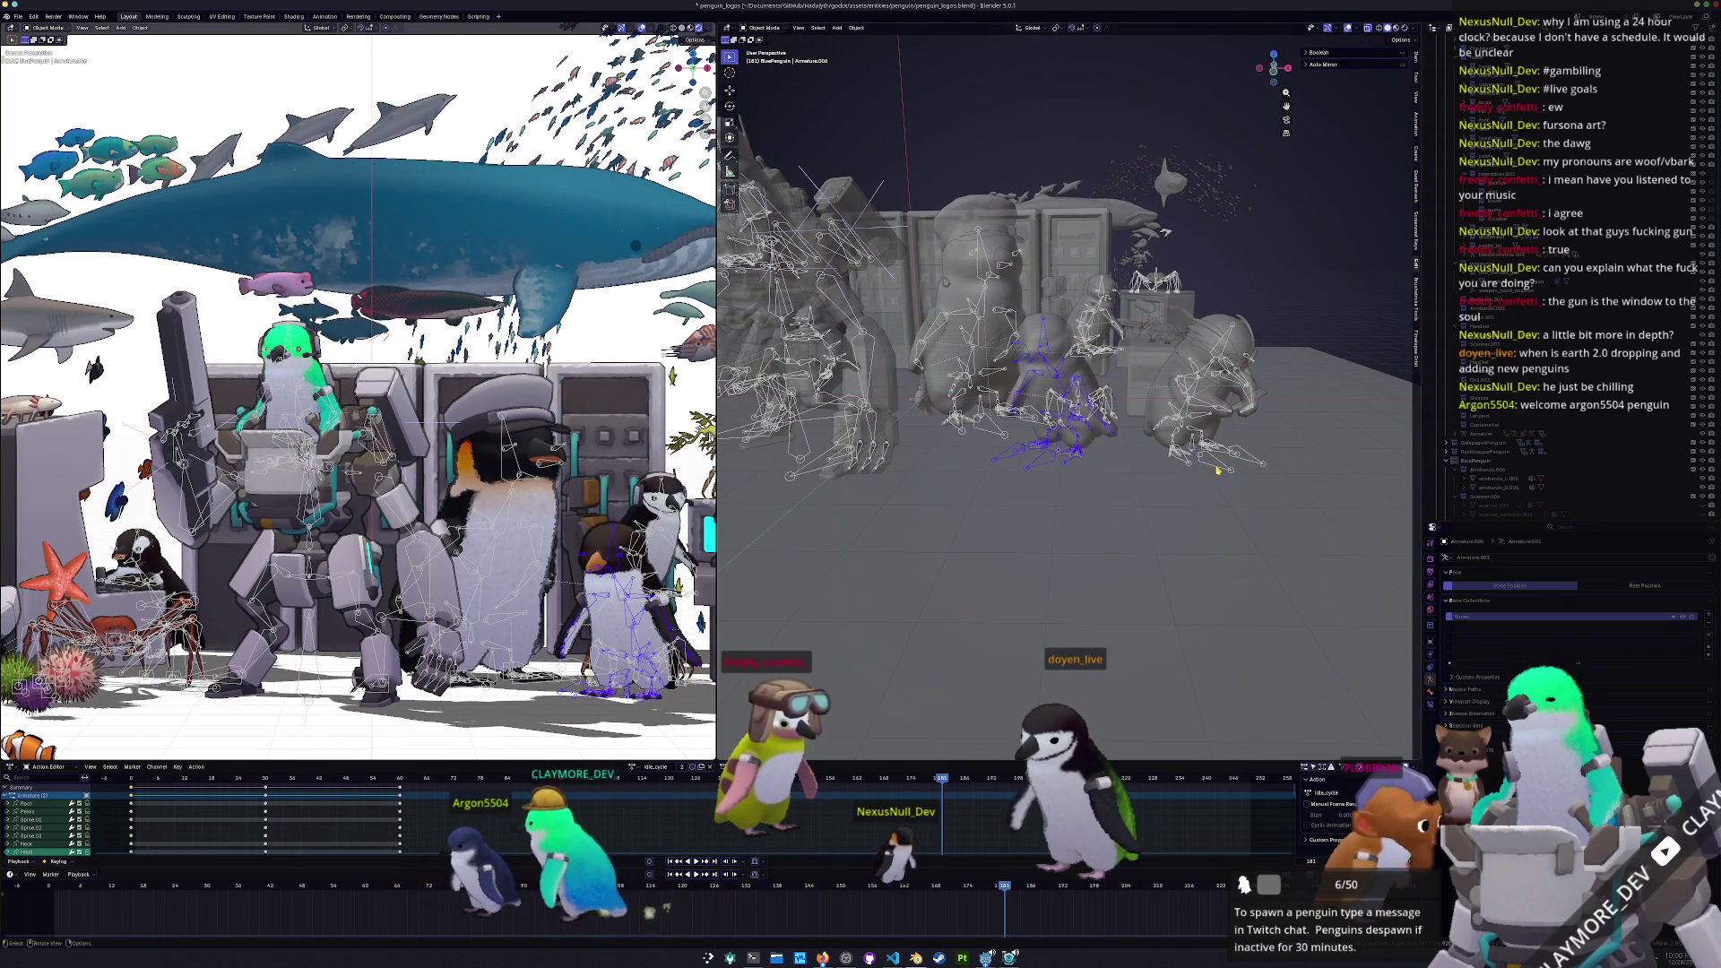
Set the centre penguin's scale back to 1.000 in the Item panel
left_click(1218, 470)
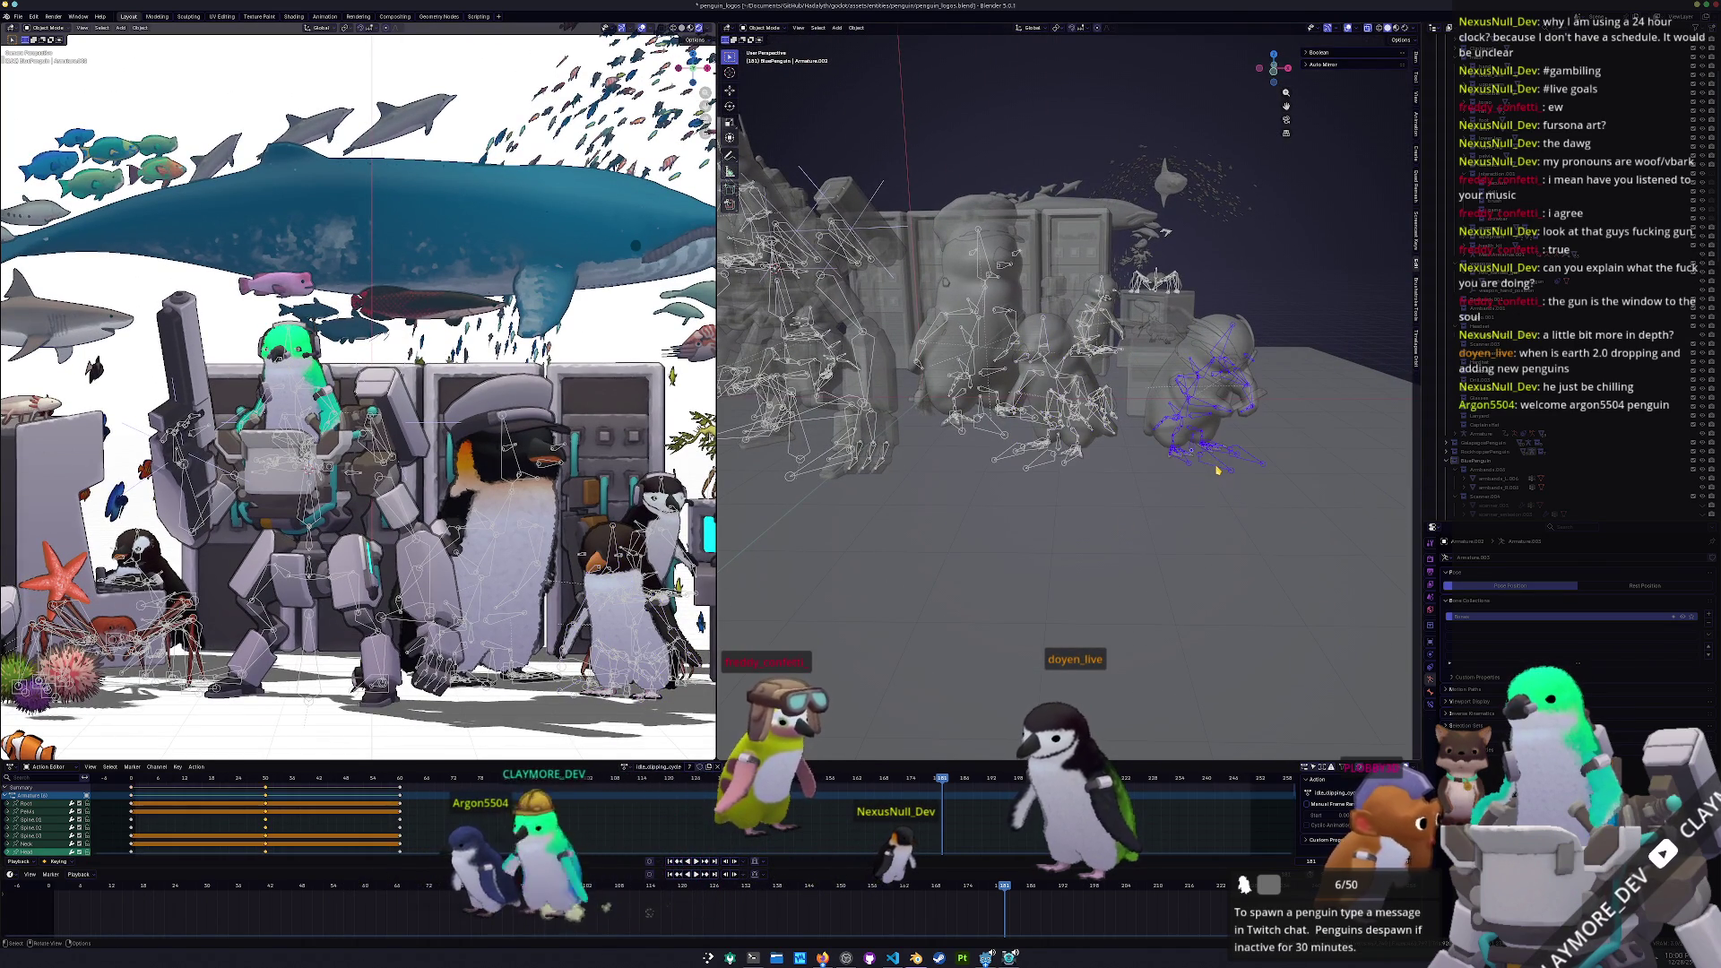
left_click(1417, 62)
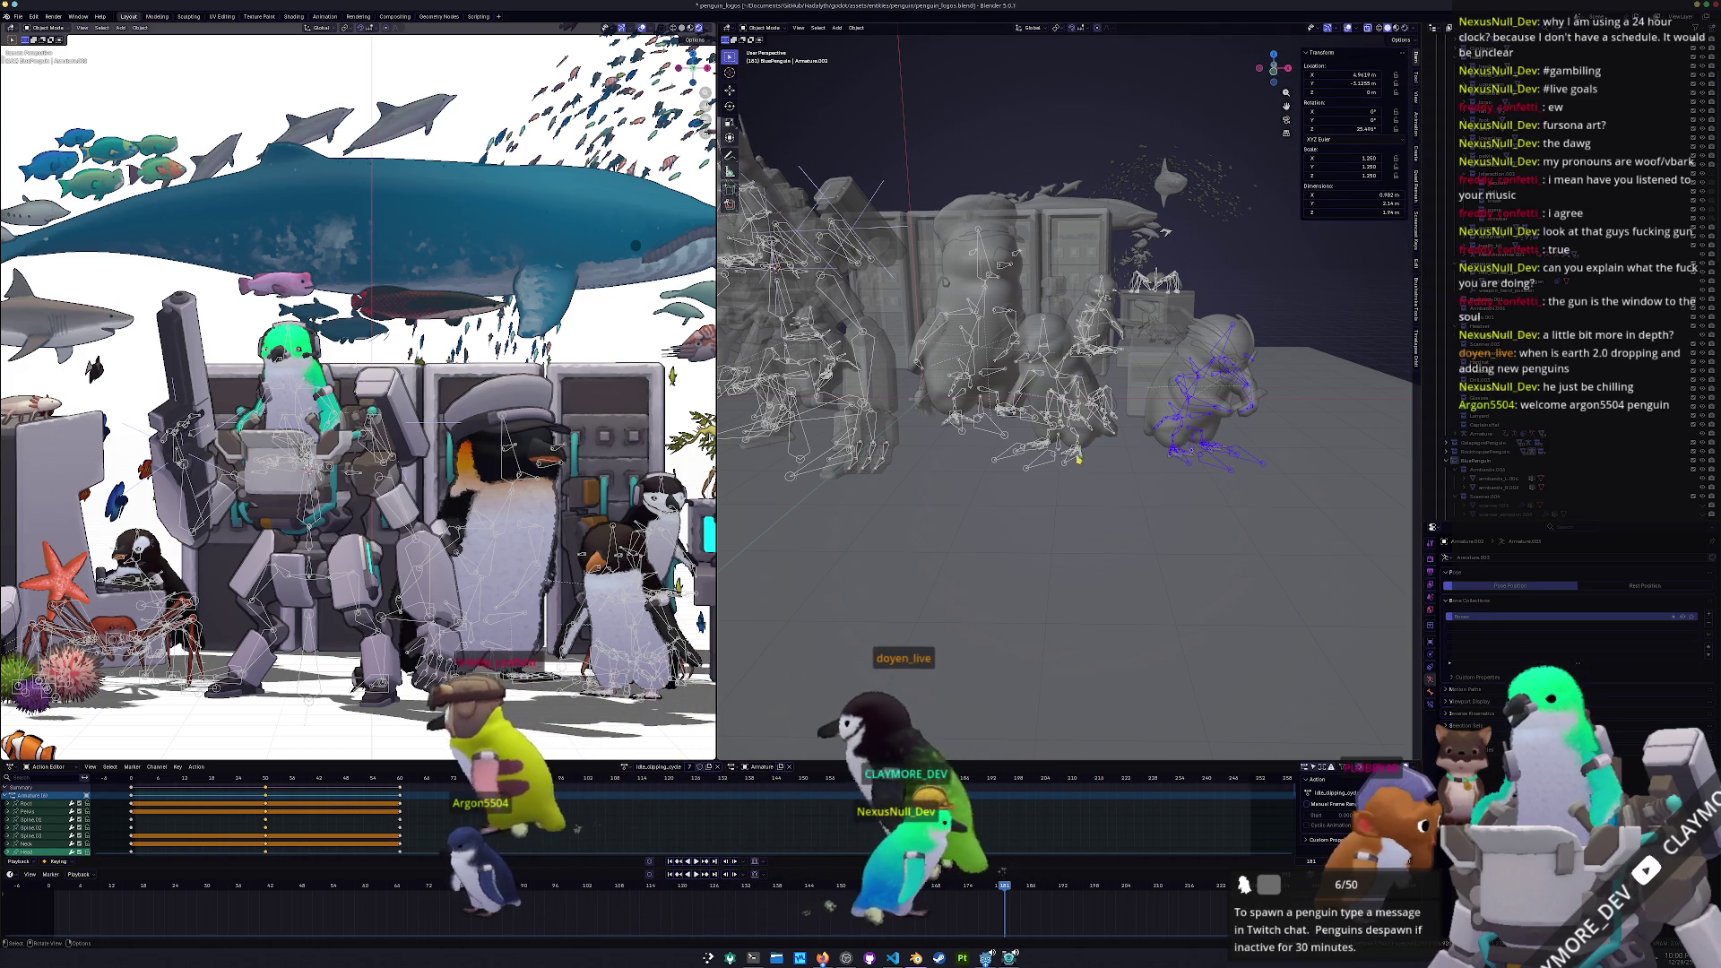
left_click(1038, 469)
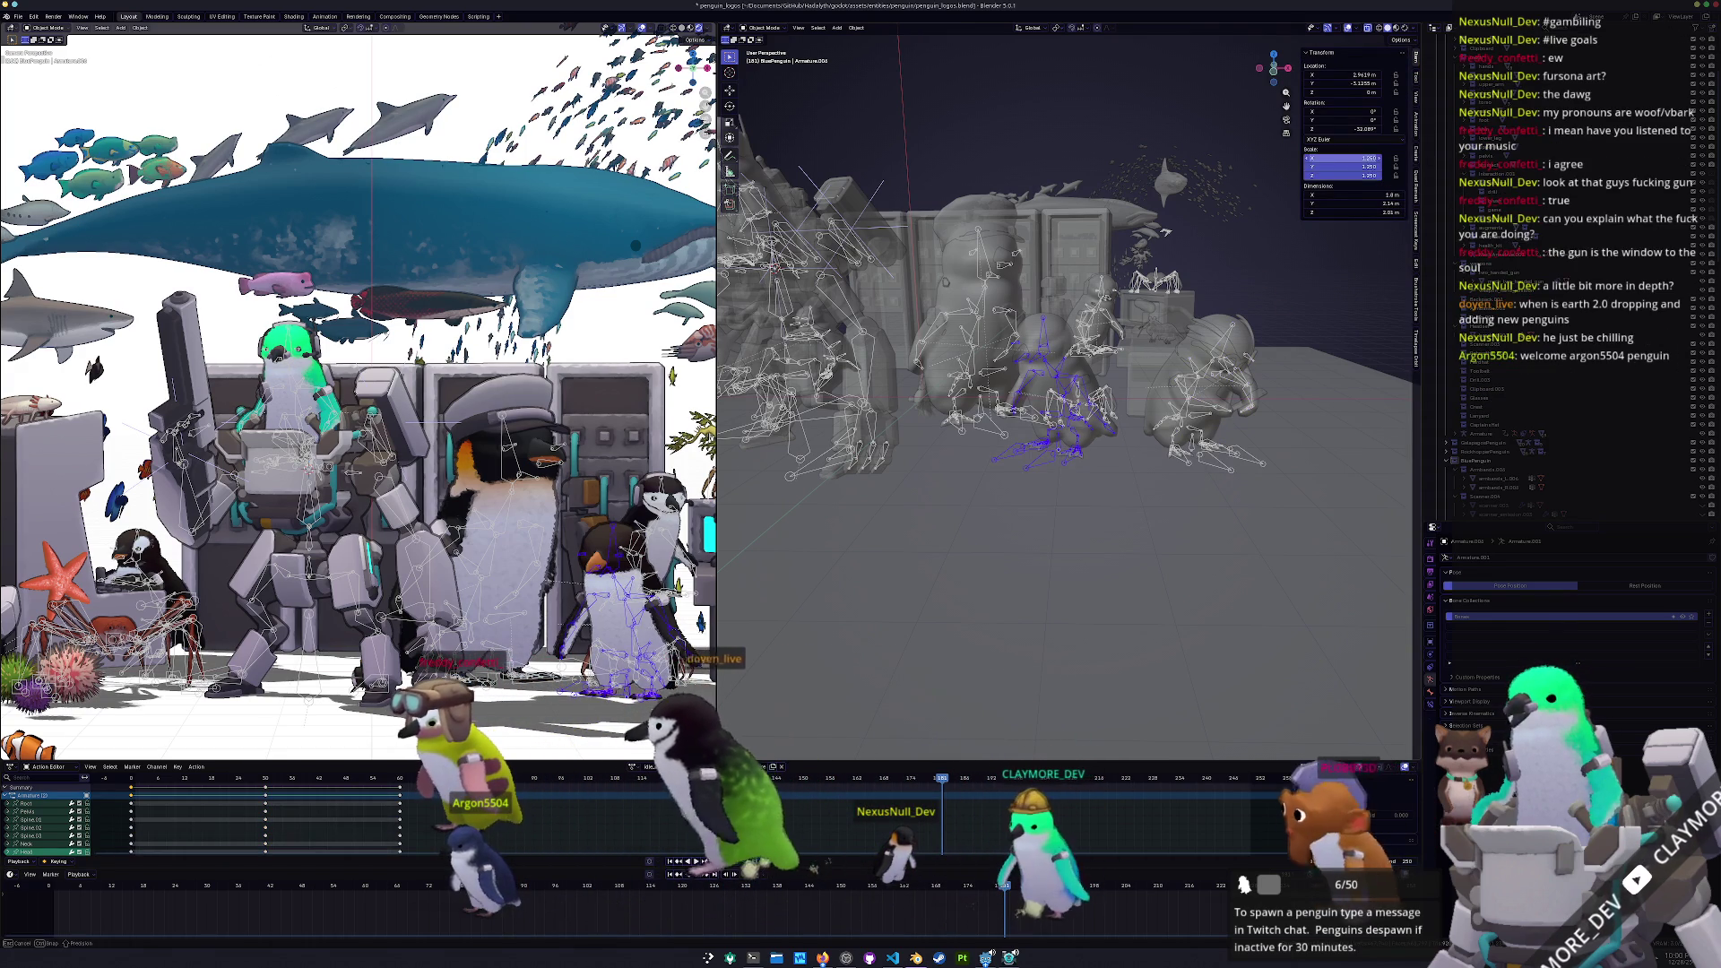
type("1")
key("Return")
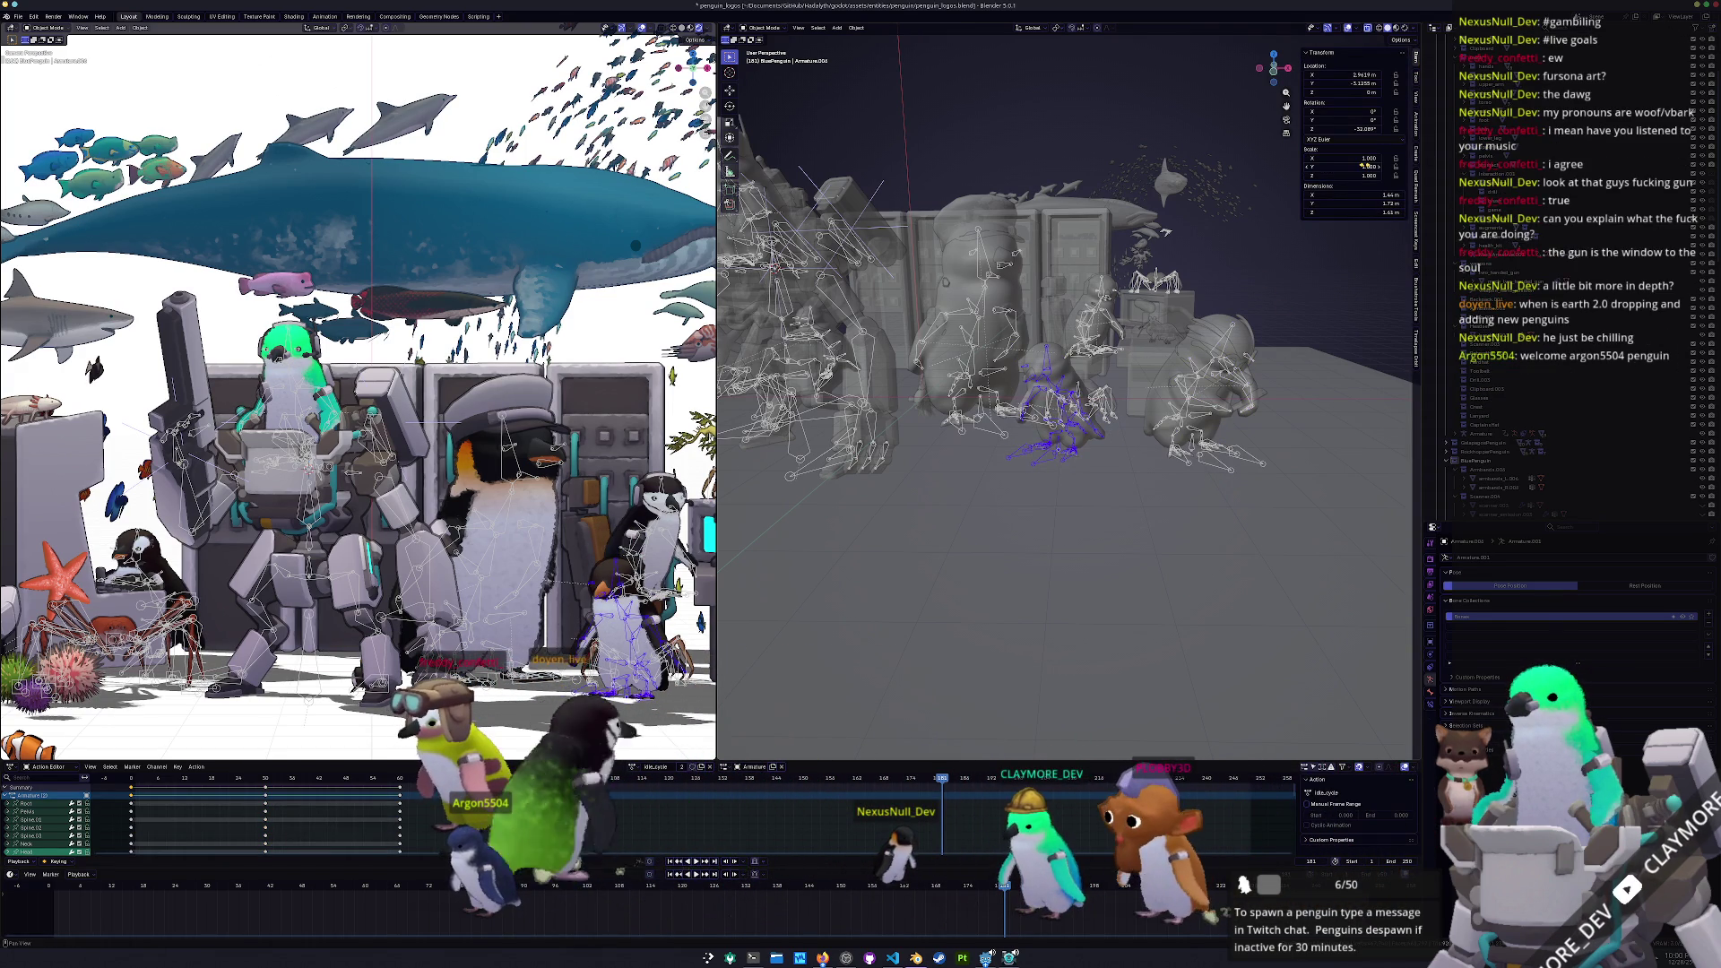
Move the centre penguin sideways along X, then along Y
key("g")
key("x")
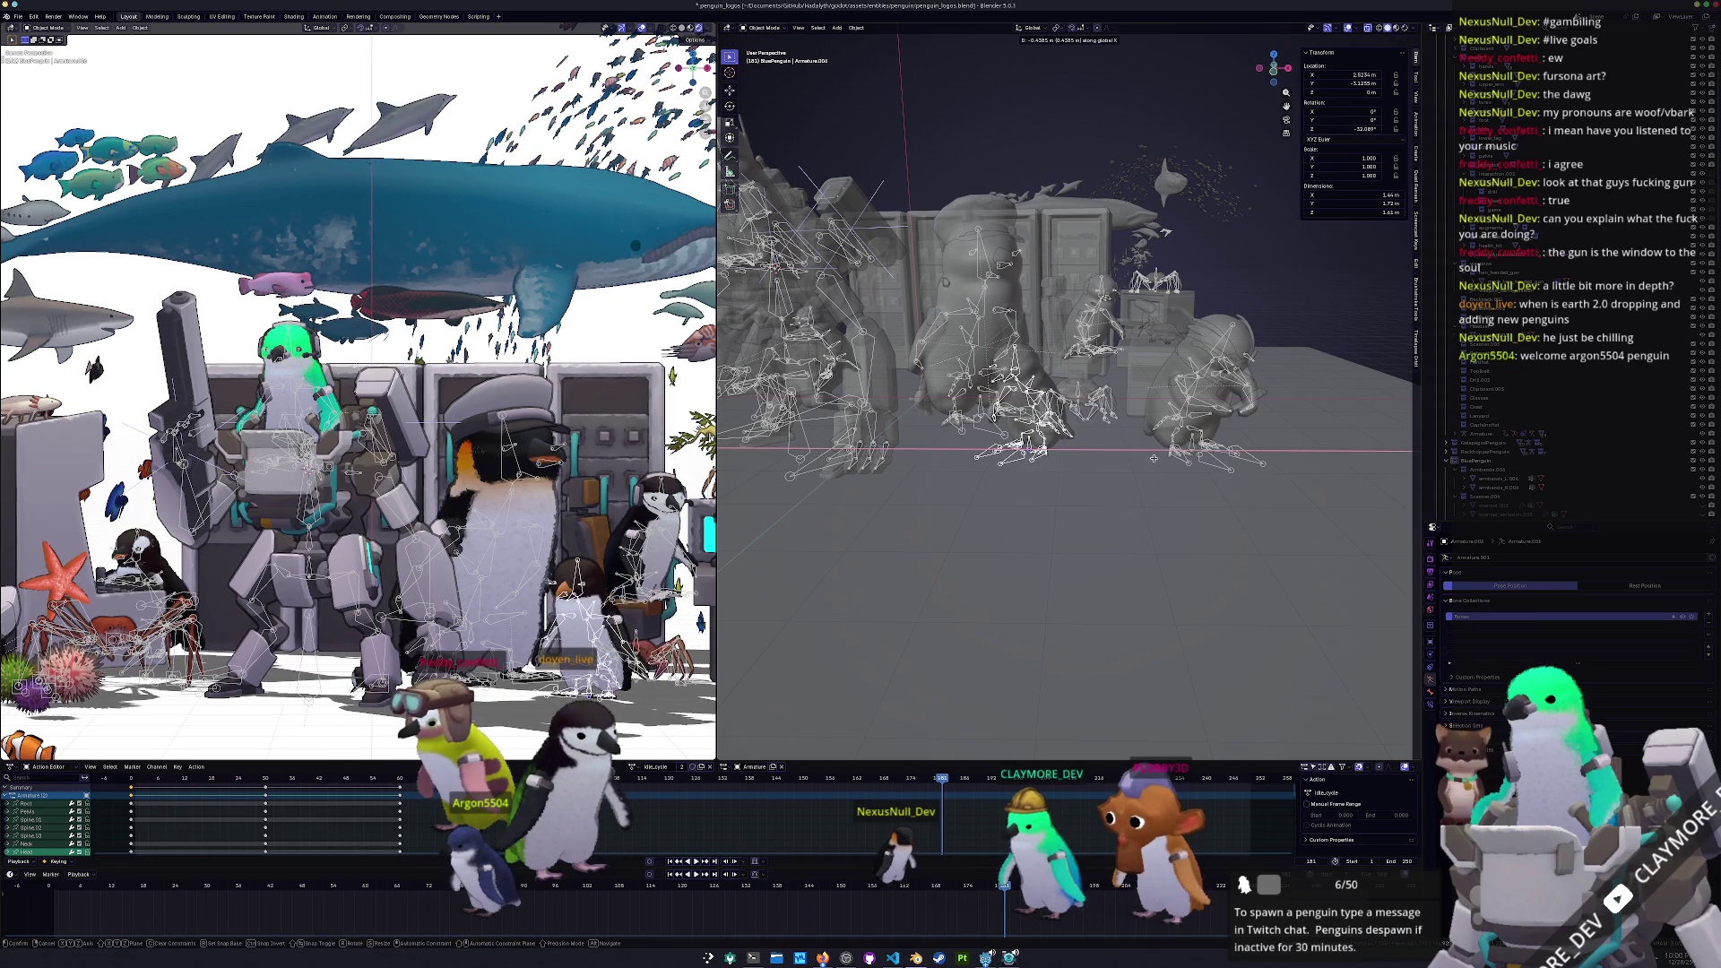
left_click(1154, 458)
scroll(536, 627, "down", 2)
scroll(585, 612, "up", 2)
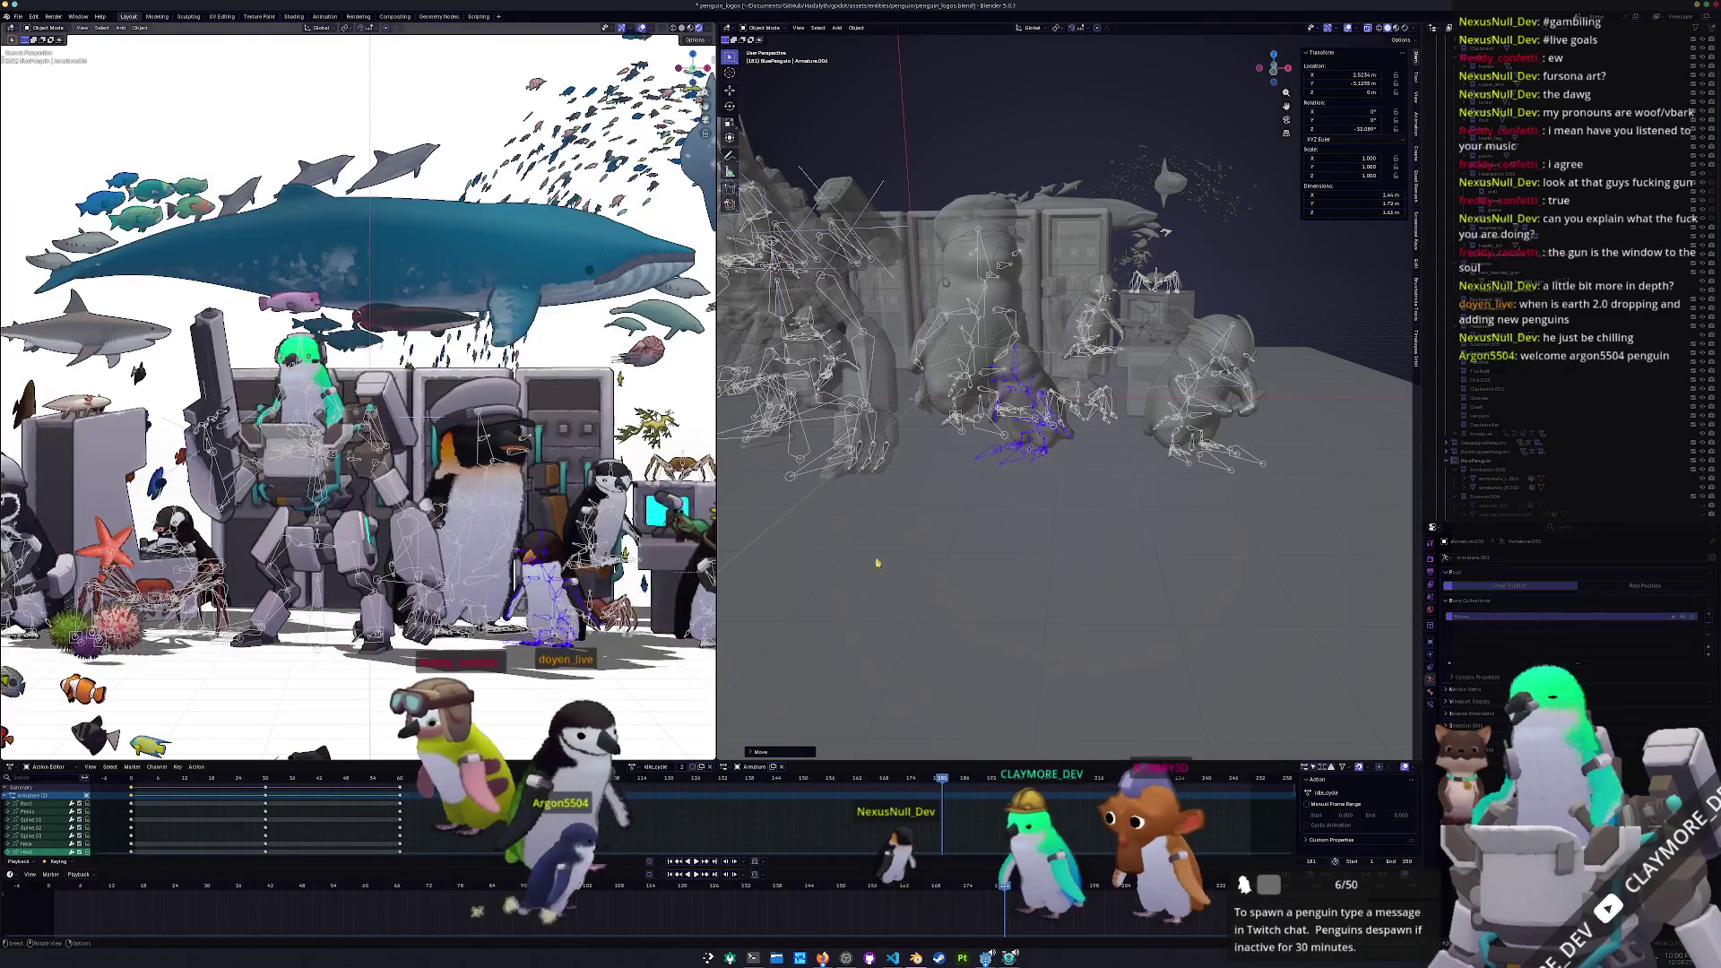
scroll(983, 530, "up", 2)
key("g")
key("y")
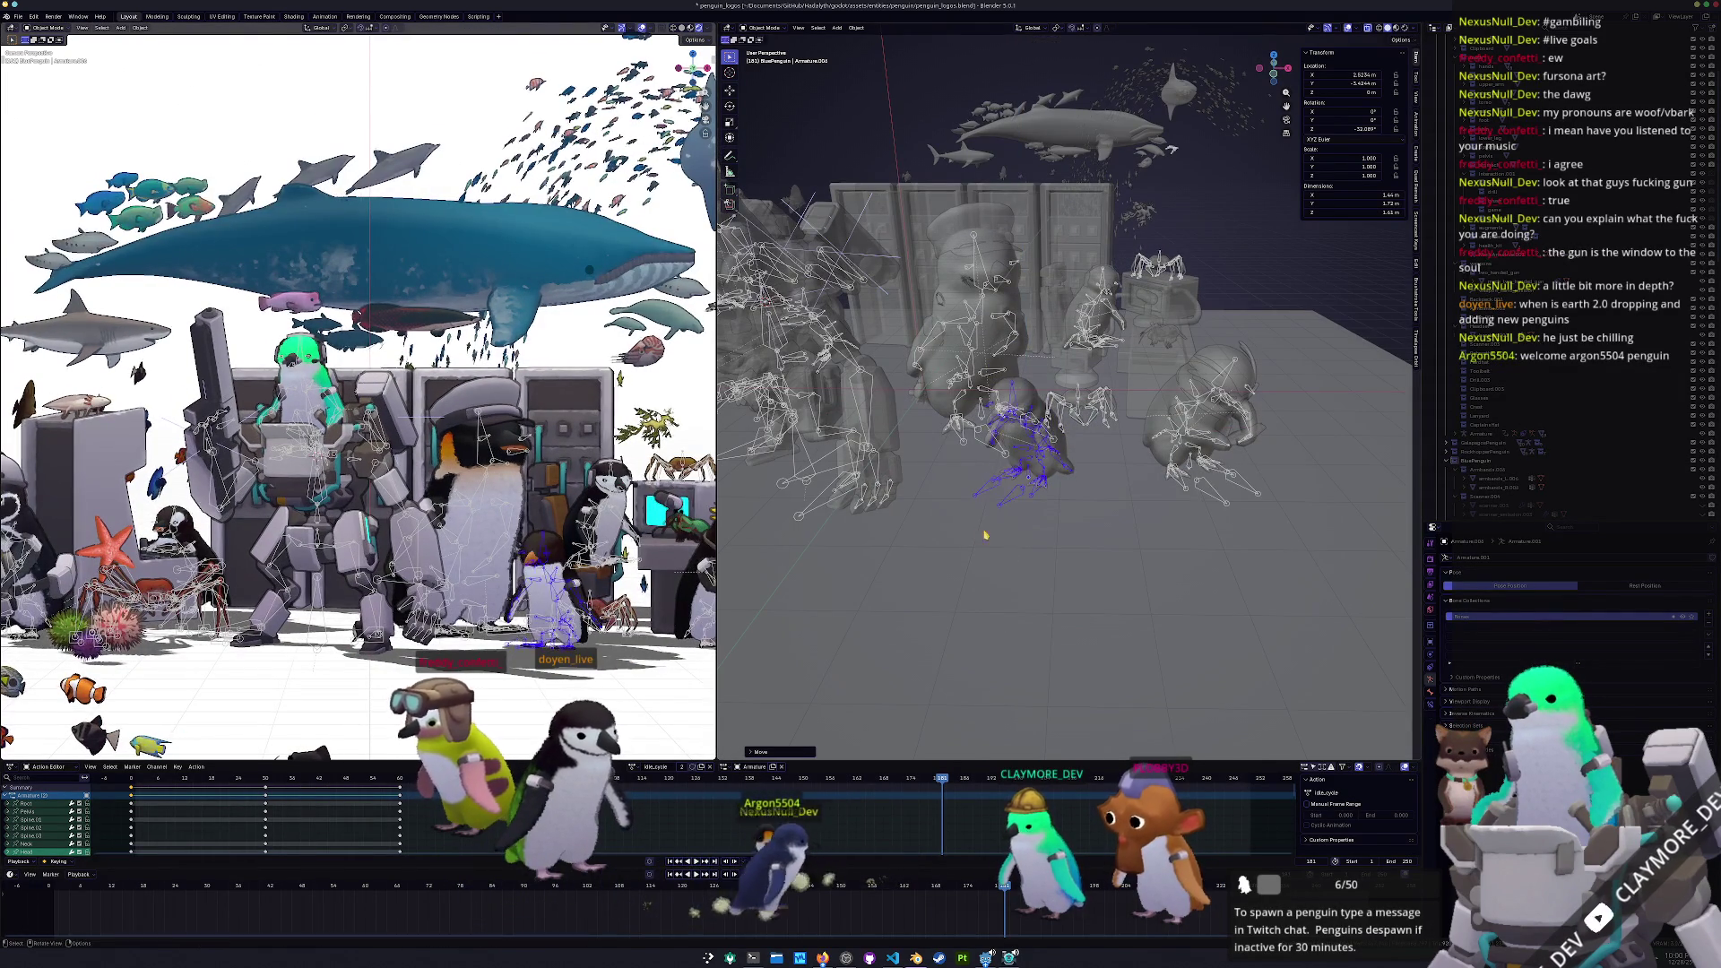
left_click(1079, 397)
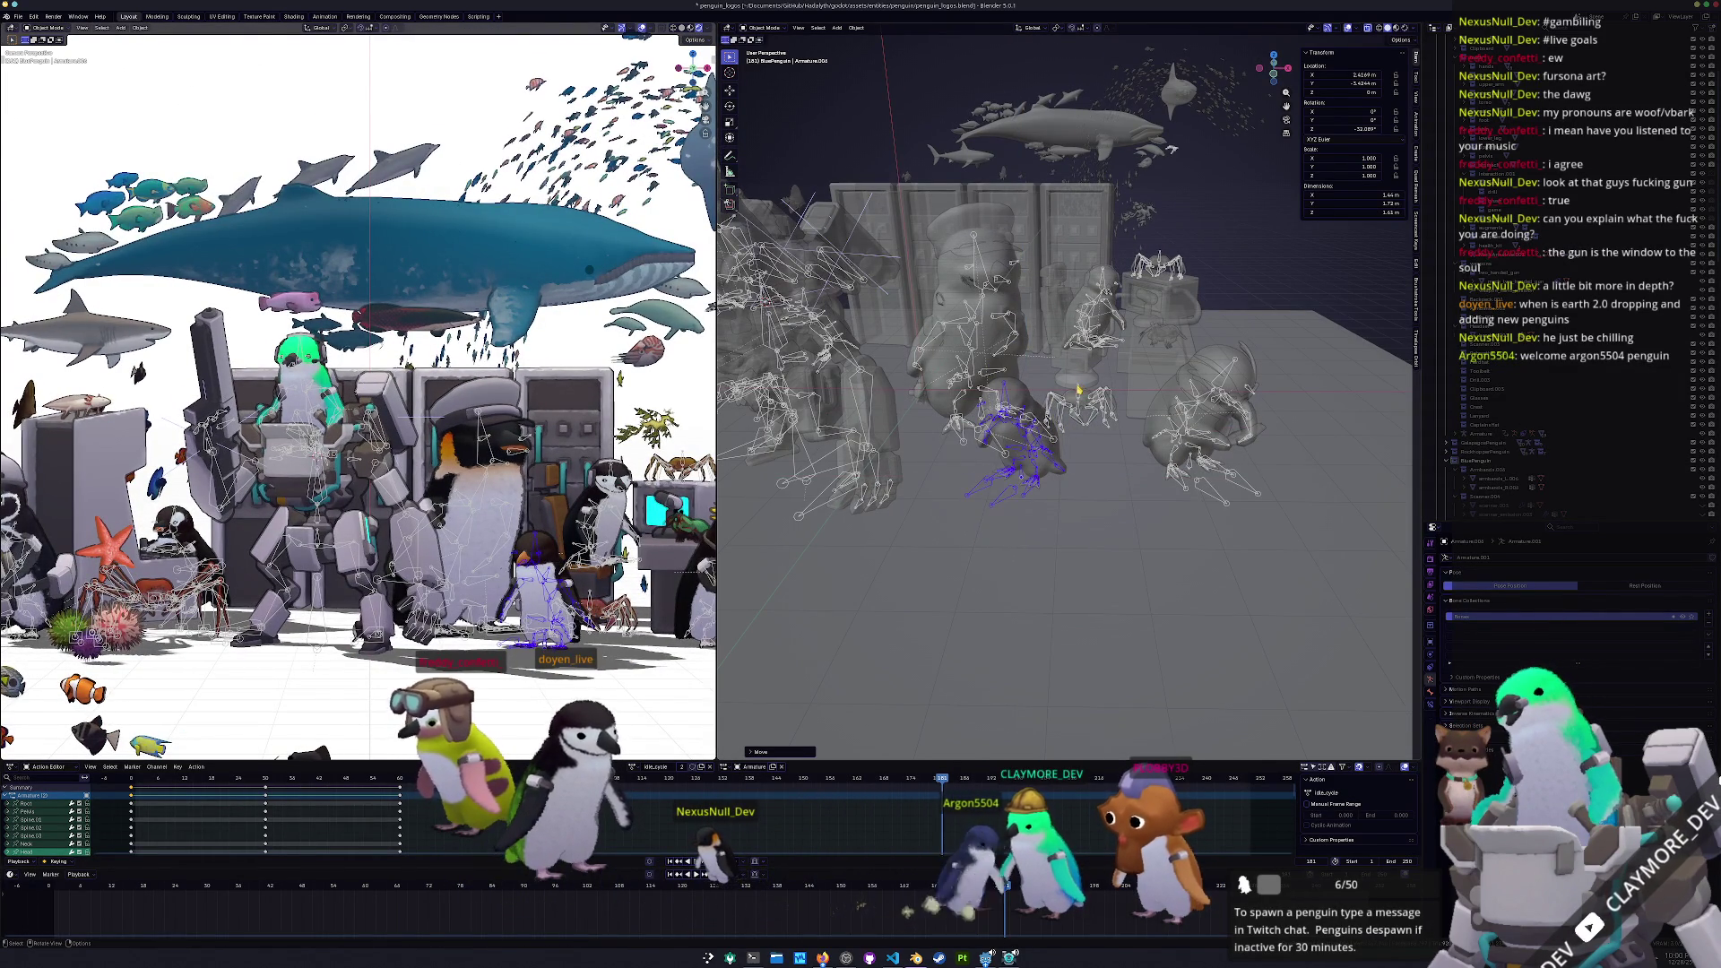
Reposition two more penguins: adjust one's height and shift Armature.004 along X
left_click(1079, 391)
key("g")
key("shift+z")
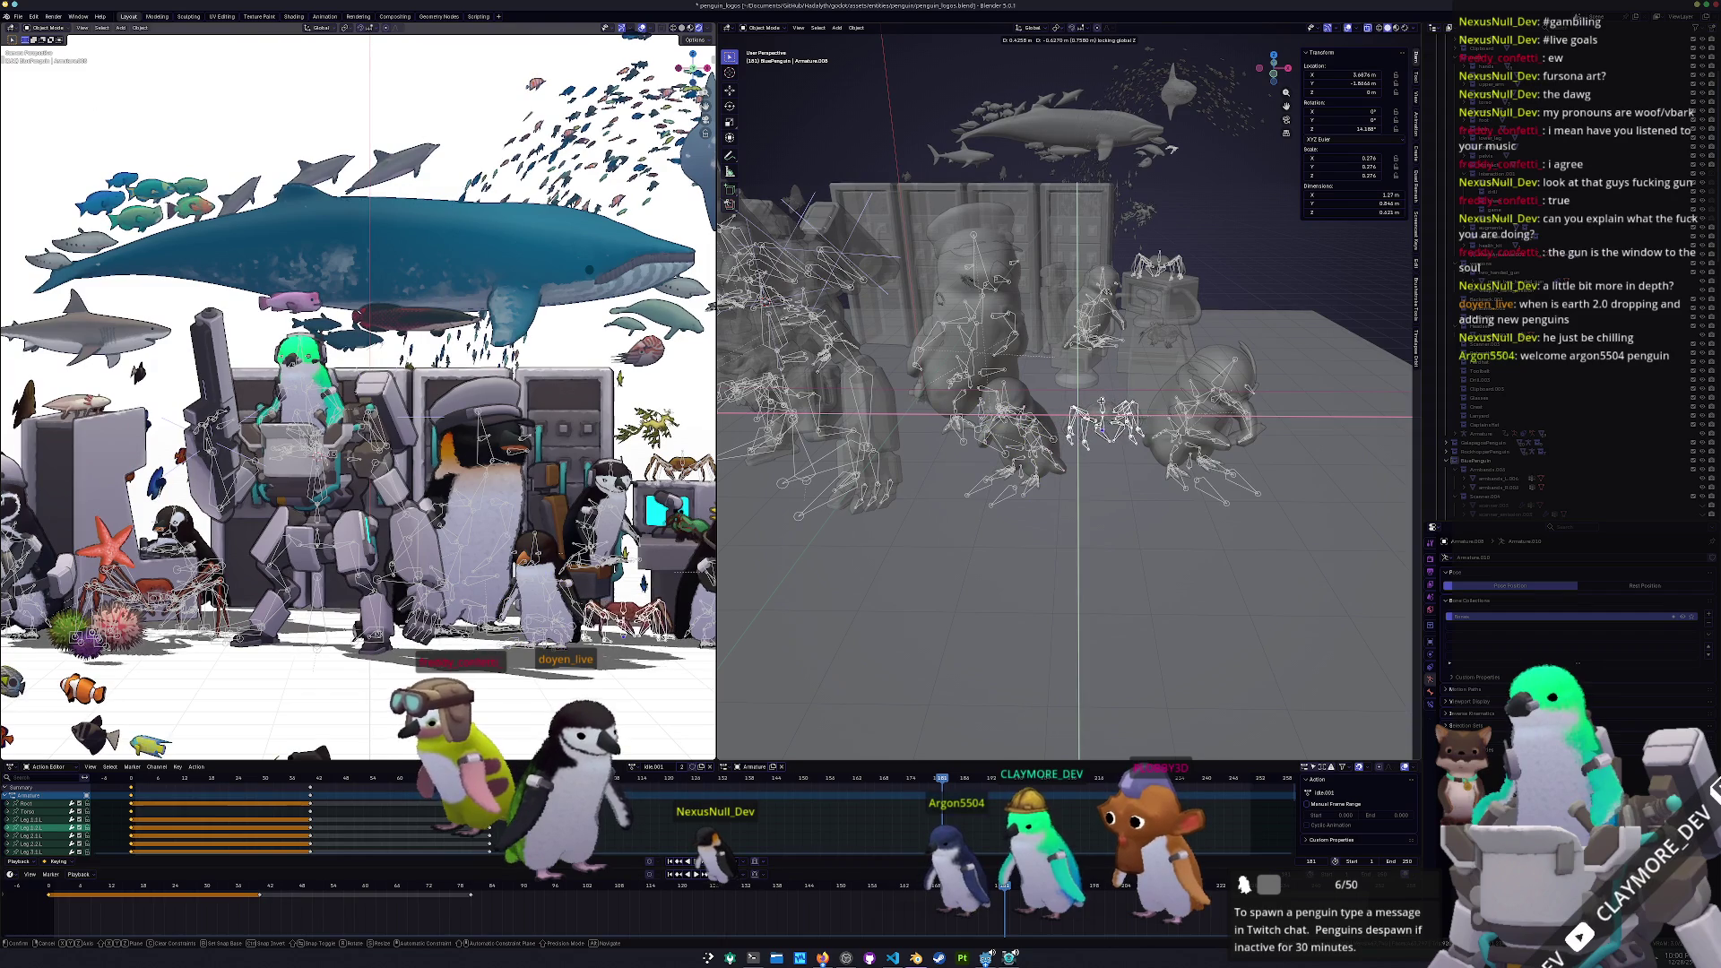
left_click(1100, 400)
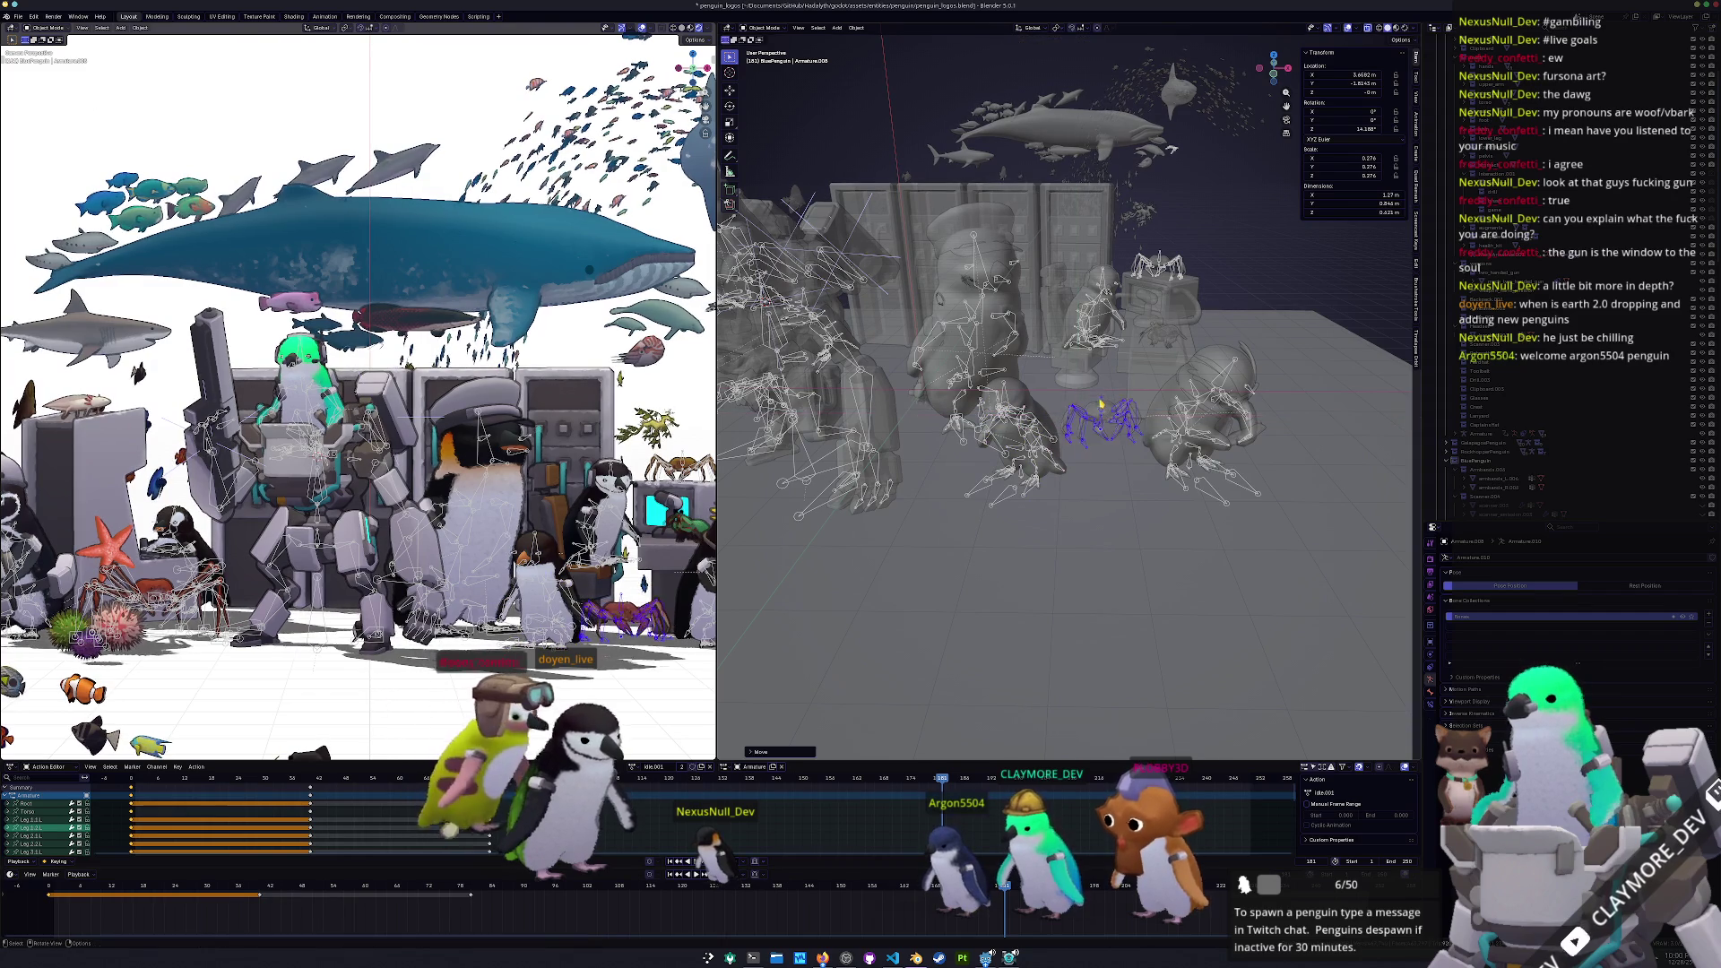
left_click(1000, 507)
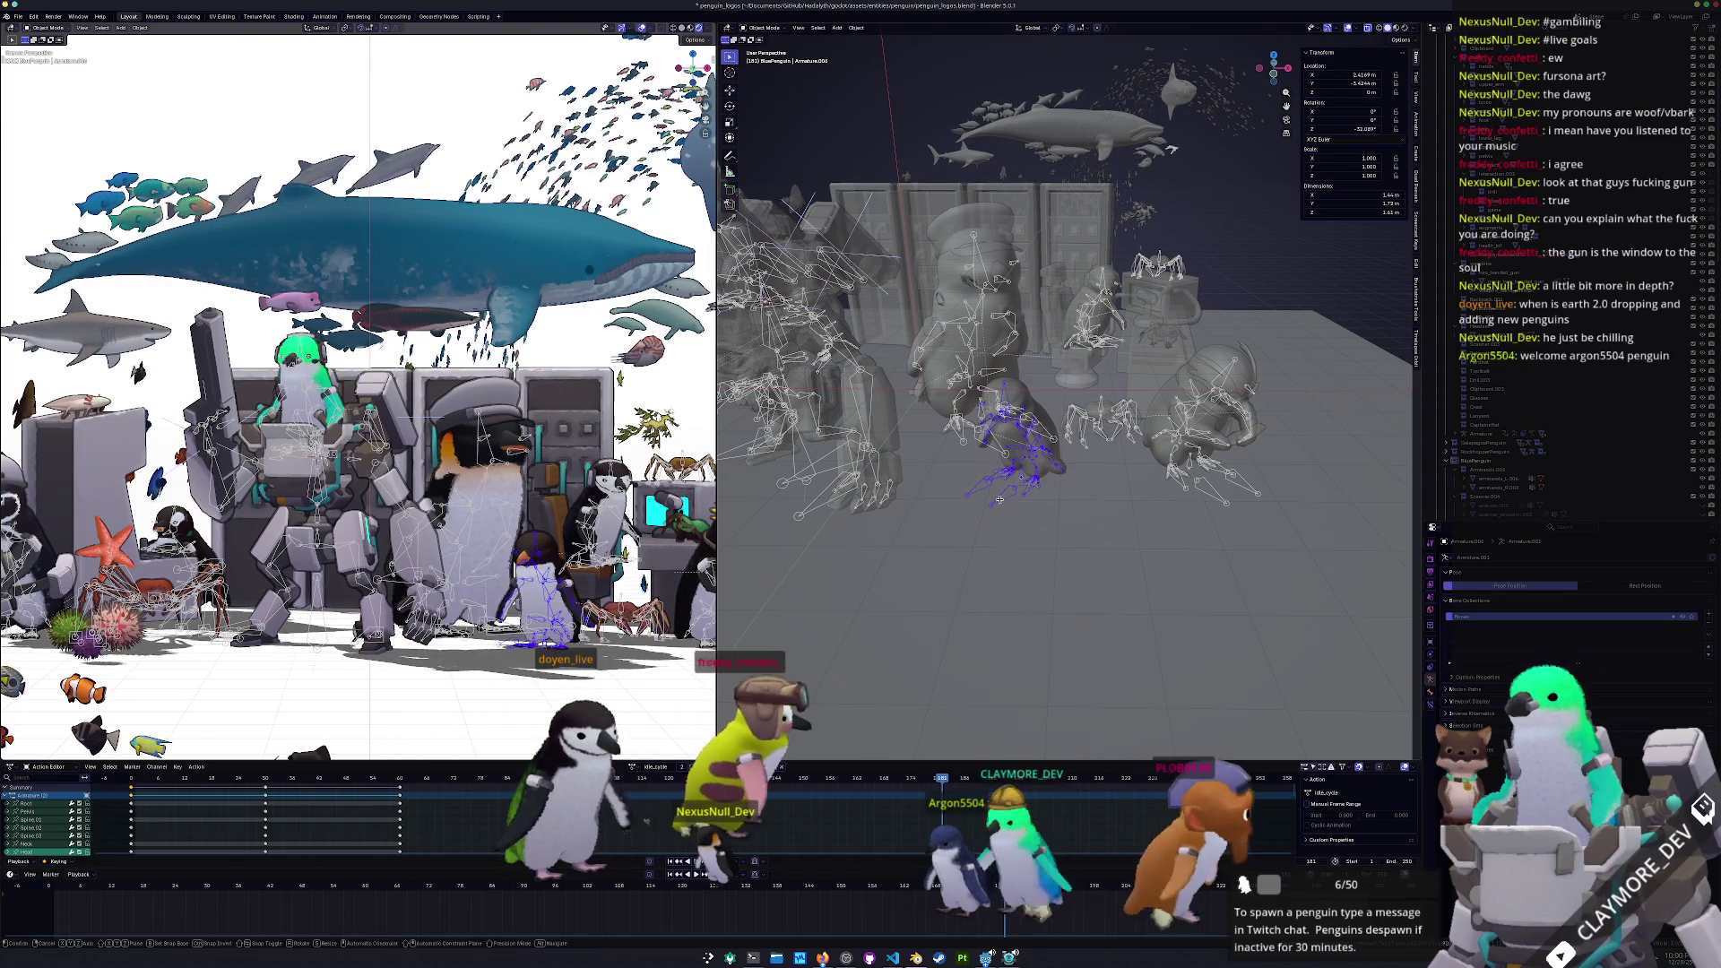
left_click(1002, 504)
key("g")
key("x")
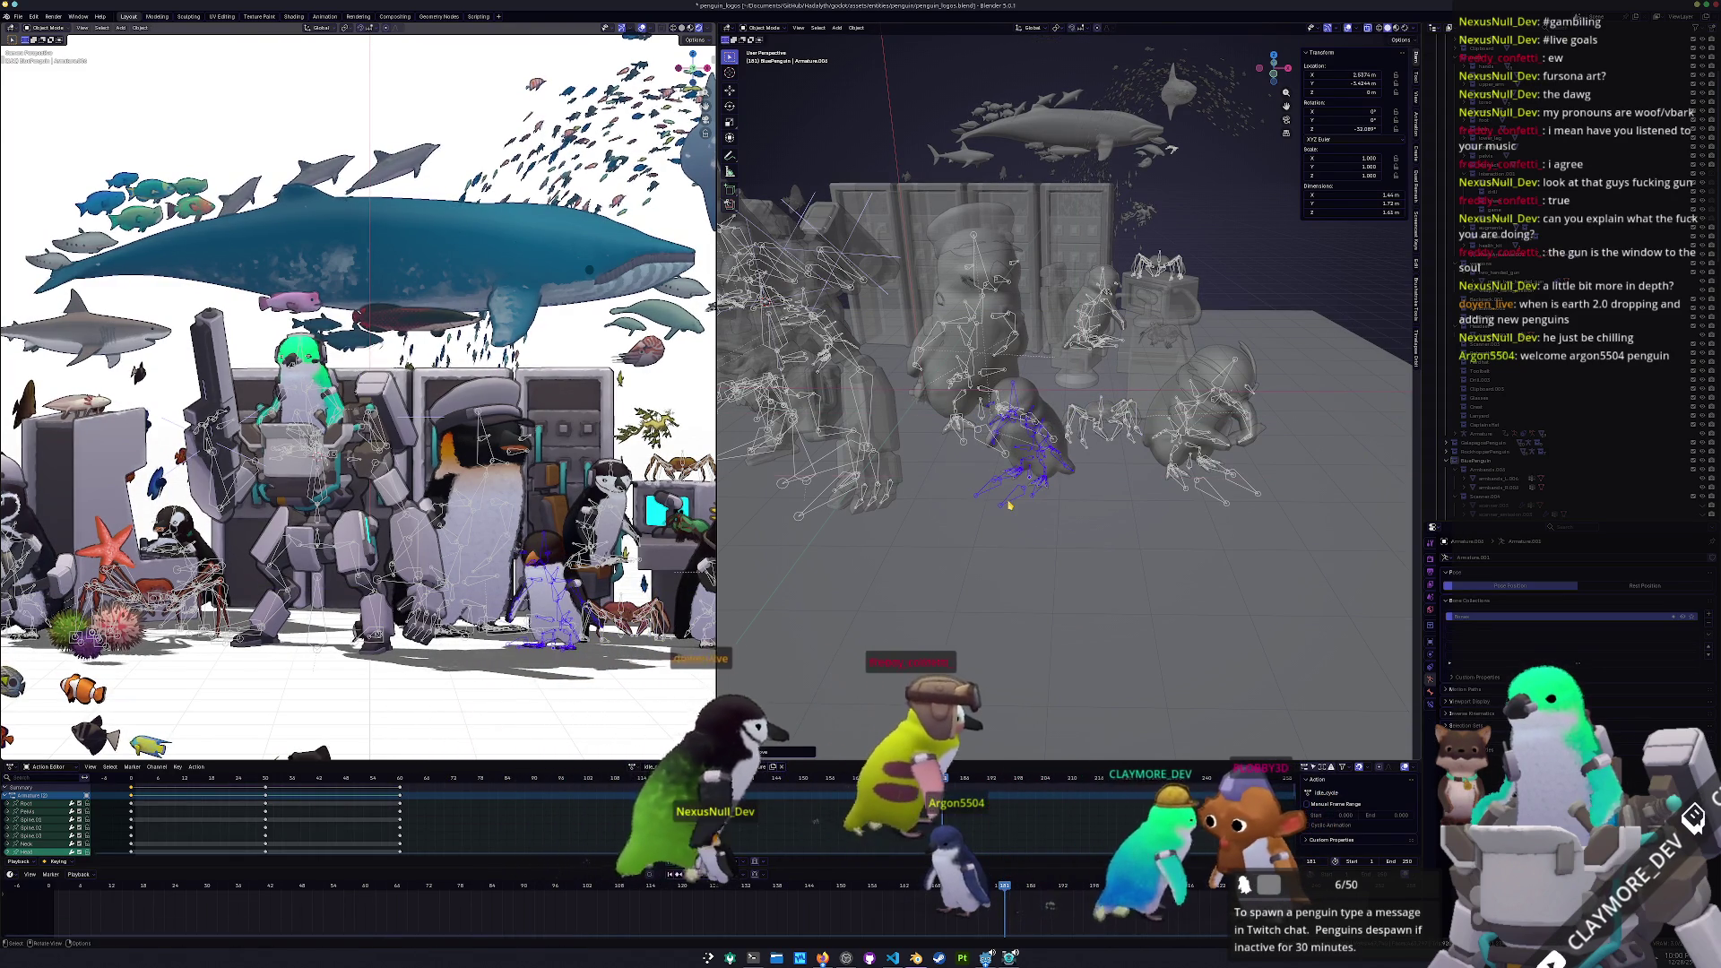
left_click(1006, 504)
left_click(1035, 395)
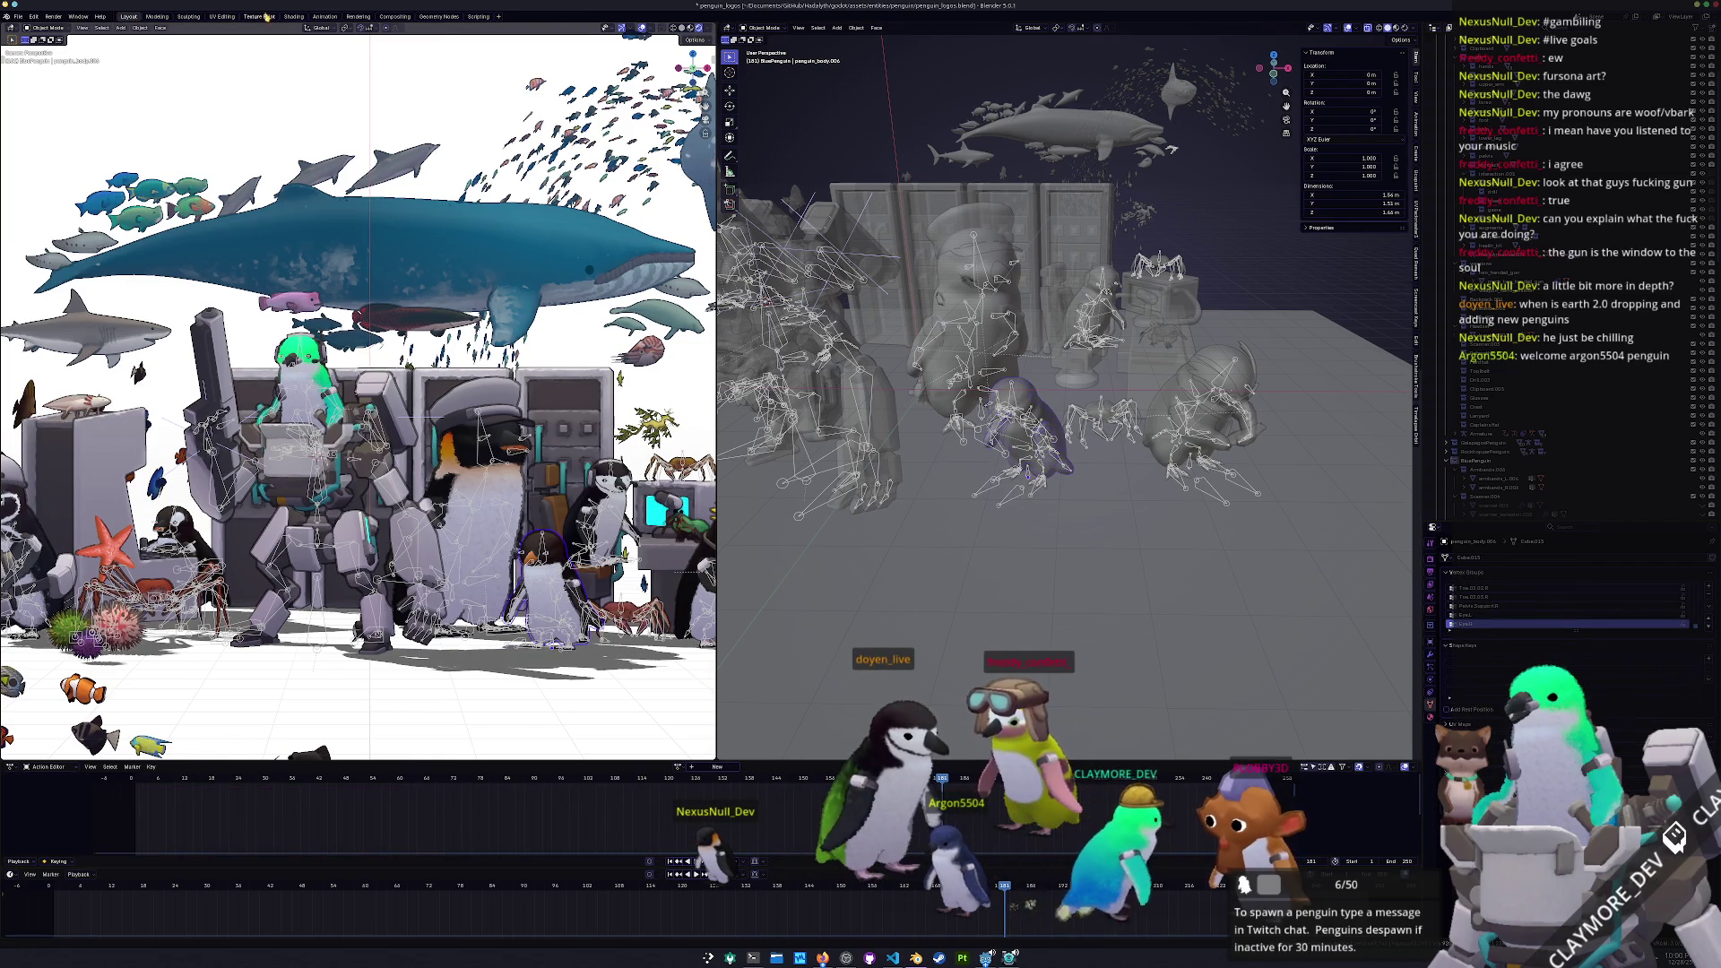
Give the new penguin its own copy of the fur material, renamed blue_penguin
left_click(291, 17)
scroll(856, 403, "up", 4)
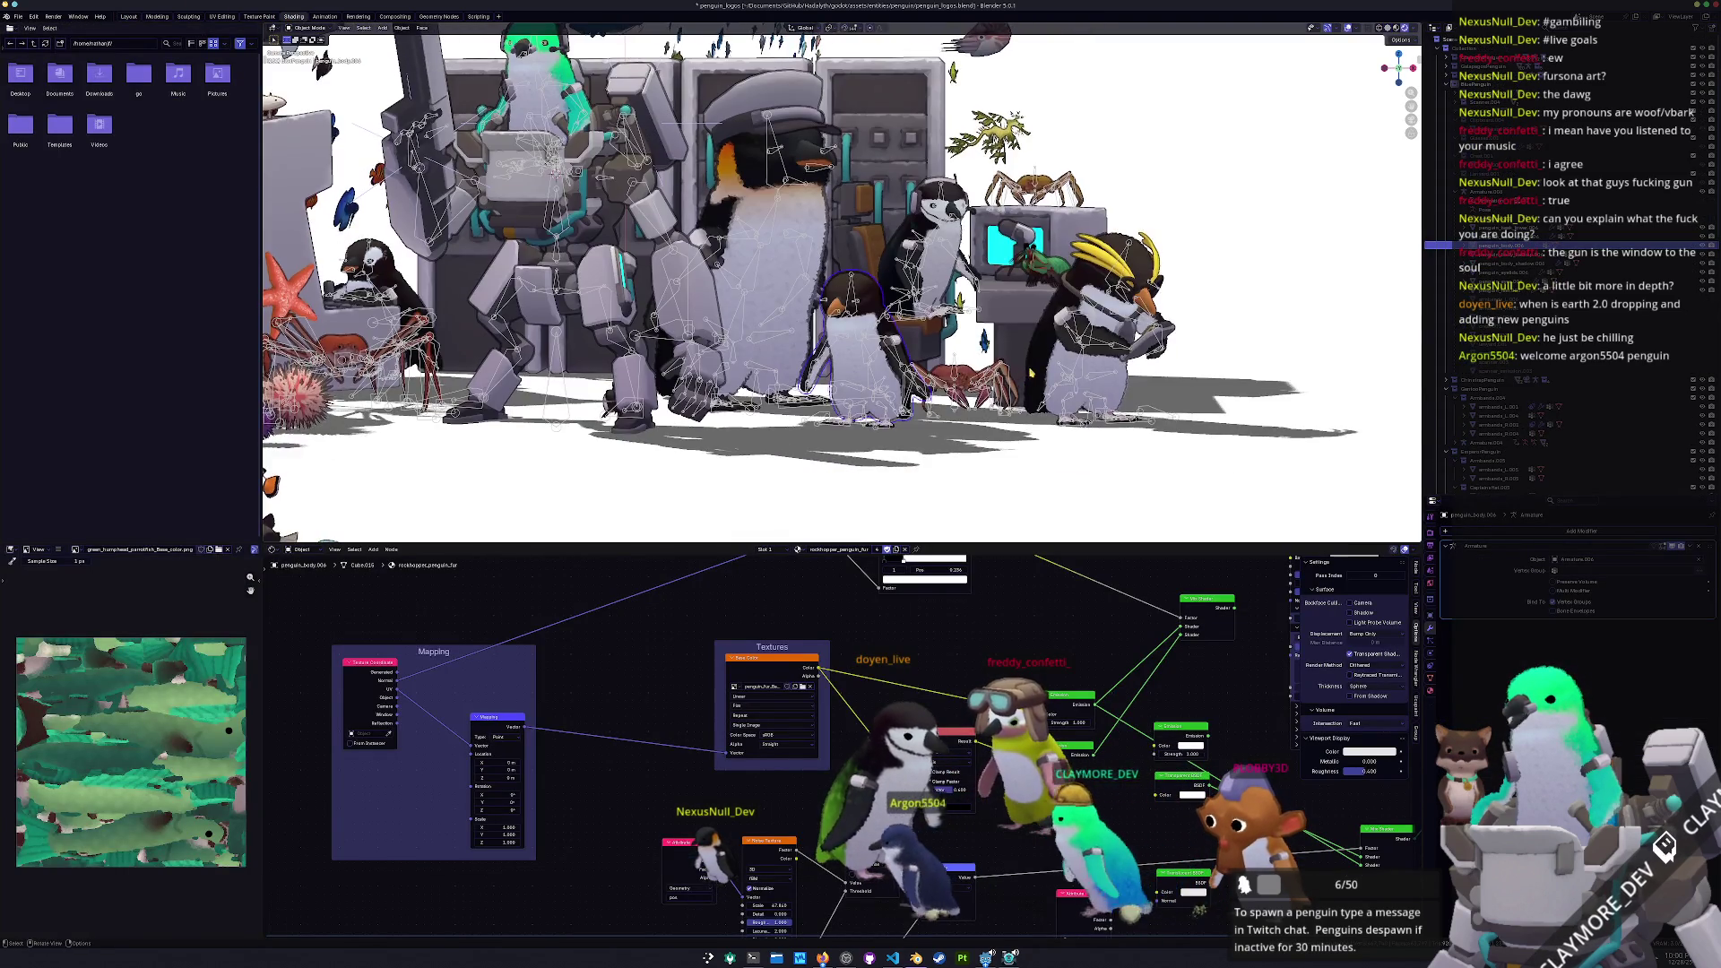
scroll(856, 611, "down", 2)
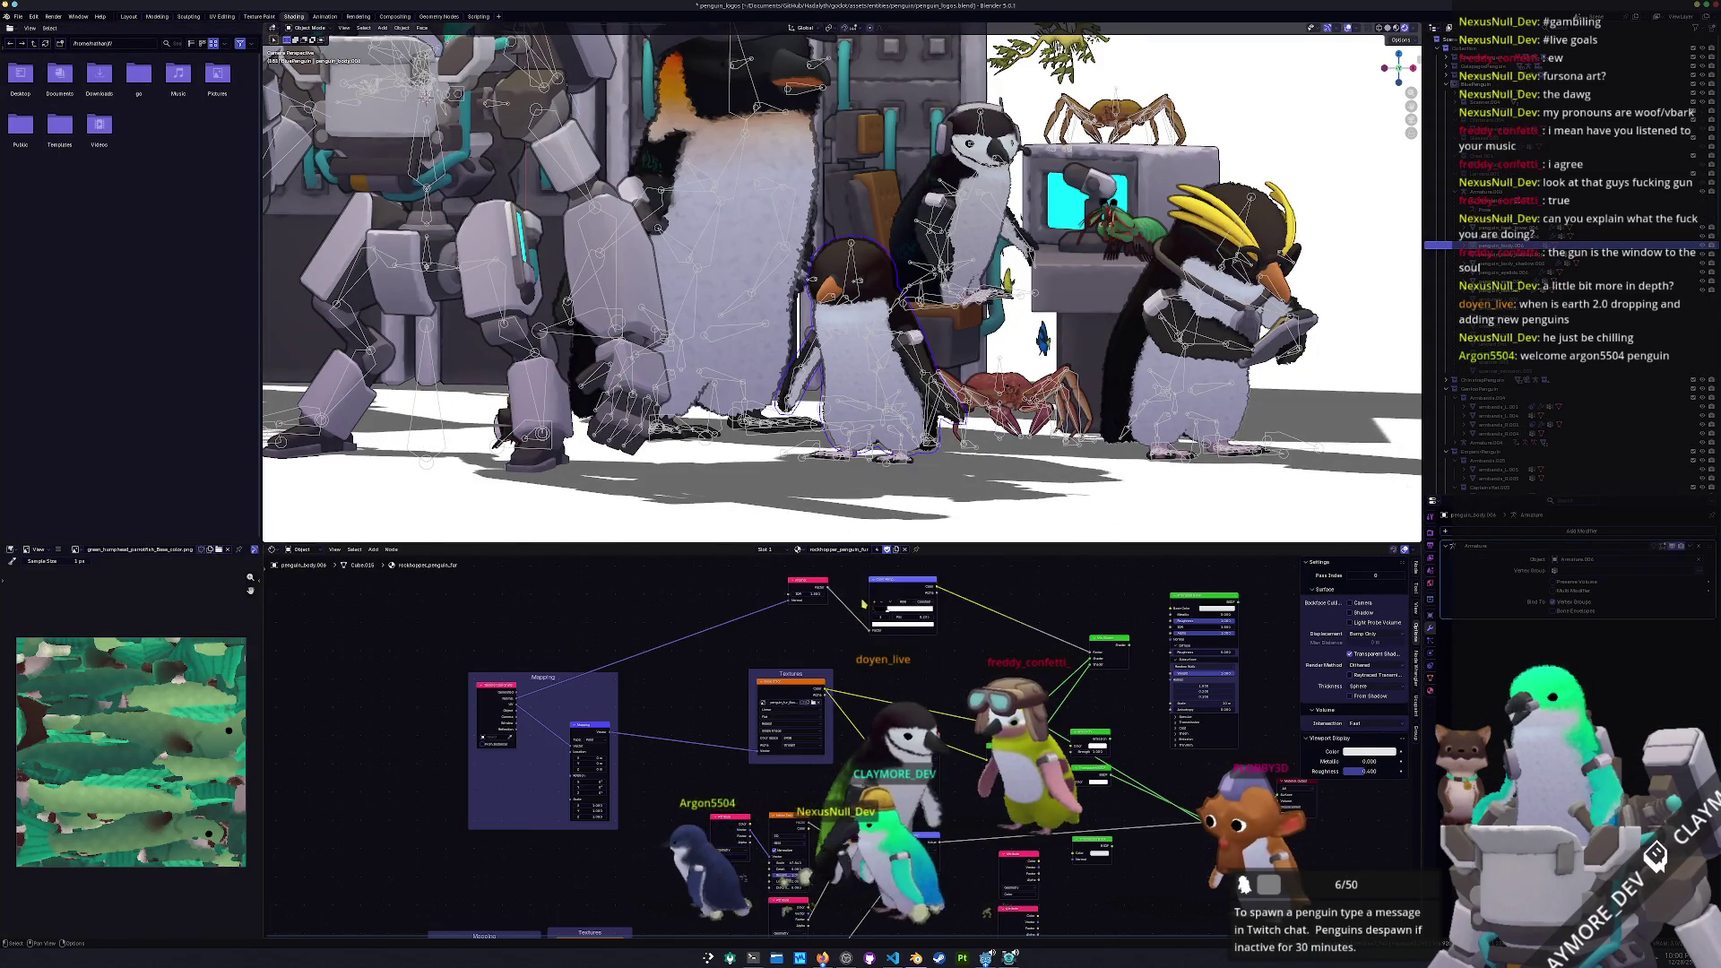
left_click(896, 549)
left_click(843, 550)
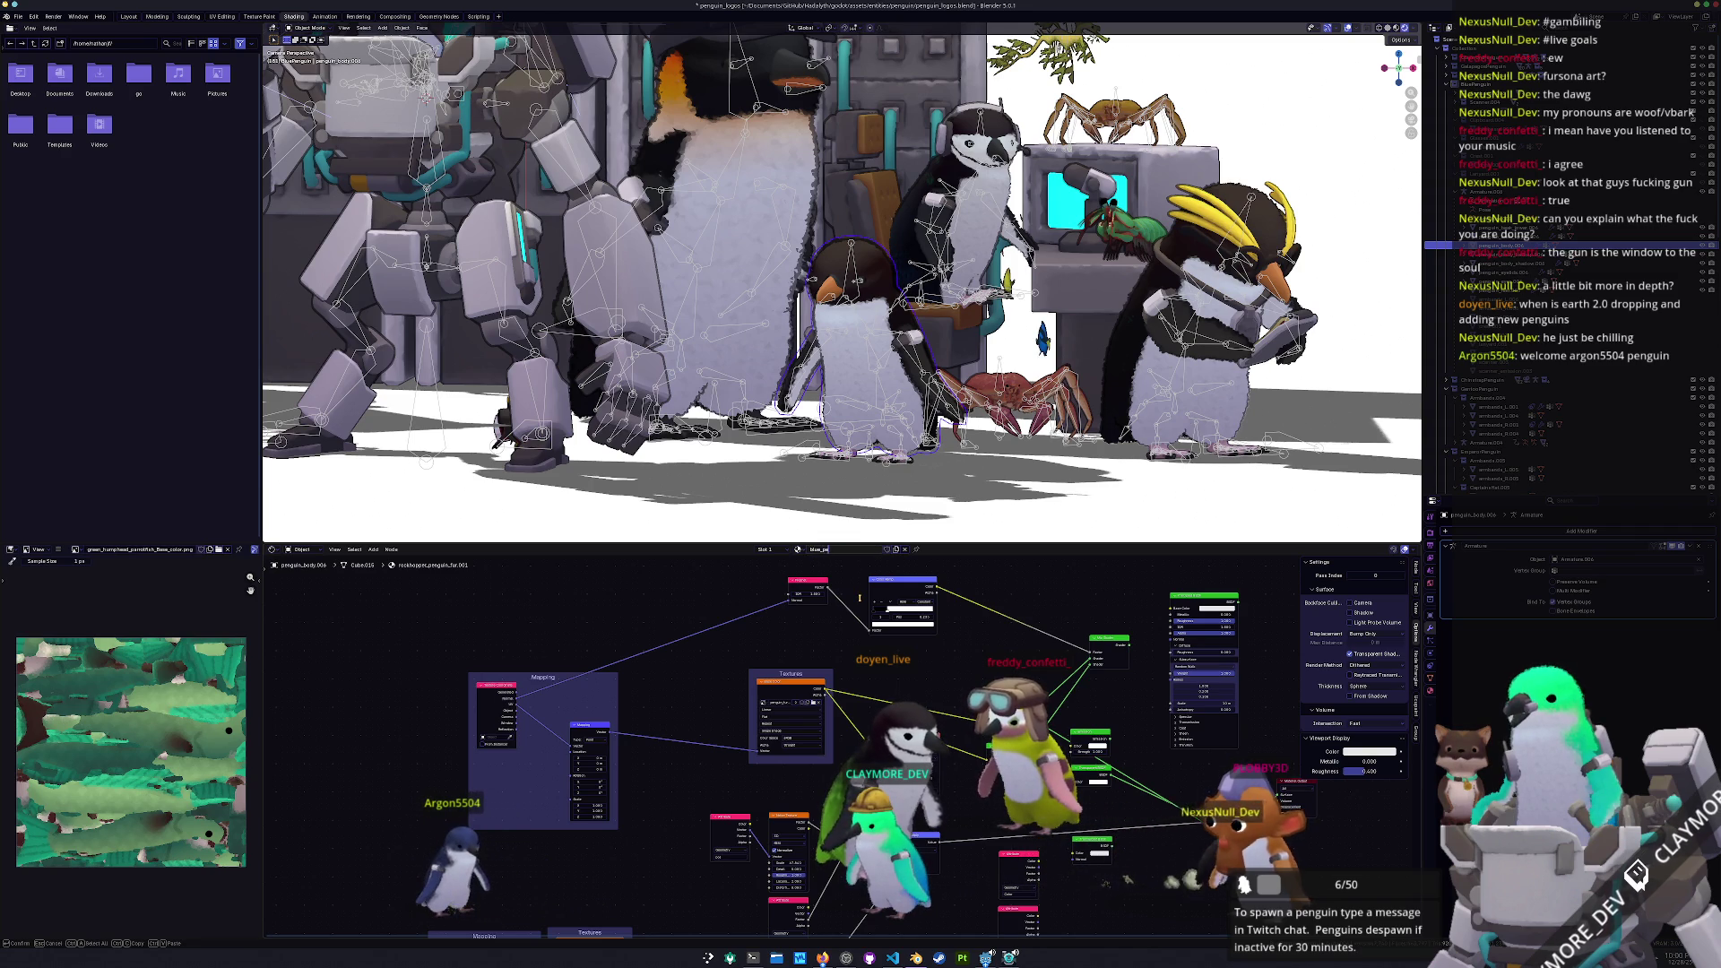
type("ll_fur")
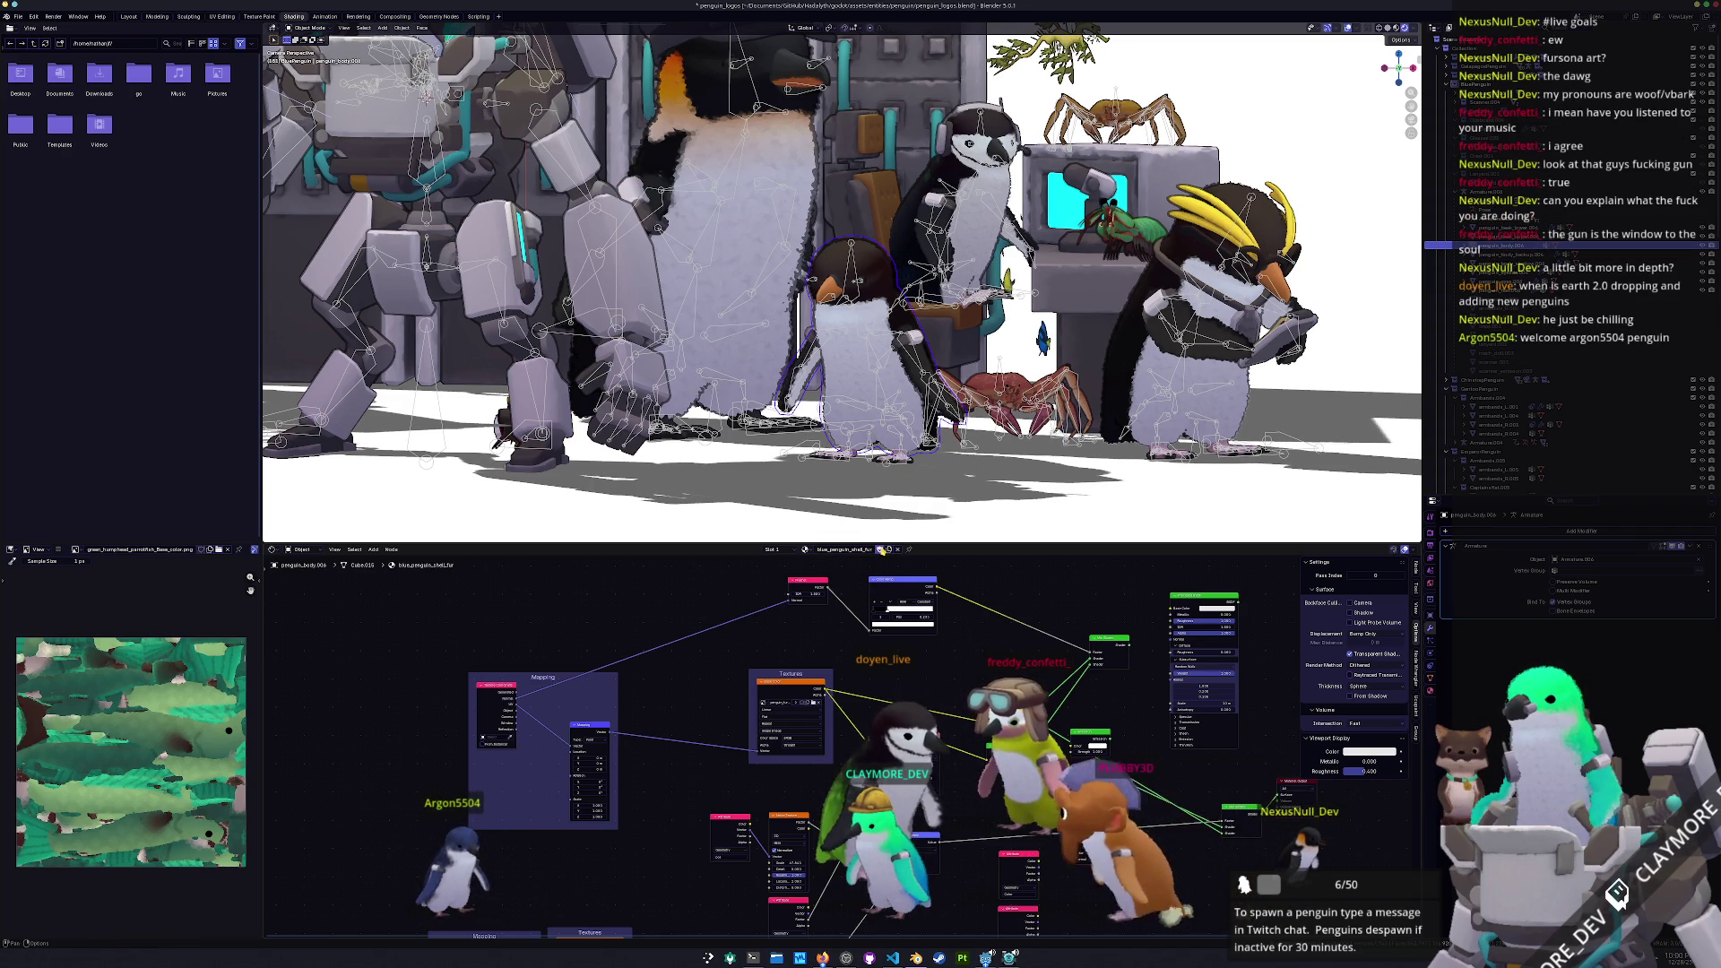
Clear the fur Image Texture's image and browse for a replacement file
scroll(862, 701, "up", 1)
left_click(813, 692)
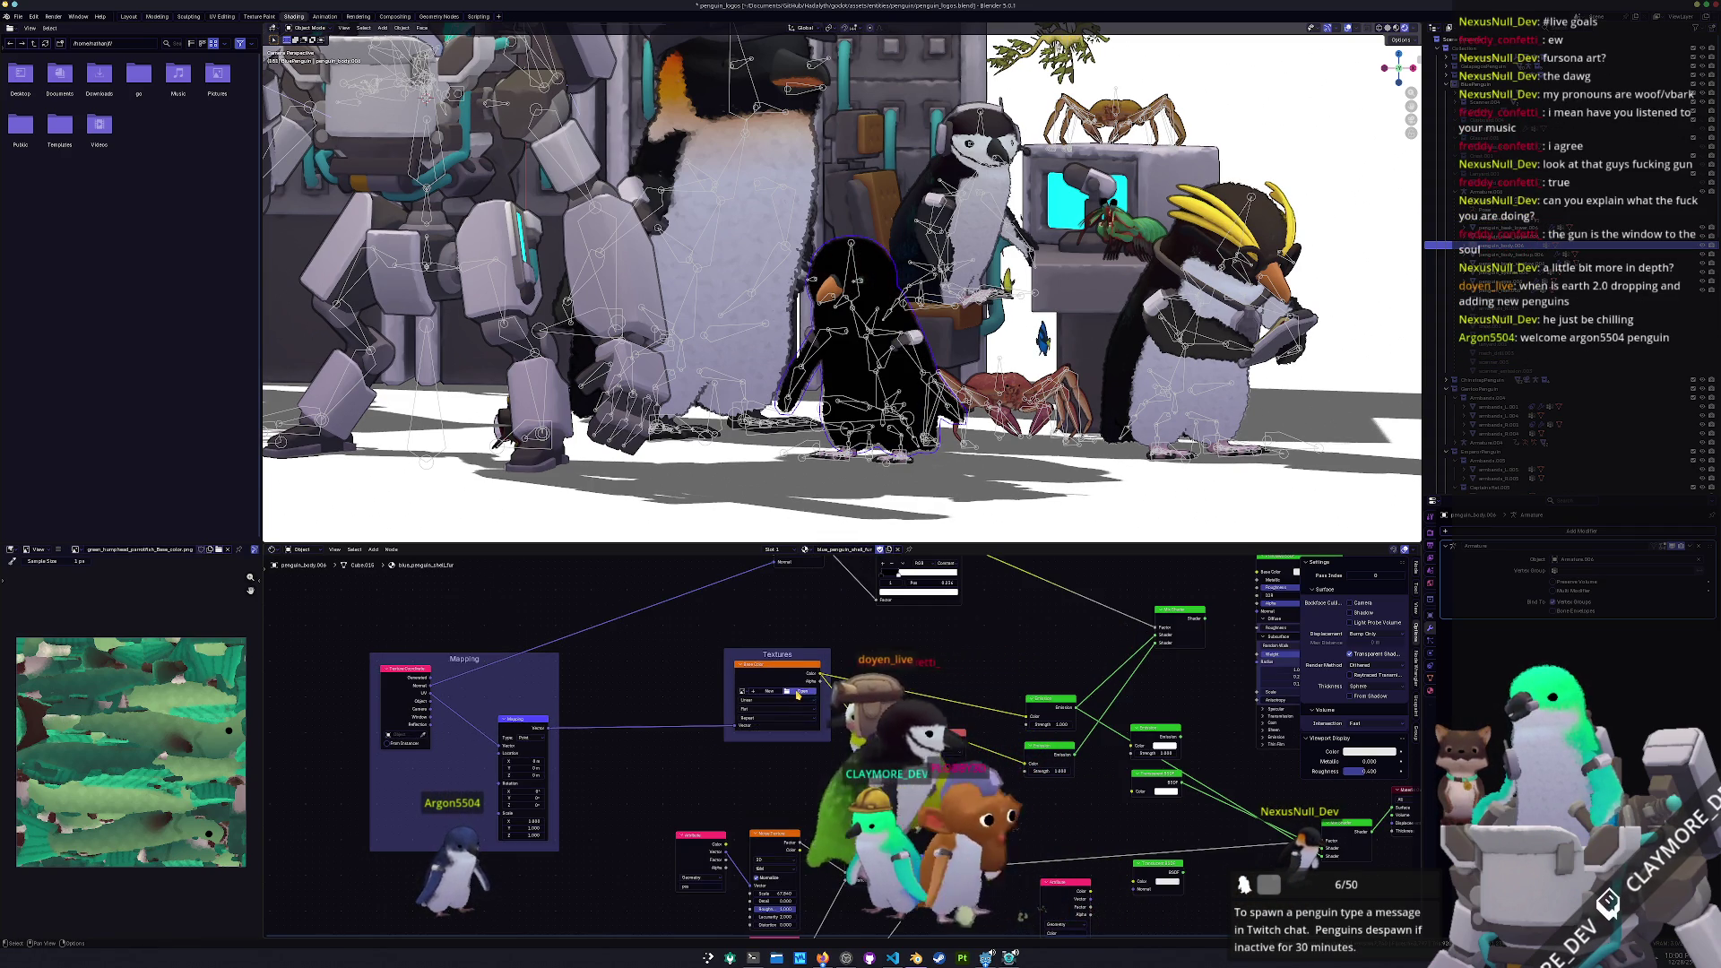
left_click(799, 691)
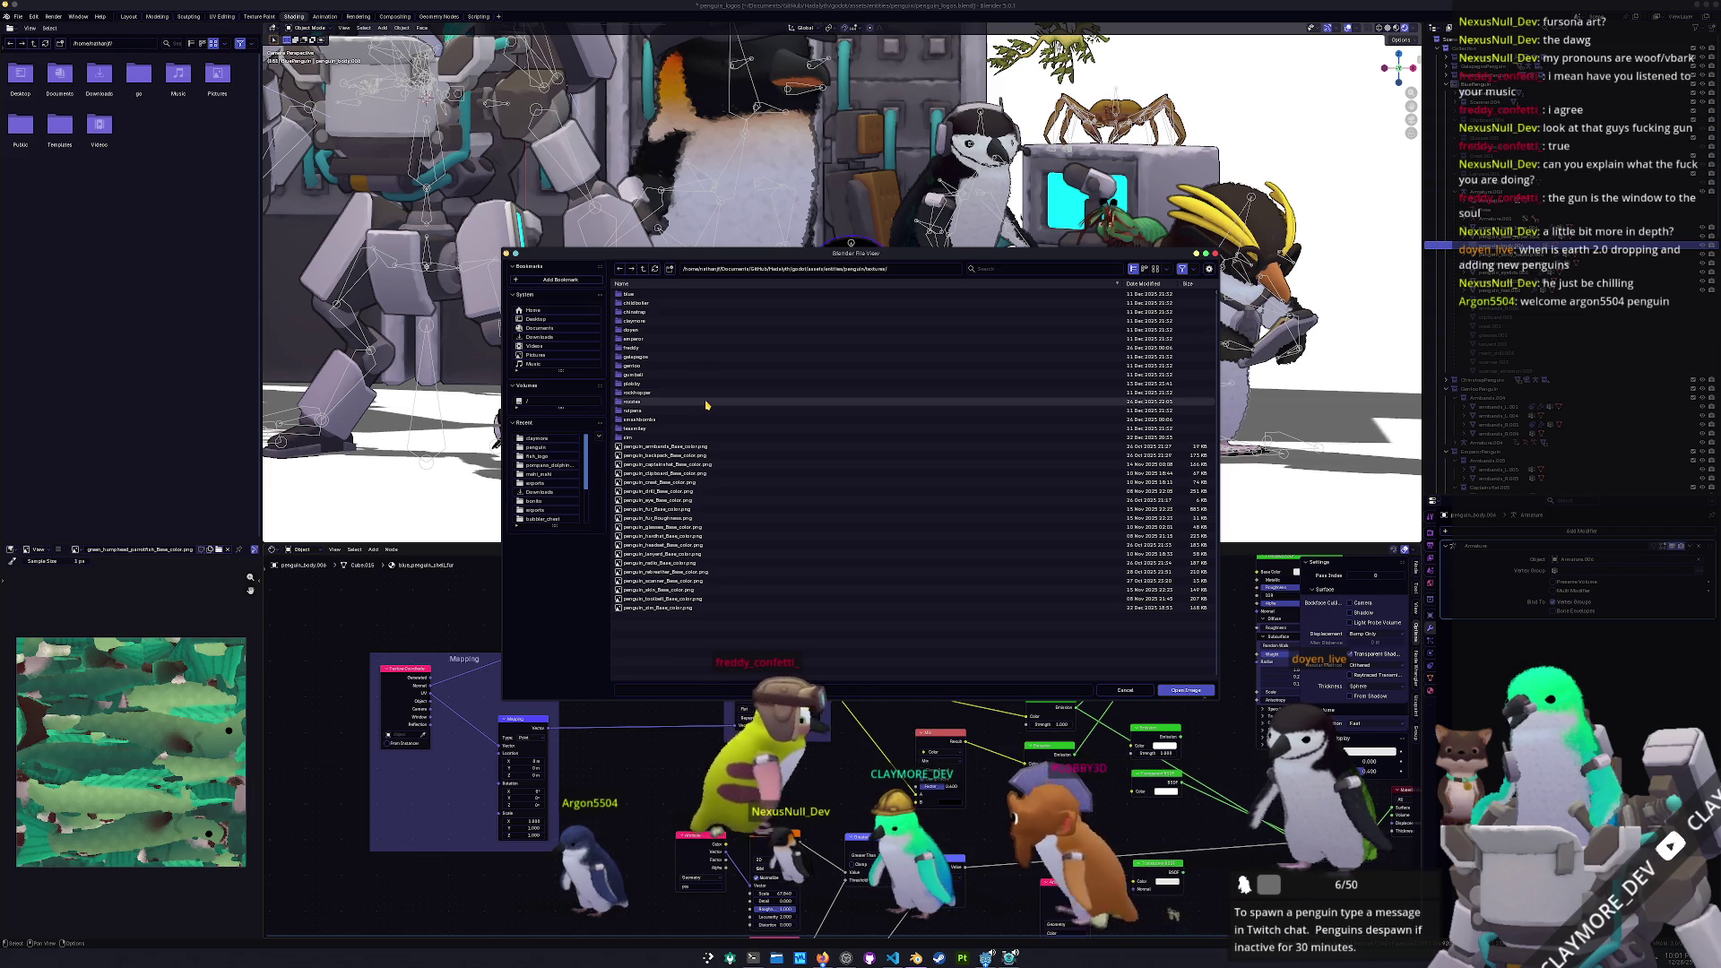
Load penguin_fur_Base_color.png from the blue folder as the fur texture
left_click(664, 295)
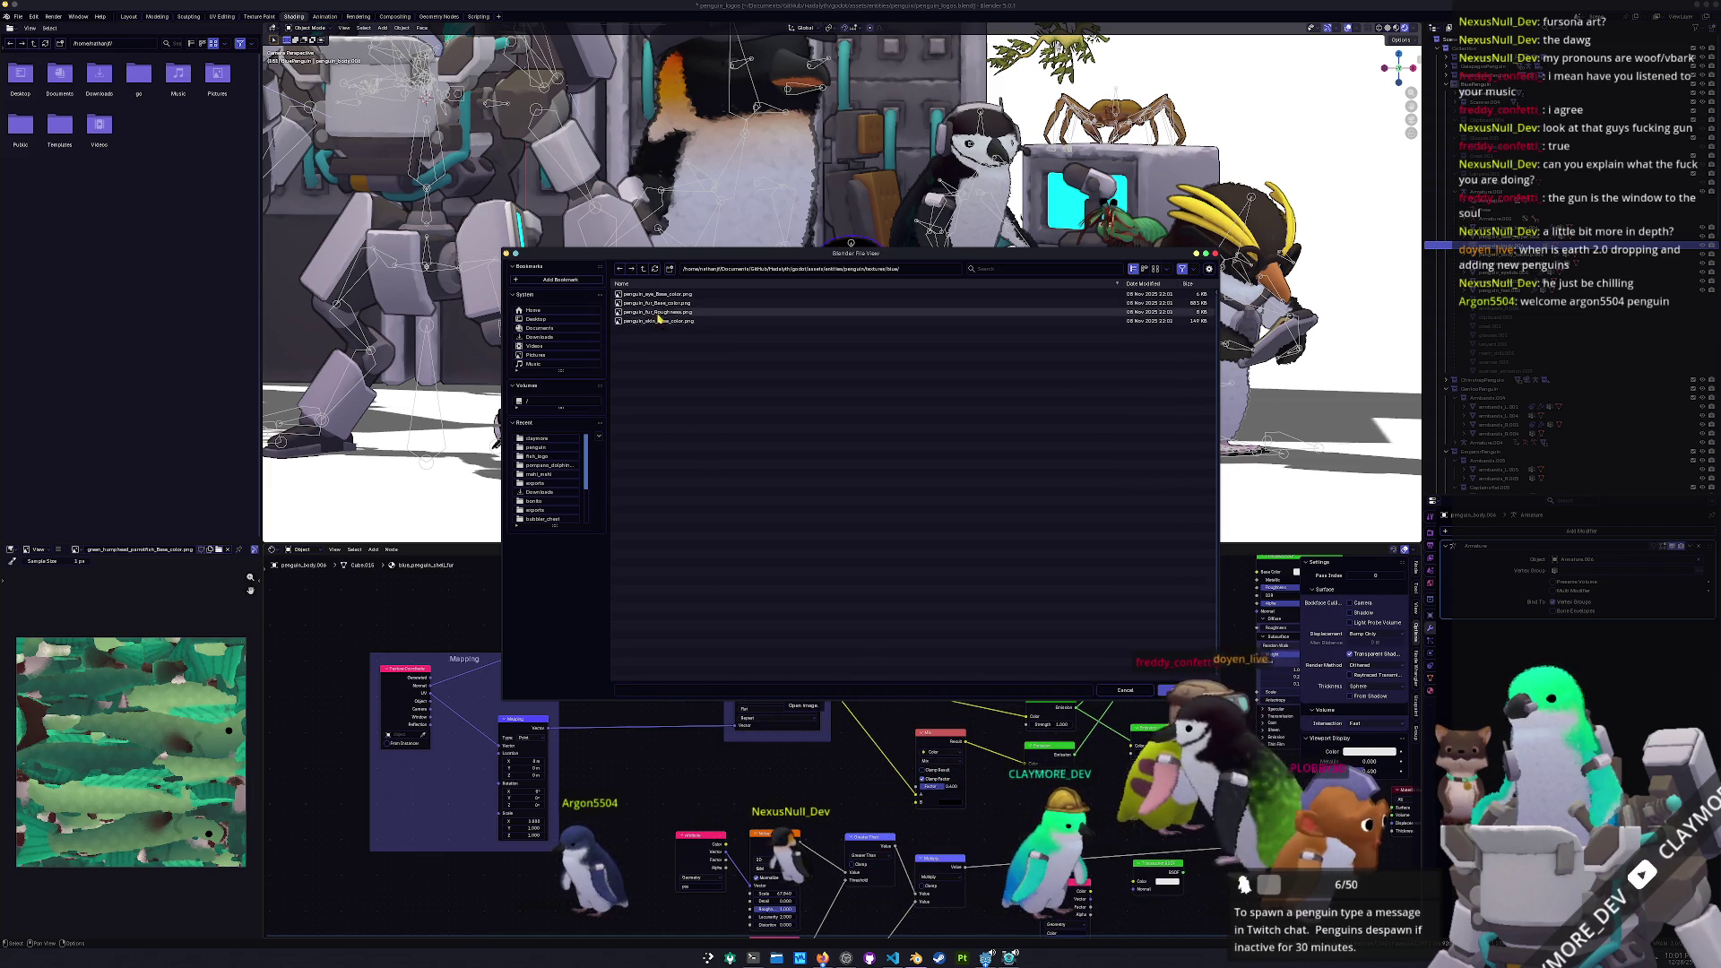
double_click(660, 305)
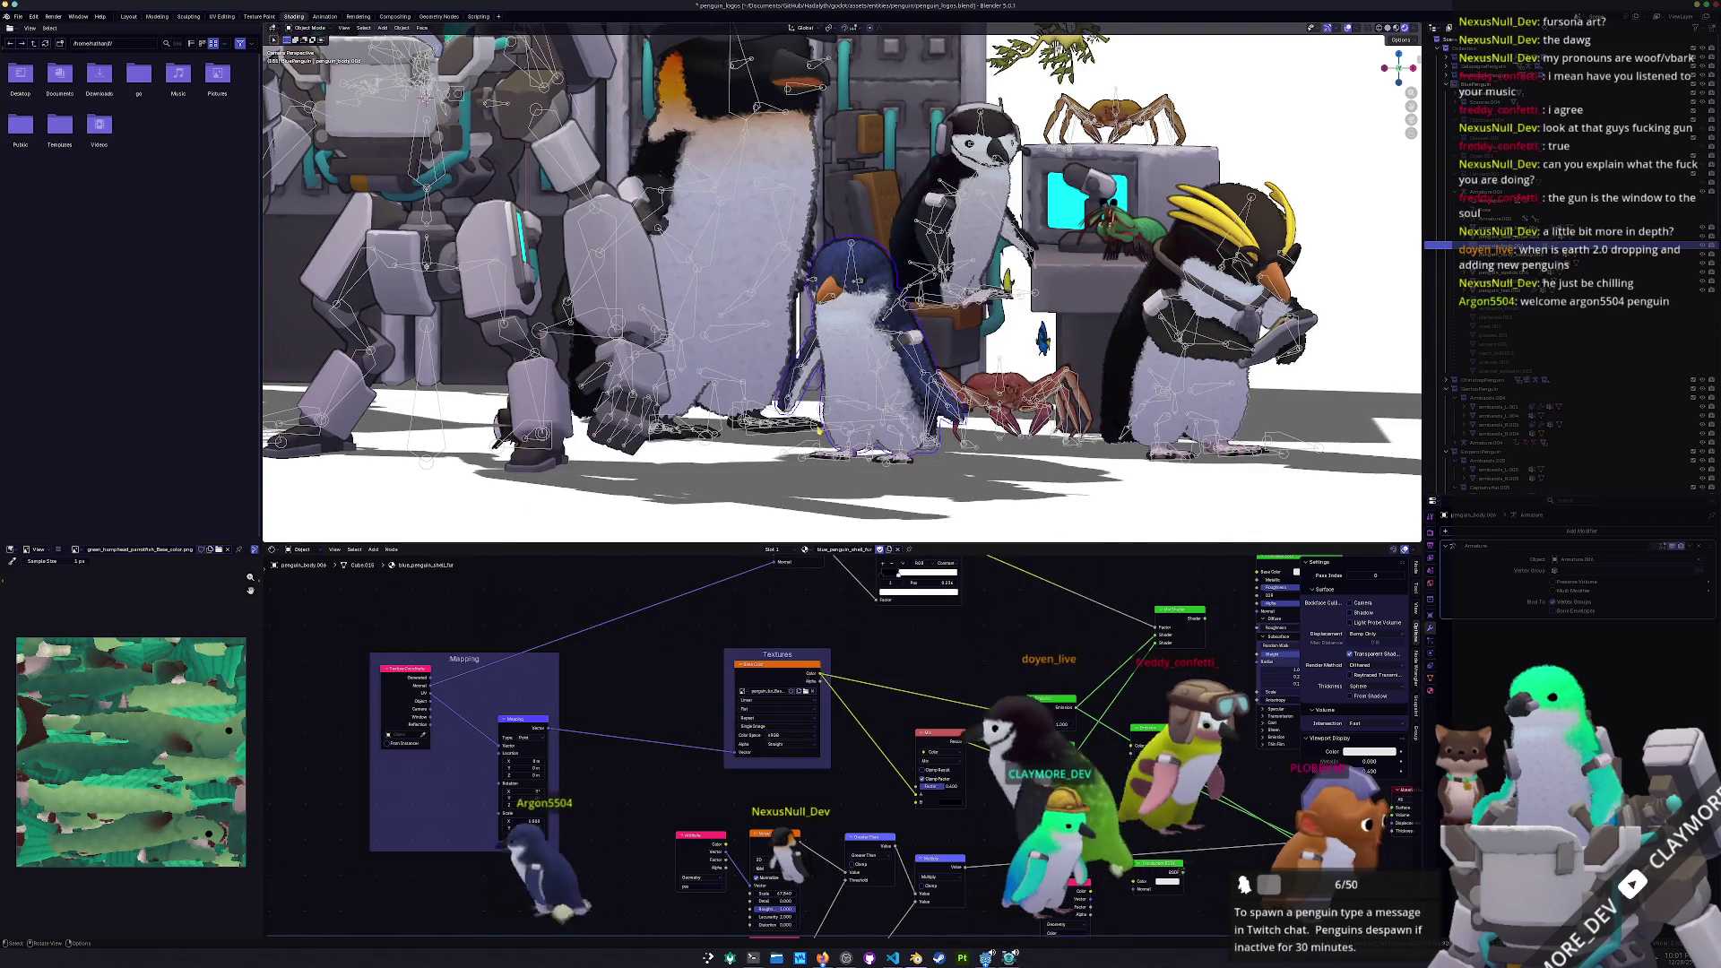